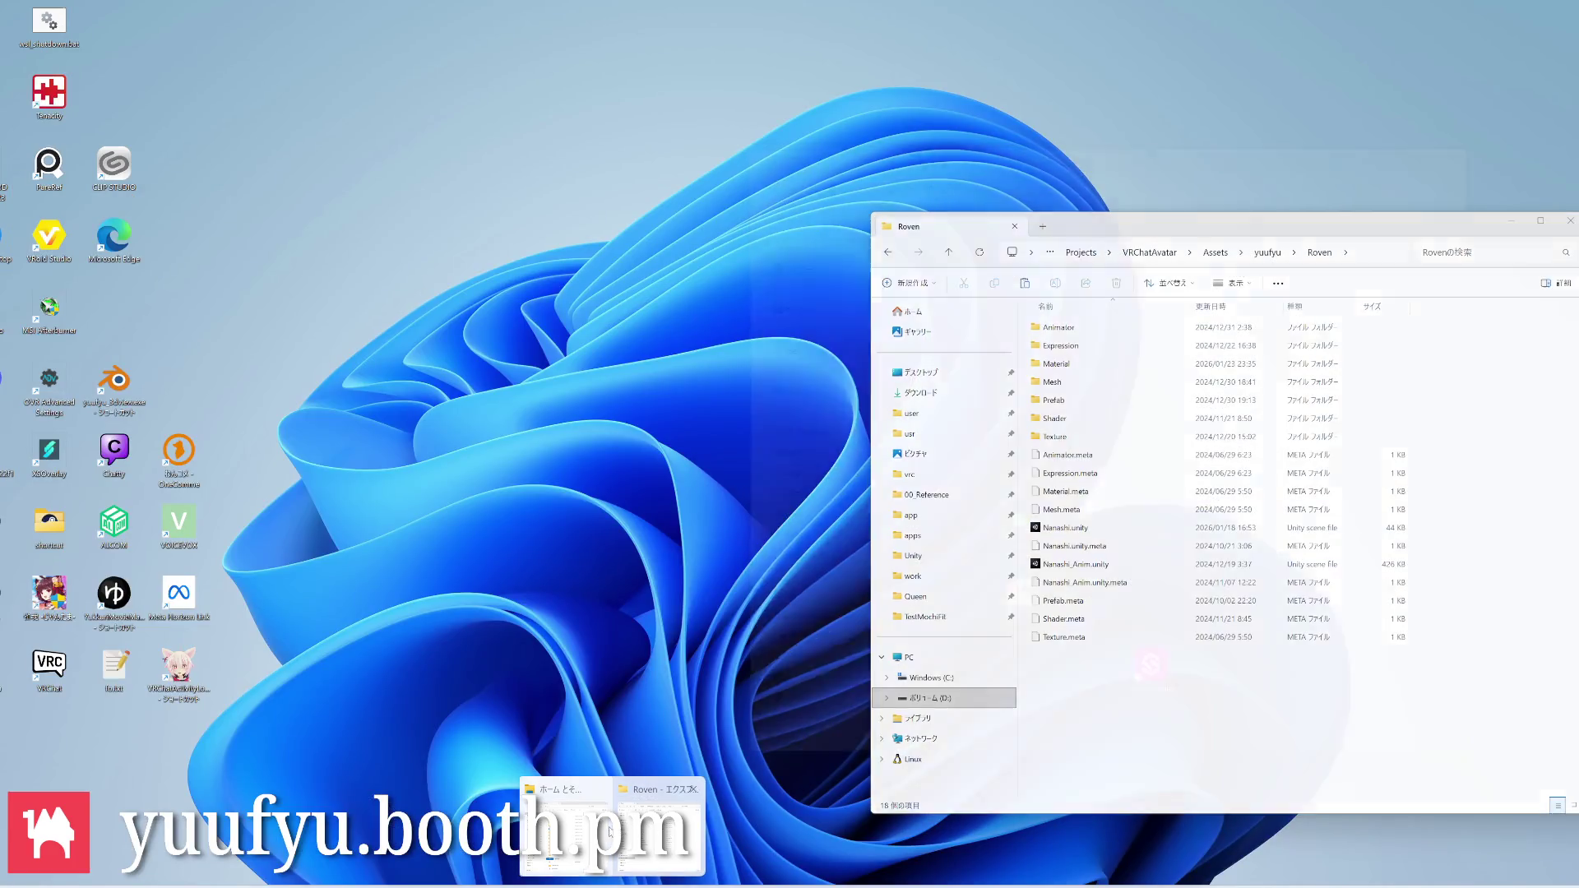
Navigate Explorer from Home into Queen > Texture > ClipStudio
{"action": "left_click", "coordinate": [563, 789]}
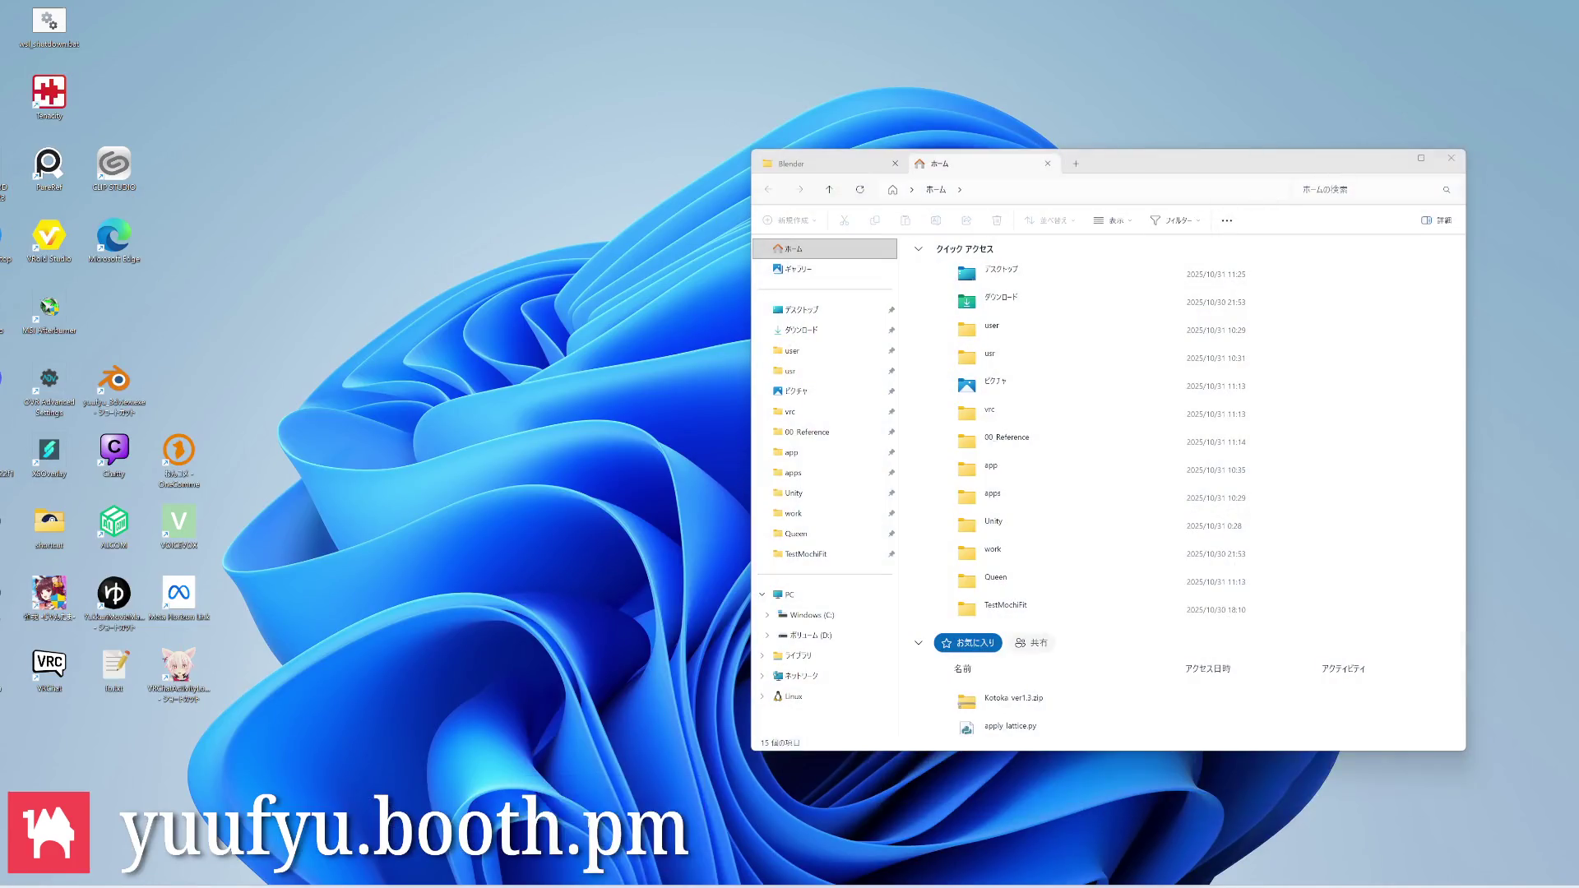
{"action": "left_click", "coordinate": [940, 163]}
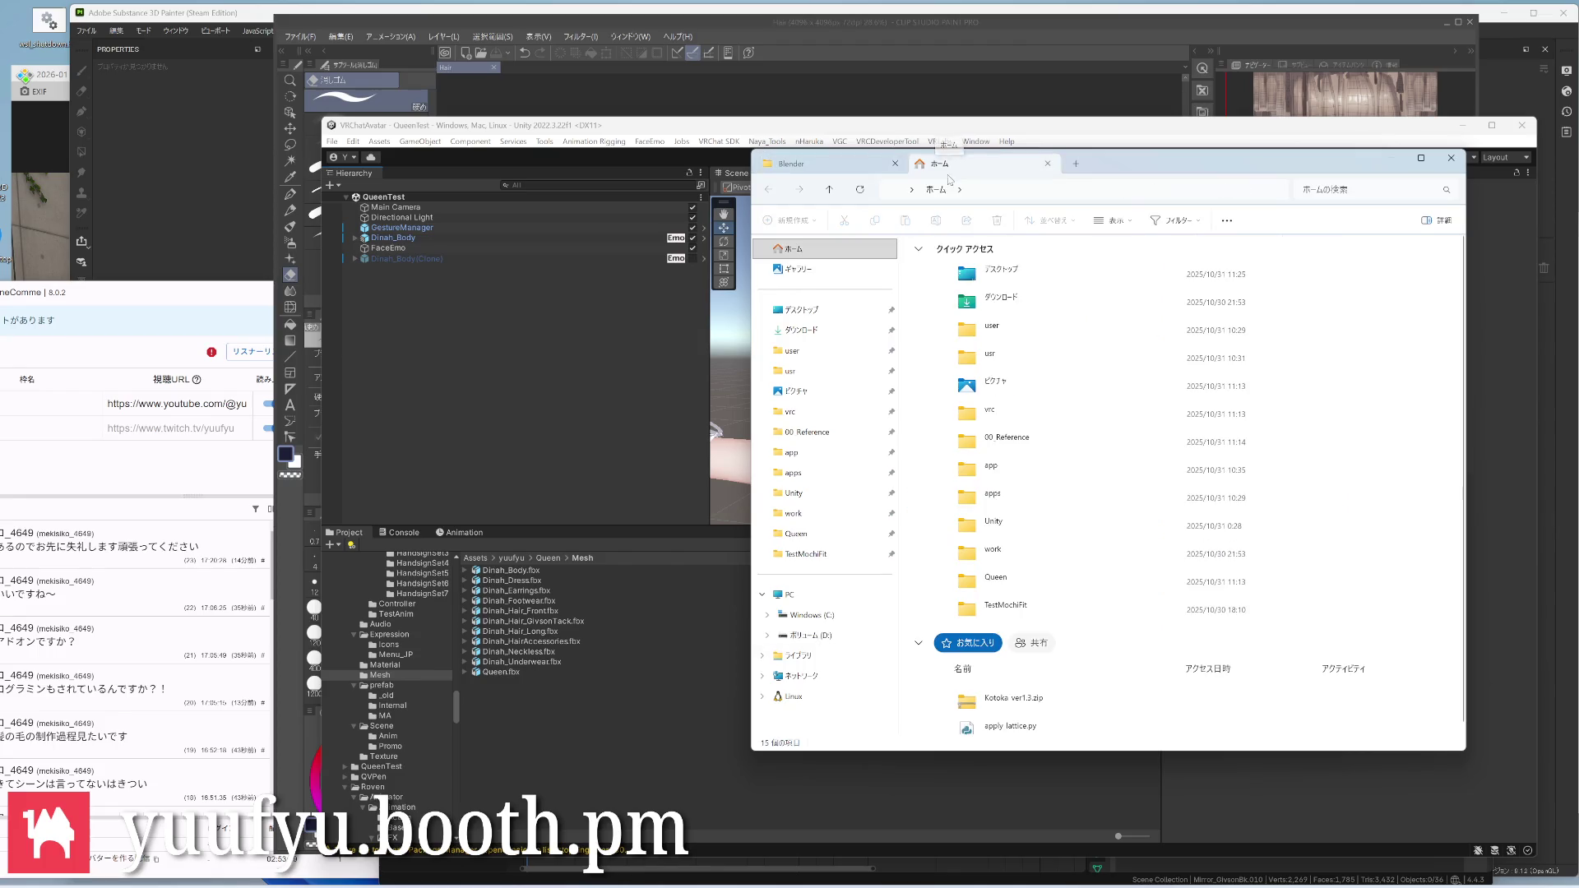
{"action": "left_click", "coordinate": [797, 533]}
{"action": "double_click", "coordinate": [934, 337]}
{"action": "double_click", "coordinate": [940, 264]}
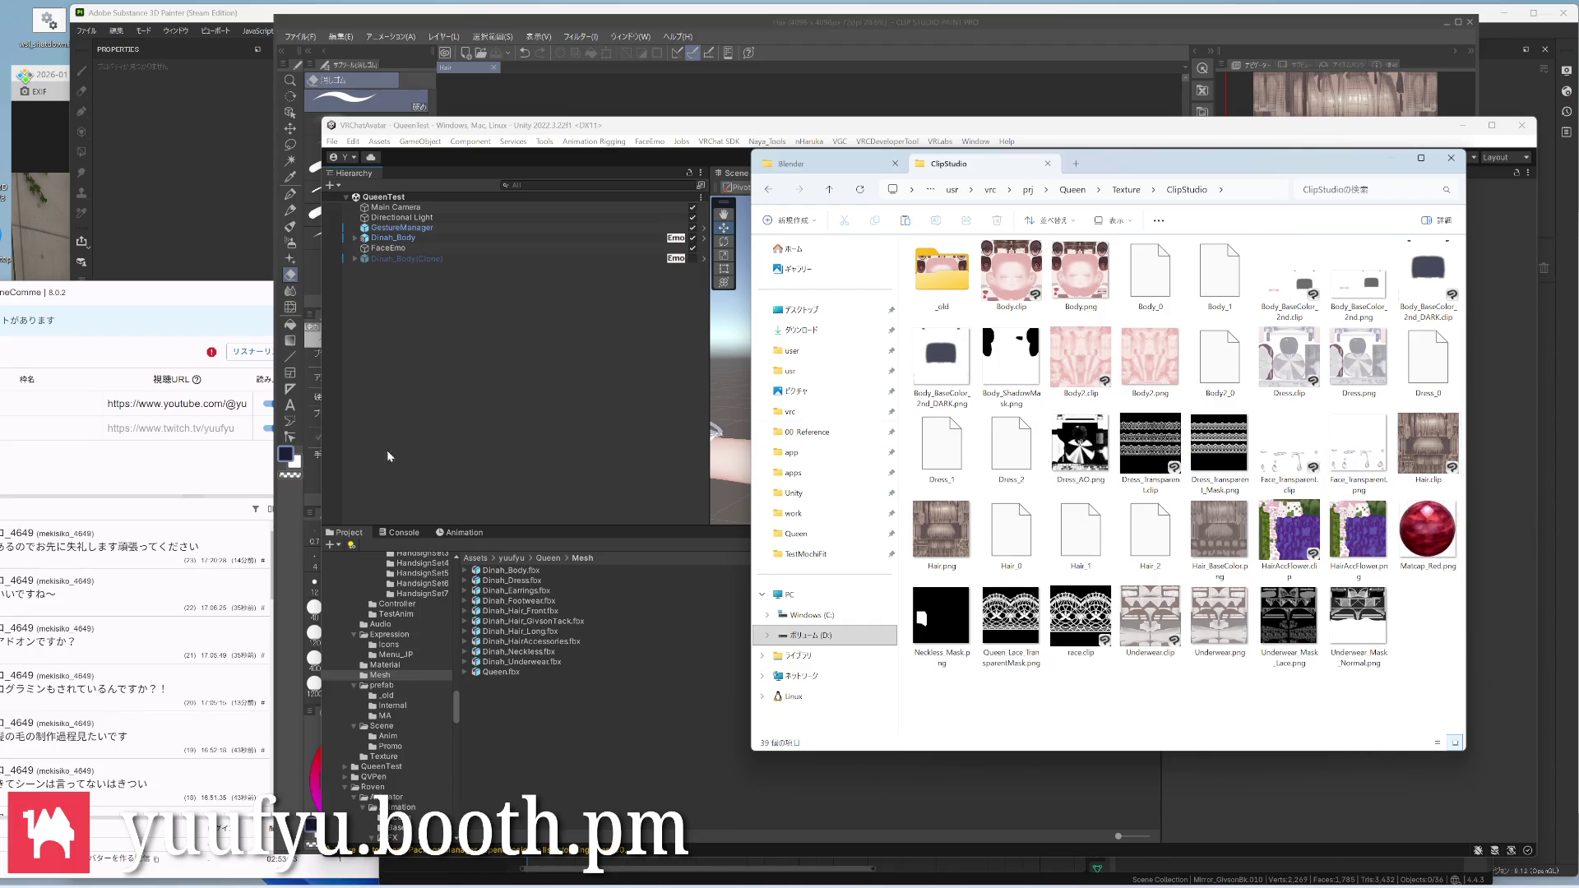
Check the comment viewer, then switch over to the hair texture in Clip Studio Paint
{"action": "left_click", "coordinate": [180, 467]}
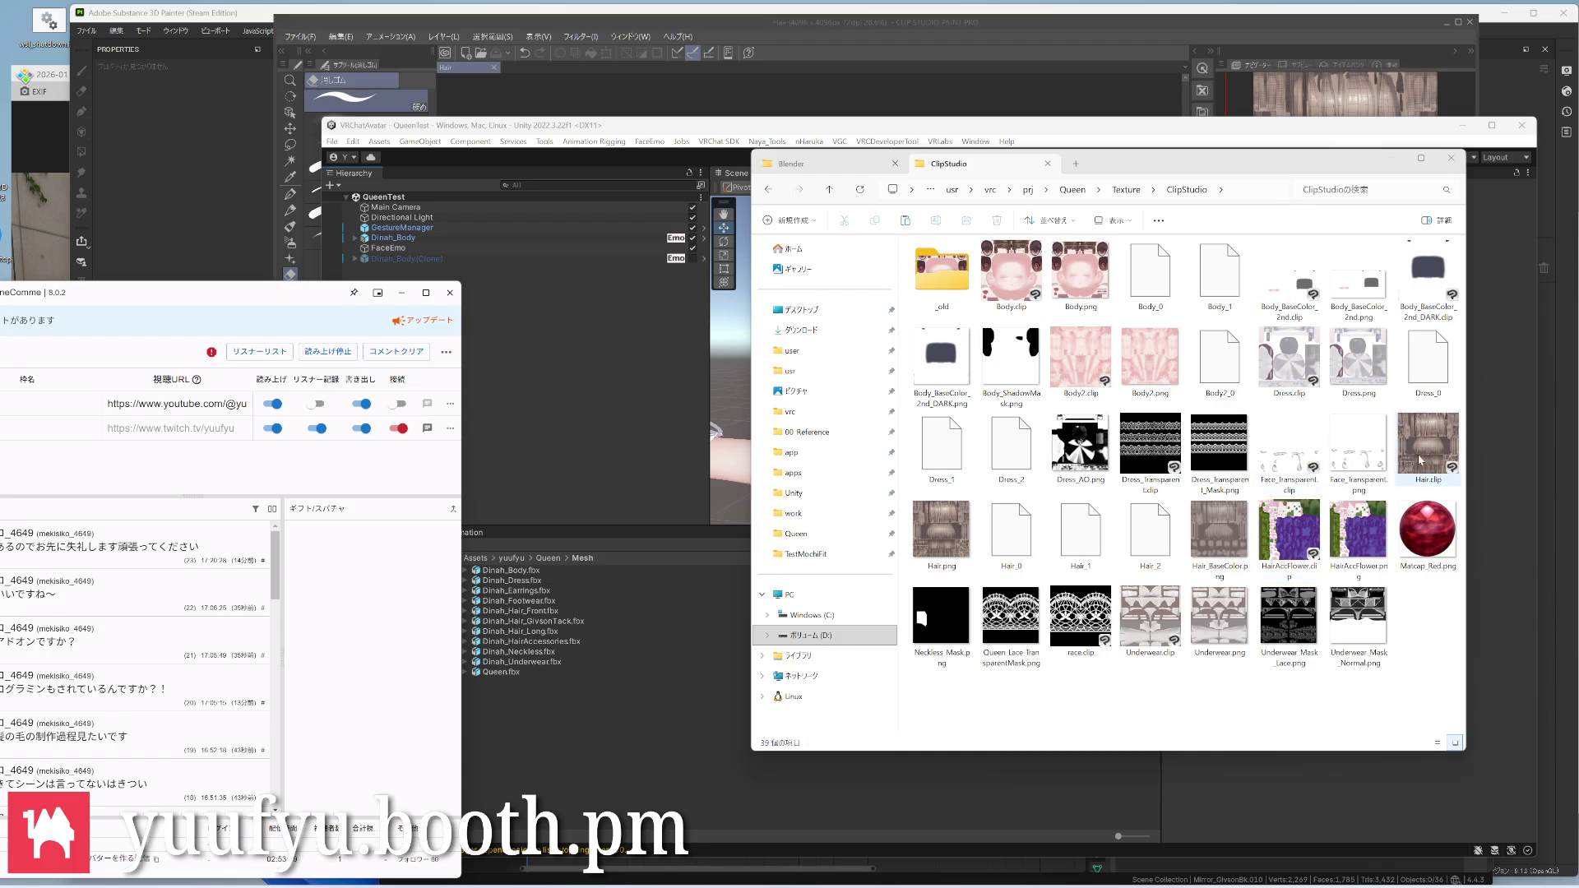
{"action": "key", "text": "alt+Tab"}
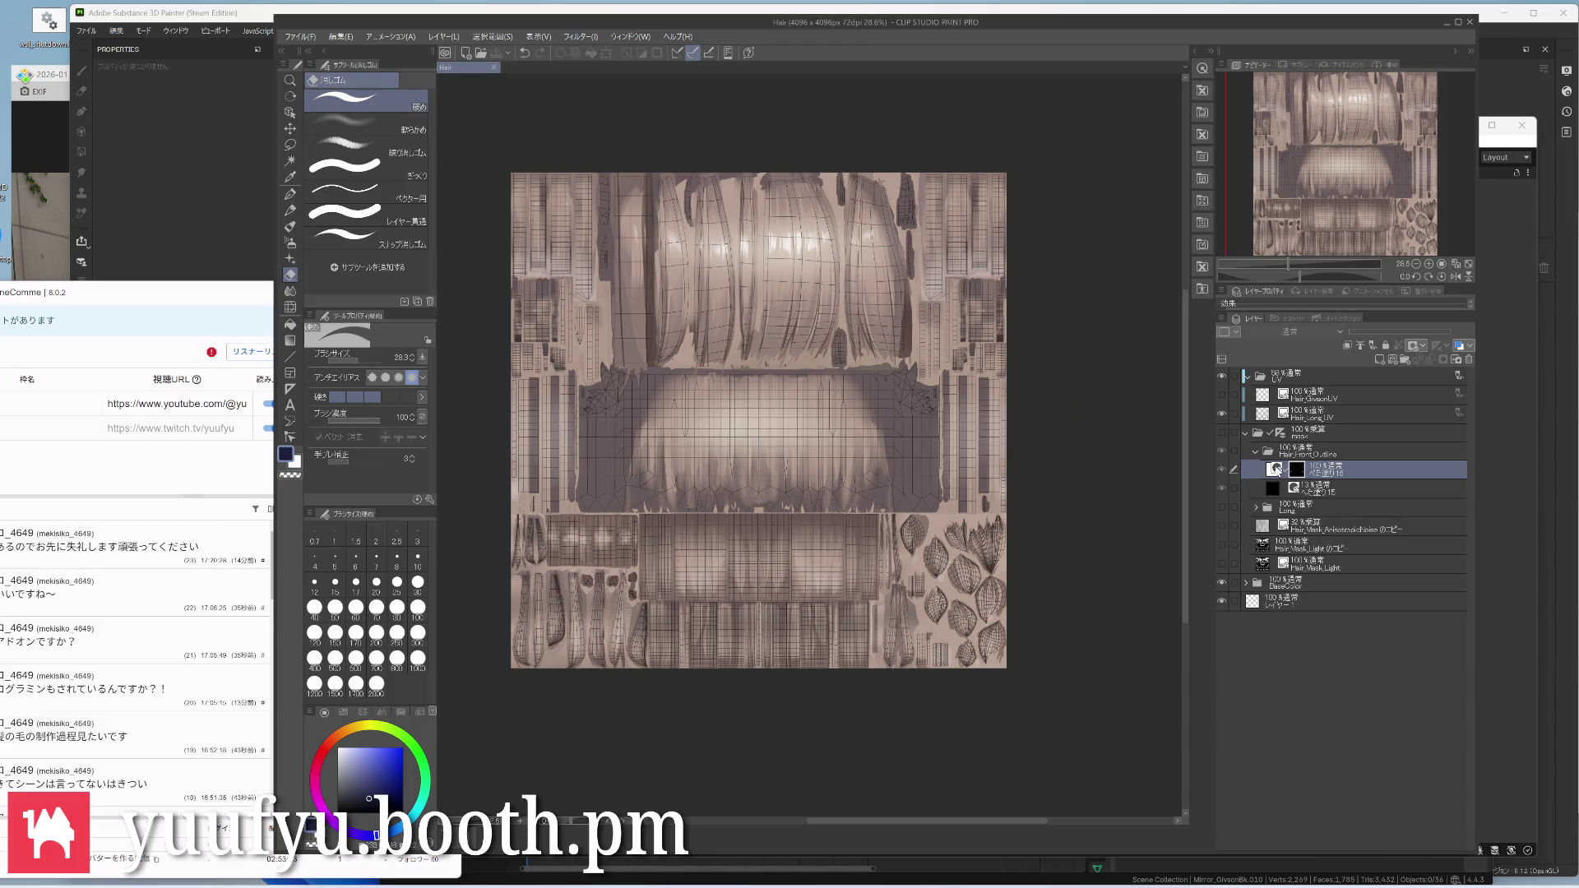
Hide the UV wireframe overlay and tidy the BaseColor layer folders
{"action": "left_click", "coordinate": [1222, 377]}
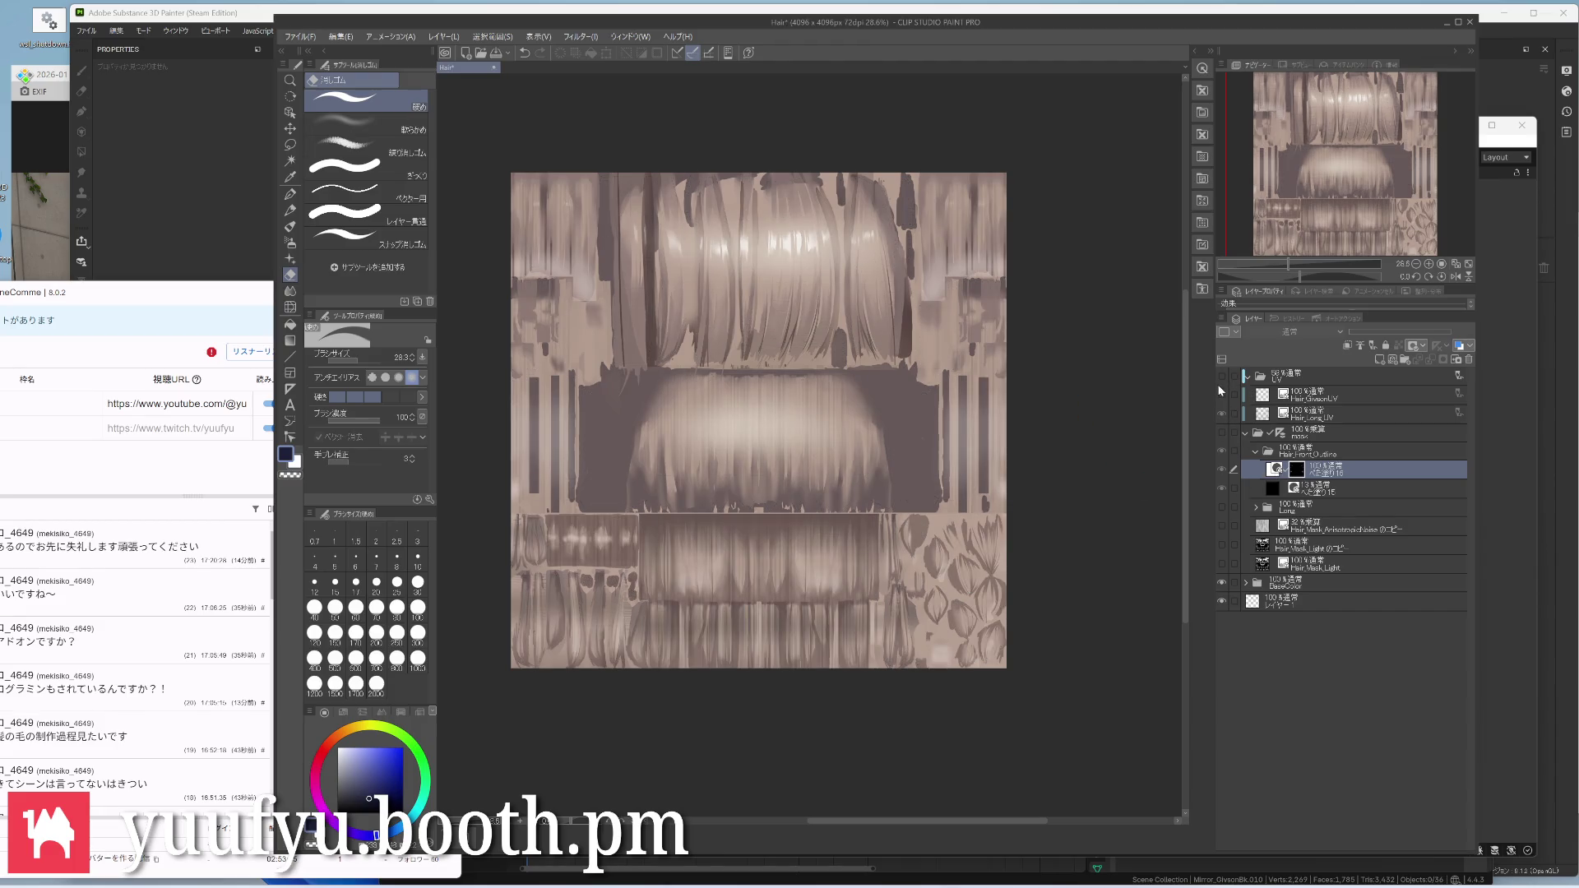
{"action": "left_click", "coordinate": [1301, 438]}
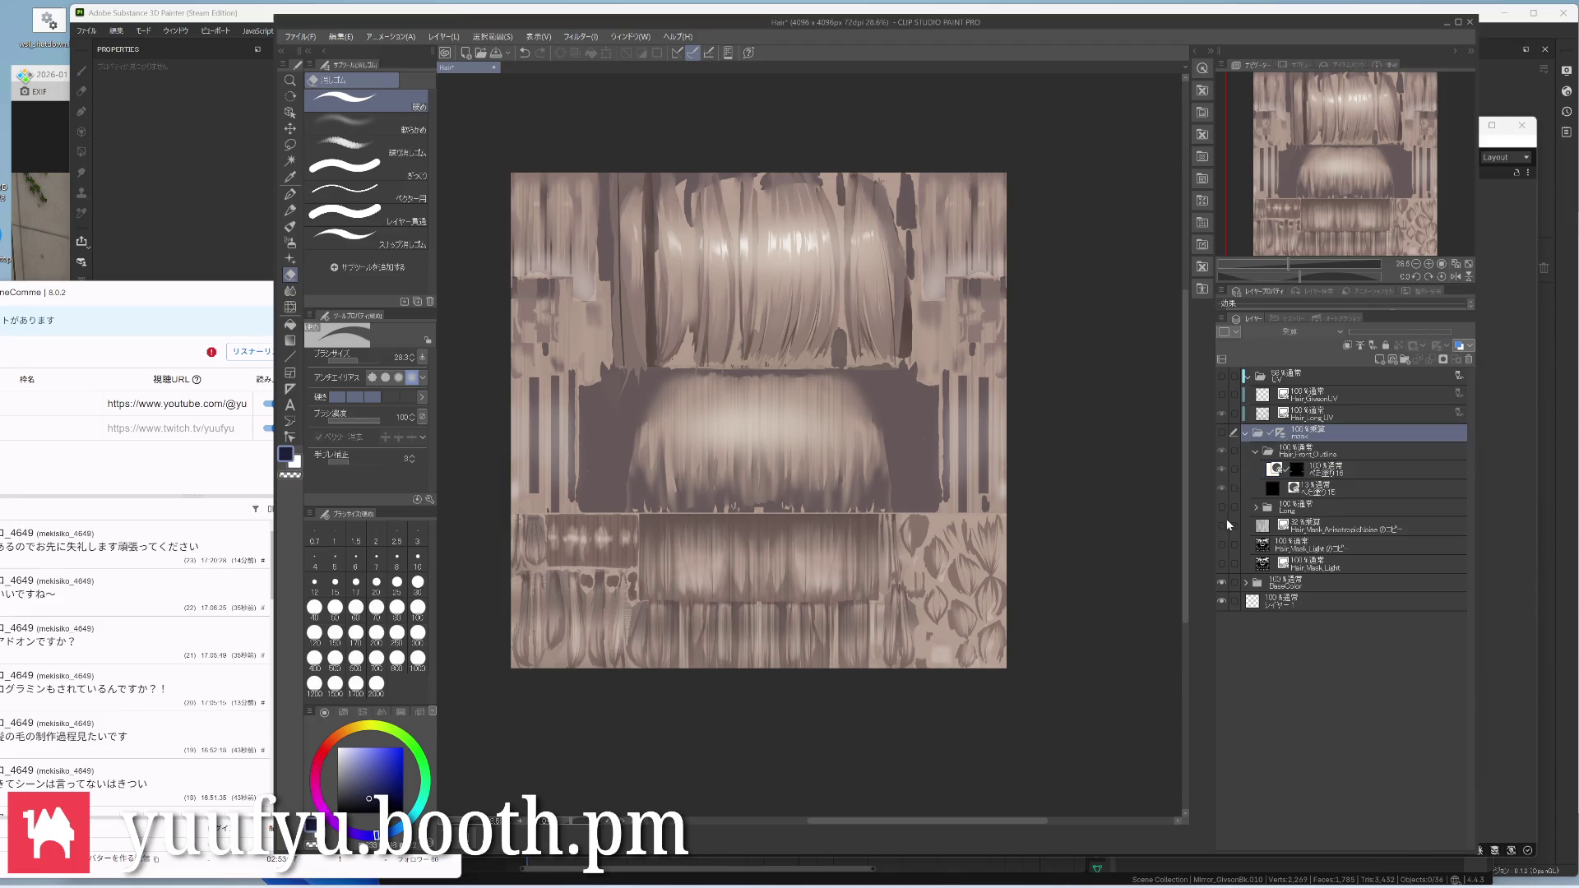
{"action": "left_click", "coordinate": [1246, 583]}
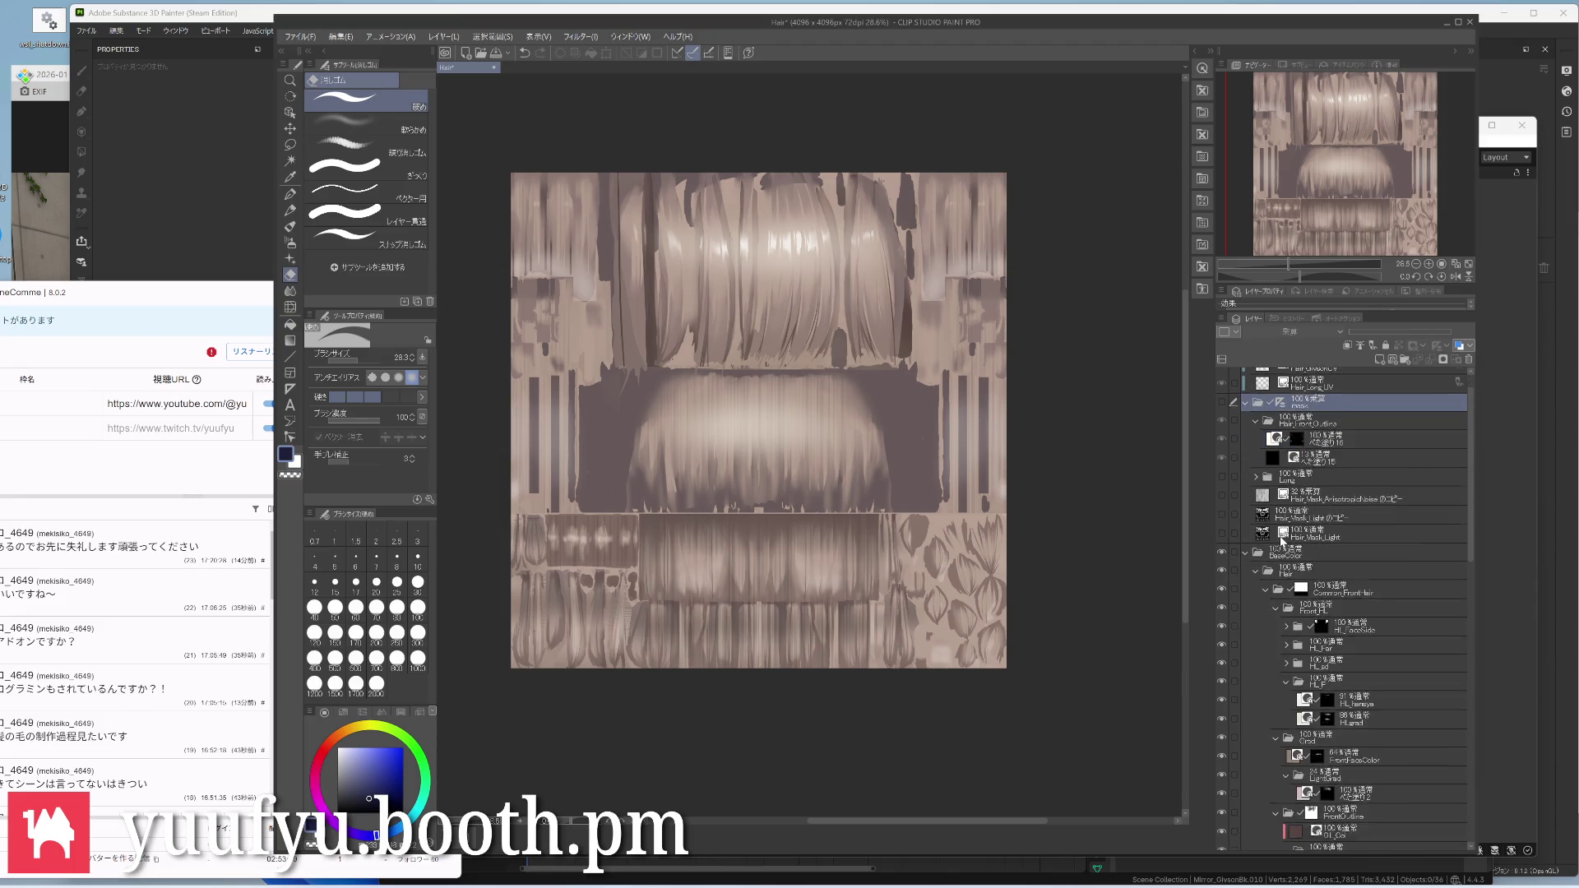
{"action": "scroll", "coordinate": [1278, 543], "scroll_direction": "down", "scroll_amount": 2}
{"action": "left_click", "coordinate": [1267, 545]}
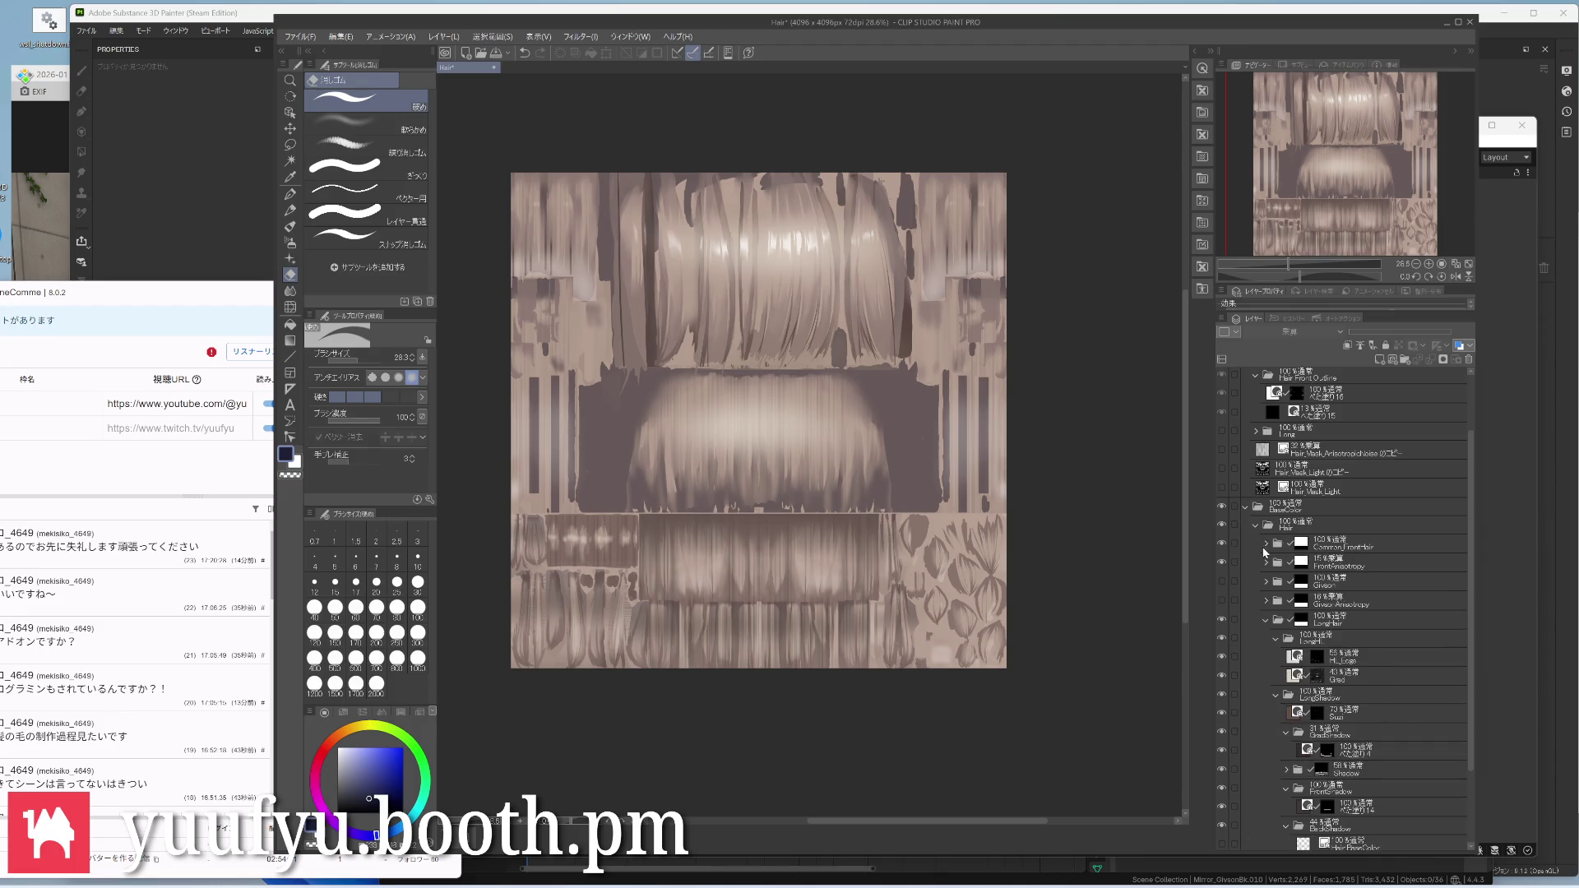
{"action": "left_click", "coordinate": [1266, 604]}
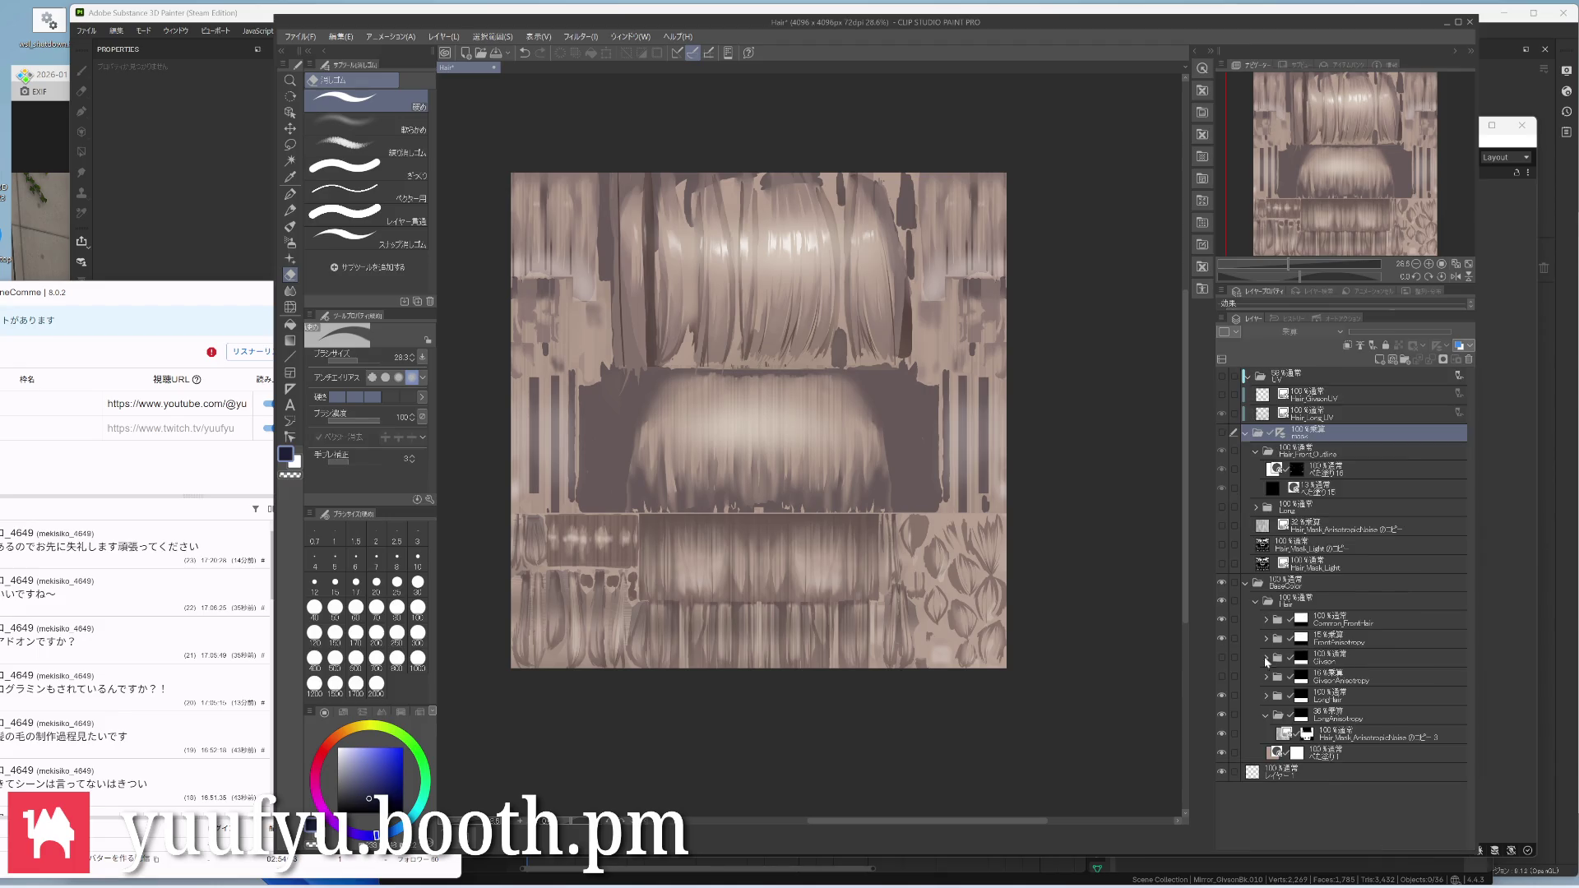
Check the lower hair layers' visibility, restore them, and save the hair document
{"action": "left_click", "coordinate": [1221, 715]}
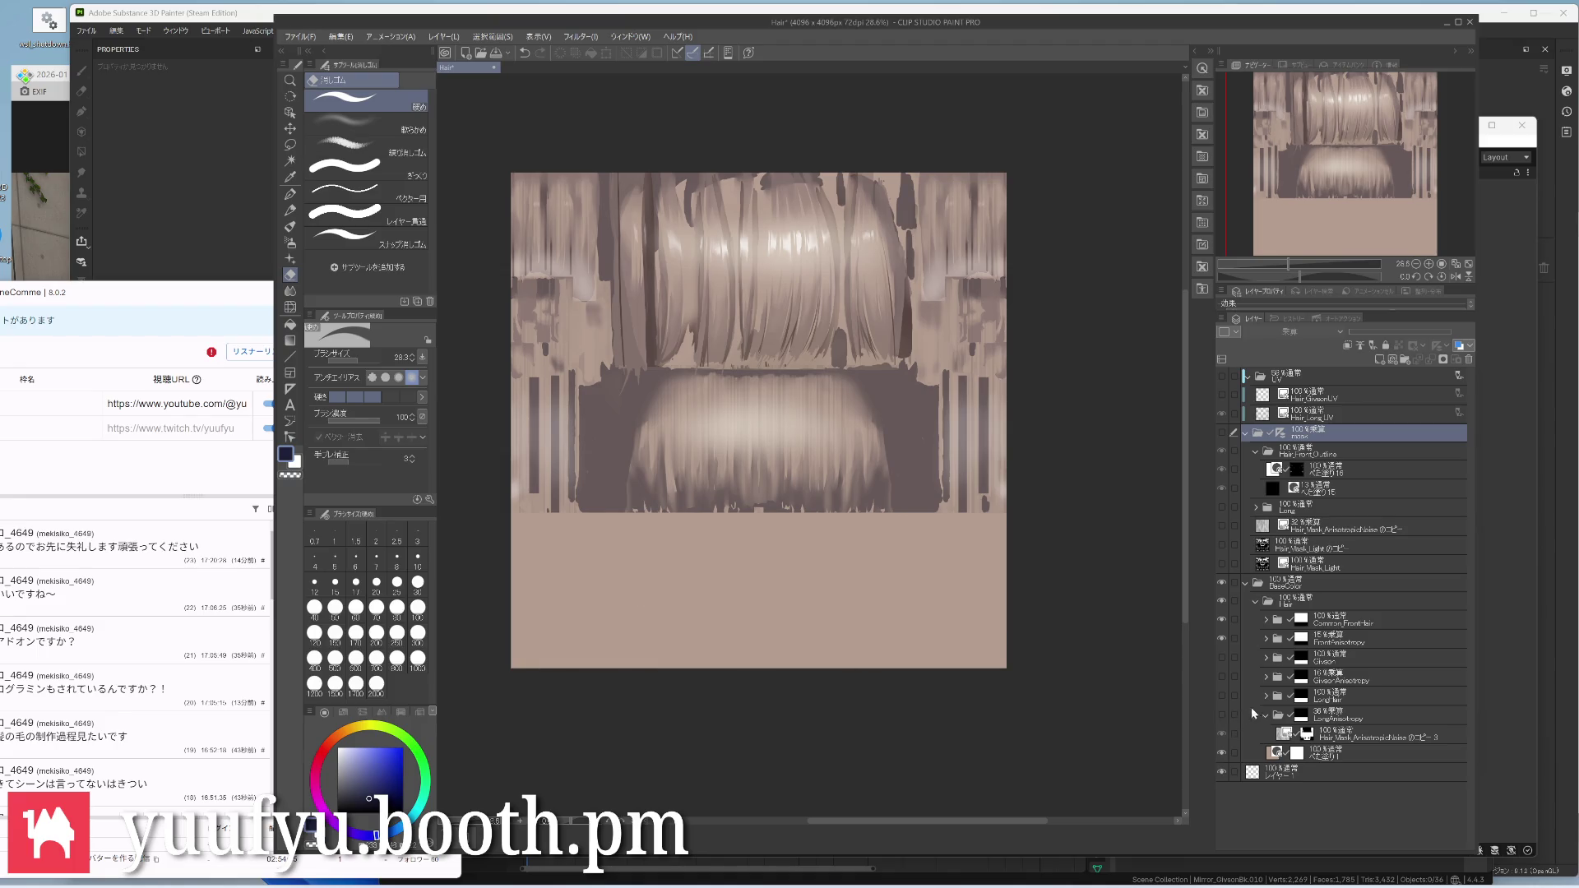
{"action": "left_click", "coordinate": [1264, 723]}
{"action": "left_click_drag", "start_coordinate": [1221, 678], "coordinate": [1221, 715]}
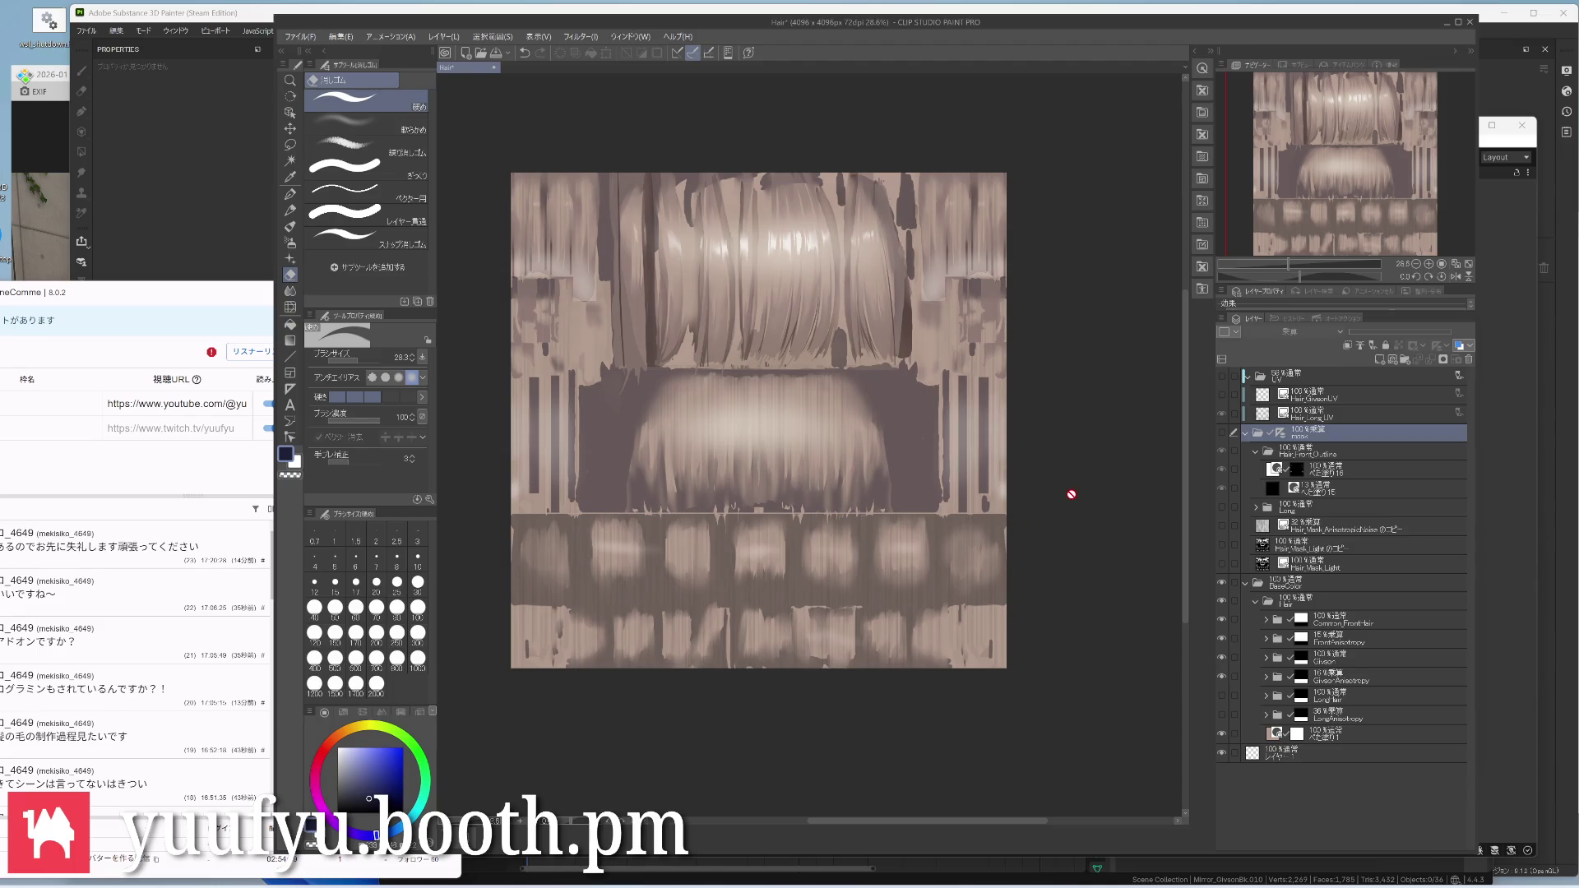
{"action": "key", "text": "ctrl+s"}
Select the inner Givson layer folder and lower its opacity
{"action": "left_click", "coordinate": [1308, 666]}
{"action": "left_click", "coordinate": [1265, 664]}
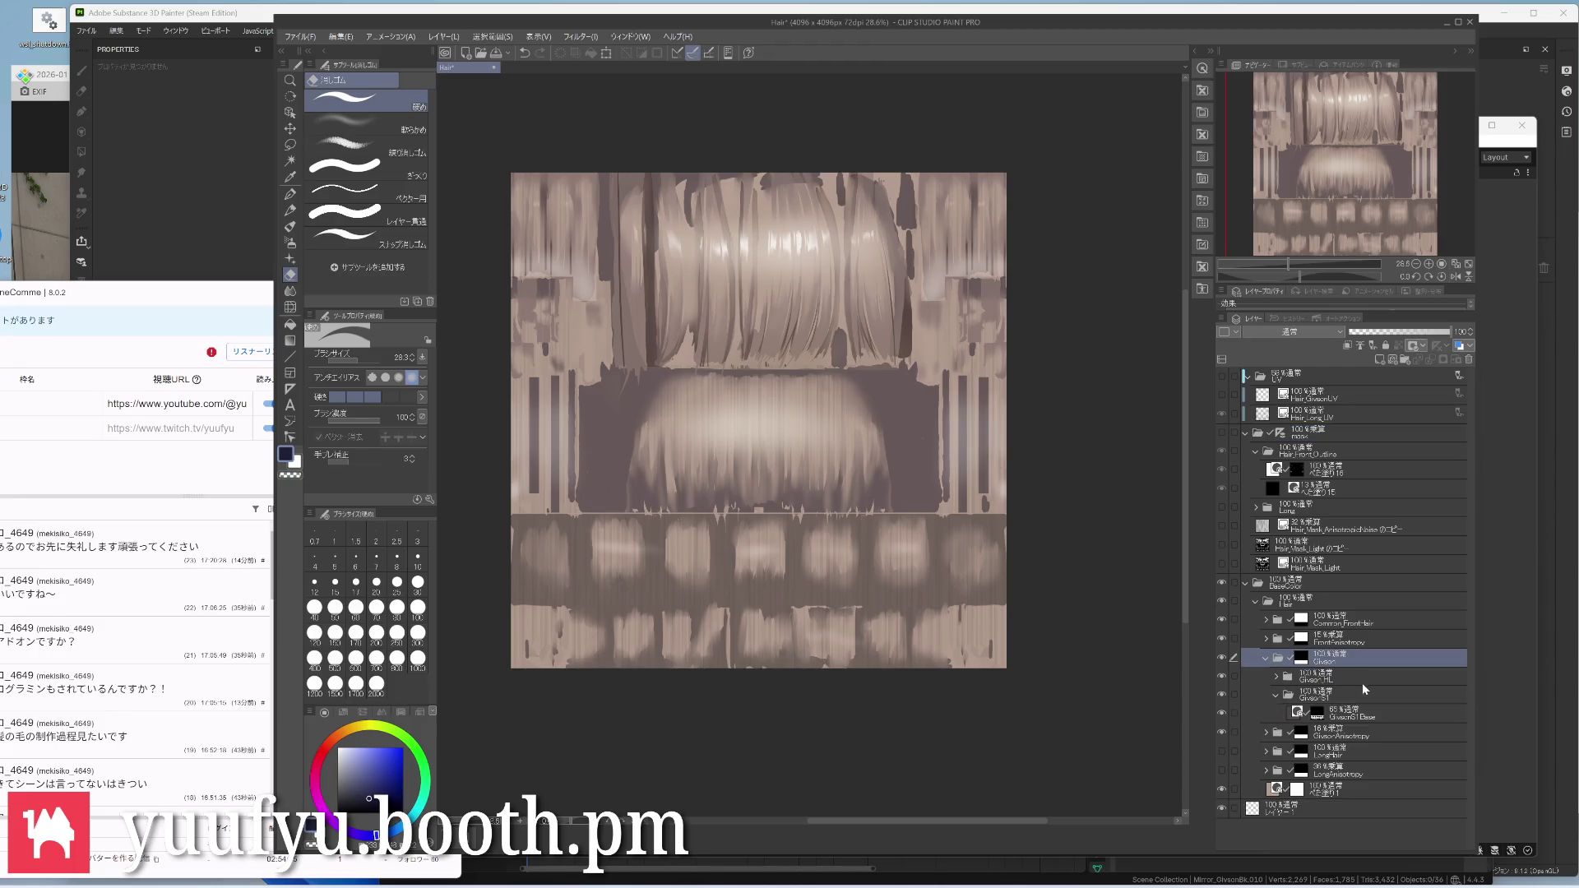
{"action": "left_click", "coordinate": [1360, 689]}
{"action": "mouse_move", "coordinate": [1415, 334]}
{"action": "left_mouse_down"}
{"action": "mouse_move", "coordinate": [1392, 334]}
{"action": "mouse_move", "coordinate": [1461, 332]}
{"action": "mouse_move", "coordinate": [1441, 337]}
{"action": "left_mouse_up"}
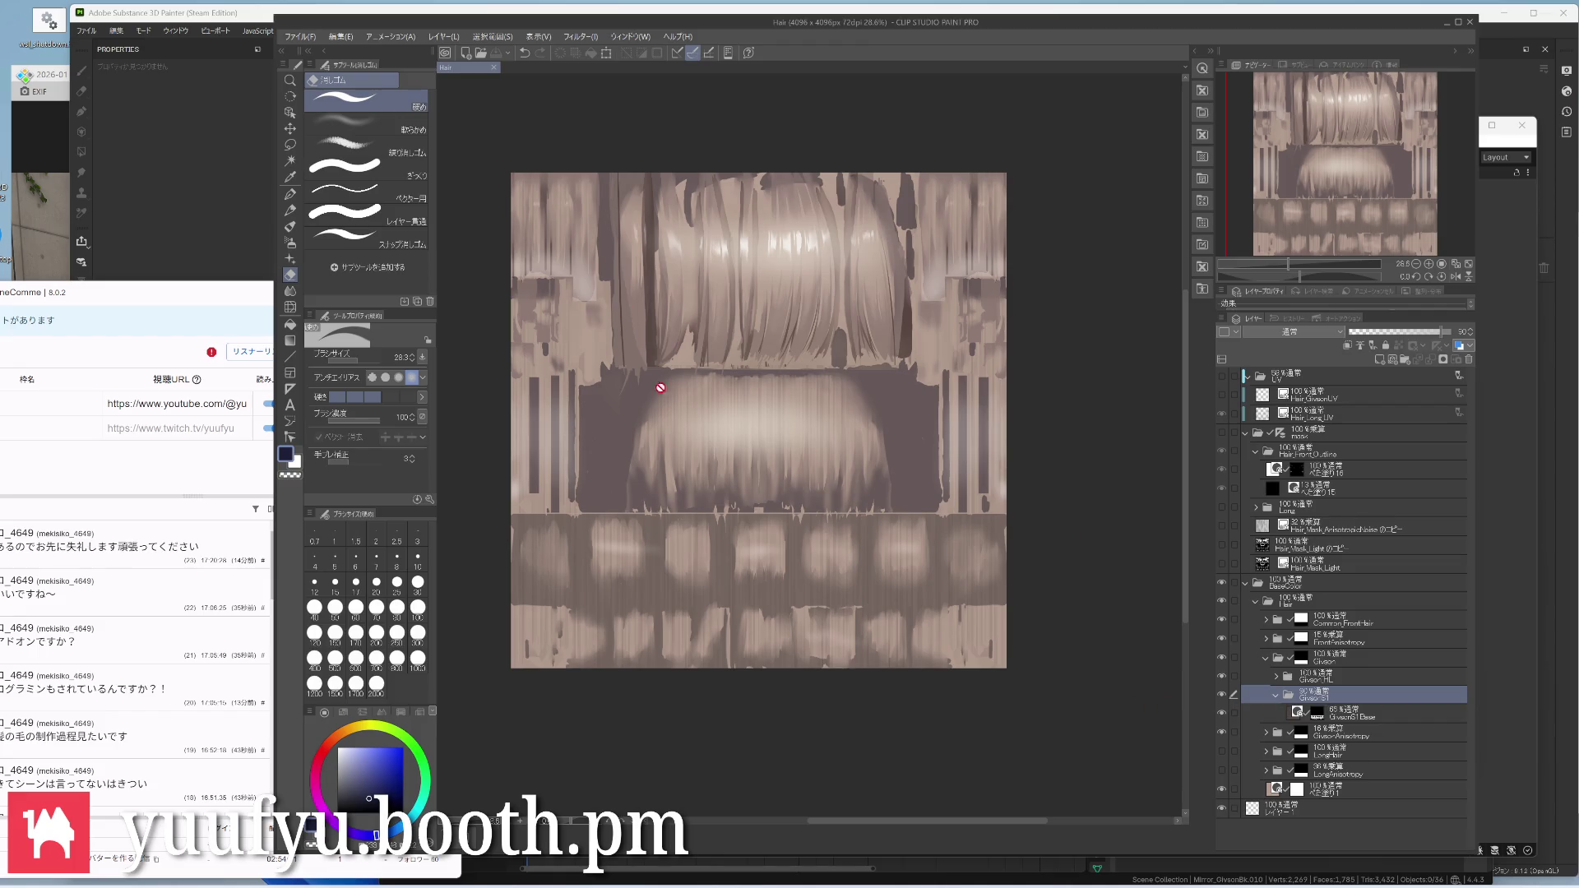
{"action": "left_click", "coordinate": [314, 40]}
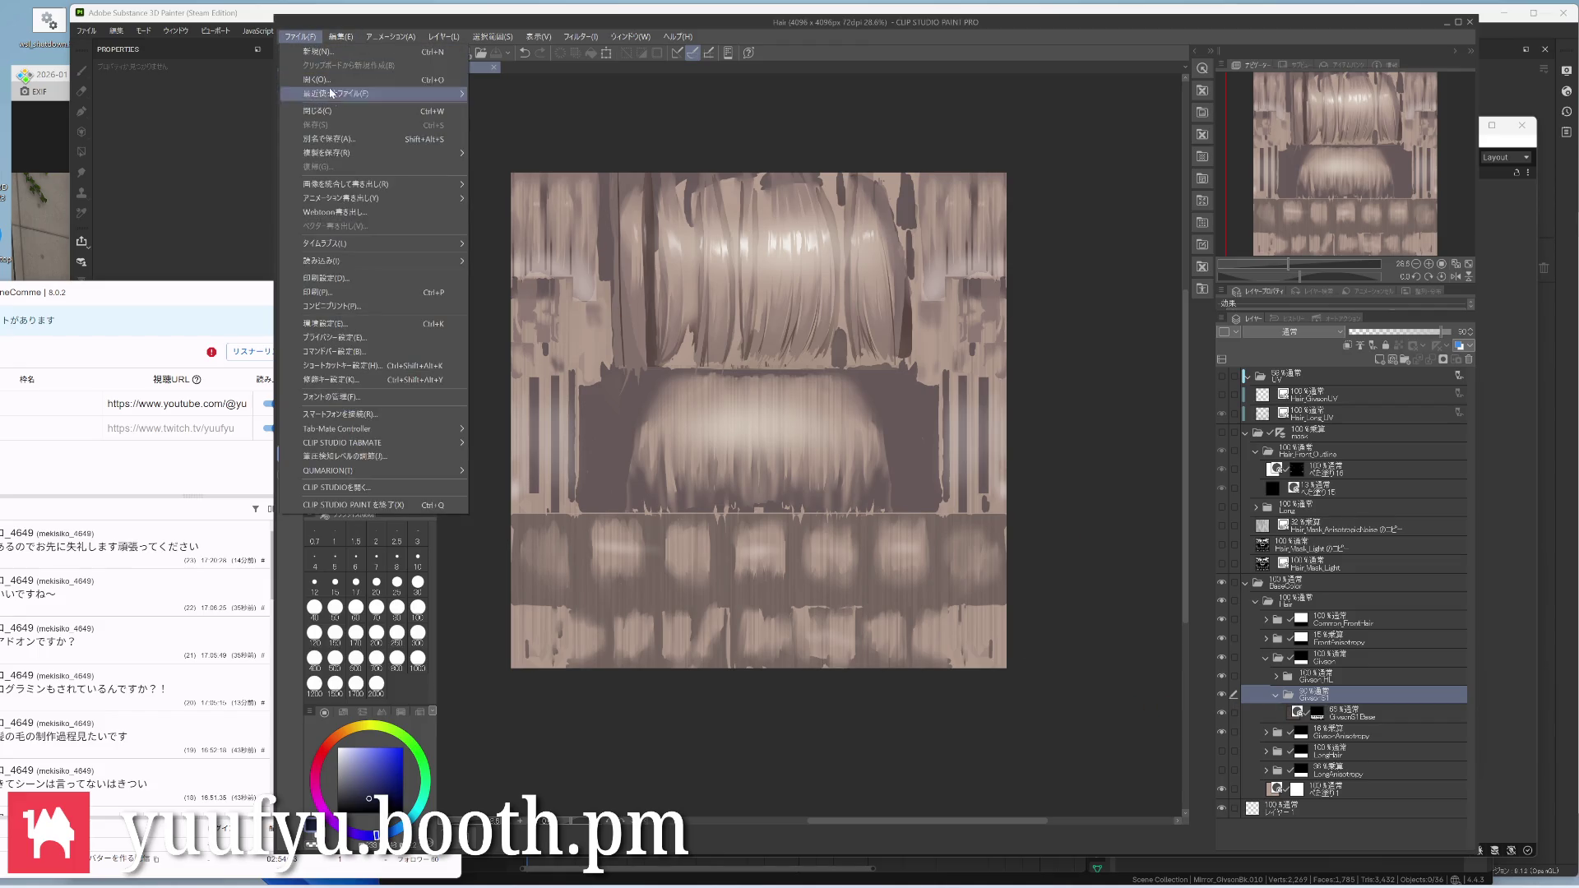
{"action": "mouse_move", "coordinate": [358, 184]}
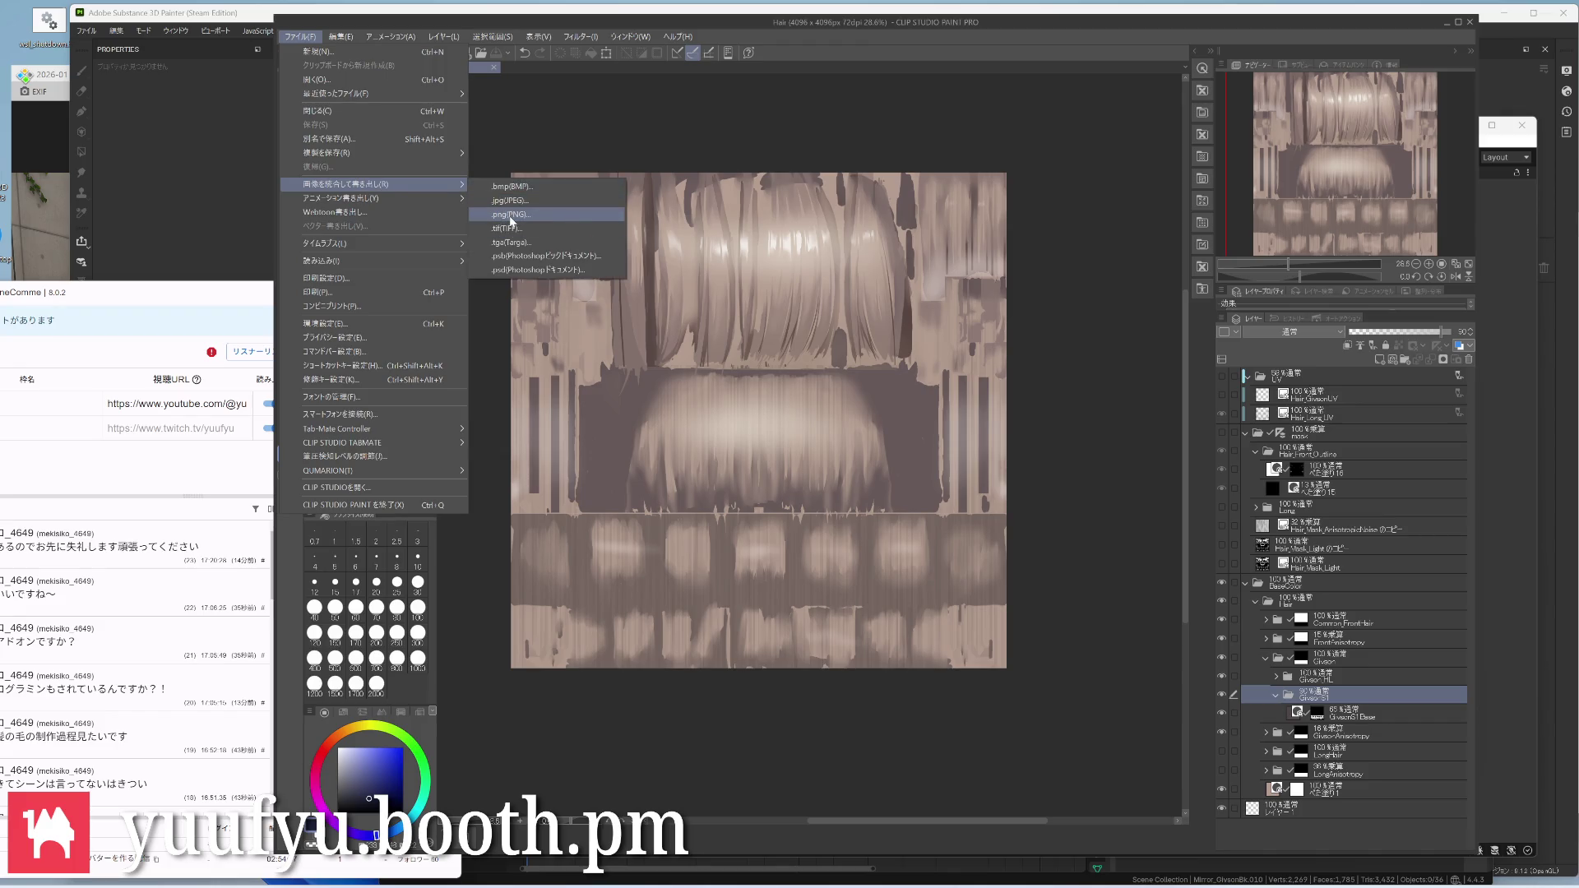
Export the merged hair image as PNG over Hair_Givson_BaseColor.png in Texture > TmpTexture, confirming overwrite
{"action": "left_click", "coordinate": [510, 218]}
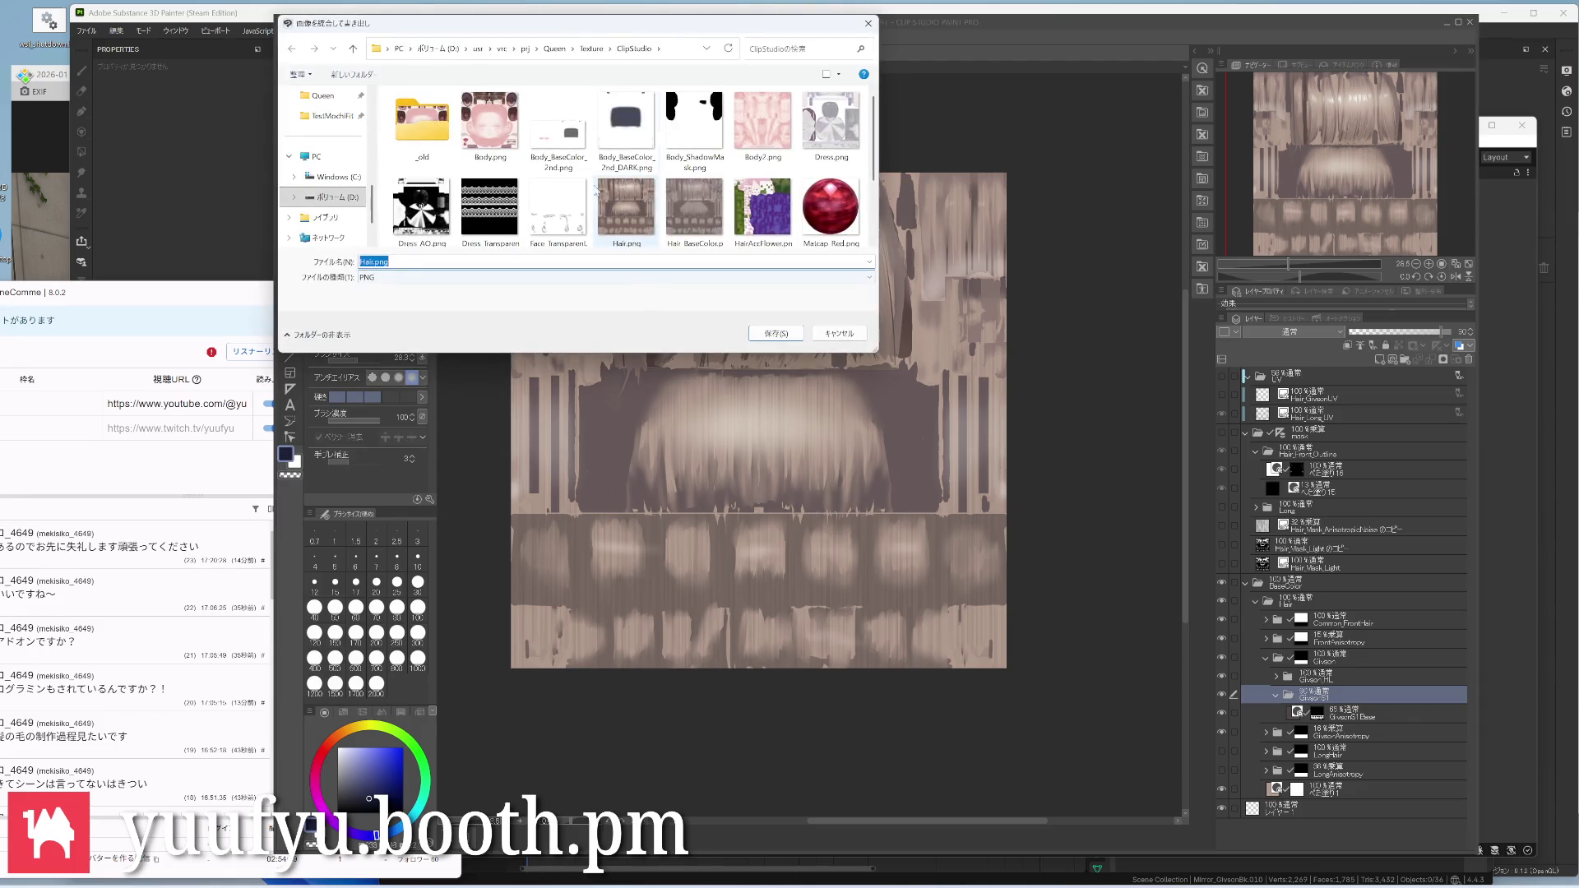
{"action": "left_click", "coordinate": [592, 47]}
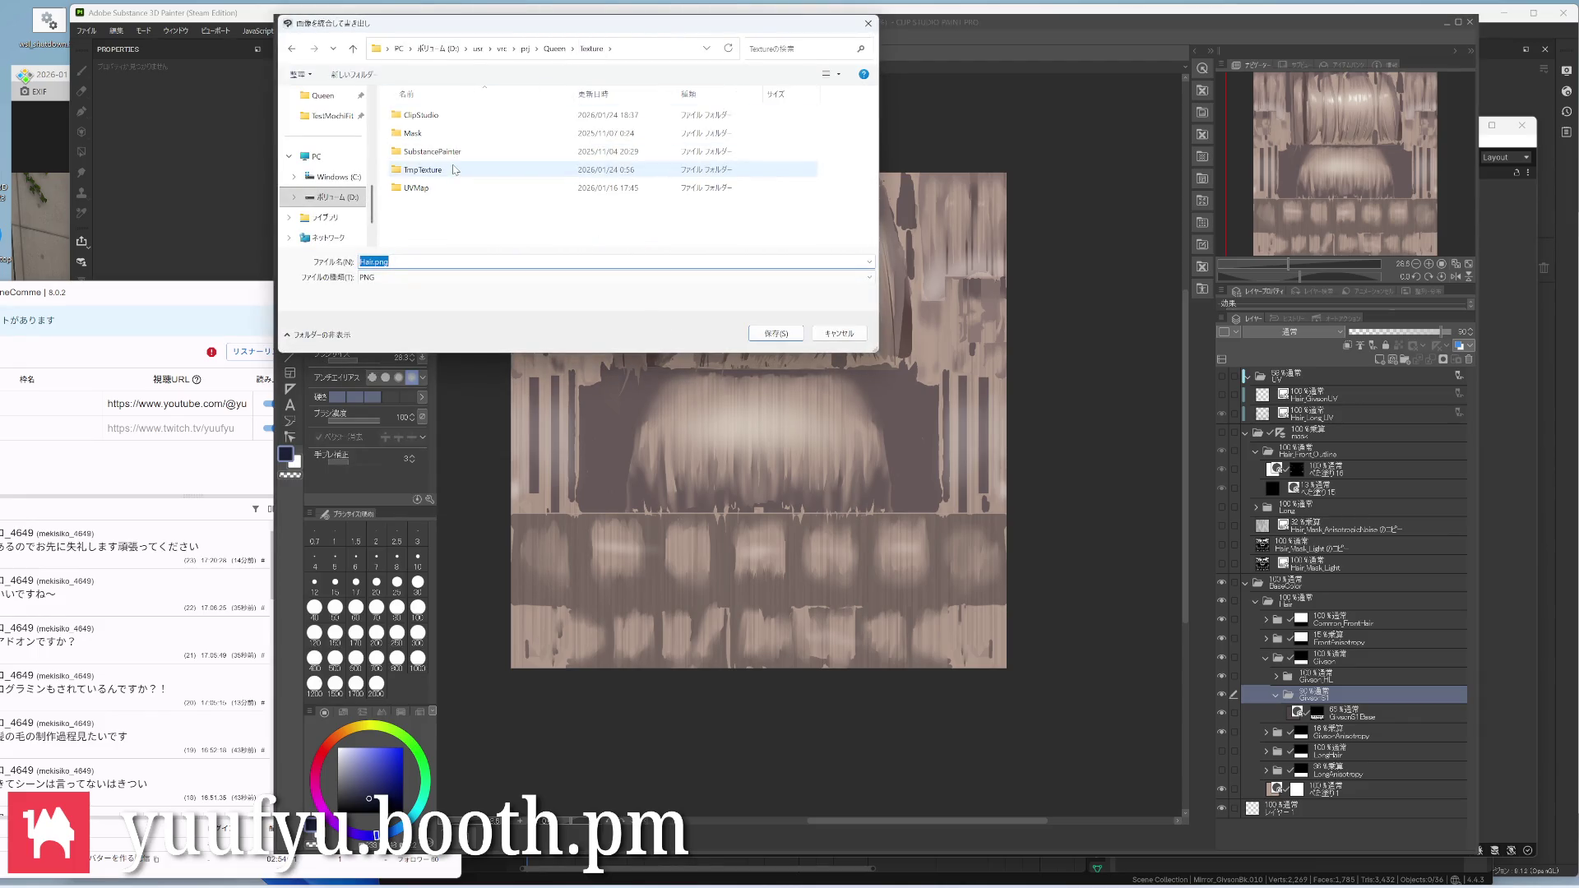
{"action": "double_click", "coordinate": [431, 148]}
{"action": "scroll", "coordinate": [581, 173], "scroll_direction": "down", "scroll_amount": 5}
{"action": "scroll", "coordinate": [580, 174], "scroll_direction": "down", "scroll_amount": 3}
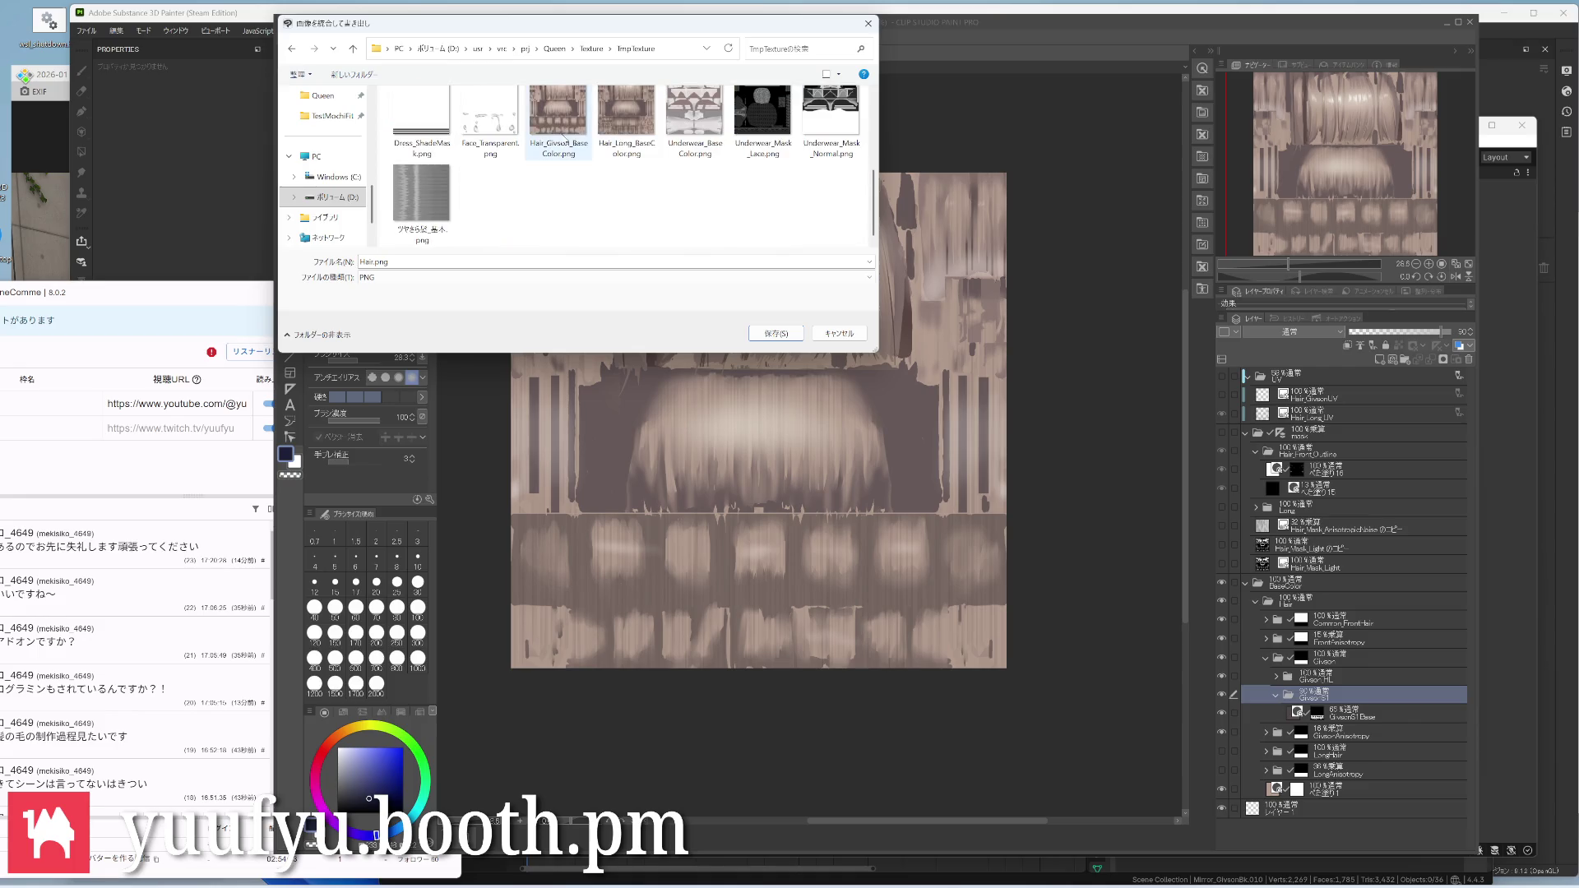
{"action": "left_click", "coordinate": [560, 117]}
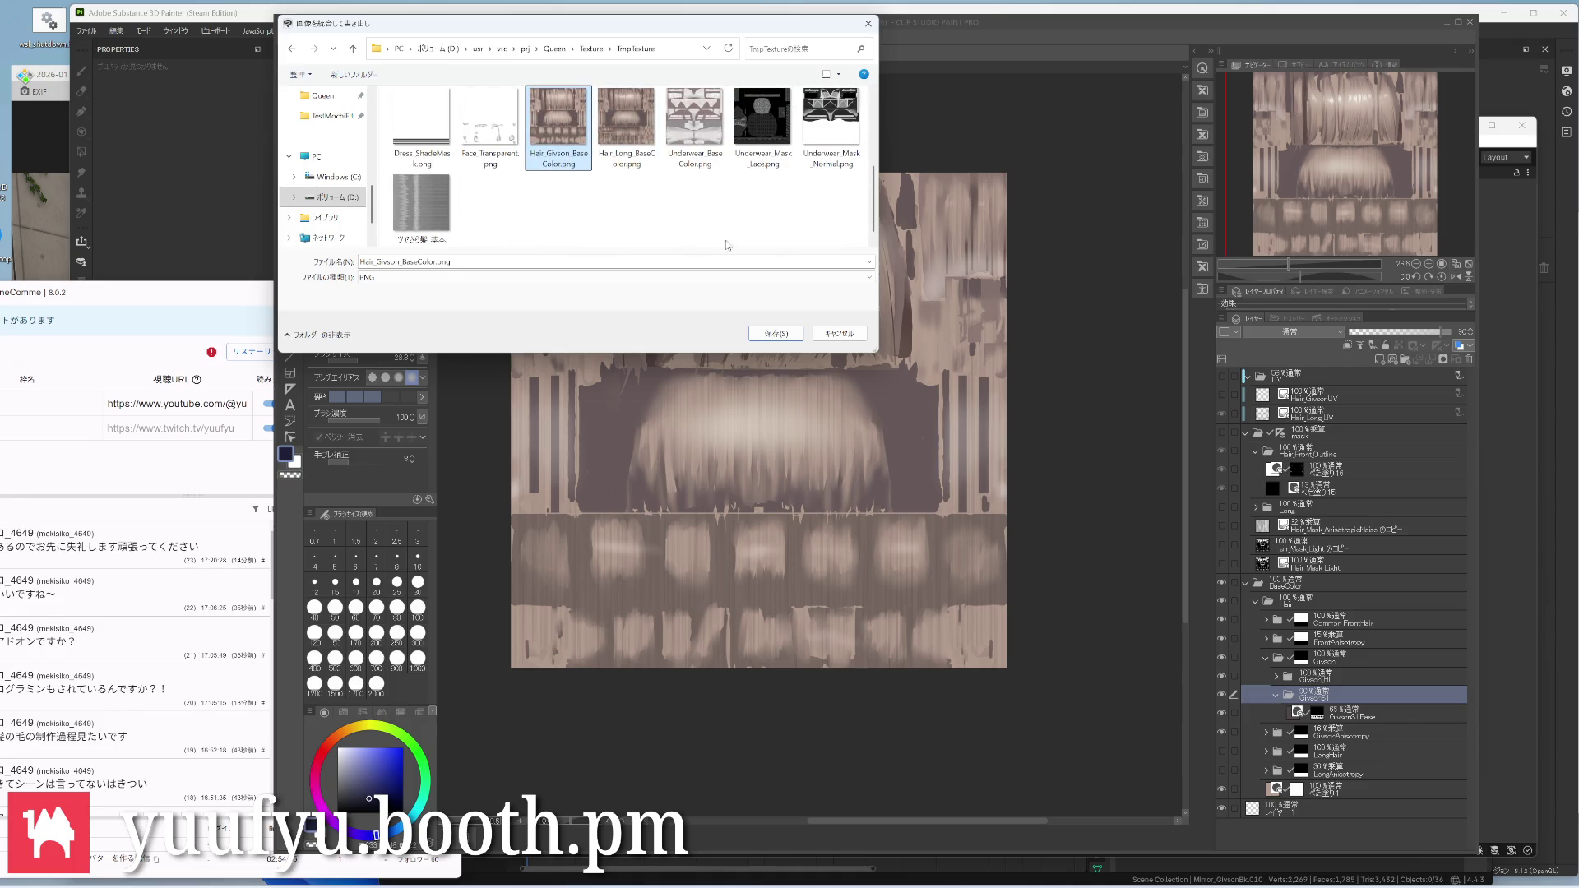
{"action": "left_click", "coordinate": [766, 334]}
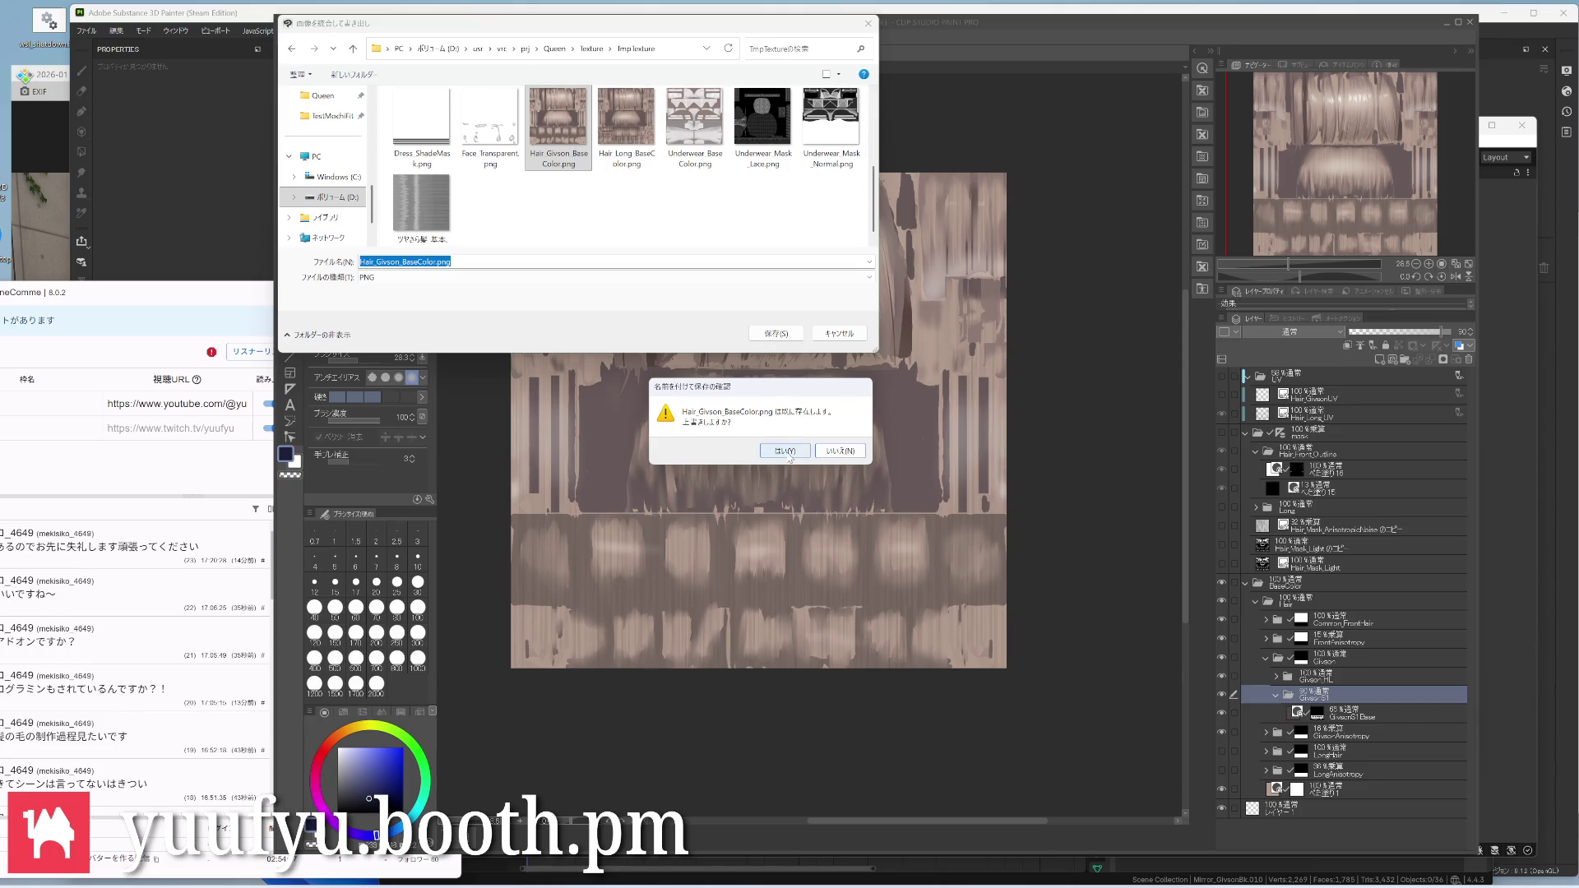
{"action": "left_click", "coordinate": [784, 450]}
{"action": "left_click", "coordinate": [555, 123]}
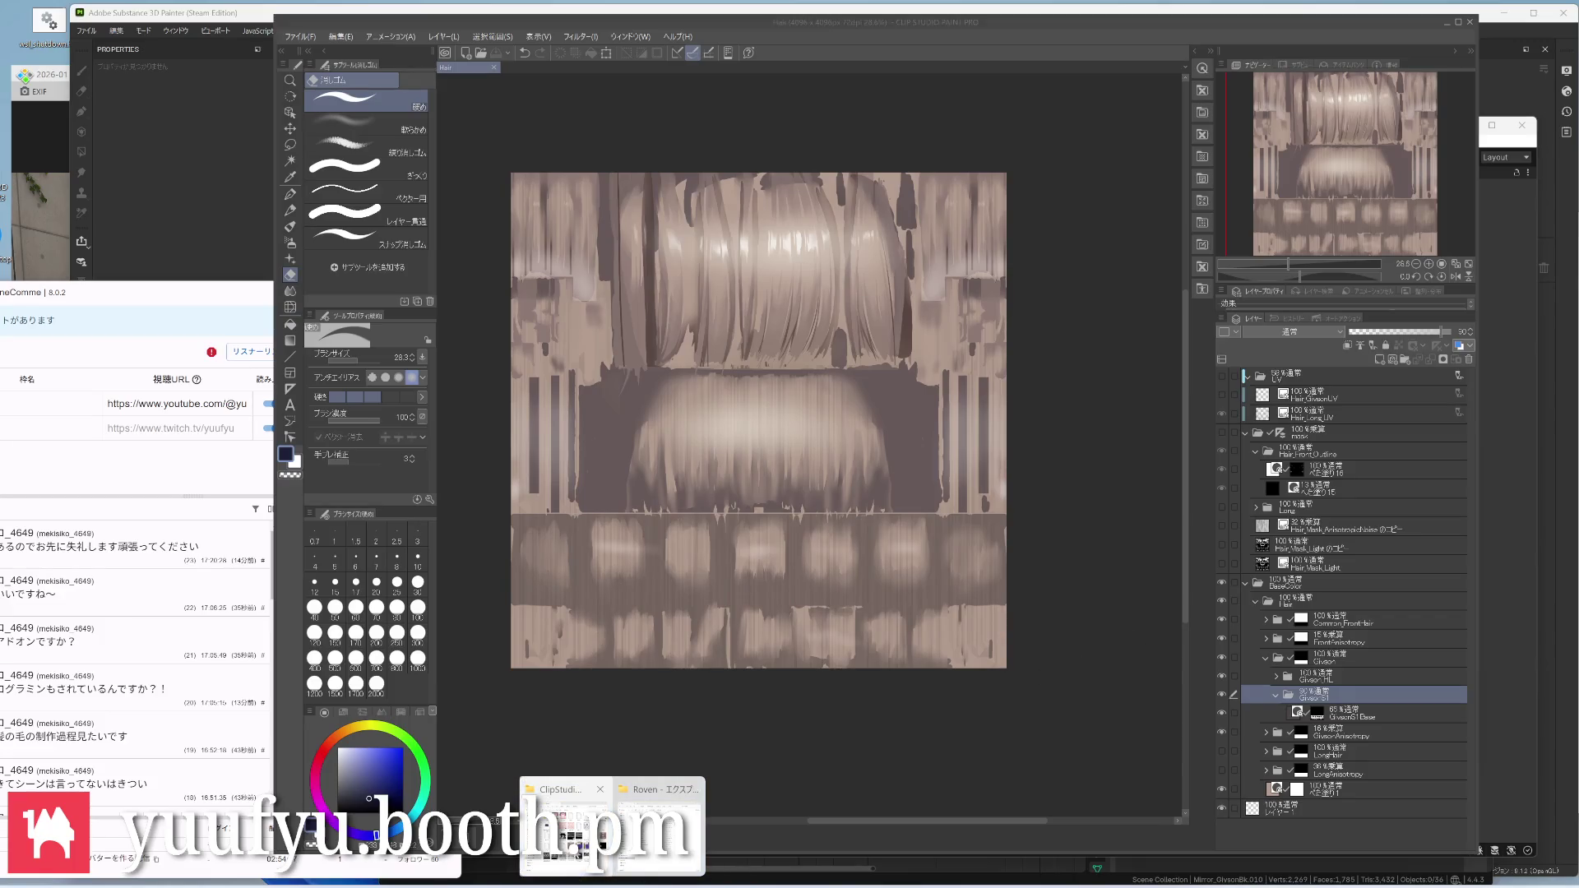
Go to the TmpTexture folder and preview the exported Hair_Givson_BaseColor.png
{"action": "left_click", "coordinate": [573, 840]}
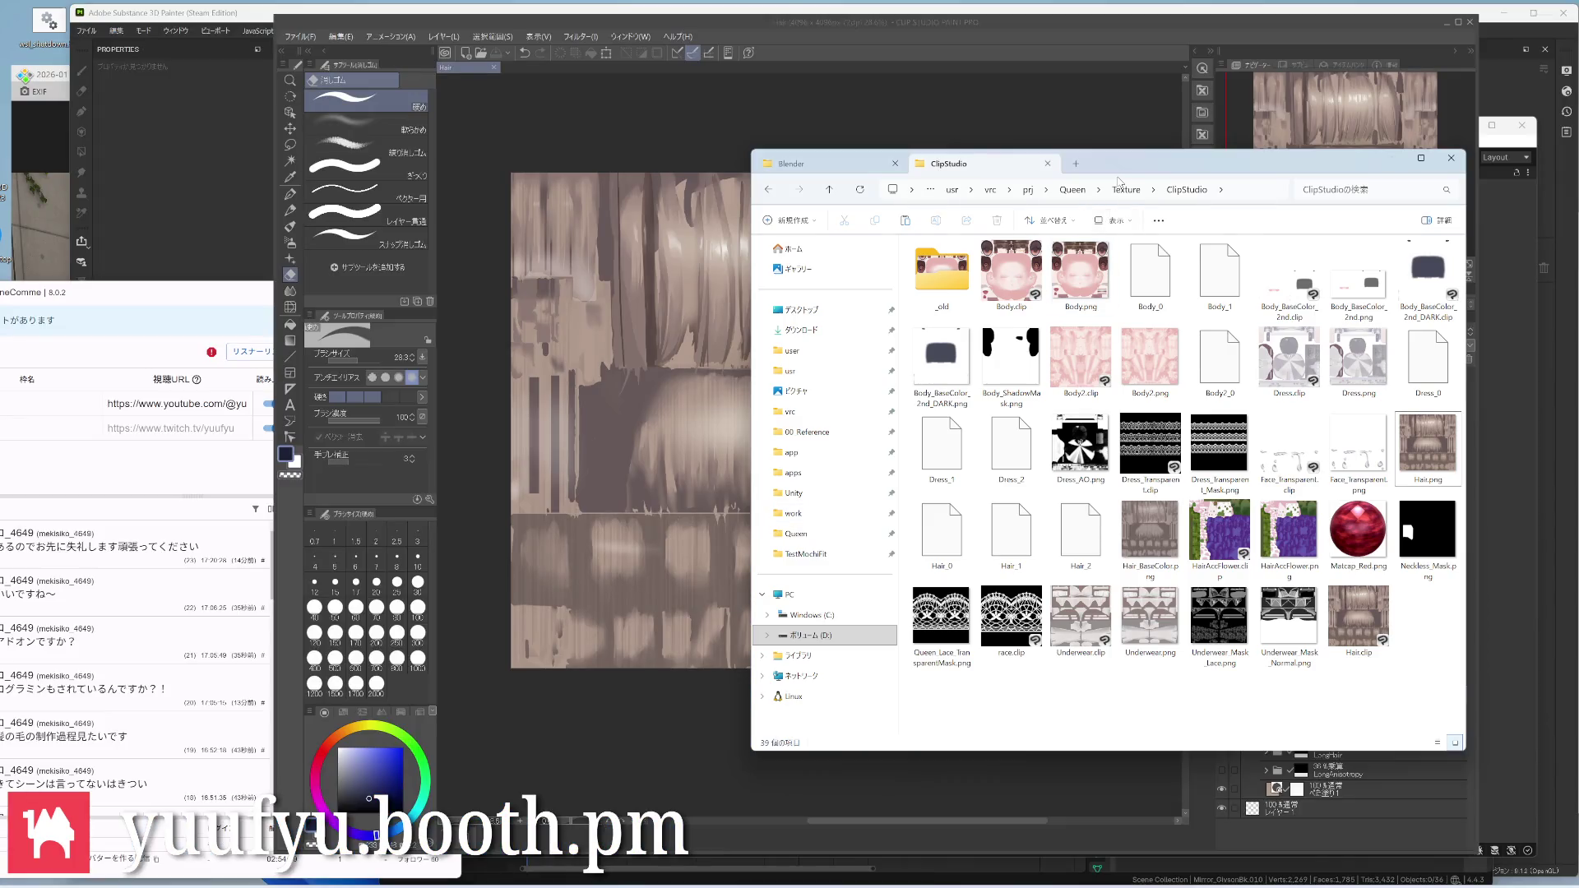
{"action": "left_click", "coordinate": [1155, 188]}
{"action": "left_click", "coordinate": [1125, 188]}
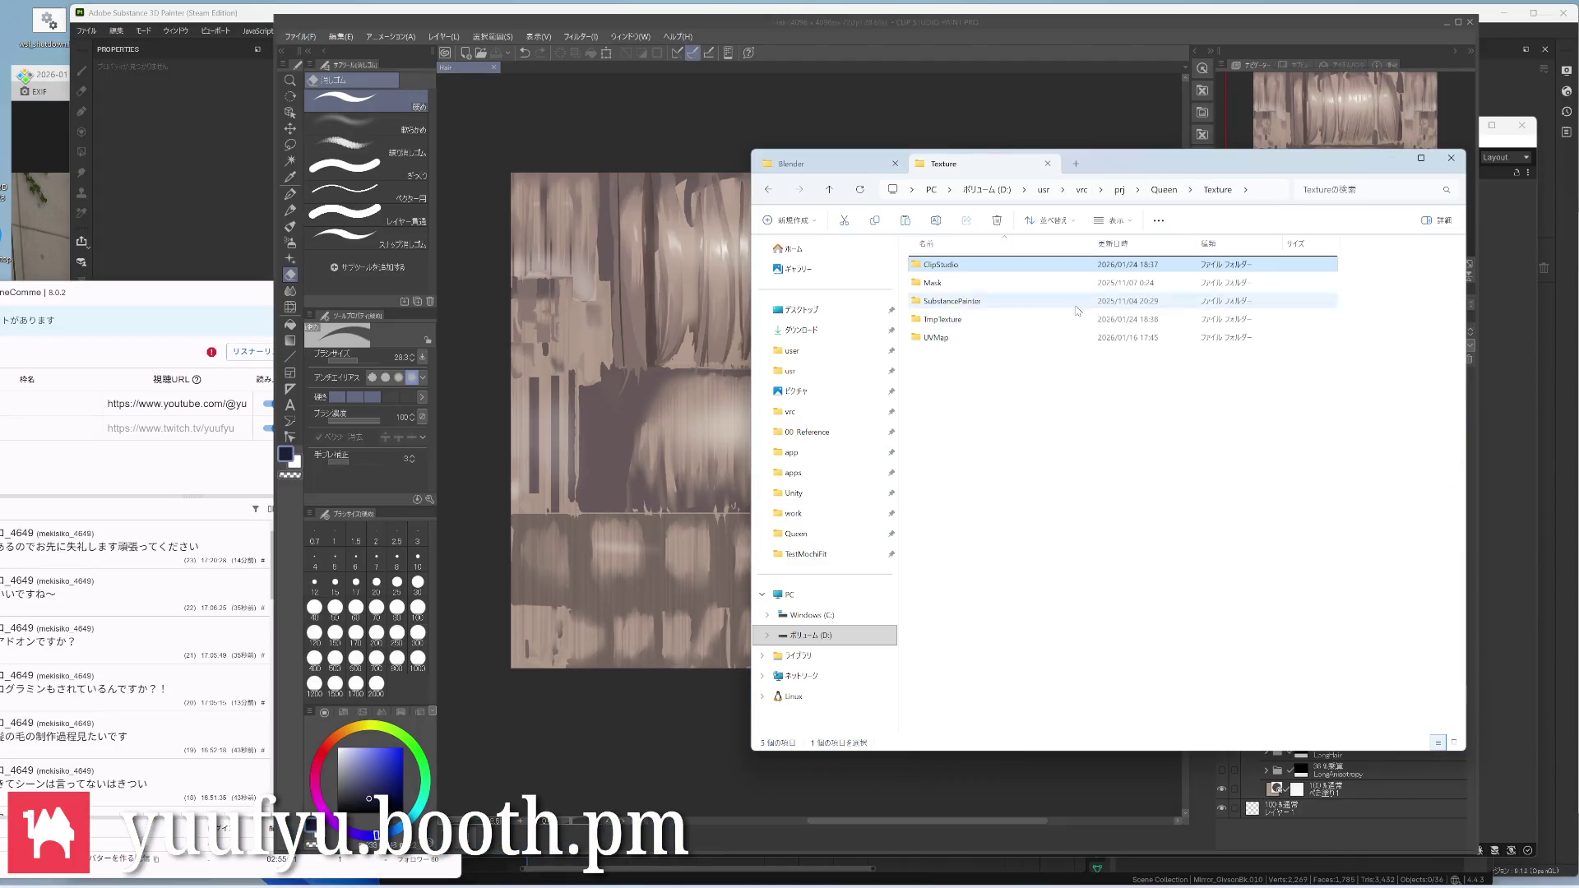
{"action": "double_click", "coordinate": [987, 319]}
{"action": "double_click", "coordinate": [942, 463]}
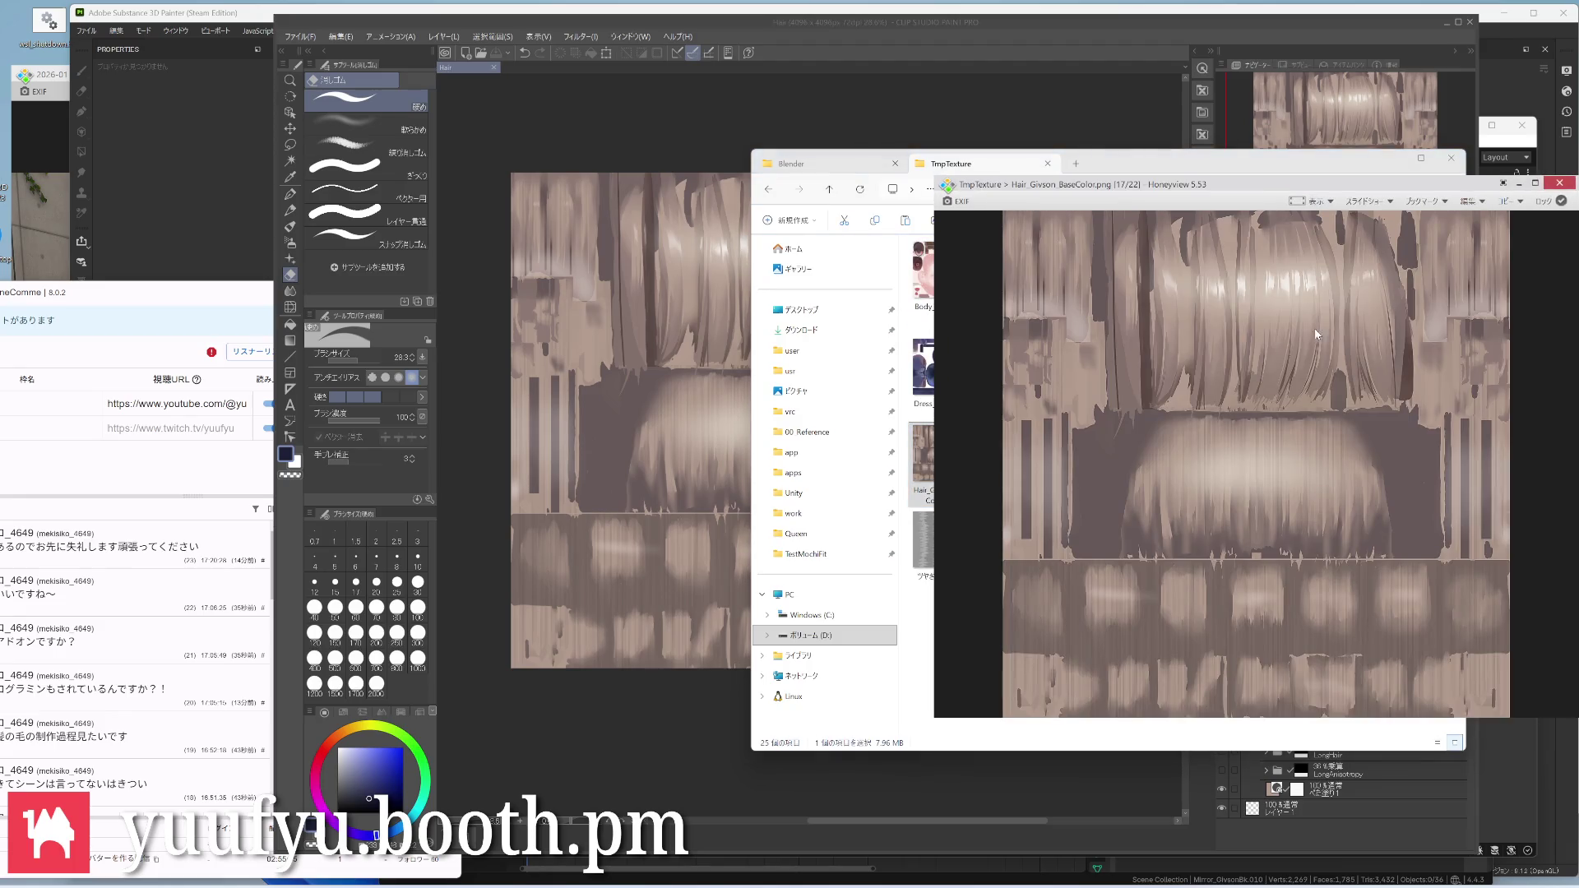
{"action": "key", "text": "Escape"}
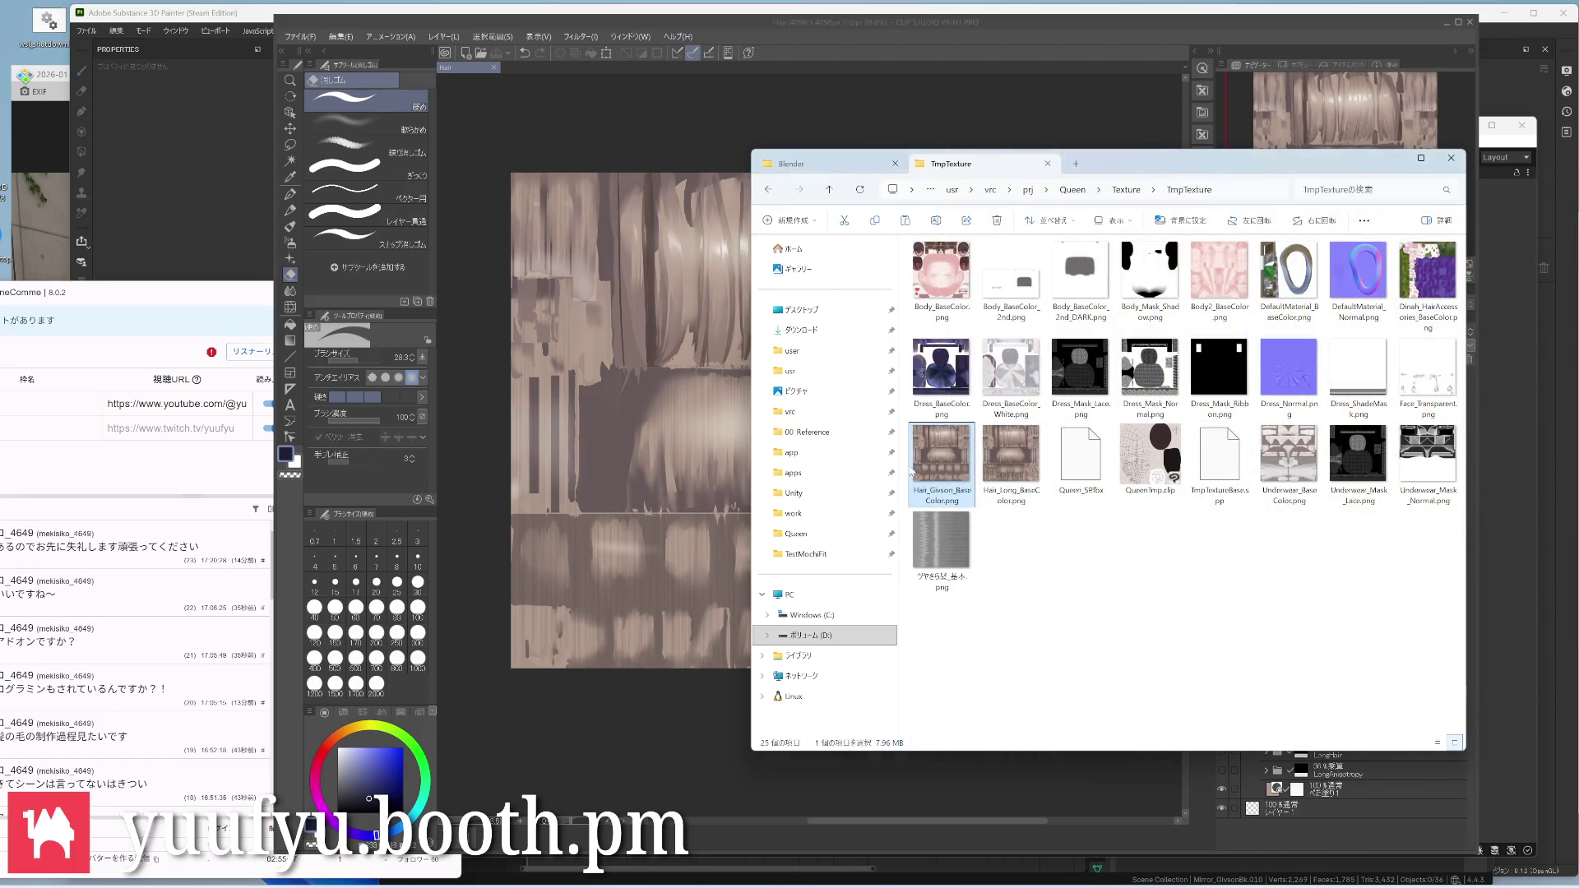
Check the detailed properties of Hair_Givson_BaseColor.png
{"action": "right_click", "coordinate": [941, 463]}
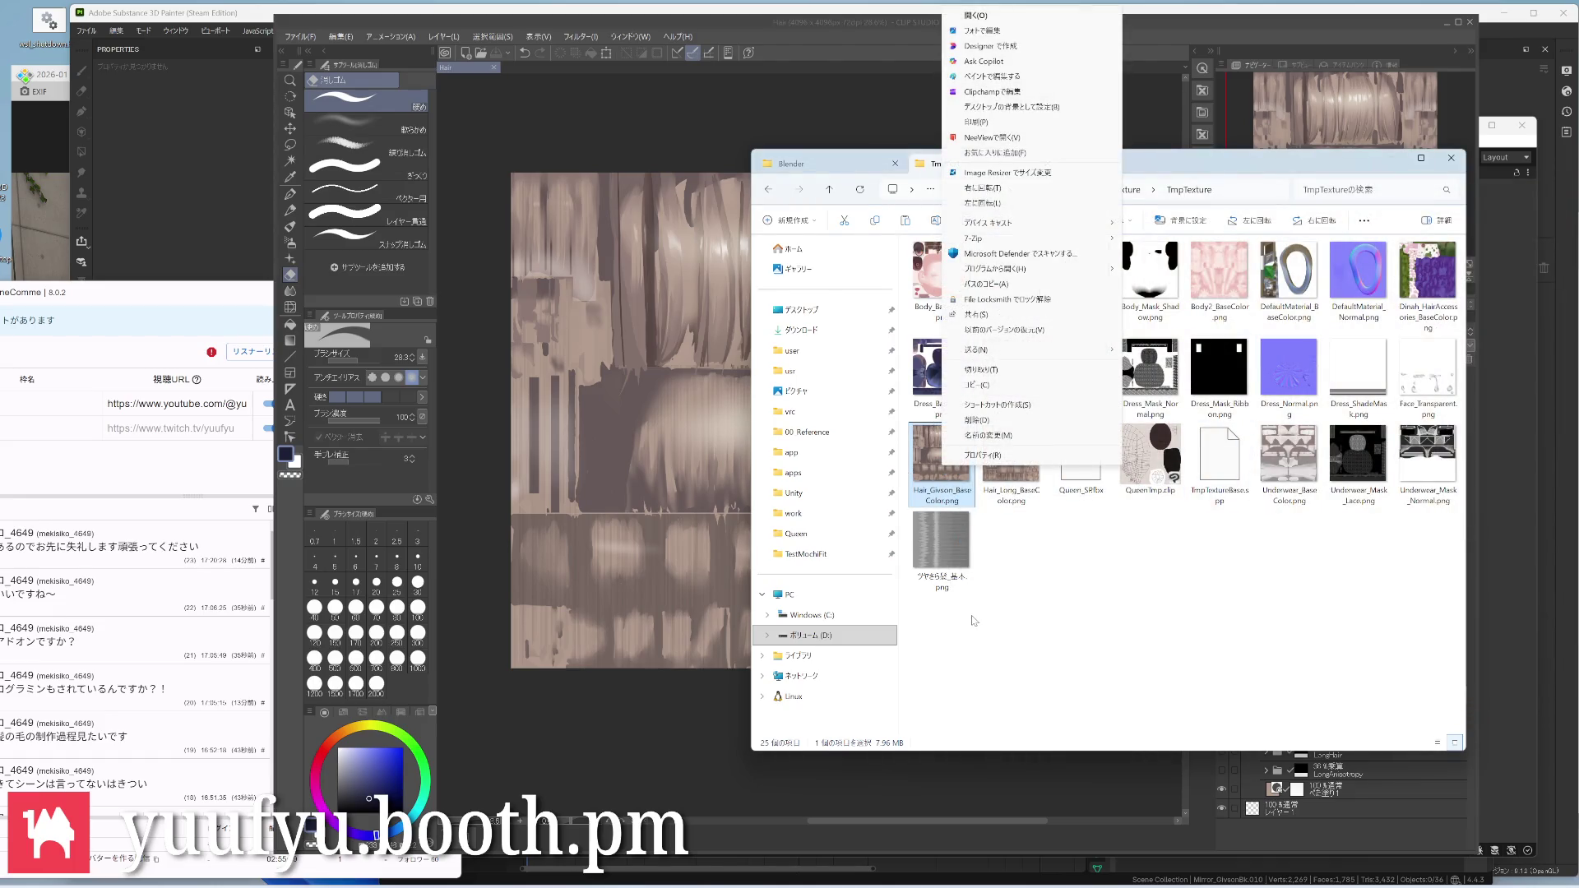
{"action": "left_click", "coordinate": [1024, 459]}
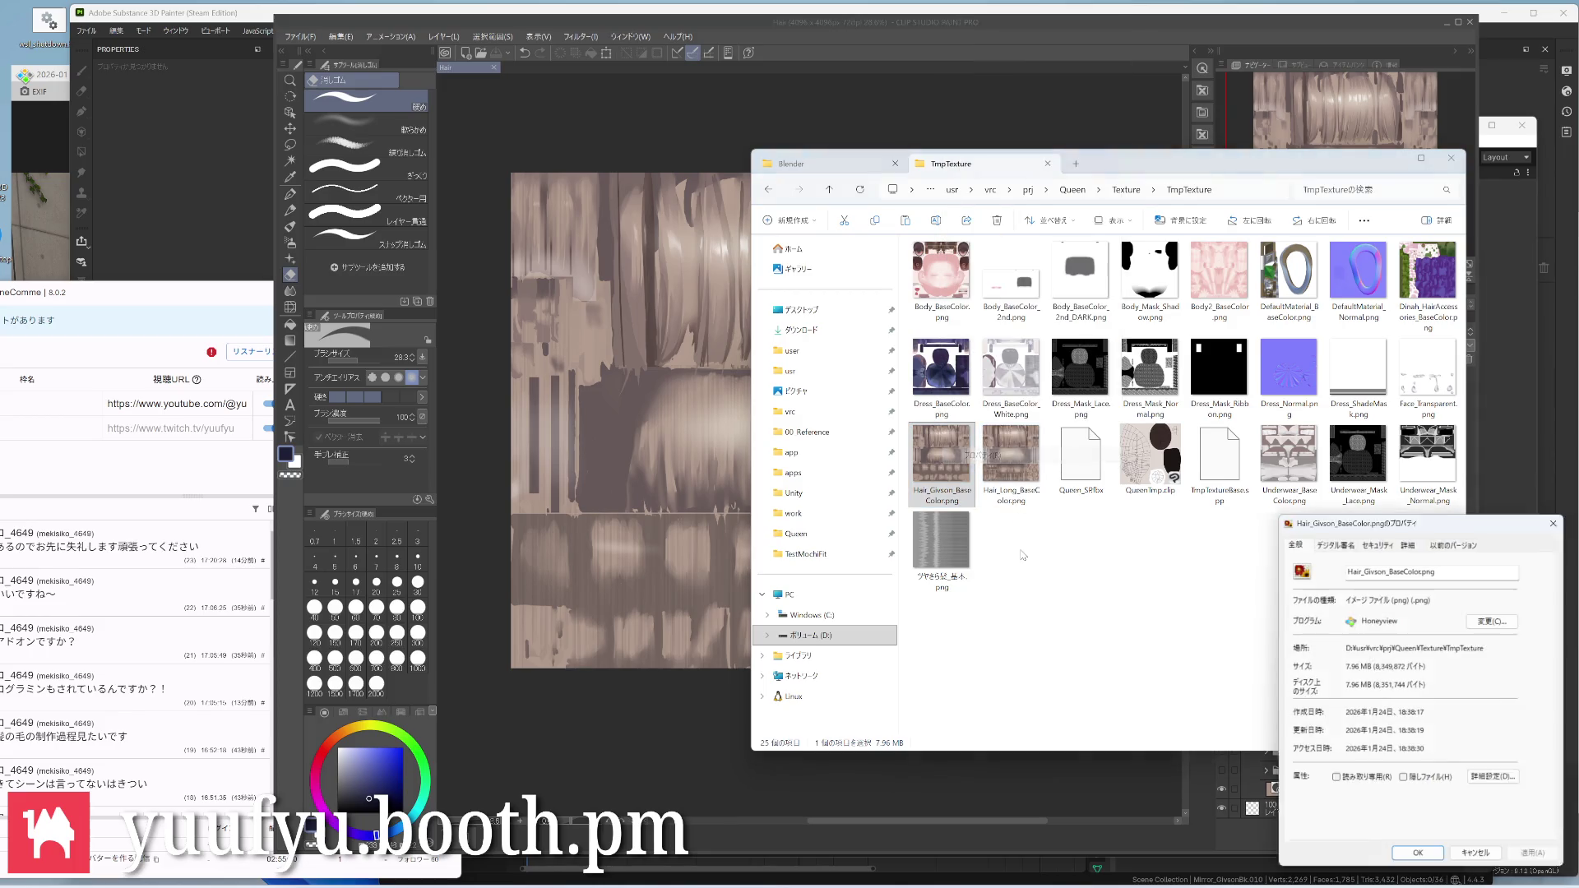
{"action": "left_click", "coordinate": [1409, 543]}
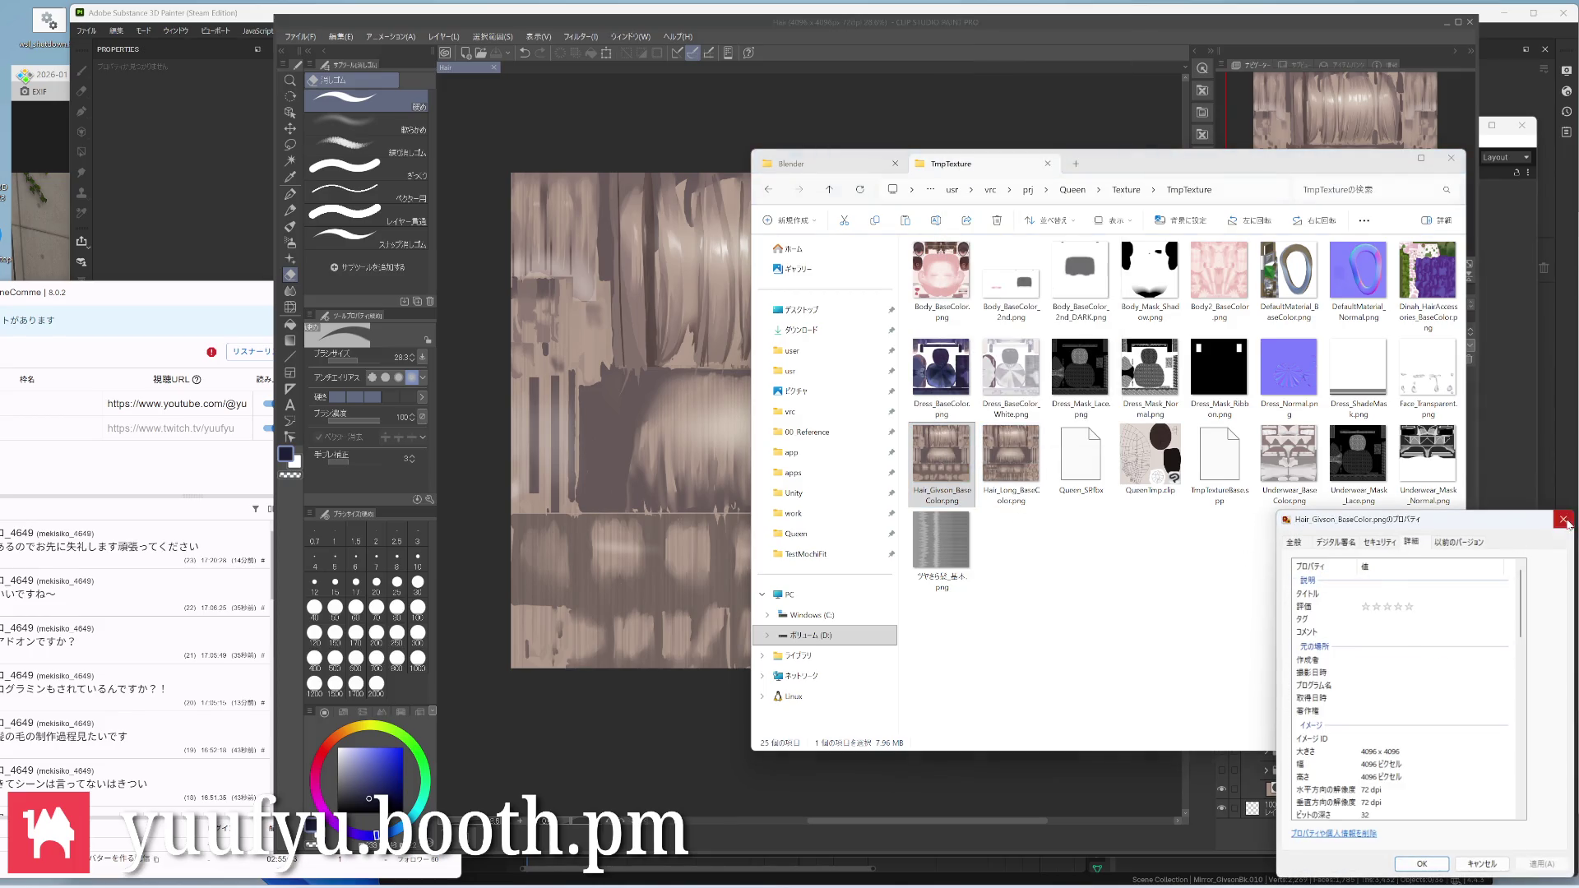
{"action": "left_click", "coordinate": [1564, 521]}
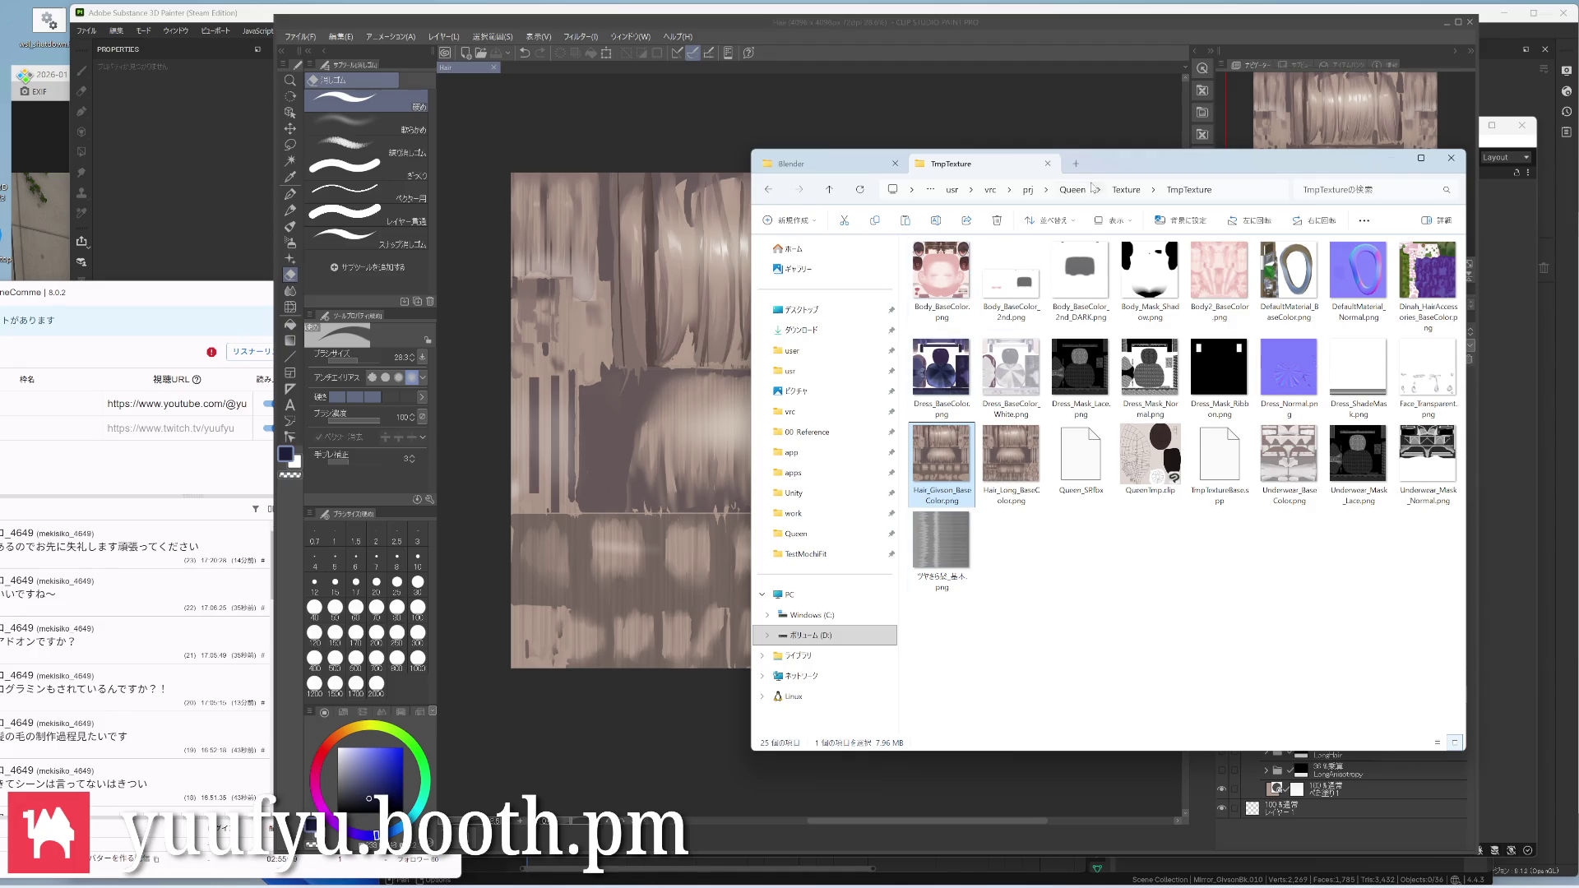
Paste the hair texture into the avatar's Queen Texture folder, replacing the existing file
{"action": "left_click", "coordinate": [1076, 163]}
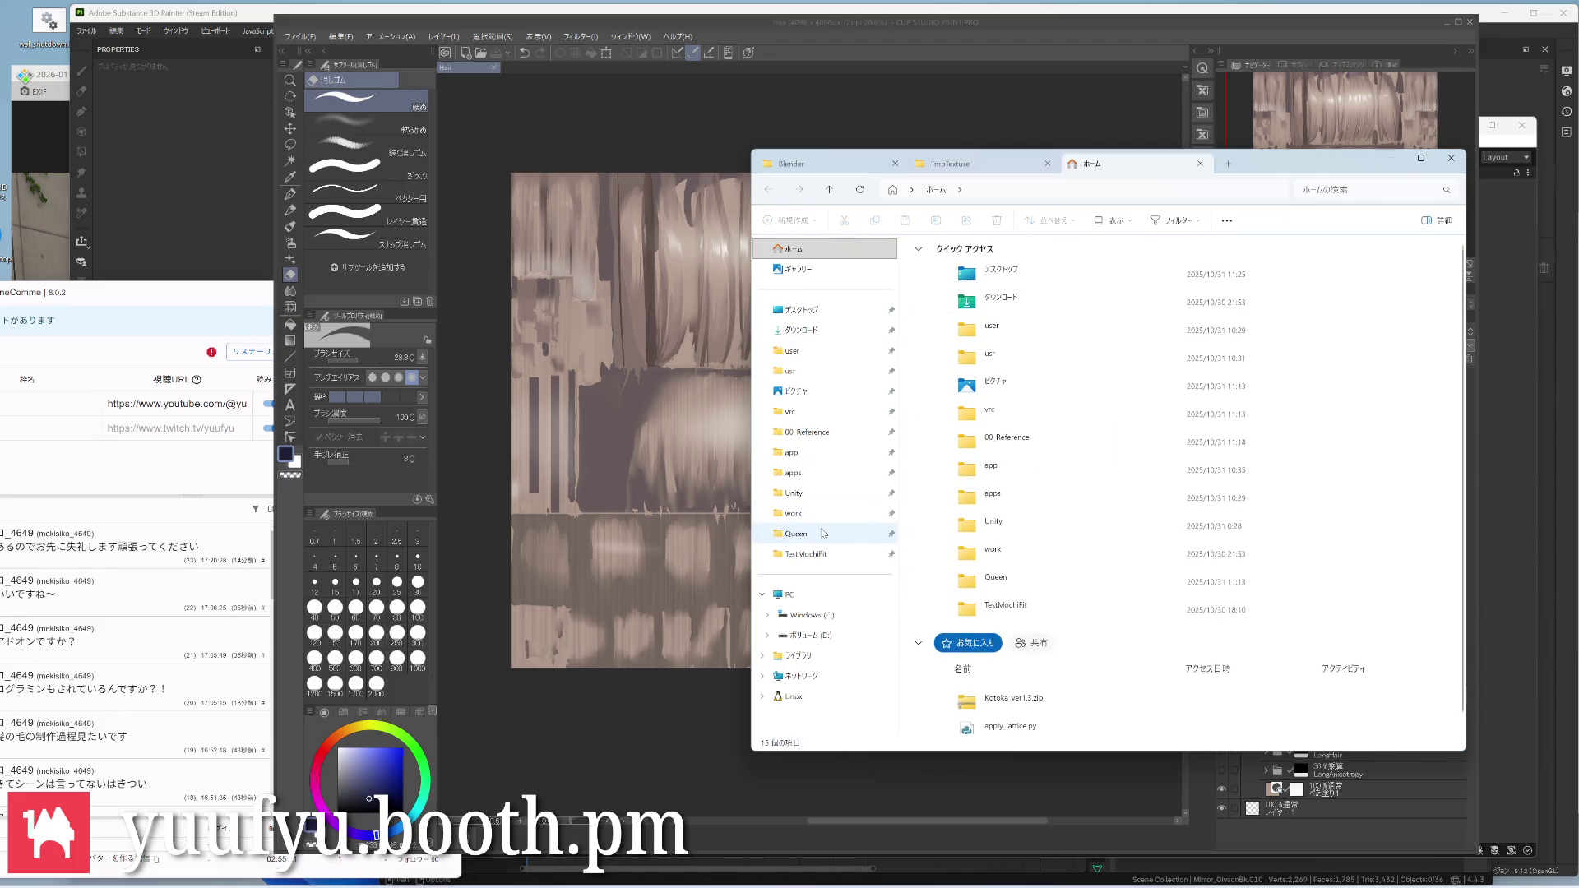
{"action": "left_click", "coordinate": [796, 533]}
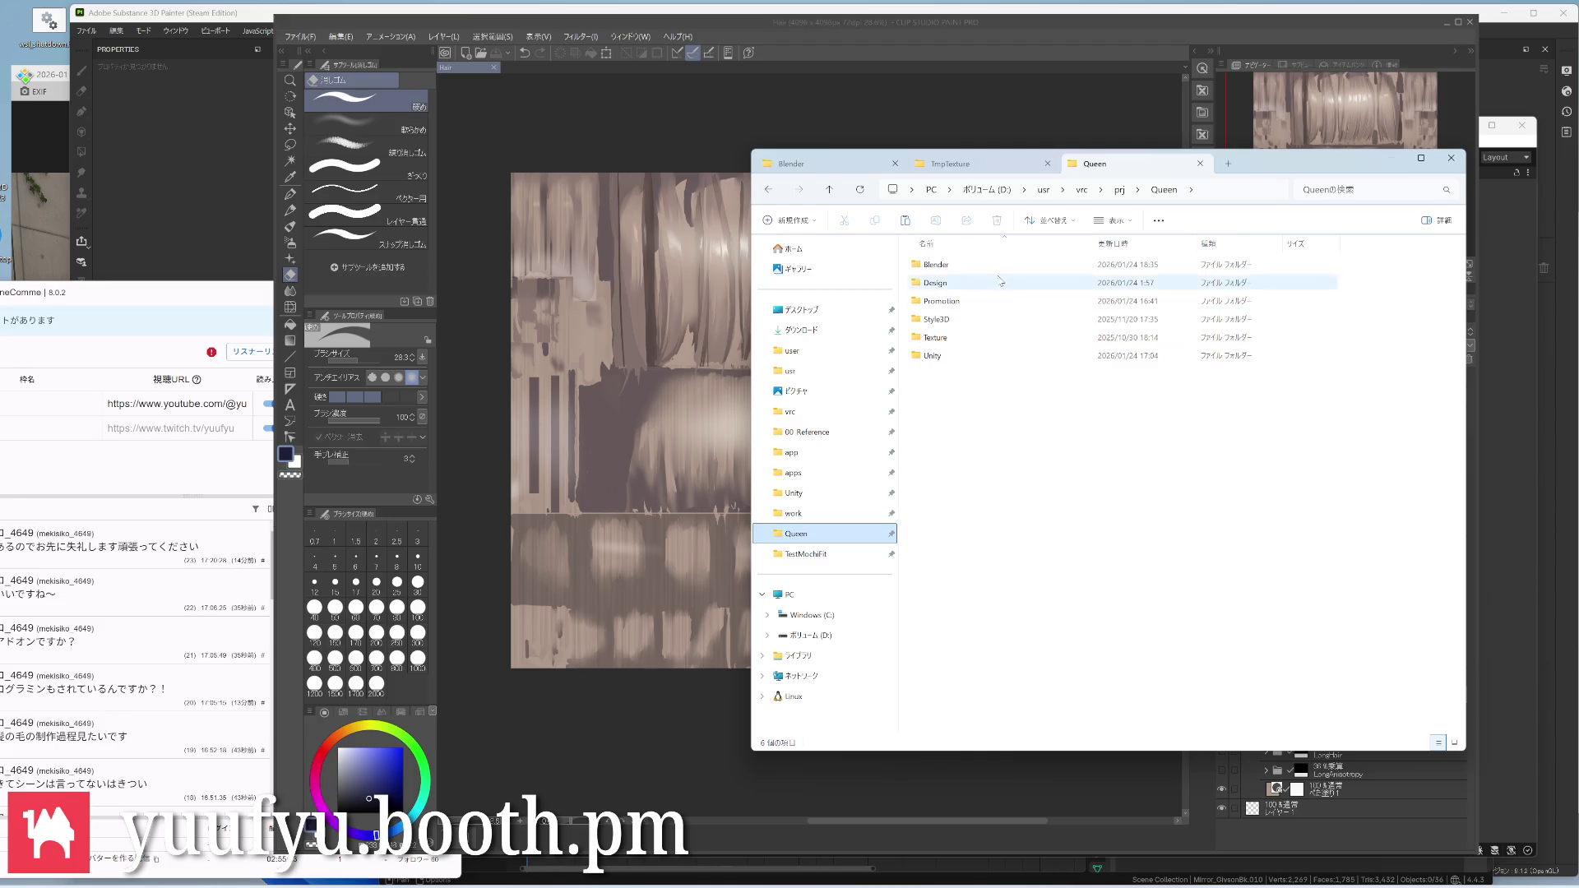
{"action": "double_click", "coordinate": [935, 265]}
{"action": "double_click", "coordinate": [966, 501]}
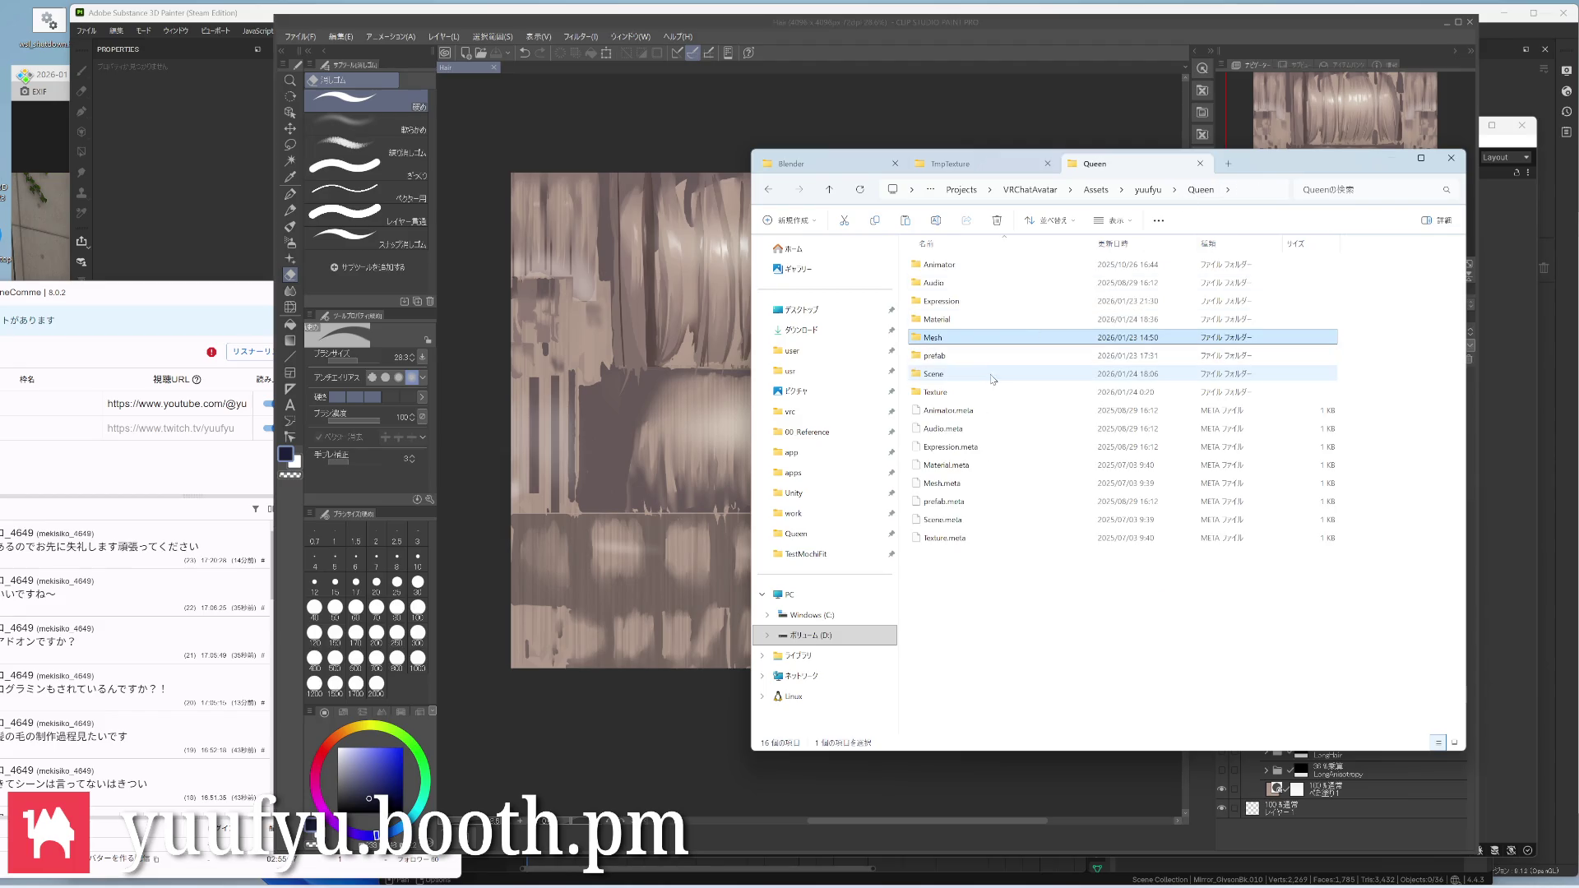
{"action": "double_click", "coordinate": [935, 392]}
{"action": "key", "text": "ctrl+v"}
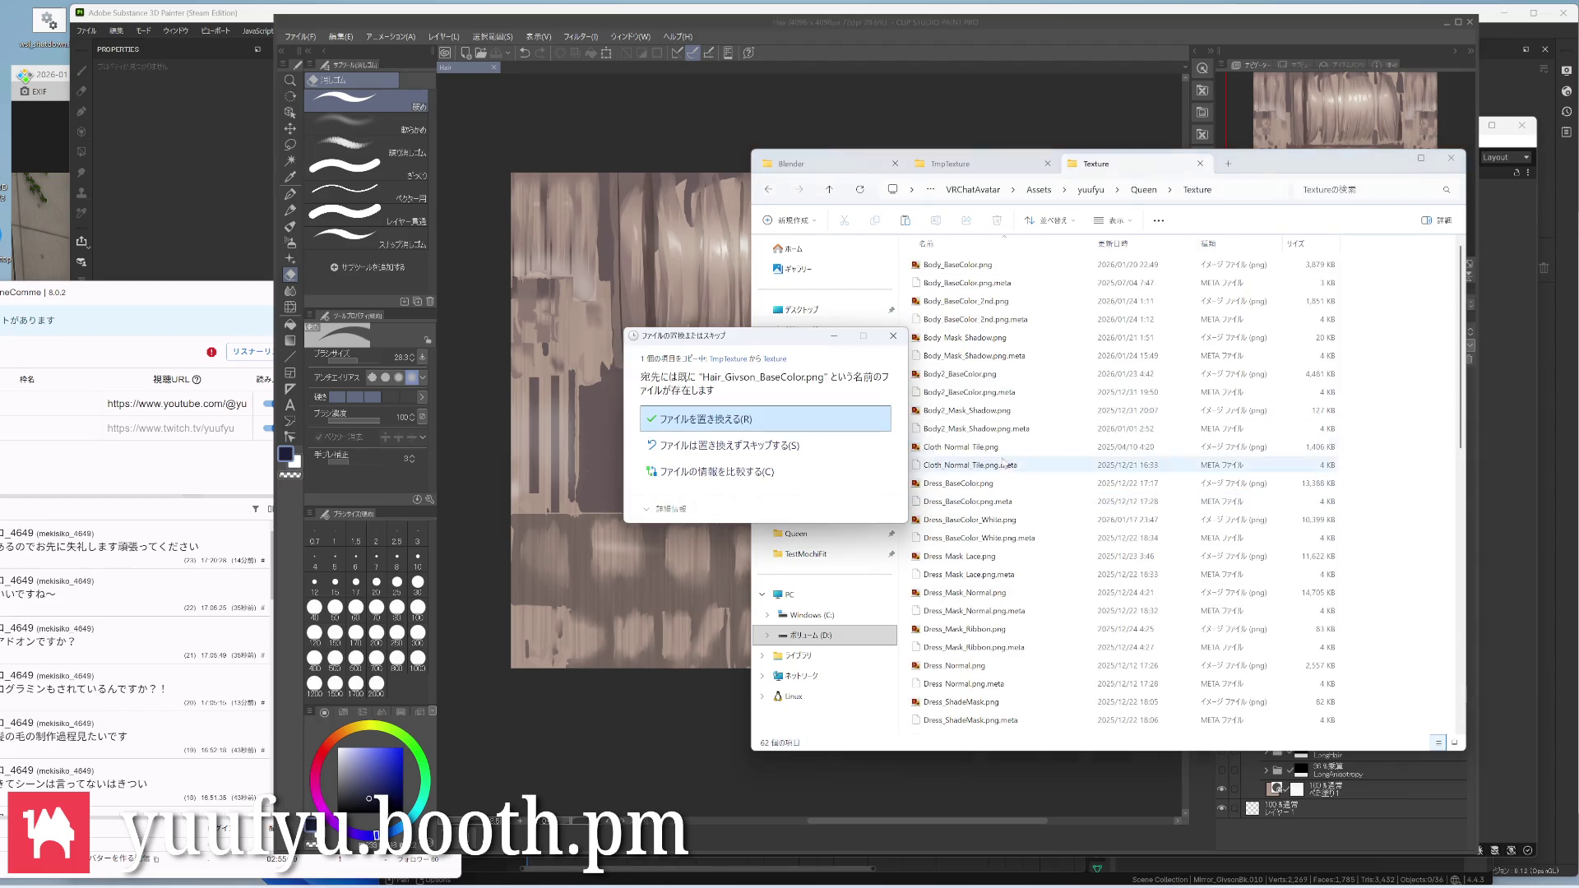
{"action": "left_click", "coordinate": [690, 436]}
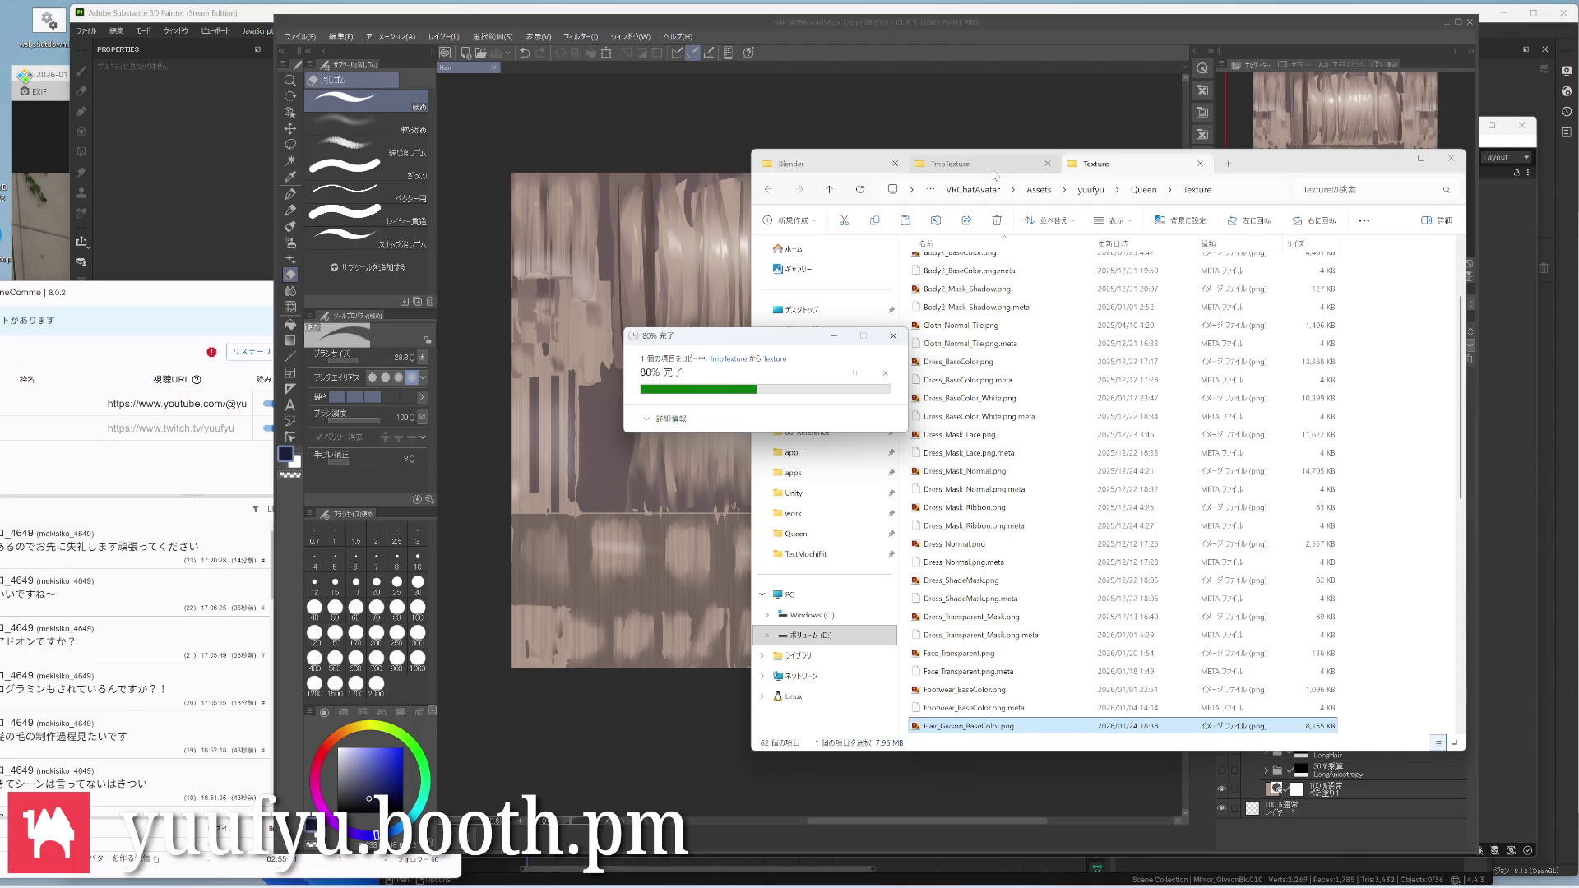
Leave Explorer and return to the comment viewer and Clip Studio's Givson layer folder
{"action": "left_click", "coordinate": [975, 163]}
{"action": "key", "text": "alt+Tab"}
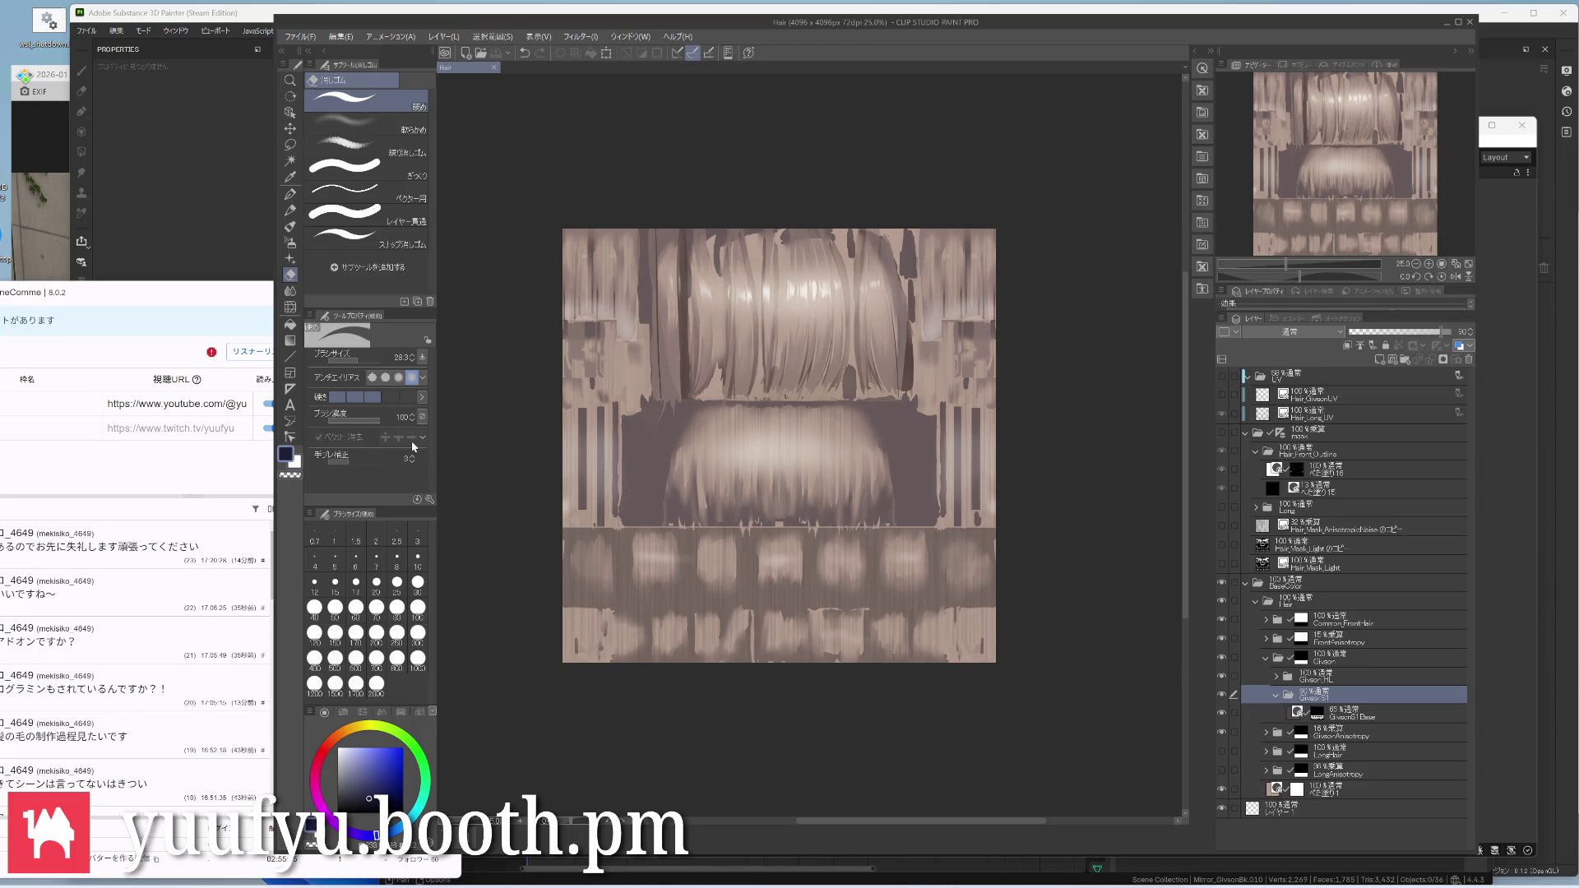
{"action": "left_click", "coordinate": [195, 301]}
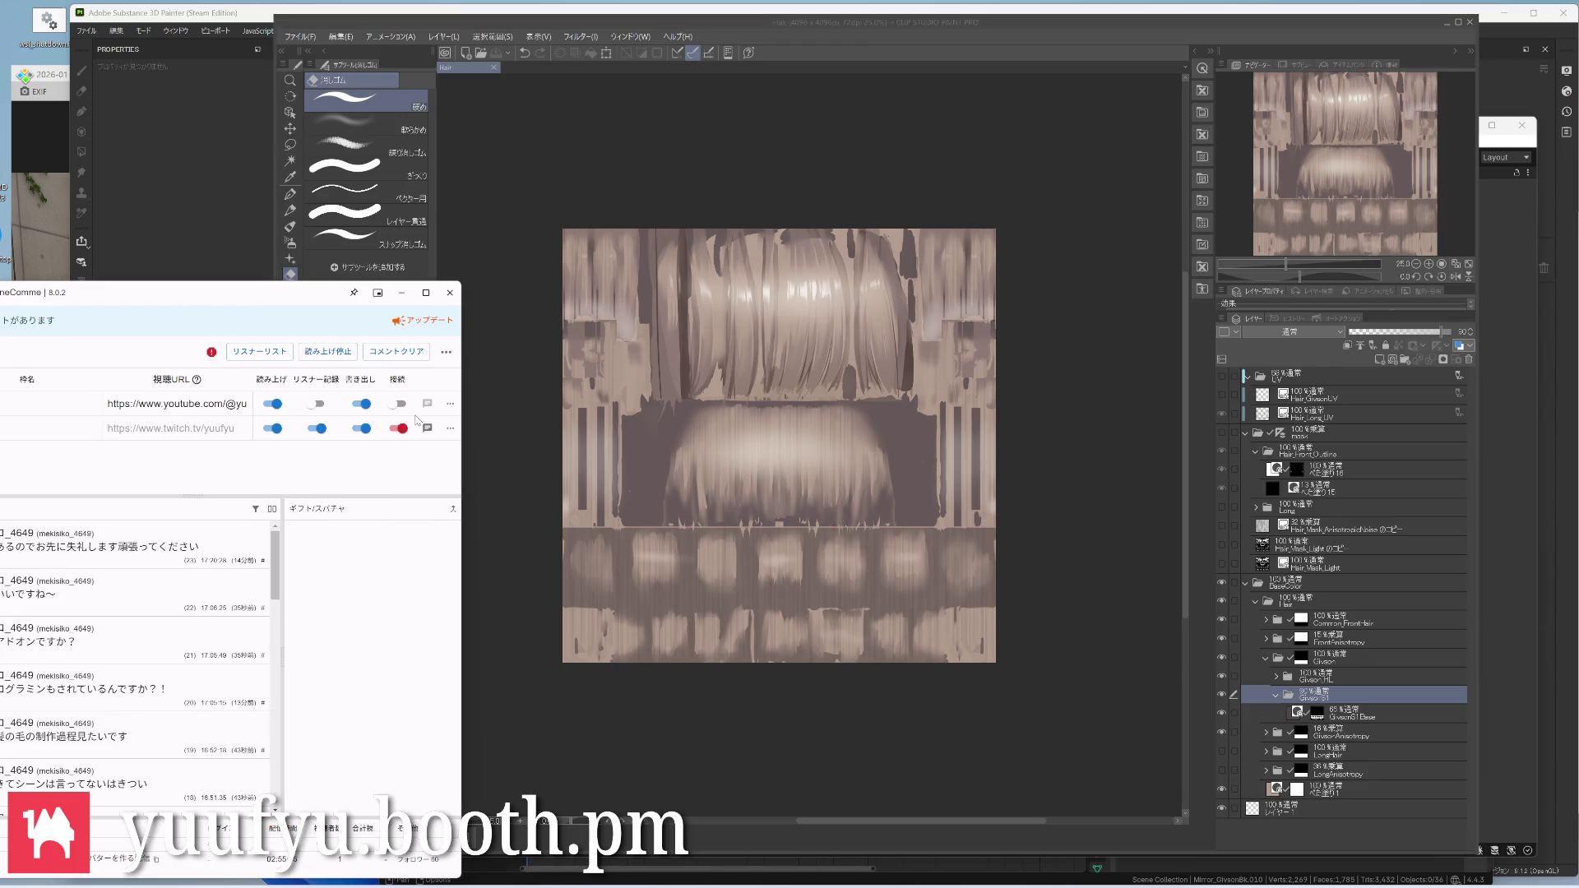
{"action": "left_click", "coordinate": [1393, 650]}
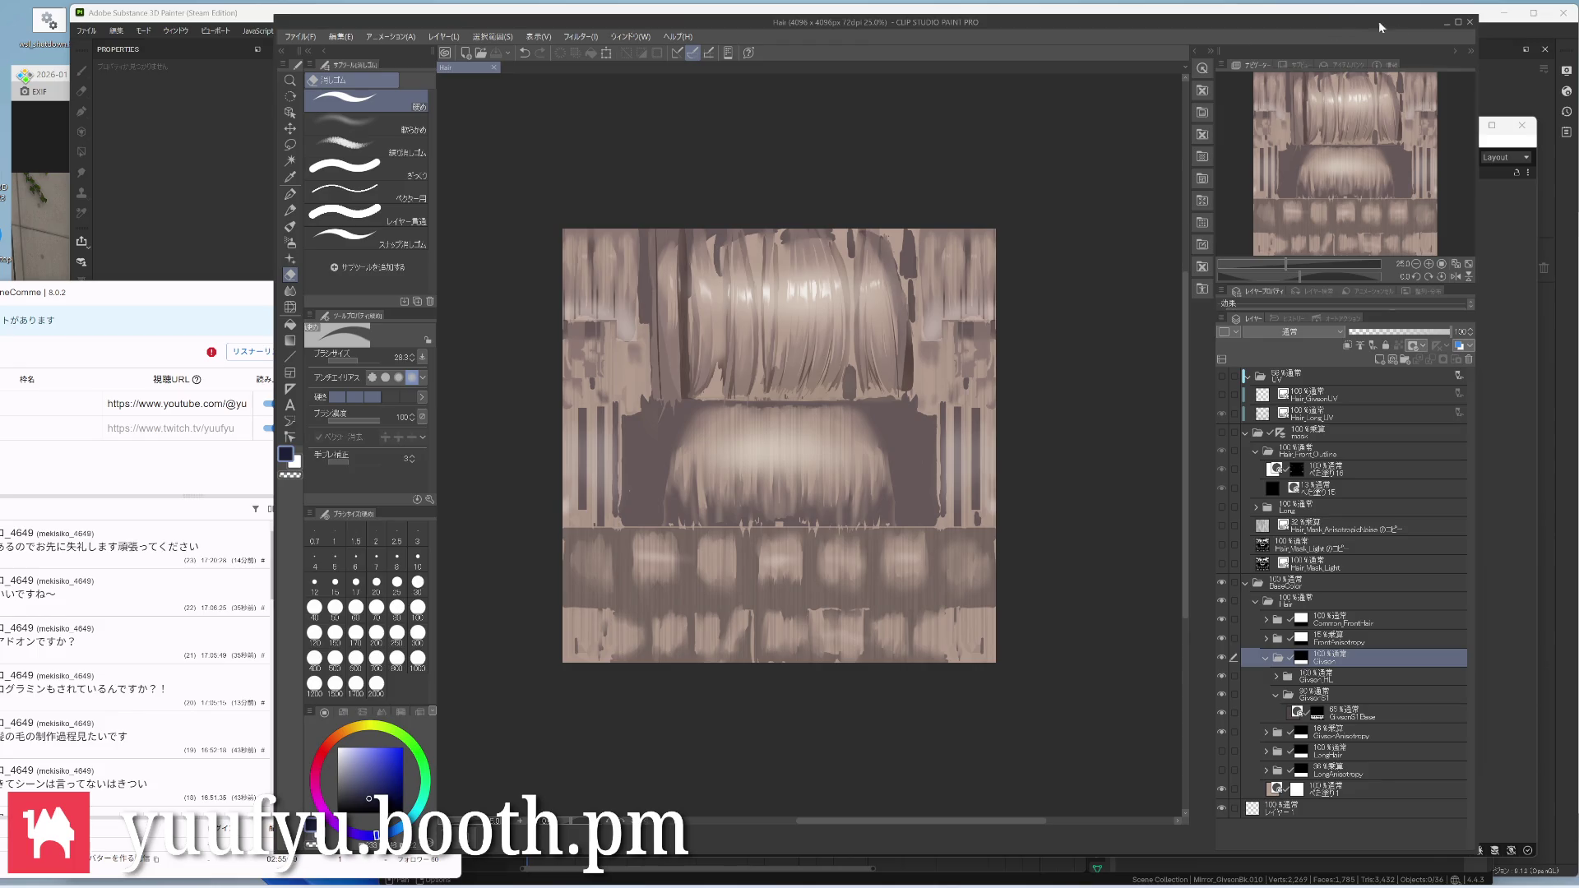
Switch to Unity, start play mode, frame the avatar's face and select GestureManager
{"action": "key", "text": "alt+Tab"}
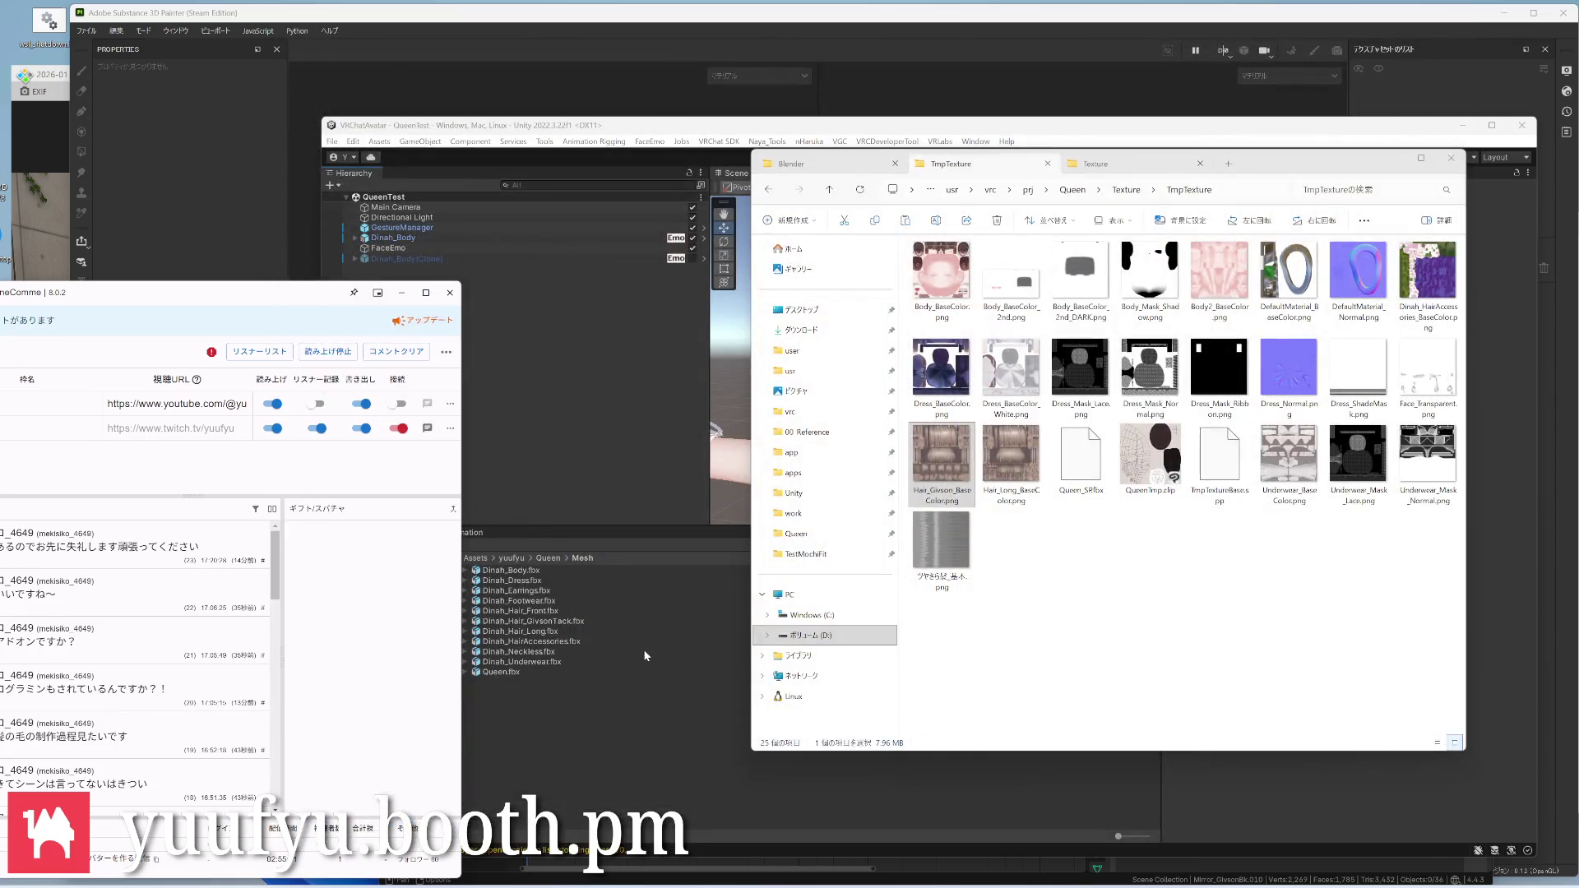
{"action": "key", "text": "alt+Tab"}
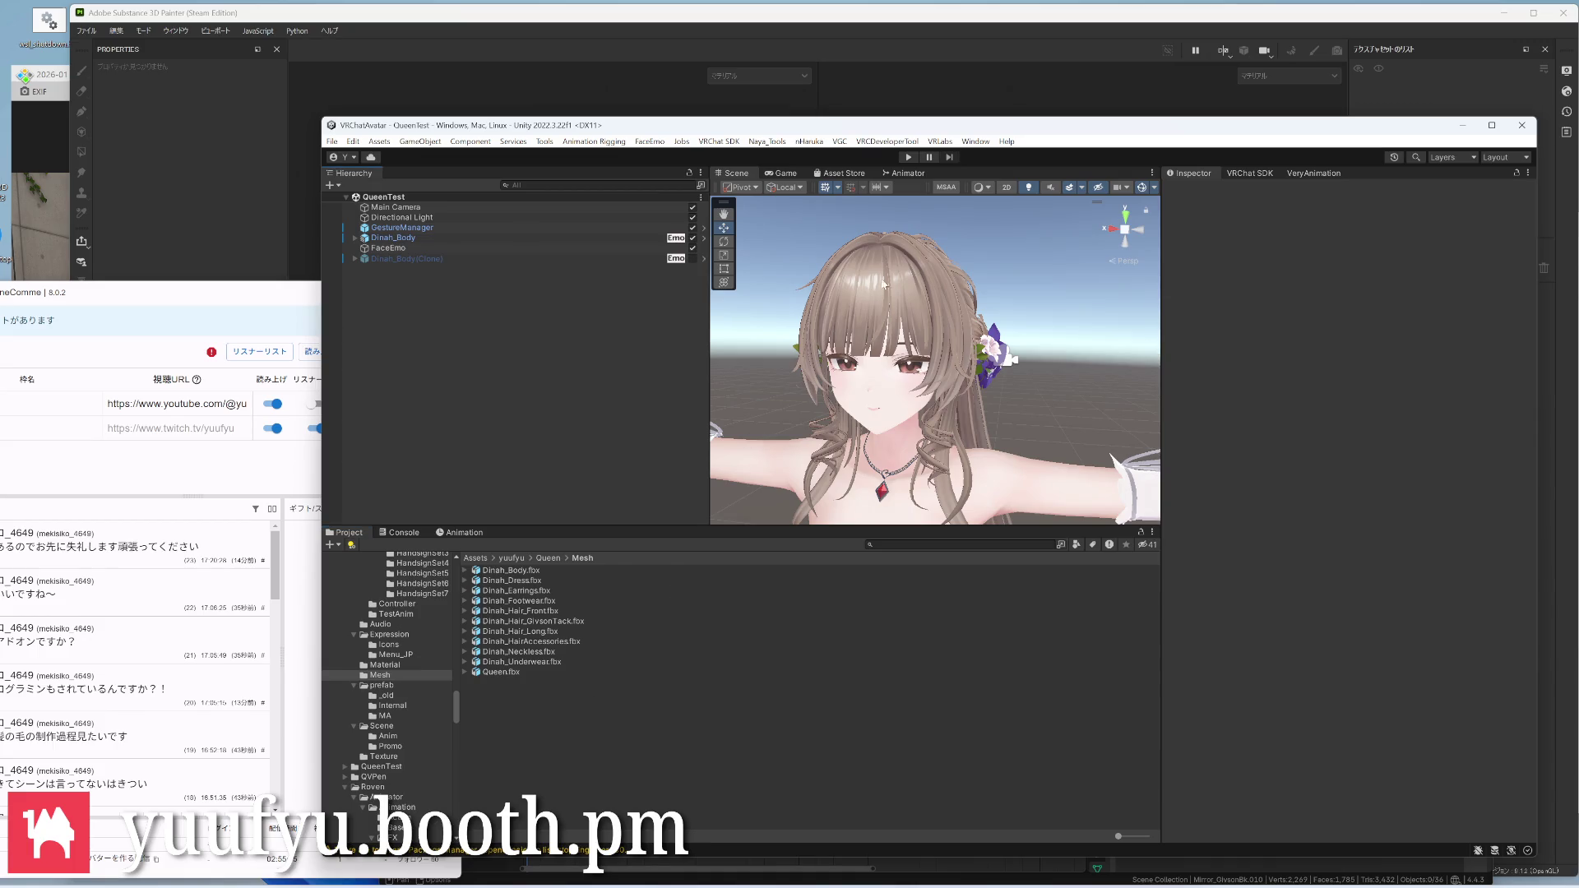
{"action": "left_click", "coordinate": [908, 157]}
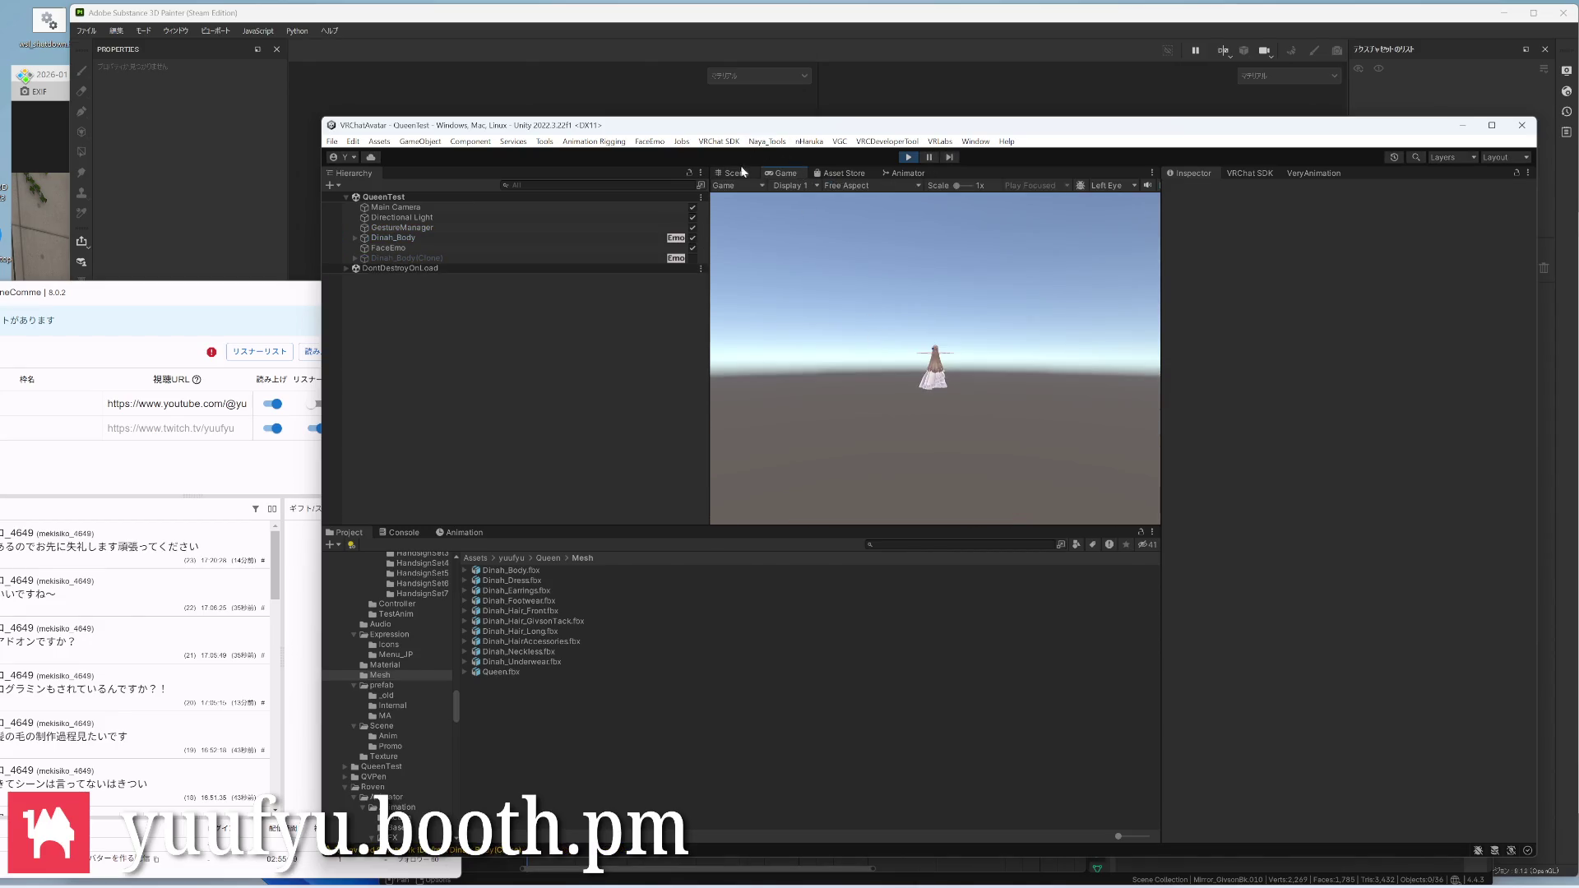
{"action": "mouse_move", "coordinate": [919, 307]}
{"action": "right_mouse_down"}
{"action": "mouse_move", "coordinate": [1024, 314]}
{"action": "mouse_move", "coordinate": [987, 309]}
{"action": "right_mouse_up"}
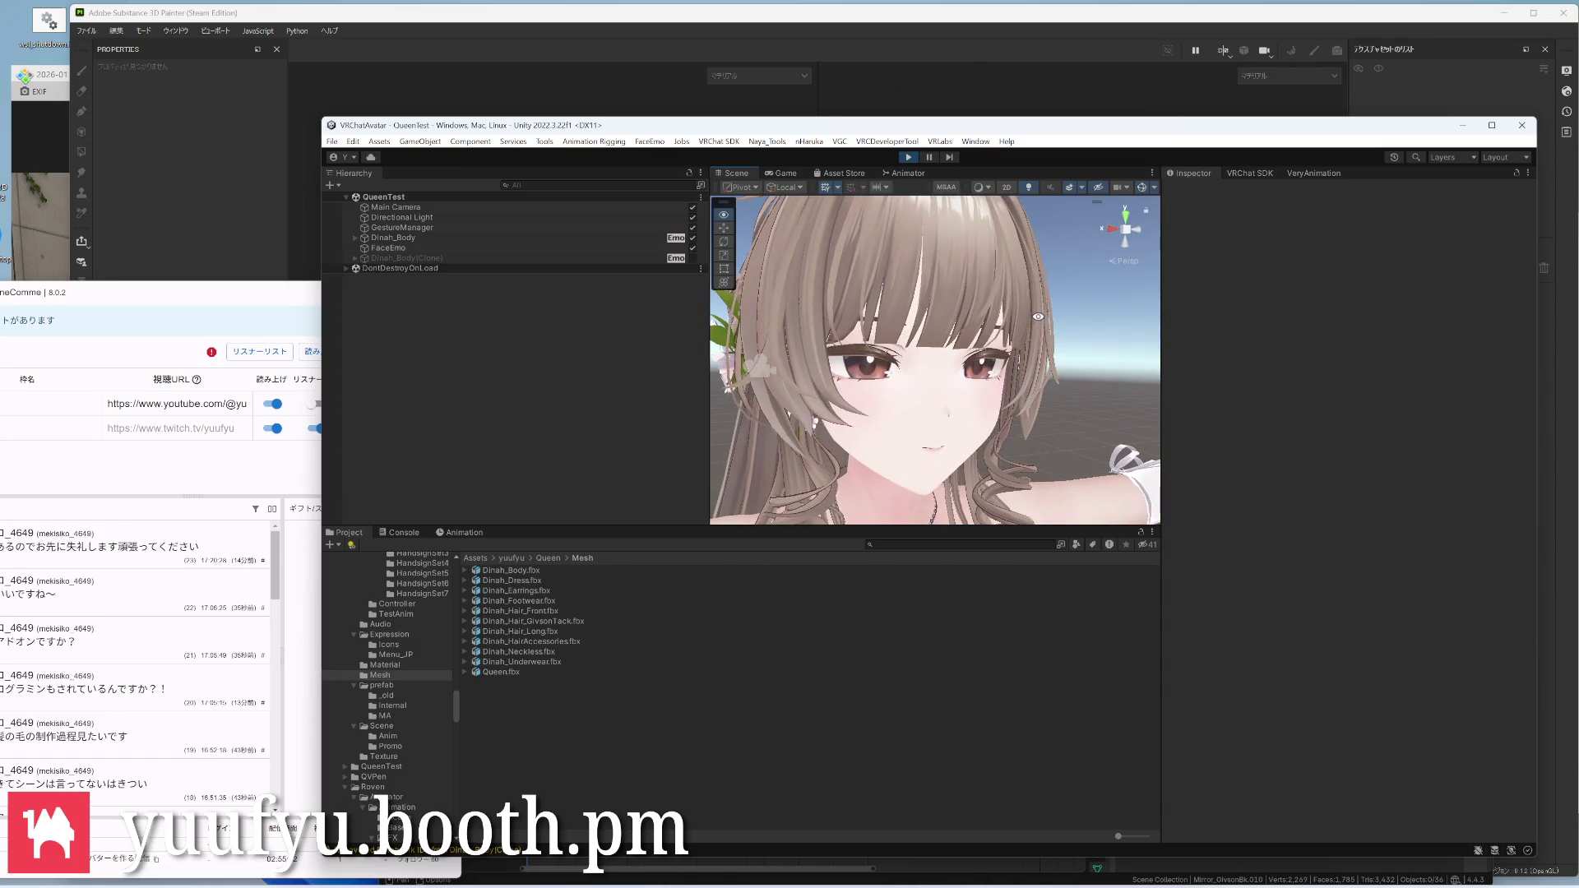
{"action": "left_click", "coordinate": [399, 229]}
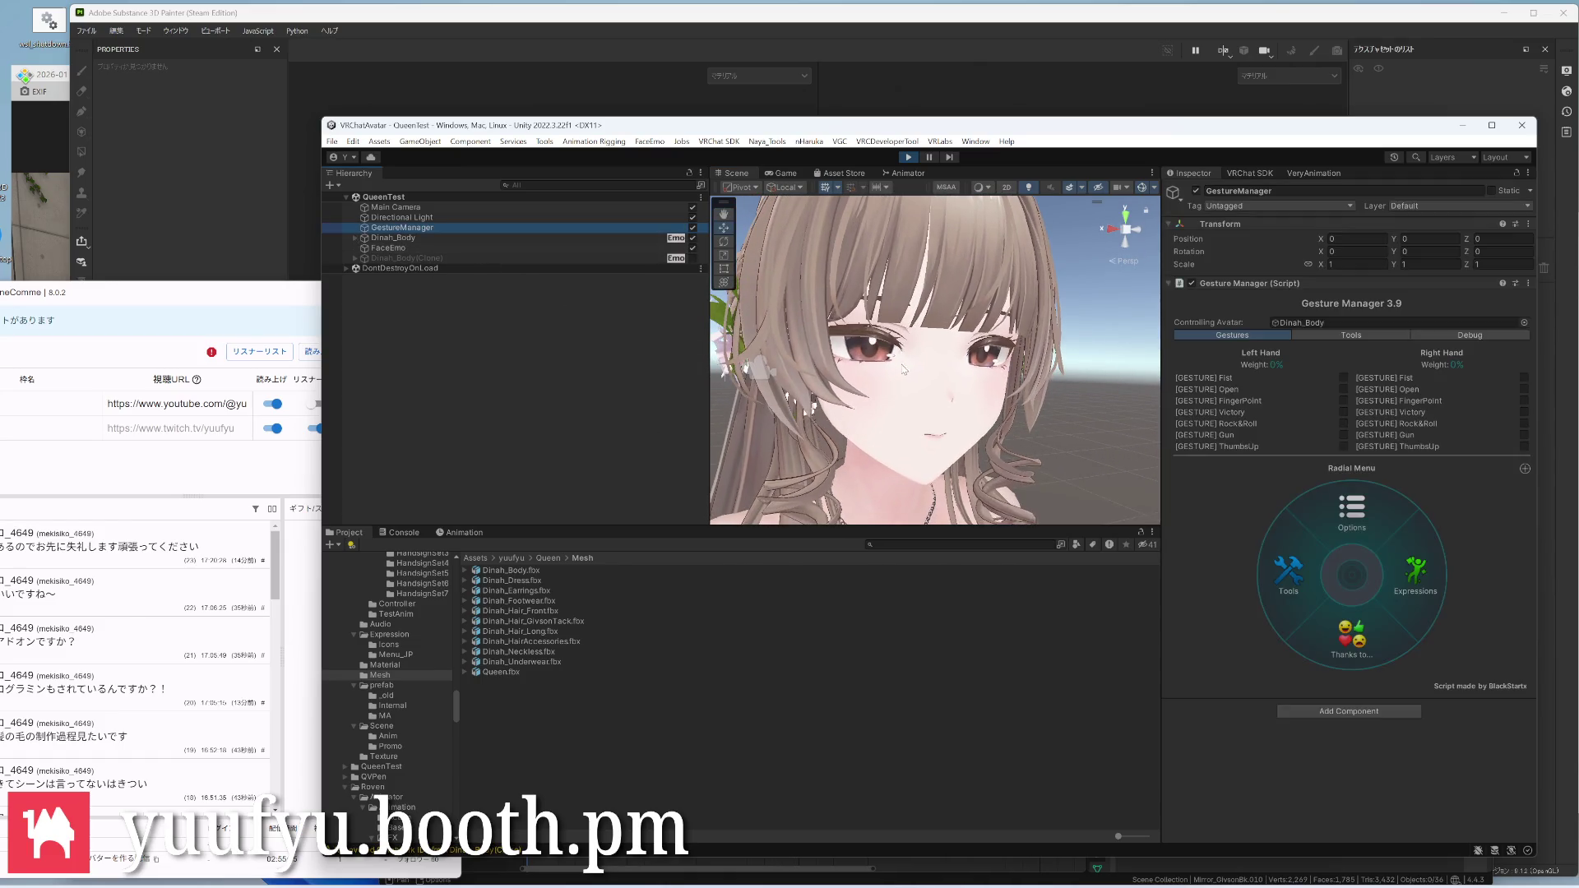
Toggle the hair rolls, back hair and Hair_GivsonTack options in the radial menu, then stop play mode
{"action": "left_click", "coordinate": [1398, 569]}
{"action": "left_click", "coordinate": [1335, 582]}
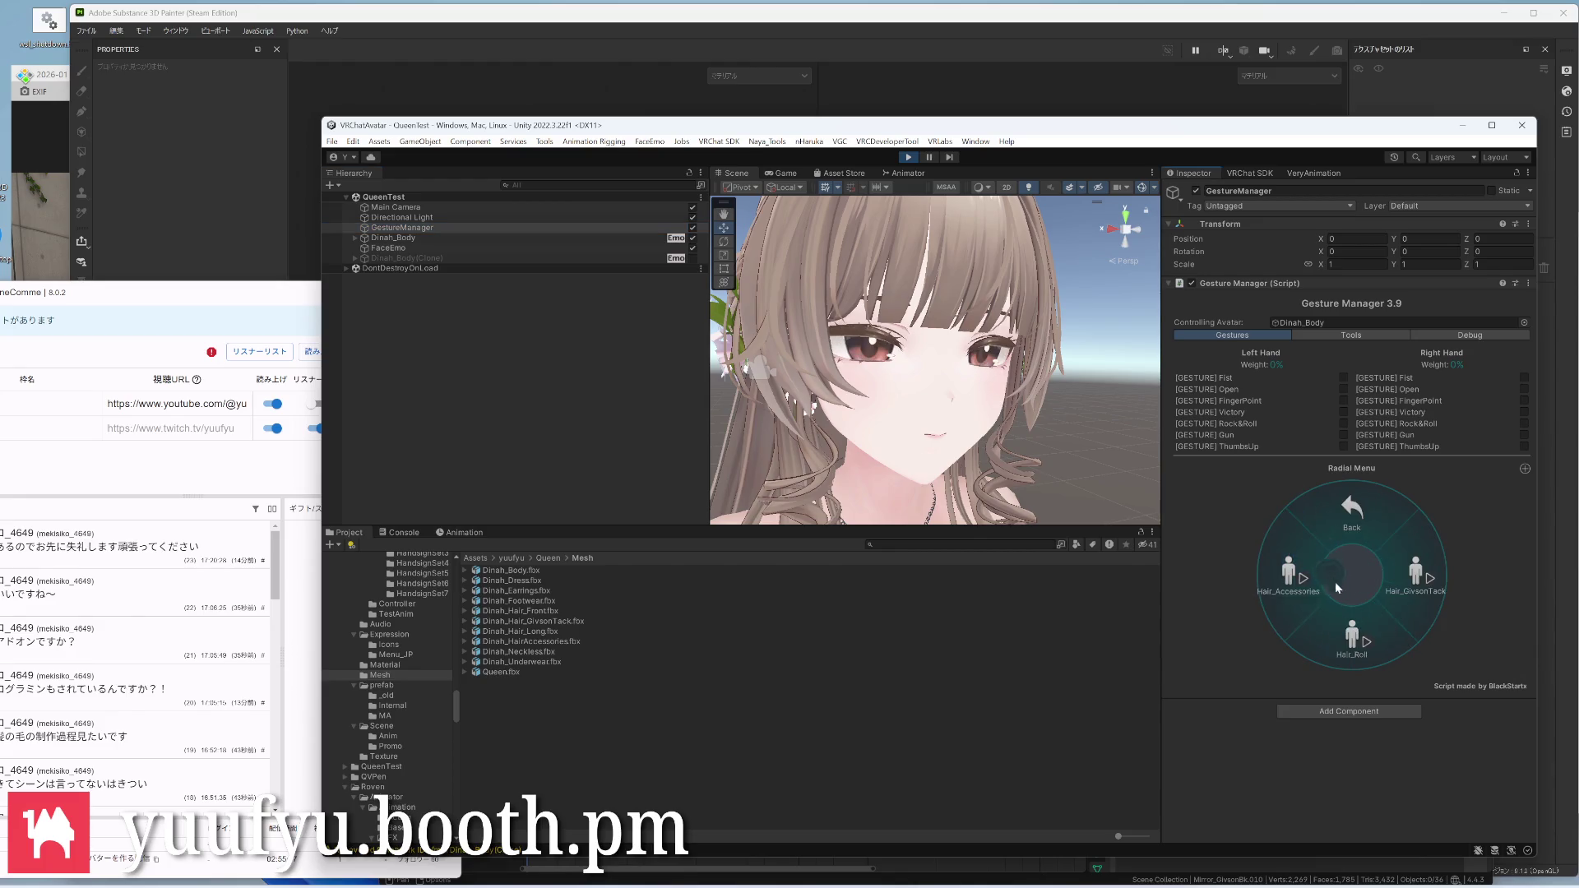
{"action": "left_click", "coordinate": [1408, 597]}
{"action": "left_click", "coordinate": [1408, 597]}
{"action": "left_click", "coordinate": [1405, 594]}
{"action": "left_click", "coordinate": [1405, 593]}
{"action": "left_click", "coordinate": [1408, 597]}
{"action": "left_click", "coordinate": [1407, 597]}
{"action": "left_click", "coordinate": [1408, 598]}
{"action": "left_click", "coordinate": [1408, 597]}
{"action": "left_click", "coordinate": [1408, 598]}
{"action": "left_click", "coordinate": [1408, 598]}
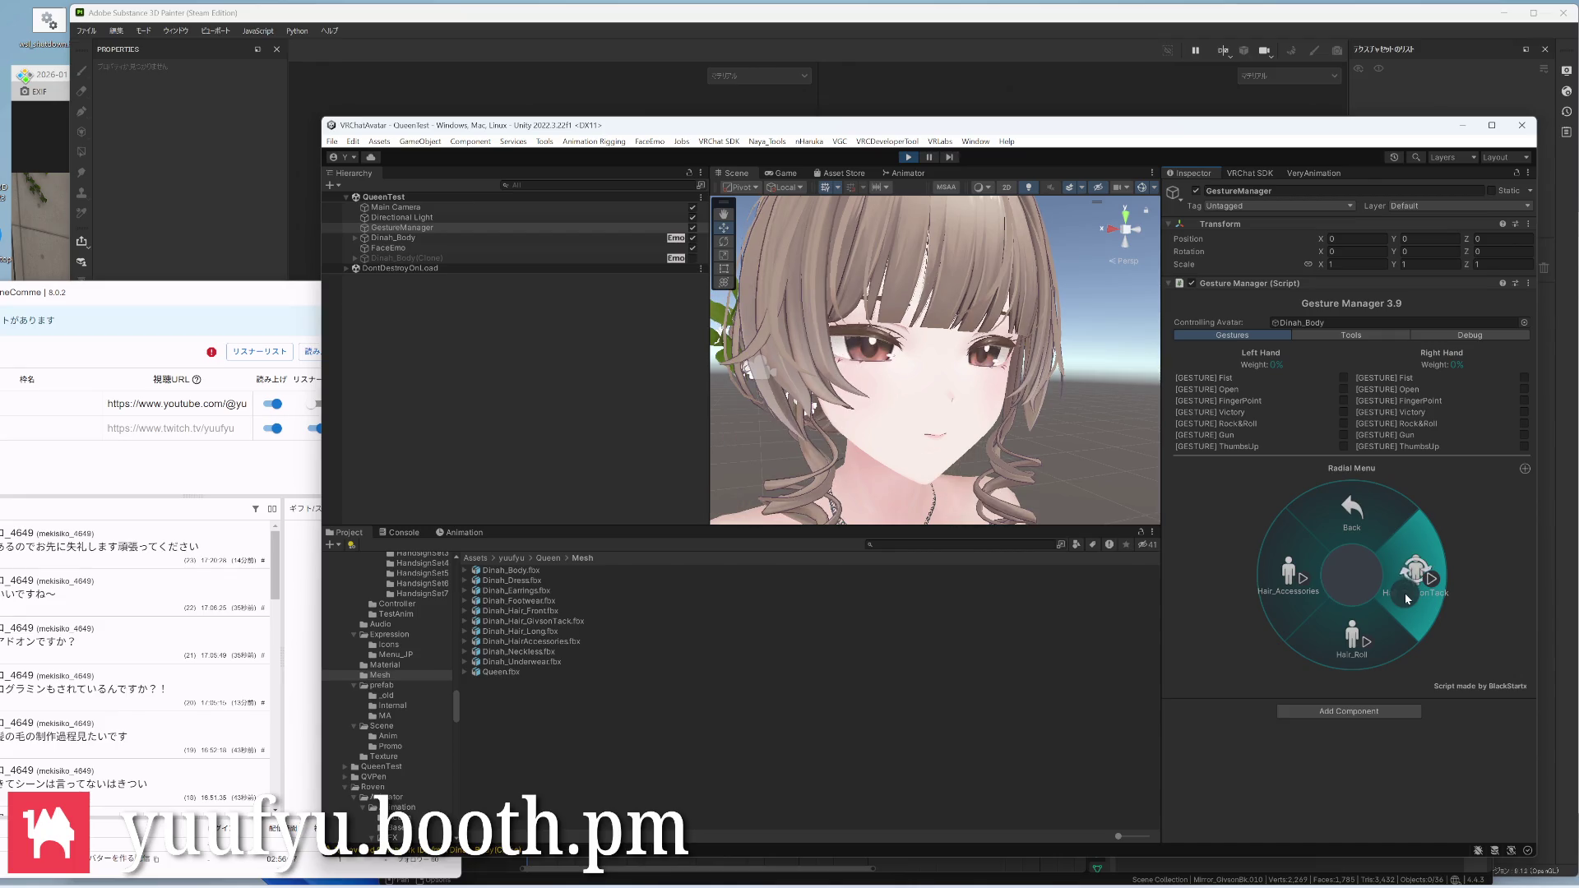
{"action": "left_click", "coordinate": [1408, 597]}
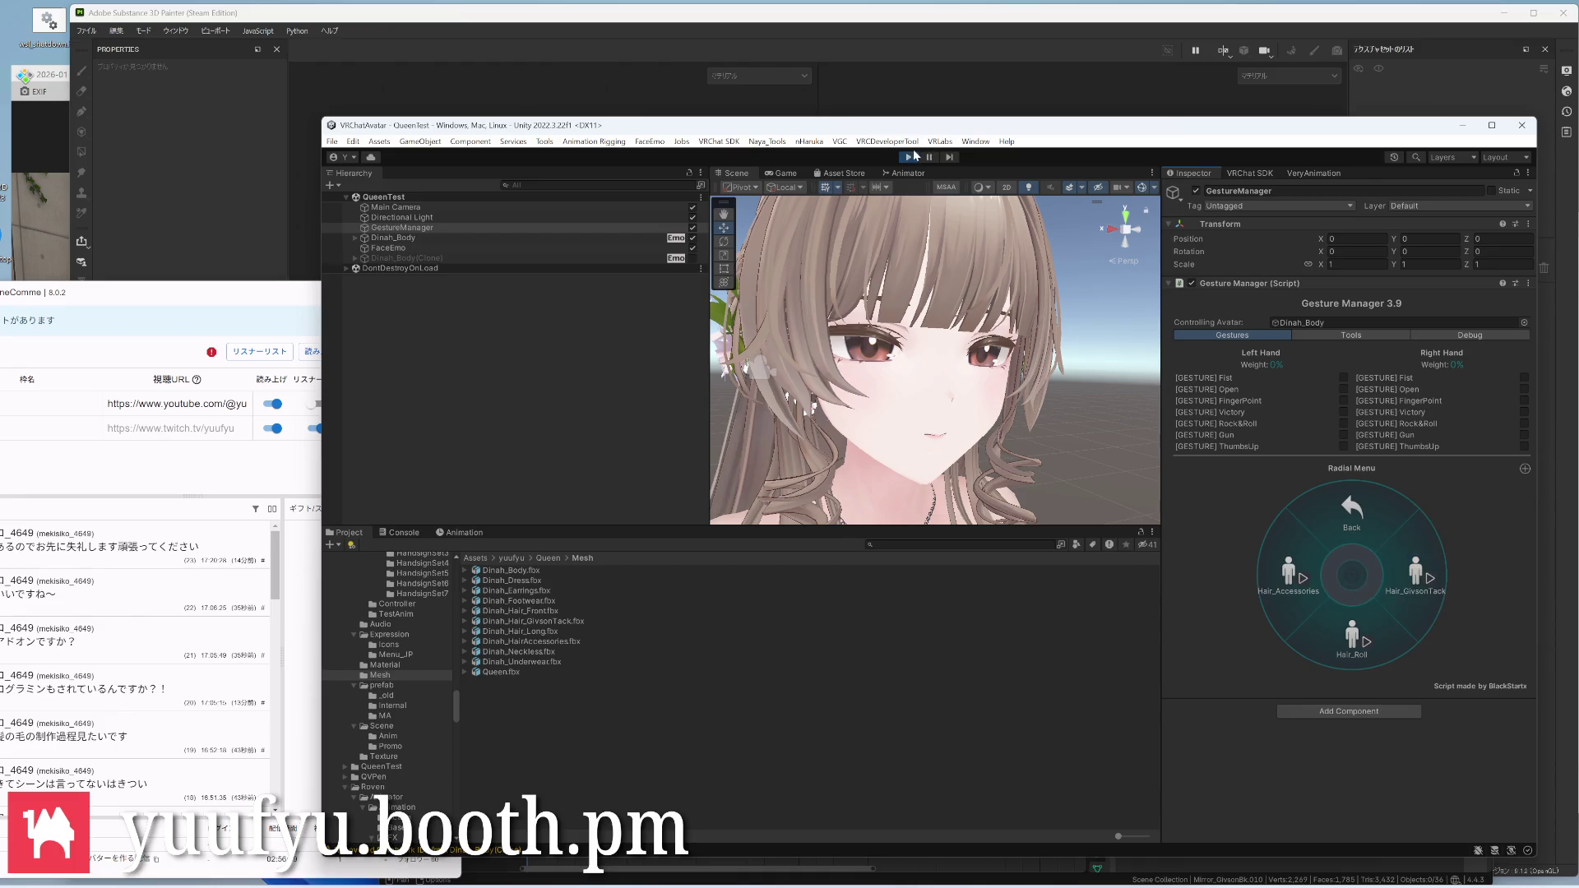
{"action": "left_click", "coordinate": [914, 156]}
In the Material folder compare Dinah_Hair_Givson and Dinah_Hair_Long, leaving Dinah_Hair_Givson selected
{"action": "left_click", "coordinate": [384, 665]}
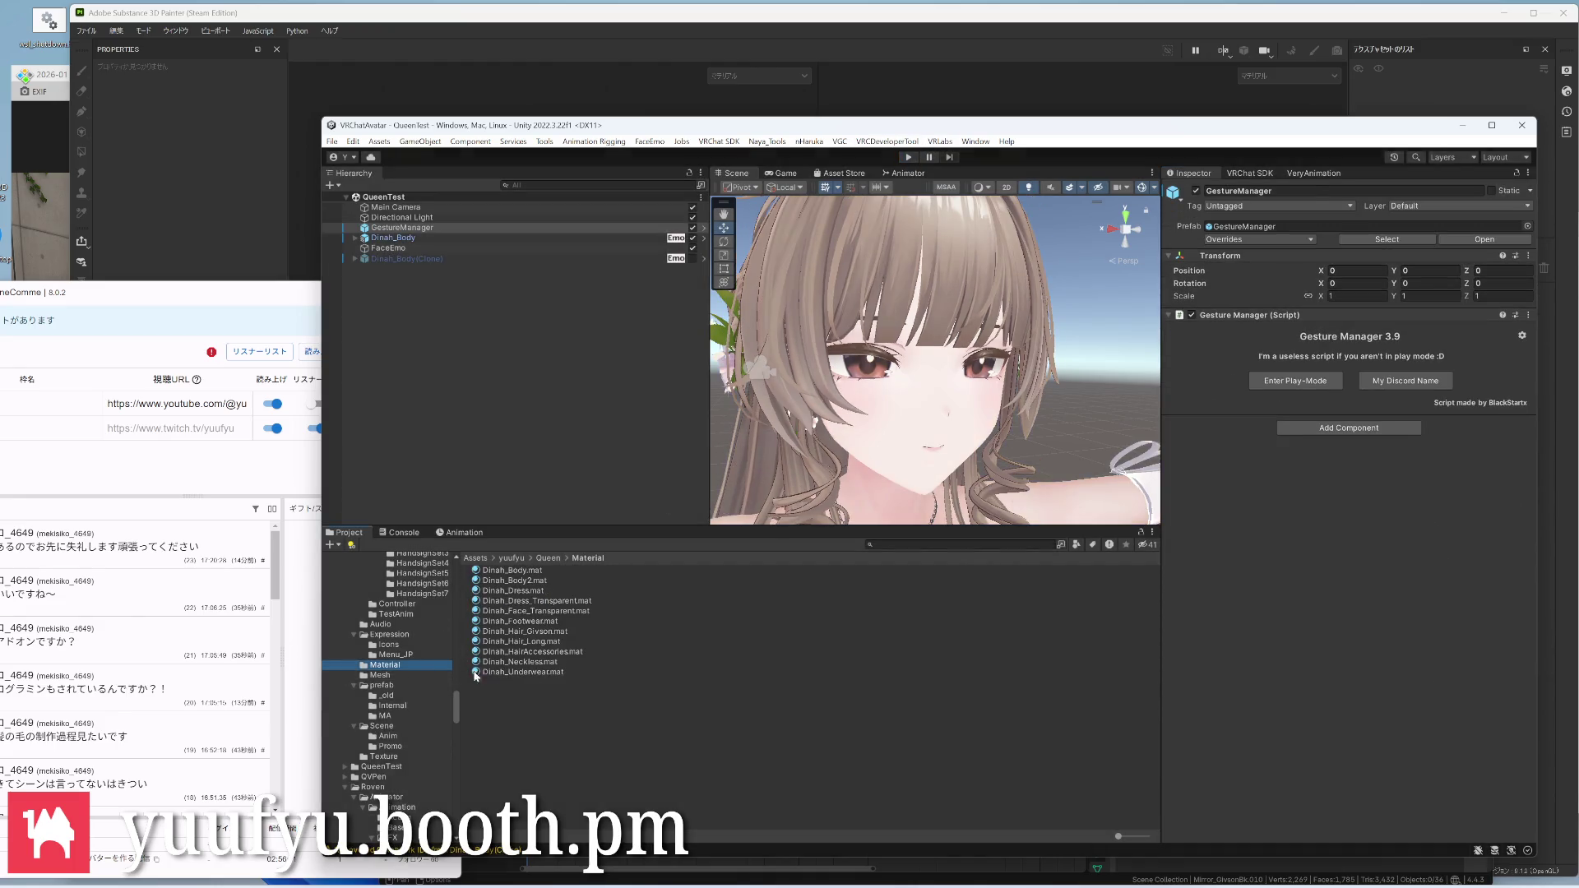
{"action": "left_click", "coordinate": [524, 632]}
{"action": "scroll", "coordinate": [1266, 594], "scroll_direction": "down", "scroll_amount": 2}
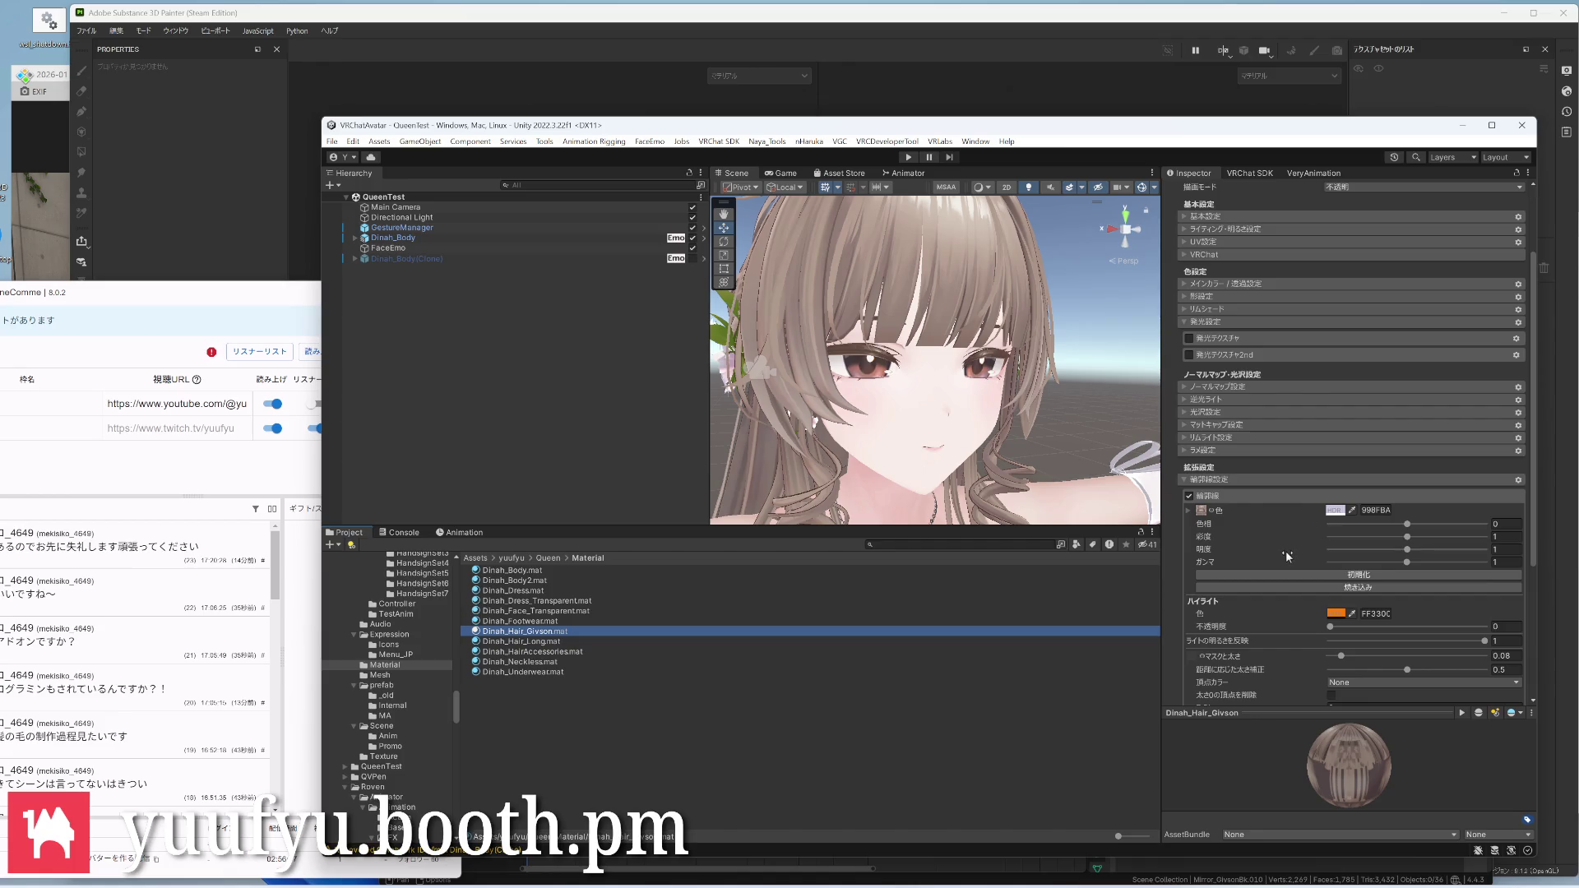
{"action": "left_click", "coordinate": [522, 641]}
{"action": "left_click", "coordinate": [523, 631]}
{"action": "left_click", "coordinate": [523, 643]}
{"action": "left_click", "coordinate": [523, 632]}
Set Dinah_Hair_Givson's outline vertex colour to RGBA -> Normal & Width, delete zero-width vertices, width 0.05
{"action": "left_click", "coordinate": [1420, 682]}
{"action": "left_click", "coordinate": [1394, 727]}
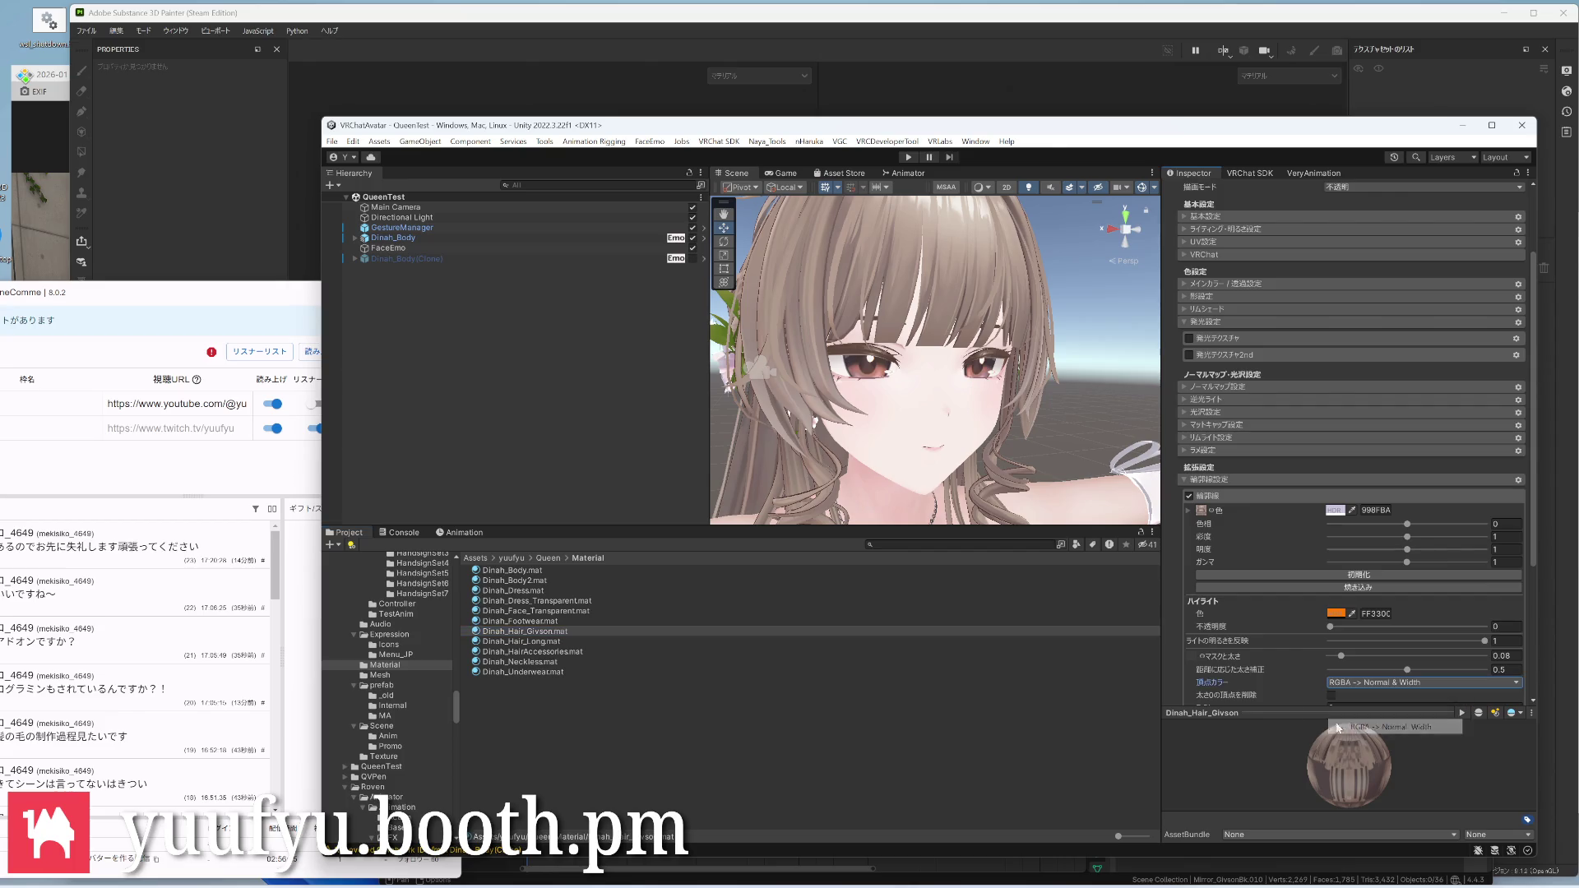
{"action": "scroll", "coordinate": [1265, 656], "scroll_direction": "down", "scroll_amount": 2}
{"action": "left_click", "coordinate": [1332, 627]}
{"action": "scroll", "coordinate": [1305, 668], "scroll_direction": "up", "scroll_amount": 3}
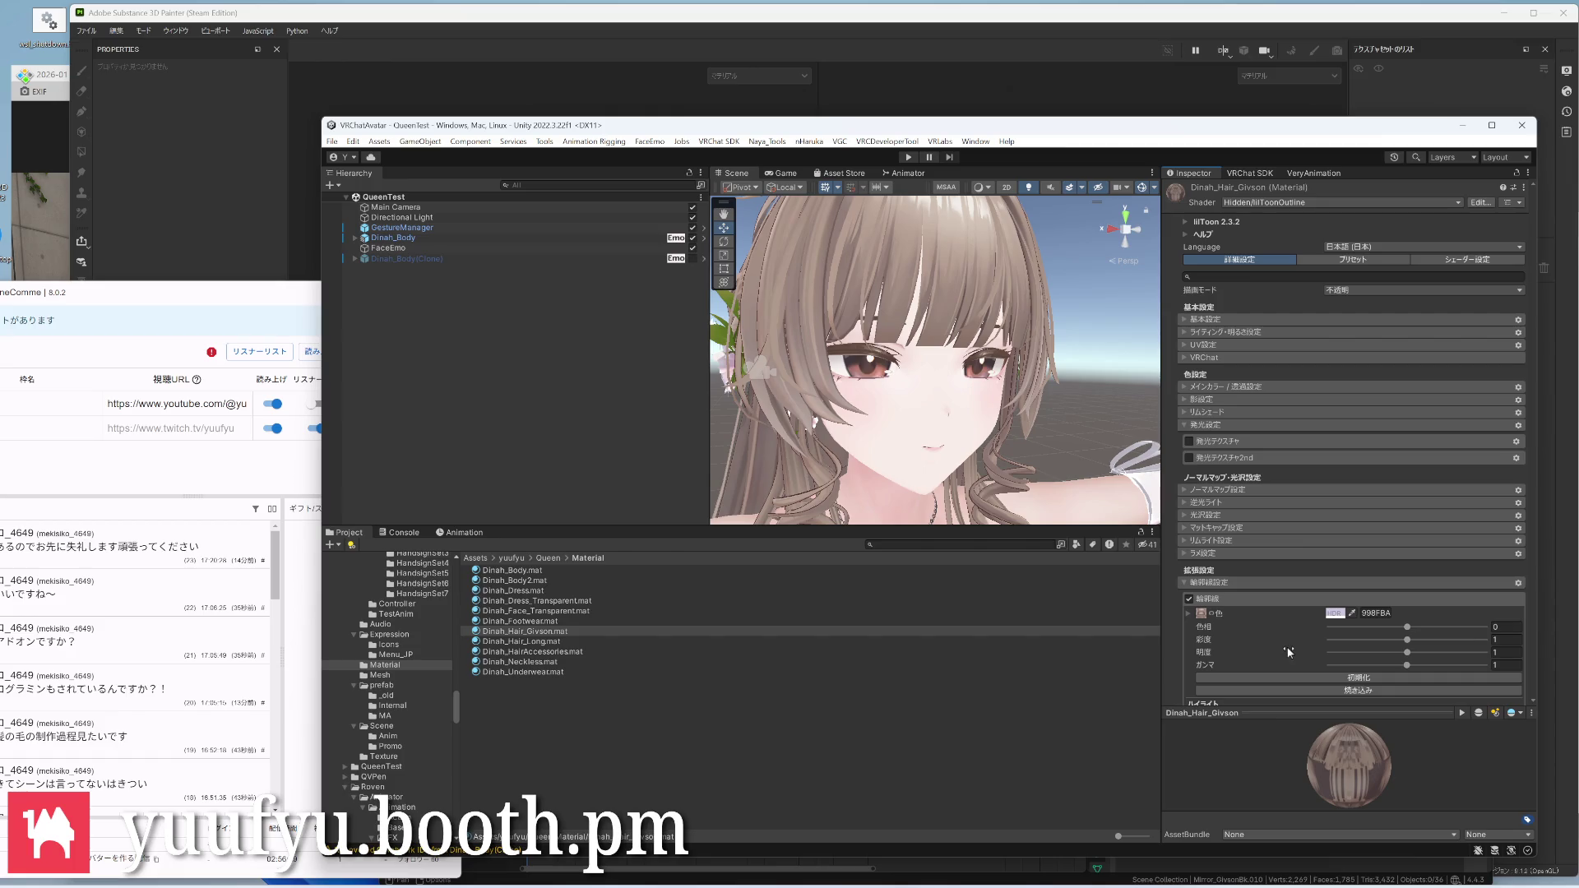
{"action": "left_click", "coordinate": [525, 630]}
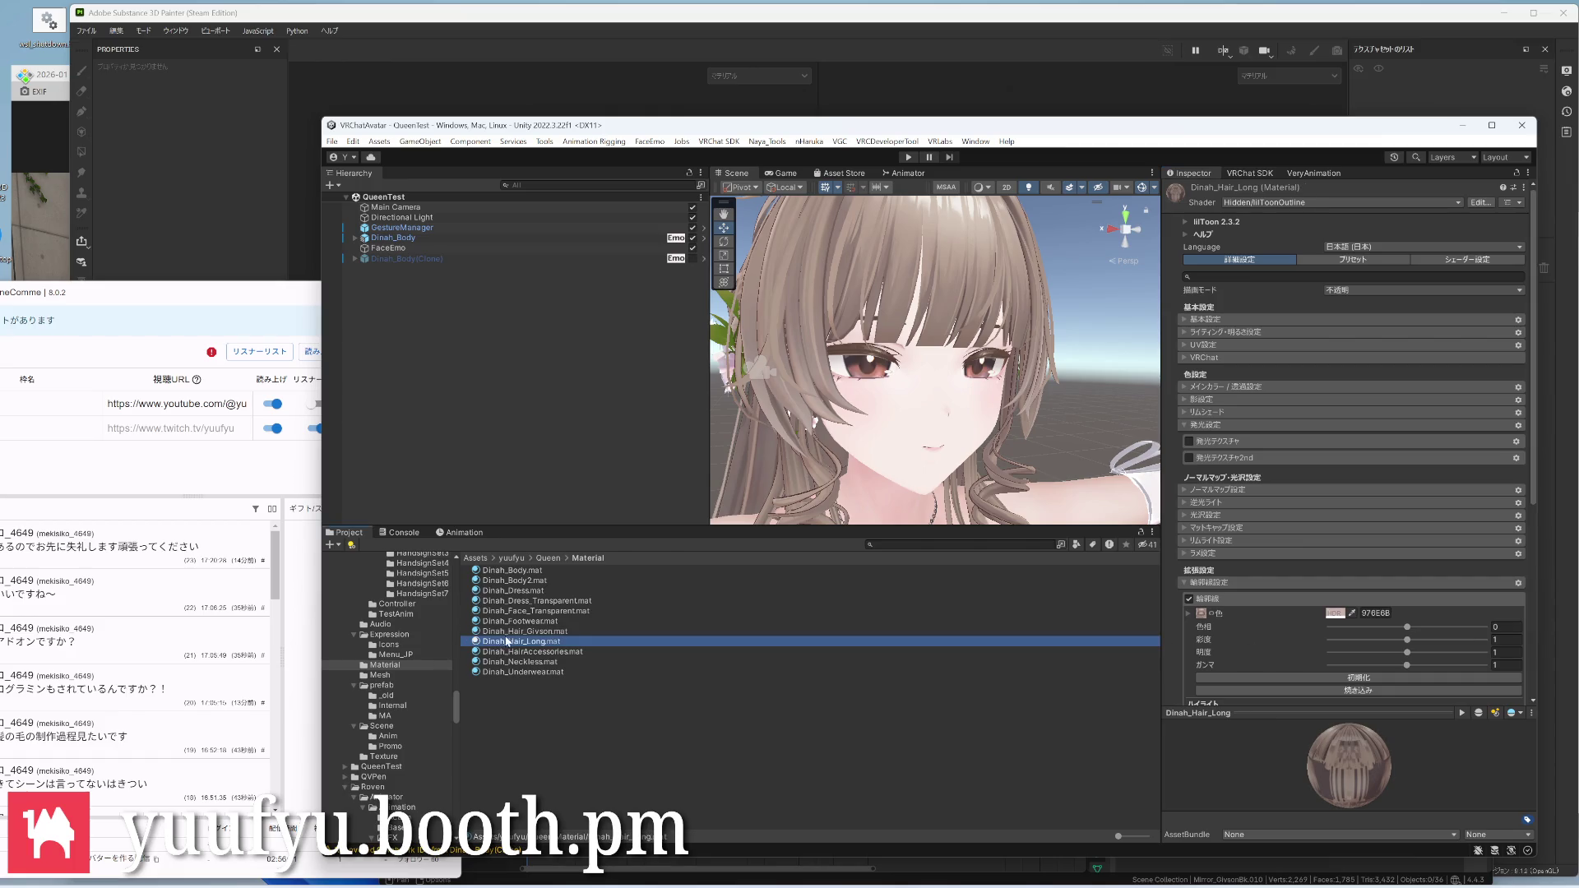
{"action": "scroll", "coordinate": [1286, 636], "scroll_direction": "down", "scroll_amount": 3}
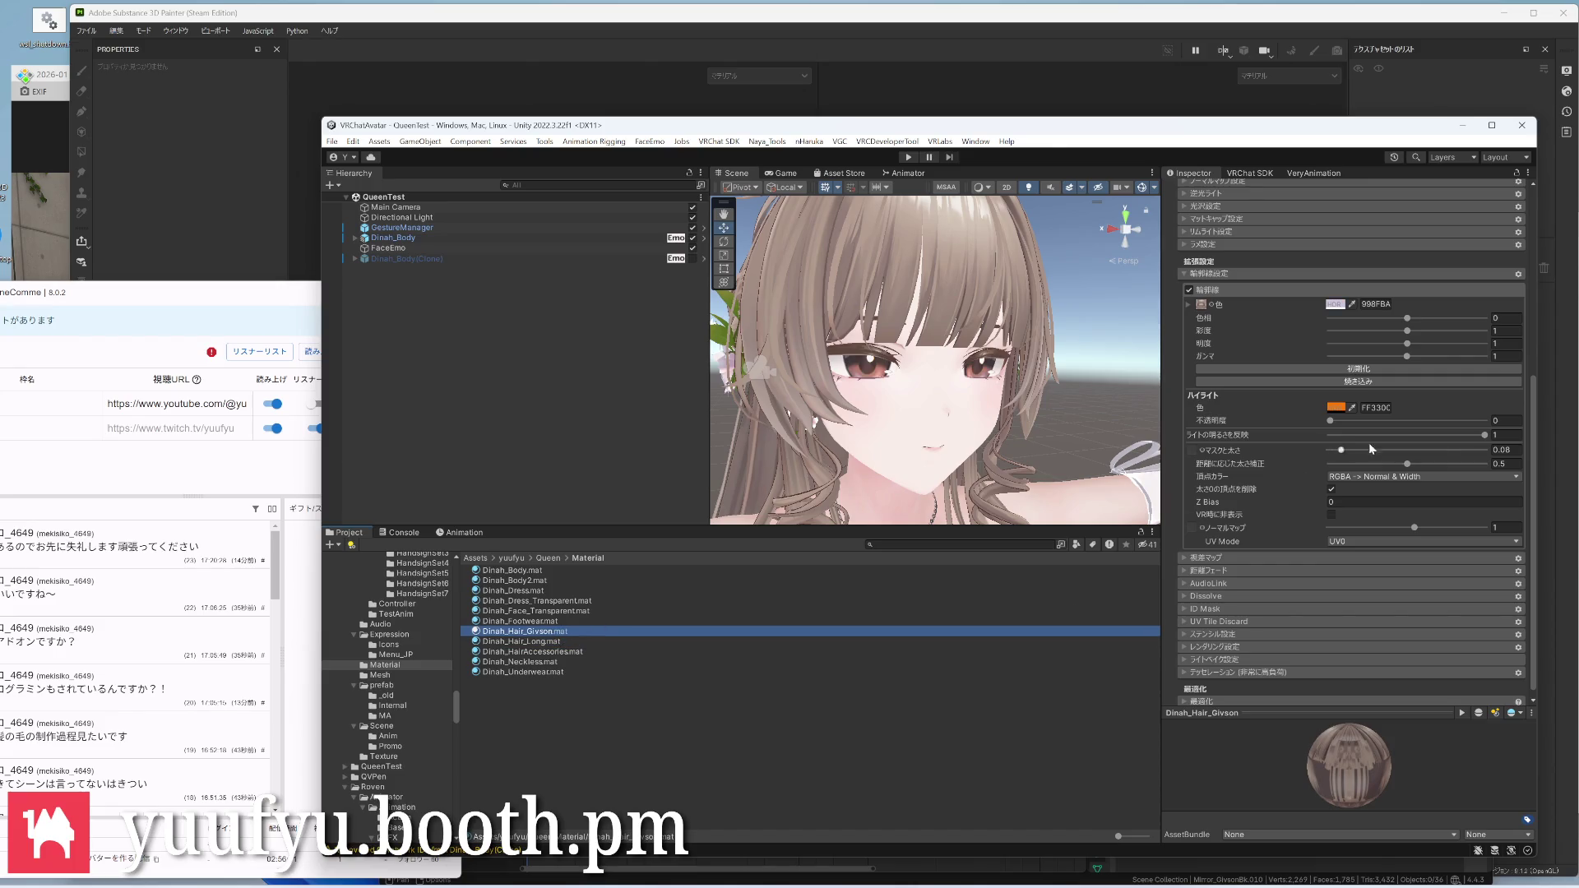
{"action": "left_click", "coordinate": [1500, 451]}
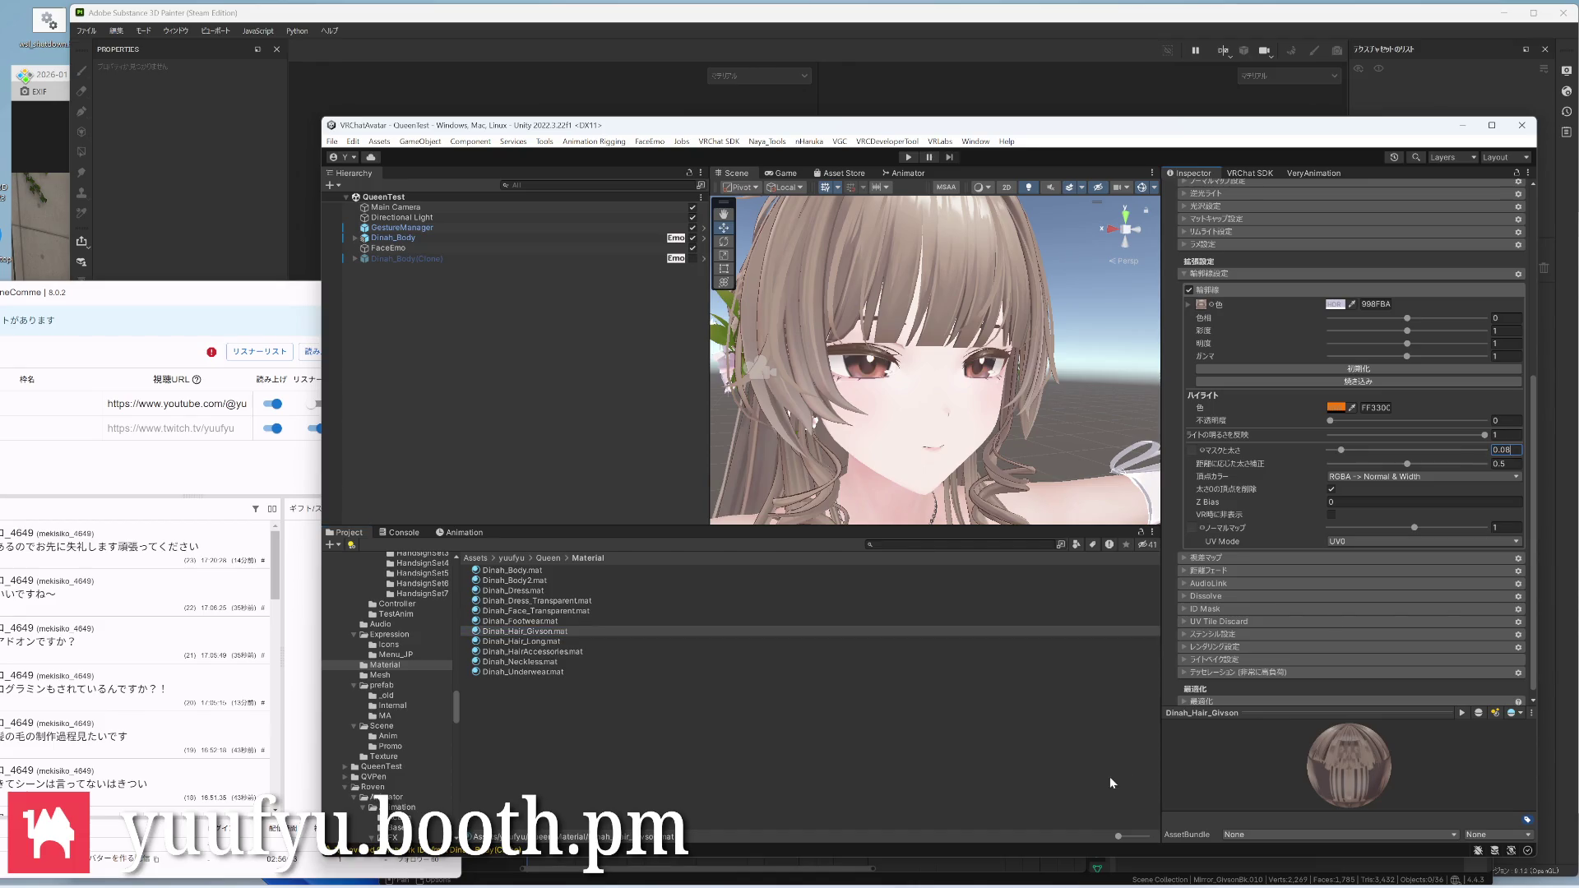
{"action": "type", "text": "0.05"}
Give Dinah_Hair_Long an outline width of 0.05 and check the result around the head
{"action": "left_click", "coordinate": [524, 641]}
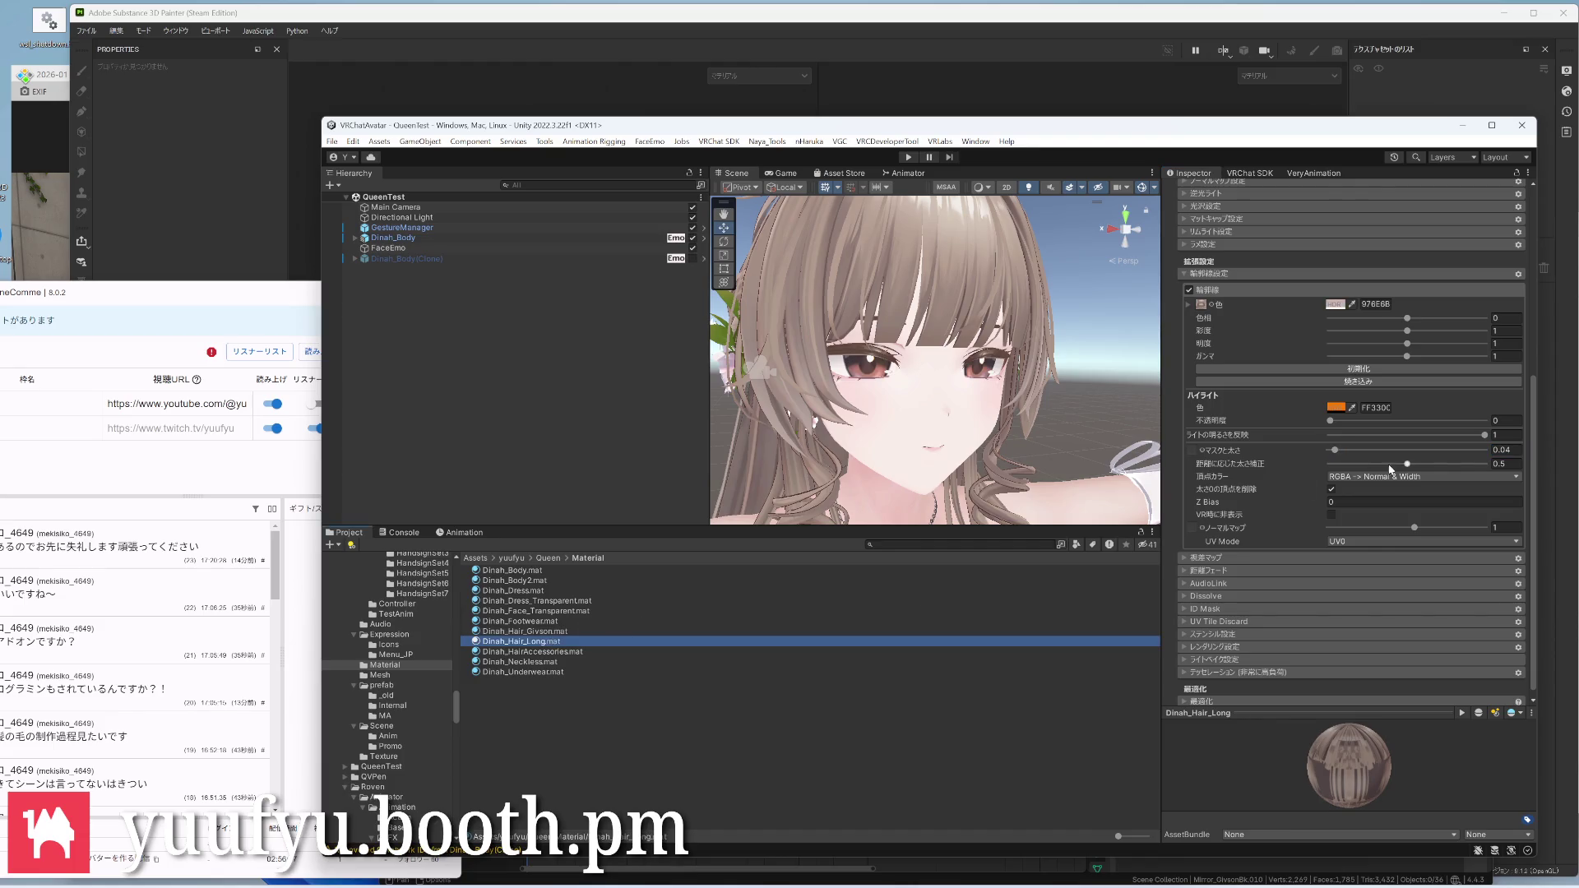
{"action": "left_click", "coordinate": [1505, 452]}
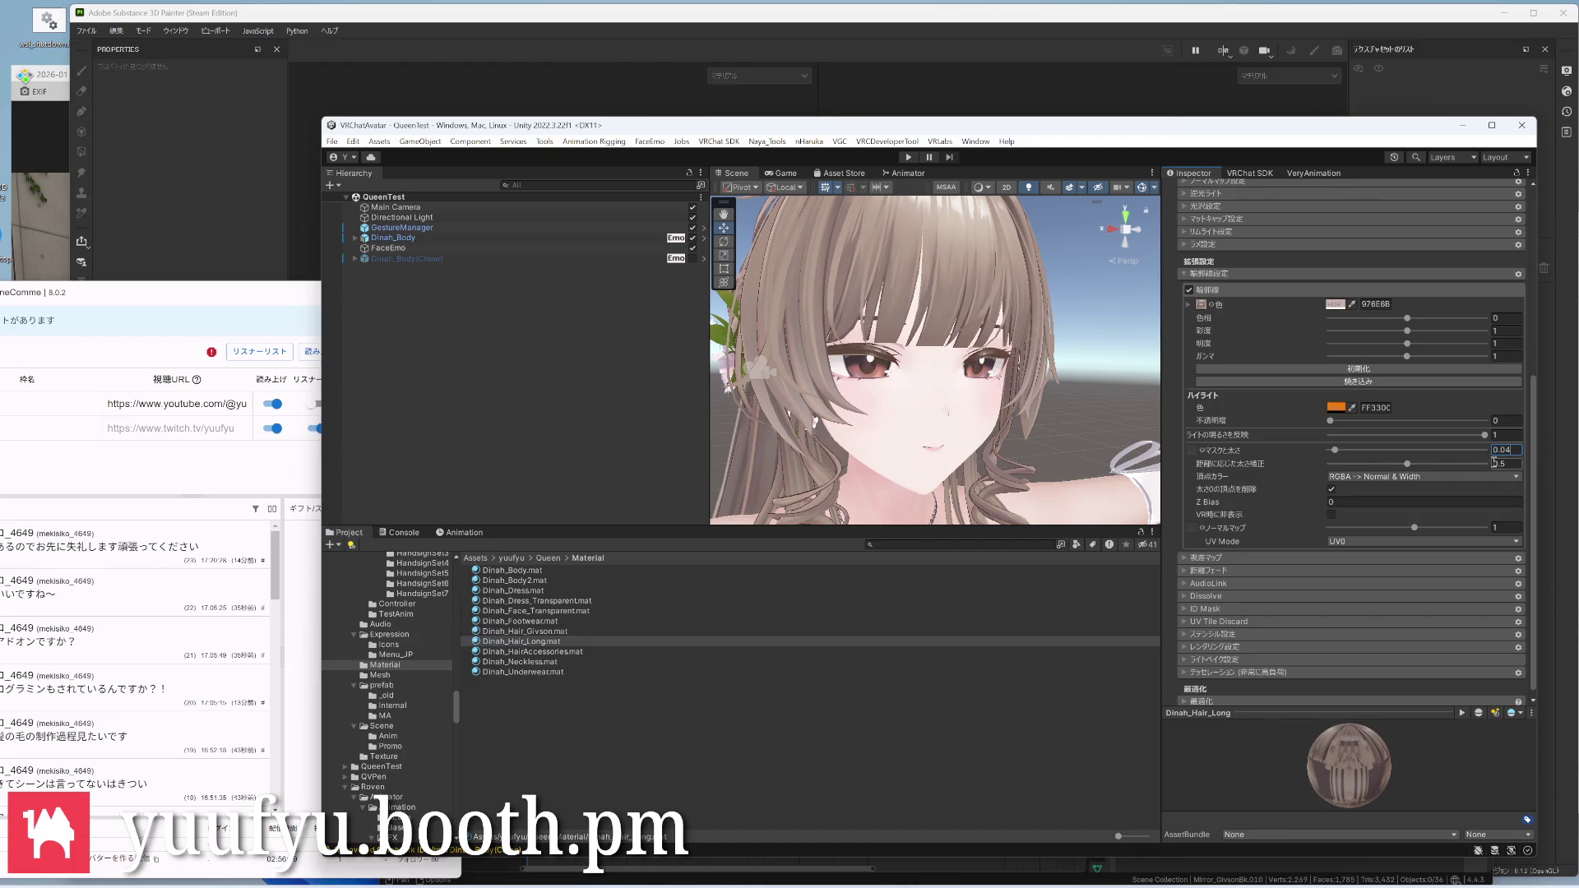
{"action": "type", "text": "5"}
{"action": "key", "text": "BackSpace"}
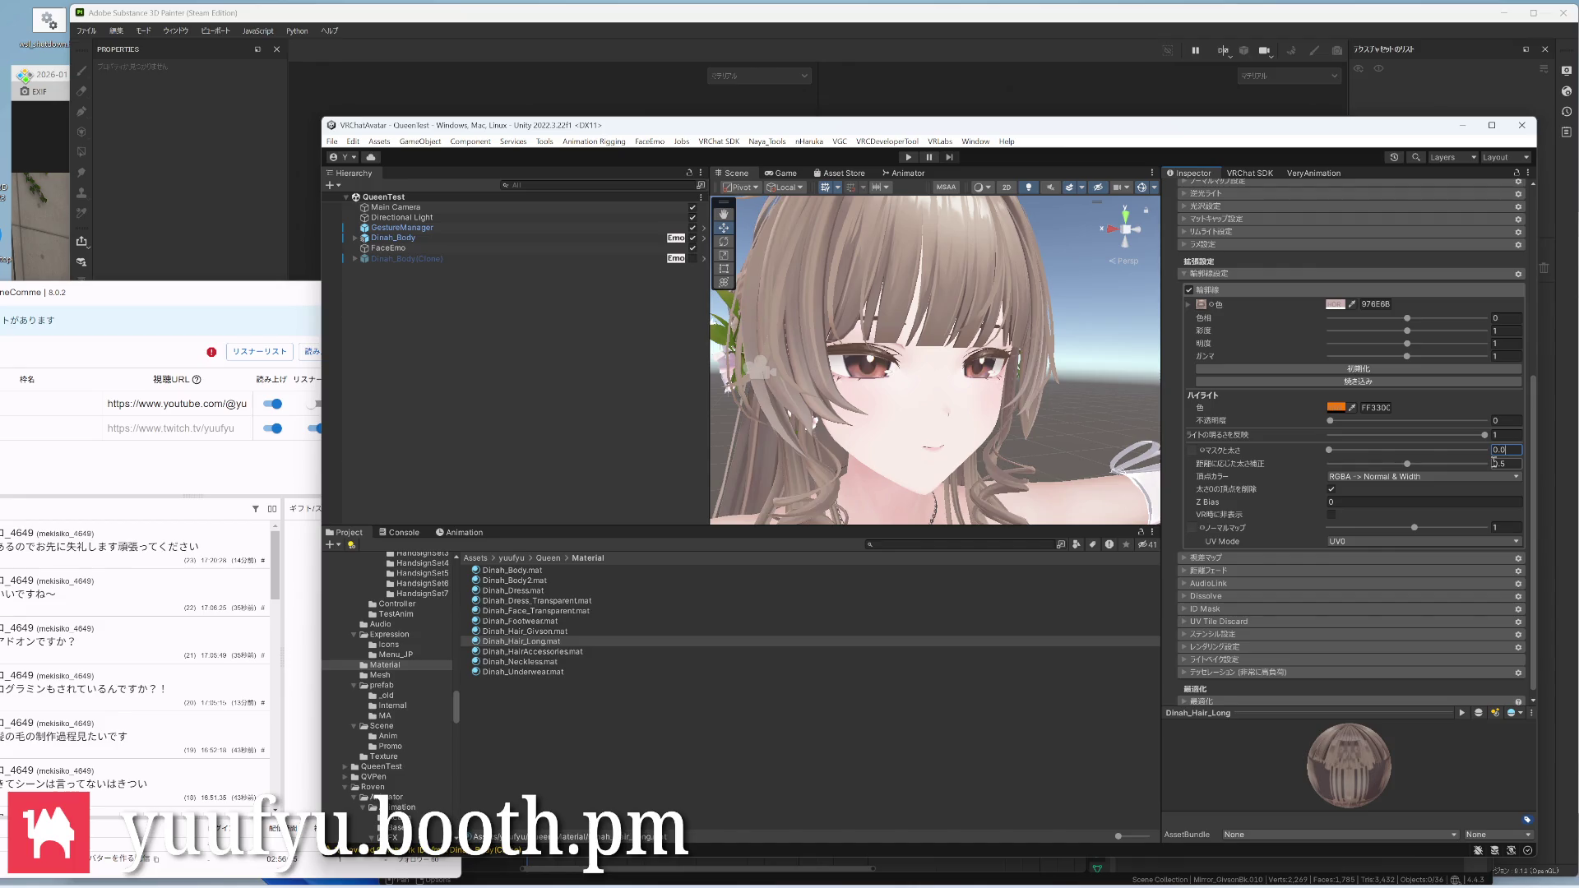
{"action": "type", "text": "5"}
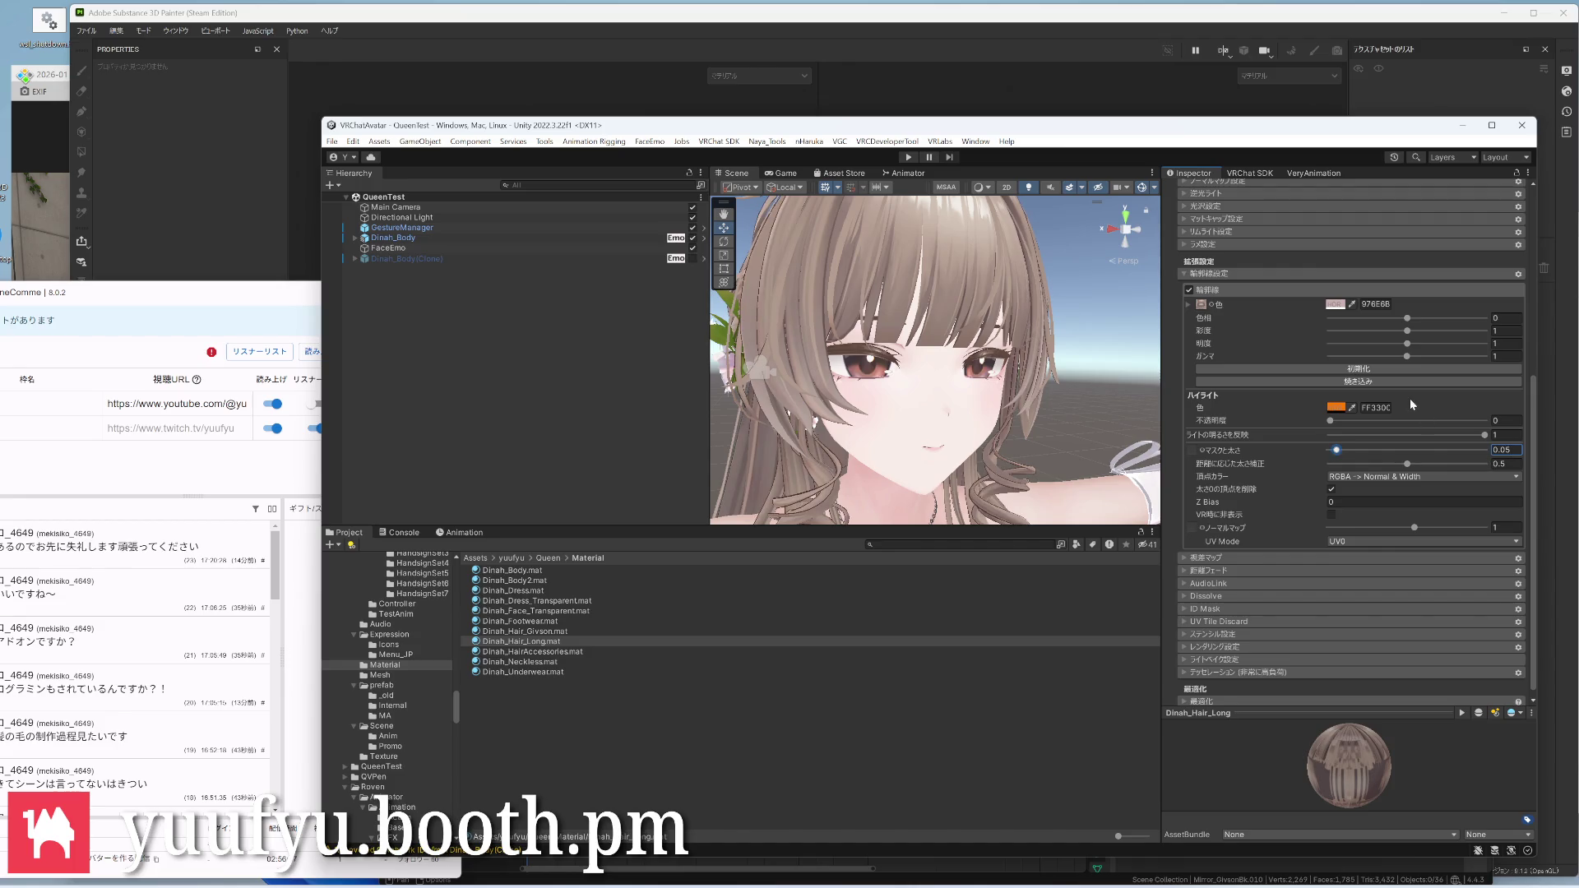
{"action": "scroll", "coordinate": [1105, 445], "scroll_direction": "down", "scroll_amount": 1}
{"action": "mouse_move", "coordinate": [963, 363]}
{"action": "right_mouse_down"}
{"action": "mouse_move", "coordinate": [909, 392]}
{"action": "mouse_move", "coordinate": [986, 317]}
{"action": "right_mouse_up"}
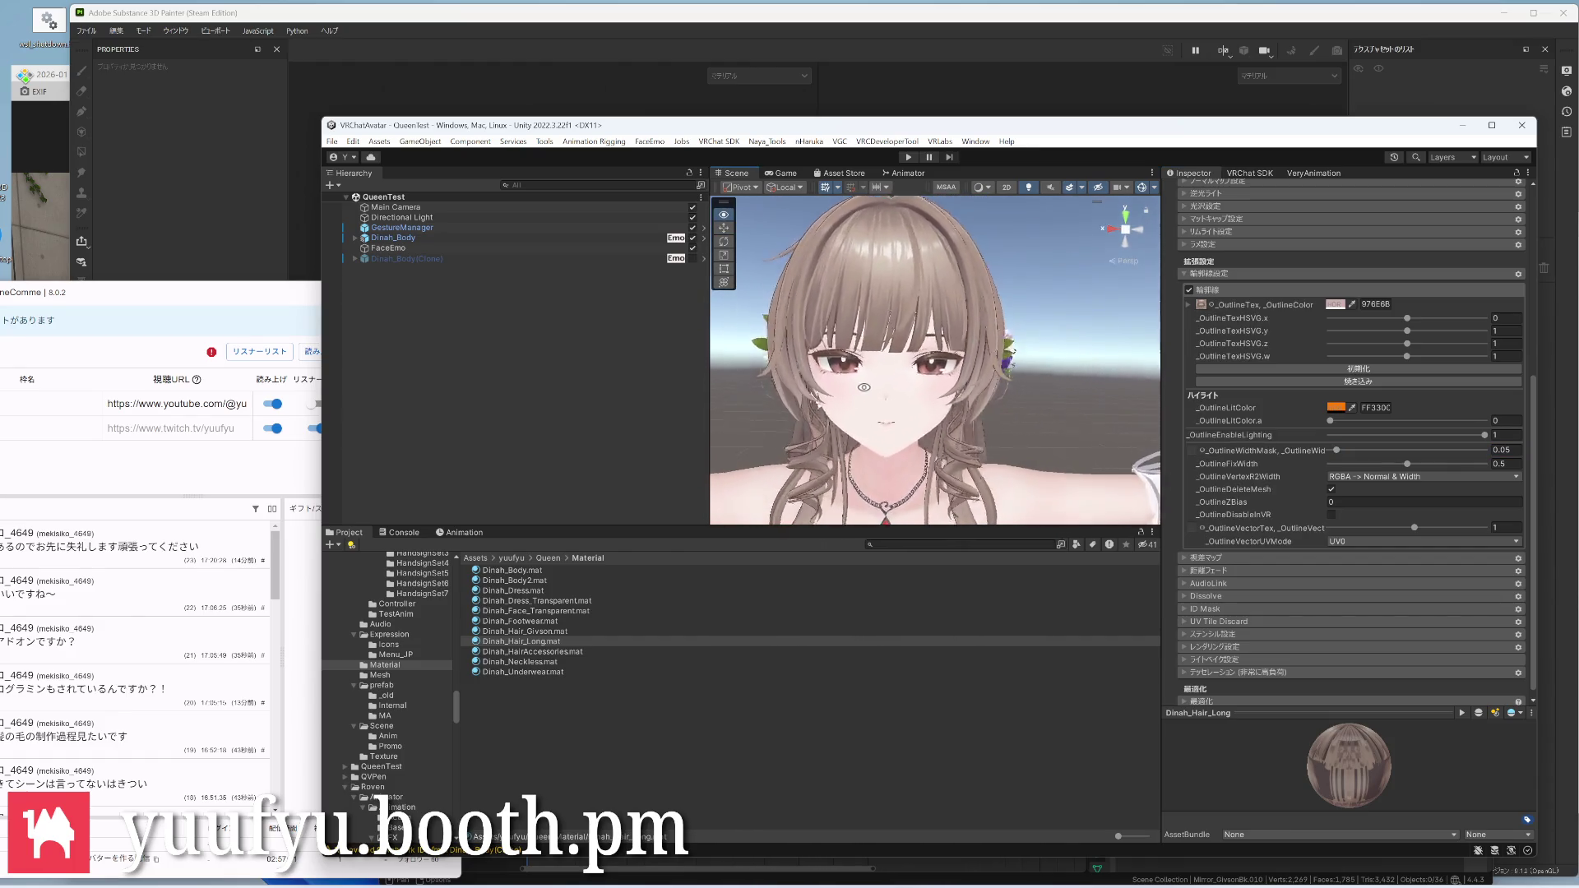
Inspect the head from closer in, then reopen Dinah_Hair_Givson's lilToon settings
{"action": "left_click", "coordinate": [986, 319]}
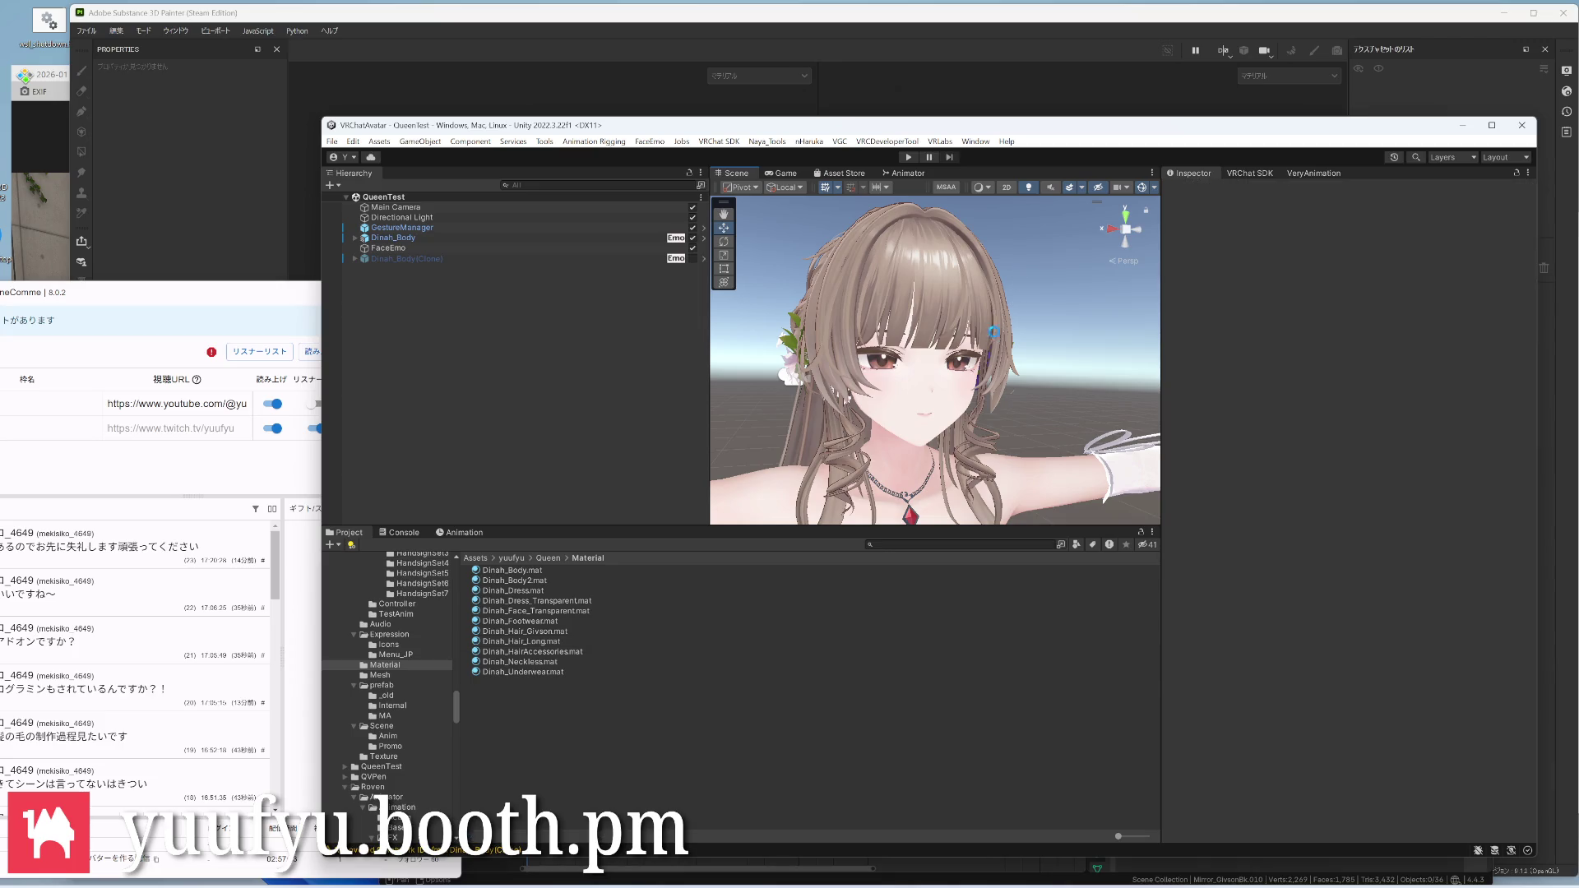
{"action": "mouse_move", "coordinate": [973, 381]}
{"action": "right_mouse_down"}
{"action": "mouse_move", "coordinate": [1099, 332]}
{"action": "mouse_move", "coordinate": [904, 362]}
{"action": "right_mouse_up"}
{"action": "scroll", "coordinate": [904, 362], "scroll_direction": "down", "scroll_amount": 3}
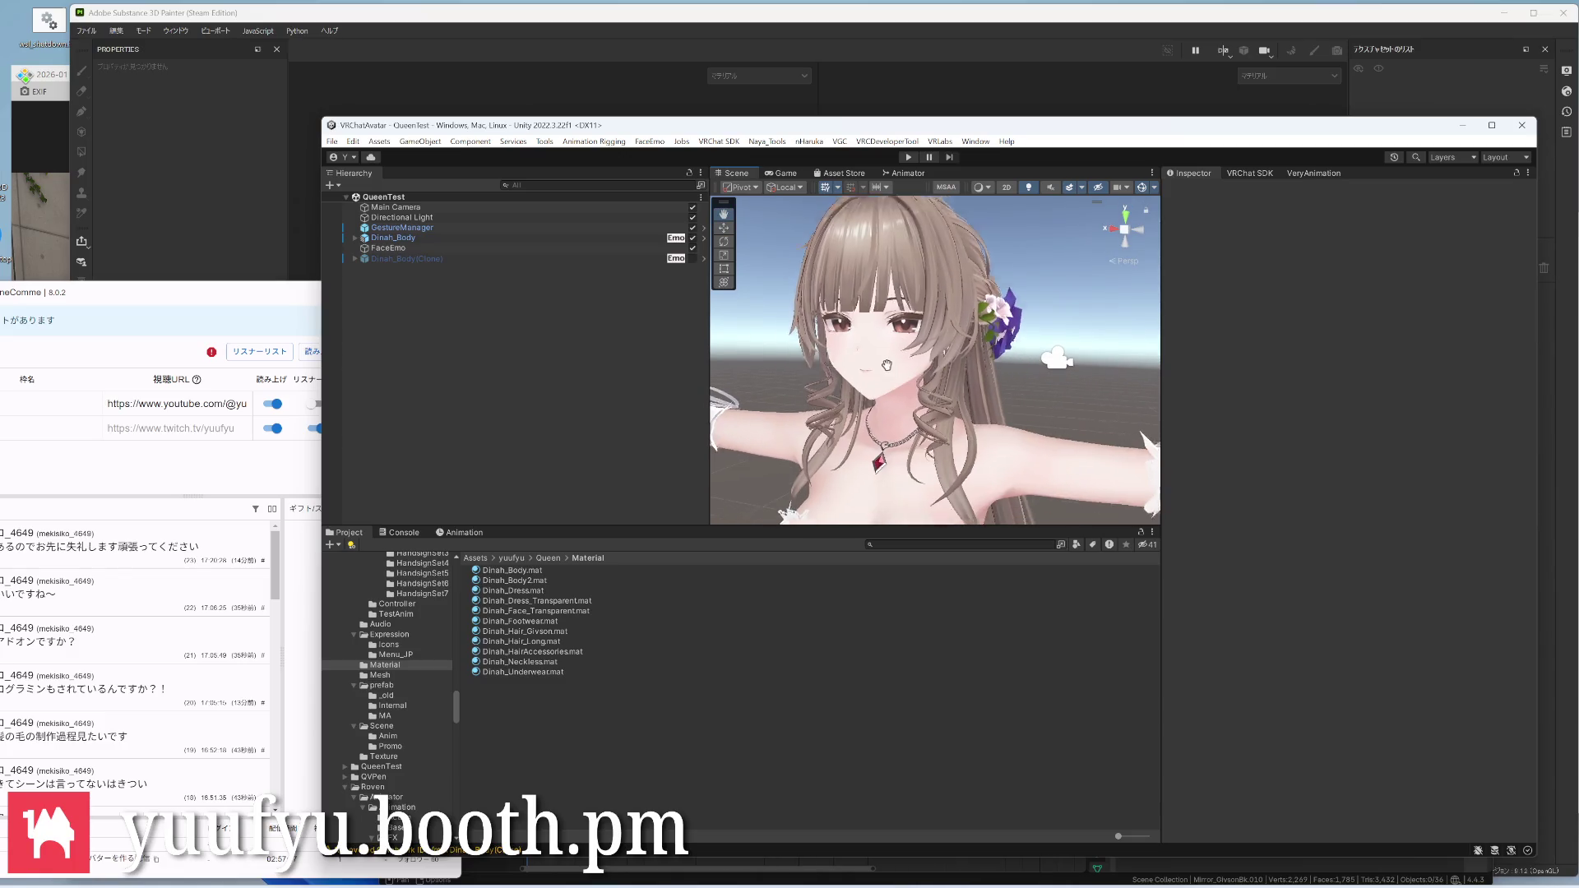
{"action": "scroll", "coordinate": [905, 362], "scroll_direction": "up", "scroll_amount": 3}
{"action": "mouse_move", "coordinate": [904, 361]}
{"action": "right_mouse_down"}
{"action": "mouse_move", "coordinate": [1096, 354]}
{"action": "mouse_move", "coordinate": [964, 363]}
{"action": "mouse_move", "coordinate": [790, 334]}
{"action": "right_mouse_up"}
{"action": "scroll", "coordinate": [964, 362], "scroll_direction": "down", "scroll_amount": 2}
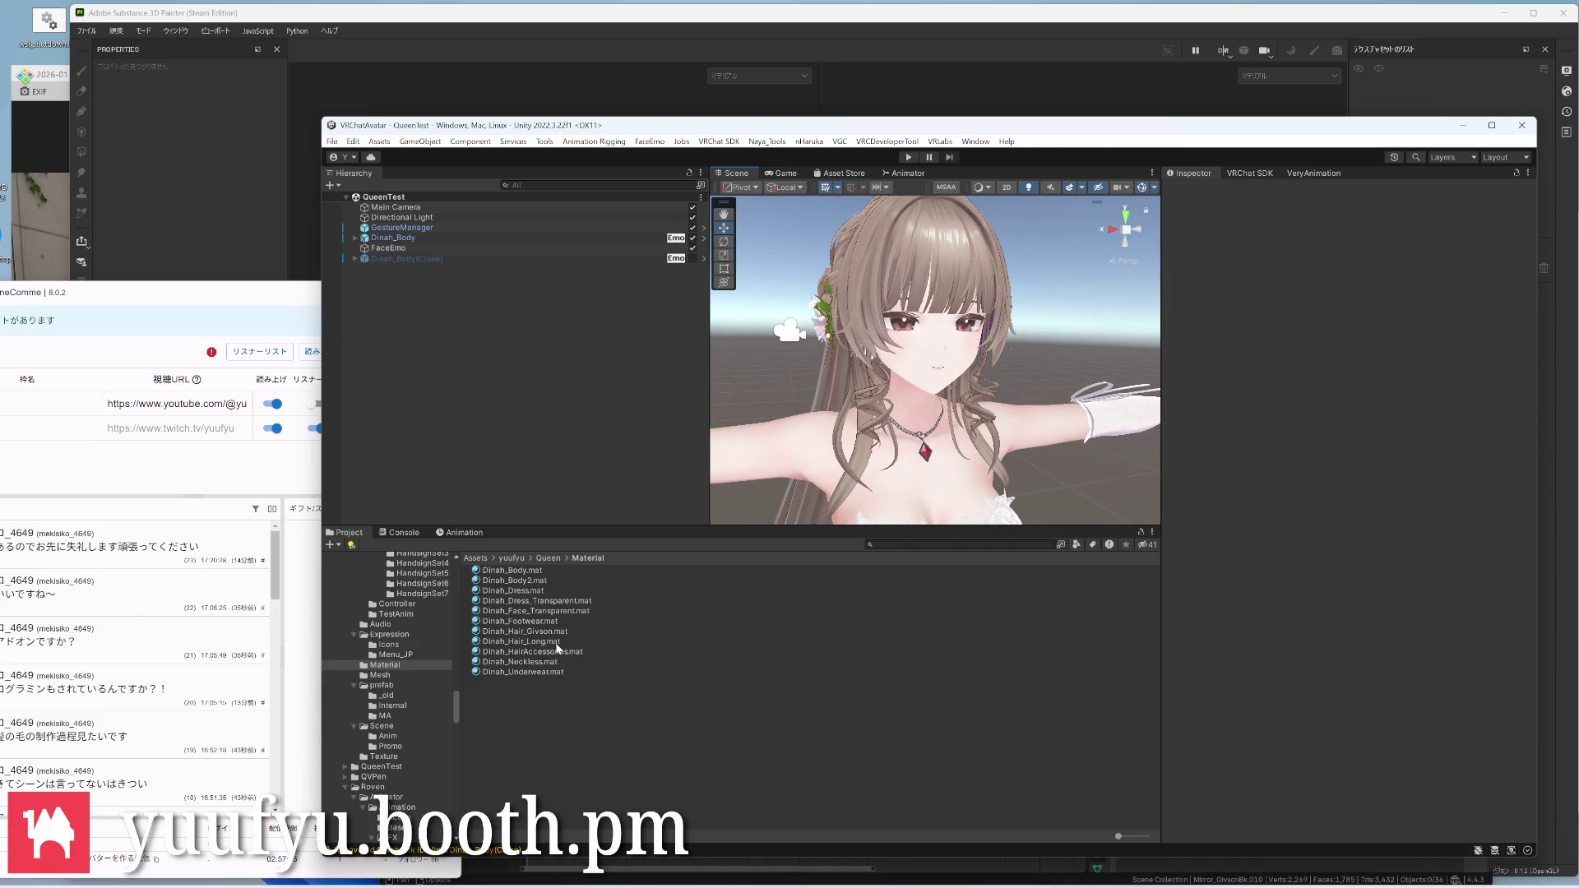
{"action": "left_click", "coordinate": [525, 631]}
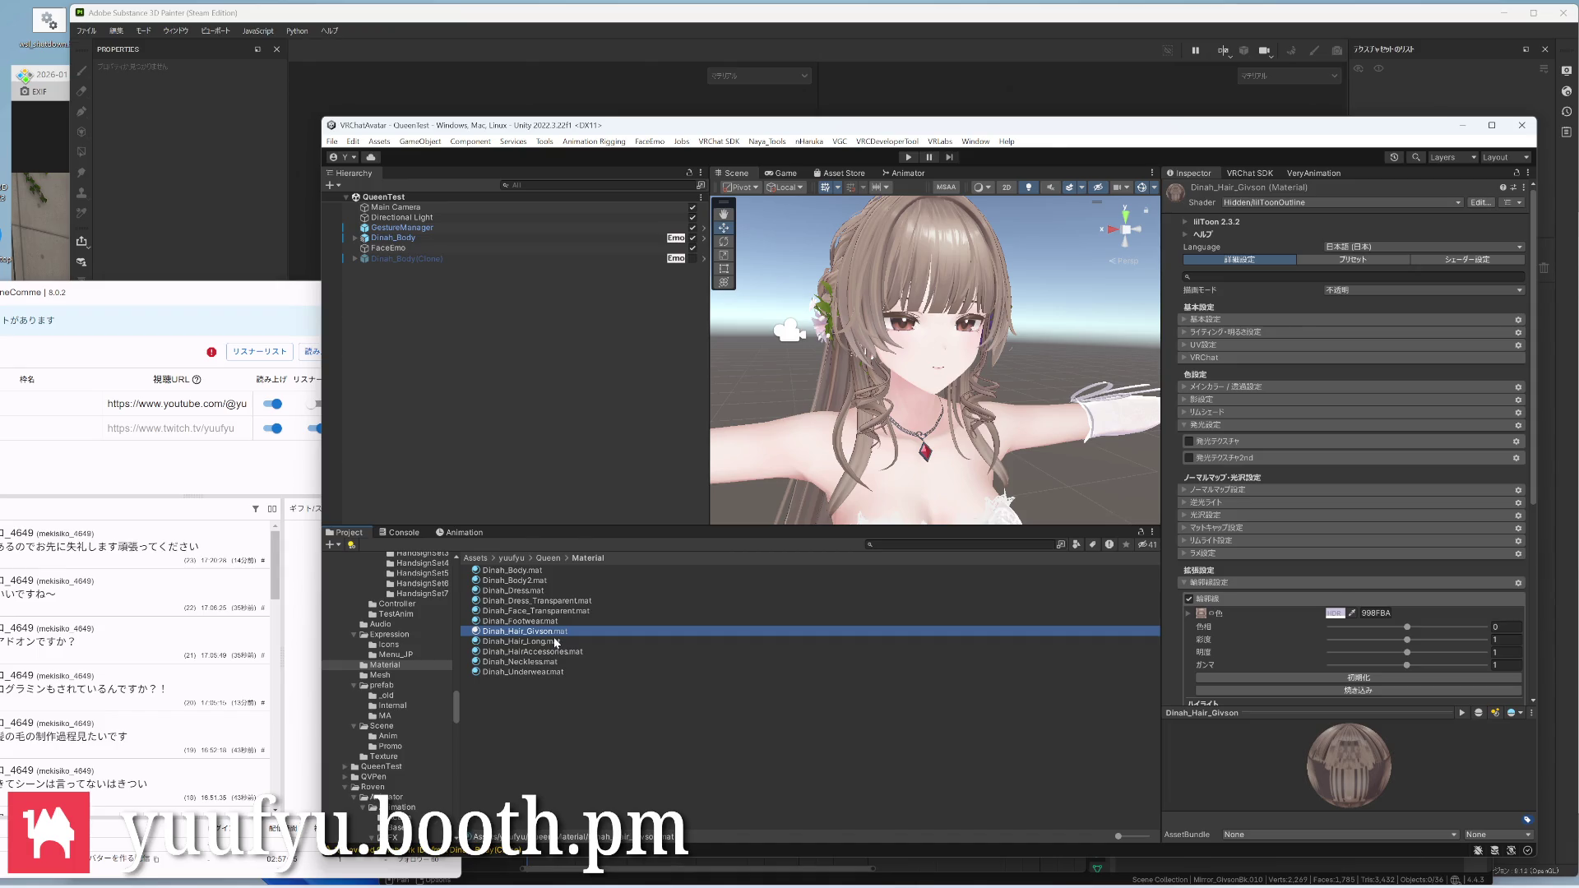
On Dinah_Hair_Long, try blue and red-orange hues for the outline colour
{"action": "left_click", "coordinate": [554, 641]}
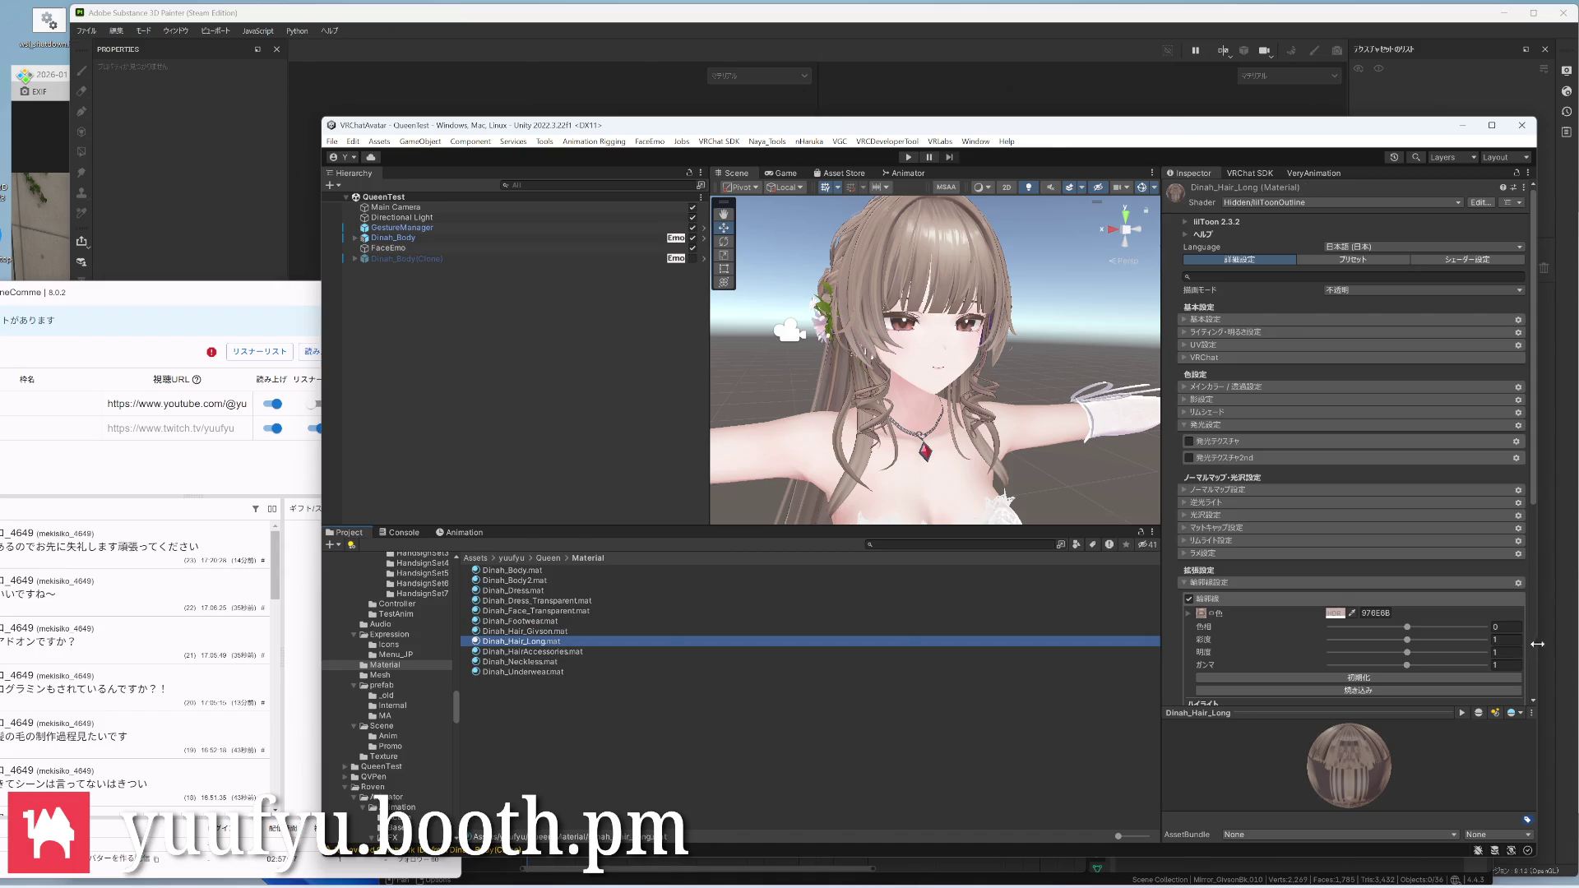
{"action": "left_click", "coordinate": [1337, 613]}
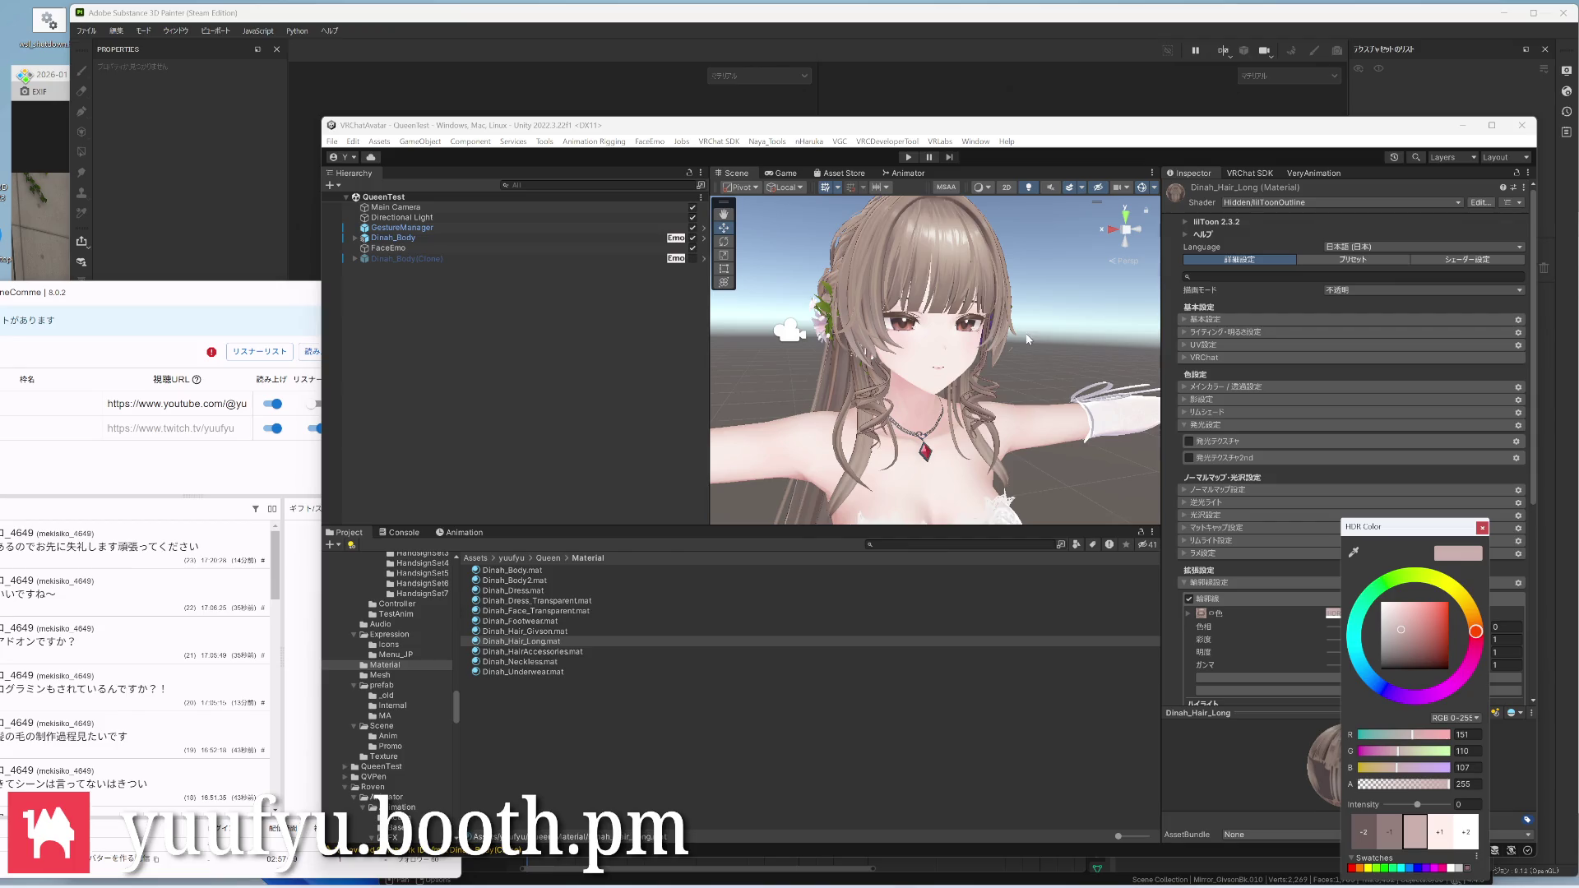
{"action": "scroll", "coordinate": [1028, 340], "scroll_direction": "up", "scroll_amount": 2}
{"action": "left_click", "coordinate": [1365, 666]}
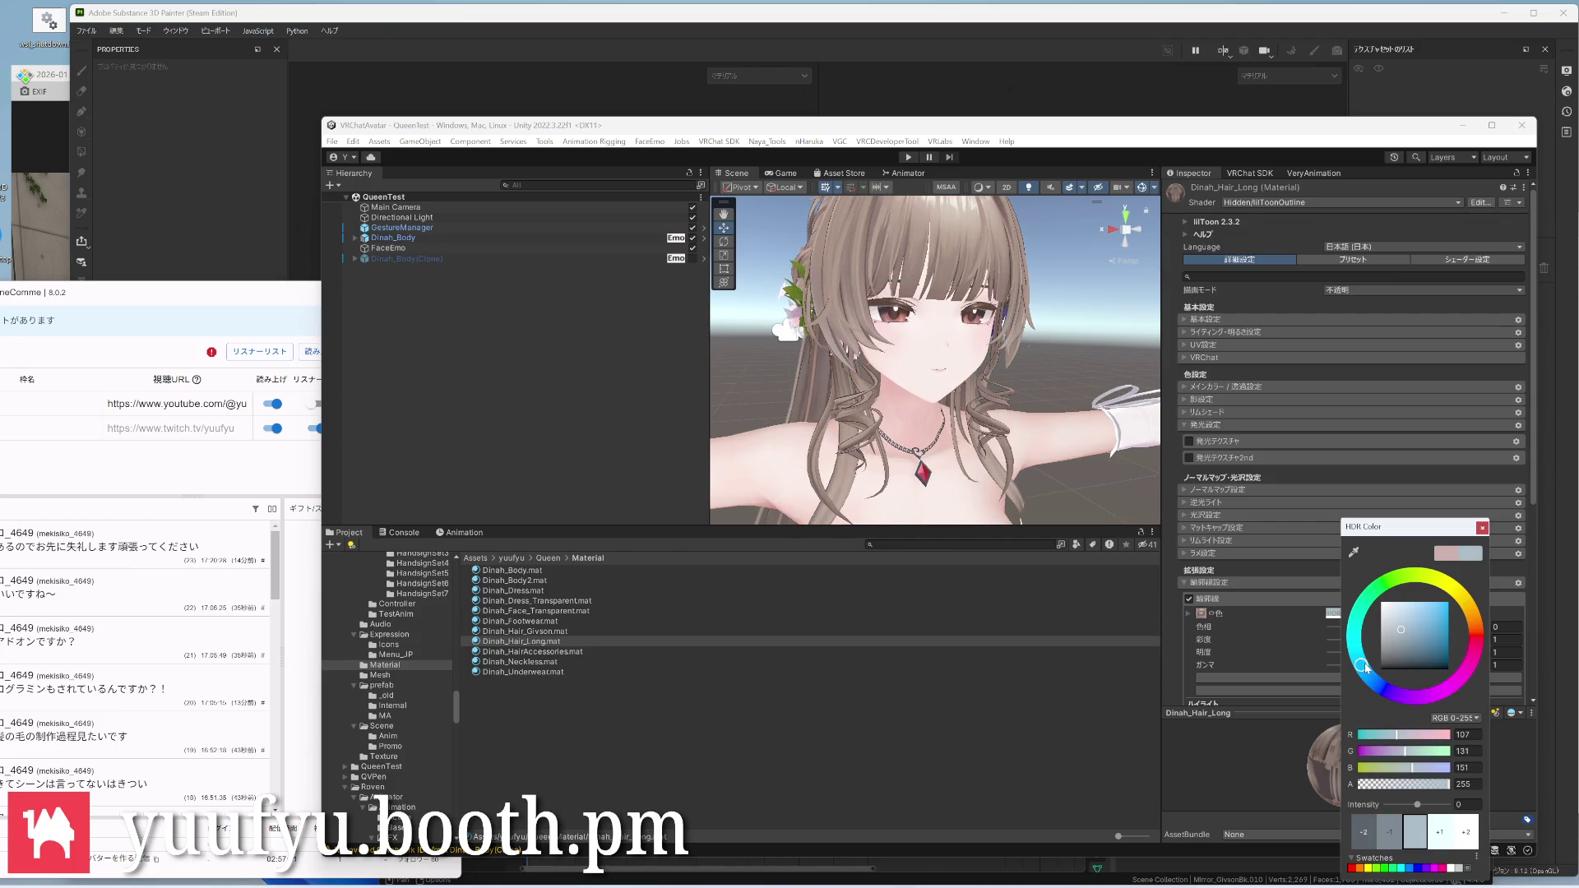
{"action": "mouse_move", "coordinate": [1364, 667]}
{"action": "left_mouse_down"}
{"action": "mouse_move", "coordinate": [1376, 680]}
{"action": "mouse_move", "coordinate": [1477, 640]}
{"action": "mouse_move", "coordinate": [1472, 613]}
{"action": "mouse_move", "coordinate": [1356, 618]}
{"action": "left_mouse_up"}
{"action": "scroll", "coordinate": [939, 357], "scroll_direction": "up", "scroll_amount": 3}
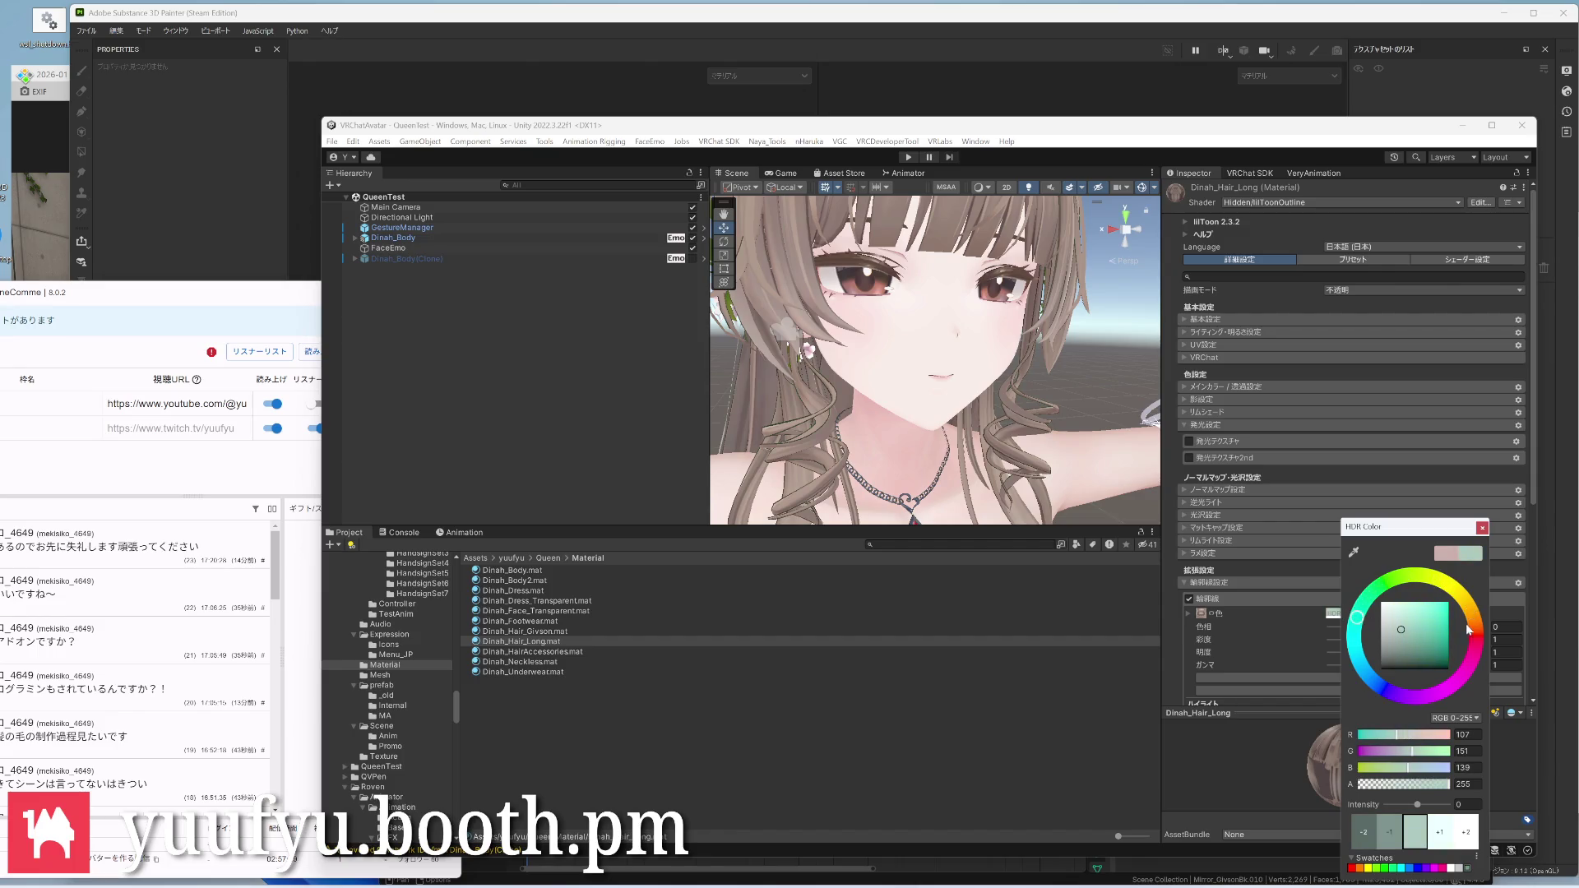
{"action": "left_click", "coordinate": [1475, 625]}
{"action": "left_click", "coordinate": [1383, 687]}
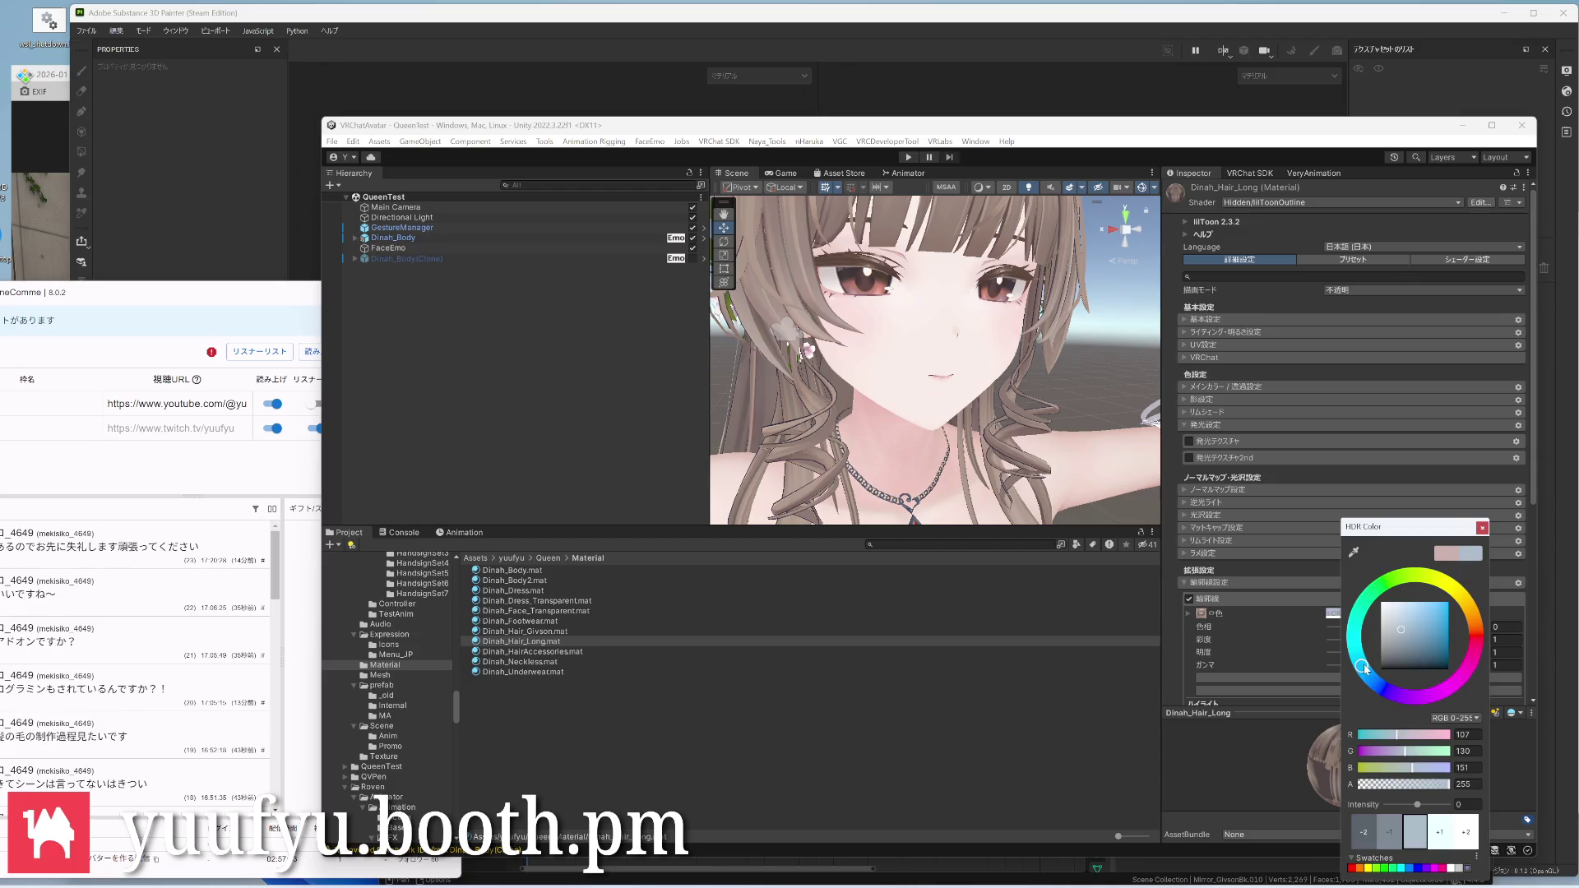
Settle Dinah_Hair_Long's outline on pinkish 97687B and copy the hex value
{"action": "left_click", "coordinate": [1381, 687]}
{"action": "left_click_drag", "start_coordinate": [1381, 686], "coordinate": [1454, 686]}
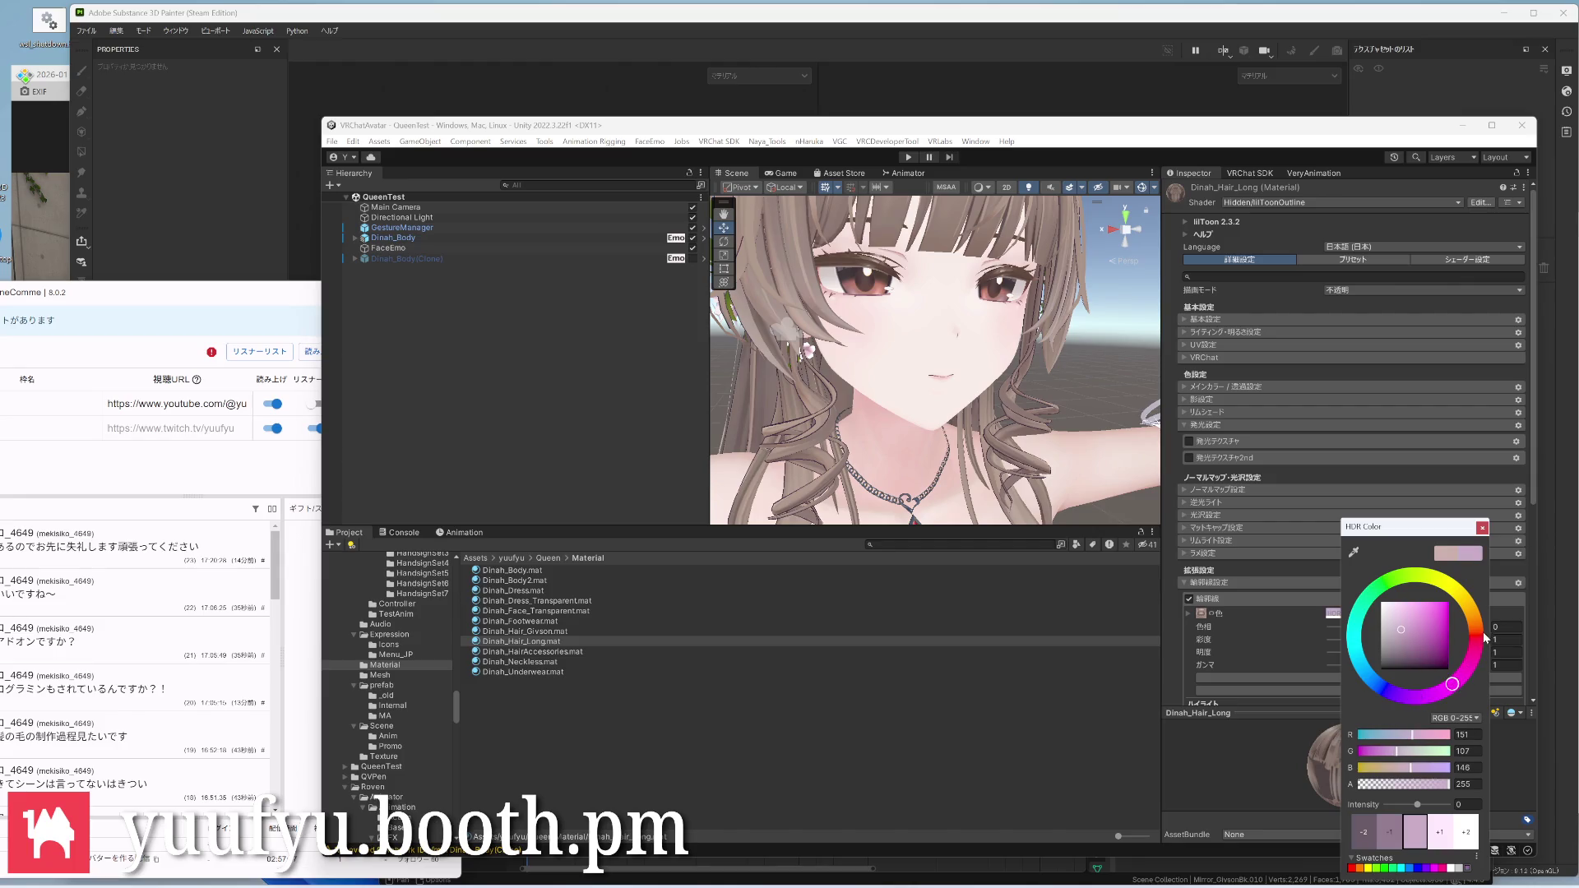
{"action": "left_click_drag", "start_coordinate": [1453, 686], "coordinate": [1472, 659]}
{"action": "left_click", "coordinate": [1482, 526]}
{"action": "left_click", "coordinate": [1375, 612]}
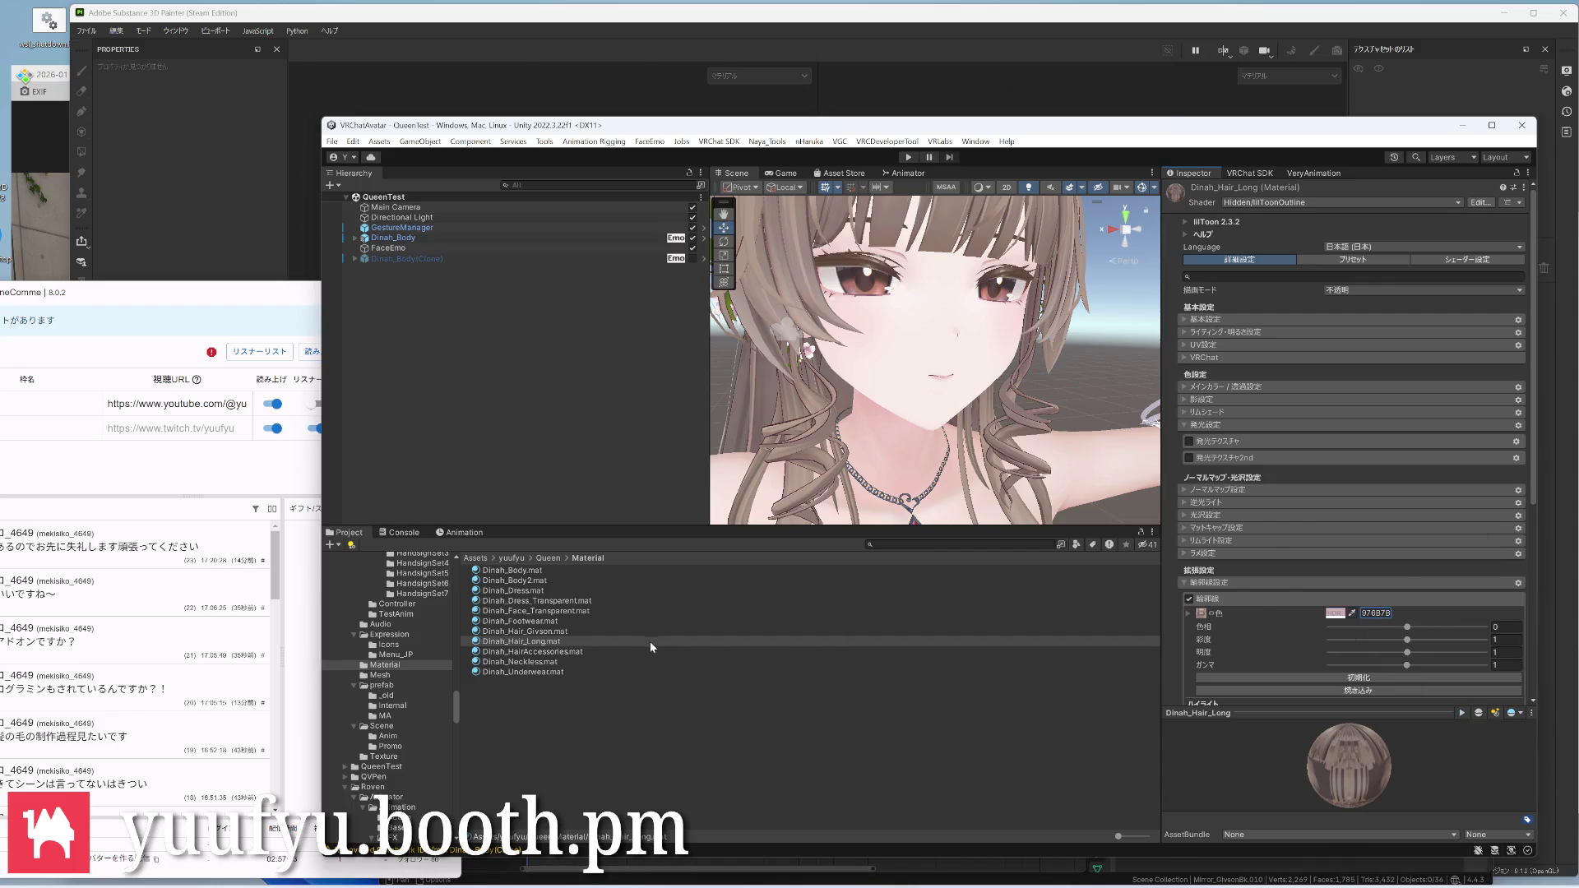
Paste 97687B as Dinah_Hair_Givson's outline colour and deselect
{"action": "left_click", "coordinate": [597, 632]}
{"action": "left_click", "coordinate": [1376, 613]}
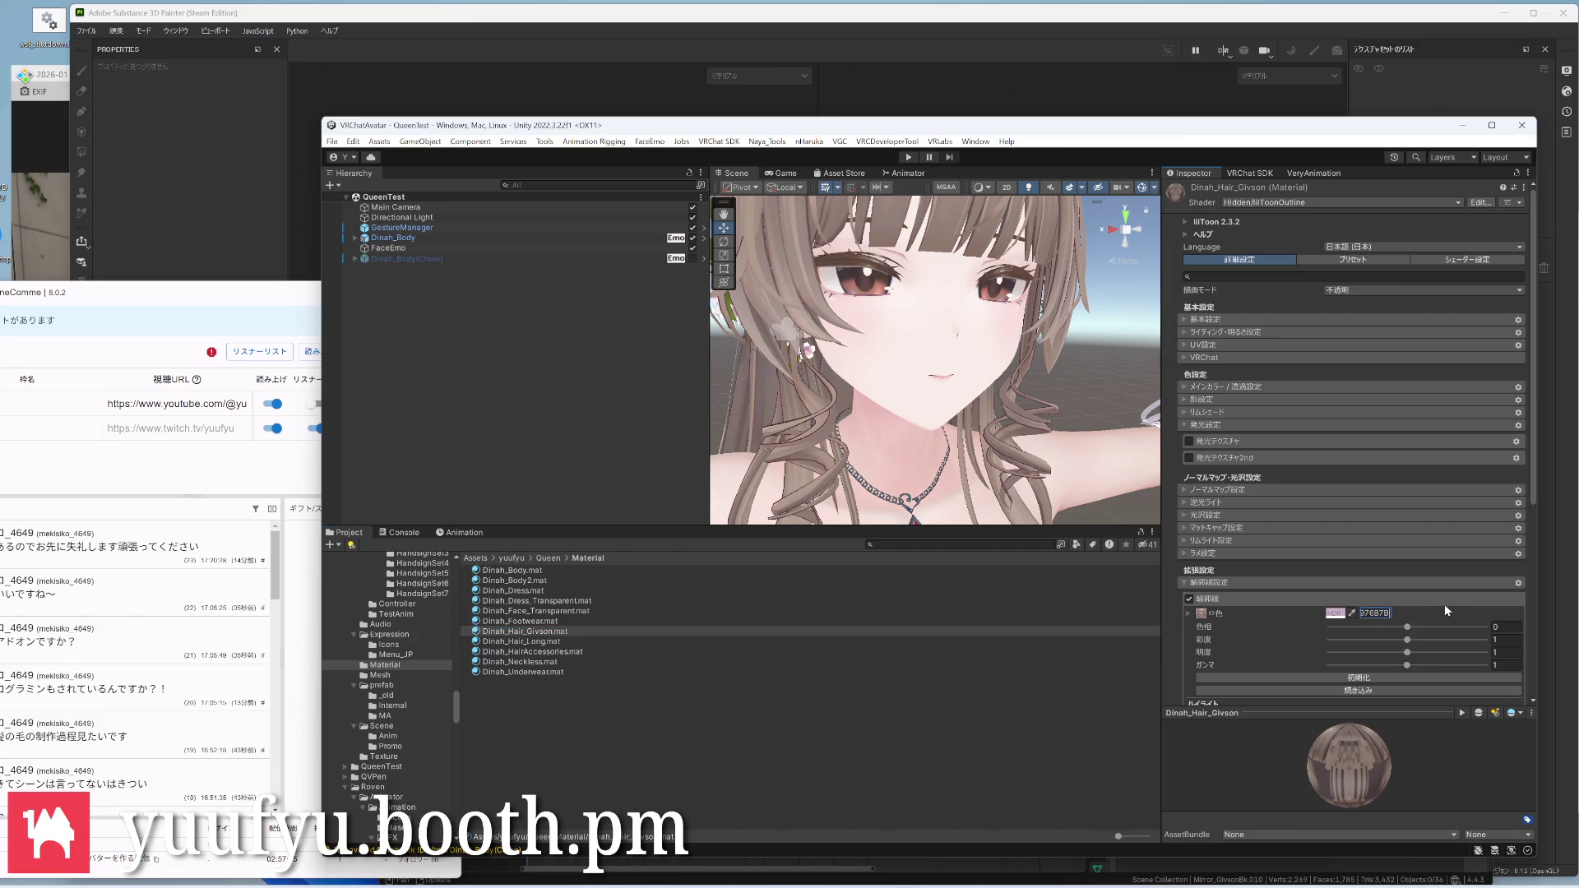
{"action": "key", "text": "ctrl+v"}
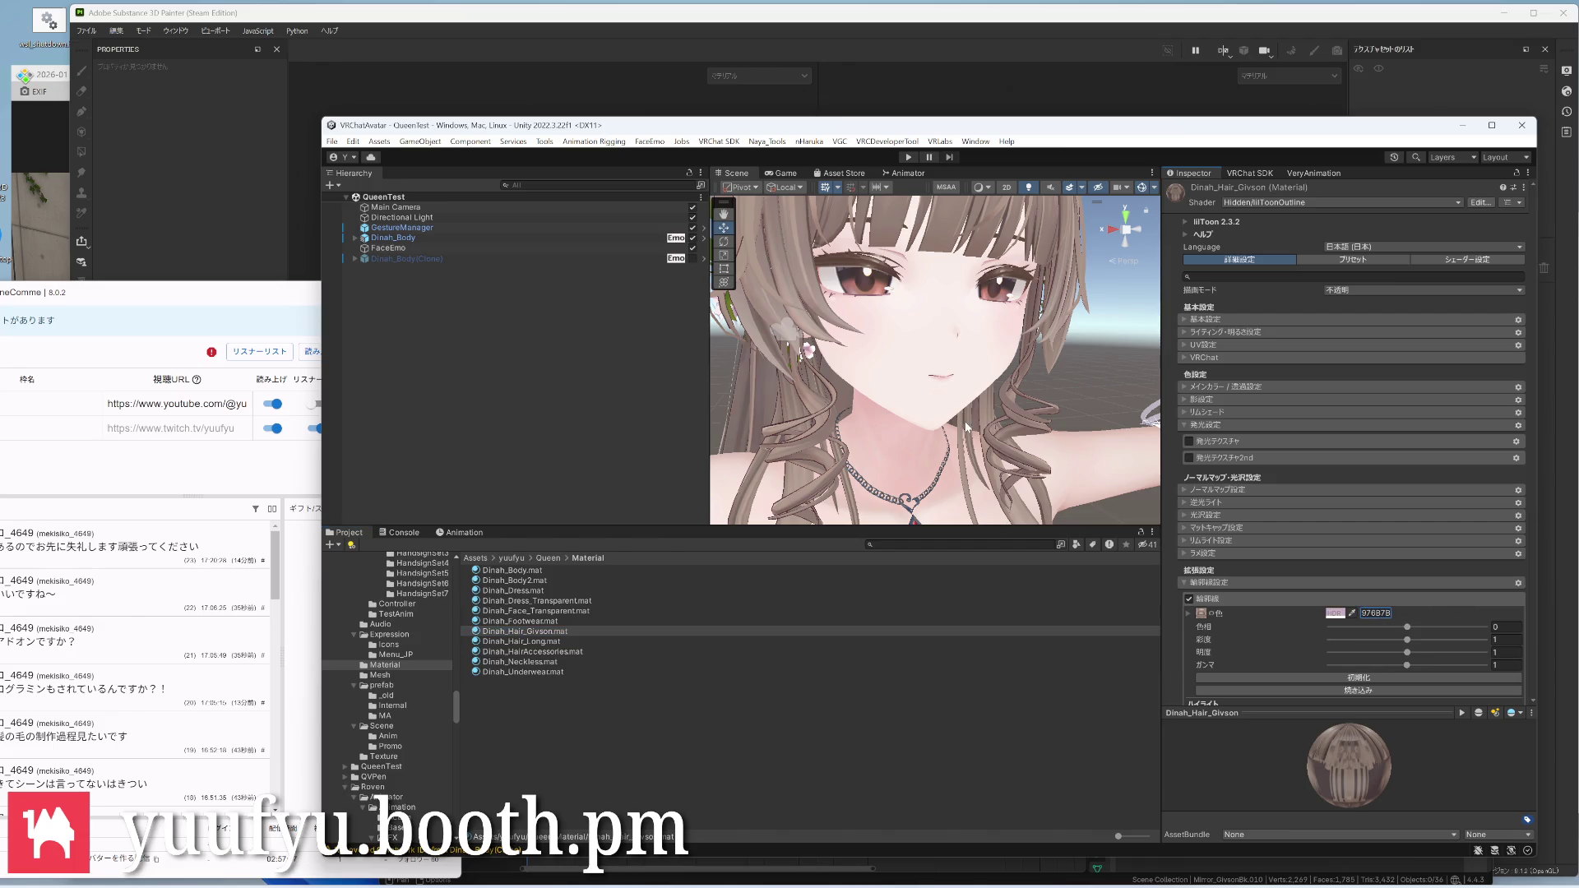
{"action": "scroll", "coordinate": [937, 358], "scroll_direction": "down", "scroll_amount": 3}
{"action": "left_click", "coordinate": [1044, 241]}
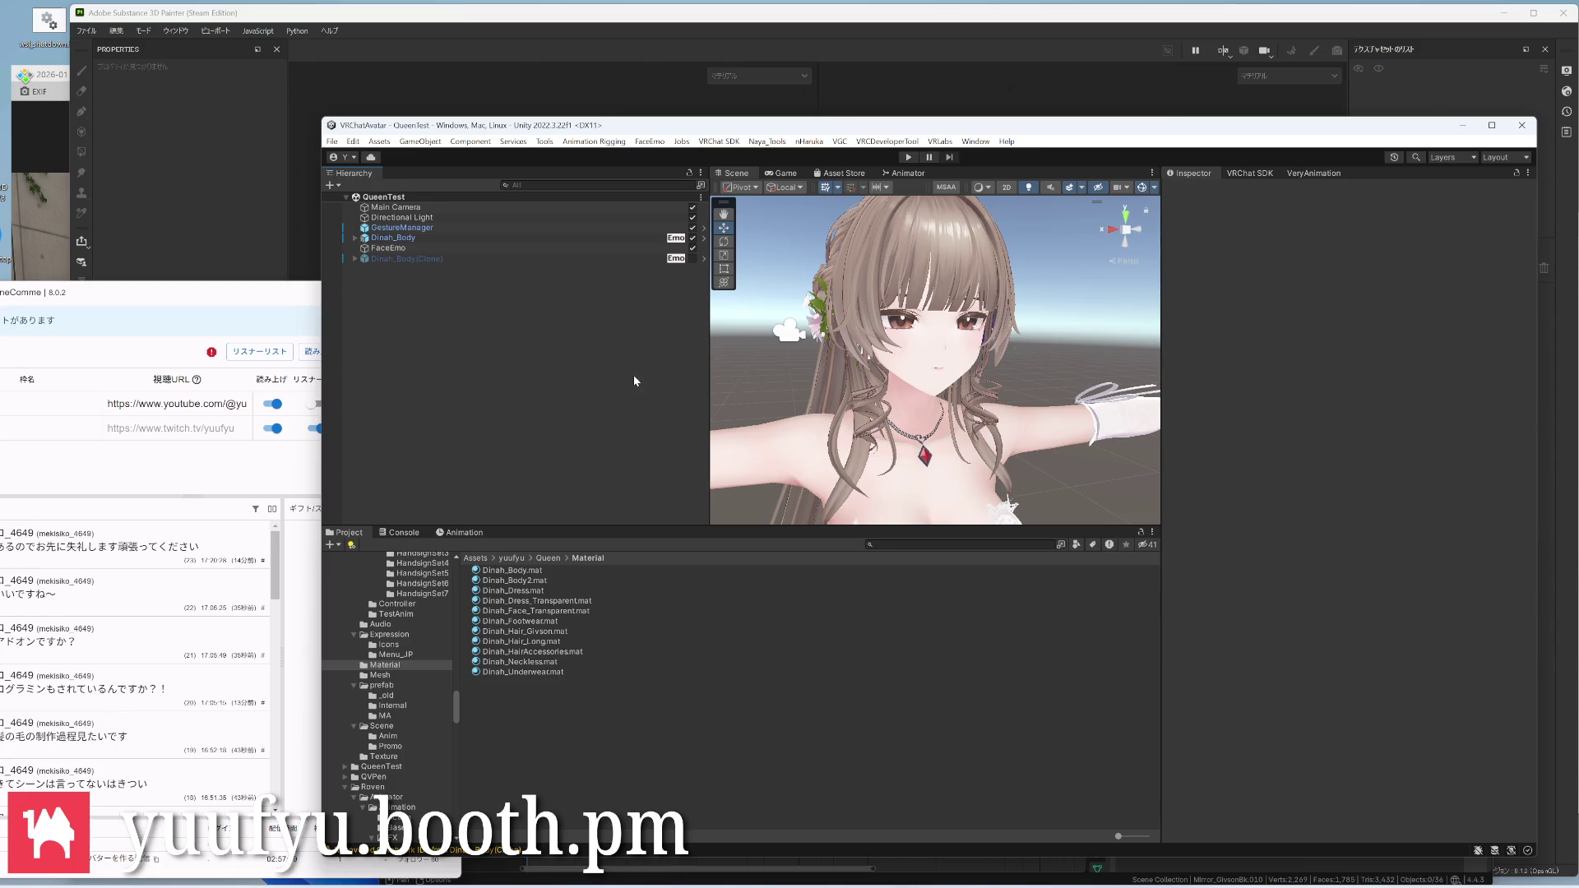
Start play mode, frame the avatar's head in Scene view and select GestureManager
{"action": "left_click", "coordinate": [910, 159]}
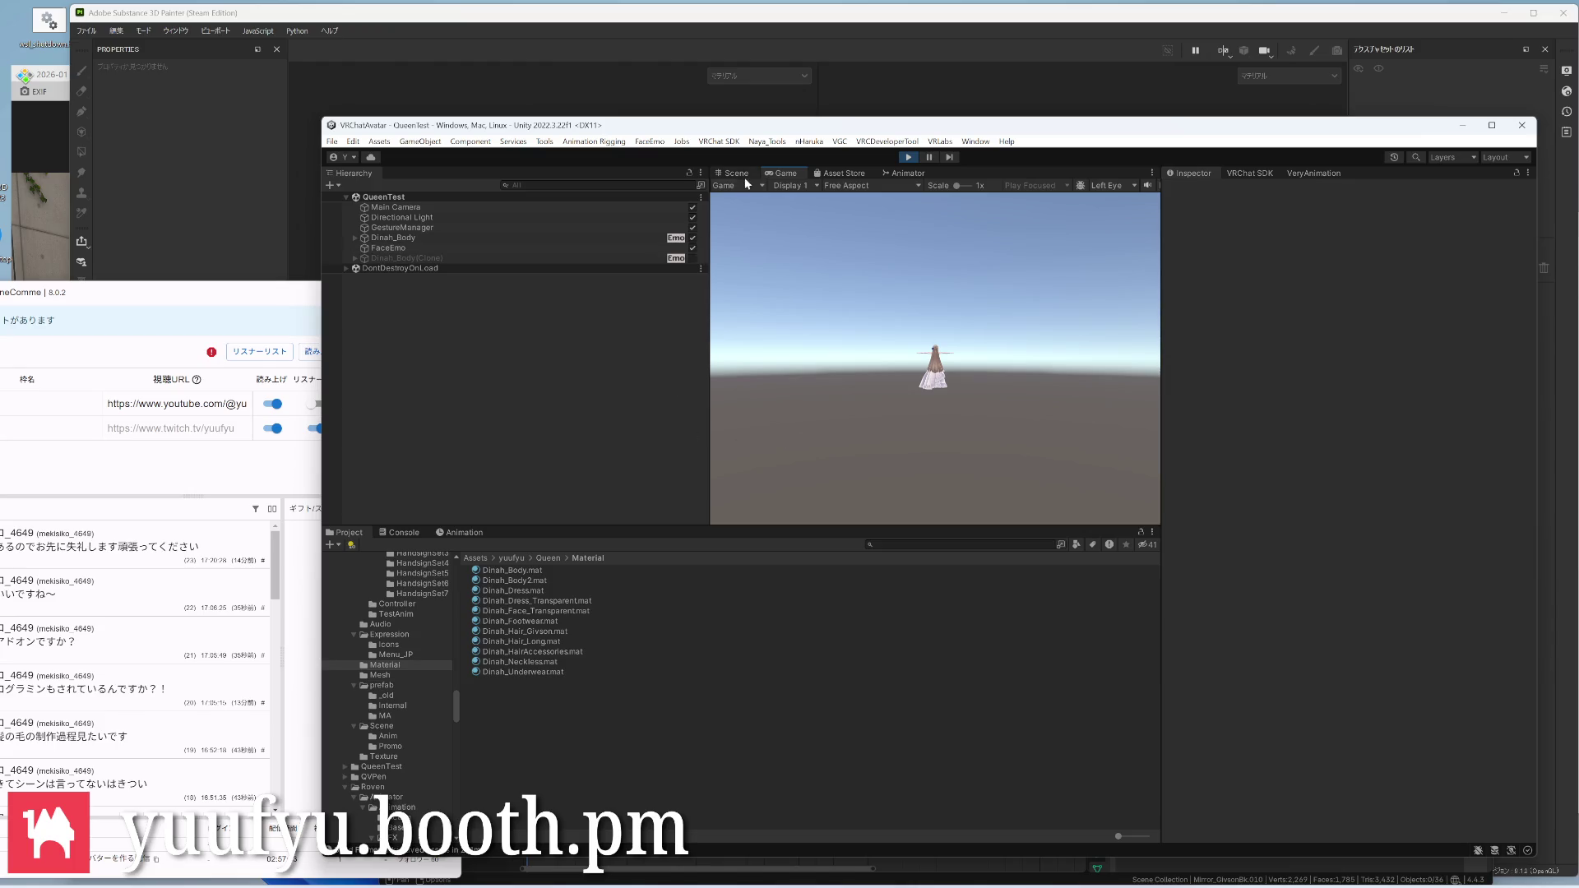
{"action": "left_click", "coordinate": [737, 172]}
{"action": "scroll", "coordinate": [937, 284], "scroll_direction": "up", "scroll_amount": 3}
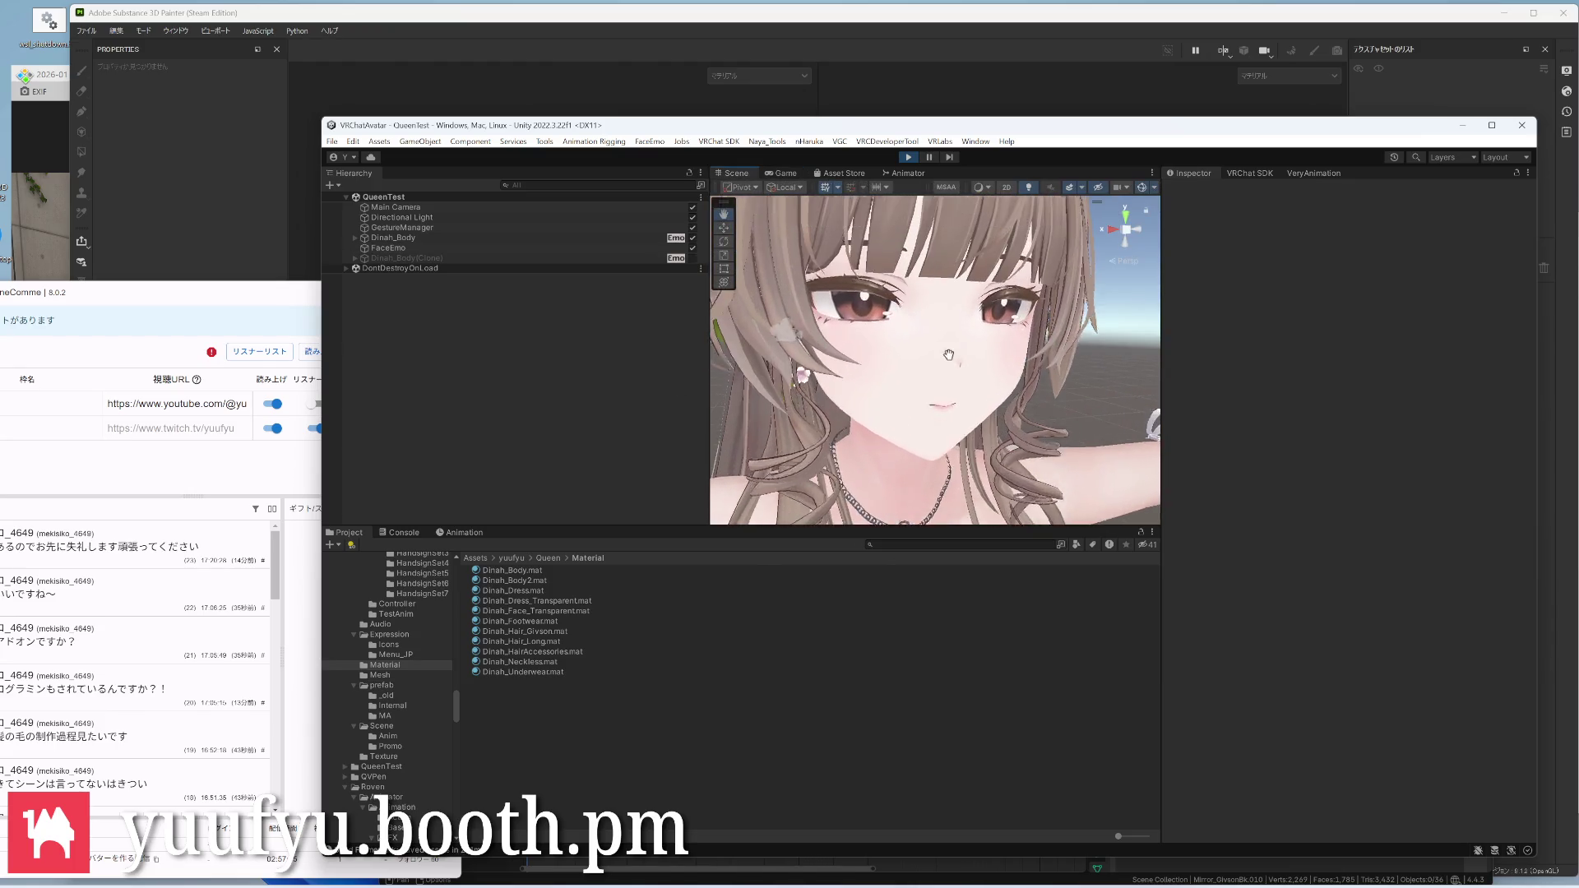
{"action": "middle_click_drag", "start_coordinate": [937, 284], "coordinate": [949, 393]}
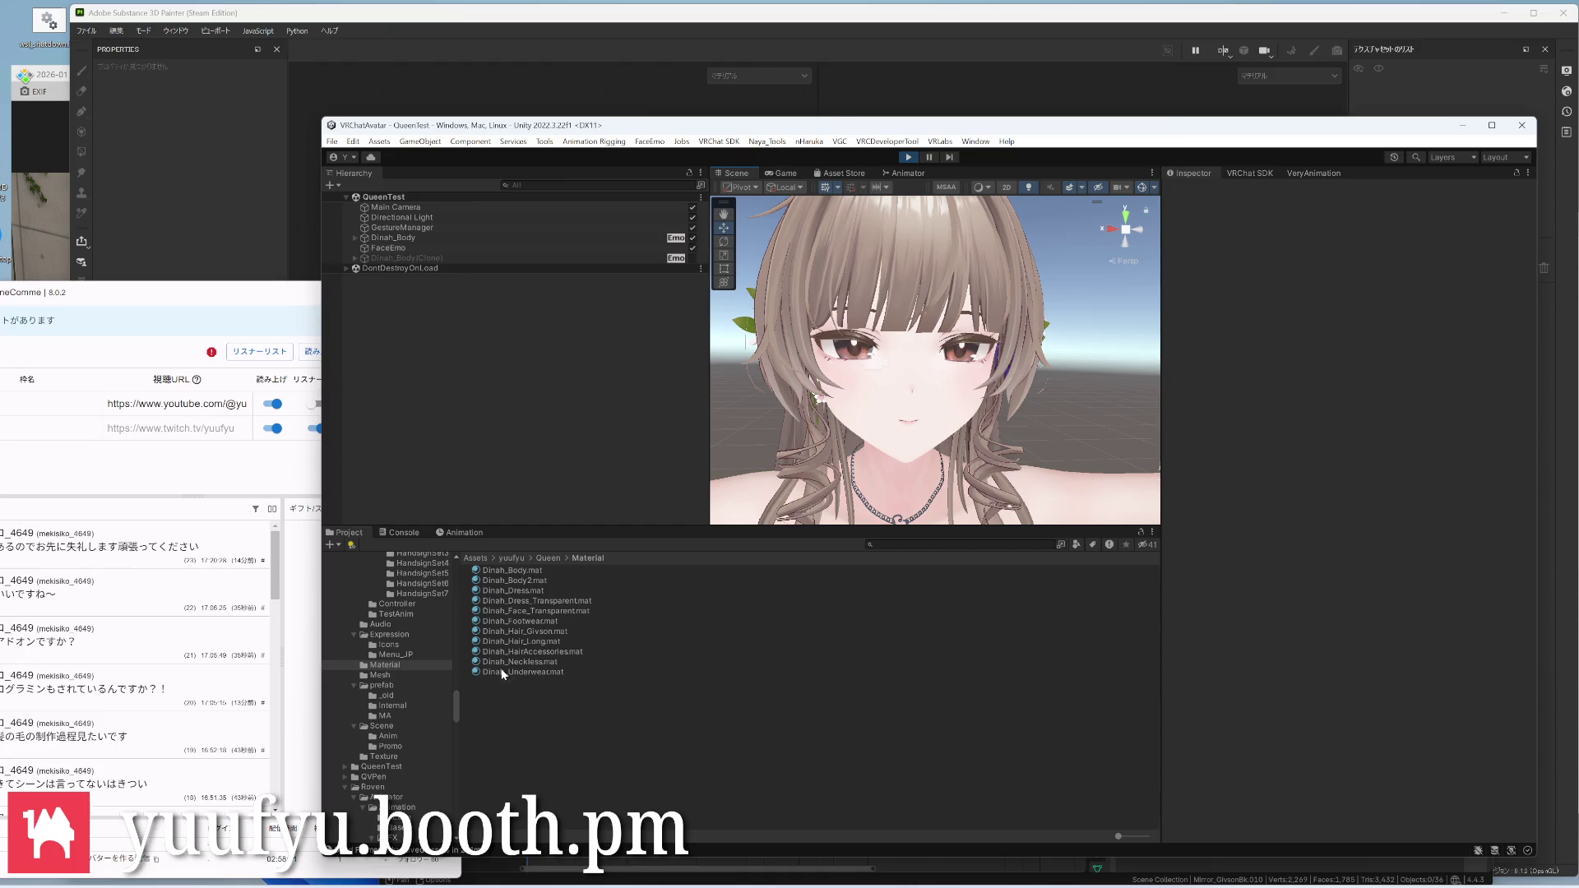
{"action": "left_click", "coordinate": [455, 228]}
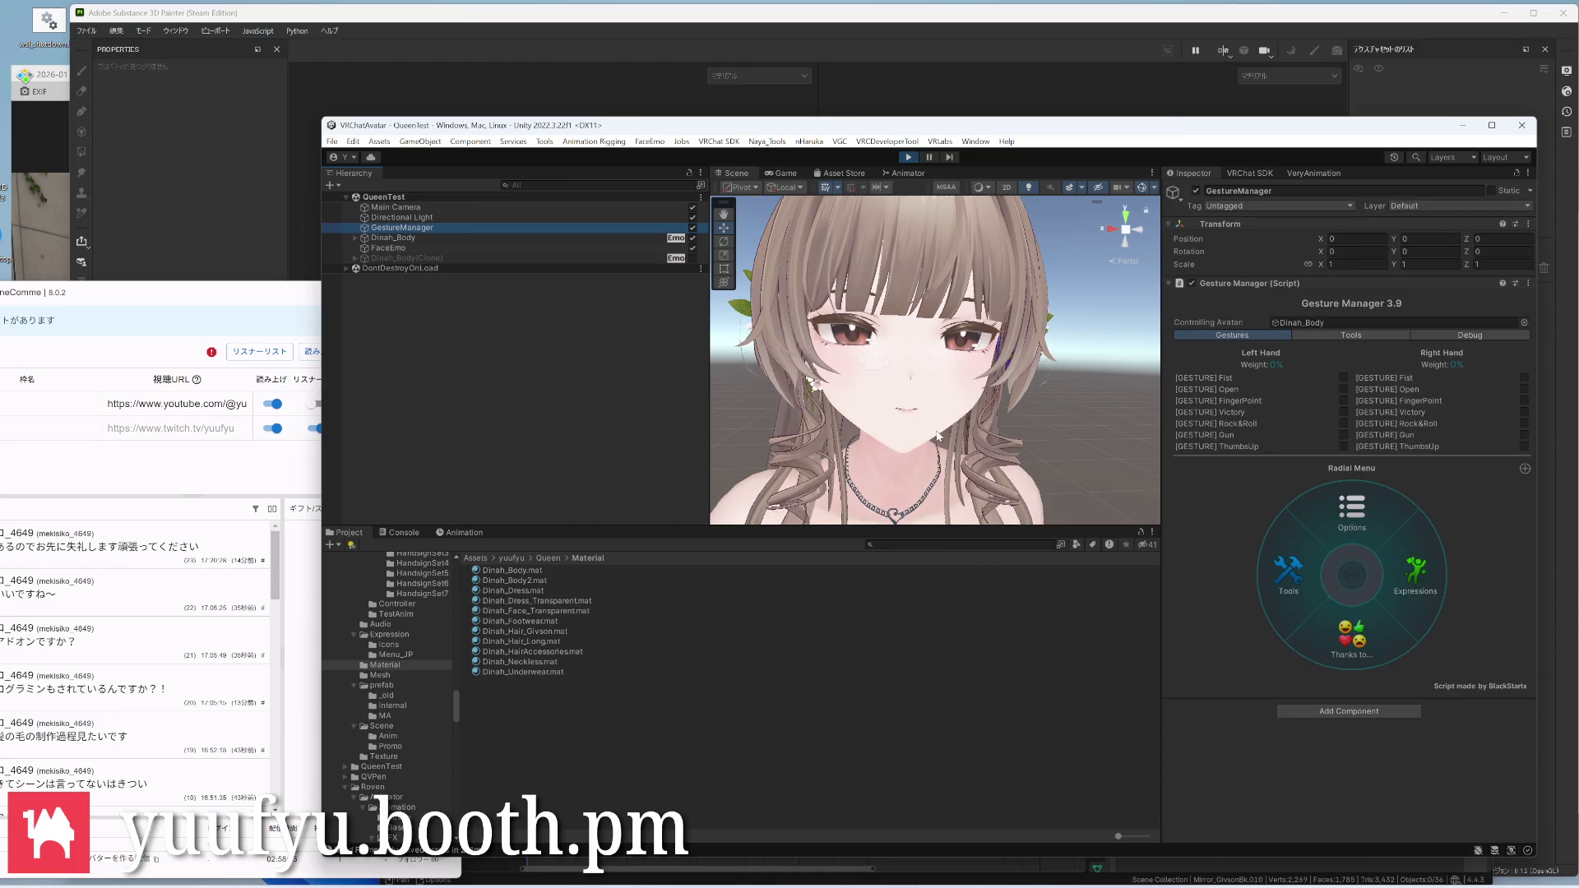
Toggle Hair_GivsonTack via the radial Hair submenu, view the avatar front-on, and stop play mode
{"action": "left_click", "coordinate": [1416, 574]}
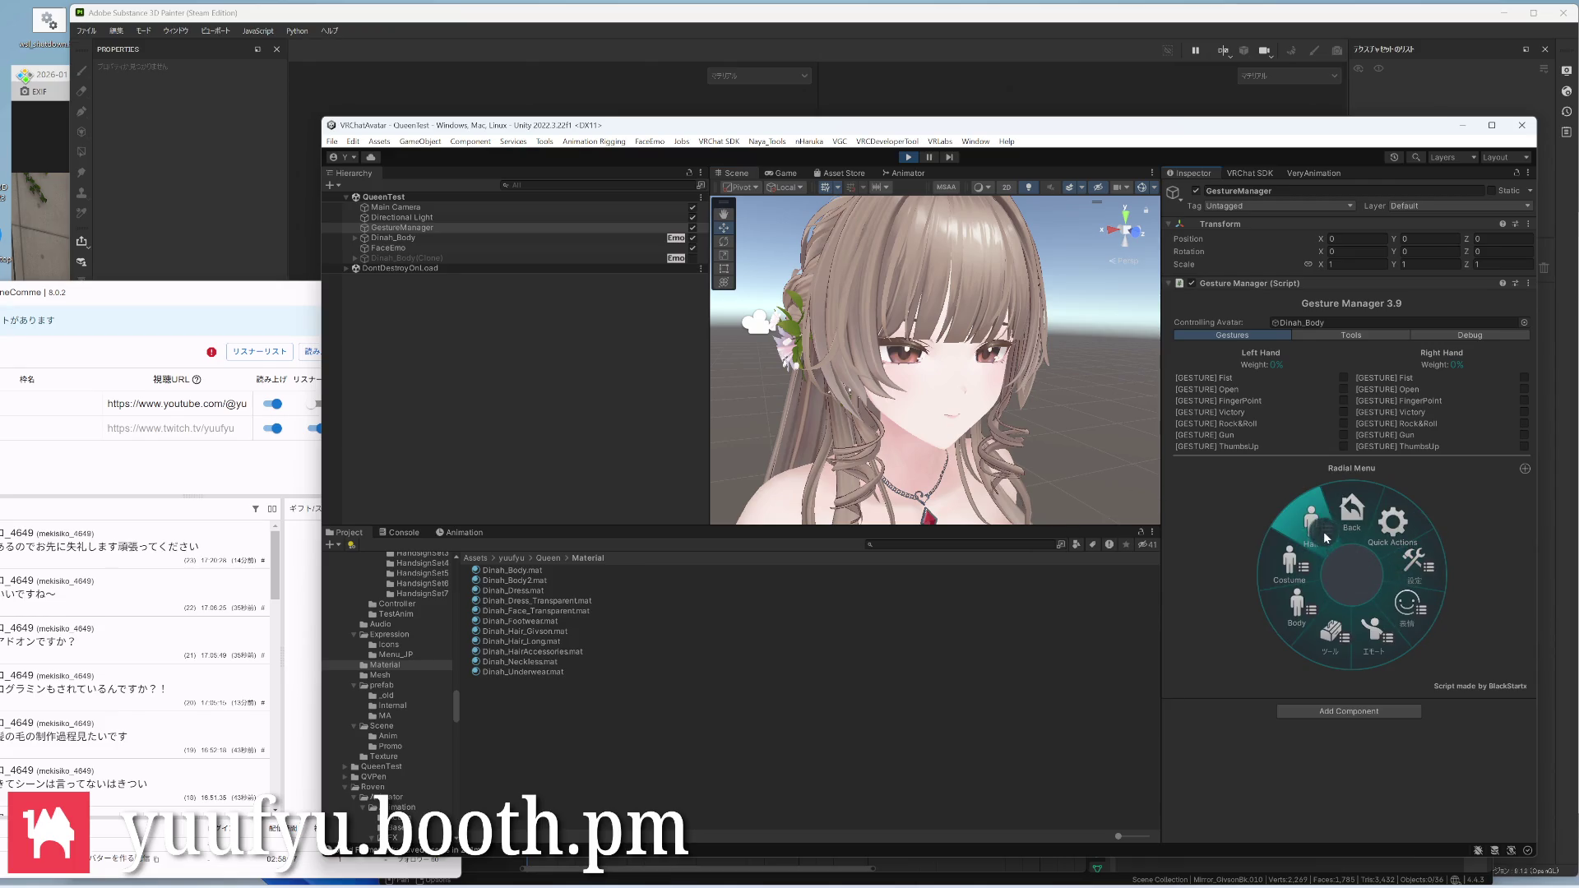
{"action": "left_click", "coordinate": [1324, 532]}
{"action": "left_click", "coordinate": [1420, 574]}
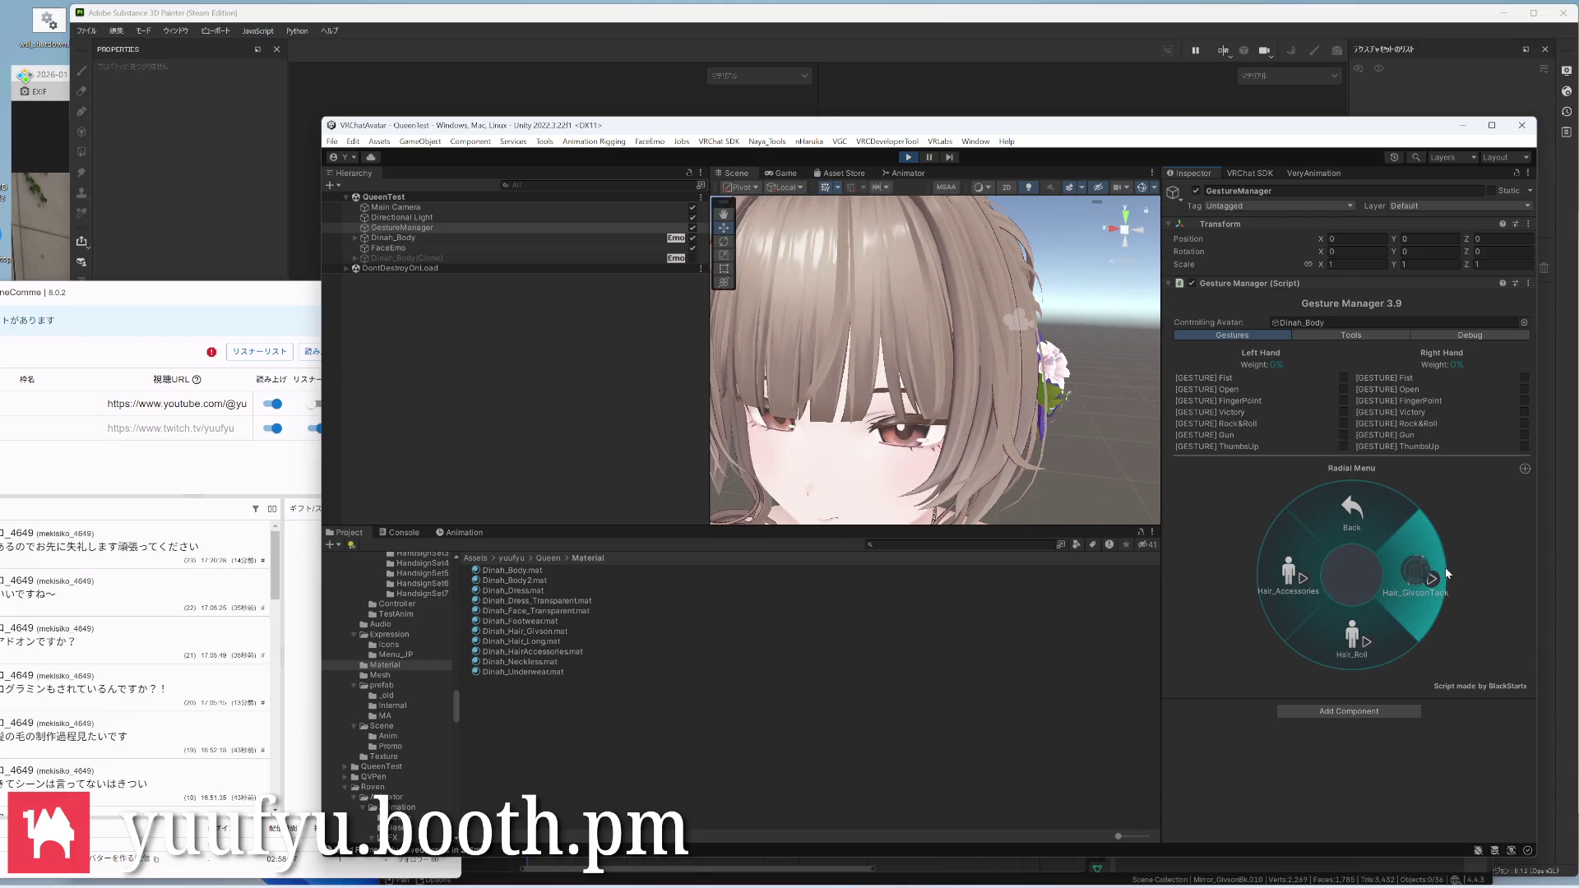
{"action": "left_click_drag", "start_coordinate": [1012, 371], "coordinate": [912, 339]}
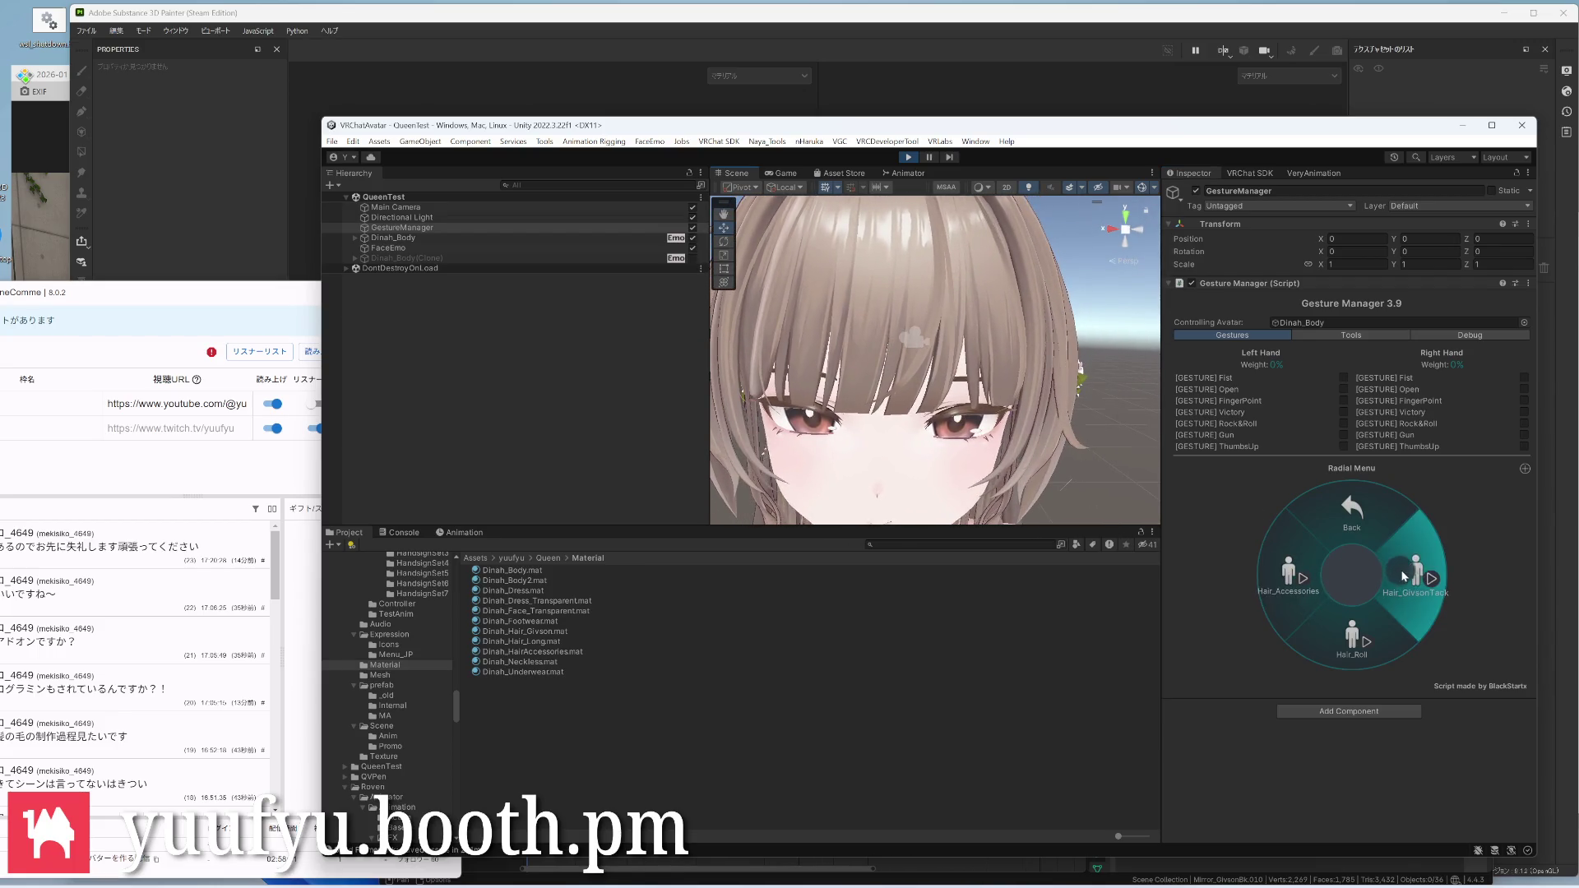
{"action": "left_click", "coordinate": [910, 157]}
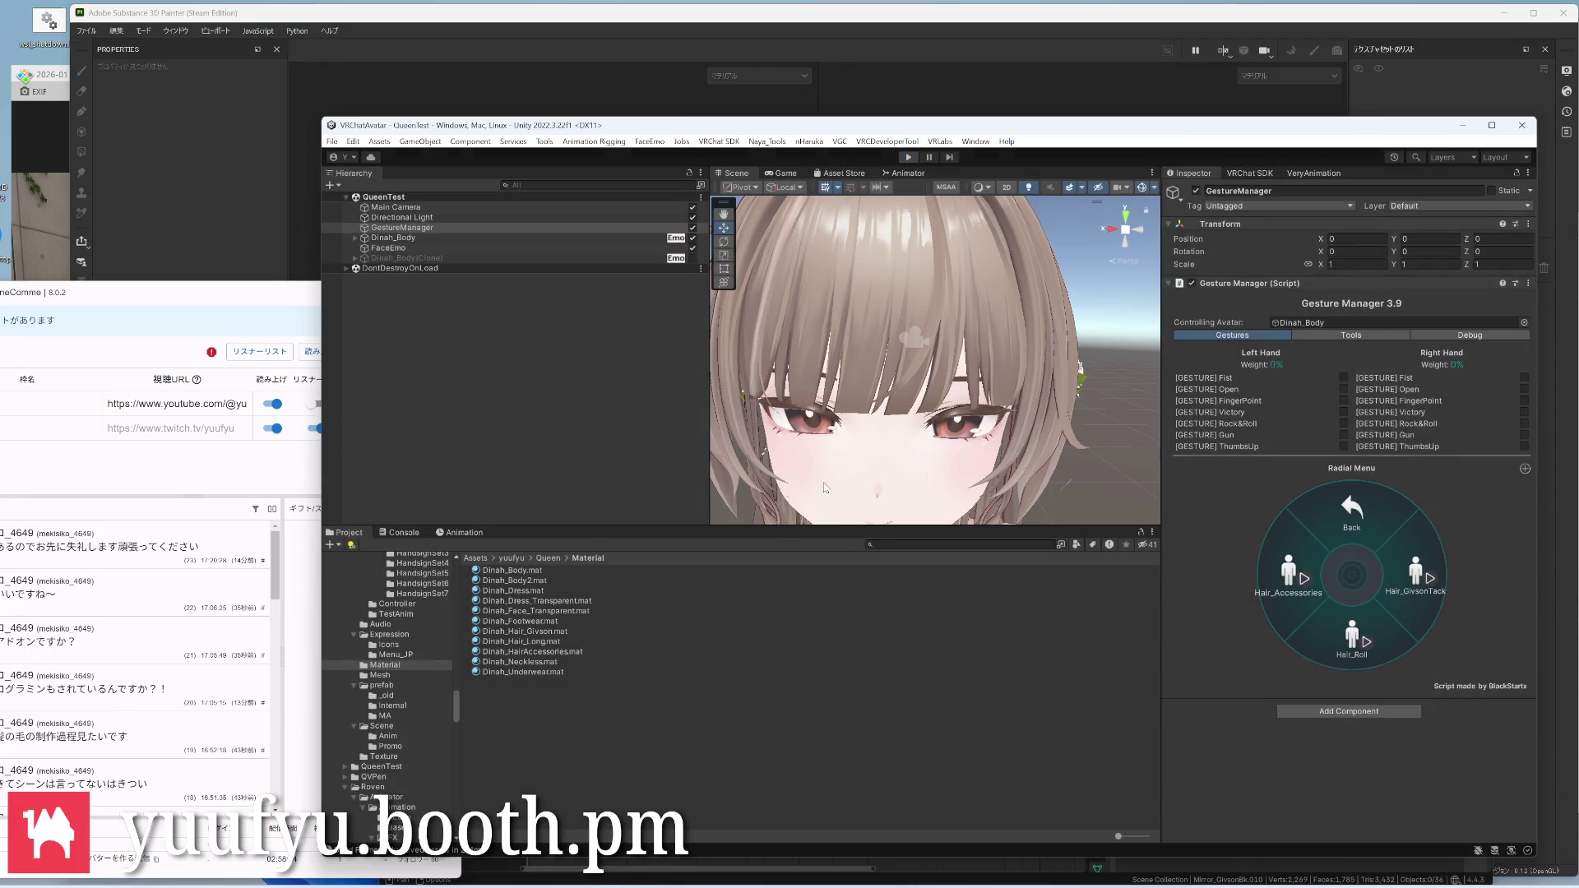
Review Dinah_Hair_Long's lilToon settings, then clear the selection
{"action": "left_click", "coordinate": [546, 642]}
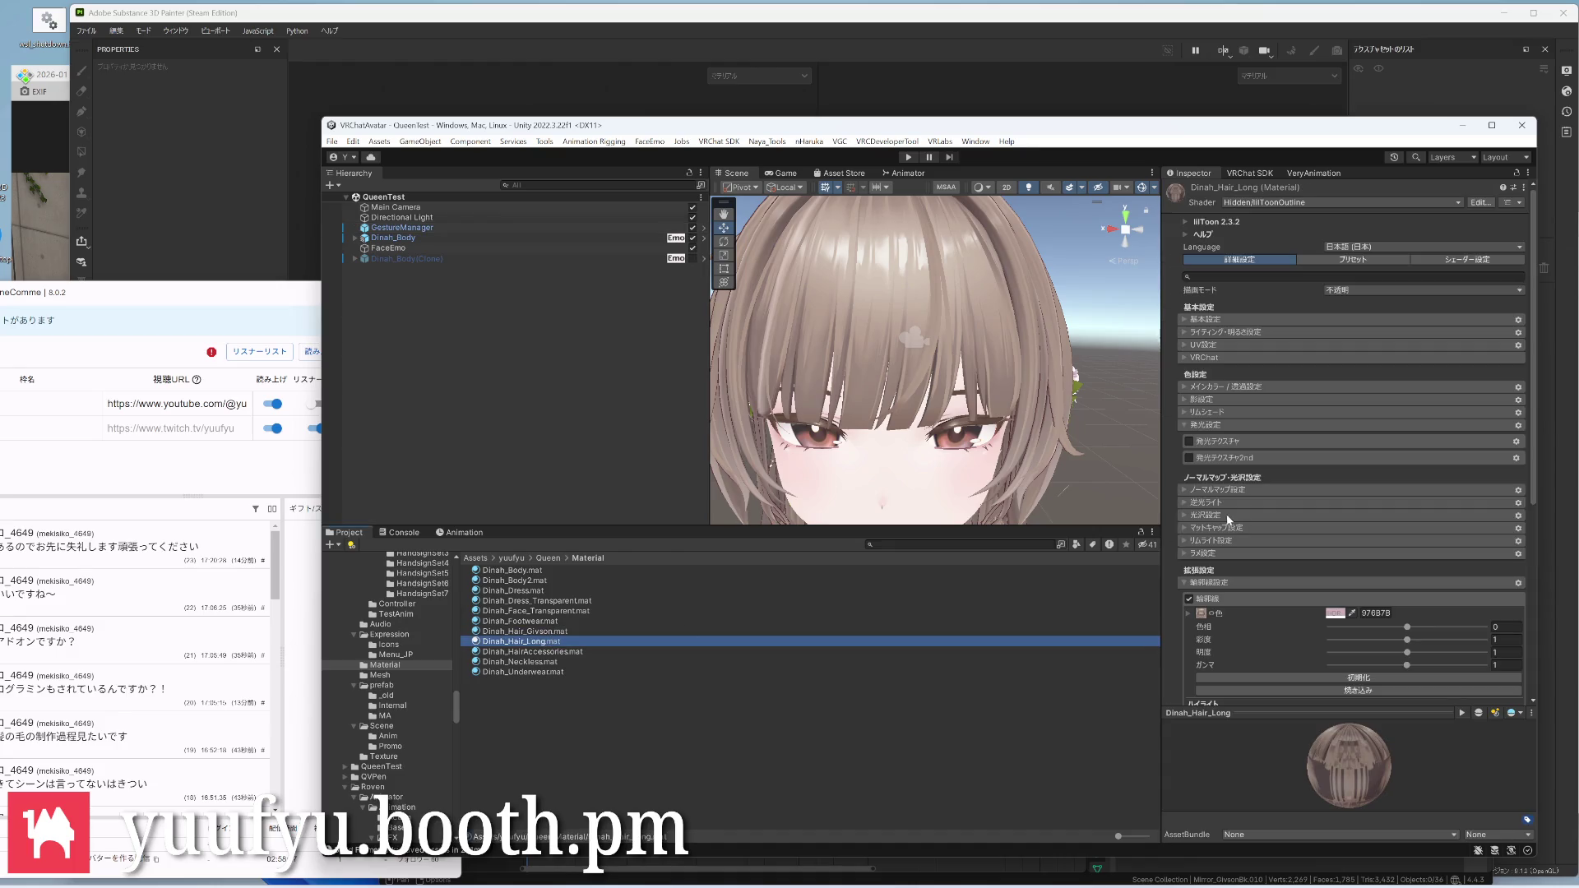
{"action": "scroll", "coordinate": [1230, 516], "scroll_direction": "down", "scroll_amount": 3}
{"action": "scroll", "coordinate": [1231, 515], "scroll_direction": "down", "scroll_amount": 3}
{"action": "scroll", "coordinate": [1230, 516], "scroll_direction": "down", "scroll_amount": 3}
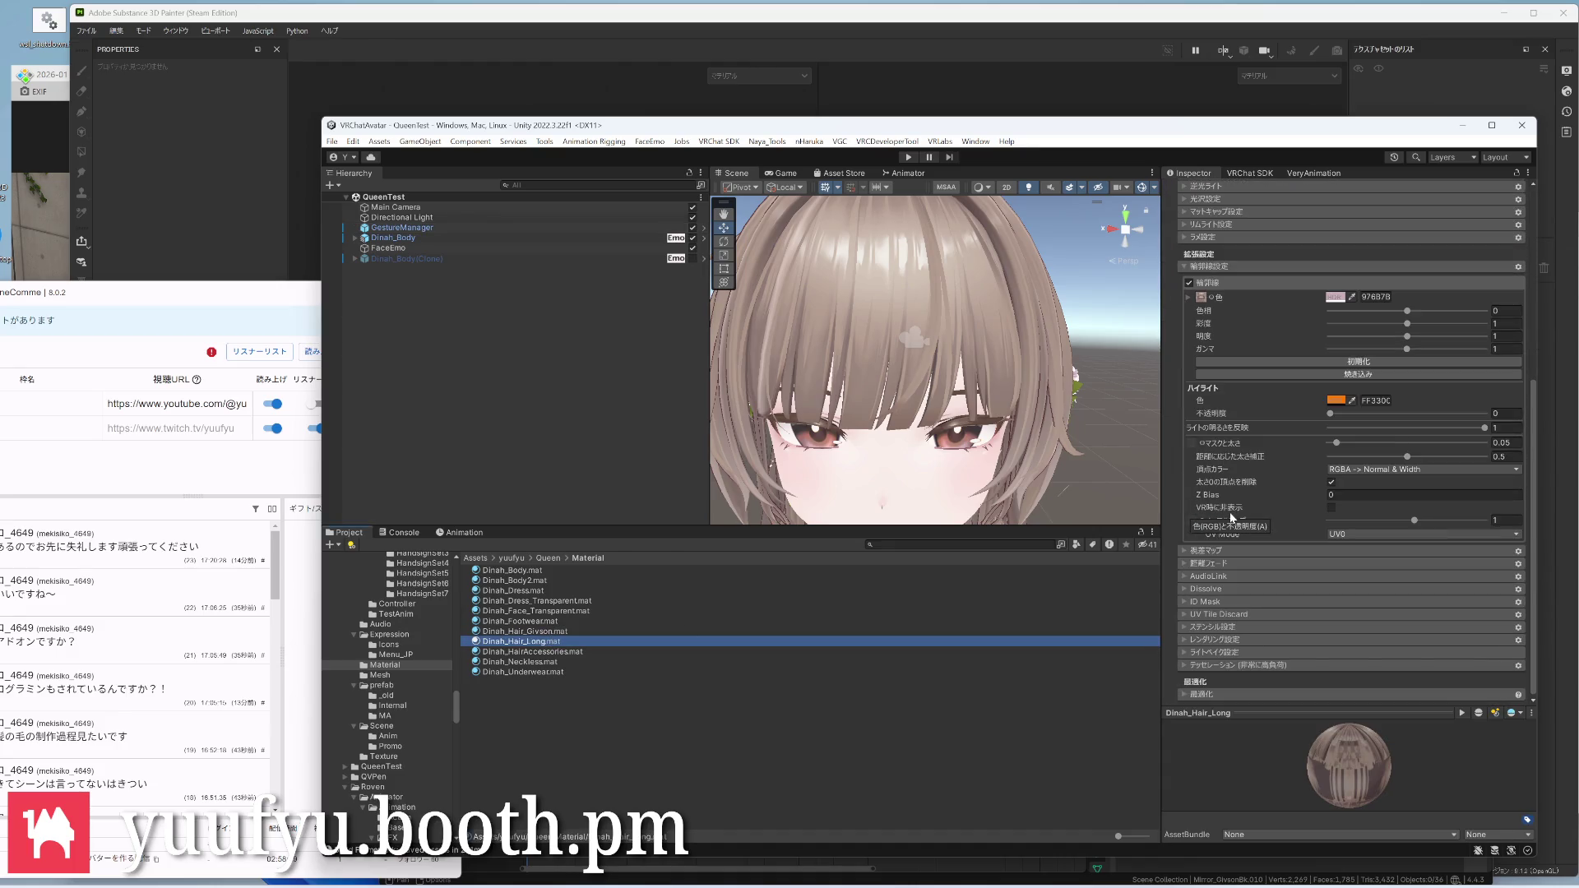
{"action": "scroll", "coordinate": [1227, 545], "scroll_direction": "up", "scroll_amount": 5}
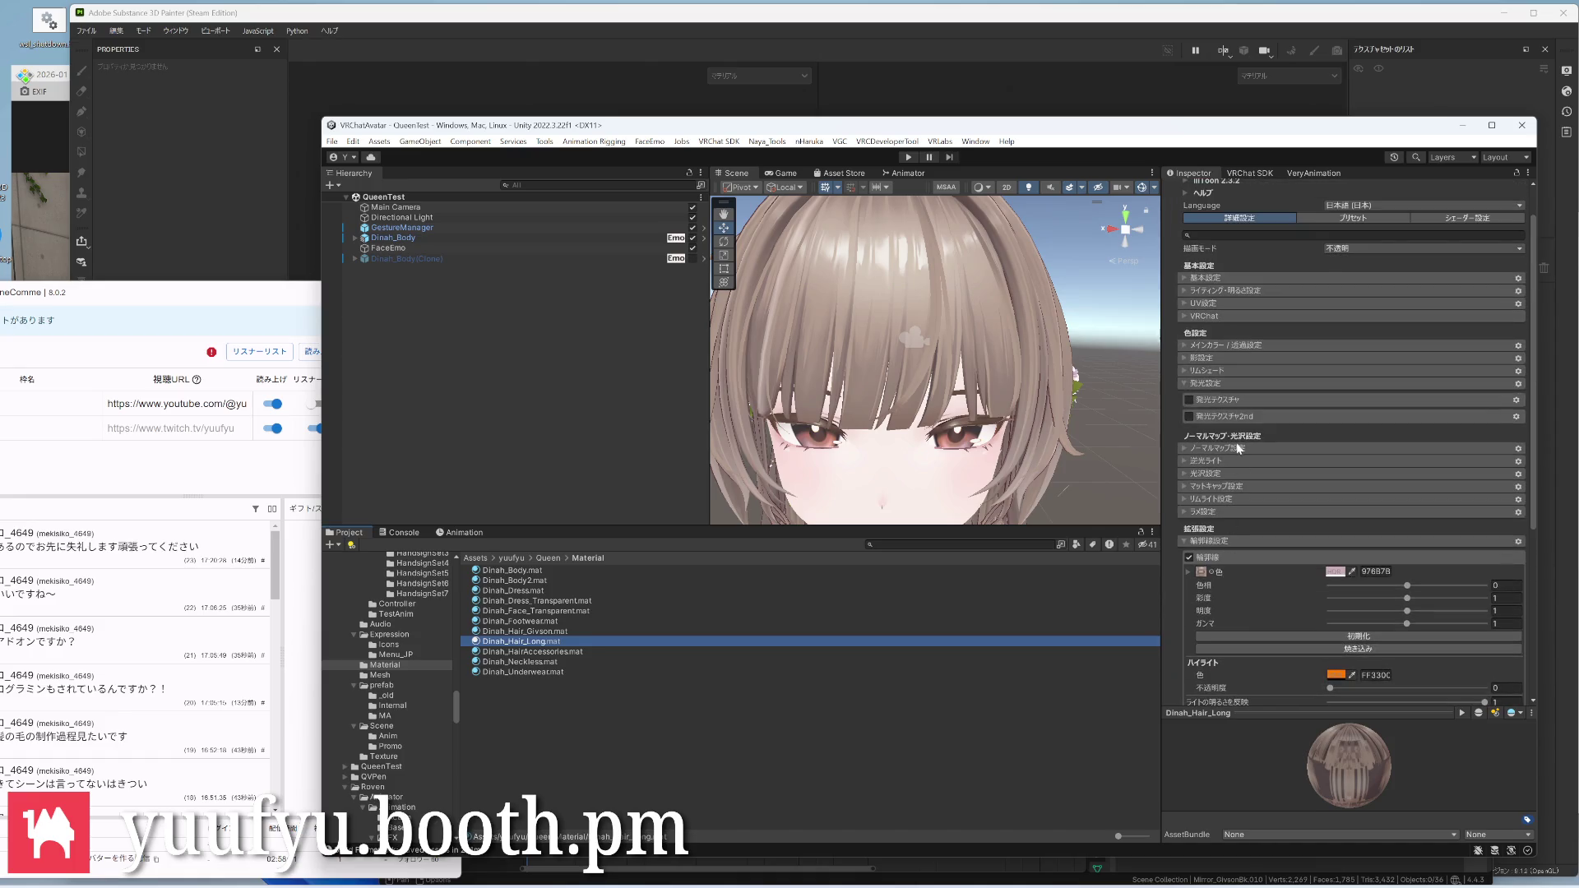
{"action": "scroll", "coordinate": [1238, 441], "scroll_direction": "down", "scroll_amount": 2}
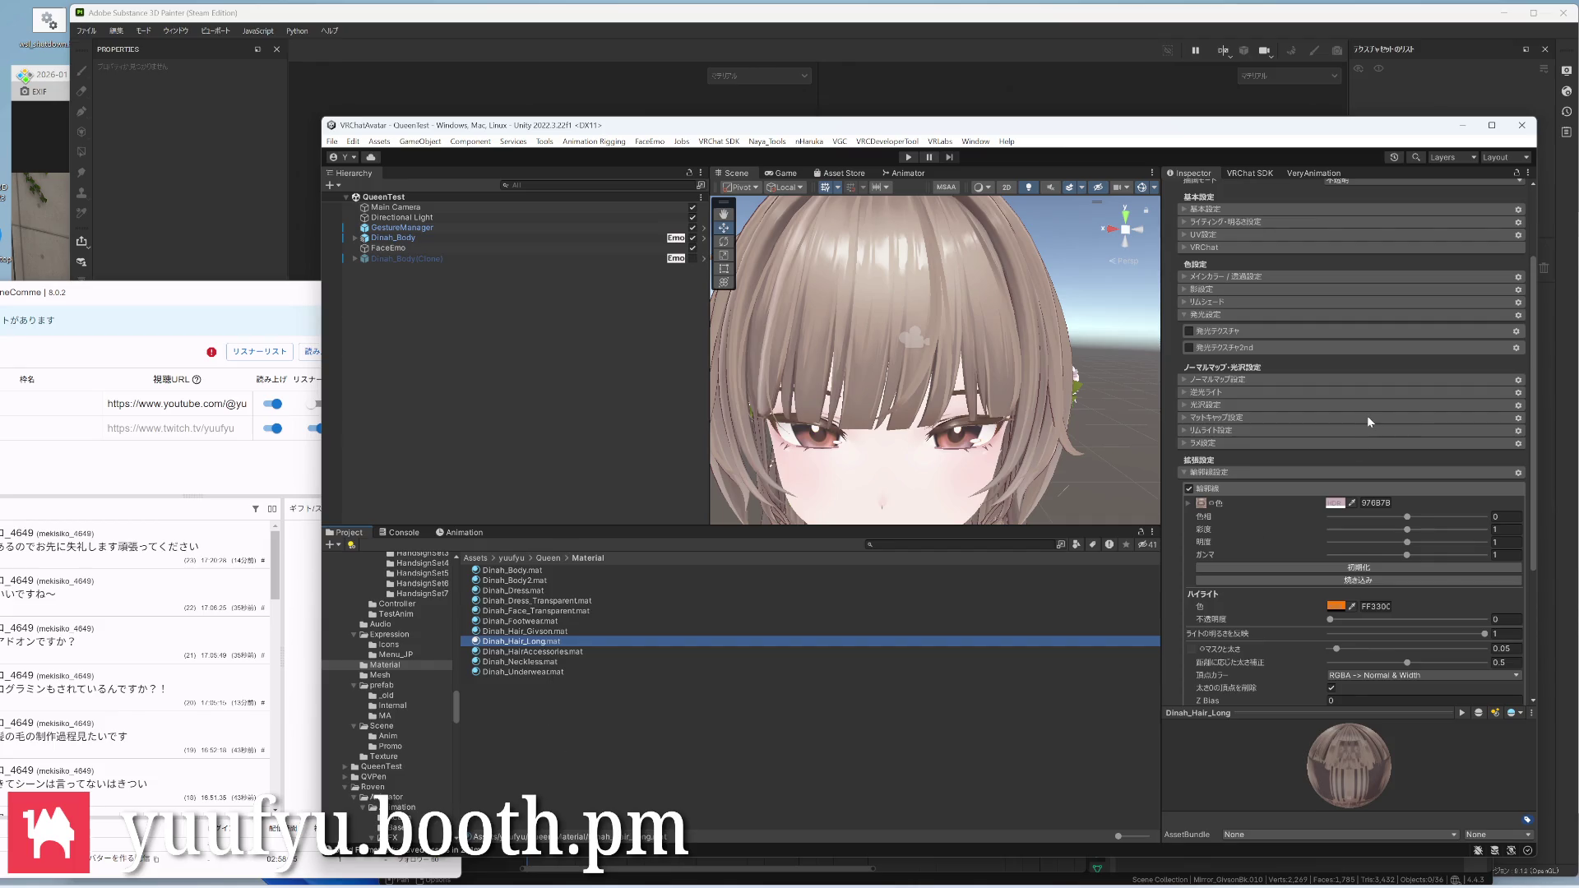
{"action": "scroll", "coordinate": [1367, 416], "scroll_direction": "up", "scroll_amount": 5}
{"action": "scroll", "coordinate": [1367, 416], "scroll_direction": "down", "scroll_amount": 5}
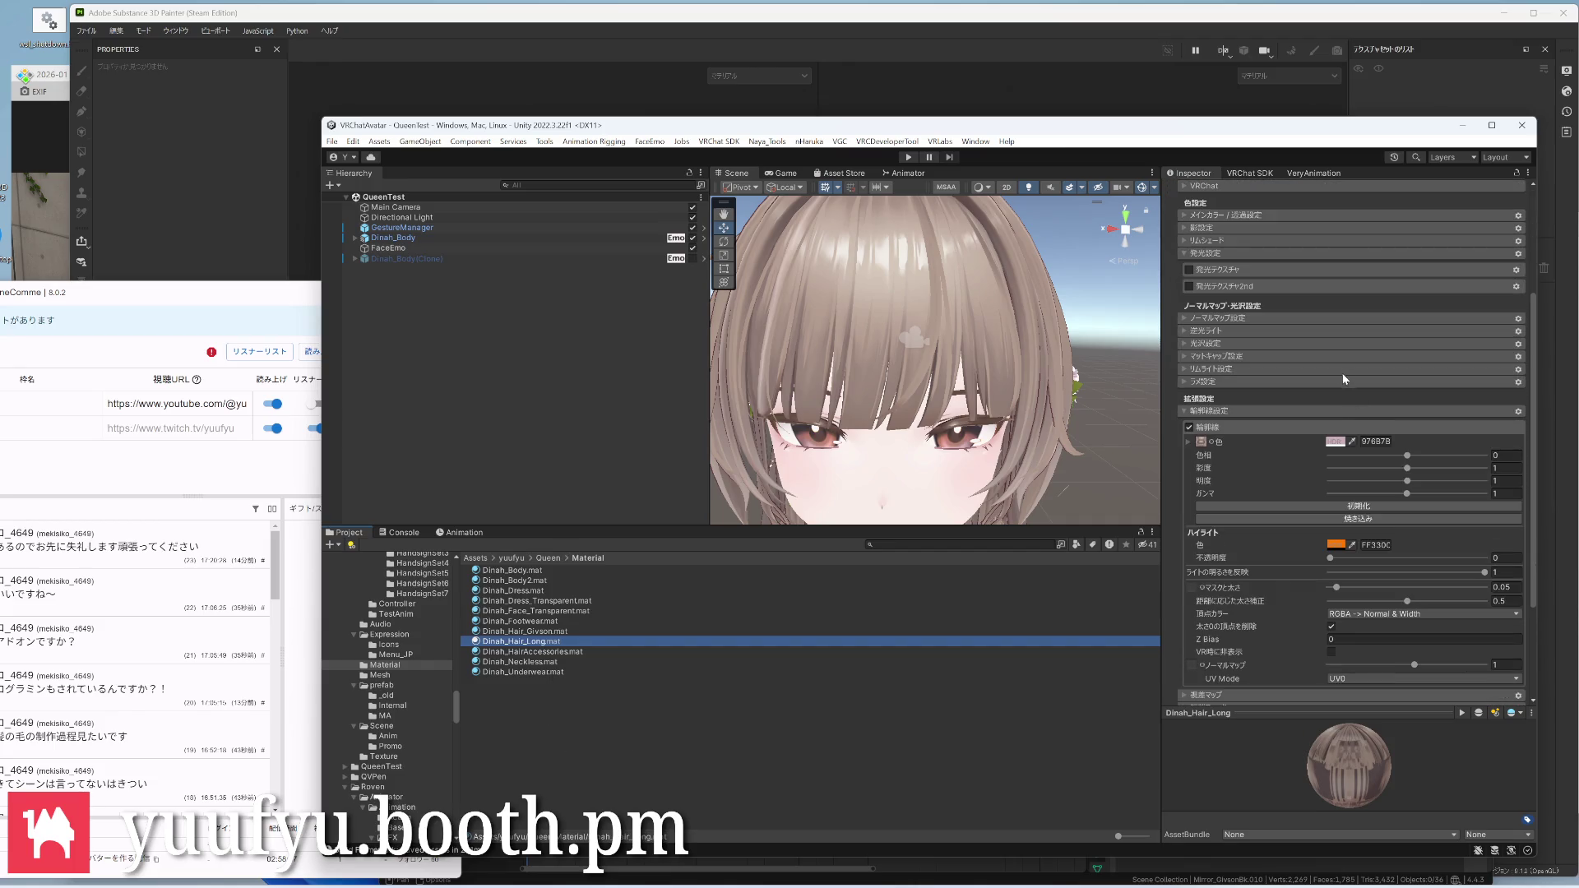
{"action": "scroll", "coordinate": [1338, 365], "scroll_direction": "up", "scroll_amount": 5}
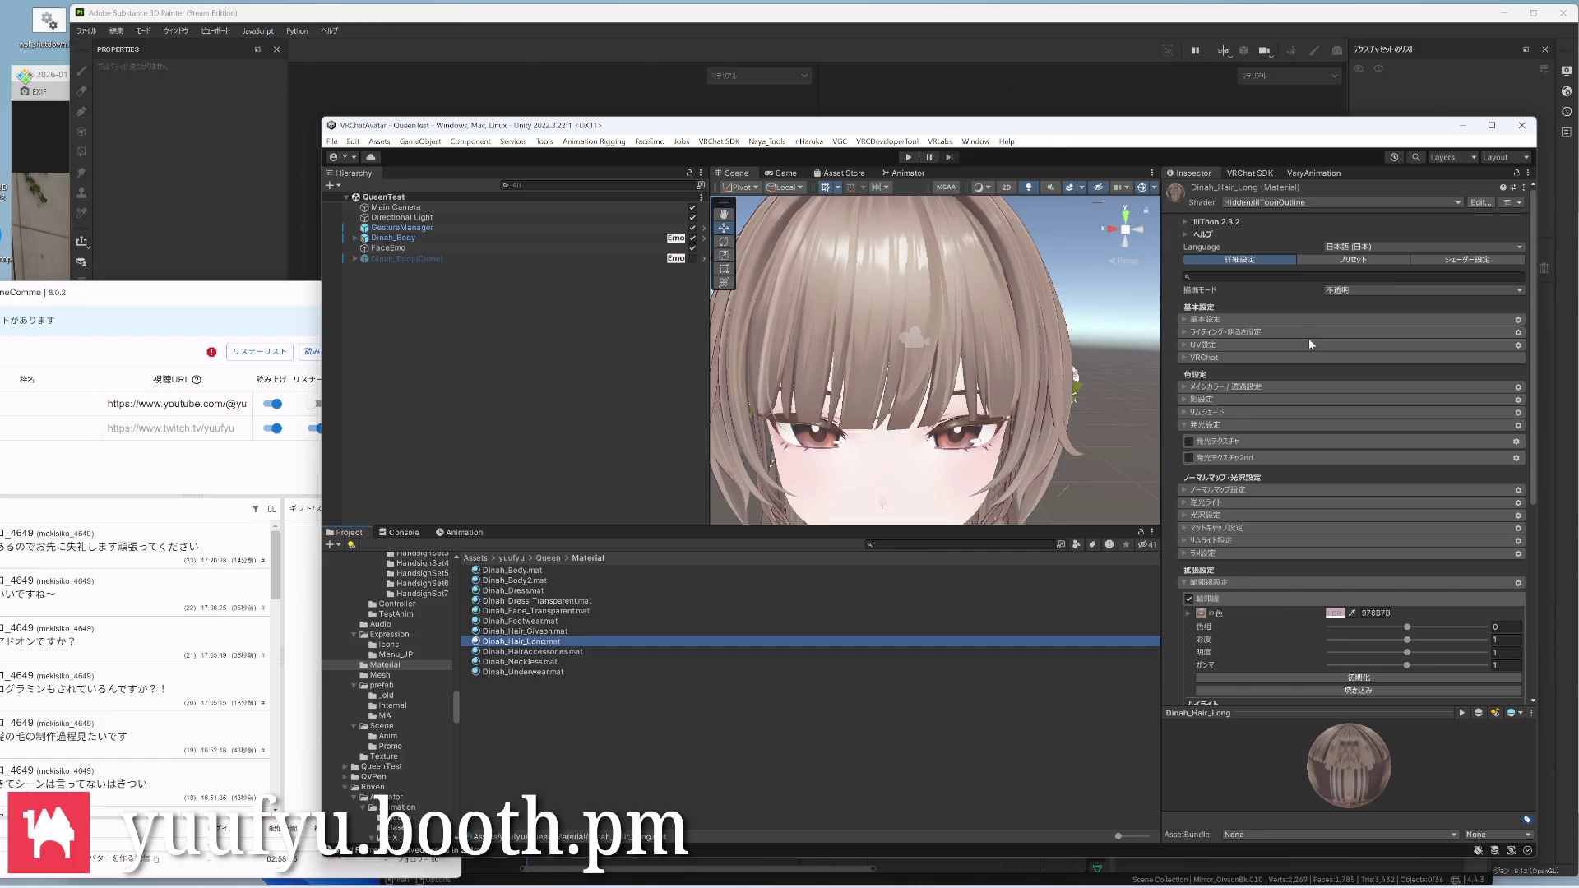
{"action": "left_click", "coordinate": [524, 404]}
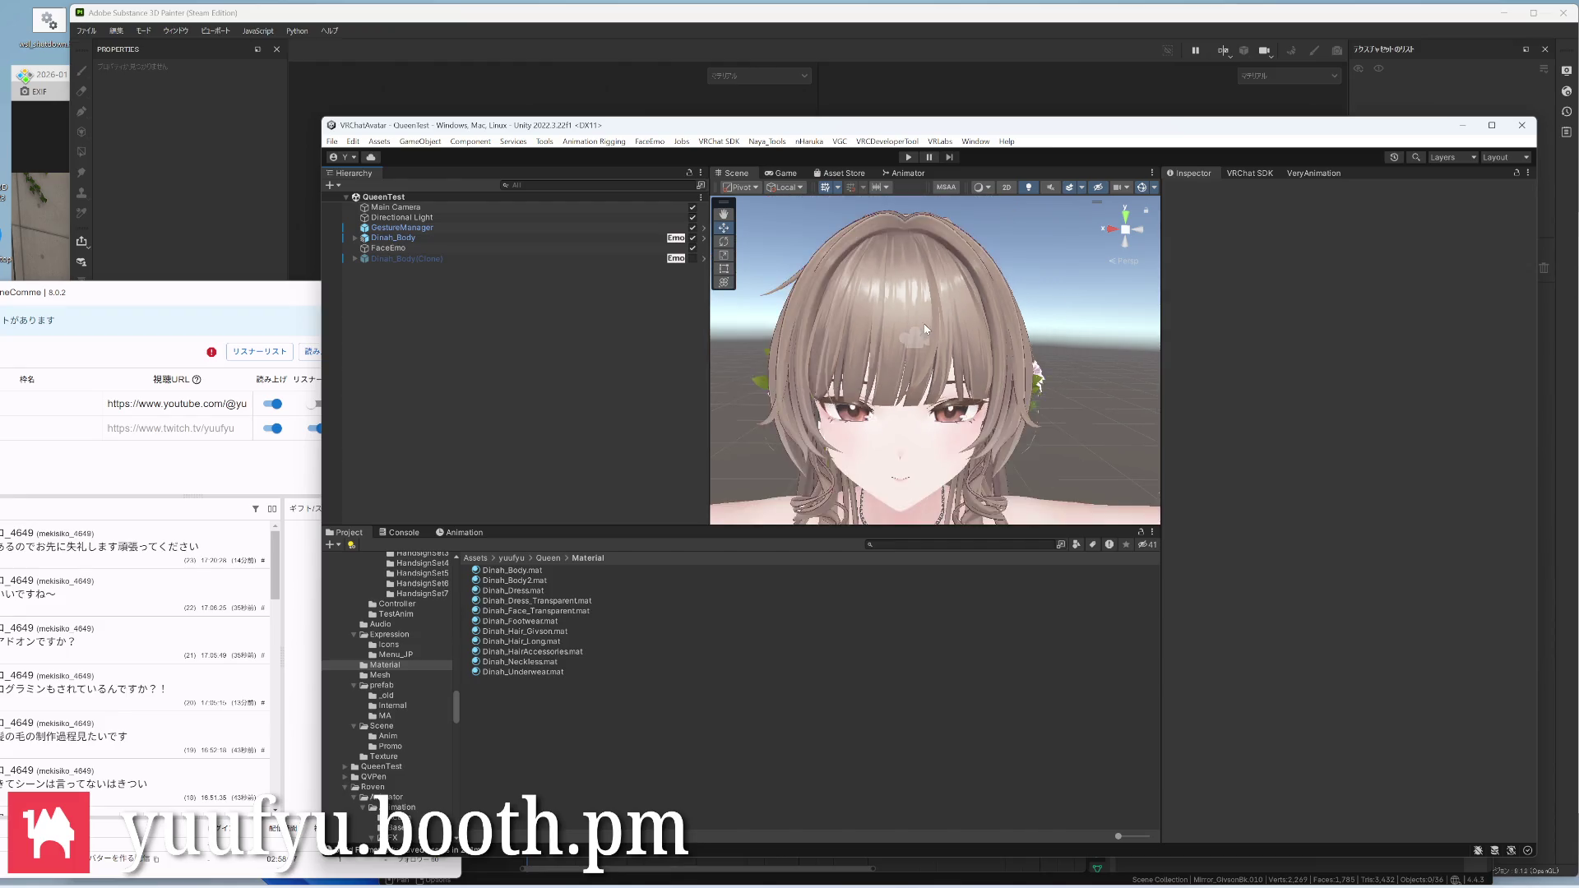
{"action": "scroll", "coordinate": [923, 324], "scroll_direction": "down", "scroll_amount": 5}
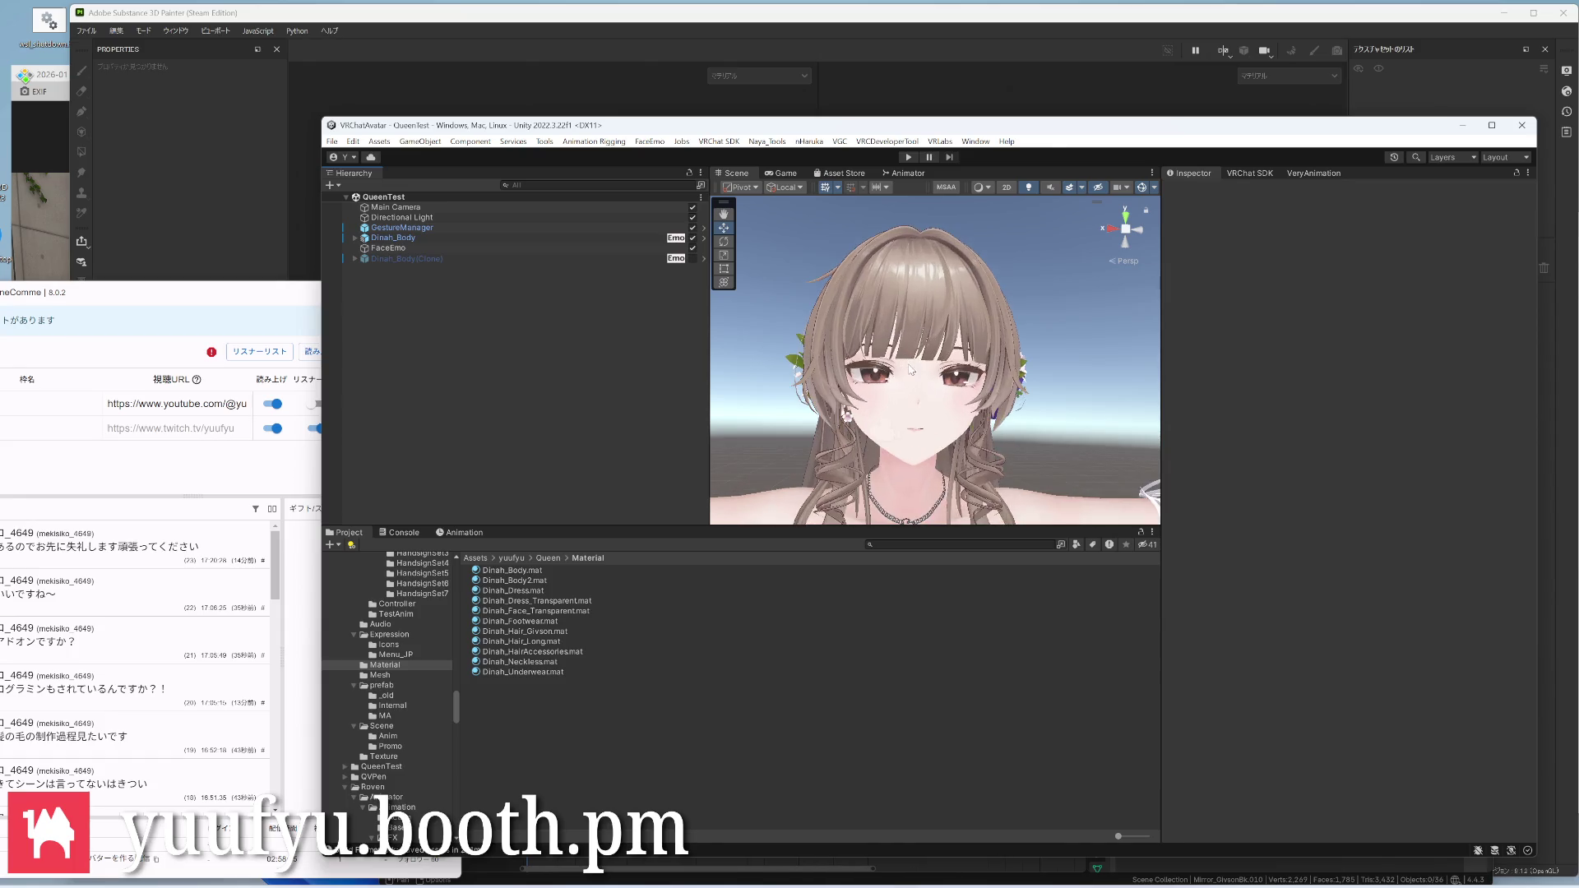
Orbit and pan the Unity Scene view to frame the avatar's face up close
{"action": "left_click_drag", "start_coordinate": [937, 371], "coordinate": [865, 382], "text": "alt"}
{"action": "middle_click_drag", "start_coordinate": [937, 407], "coordinate": [938, 321]}
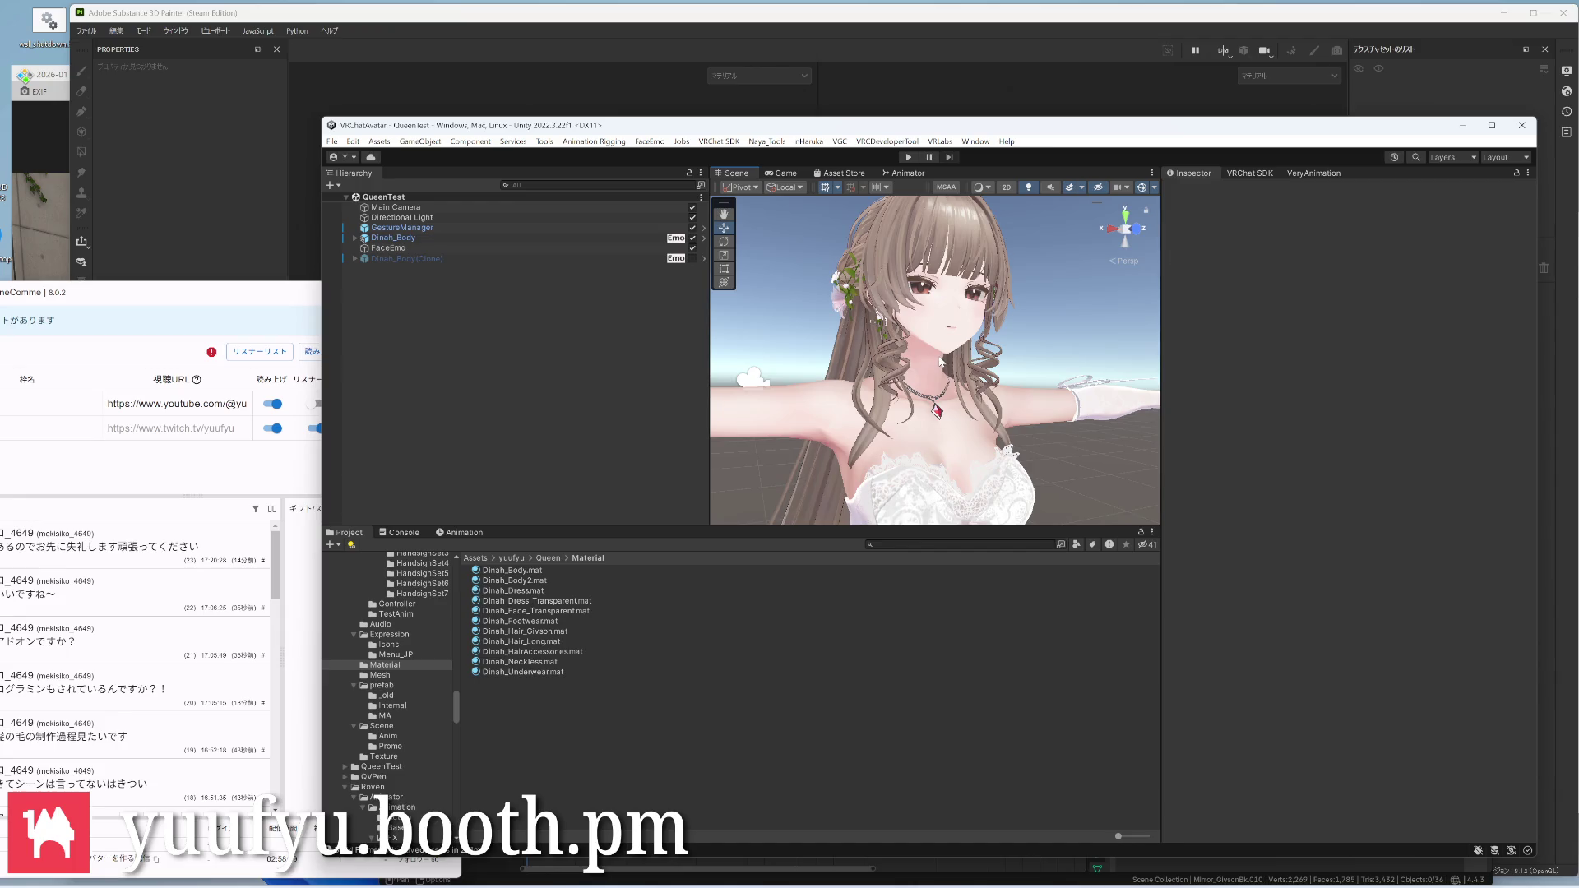
{"action": "left_click_drag", "start_coordinate": [940, 364], "coordinate": [996, 401], "text": "alt"}
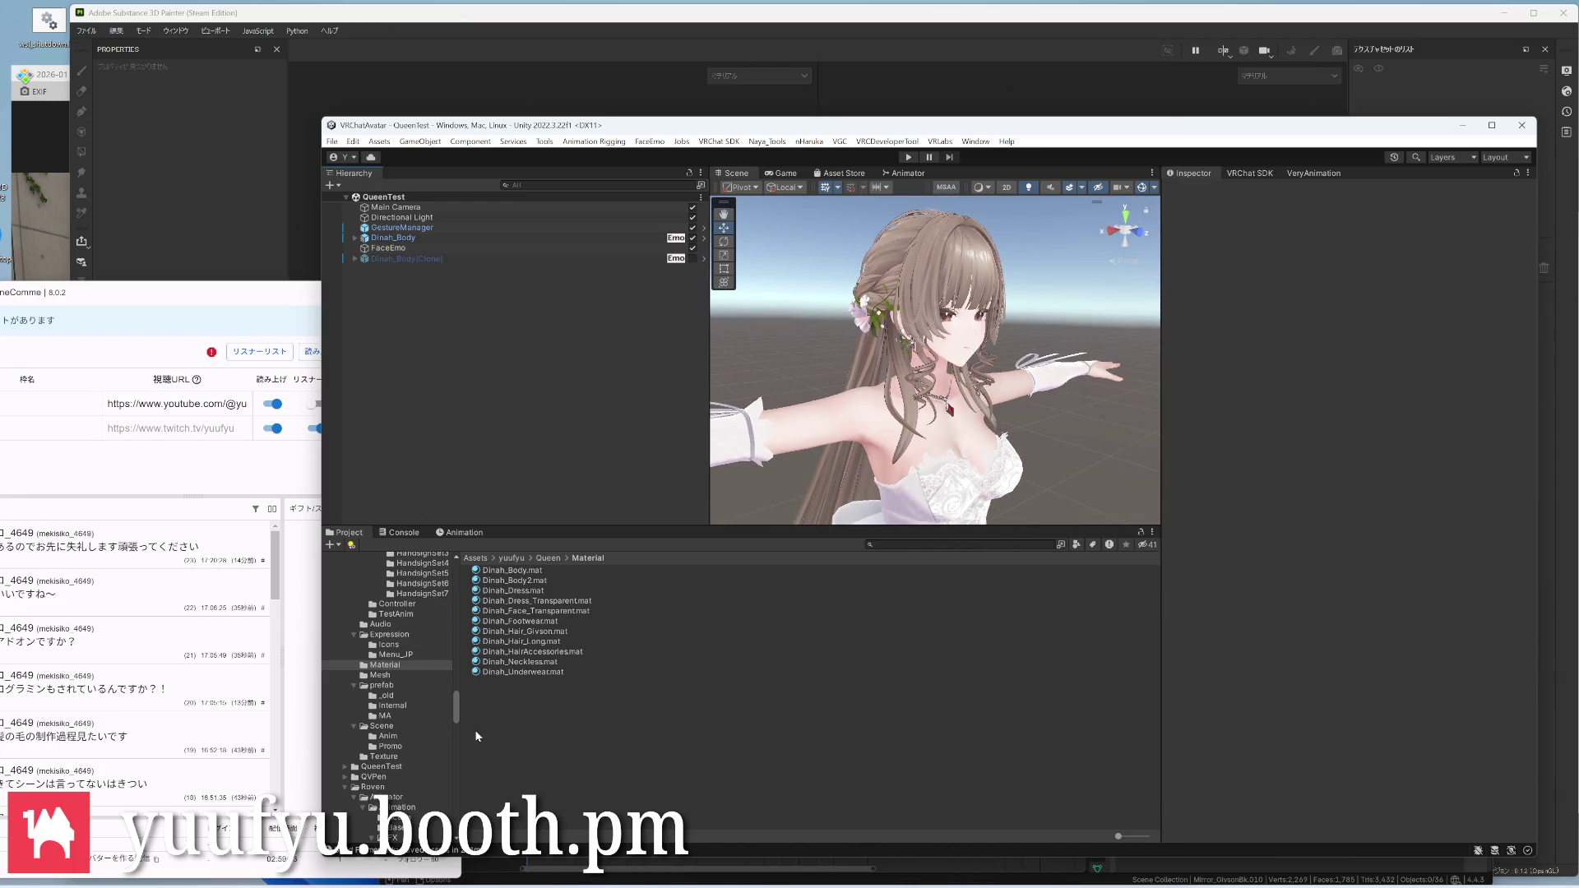
{"action": "mouse_move", "coordinate": [851, 290]}
{"action": "left_mouse_down", "text": "alt"}
{"action": "mouse_move", "coordinate": [984, 342]}
{"action": "mouse_move", "coordinate": [902, 327]}
{"action": "left_mouse_up", "text": "alt"}
{"action": "scroll", "coordinate": [902, 327], "scroll_direction": "up", "scroll_amount": 2}
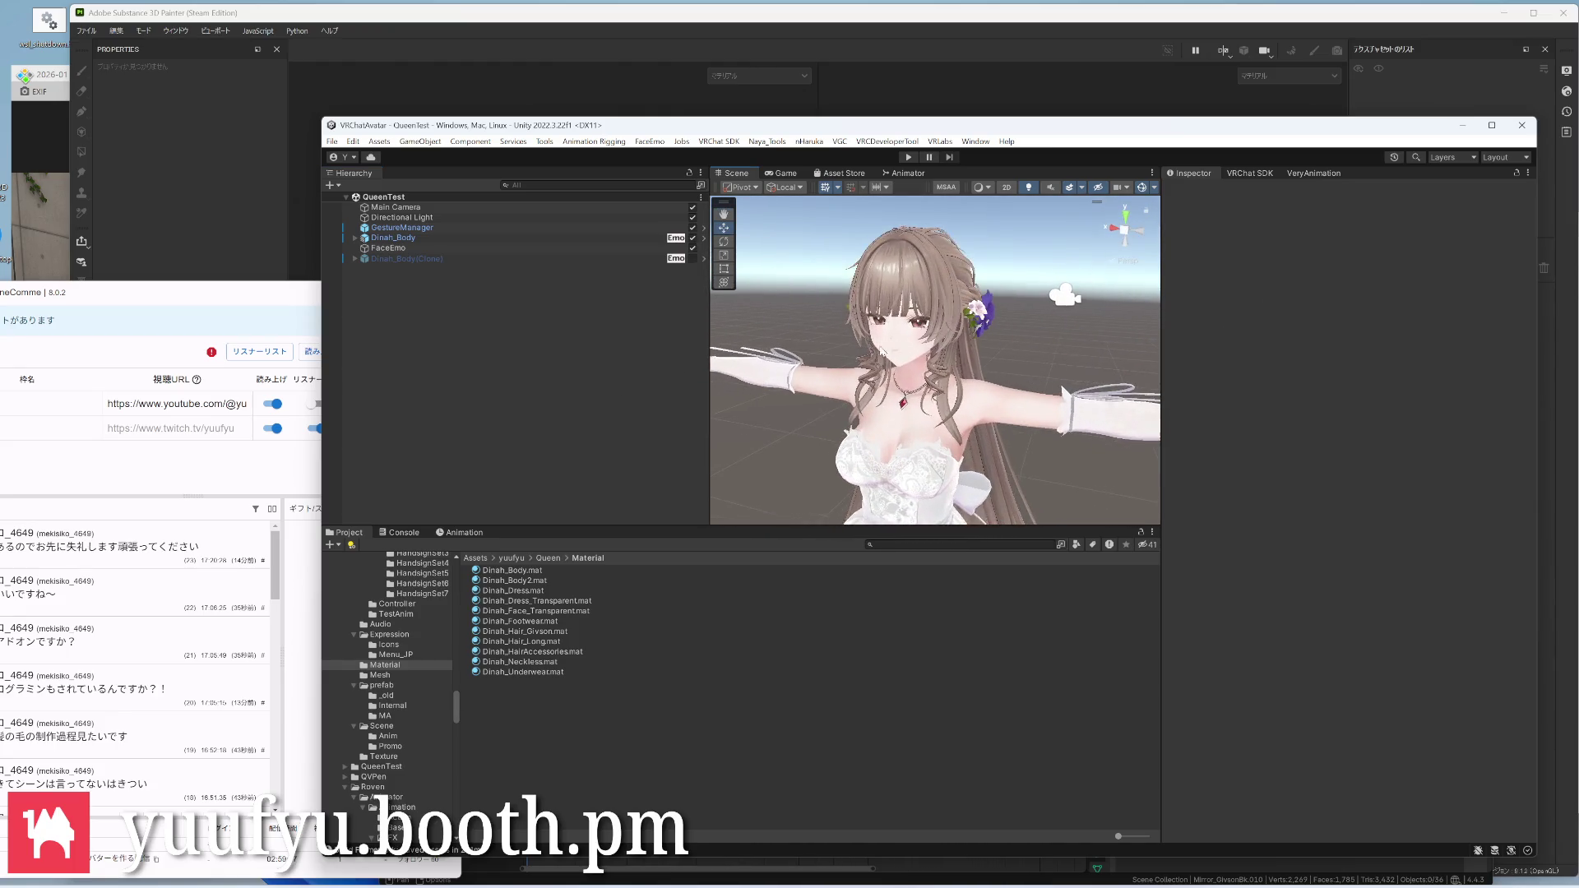
{"action": "scroll", "coordinate": [902, 328], "scroll_direction": "up", "scroll_amount": 3}
{"action": "scroll", "coordinate": [902, 327], "scroll_direction": "up", "scroll_amount": 2}
{"action": "mouse_move", "coordinate": [919, 395]}
{"action": "left_mouse_down", "text": "alt"}
{"action": "mouse_move", "coordinate": [916, 423]}
{"action": "mouse_move", "coordinate": [914, 328]}
{"action": "mouse_move", "coordinate": [926, 351]}
{"action": "left_mouse_up", "text": "alt"}
{"action": "scroll", "coordinate": [916, 430], "scroll_direction": "down", "scroll_amount": 3}
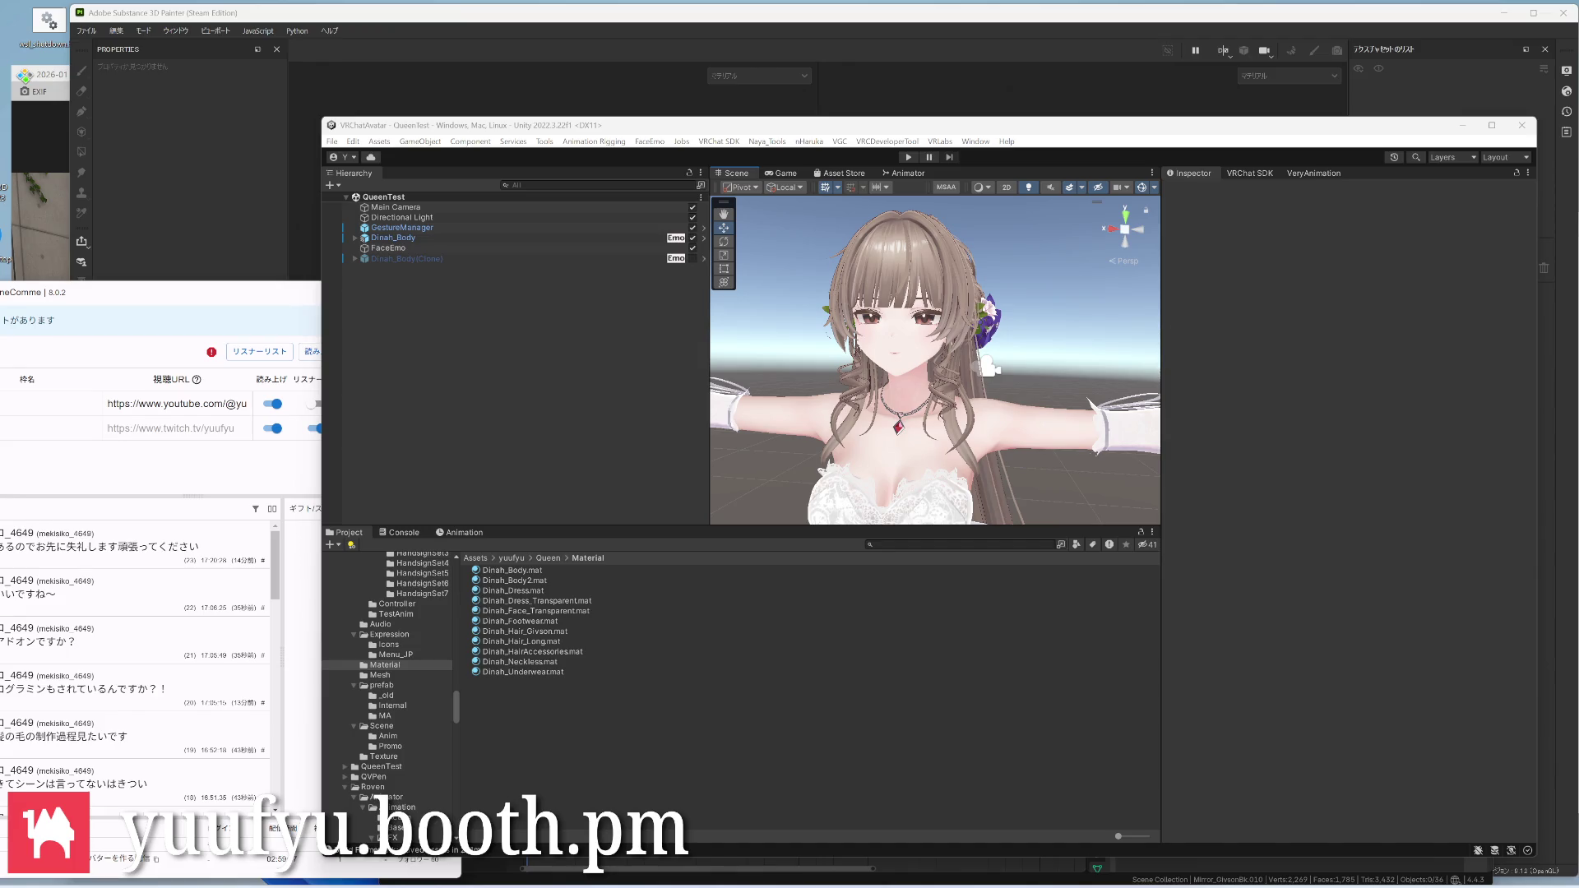
Bring the Substance 3D Painter window to the front
{"action": "left_click", "coordinate": [195, 115]}
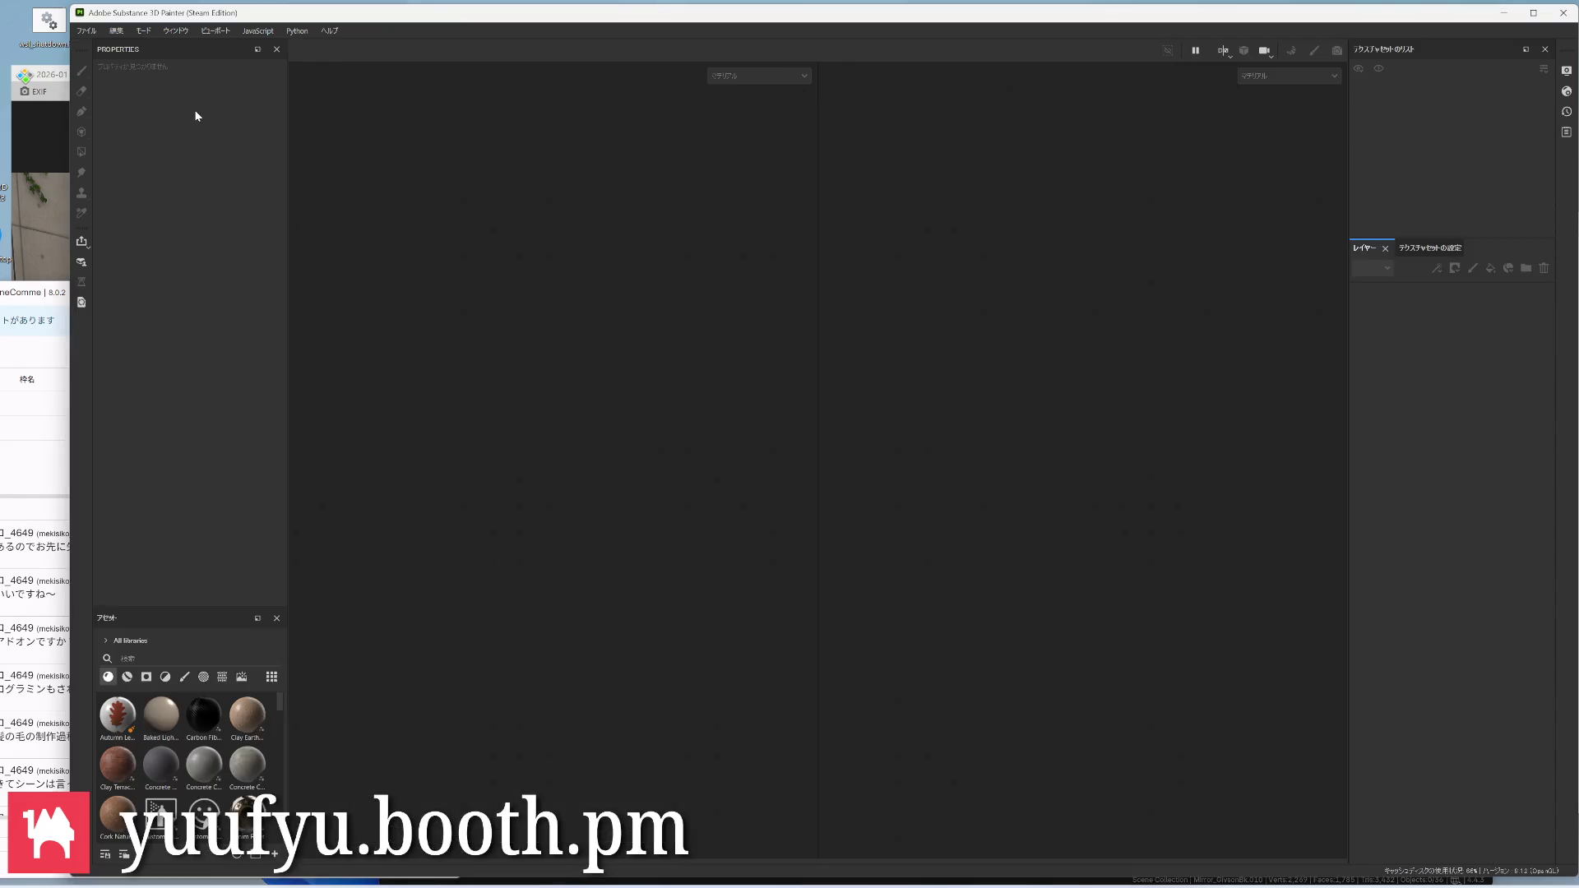
Dismiss Substance 3D Painter and bring Blender's Queen scene to the front
{"action": "left_click", "coordinate": [1548, 12]}
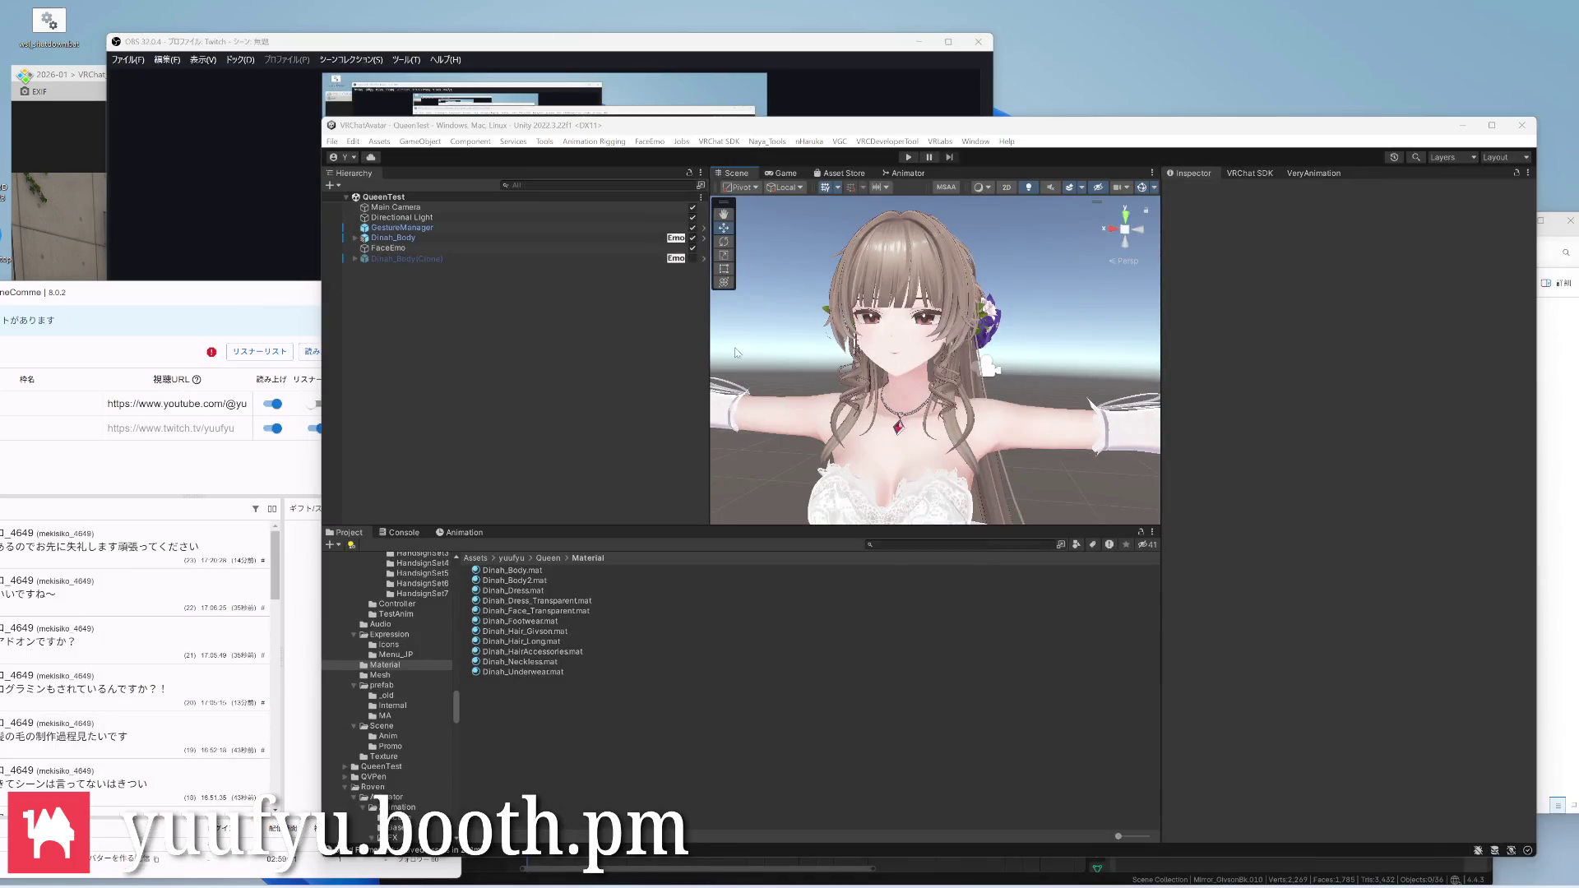
{"action": "left_click", "coordinate": [863, 880]}
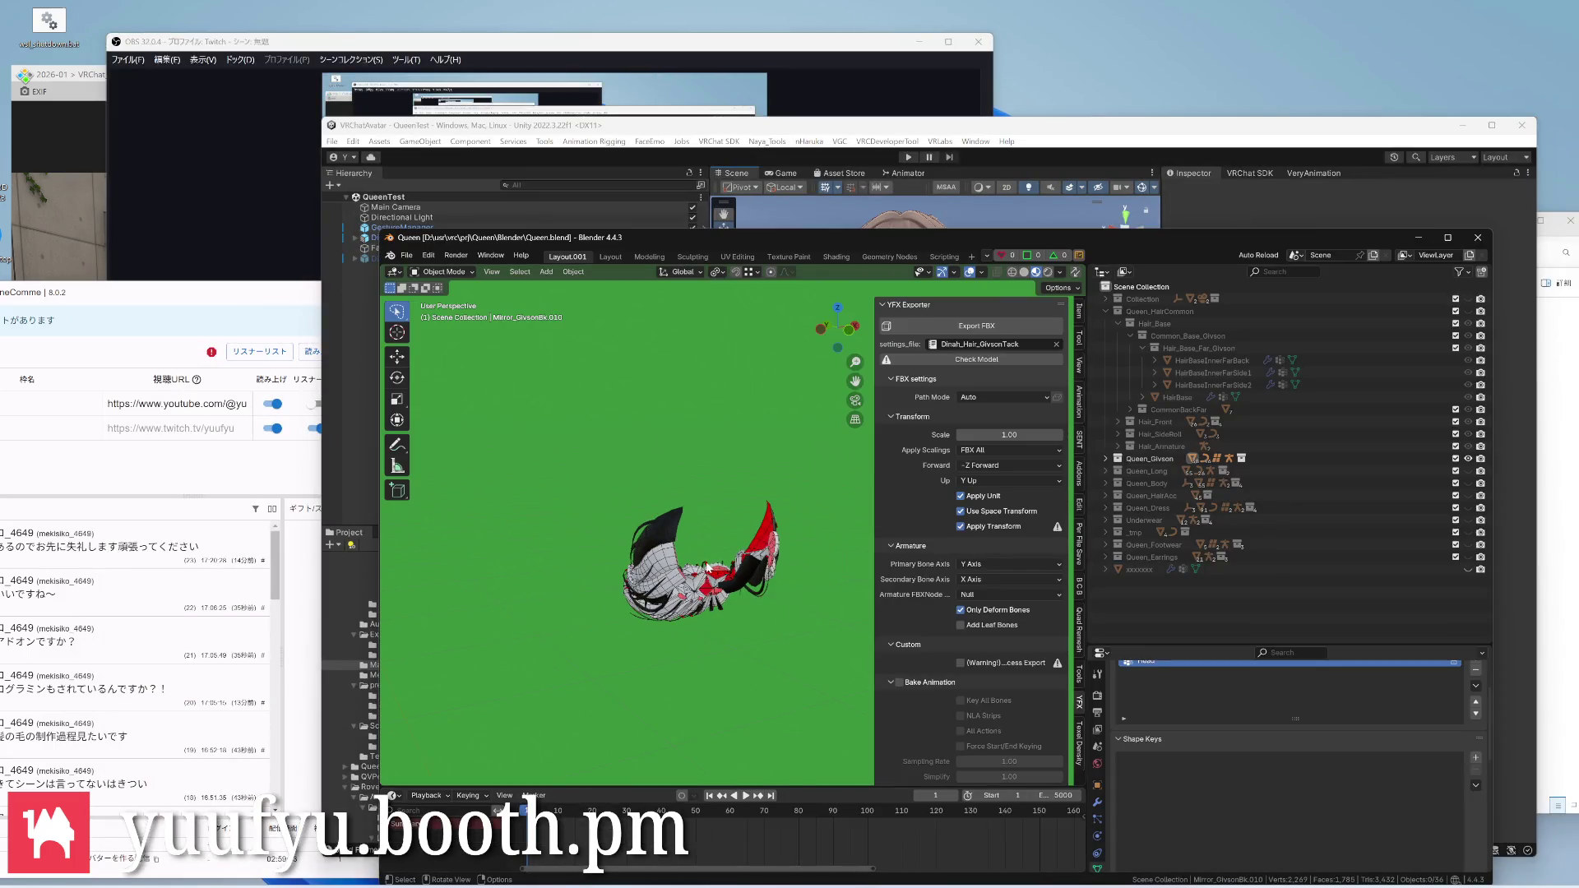
Hide Queen_Givson, show Queen_Body in the Outliner and select the body mesh
{"action": "left_click", "coordinate": [1469, 458]}
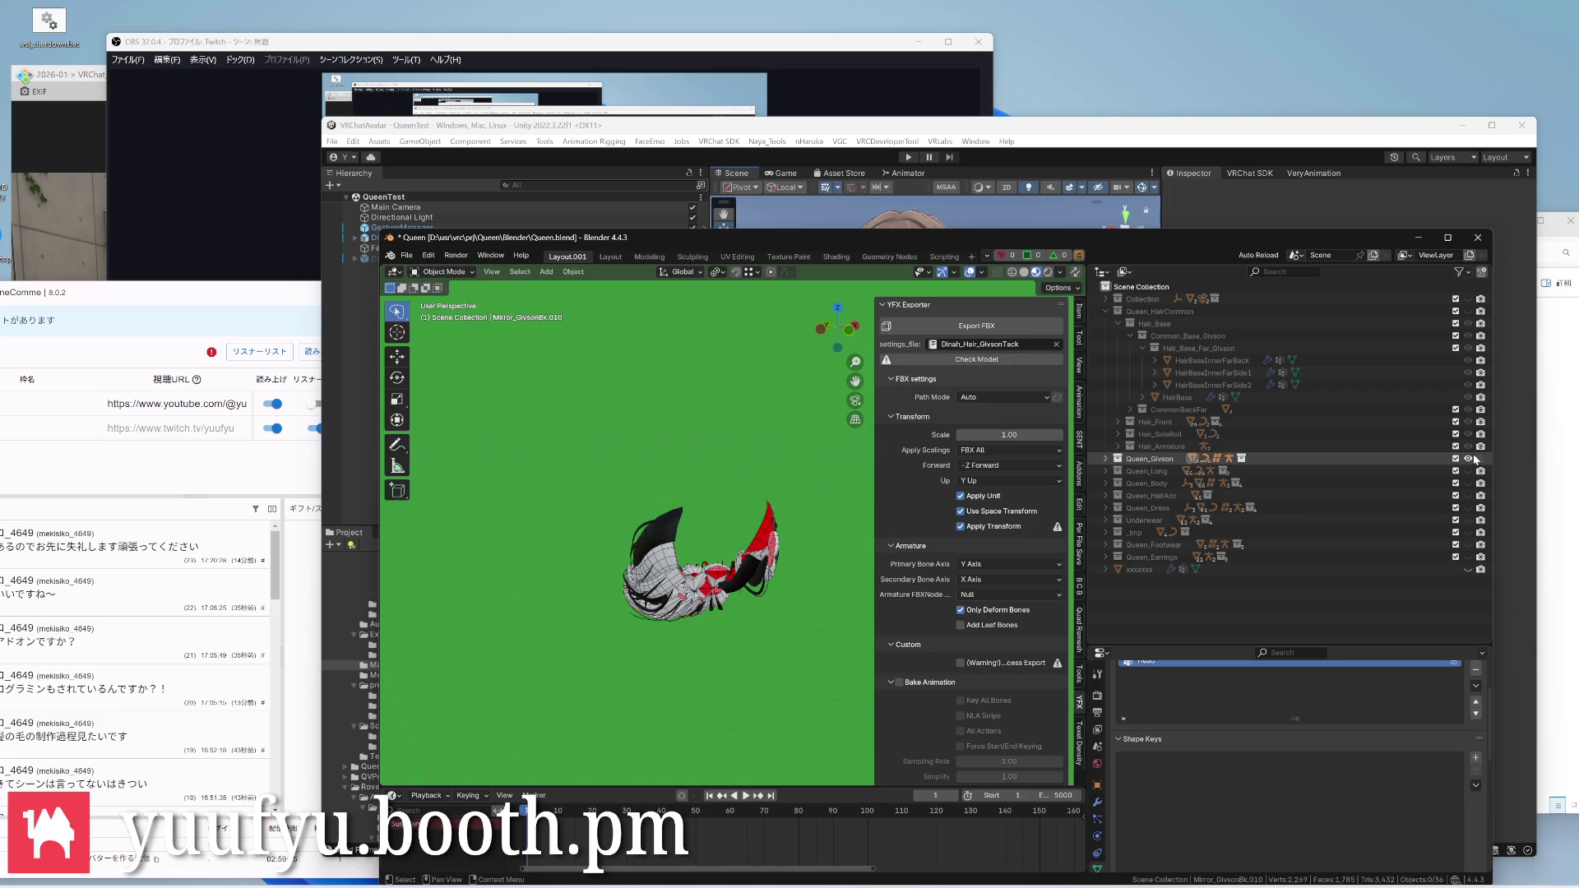
{"action": "left_click", "coordinate": [1474, 457]}
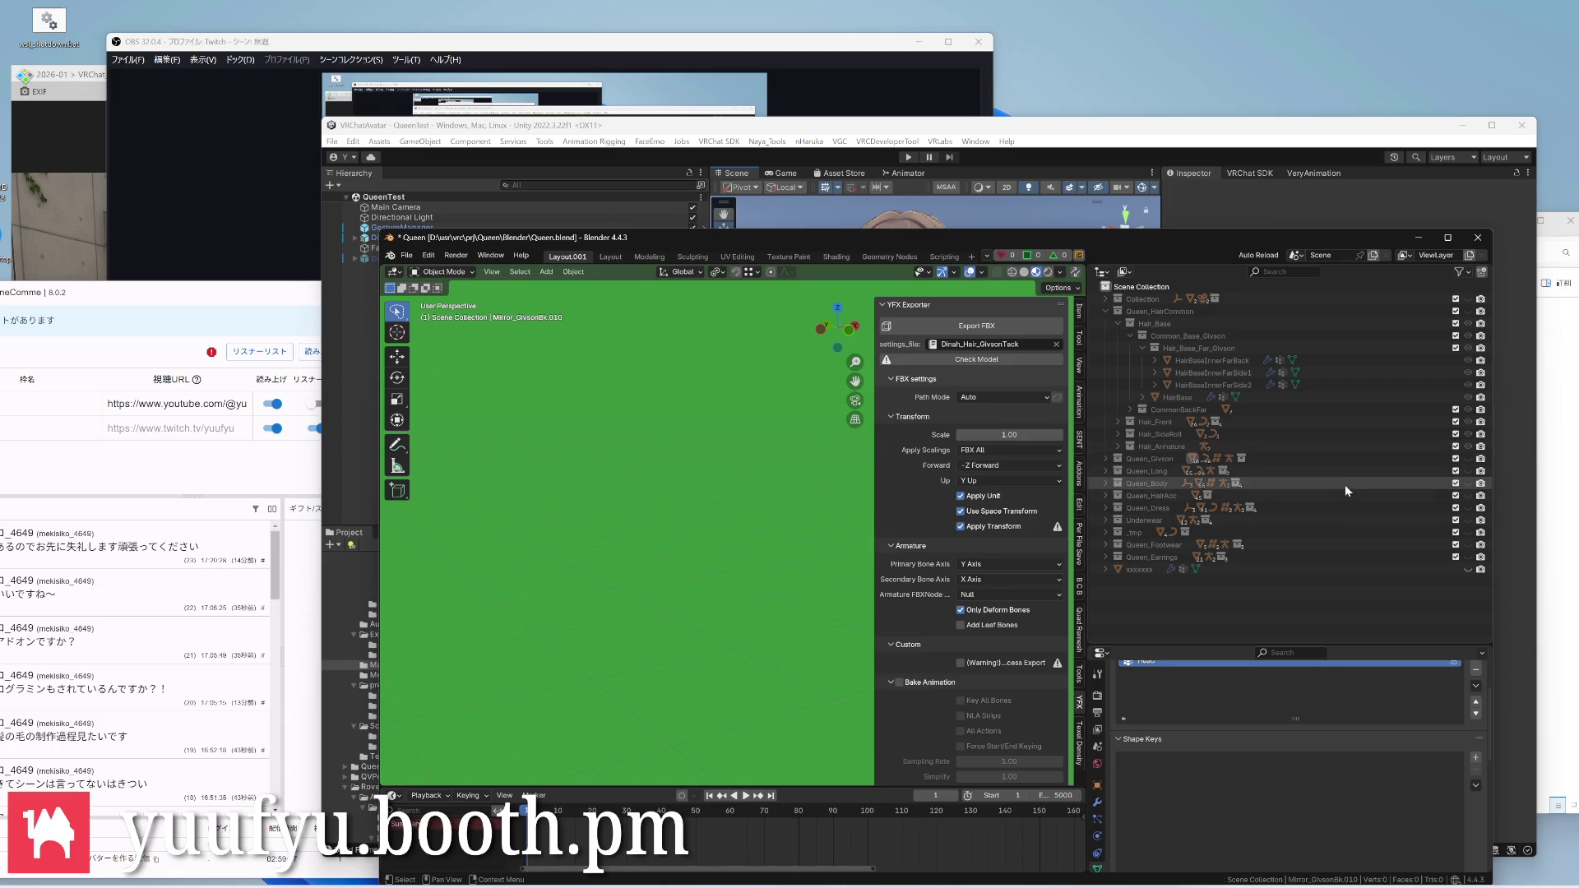
{"action": "left_click", "coordinate": [1469, 484]}
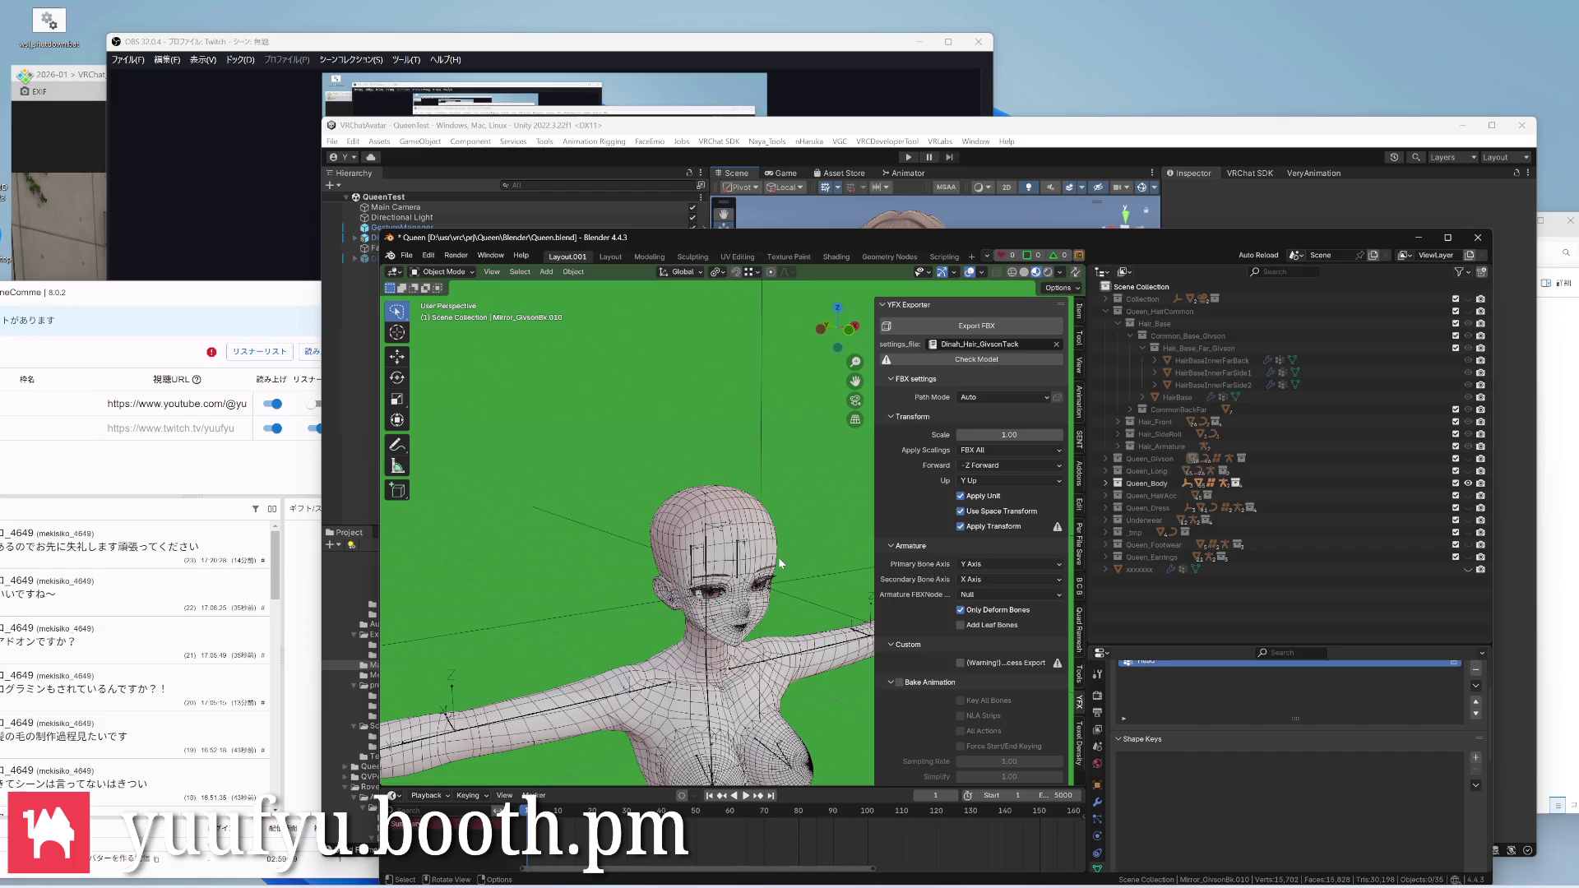
{"action": "scroll", "coordinate": [780, 562], "scroll_direction": "up", "scroll_amount": 4}
{"action": "middle_click_drag", "start_coordinate": [780, 563], "coordinate": [745, 469]}
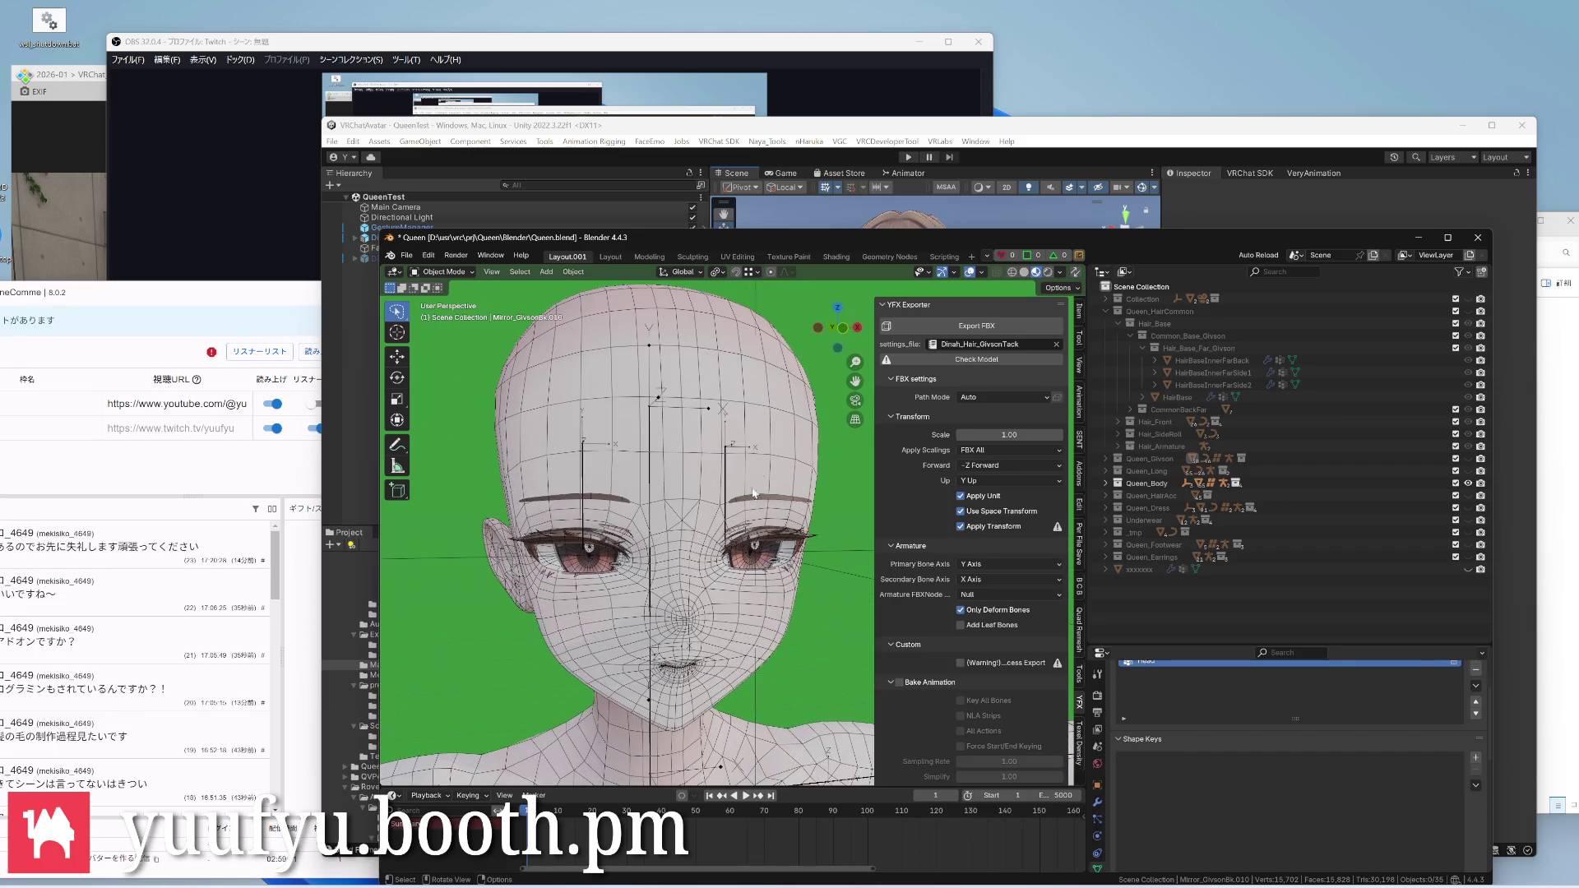
{"action": "left_click", "coordinate": [754, 492]}
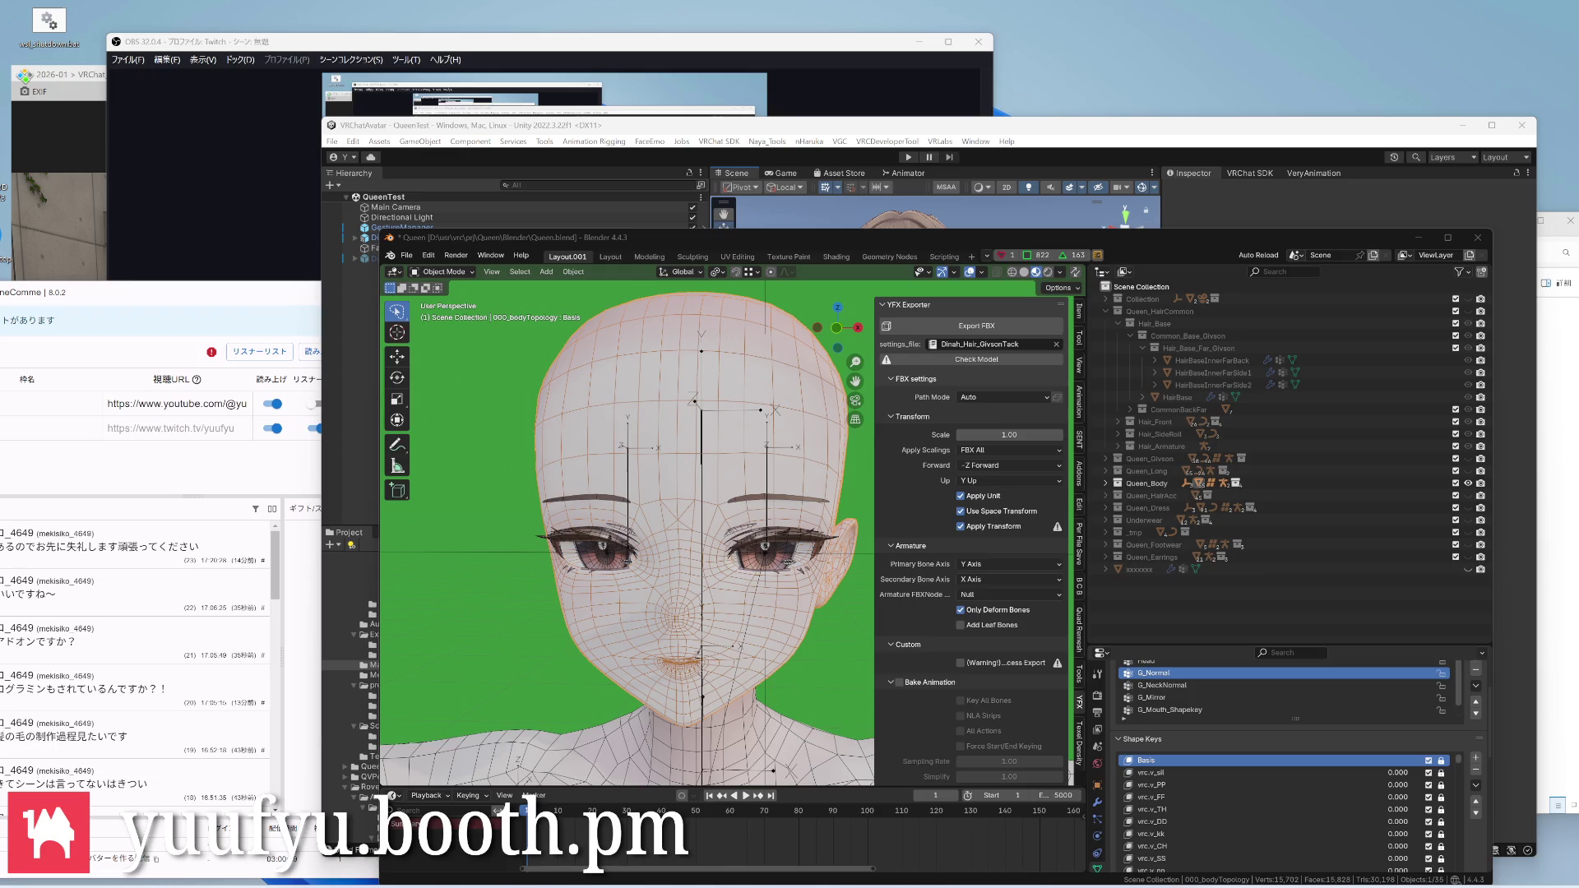
Enter Edit Mode on the body and turn off vertex normal lines in Viewport Overlays
{"action": "key", "text": "a"}
{"action": "scroll", "coordinate": [642, 447], "scroll_direction": "up", "scroll_amount": 3}
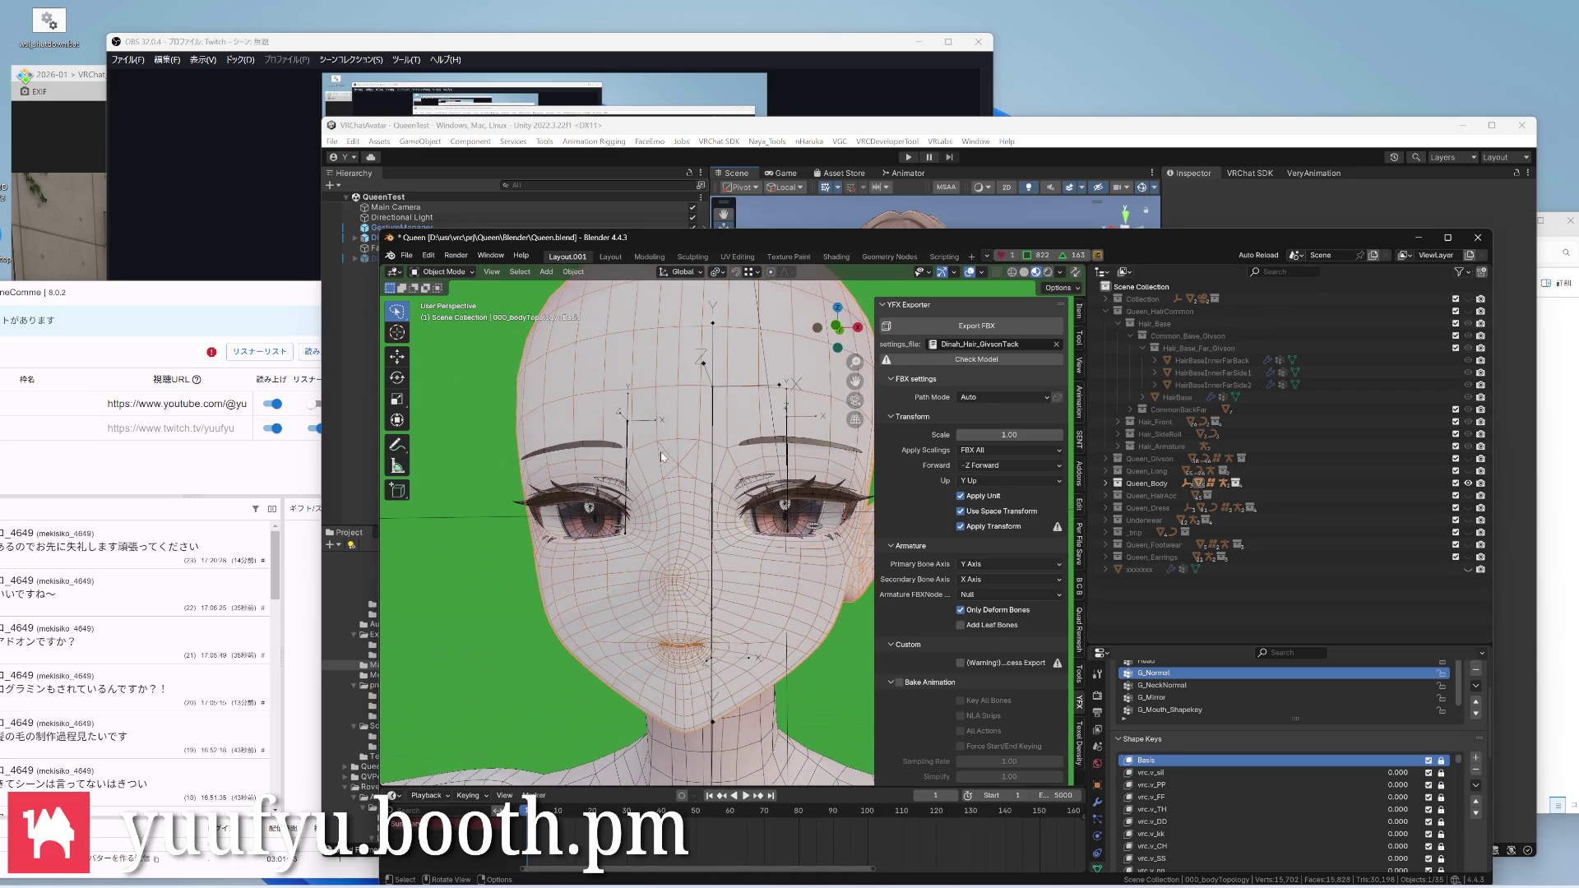
{"action": "scroll", "coordinate": [791, 556], "scroll_direction": "up", "scroll_amount": 2}
{"action": "scroll", "coordinate": [791, 557], "scroll_direction": "up", "scroll_amount": 1}
{"action": "key", "text": "Tab"}
{"action": "middle_click_drag", "start_coordinate": [778, 552], "coordinate": [593, 531]}
{"action": "scroll", "coordinate": [642, 494], "scroll_direction": "up", "scroll_amount": 3}
{"action": "scroll", "coordinate": [642, 494], "scroll_direction": "up", "scroll_amount": 2}
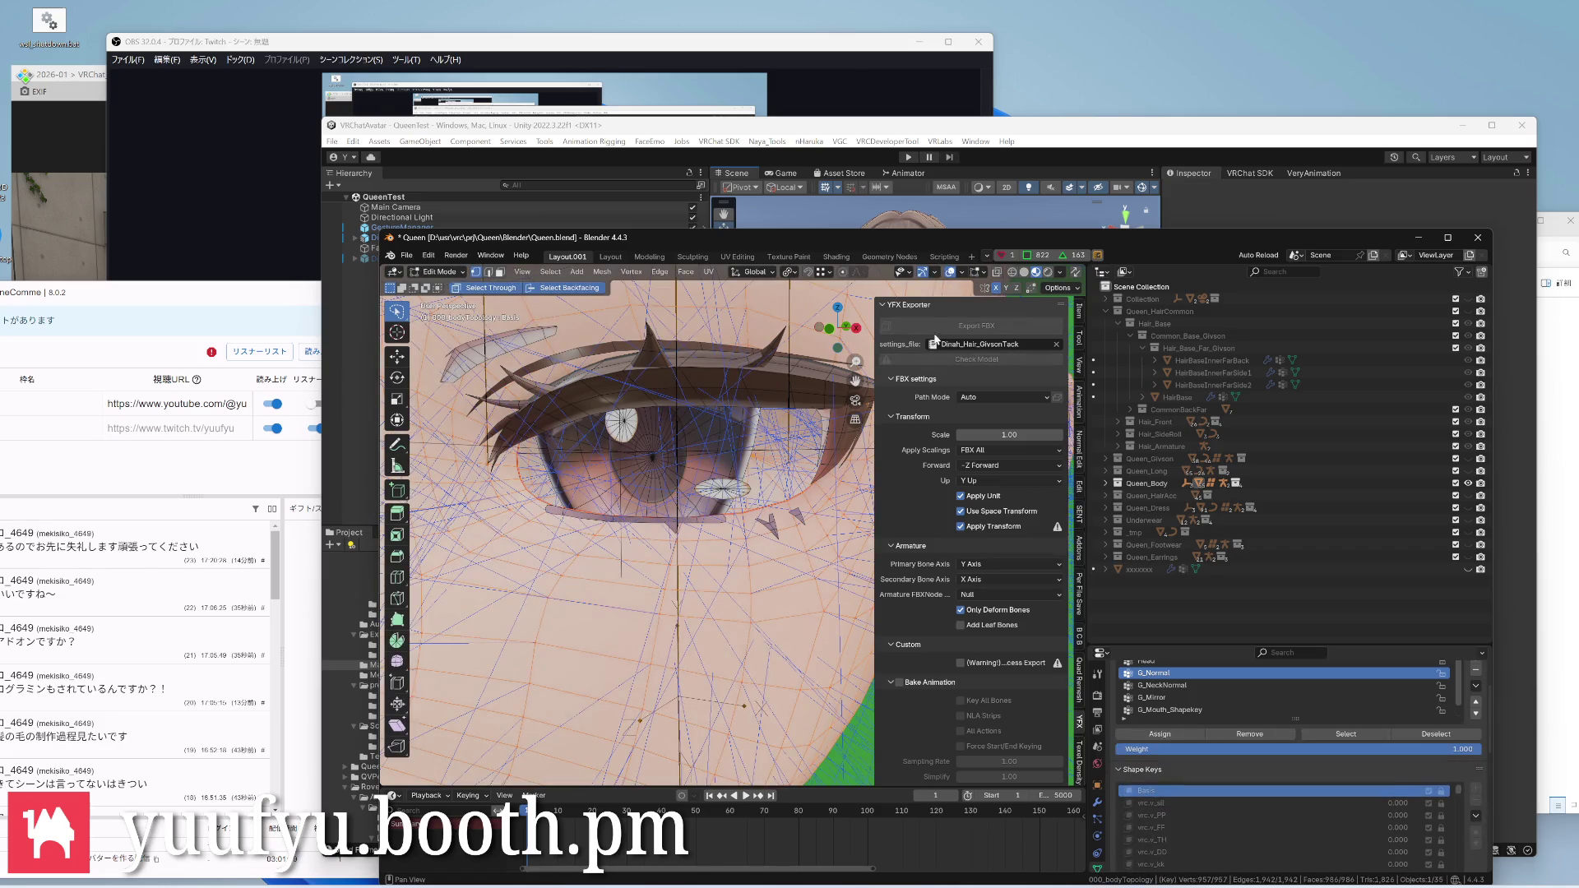
{"action": "left_click", "coordinate": [974, 272]}
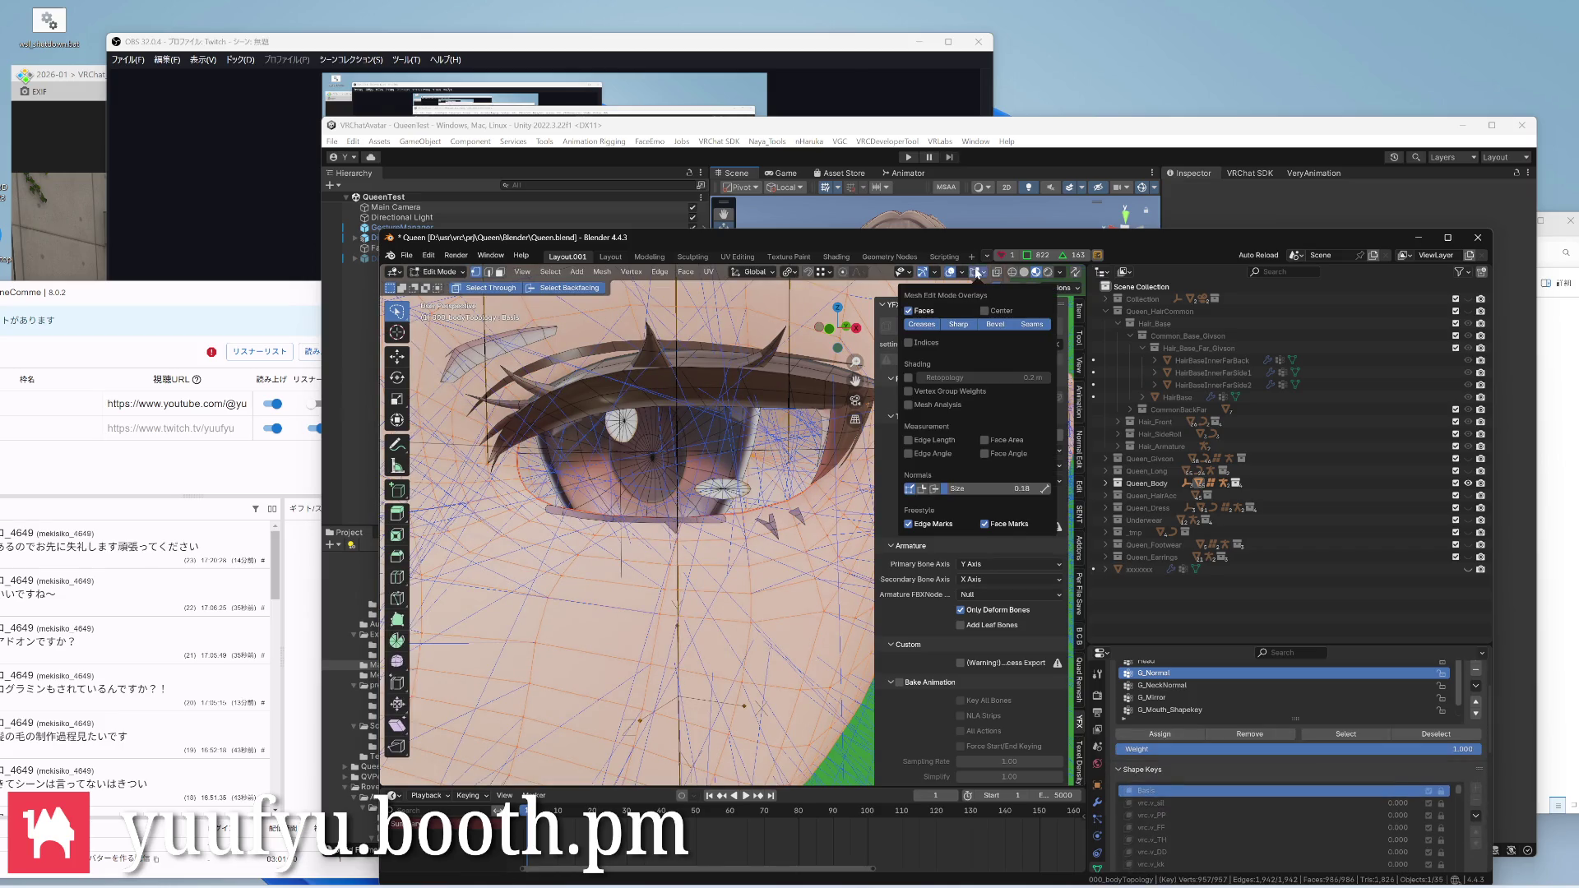
{"action": "left_click", "coordinate": [910, 490]}
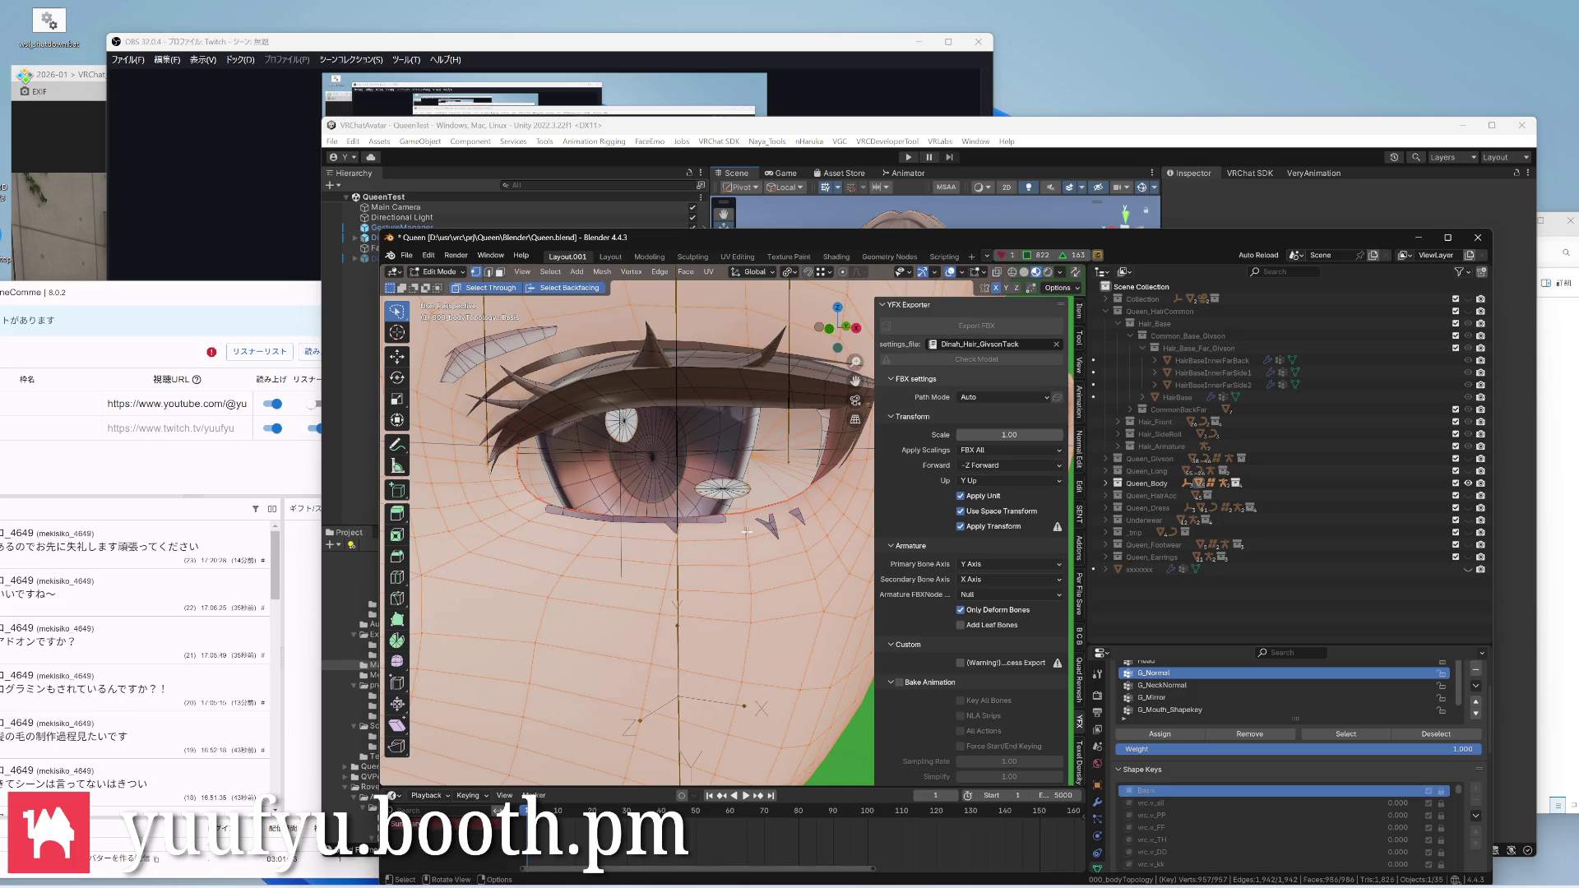
Inspect the mesh around the eye, select a vertex there, then return to Object Mode
{"action": "mouse_move", "coordinate": [745, 532]}
{"action": "middle_mouse_down"}
{"action": "mouse_move", "coordinate": [750, 491]}
{"action": "mouse_move", "coordinate": [803, 579]}
{"action": "mouse_move", "coordinate": [778, 444]}
{"action": "mouse_move", "coordinate": [713, 368]}
{"action": "mouse_move", "coordinate": [691, 469]}
{"action": "middle_mouse_up"}
{"action": "scroll", "coordinate": [751, 491], "scroll_direction": "up", "scroll_amount": 5}
{"action": "left_click", "coordinate": [709, 345]}
{"action": "scroll", "coordinate": [713, 368], "scroll_direction": "down", "scroll_amount": 8}
{"action": "scroll", "coordinate": [722, 437], "scroll_direction": "up", "scroll_amount": 3}
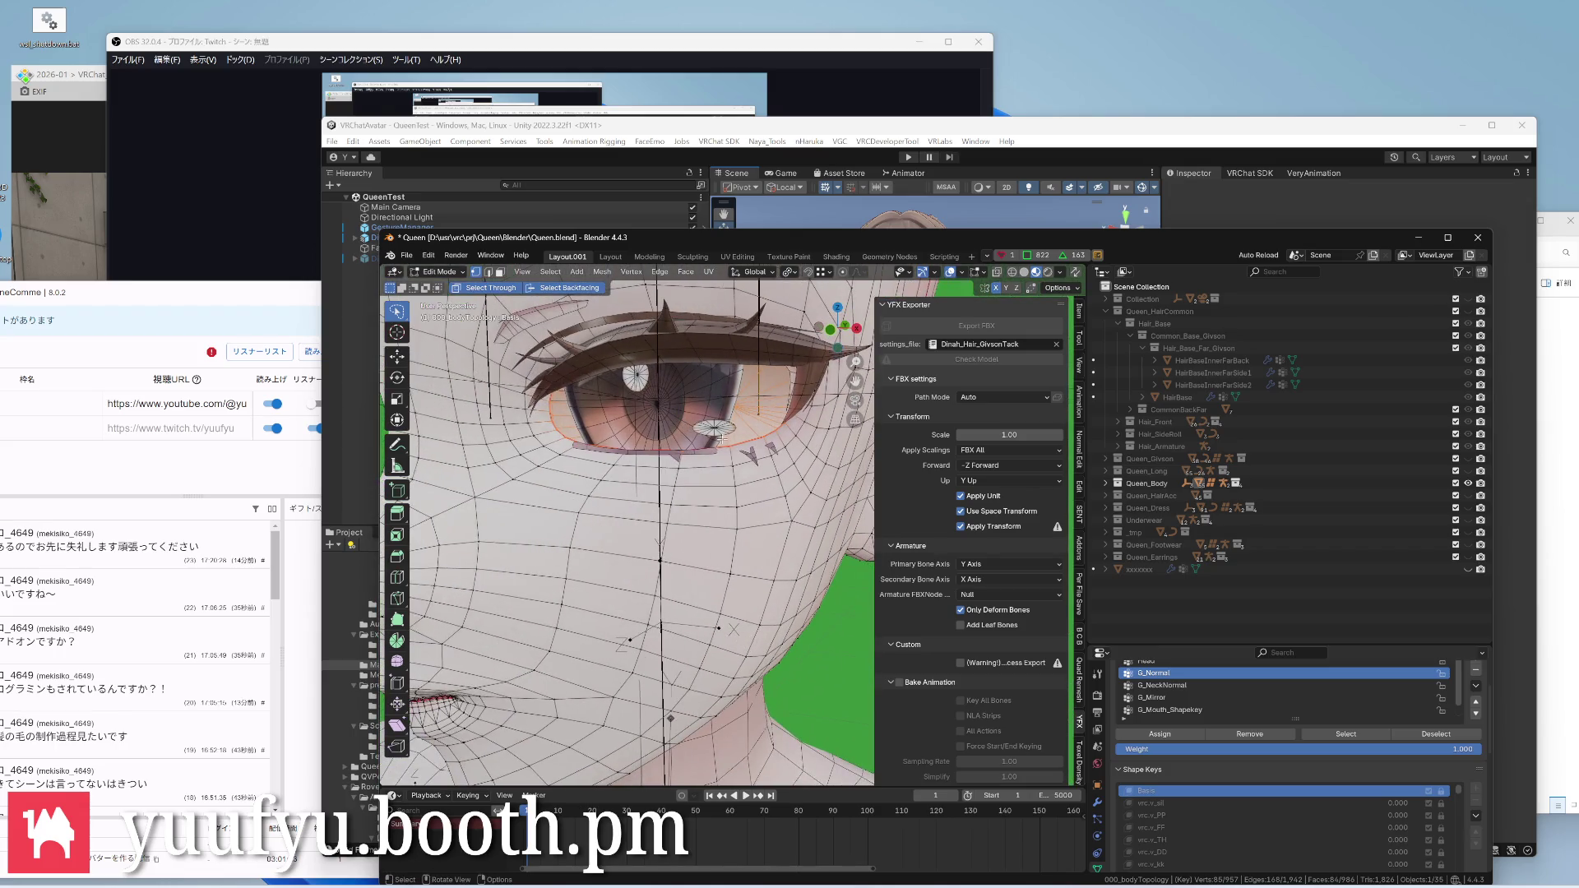
{"action": "key", "text": "Tab"}
{"action": "scroll", "coordinate": [691, 494], "scroll_direction": "down", "scroll_amount": 5}
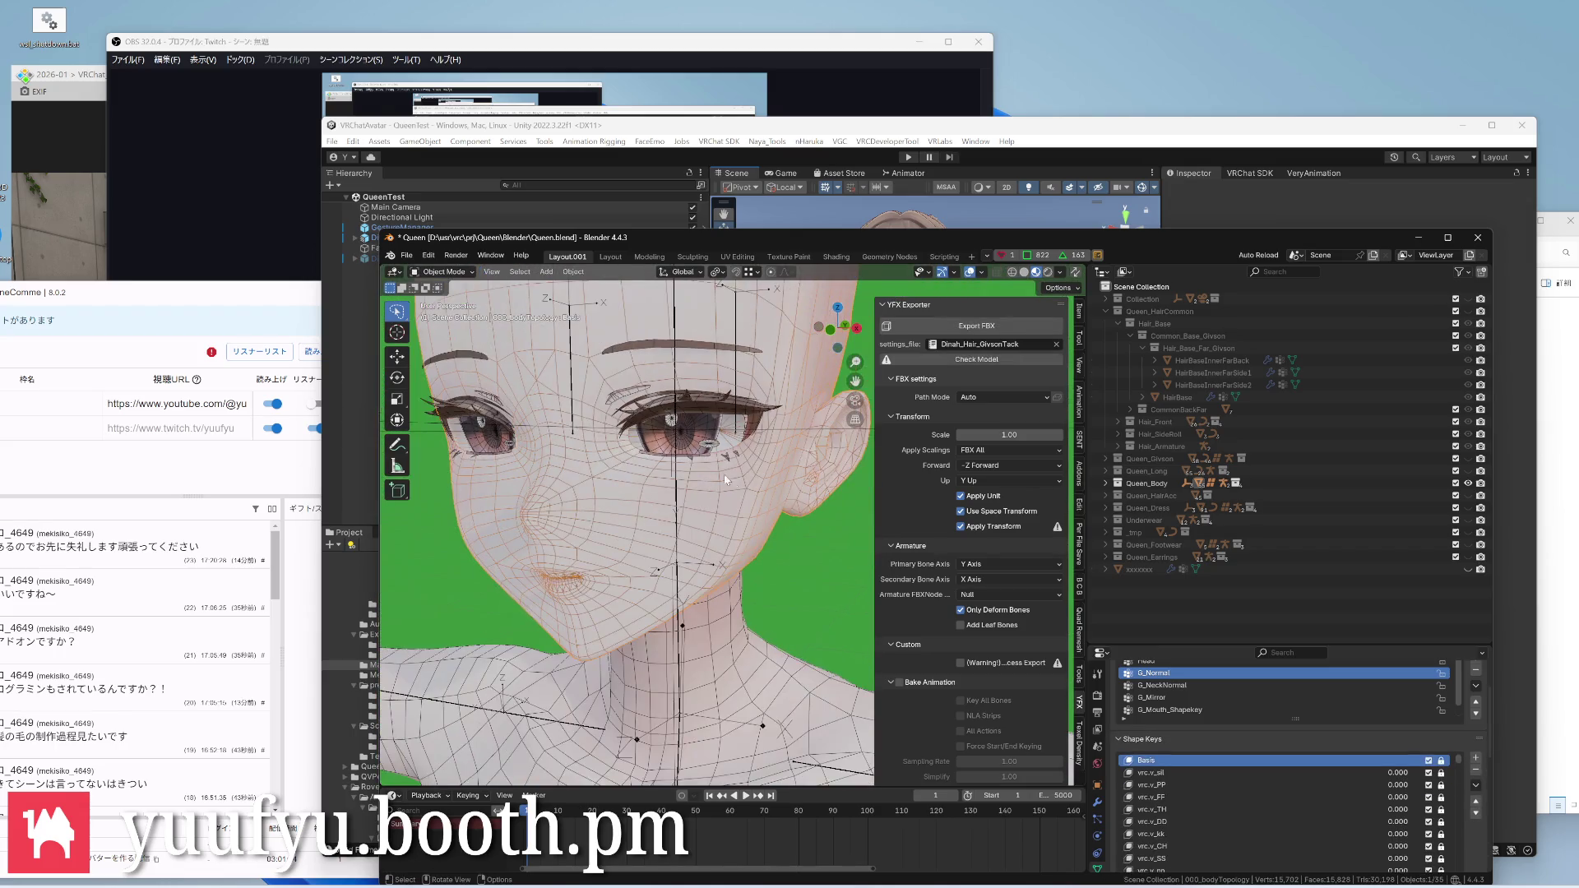
Add a new color attribute named Color in the body mesh's Object Data properties
{"action": "left_click", "coordinate": [1098, 809]}
{"action": "scroll", "coordinate": [1234, 765], "scroll_direction": "down", "scroll_amount": 3}
{"action": "scroll", "coordinate": [1103, 814], "scroll_direction": "down", "scroll_amount": 2}
{"action": "left_click", "coordinate": [1103, 843]}
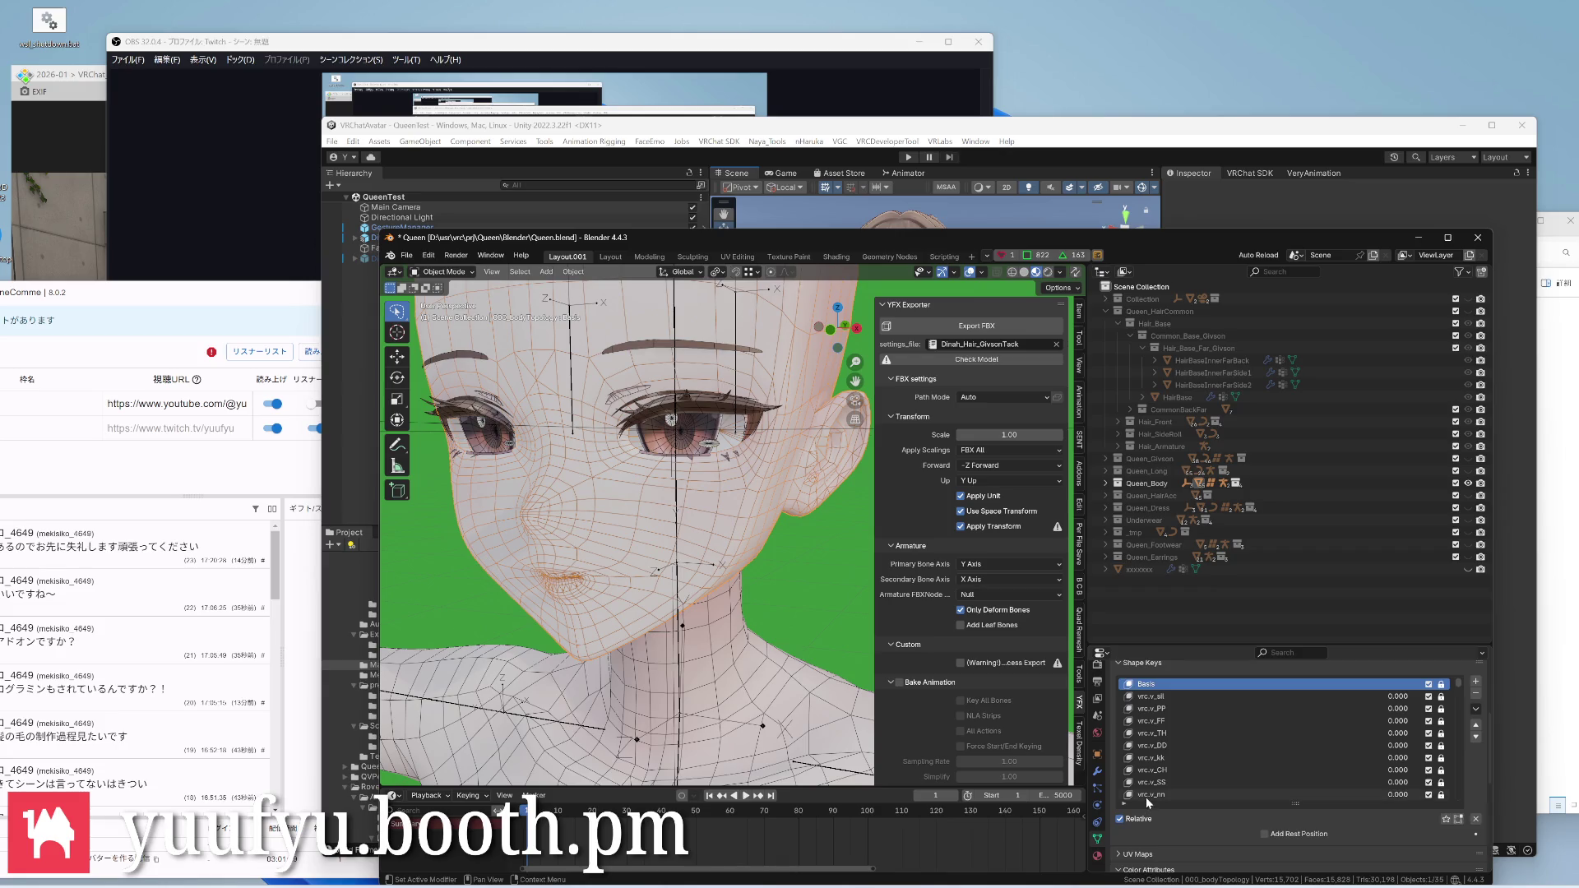
{"action": "scroll", "coordinate": [1159, 789], "scroll_direction": "down", "scroll_amount": 5}
{"action": "scroll", "coordinate": [1175, 816], "scroll_direction": "down", "scroll_amount": 3}
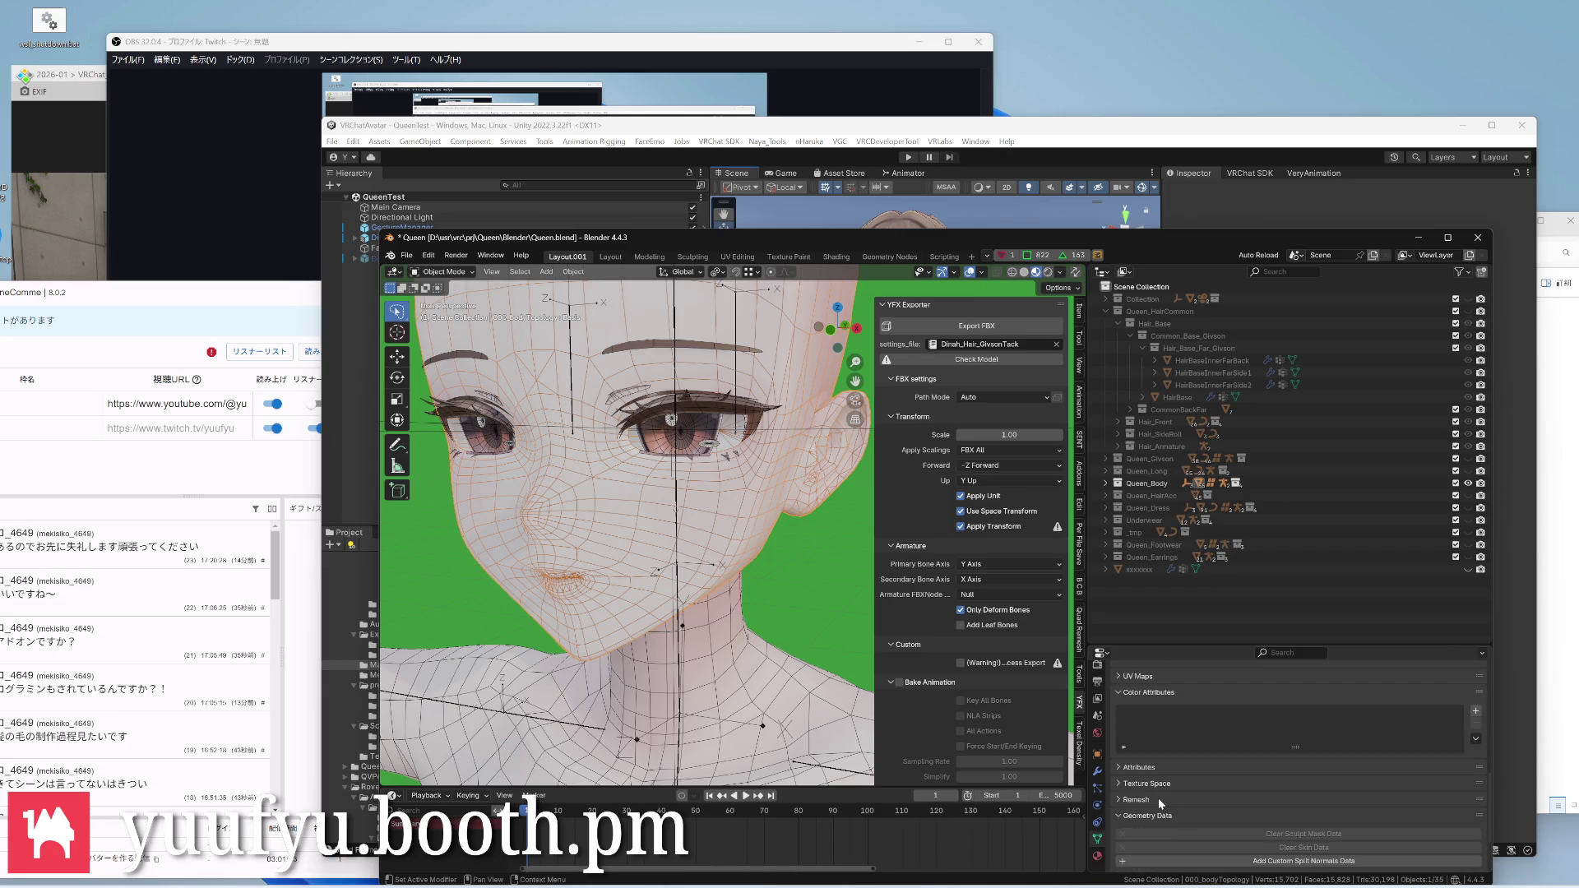
{"action": "scroll", "coordinate": [1157, 777], "scroll_direction": "up", "scroll_amount": 5}
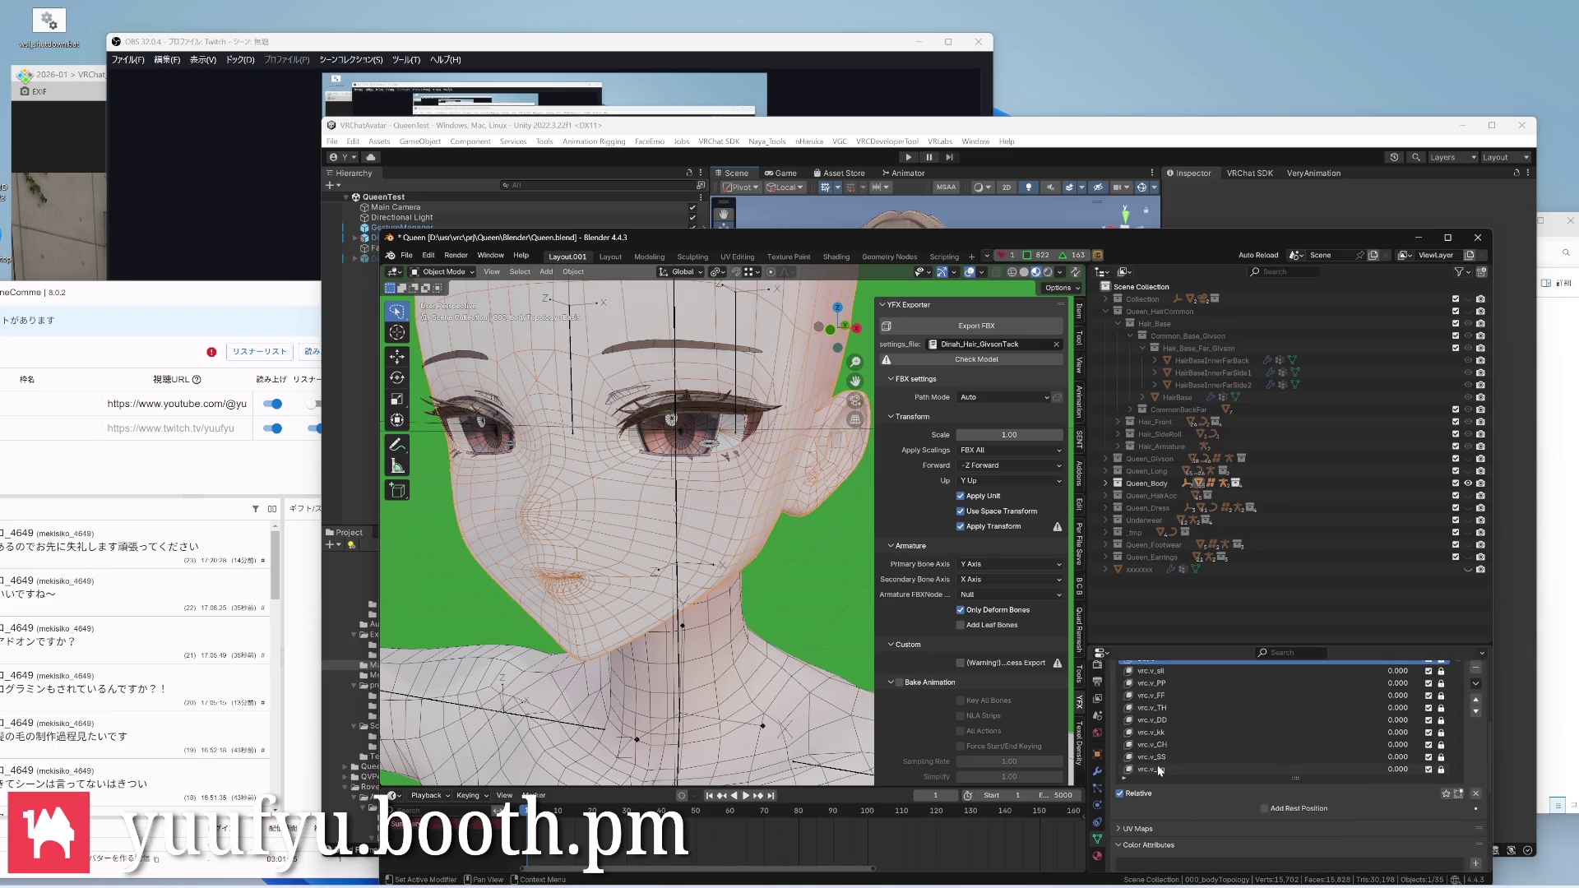
{"action": "scroll", "coordinate": [1181, 805], "scroll_direction": "down", "scroll_amount": 3}
{"action": "scroll", "coordinate": [1184, 812], "scroll_direction": "down", "scroll_amount": 3}
{"action": "scroll", "coordinate": [1180, 806], "scroll_direction": "up", "scroll_amount": 2}
{"action": "scroll", "coordinate": [1180, 806], "scroll_direction": "up", "scroll_amount": 1}
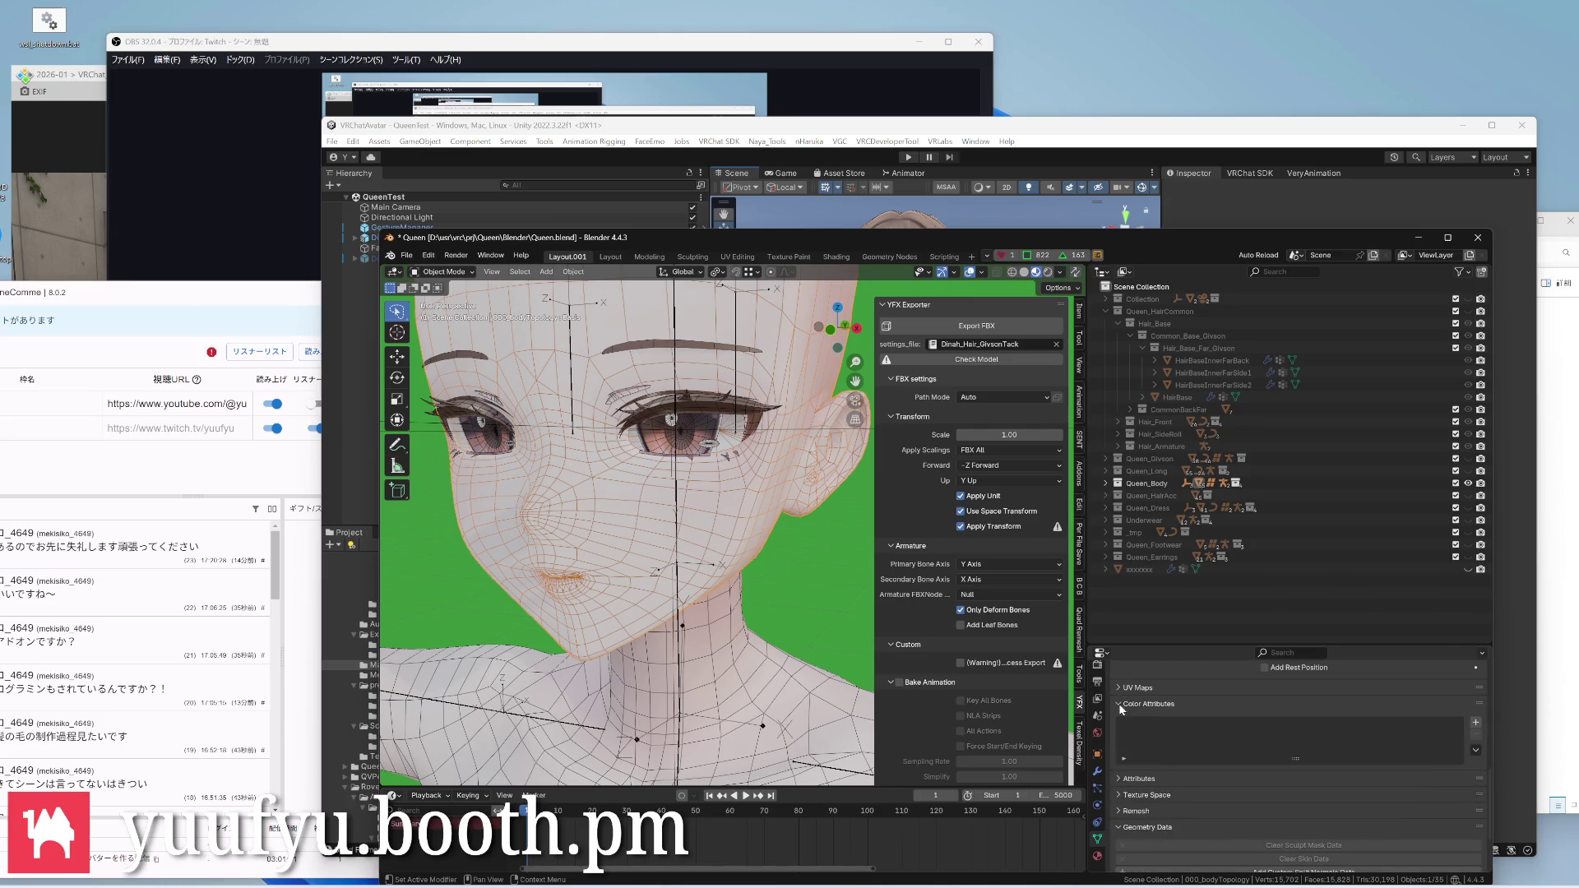
{"action": "scroll", "coordinate": [1142, 791], "scroll_direction": "down", "scroll_amount": 1}
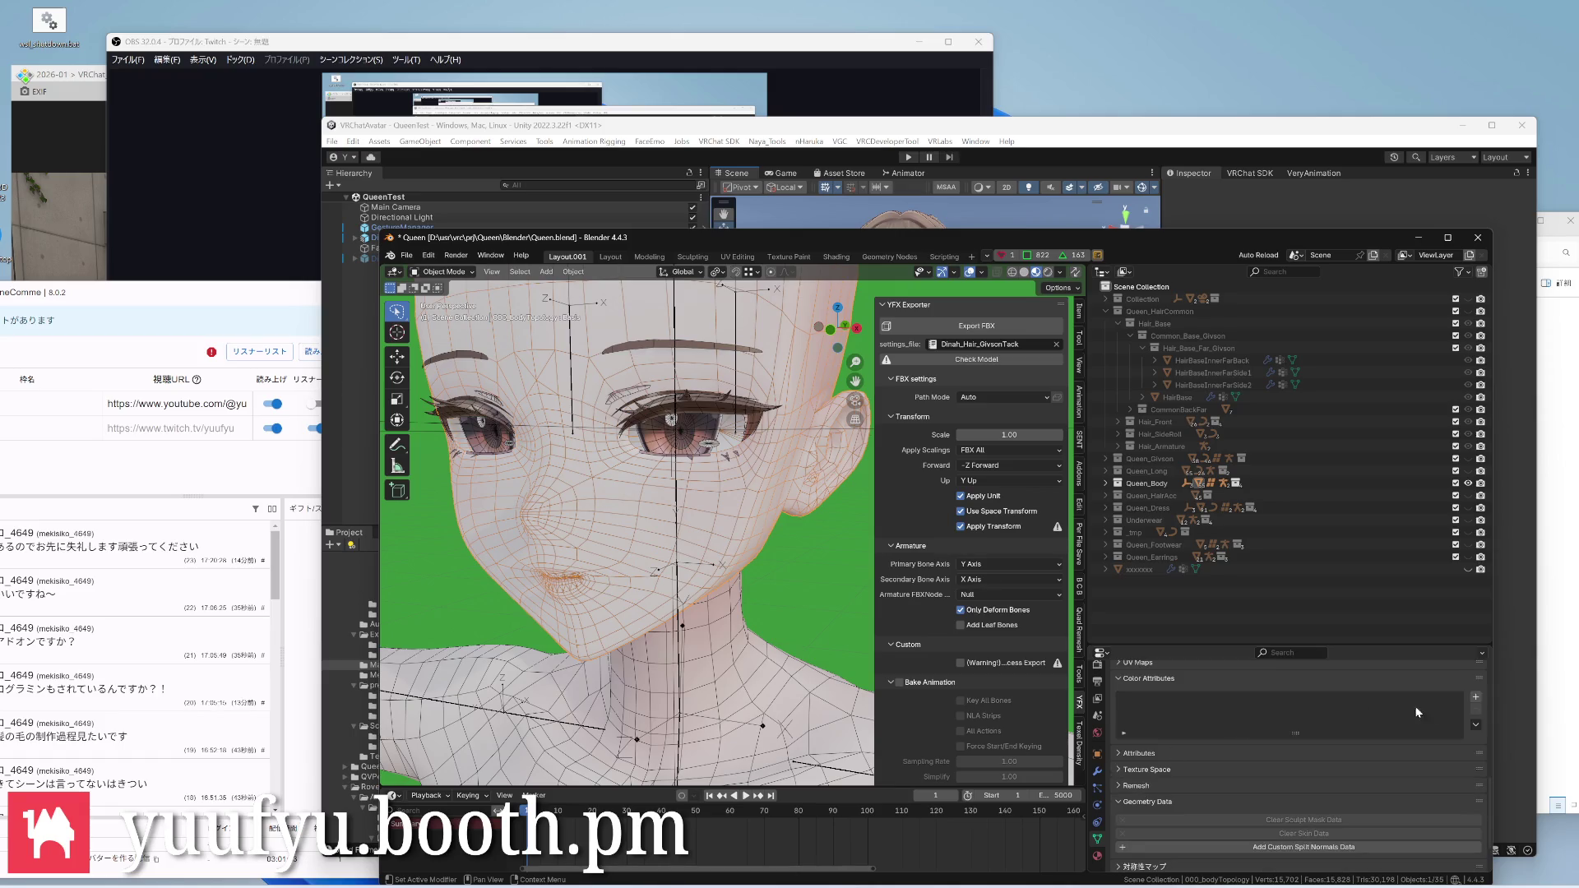
{"action": "left_click", "coordinate": [1476, 697]}
{"action": "left_click", "coordinate": [1340, 766]}
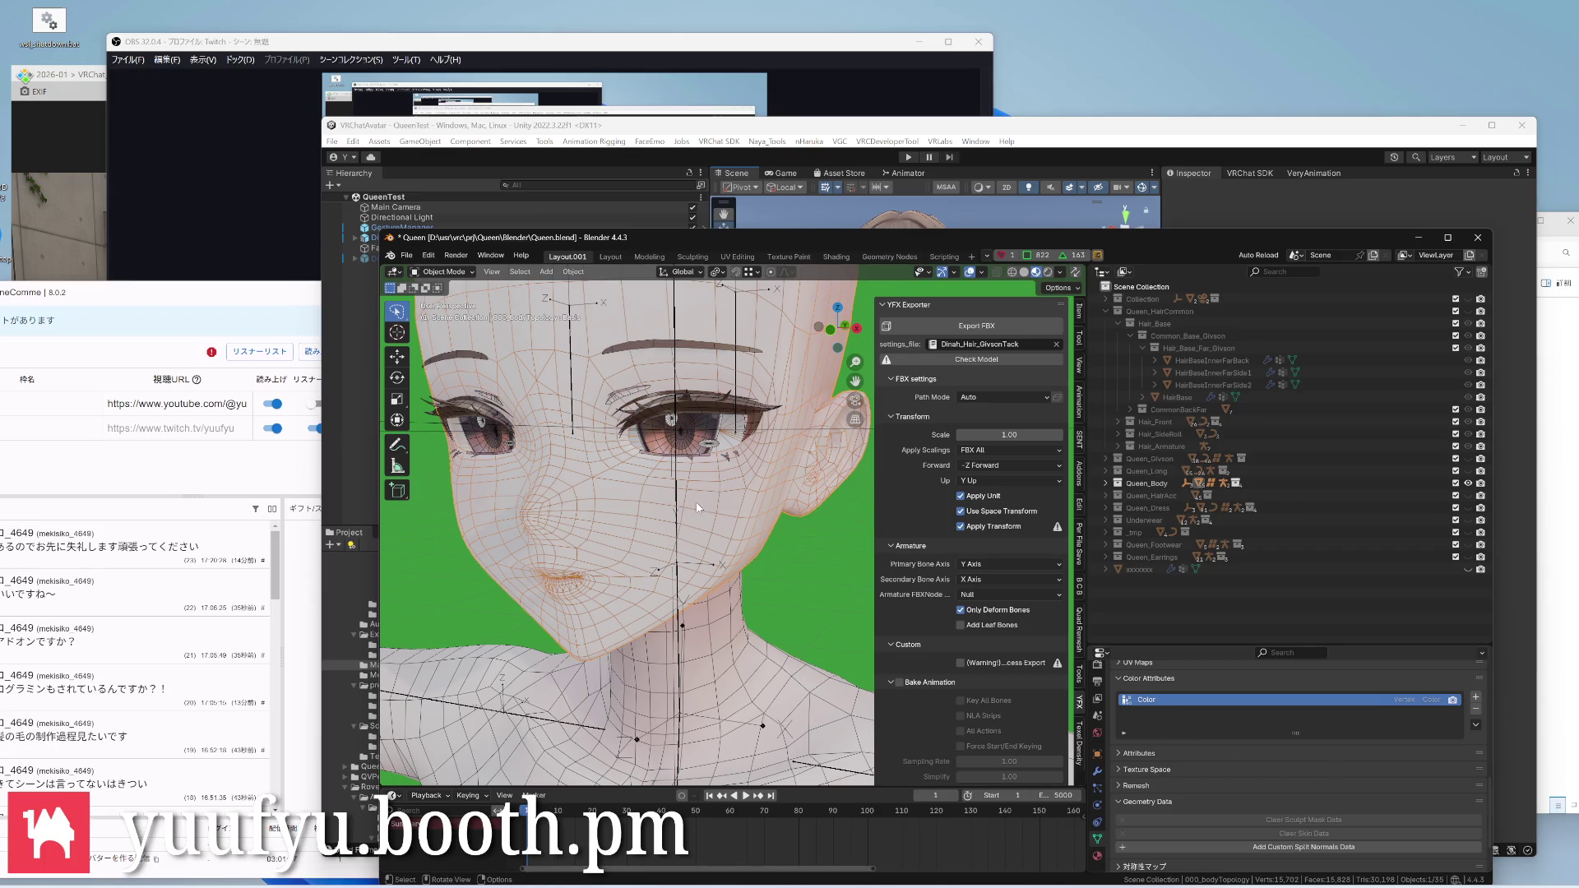
{"action": "scroll", "coordinate": [642, 494], "scroll_direction": "up", "scroll_amount": 2}
Orbit around the character's head back to a frontal view of the face
{"action": "mouse_move", "coordinate": [616, 519]}
{"action": "middle_mouse_down"}
{"action": "mouse_move", "coordinate": [673, 477]}
{"action": "mouse_move", "coordinate": [676, 496]}
{"action": "middle_mouse_up"}
{"action": "scroll", "coordinate": [672, 477], "scroll_direction": "down", "scroll_amount": 3}
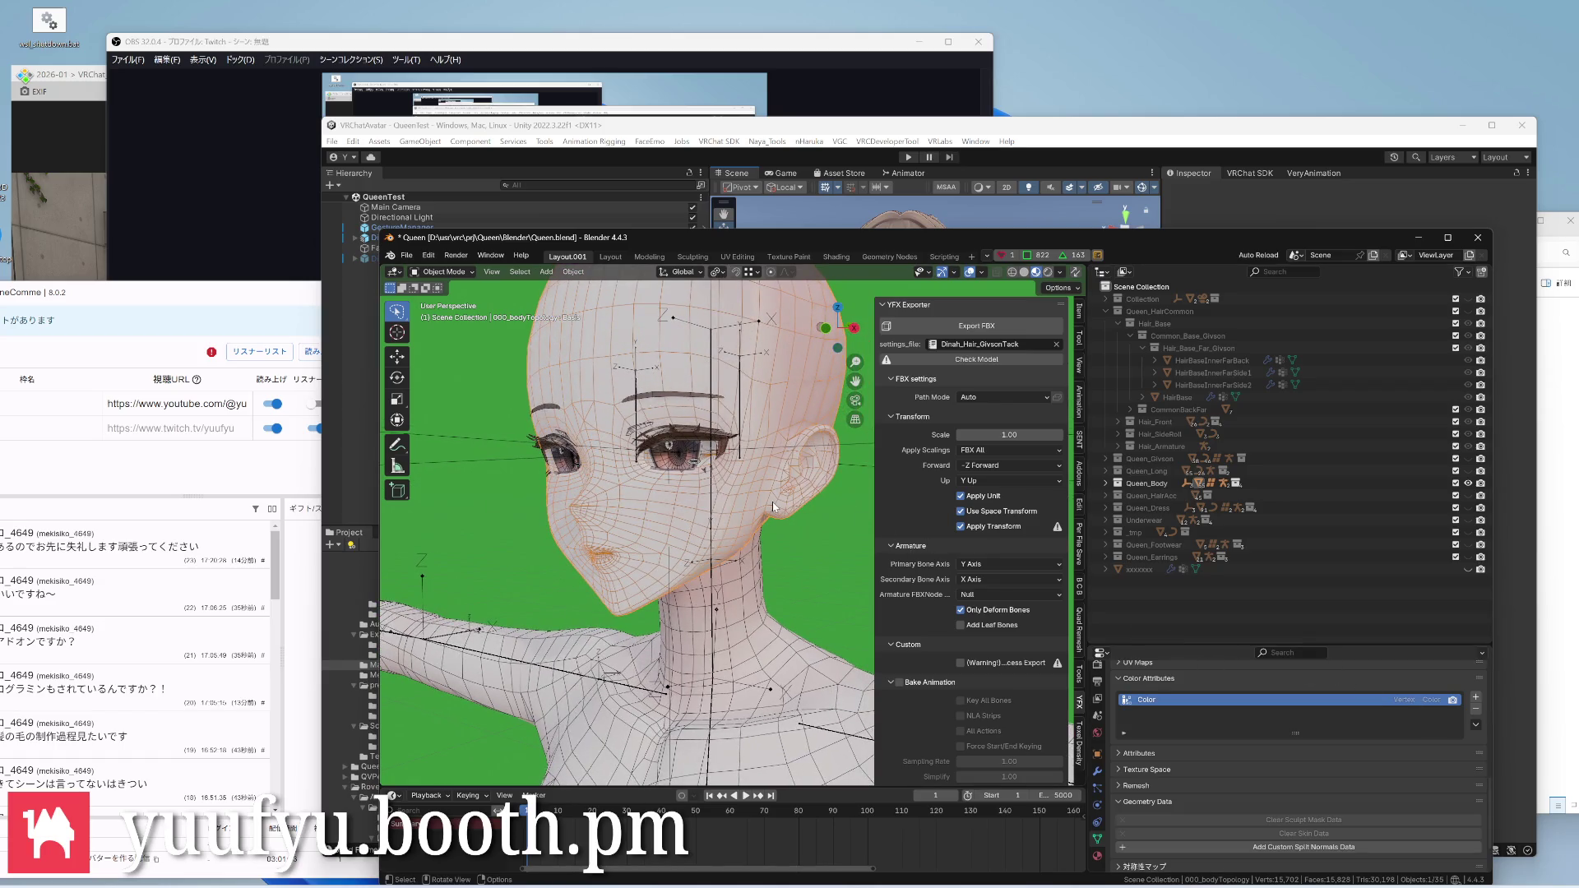
{"action": "scroll", "coordinate": [773, 502], "scroll_direction": "up", "scroll_amount": 3}
{"action": "mouse_move", "coordinate": [768, 459]}
{"action": "middle_mouse_down"}
{"action": "mouse_move", "coordinate": [775, 407]}
{"action": "mouse_move", "coordinate": [779, 484]}
{"action": "middle_mouse_up"}
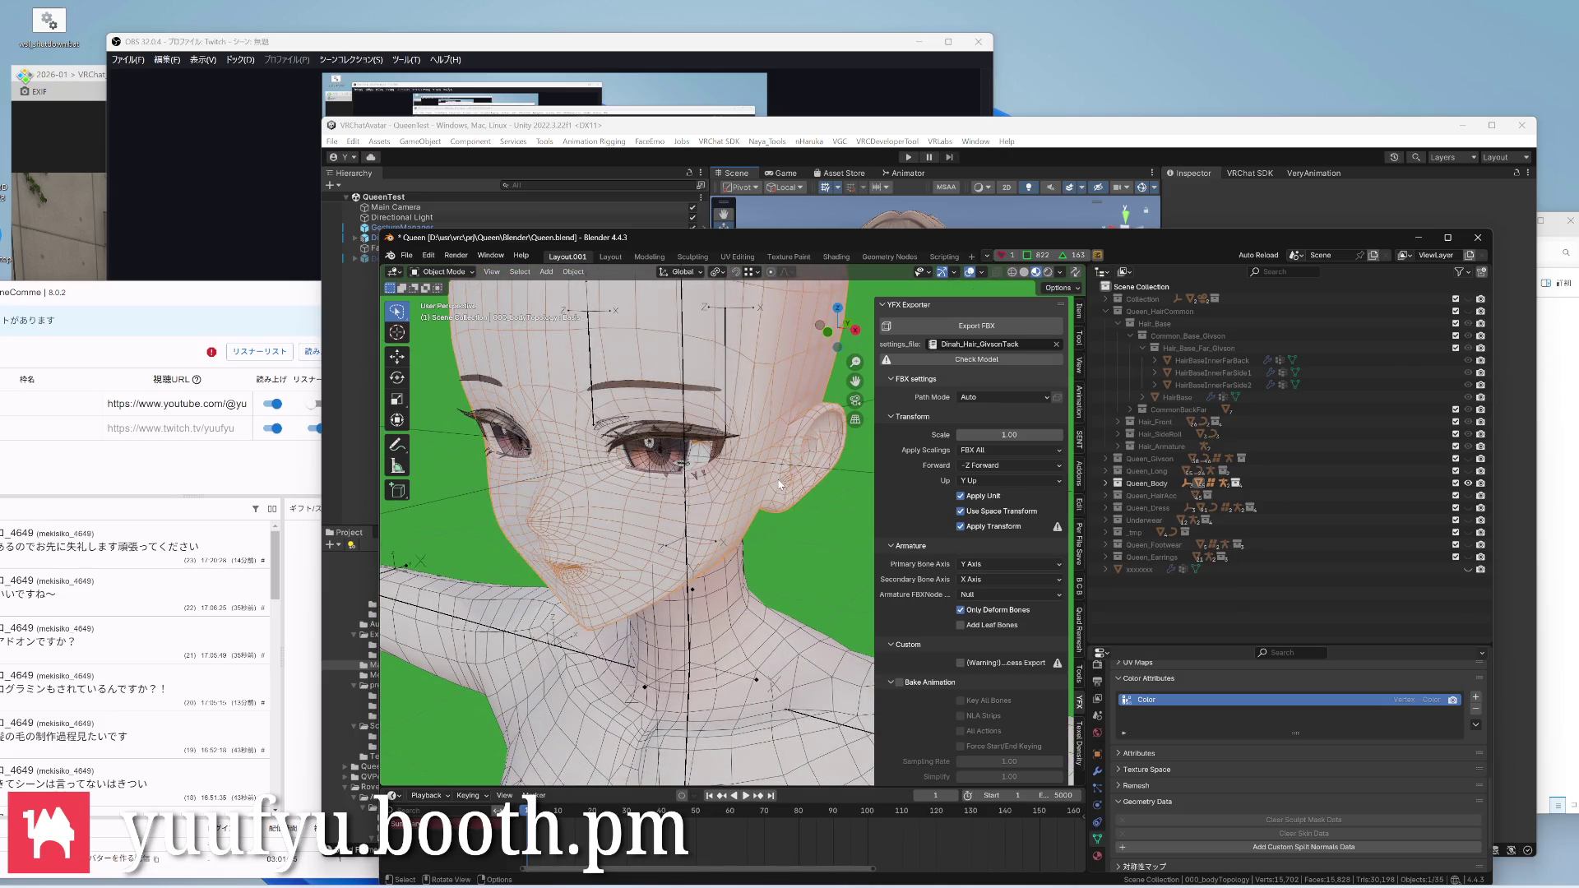
{"action": "middle_click_drag", "start_coordinate": [633, 509], "coordinate": [555, 506]}
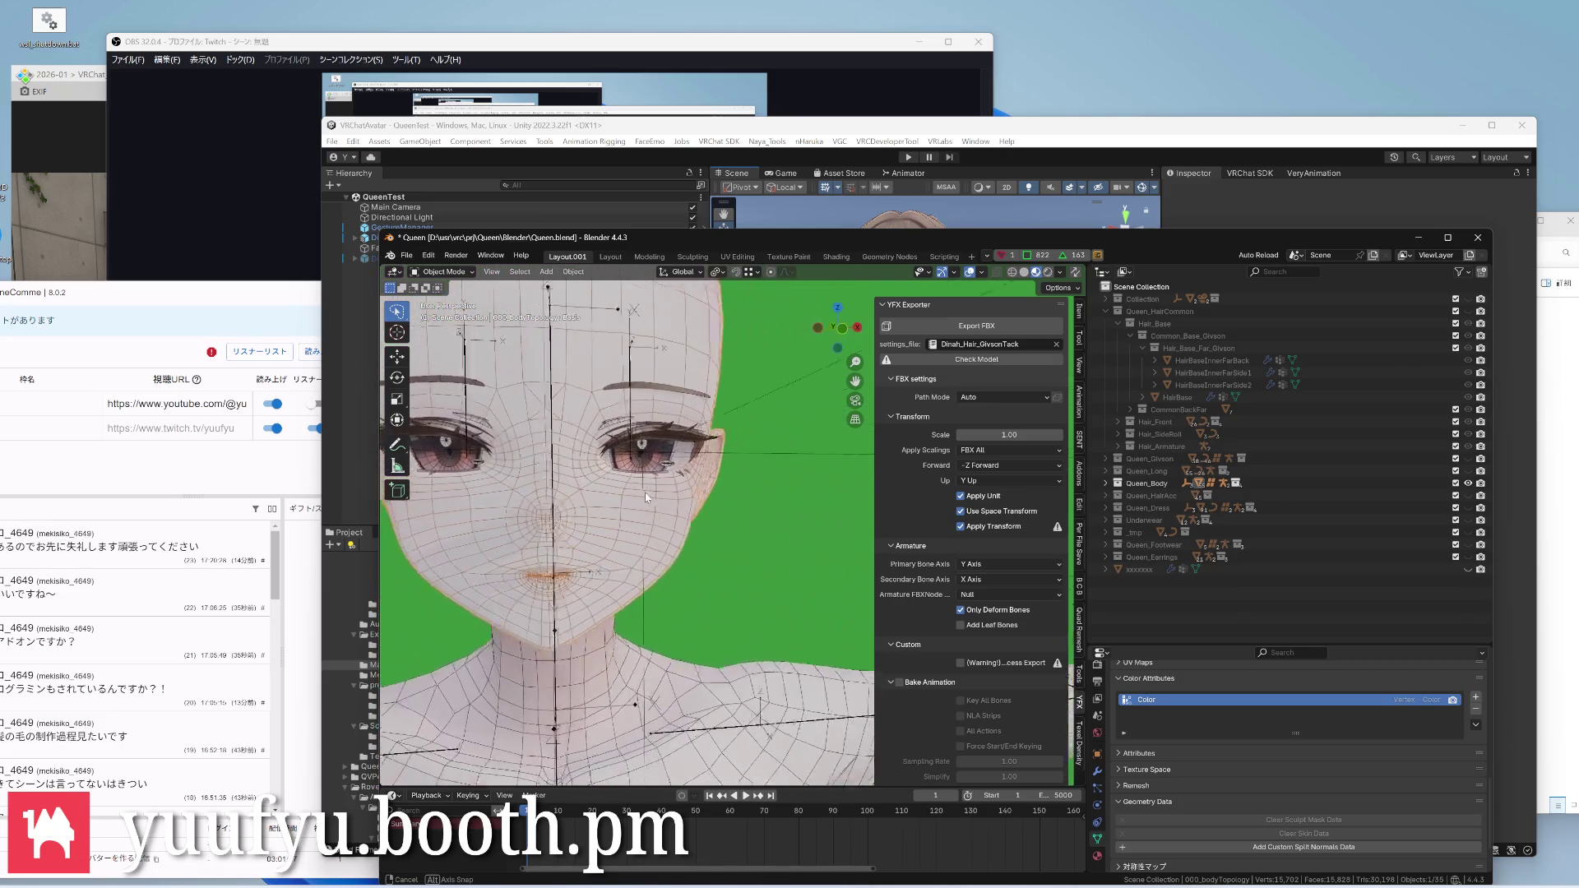
Run SetVertexColor.py in the Scripting workspace to fill Color with white, then return to Layout.001
{"action": "left_click", "coordinate": [943, 256]}
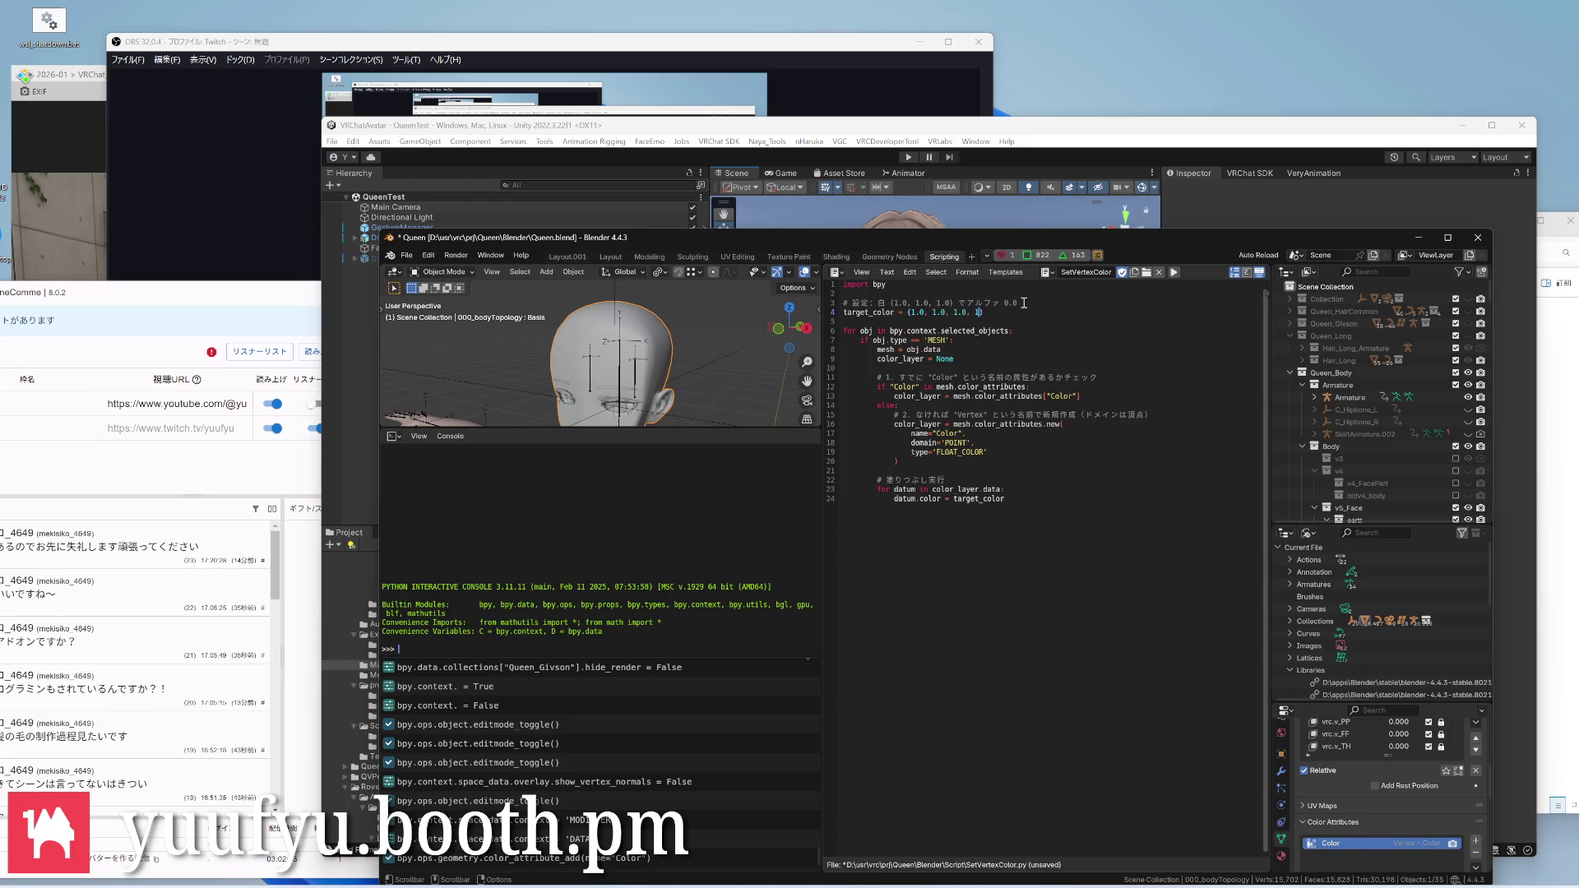
{"action": "left_click", "coordinate": [1175, 273]}
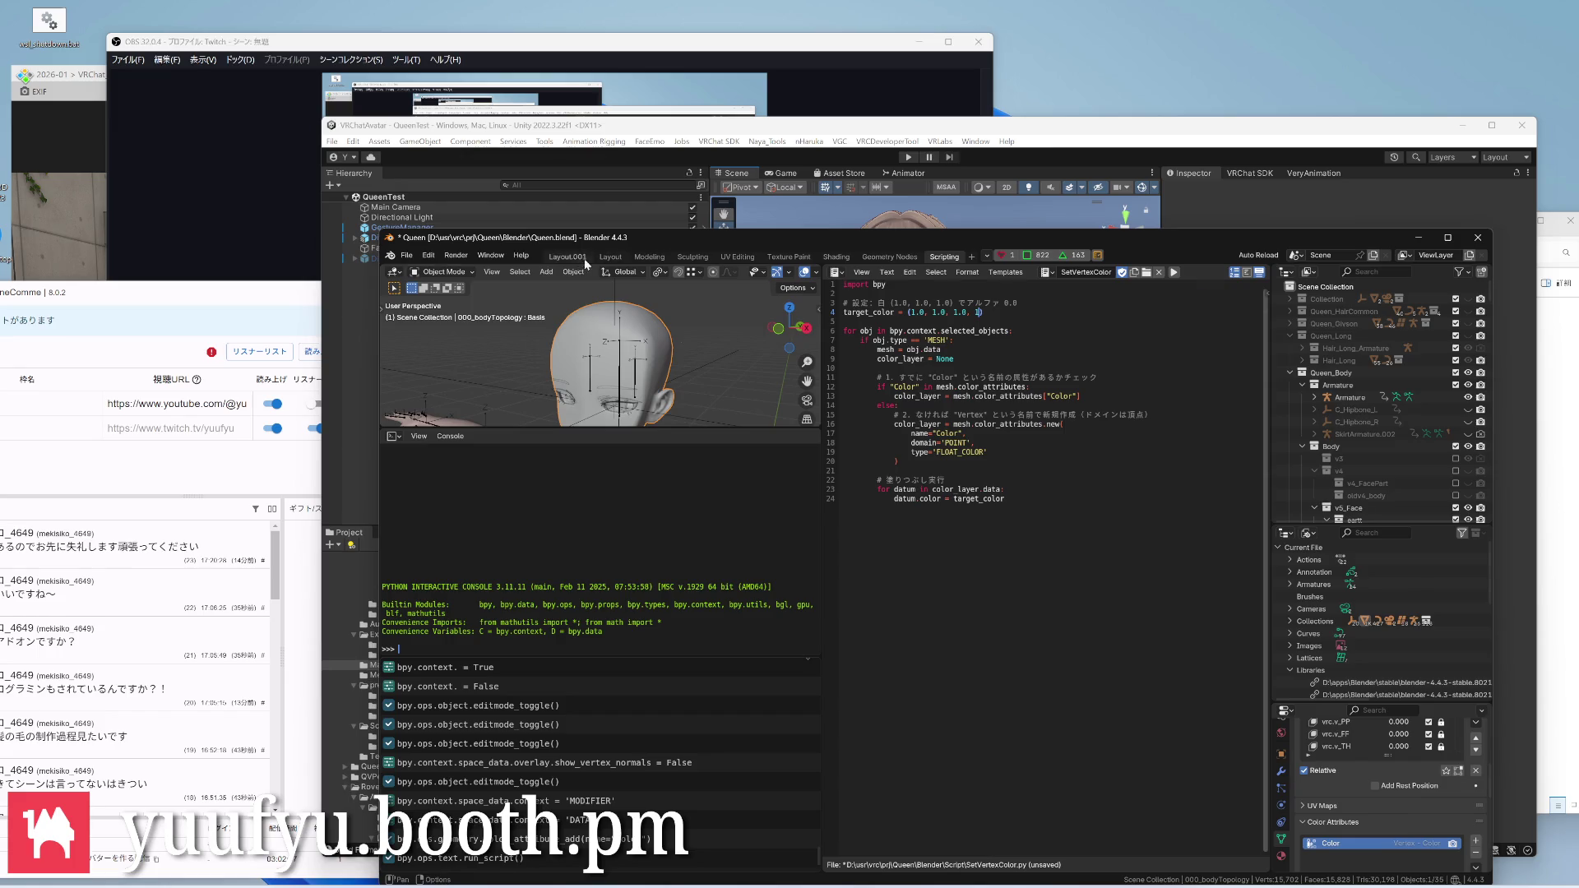
{"action": "left_click", "coordinate": [568, 257]}
{"action": "scroll", "coordinate": [626, 438], "scroll_direction": "up", "scroll_amount": 4}
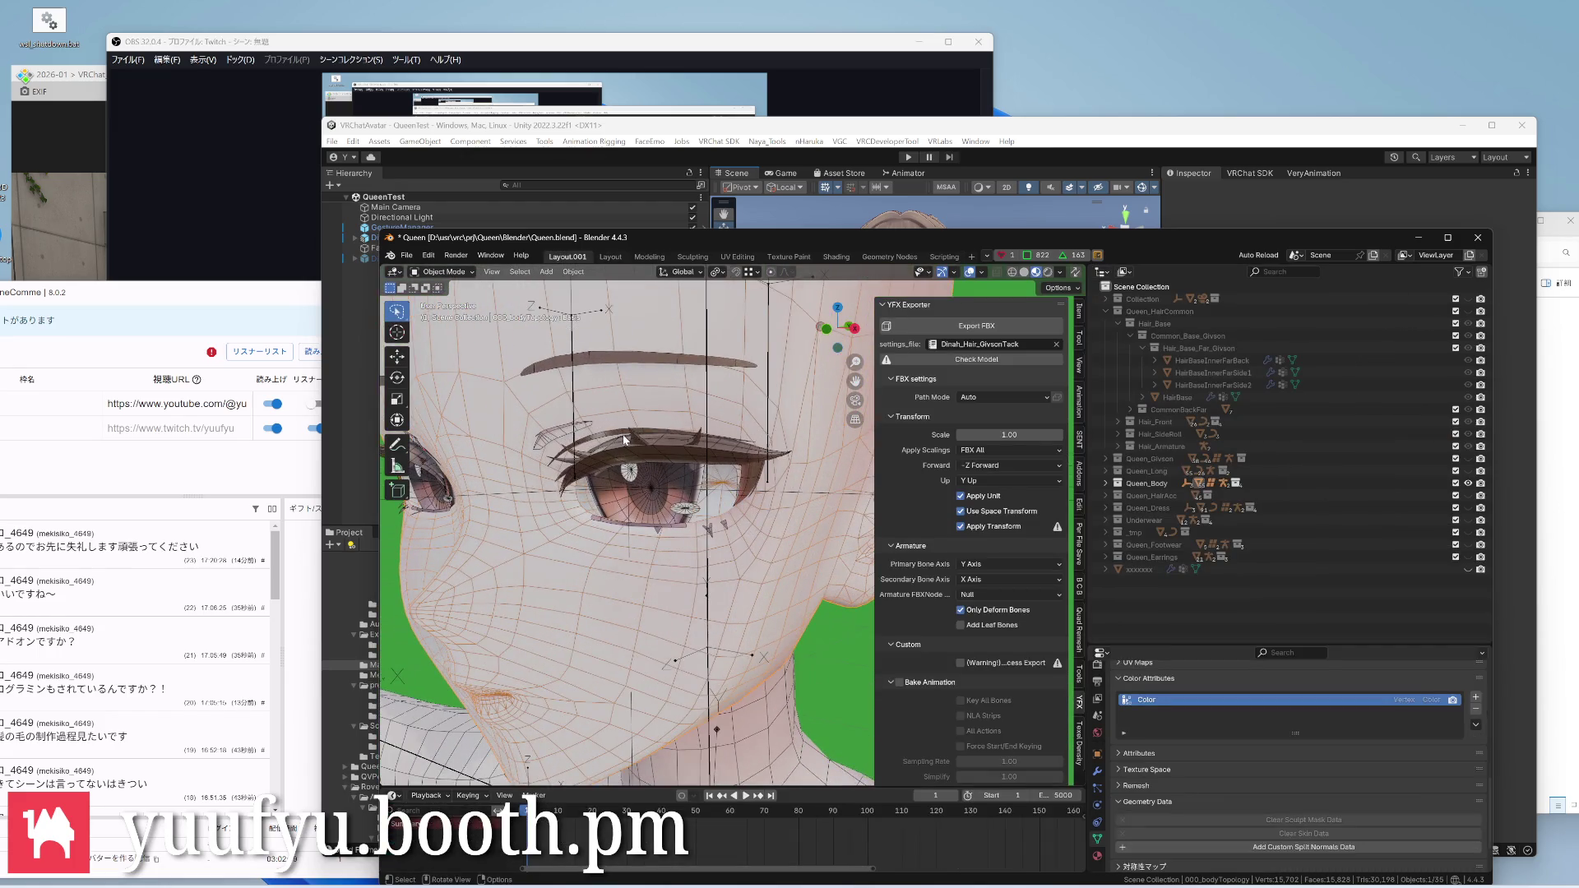
{"action": "scroll", "coordinate": [625, 440], "scroll_direction": "down", "scroll_amount": 2}
Enter Edit Mode on the body mesh and orbit to the side of the face
{"action": "middle_click_drag", "start_coordinate": [625, 439], "coordinate": [611, 424]}
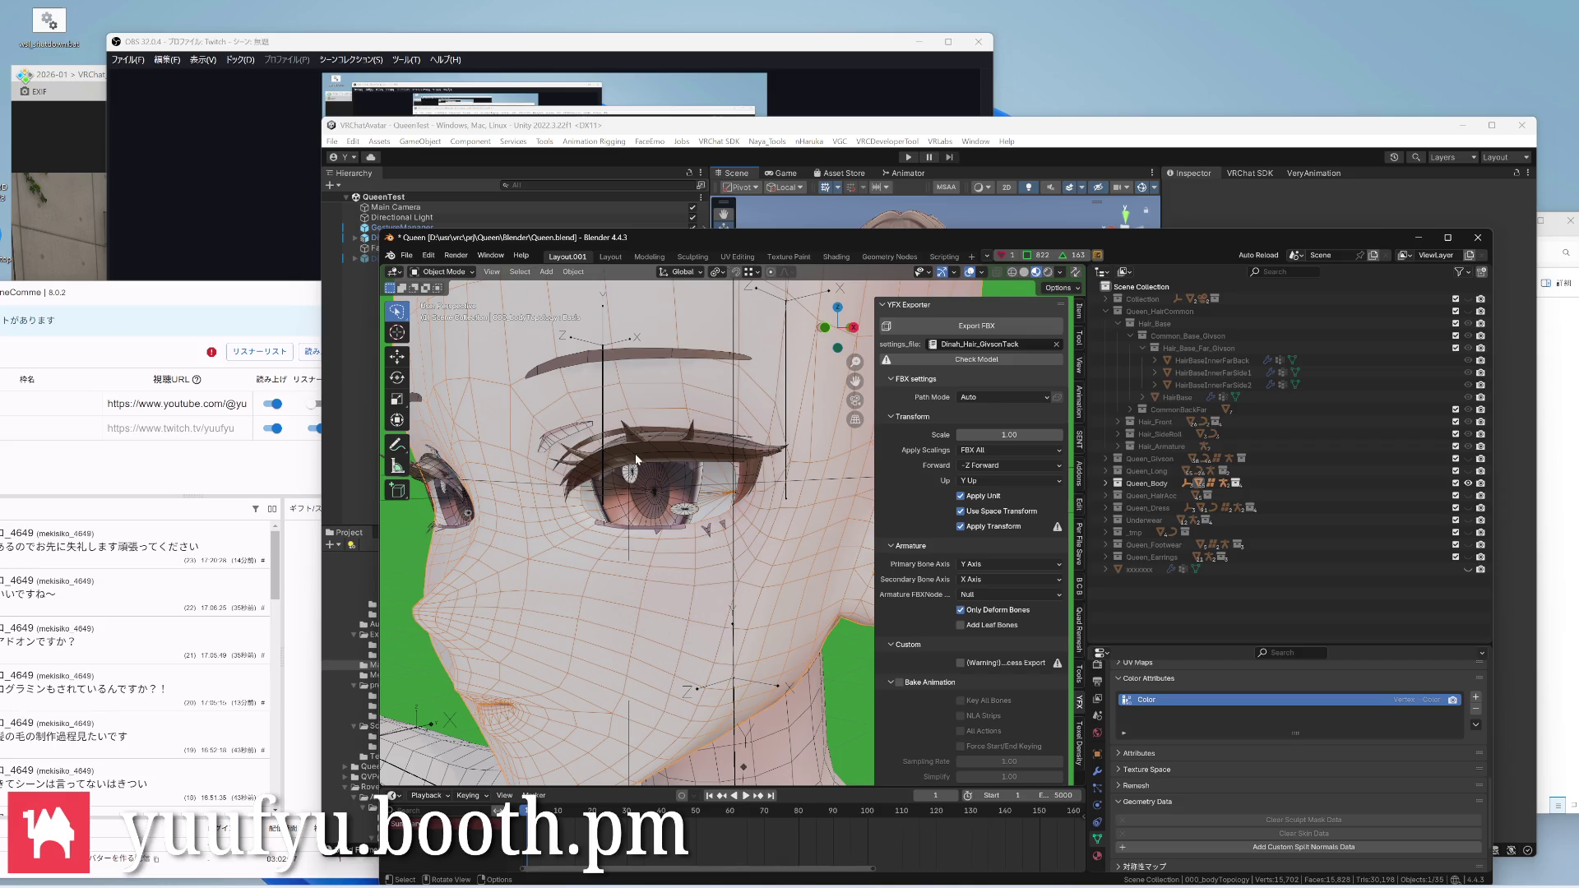
{"action": "scroll", "coordinate": [635, 448], "scroll_direction": "up", "scroll_amount": 3}
{"action": "middle_click_drag", "start_coordinate": [635, 448], "coordinate": [640, 566]}
{"action": "scroll", "coordinate": [640, 456], "scroll_direction": "down", "scroll_amount": 4}
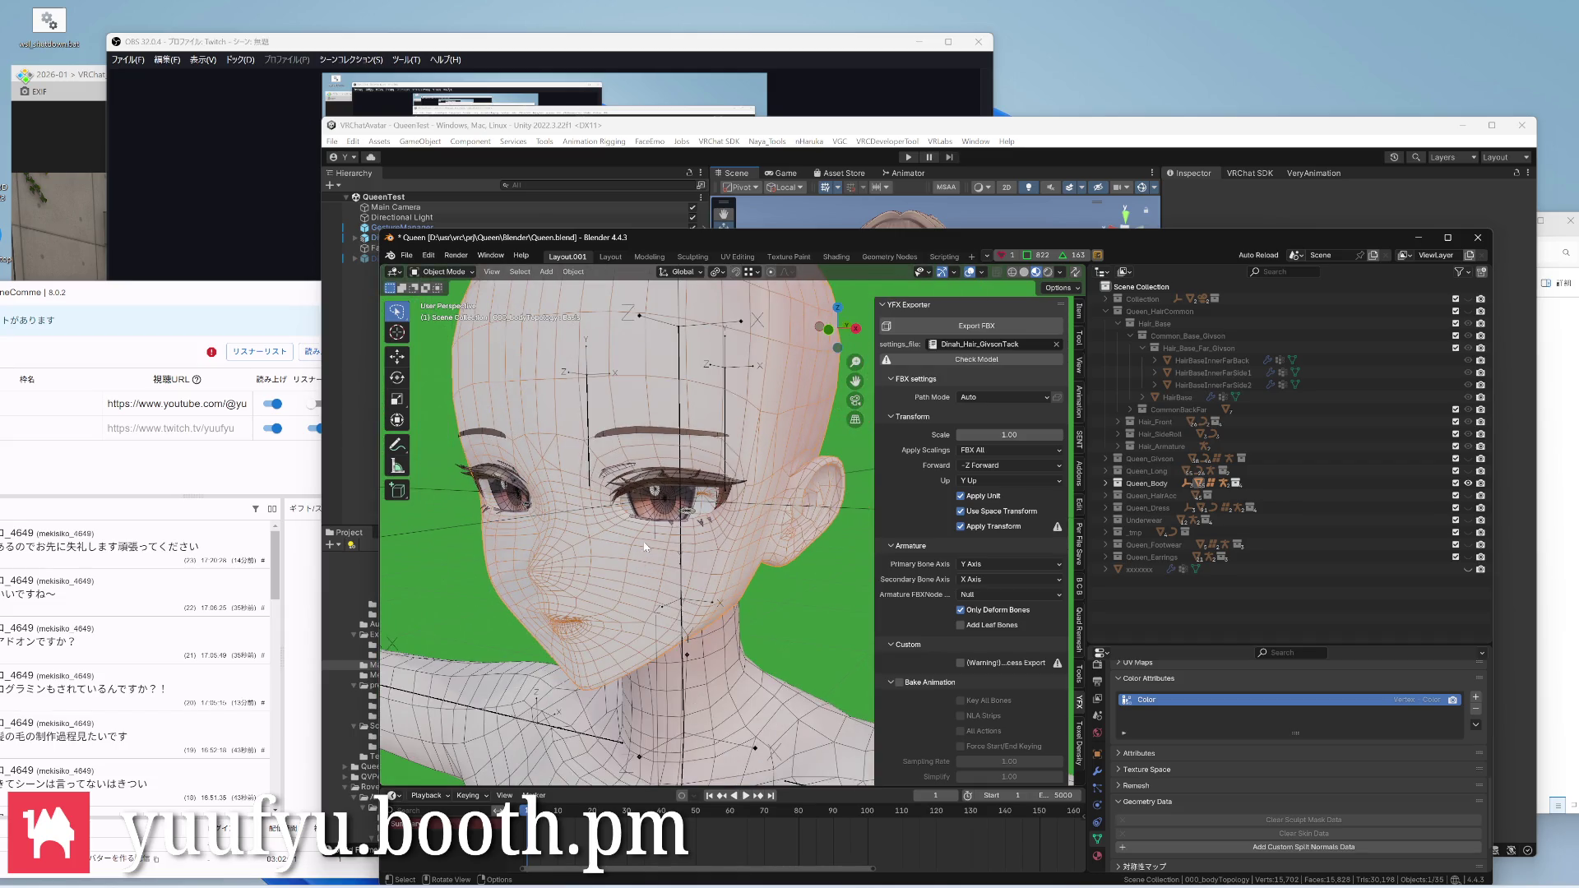
{"action": "scroll", "coordinate": [641, 565], "scroll_direction": "up", "scroll_amount": 4}
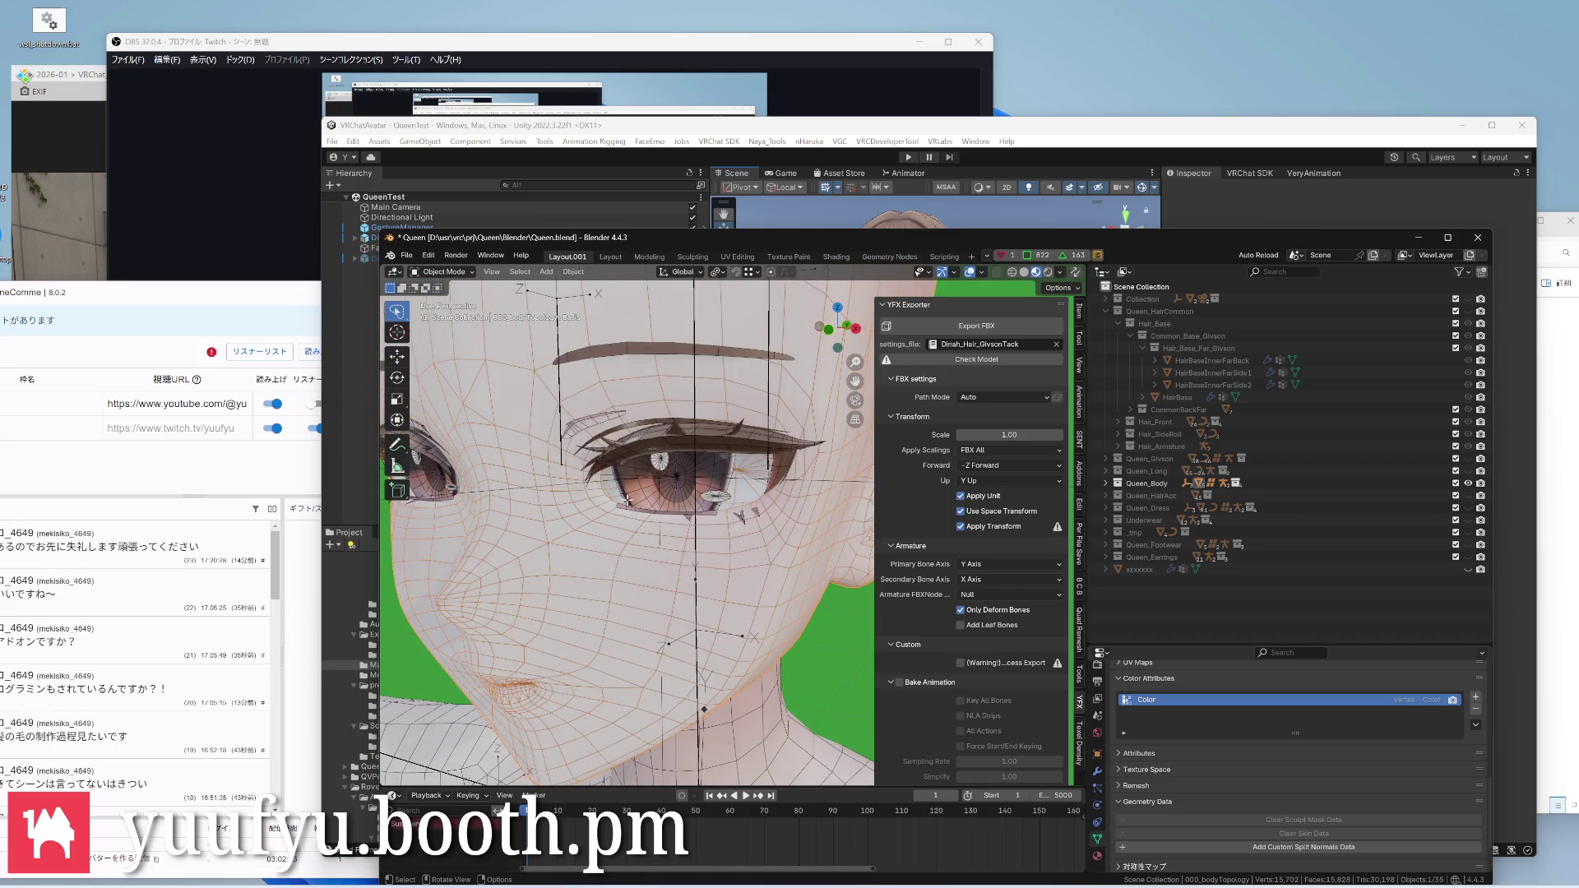
{"action": "key", "text": "Tab"}
{"action": "scroll", "coordinate": [642, 524], "scroll_direction": "up", "scroll_amount": 3}
{"action": "scroll", "coordinate": [590, 494], "scroll_direction": "down", "scroll_amount": 3}
{"action": "mouse_move", "coordinate": [590, 493]}
{"action": "middle_mouse_down"}
{"action": "mouse_move", "coordinate": [606, 515]}
{"action": "mouse_move", "coordinate": [705, 514]}
{"action": "mouse_move", "coordinate": [664, 521]}
{"action": "mouse_move", "coordinate": [632, 488]}
{"action": "middle_mouse_up"}
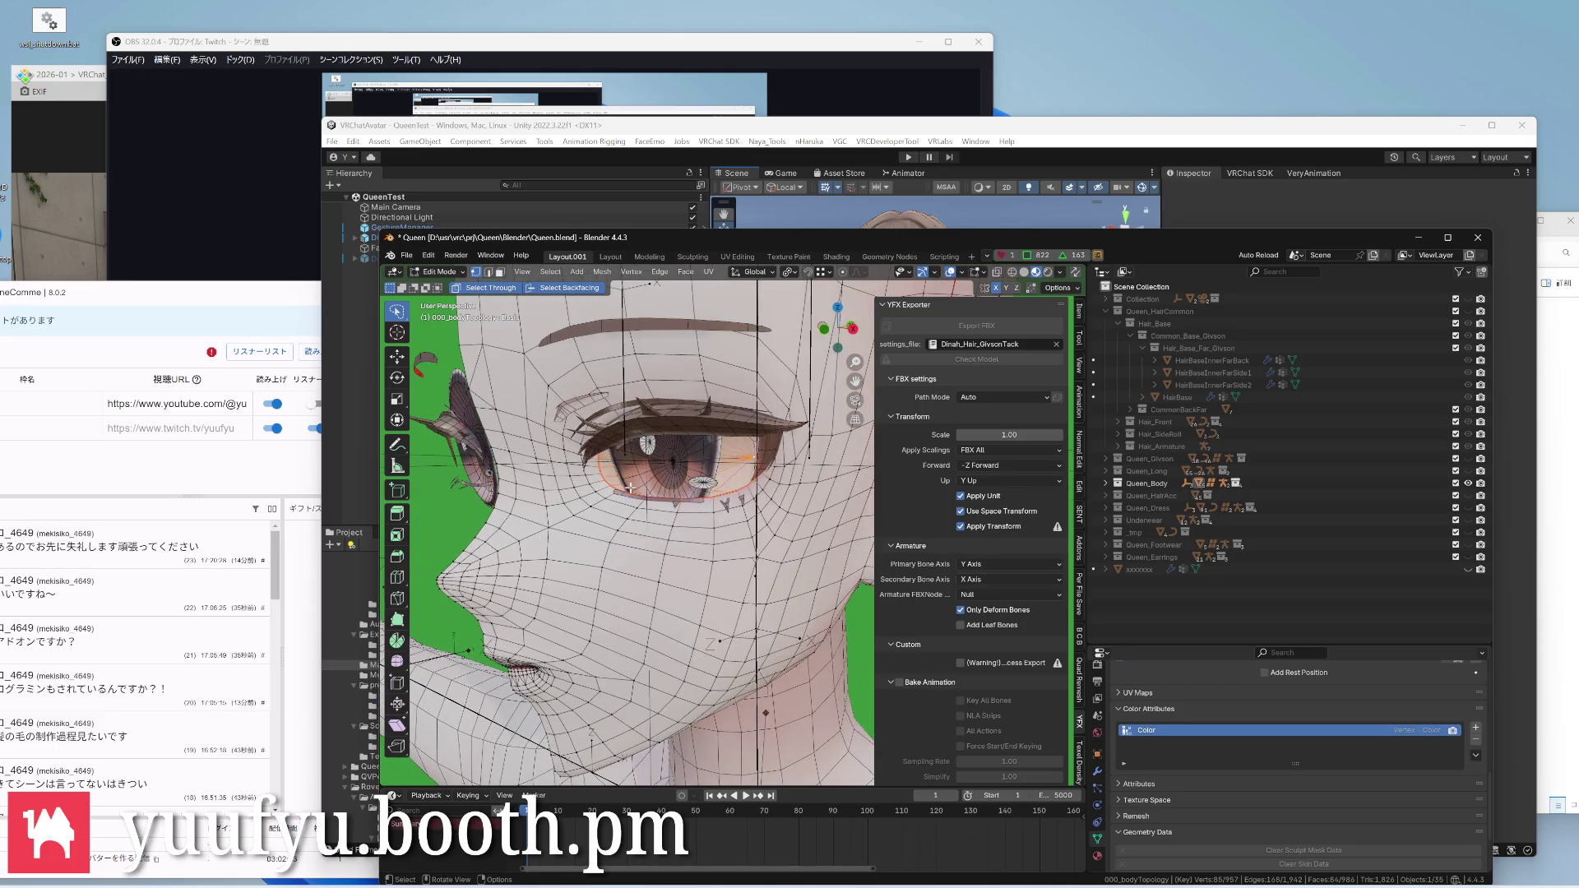
Alt+select the edge loop running along the lip of the mouth
{"action": "mouse_move", "coordinate": [662, 409]}
{"action": "middle_mouse_down"}
{"action": "mouse_move", "coordinate": [786, 420]}
{"action": "mouse_move", "coordinate": [824, 602]}
{"action": "mouse_move", "coordinate": [652, 578]}
{"action": "mouse_move", "coordinate": [601, 592]}
{"action": "middle_mouse_up"}
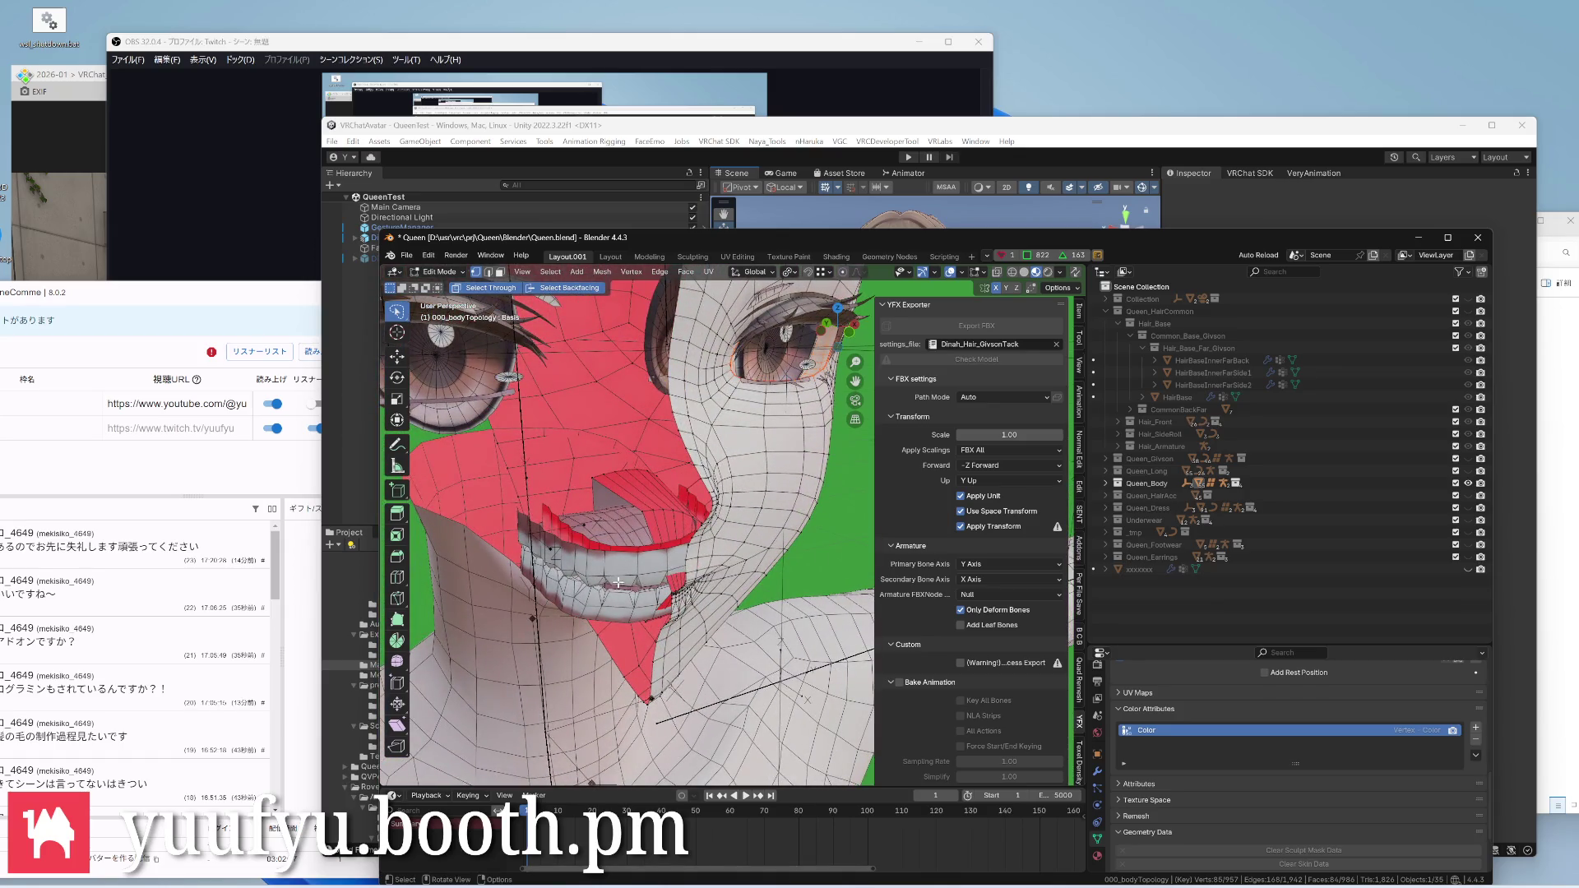
{"action": "scroll", "coordinate": [626, 573], "scroll_direction": "down", "scroll_amount": 3}
{"action": "mouse_move", "coordinate": [617, 531]}
{"action": "middle_mouse_down"}
{"action": "mouse_move", "coordinate": [818, 524]}
{"action": "mouse_move", "coordinate": [747, 544]}
{"action": "mouse_move", "coordinate": [769, 557]}
{"action": "mouse_move", "coordinate": [632, 485]}
{"action": "middle_mouse_up"}
{"action": "scroll", "coordinate": [558, 592], "scroll_direction": "up", "scroll_amount": 3}
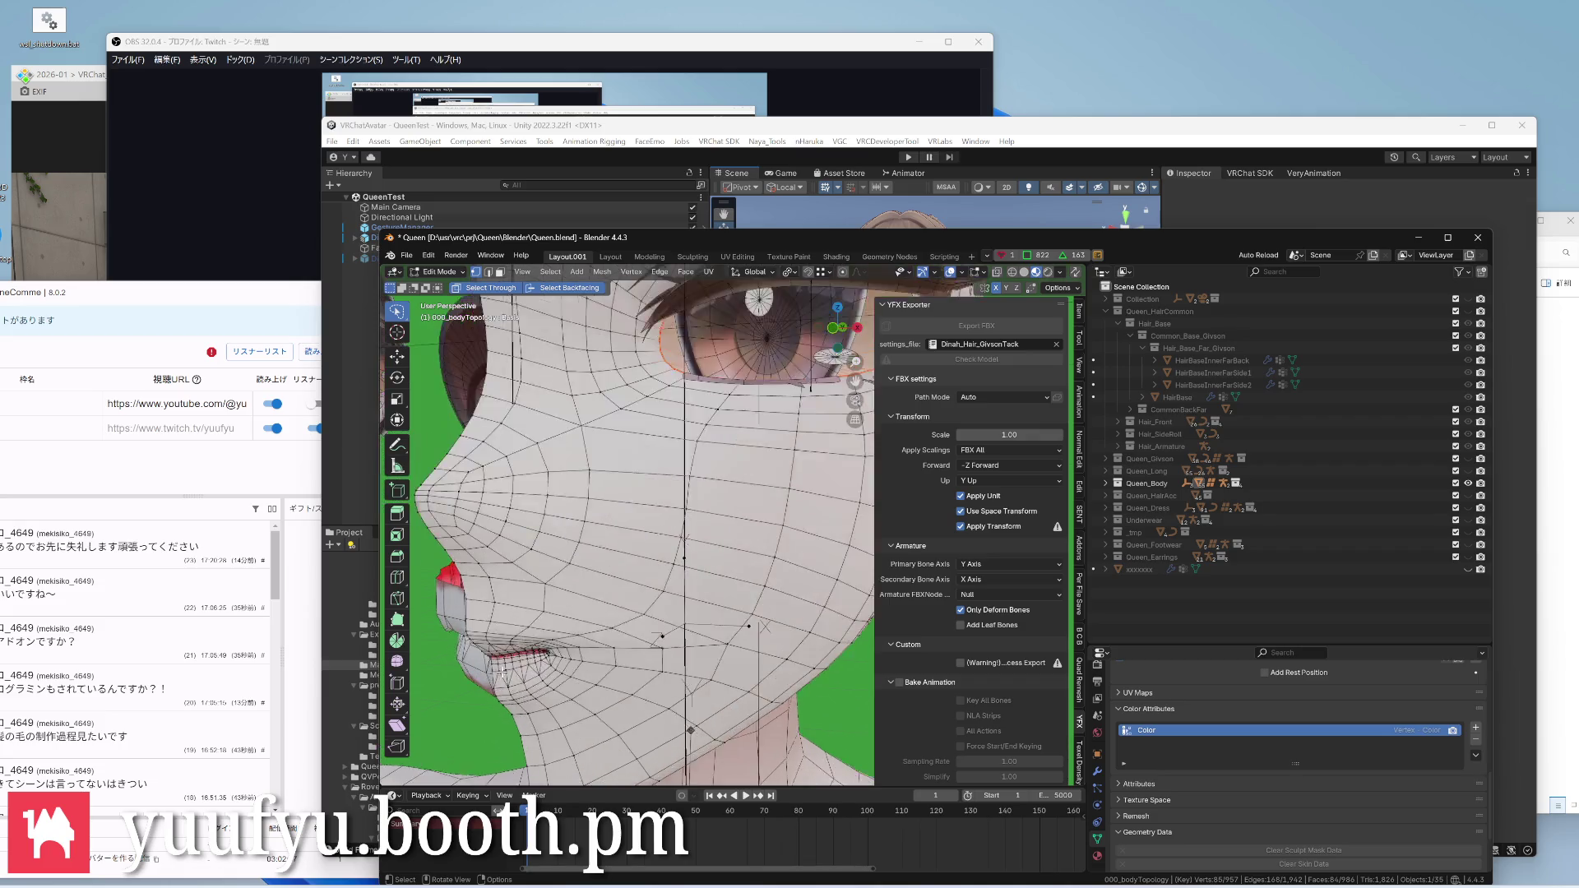
{"action": "scroll", "coordinate": [542, 611], "scroll_direction": "up", "scroll_amount": 3}
{"action": "scroll", "coordinate": [530, 624], "scroll_direction": "up", "scroll_amount": 2}
{"action": "scroll", "coordinate": [519, 640], "scroll_direction": "up", "scroll_amount": 2}
{"action": "scroll", "coordinate": [519, 640], "scroll_direction": "up", "scroll_amount": 1}
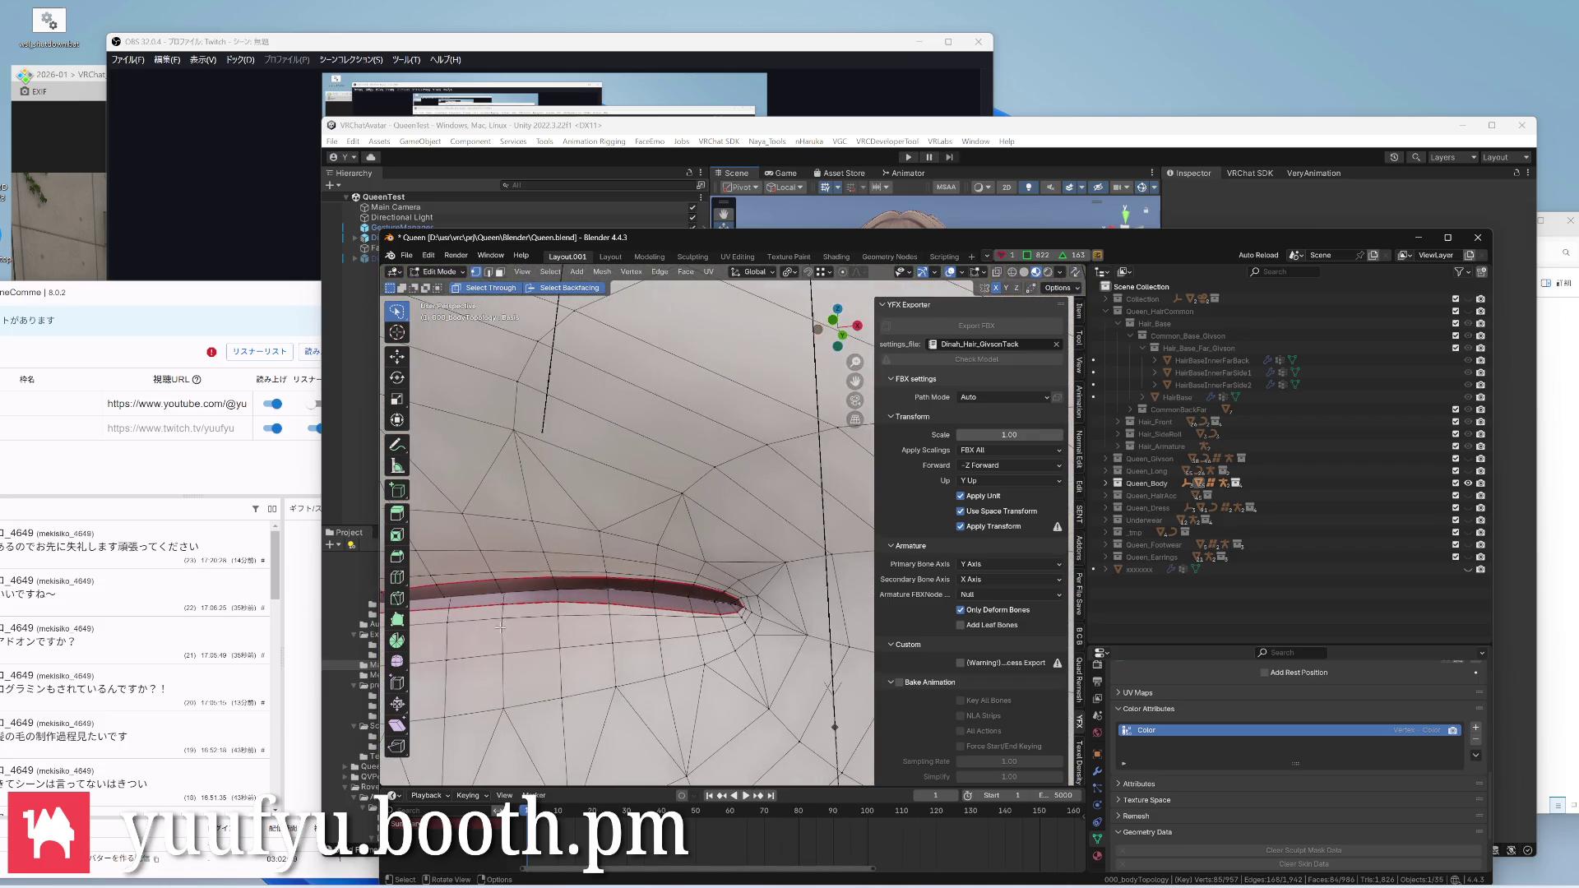
{"action": "left_click", "coordinate": [512, 583], "text": "alt"}
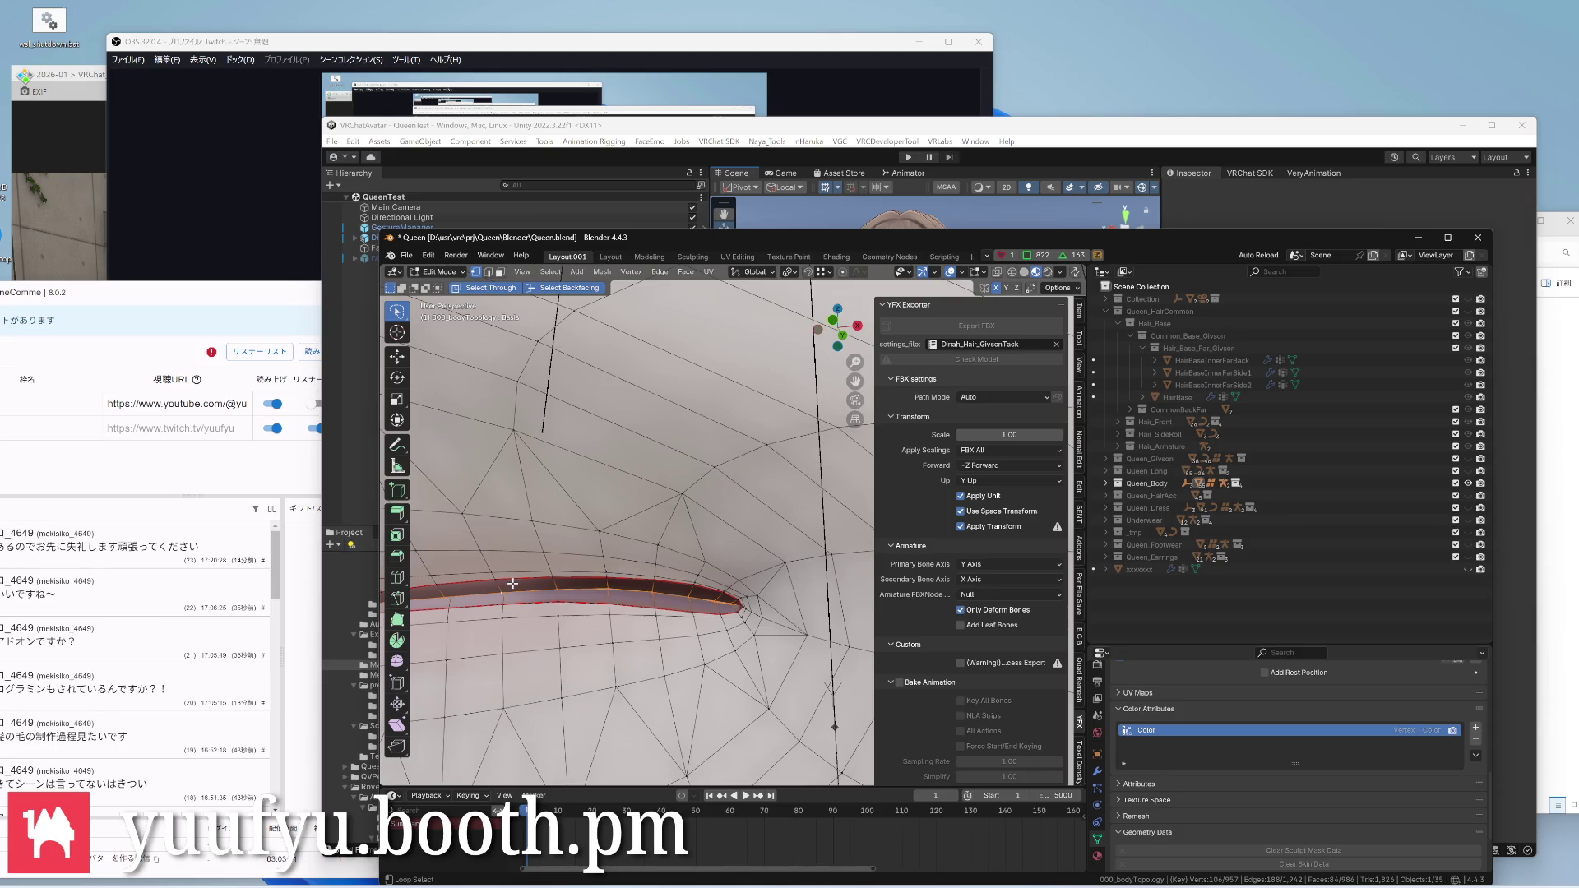
Orbit through the mouth interior and back out to check the lip selection and teeth
{"action": "mouse_move", "coordinate": [512, 584]}
{"action": "middle_mouse_down"}
{"action": "mouse_move", "coordinate": [686, 613]}
{"action": "mouse_move", "coordinate": [504, 627]}
{"action": "mouse_move", "coordinate": [511, 602]}
{"action": "mouse_move", "coordinate": [543, 617]}
{"action": "mouse_move", "coordinate": [508, 606]}
{"action": "middle_mouse_up"}
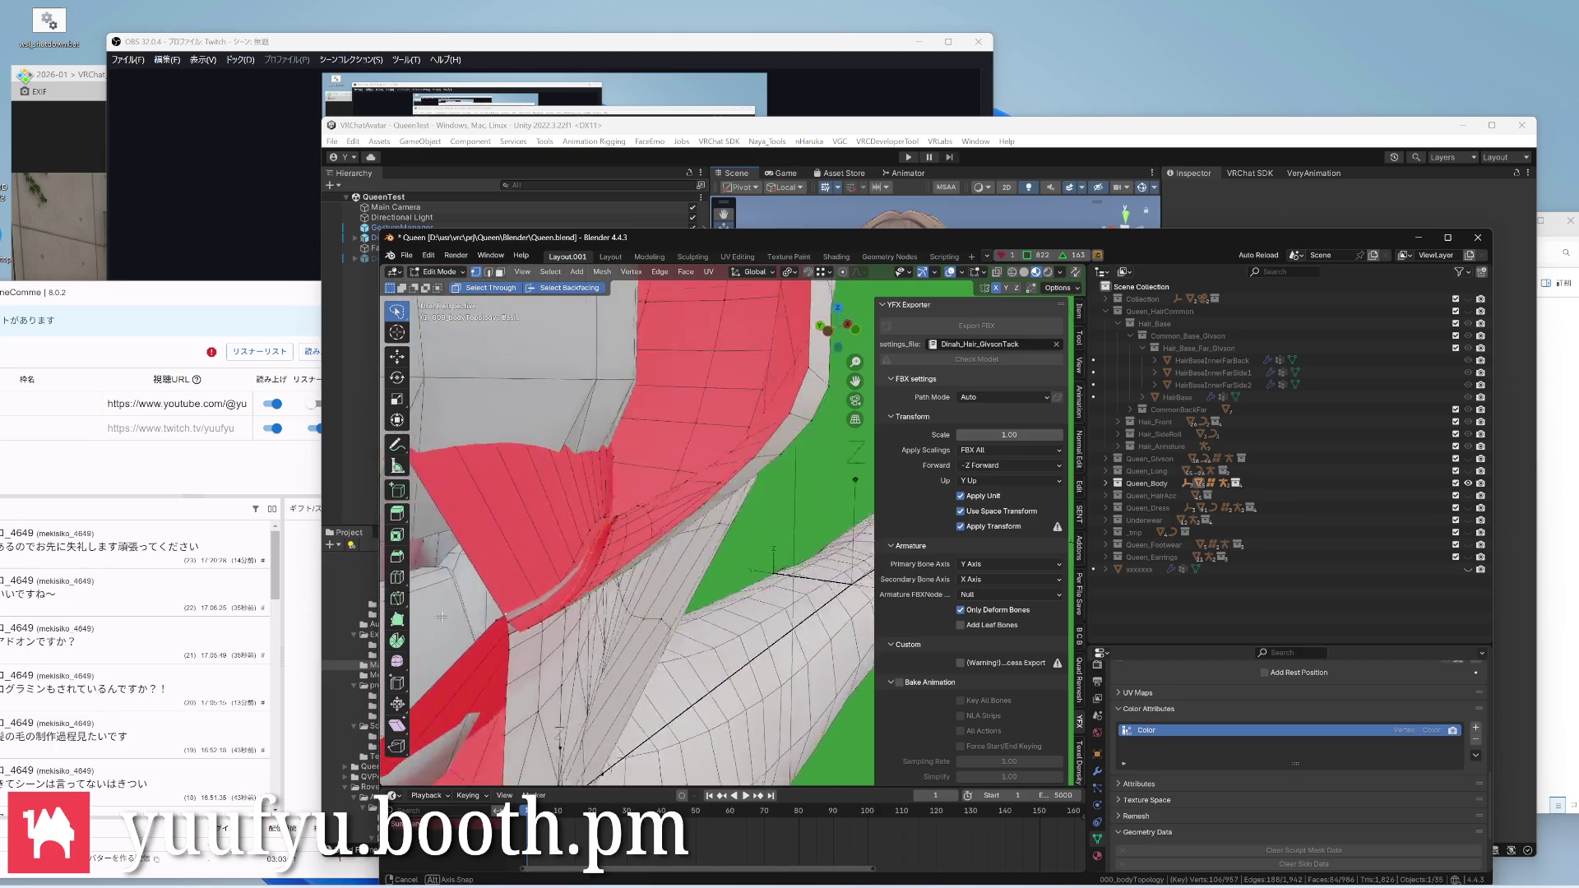
{"action": "middle_click_drag", "start_coordinate": [514, 603], "coordinate": [468, 618]}
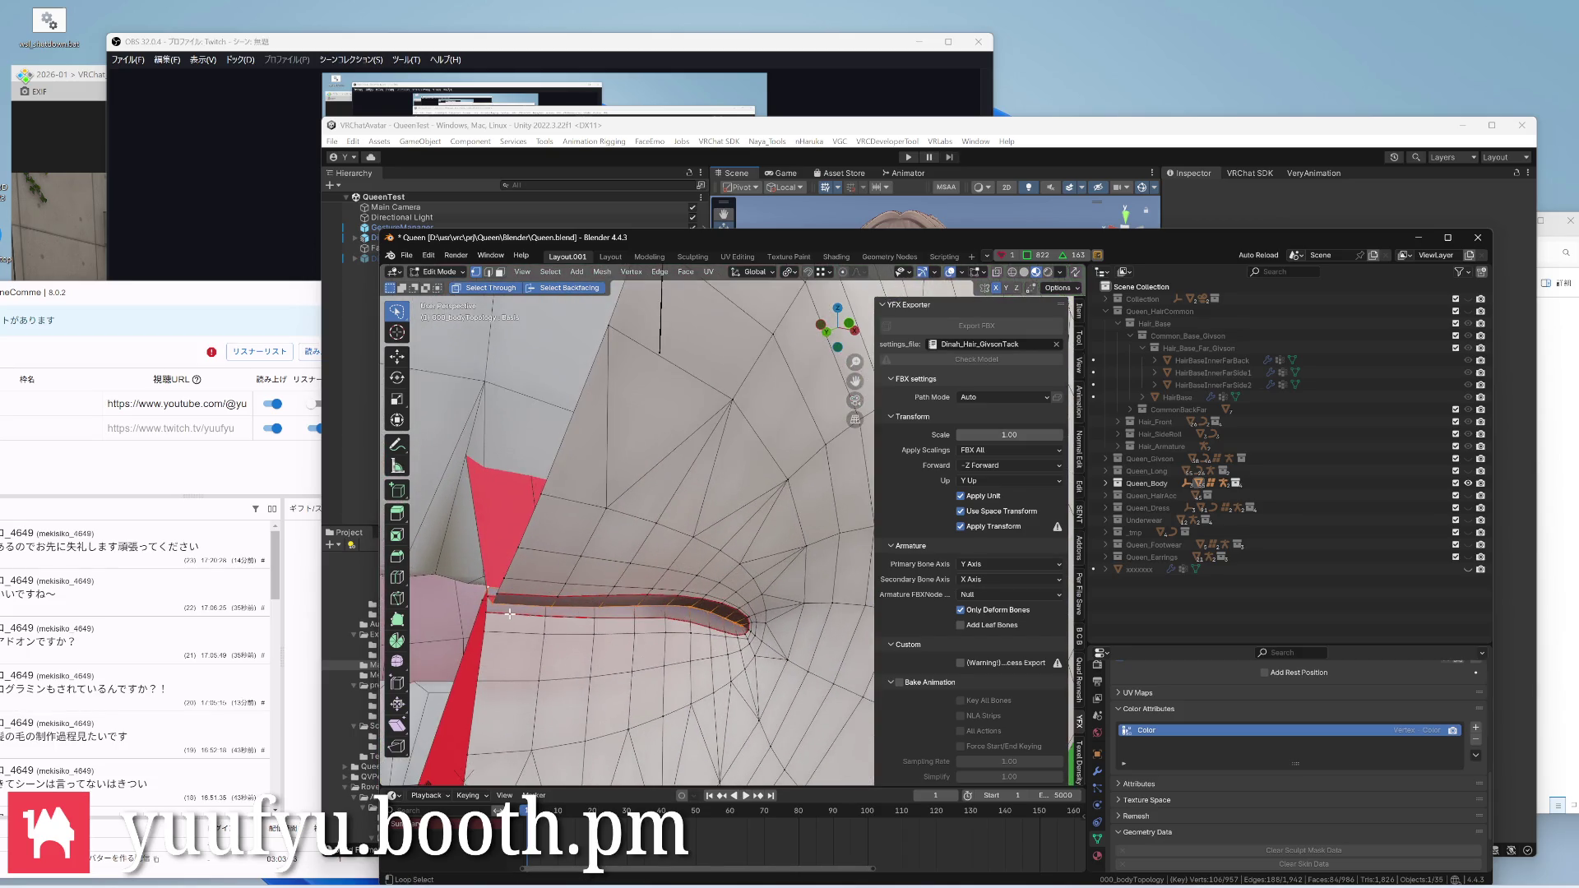
{"action": "mouse_move", "coordinate": [505, 613]}
{"action": "middle_mouse_down"}
{"action": "mouse_move", "coordinate": [665, 628]}
{"action": "mouse_move", "coordinate": [588, 626]}
{"action": "mouse_move", "coordinate": [600, 636]}
{"action": "middle_mouse_up"}
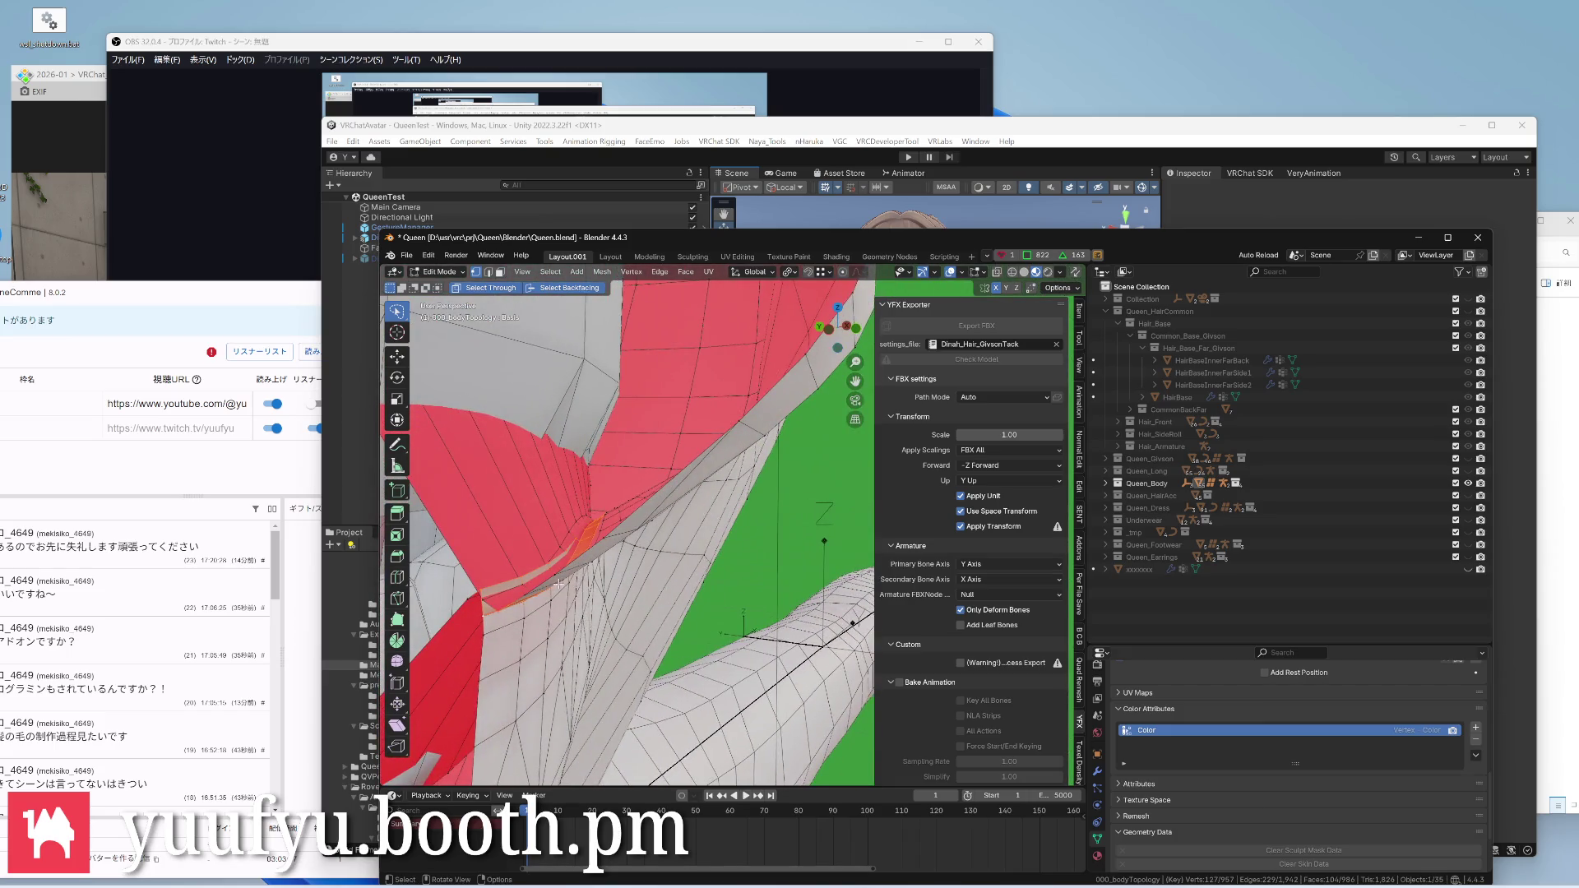
{"action": "mouse_move", "coordinate": [515, 459]}
{"action": "middle_mouse_down"}
{"action": "mouse_move", "coordinate": [589, 449]}
{"action": "mouse_move", "coordinate": [627, 525]}
{"action": "mouse_move", "coordinate": [460, 391]}
{"action": "mouse_move", "coordinate": [643, 498]}
{"action": "middle_mouse_up"}
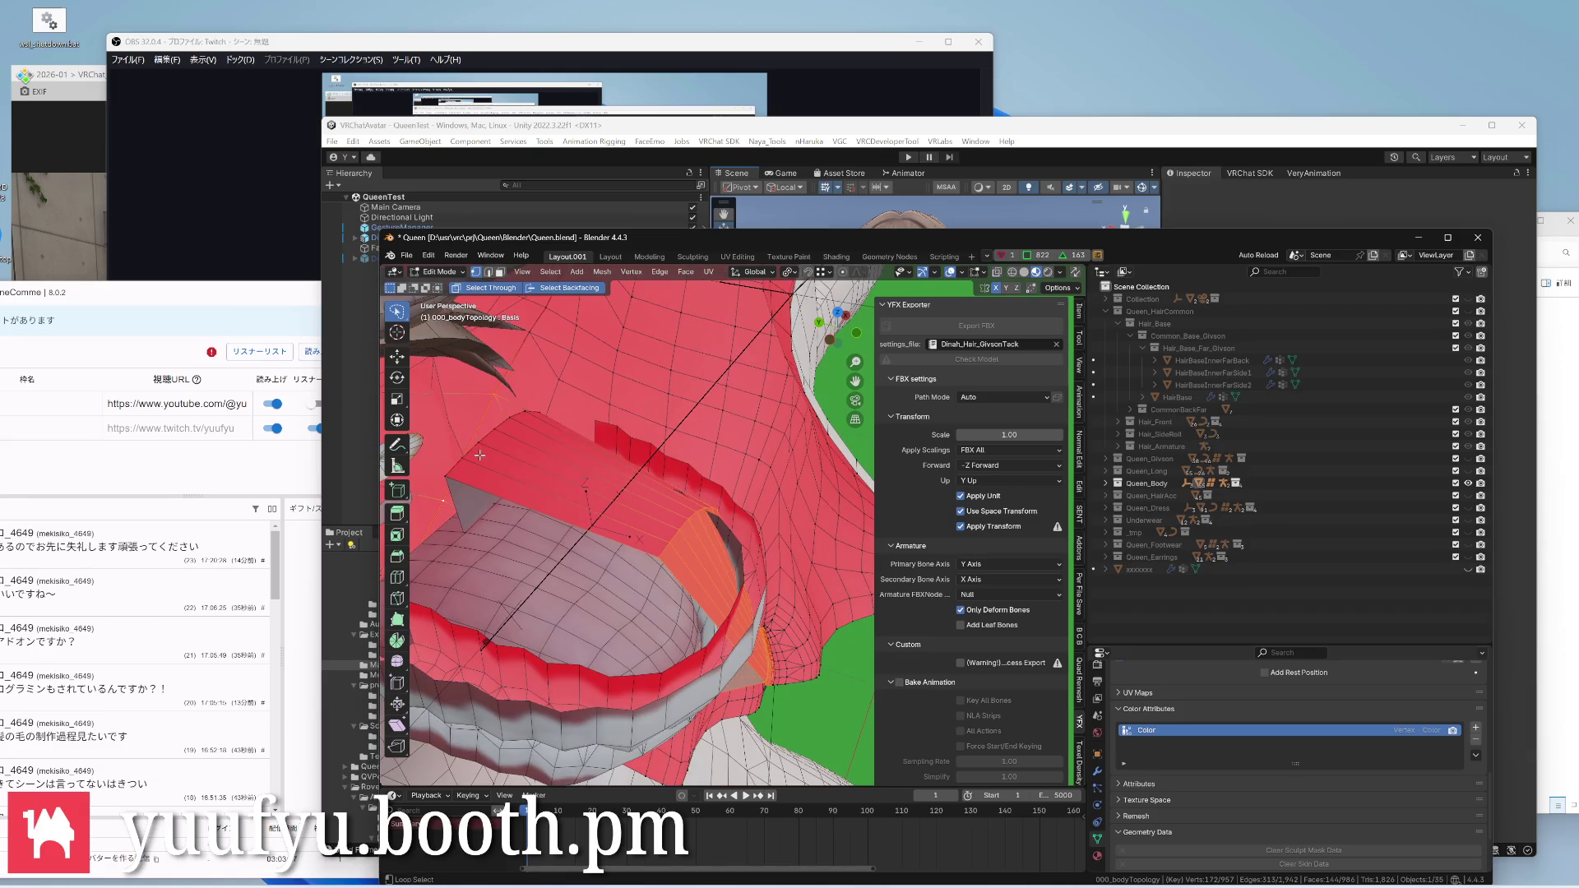
{"action": "mouse_move", "coordinate": [487, 433]}
{"action": "middle_mouse_down"}
{"action": "mouse_move", "coordinate": [656, 522]}
{"action": "mouse_move", "coordinate": [703, 430]}
{"action": "middle_mouse_up"}
{"action": "scroll", "coordinate": [691, 469], "scroll_direction": "down", "scroll_amount": 3}
{"action": "scroll", "coordinate": [703, 430], "scroll_direction": "up", "scroll_amount": 4}
{"action": "scroll", "coordinate": [703, 430], "scroll_direction": "down", "scroll_amount": 3}
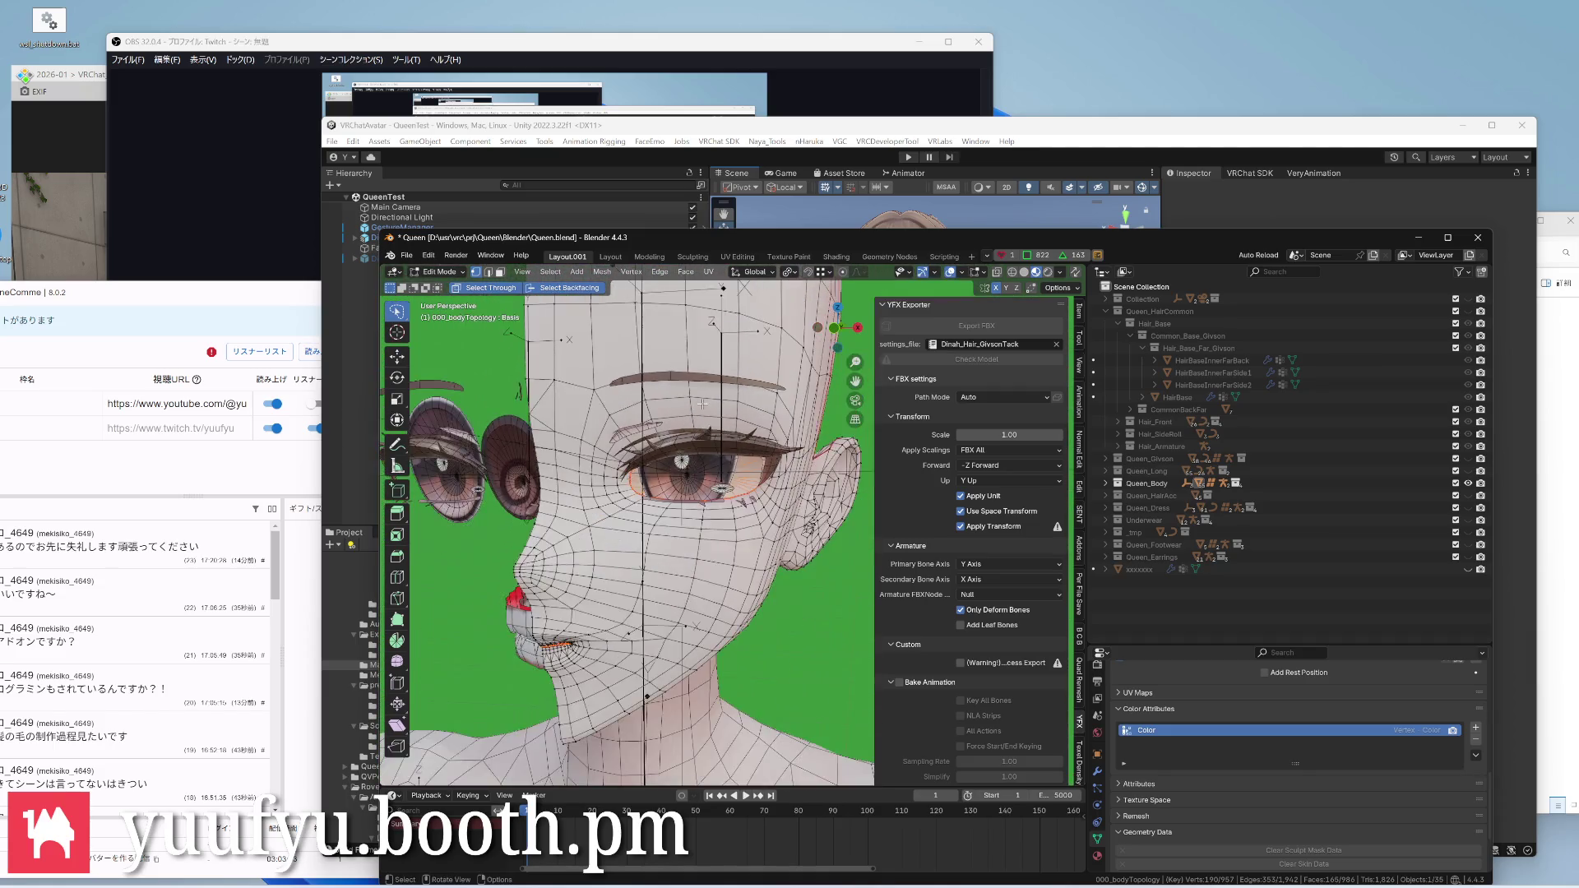
{"action": "scroll", "coordinate": [691, 371], "scroll_direction": "up", "scroll_amount": 4}
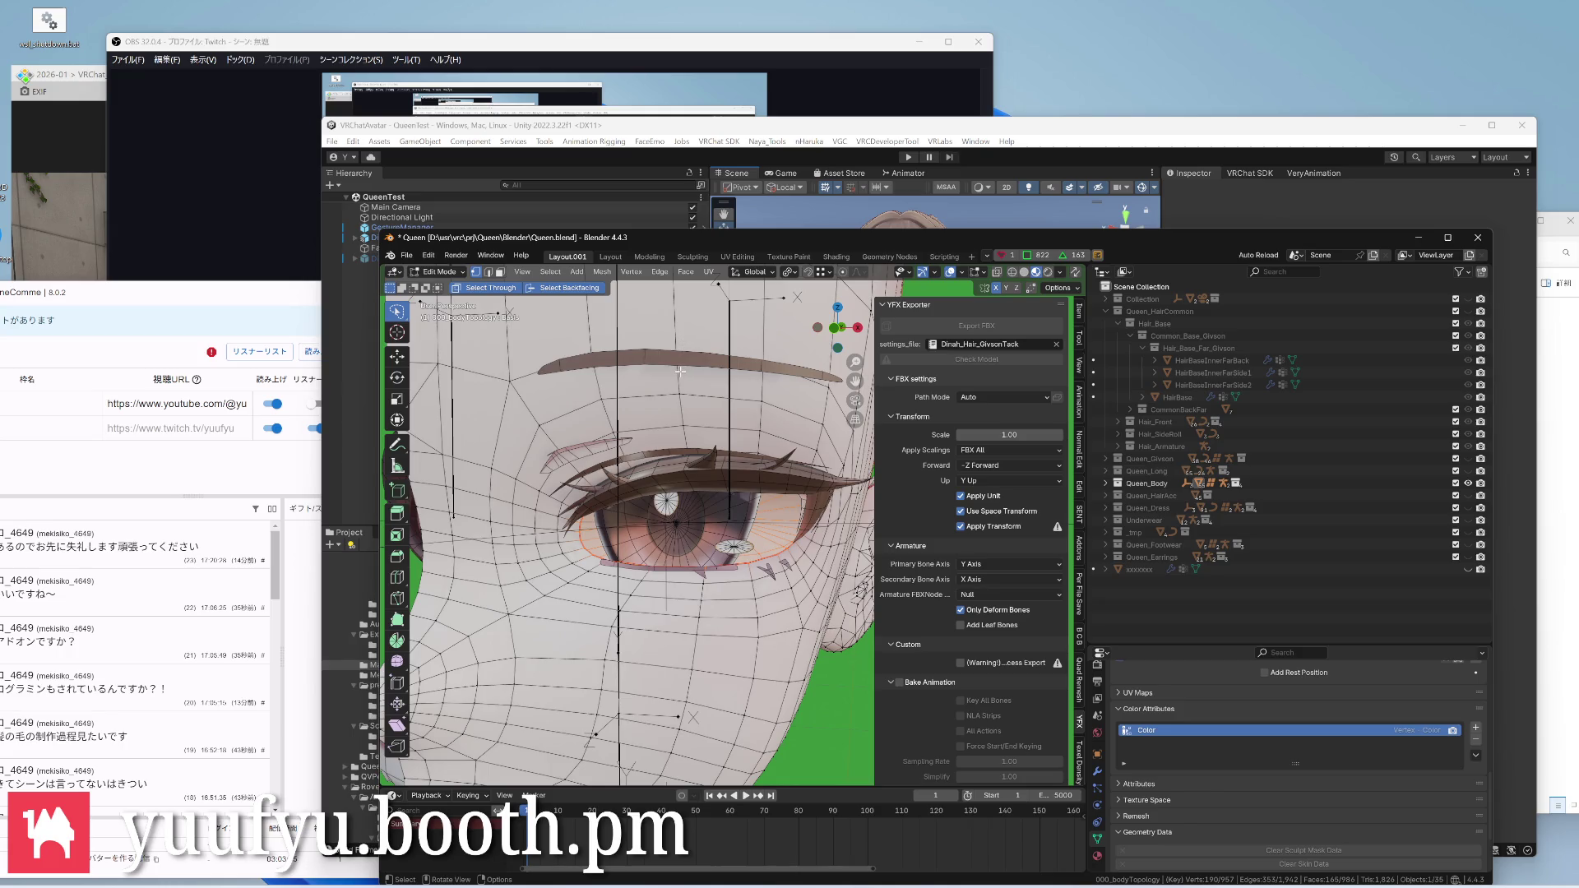
Switch the body mesh into Vertex Paint via the Ctrl+Tab mode pie menu
{"action": "left_click", "coordinate": [940, 256]}
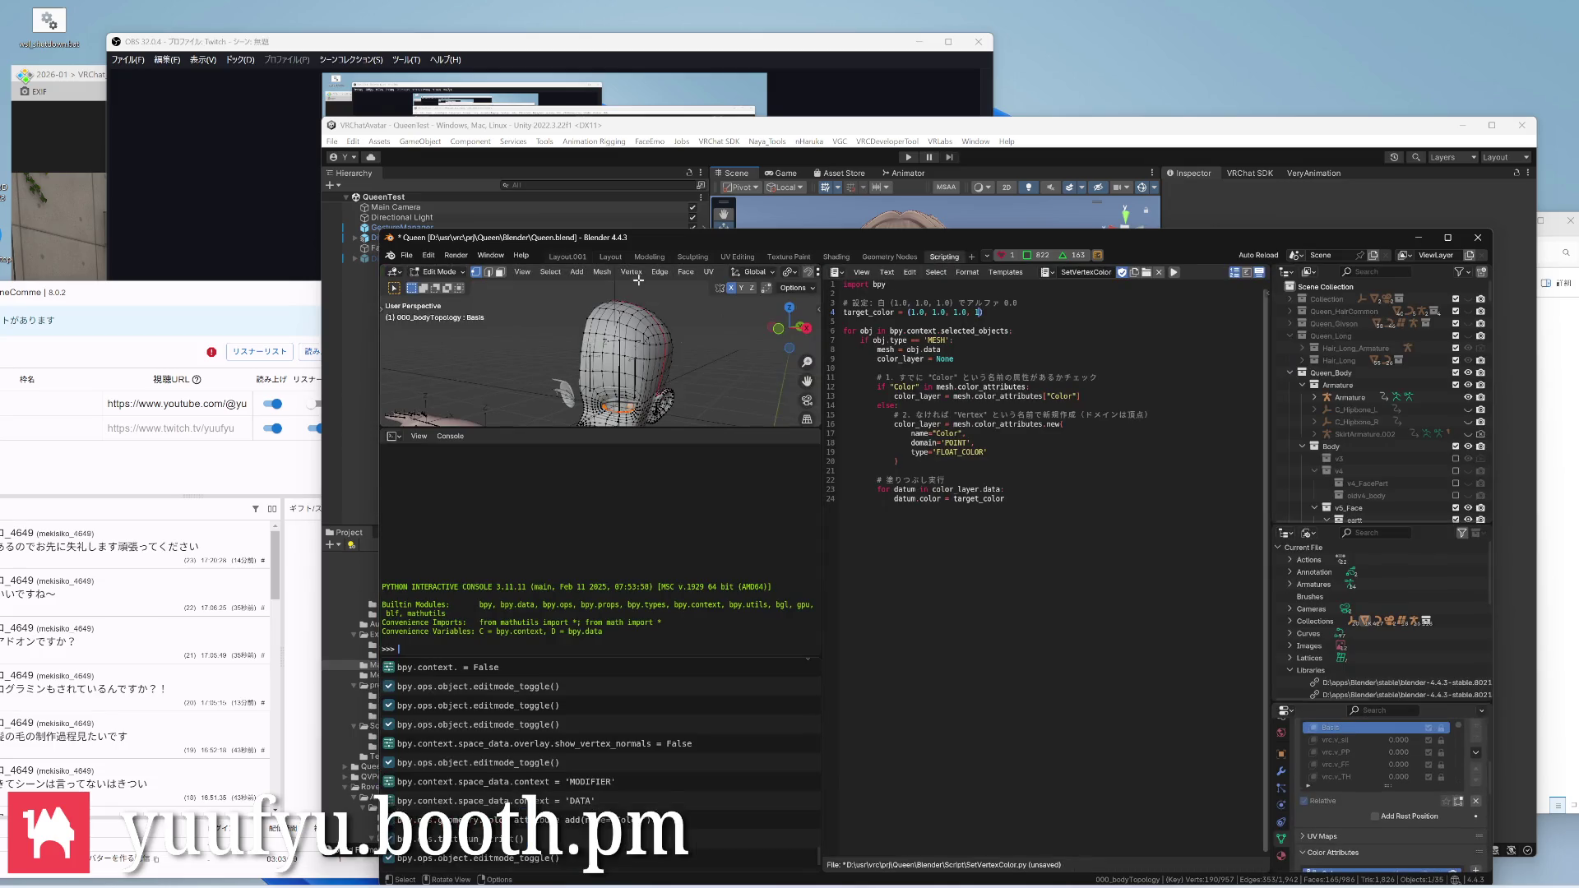
{"action": "left_click", "coordinate": [567, 257]}
{"action": "scroll", "coordinate": [617, 432], "scroll_direction": "down", "scroll_amount": 3}
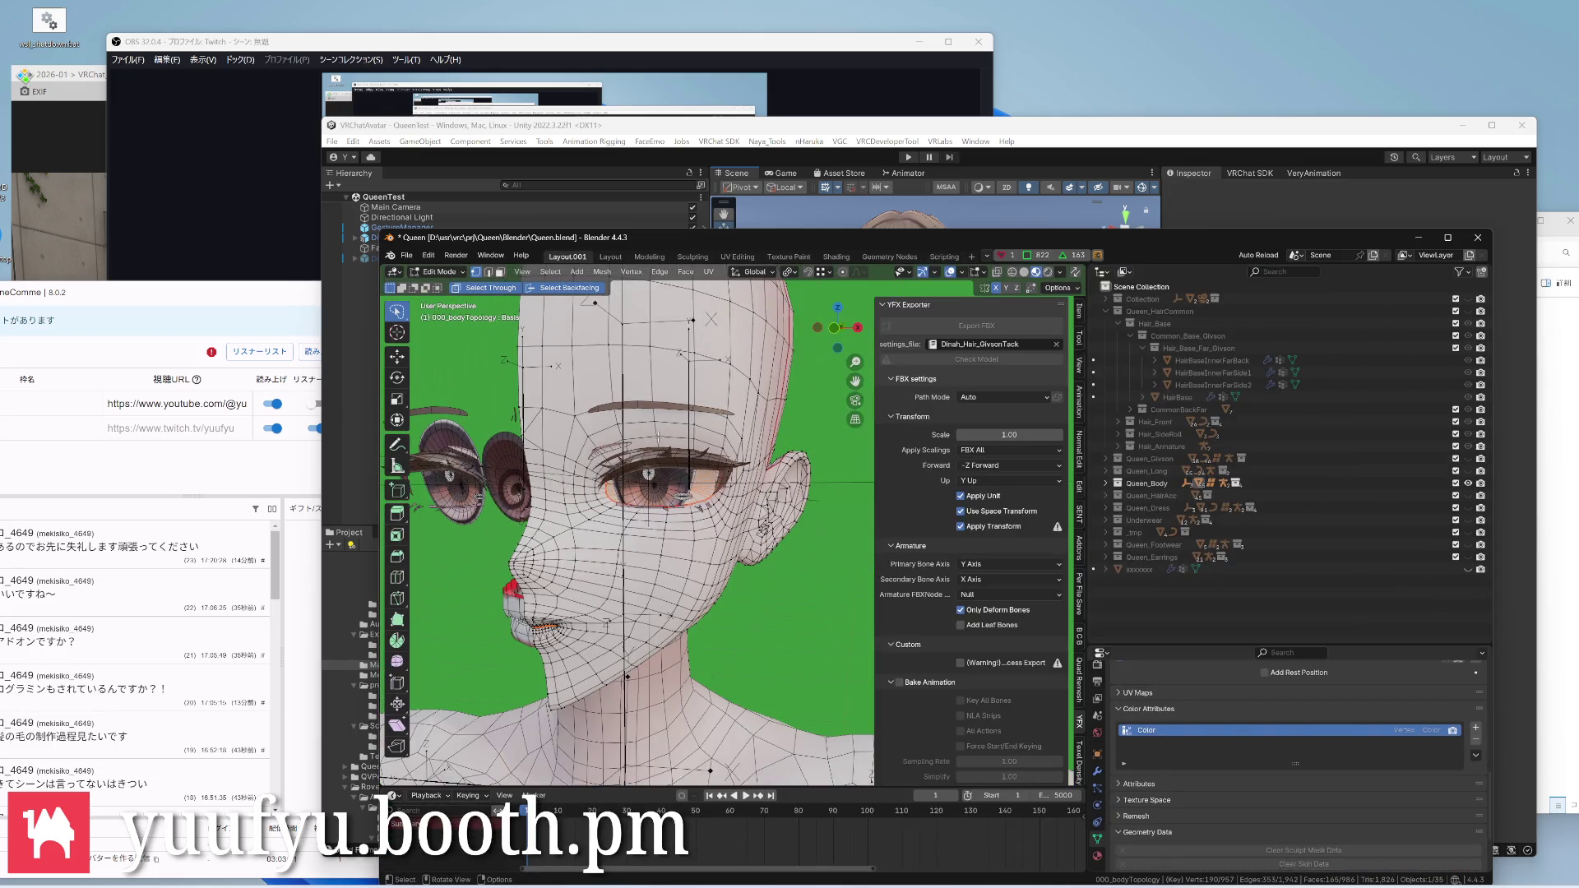
{"action": "key", "text": "ctrl+Tab"}
{"action": "left_click", "coordinate": [660, 367]}
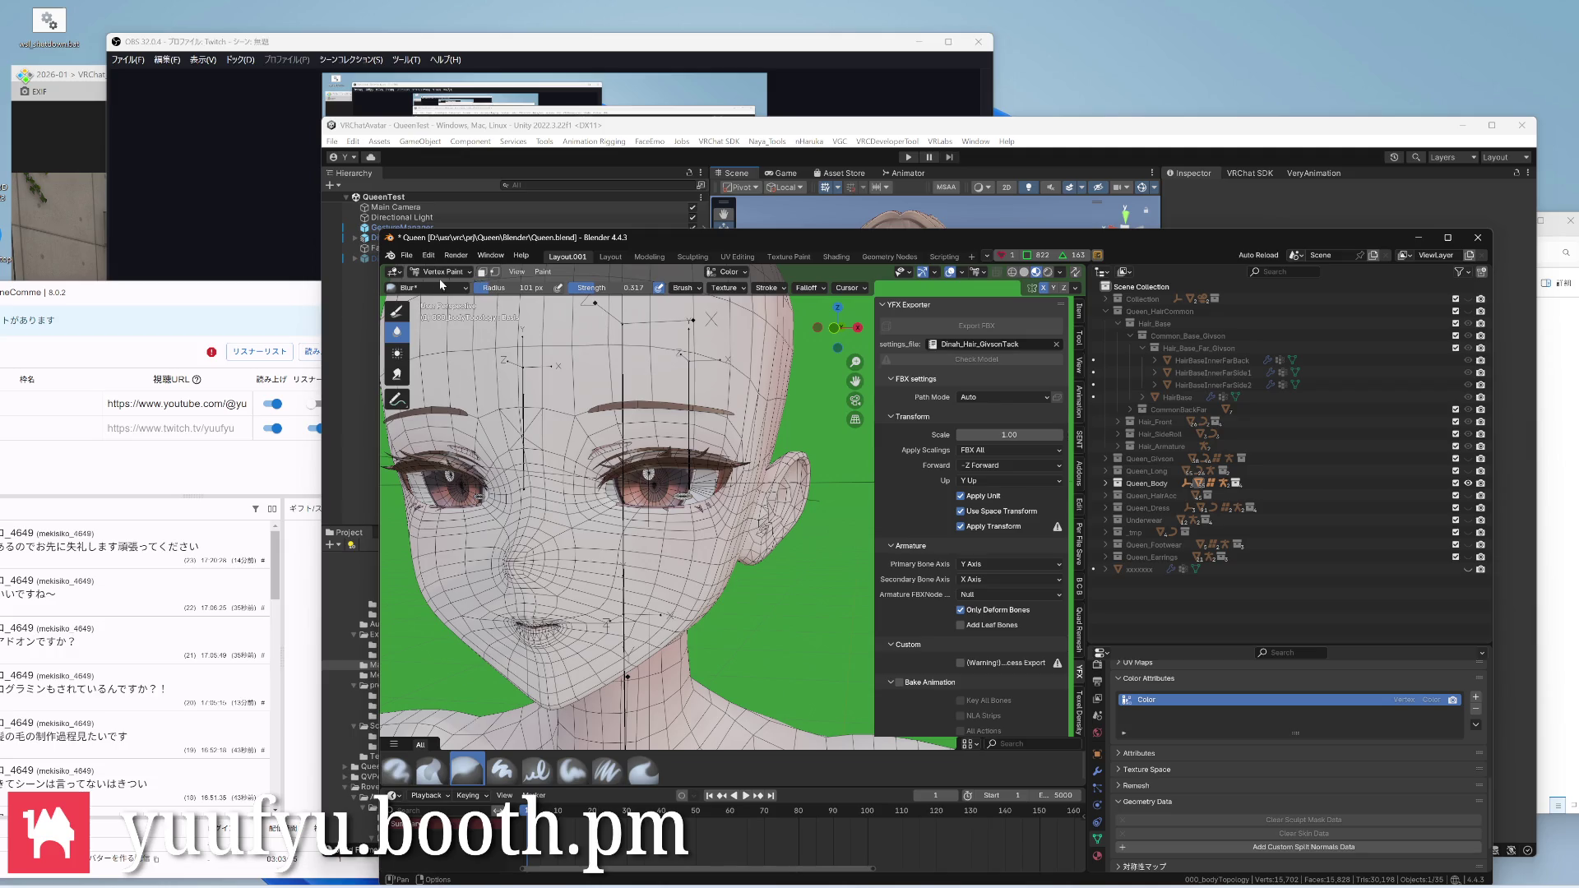
Fill the body's vertex colours using Paint > Set Vertex Colors
{"action": "left_click", "coordinate": [537, 274]}
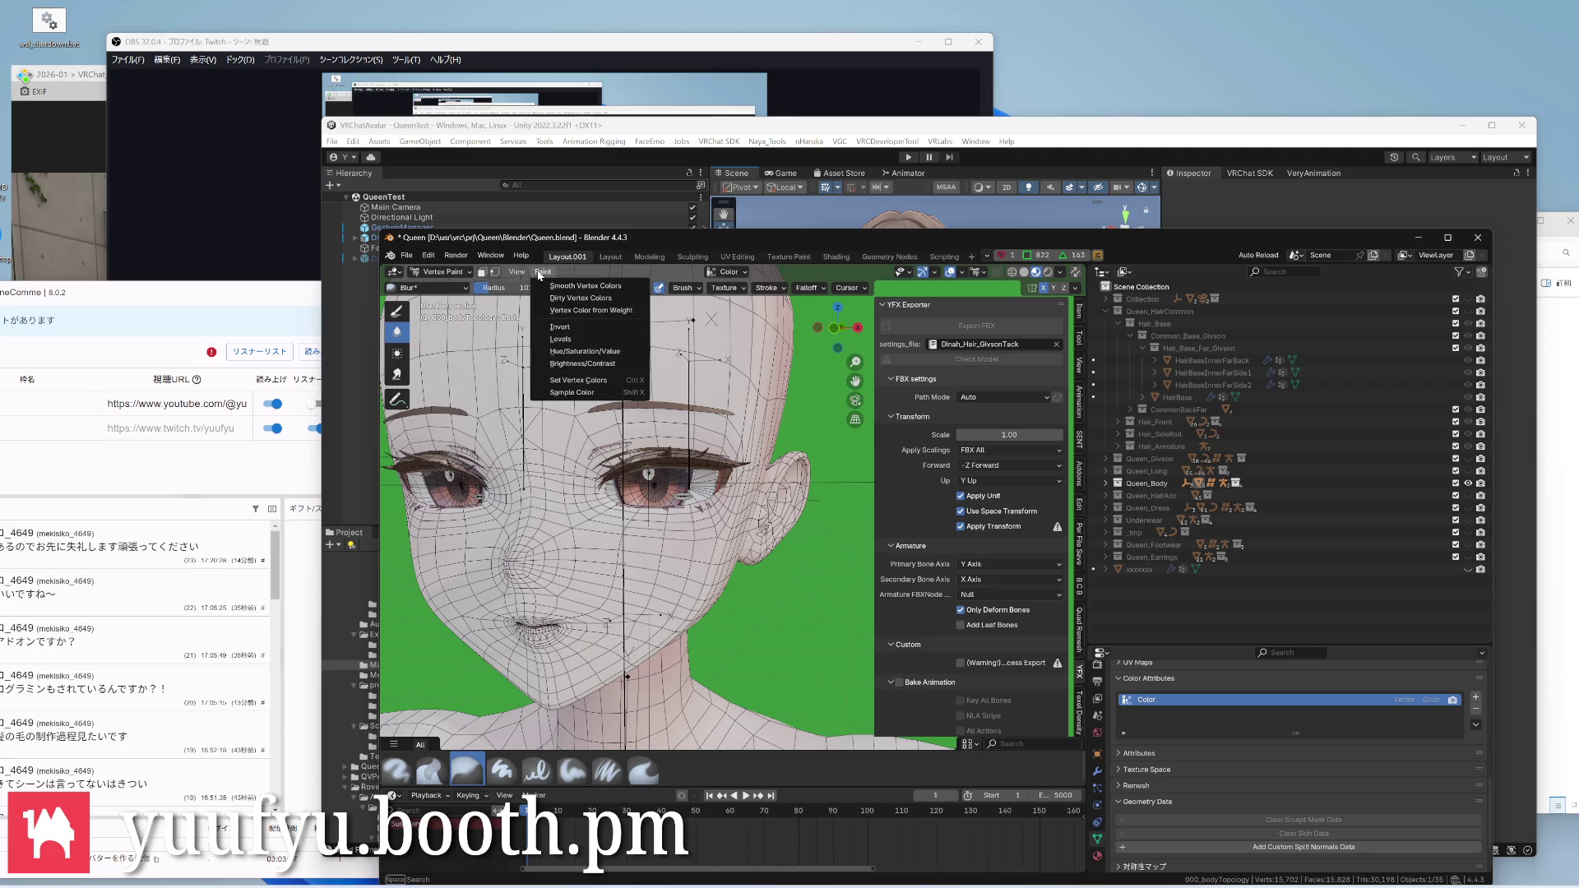
{"action": "left_click", "coordinate": [569, 383]}
{"action": "middle_click_drag", "start_coordinate": [642, 518], "coordinate": [580, 518]}
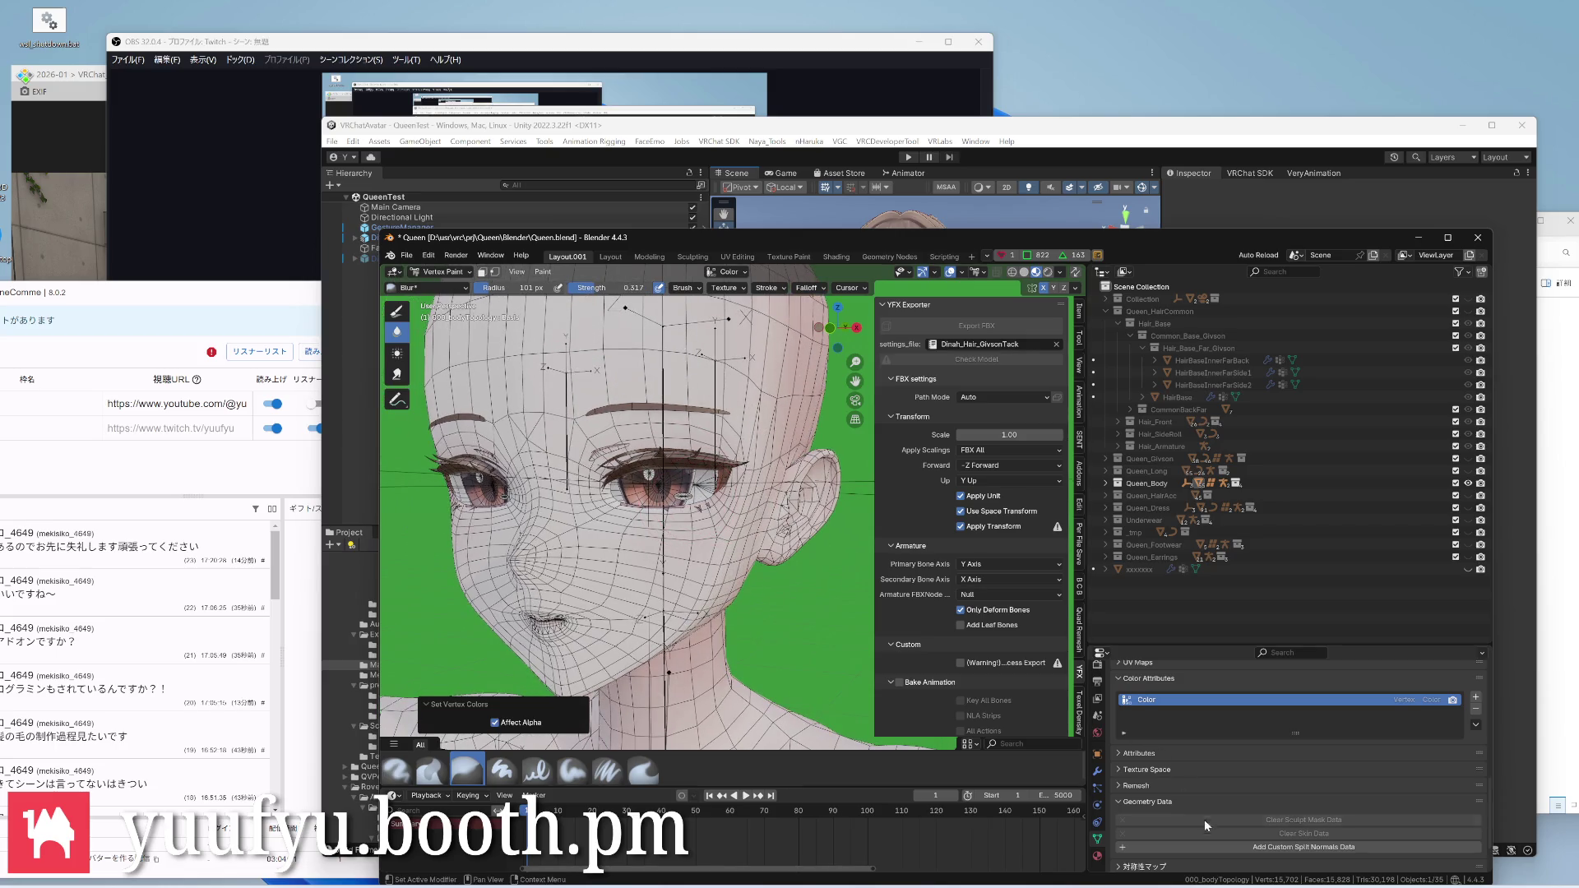
Show the body's Material properties and switch to the Shading workspace
{"action": "left_click", "coordinate": [1097, 856]}
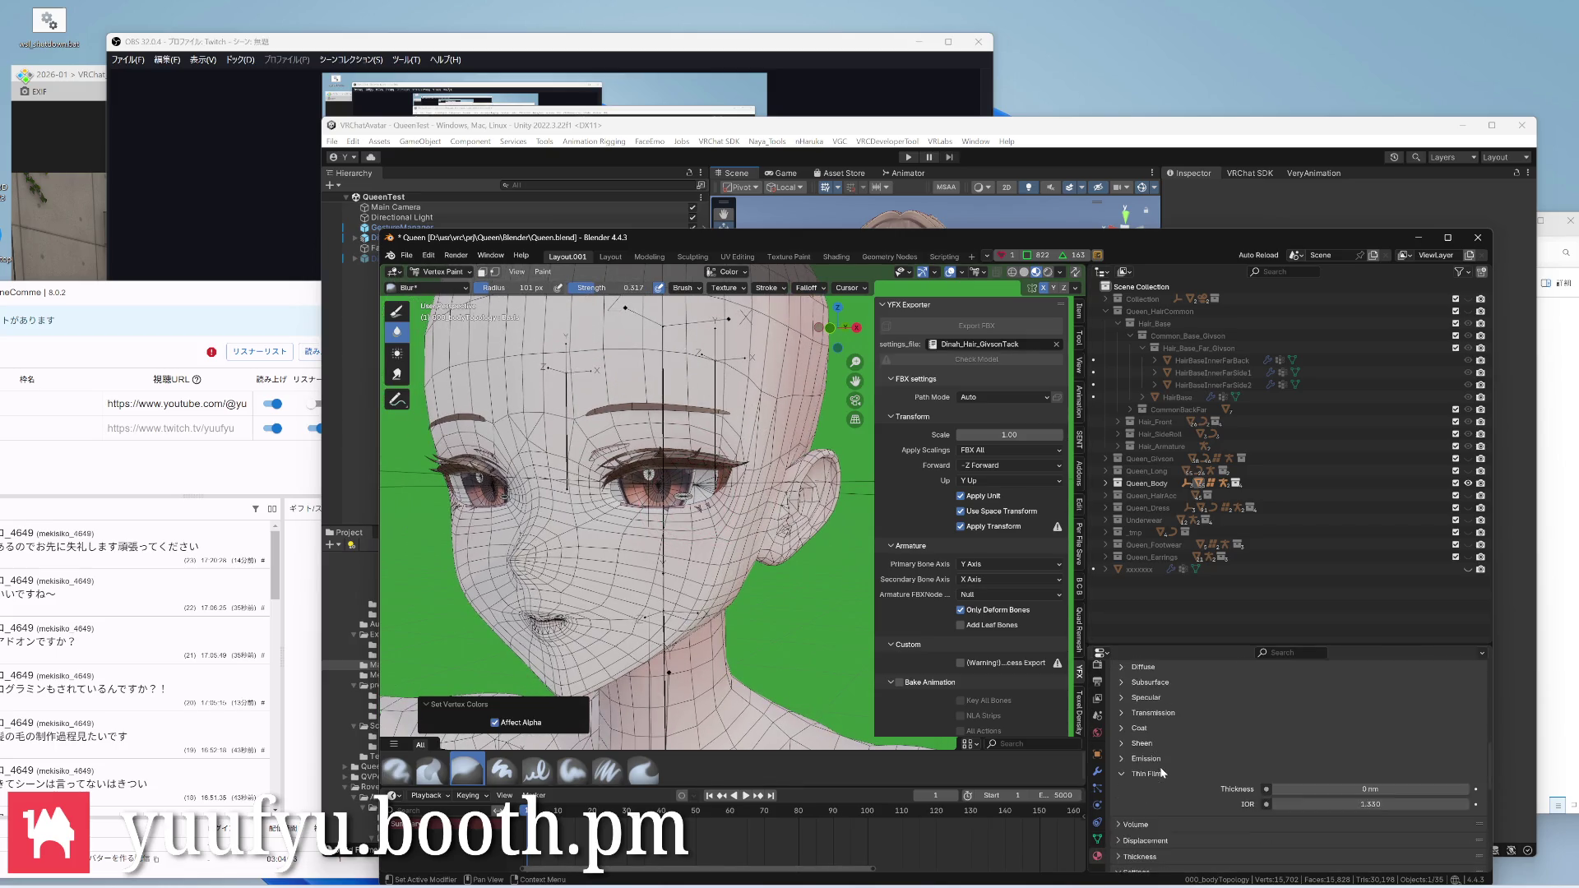
{"action": "scroll", "coordinate": [1172, 759], "scroll_direction": "down", "scroll_amount": 3}
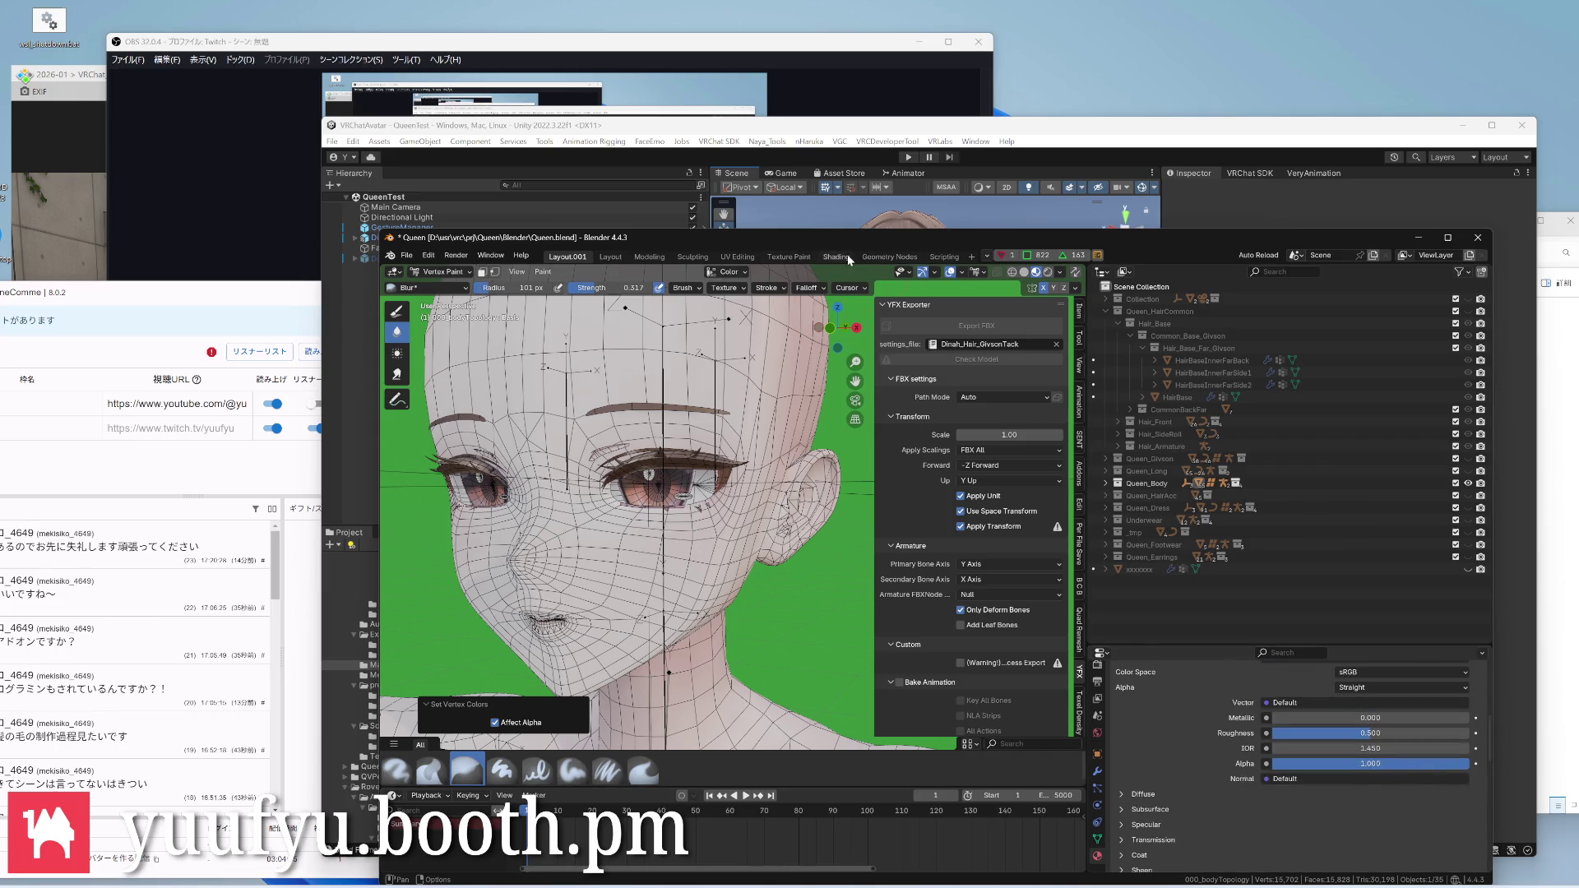
{"action": "left_click", "coordinate": [848, 255]}
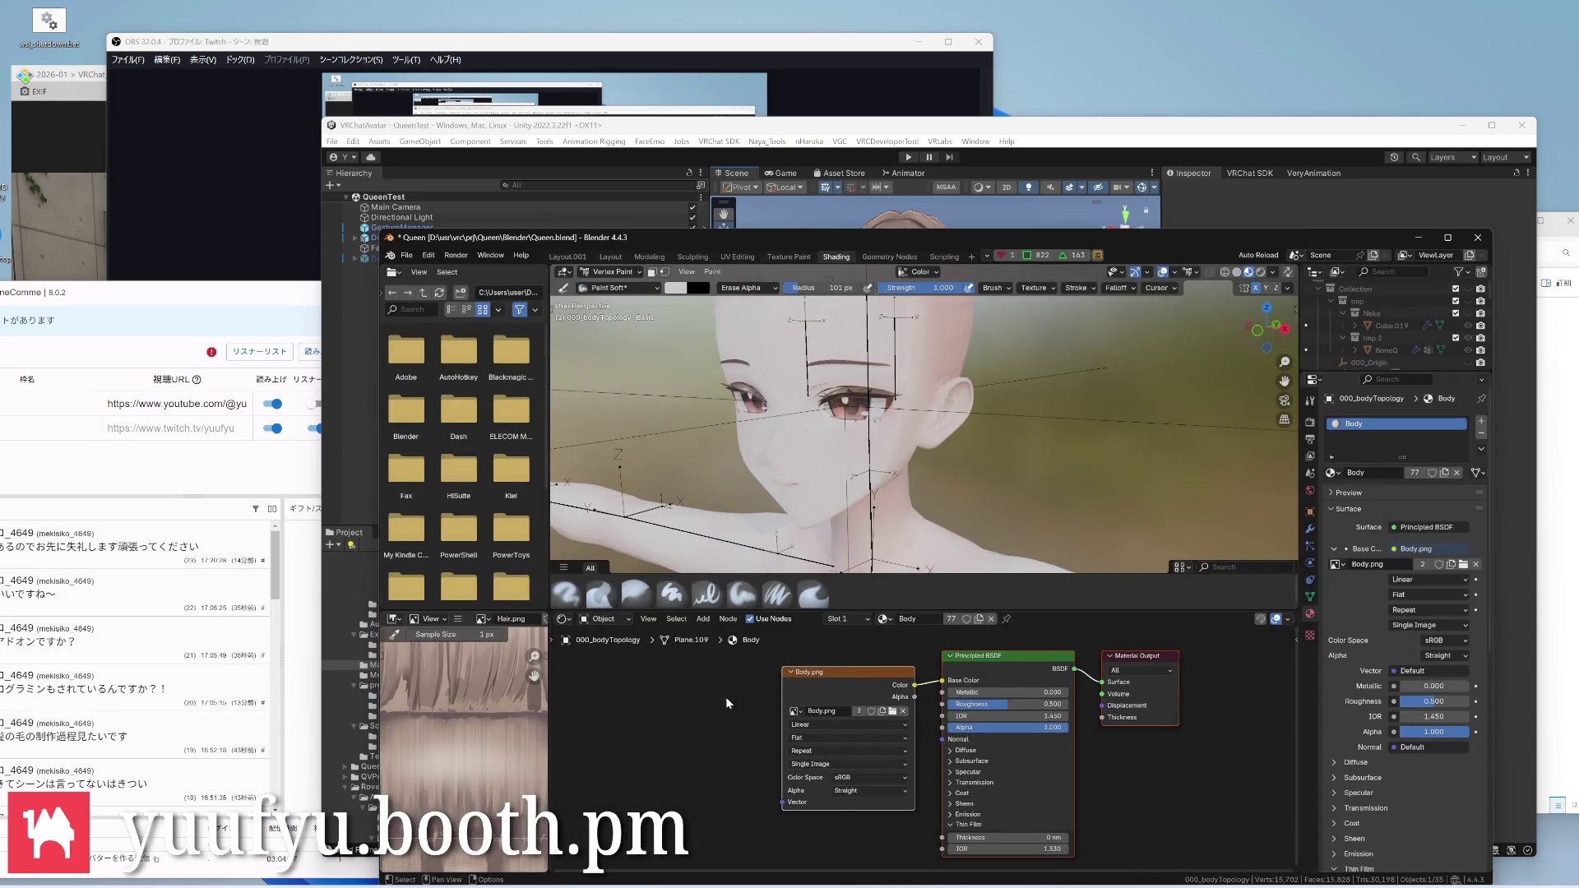
{"action": "scroll", "coordinate": [834, 735], "scroll_direction": "down", "scroll_amount": 2}
Add a Color Attribute input node to the body material via Shift+A
{"action": "left_click", "coordinate": [778, 827]}
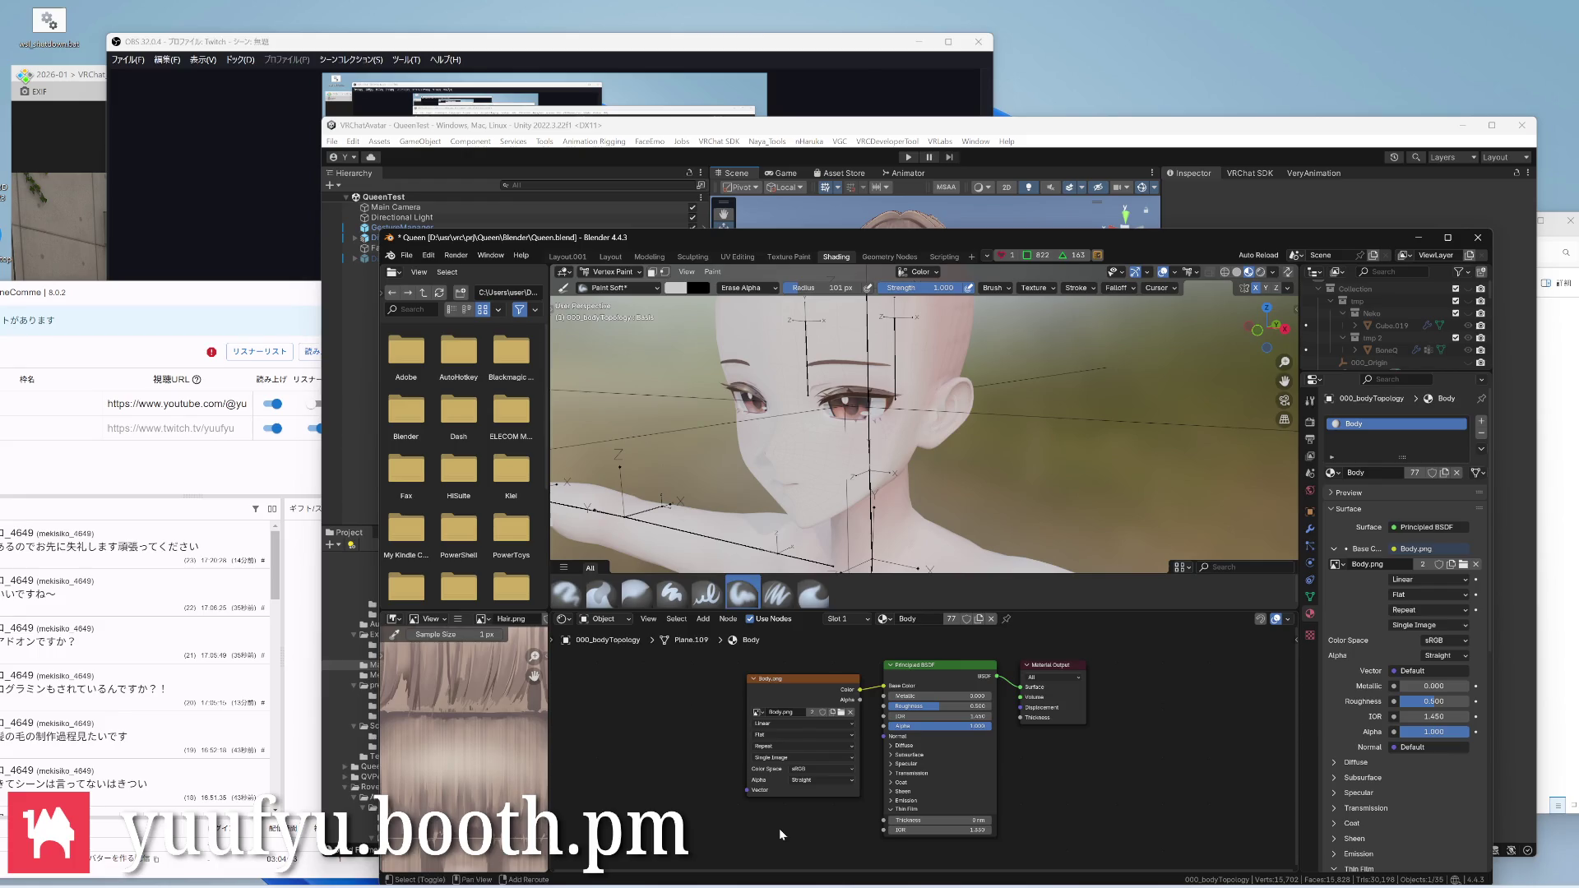
{"action": "key", "text": "shift+a"}
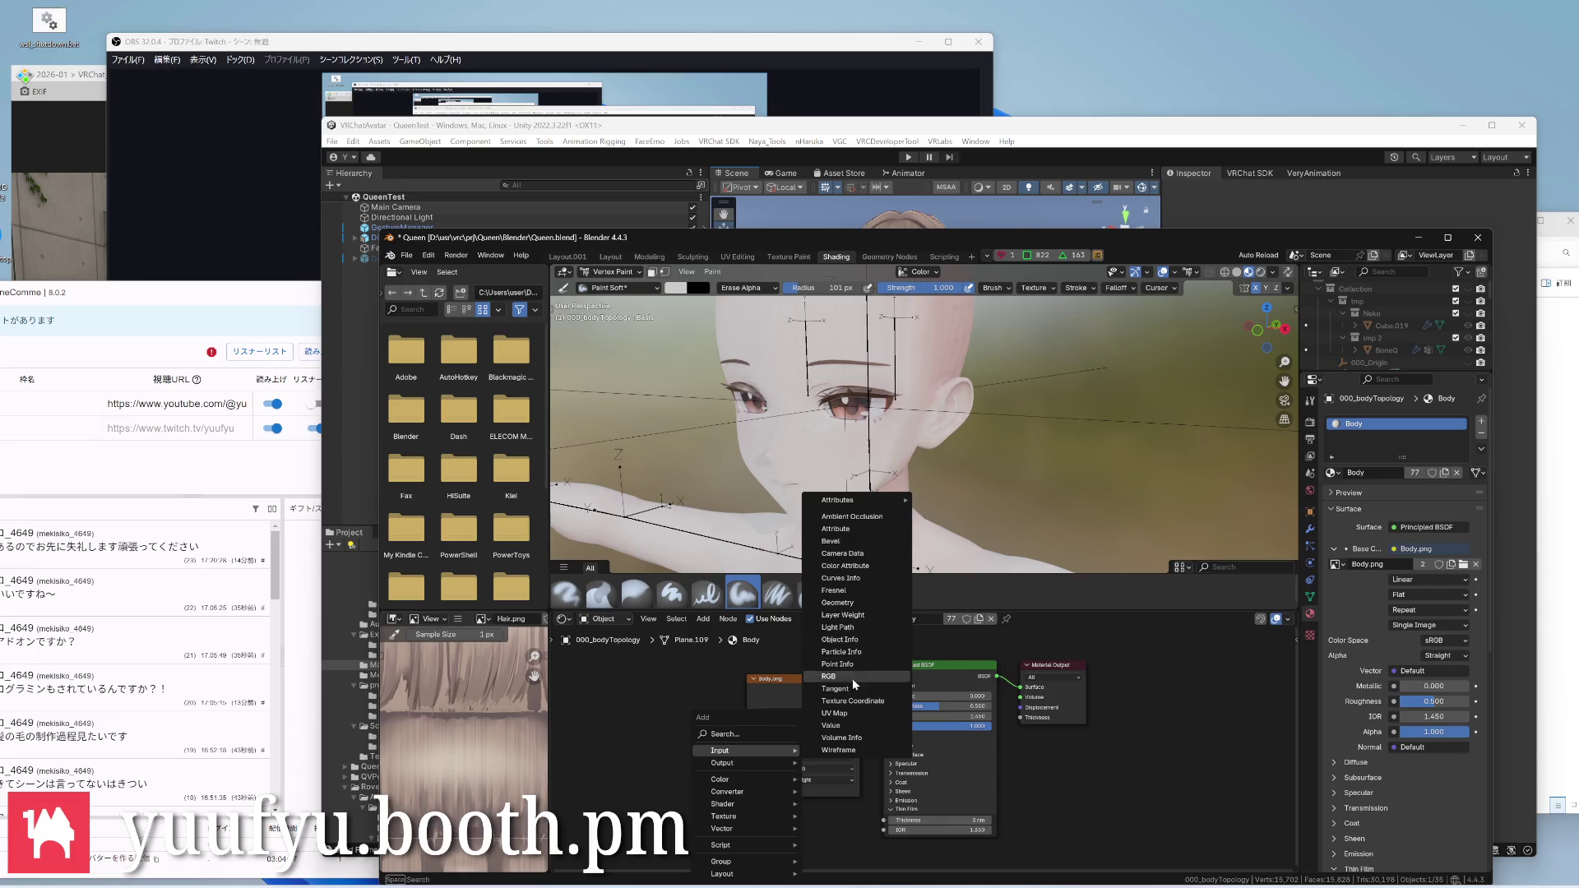
{"action": "left_click", "coordinate": [862, 567]}
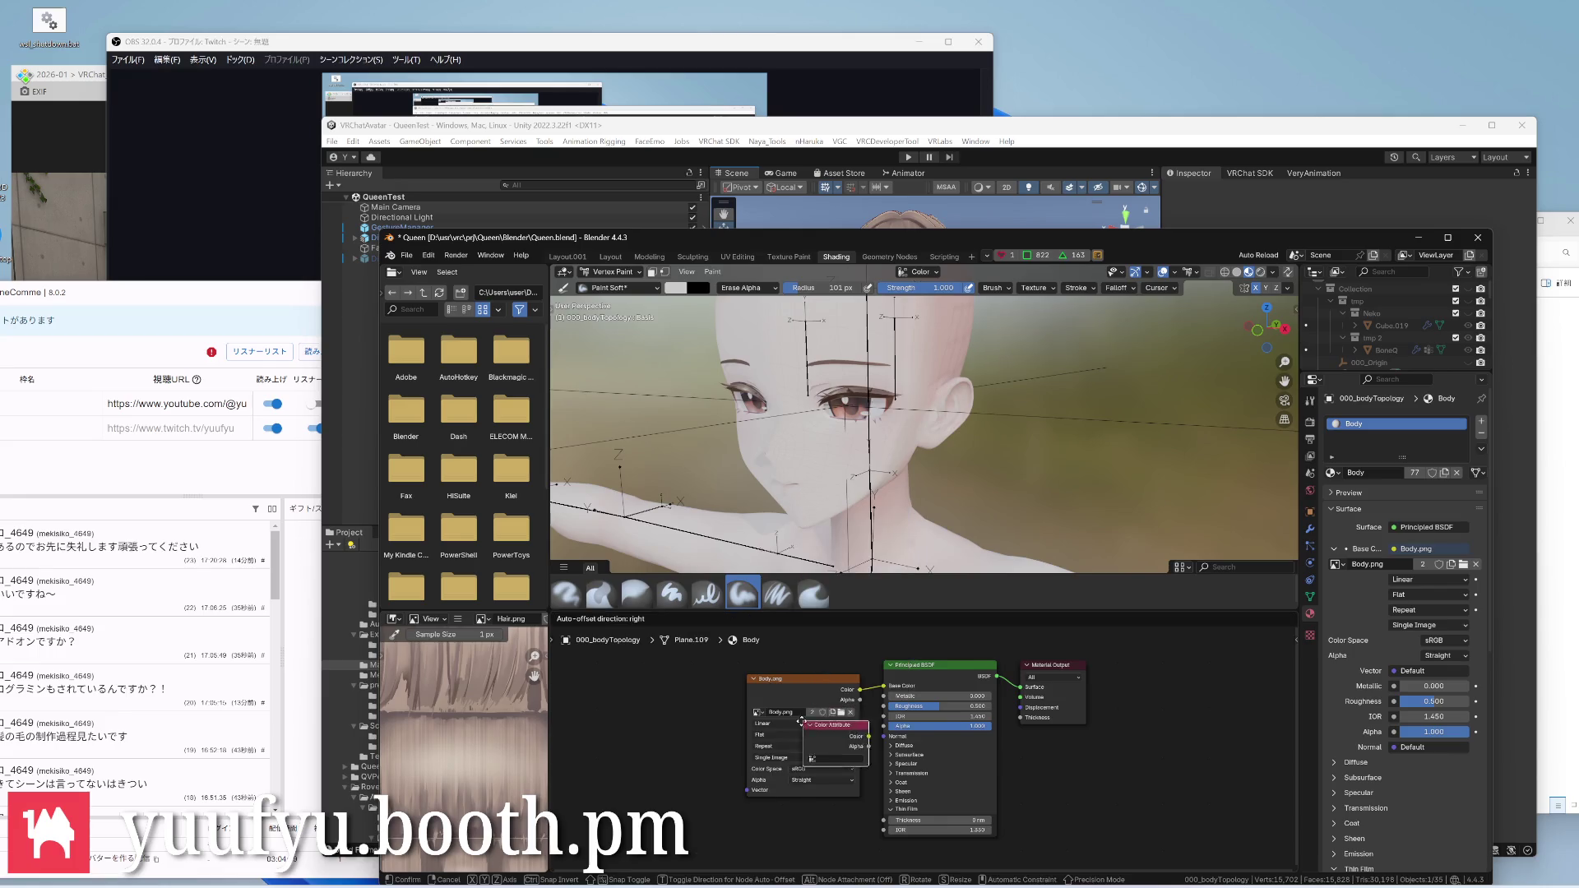
{"action": "left_click", "coordinate": [802, 778]}
{"action": "scroll", "coordinate": [905, 685], "scroll_direction": "down", "scroll_amount": 2}
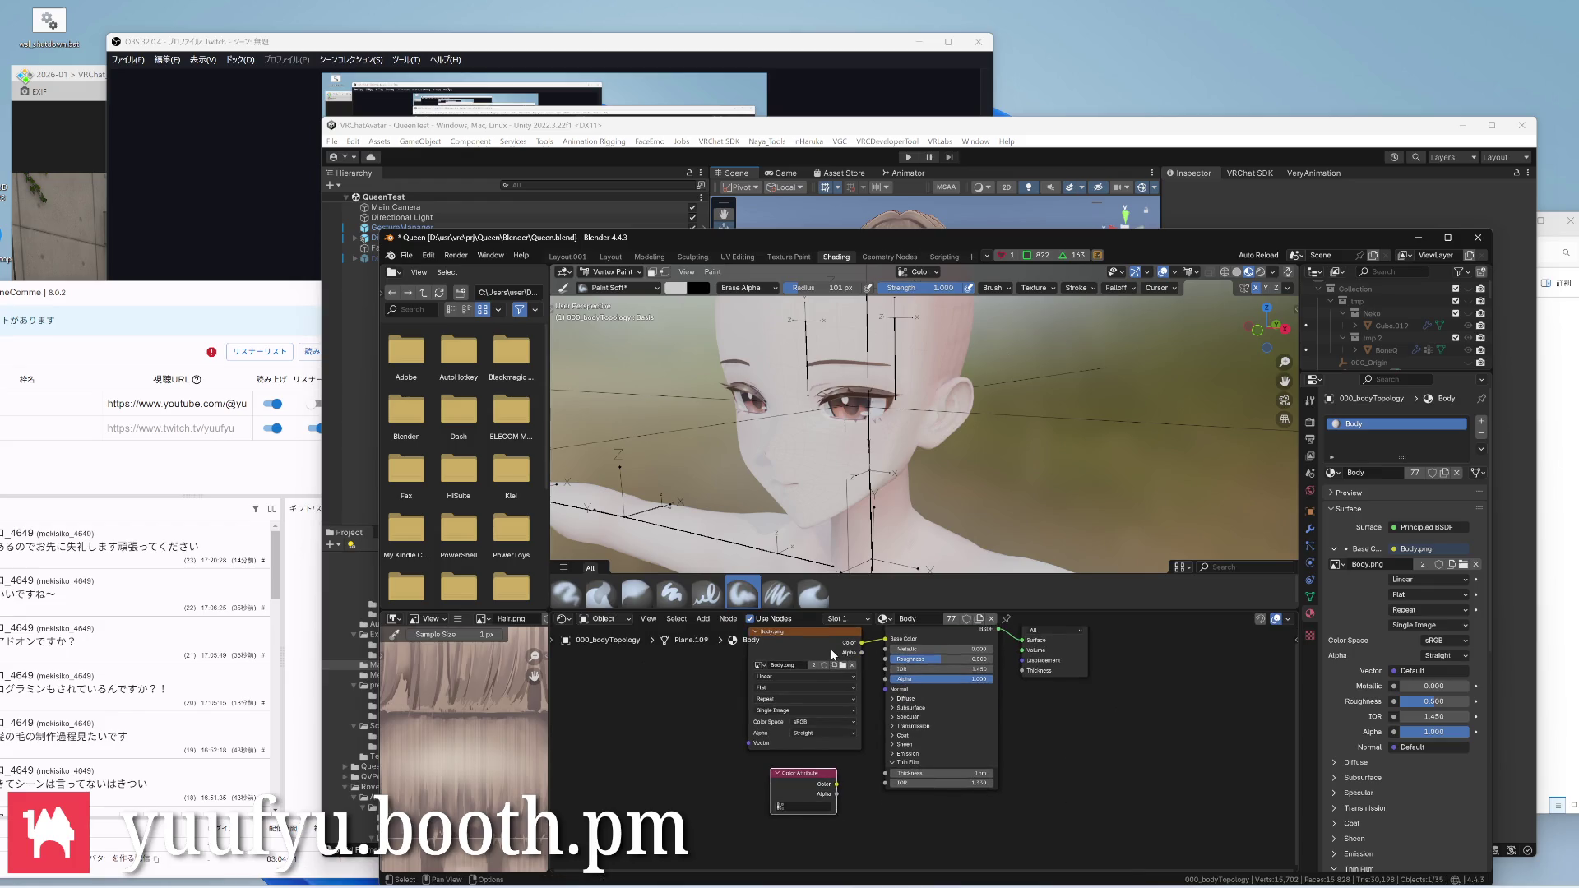
Move Body.png aside and link the Color Attribute node's Color into Base Color
{"action": "left_click", "coordinate": [803, 704]}
{"action": "left_click_drag", "start_coordinate": [801, 703], "coordinate": [617, 715]}
{"action": "key", "text": "g"}
{"action": "left_click", "coordinate": [792, 737]}
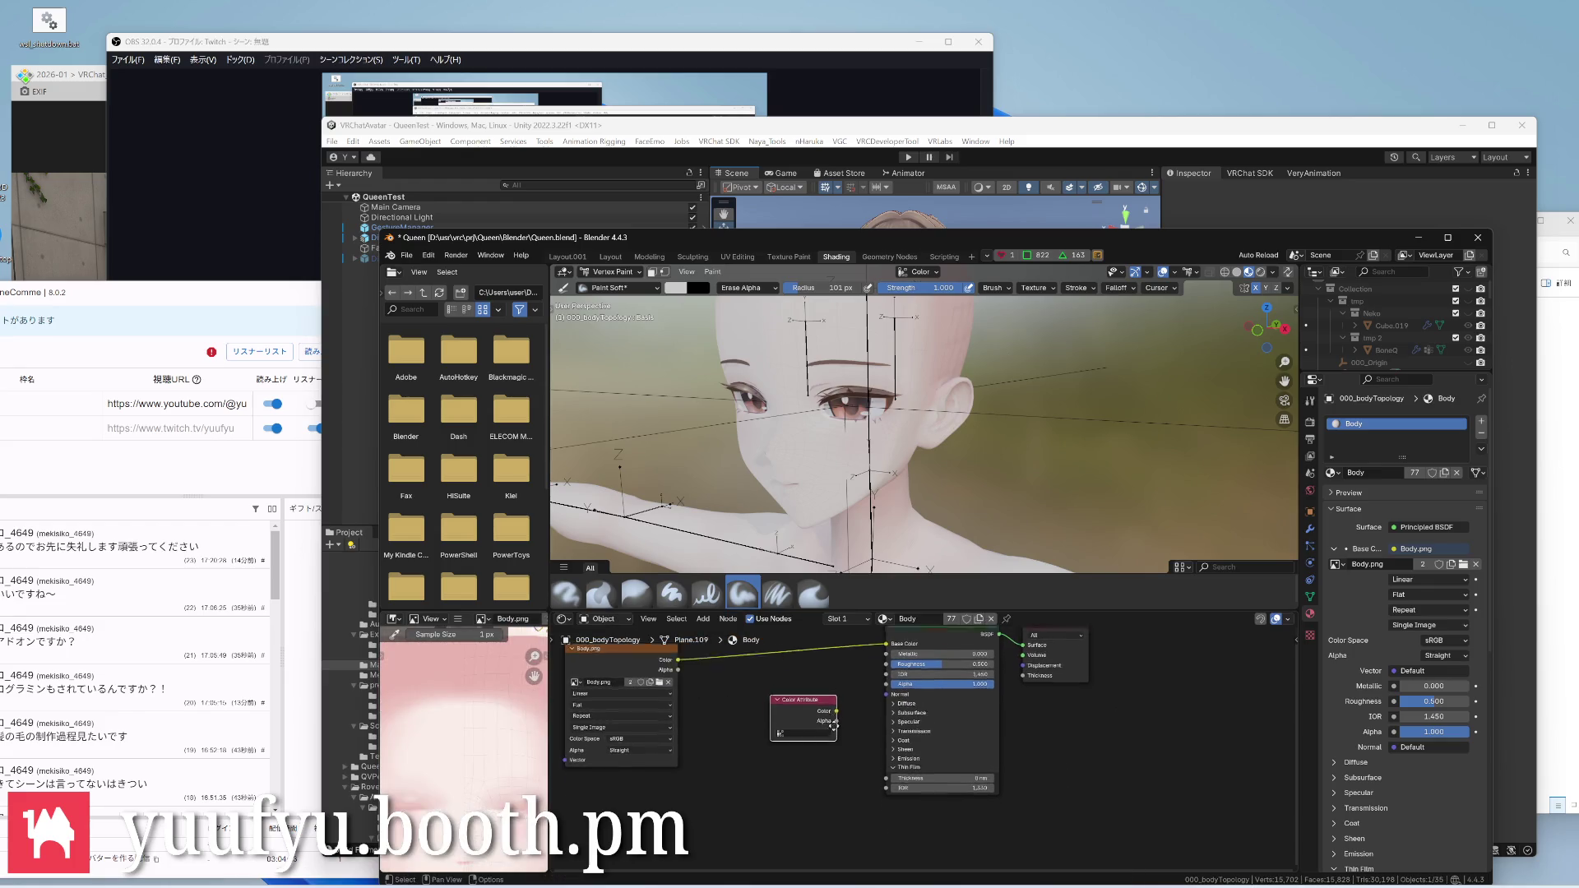
{"action": "scroll", "coordinate": [848, 785], "scroll_direction": "up", "scroll_amount": 2}
{"action": "mouse_move", "coordinate": [817, 768]}
{"action": "left_mouse_down"}
{"action": "mouse_move", "coordinate": [799, 714]}
{"action": "mouse_move", "coordinate": [907, 696]}
{"action": "left_mouse_up"}
{"action": "scroll", "coordinate": [829, 426], "scroll_direction": "up", "scroll_amount": 2}
{"action": "scroll", "coordinate": [829, 426], "scroll_direction": "down", "scroll_amount": 2}
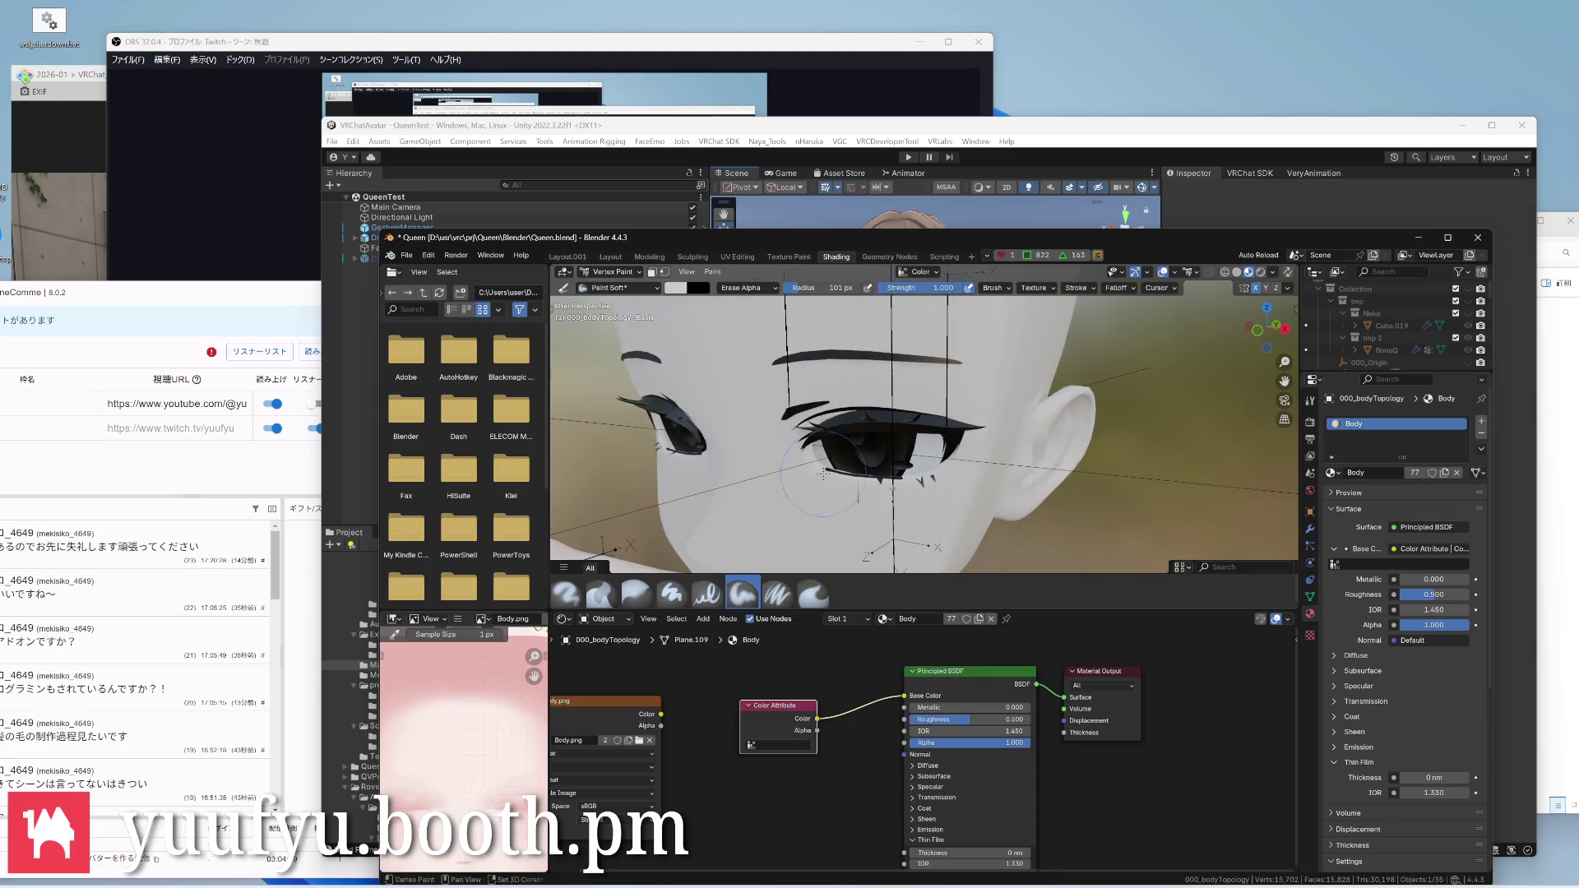
Return to Layout.001 and orbit the head to see the vertex colours
{"action": "left_click", "coordinate": [560, 254]}
{"action": "mouse_move", "coordinate": [667, 493]}
{"action": "middle_mouse_down"}
{"action": "mouse_move", "coordinate": [617, 469]}
{"action": "mouse_move", "coordinate": [740, 494]}
{"action": "middle_mouse_up"}
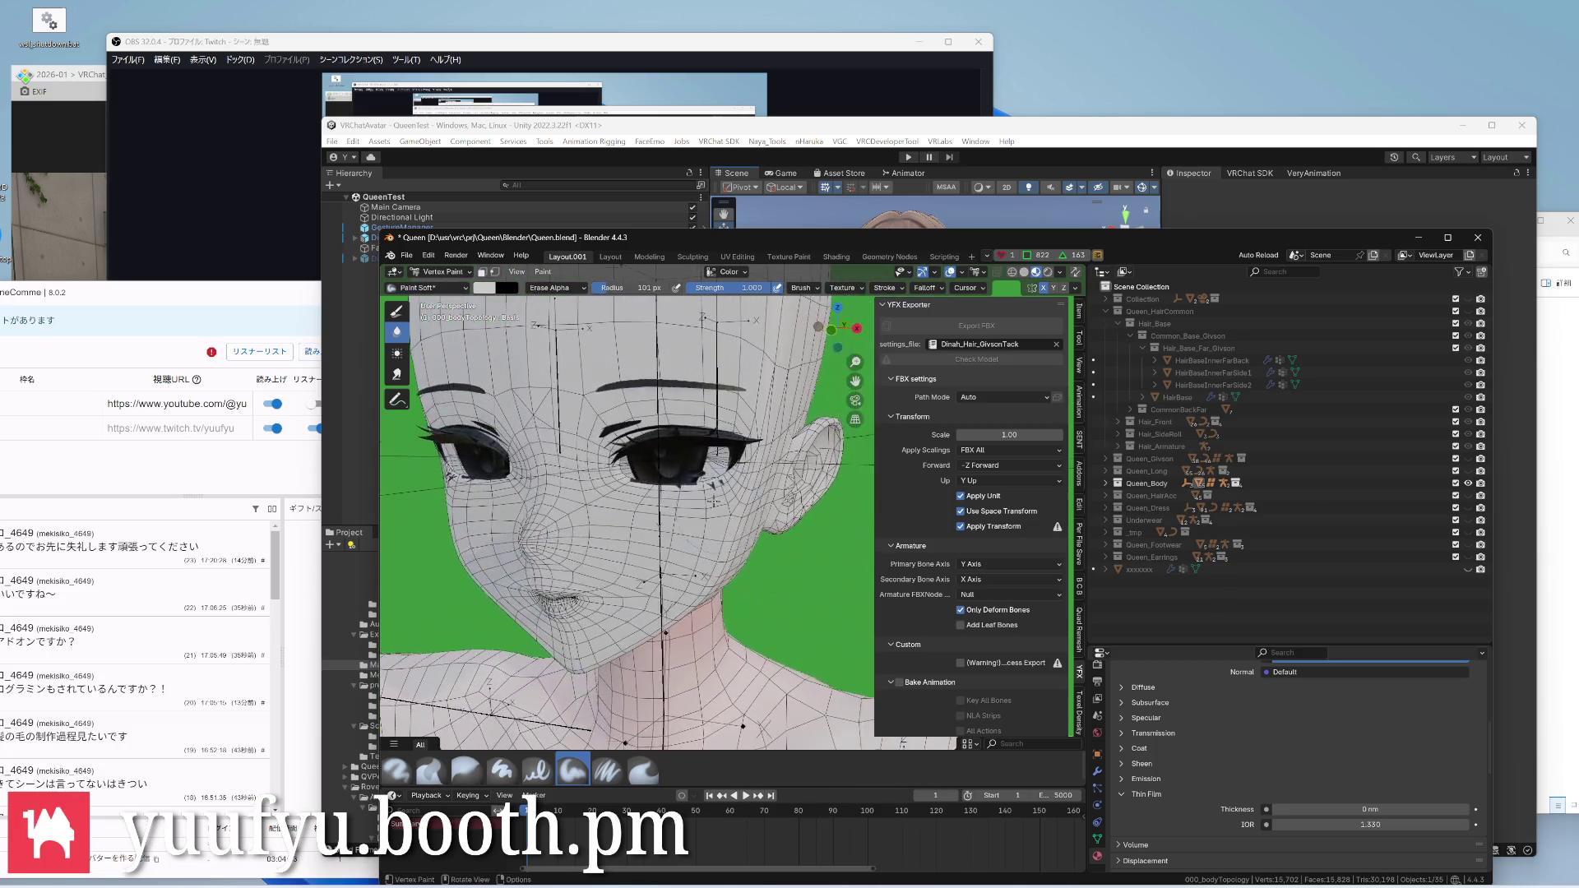
{"action": "scroll", "coordinate": [666, 470], "scroll_direction": "up", "scroll_amount": 4}
{"action": "scroll", "coordinate": [641, 469], "scroll_direction": "up", "scroll_amount": 3}
Switch the brush to Draw and set its colour to cyan #00CBCB by zeroing the red channel
{"action": "middle_click_drag", "start_coordinate": [642, 468], "coordinate": [691, 494]}
{"action": "scroll", "coordinate": [733, 512], "scroll_direction": "down", "scroll_amount": 3}
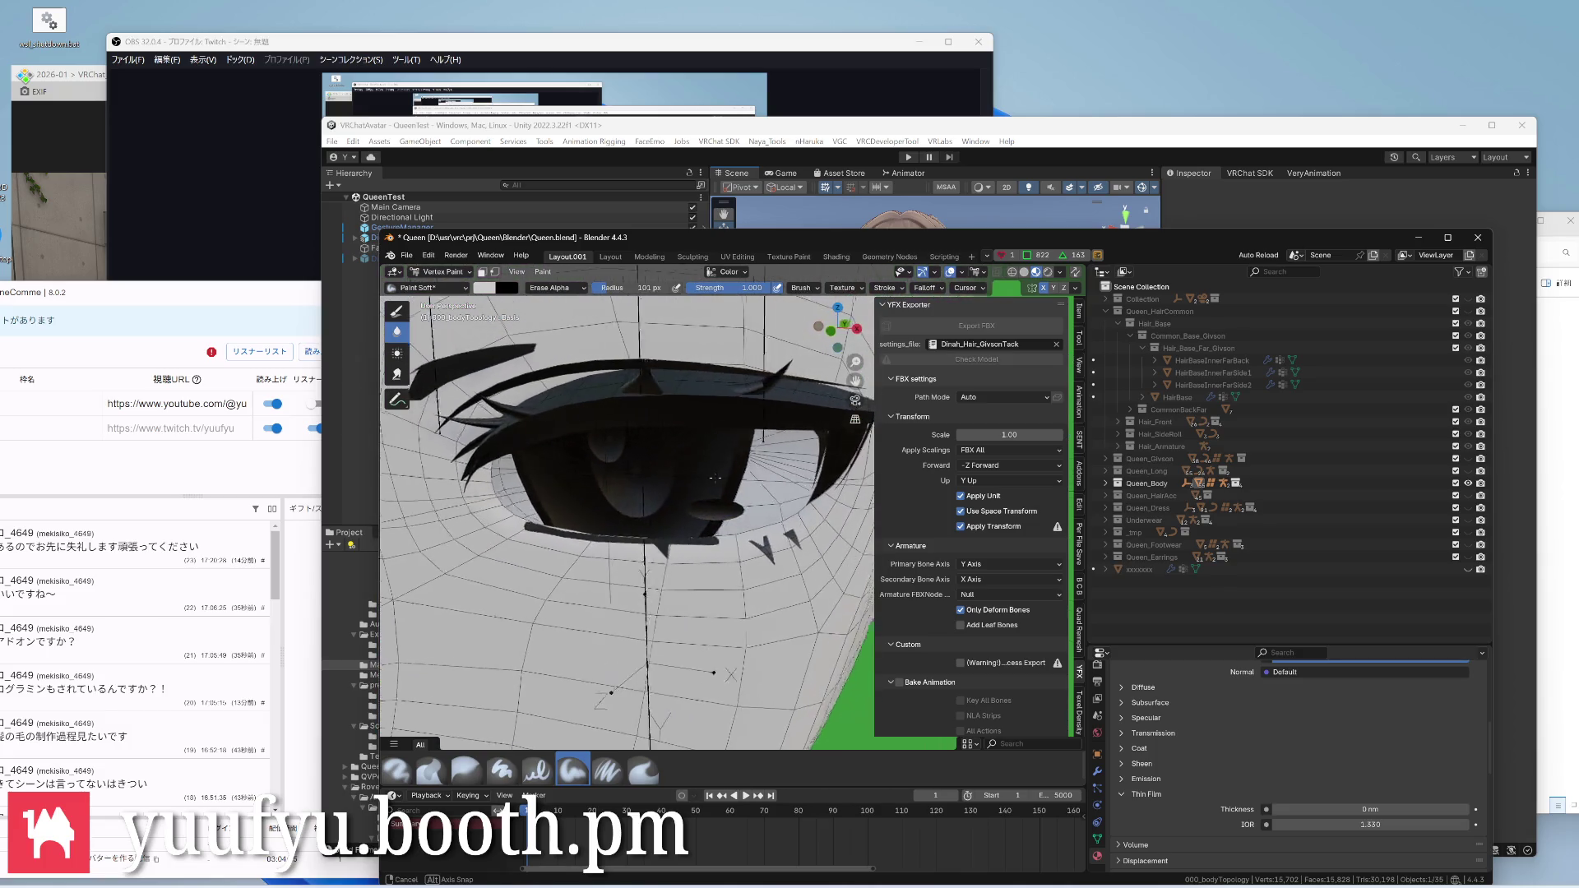
{"action": "scroll", "coordinate": [734, 512], "scroll_direction": "down", "scroll_amount": 2}
{"action": "key", "text": "Tab"}
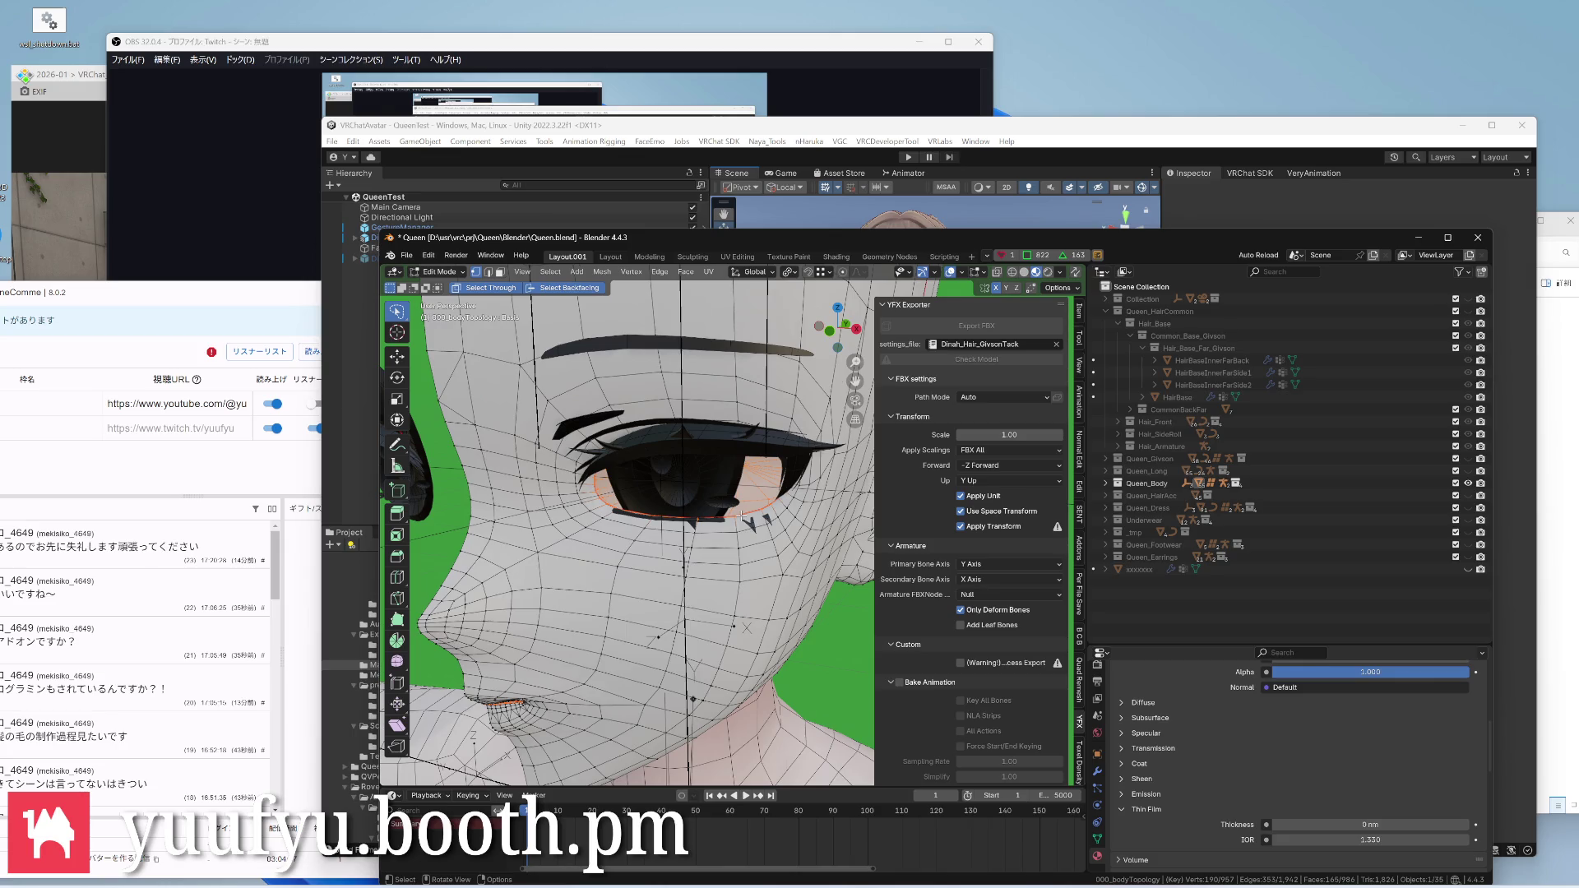
{"action": "key", "text": "Tab"}
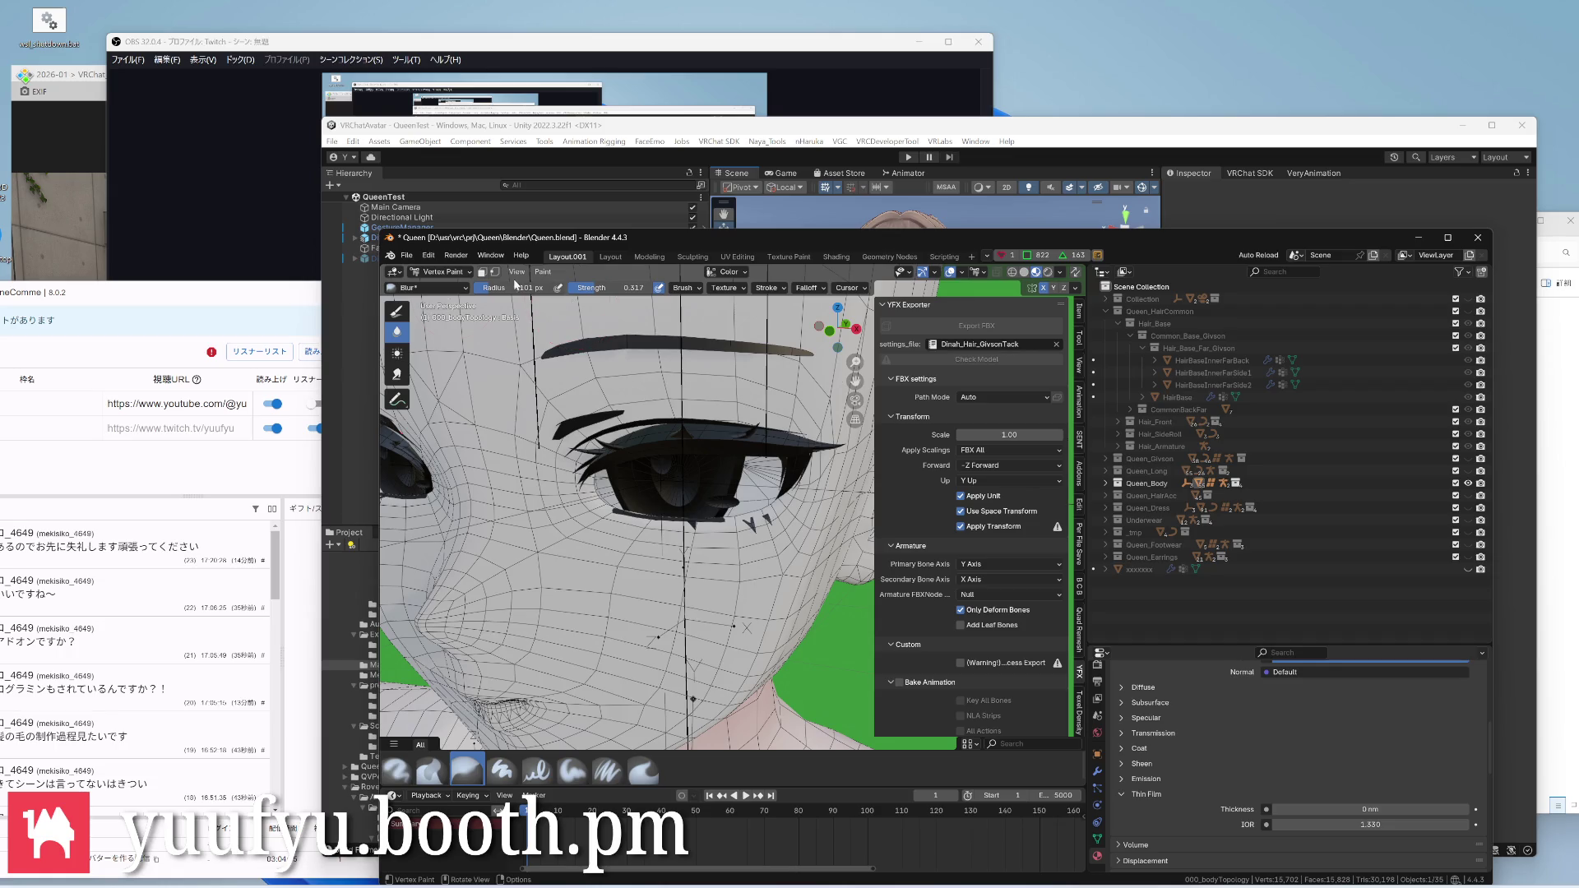
{"action": "left_click", "coordinate": [394, 315]}
{"action": "left_click", "coordinate": [486, 288]}
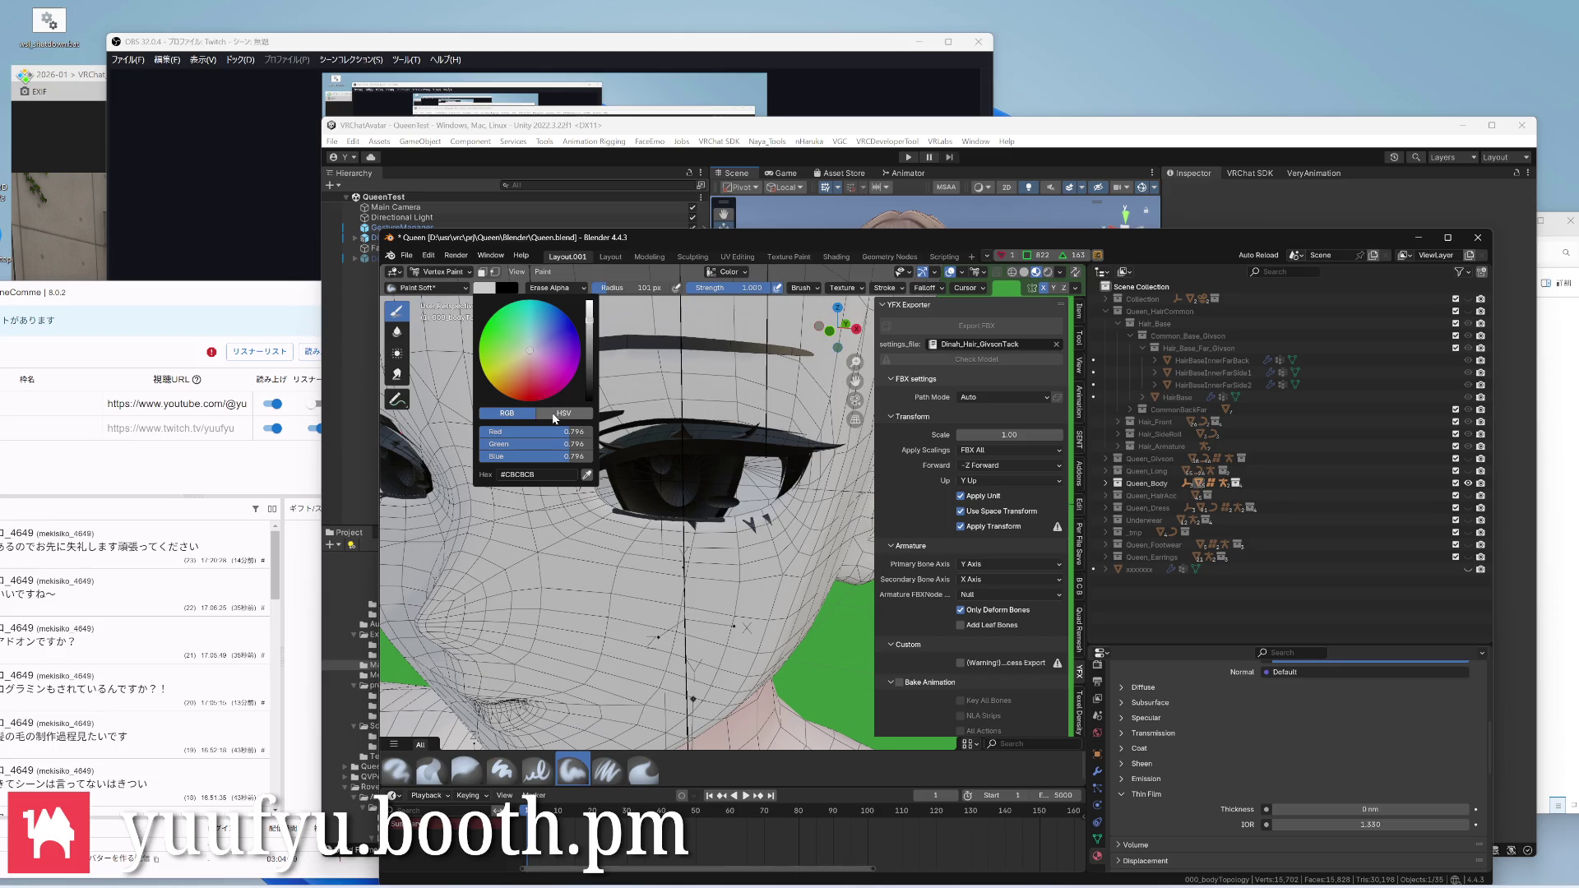
{"action": "mouse_move", "coordinate": [547, 432]}
{"action": "left_mouse_down"}
{"action": "mouse_move", "coordinate": [475, 433]}
{"action": "mouse_move", "coordinate": [590, 458]}
{"action": "mouse_move", "coordinate": [594, 443]}
{"action": "left_mouse_up"}
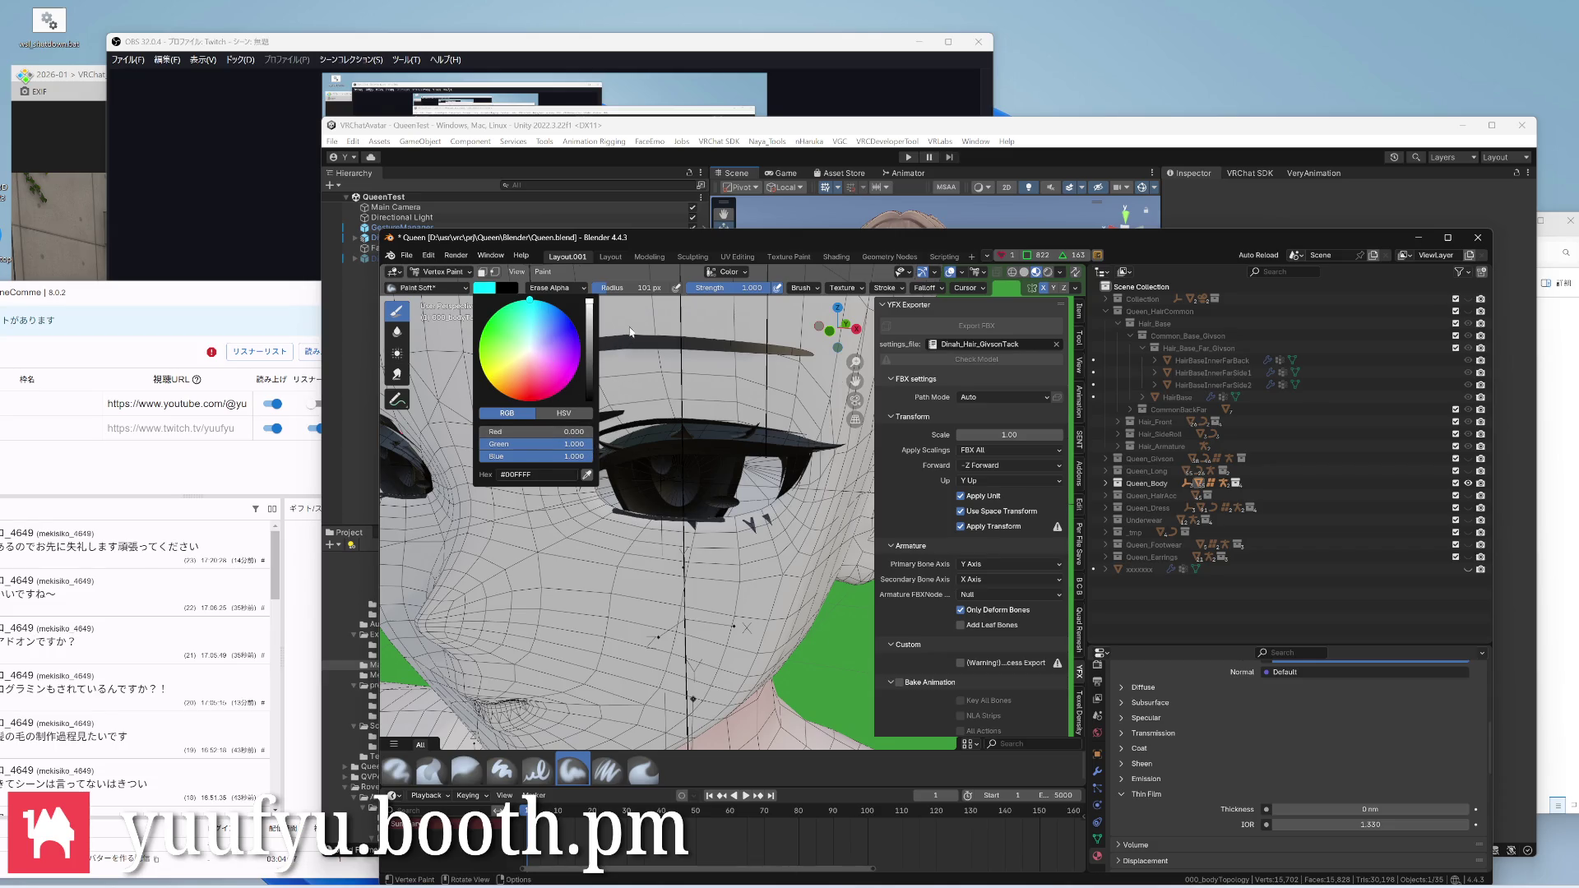
Fill the whole body mesh with cyan using Set Vertex Colors
{"action": "left_click", "coordinate": [543, 273]}
{"action": "left_click", "coordinate": [587, 383]}
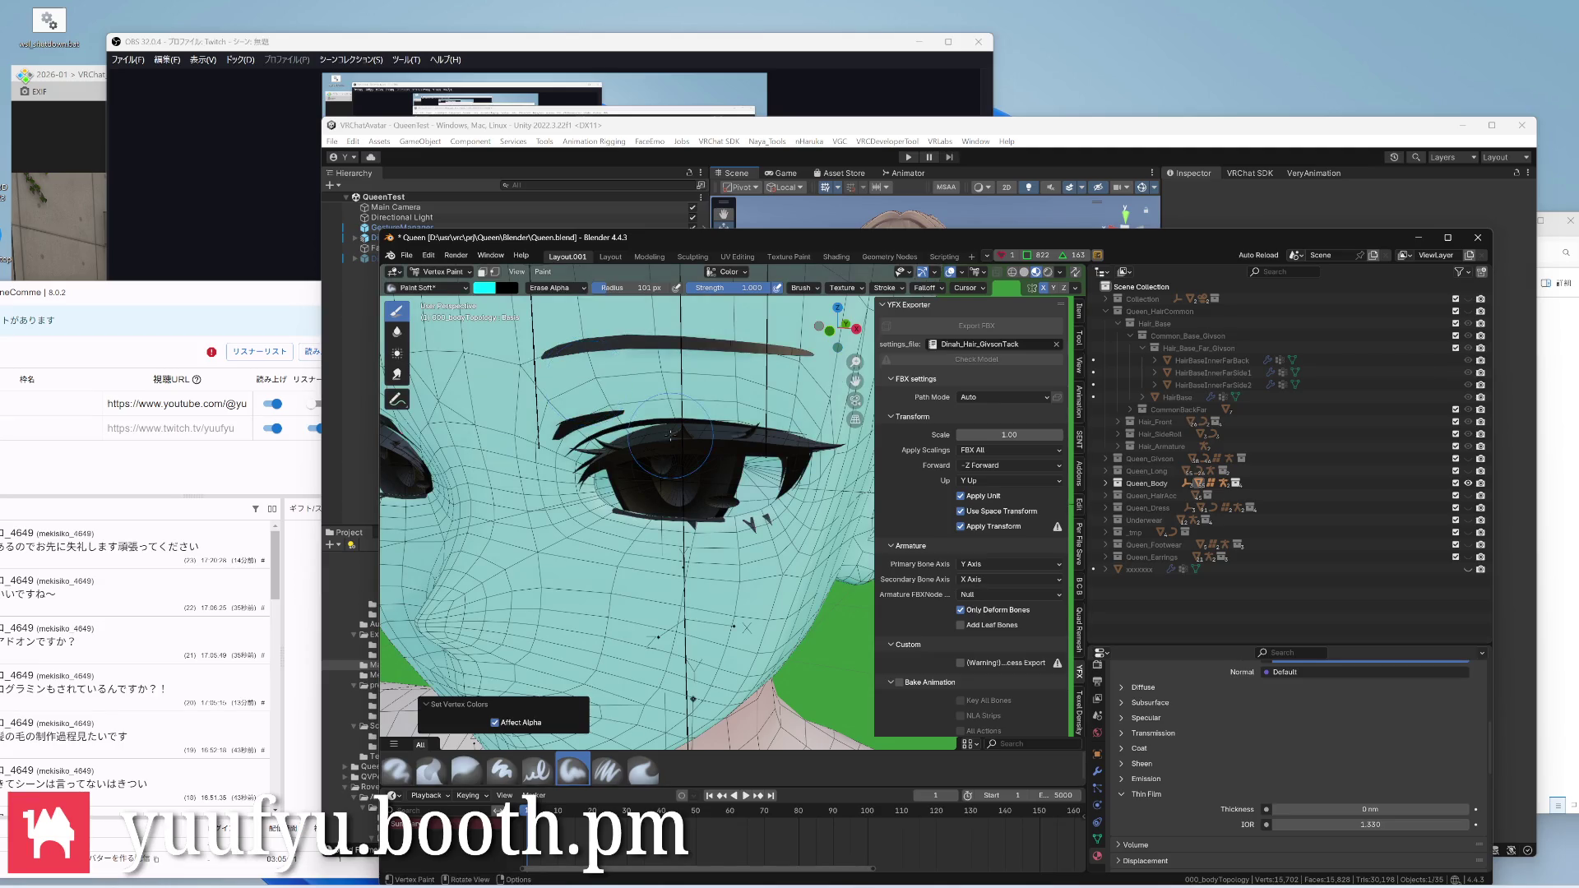
{"action": "scroll", "coordinate": [671, 435], "scroll_direction": "down", "scroll_amount": 3}
{"action": "middle_click_drag", "start_coordinate": [671, 434], "coordinate": [642, 468]}
{"action": "scroll", "coordinate": [672, 434], "scroll_direction": "up", "scroll_amount": 3}
{"action": "scroll", "coordinate": [672, 434], "scroll_direction": "down", "scroll_amount": 3}
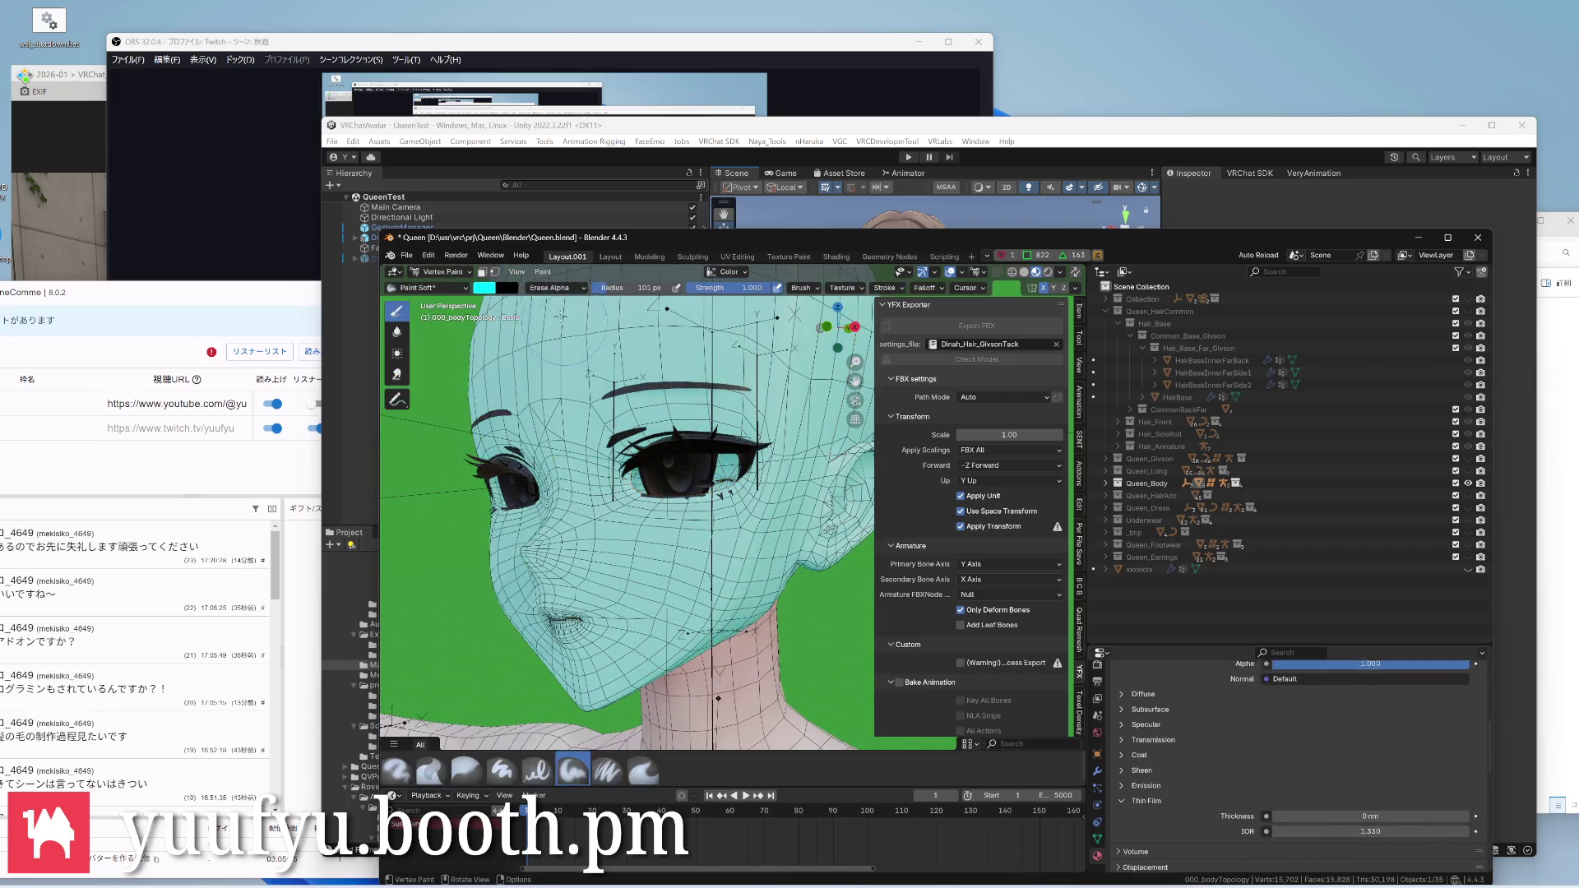
{"action": "left_click", "coordinate": [544, 273]}
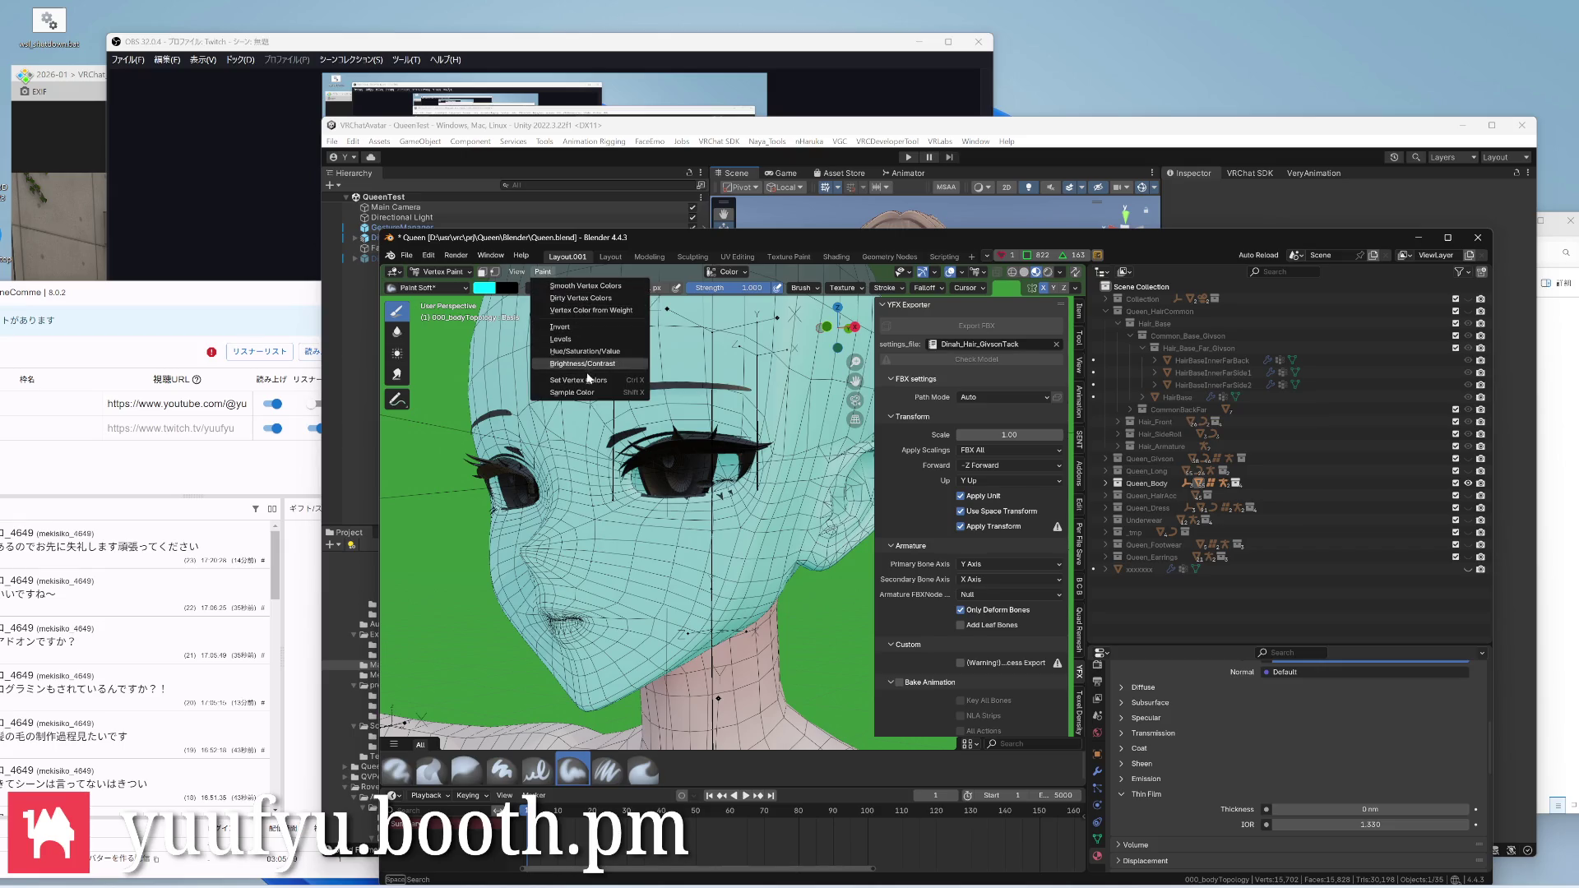
{"action": "mouse_move", "coordinate": [544, 271]}
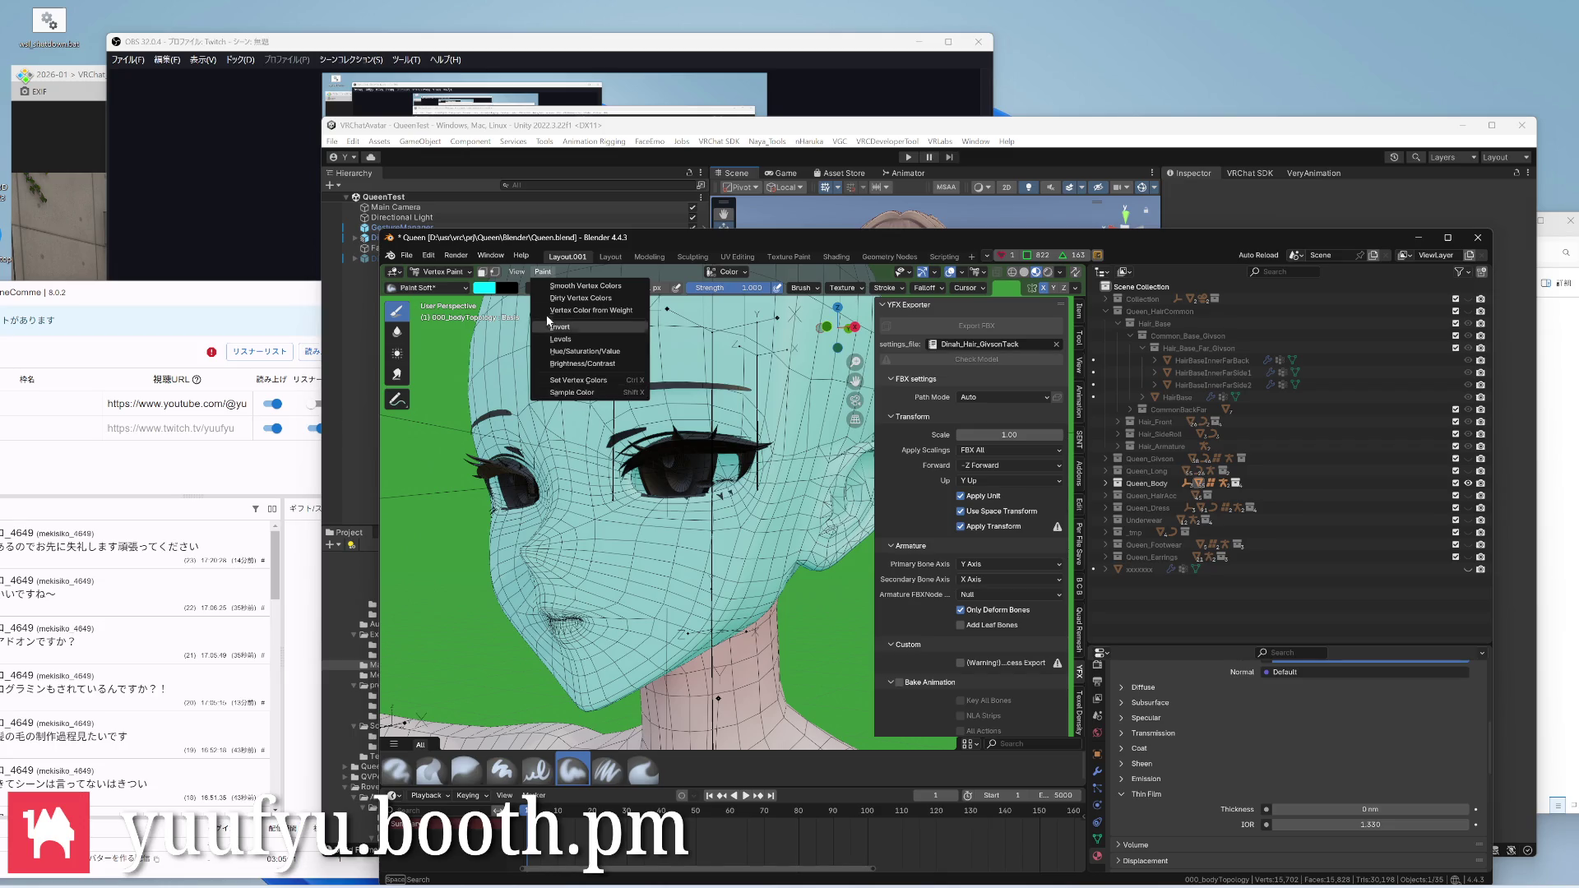
{"action": "left_click", "coordinate": [524, 275]}
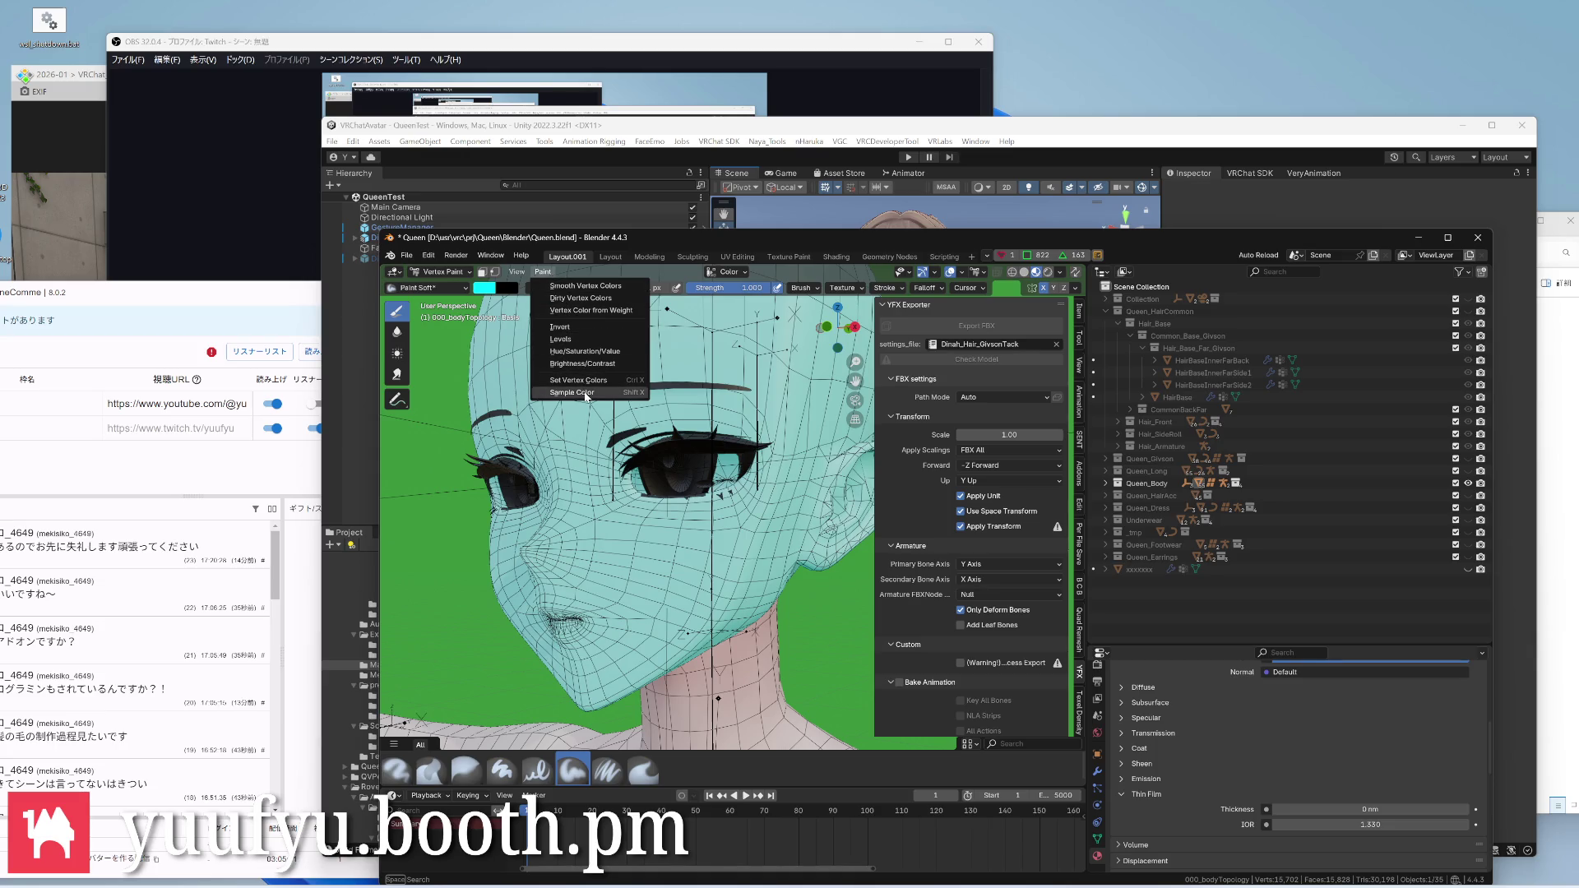
Set the paint colour to white #FFFFFF, refill the whole mesh, and return to Edit Mode
{"action": "left_click", "coordinate": [485, 288]}
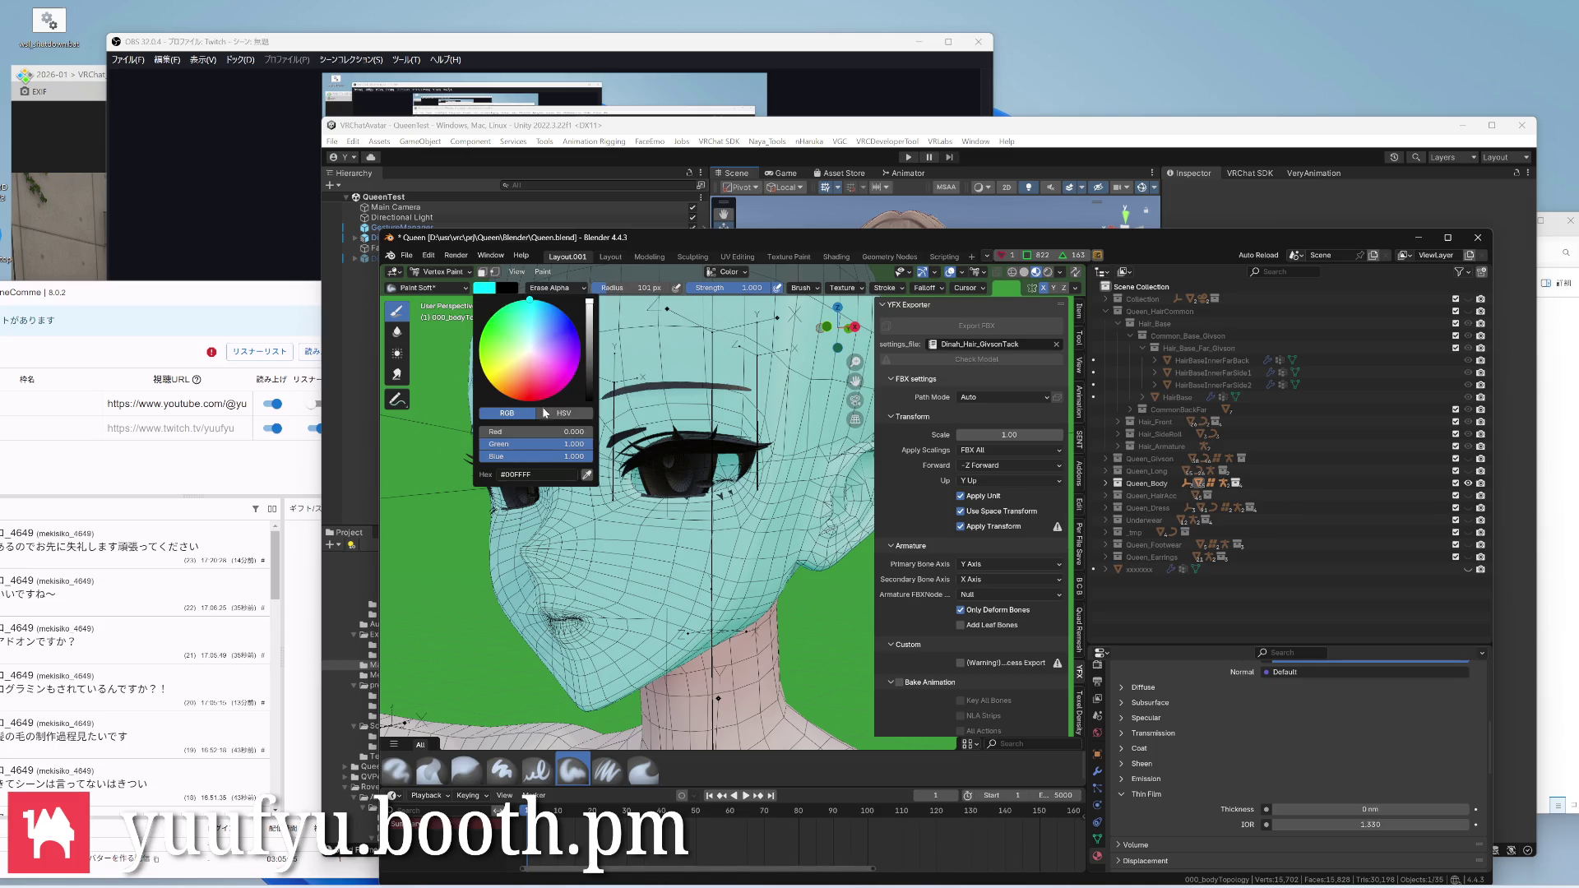
{"action": "left_click_drag", "start_coordinate": [517, 430], "coordinate": [594, 437]}
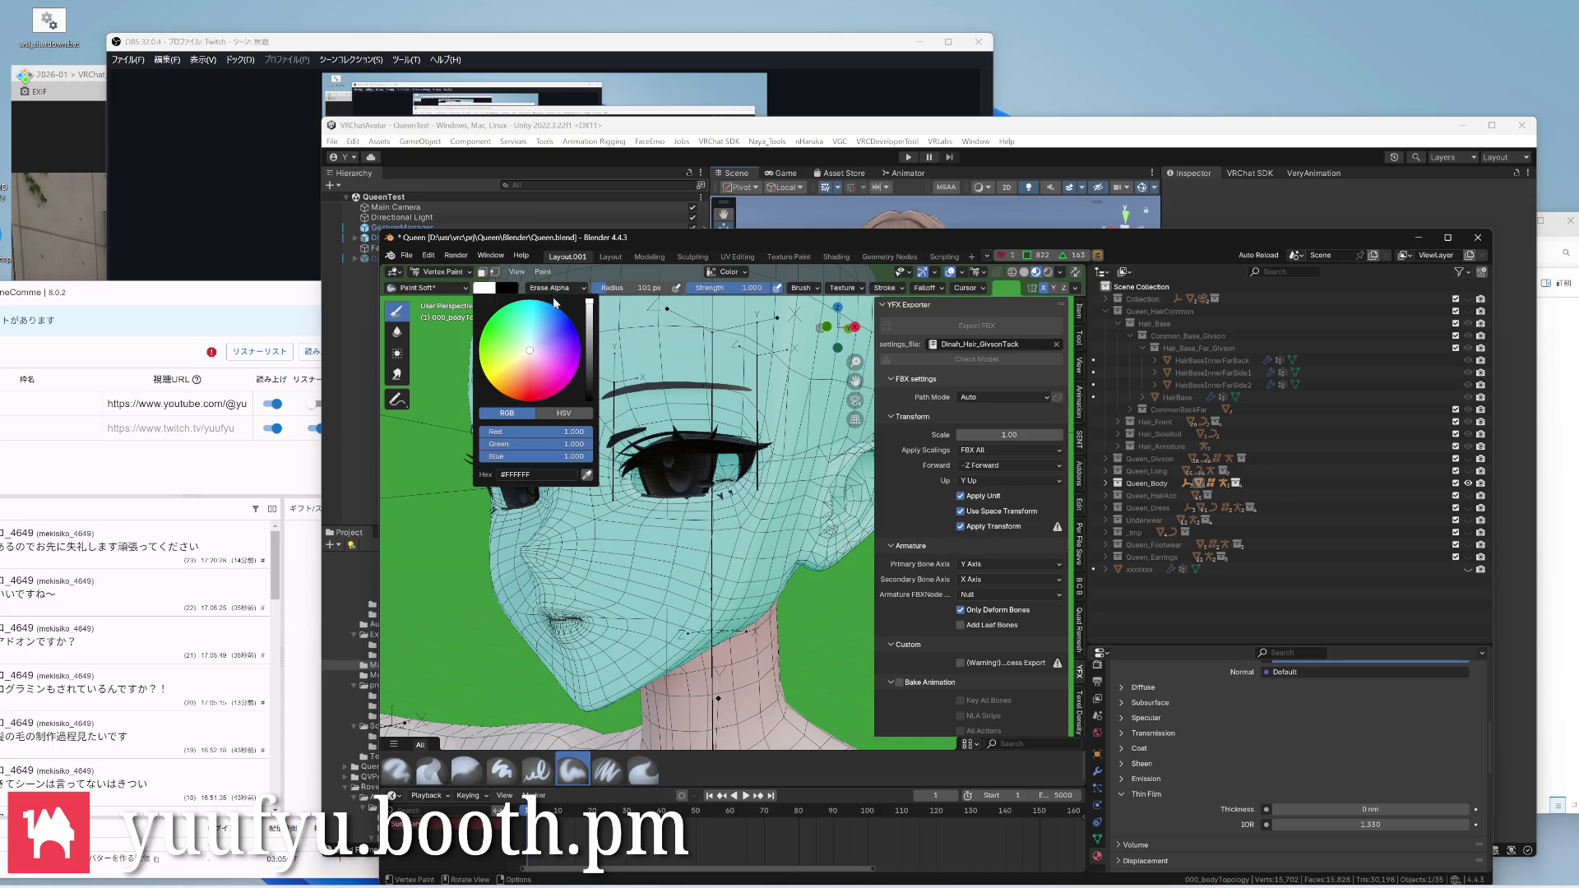
{"action": "left_click", "coordinate": [543, 272]}
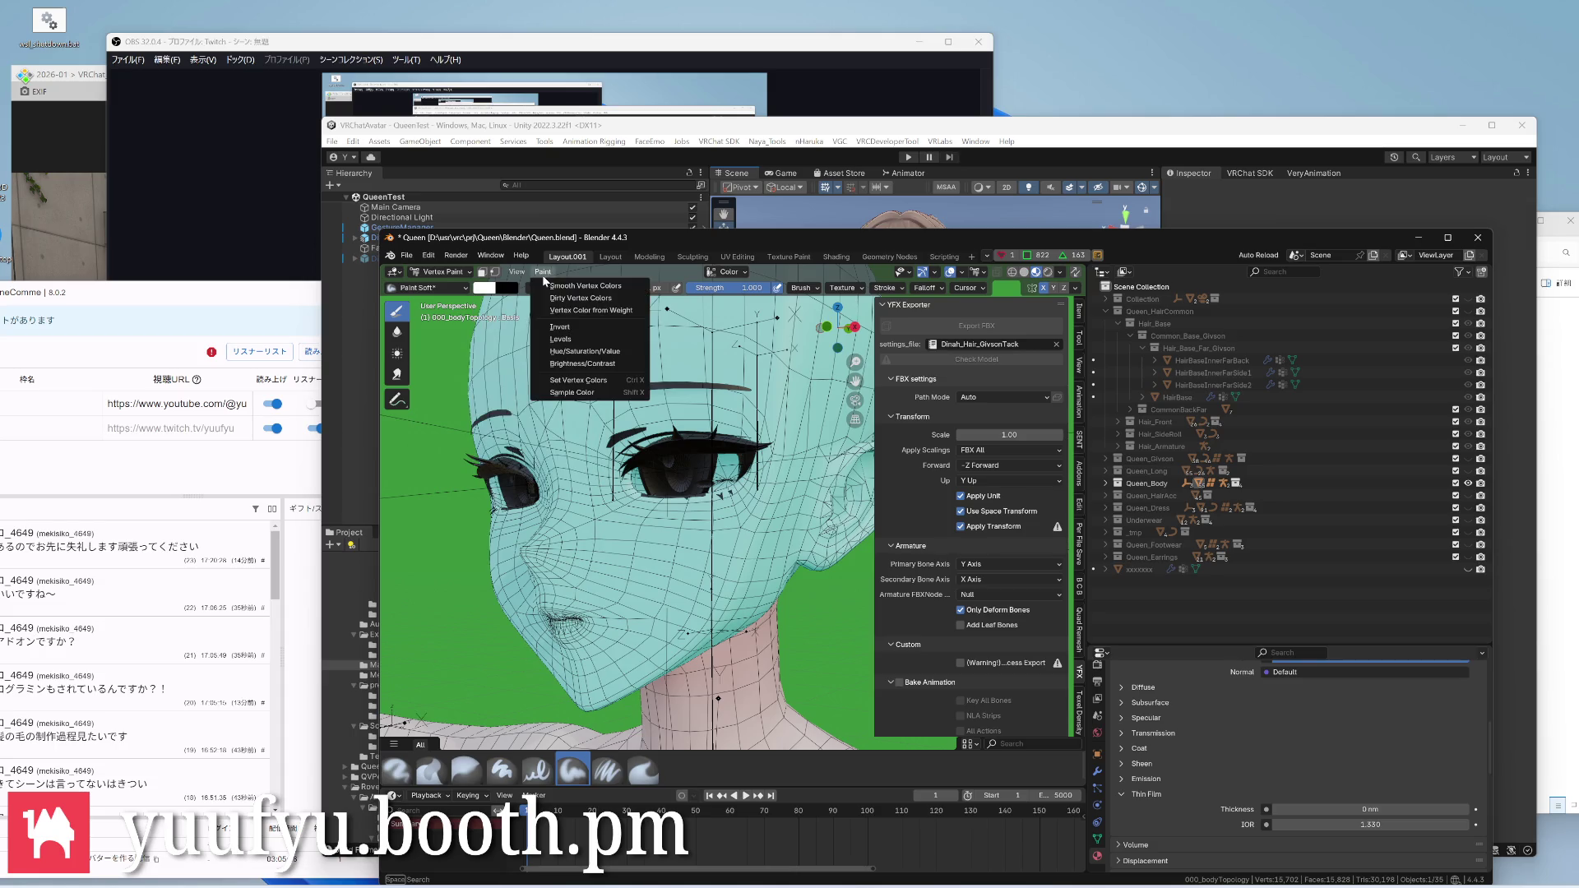
{"action": "left_click", "coordinate": [574, 382]}
{"action": "key", "text": "Tab"}
{"action": "mouse_move", "coordinate": [592, 395]}
{"action": "middle_mouse_down"}
{"action": "mouse_move", "coordinate": [633, 428]}
{"action": "mouse_move", "coordinate": [627, 444]}
{"action": "mouse_move", "coordinate": [612, 422]}
{"action": "middle_mouse_up"}
{"action": "scroll", "coordinate": [633, 428], "scroll_direction": "up", "scroll_amount": 3}
{"action": "scroll", "coordinate": [629, 432], "scroll_direction": "up", "scroll_amount": 2}
{"action": "scroll", "coordinate": [630, 438], "scroll_direction": "down", "scroll_amount": 1}
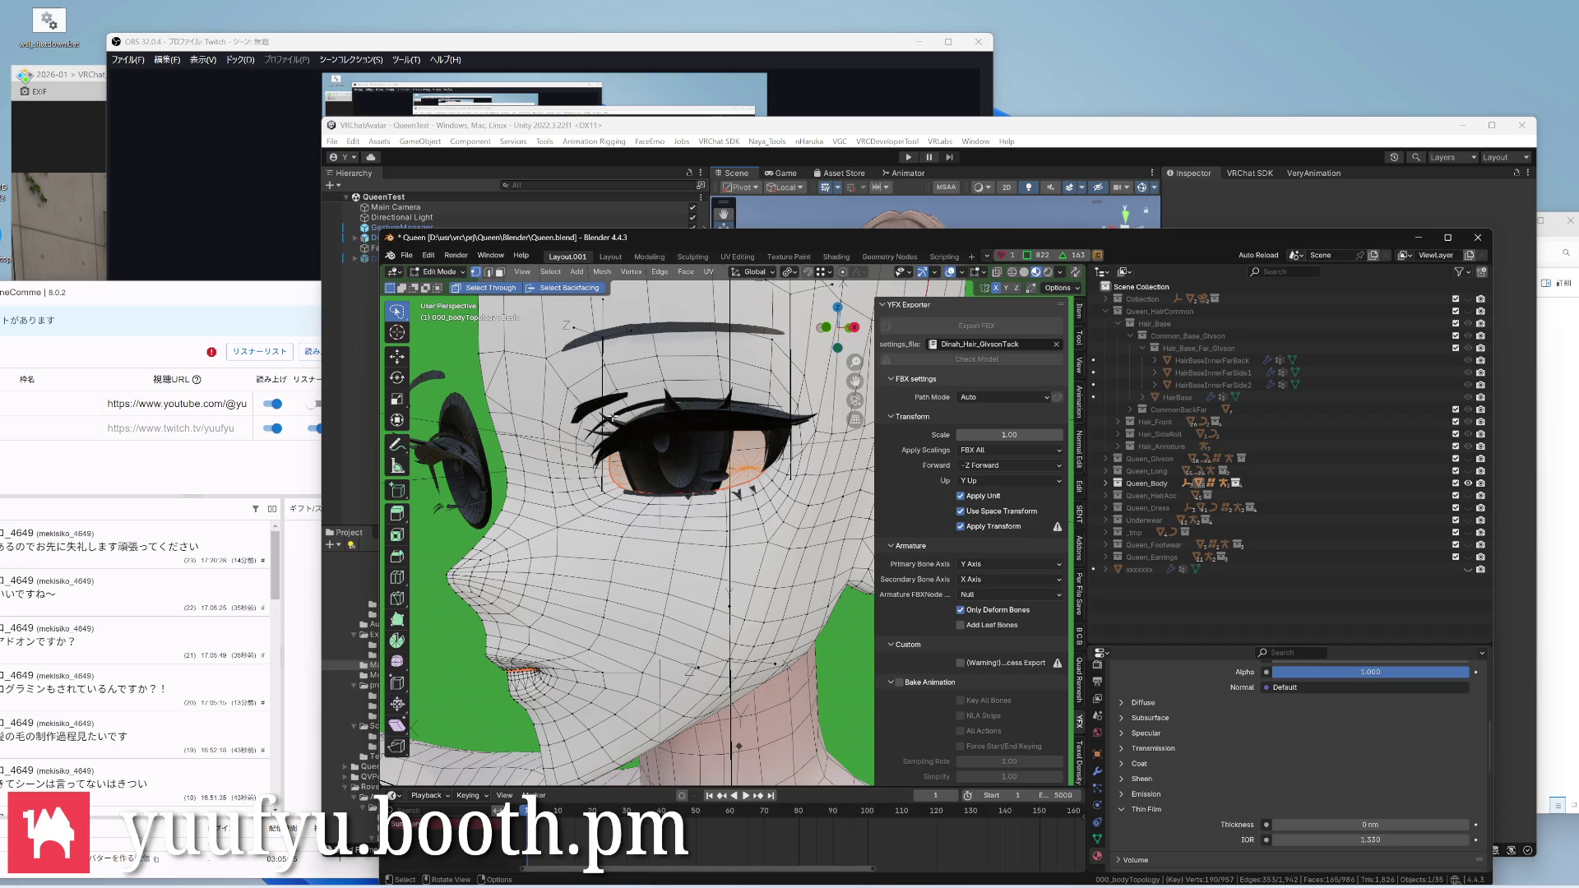
Reapply the white fill, then enable the vertex selection mask to limit painting to the eye vertices
{"action": "key", "text": "ctrl+Tab"}
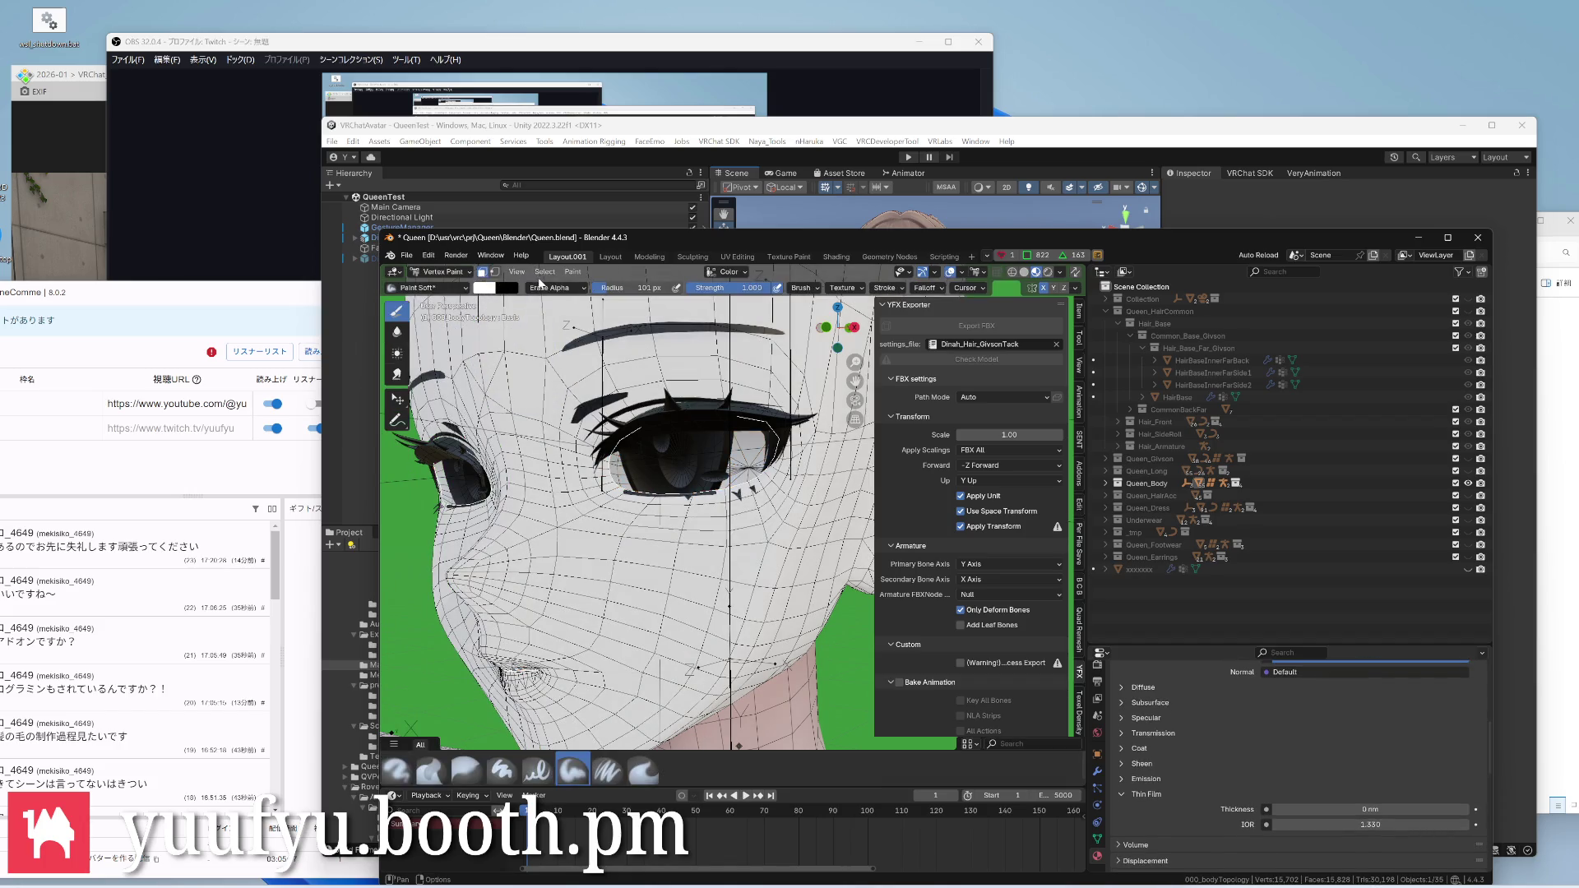
{"action": "left_click", "coordinate": [571, 272]}
{"action": "left_click", "coordinate": [618, 382]}
{"action": "middle_click_drag", "start_coordinate": [736, 492], "coordinate": [691, 531]}
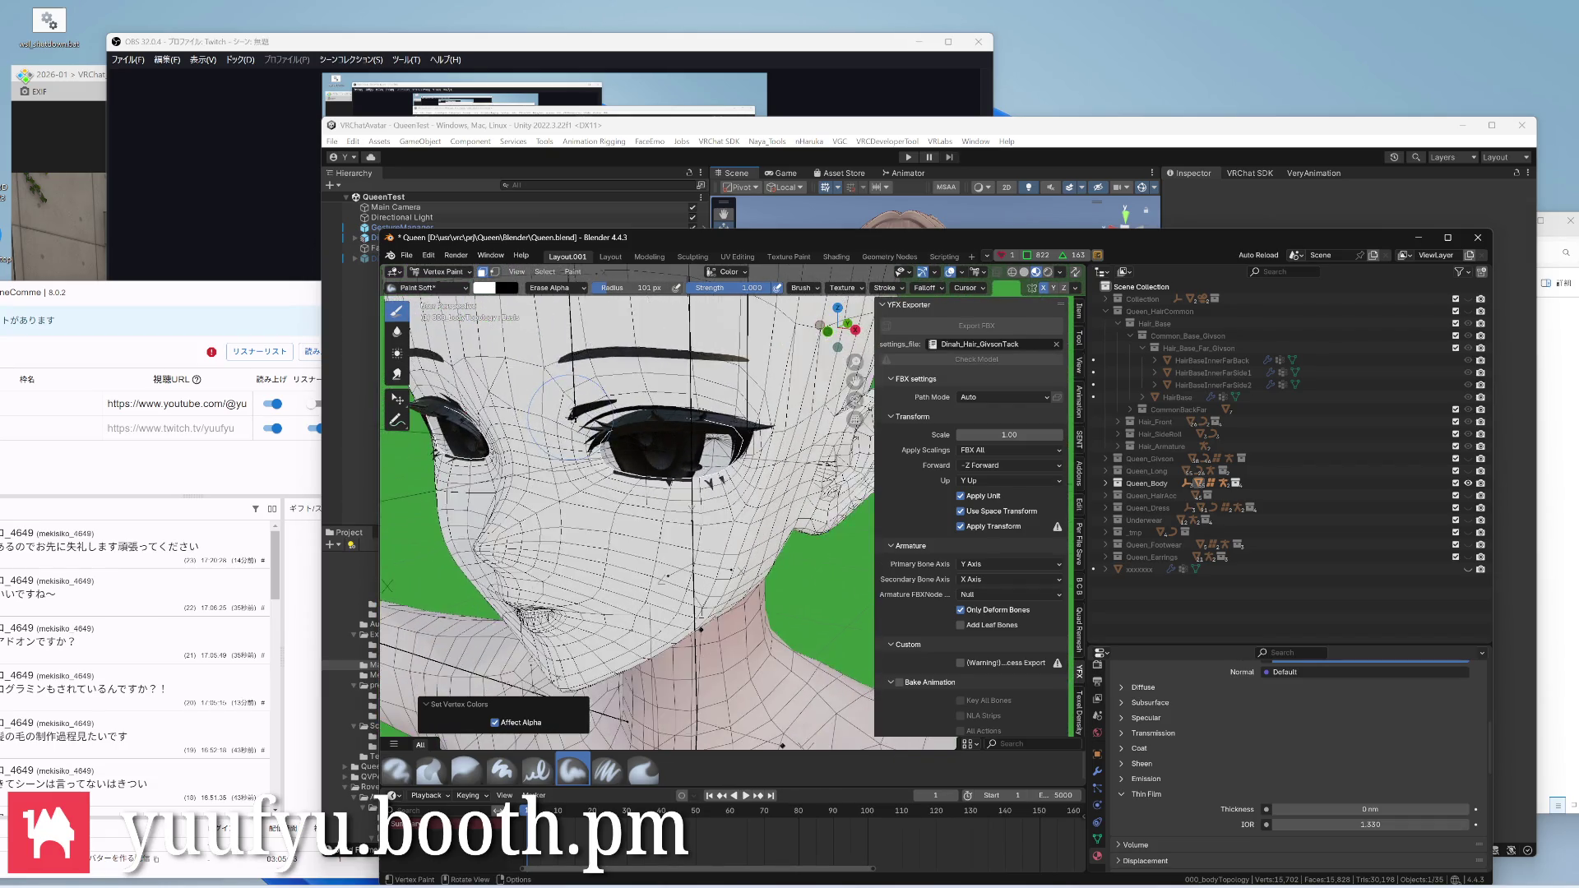
{"action": "middle_click_drag", "start_coordinate": [717, 655], "coordinate": [639, 695]}
{"action": "left_click", "coordinate": [498, 273]}
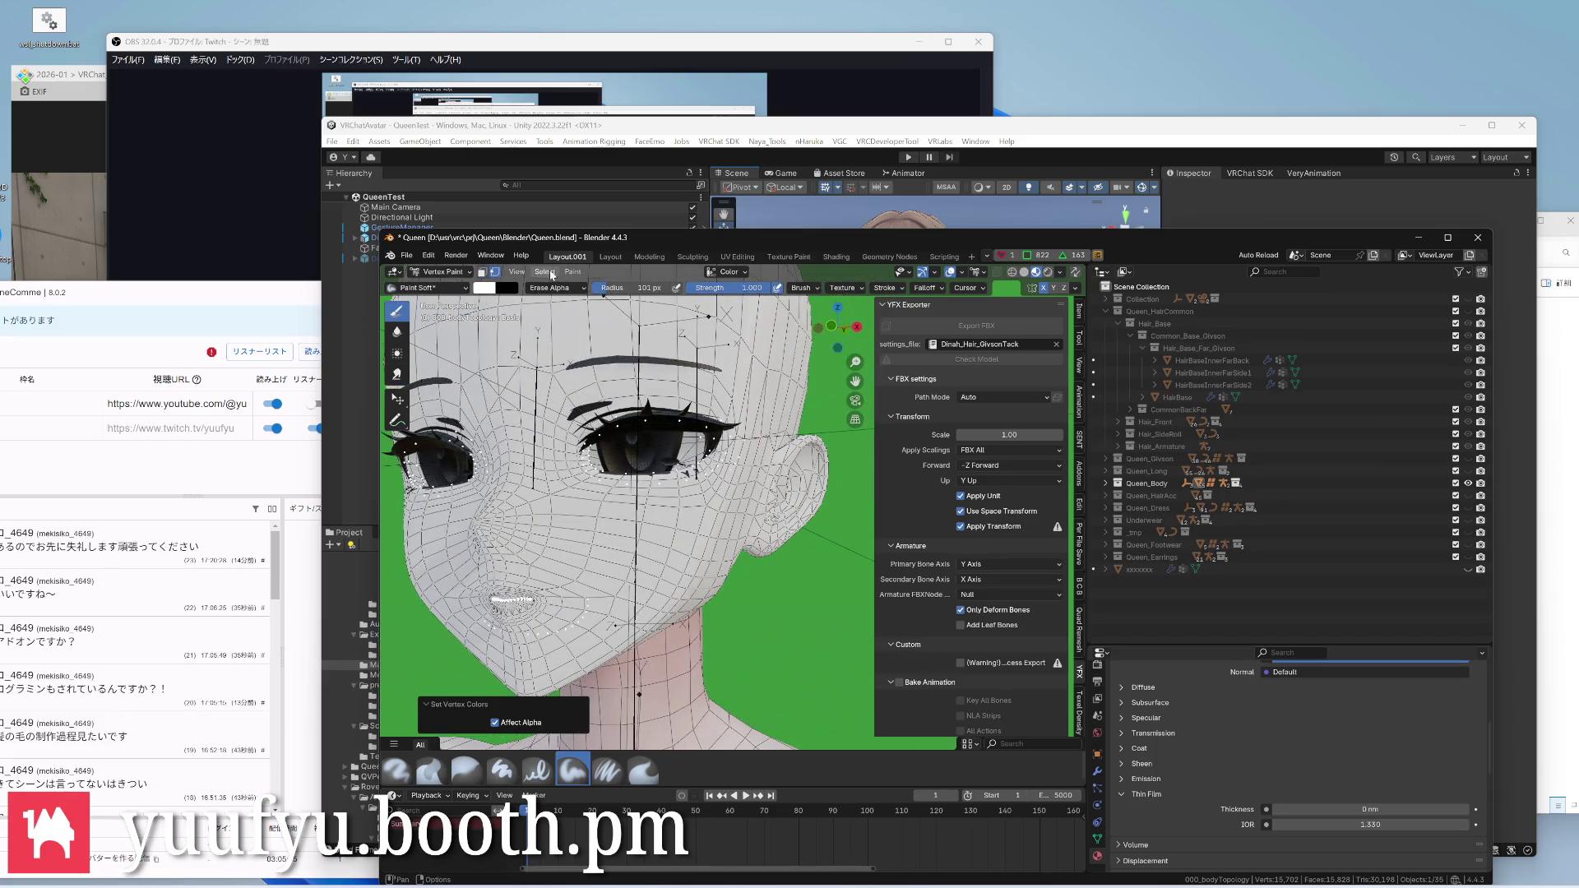
{"action": "left_click", "coordinate": [575, 273]}
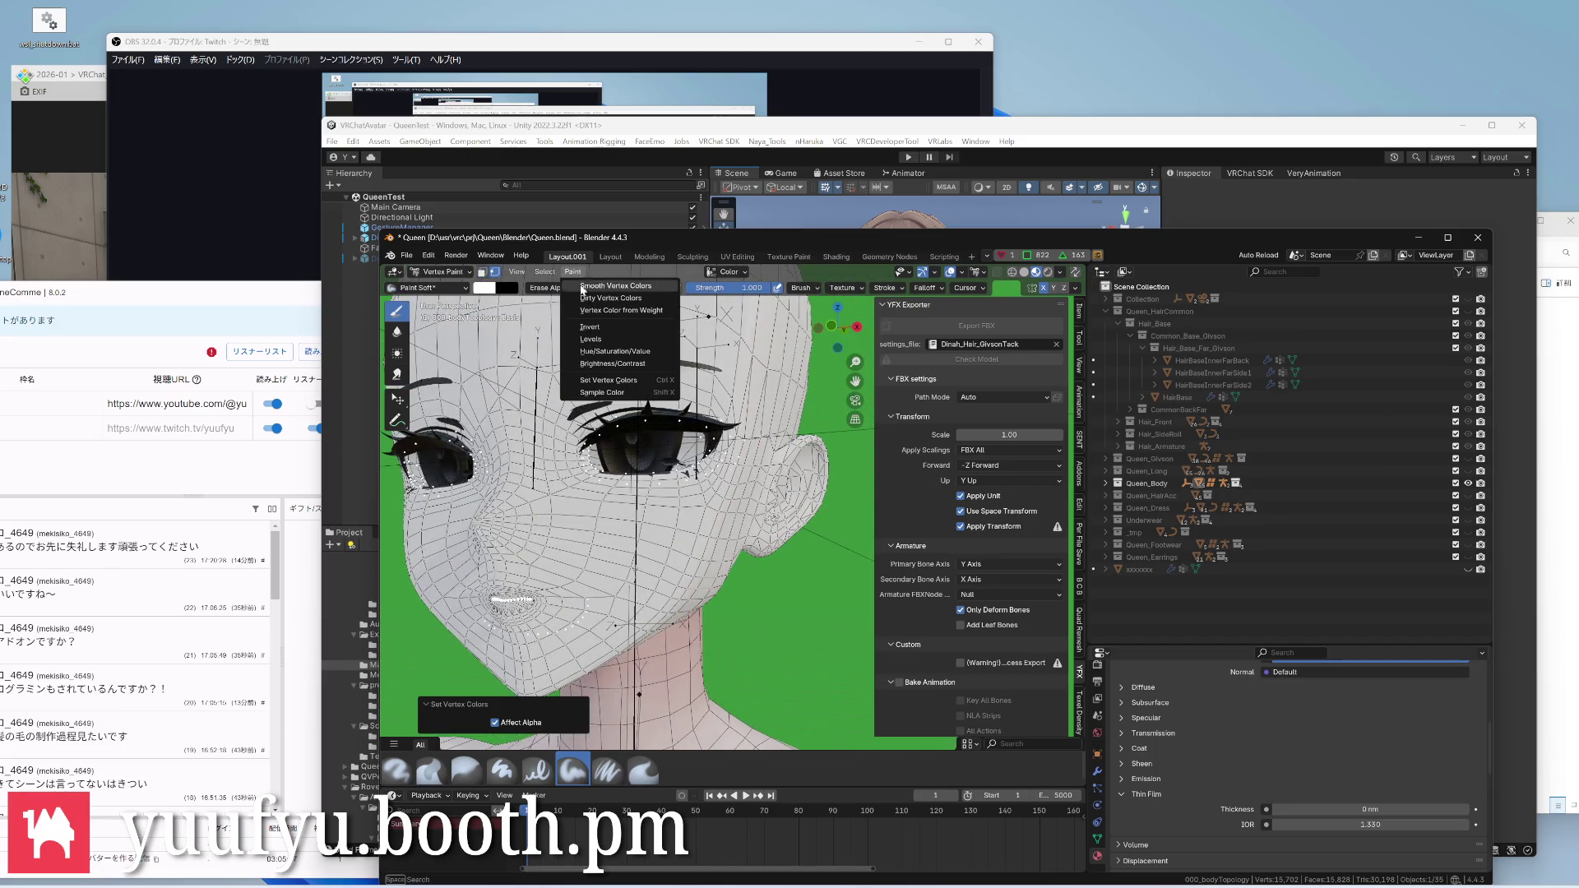
{"action": "left_click", "coordinate": [618, 370]}
{"action": "scroll", "coordinate": [648, 454], "scroll_direction": "up", "scroll_amount": 4}
{"action": "scroll", "coordinate": [647, 455], "scroll_direction": "down", "scroll_amount": 3}
{"action": "mouse_move", "coordinate": [648, 455]}
{"action": "middle_mouse_down"}
{"action": "mouse_move", "coordinate": [617, 469]}
{"action": "mouse_move", "coordinate": [666, 469]}
{"action": "mouse_move", "coordinate": [645, 459]}
{"action": "middle_mouse_up"}
{"action": "scroll", "coordinate": [635, 451], "scroll_direction": "up", "scroll_amount": 2}
{"action": "scroll", "coordinate": [648, 454], "scroll_direction": "up", "scroll_amount": 3}
{"action": "scroll", "coordinate": [648, 463], "scroll_direction": "up", "scroll_amount": 2}
{"action": "scroll", "coordinate": [648, 467], "scroll_direction": "down", "scroll_amount": 4}
Return to Edit Mode, show the Object Data properties, and switch to the Scripting workspace
{"action": "key", "text": "Tab"}
{"action": "scroll", "coordinate": [645, 458], "scroll_direction": "up", "scroll_amount": 2}
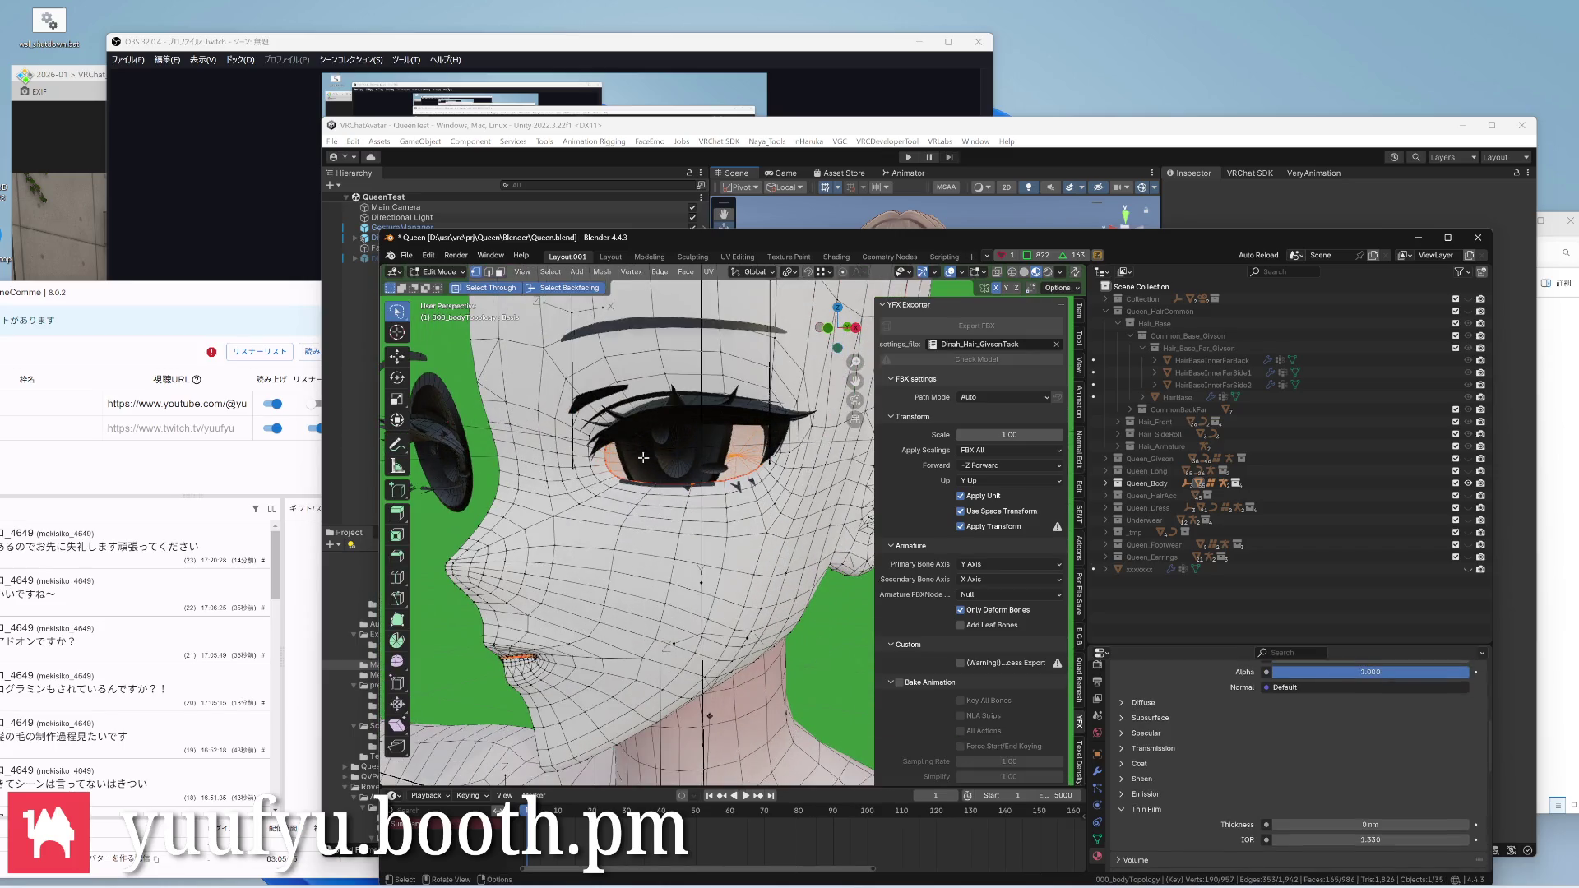
{"action": "left_click", "coordinate": [1098, 843]}
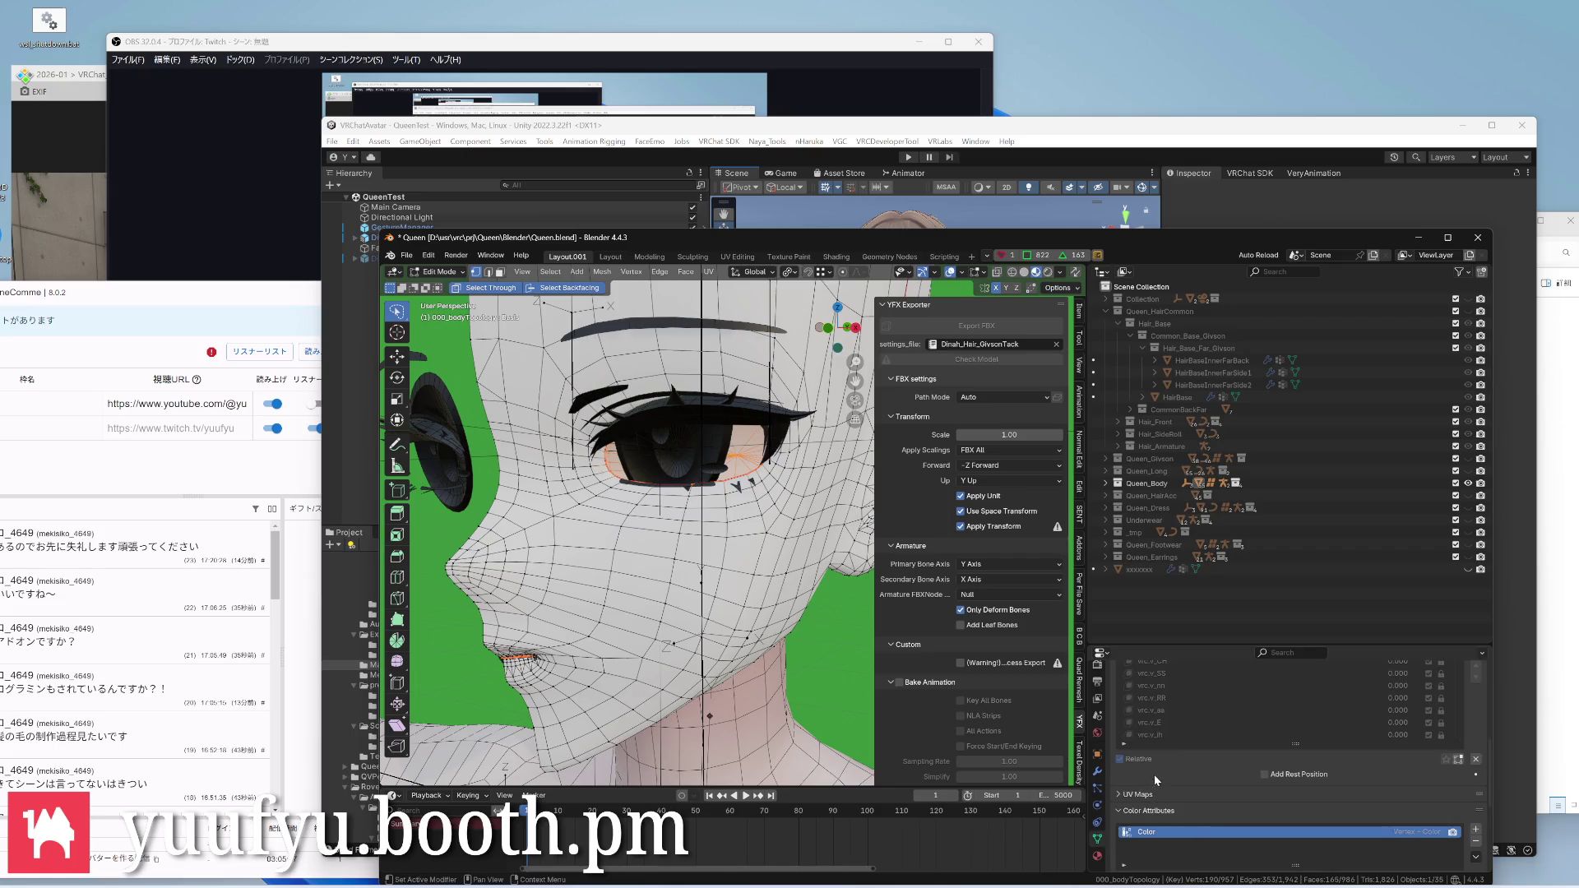
{"action": "left_click", "coordinate": [945, 257]}
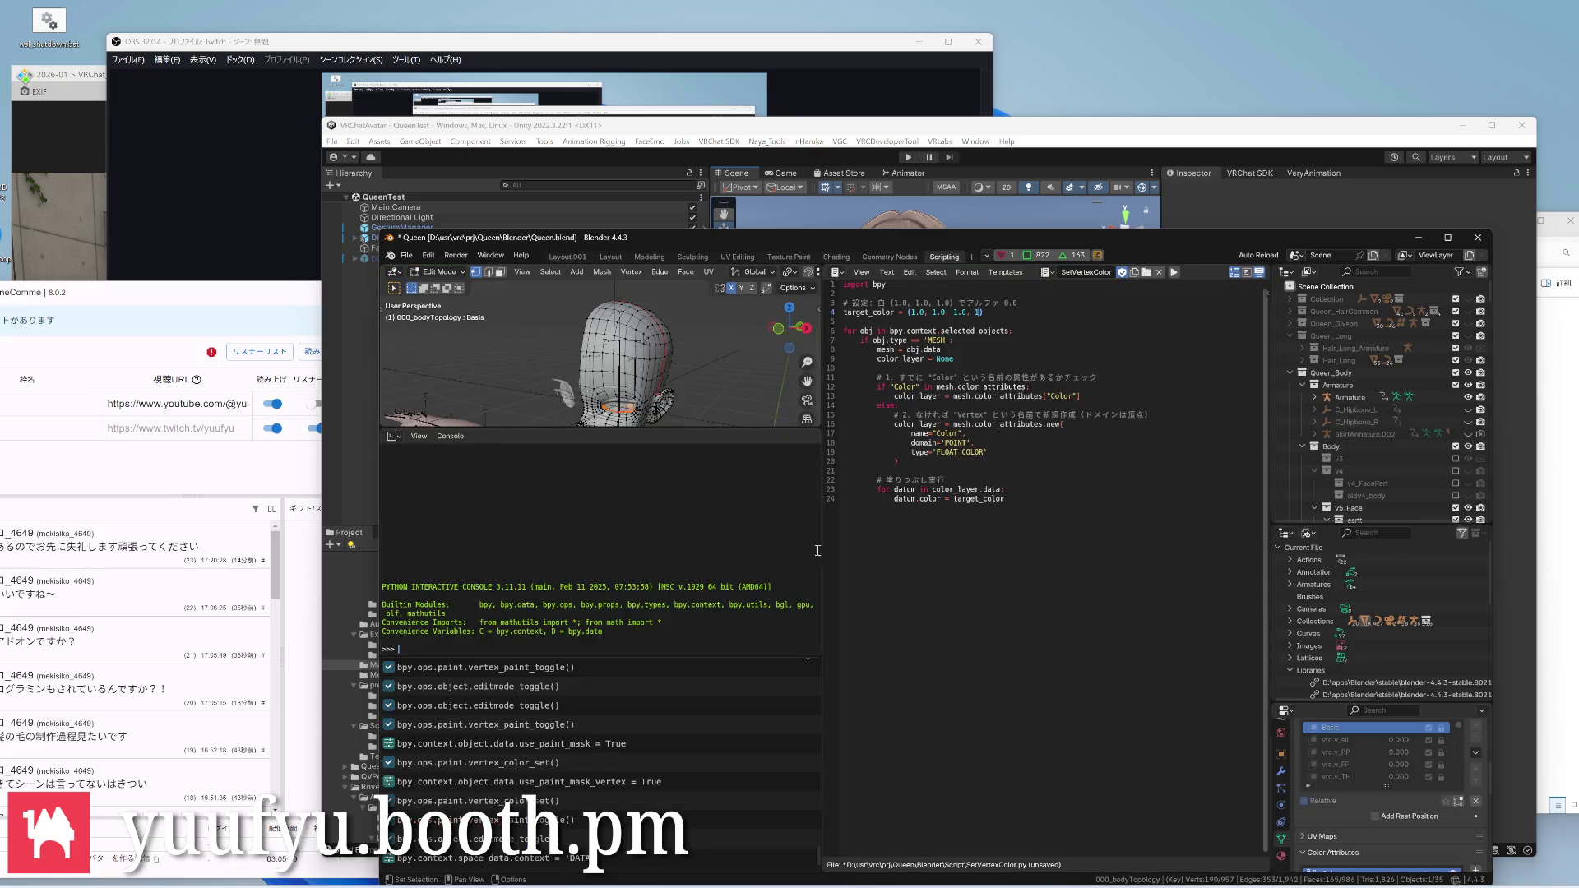
In Shading, set the body material's Color Attribute node to read 'Color', then return to Layout.001
{"action": "left_click", "coordinate": [838, 256]}
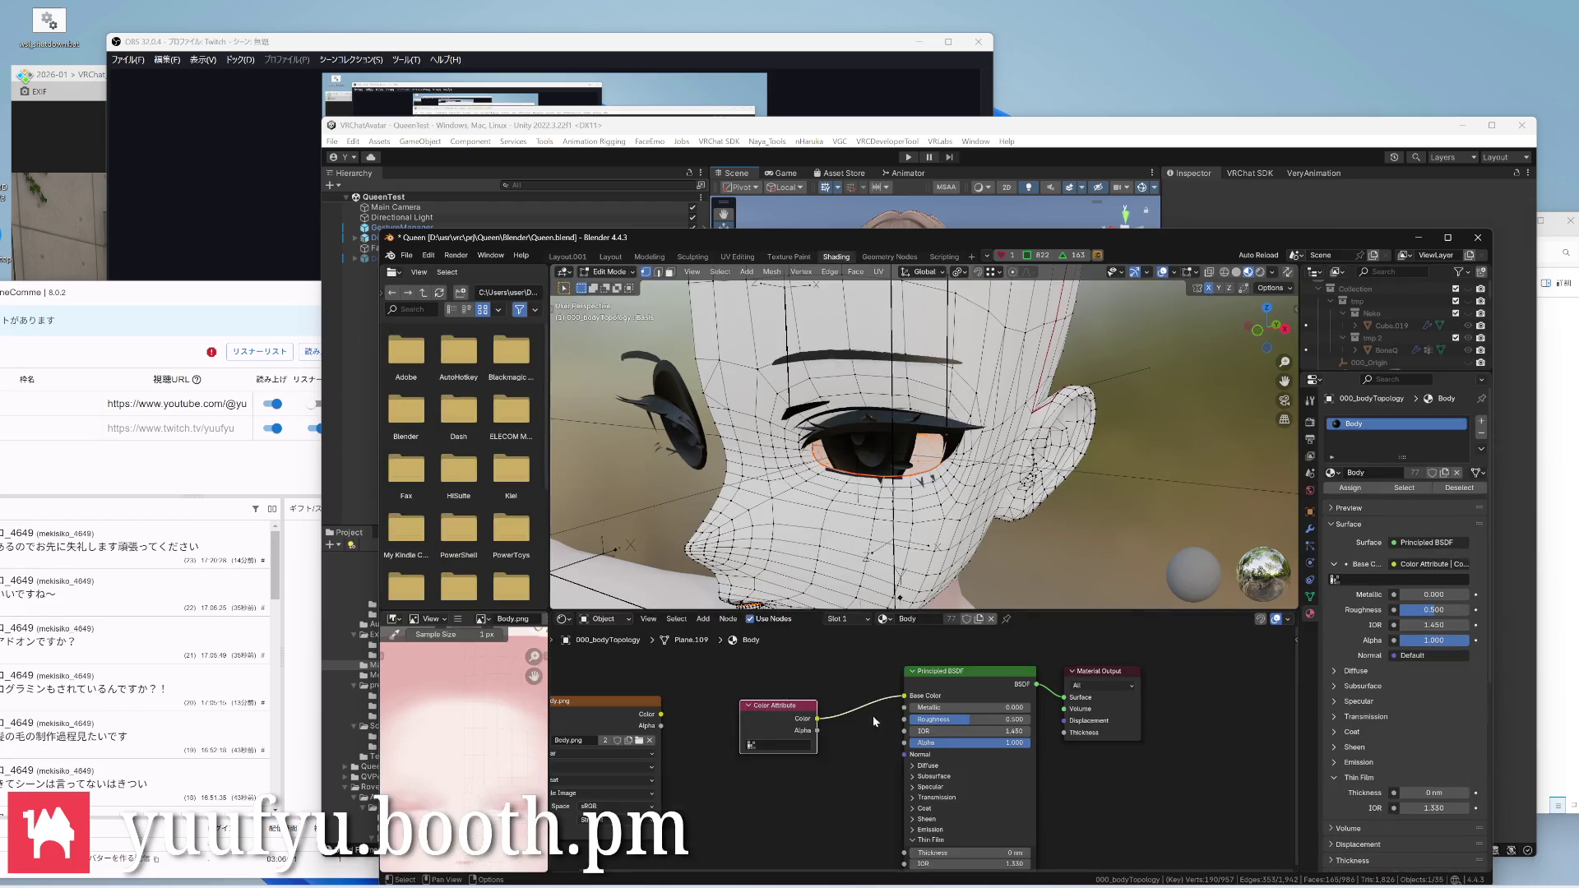
{"action": "left_click", "coordinate": [737, 746]}
{"action": "left_click", "coordinate": [744, 628]}
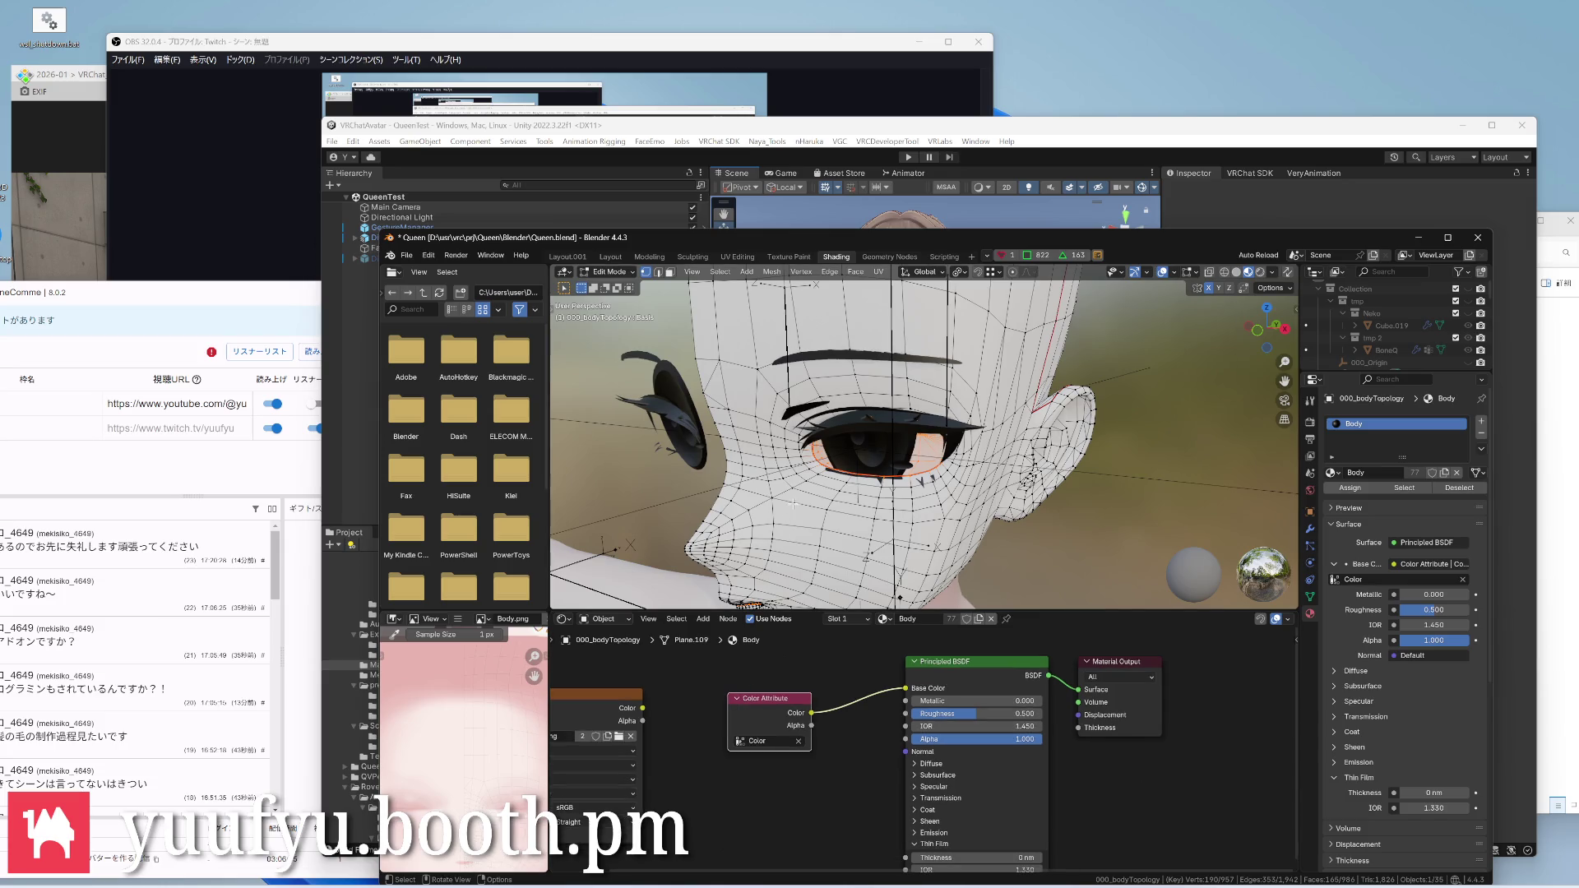
{"action": "middle_click_drag", "start_coordinate": [798, 504], "coordinate": [740, 469]}
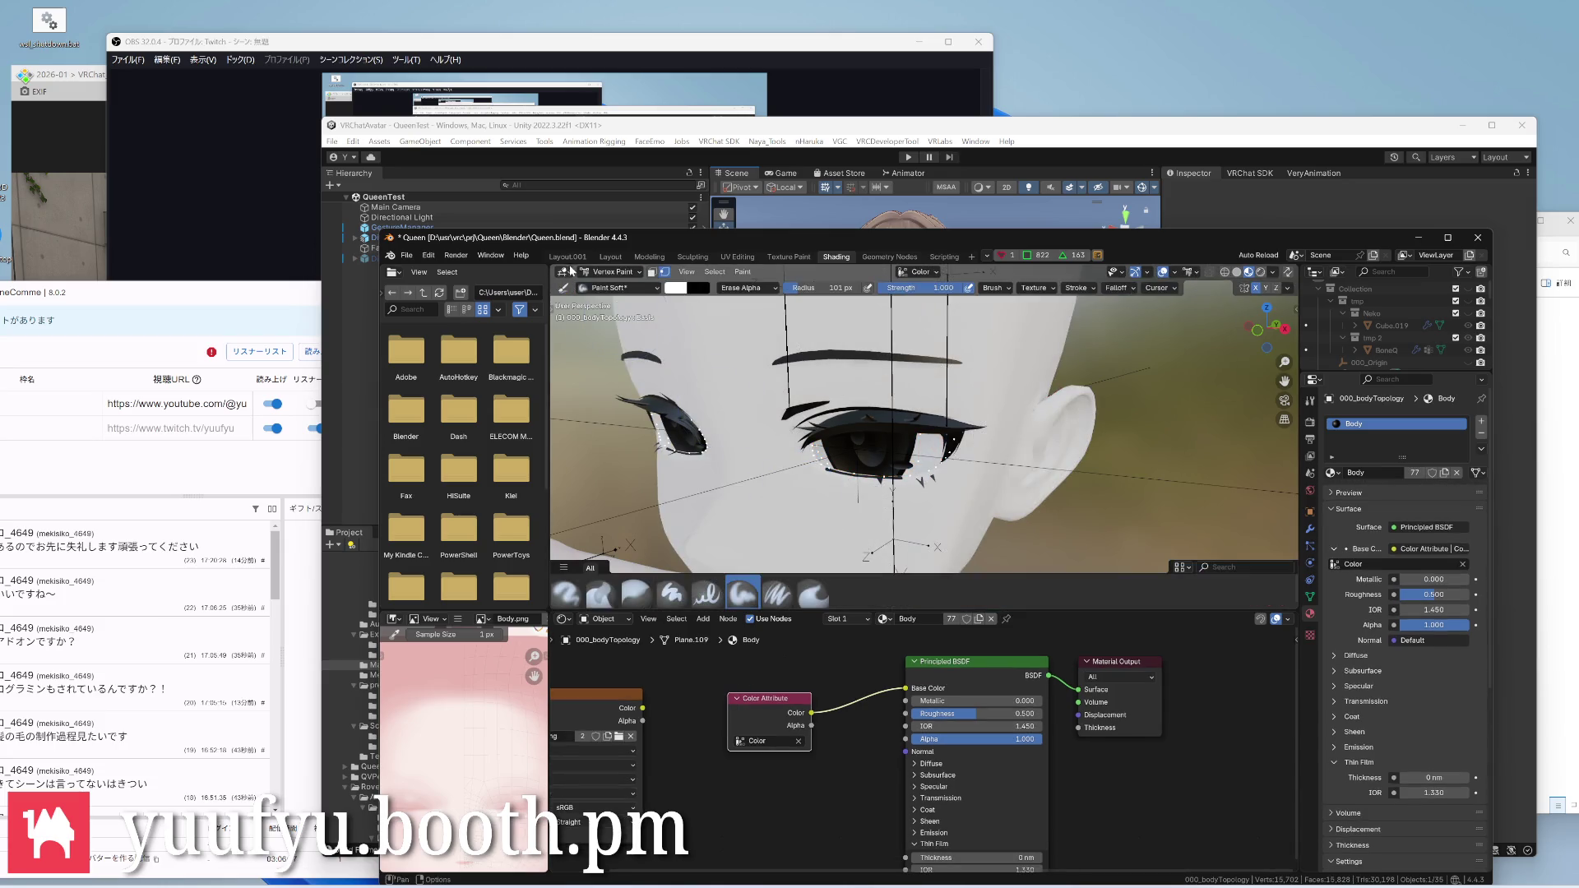
{"action": "left_click", "coordinate": [566, 257]}
{"action": "scroll", "coordinate": [677, 432], "scroll_direction": "down", "scroll_amount": 3}
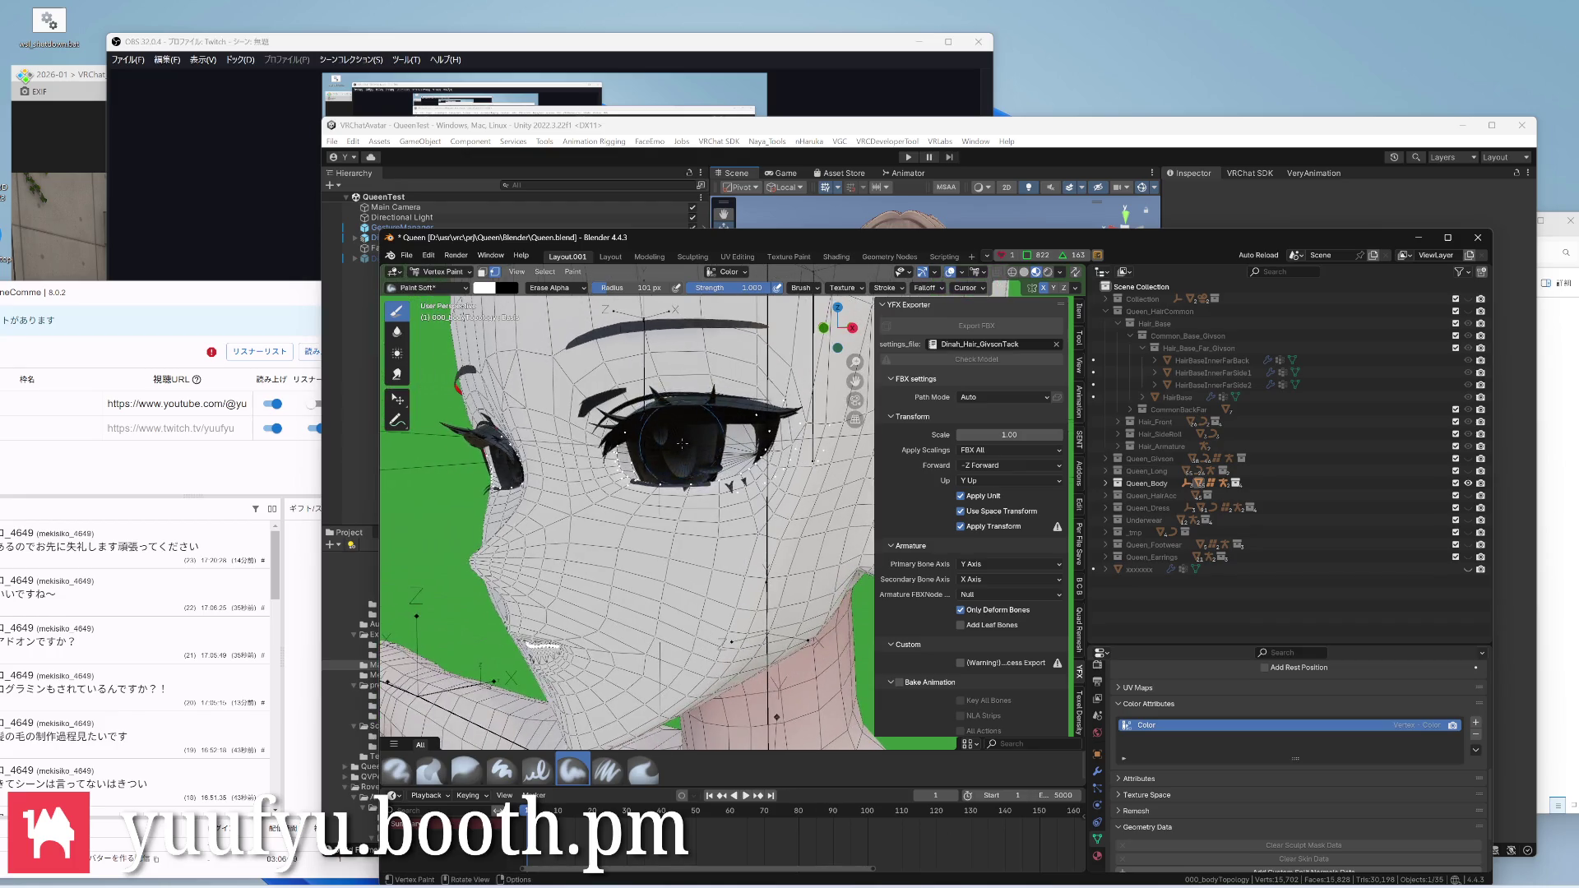
{"action": "scroll", "coordinate": [1137, 771], "scroll_direction": "up", "scroll_amount": 5}
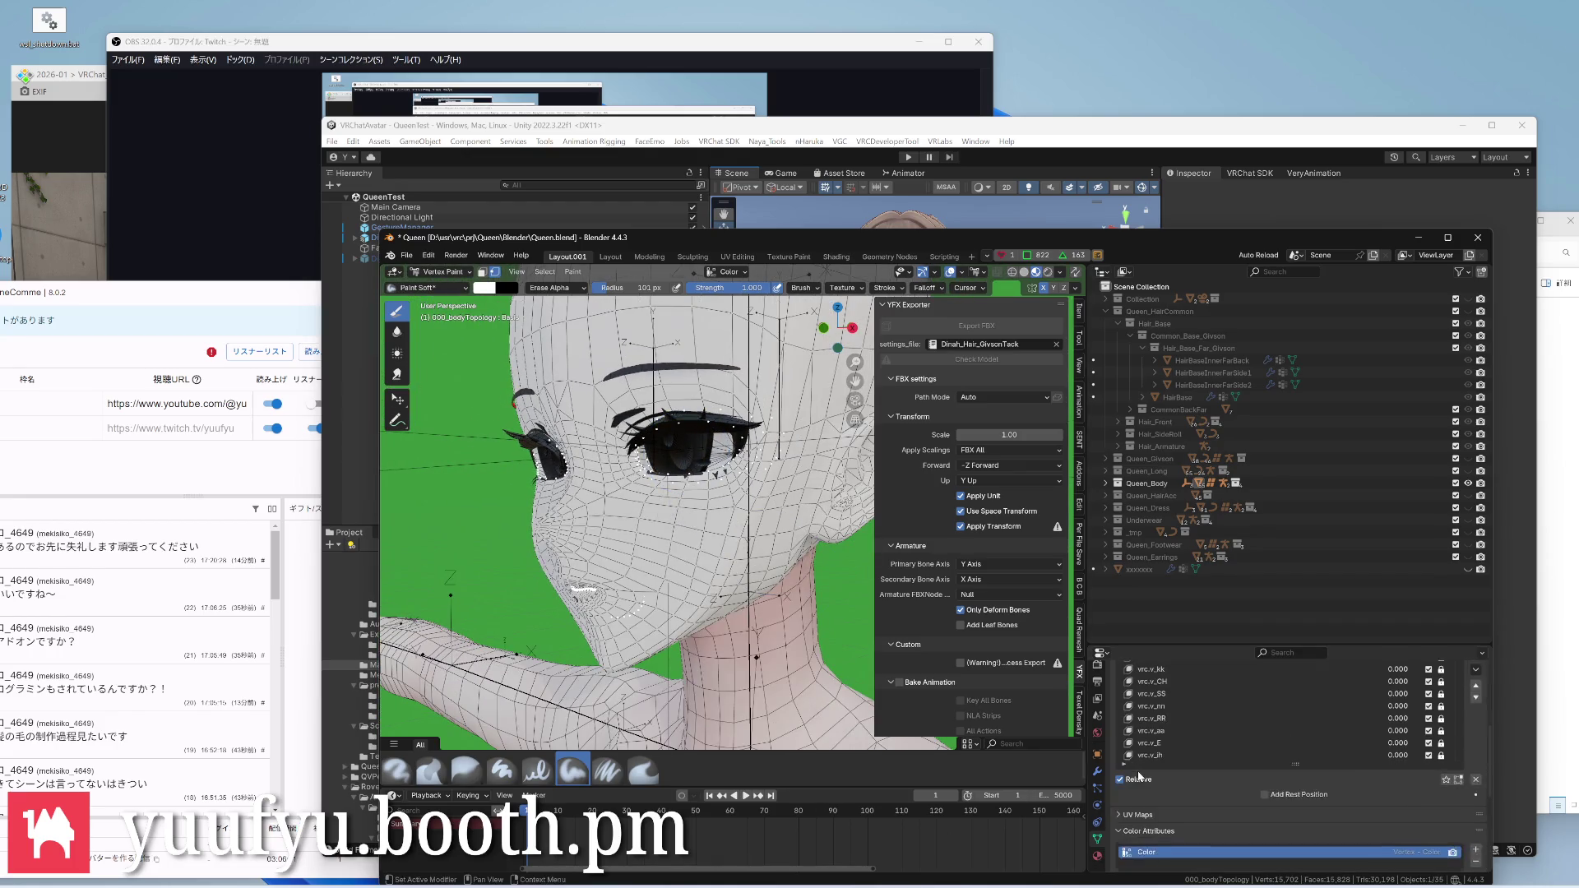
{"action": "scroll", "coordinate": [1138, 771], "scroll_direction": "up", "scroll_amount": 3}
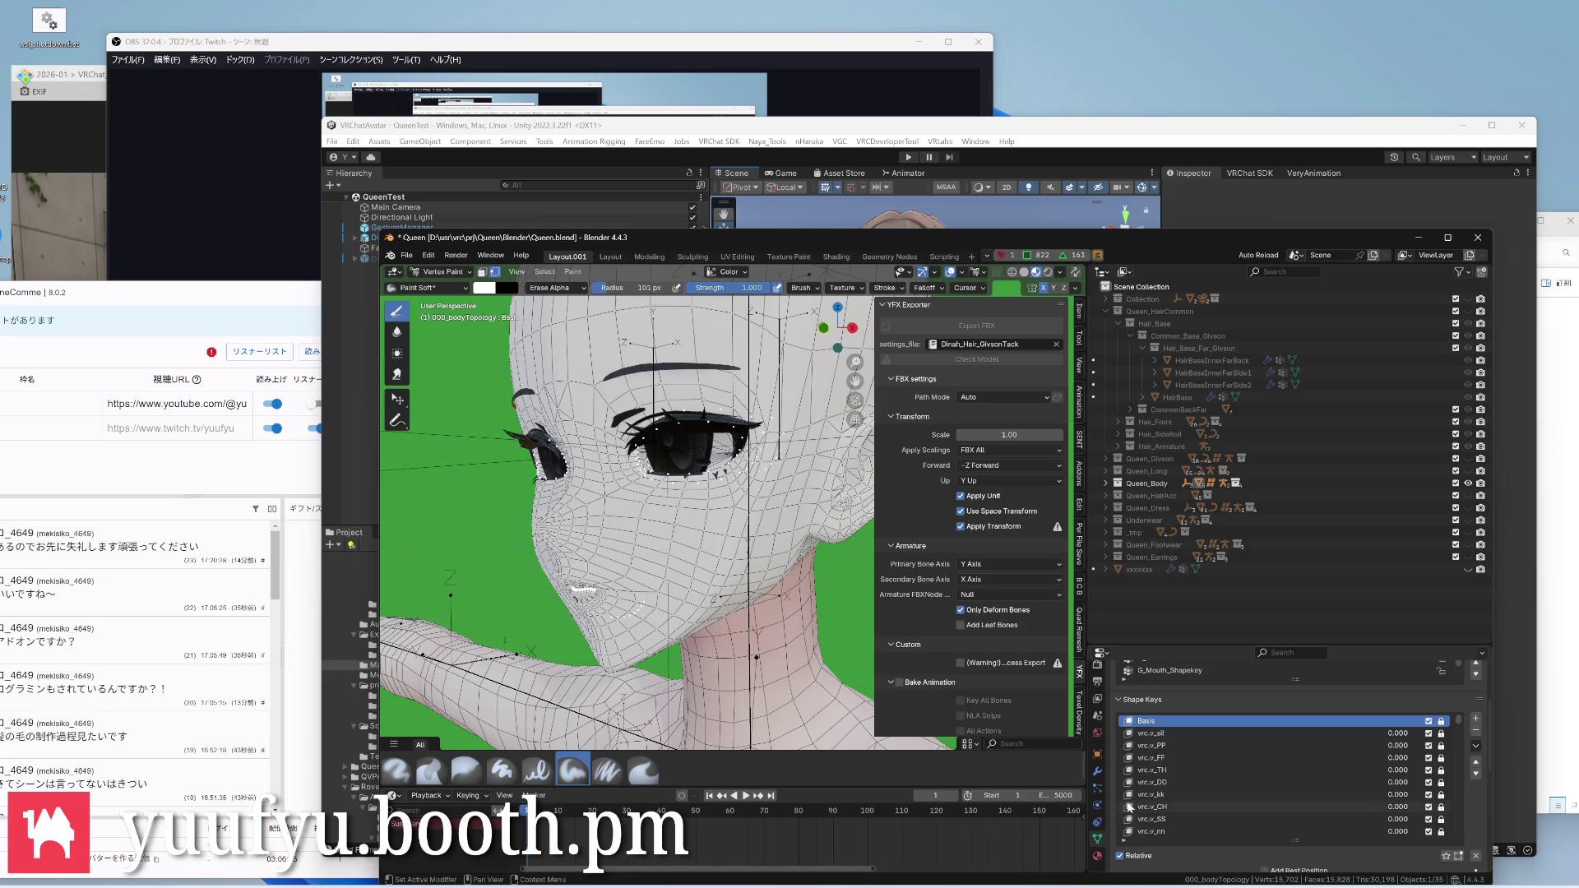
Set the paint colour to cyan by removing red and fill the selected eye area with Set Vertex Colors
{"action": "left_click", "coordinate": [1099, 771]}
{"action": "scroll", "coordinate": [1147, 774], "scroll_direction": "down", "scroll_amount": 3}
{"action": "scroll", "coordinate": [1149, 775], "scroll_direction": "down", "scroll_amount": 2}
{"action": "scroll", "coordinate": [1149, 775], "scroll_direction": "down", "scroll_amount": 3}
{"action": "scroll", "coordinate": [1149, 774], "scroll_direction": "down", "scroll_amount": 2}
{"action": "middle_click_drag", "start_coordinate": [641, 493], "coordinate": [691, 518]}
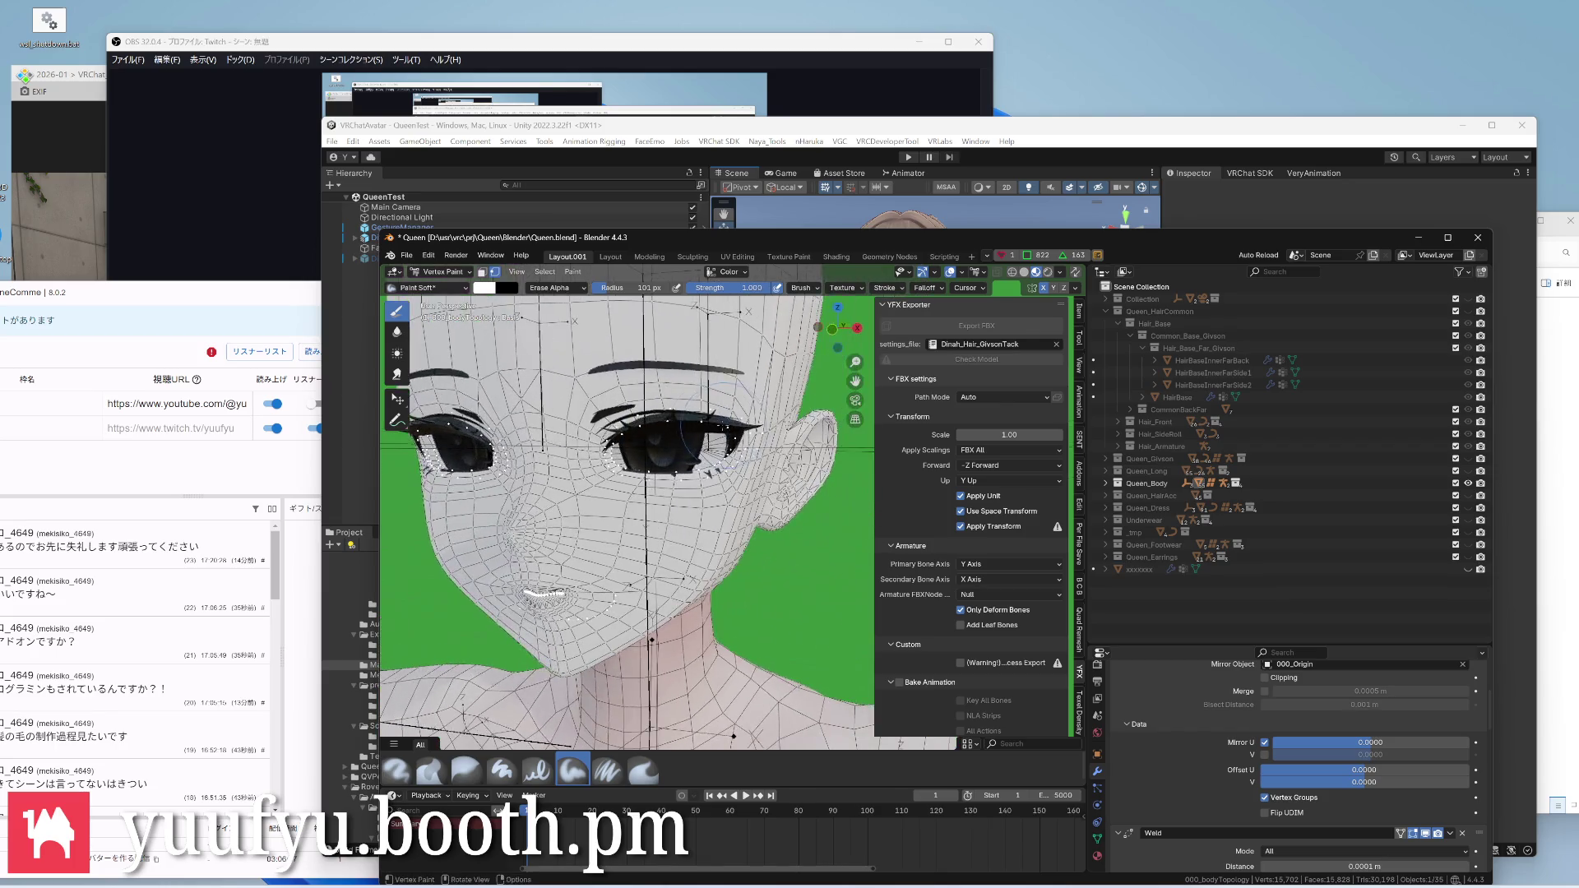
{"action": "scroll", "coordinate": [642, 444], "scroll_direction": "up", "scroll_amount": 5}
{"action": "left_click", "coordinate": [574, 278]}
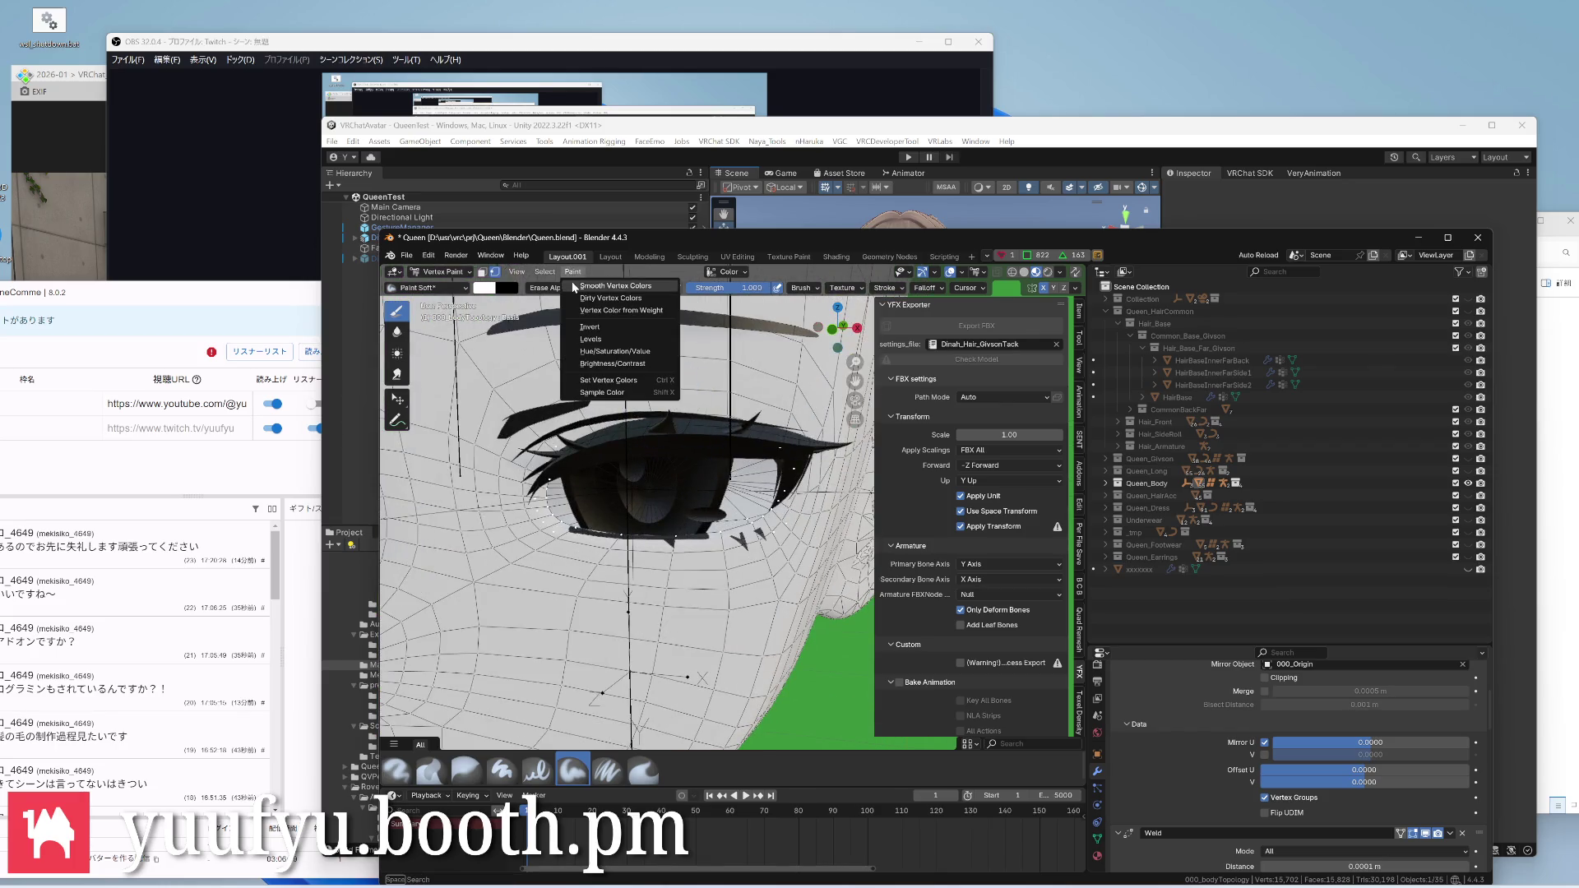
{"action": "left_click", "coordinate": [483, 288]}
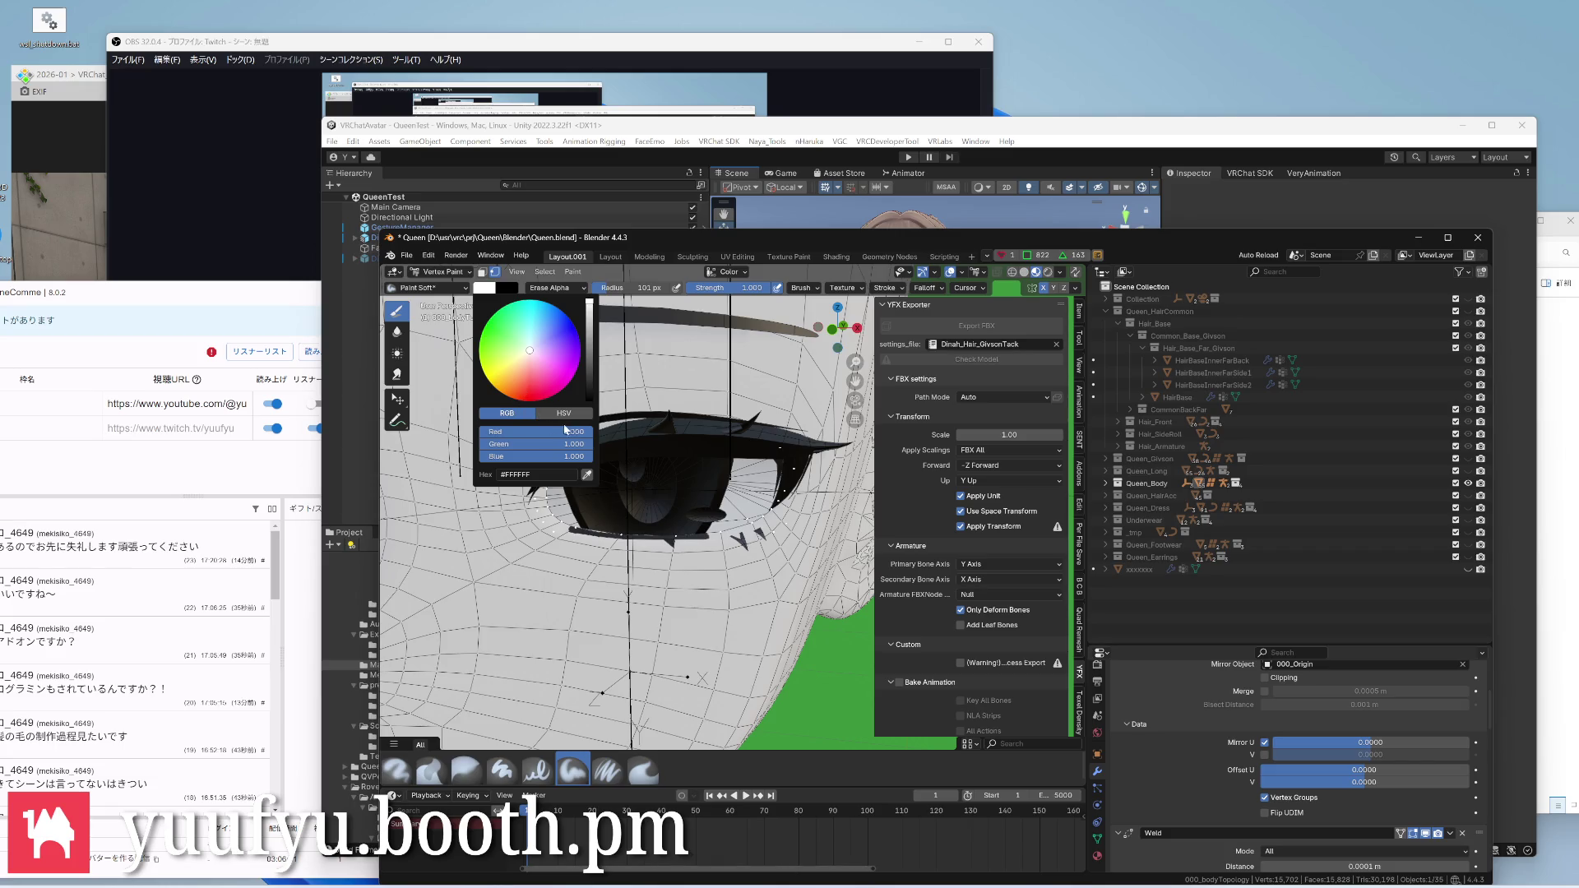
{"action": "left_click_drag", "start_coordinate": [569, 431], "coordinate": [475, 432]}
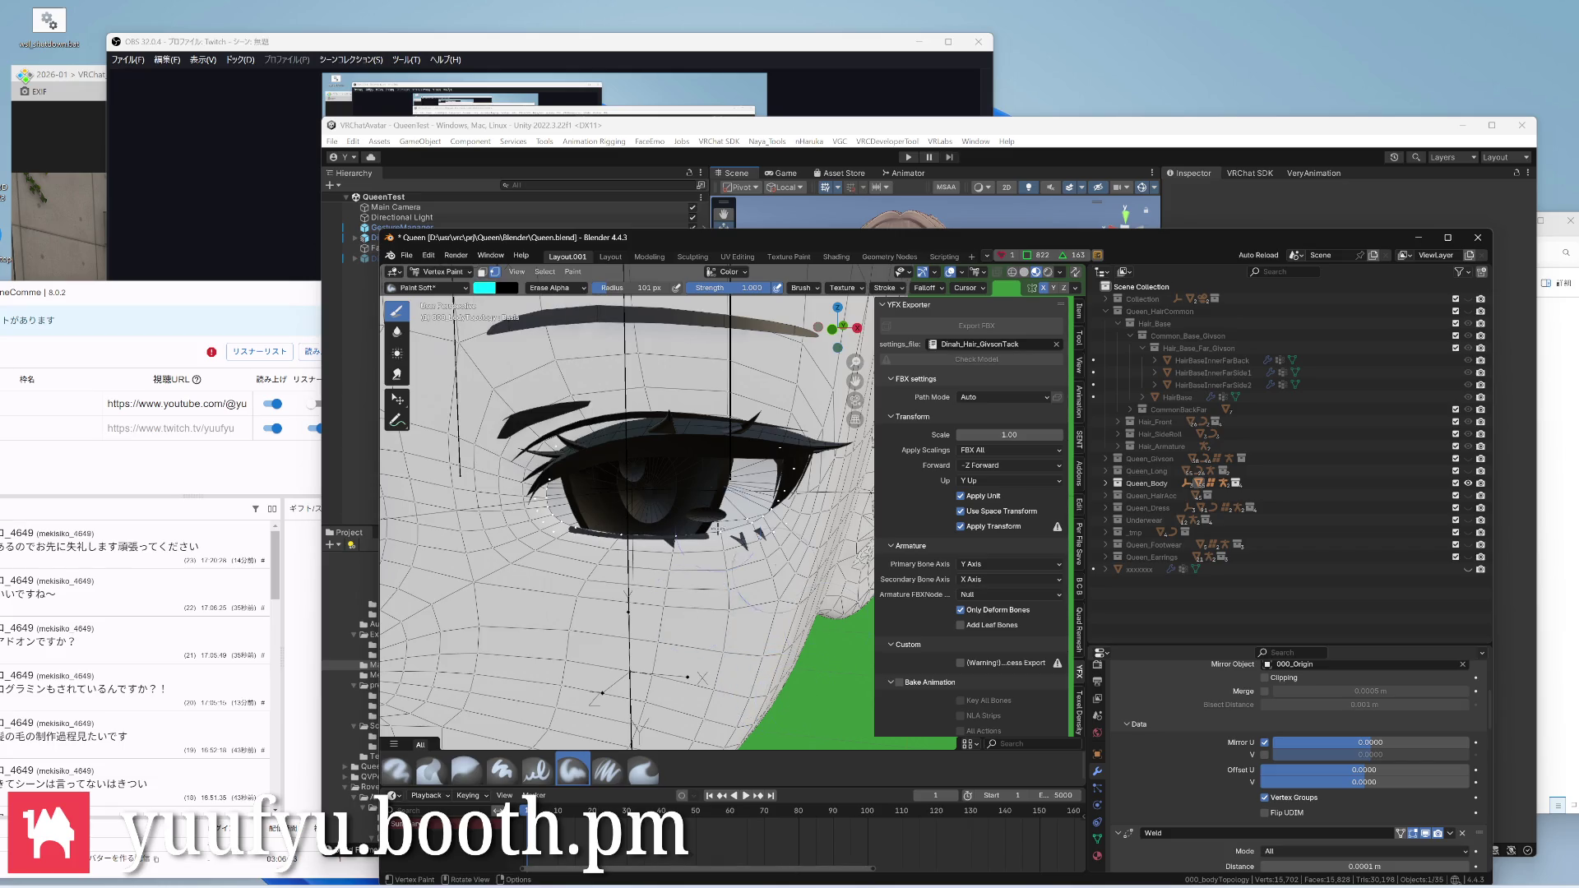
{"action": "left_click", "coordinate": [574, 274]}
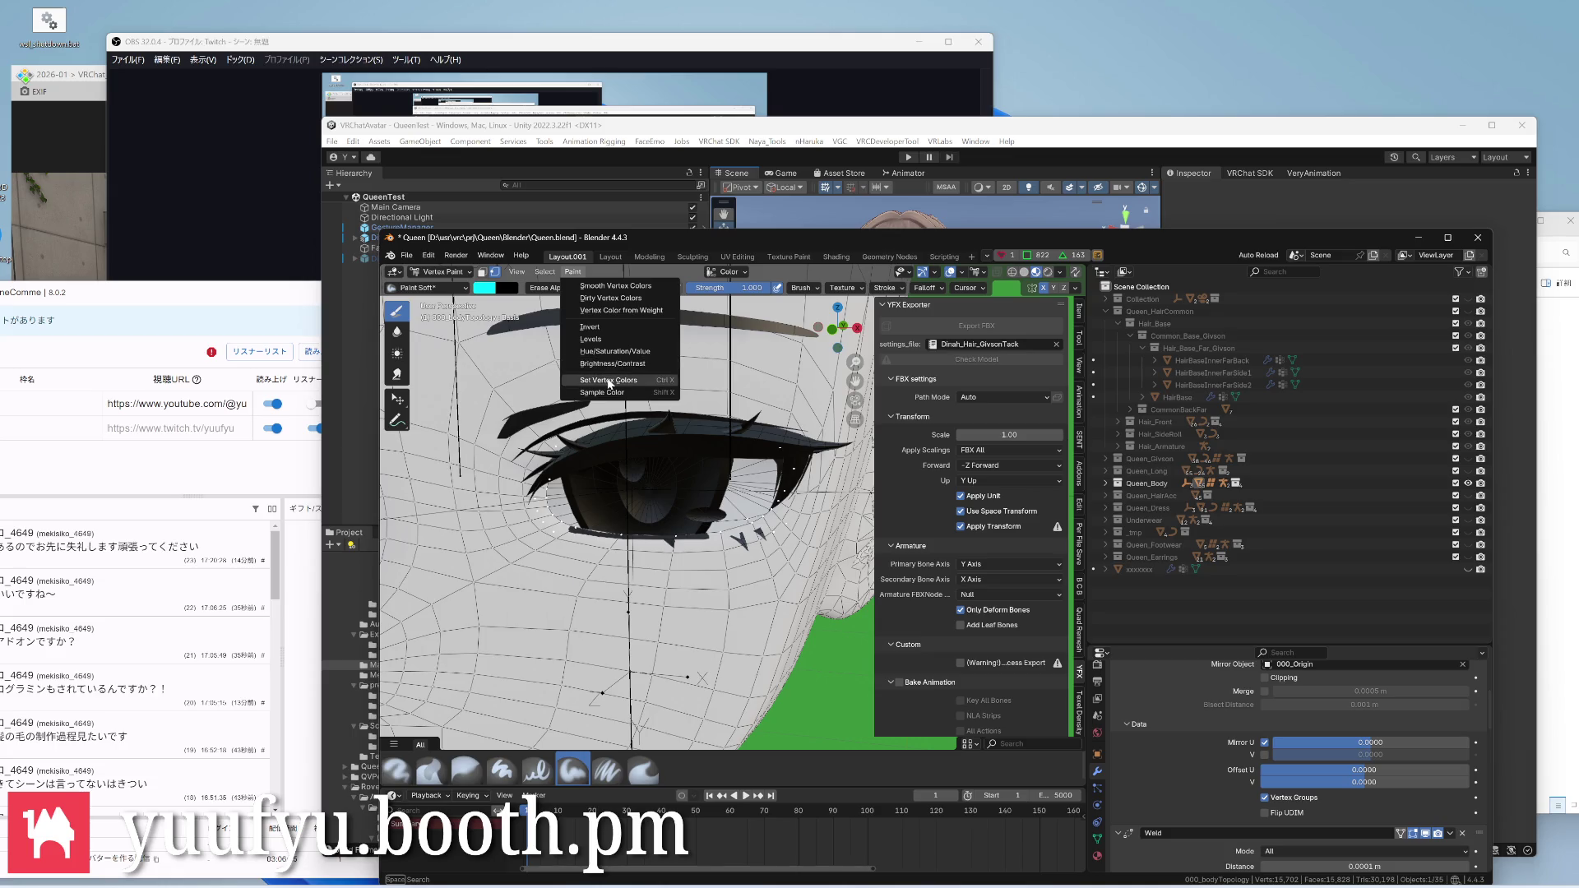
{"action": "left_click", "coordinate": [608, 380]}
{"action": "scroll", "coordinate": [608, 380], "scroll_direction": "down", "scroll_amount": 4}
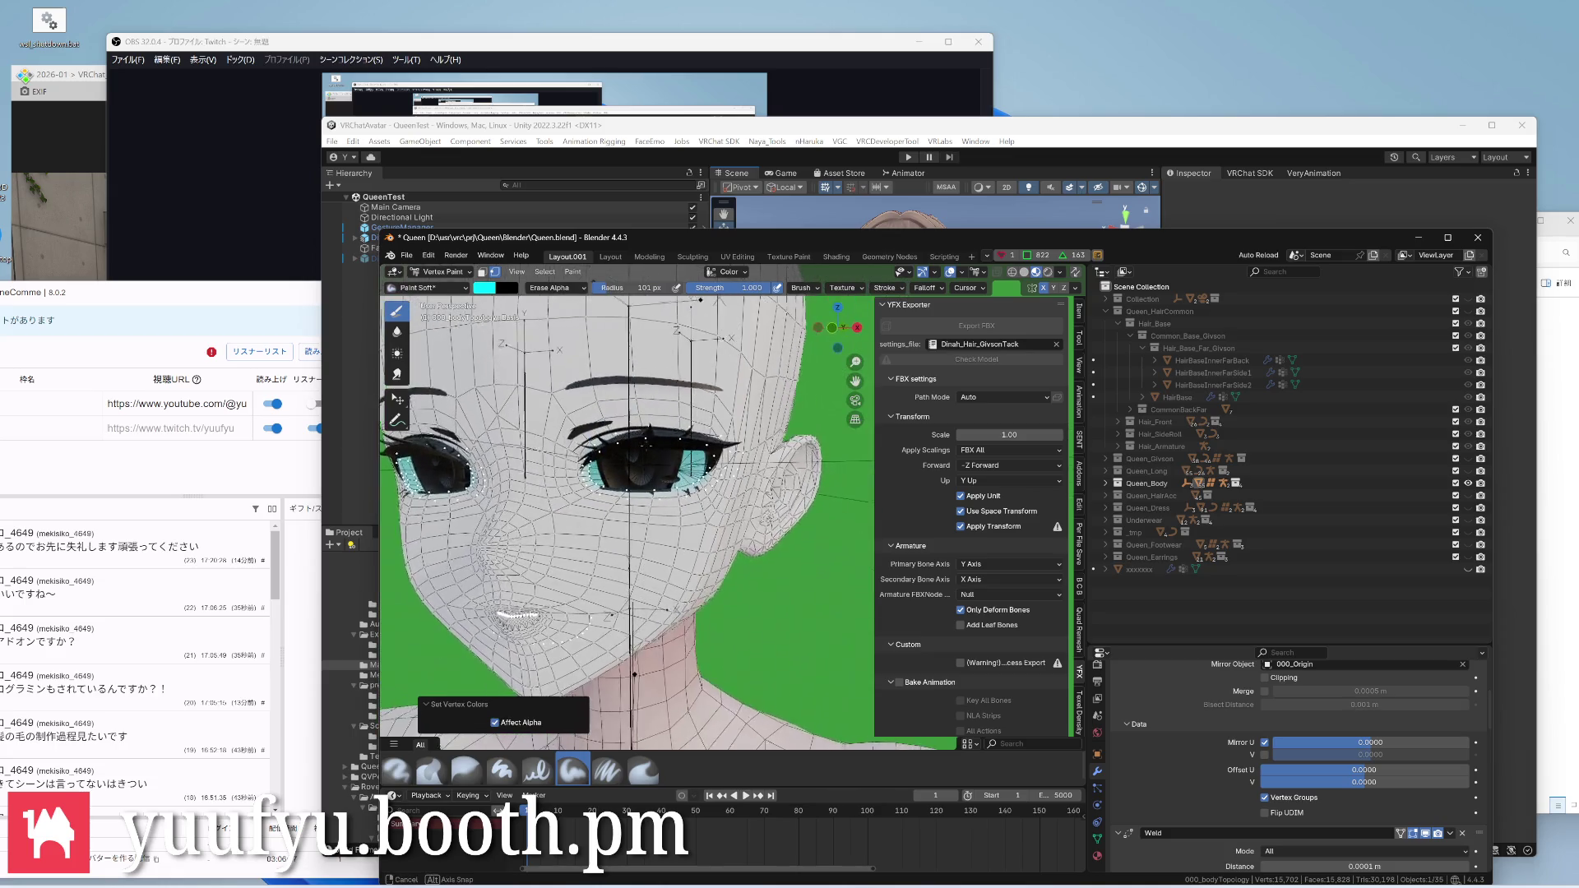
Inspect the face and chin from several angles, then return to Edit Mode
{"action": "middle_click_drag", "start_coordinate": [609, 432], "coordinate": [740, 432]}
{"action": "scroll", "coordinate": [586, 555], "scroll_direction": "up", "scroll_amount": 4}
{"action": "mouse_move", "coordinate": [587, 556]}
{"action": "middle_mouse_down"}
{"action": "mouse_move", "coordinate": [654, 426]}
{"action": "mouse_move", "coordinate": [698, 395]}
{"action": "mouse_move", "coordinate": [656, 454]}
{"action": "middle_mouse_up"}
{"action": "scroll", "coordinate": [616, 491], "scroll_direction": "down", "scroll_amount": 4}
{"action": "scroll", "coordinate": [667, 425], "scroll_direction": "up", "scroll_amount": 3}
{"action": "scroll", "coordinate": [673, 475], "scroll_direction": "down", "scroll_amount": 3}
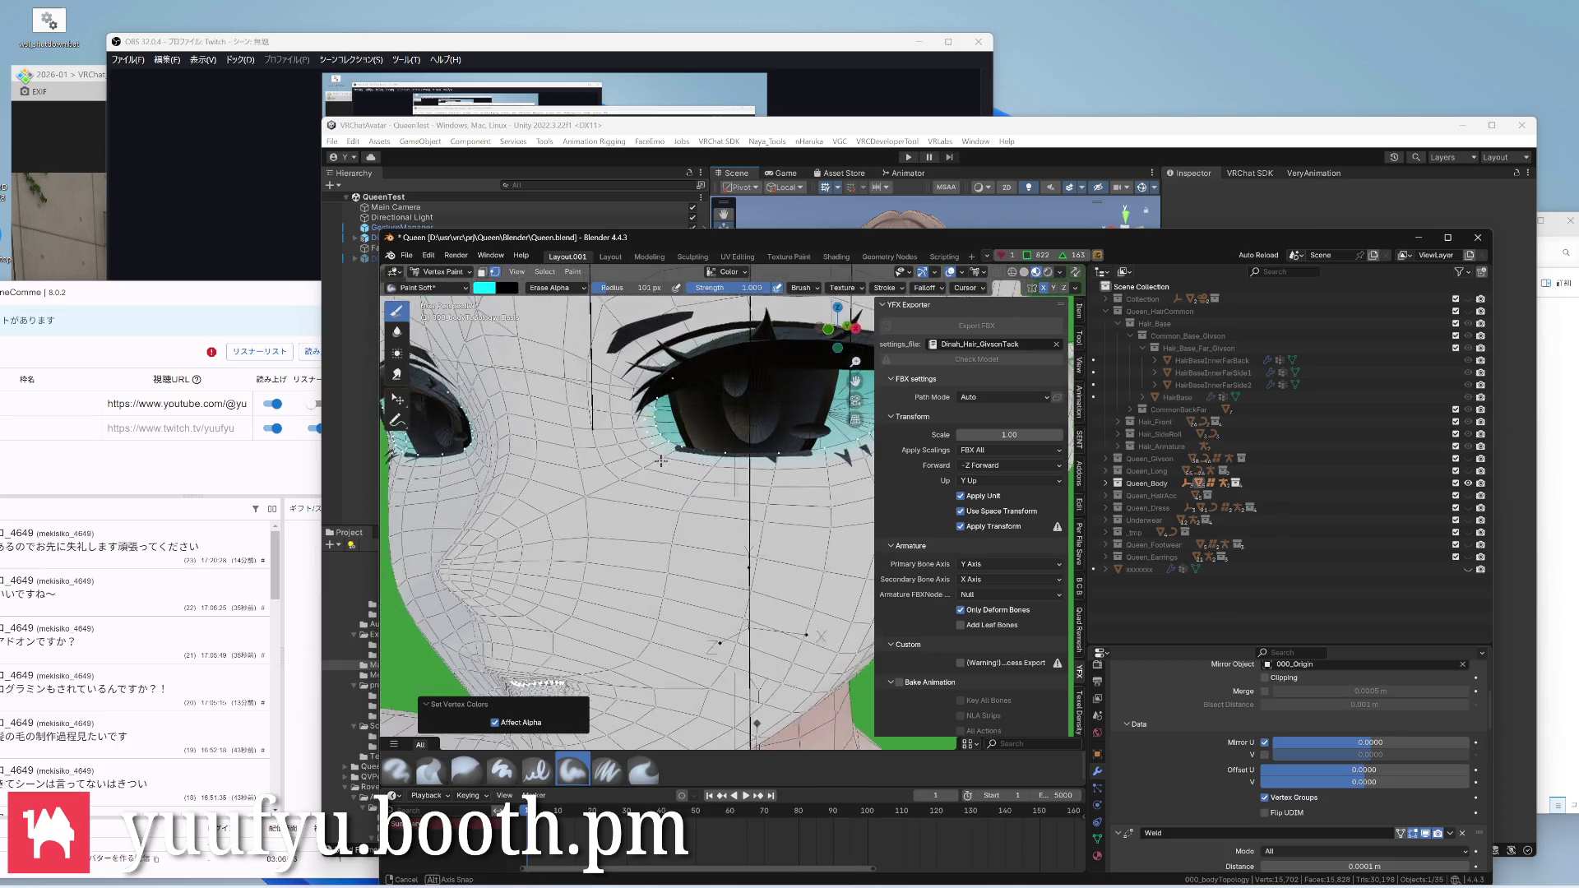
{"action": "scroll", "coordinate": [692, 443], "scroll_direction": "up", "scroll_amount": 3}
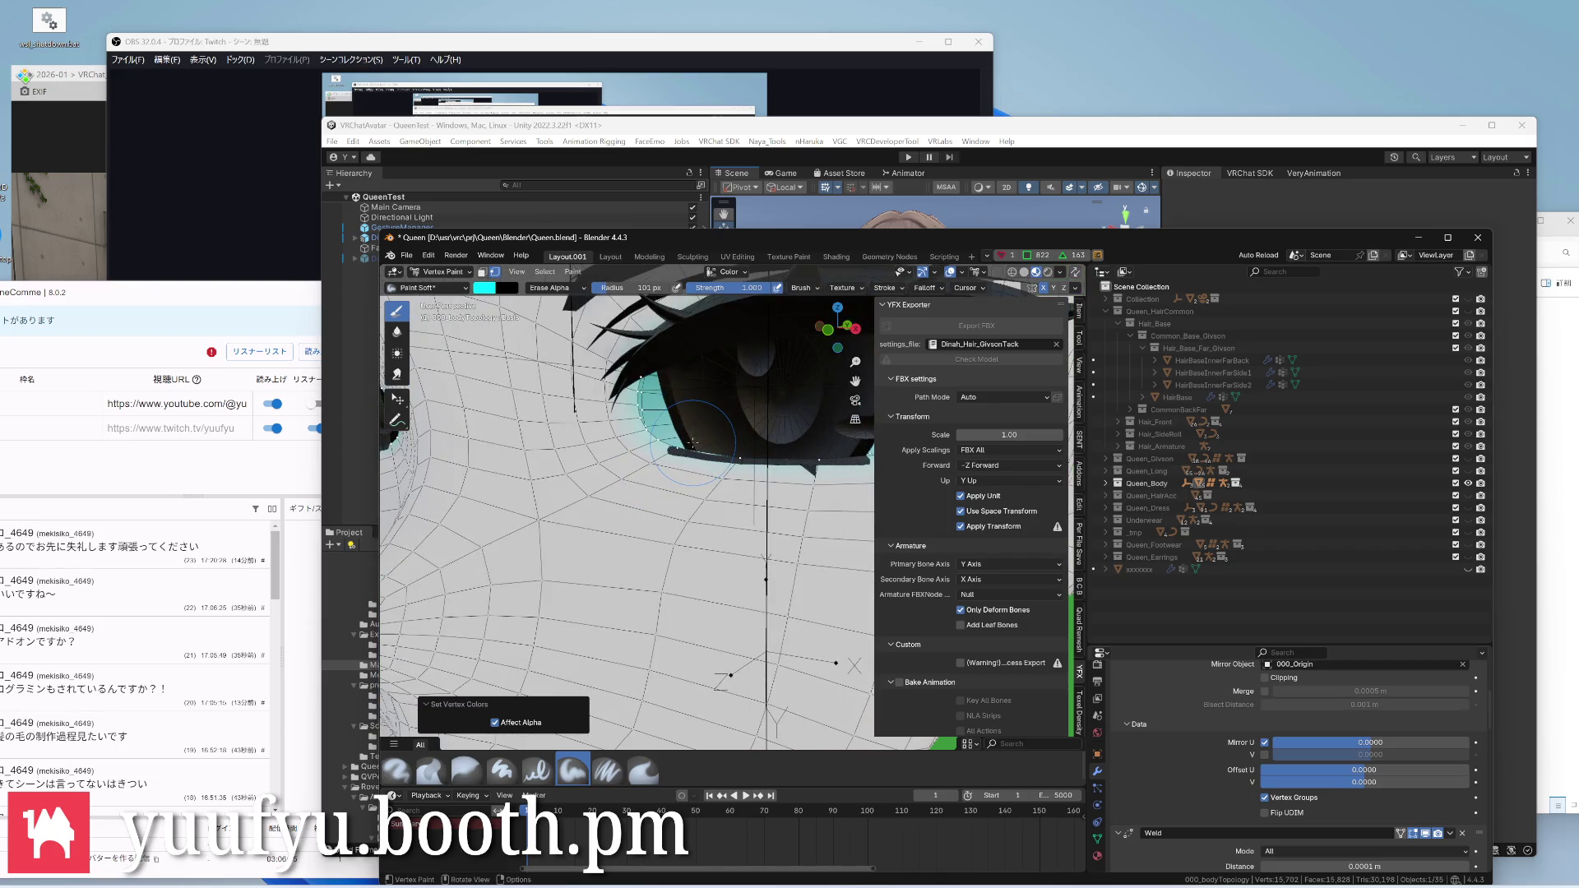
{"action": "scroll", "coordinate": [691, 444], "scroll_direction": "down", "scroll_amount": 4}
{"action": "mouse_move", "coordinate": [693, 442]}
{"action": "middle_mouse_down"}
{"action": "mouse_move", "coordinate": [728, 445]}
{"action": "mouse_move", "coordinate": [765, 530]}
{"action": "middle_mouse_up"}
{"action": "scroll", "coordinate": [728, 439], "scroll_direction": "up", "scroll_amount": 4}
{"action": "key", "text": "Tab"}
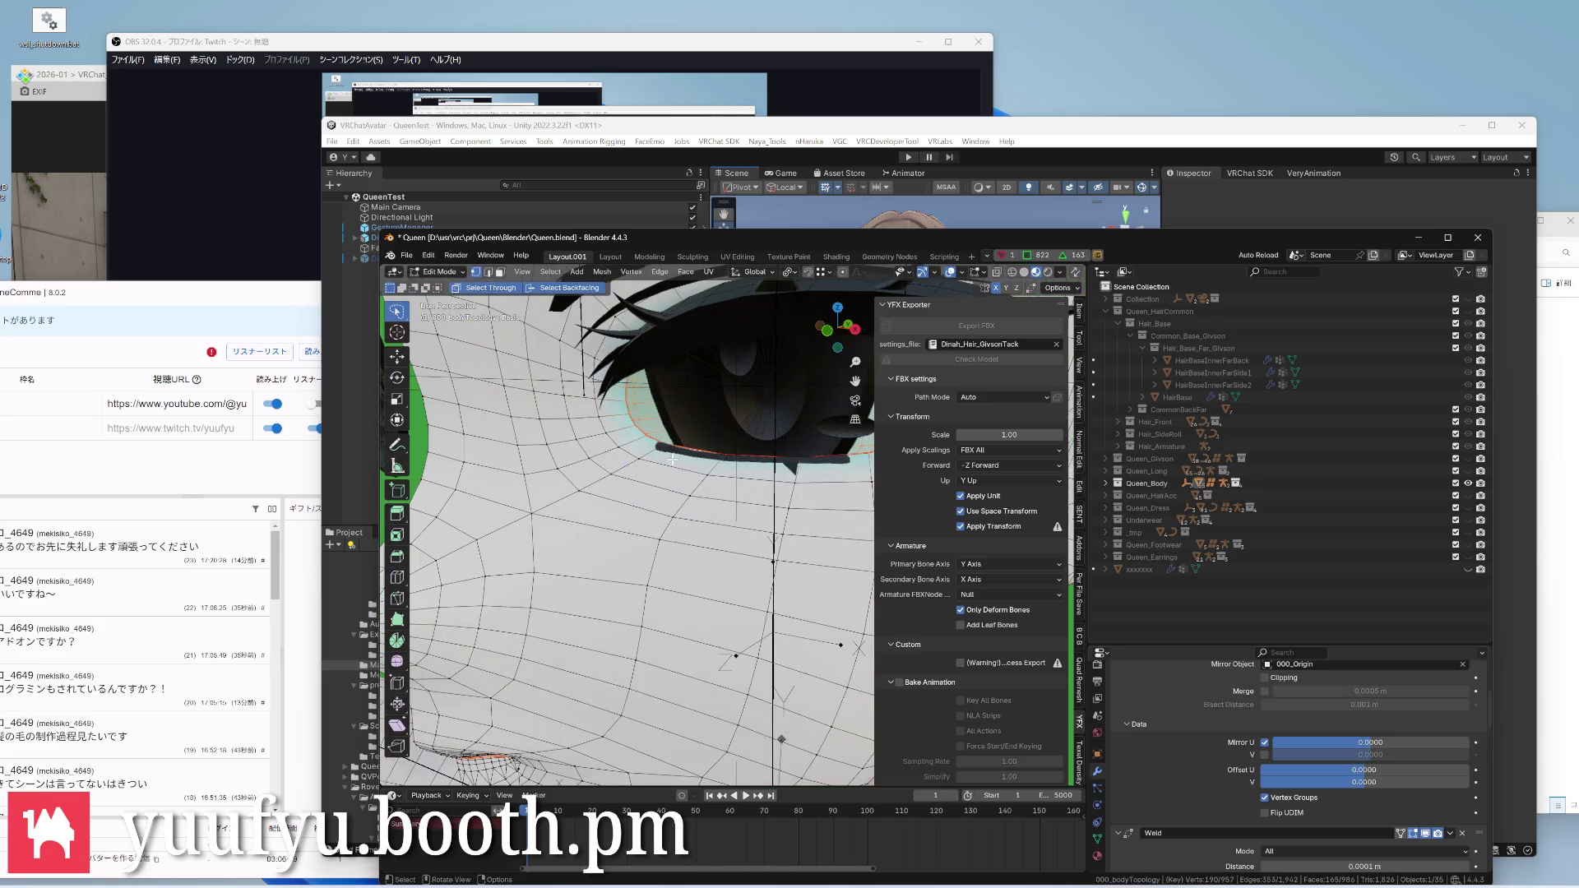
In Vertex Paint, set the colour's Red to 0.2 for cyan #33FFFF
{"action": "middle_click_drag", "start_coordinate": [671, 463], "coordinate": [586, 379]}
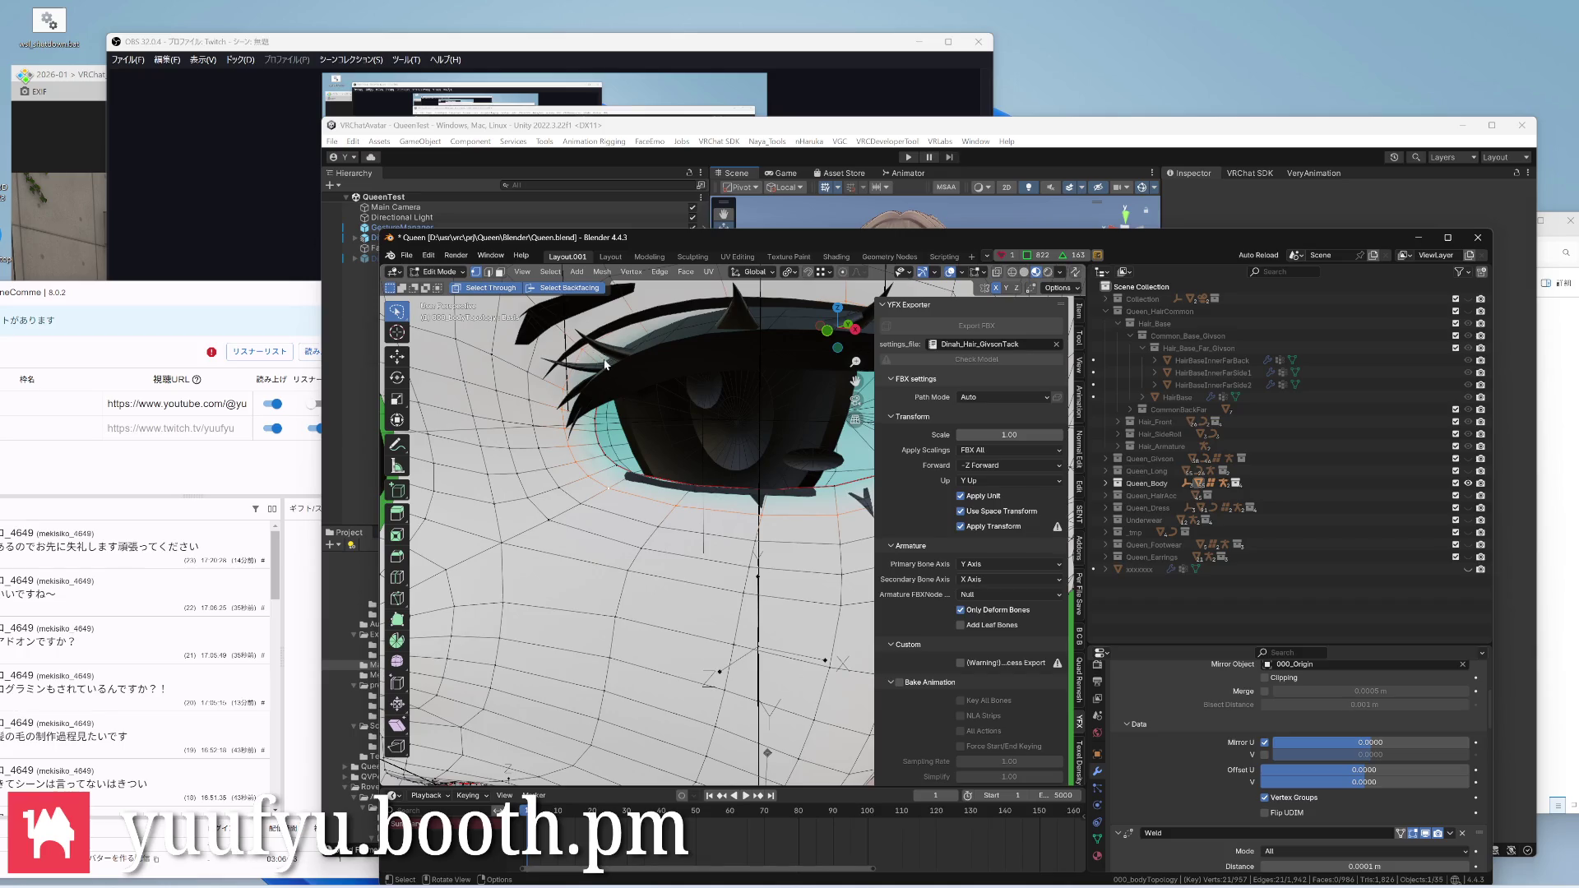
{"action": "key", "text": "ctrl+Tab"}
{"action": "left_click", "coordinate": [489, 289]}
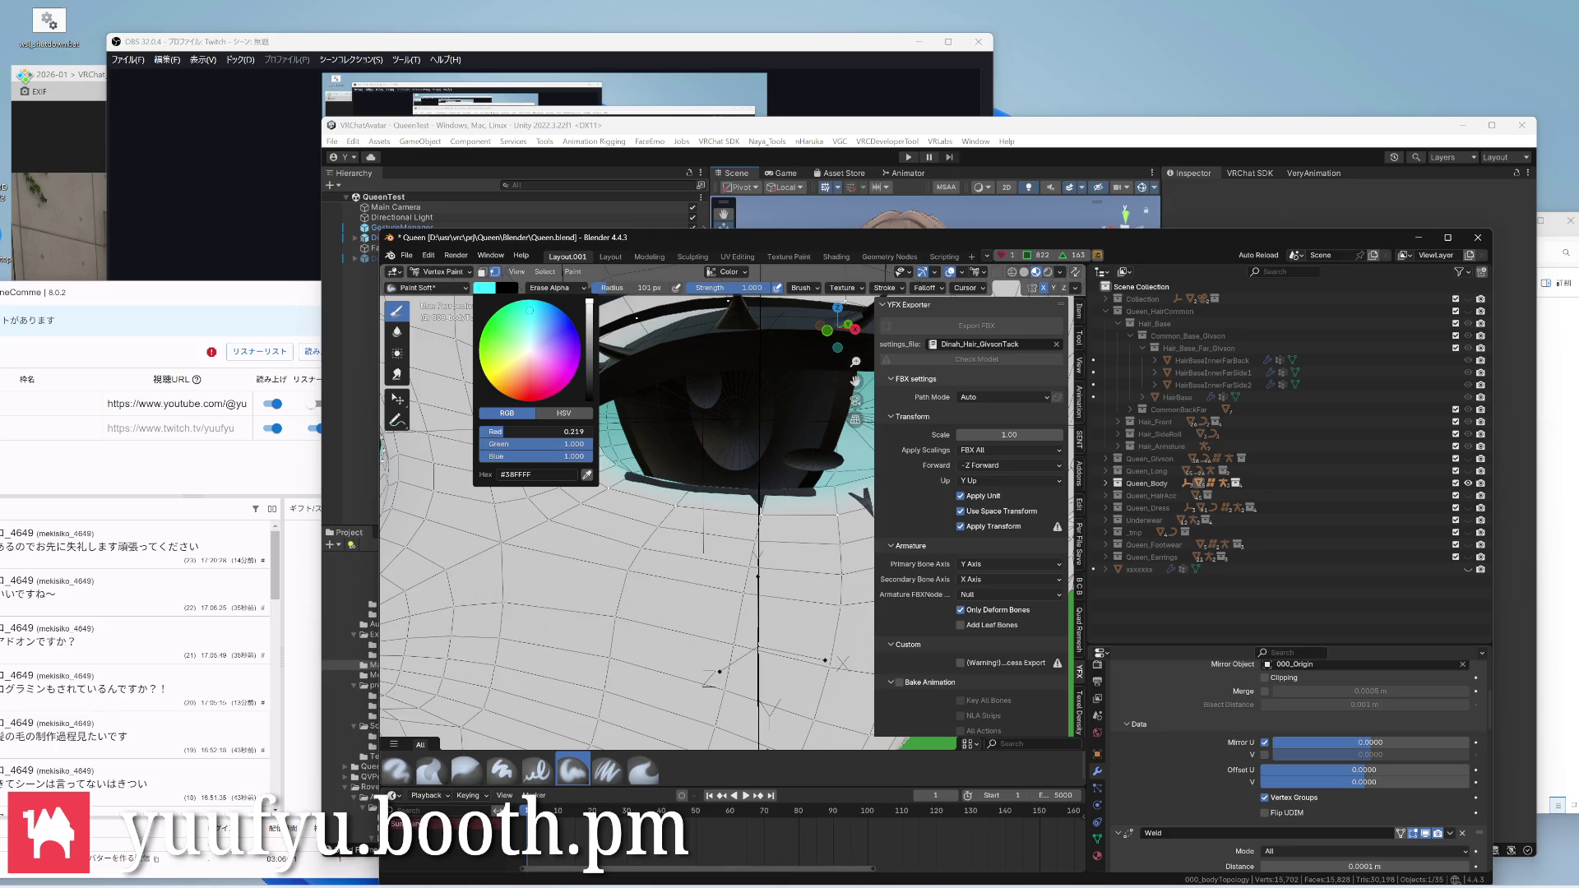
{"action": "left_click", "coordinate": [533, 430]}
{"action": "key", "text": "End"}
{"action": "key", "text": "Return"}
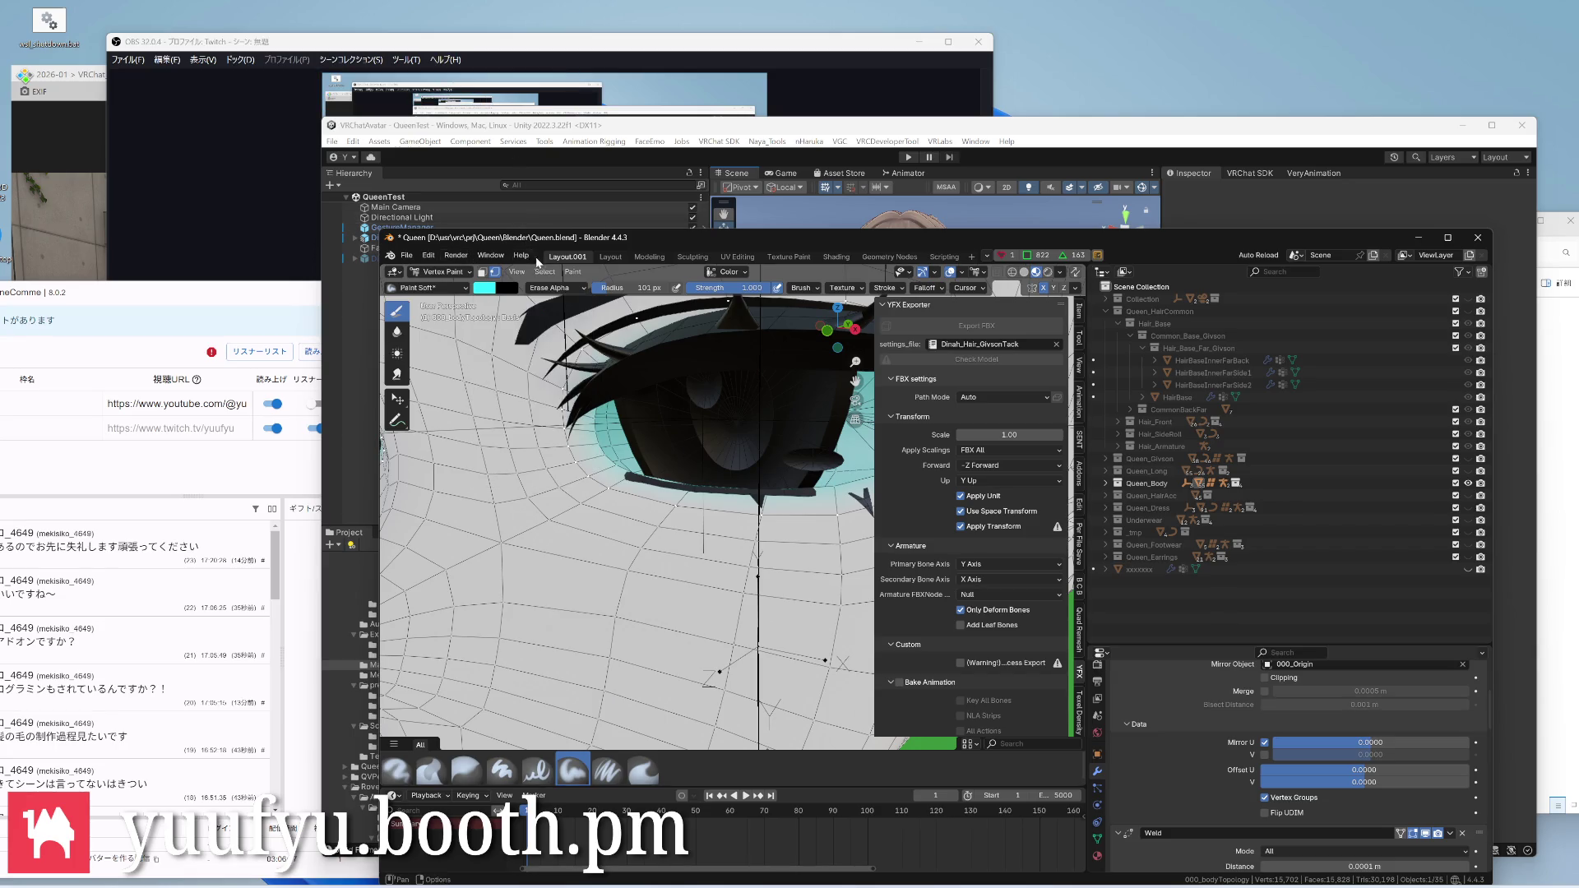
Fill the selected eye area with Set Vertex Colors and return to Edit Mode
{"action": "left_click", "coordinate": [573, 272]}
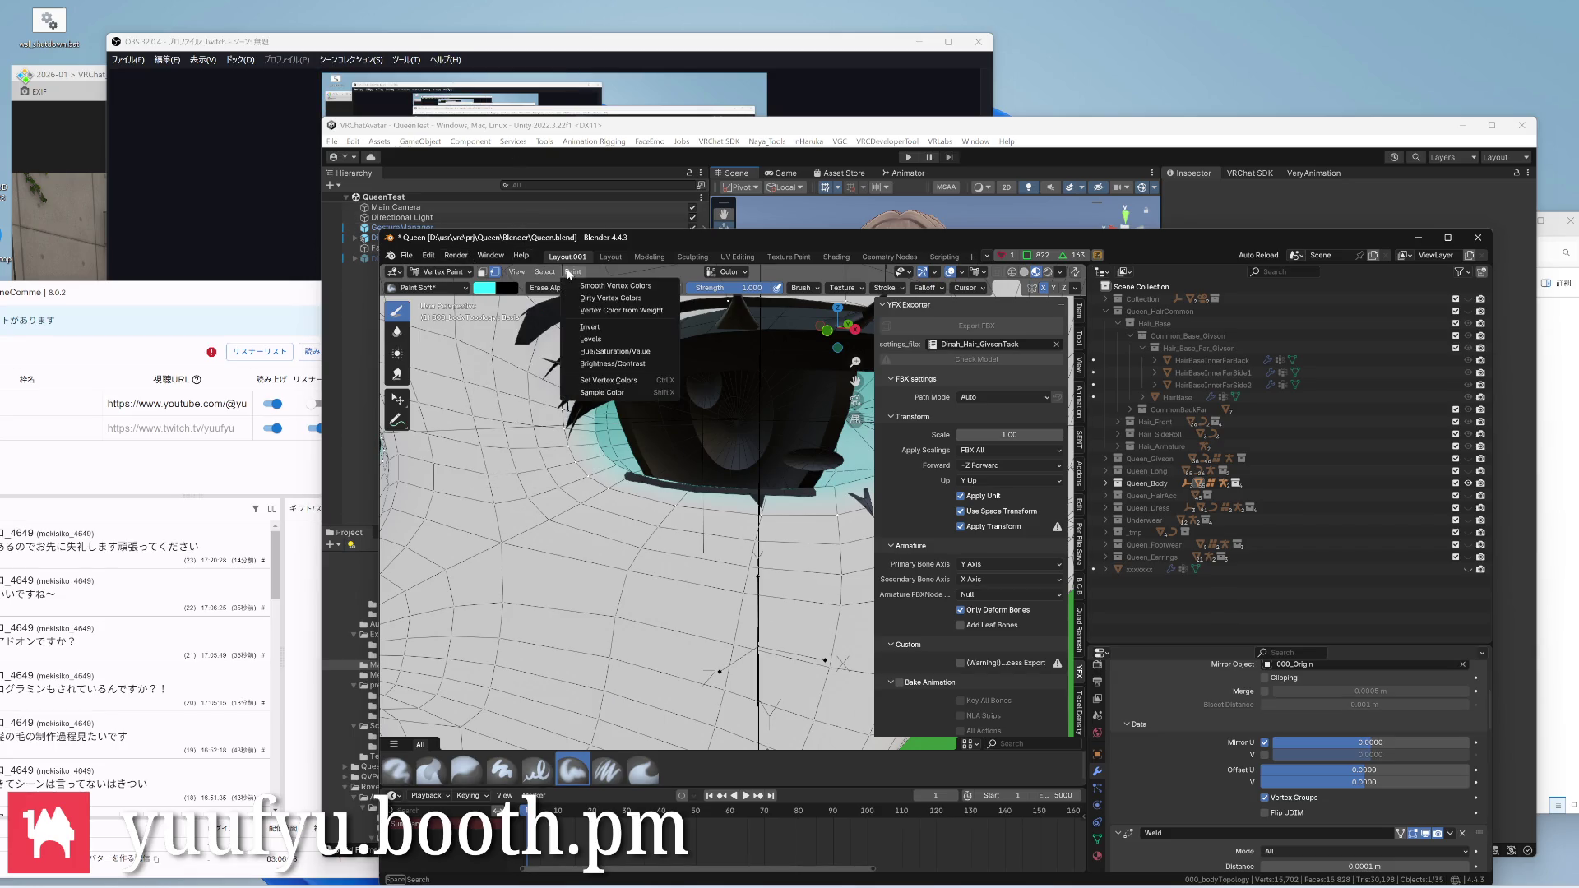
{"action": "left_click", "coordinate": [613, 382]}
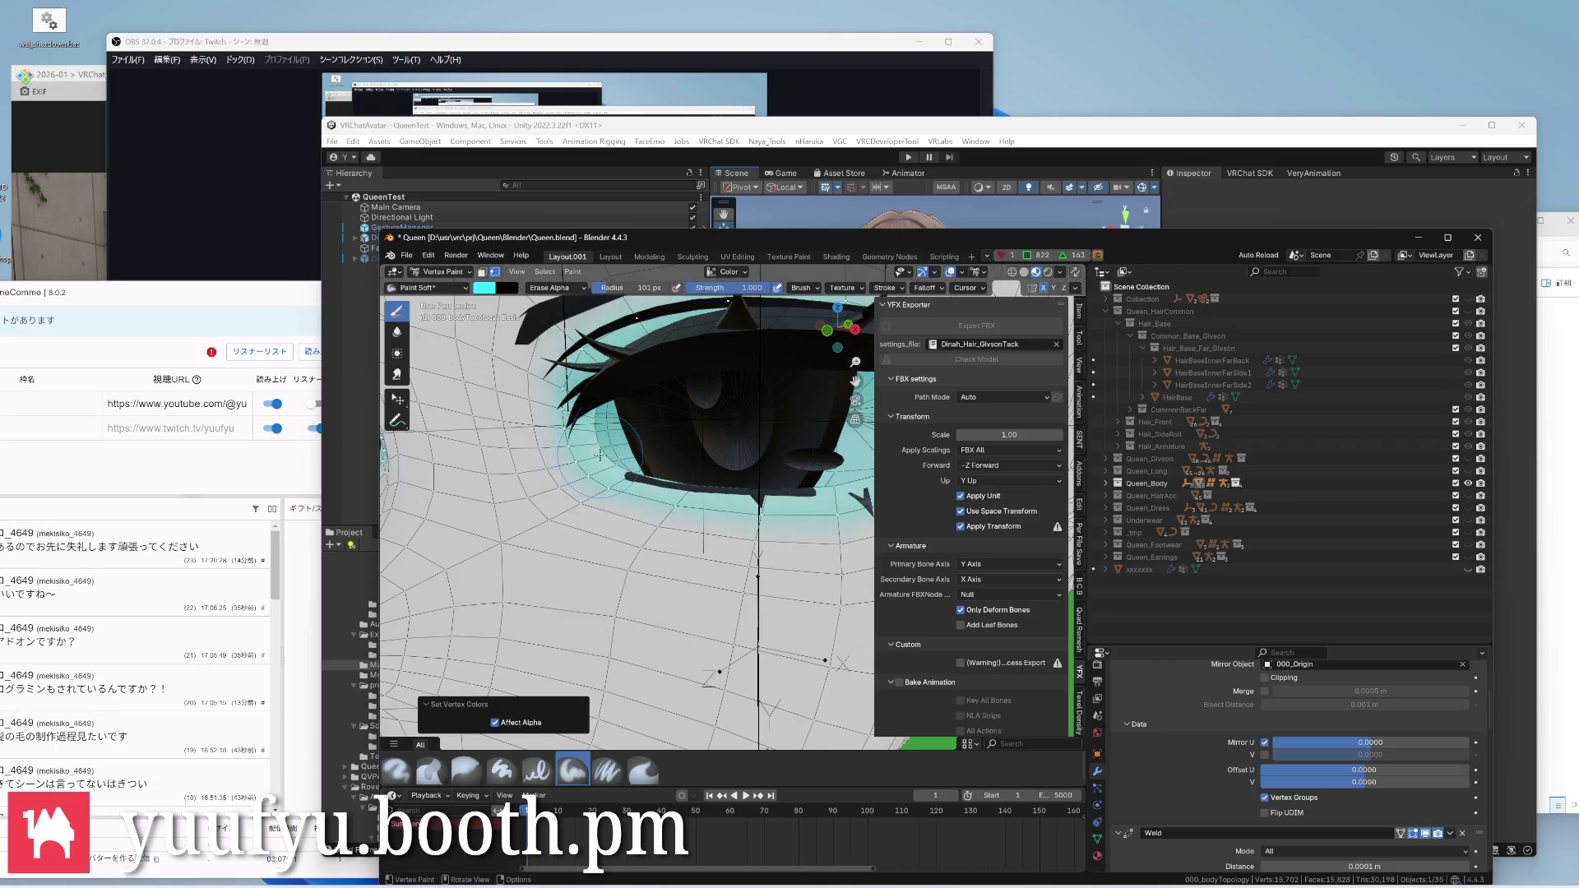
{"action": "key", "text": "Tab"}
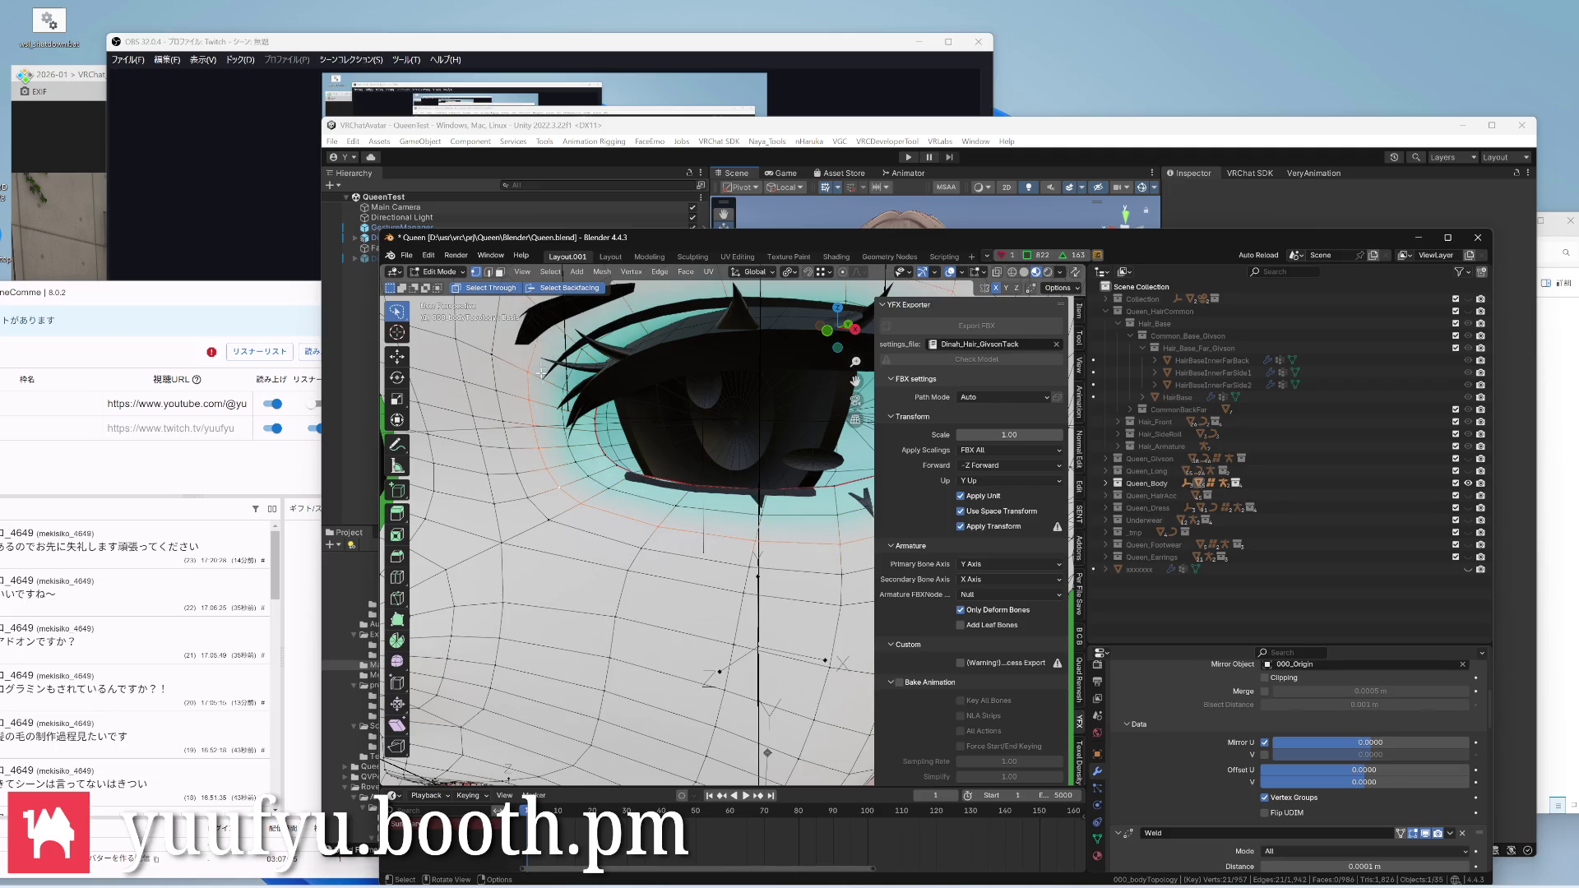
{"action": "scroll", "coordinate": [586, 470], "scroll_direction": "down", "scroll_amount": 5}
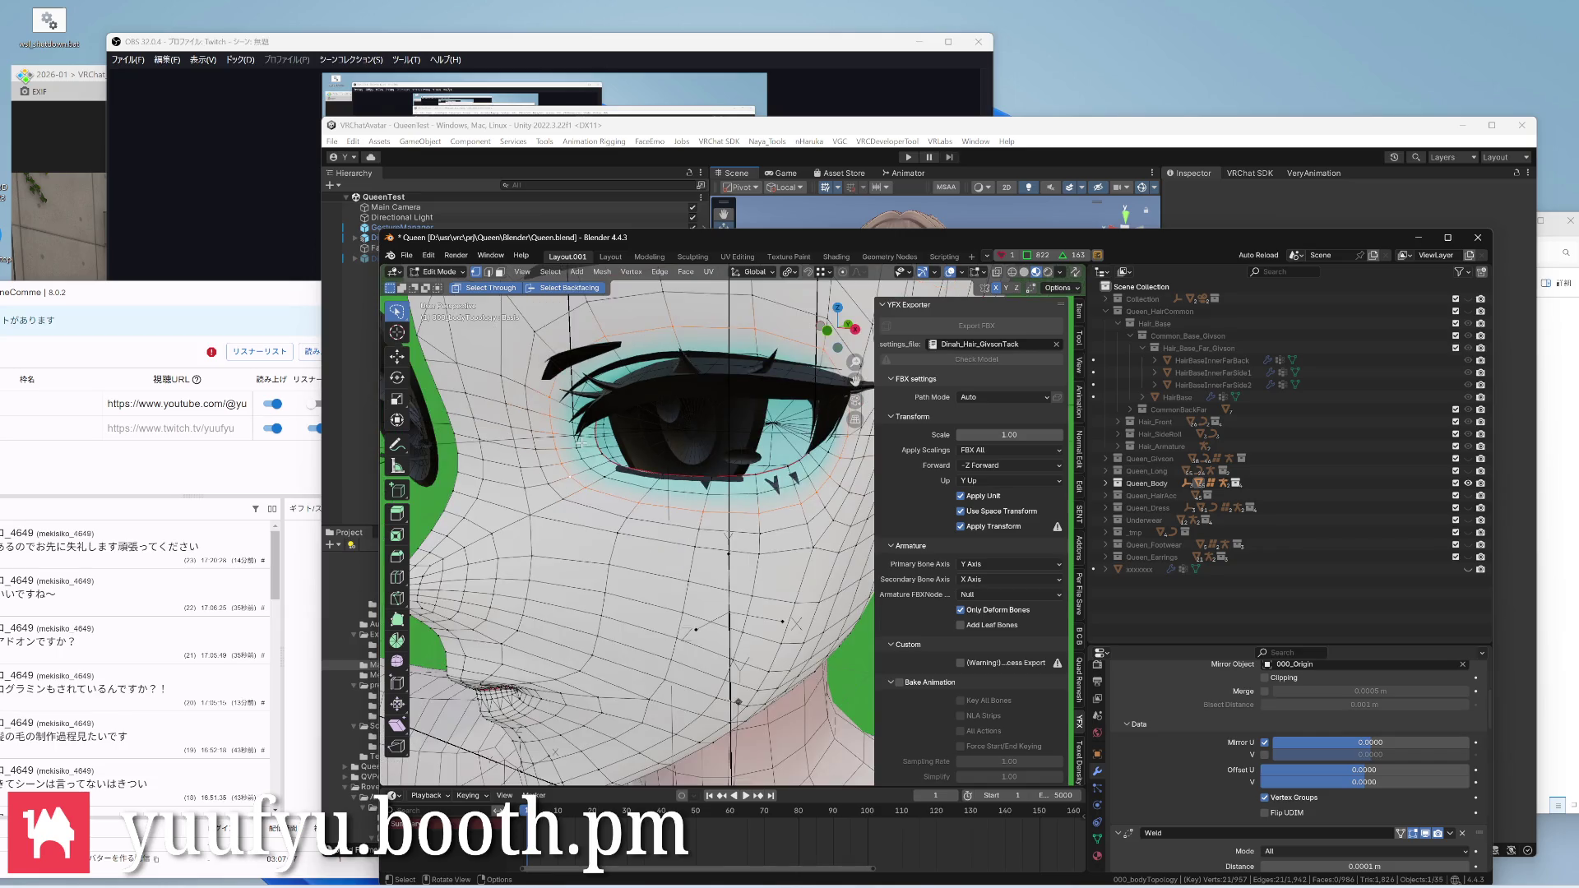
{"action": "middle_click_drag", "start_coordinate": [586, 470], "coordinate": [642, 494]}
{"action": "middle_click_drag", "start_coordinate": [569, 445], "coordinate": [663, 490]}
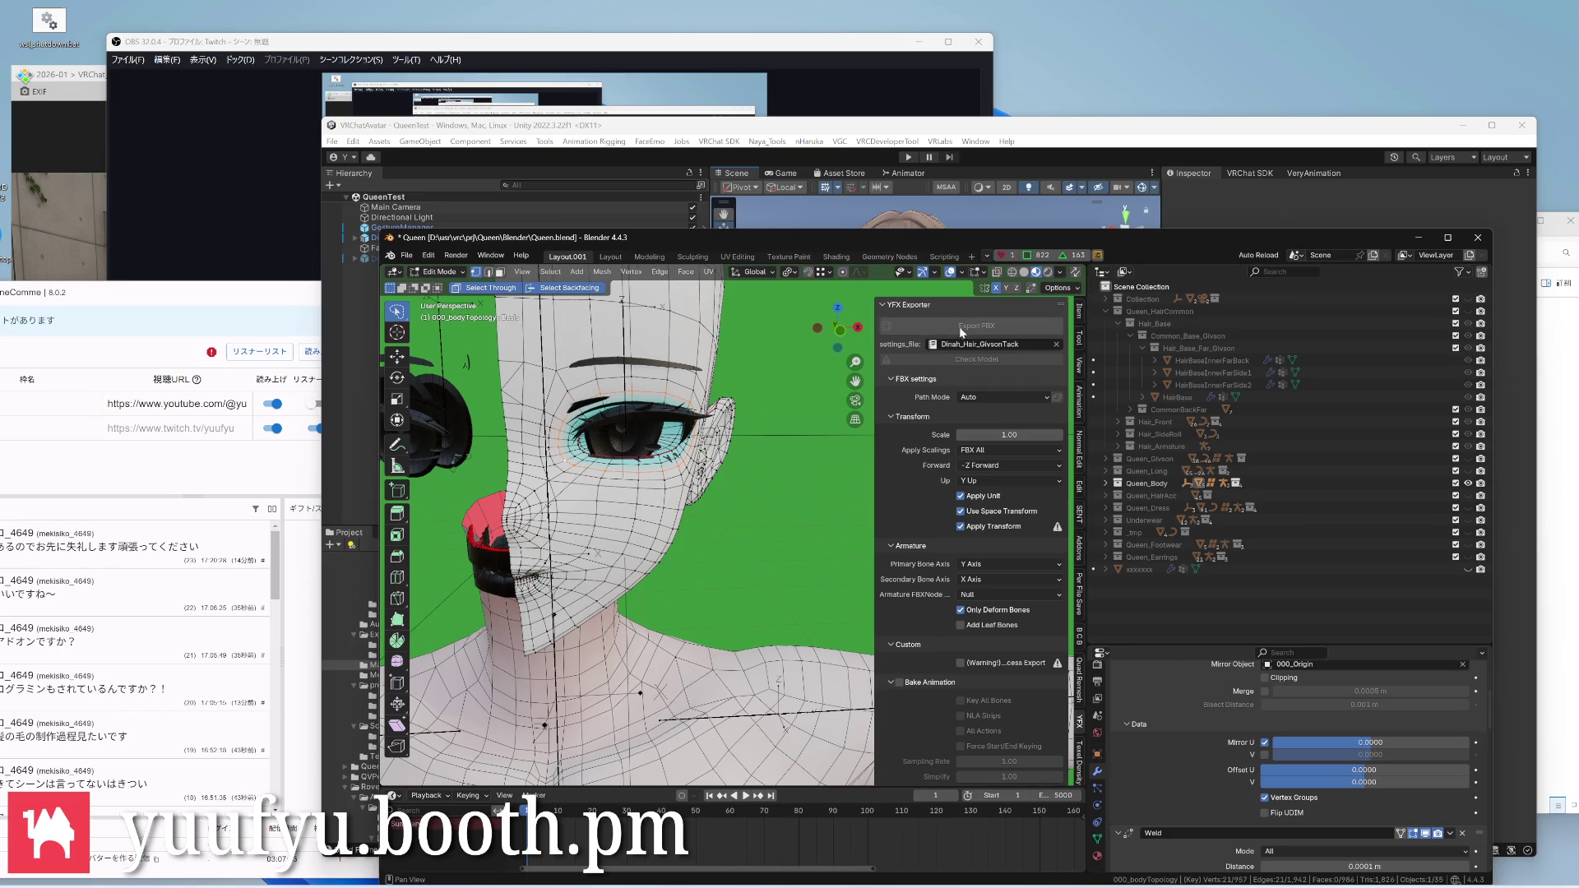
{"action": "scroll", "coordinate": [588, 466], "scroll_direction": "up", "scroll_amount": 3}
{"action": "middle_click_drag", "start_coordinate": [617, 445], "coordinate": [589, 465]}
{"action": "scroll", "coordinate": [588, 466], "scroll_direction": "up", "scroll_amount": 2}
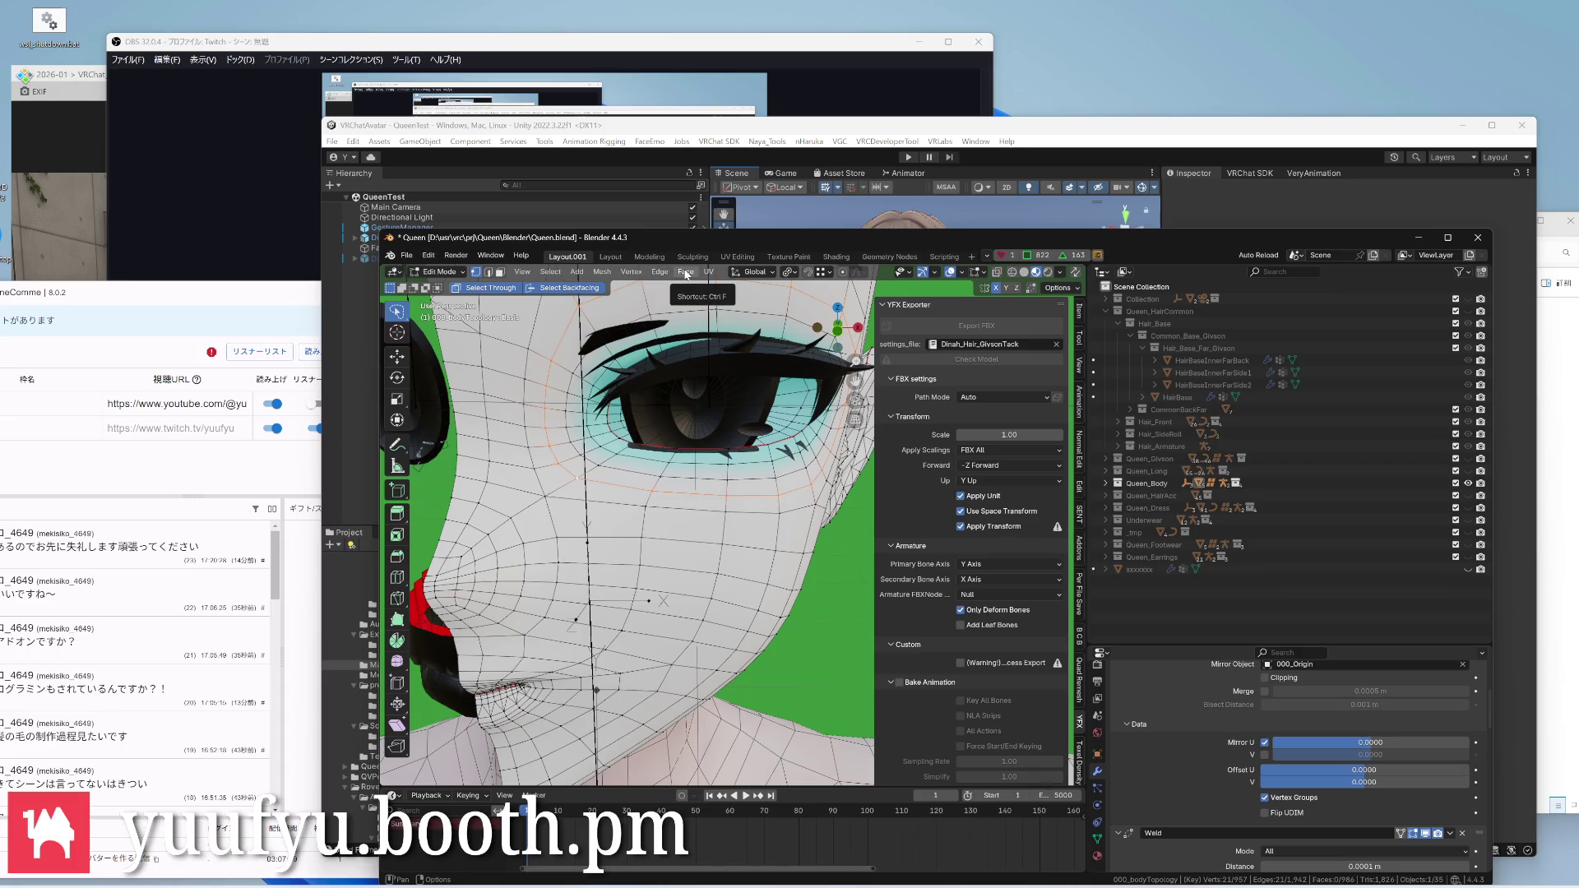
{"action": "mouse_move", "coordinate": [543, 466]}
{"action": "middle_mouse_down"}
{"action": "mouse_move", "coordinate": [617, 493]}
{"action": "mouse_move", "coordinate": [530, 435]}
{"action": "mouse_move", "coordinate": [617, 469]}
{"action": "mouse_move", "coordinate": [737, 440]}
{"action": "mouse_move", "coordinate": [617, 481]}
{"action": "mouse_move", "coordinate": [533, 457]}
{"action": "mouse_move", "coordinate": [604, 403]}
{"action": "mouse_move", "coordinate": [690, 432]}
{"action": "middle_mouse_up"}
{"action": "scroll", "coordinate": [641, 420], "scroll_direction": "down", "scroll_amount": 2}
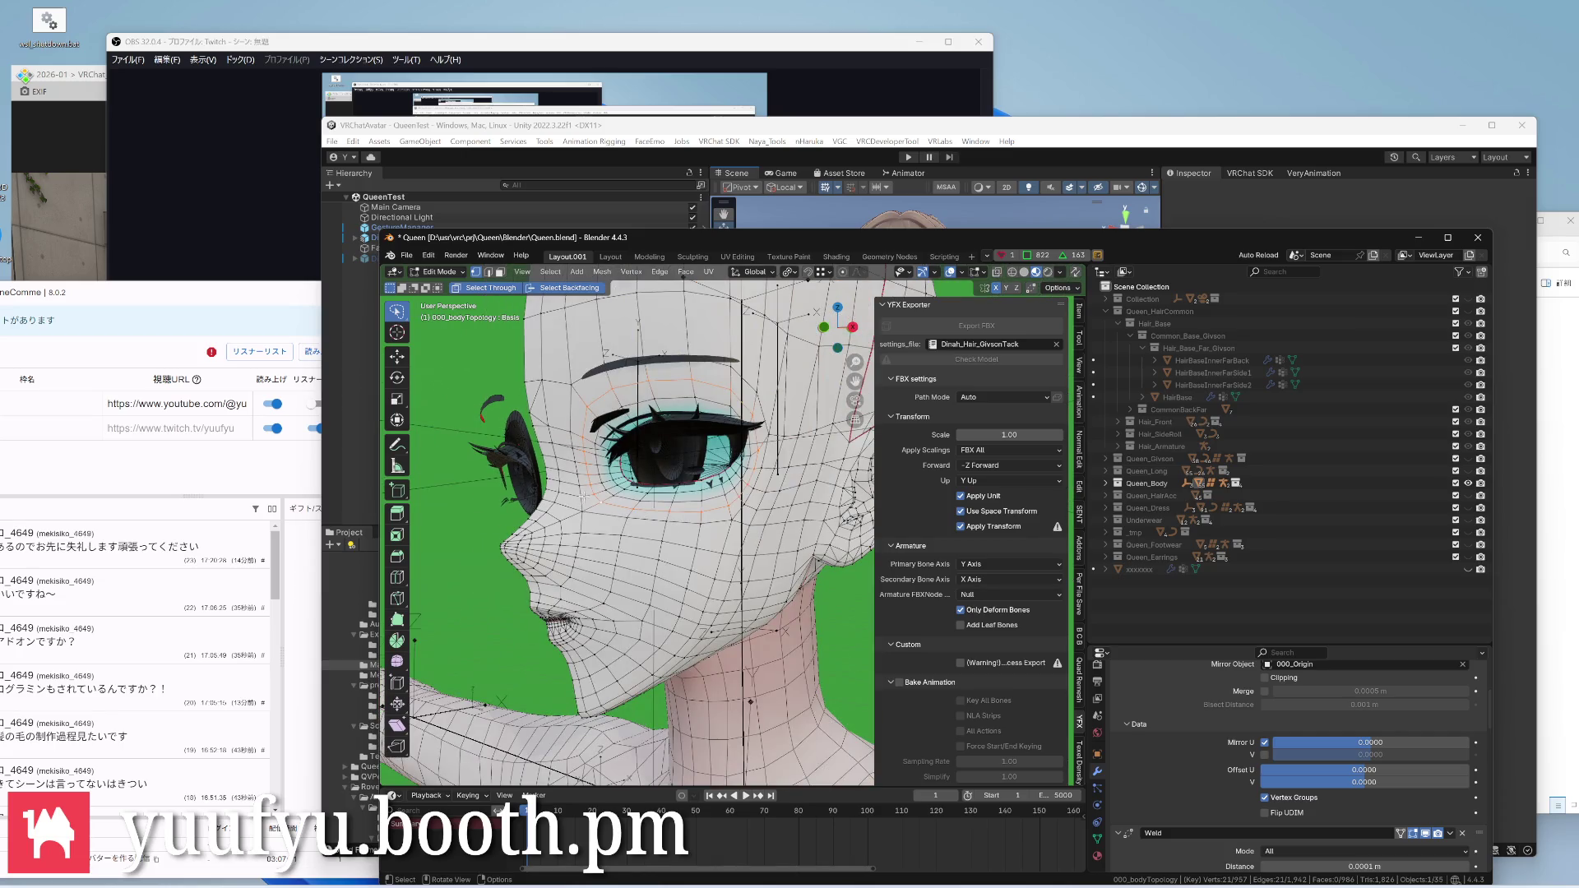
{"action": "scroll", "coordinate": [587, 488], "scroll_direction": "up", "scroll_amount": 2}
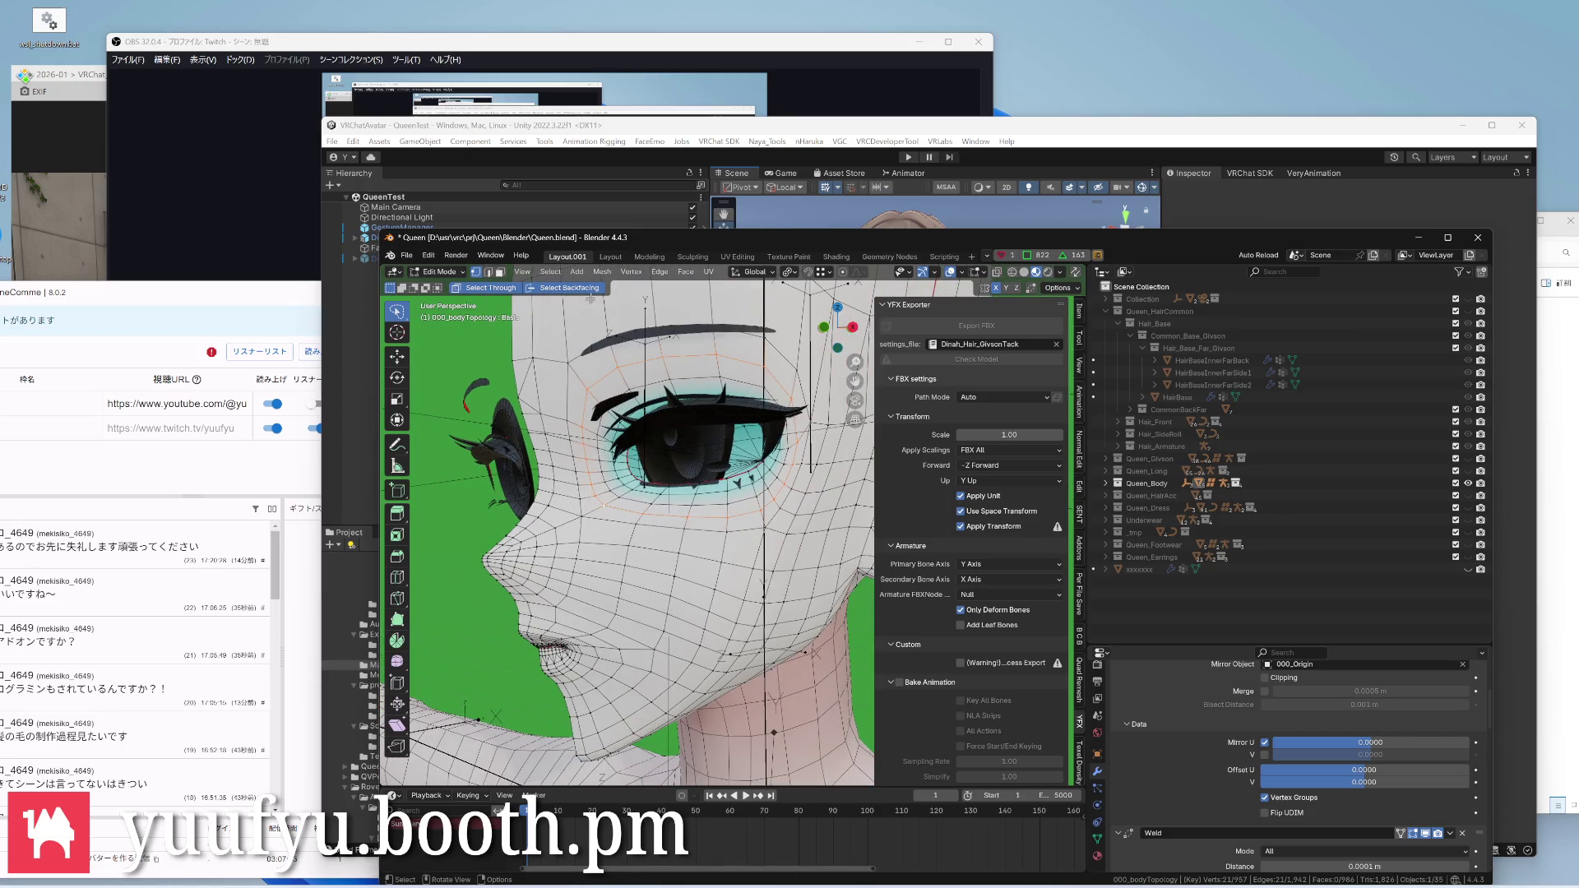
Raise Red to a pale cyan and fill the selected eye area with Set Vertex Colors
{"action": "key", "text": "ctrl+Tab"}
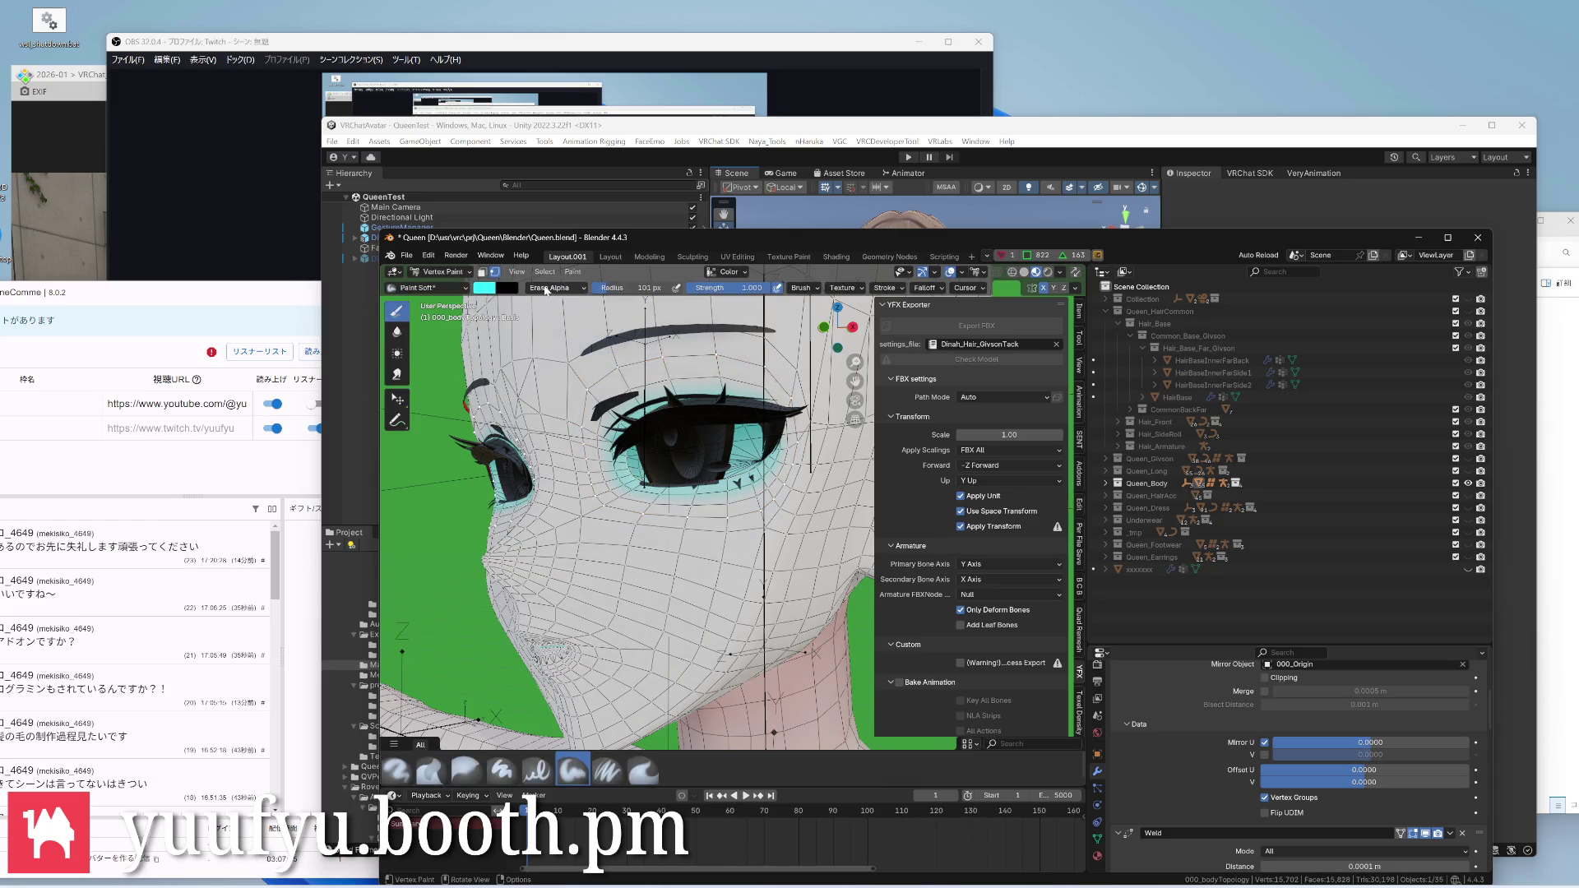
{"action": "left_click", "coordinate": [485, 288]}
{"action": "left_click_drag", "start_coordinate": [515, 433], "coordinate": [575, 433]}
{"action": "key", "text": "Tab"}
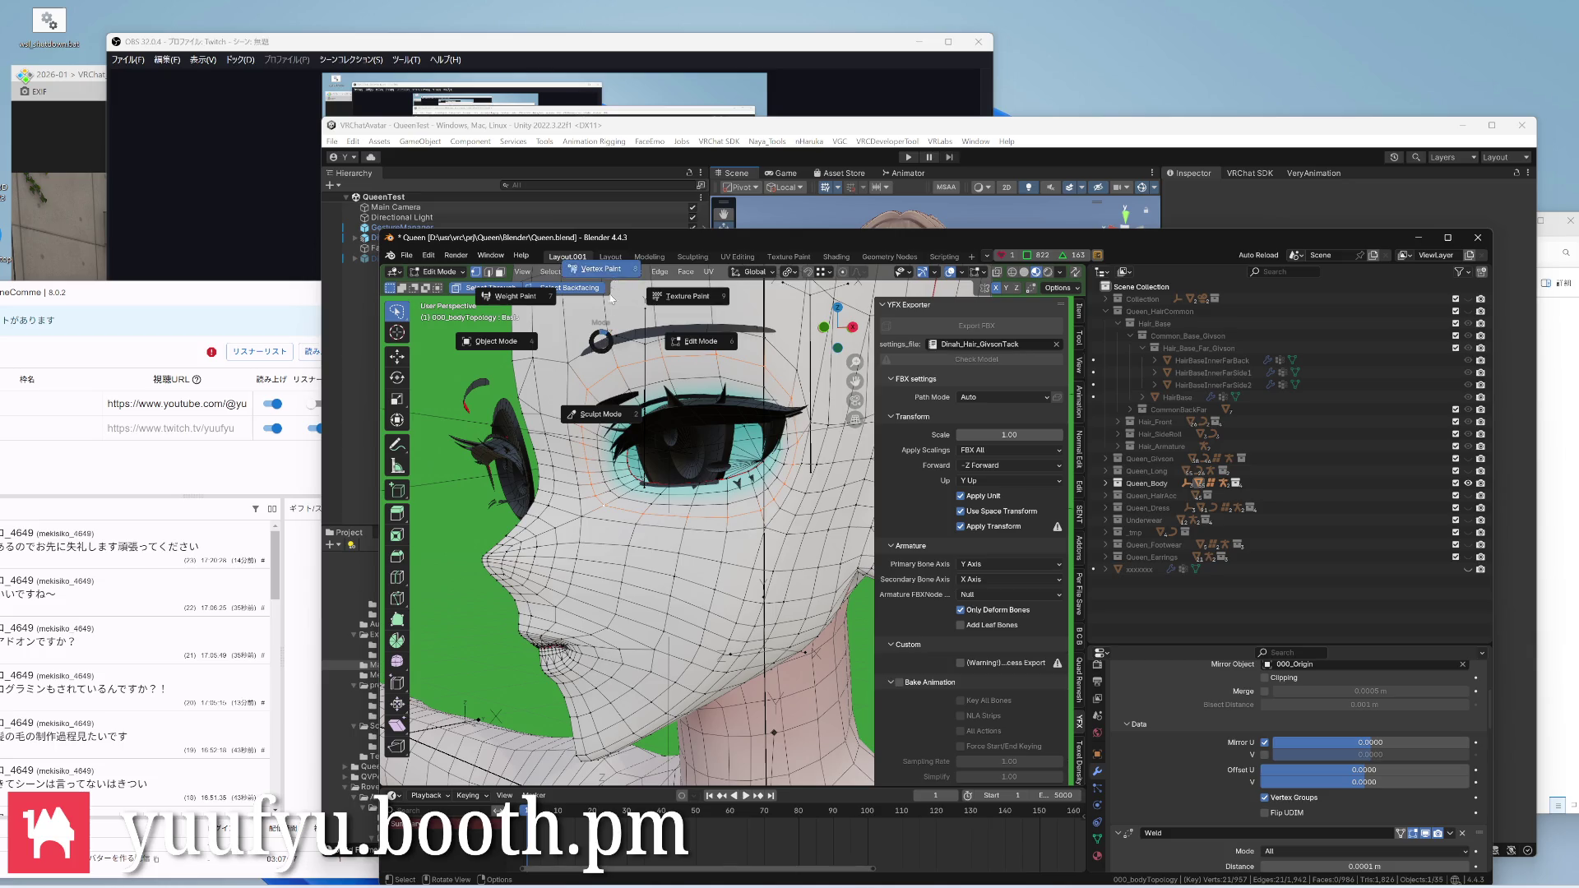
{"action": "key", "text": "Tab"}
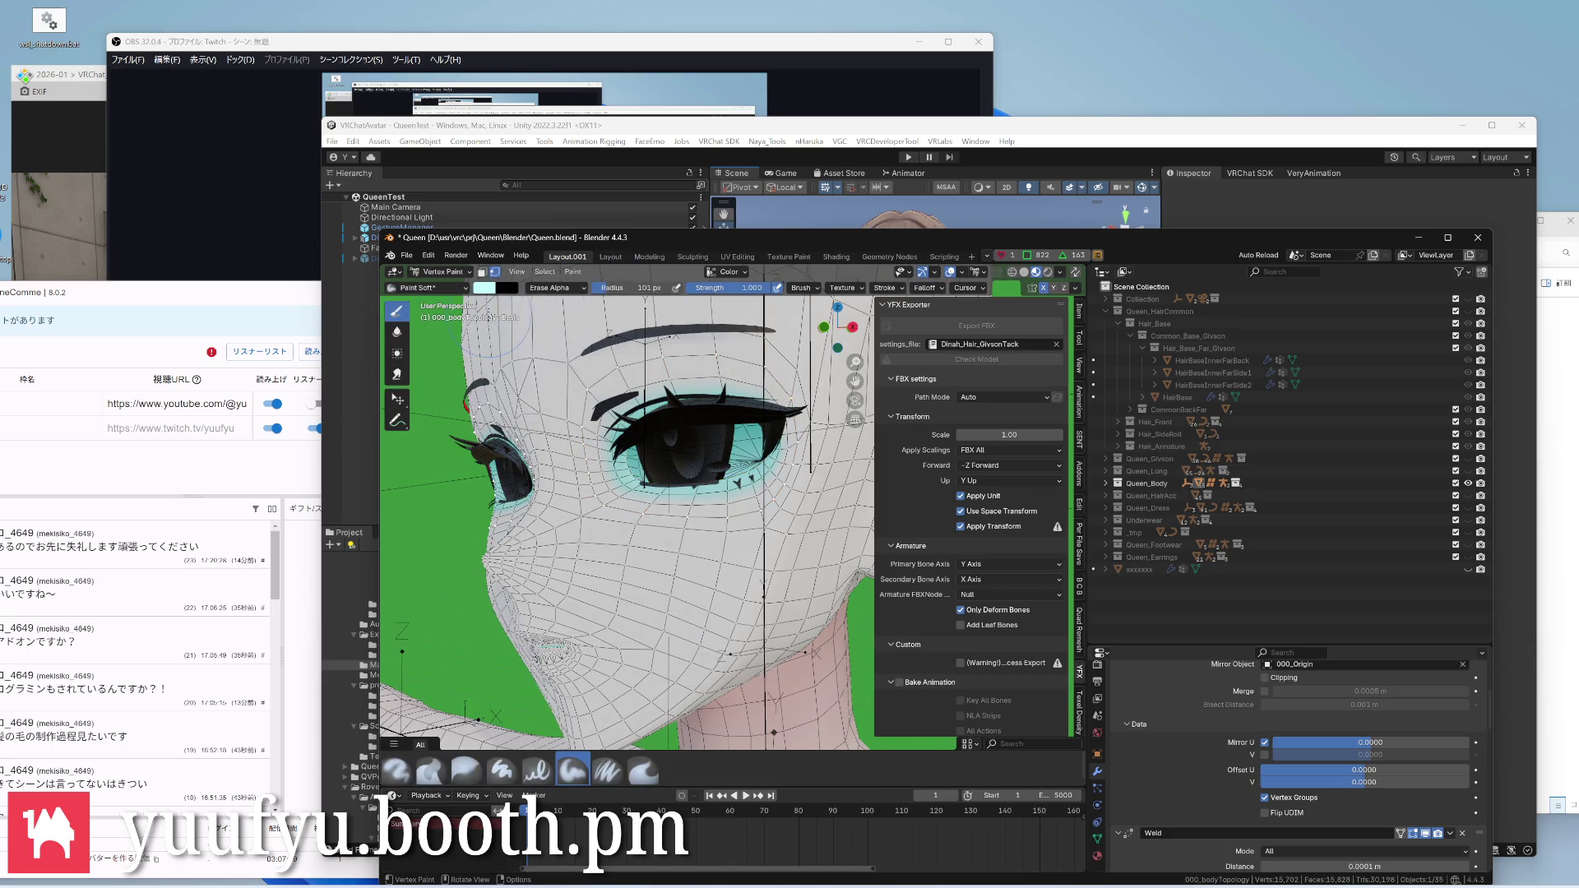
{"action": "left_click", "coordinate": [487, 288]}
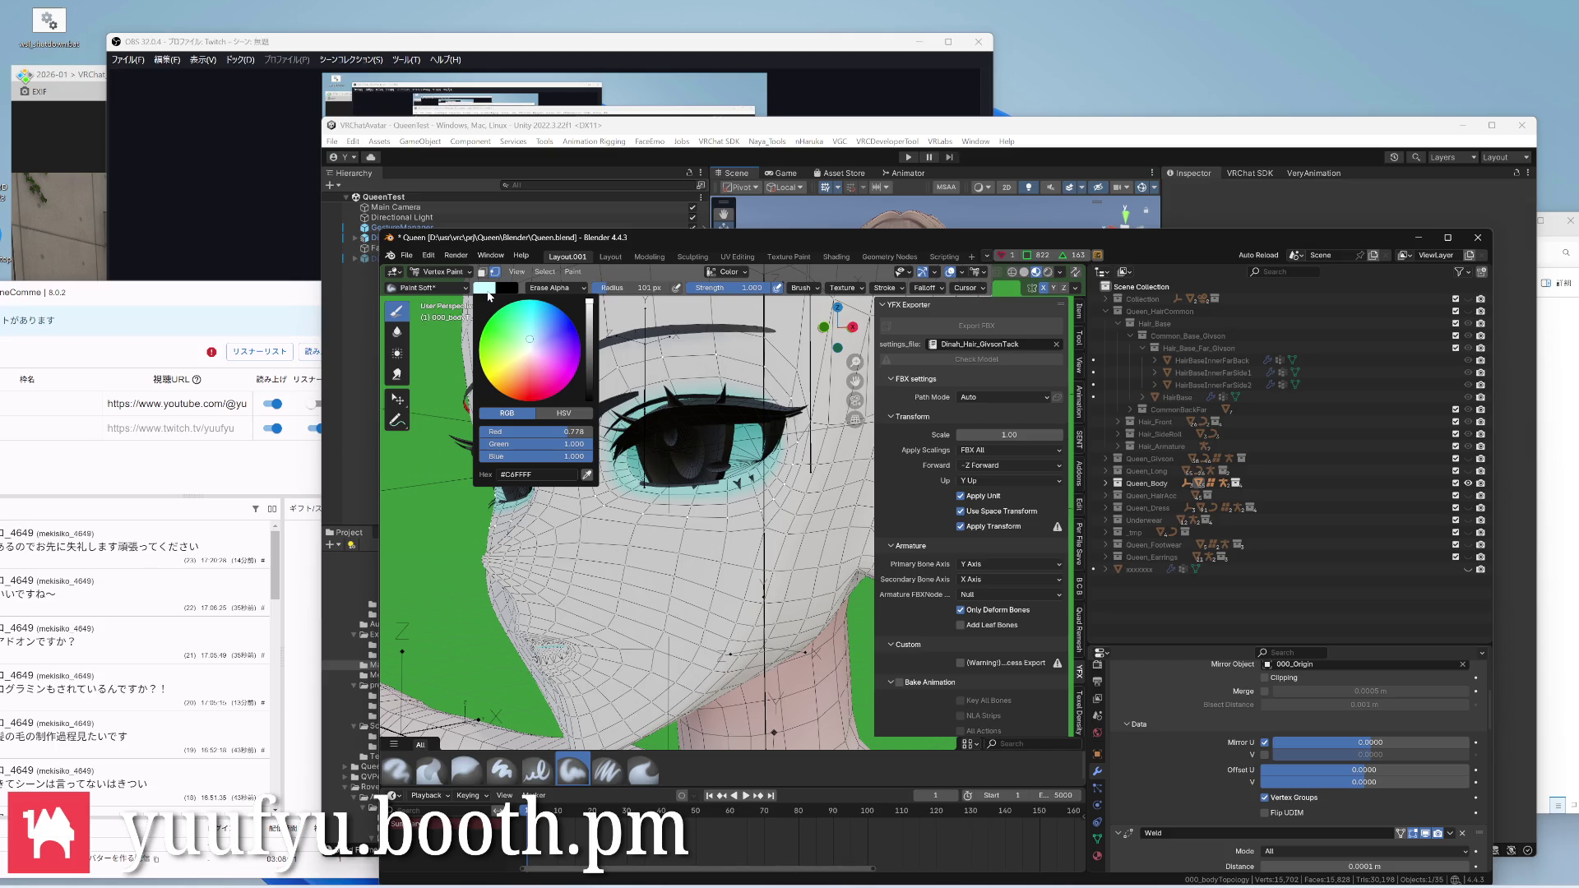
{"action": "left_click", "coordinate": [574, 271]}
{"action": "left_click", "coordinate": [617, 380]}
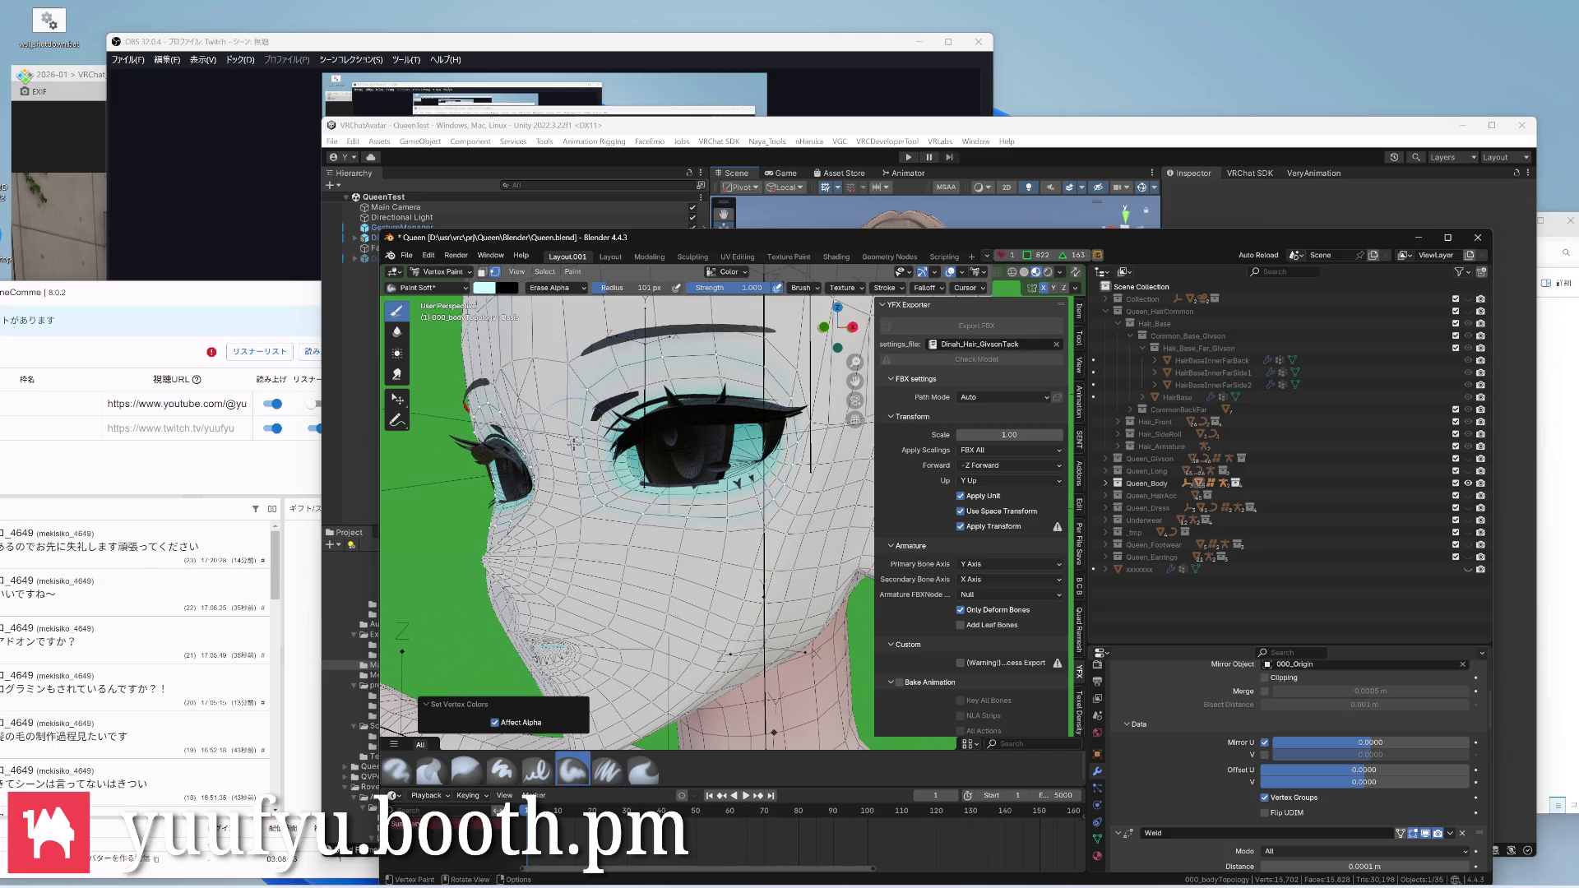
{"action": "scroll", "coordinate": [592, 457], "scroll_direction": "up", "scroll_amount": 3}
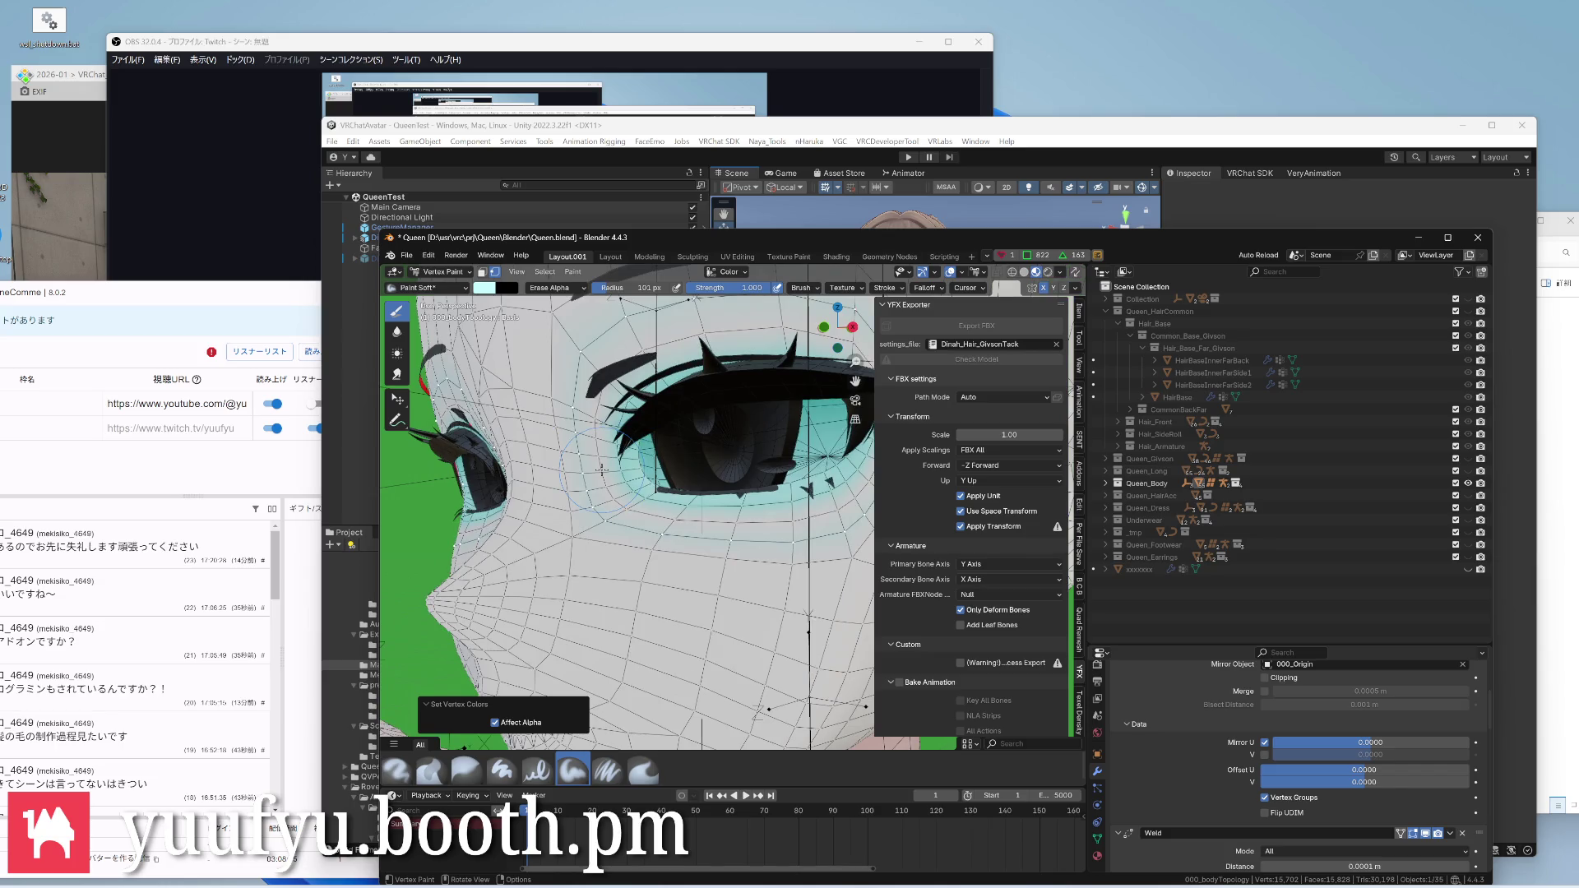
In Edit Mode select a smaller region around the eye, then return to Vertex Paint
{"action": "key", "text": "Tab"}
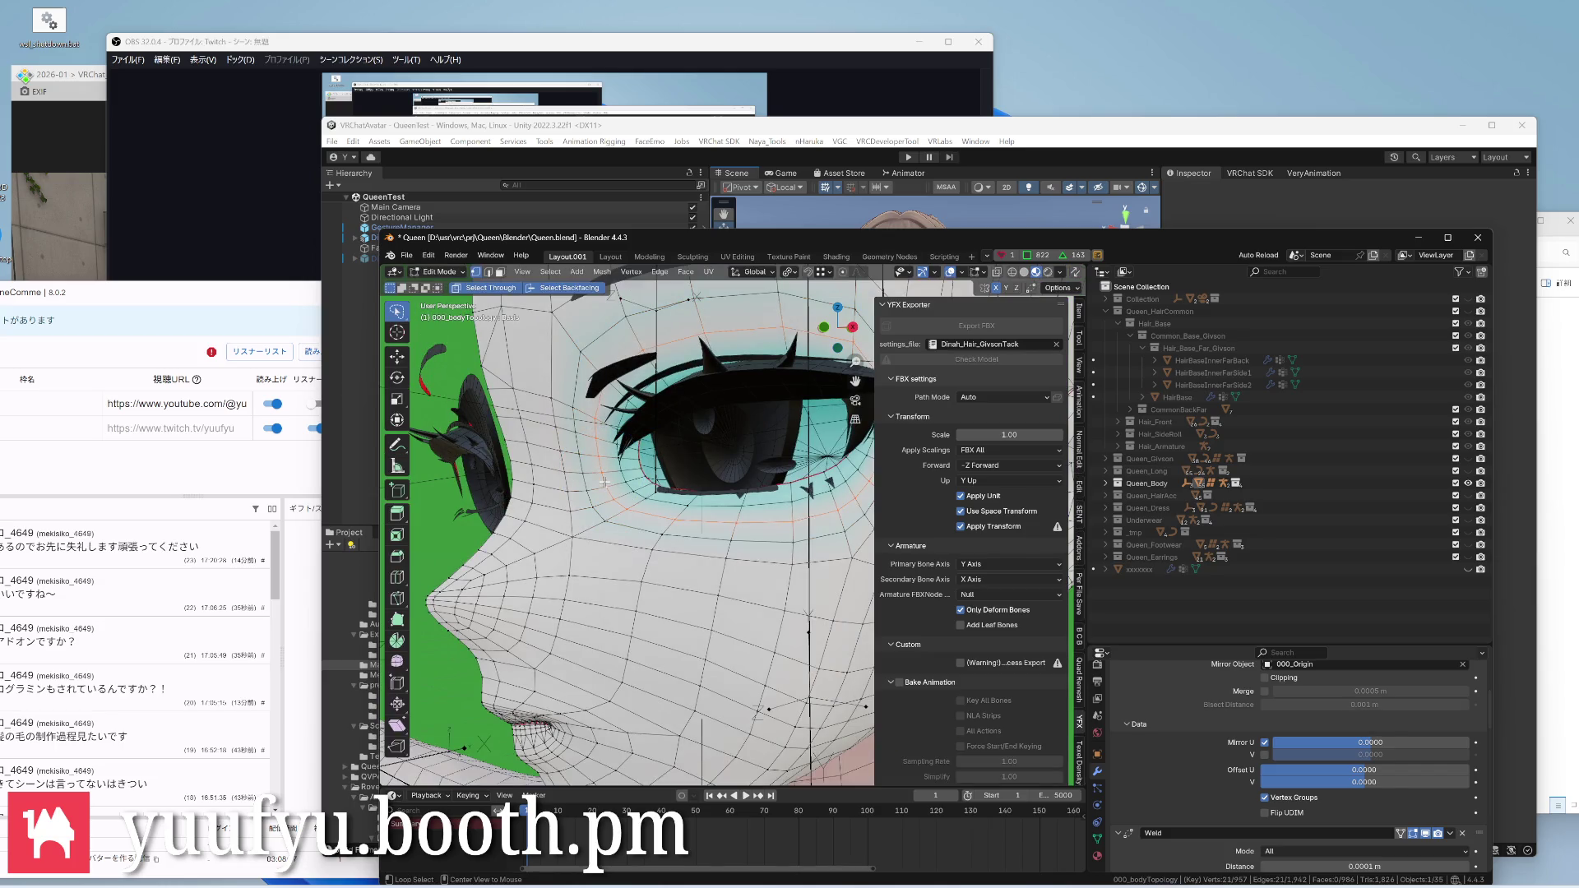
{"action": "scroll", "coordinate": [625, 473], "scroll_direction": "up", "scroll_amount": 2}
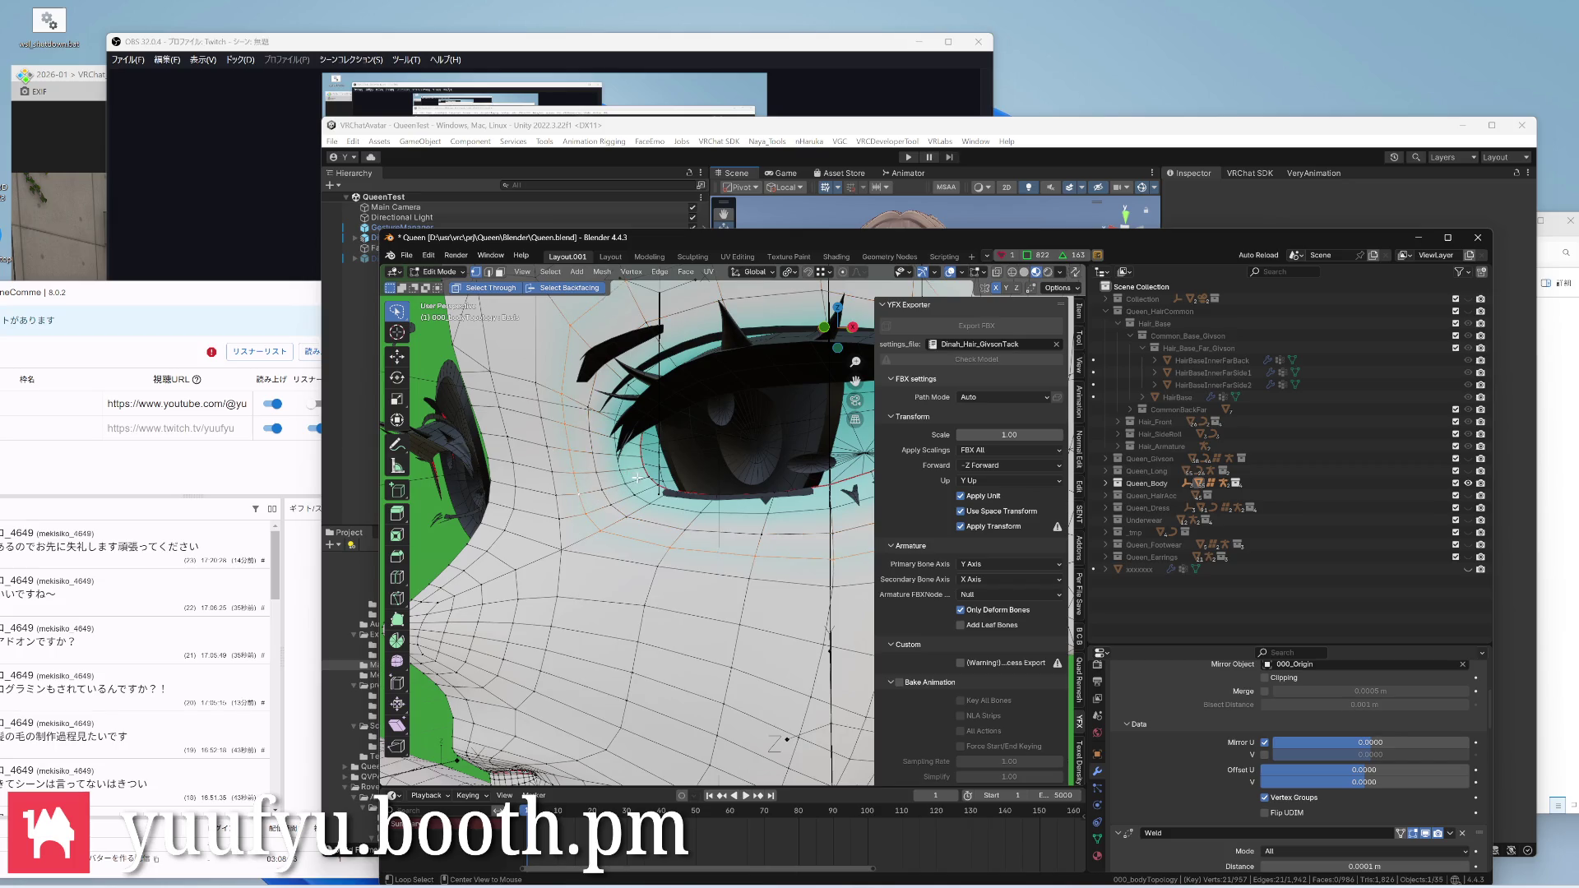
{"action": "left_click", "coordinate": [590, 403]}
{"action": "key", "text": "ctrl+Tab"}
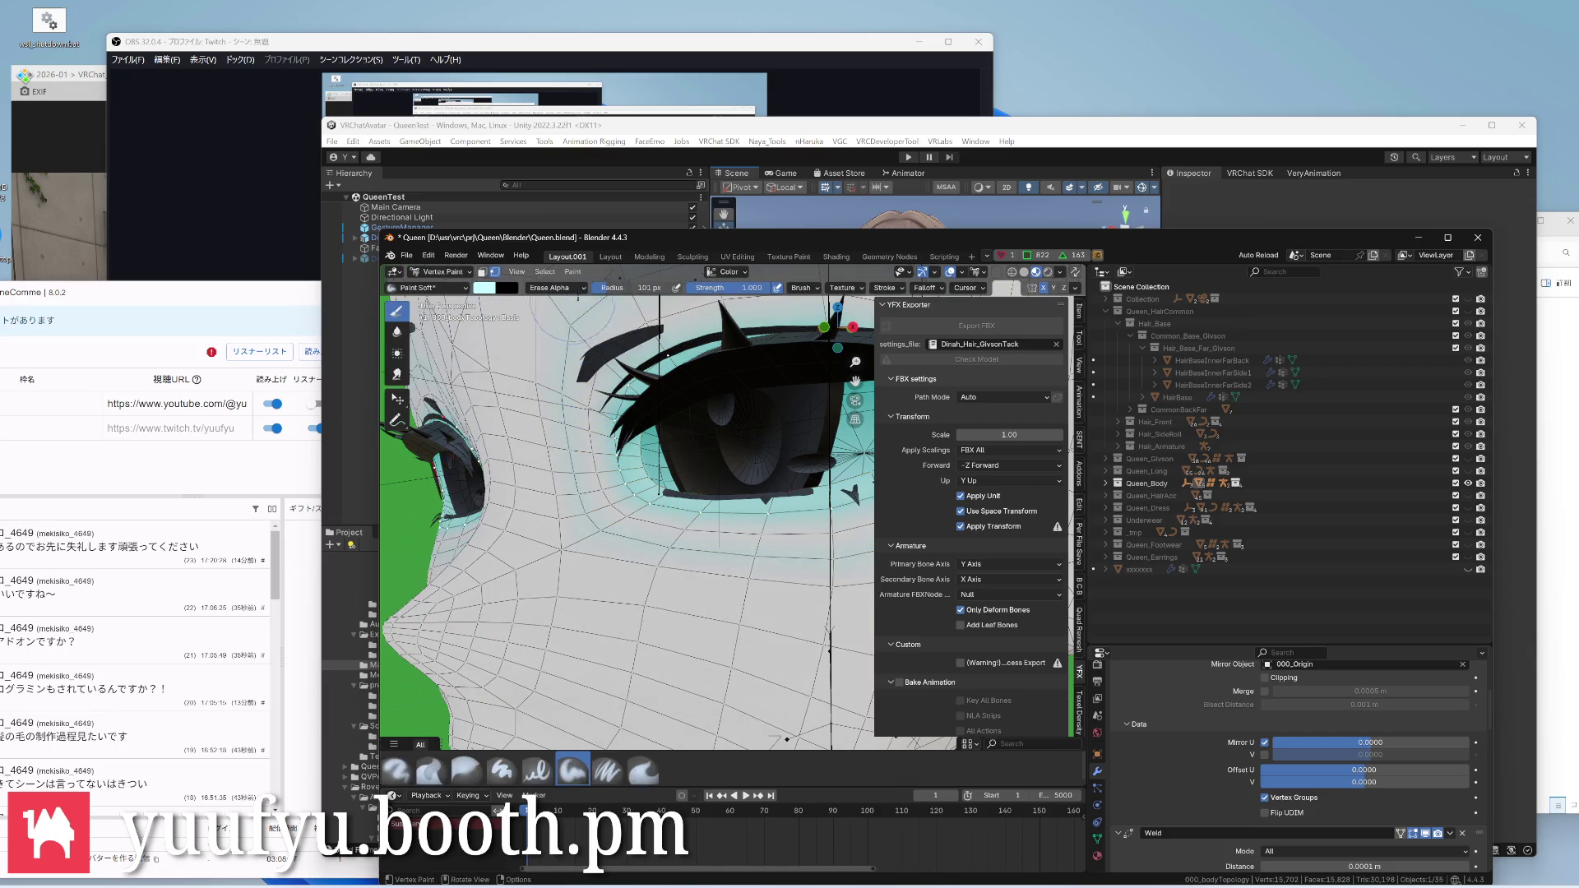
{"action": "left_click", "coordinate": [573, 272]}
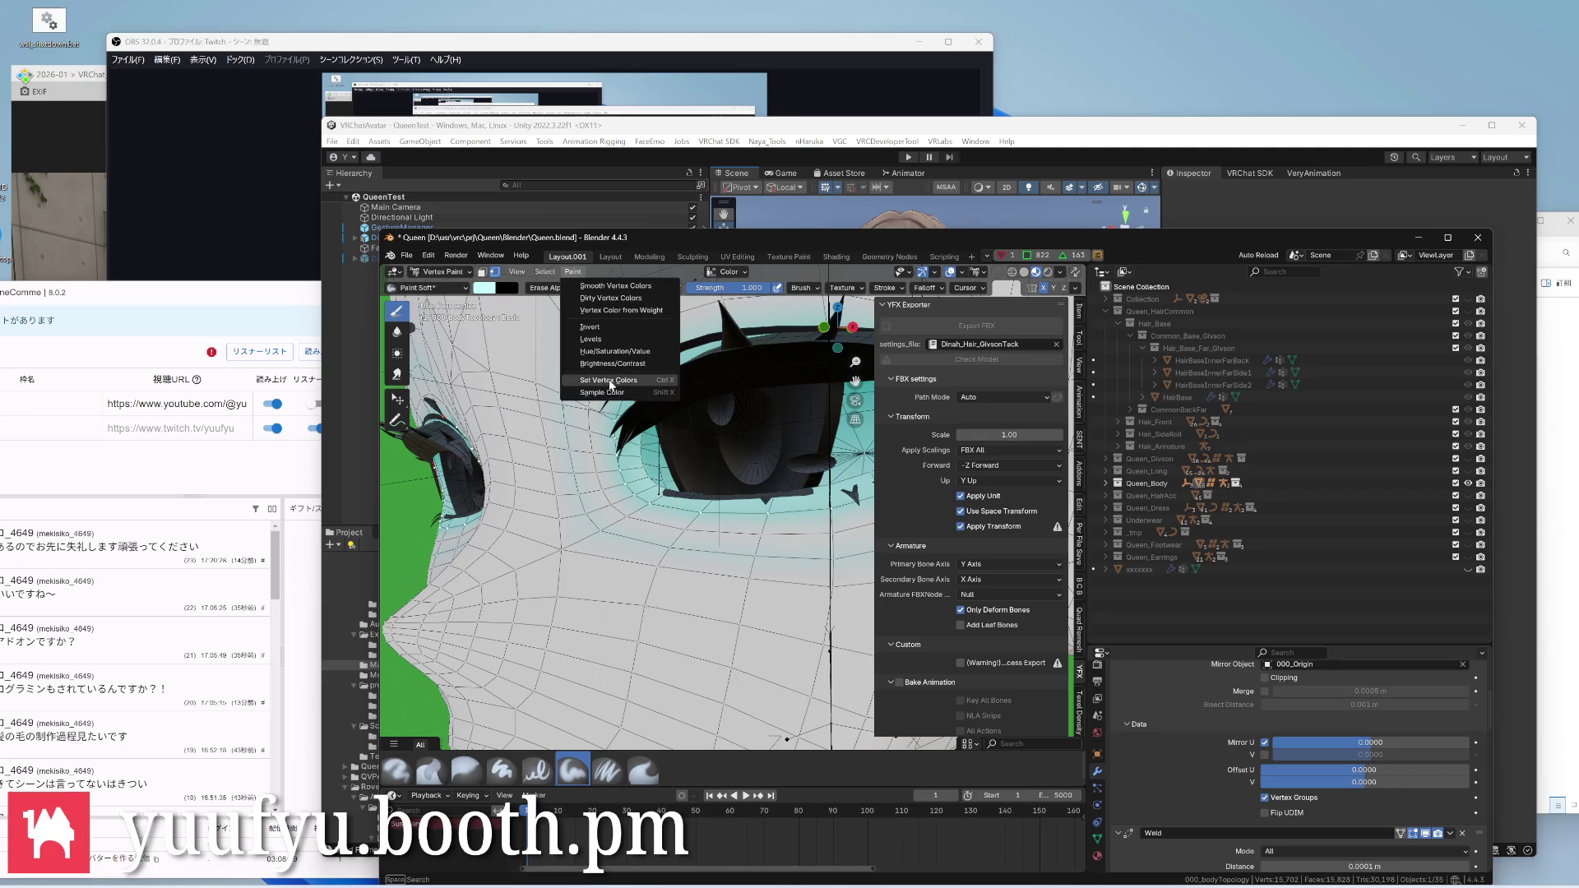
Fill the smaller eye selection with pale cyan and inspect it from Edit Mode
{"action": "left_click", "coordinate": [608, 380]}
{"action": "mouse_move", "coordinate": [607, 454]}
{"action": "middle_mouse_down"}
{"action": "mouse_move", "coordinate": [568, 432]}
{"action": "mouse_move", "coordinate": [658, 430]}
{"action": "mouse_move", "coordinate": [624, 444]}
{"action": "mouse_move", "coordinate": [617, 419]}
{"action": "mouse_move", "coordinate": [604, 444]}
{"action": "middle_mouse_up"}
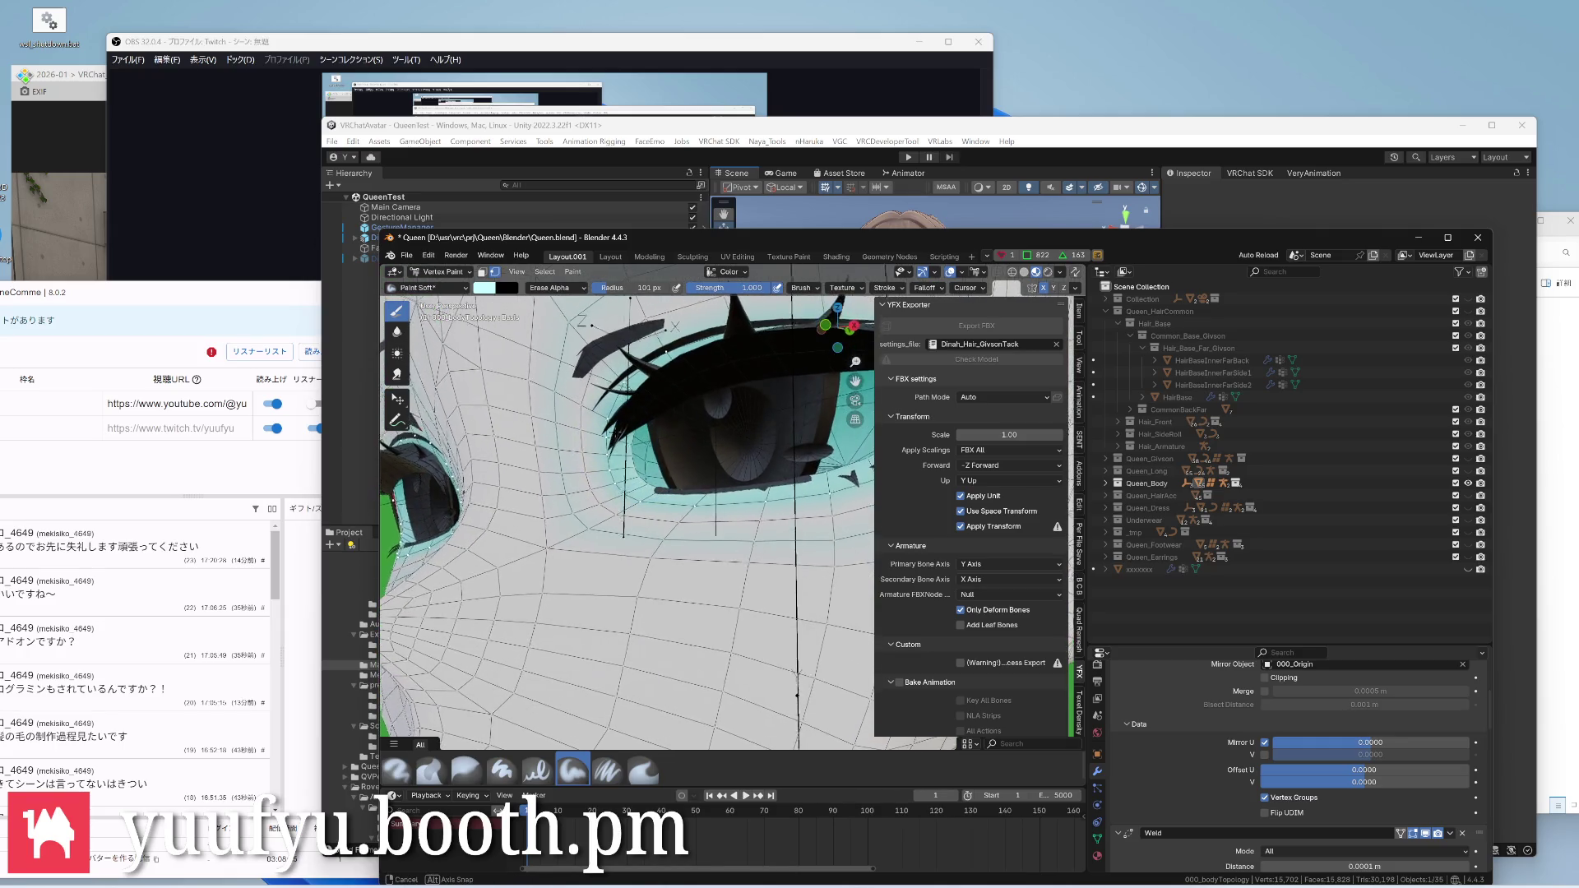
{"action": "key", "text": "Tab"}
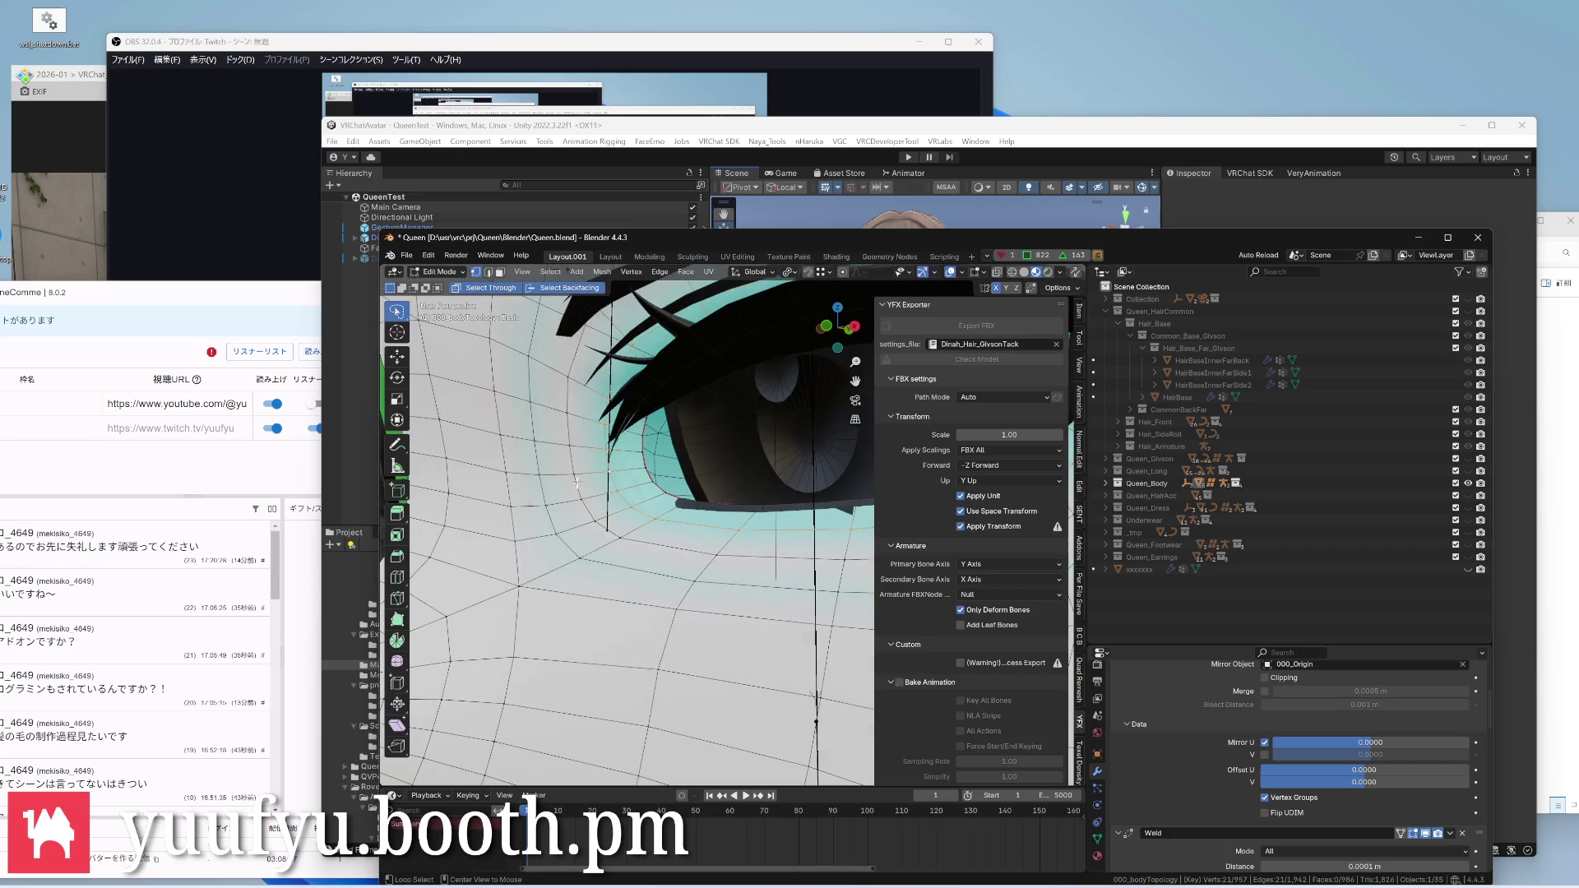
{"action": "scroll", "coordinate": [602, 478], "scroll_direction": "down", "scroll_amount": 3}
{"action": "mouse_move", "coordinate": [602, 480]}
{"action": "middle_mouse_down"}
{"action": "mouse_move", "coordinate": [563, 429]}
{"action": "mouse_move", "coordinate": [655, 468]}
{"action": "mouse_move", "coordinate": [617, 445]}
{"action": "mouse_move", "coordinate": [556, 335]}
{"action": "middle_mouse_up"}
{"action": "scroll", "coordinate": [611, 457], "scroll_direction": "down", "scroll_amount": 2}
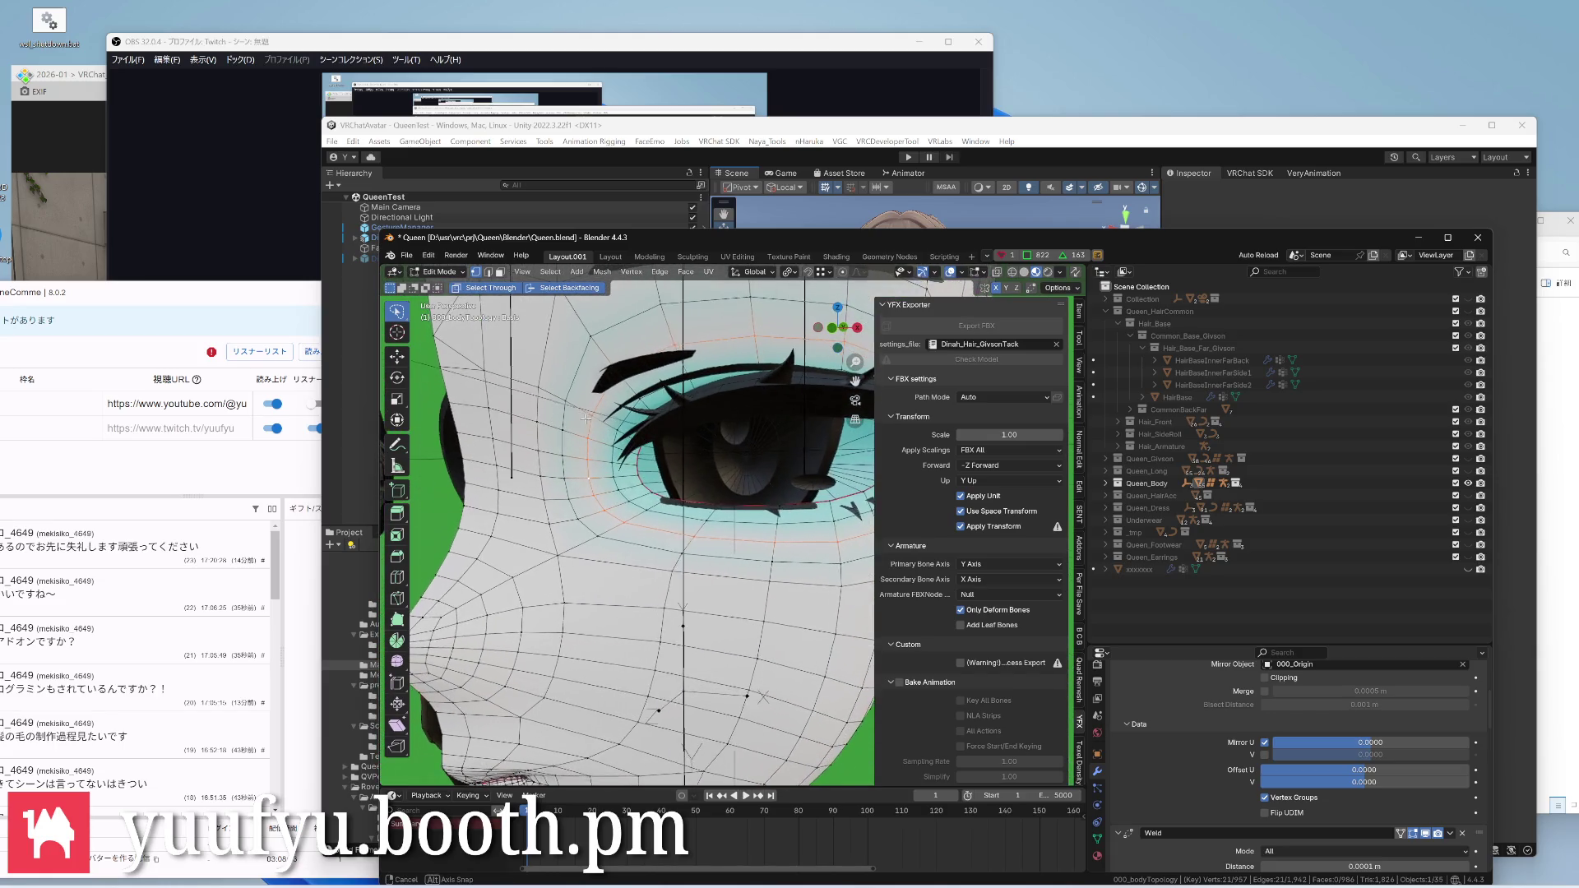
Lower Red to deepen the cyan, preview it, and fill the chosen vertices with Set Vertex Colors
{"action": "key", "text": "ctrl+Tab"}
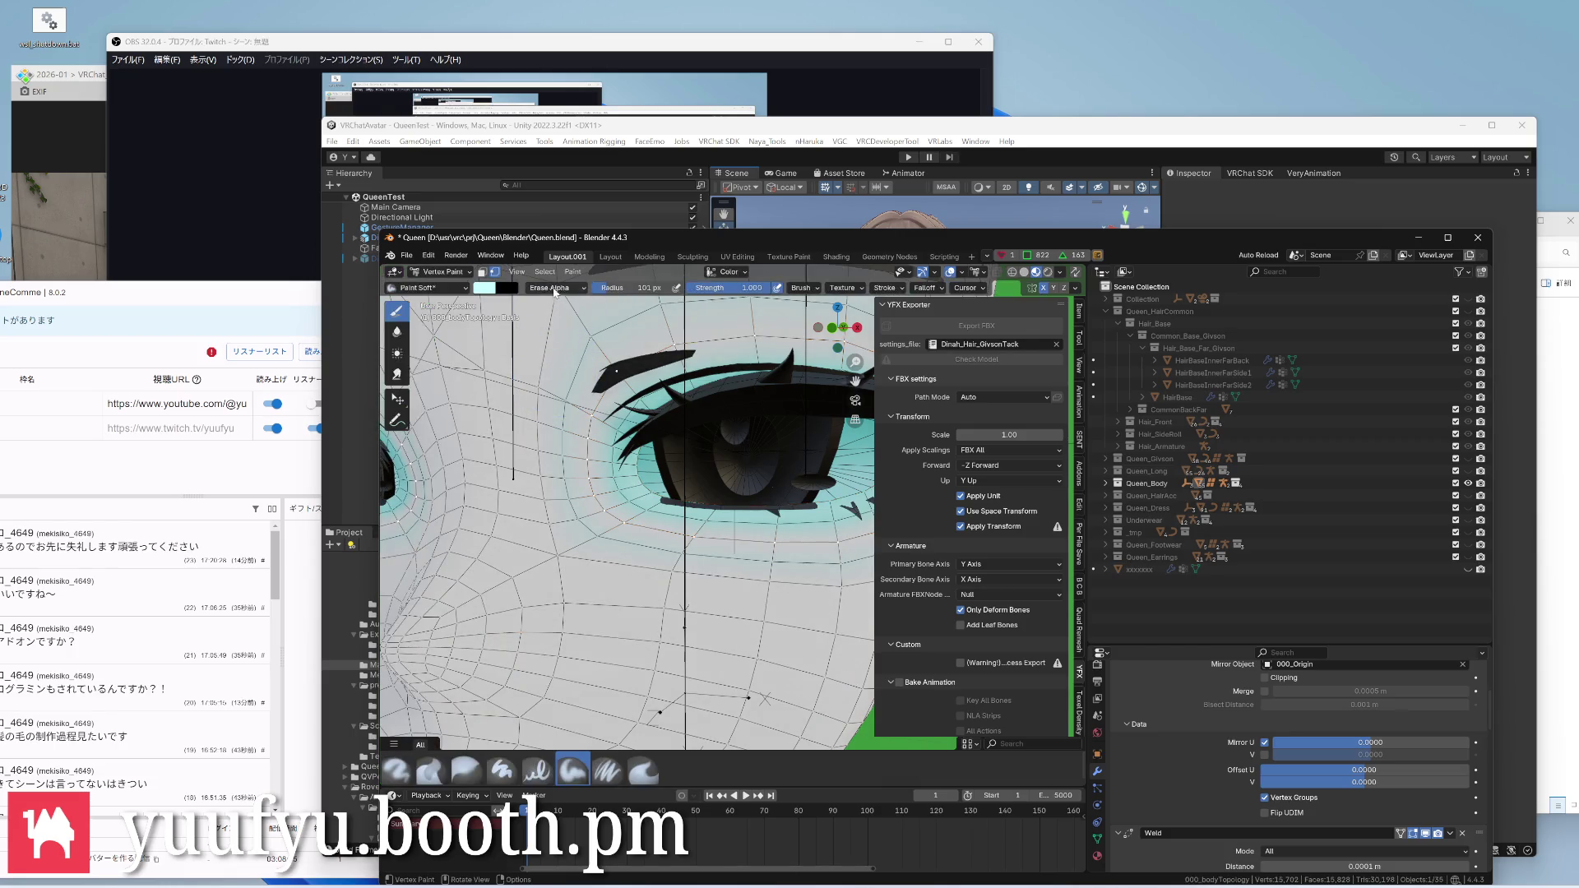
{"action": "left_click", "coordinate": [485, 288]}
{"action": "left_click_drag", "start_coordinate": [567, 433], "coordinate": [540, 434]}
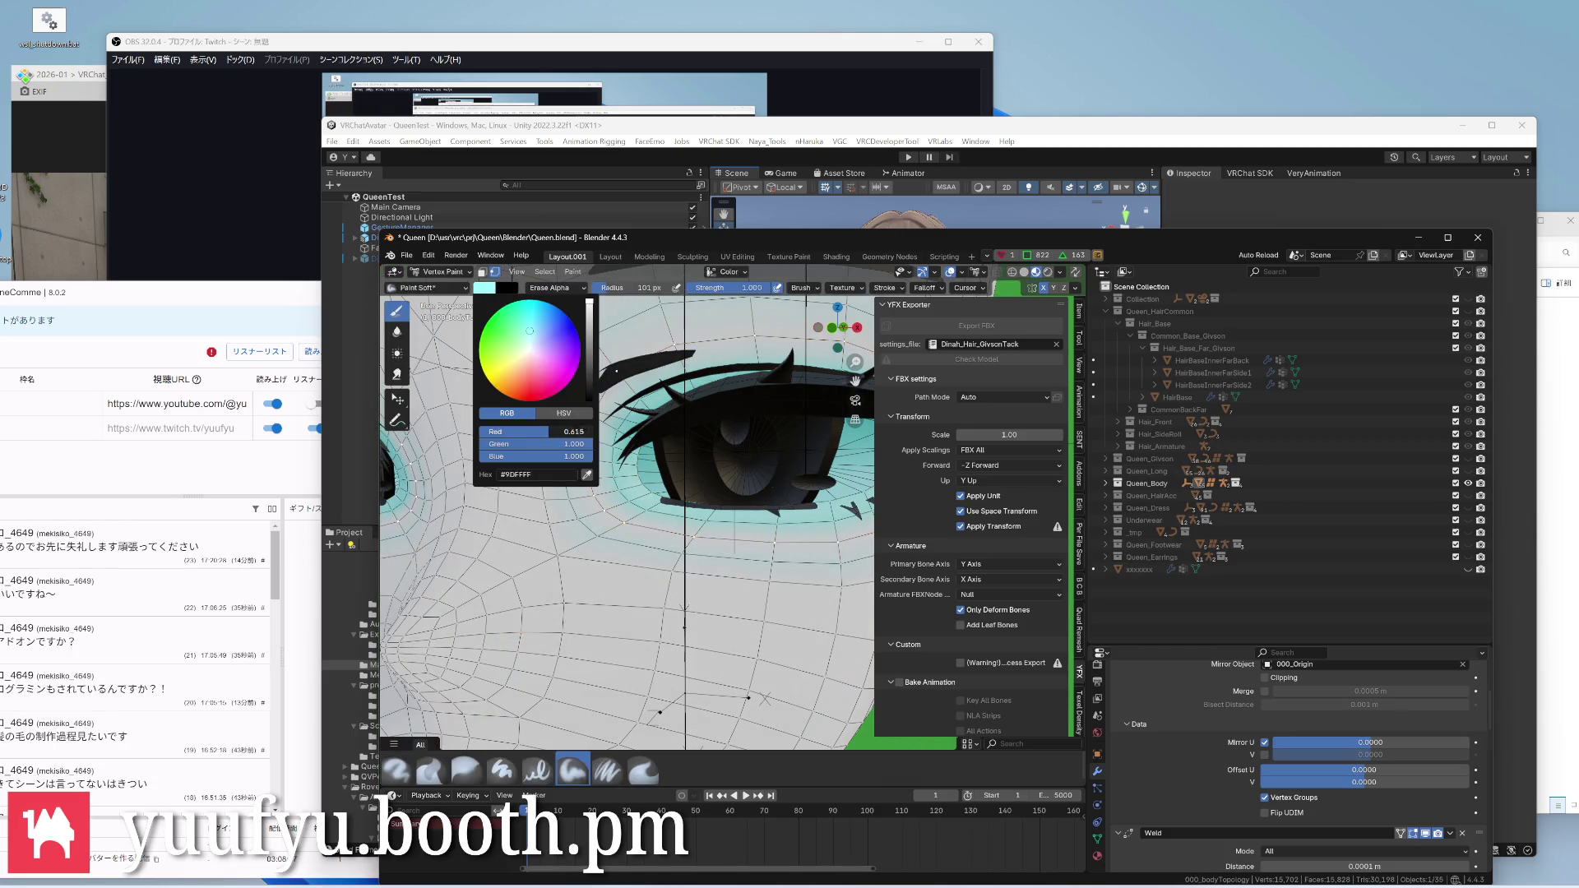
{"action": "key", "text": "ctrl+Tab"}
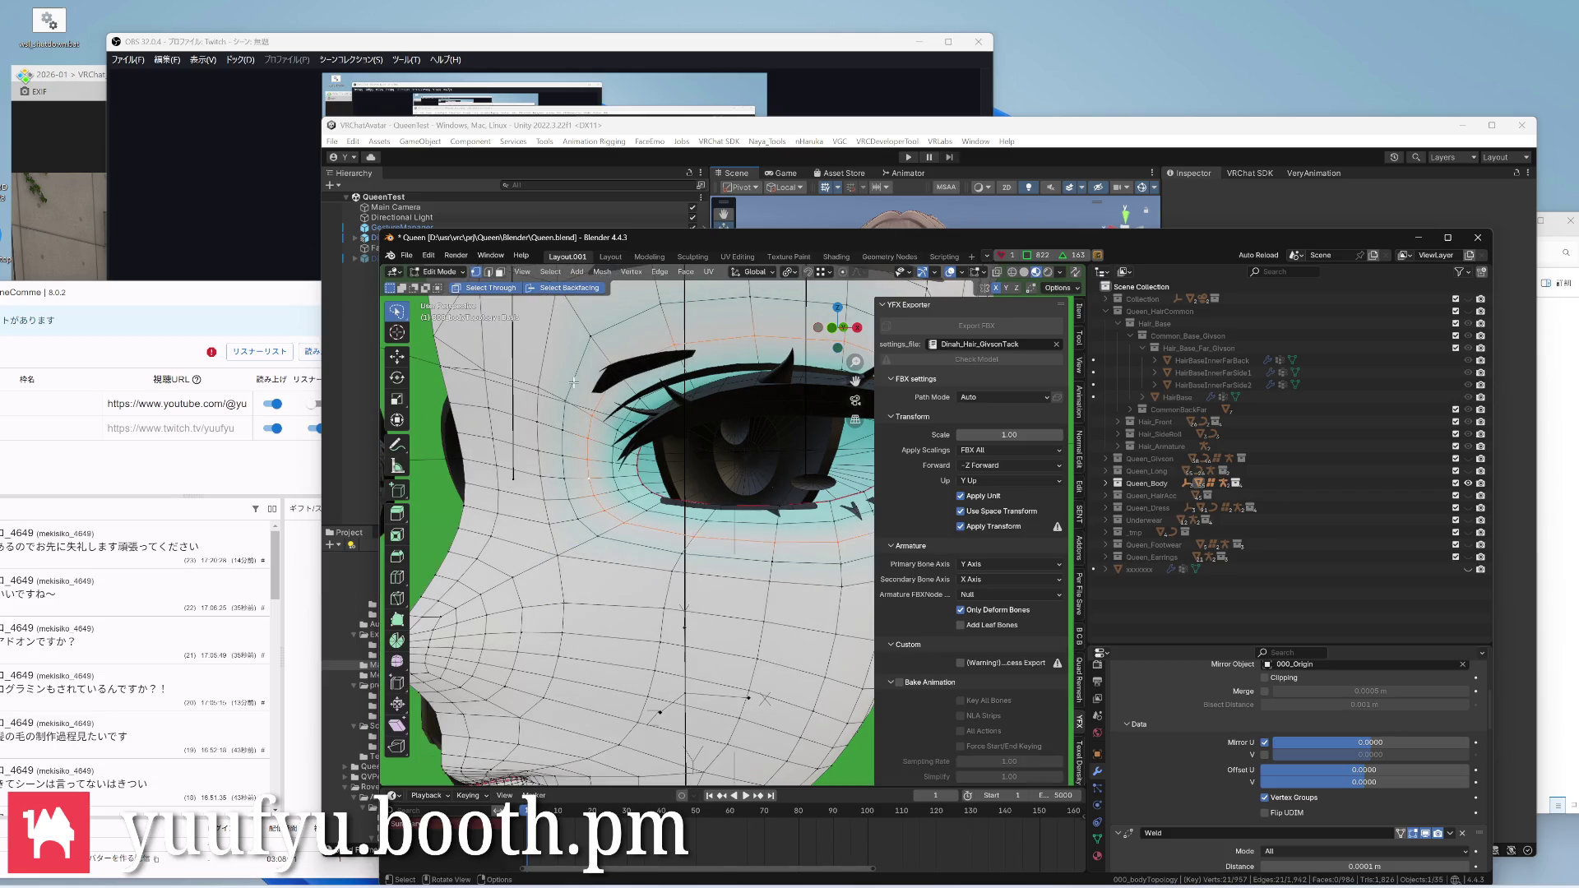
{"action": "key", "text": "ctrl+Tab"}
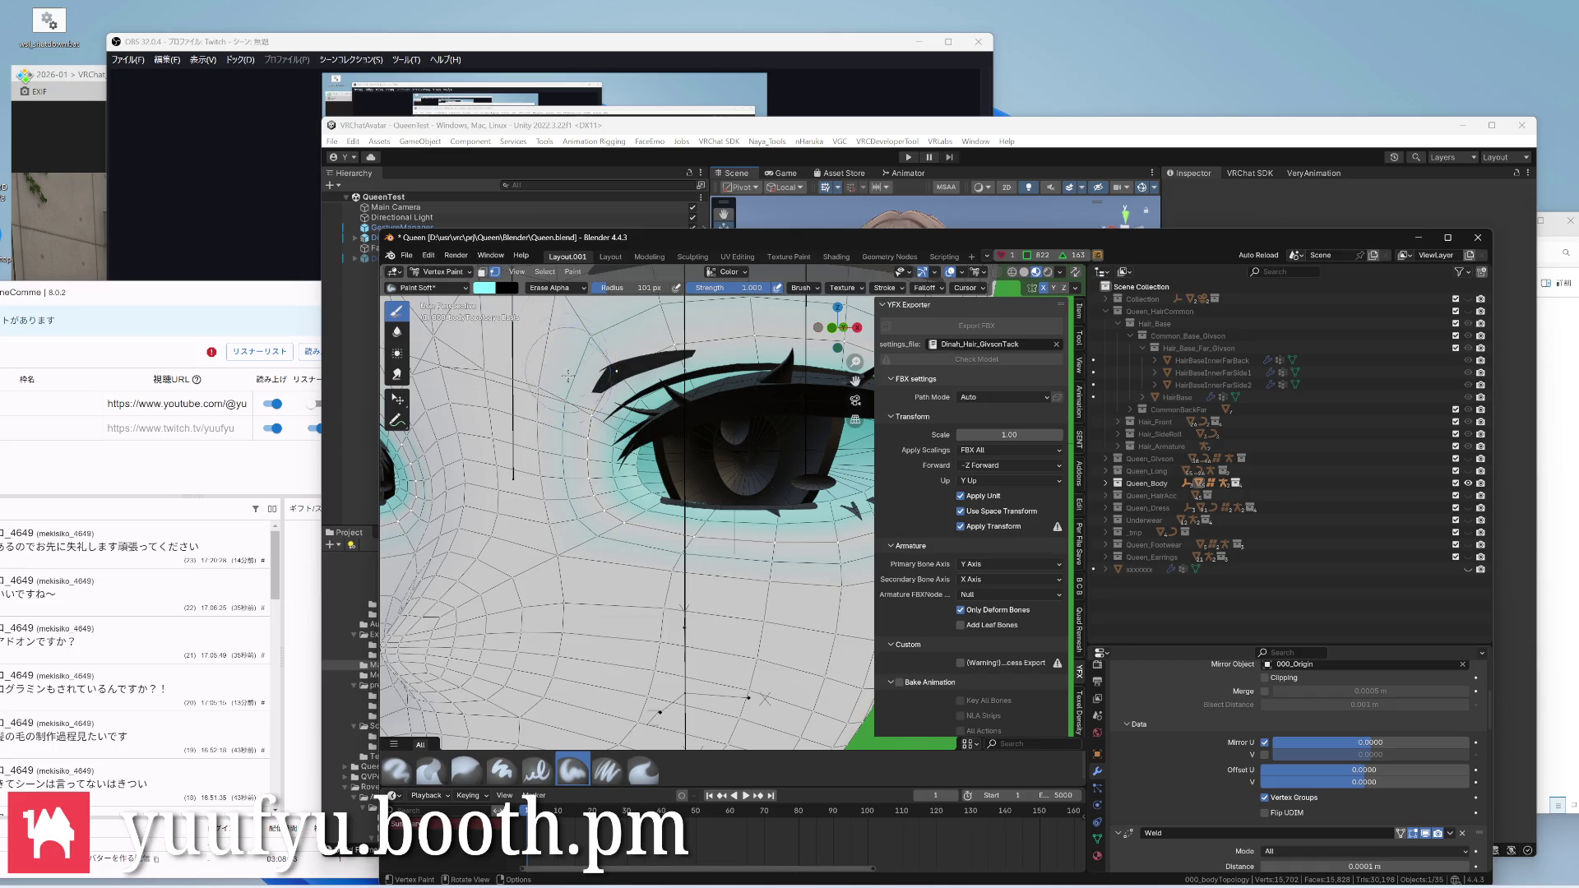
{"action": "key", "text": "ctrl+Tab"}
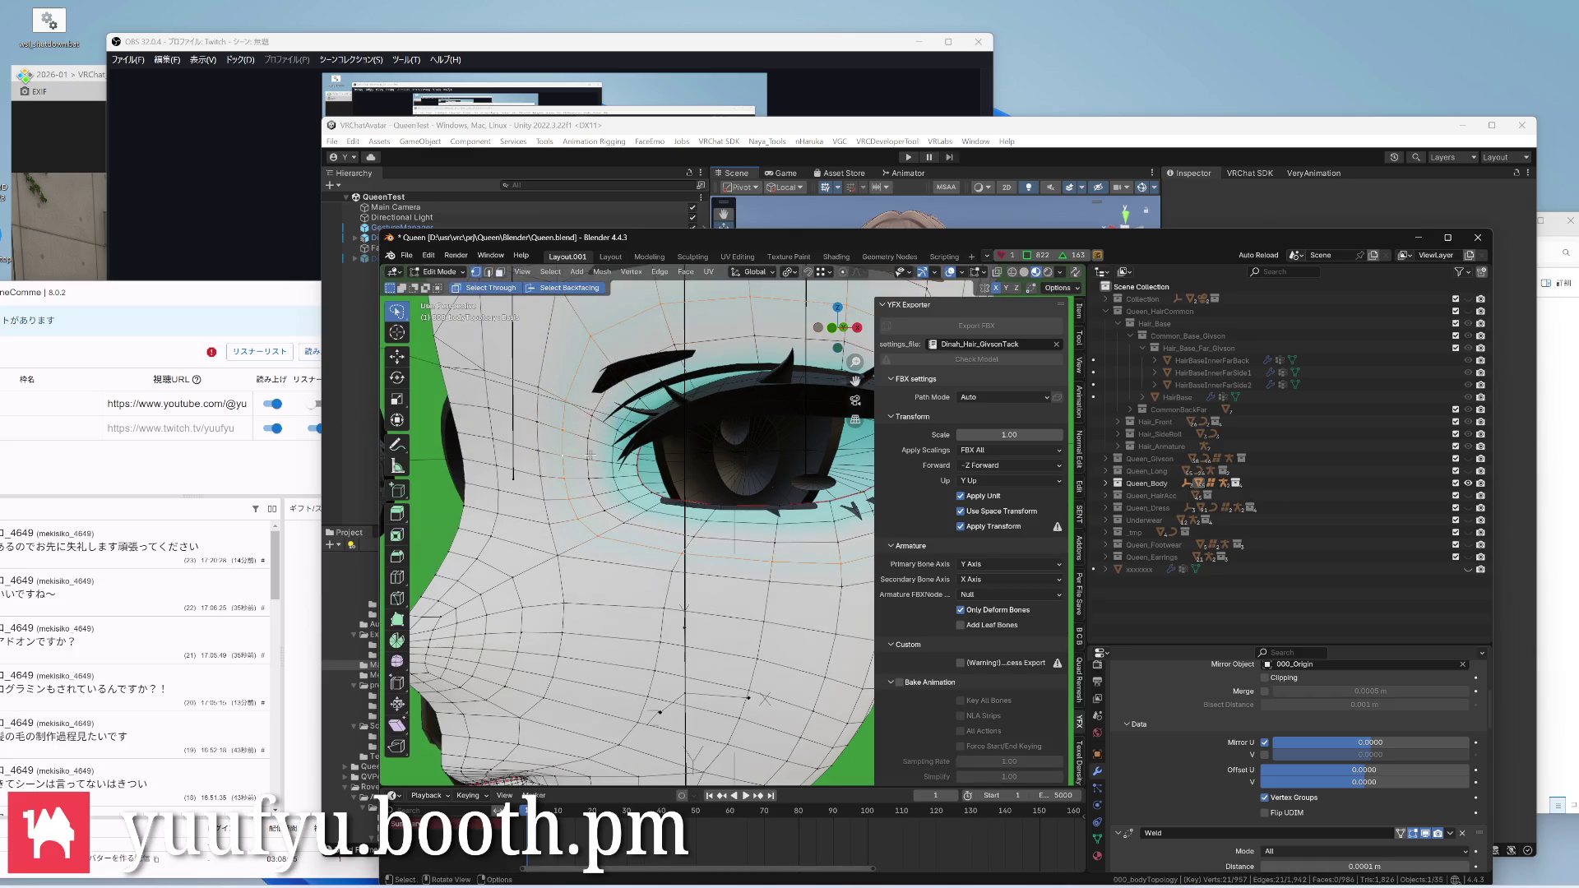
{"action": "key", "text": "ctrl+Tab"}
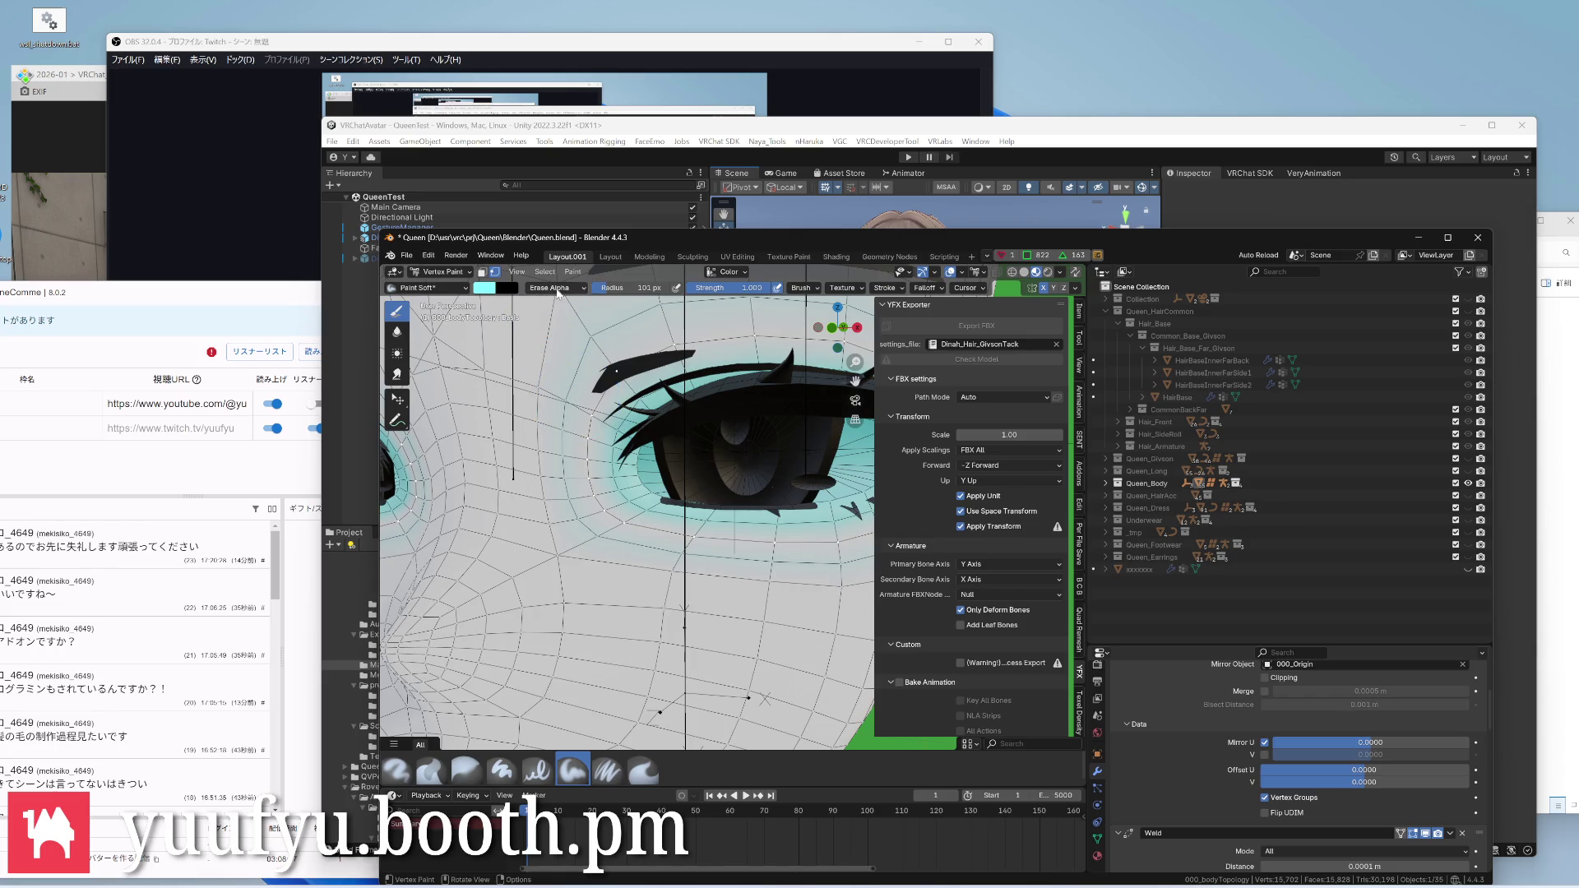
{"action": "left_click", "coordinate": [573, 272]}
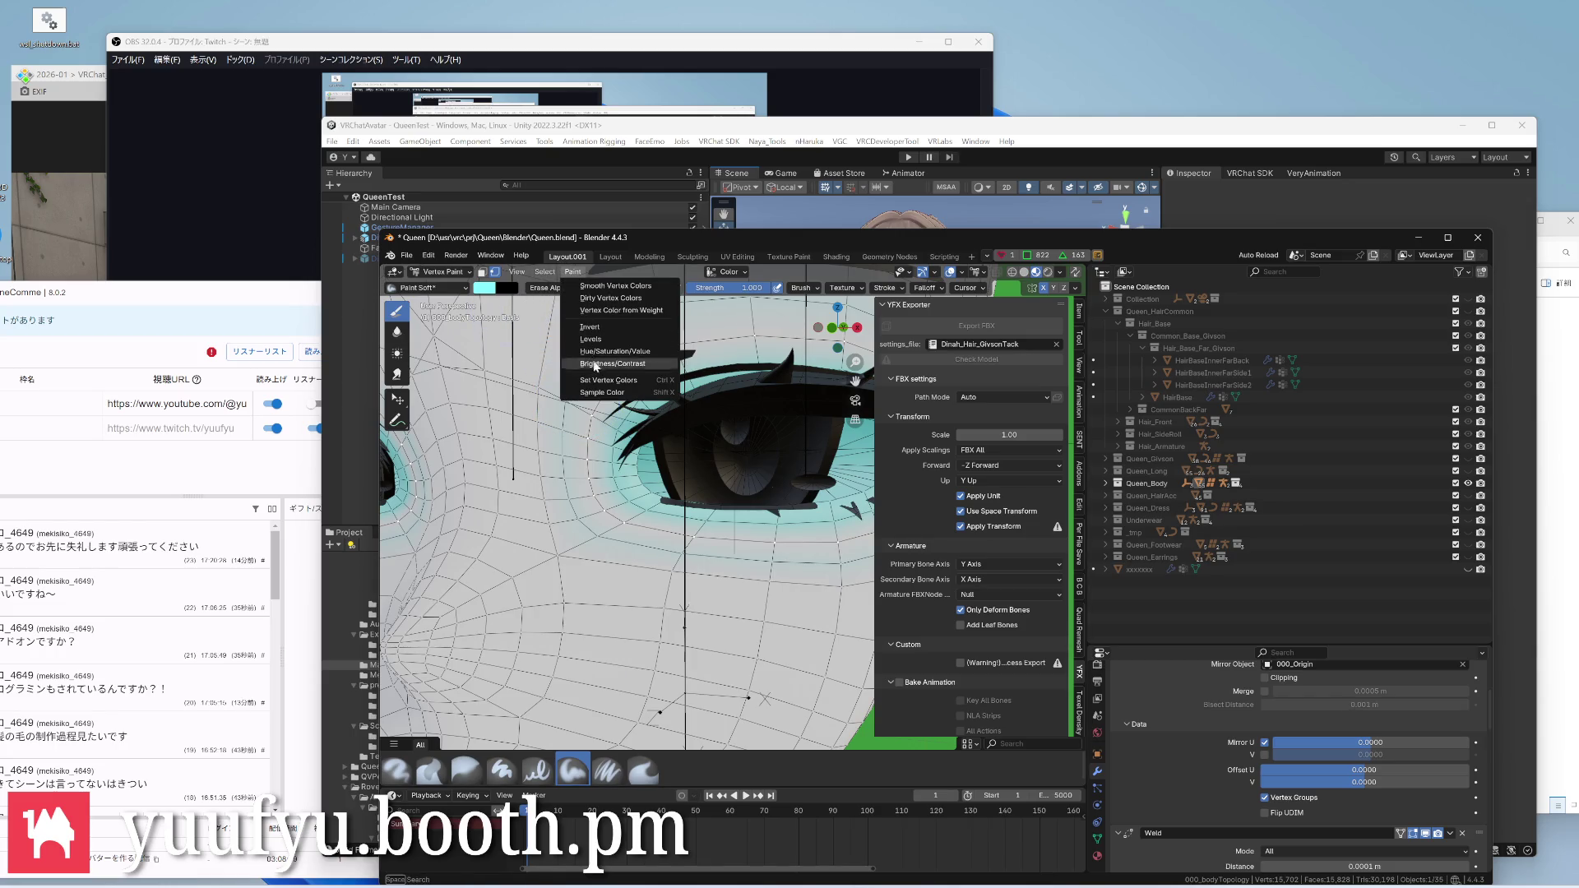
{"action": "left_click", "coordinate": [602, 379]}
{"action": "scroll", "coordinate": [616, 493], "scroll_direction": "down", "scroll_amount": 4}
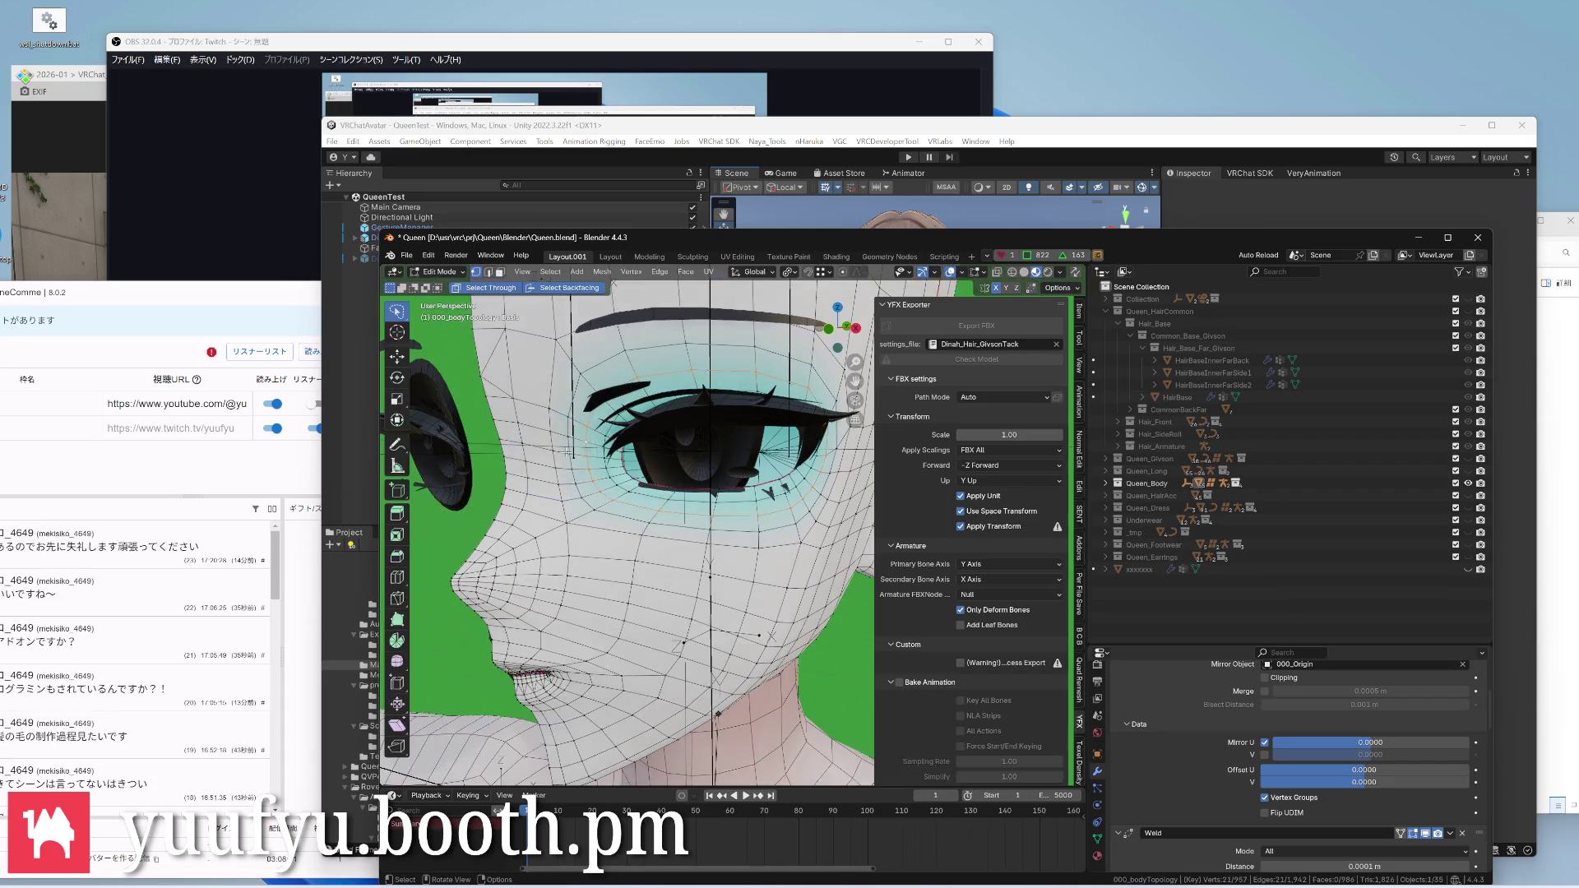
Orbit around the face to check the cyan tint on the eyes and mouth
{"action": "key", "text": "ctrl+Tab"}
{"action": "mouse_move", "coordinate": [598, 451]}
{"action": "middle_mouse_down"}
{"action": "mouse_move", "coordinate": [531, 407]}
{"action": "mouse_move", "coordinate": [637, 504]}
{"action": "mouse_move", "coordinate": [750, 552]}
{"action": "middle_mouse_up"}
{"action": "key", "text": "ctrl+Tab"}
{"action": "mouse_move", "coordinate": [667, 519]}
{"action": "middle_mouse_down"}
{"action": "mouse_move", "coordinate": [580, 469]}
{"action": "mouse_move", "coordinate": [692, 445]}
{"action": "middle_mouse_up"}
{"action": "scroll", "coordinate": [579, 468], "scroll_direction": "up", "scroll_amount": 2}
{"action": "middle_click_drag", "start_coordinate": [641, 493], "coordinate": [568, 493]}
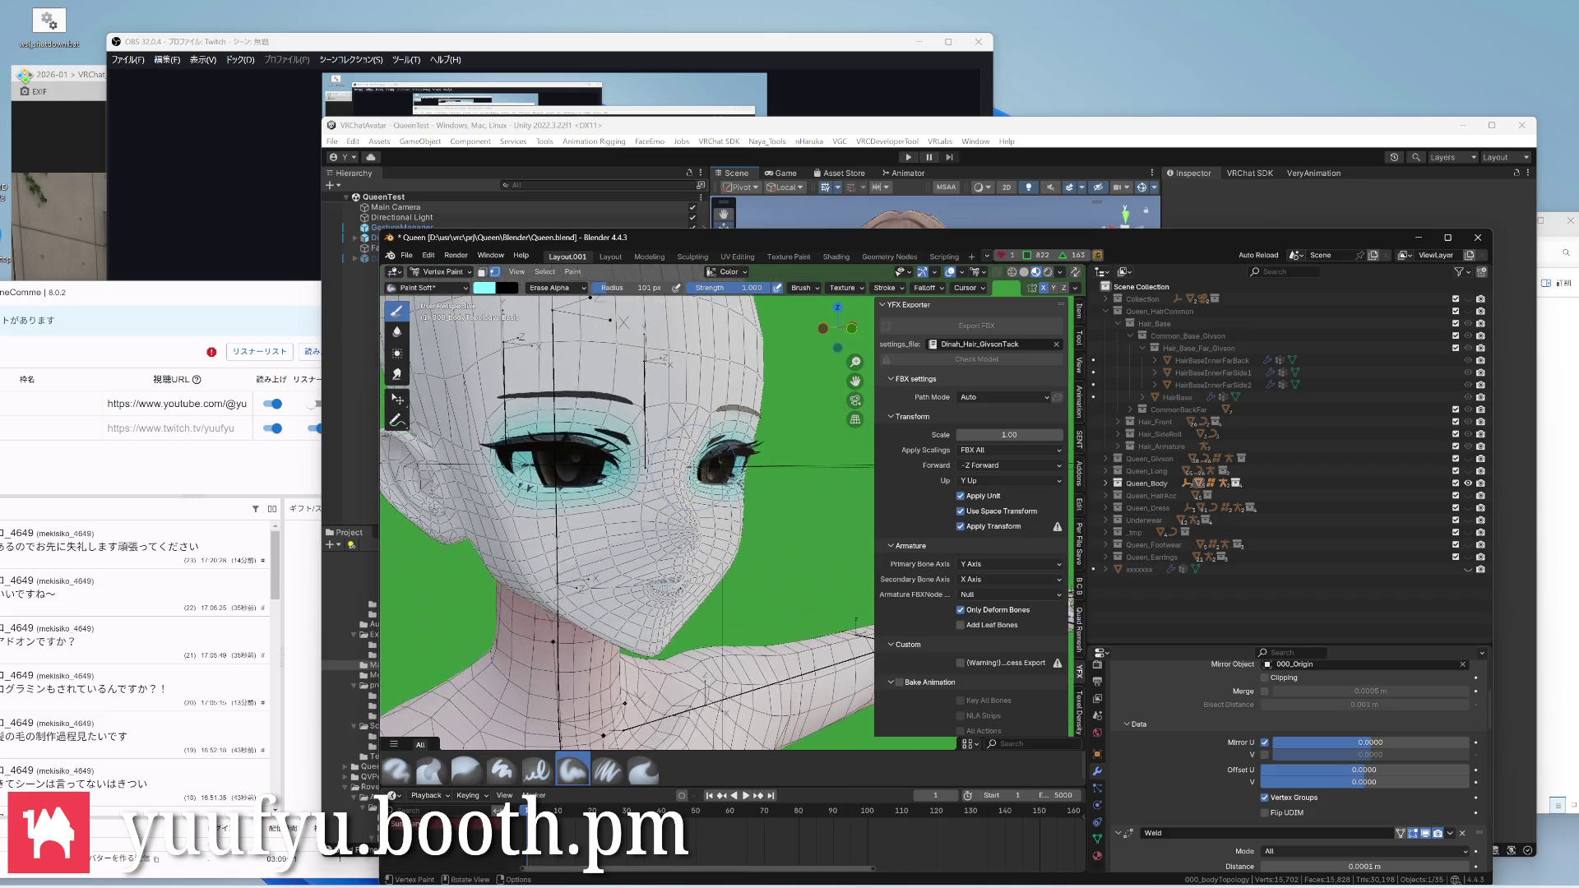
{"action": "scroll", "coordinate": [617, 494], "scroll_direction": "up", "scroll_amount": 3}
{"action": "middle_click_drag", "start_coordinate": [691, 494], "coordinate": [593, 494]}
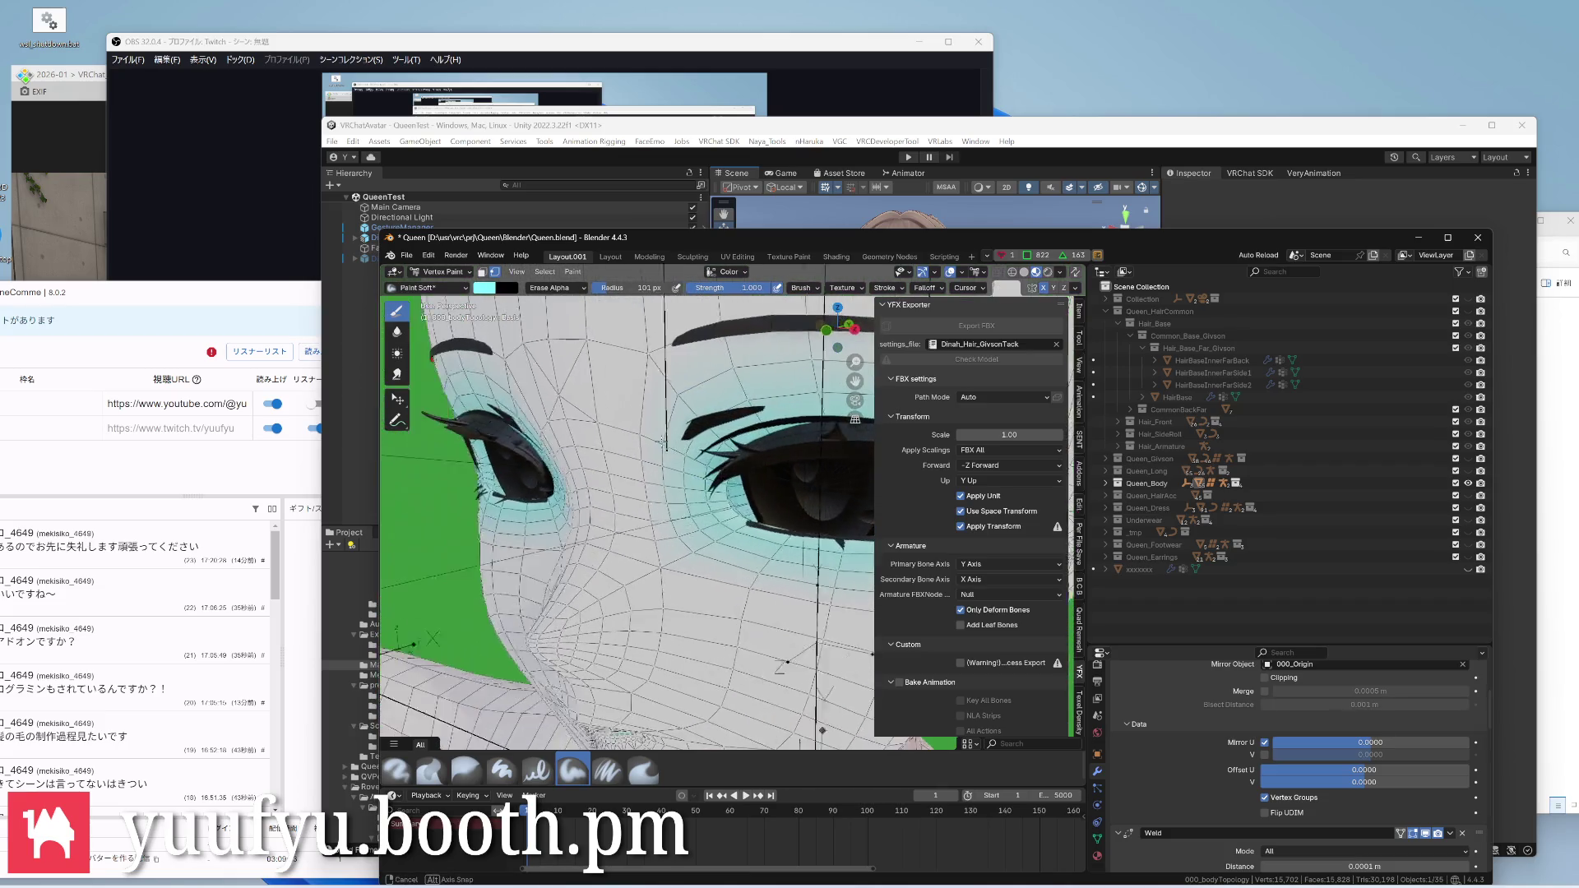
{"action": "scroll", "coordinate": [617, 493], "scroll_direction": "down", "scroll_amount": 2}
{"action": "mouse_move", "coordinate": [690, 493]}
{"action": "middle_mouse_down"}
{"action": "mouse_move", "coordinate": [592, 494]}
{"action": "mouse_move", "coordinate": [716, 493]}
{"action": "mouse_move", "coordinate": [420, 494]}
{"action": "mouse_move", "coordinate": [592, 494]}
{"action": "middle_mouse_up"}
{"action": "scroll", "coordinate": [618, 494], "scroll_direction": "up", "scroll_amount": 2}
{"action": "scroll", "coordinate": [618, 493], "scroll_direction": "down", "scroll_amount": 3}
{"action": "scroll", "coordinate": [617, 494], "scroll_direction": "down", "scroll_amount": 3}
{"action": "scroll", "coordinate": [617, 495], "scroll_direction": "up", "scroll_amount": 3}
{"action": "scroll", "coordinate": [617, 493], "scroll_direction": "up", "scroll_amount": 3}
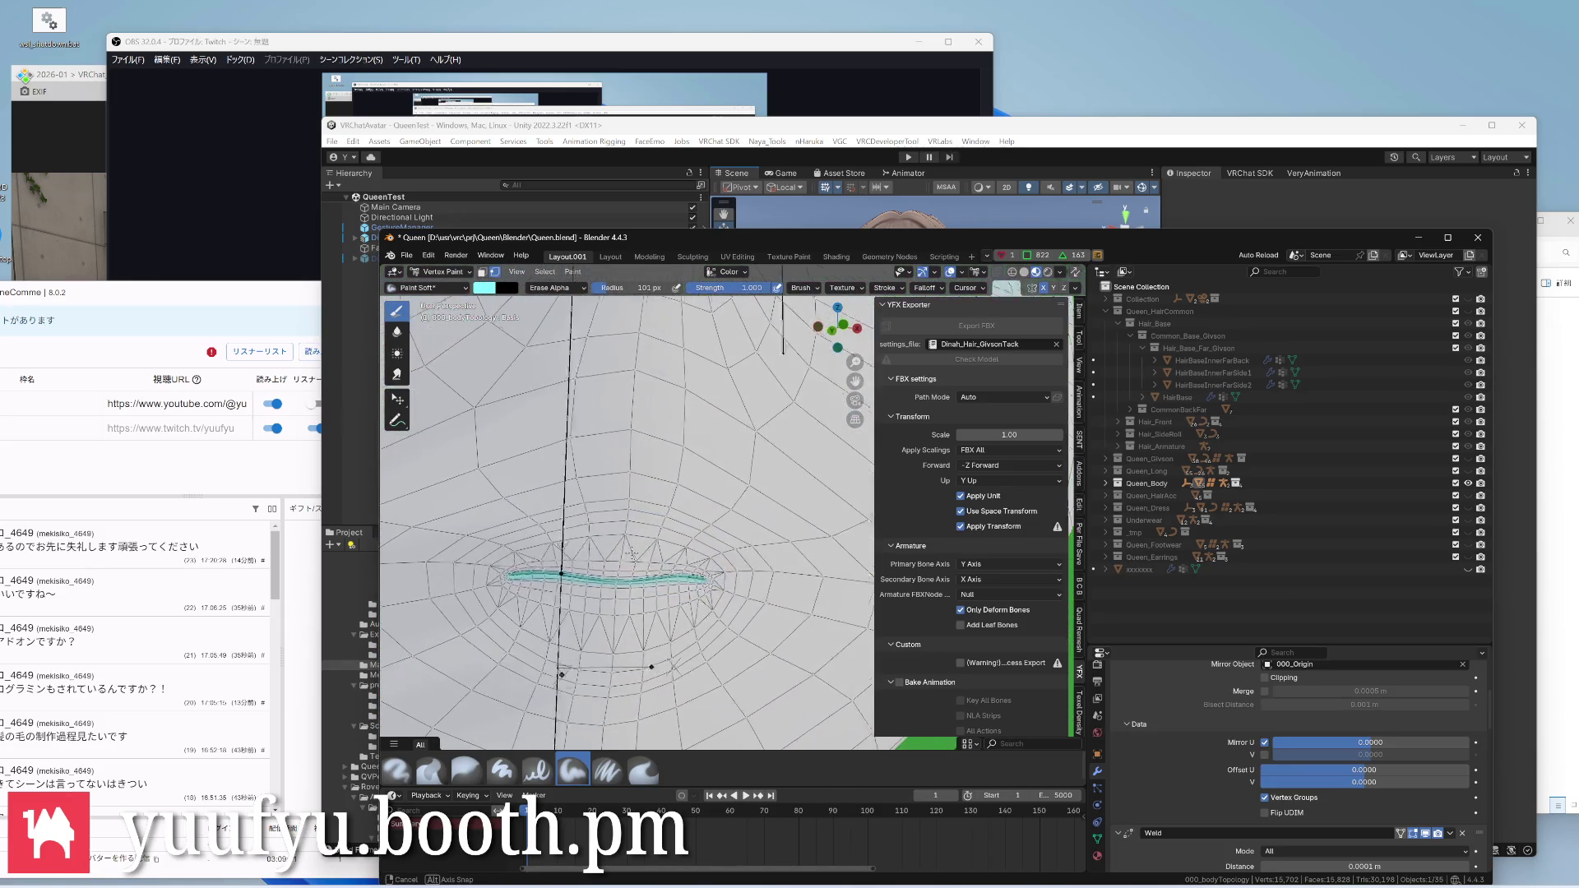
{"action": "scroll", "coordinate": [617, 494], "scroll_direction": "down", "scroll_amount": 4}
{"action": "scroll", "coordinate": [616, 493], "scroll_direction": "down", "scroll_amount": 3}
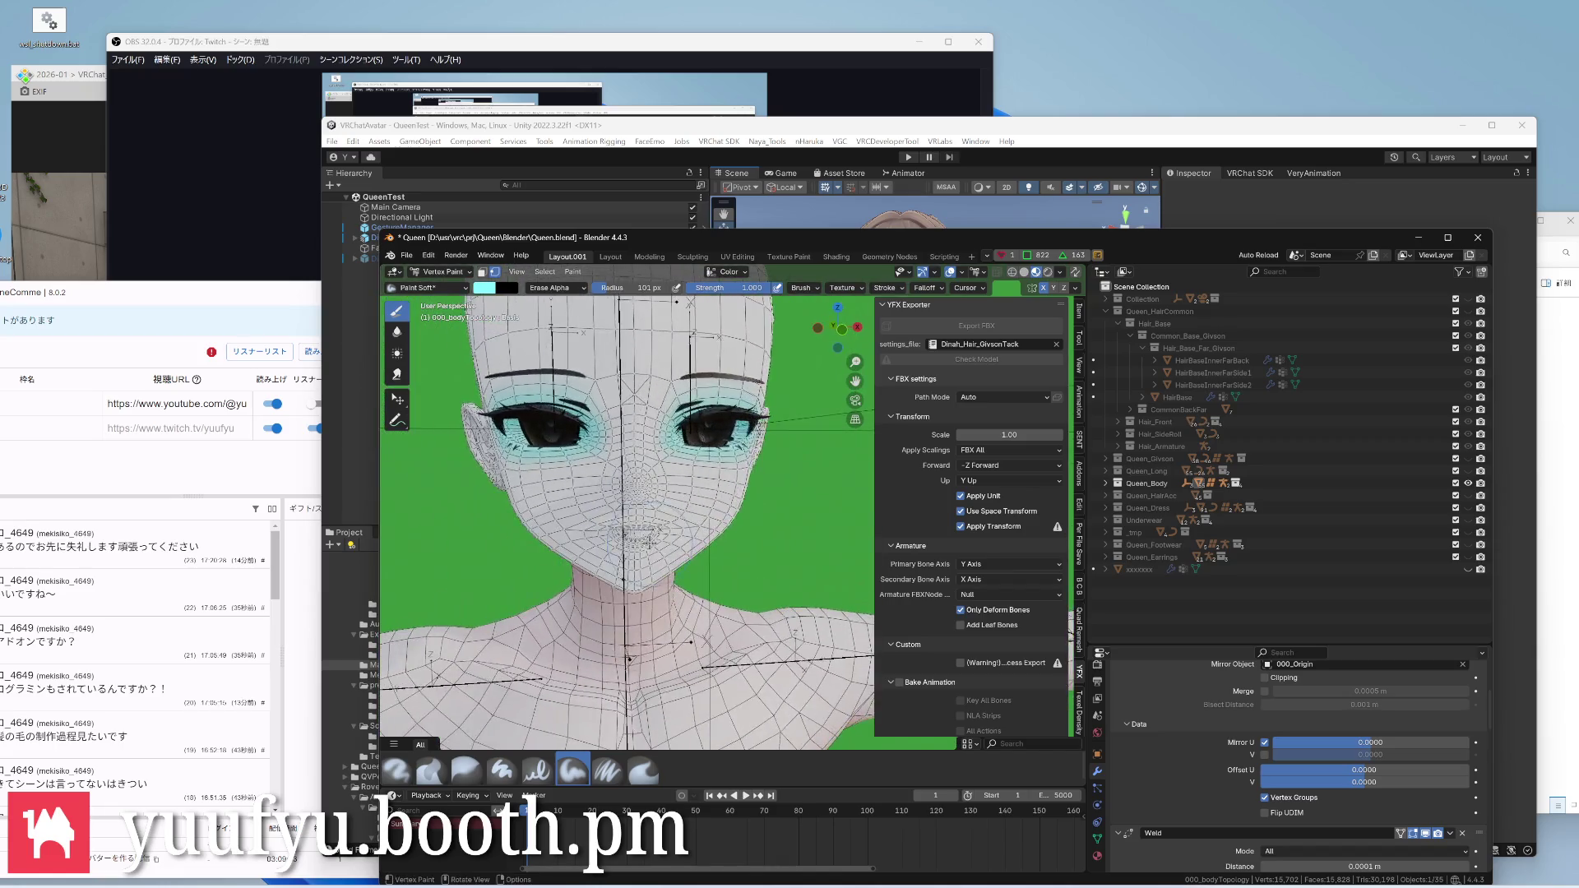
{"action": "mouse_move", "coordinate": [617, 518]}
{"action": "middle_mouse_down"}
{"action": "mouse_move", "coordinate": [803, 545]}
{"action": "mouse_move", "coordinate": [641, 531]}
{"action": "mouse_move", "coordinate": [742, 522]}
{"action": "mouse_move", "coordinate": [633, 512]}
{"action": "mouse_move", "coordinate": [645, 538]}
{"action": "mouse_move", "coordinate": [617, 494]}
{"action": "mouse_move", "coordinate": [666, 506]}
{"action": "mouse_move", "coordinate": [672, 469]}
{"action": "mouse_move", "coordinate": [562, 504]}
{"action": "middle_mouse_up"}
{"action": "scroll", "coordinate": [641, 530], "scroll_direction": "up", "scroll_amount": 3}
{"action": "scroll", "coordinate": [642, 518], "scroll_direction": "up", "scroll_amount": 4}
{"action": "scroll", "coordinate": [631, 512], "scroll_direction": "down", "scroll_amount": 4}
{"action": "scroll", "coordinate": [642, 525], "scroll_direction": "up", "scroll_amount": 4}
{"action": "scroll", "coordinate": [646, 540], "scroll_direction": "down", "scroll_amount": 4}
{"action": "scroll", "coordinate": [616, 494], "scroll_direction": "down", "scroll_amount": 2}
Save Queen.blend and switch the body back to Object Mode
{"action": "key", "text": "ctrl+s"}
{"action": "key", "text": "Tab"}
{"action": "scroll", "coordinate": [563, 503], "scroll_direction": "down", "scroll_amount": 2}
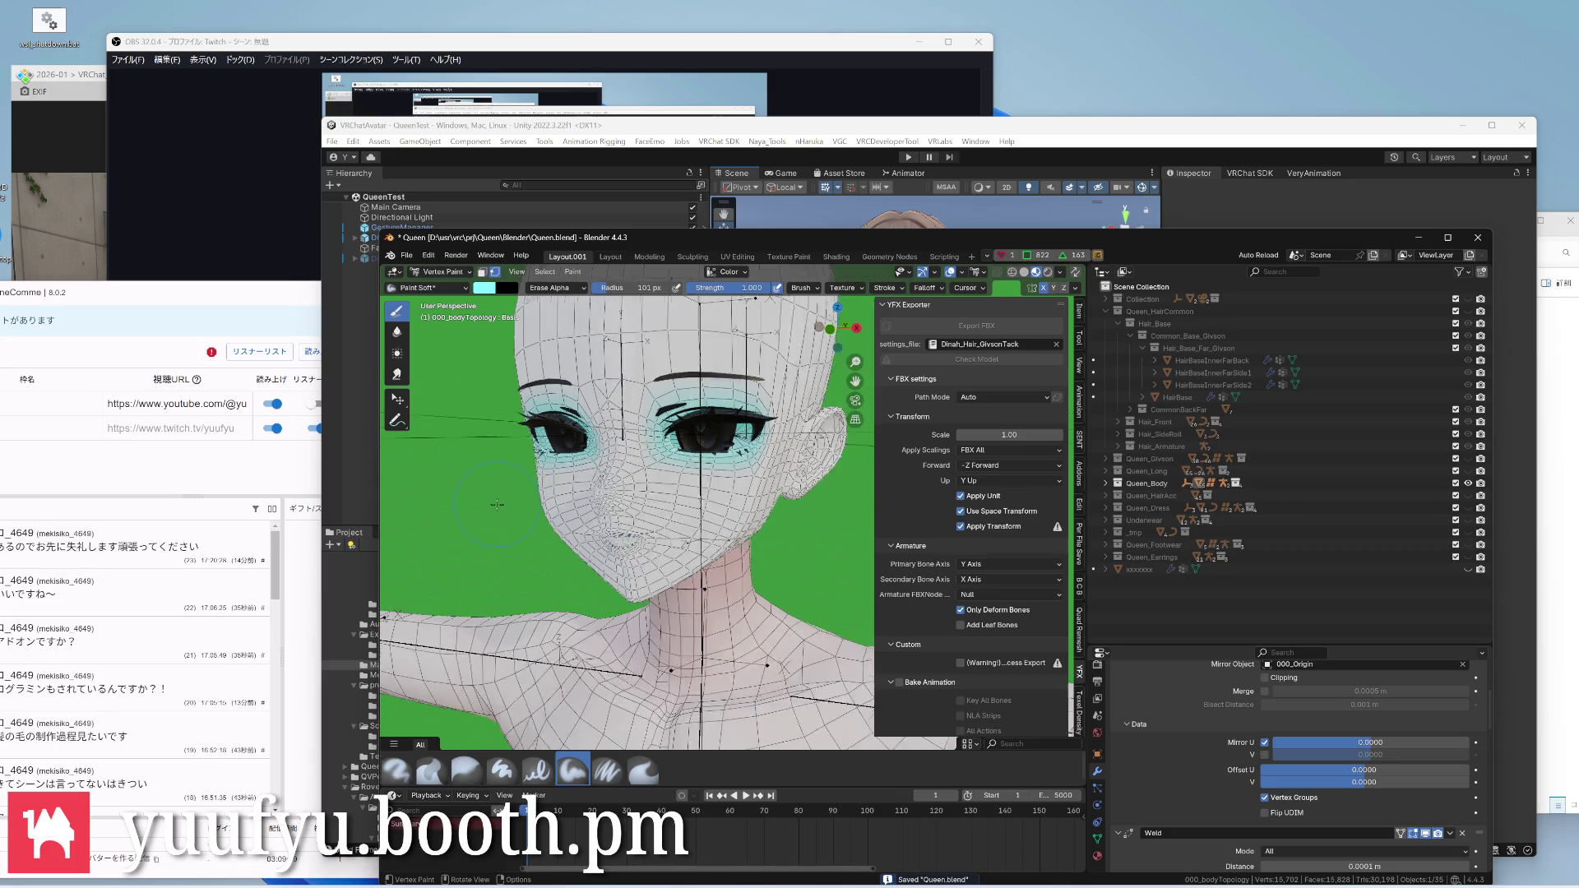
{"action": "key", "text": "ctrl+Tab"}
{"action": "key", "text": "ctrl+Tab"}
{"action": "left_click", "coordinate": [453, 504]}
{"action": "scroll", "coordinate": [522, 502], "scroll_direction": "down", "scroll_amount": 4}
{"action": "middle_click_drag", "start_coordinate": [556, 506], "coordinate": [724, 527]}
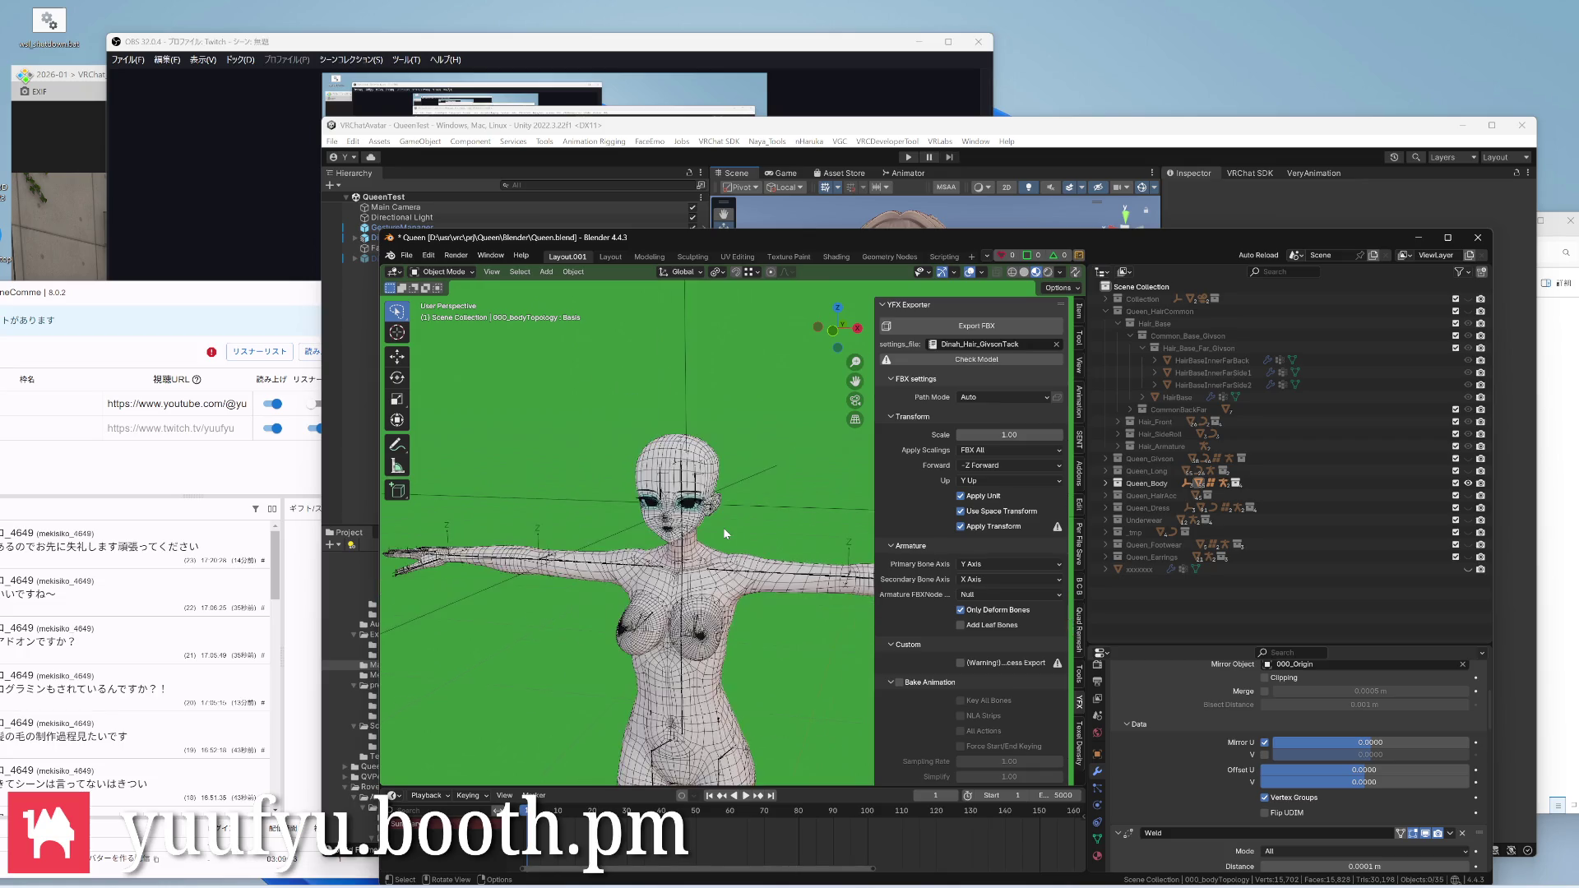
{"action": "scroll", "coordinate": [724, 526], "scroll_direction": "up", "scroll_amount": 3}
Choose the Dinah_Body exporter preset, save, and export the body mesh as FBX
{"action": "key", "text": "ctrl+s"}
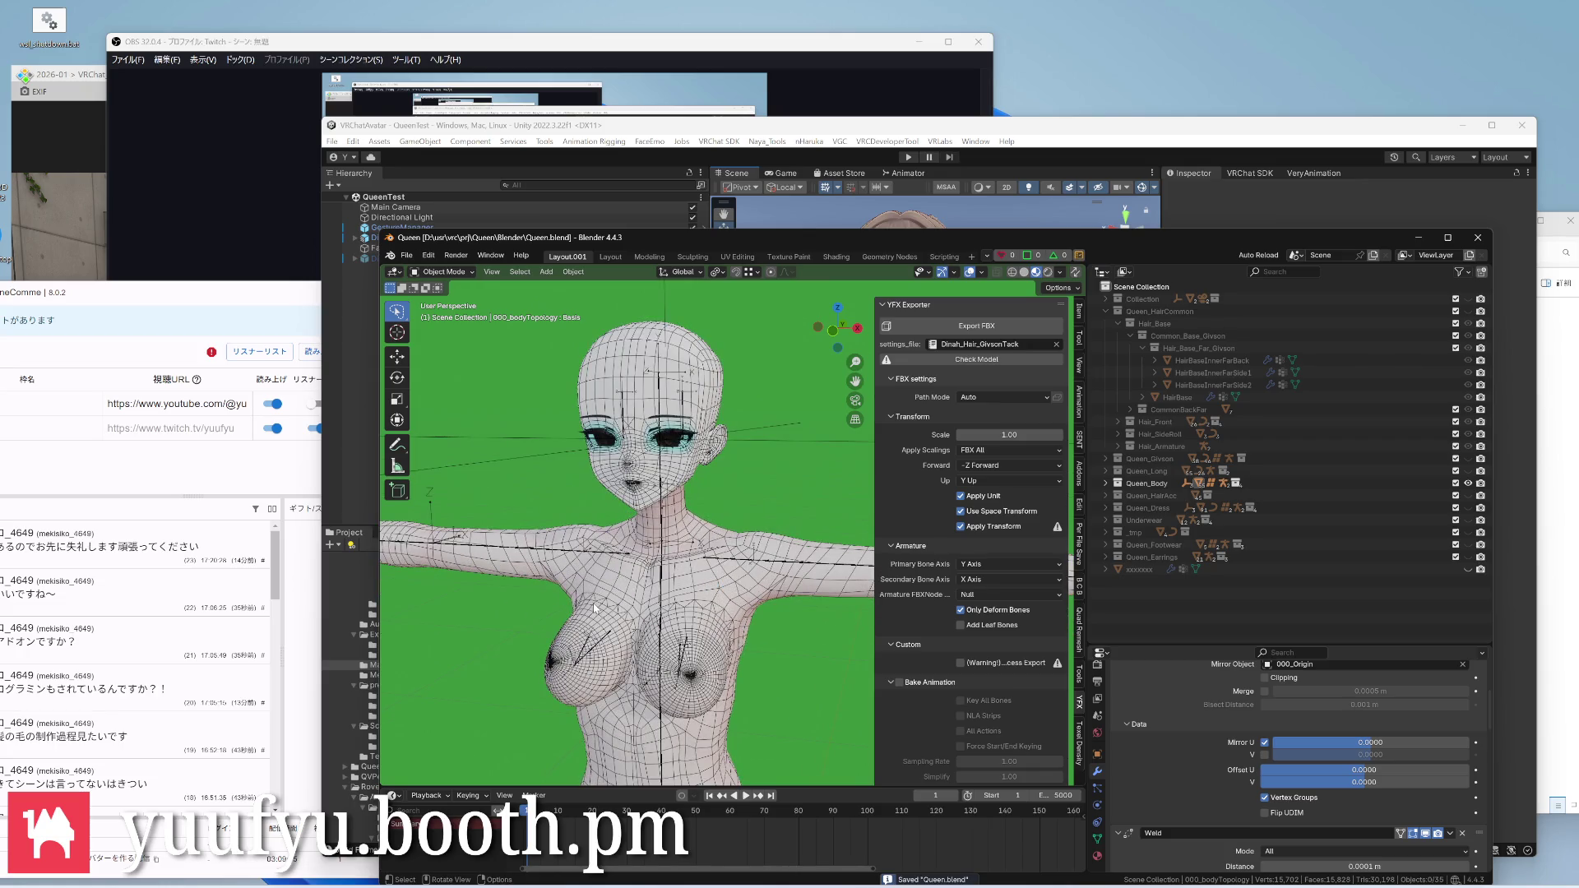
{"action": "left_click", "coordinate": [981, 343]}
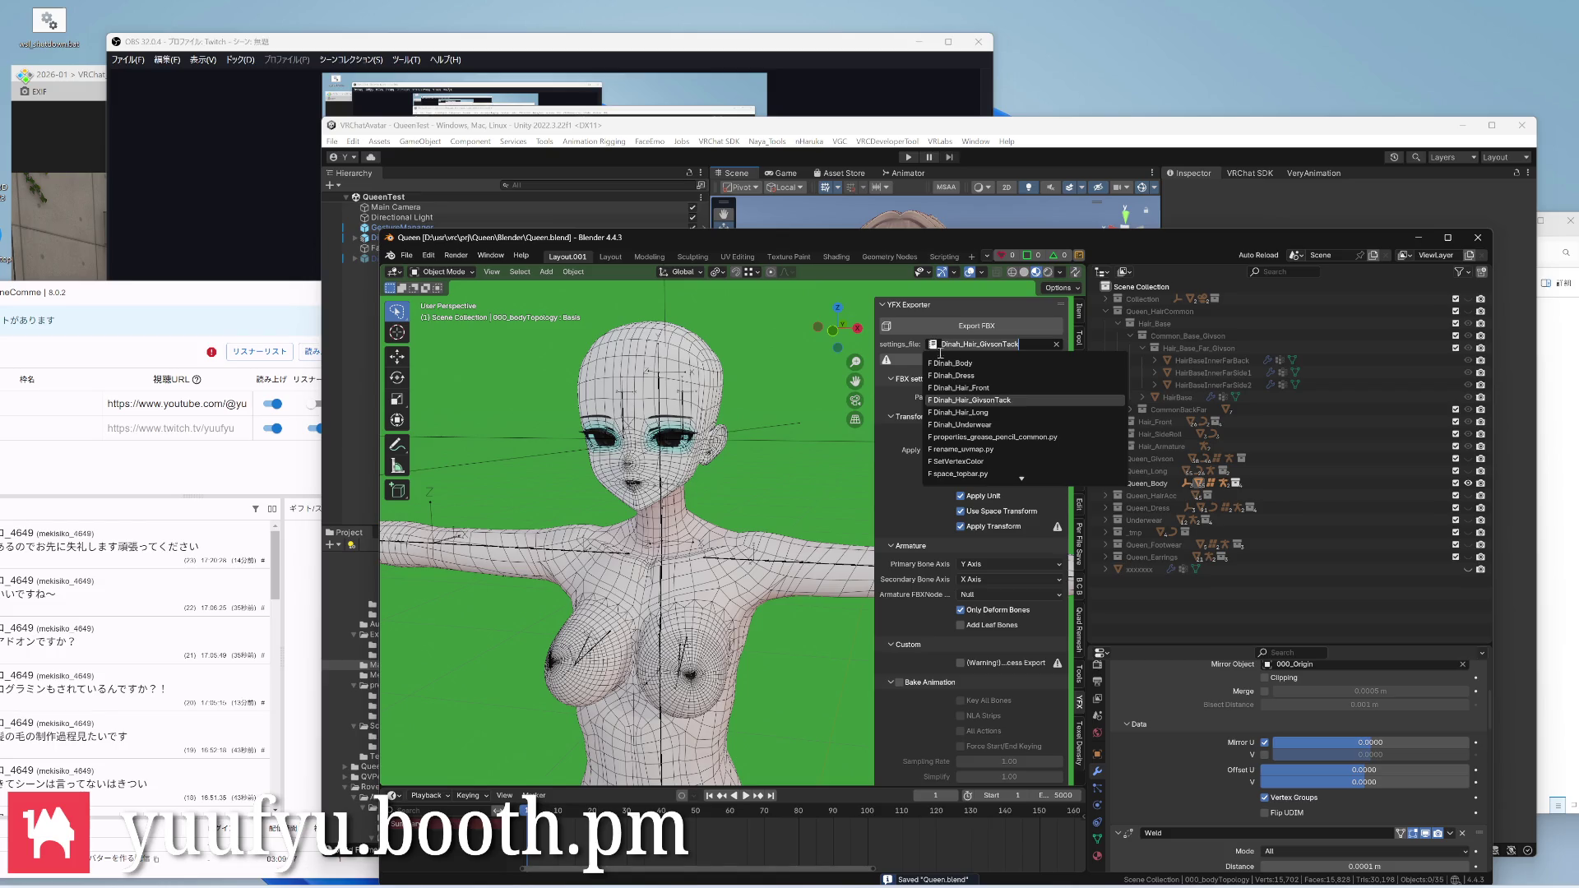
{"action": "left_click", "coordinate": [956, 363]}
{"action": "key", "text": "ctrl+s"}
{"action": "left_click", "coordinate": [938, 325]}
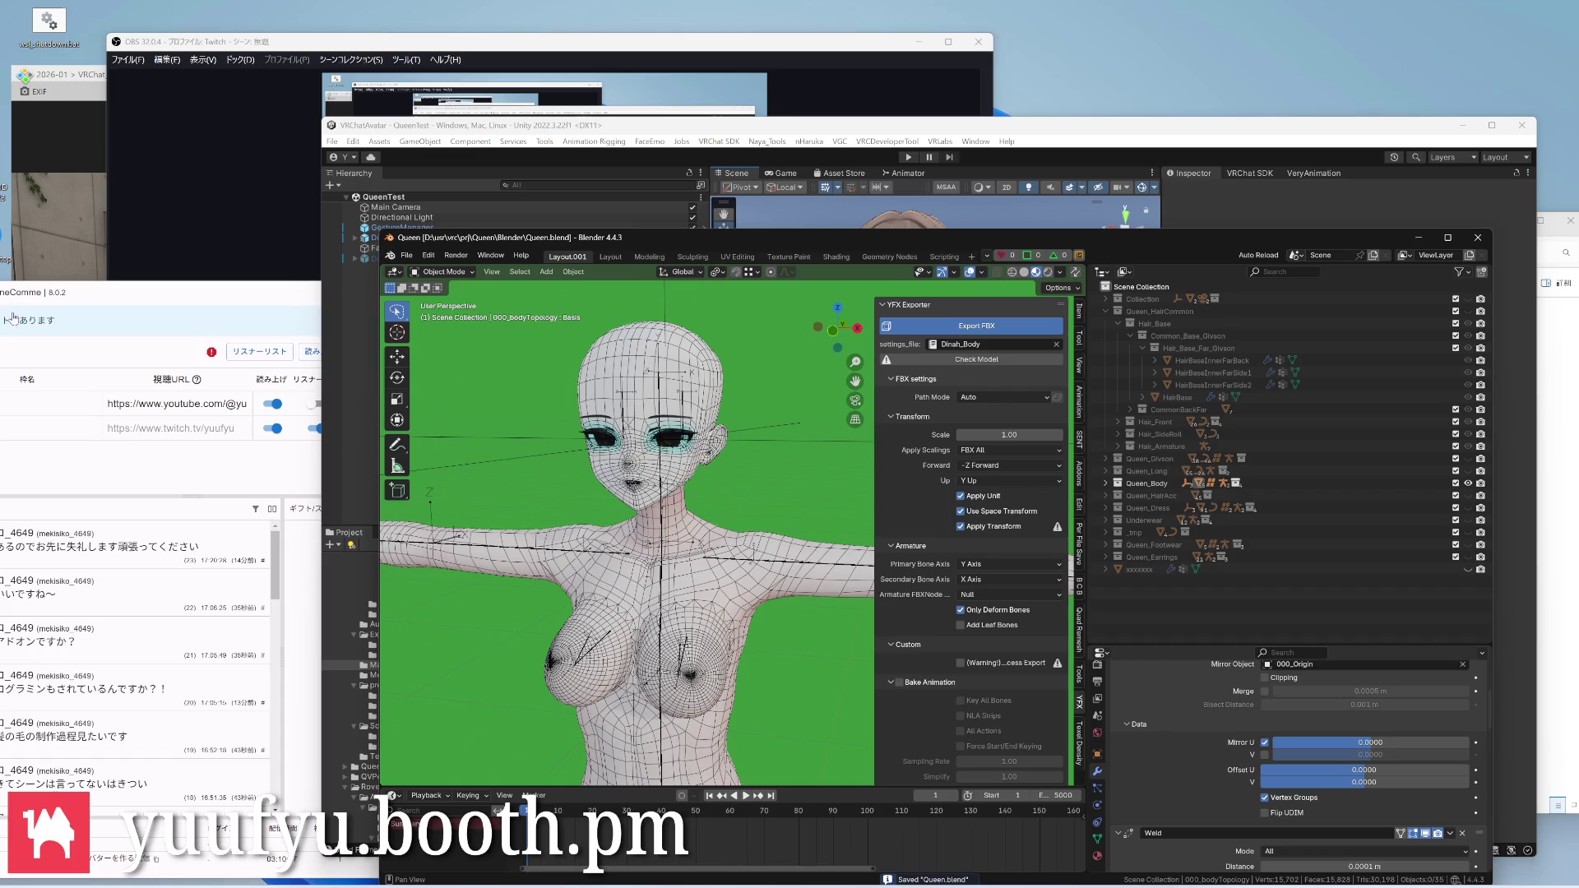
{"action": "left_click", "coordinate": [28, 242]}
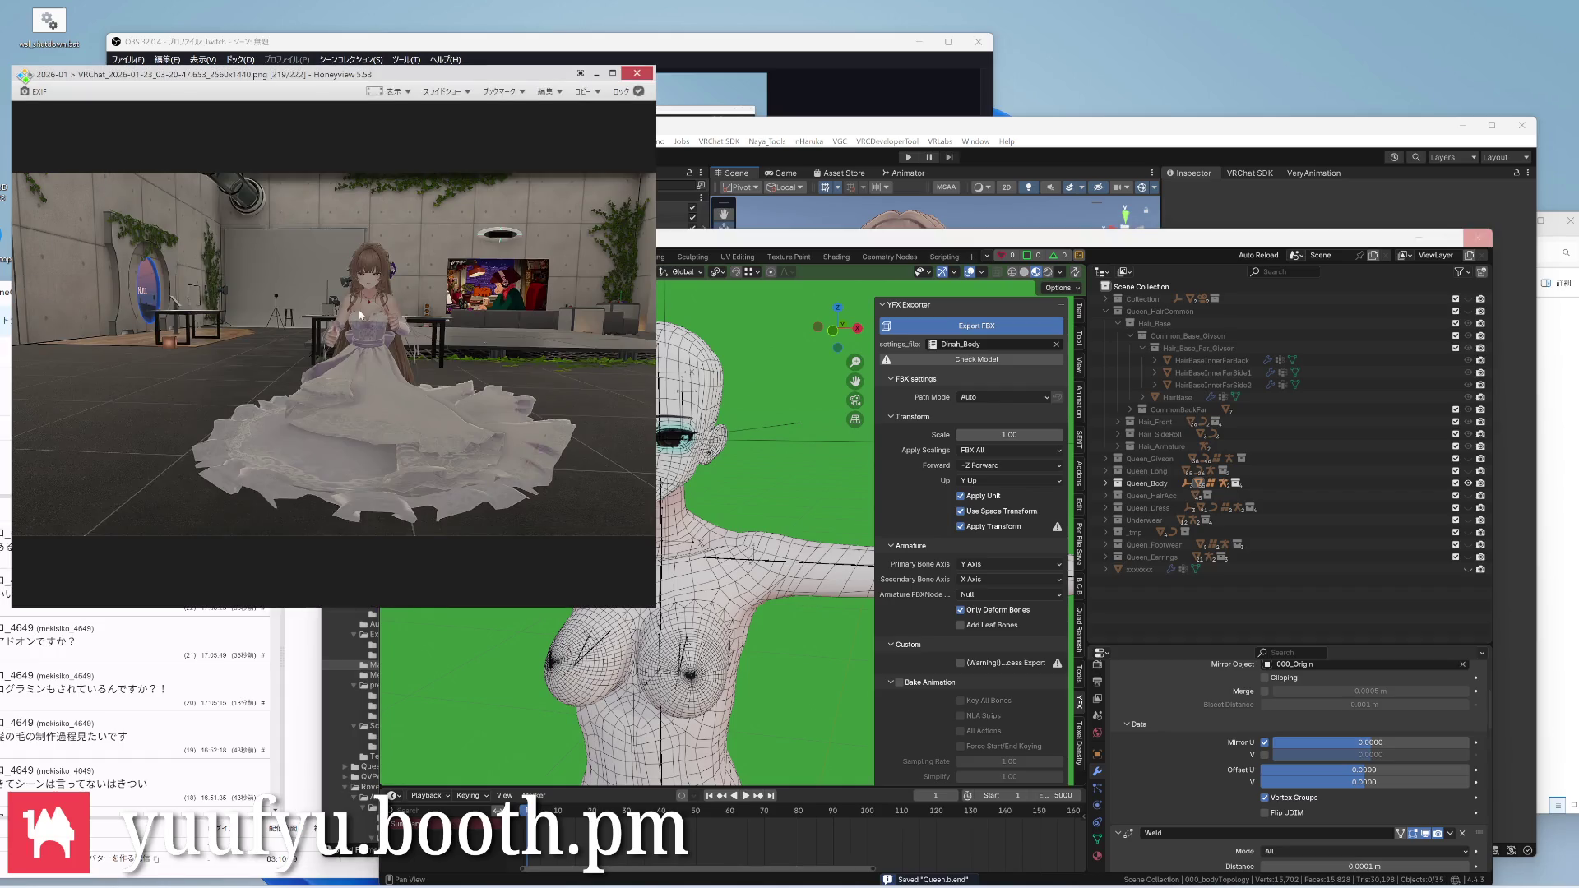
Close the Honeyview screenshot and bring the TmpTexture folder forward in File Explorer
{"action": "left_click", "coordinate": [638, 73]}
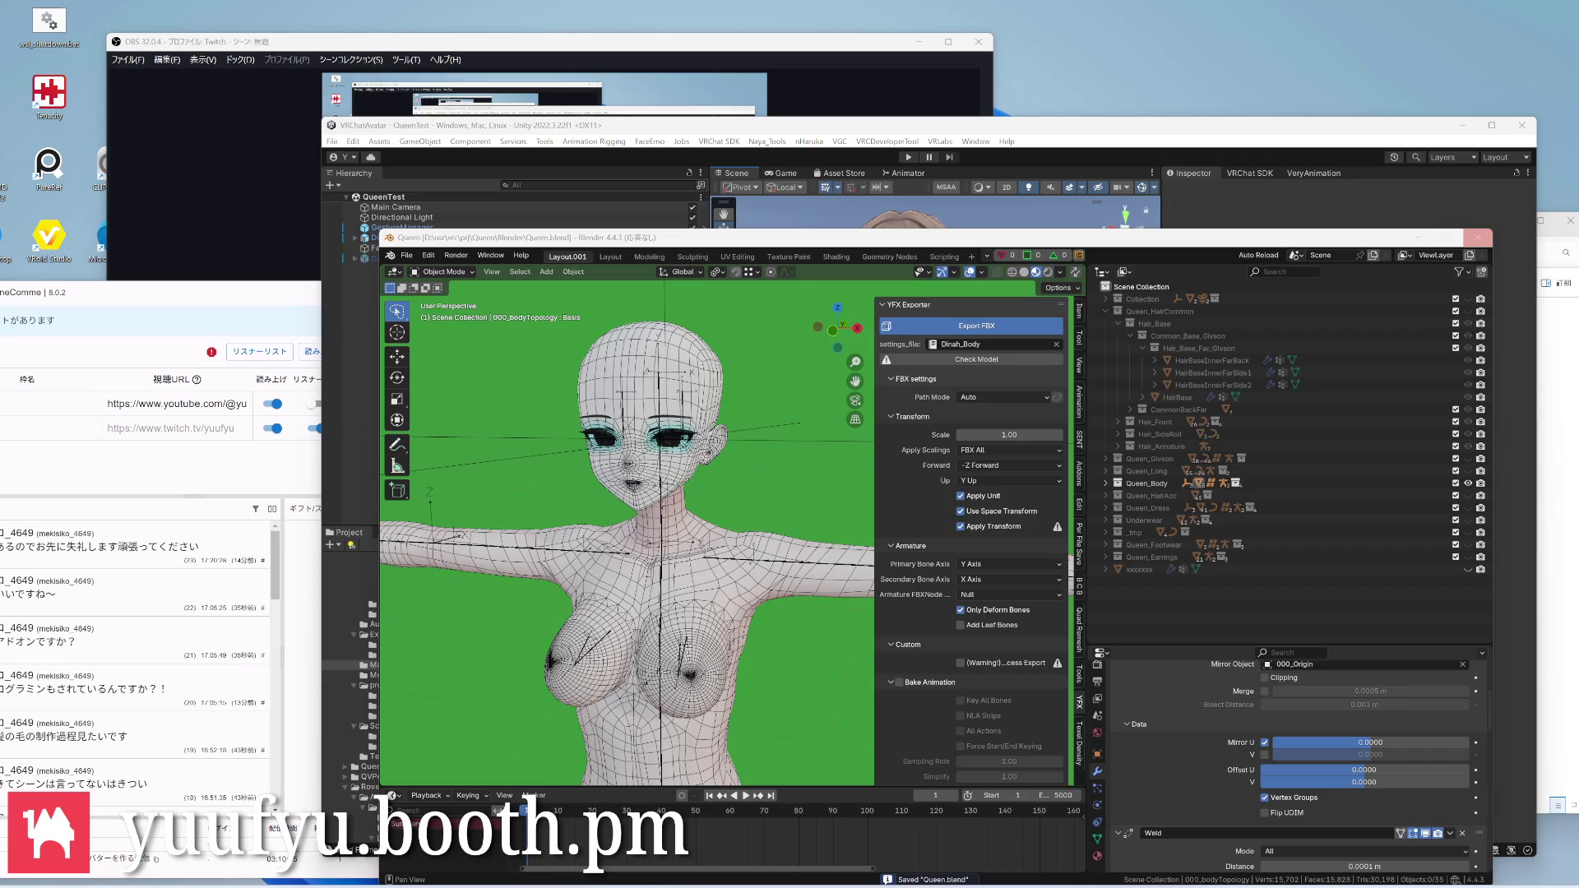
{"action": "left_click", "coordinate": [593, 852]}
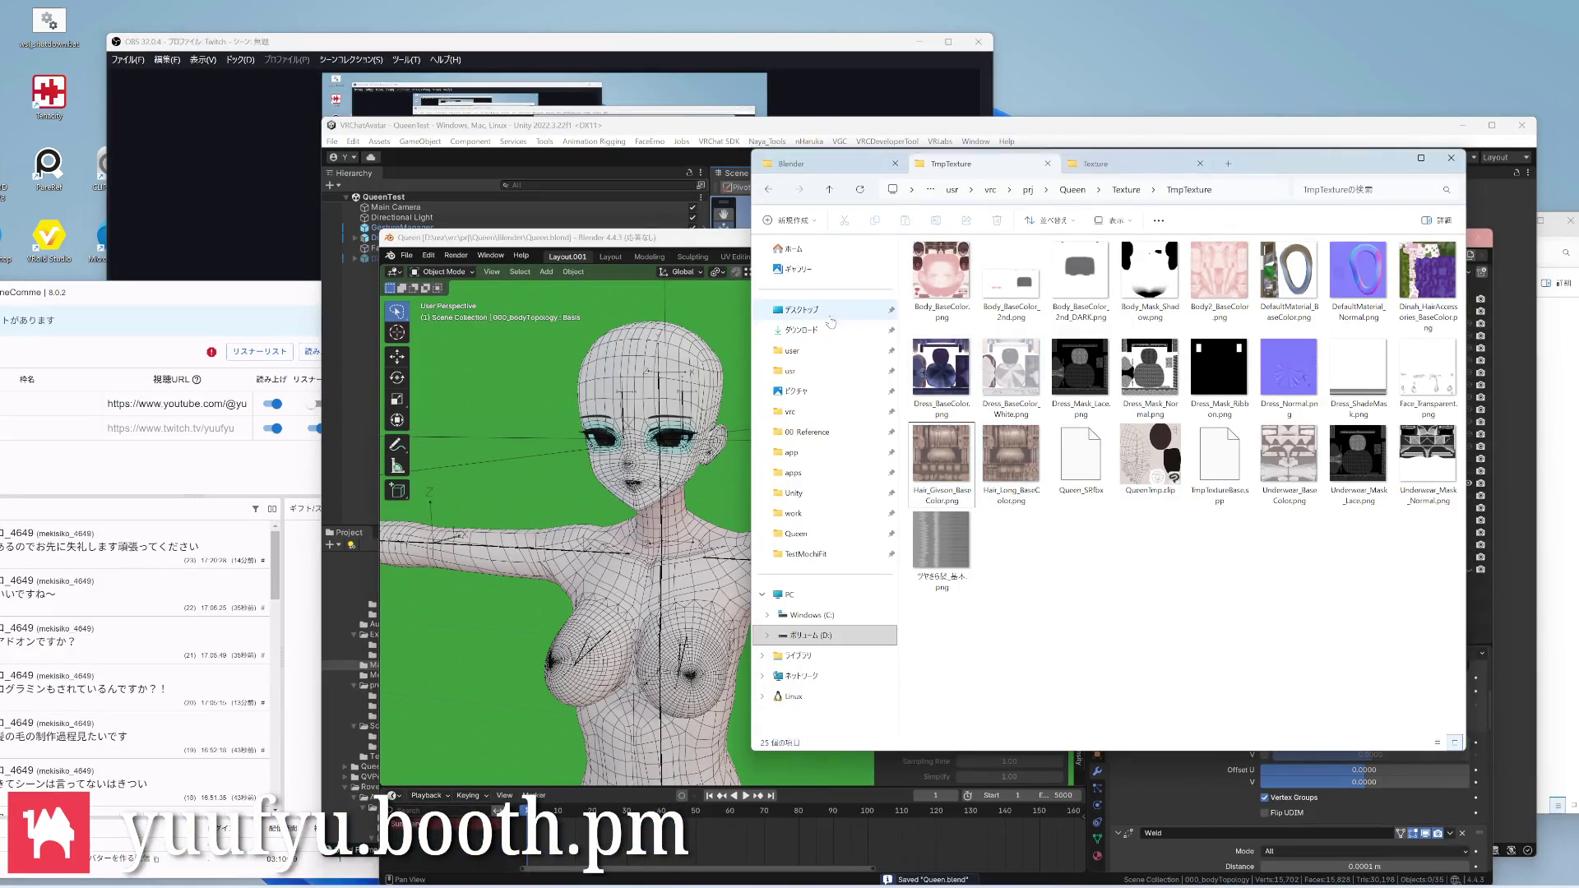
Browse through the sidebar to D:\usr\vrc\prj\Queen and enter its Promotion folder
{"action": "left_click", "coordinate": [796, 390]}
{"action": "left_click", "coordinate": [1091, 288]}
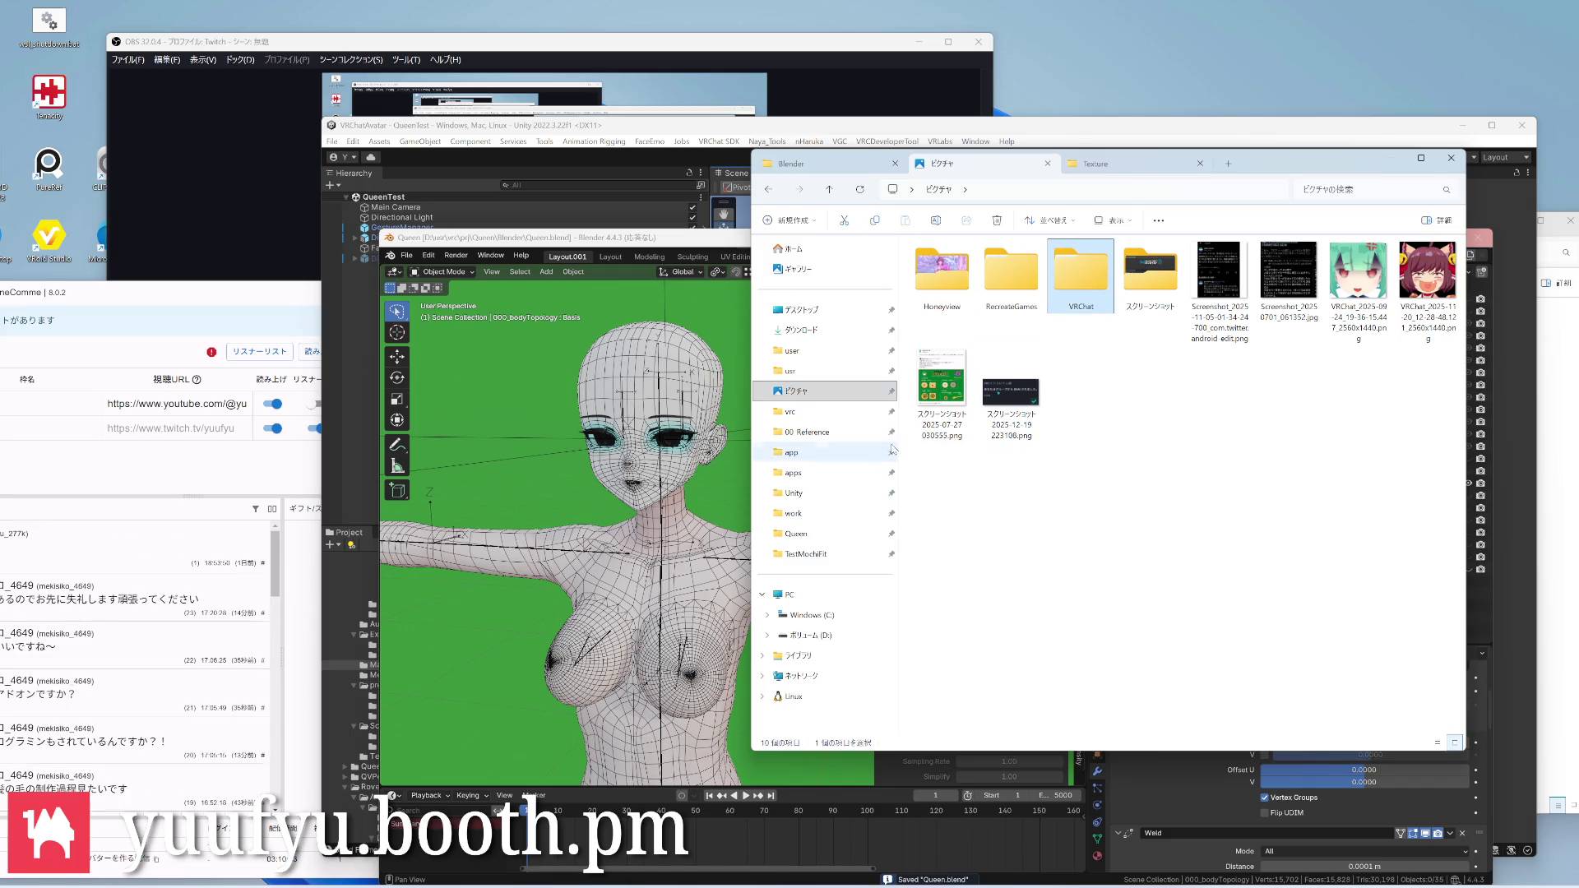
{"action": "left_click", "coordinate": [793, 513]}
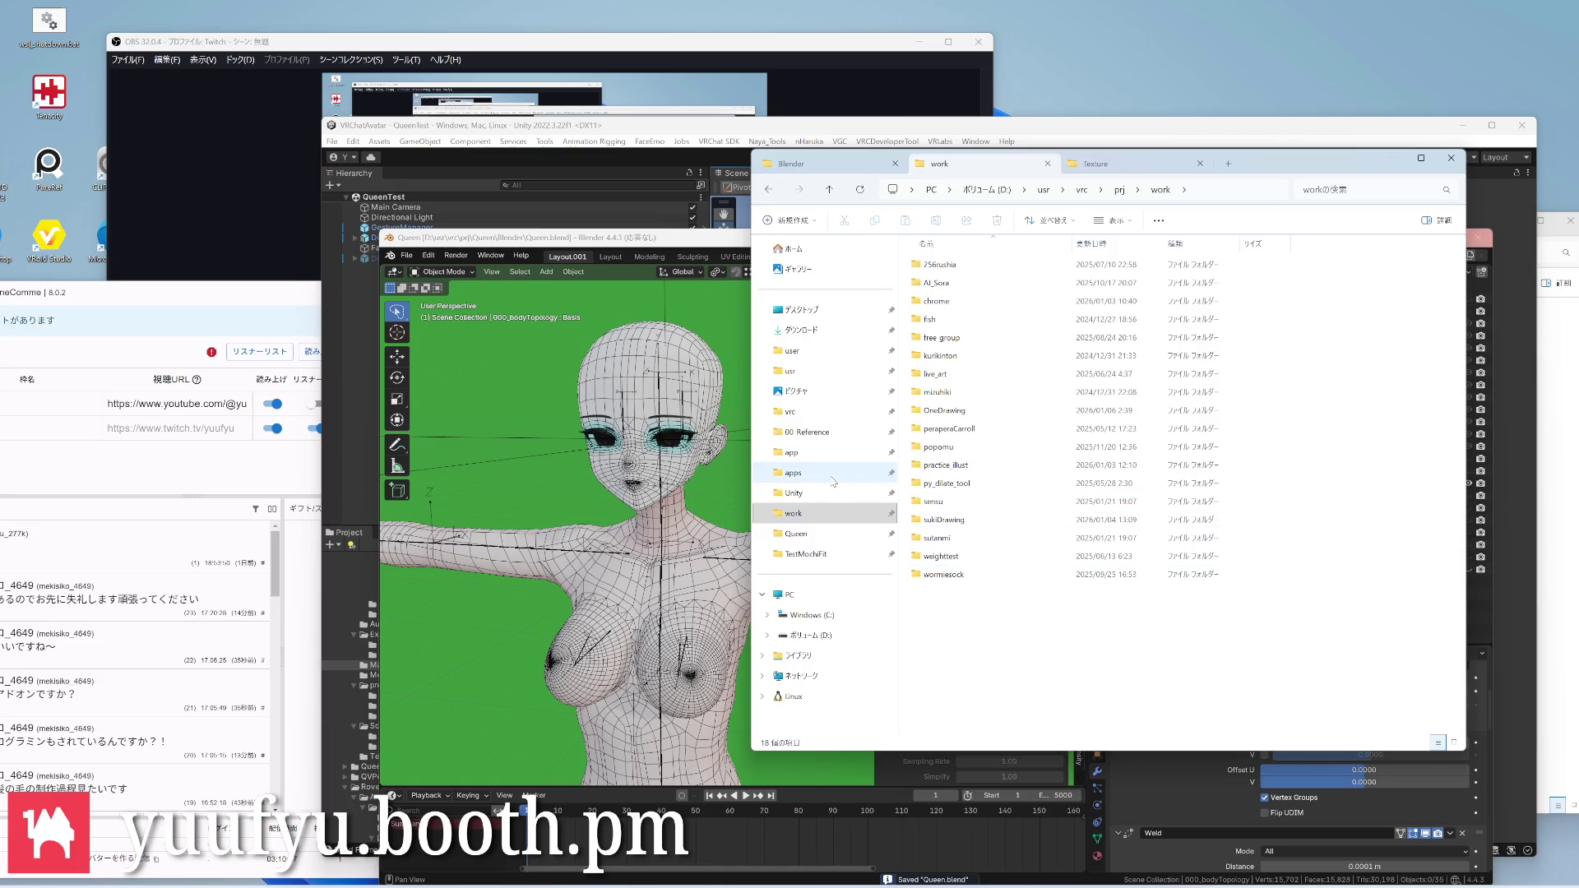
{"action": "left_click", "coordinate": [794, 473]}
{"action": "left_click", "coordinate": [814, 411]}
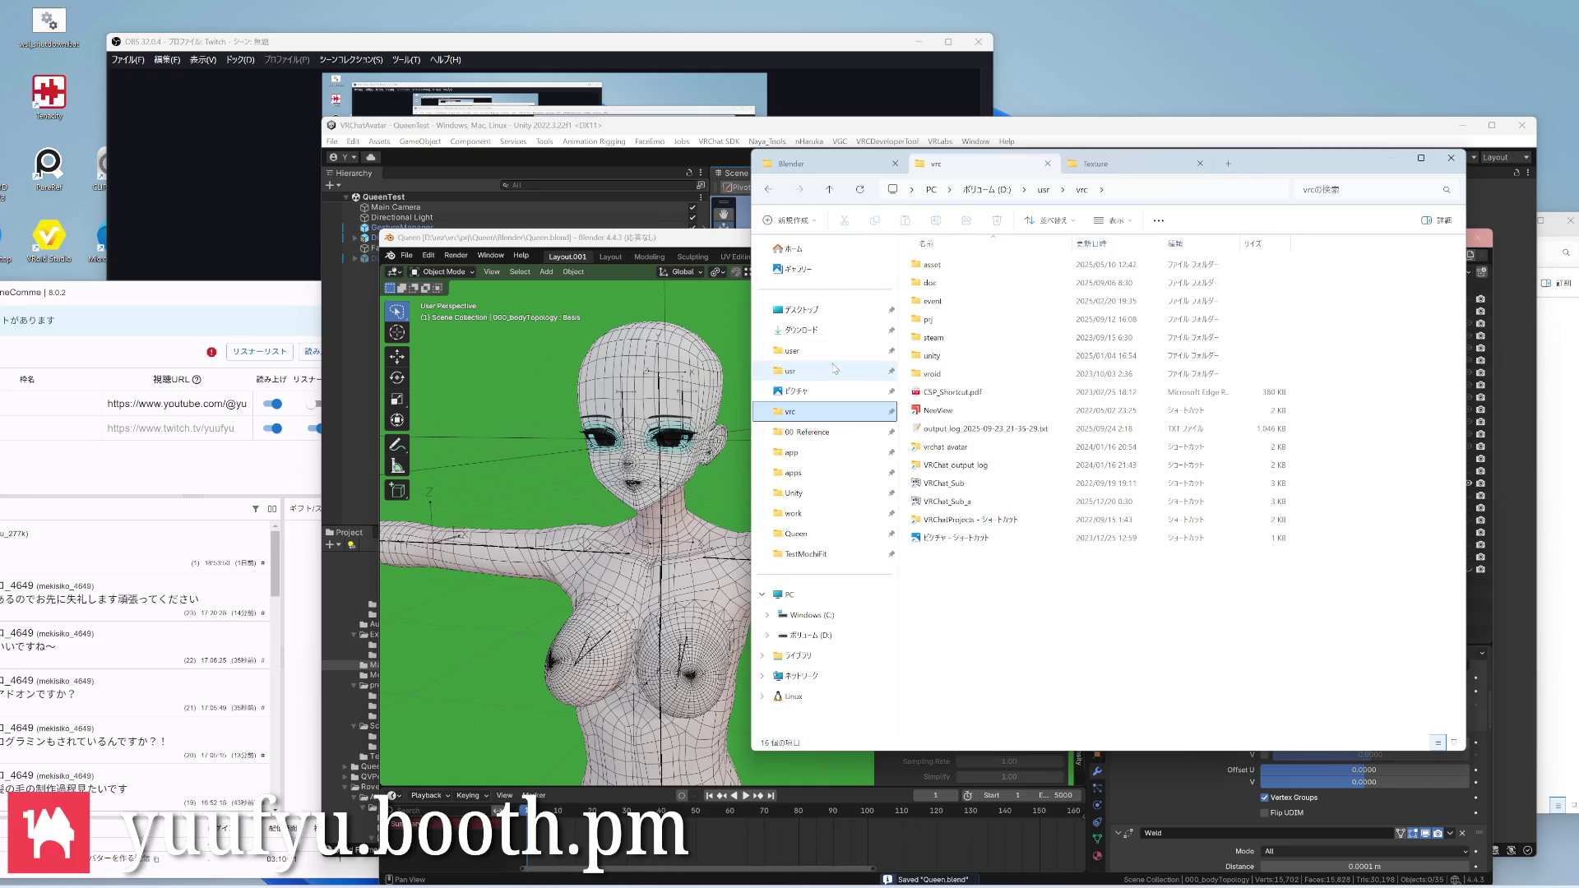
{"action": "left_click", "coordinate": [807, 432]}
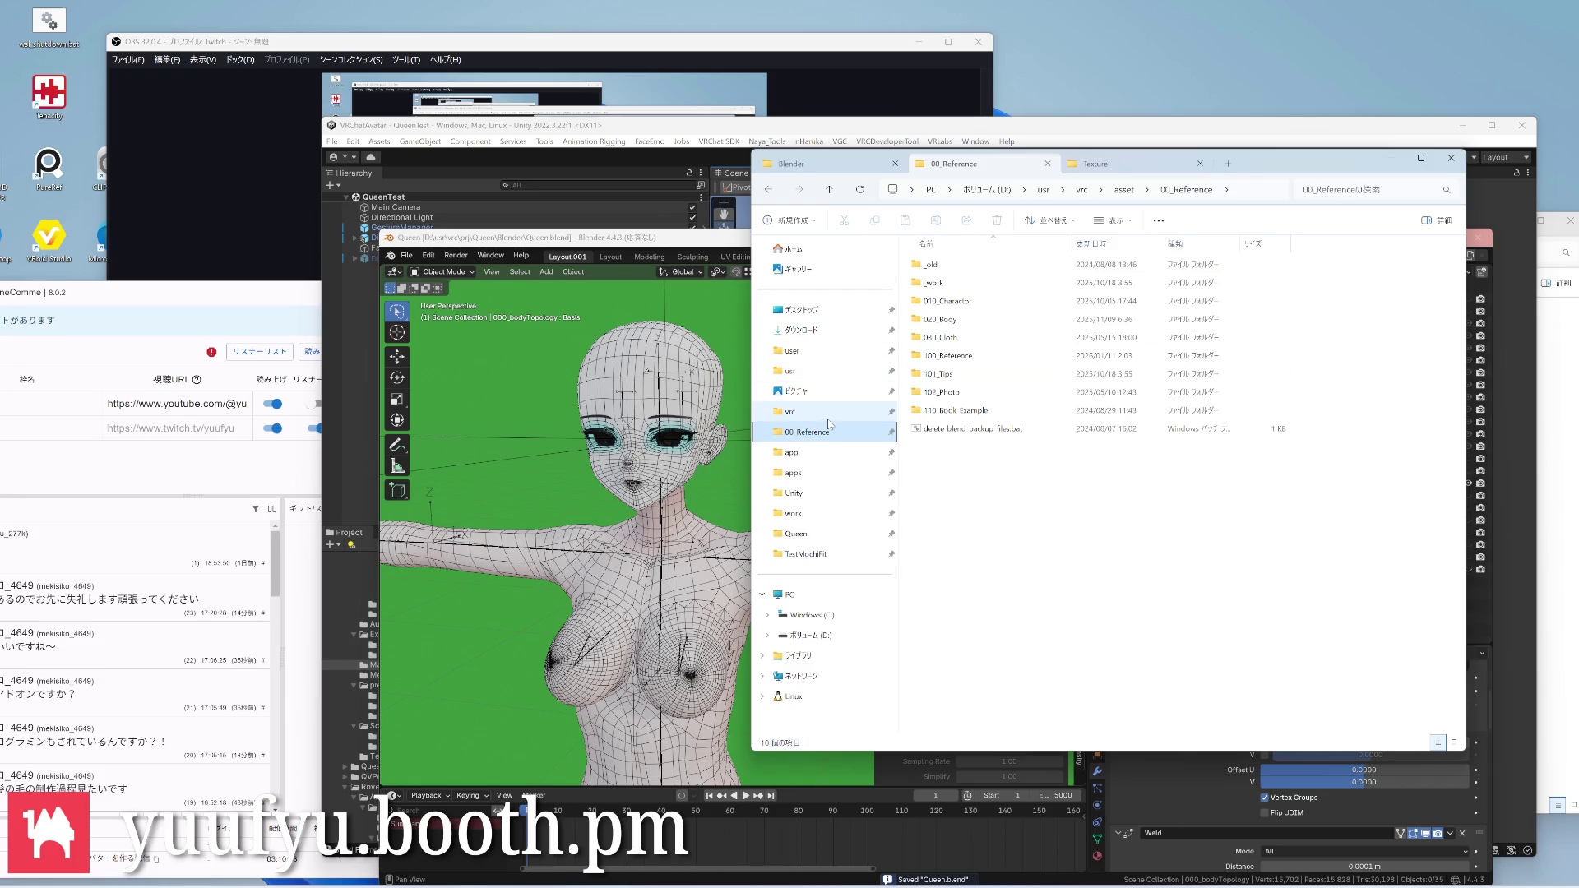
{"action": "left_click", "coordinate": [793, 492]}
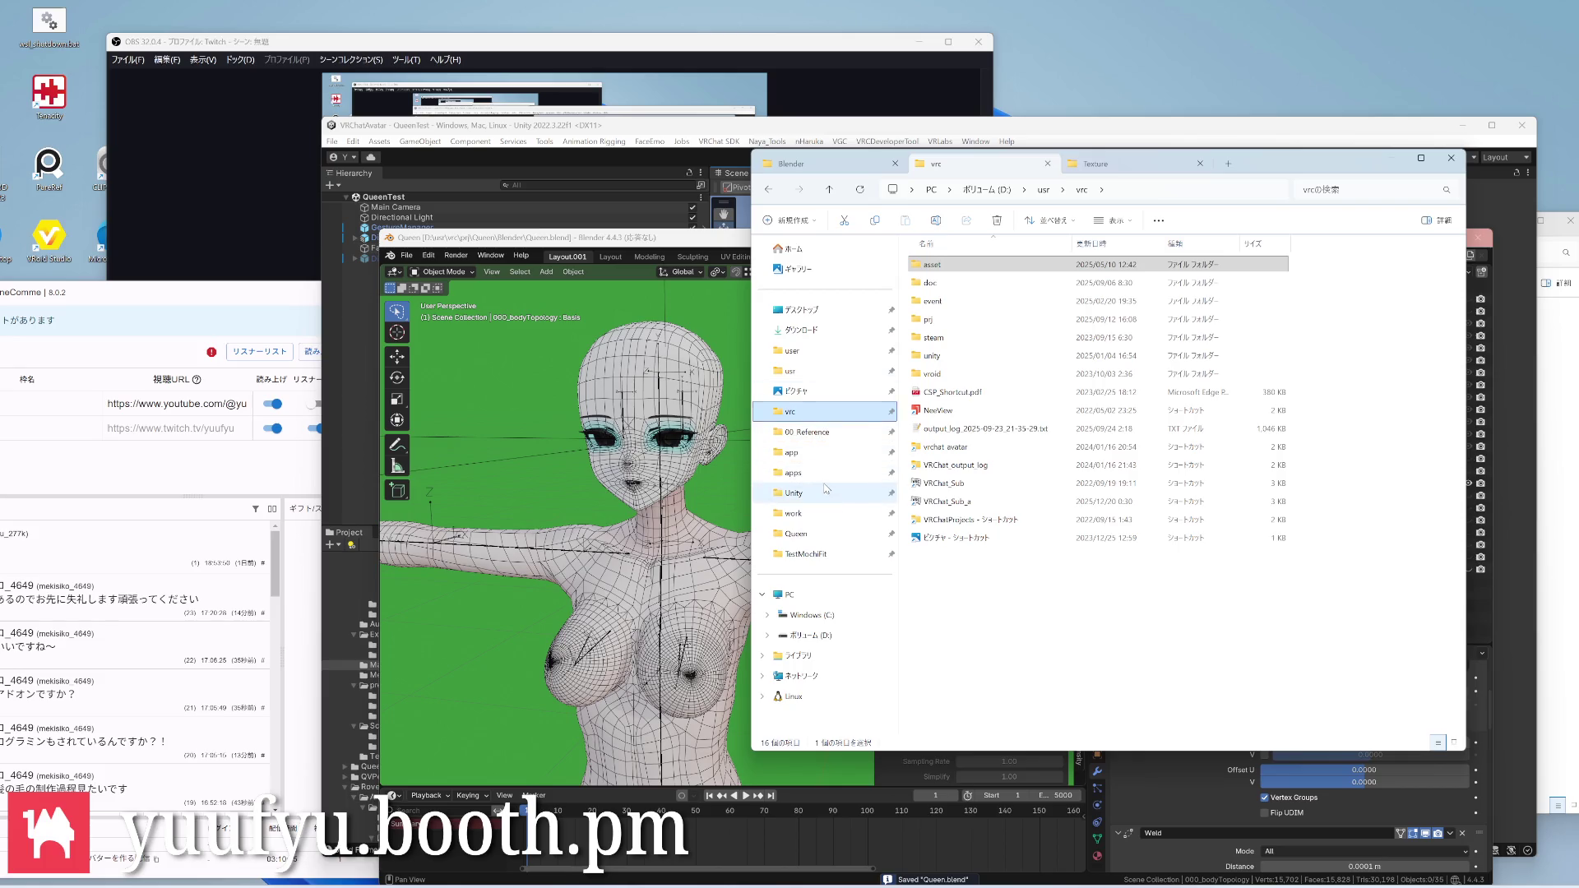
{"action": "left_click", "coordinate": [789, 412]}
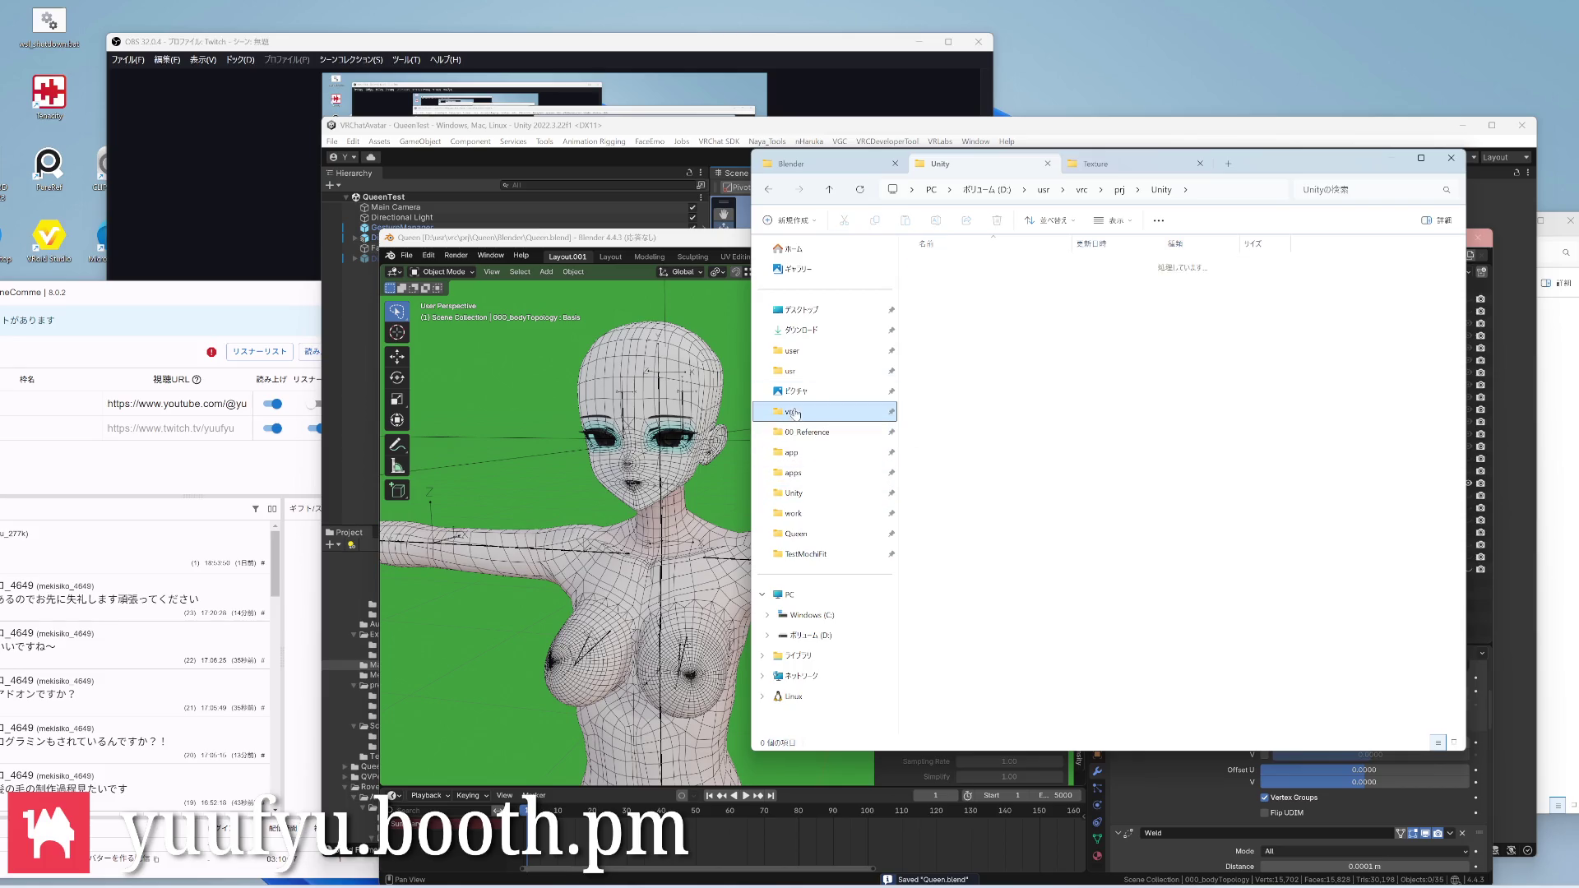
{"action": "left_click", "coordinate": [795, 533]}
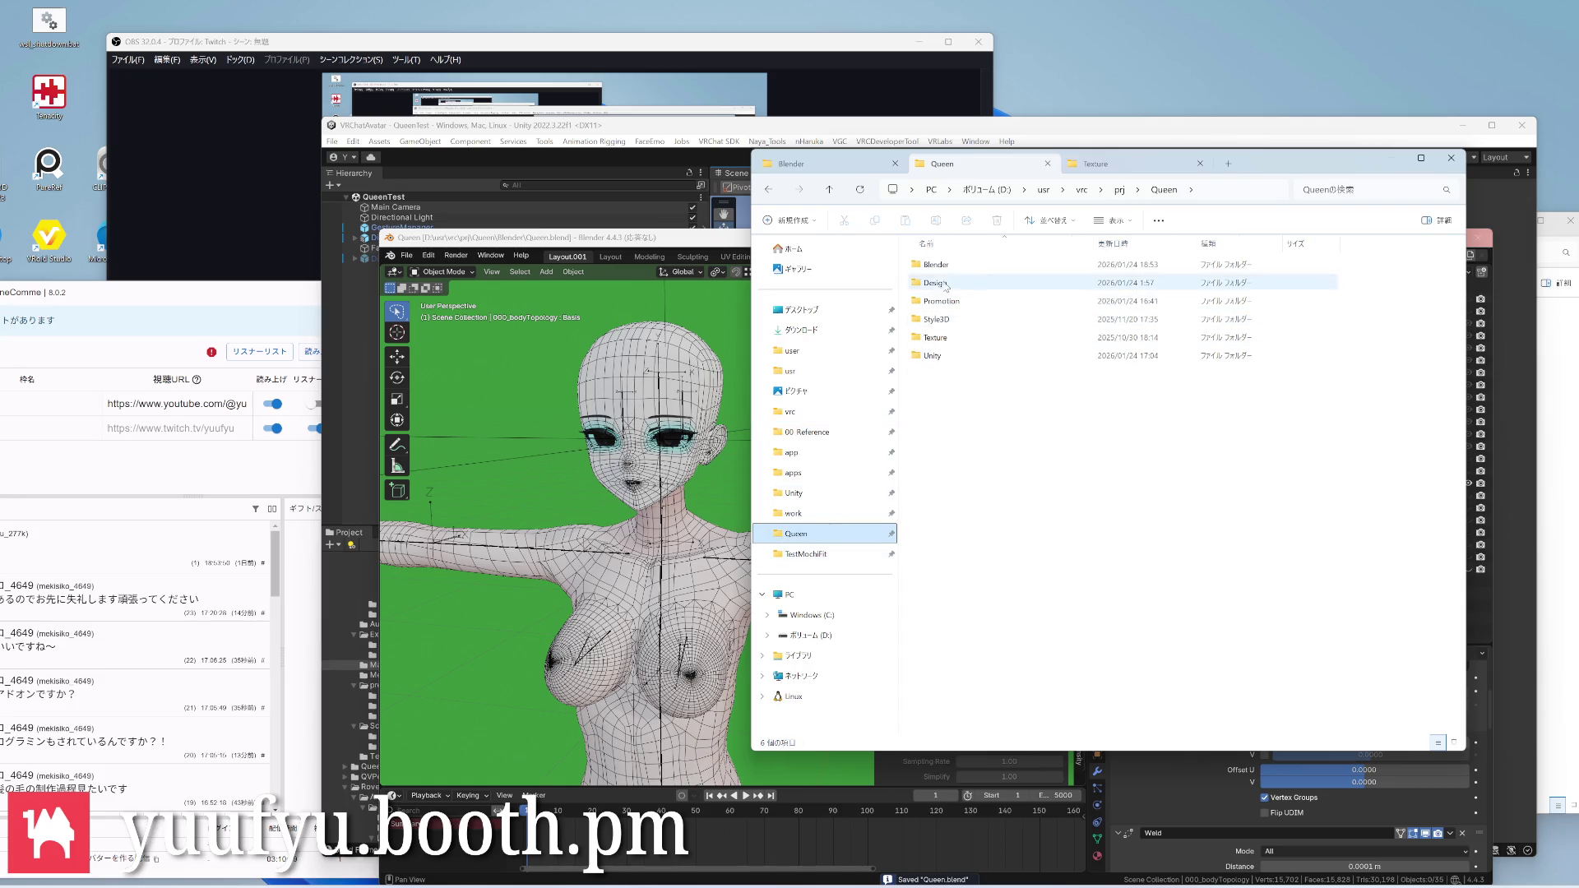
{"action": "double_click", "coordinate": [951, 301]}
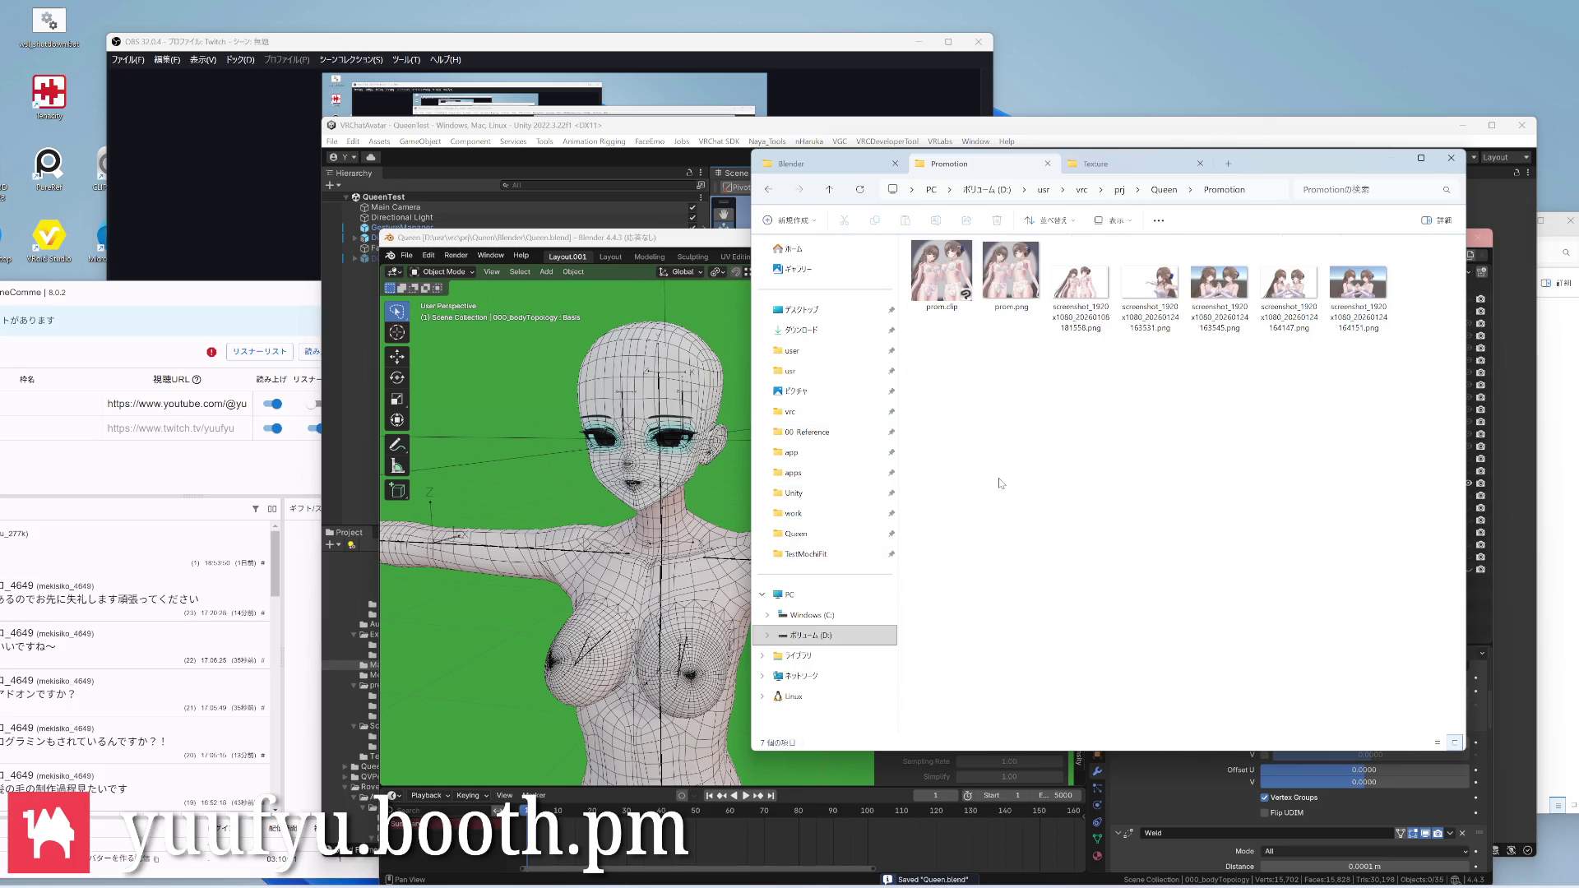
Preview the last promo screenshot in Honeyview, close it, and select the third screenshot
{"action": "double_click", "coordinate": [1359, 286]}
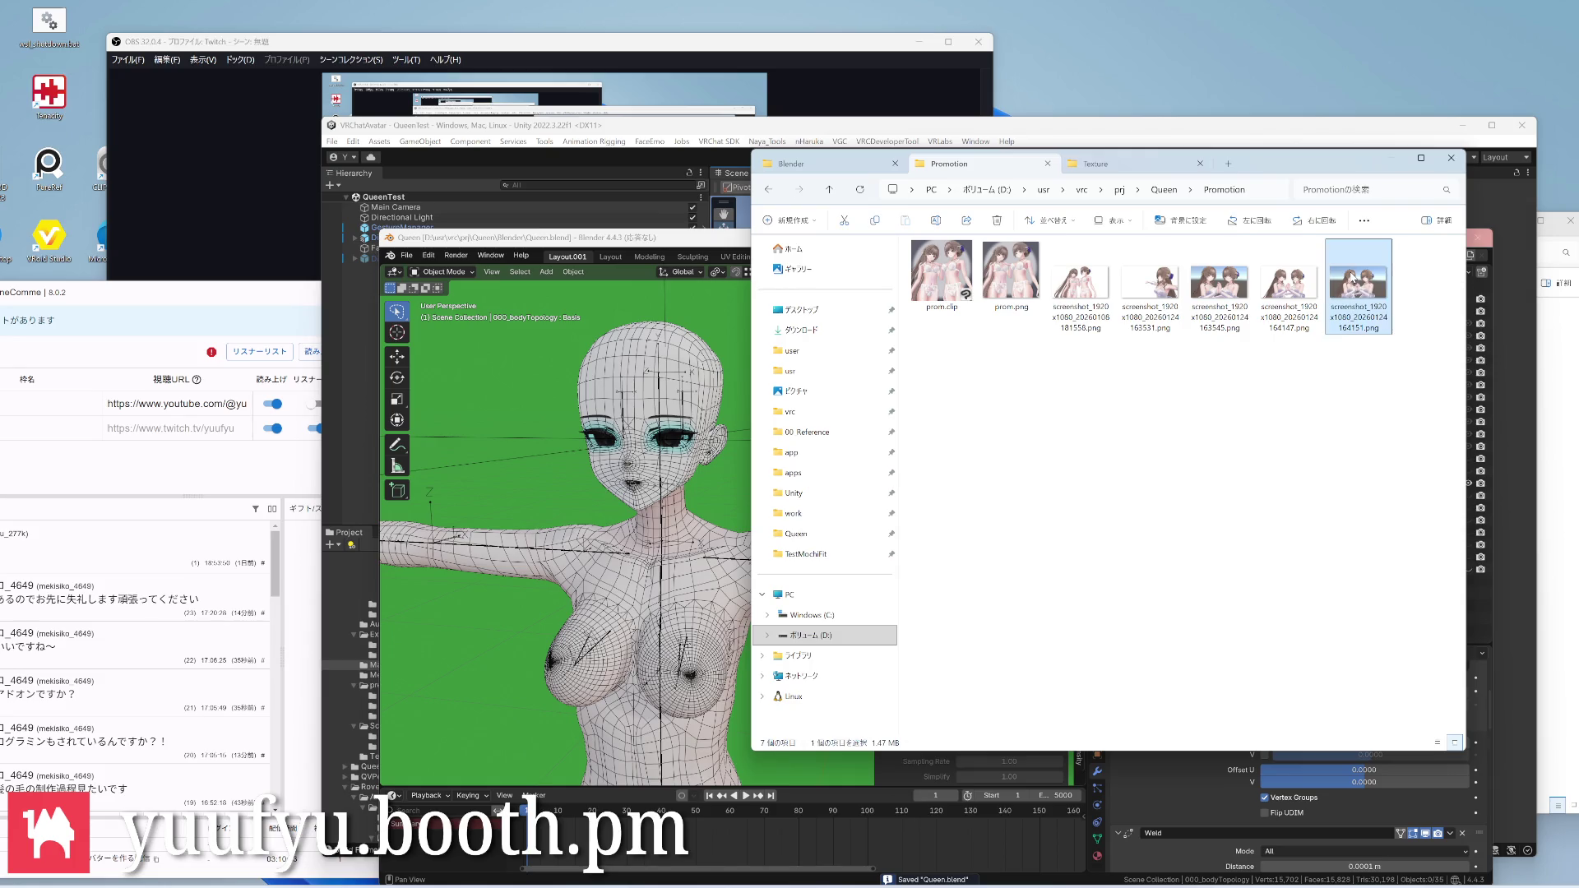
{"action": "scroll", "coordinate": [518, 344], "scroll_direction": "up", "scroll_amount": 2}
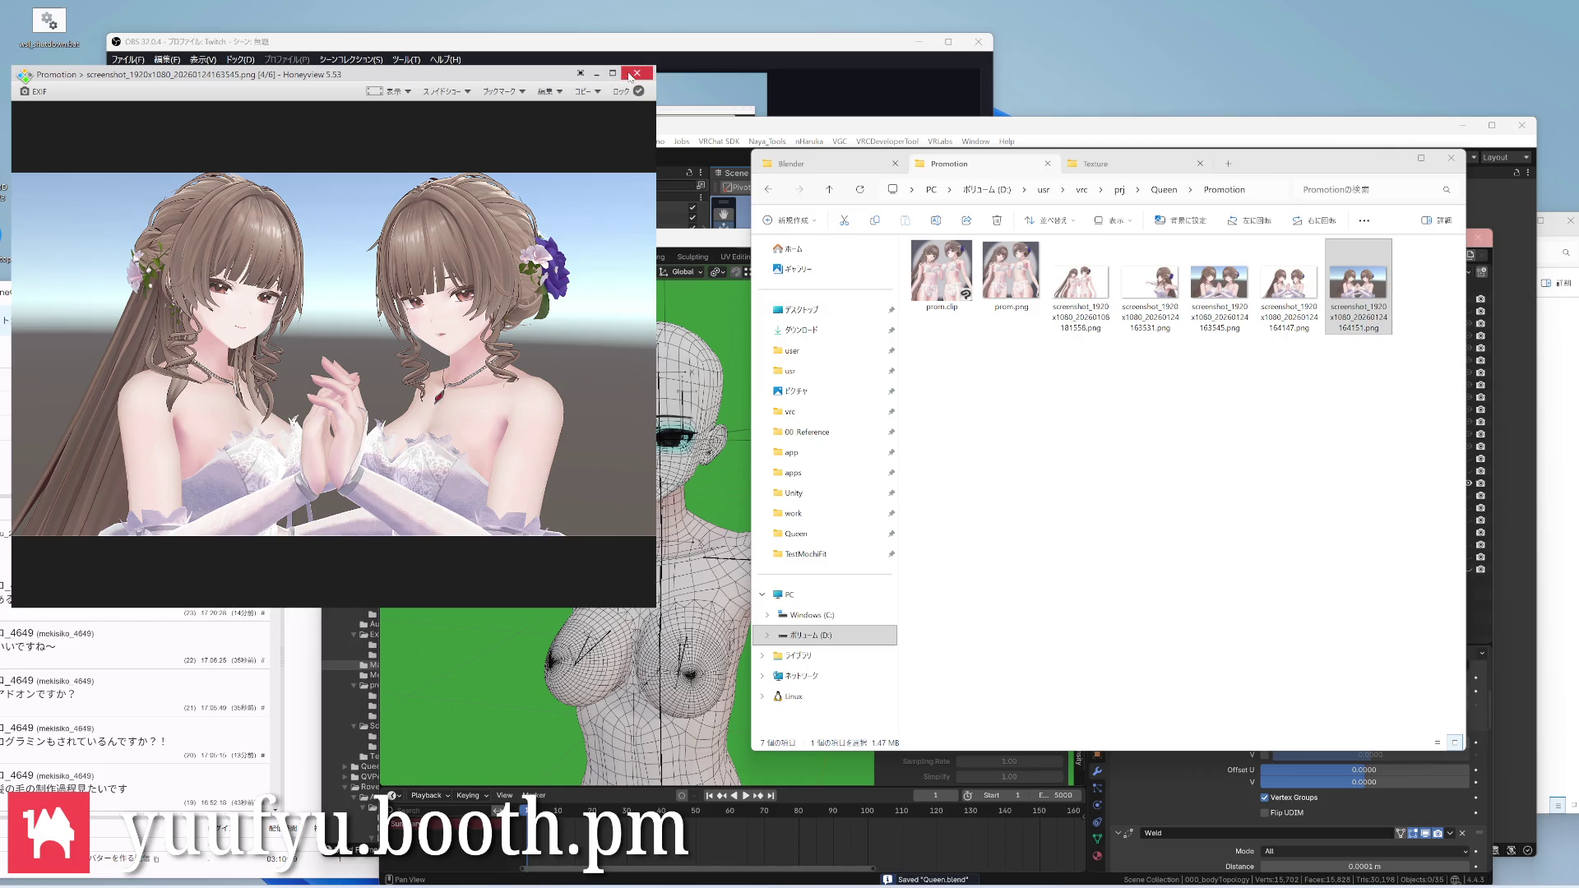
{"action": "left_click", "coordinate": [638, 75]}
{"action": "left_click", "coordinate": [1219, 286]}
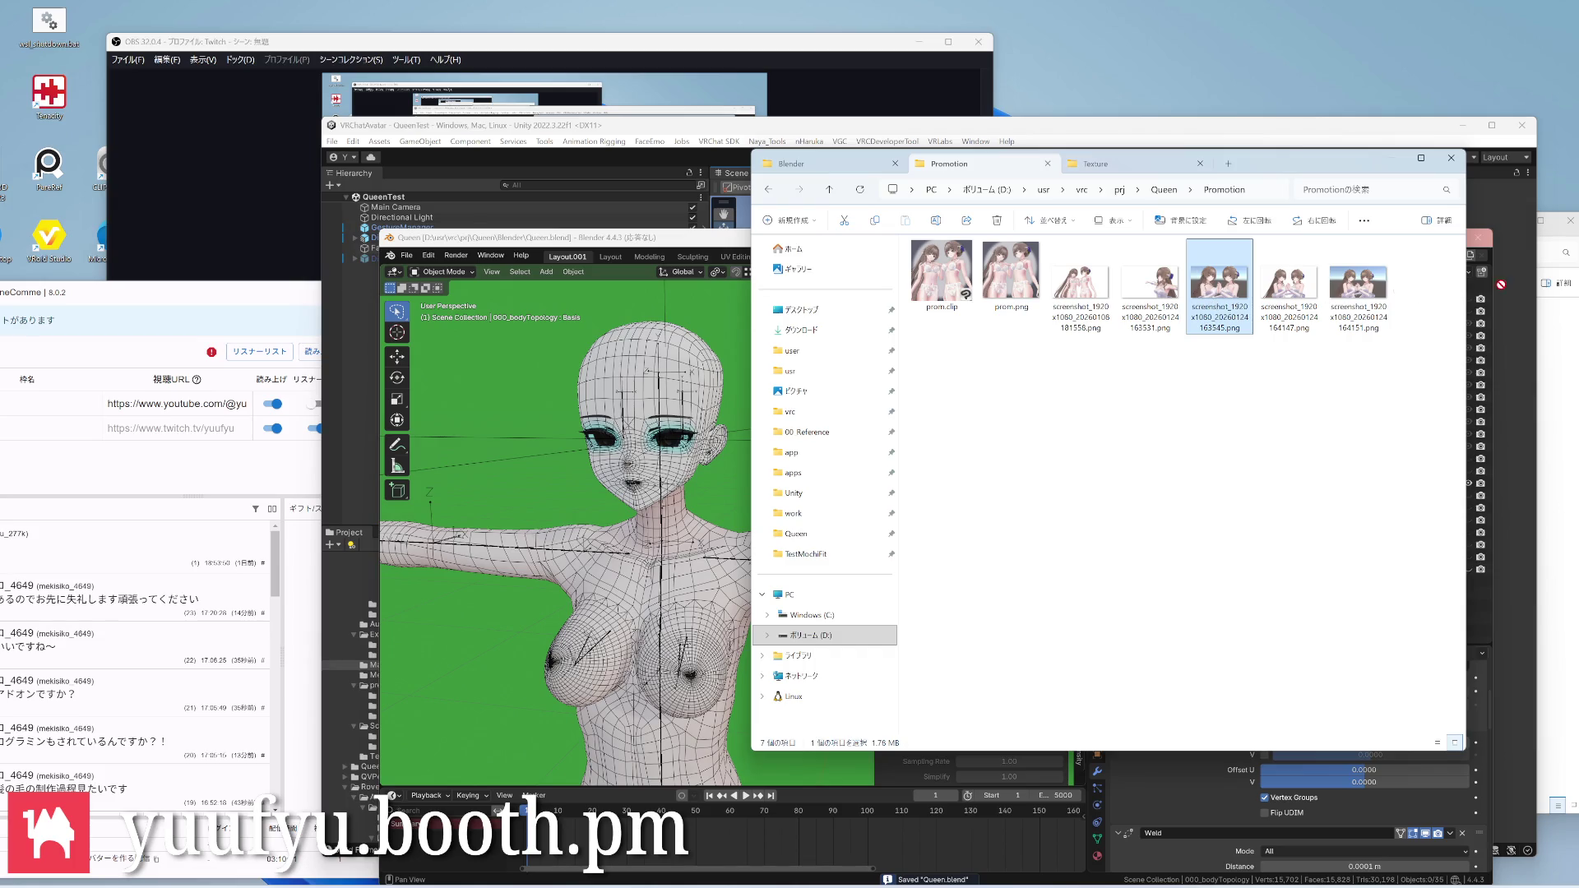
{"action": "left_click", "coordinate": [556, 493]}
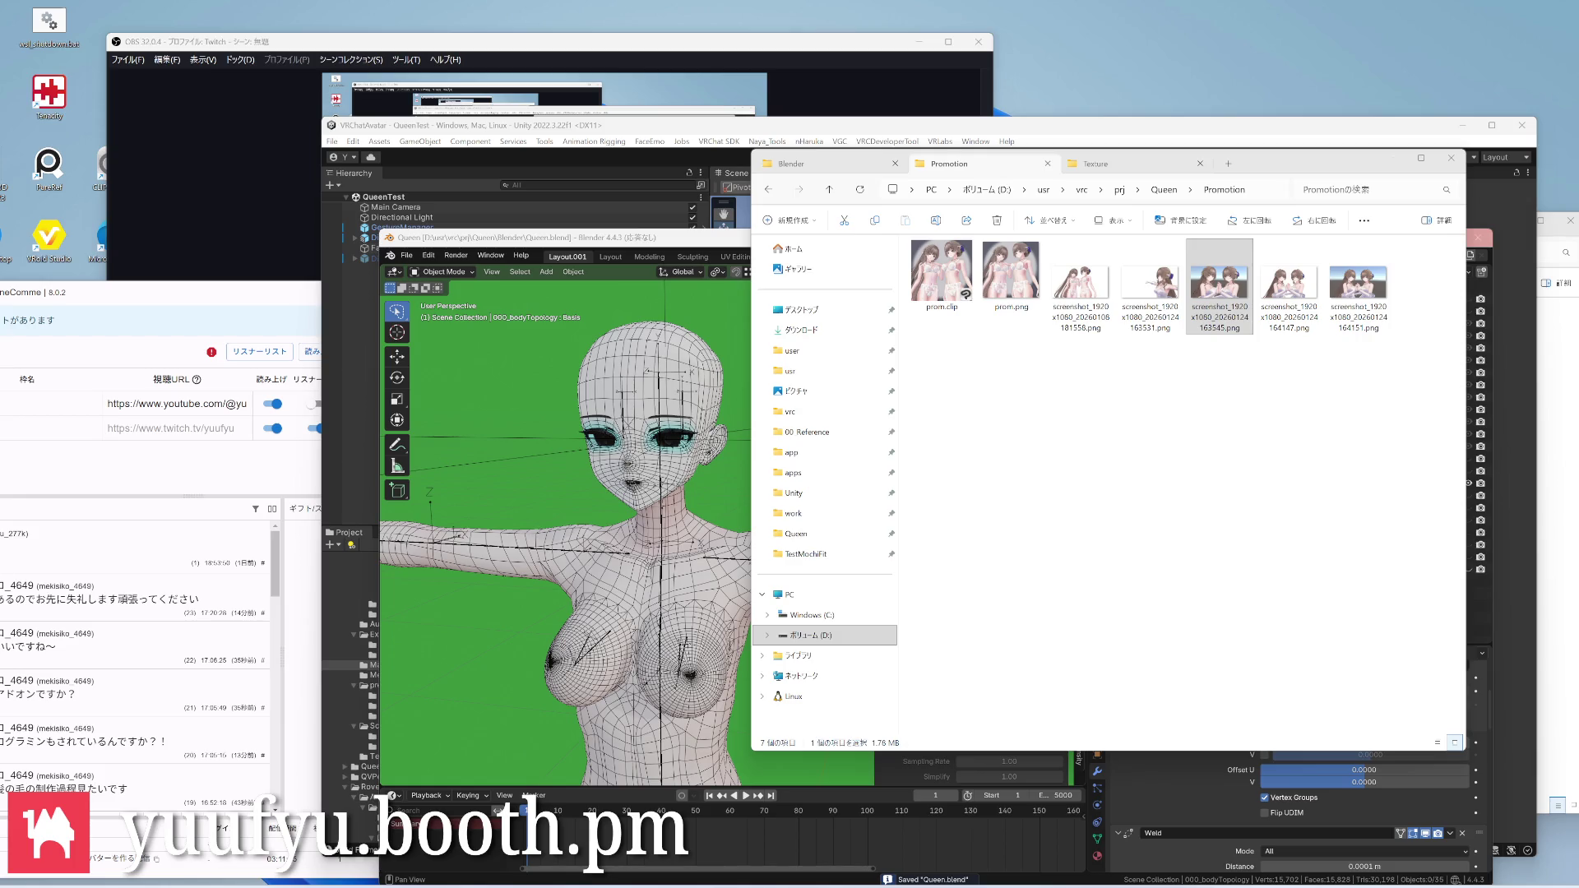
Preview the screenshot of the two avatars and close the viewer
{"action": "double_click", "coordinate": [1289, 284]}
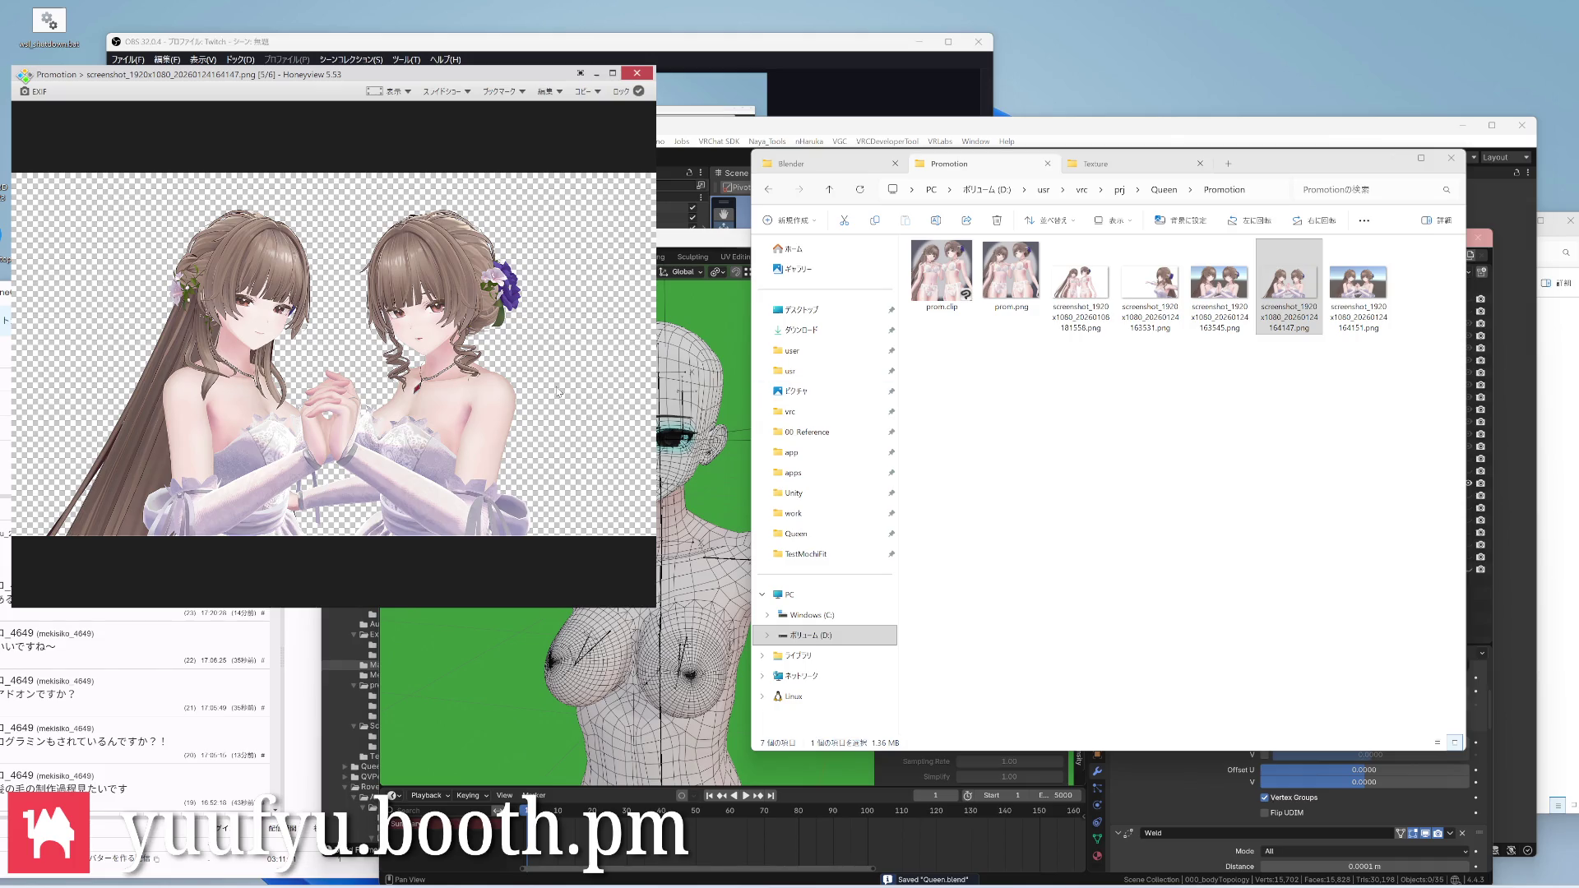
{"action": "key", "text": "Escape"}
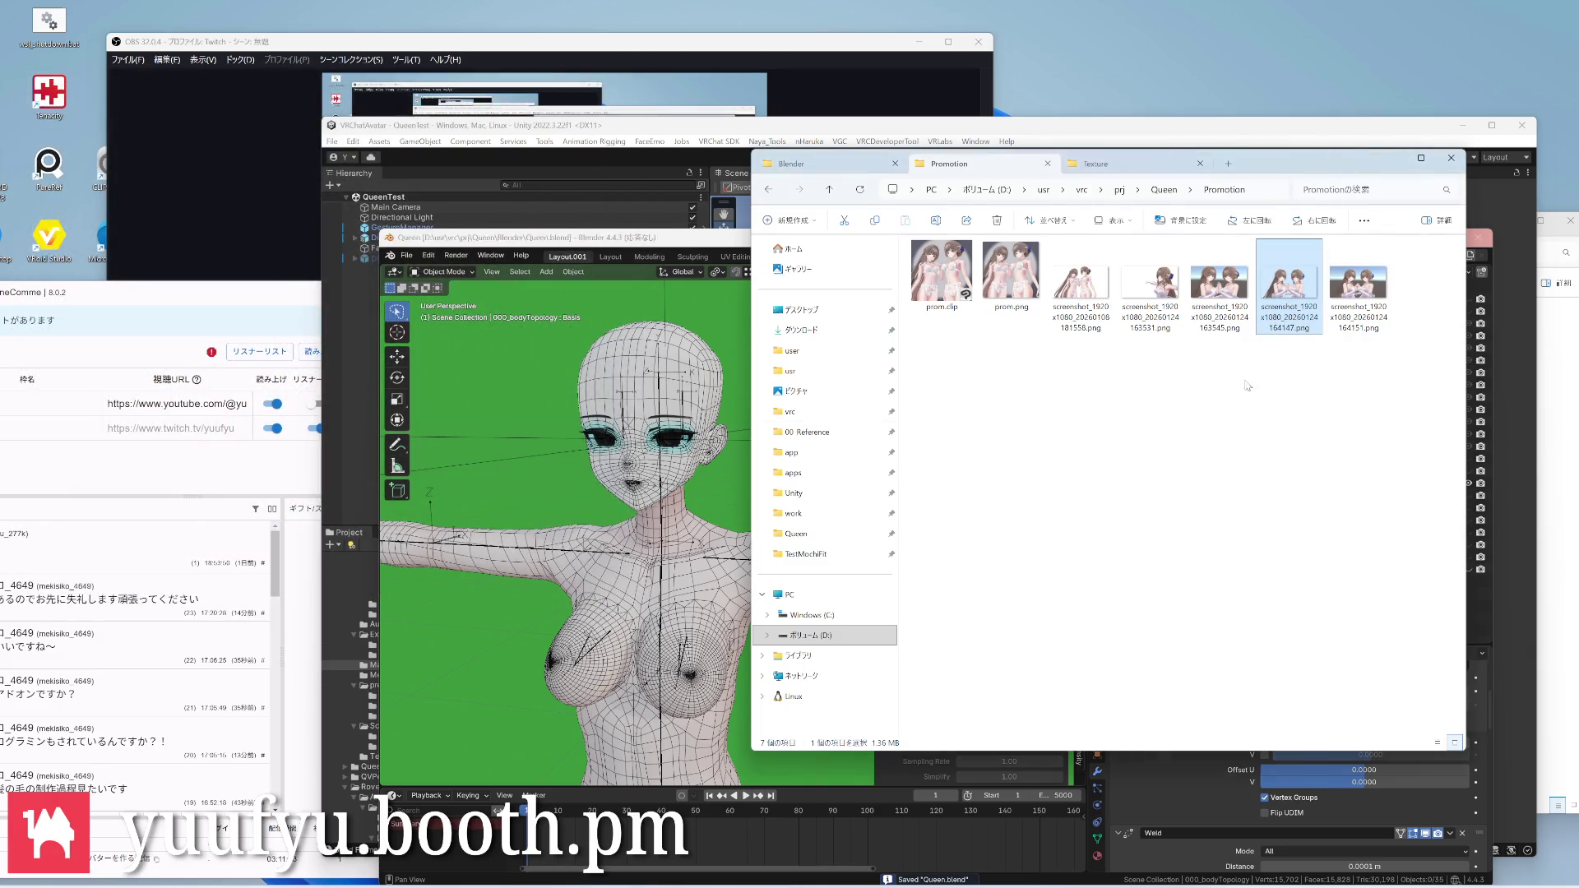
Launch CLIP Studio Paint from the Start menu's paint apps group and return to File Explorer
{"action": "key", "text": "super"}
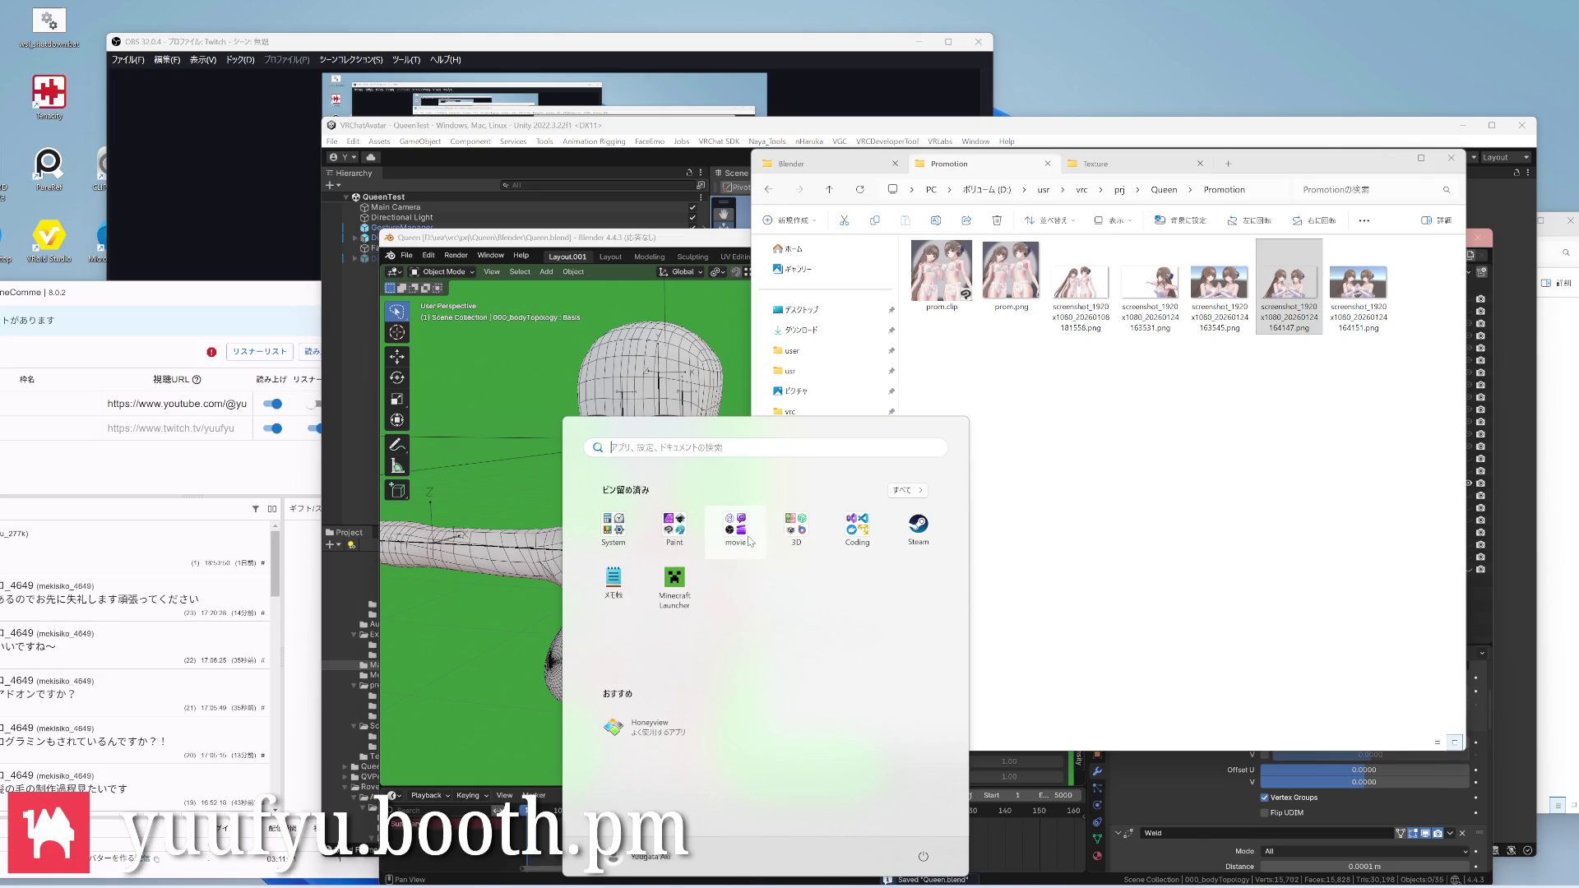
{"action": "left_click", "coordinate": [675, 525]}
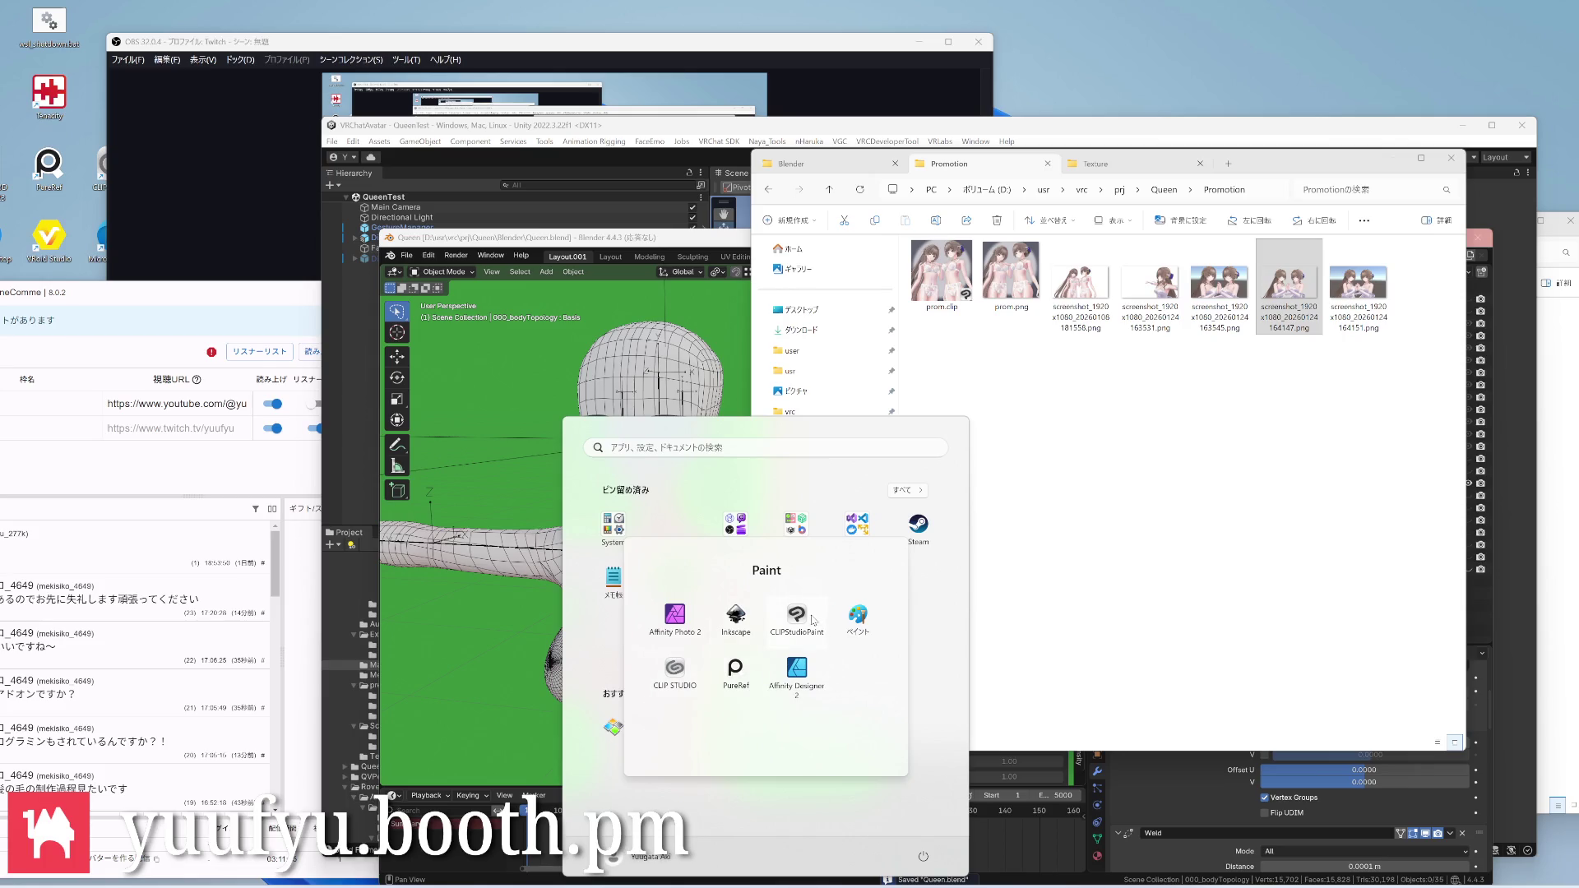
{"action": "left_click", "coordinate": [798, 620]}
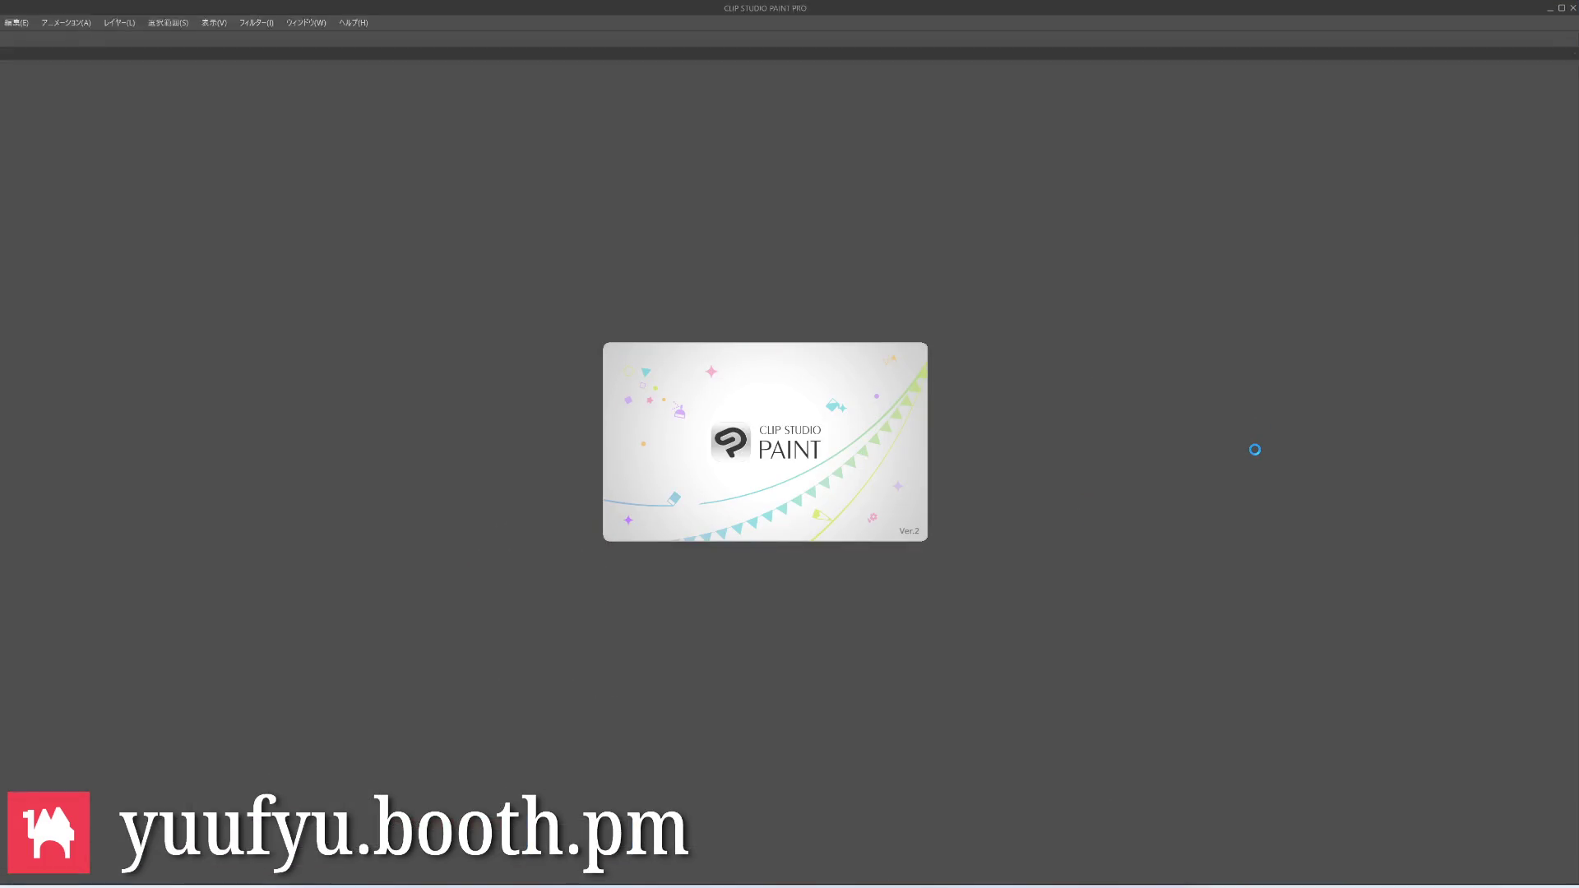
{"action": "key", "text": "alt+Tab"}
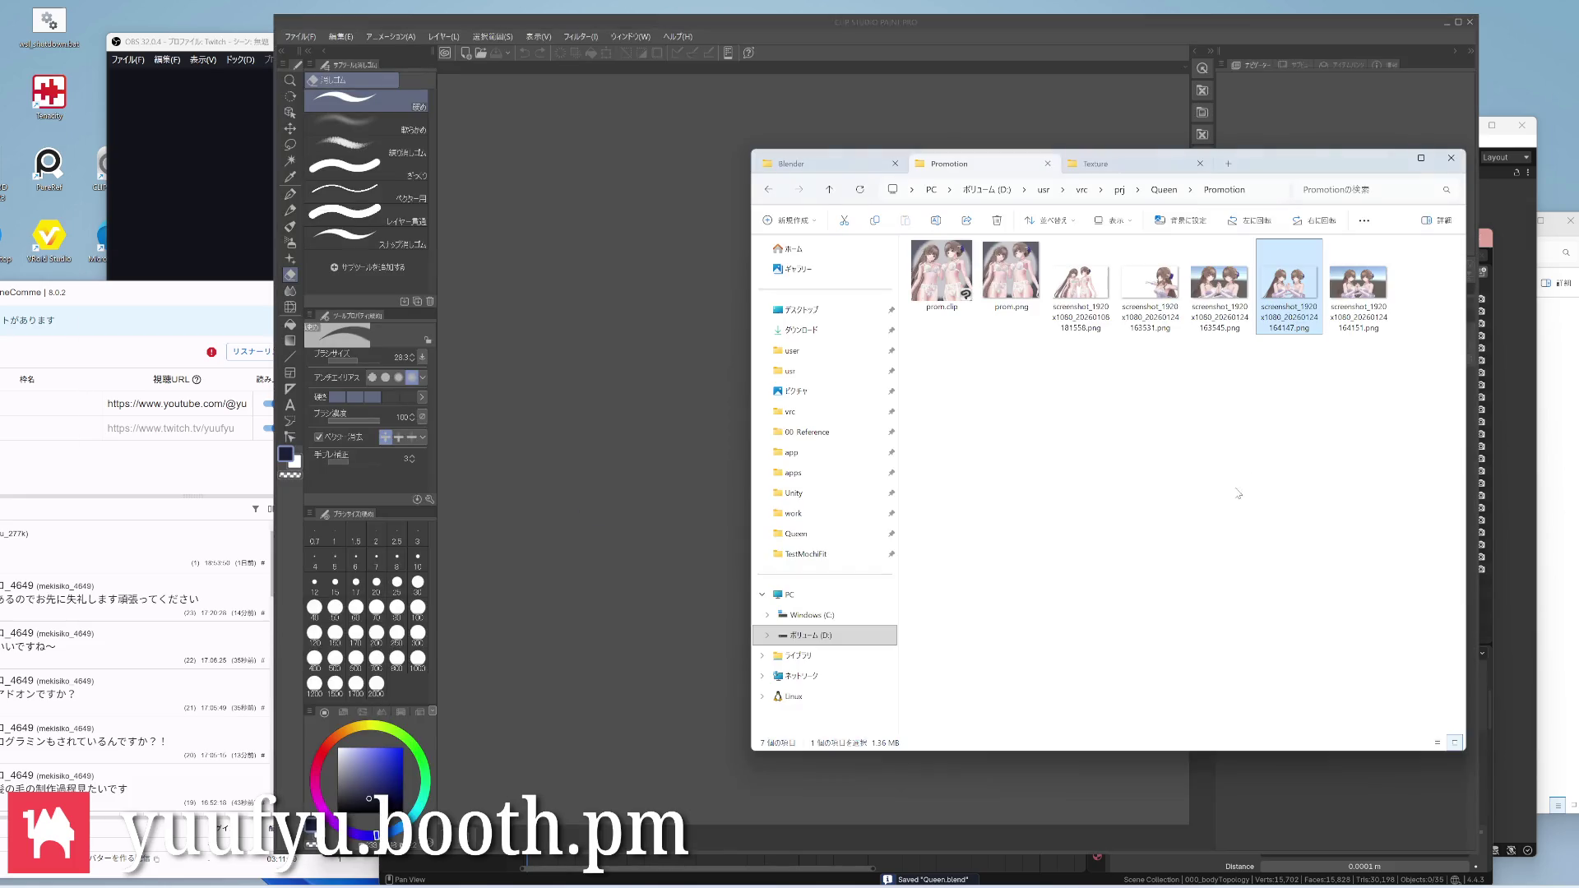
Load the avatar screenshot onto the canvas and add a gradient layer above it
{"action": "left_click_drag", "start_coordinate": [695, 426], "coordinate": [693, 426]}
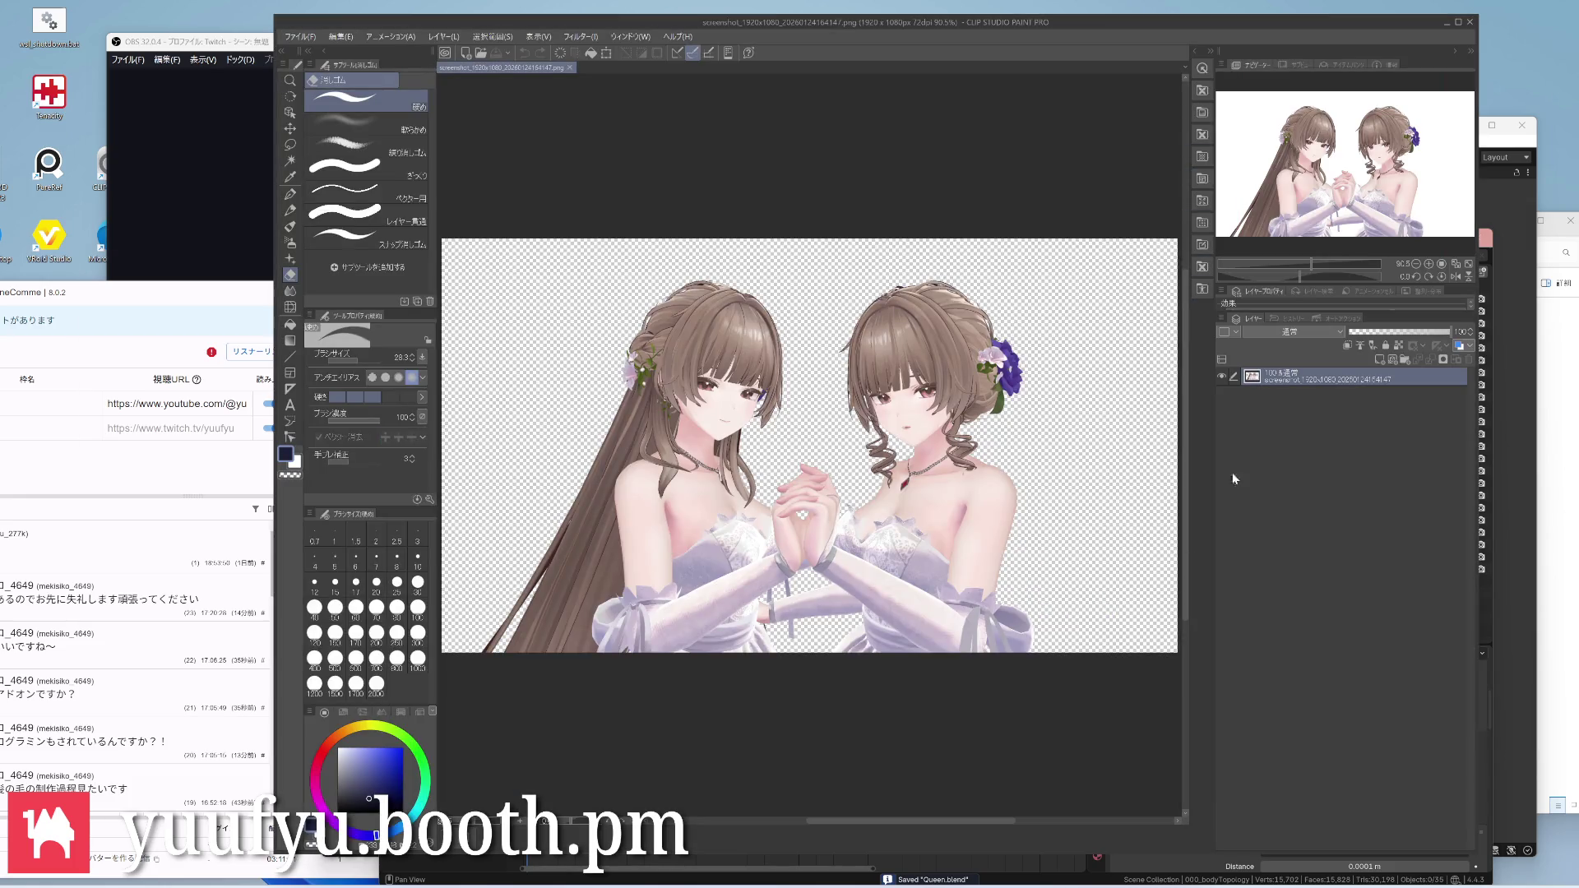
{"action": "right_click", "coordinate": [1346, 380]}
{"action": "mouse_move", "coordinate": [1394, 397]}
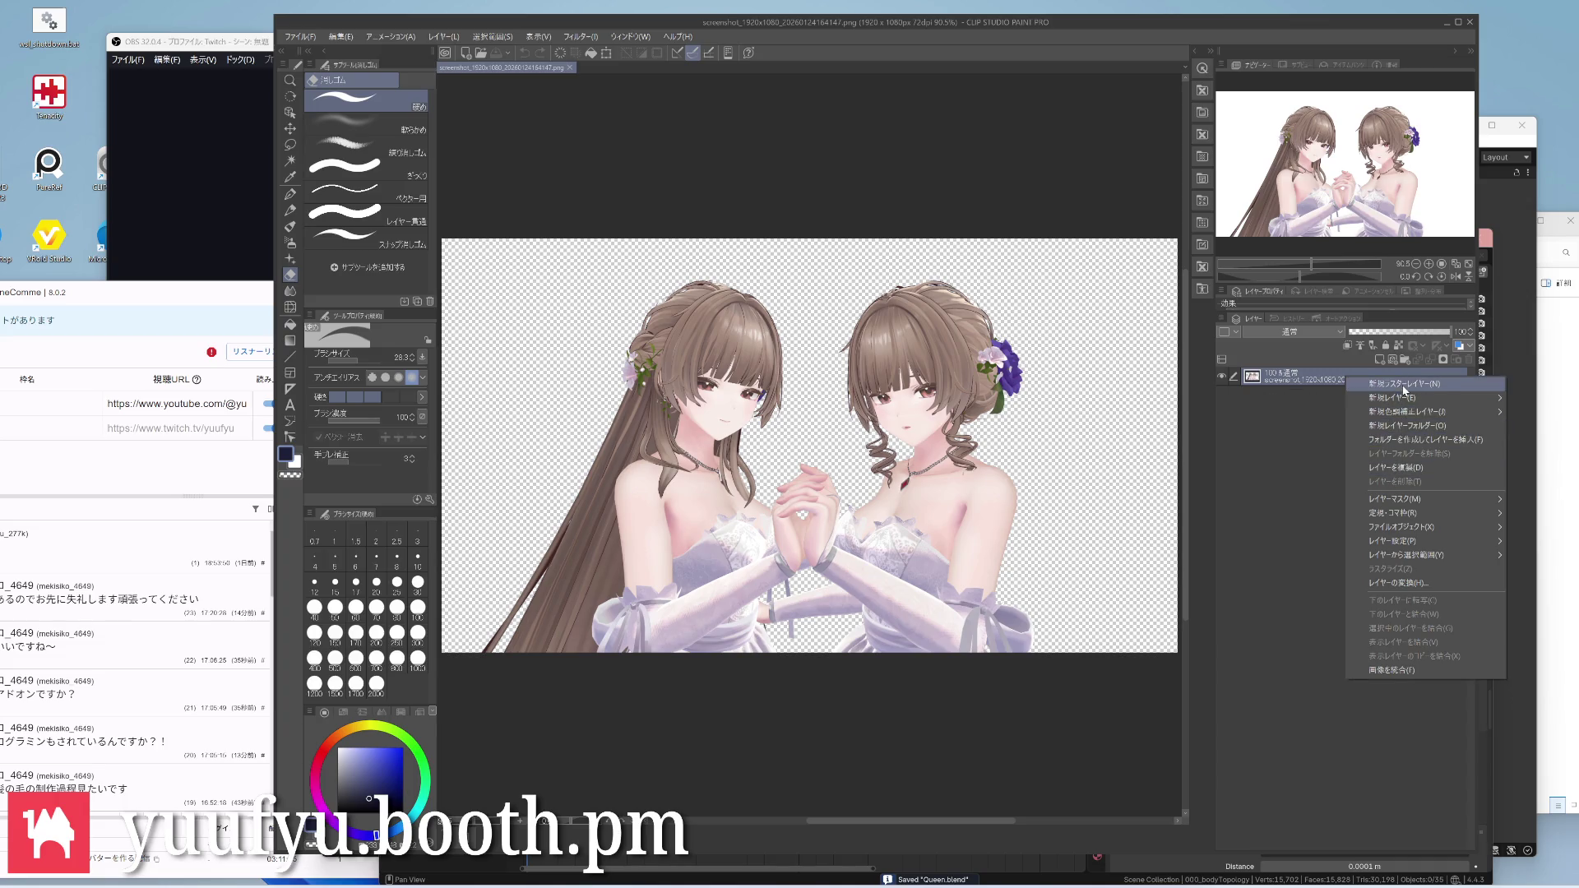
{"action": "left_click", "coordinate": [1301, 433]}
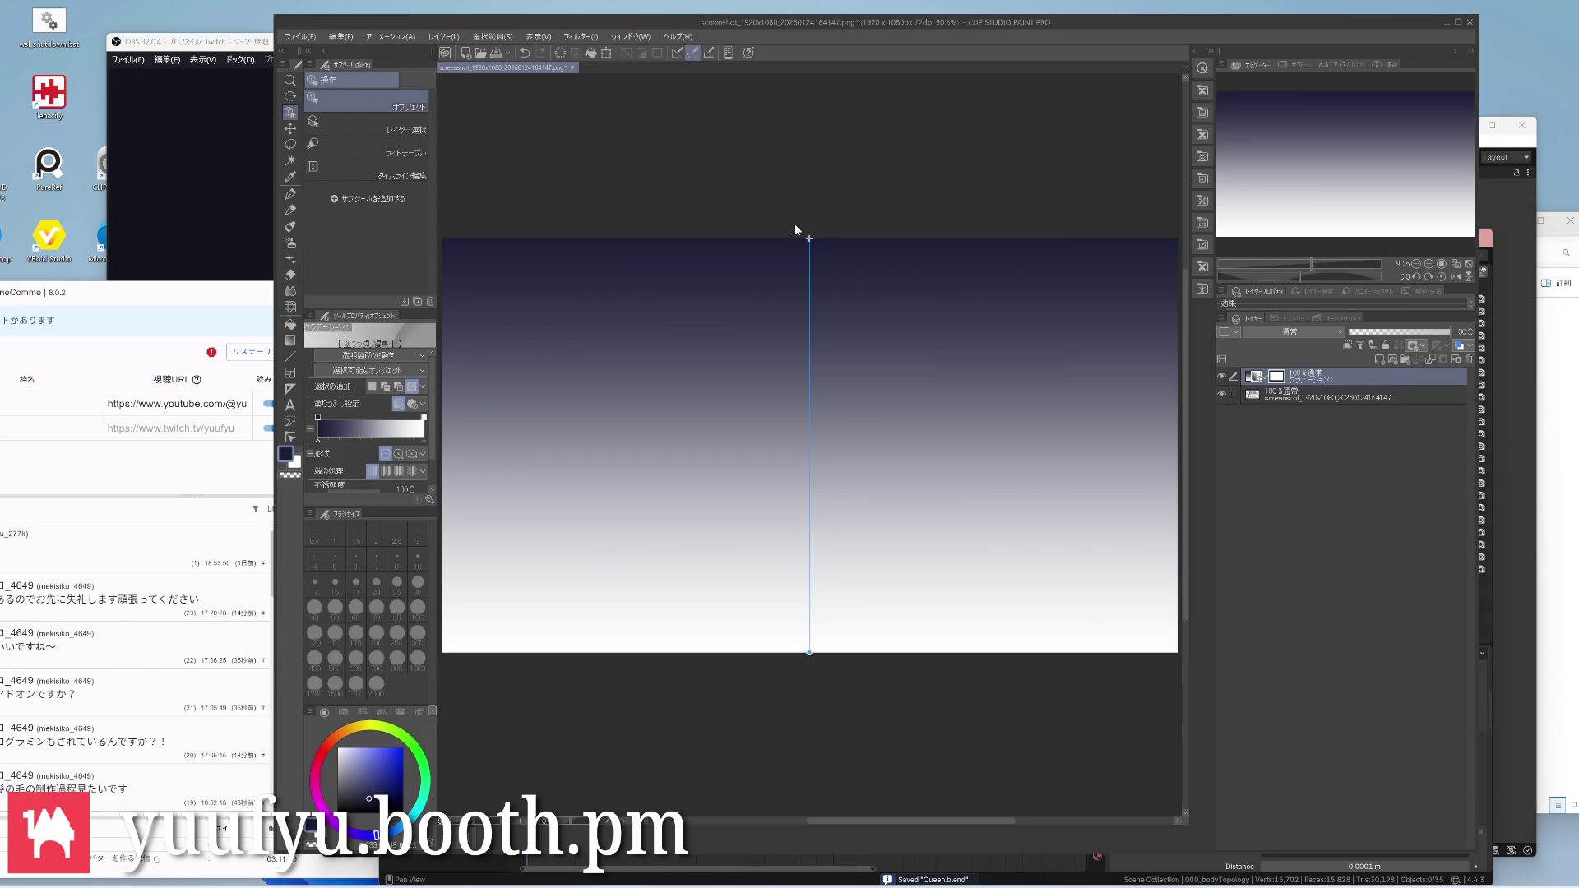
Adjust the gradient's endpoints and rotate it to run horizontally from white to dark navy
{"action": "left_click_drag", "start_coordinate": [808, 651], "coordinate": [808, 667]}
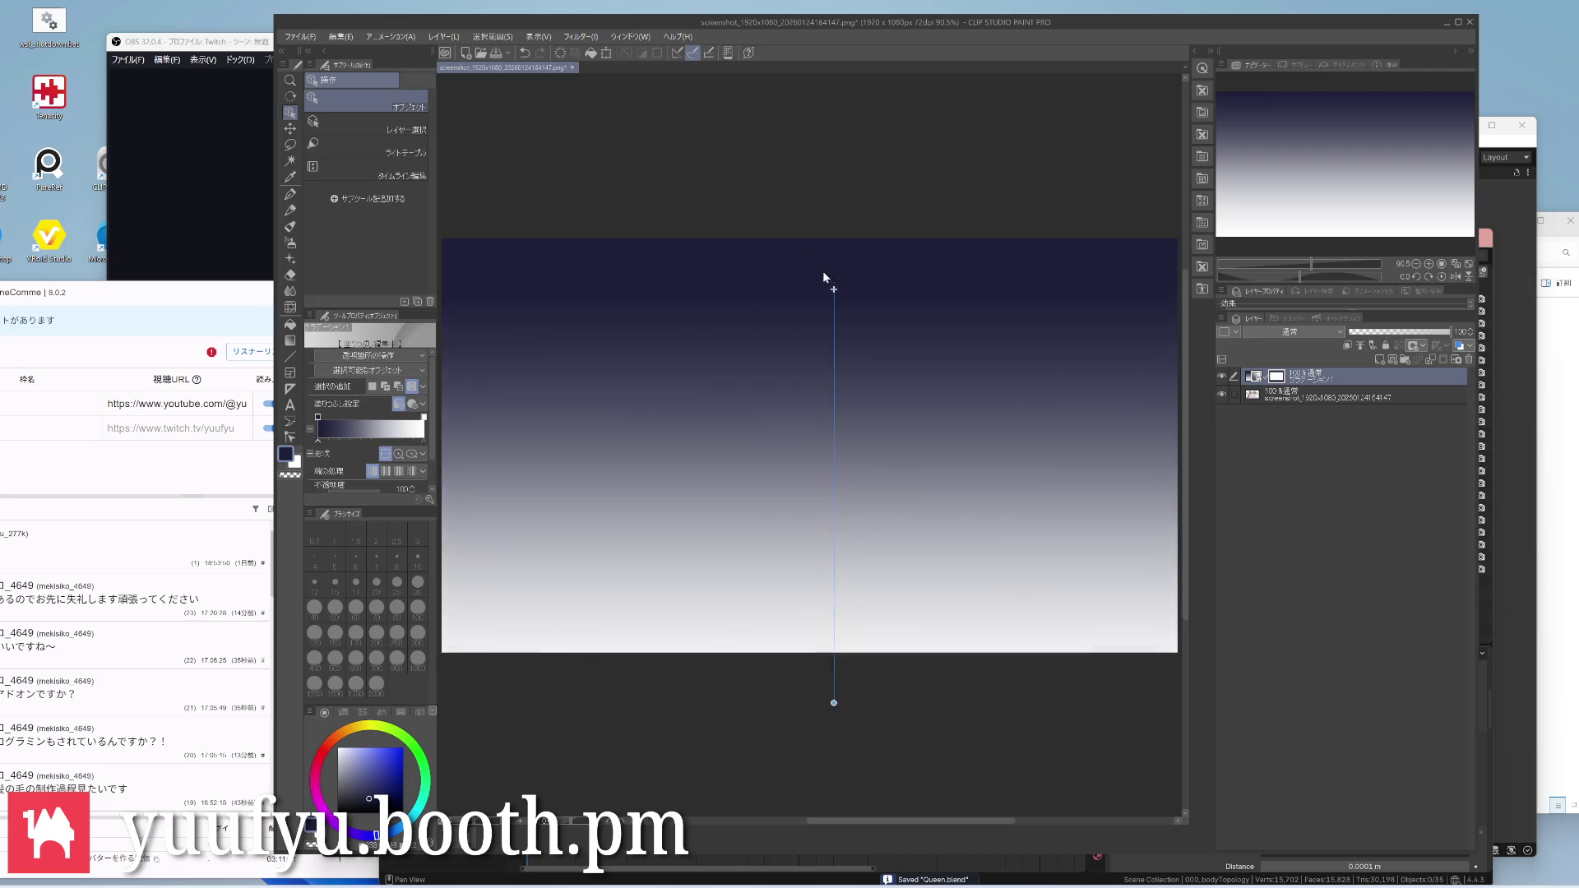
{"action": "left_click_drag", "start_coordinate": [810, 257], "coordinate": [815, 245]}
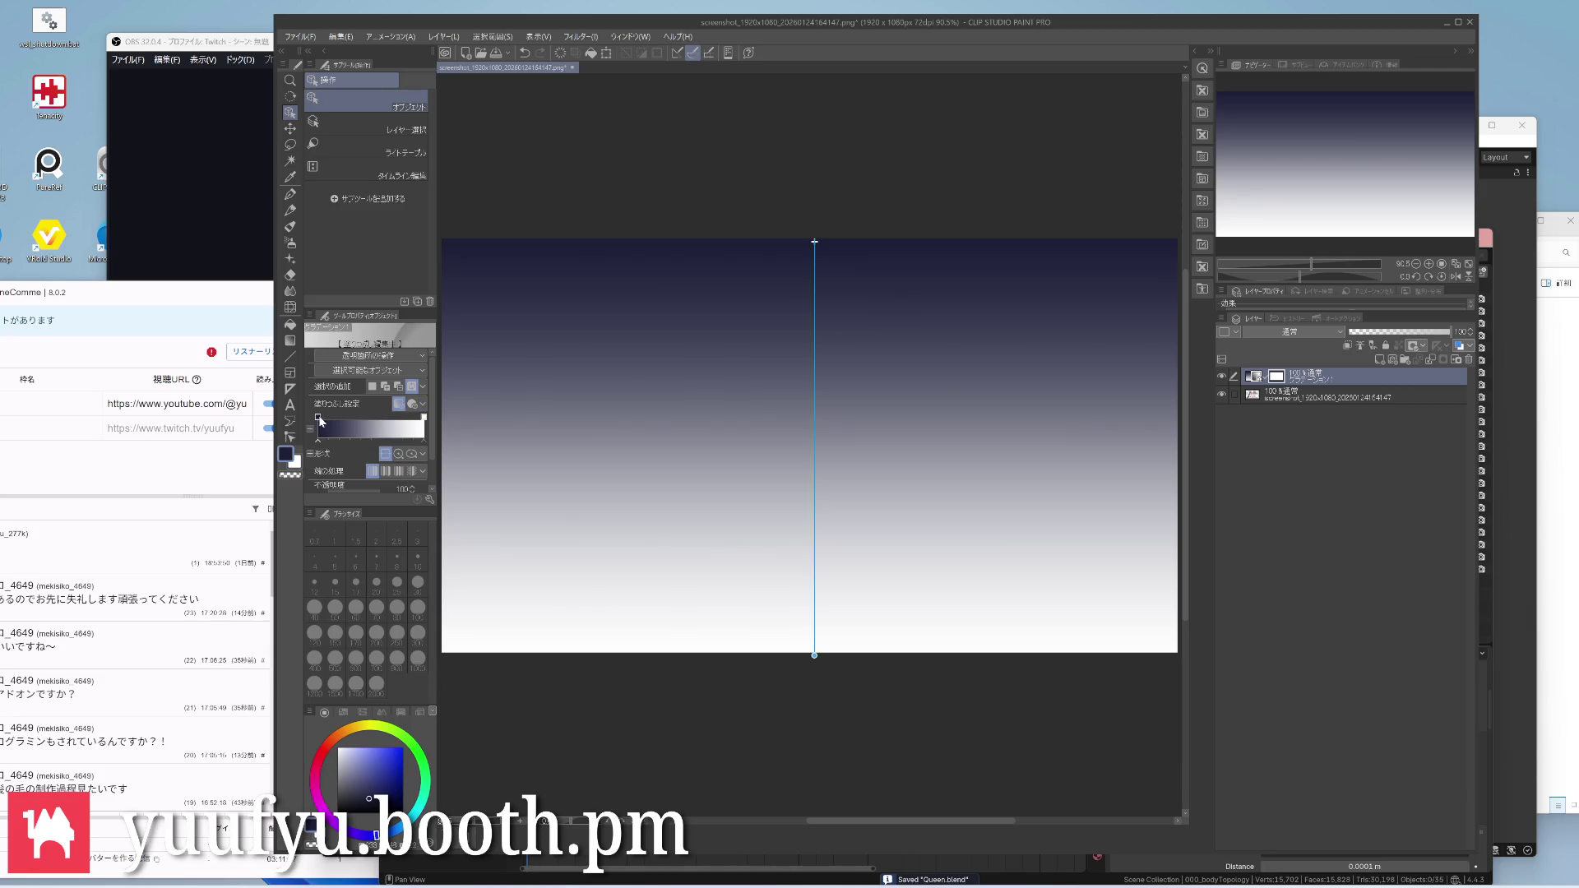
{"action": "left_click_drag", "start_coordinate": [318, 426], "coordinate": [316, 420]}
{"action": "double_click", "coordinate": [327, 428]}
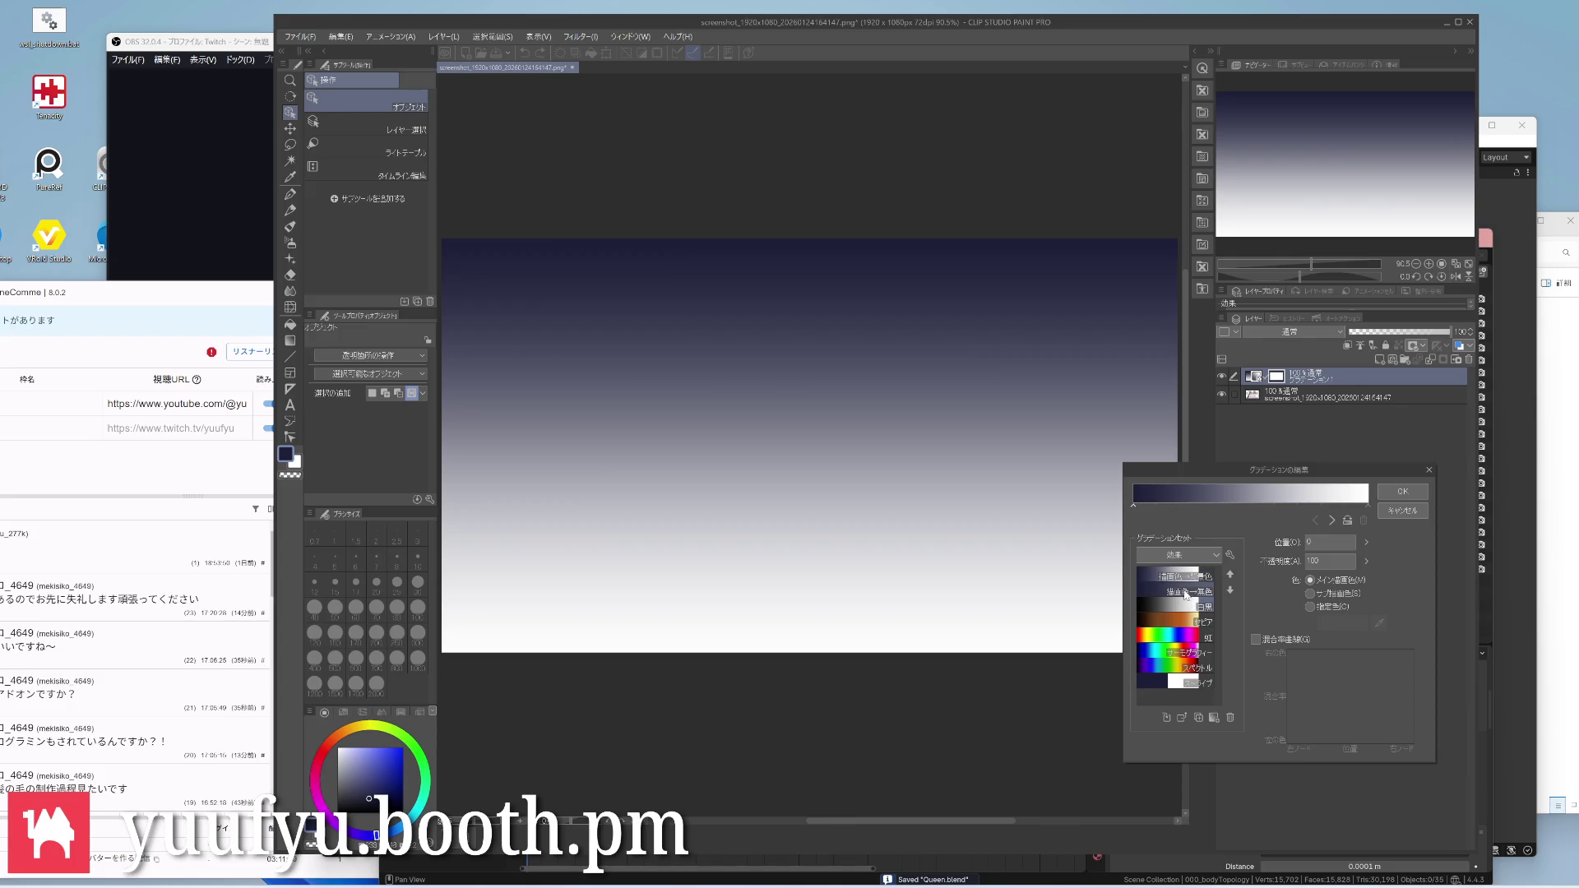
{"action": "left_click", "coordinate": [1403, 510]}
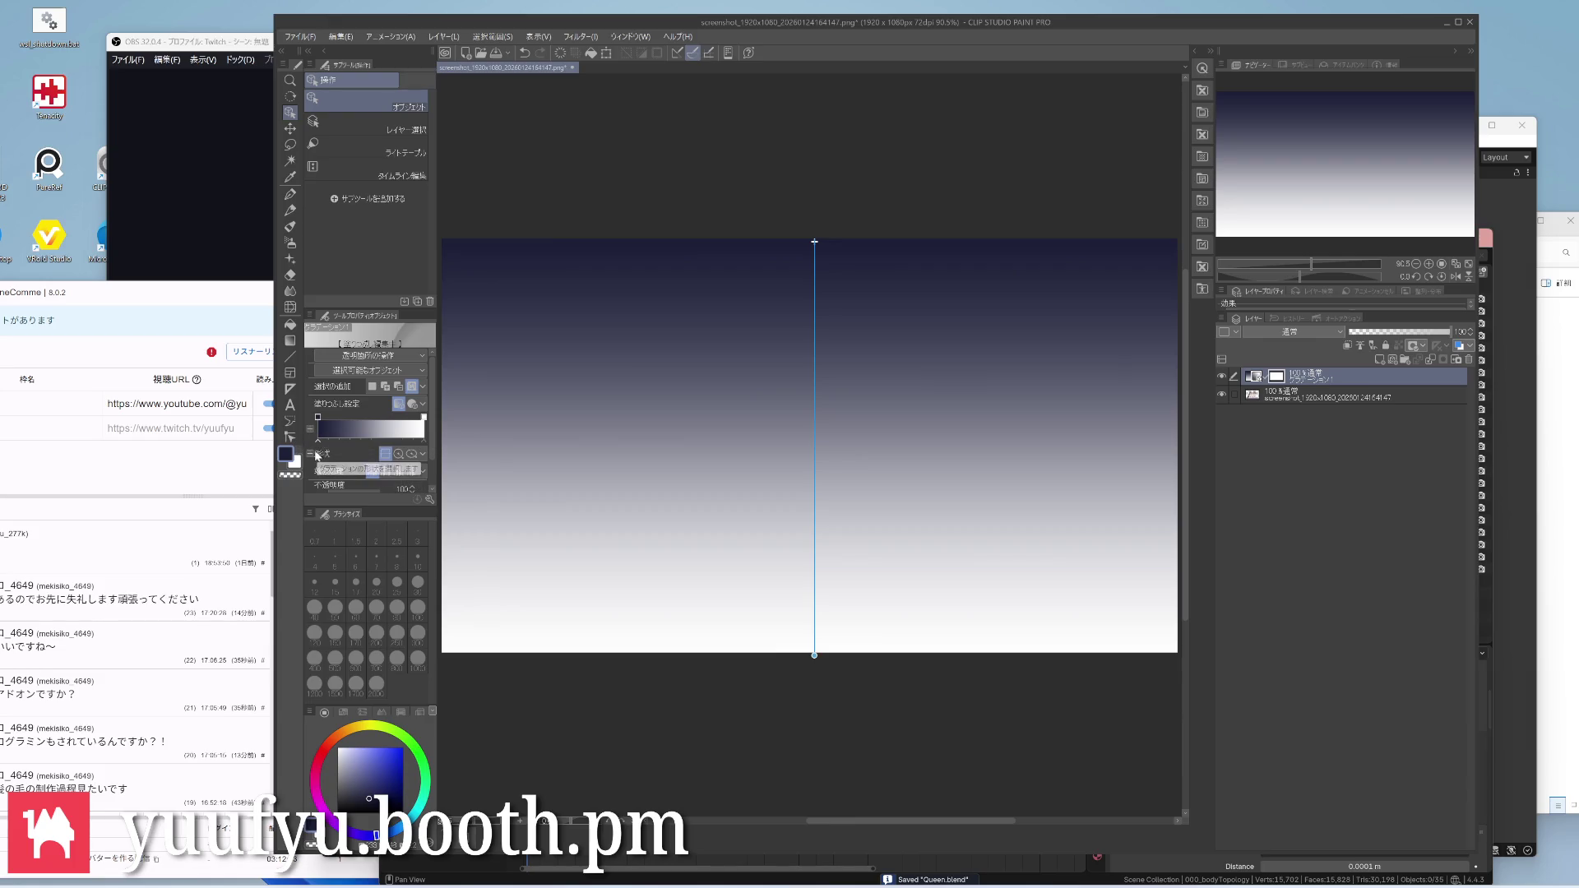
{"action": "left_click", "coordinate": [310, 433]}
{"action": "mouse_move", "coordinate": [339, 427]}
{"action": "left_mouse_down"}
{"action": "mouse_move", "coordinate": [363, 446]}
{"action": "mouse_move", "coordinate": [312, 445]}
{"action": "mouse_move", "coordinate": [358, 454]}
{"action": "mouse_move", "coordinate": [312, 445]}
{"action": "left_mouse_up"}
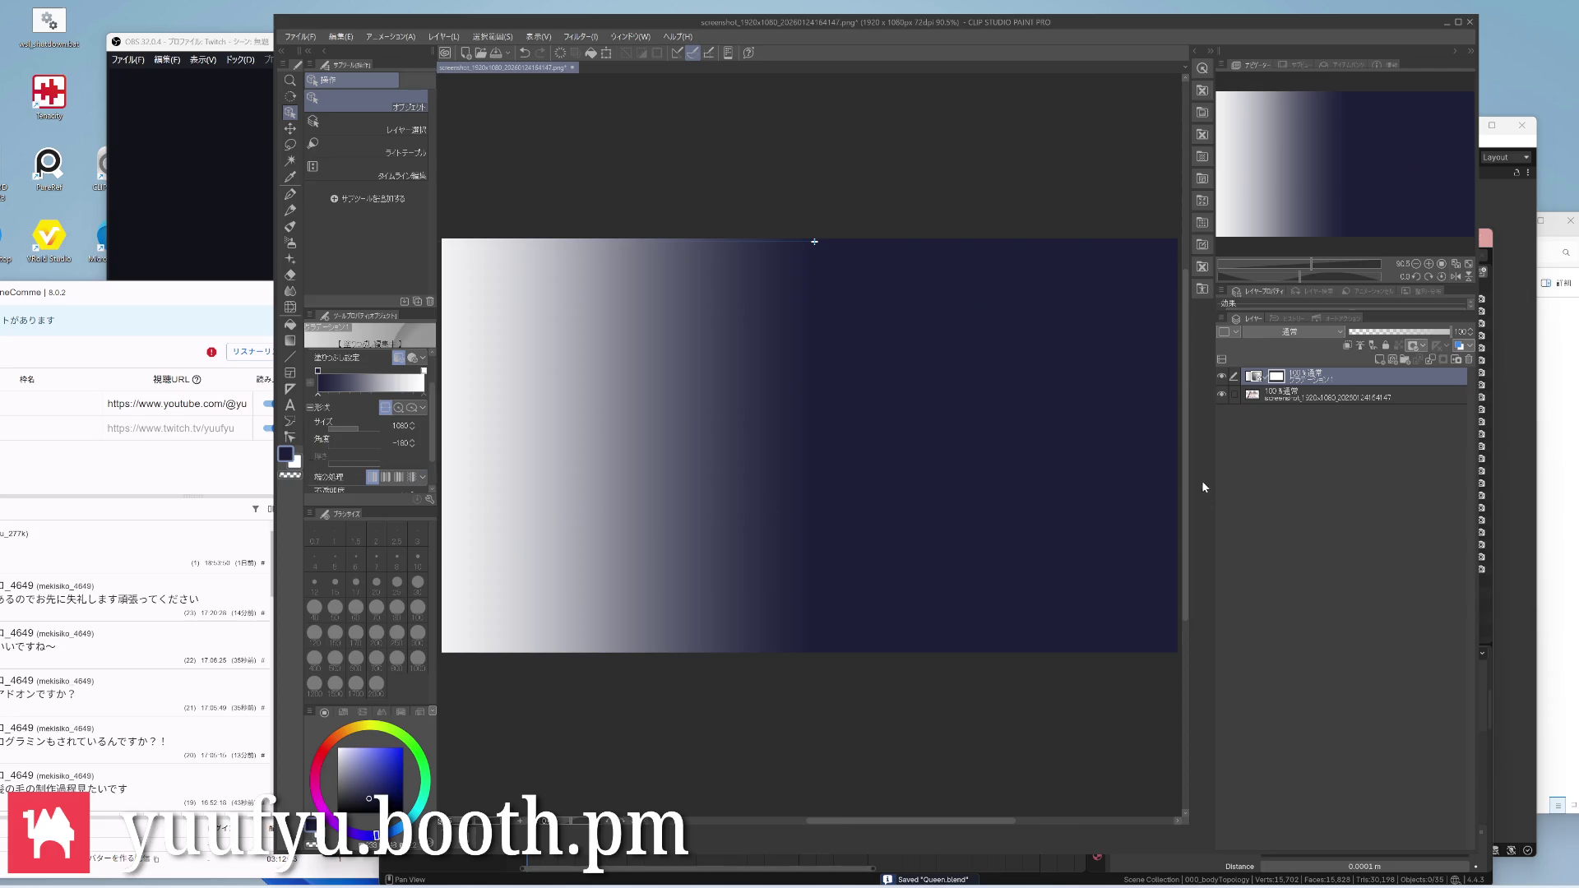
Delete the gradient layer and add a new solid fill layer instead
{"action": "right_click", "coordinate": [1312, 378]}
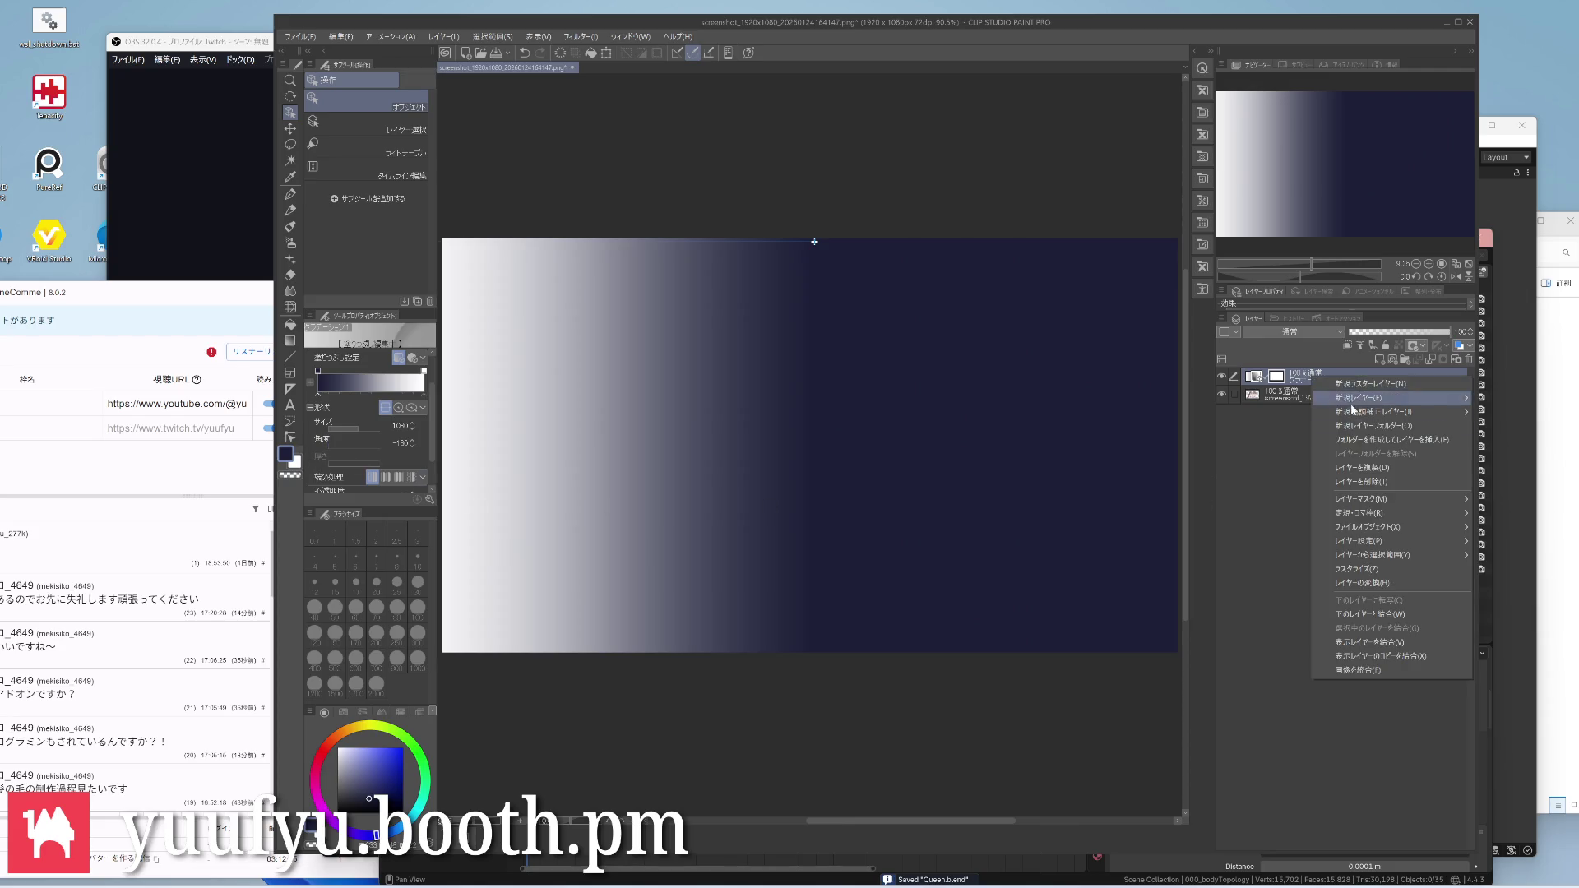
{"action": "left_click", "coordinate": [1358, 475]}
{"action": "right_click", "coordinate": [1310, 392]}
{"action": "mouse_move", "coordinate": [1370, 406]}
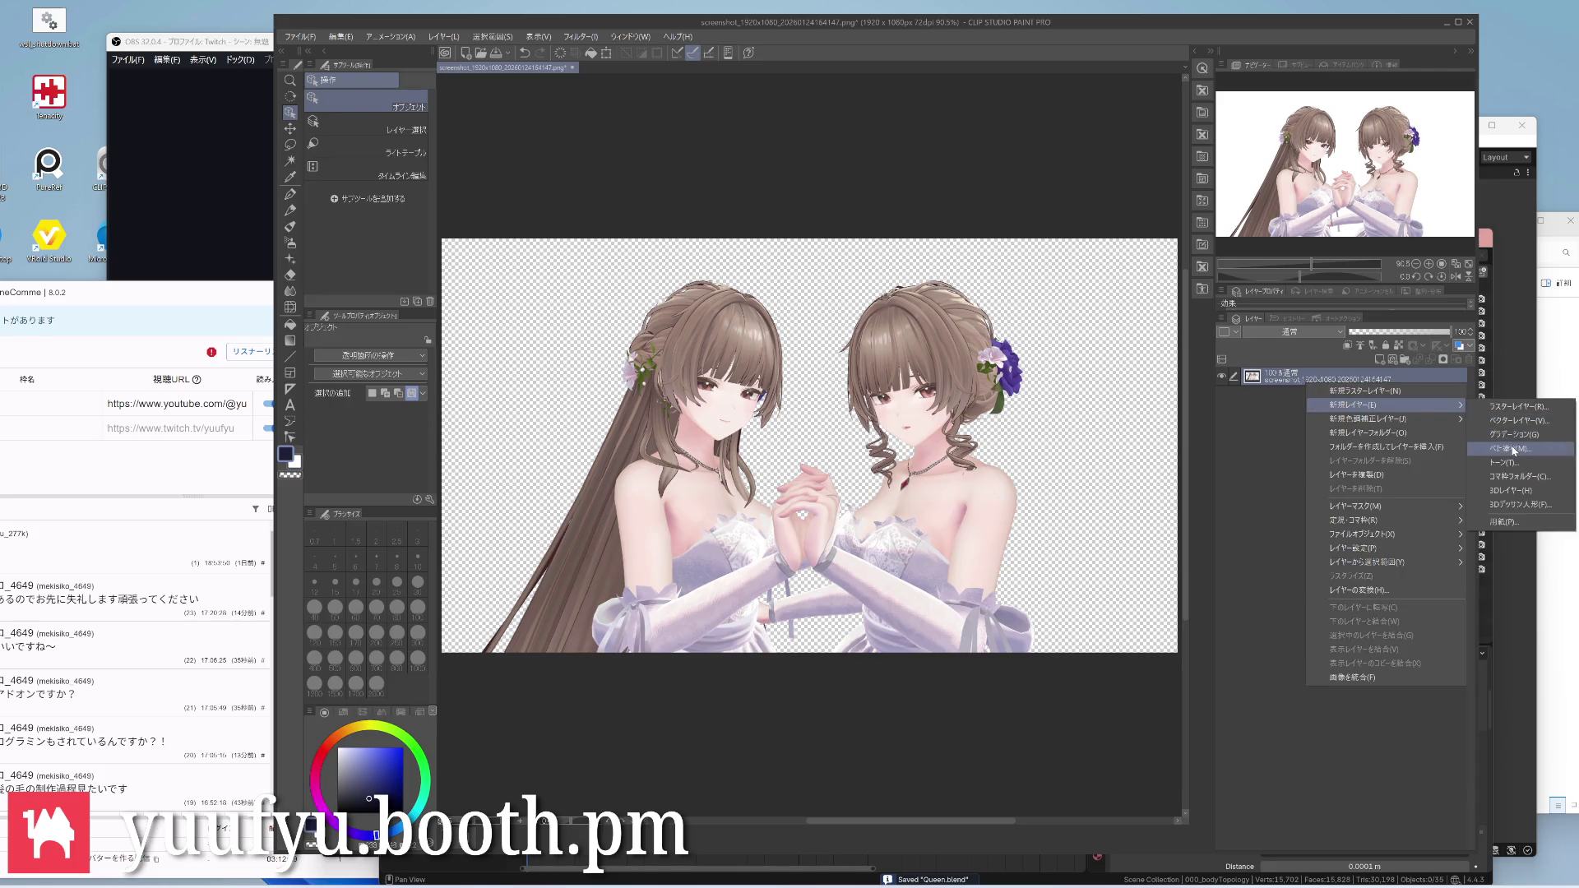
{"action": "left_click", "coordinate": [1515, 439]}
Settle the fill on a pale lavender and move it beneath the avatar image as background
{"action": "left_click_drag", "start_coordinate": [1108, 557], "coordinate": [1048, 450]}
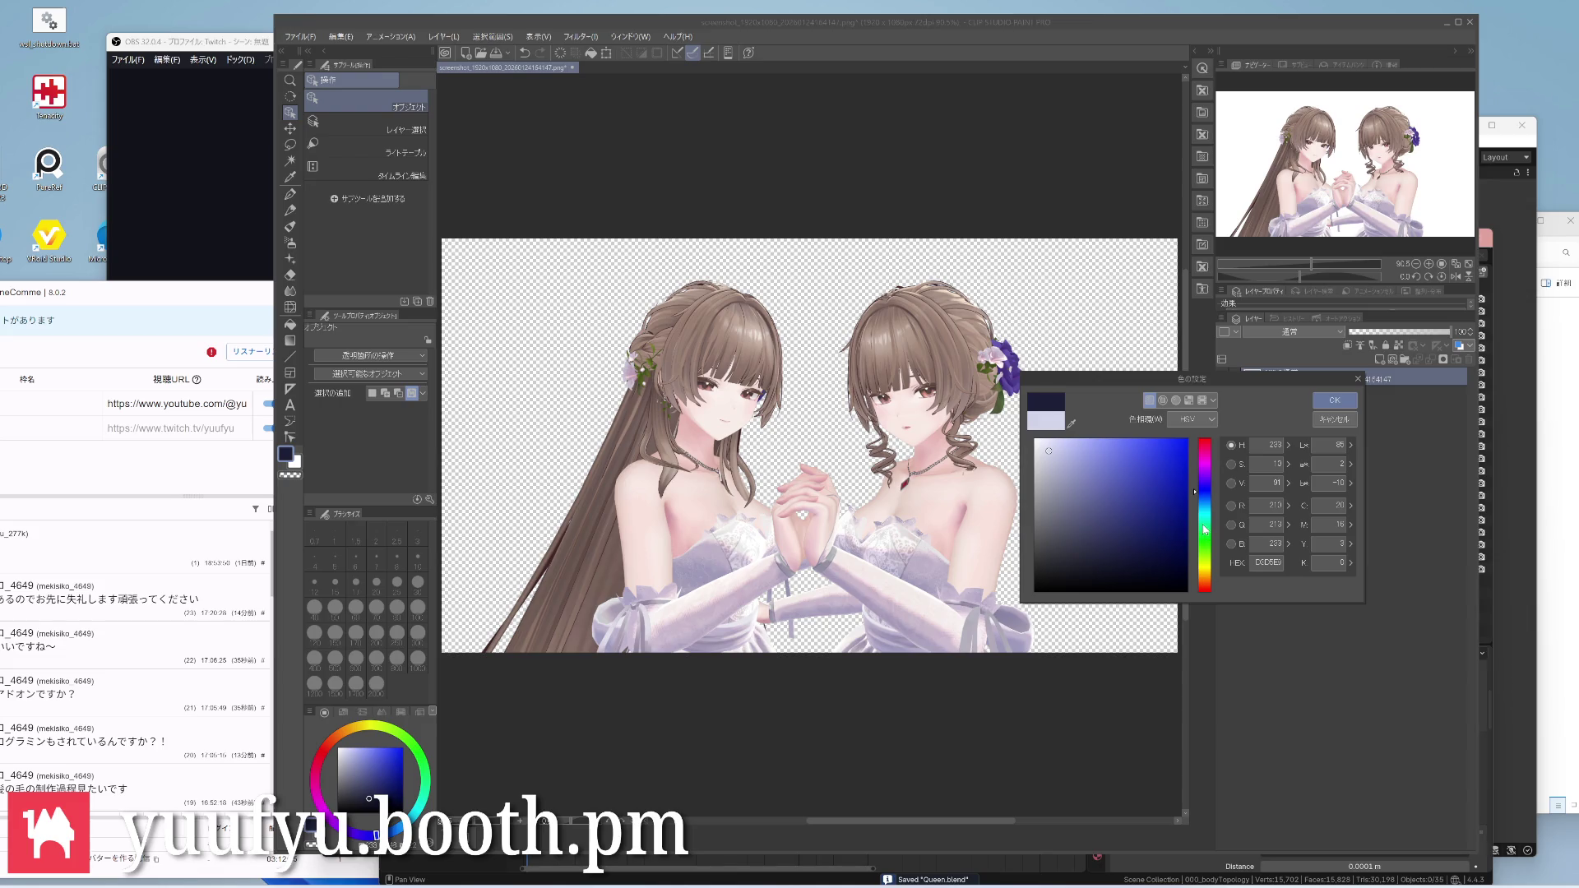
{"action": "left_click_drag", "start_coordinate": [1202, 531], "coordinate": [1204, 582]}
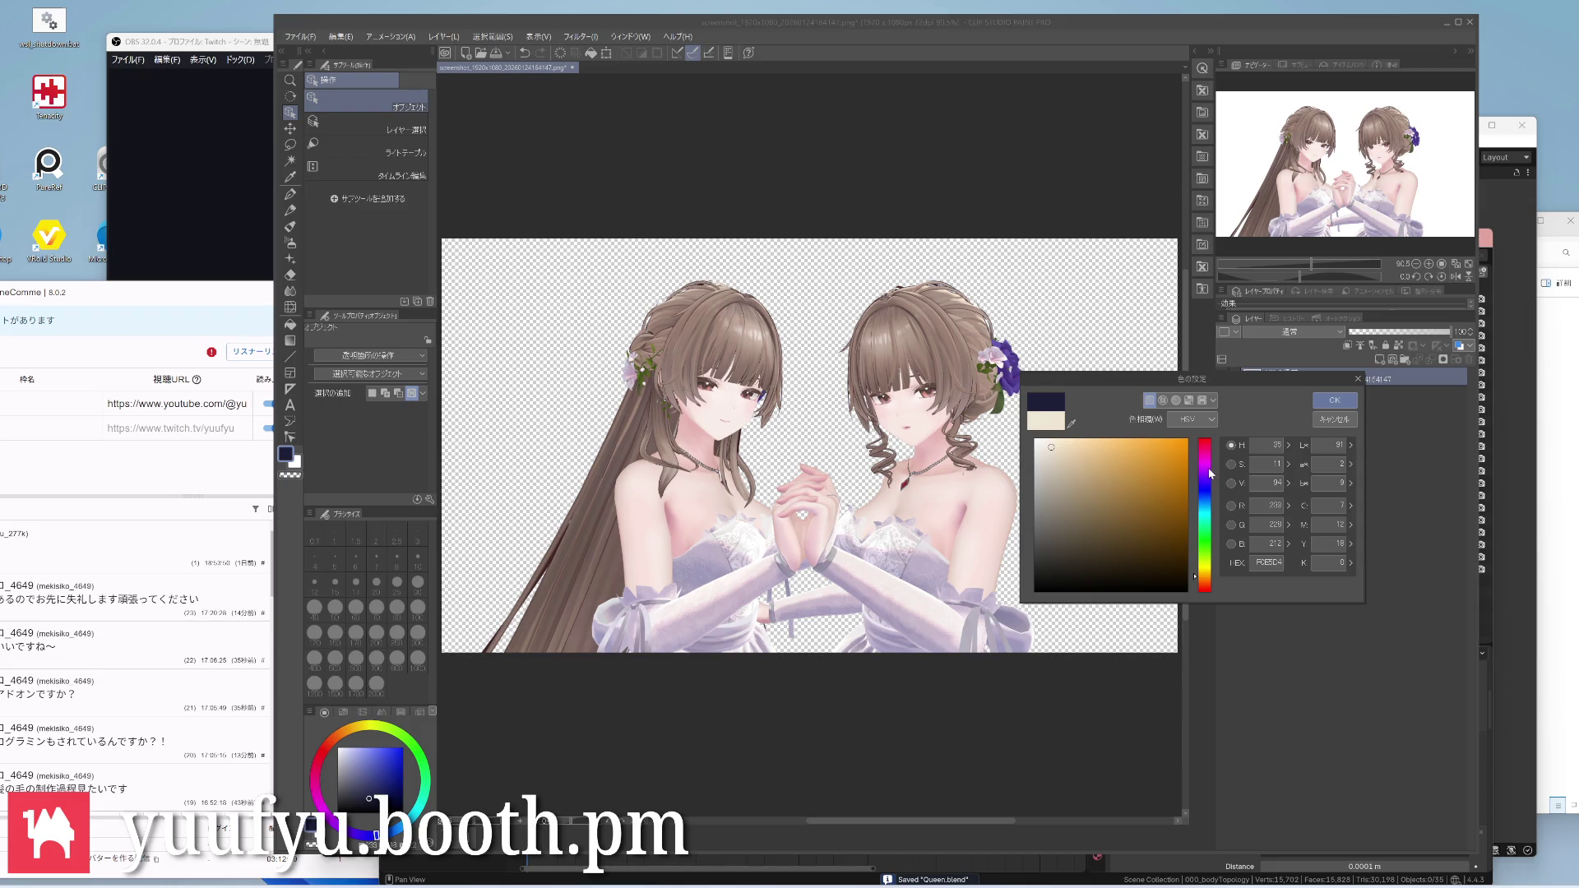
{"action": "left_click", "coordinate": [1206, 470]}
{"action": "left_click", "coordinate": [1207, 569]}
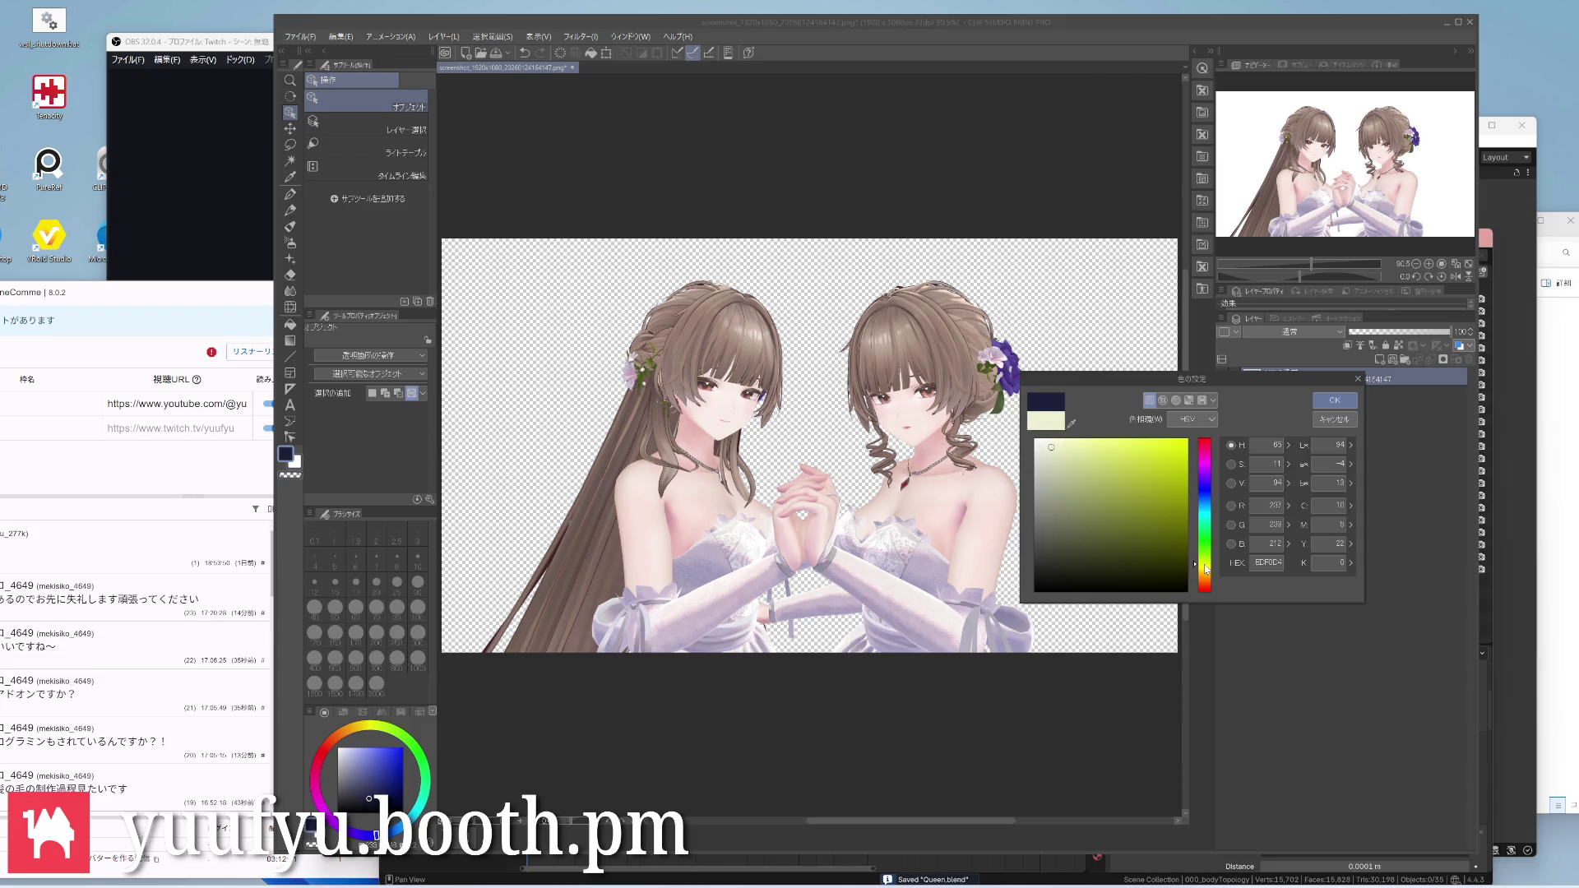
{"action": "left_click_drag", "start_coordinate": [1206, 570], "coordinate": [1207, 494]}
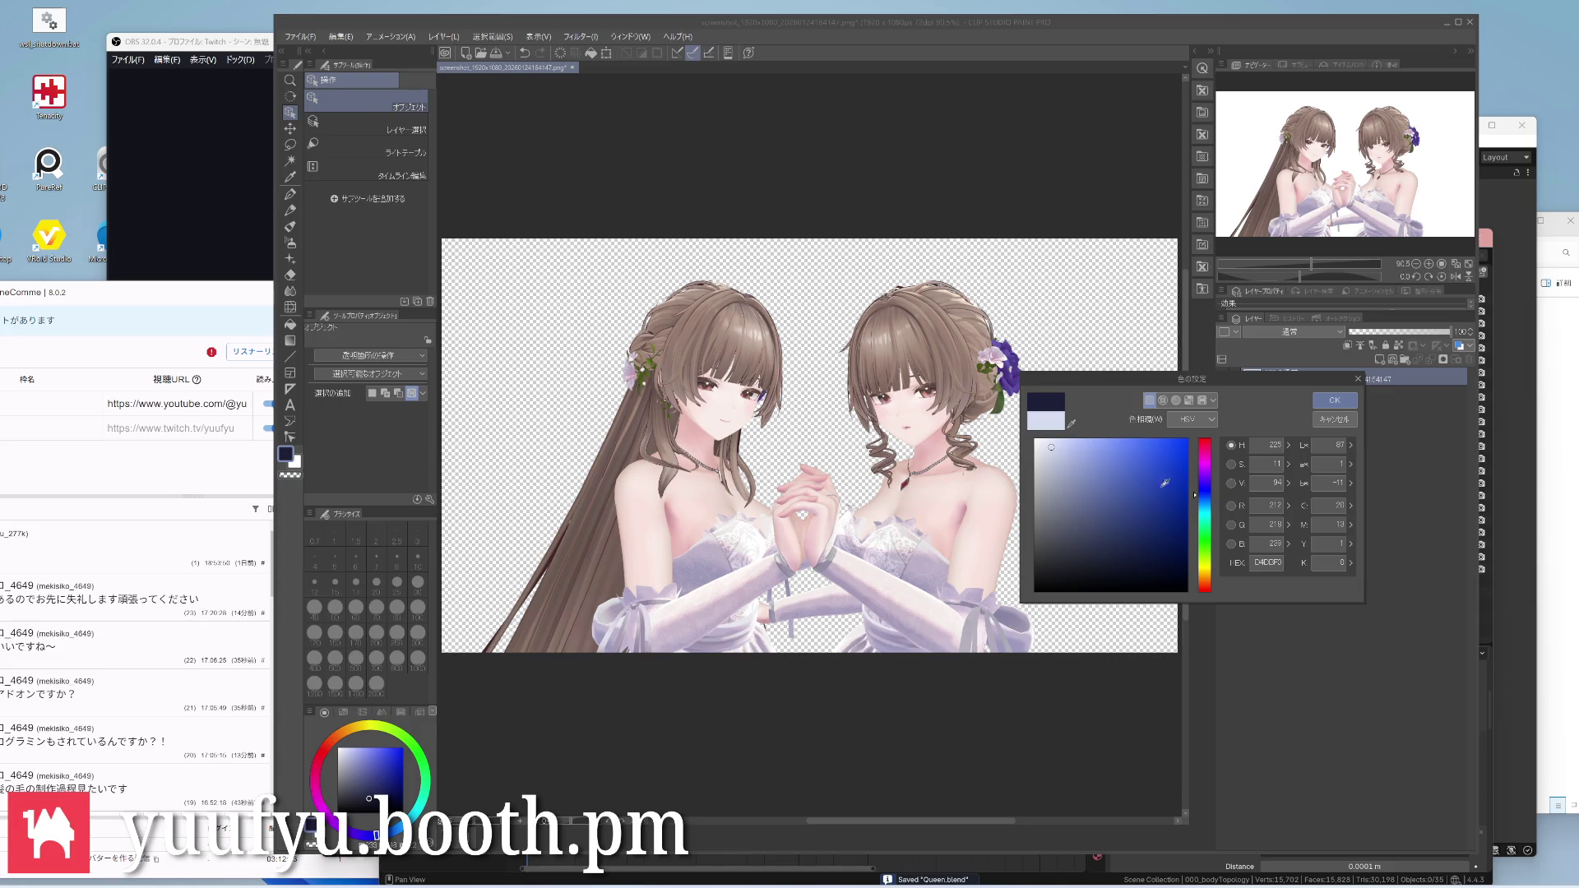
{"action": "left_click_drag", "start_coordinate": [1053, 448], "coordinate": [1042, 437]}
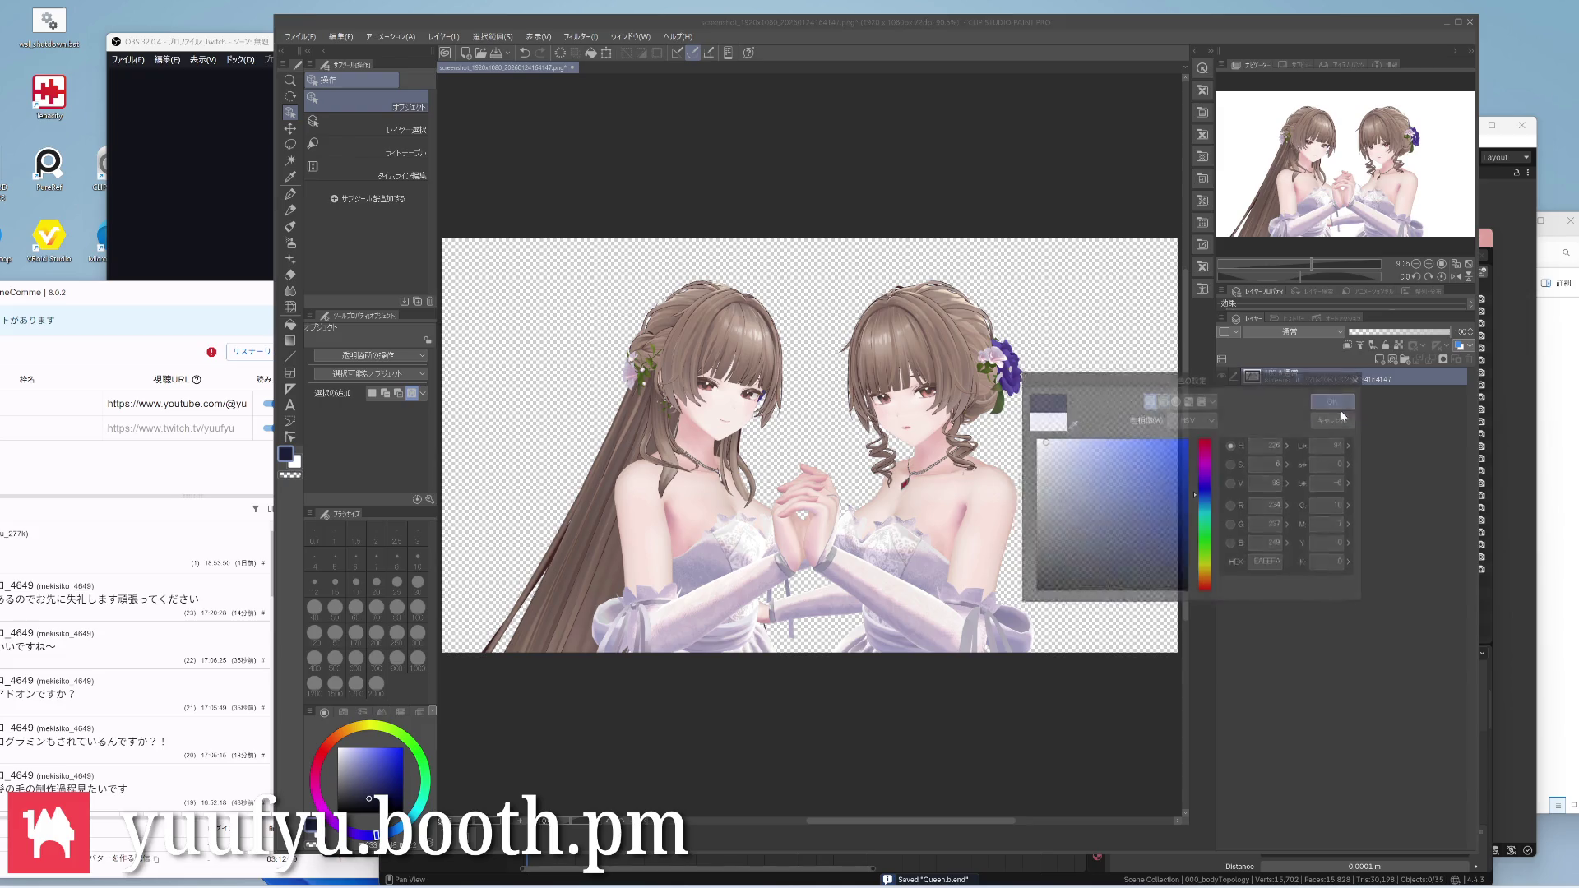
{"action": "left_click", "coordinate": [1335, 400]}
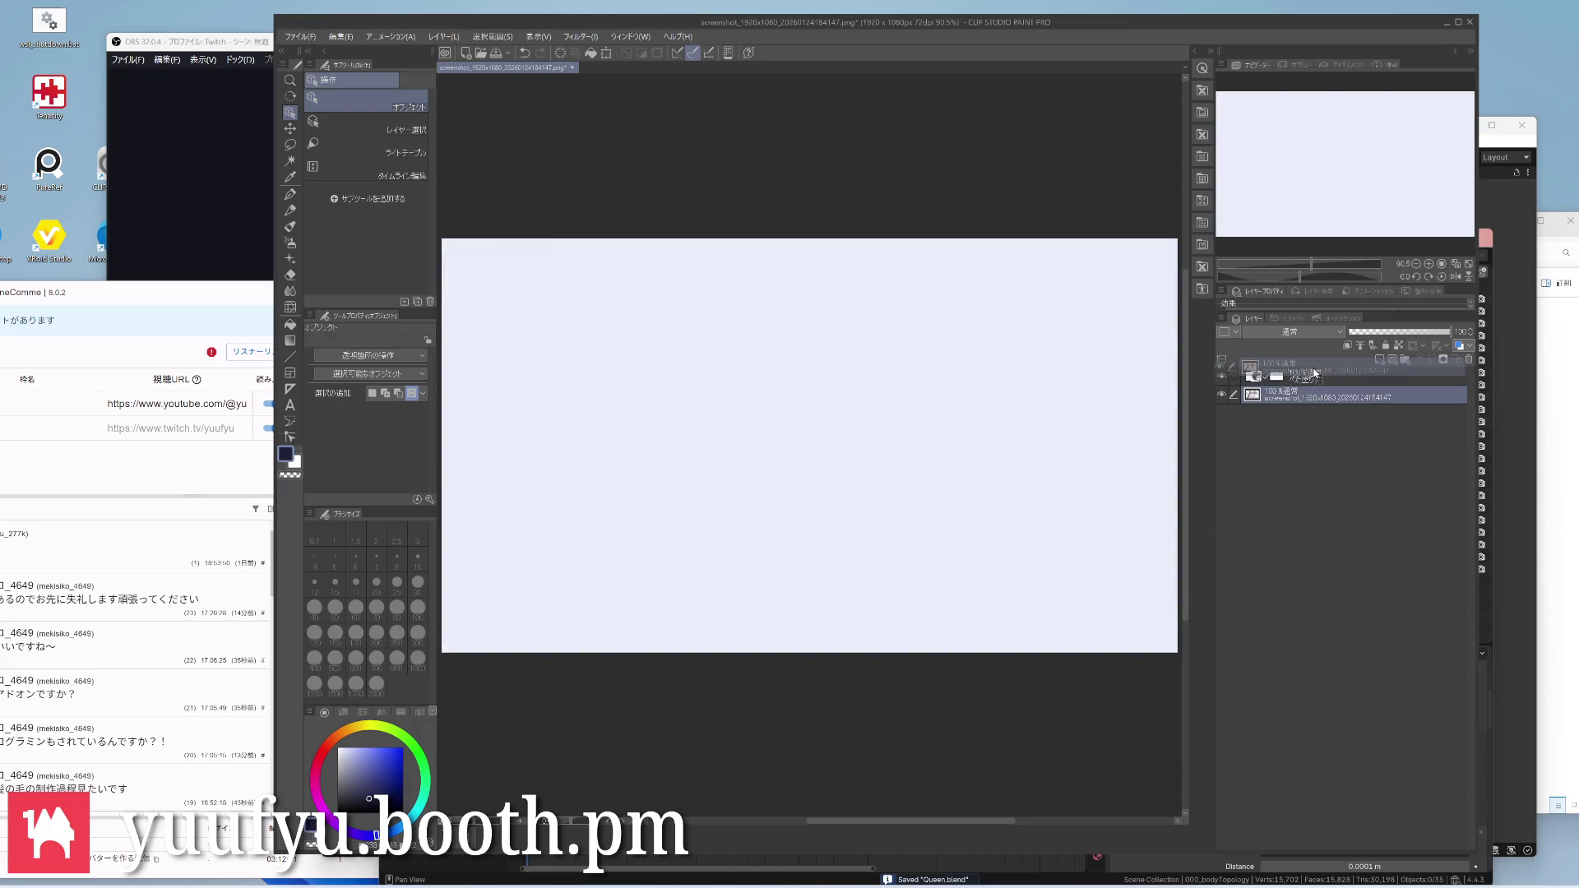
{"action": "left_click_drag", "start_coordinate": [1318, 400], "coordinate": [1318, 374]}
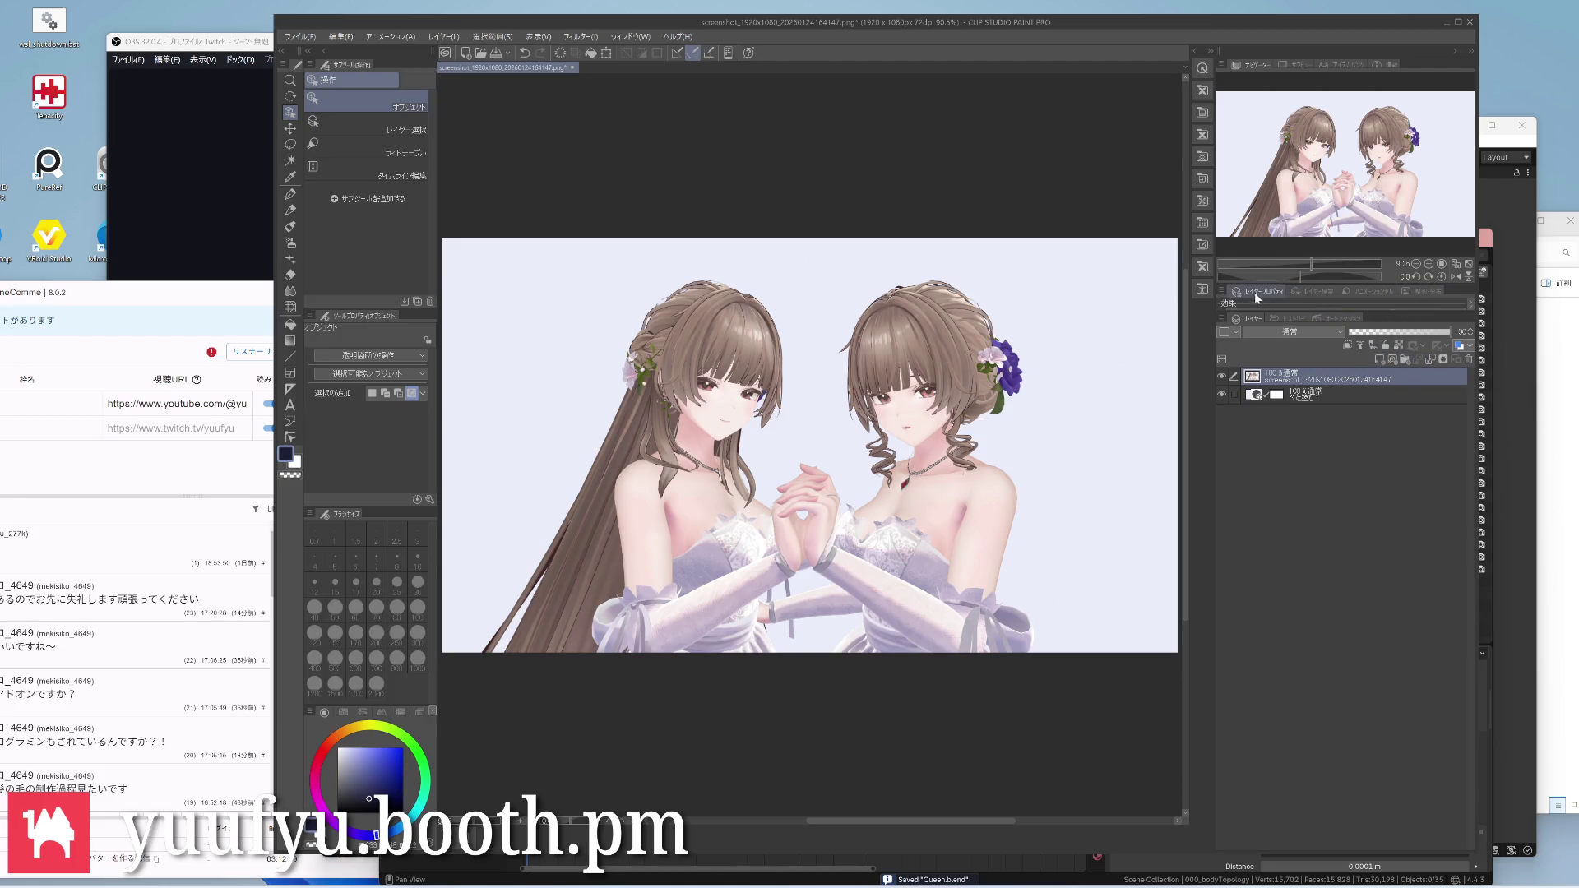
Enable the Border effect on the avatar layer with a pale pinkish-white outline colour
{"action": "left_click_drag", "start_coordinate": [1267, 314], "coordinate": [1266, 360]}
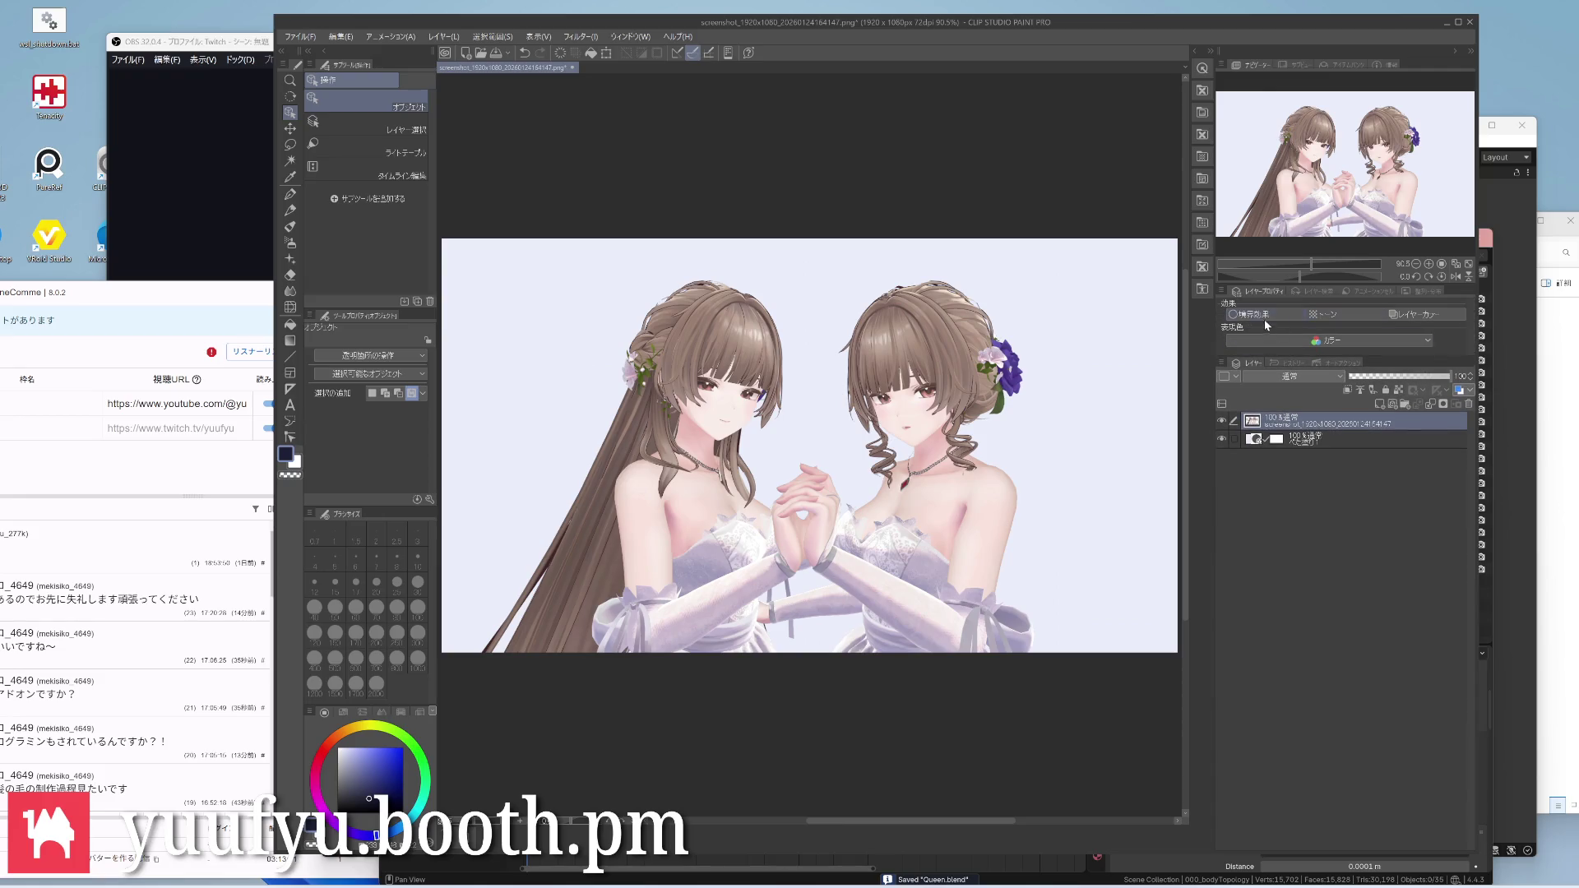
{"action": "scroll", "coordinate": [1104, 332], "scroll_direction": "up", "scroll_amount": 3}
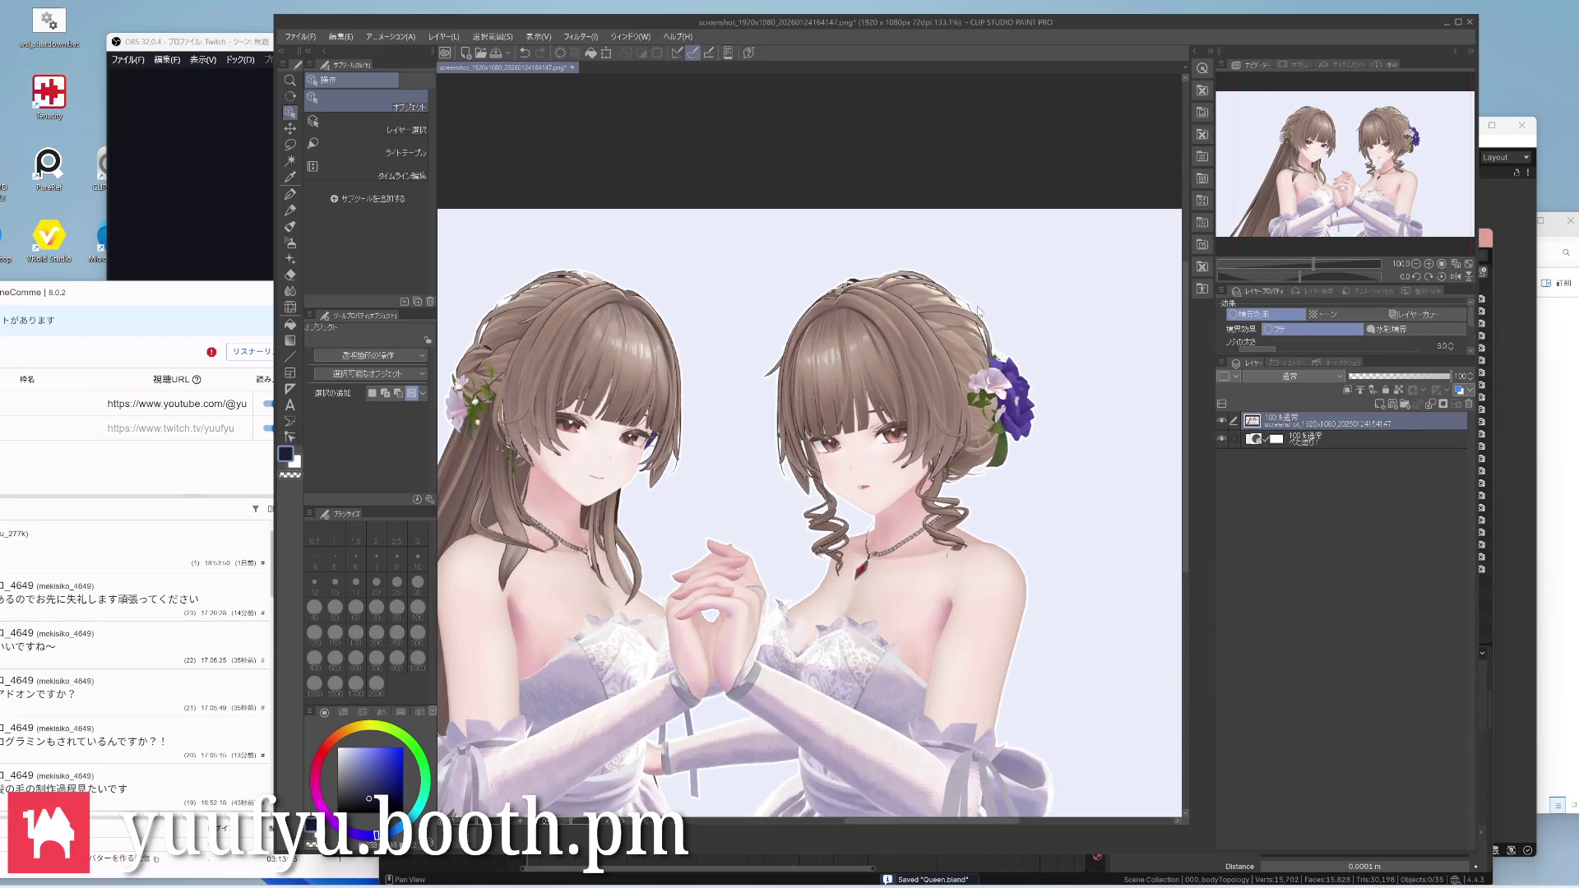
{"action": "left_click_drag", "start_coordinate": [1304, 363], "coordinate": [1306, 387]}
{"action": "left_click", "coordinate": [1309, 361]}
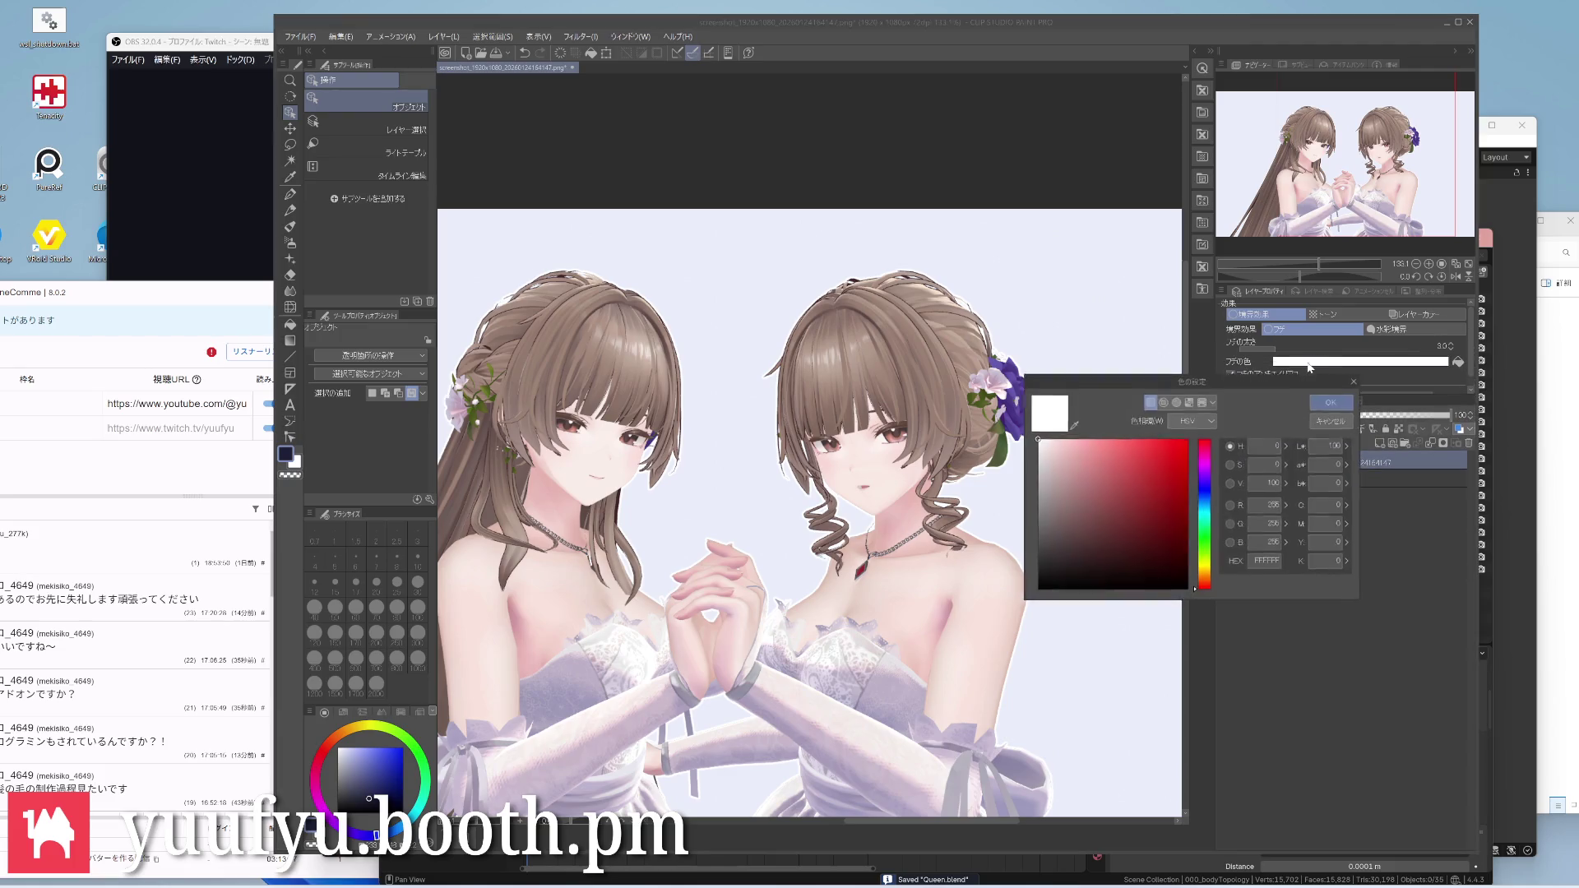
{"action": "left_click_drag", "start_coordinate": [1038, 434], "coordinate": [1043, 439]}
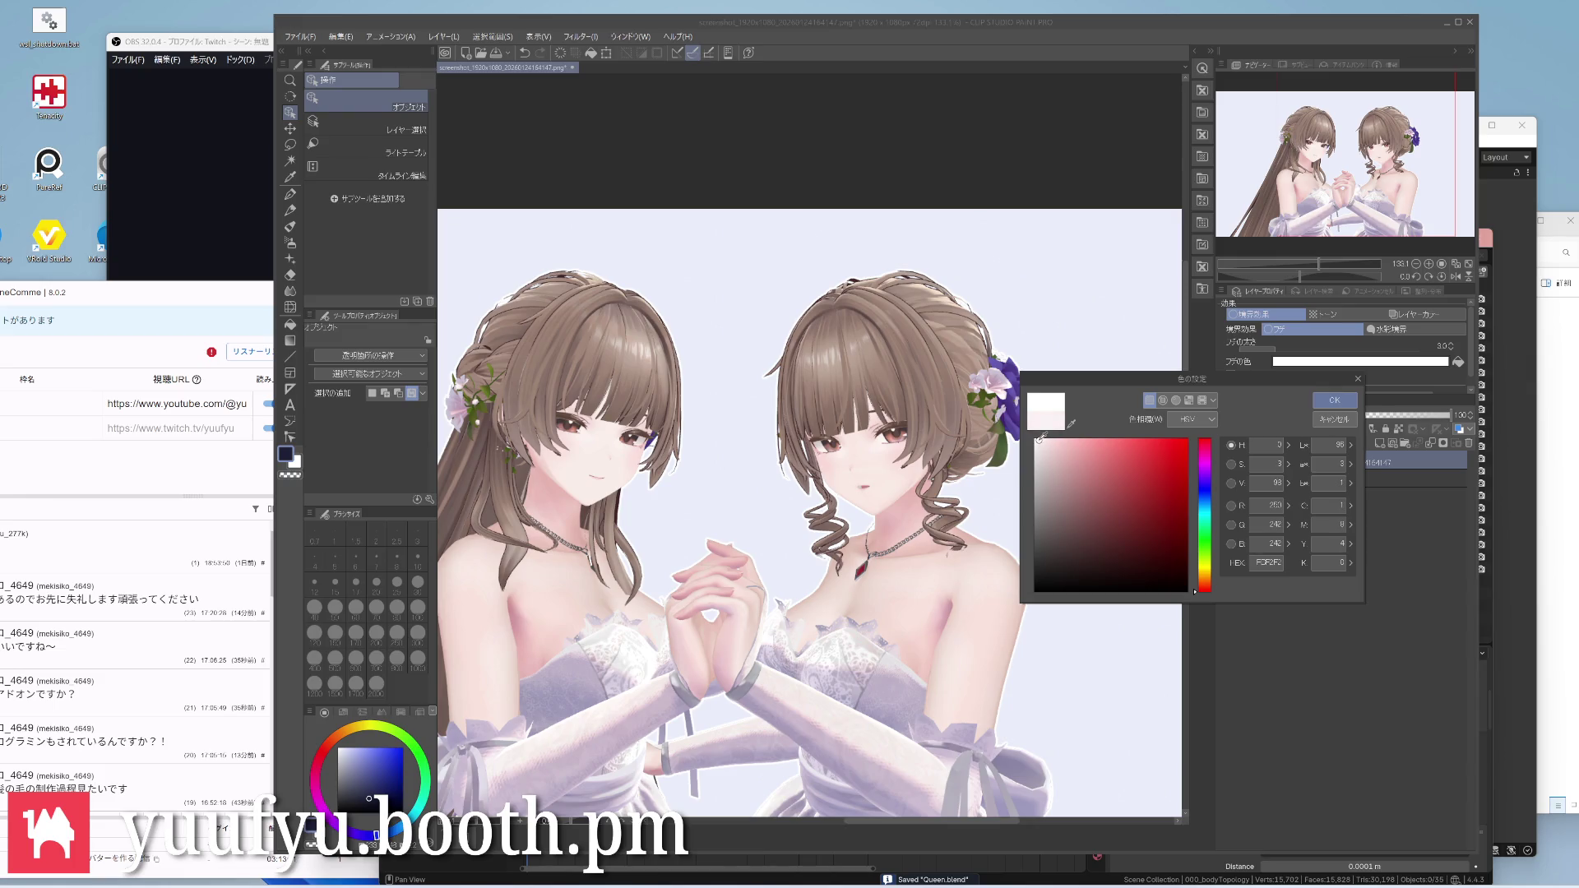
{"action": "left_click", "coordinate": [1334, 400]}
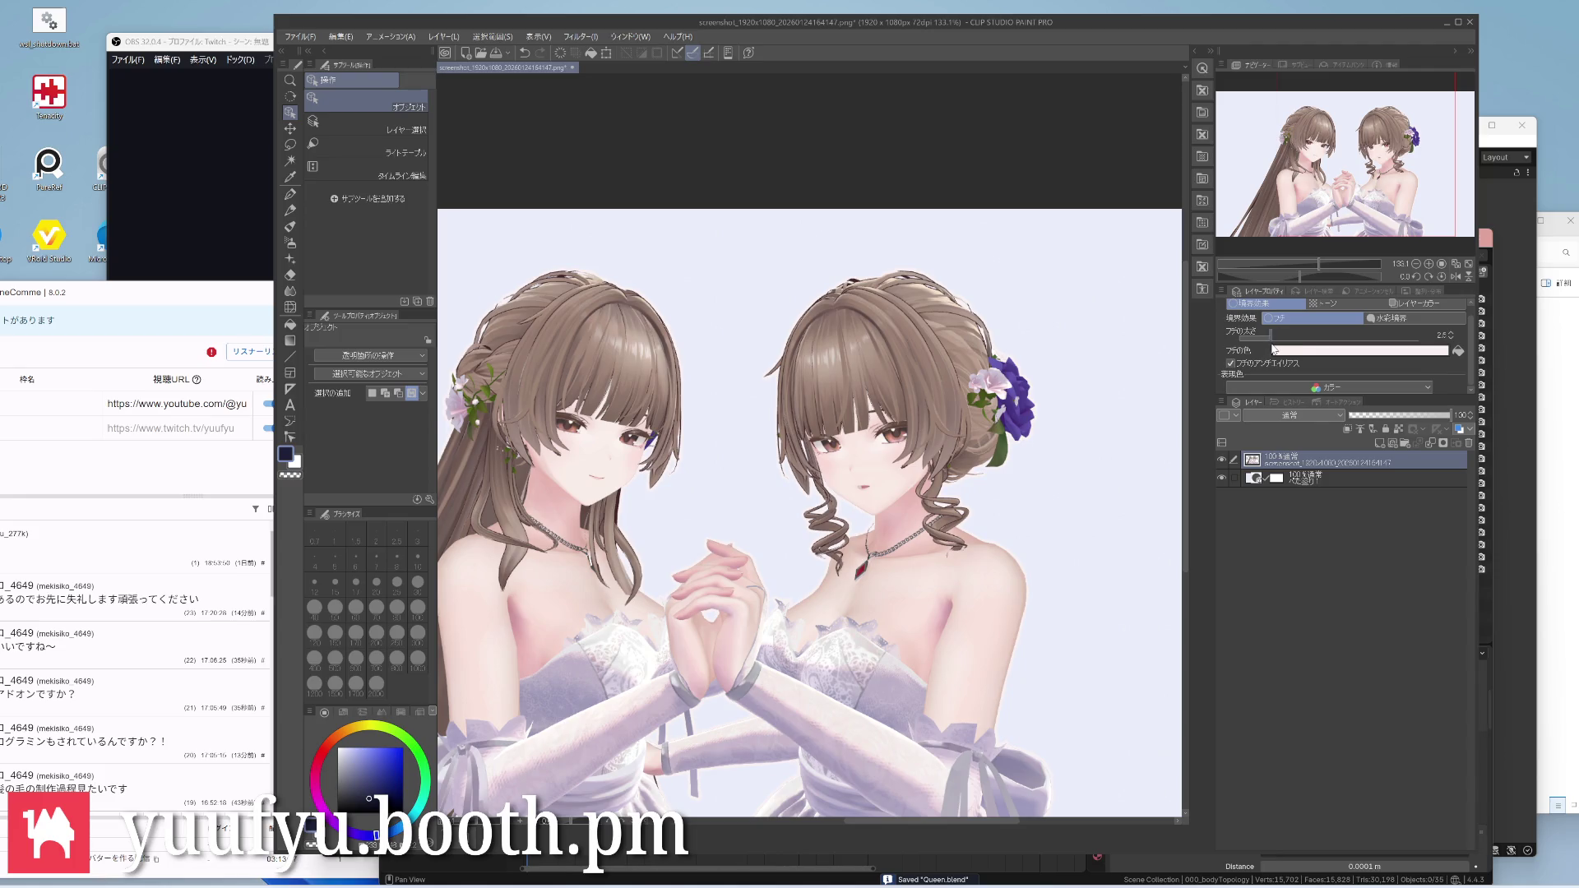
{"action": "scroll", "coordinate": [864, 494], "scroll_direction": "down", "scroll_amount": 2}
{"action": "scroll", "coordinate": [864, 493], "scroll_direction": "down", "scroll_amount": 2}
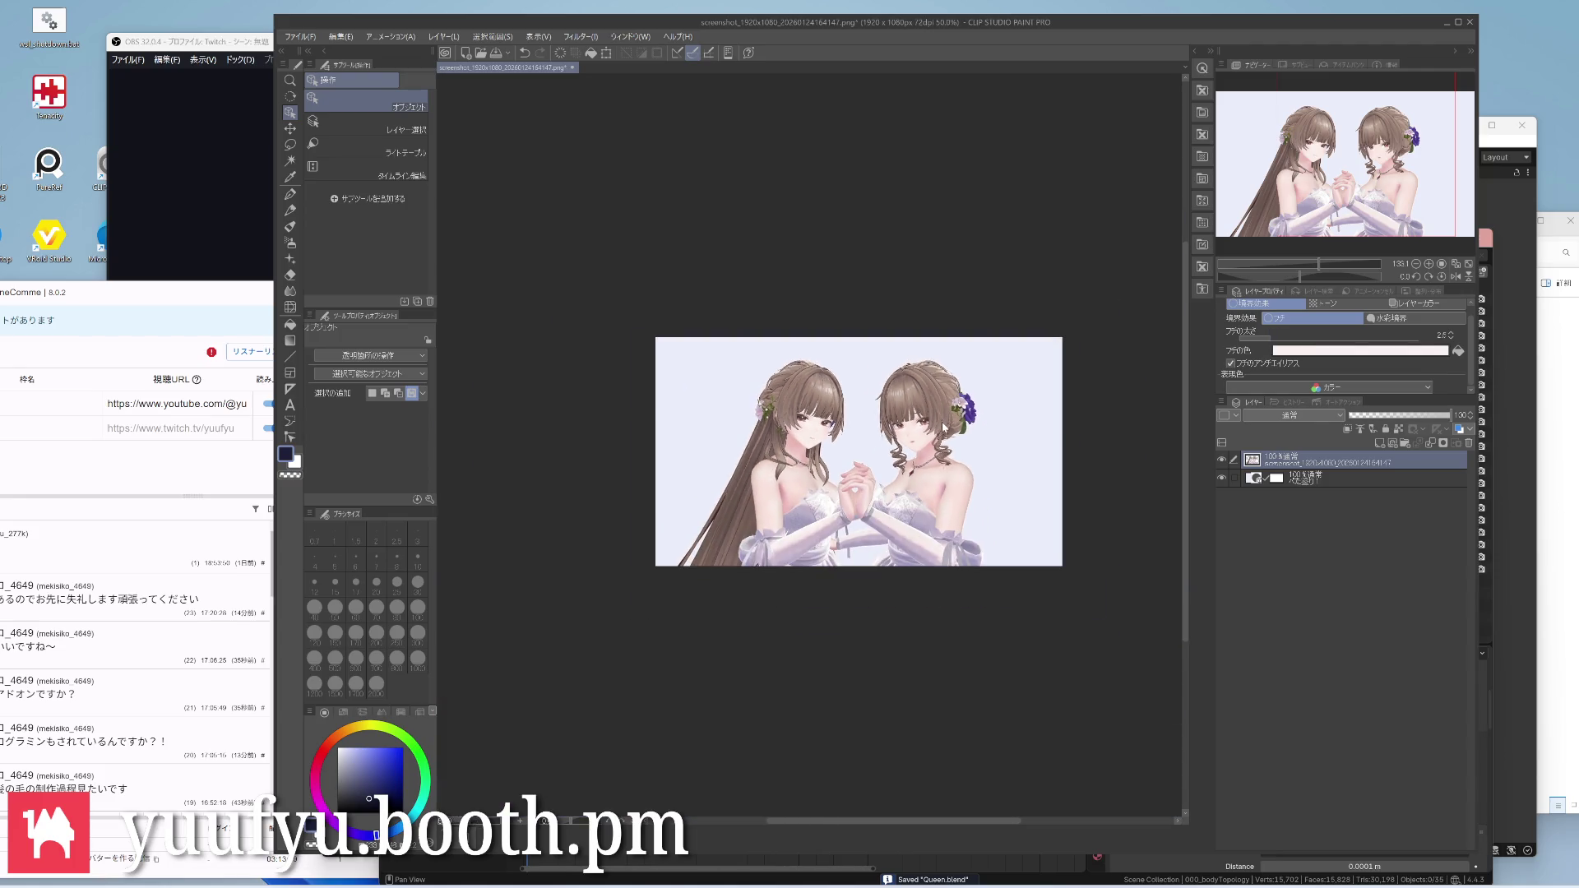
{"action": "scroll", "coordinate": [864, 494], "scroll_direction": "down", "scroll_amount": 1}
{"action": "scroll", "coordinate": [944, 431], "scroll_direction": "up", "scroll_amount": 1}
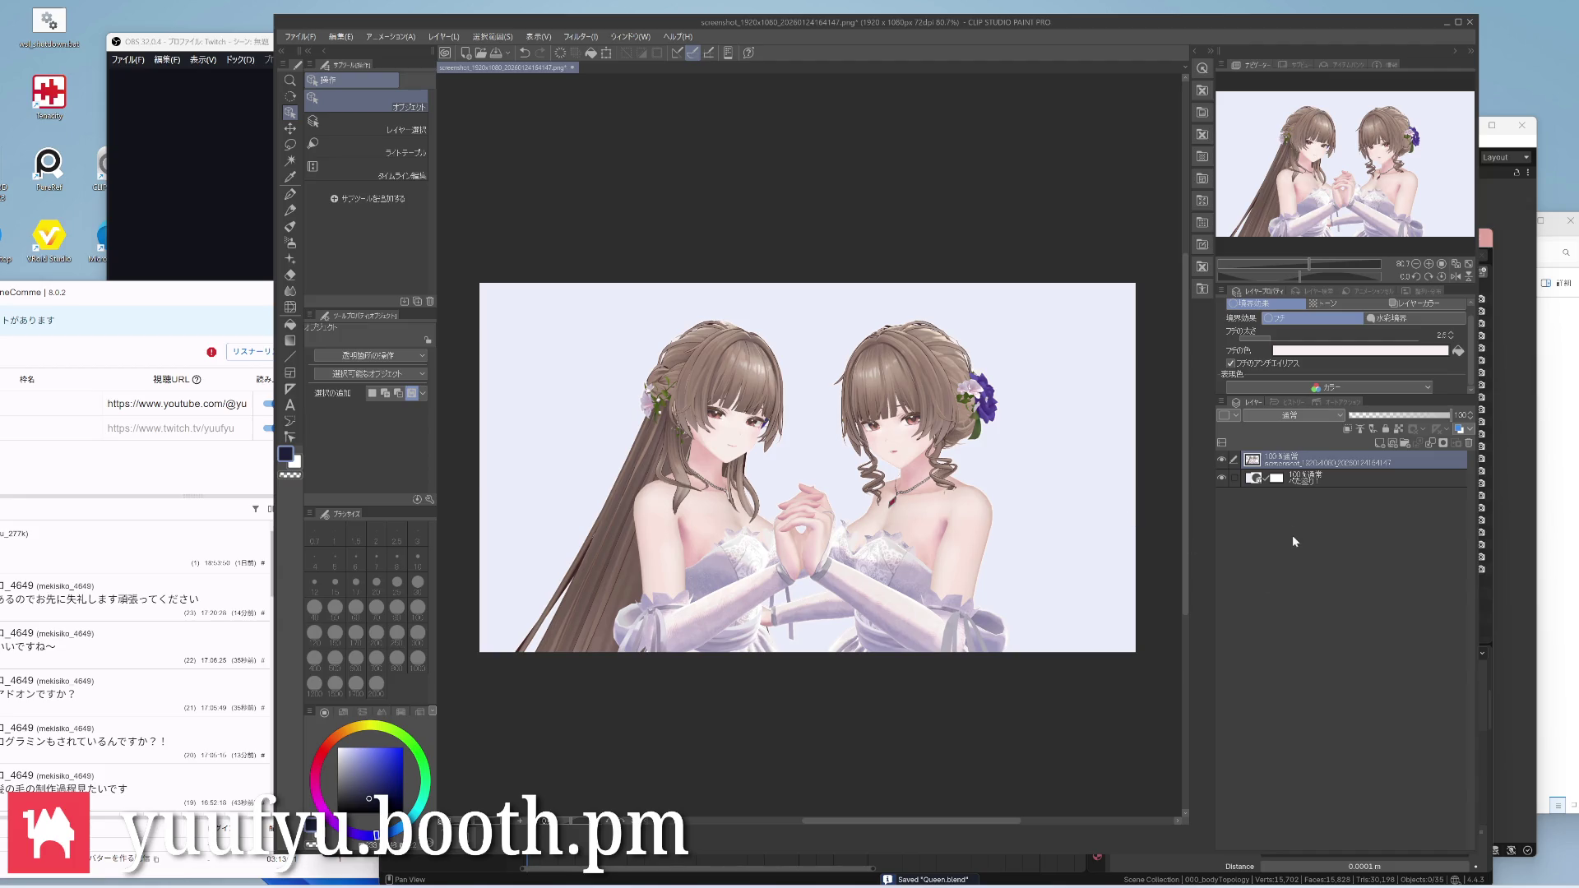
{"action": "left_click", "coordinate": [1309, 478]}
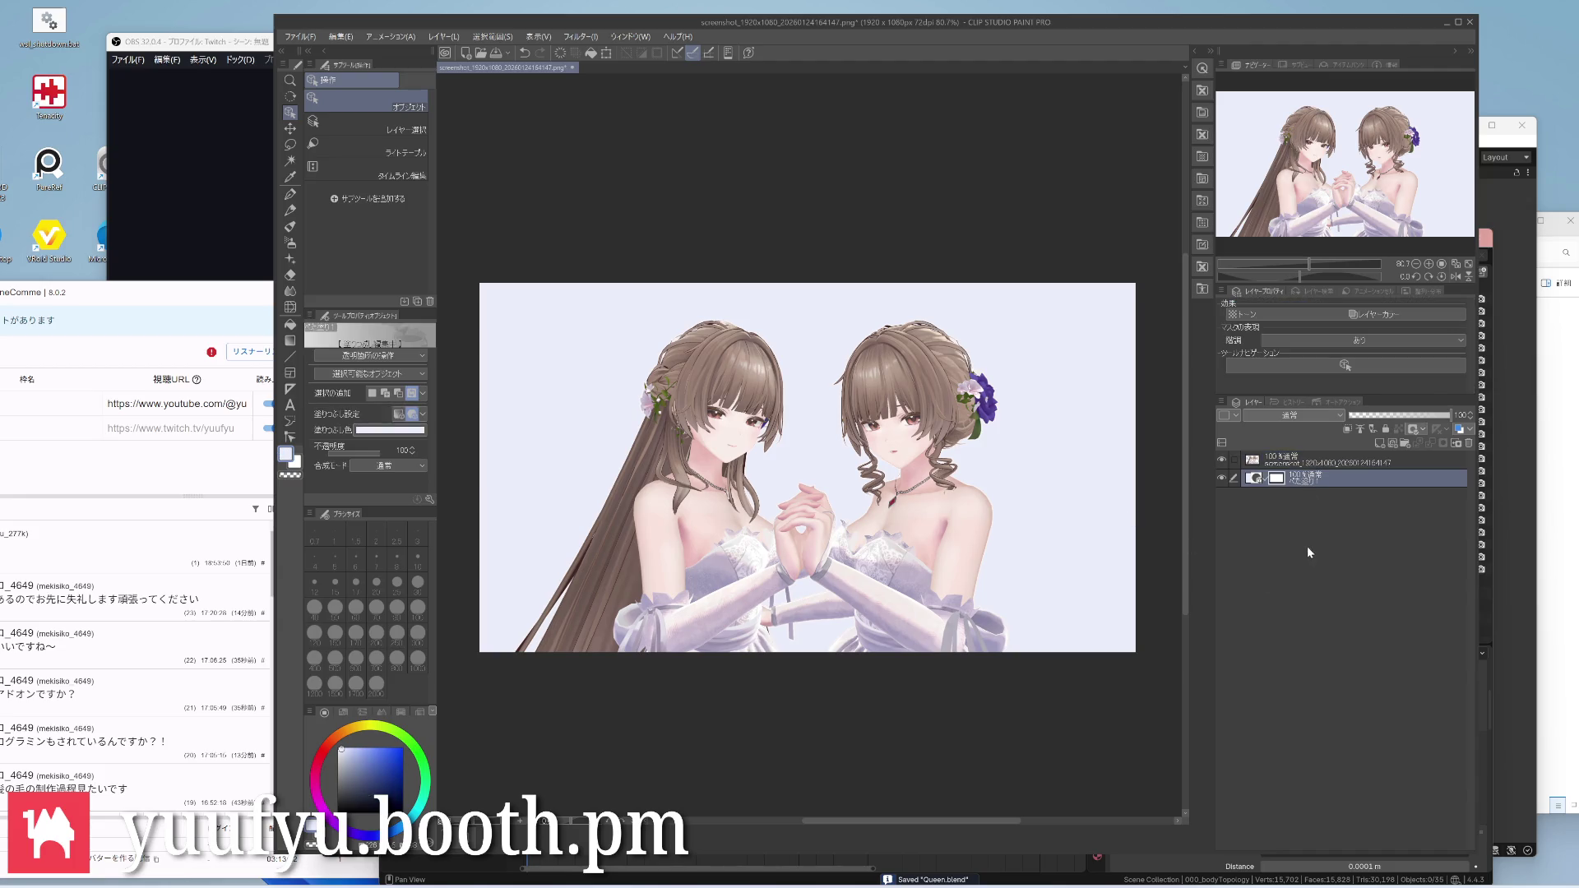
Lighten the background fill layer's colour to a near-white tone
{"action": "double_click", "coordinate": [1278, 481]}
{"action": "left_click_drag", "start_coordinate": [1041, 437], "coordinate": [1037, 439]}
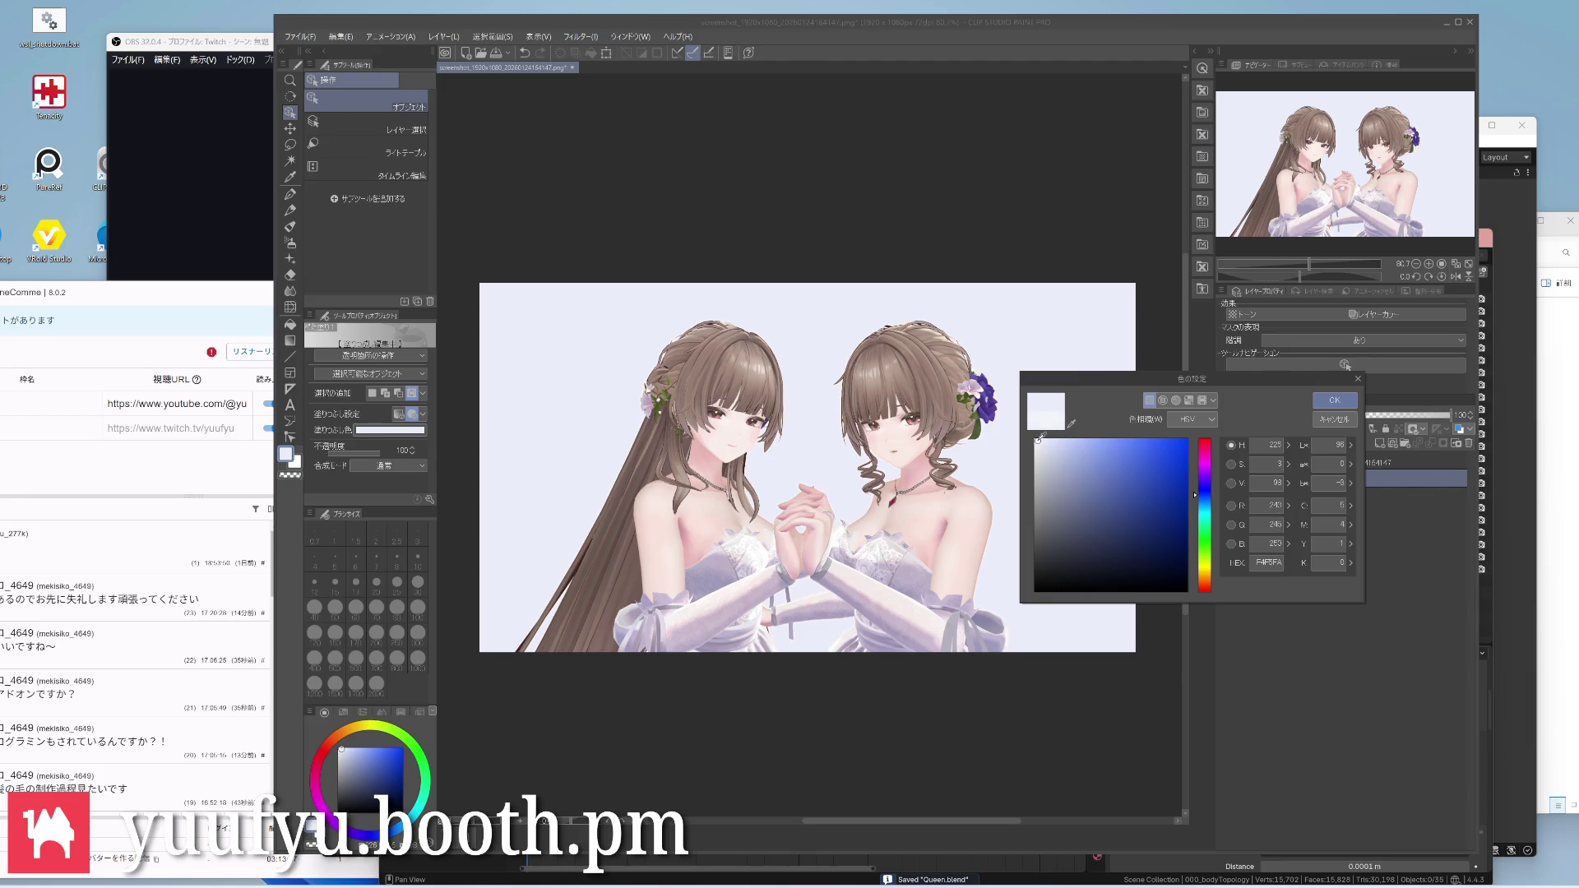
{"action": "left_click_drag", "start_coordinate": [1037, 439], "coordinate": [1040, 438]}
{"action": "left_click", "coordinate": [1335, 401]}
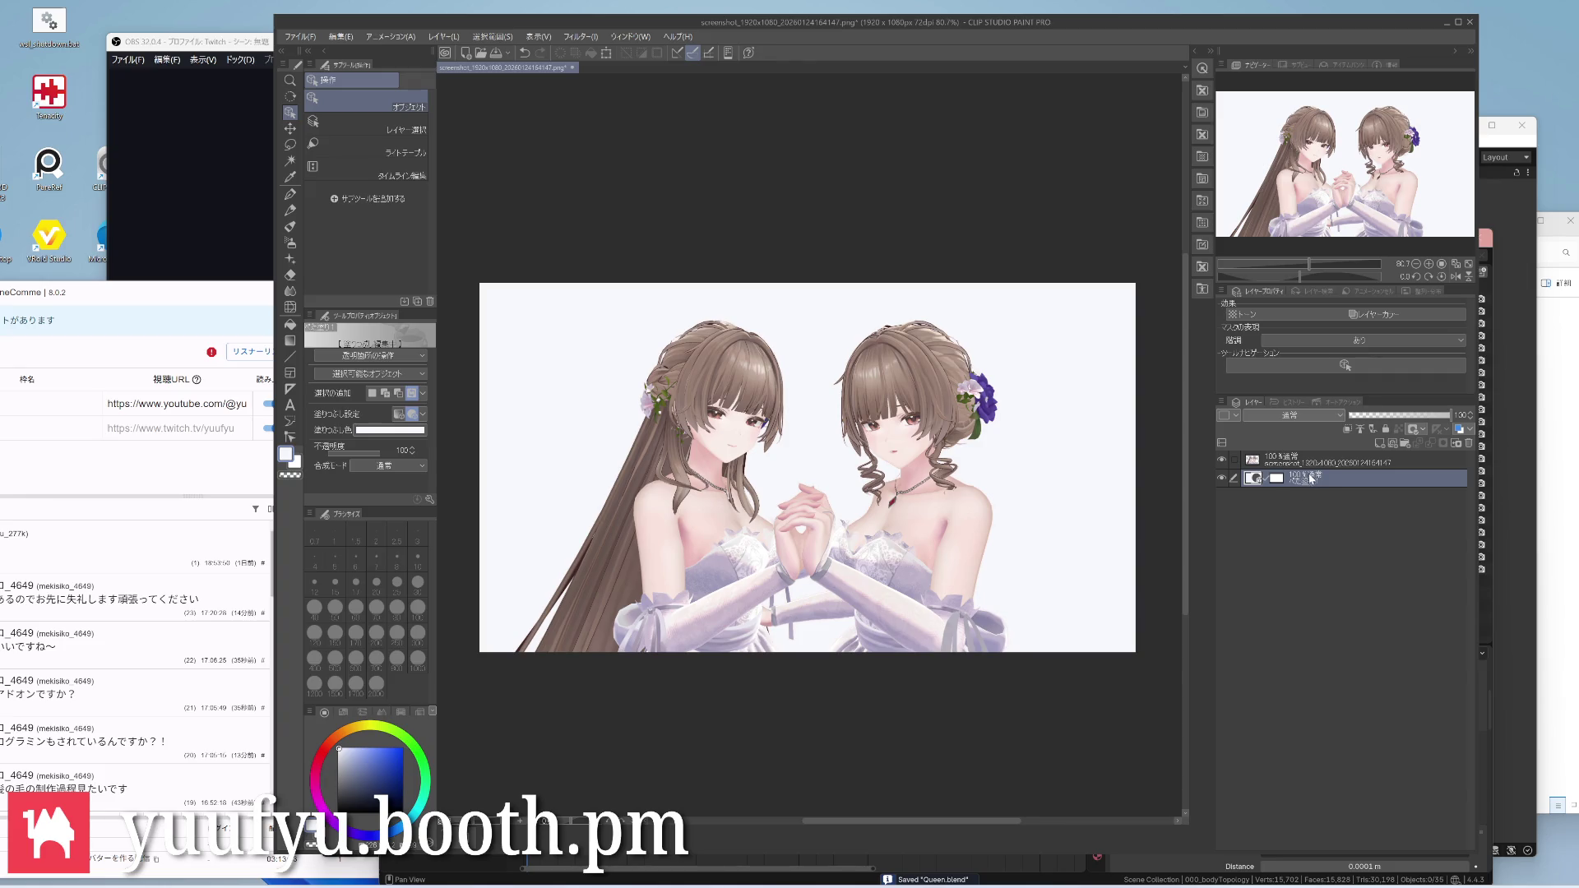
Add a pale blue-grey fill layer beneath the characters and mask it out so the background shows white
{"action": "right_click", "coordinate": [1311, 479]}
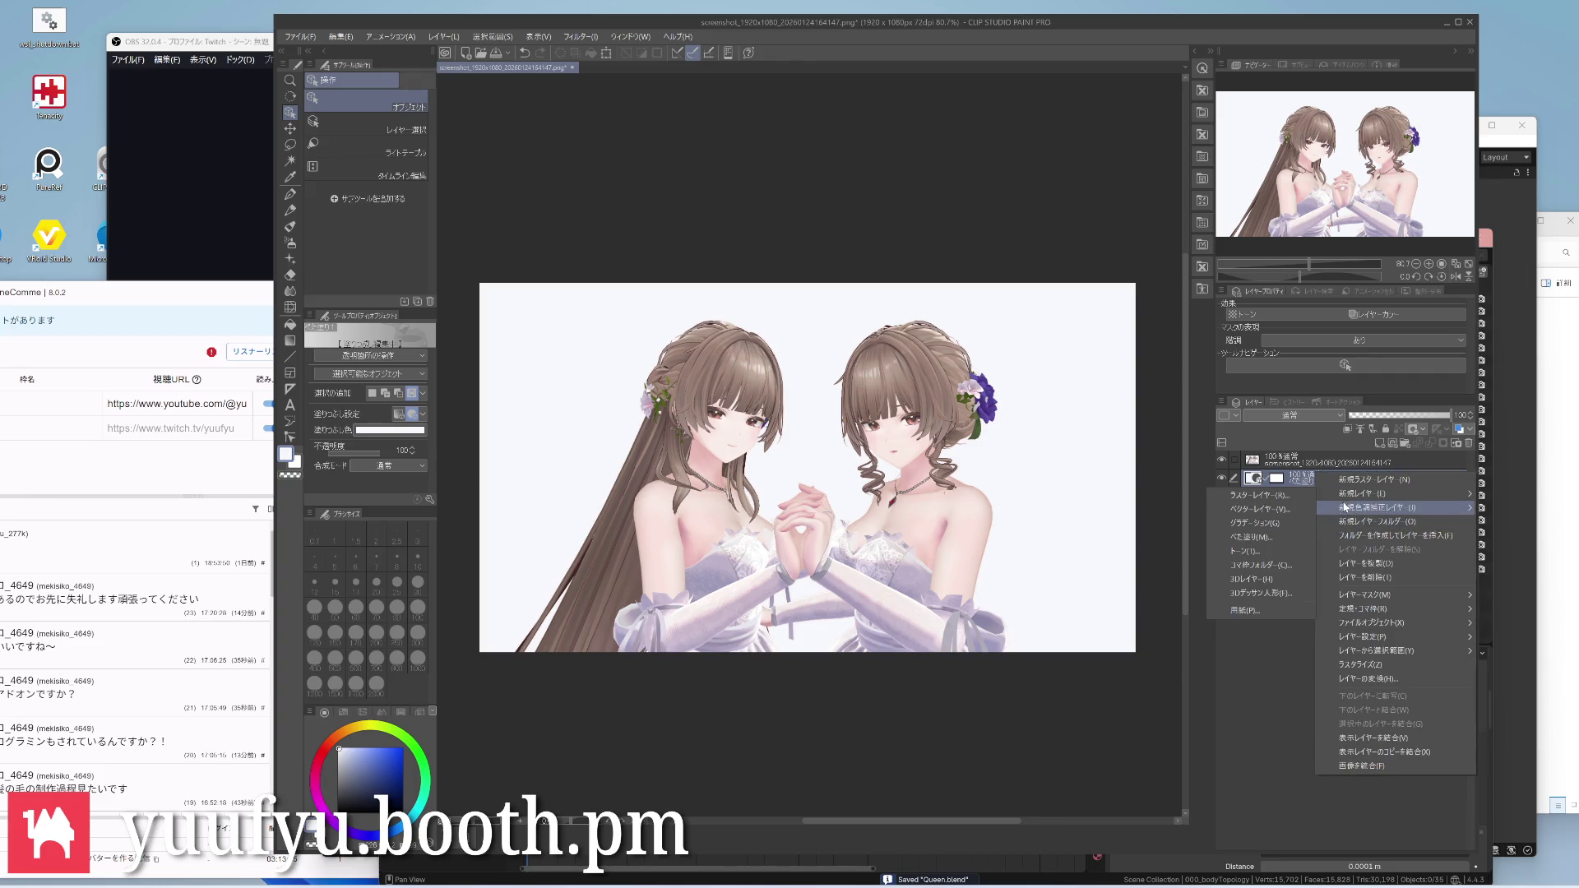
{"action": "left_click", "coordinate": [1259, 537]}
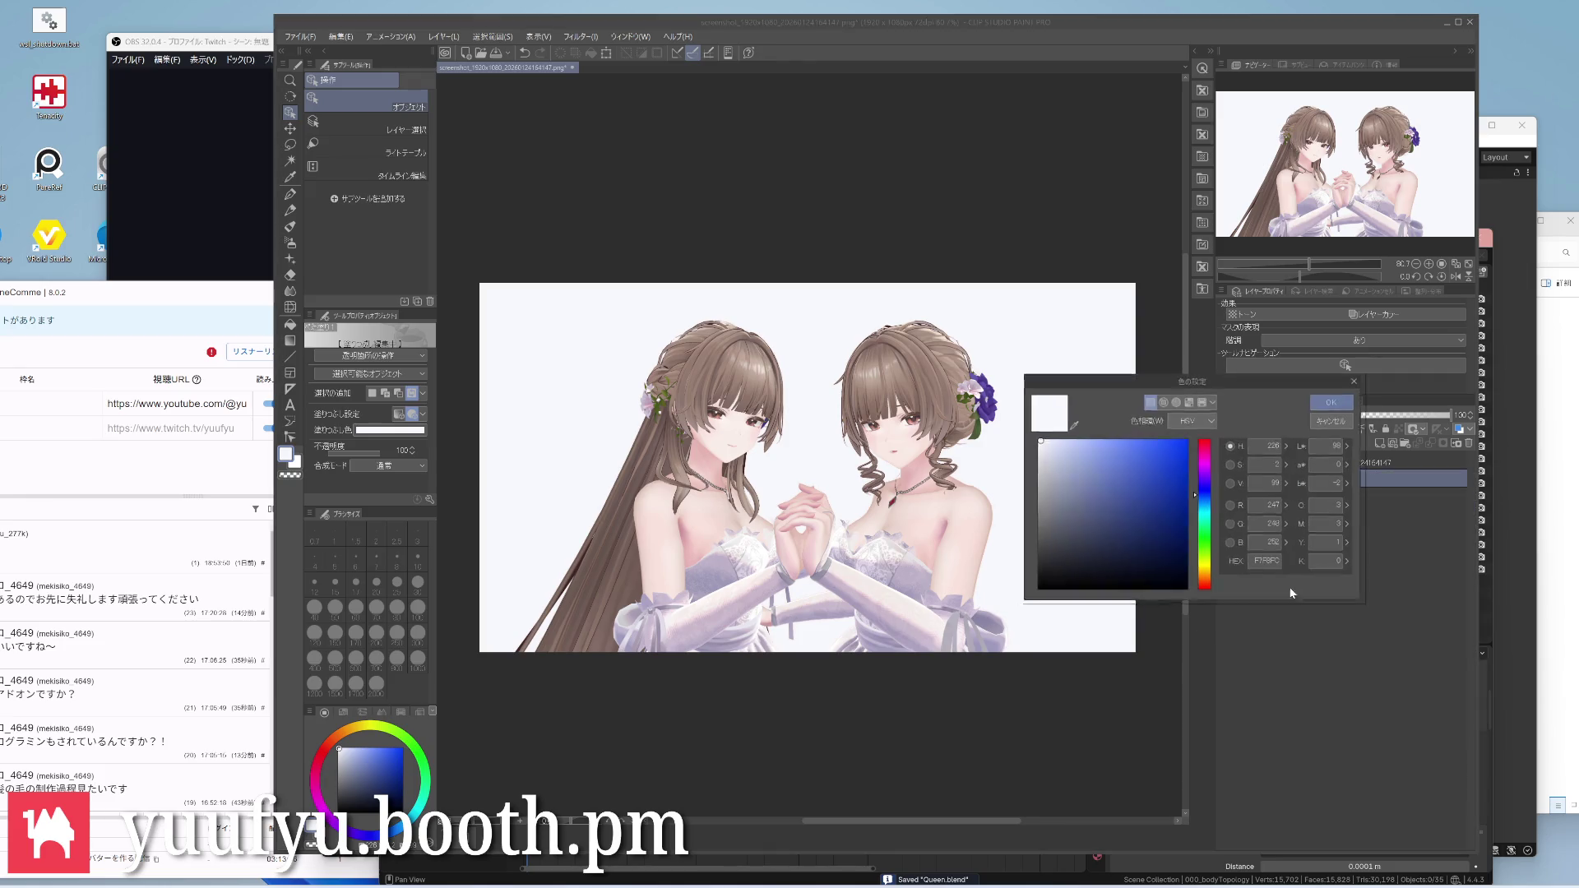
{"action": "left_click", "coordinate": [1045, 440]}
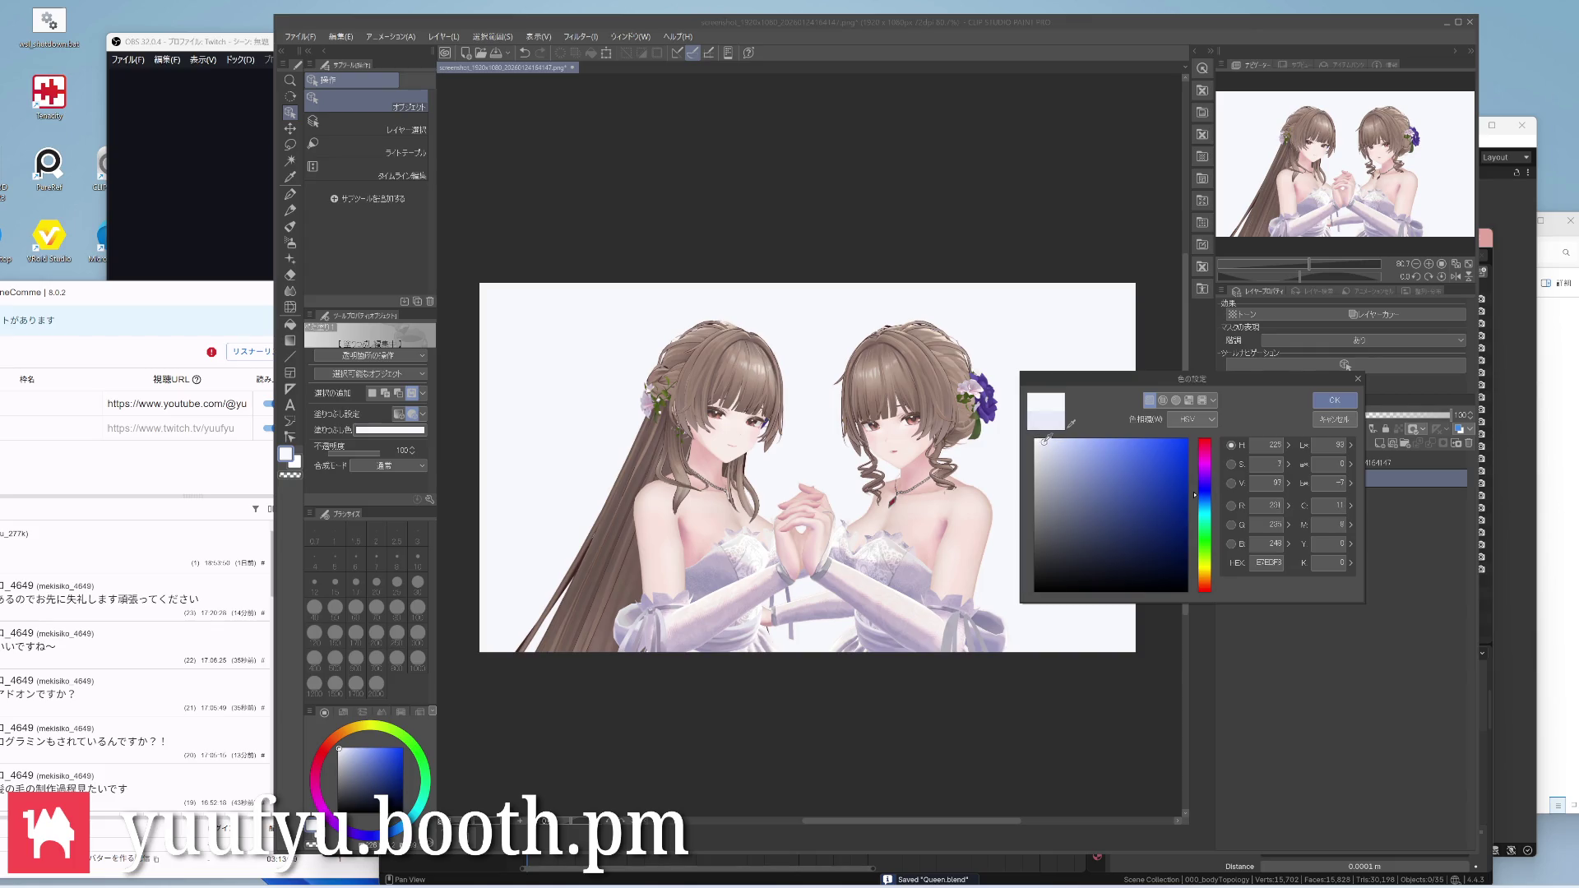
{"action": "left_click_drag", "start_coordinate": [1044, 440], "coordinate": [1048, 445]}
{"action": "left_click", "coordinate": [1333, 399]}
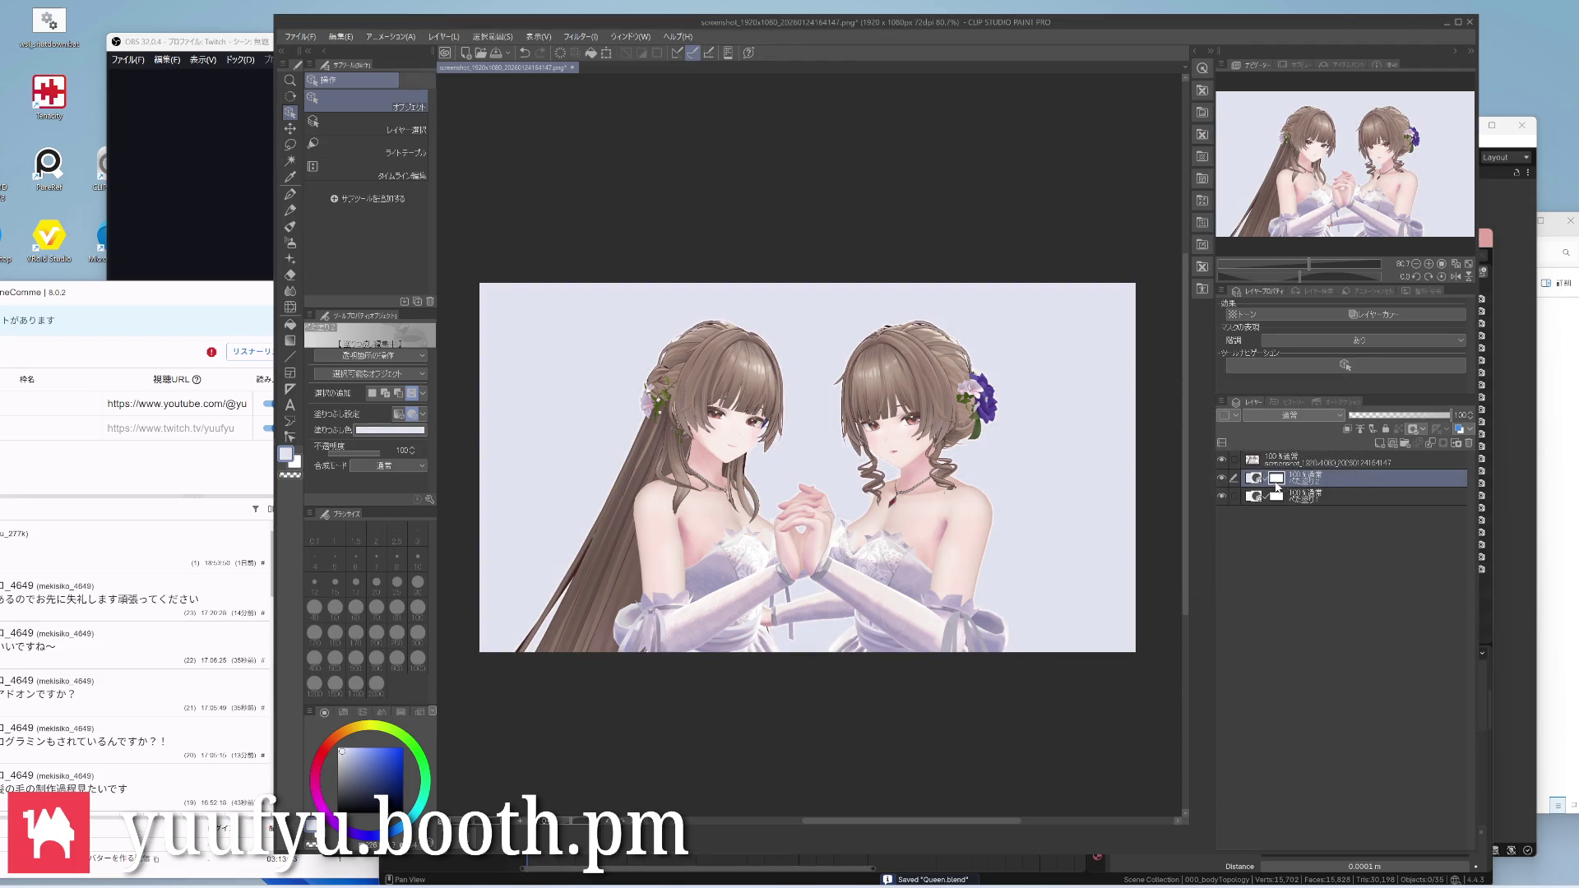
{"action": "key", "text": "ctrl+z"}
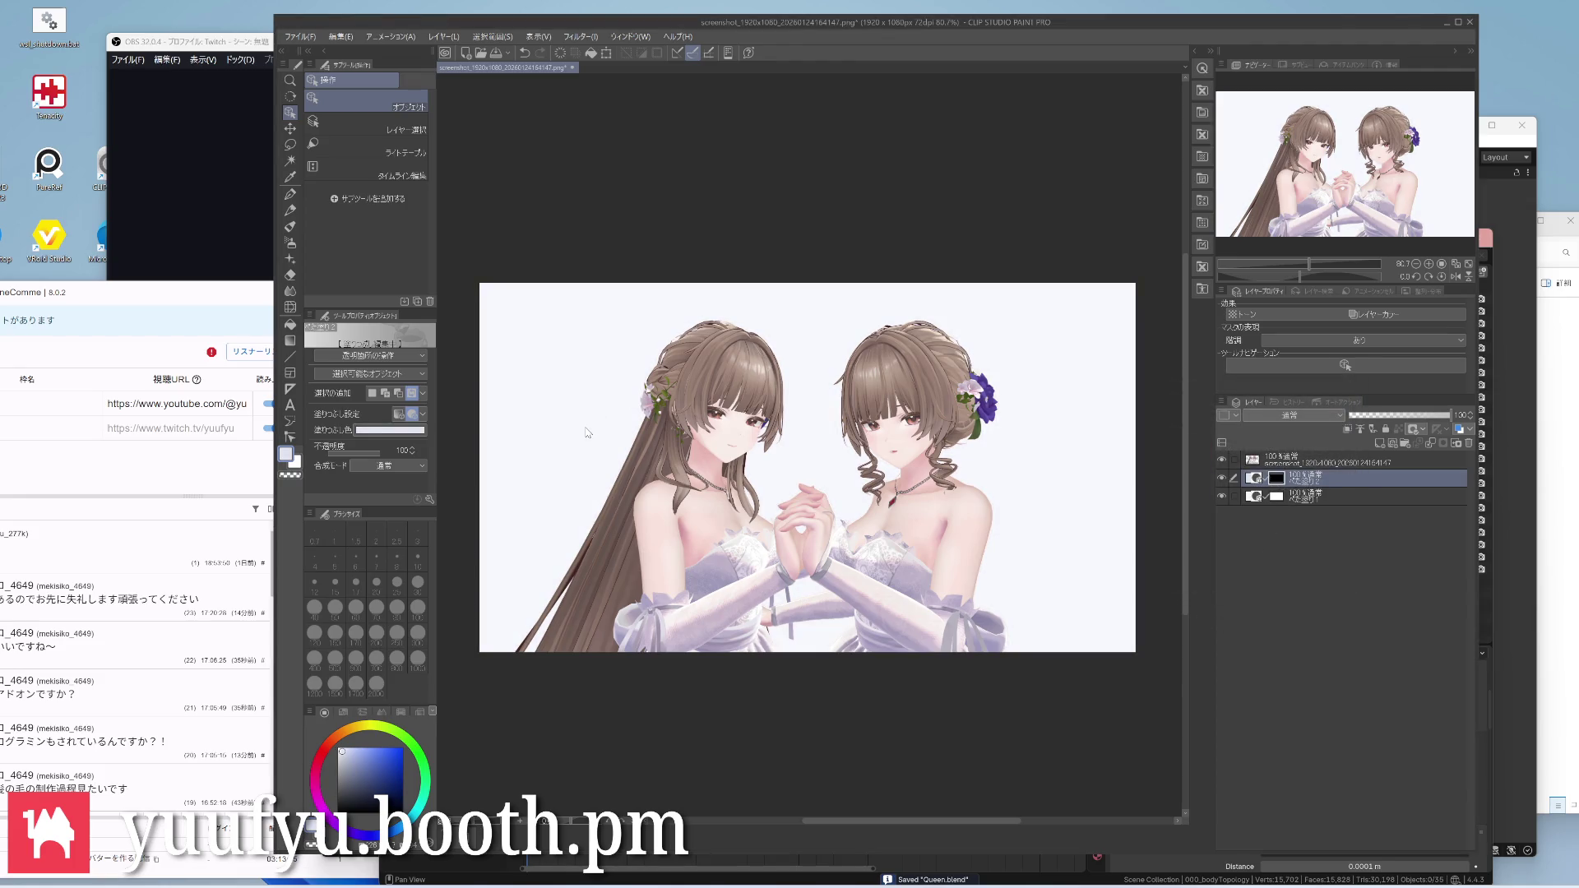
{"action": "right_click", "coordinate": [1306, 463]}
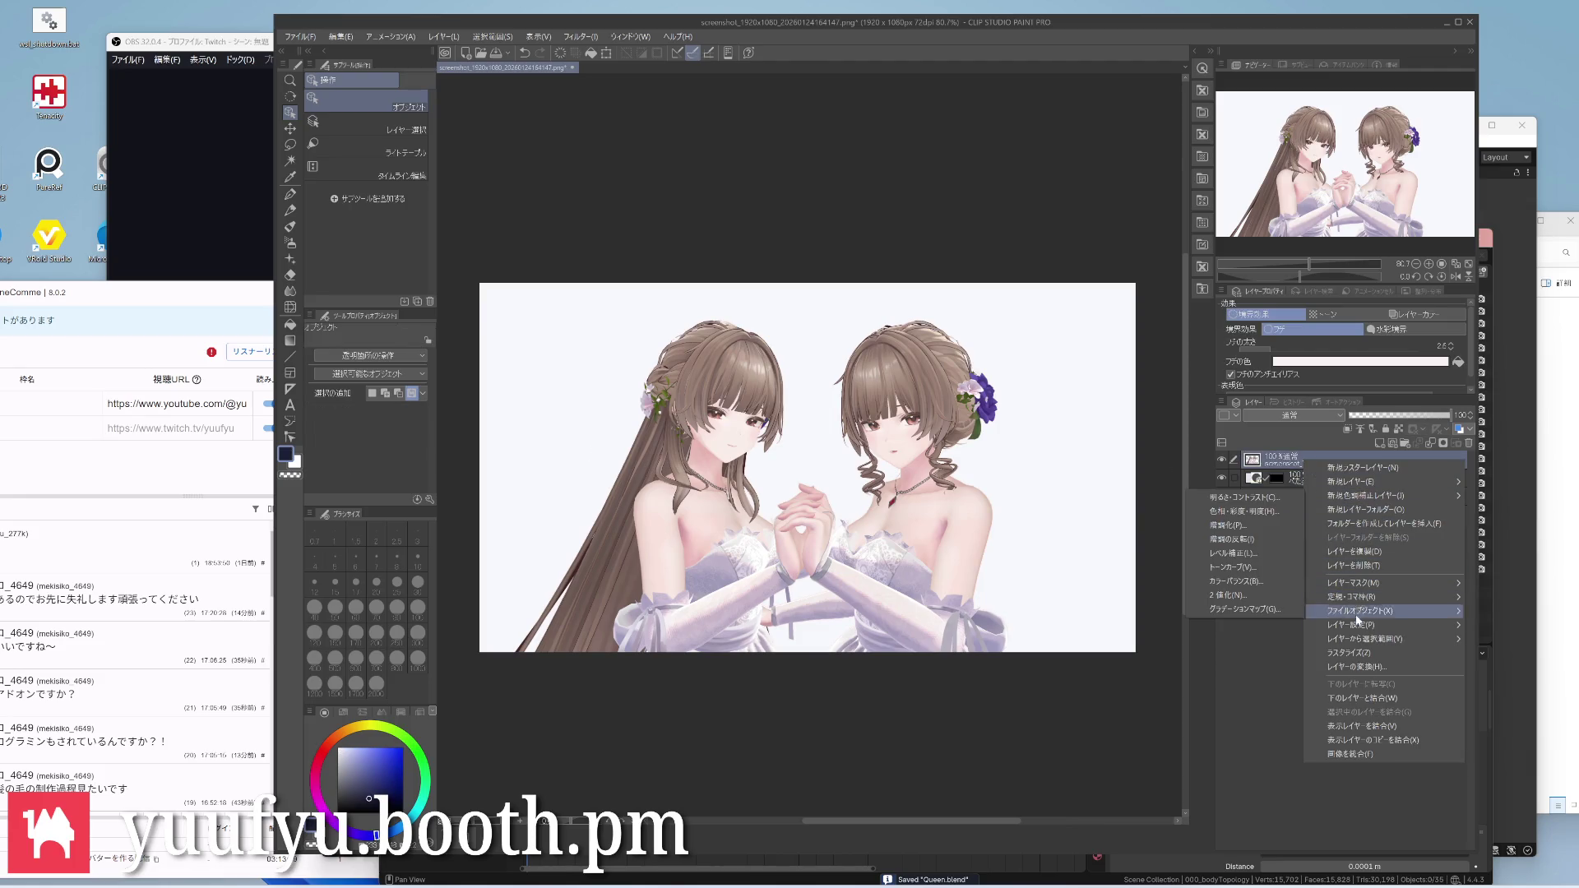
Select the characters' silhouette and fill it into the blue-grey layer's mask
{"action": "mouse_move", "coordinate": [1365, 637]}
{"action": "left_click", "coordinate": [1284, 643]}
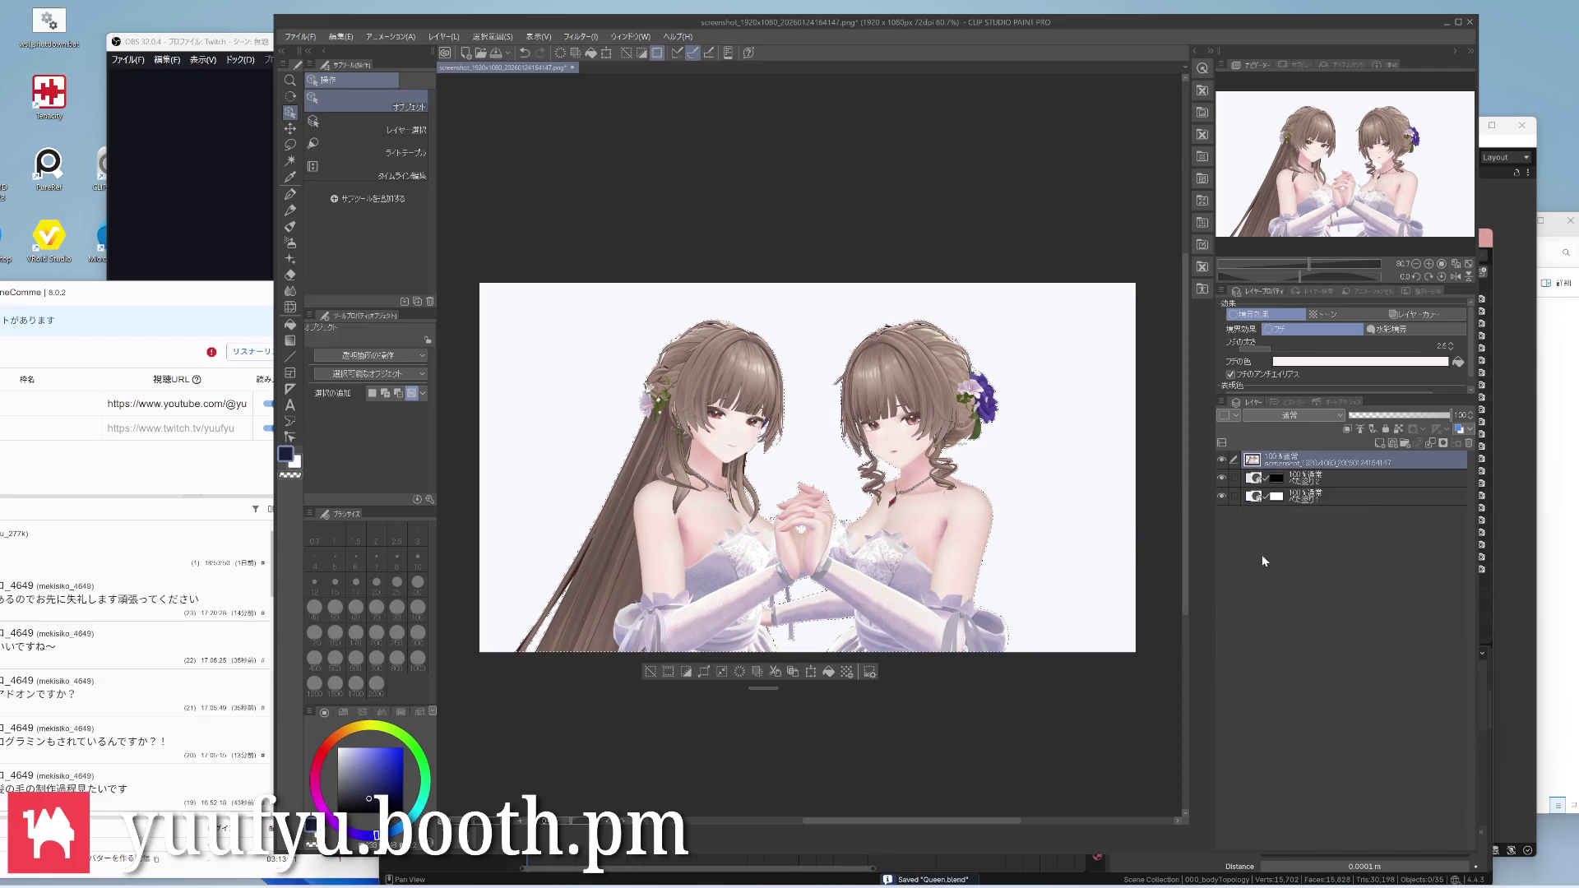
{"action": "left_click", "coordinate": [1284, 480]}
{"action": "right_click", "coordinate": [1274, 480]}
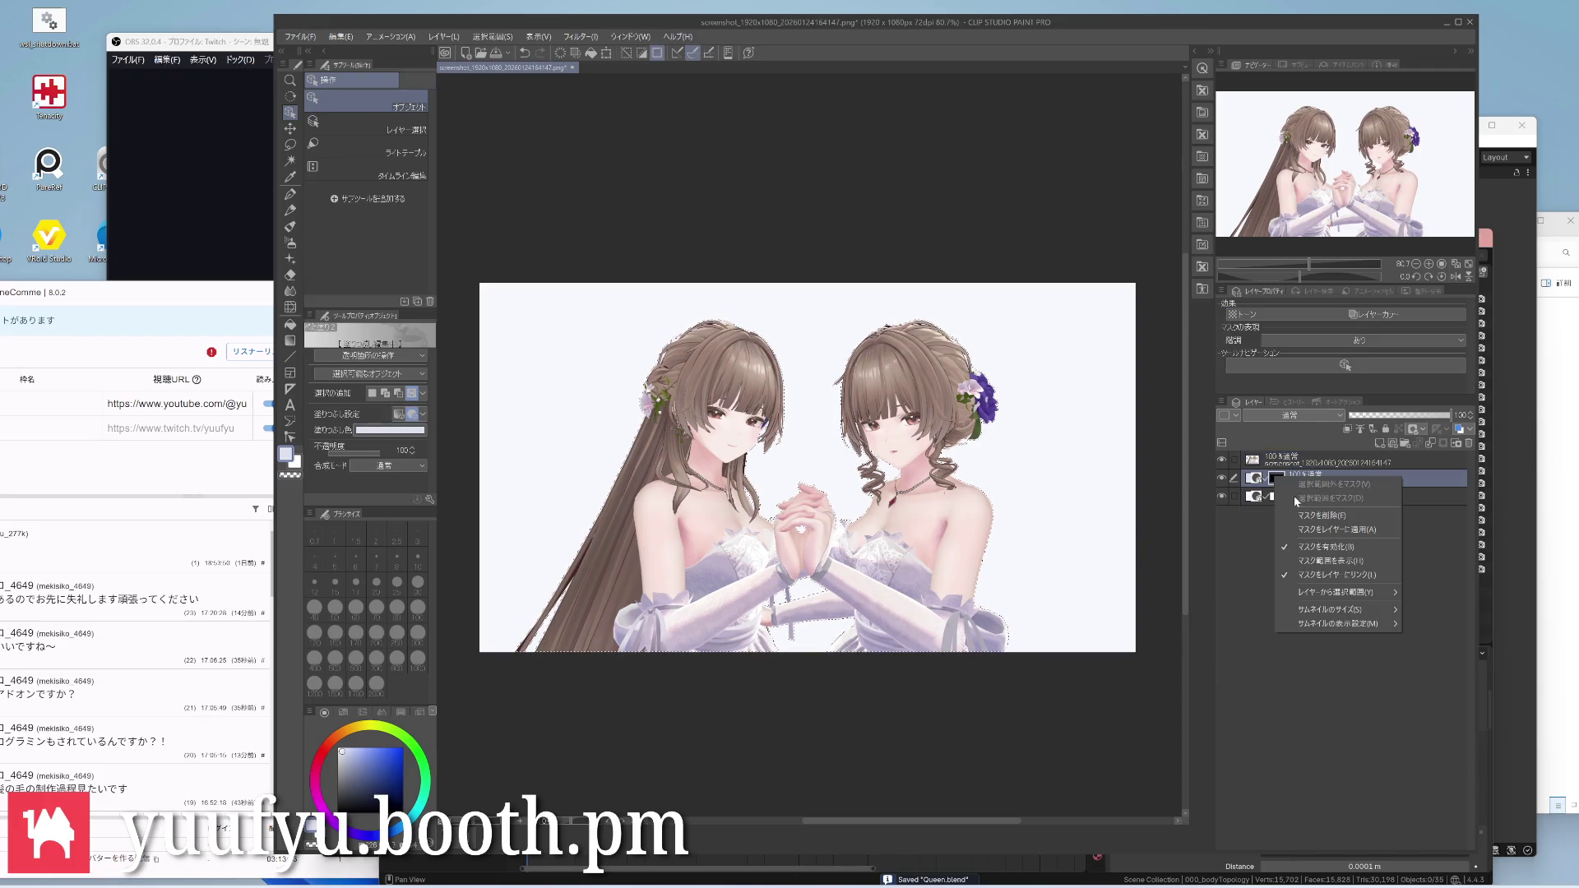
{"action": "left_click", "coordinate": [1295, 496]}
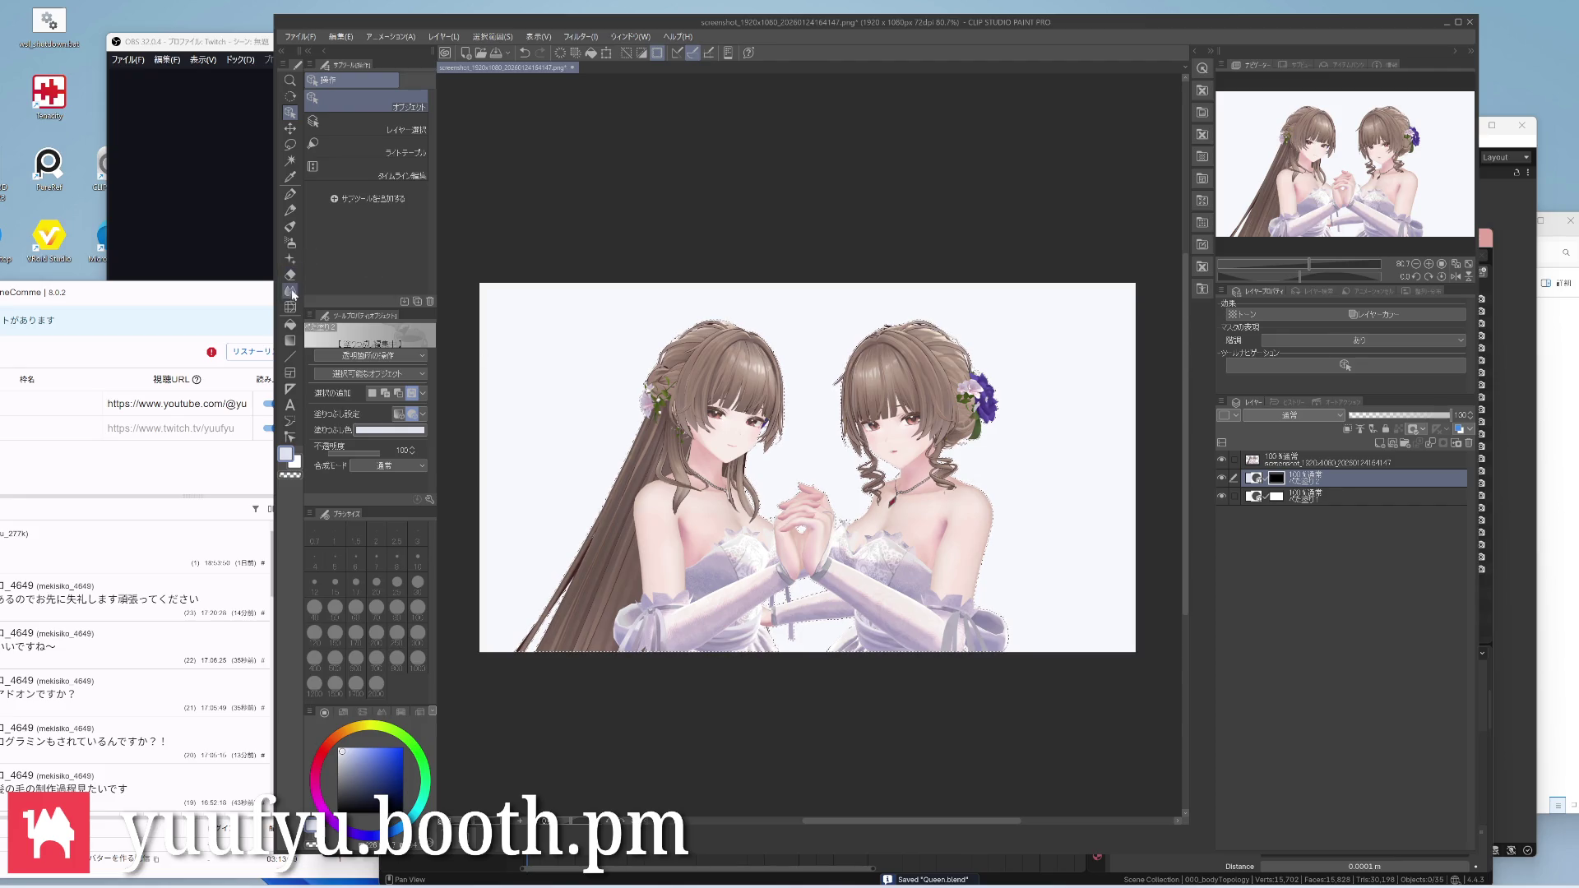
{"action": "left_click", "coordinate": [291, 325]}
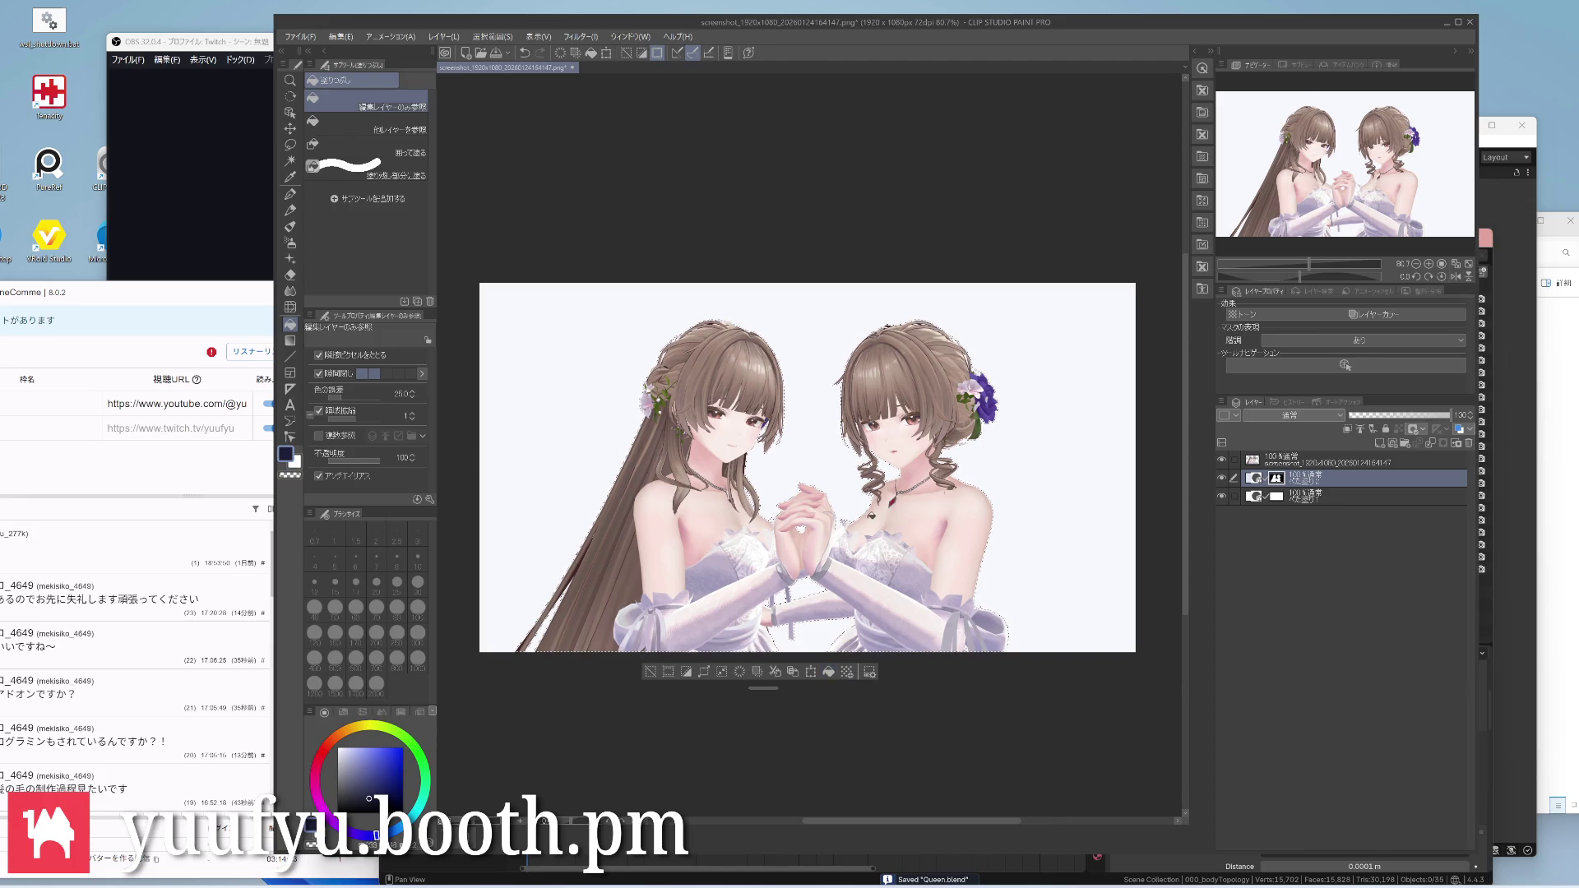
{"action": "left_click", "coordinate": [540, 36]}
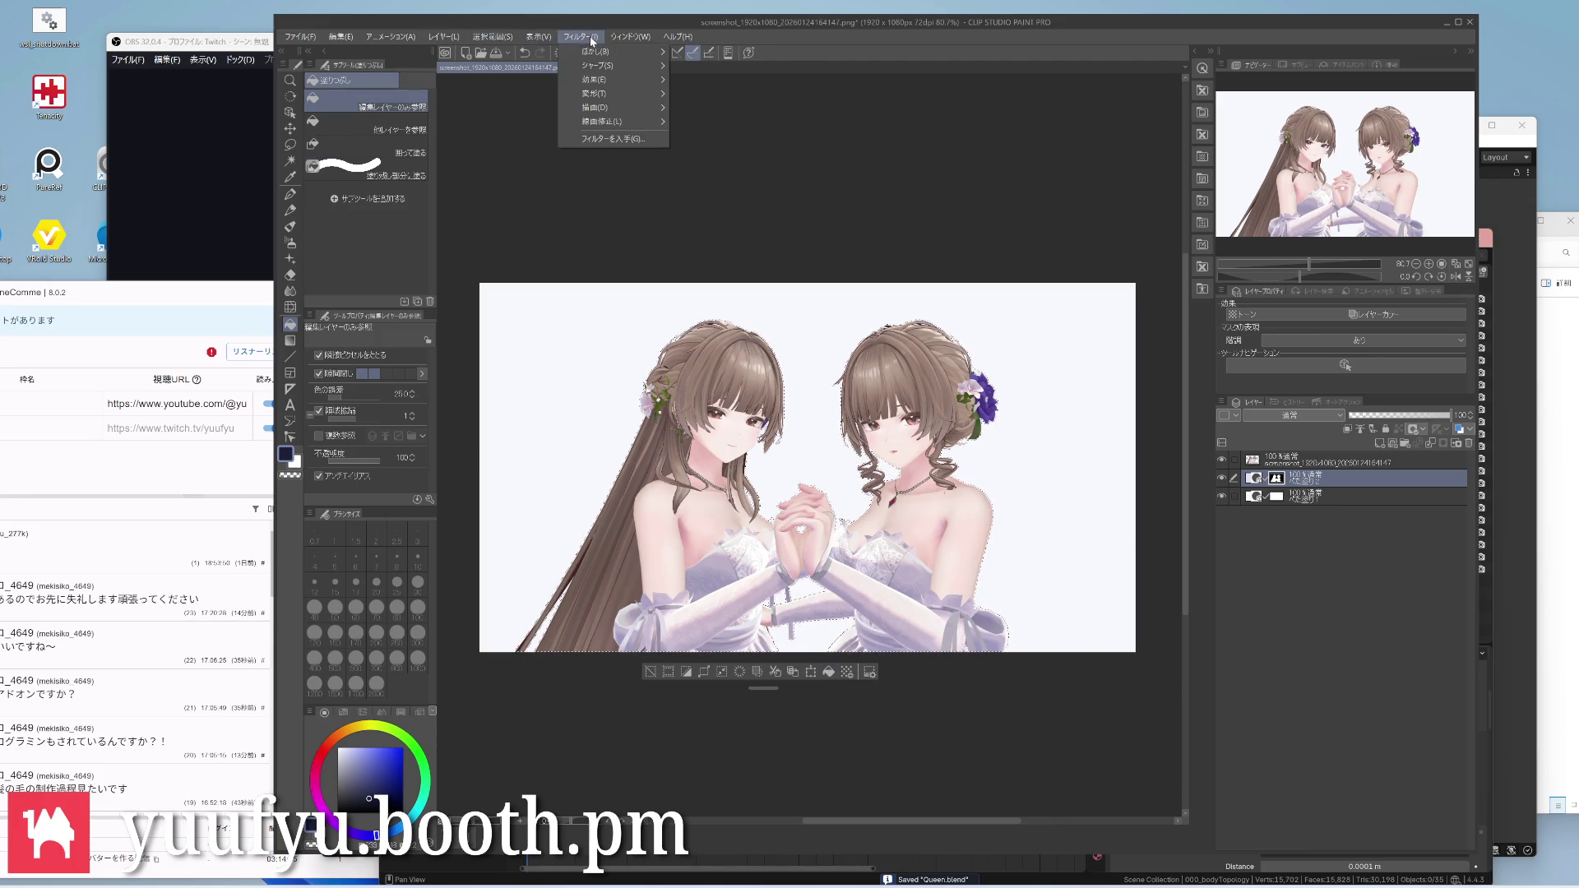
Try a Gaussian blur around 58 on the mask, back out and clear the selection
{"action": "left_click", "coordinate": [720, 90]}
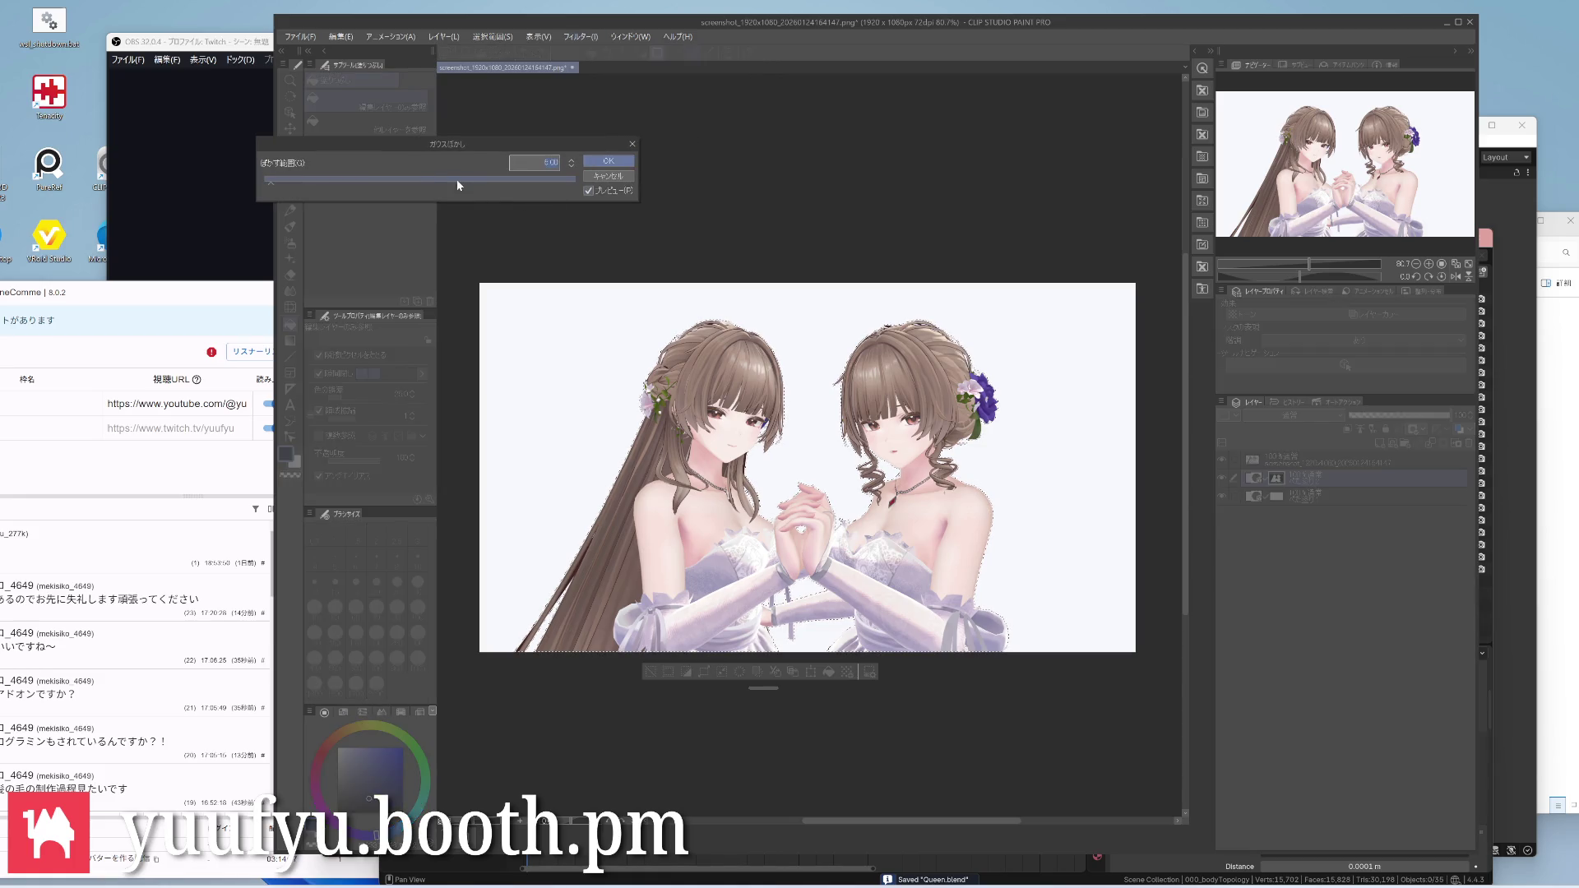
{"action": "left_click_drag", "start_coordinate": [279, 181], "coordinate": [355, 186]}
{"action": "key", "text": "Return"}
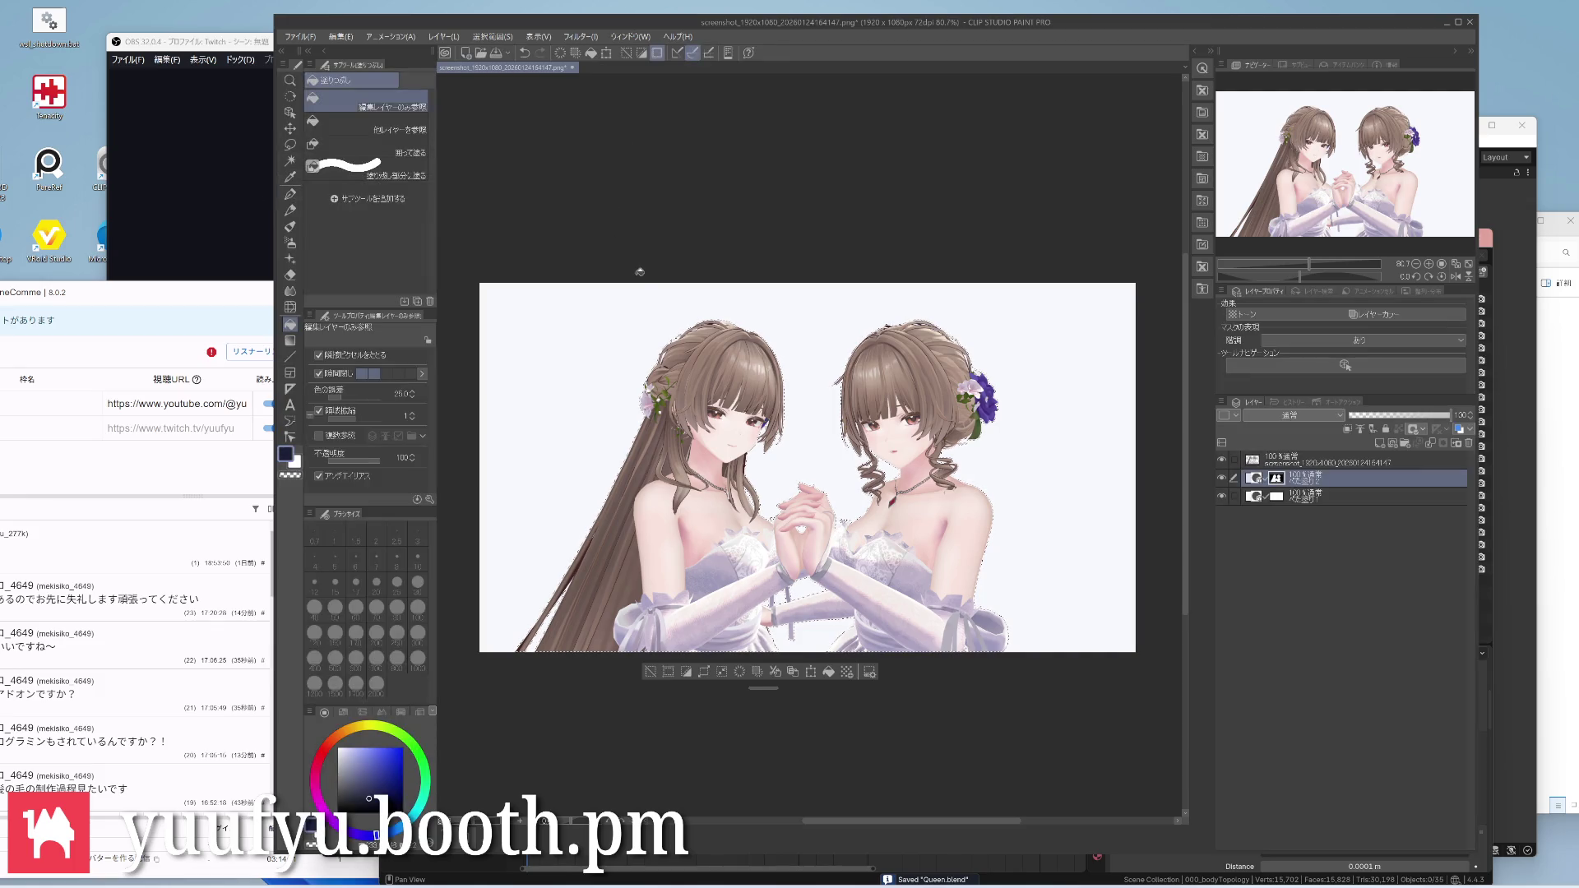
{"action": "key", "text": "ctrl+d"}
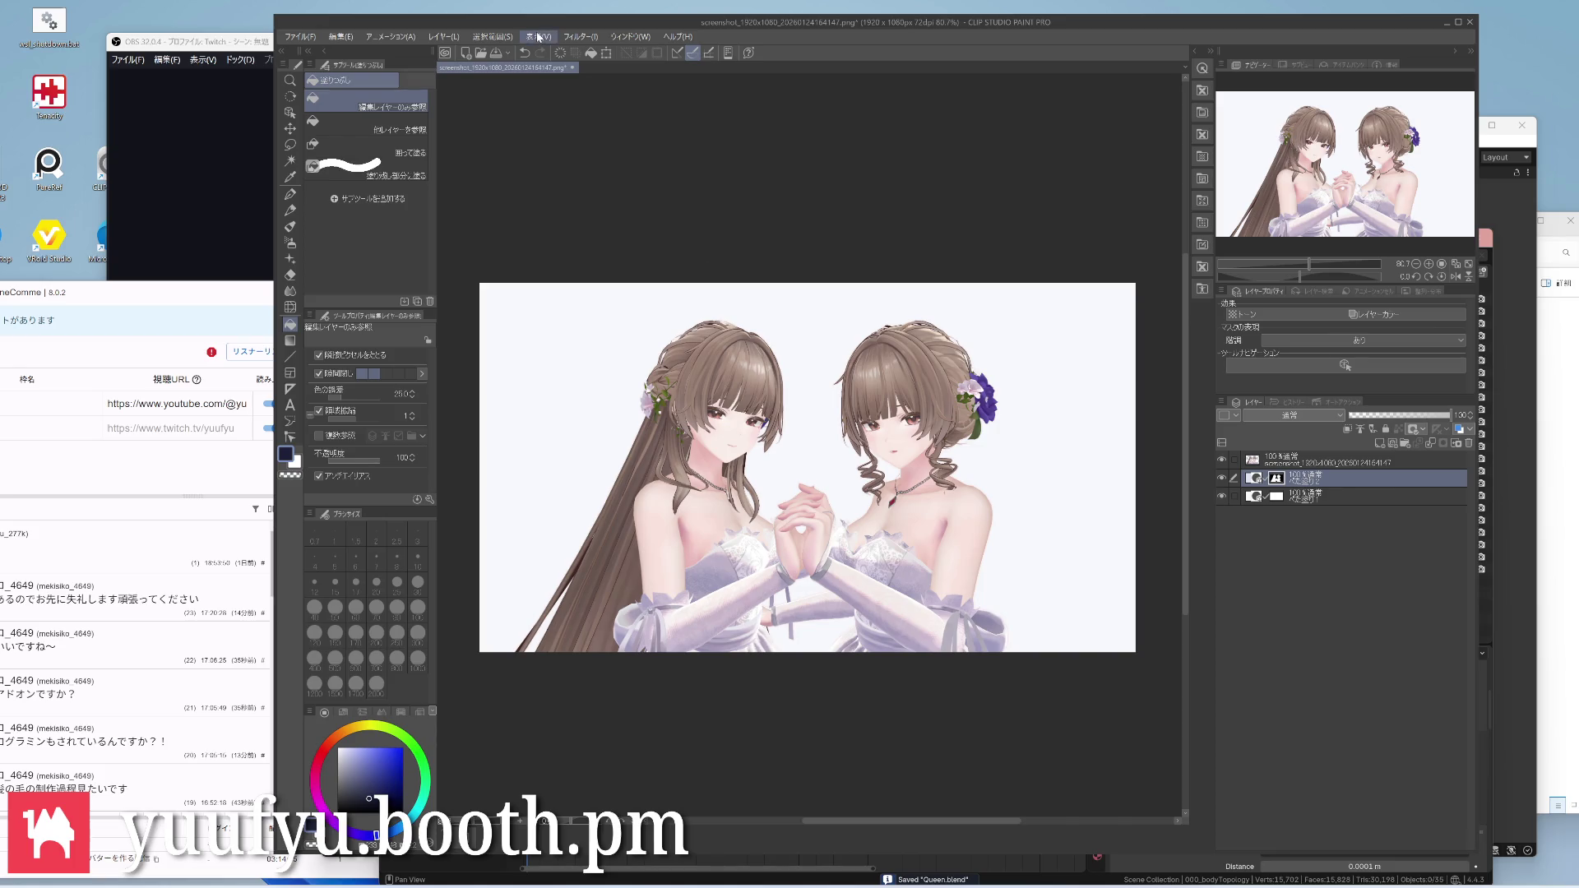
Apply a Gaussian blur of about 40 to the mask for a soft glow around the avatars
{"action": "left_click", "coordinate": [565, 37]}
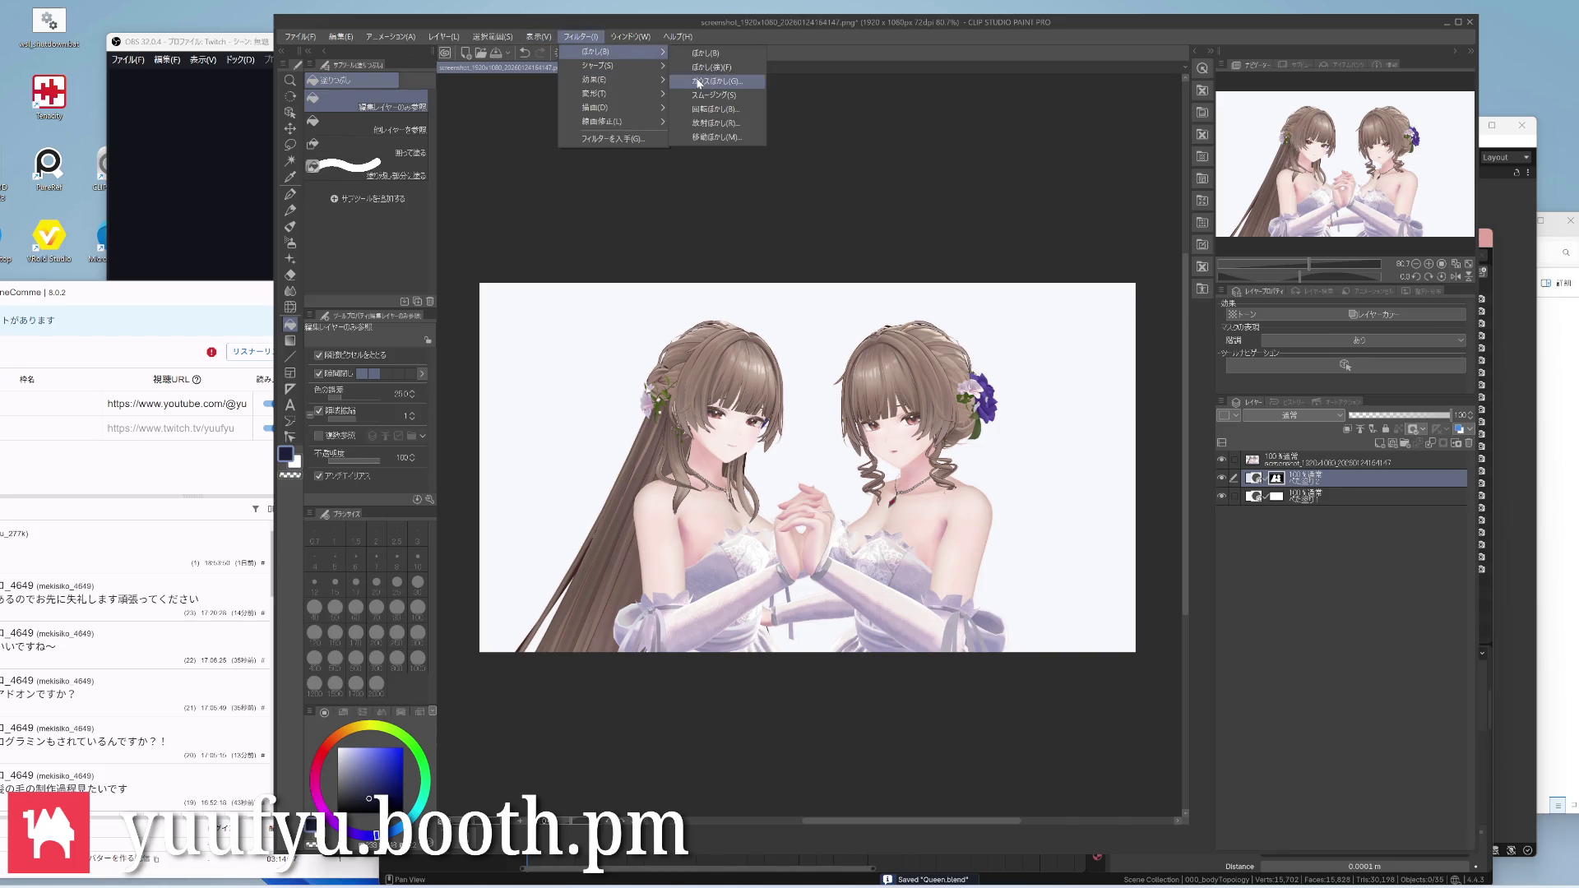
{"action": "left_click", "coordinate": [703, 74]}
{"action": "left_click_drag", "start_coordinate": [285, 180], "coordinate": [331, 183]}
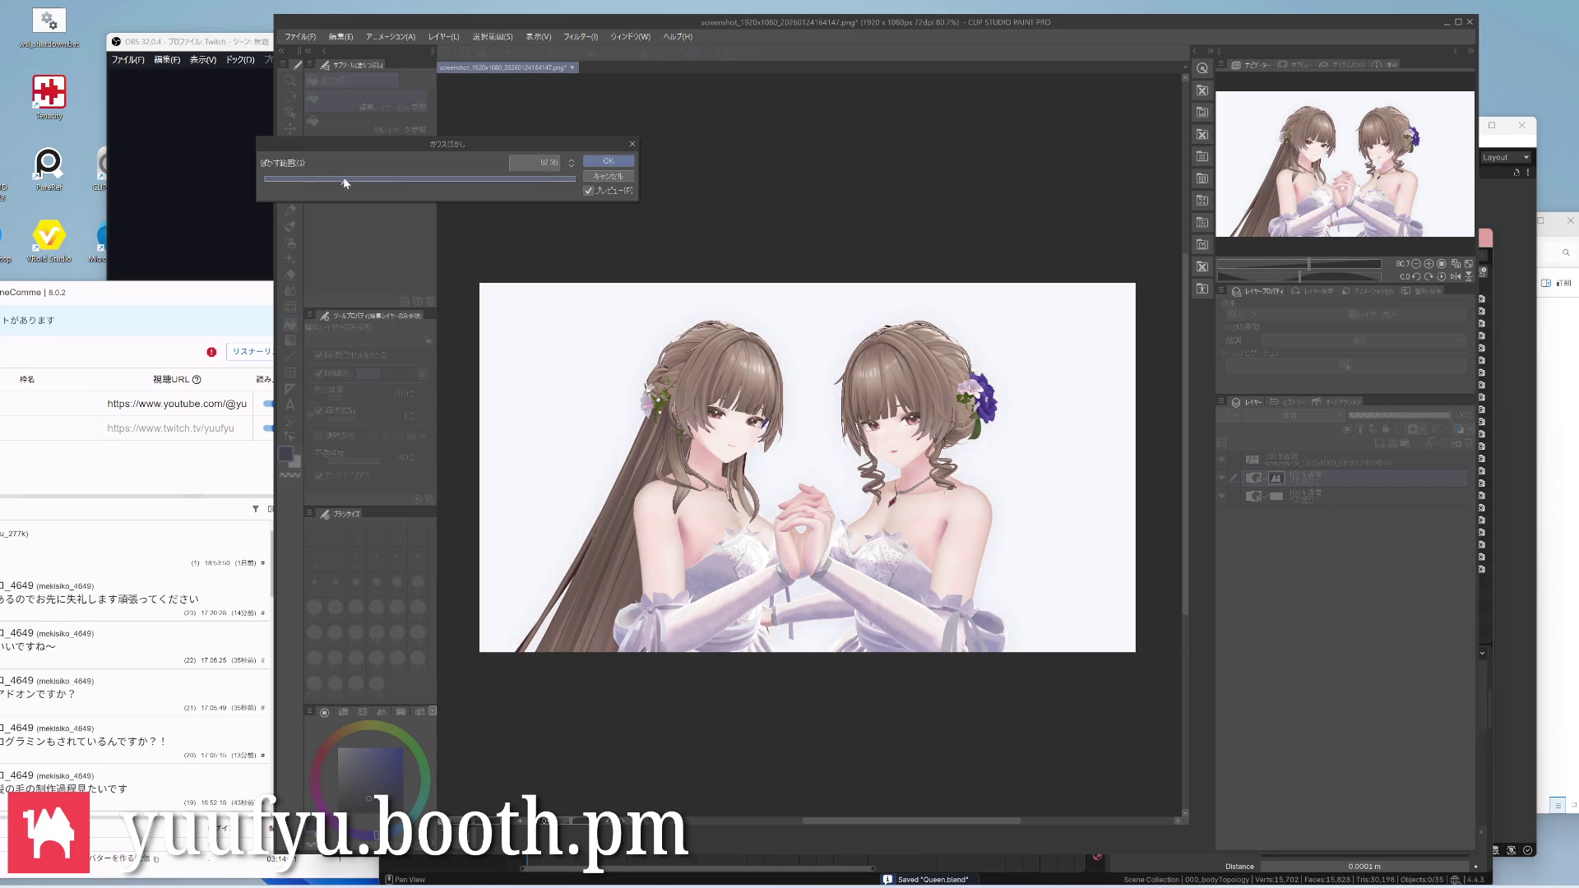
{"action": "left_click", "coordinate": [607, 160]}
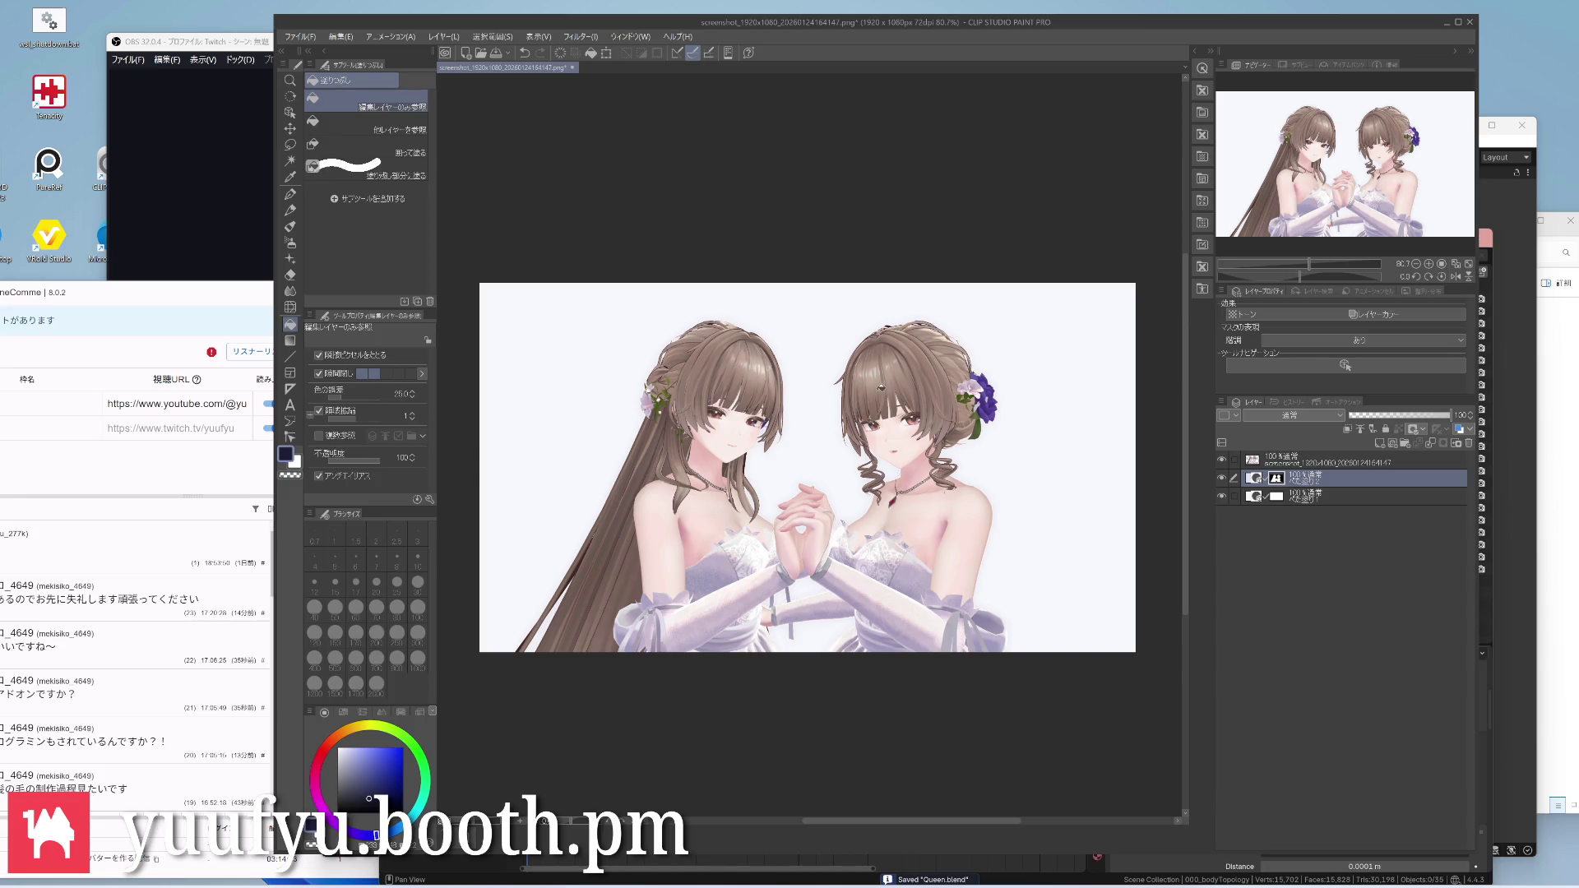
Retint the glow fill layer to a light blue-grey colour
{"action": "double_click", "coordinate": [1275, 479]}
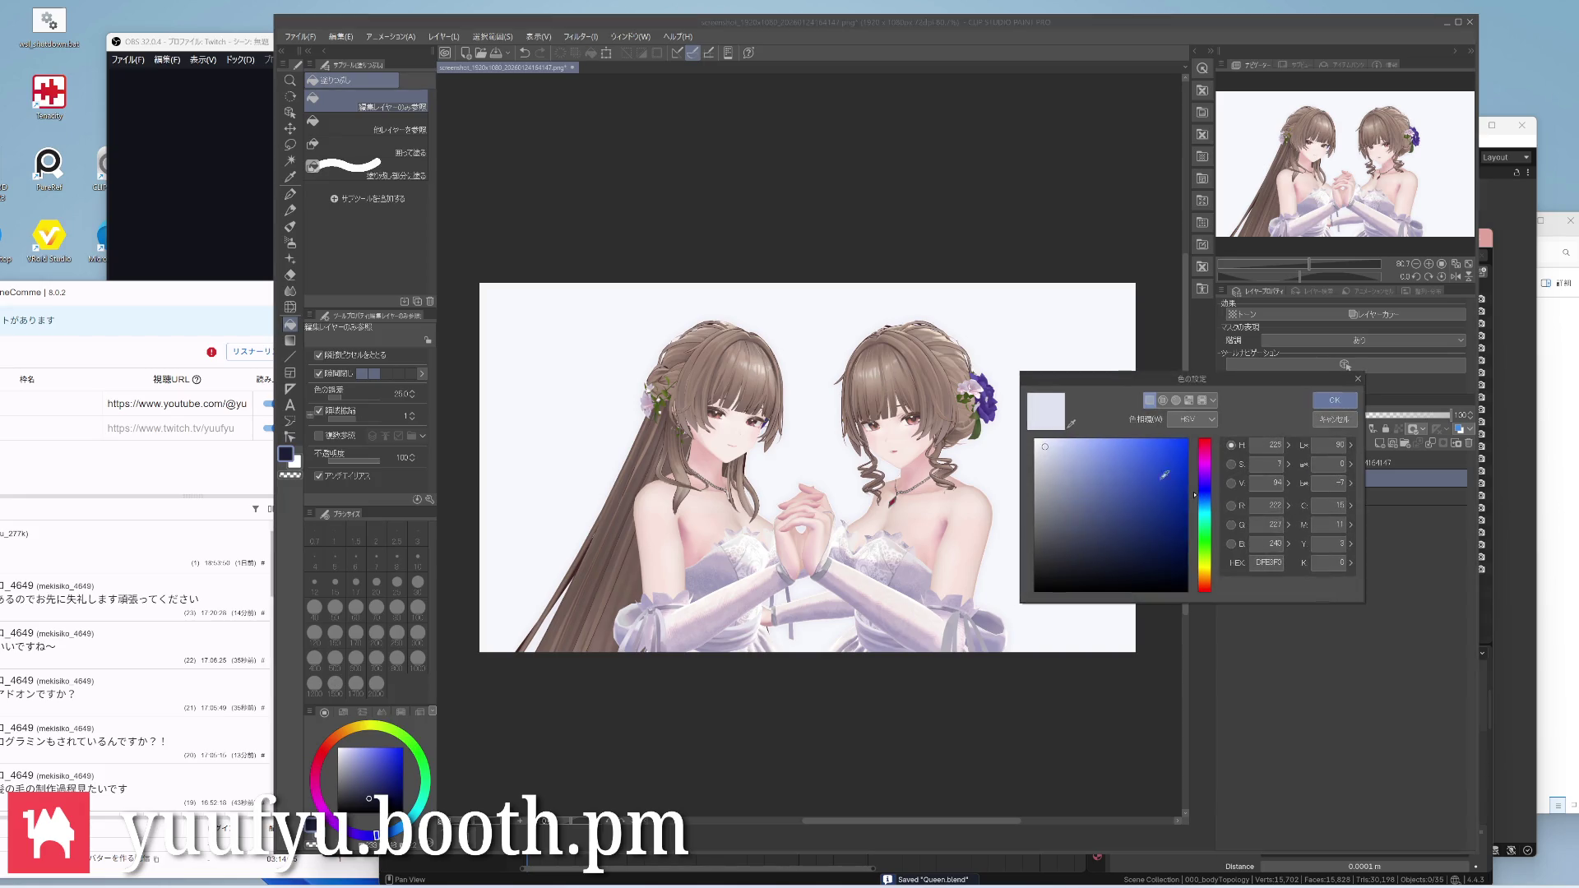
{"action": "left_click_drag", "start_coordinate": [1046, 449], "coordinate": [1081, 468]}
{"action": "left_click", "coordinate": [1334, 400]}
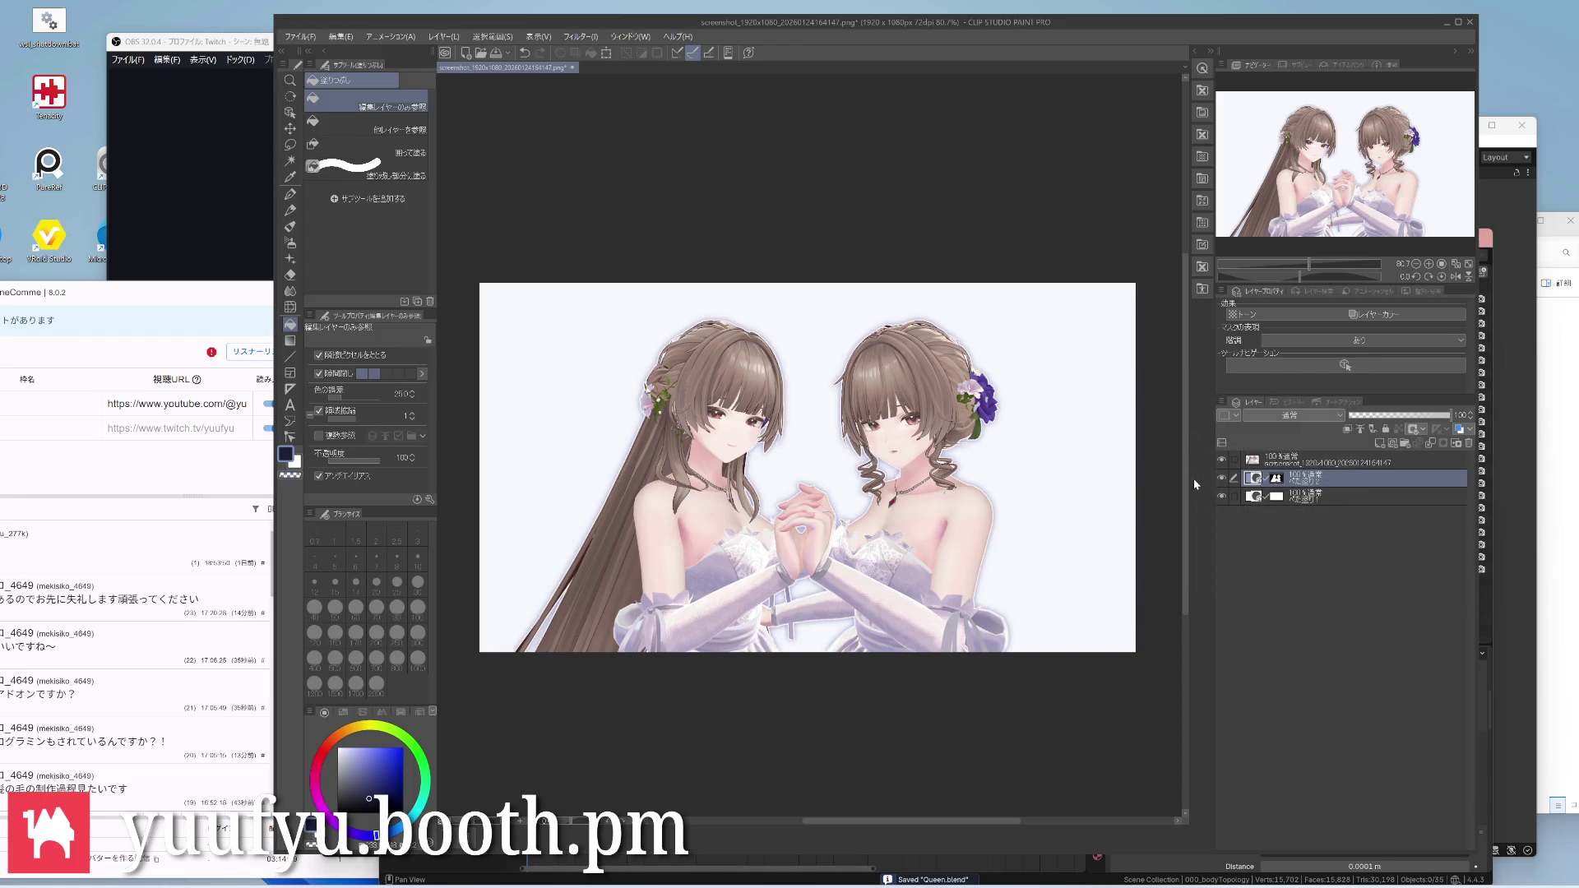
{"action": "double_click", "coordinate": [1255, 481]}
{"action": "left_click_drag", "start_coordinate": [1051, 452], "coordinate": [1047, 457]}
{"action": "left_click", "coordinate": [1337, 401]}
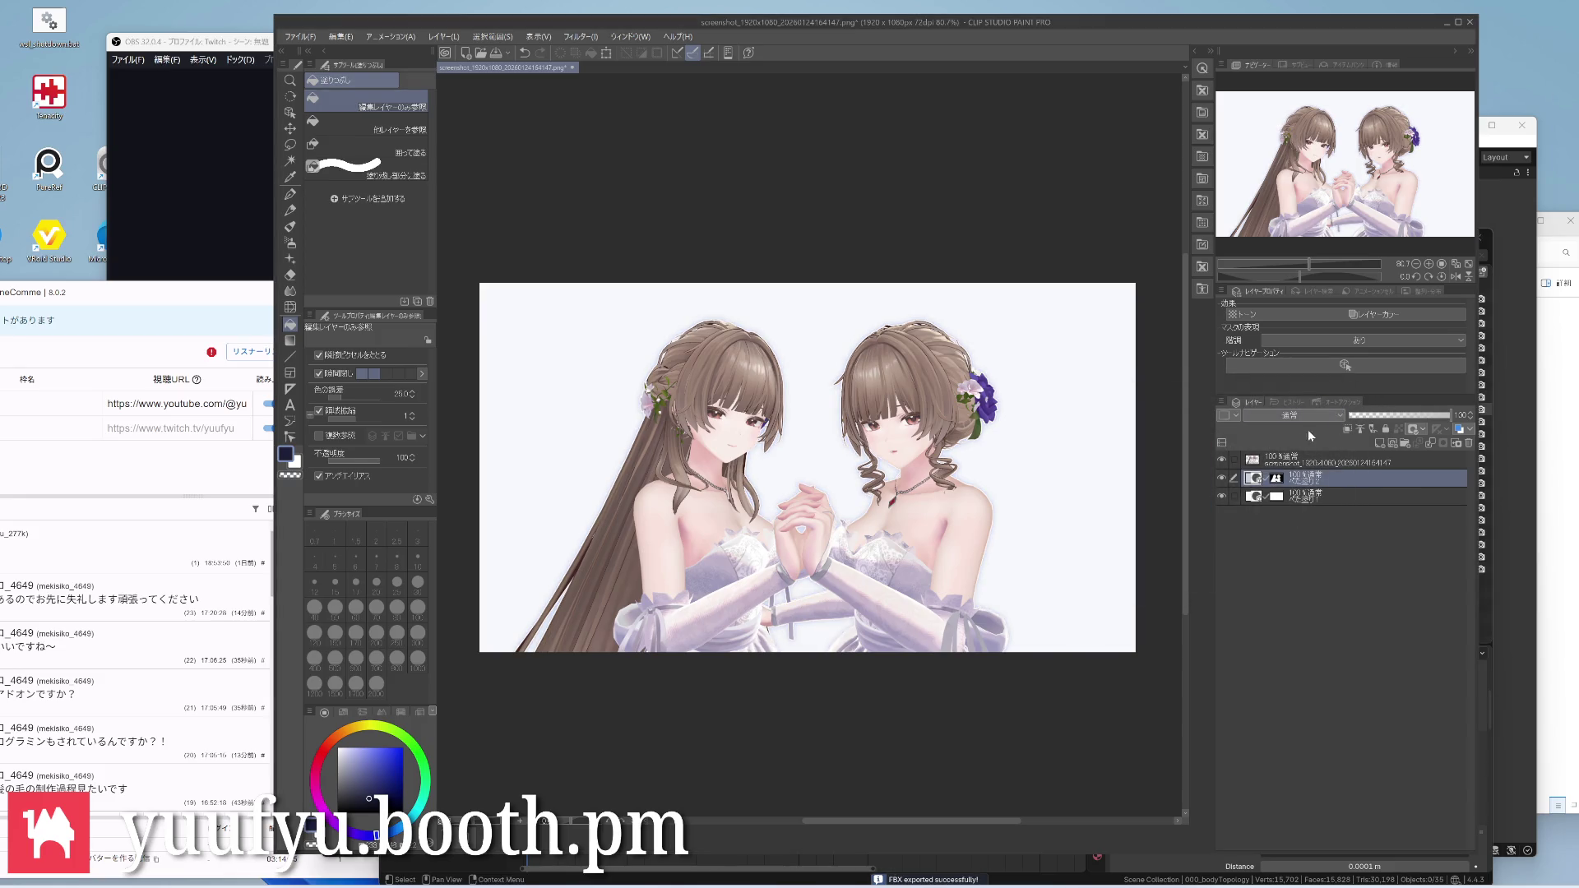
Turn off the Border effect on the character layer
{"action": "left_click", "coordinate": [1331, 464]}
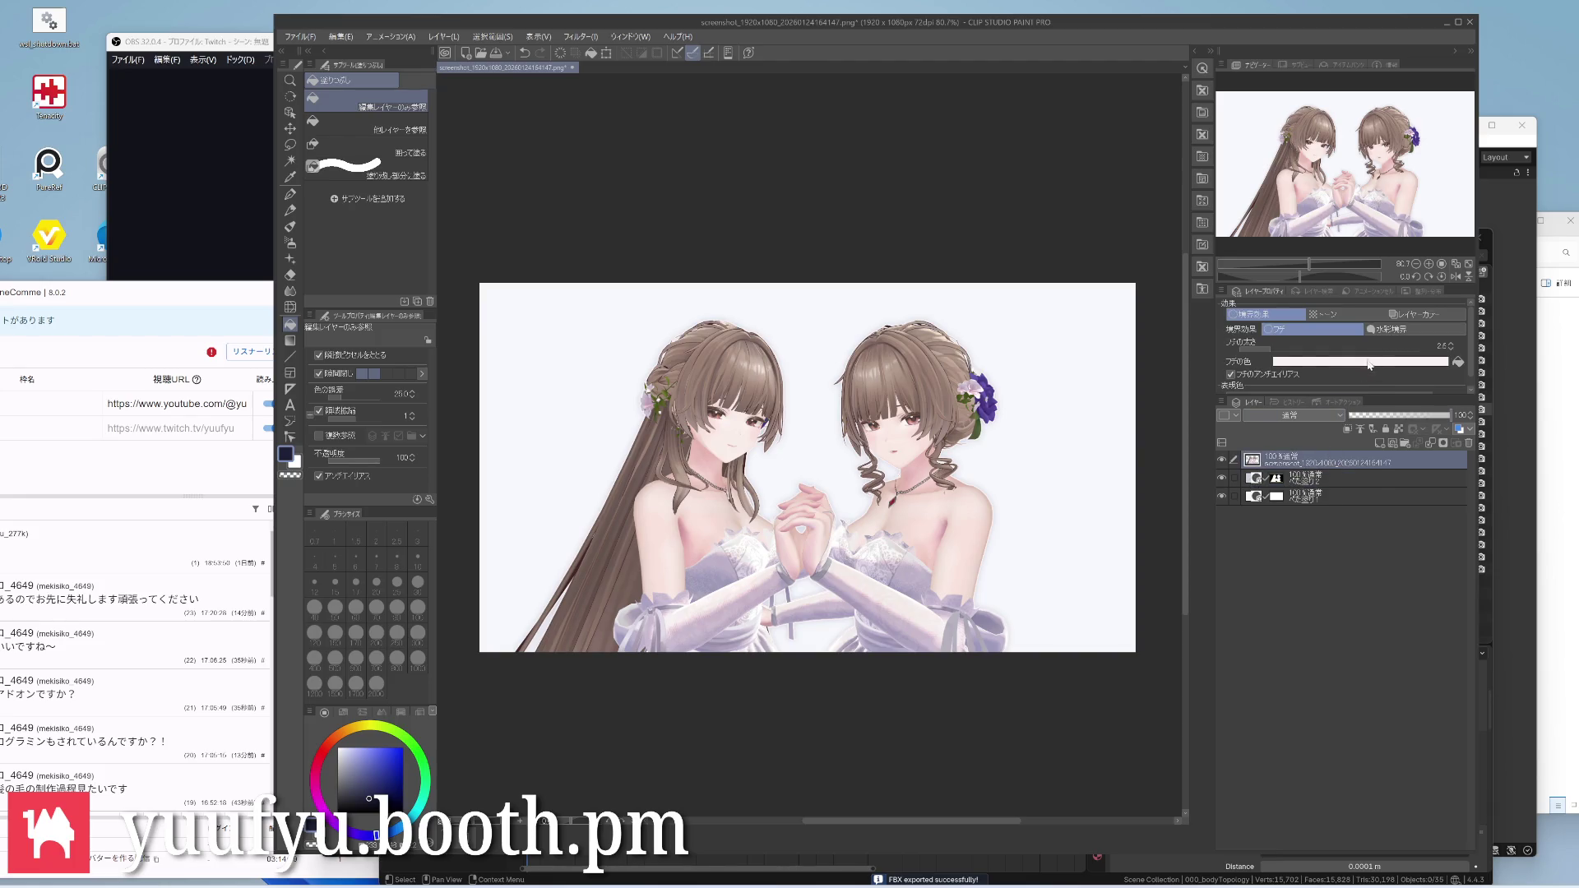
{"action": "left_click", "coordinate": [1266, 313]}
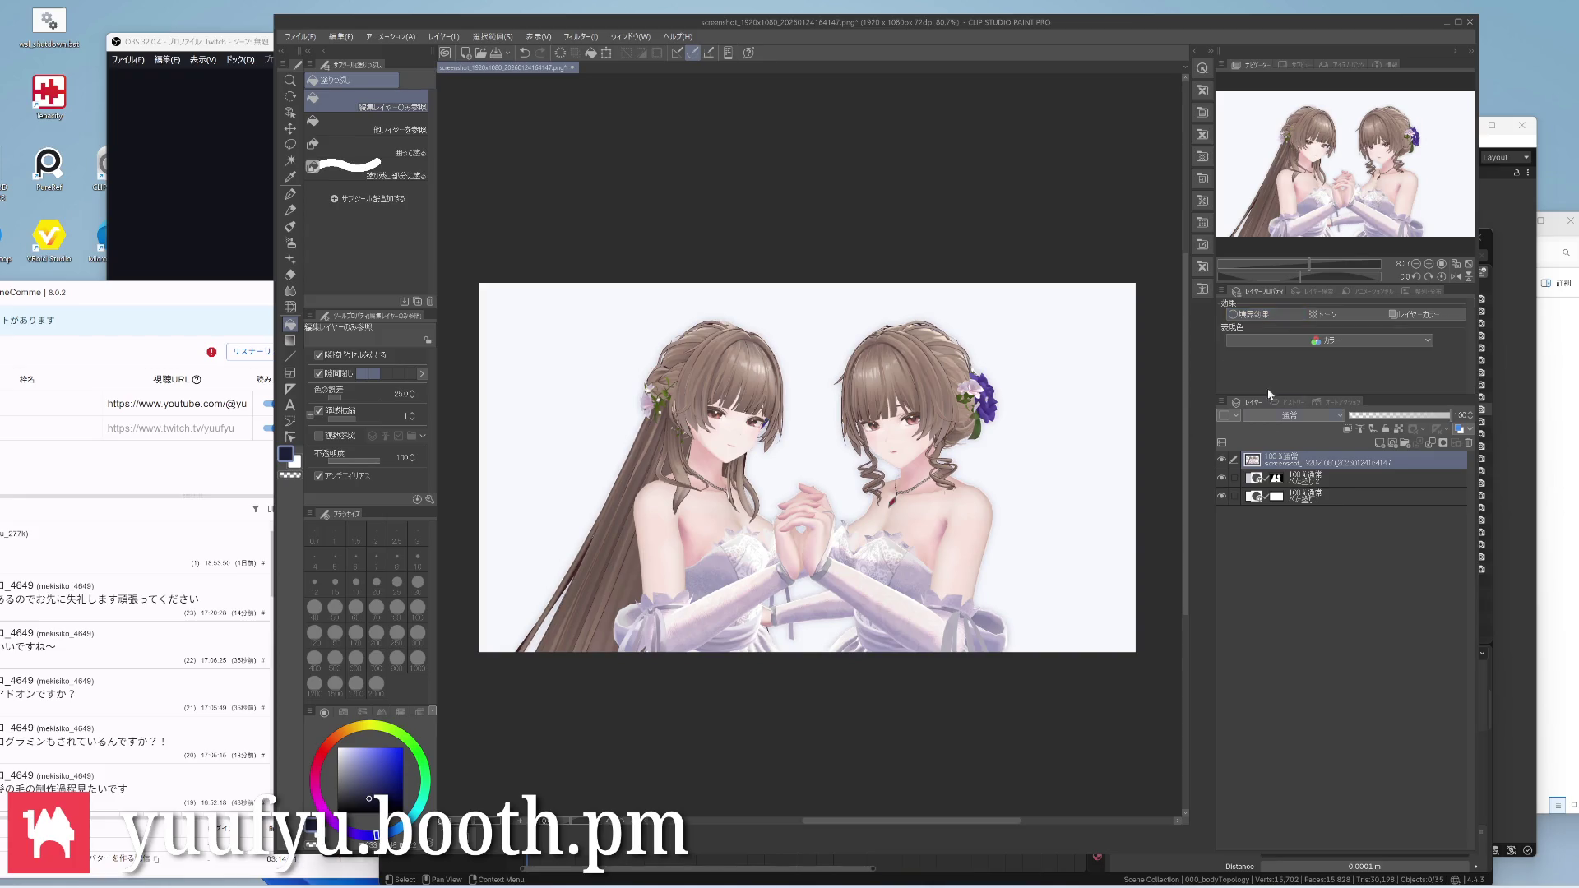
{"action": "left_click", "coordinate": [1308, 482]}
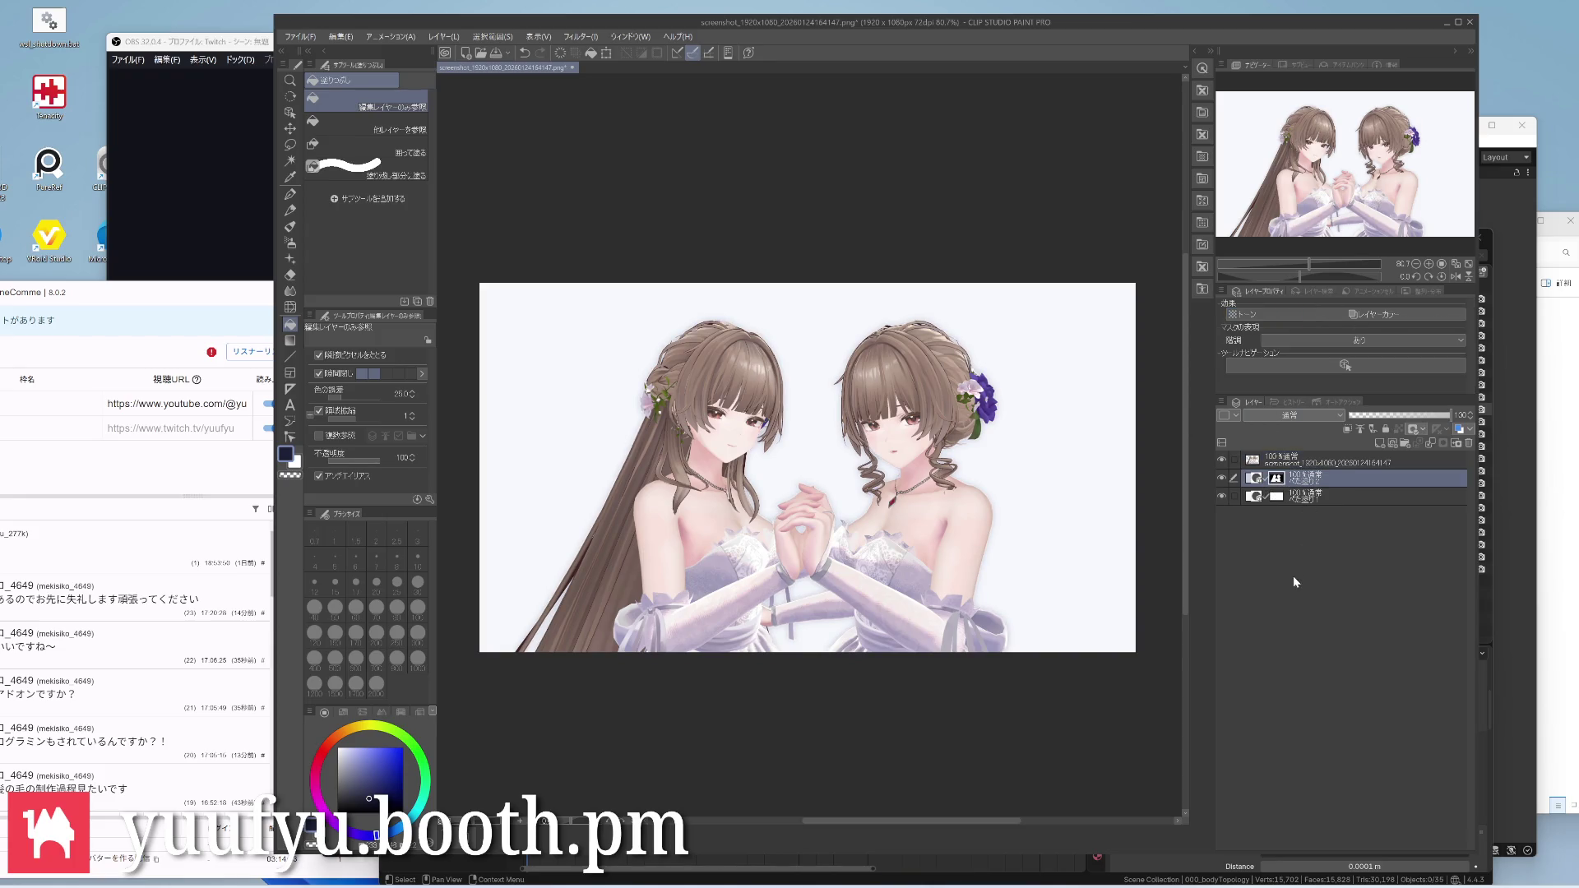
{"action": "scroll", "coordinate": [1018, 345], "scroll_direction": "down", "scroll_amount": 1}
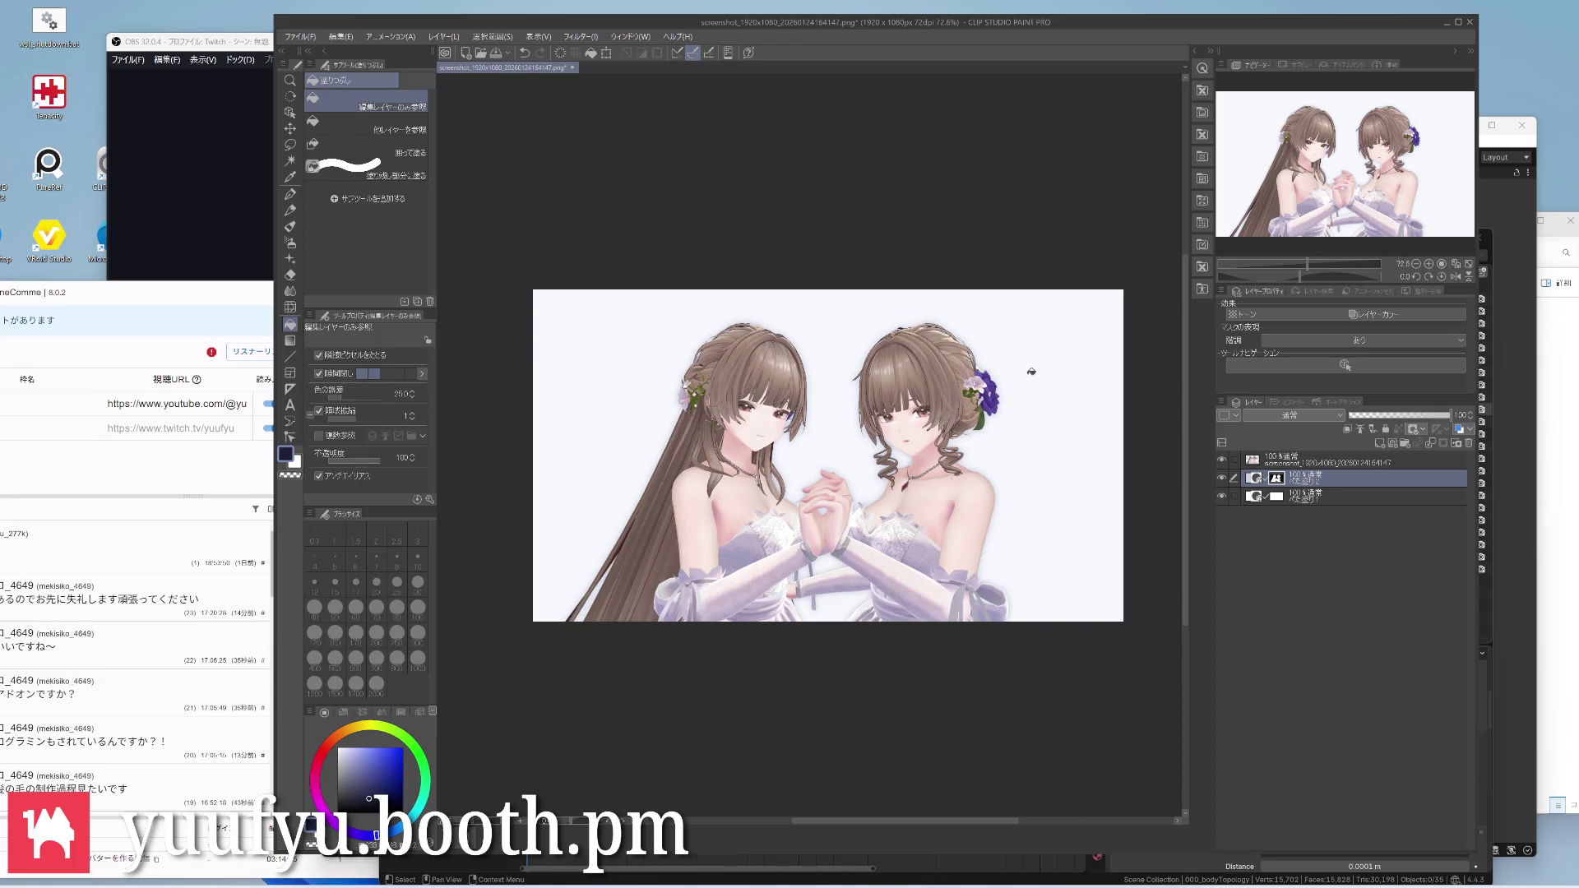
{"action": "scroll", "coordinate": [1061, 437], "scroll_direction": "up", "scroll_amount": 1}
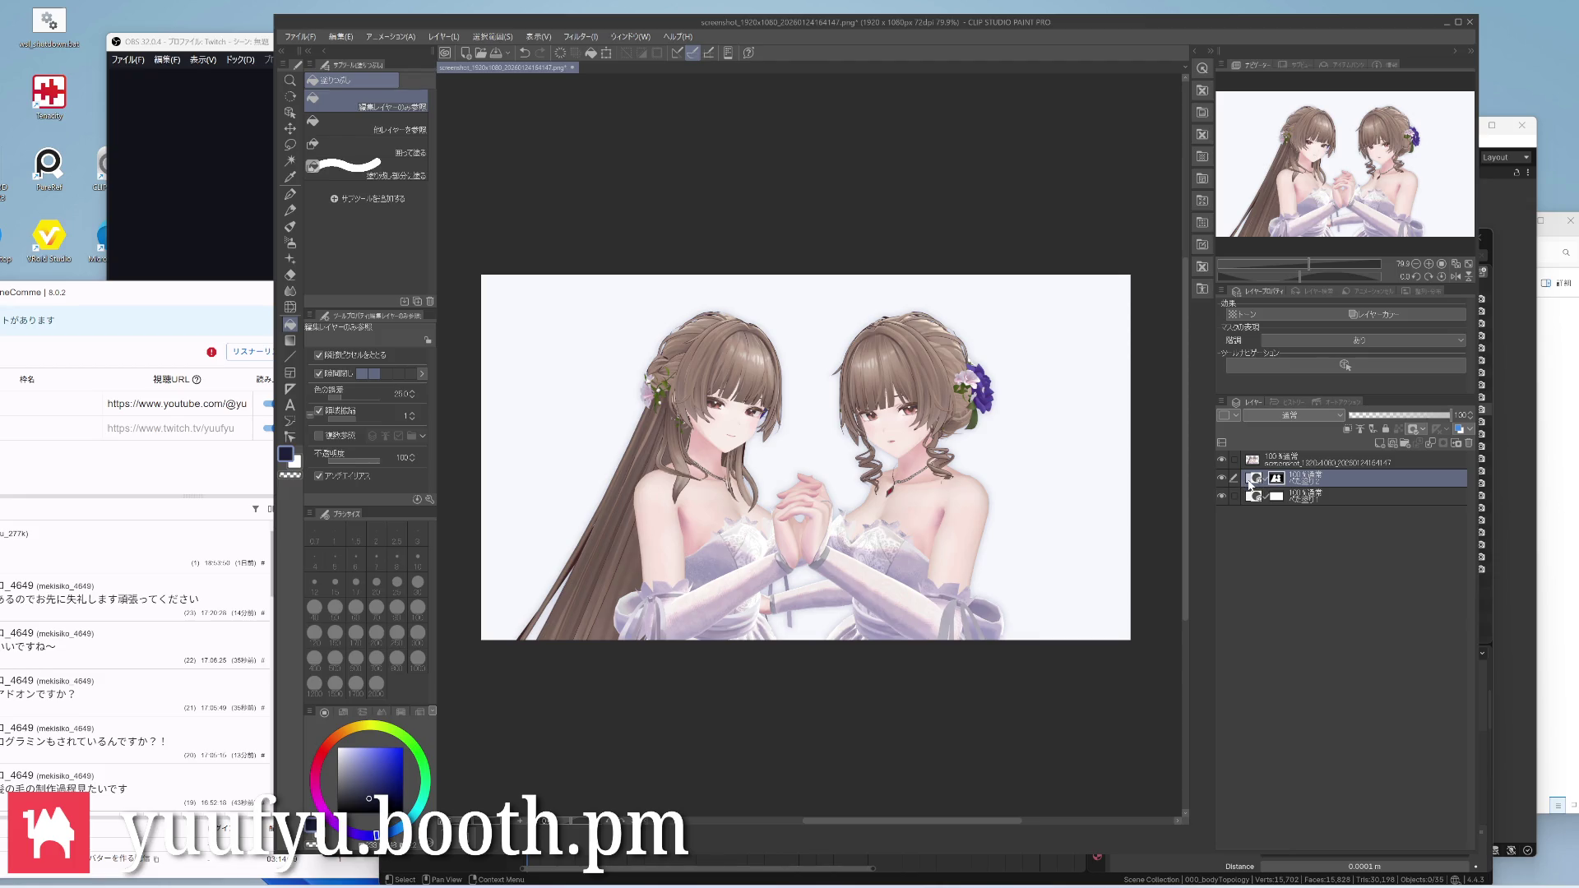
Darken the glow colour to a slightly deeper blue-grey
{"action": "double_click", "coordinate": [1254, 481]}
{"action": "left_click", "coordinate": [1053, 465]}
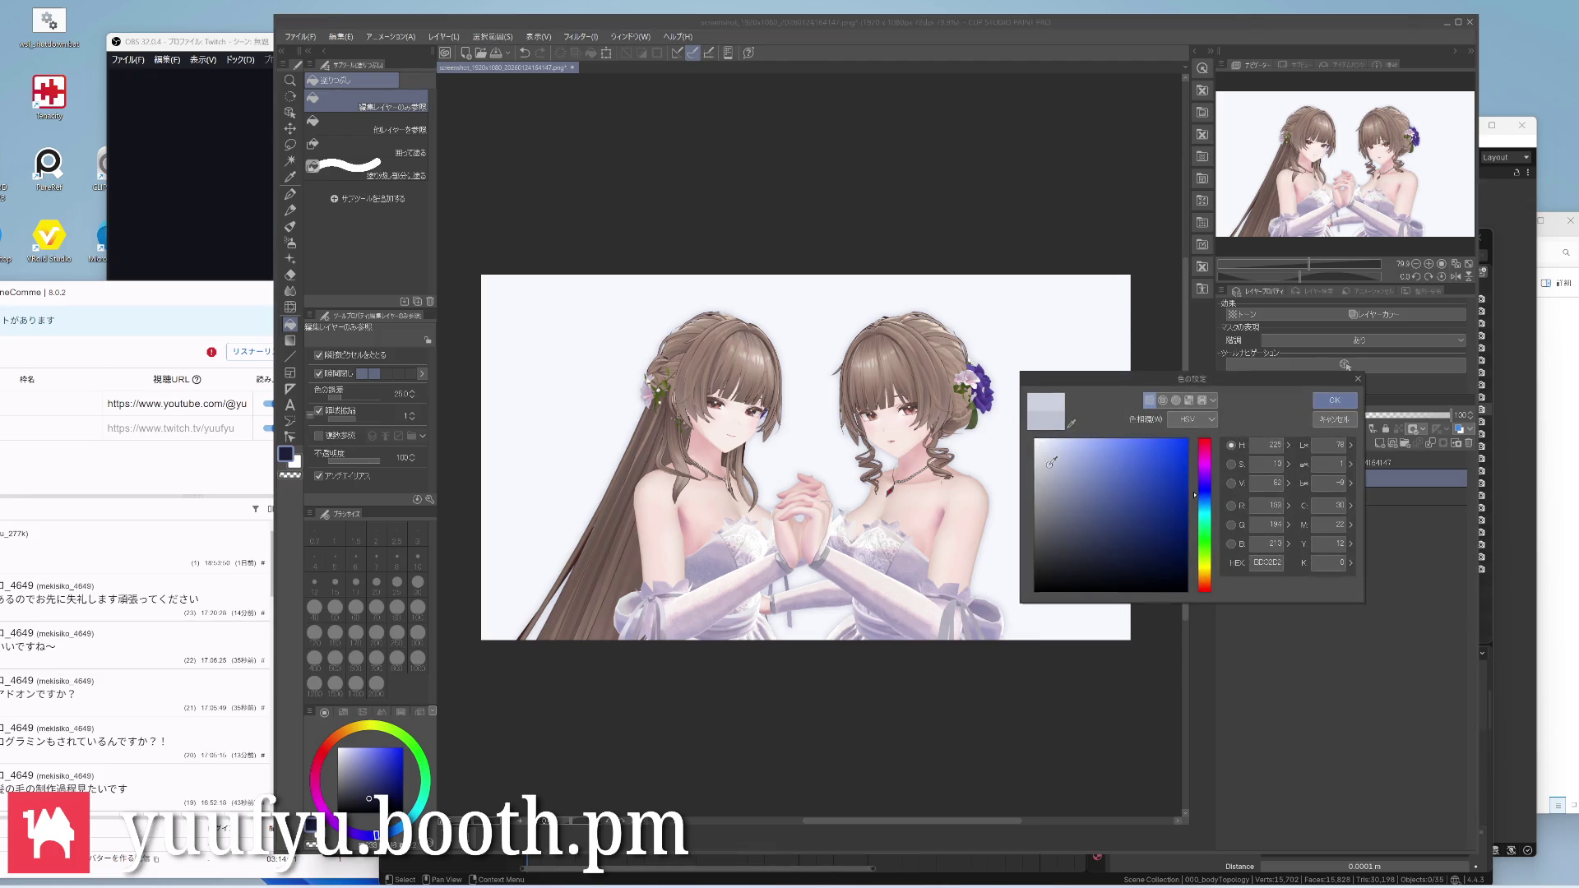
{"action": "left_click", "coordinate": [1332, 399]}
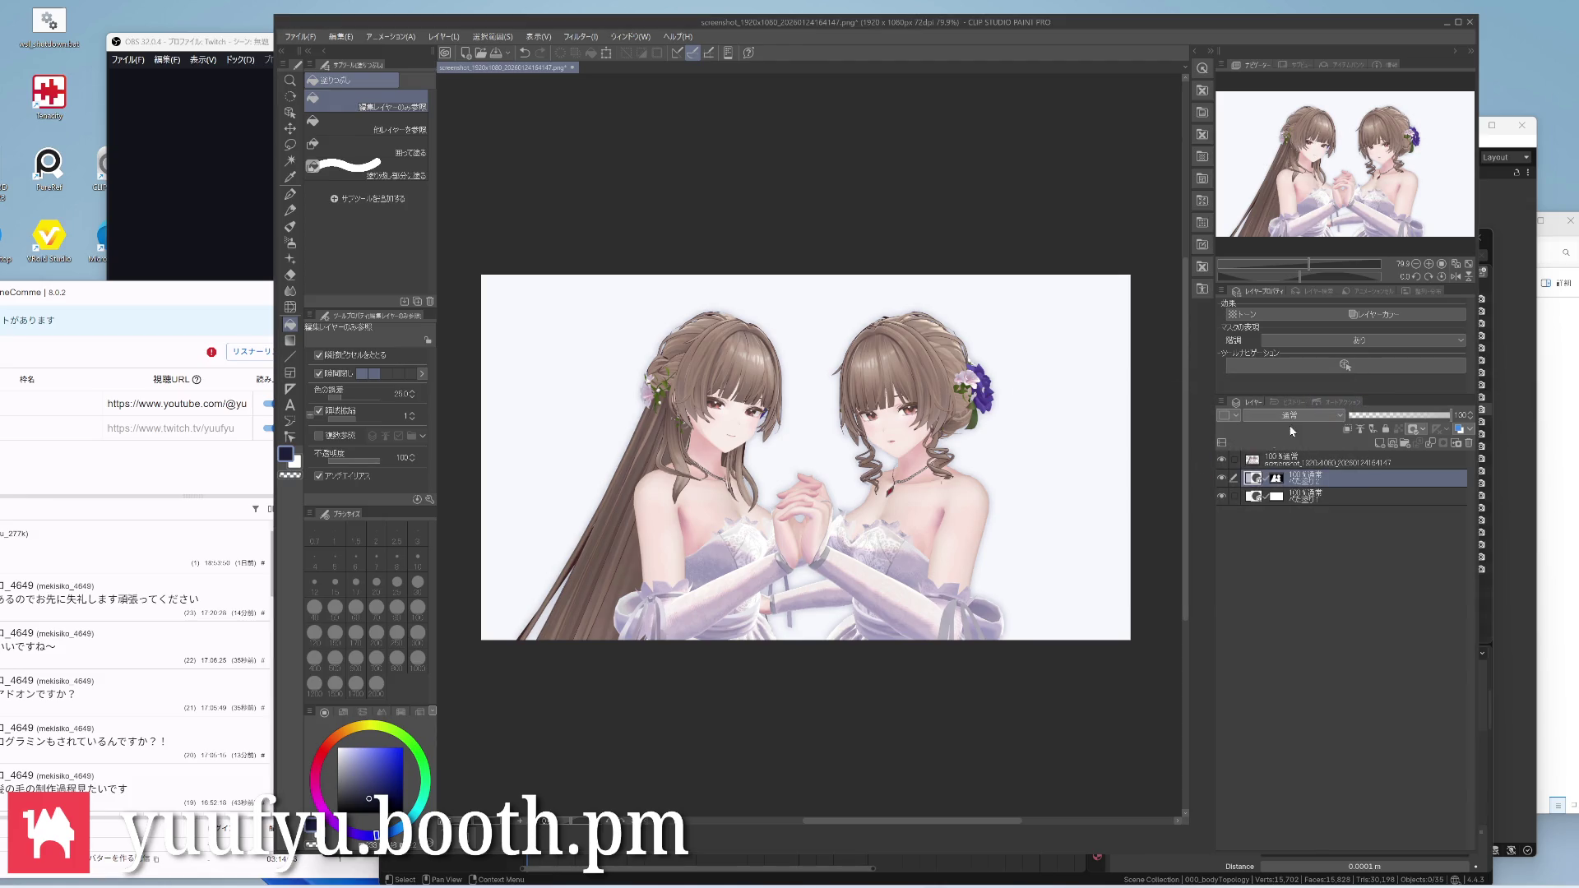
Free-transform the glow a few pixels left like a drop shadow and start Save As
{"action": "key", "text": "ctrl+t"}
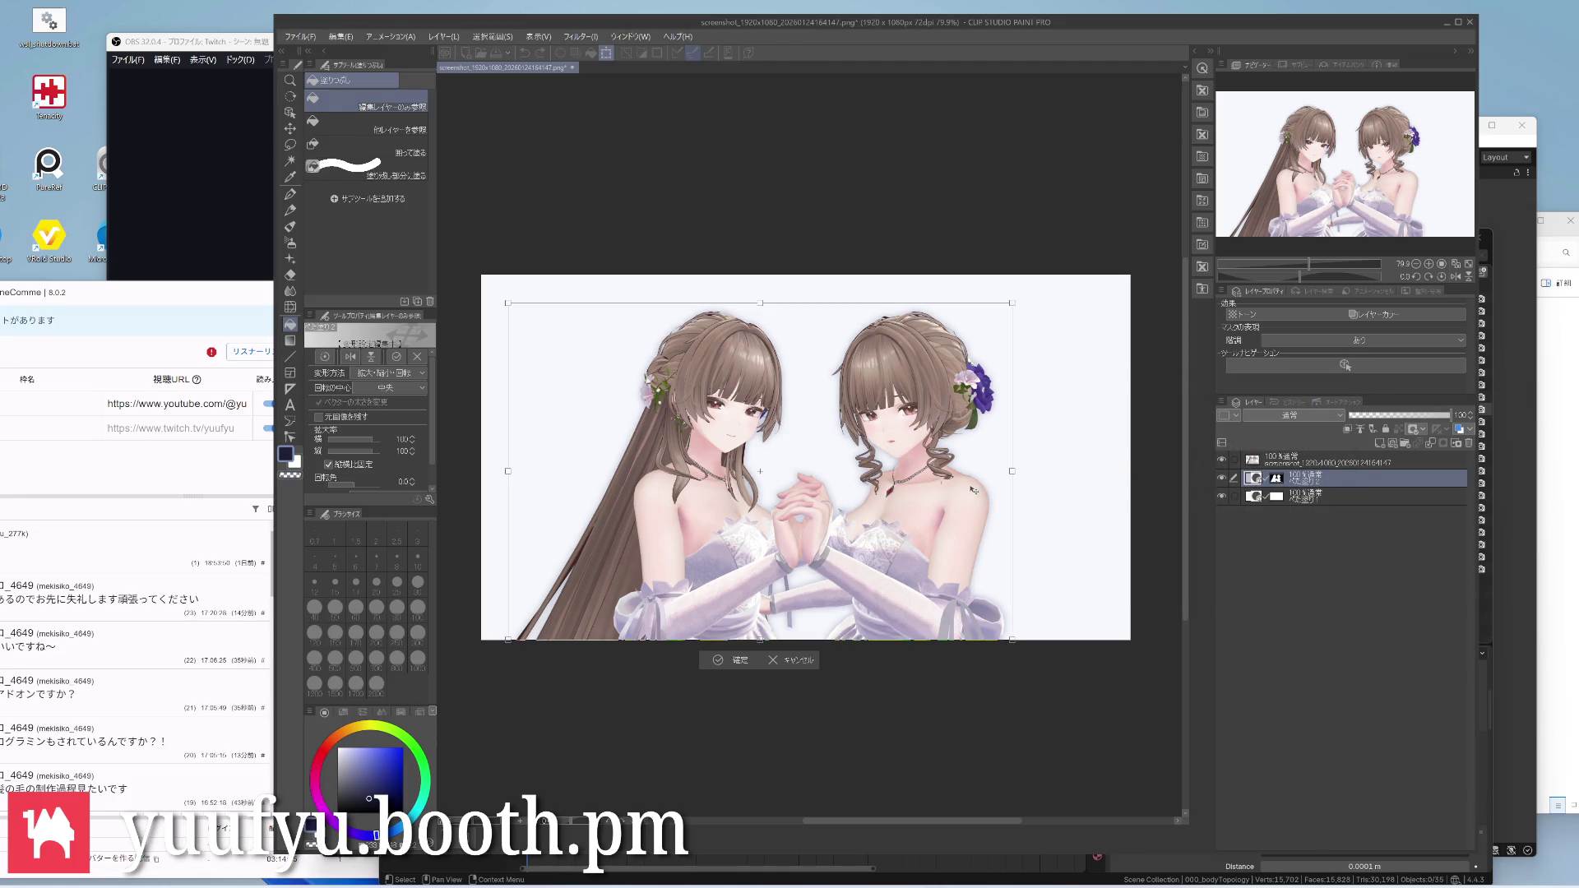
{"action": "left_click_drag", "start_coordinate": [970, 490], "coordinate": [973, 493]}
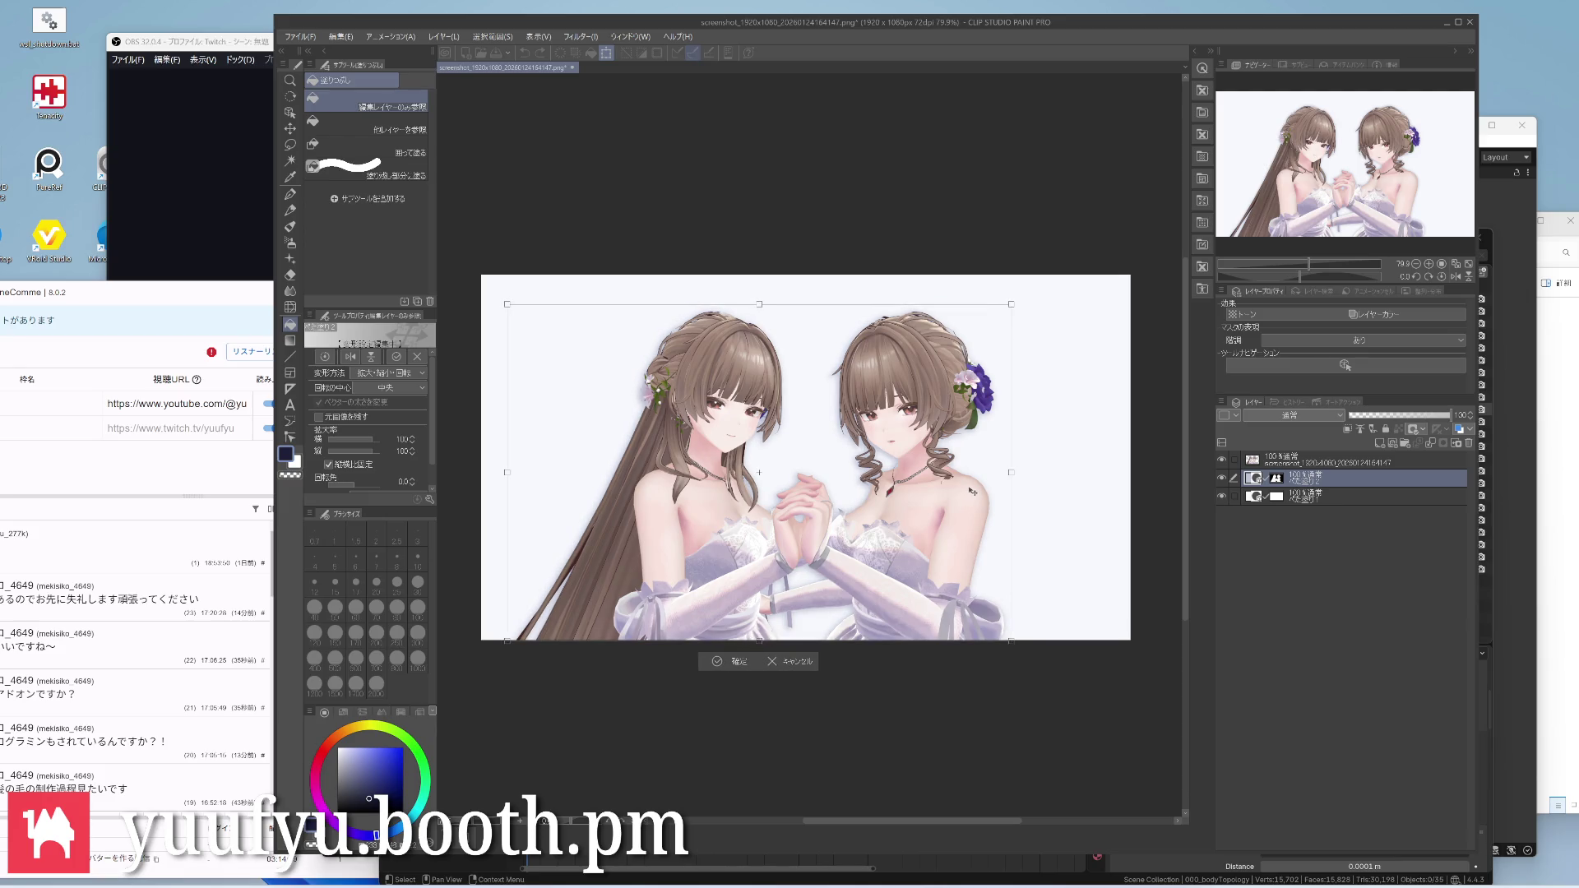
{"action": "left_click", "coordinate": [728, 664]}
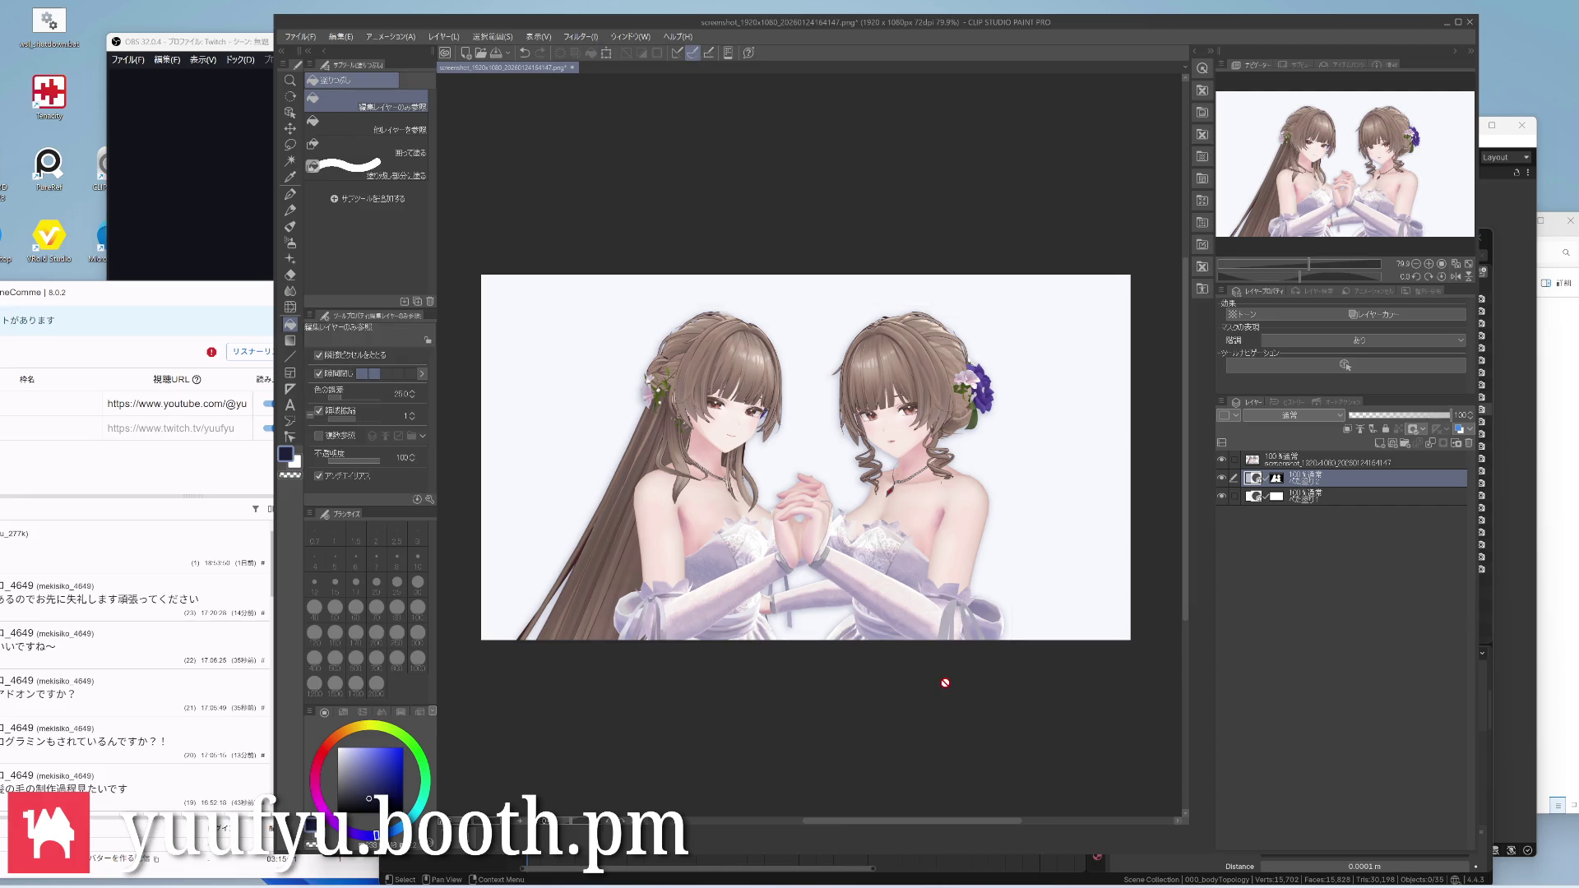
{"action": "key", "text": "ctrl+shift+s"}
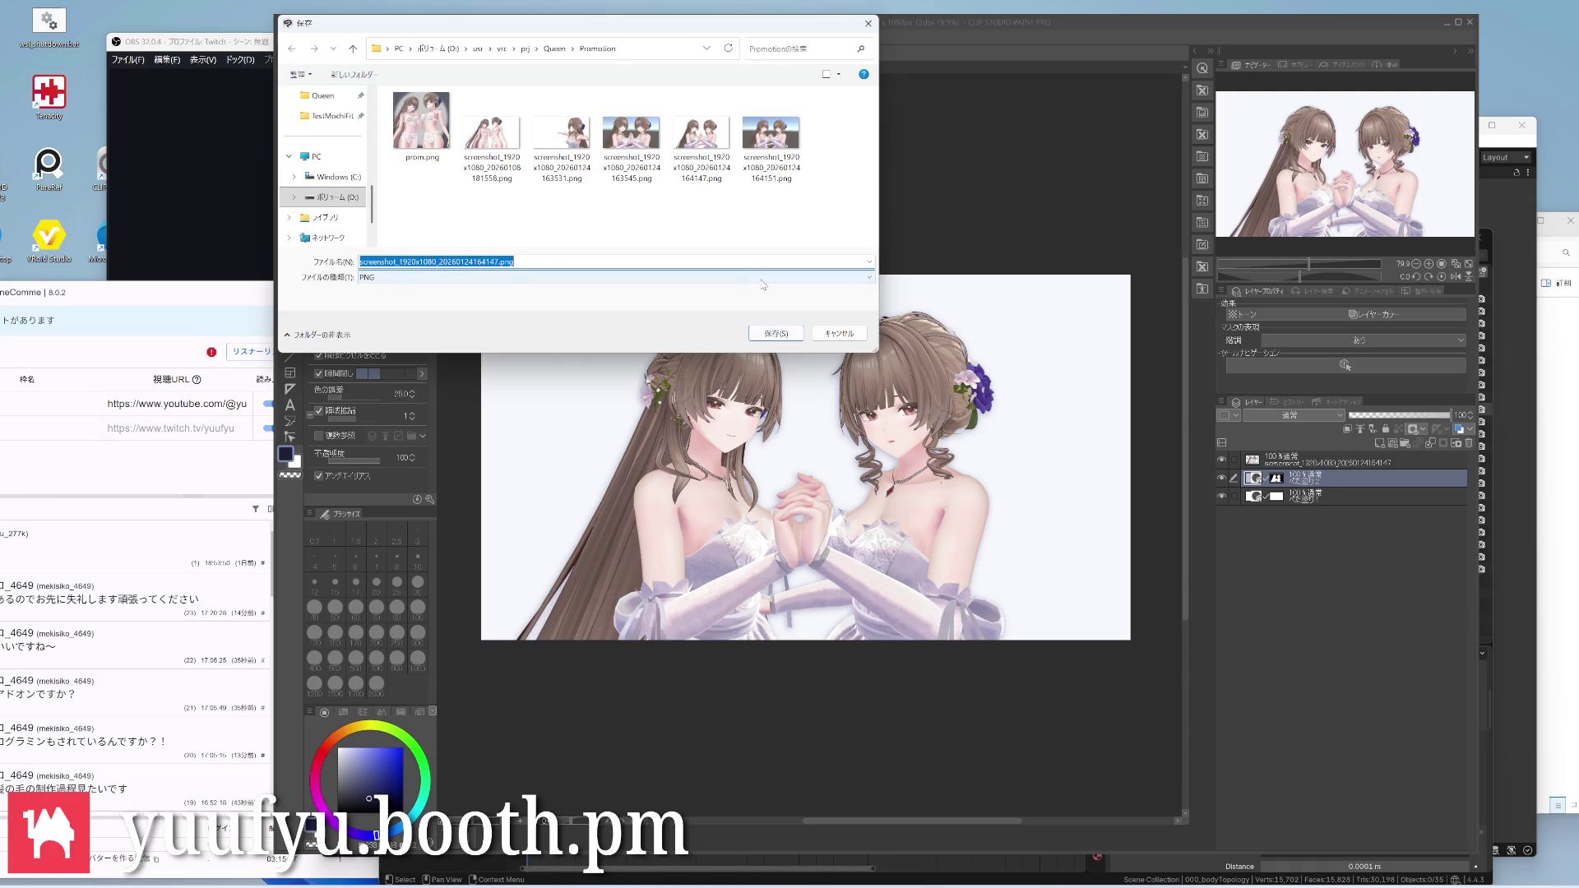
{"action": "type", "text": "sc"}
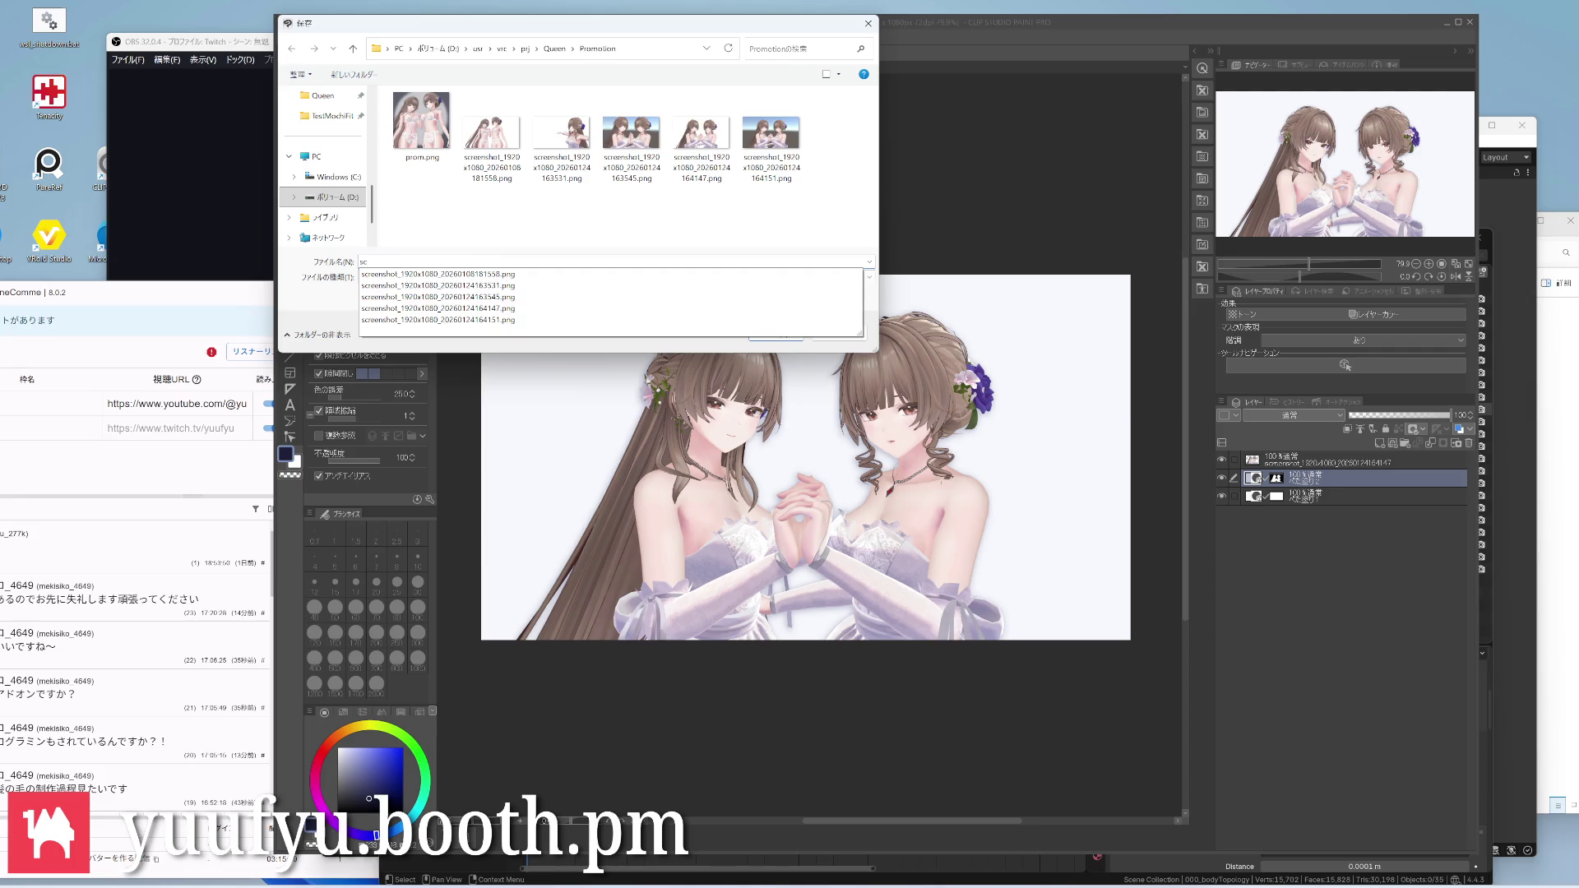
Save the promotional canvas as a new PNG in the Promotion folder
{"action": "key", "text": "Down"}
{"action": "key", "text": "Return"}
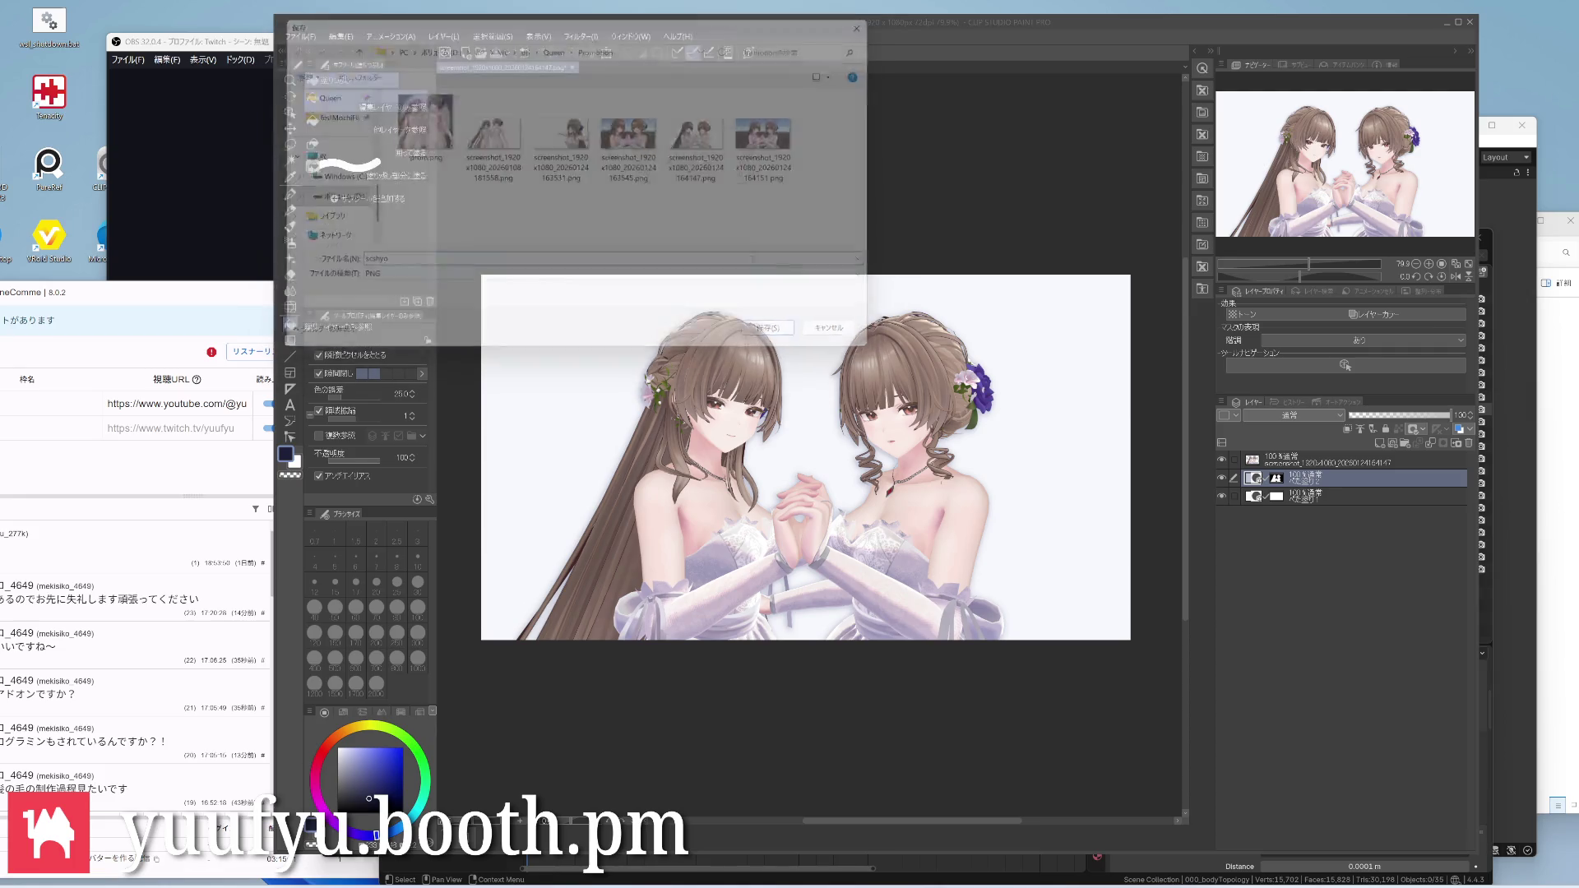
{"action": "key", "text": "Return"}
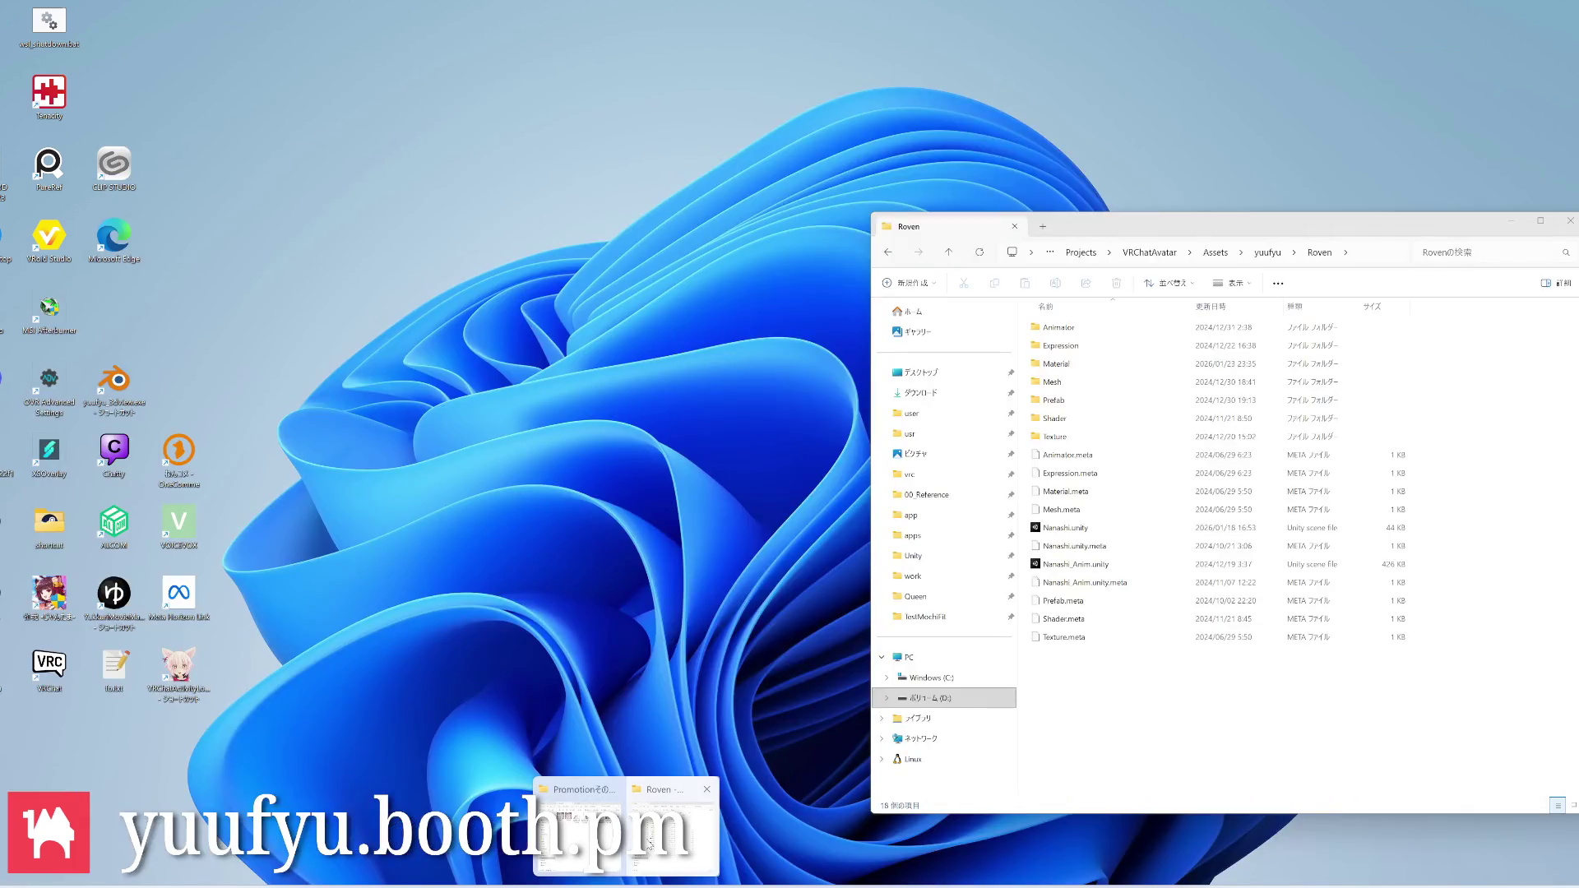
Preview the newly saved scshyo.png in the Promotion folder, then leave Explorer
{"action": "left_click", "coordinate": [626, 827]}
{"action": "left_click", "coordinate": [1429, 278]}
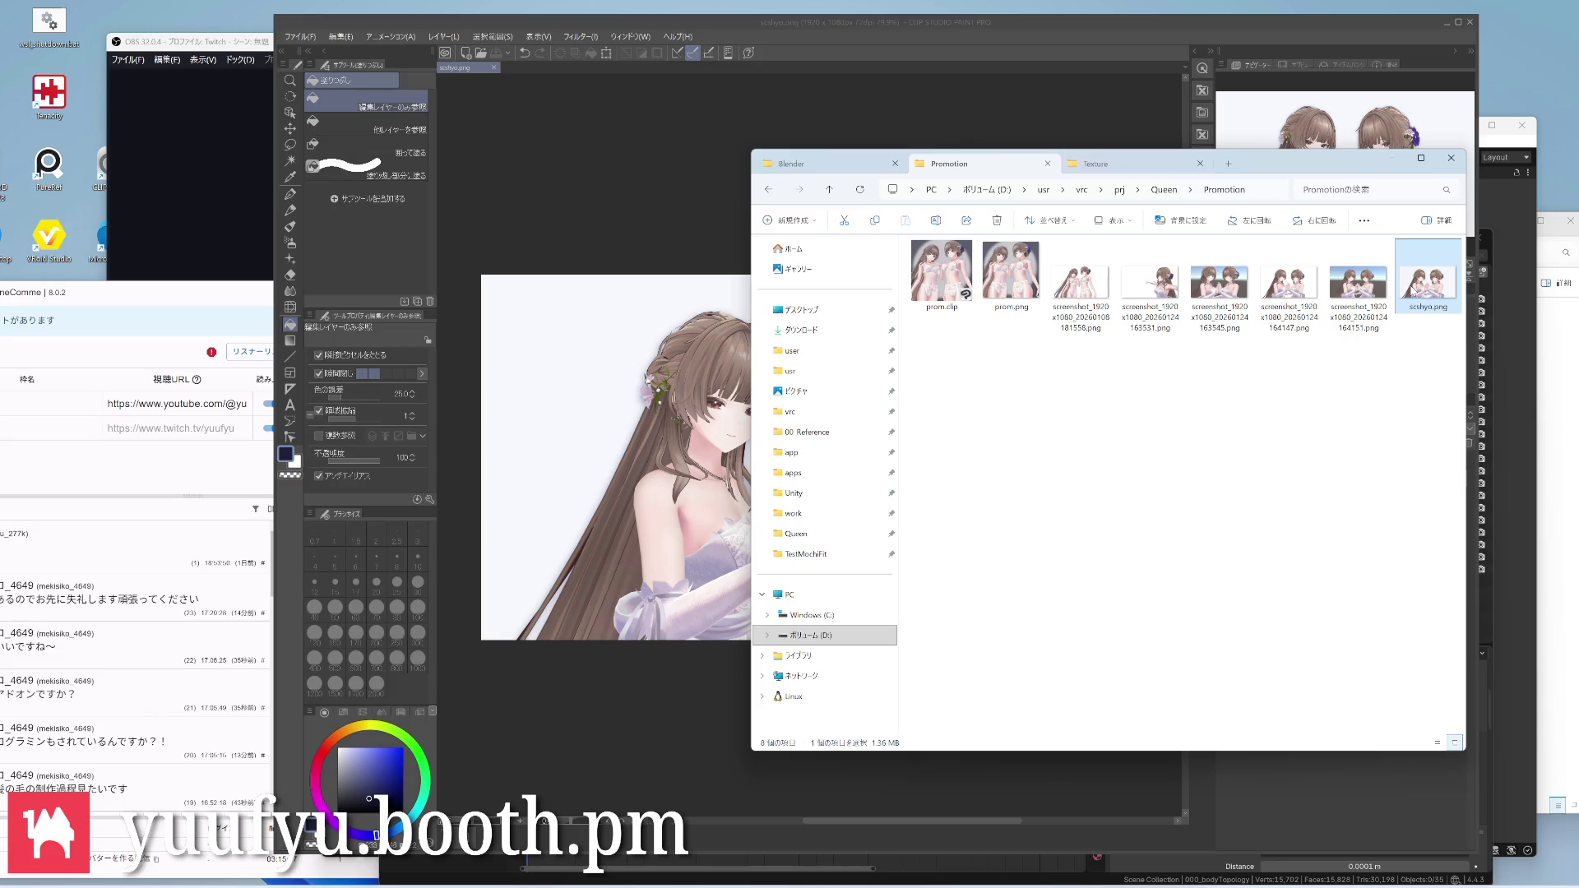
{"action": "double_click", "coordinate": [1428, 277]}
{"action": "key", "text": "Escape"}
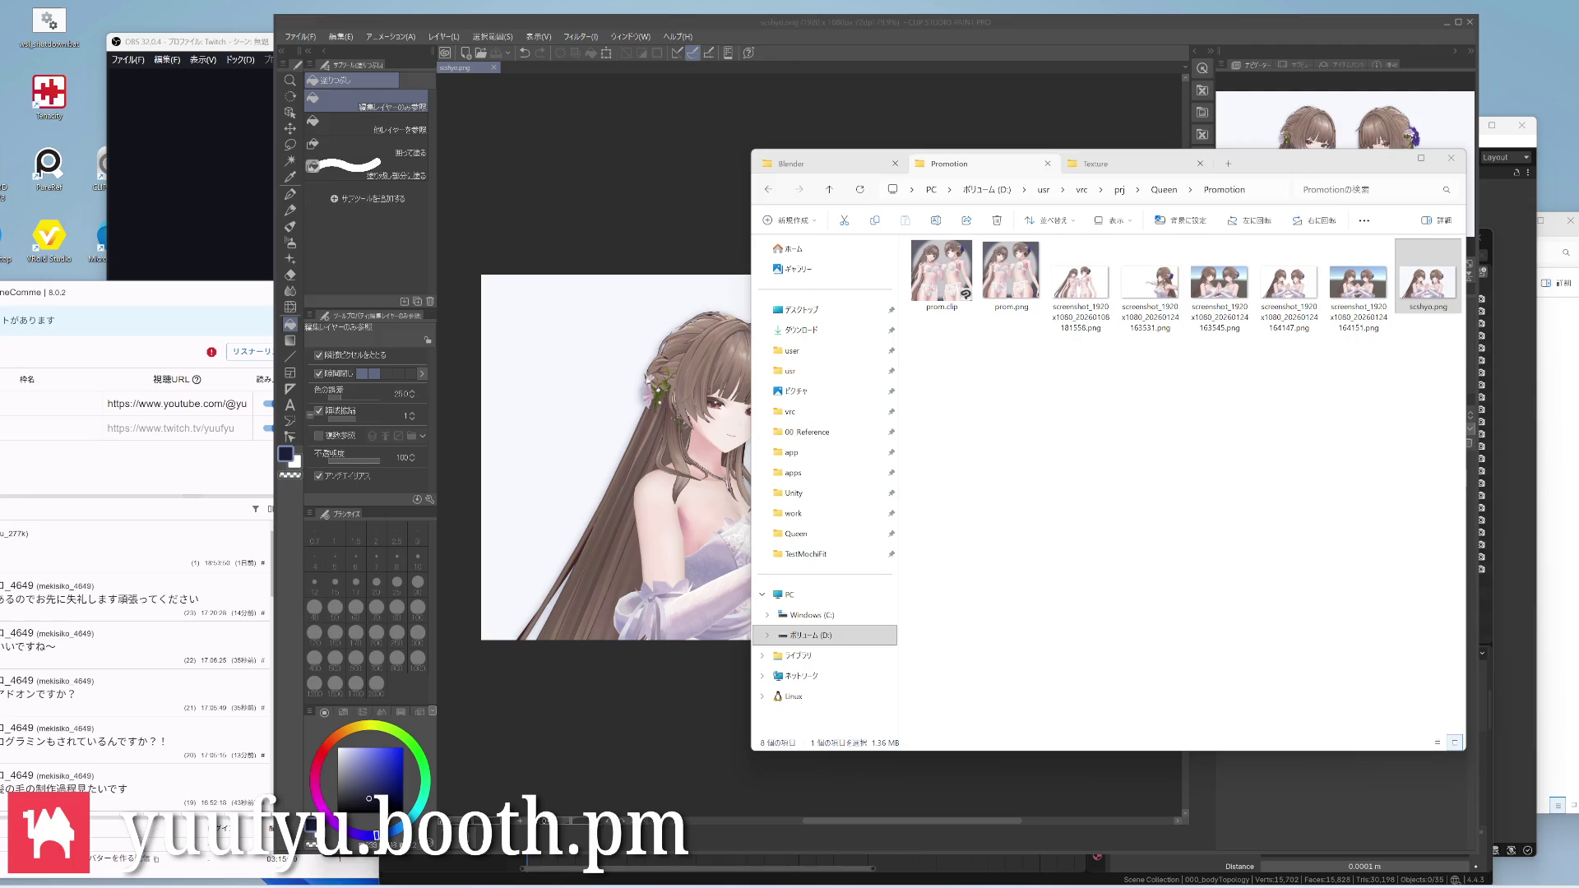
{"action": "key", "text": "alt+Tab"}
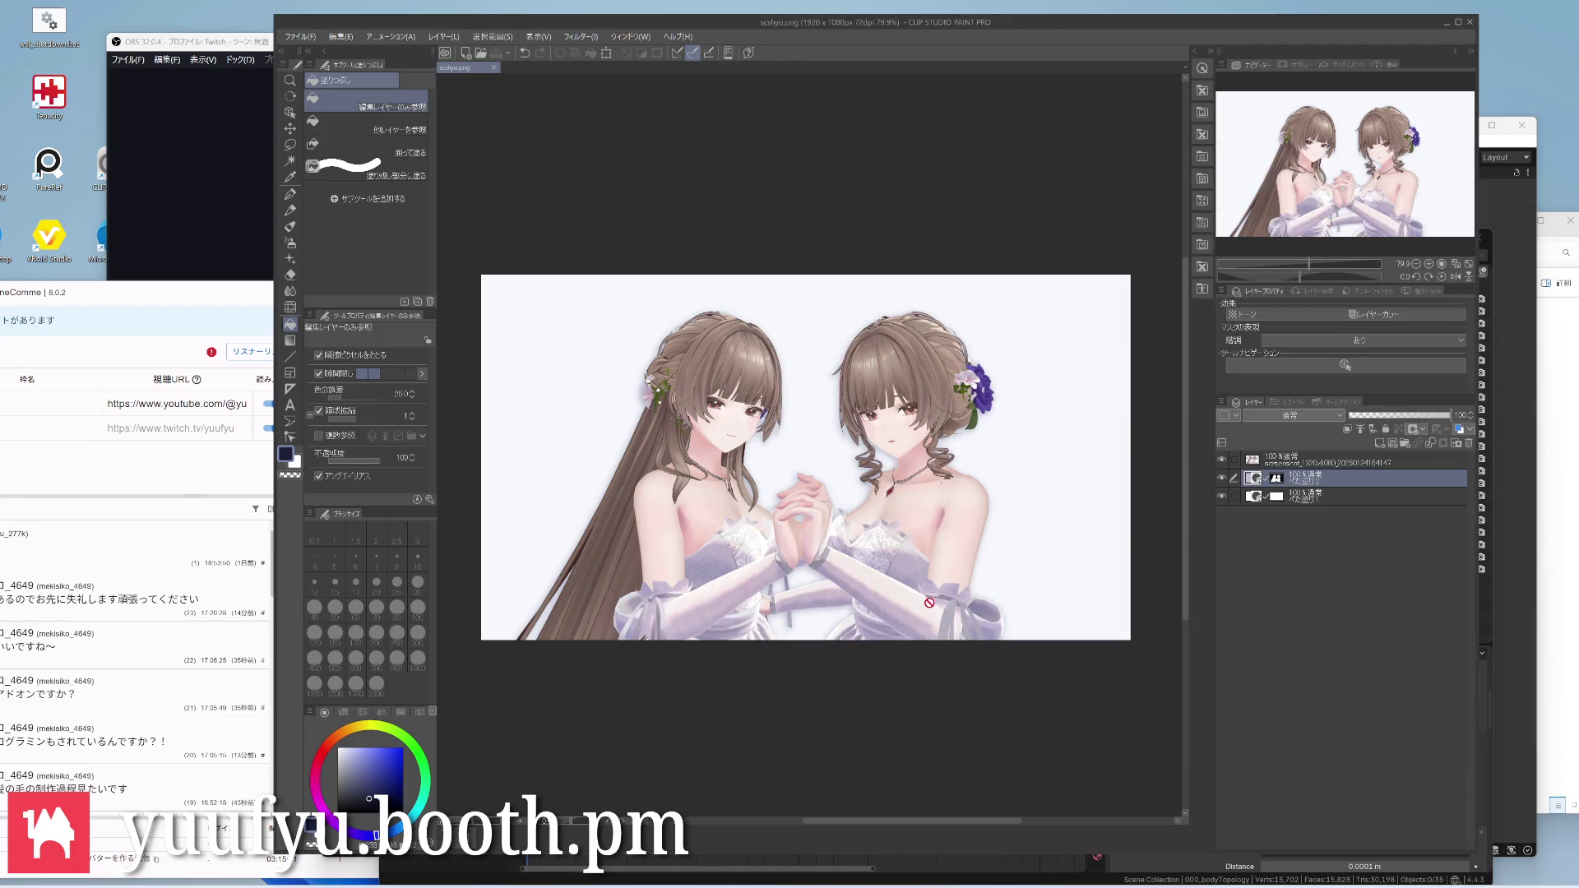
Move the OneComme comment viewer into view, revisit Clip Studio, then bring OBS forward
{"action": "left_click", "coordinate": [123, 292]}
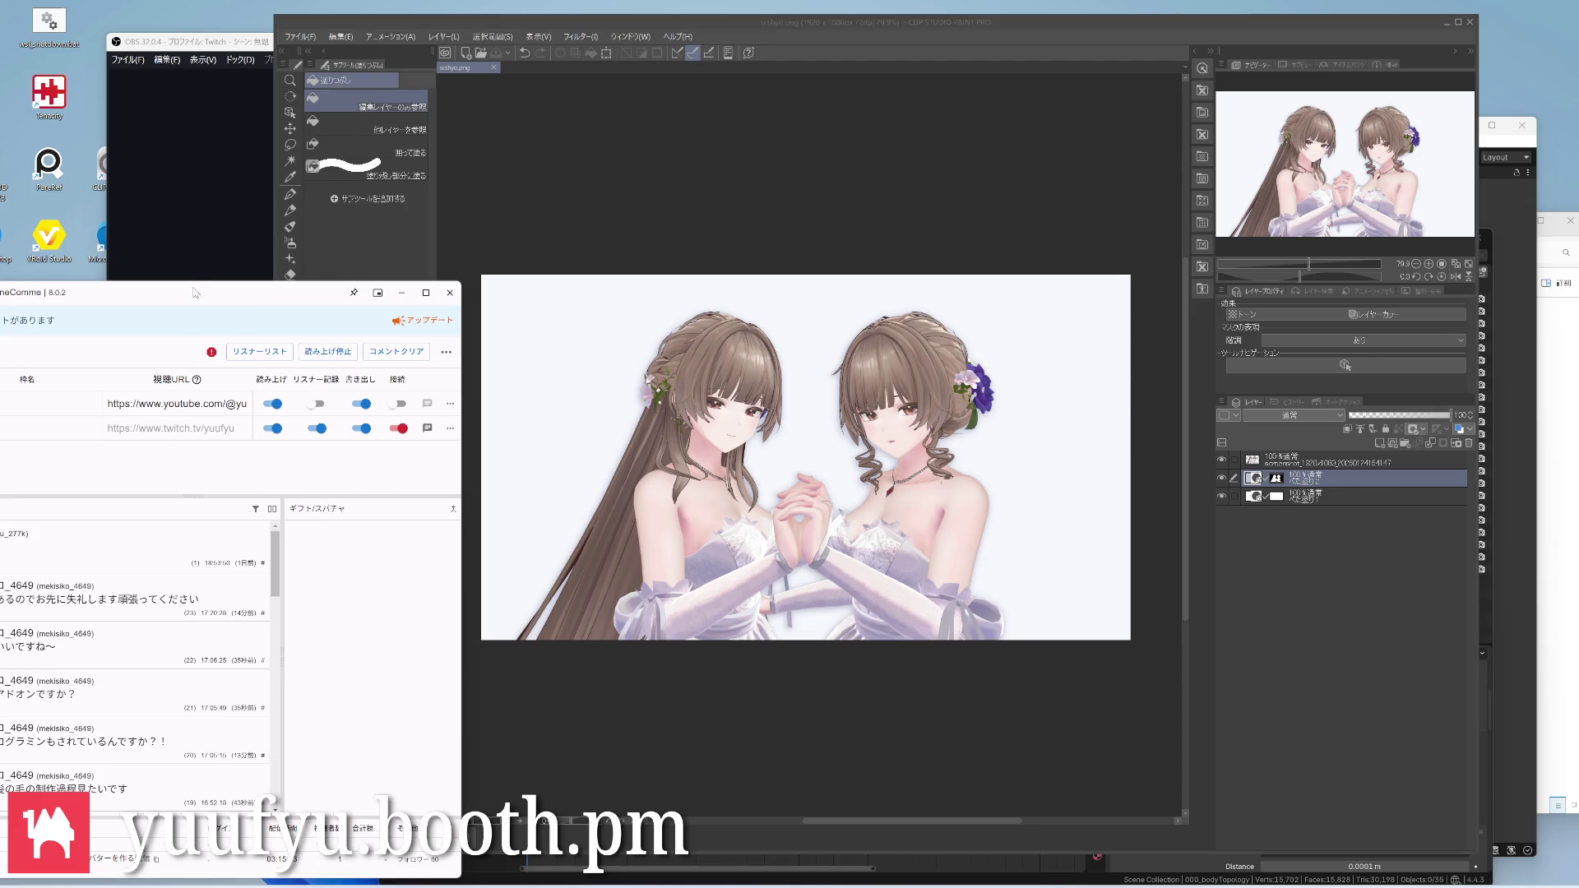
{"action": "left_click_drag", "start_coordinate": [124, 292], "coordinate": [293, 274]}
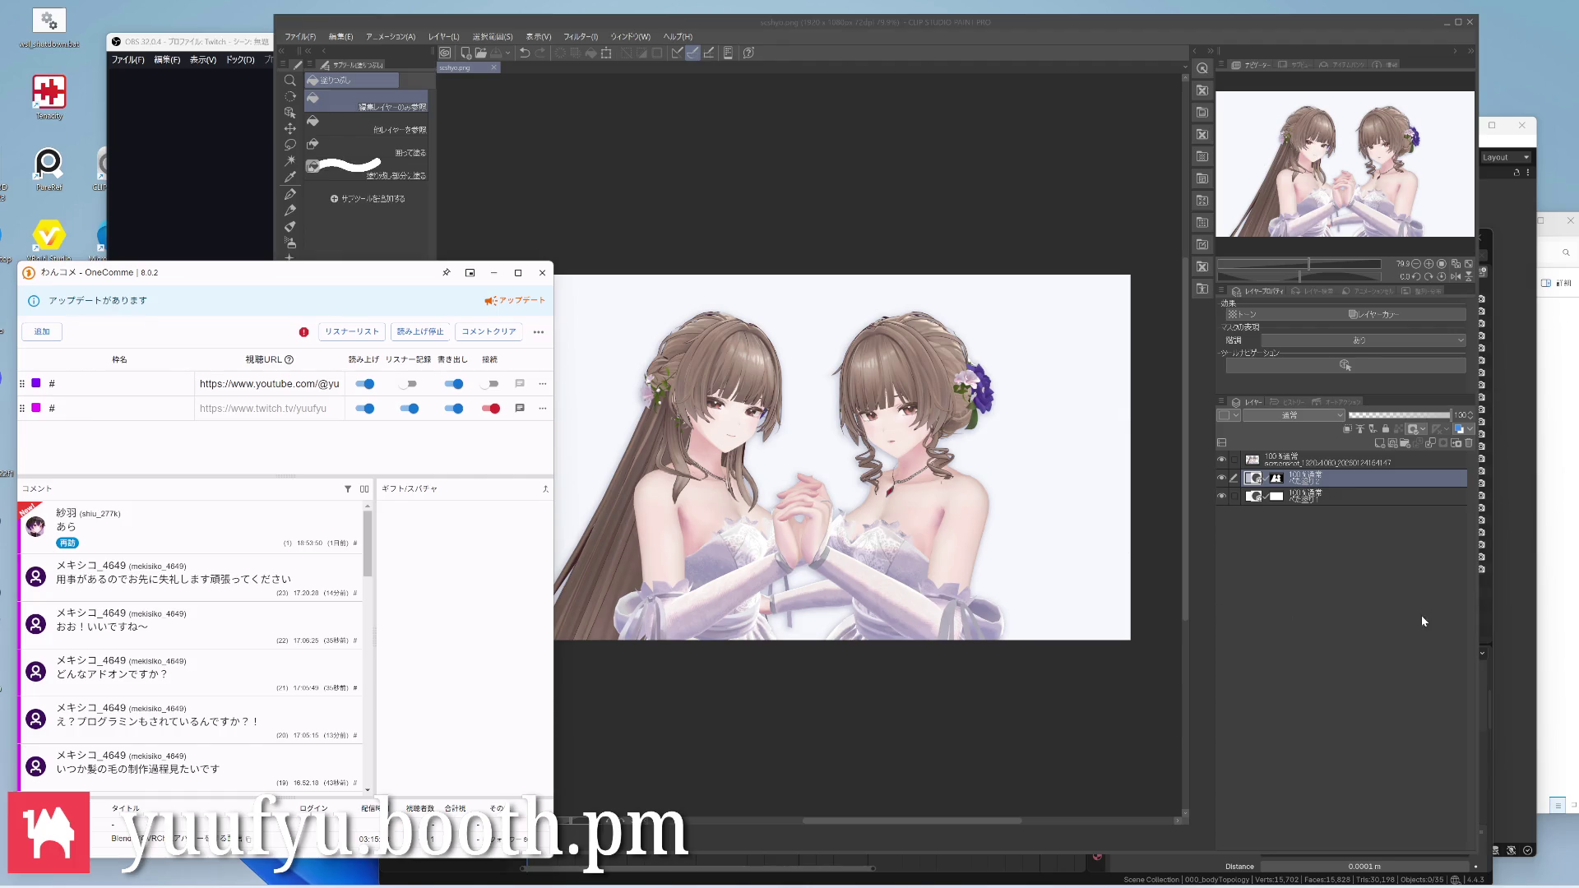
{"action": "key", "text": "alt+Tab"}
{"action": "key", "text": "alt+Tab"}
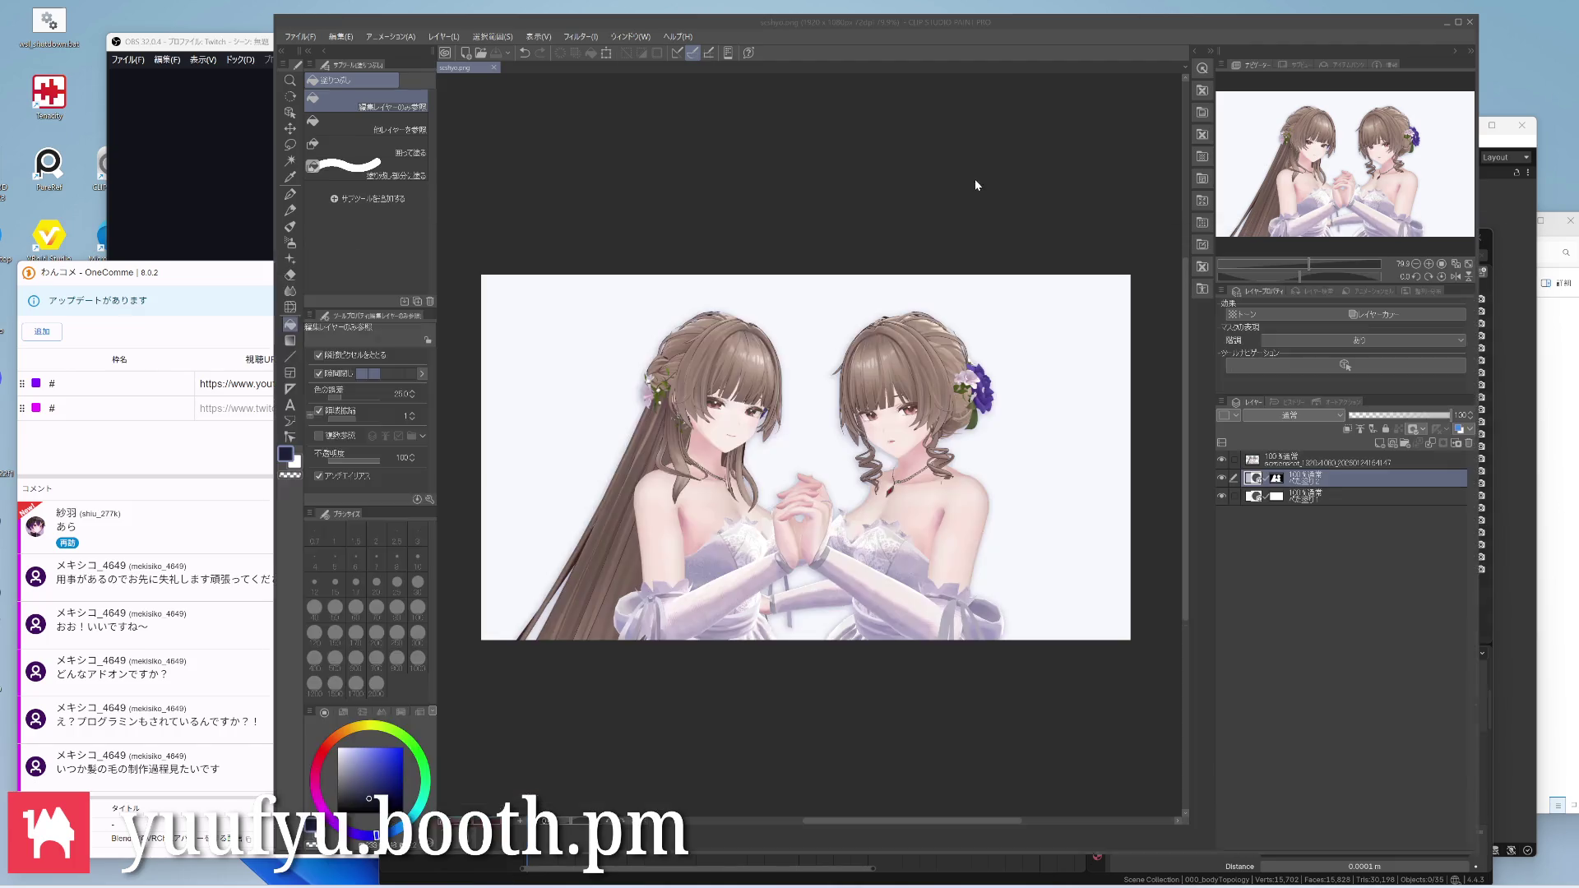
{"action": "left_click", "coordinate": [975, 179]}
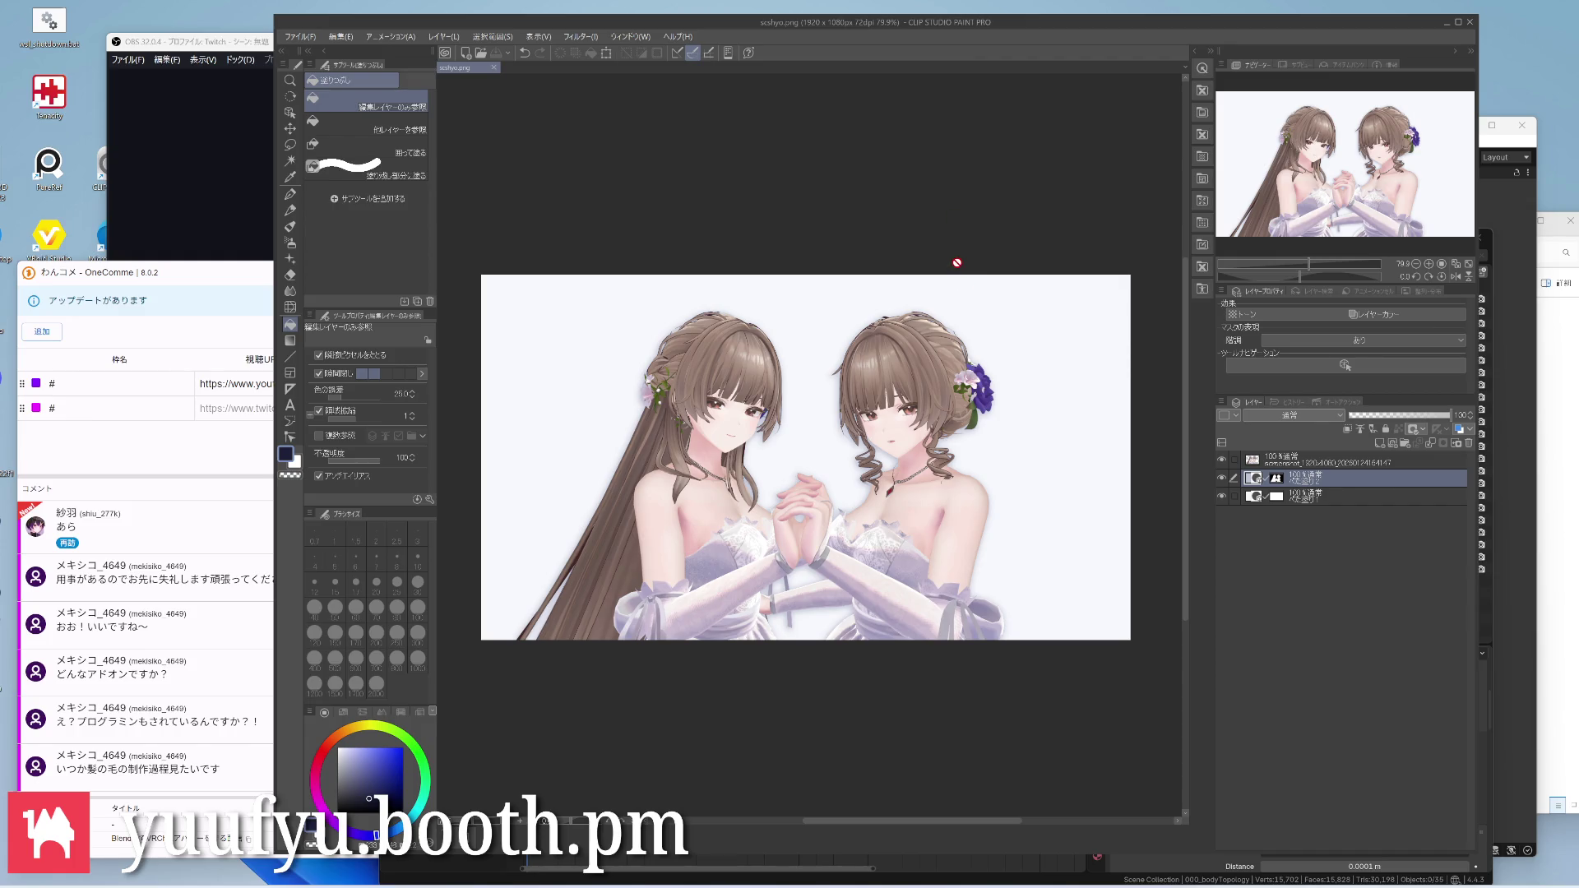
{"action": "key", "text": "alt+Tab"}
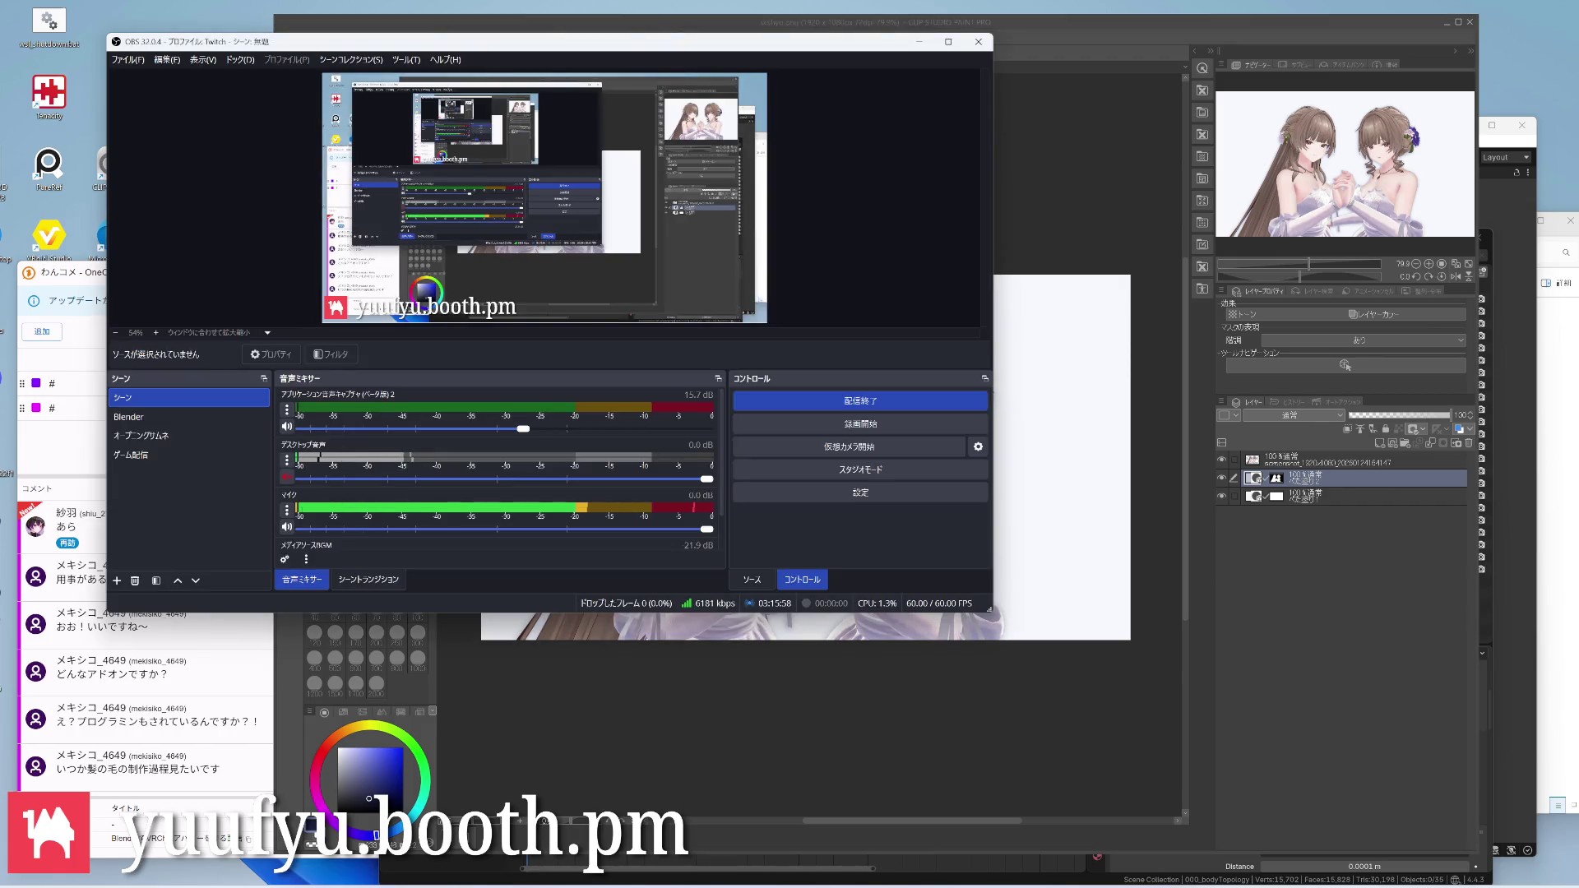
Bring Explorer to the Queen project's Blender folder and raise the Blender scene window
{"action": "left_click", "coordinate": [580, 864]}
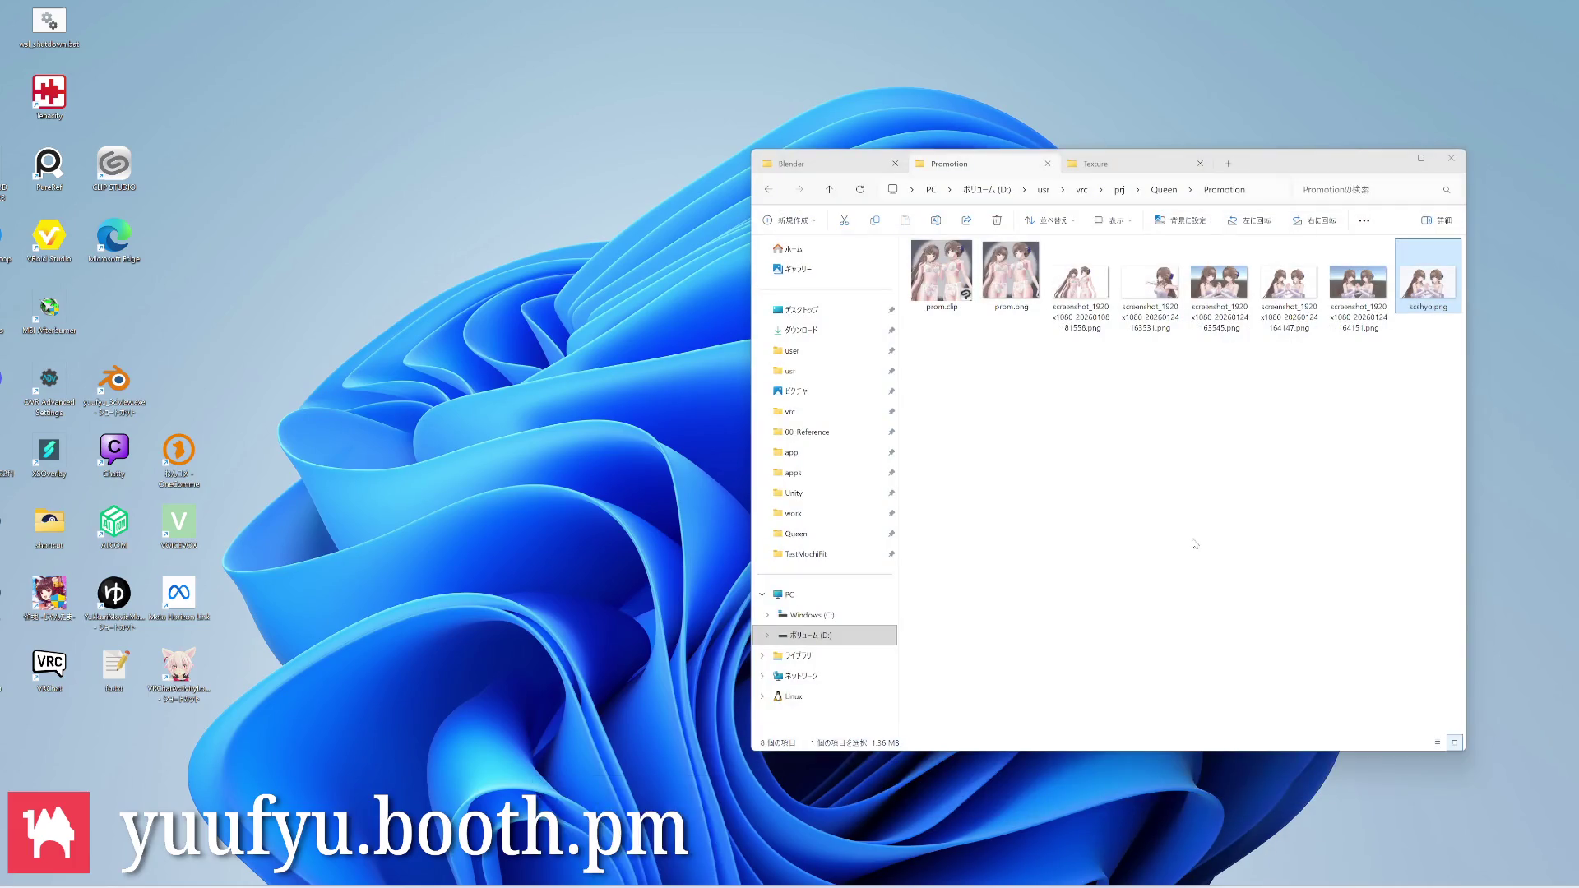
{"action": "left_click", "coordinate": [580, 827]}
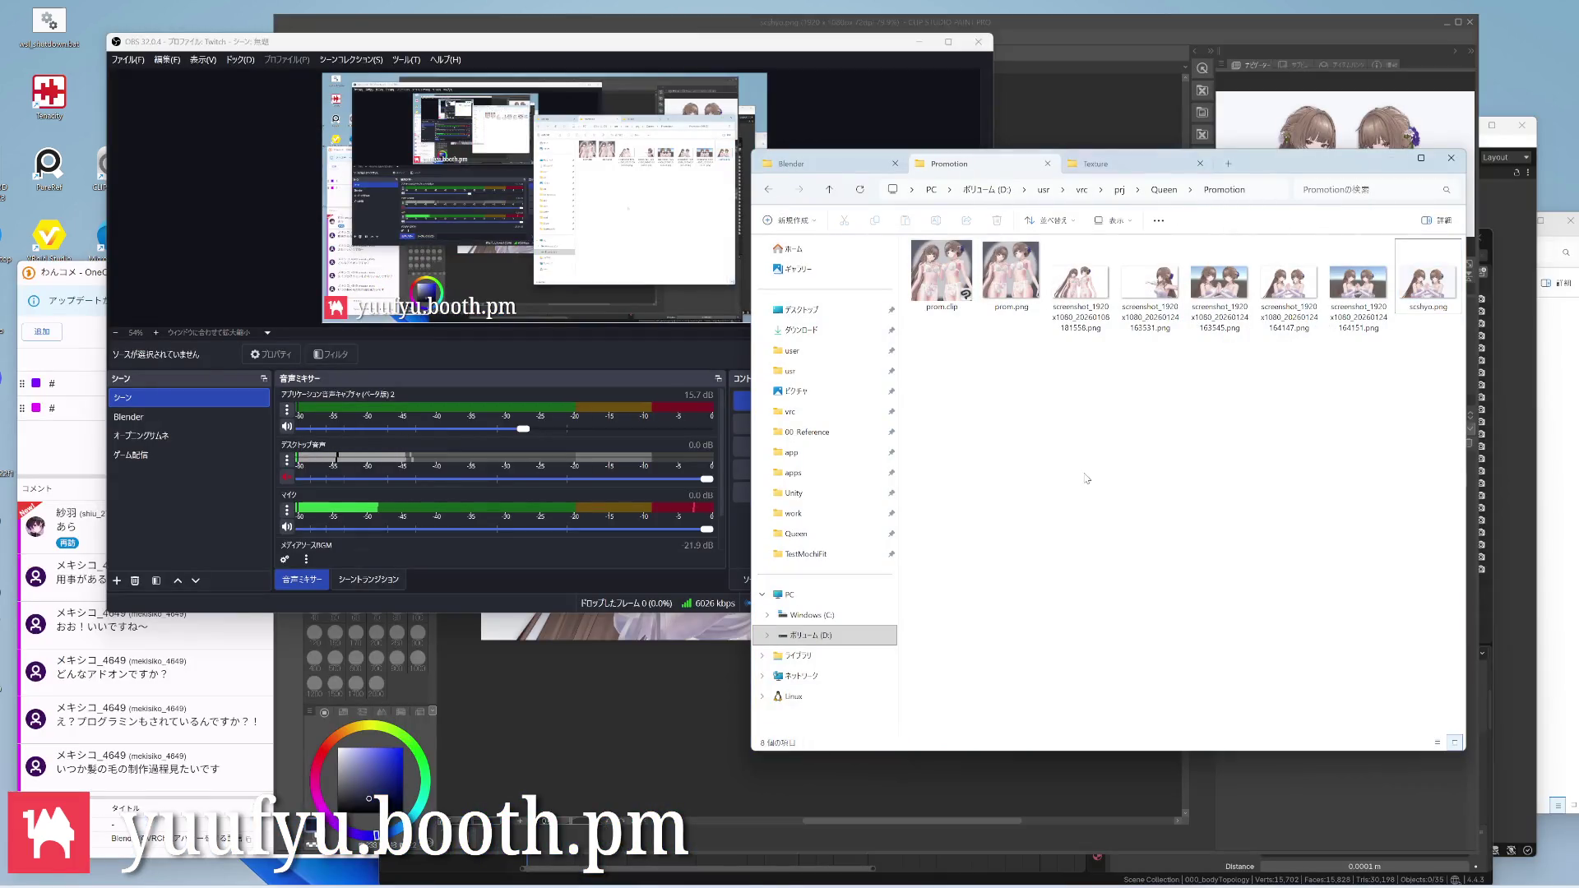
{"action": "key", "text": "ctrl+Tab"}
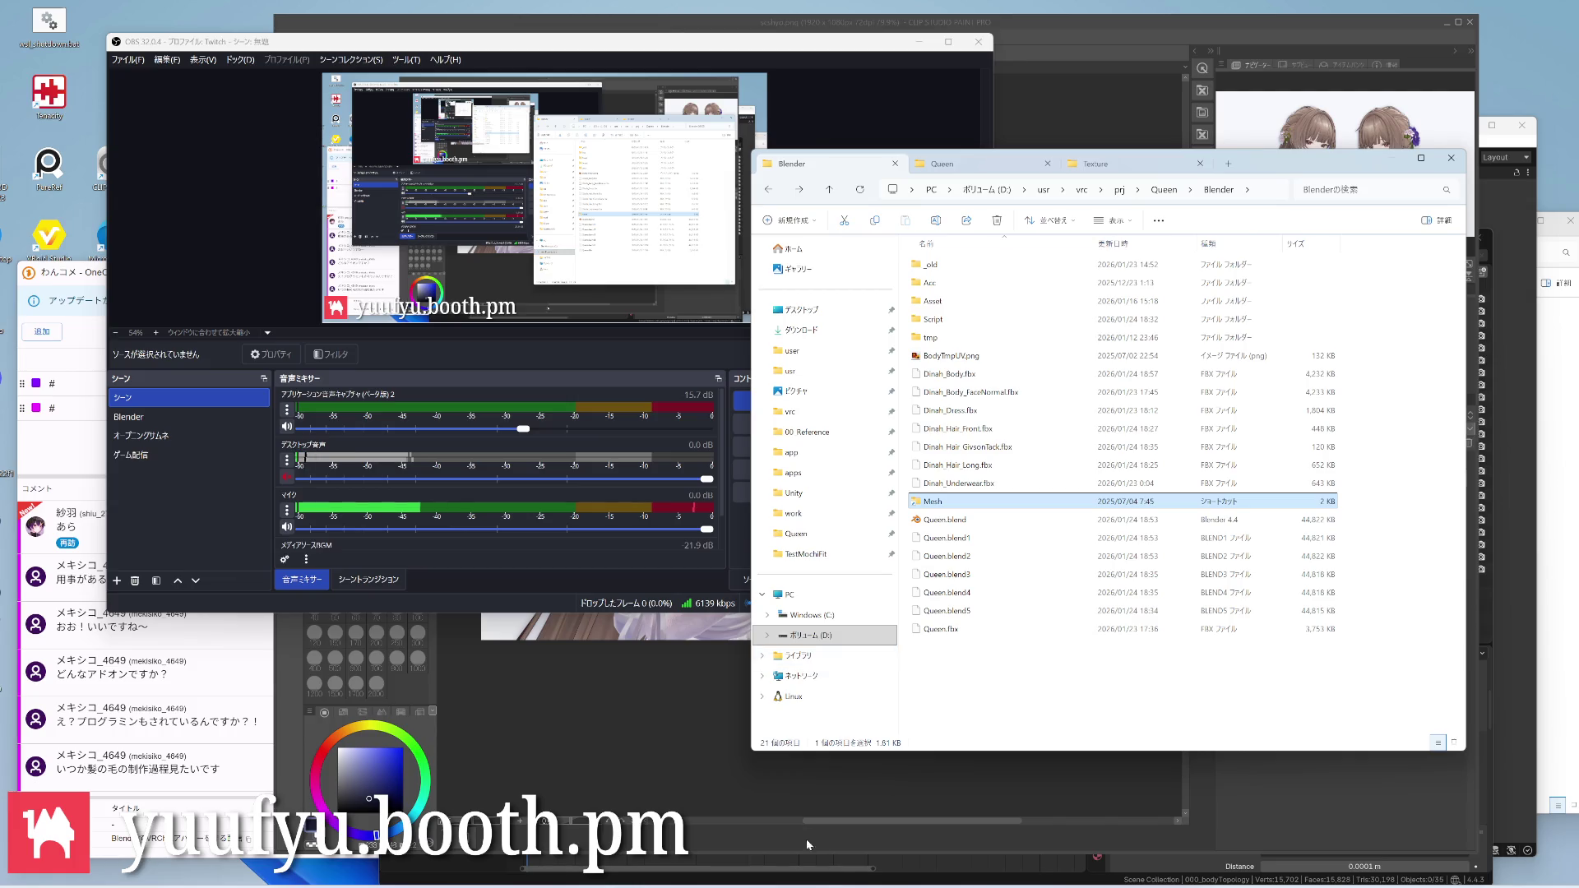
{"action": "left_click", "coordinate": [806, 845]}
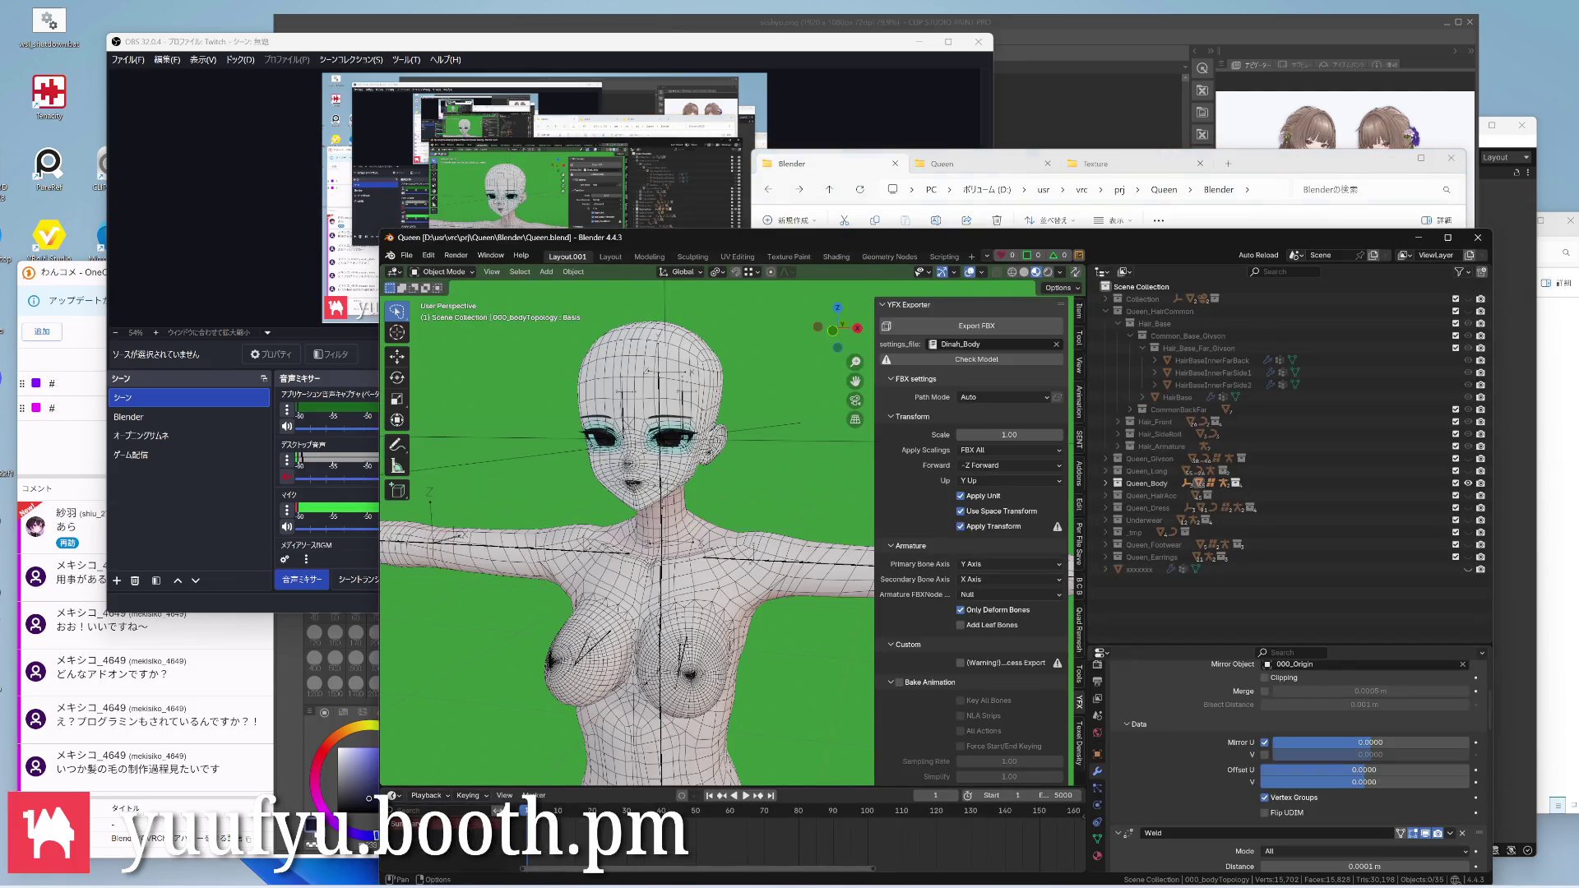
Copy the exported Dinah_Body.fbx into the Unity Mesh folder, replacing the old file, then switch to Unity
{"action": "left_click", "coordinate": [627, 852]}
{"action": "left_click", "coordinate": [912, 657]}
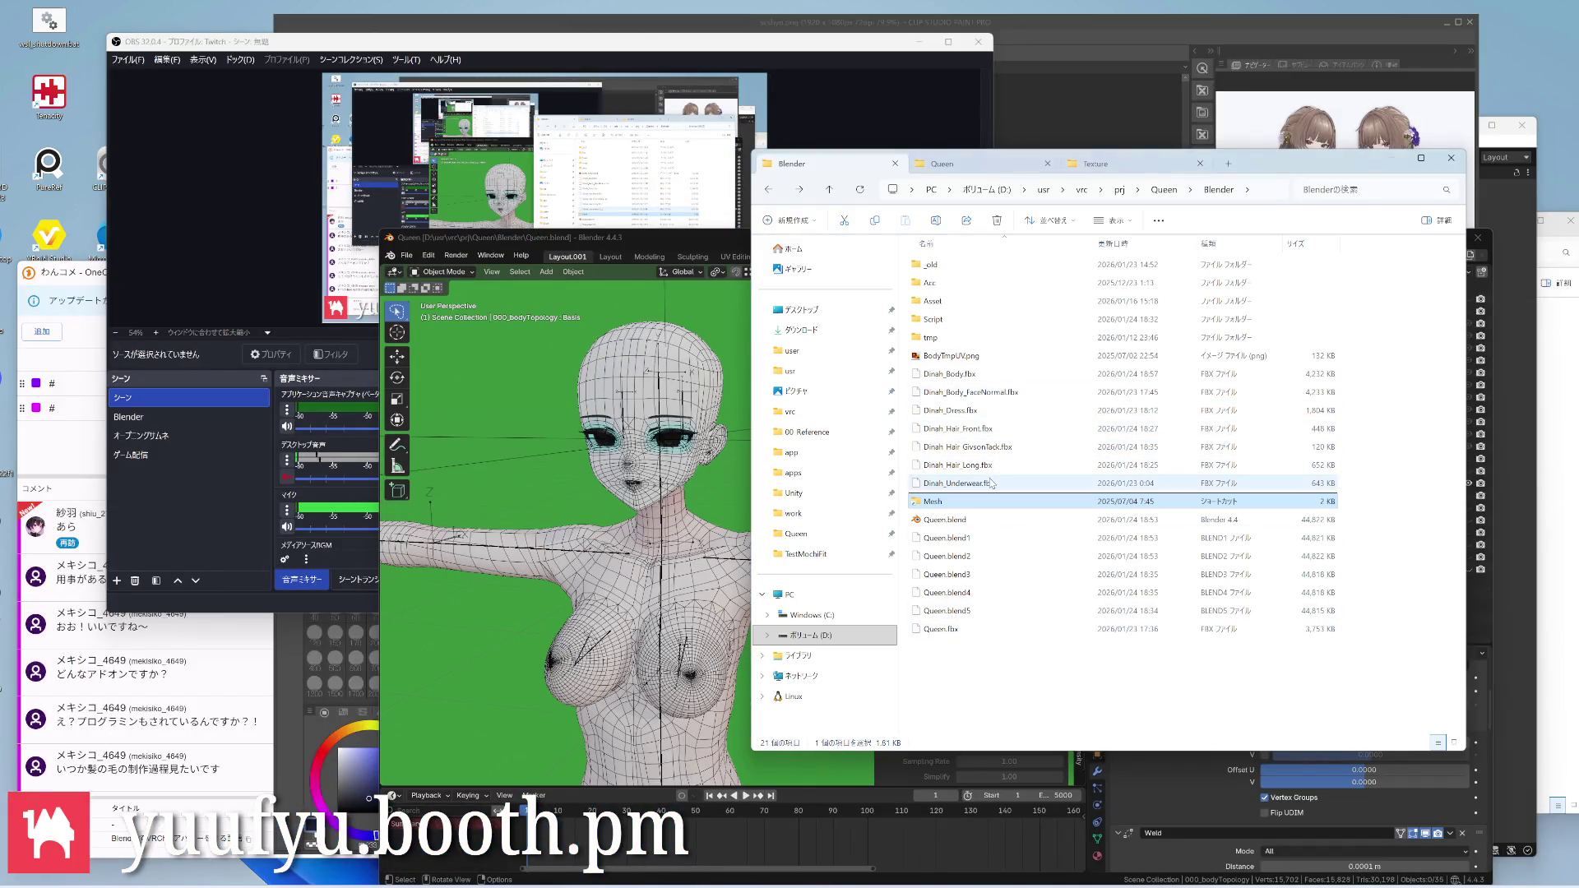
{"action": "left_click", "coordinate": [975, 373]}
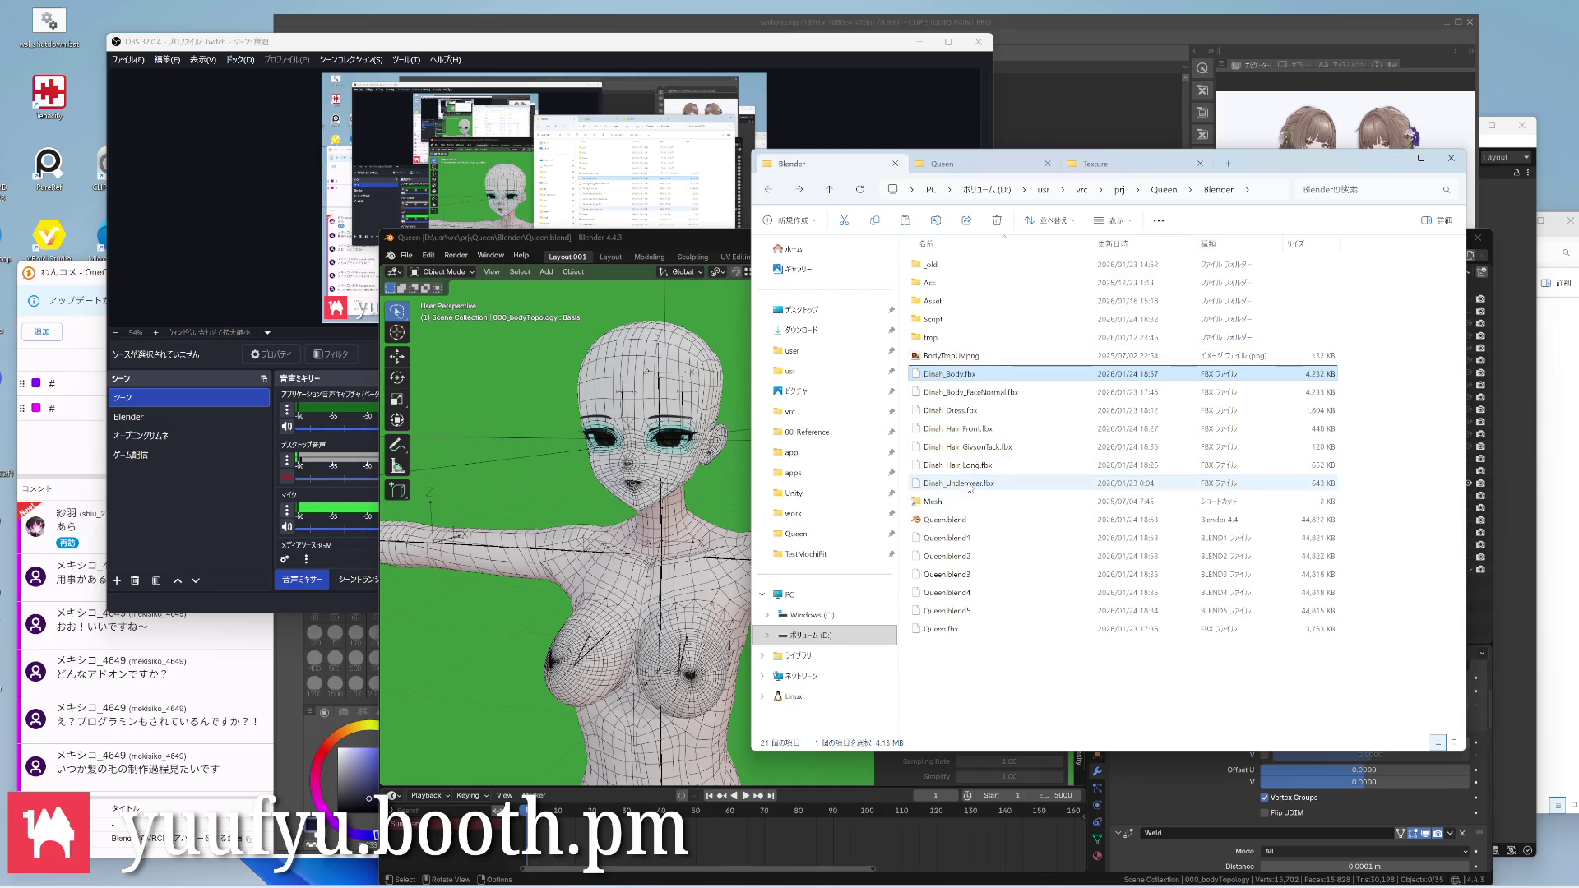
{"action": "double_click", "coordinate": [987, 501]}
{"action": "key", "text": "ctrl+v"}
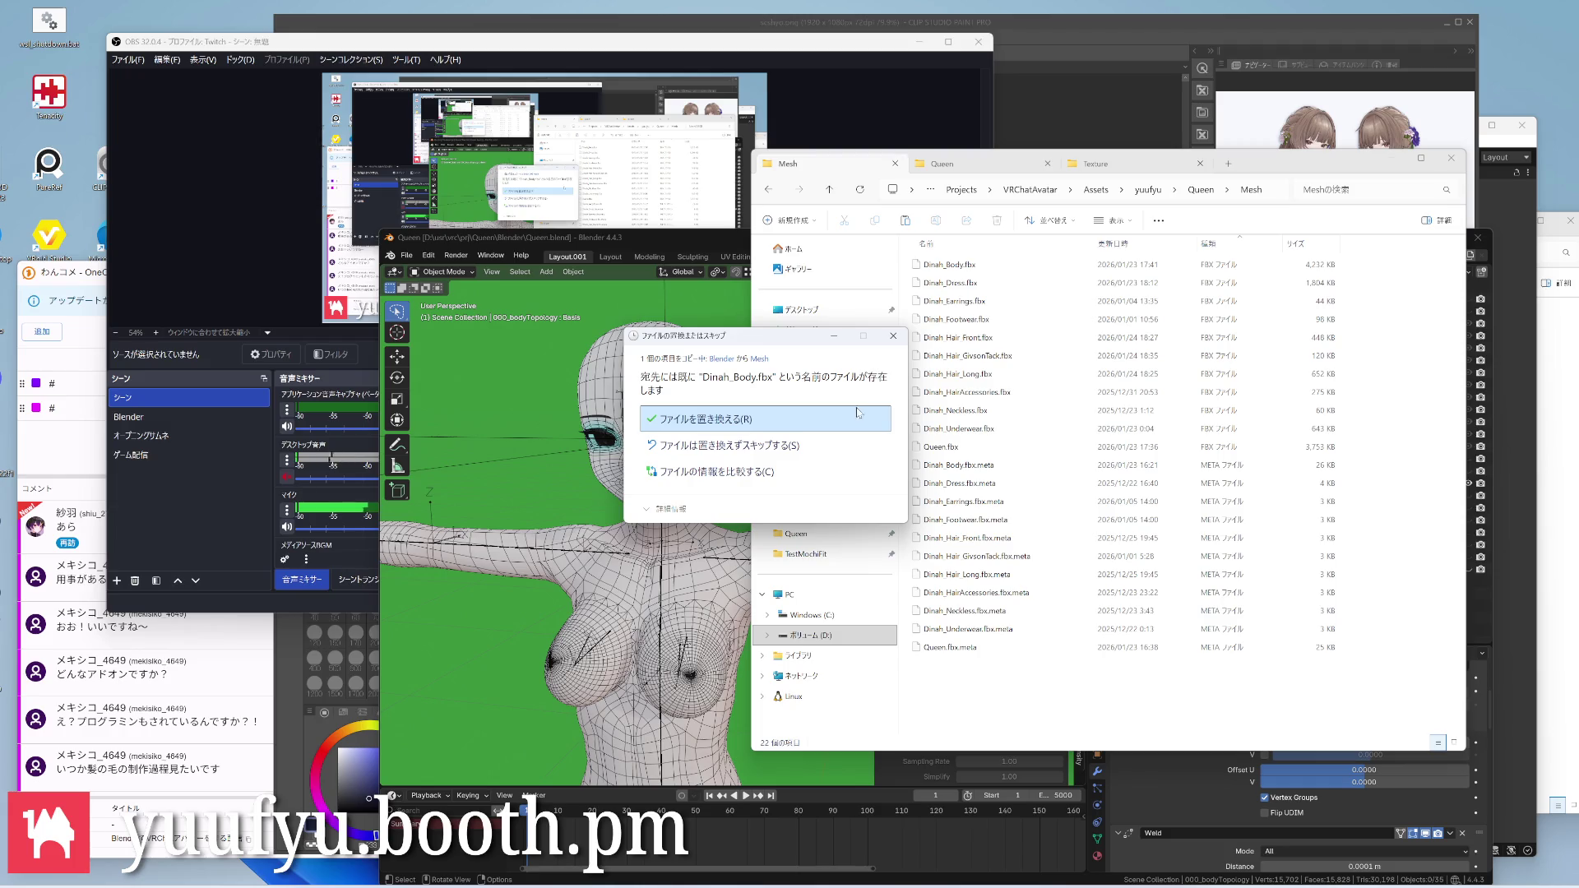
{"action": "left_click", "coordinate": [791, 393]}
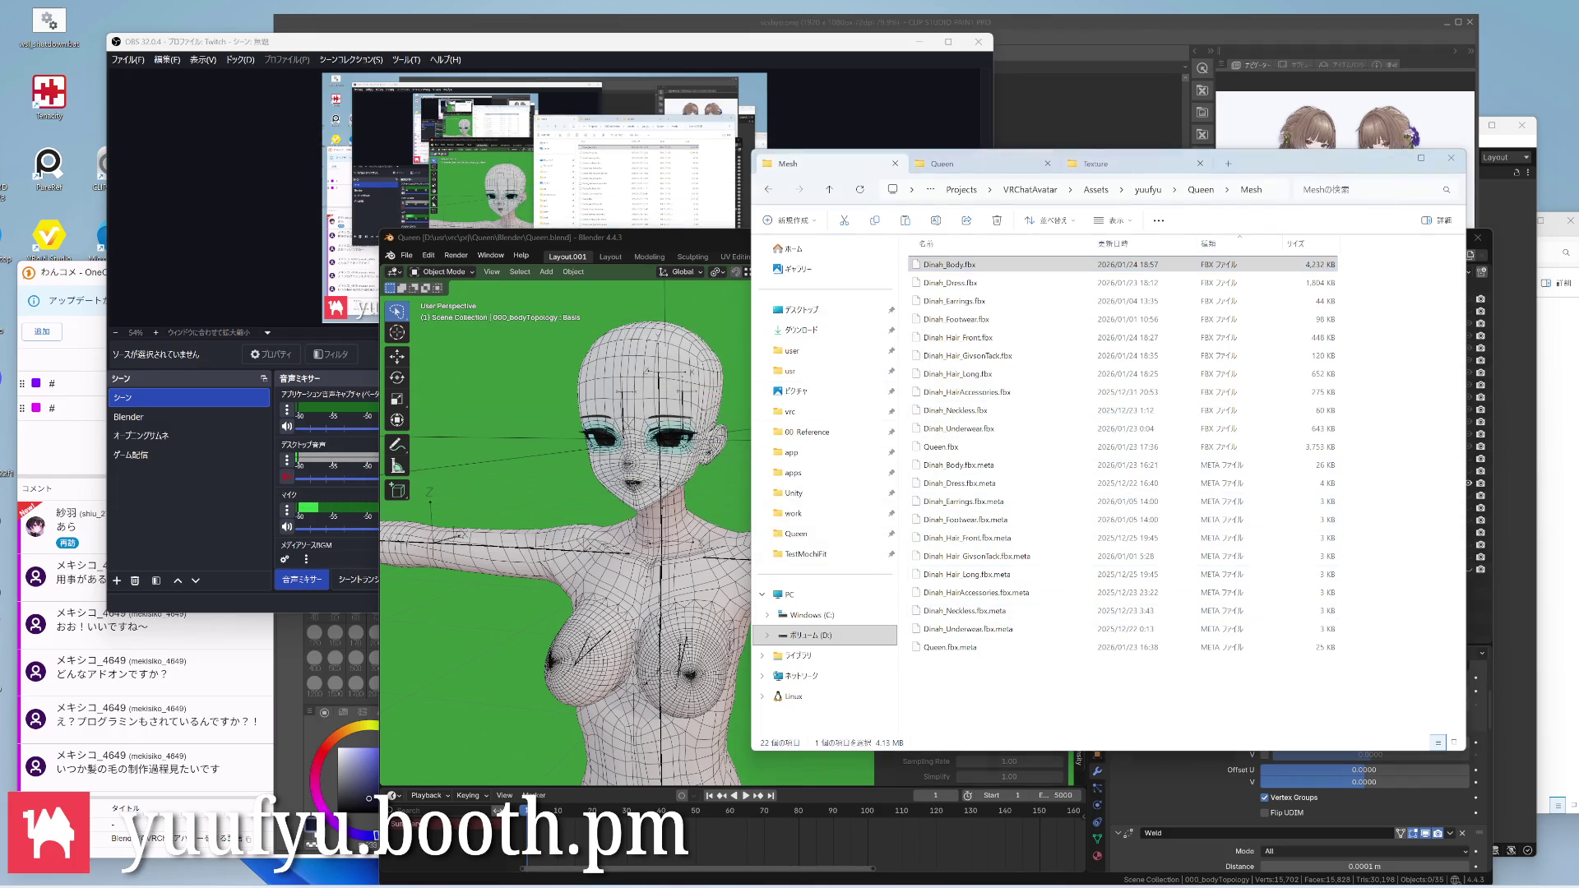
{"action": "left_click", "coordinate": [884, 864]}
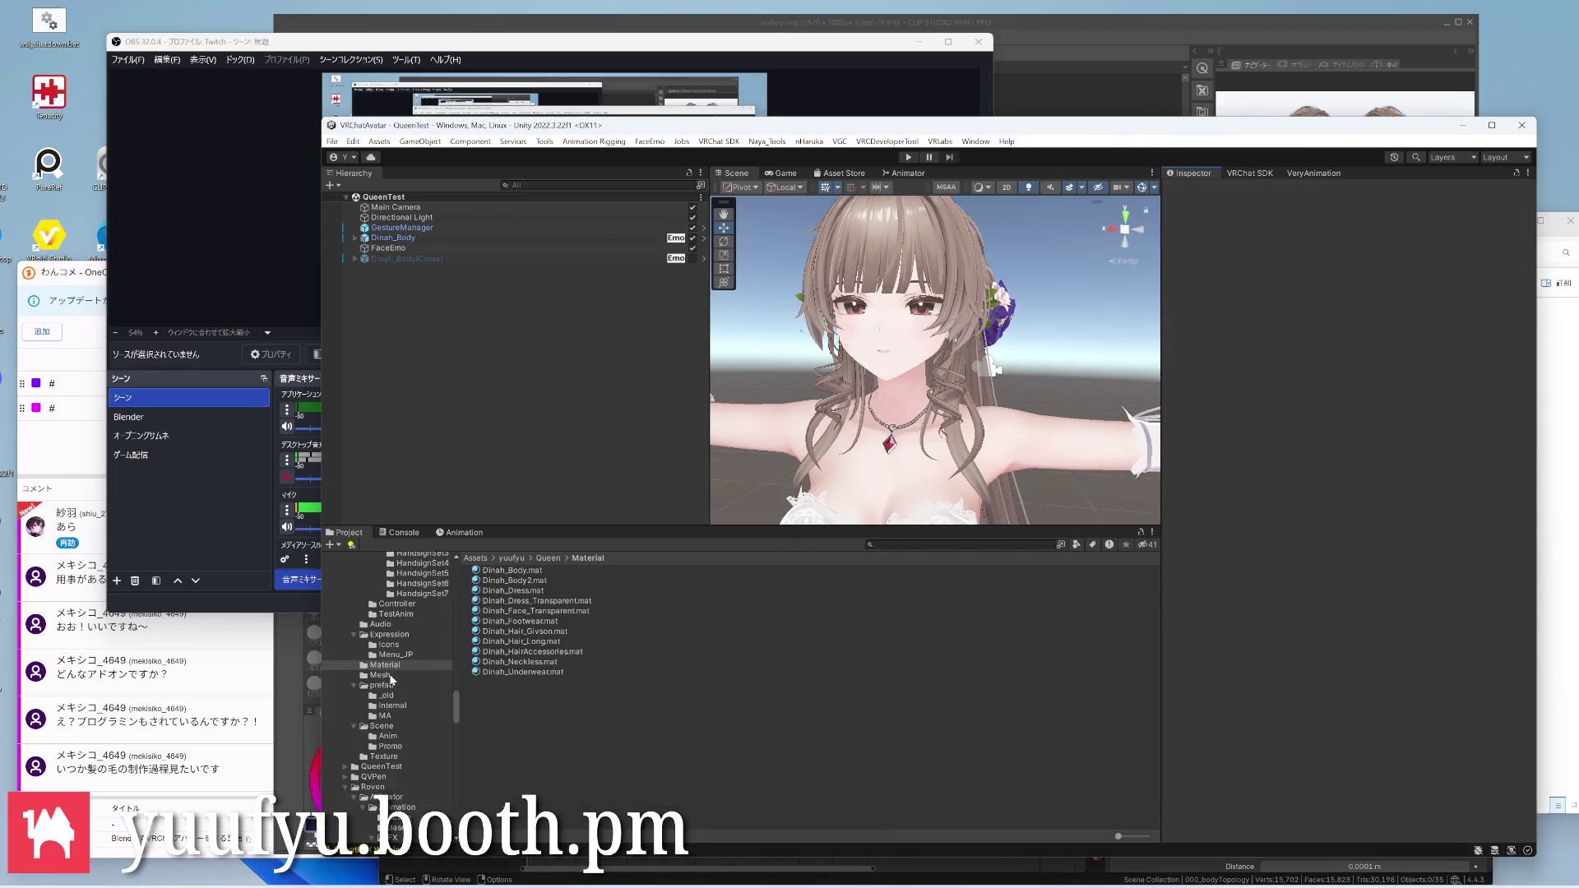
Enable outlines on the Dinah_Body material with vertex red channel controlling width
{"action": "left_click", "coordinate": [514, 571]}
{"action": "scroll", "coordinate": [903, 347], "scroll_direction": "up", "scroll_amount": 1}
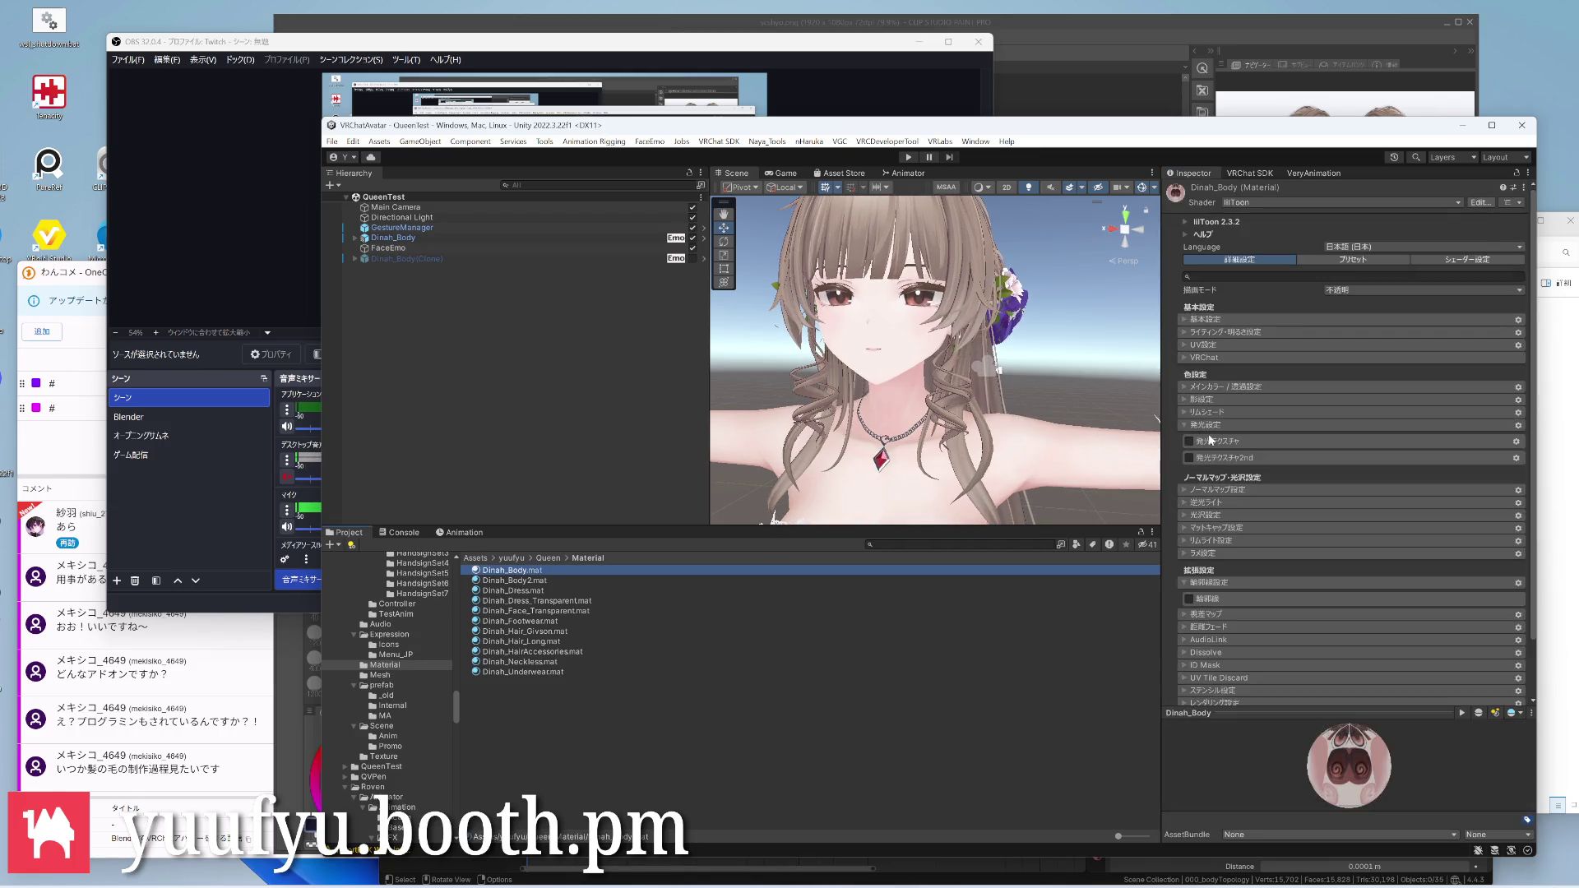
{"action": "scroll", "coordinate": [1210, 494], "scroll_direction": "down", "scroll_amount": 1}
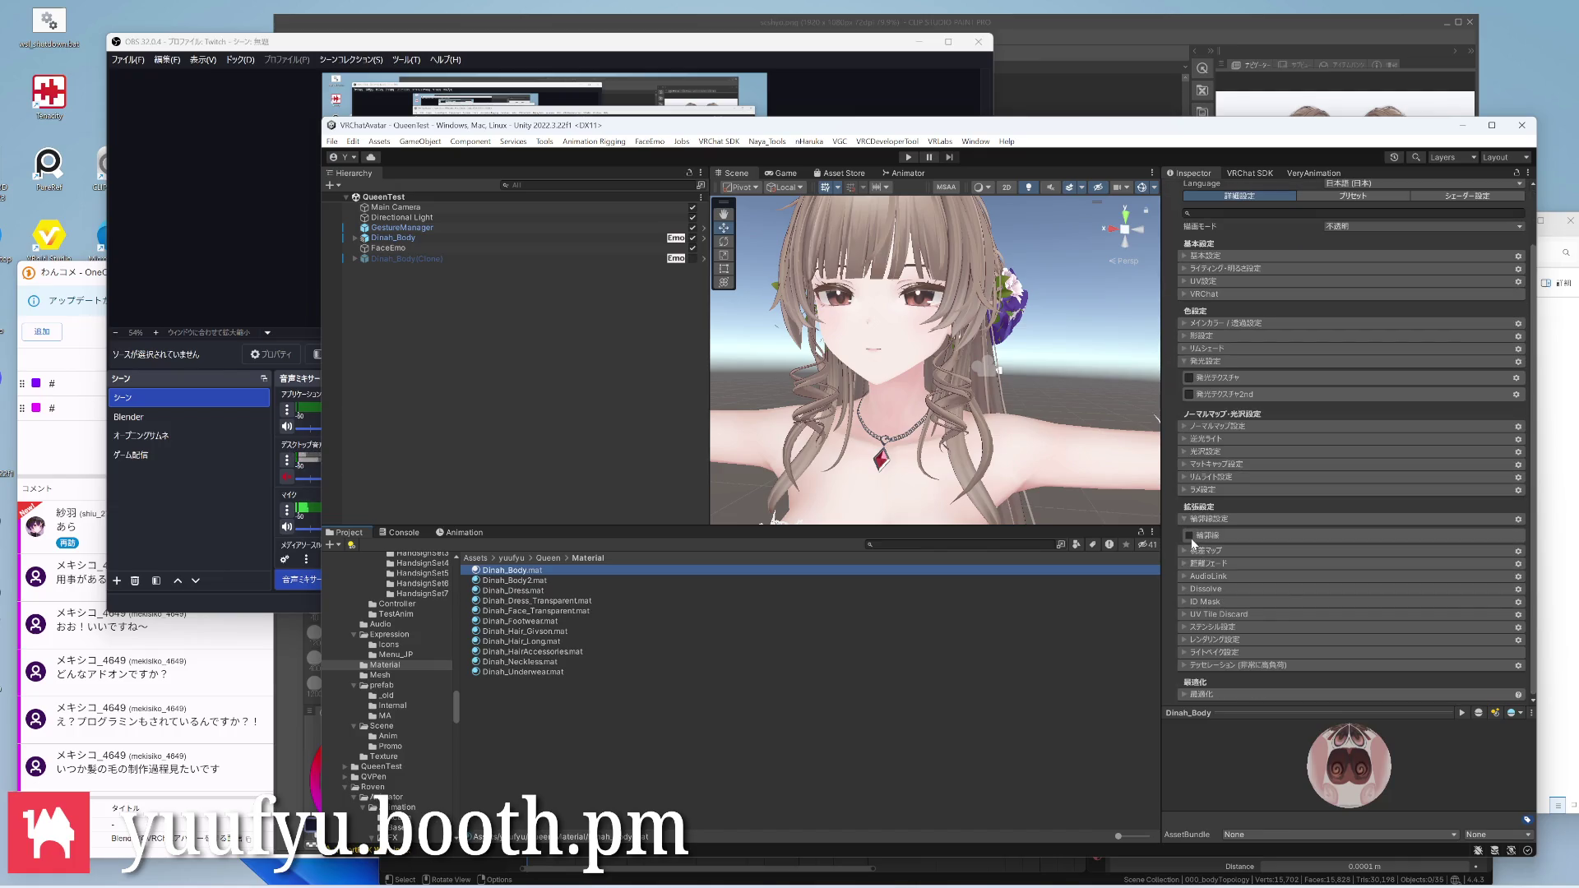
{"action": "left_click", "coordinate": [1191, 538]}
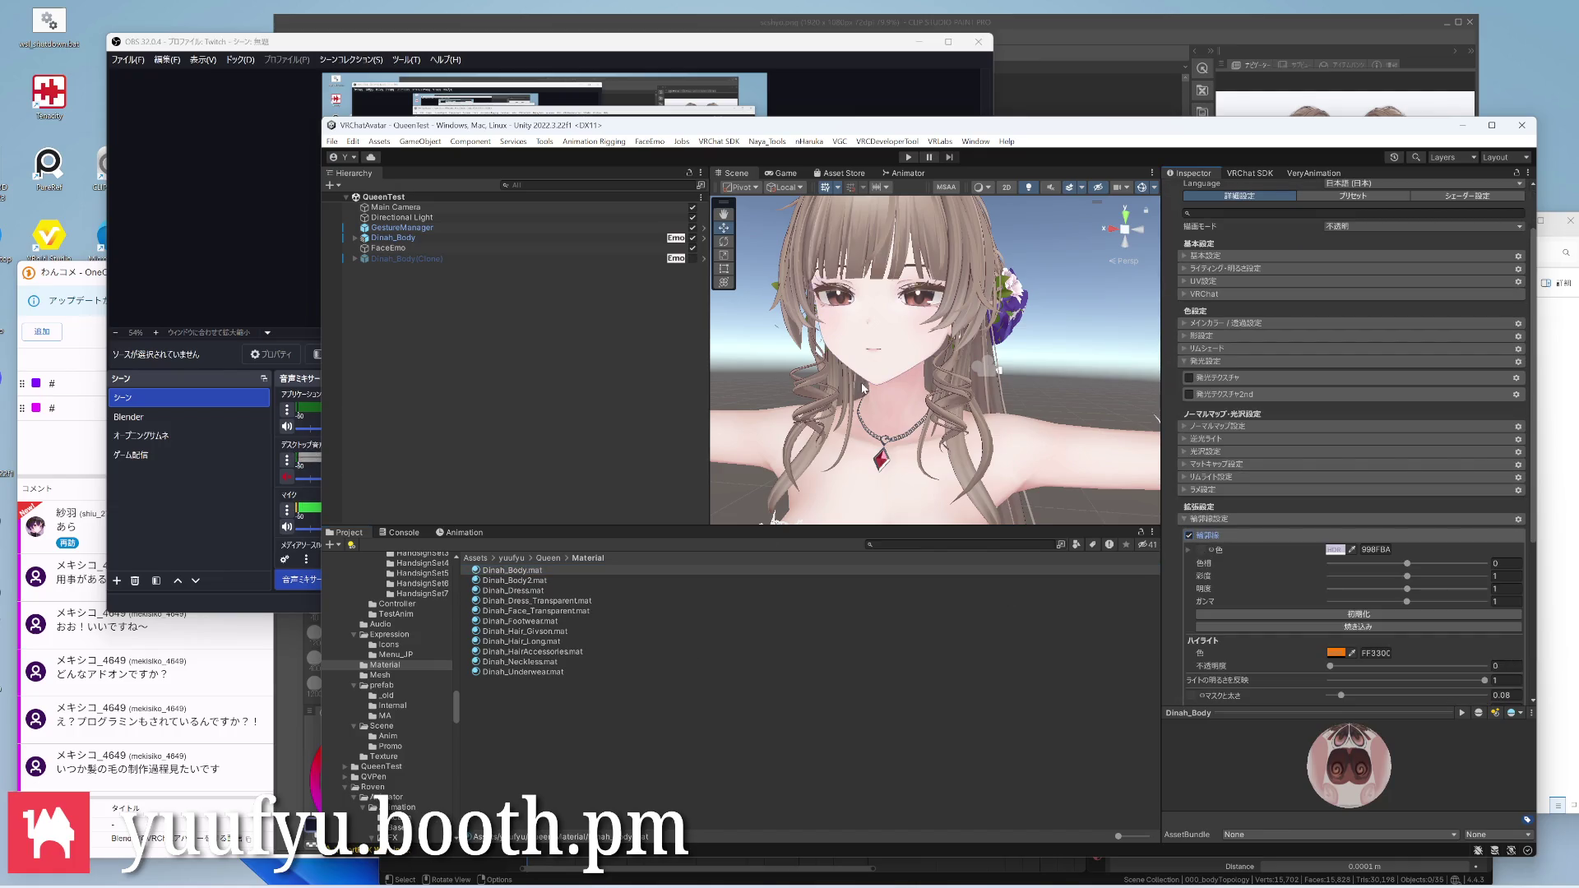
{"action": "scroll", "coordinate": [1265, 637], "scroll_direction": "down", "scroll_amount": 2}
{"action": "scroll", "coordinate": [1265, 637], "scroll_direction": "down", "scroll_amount": 2}
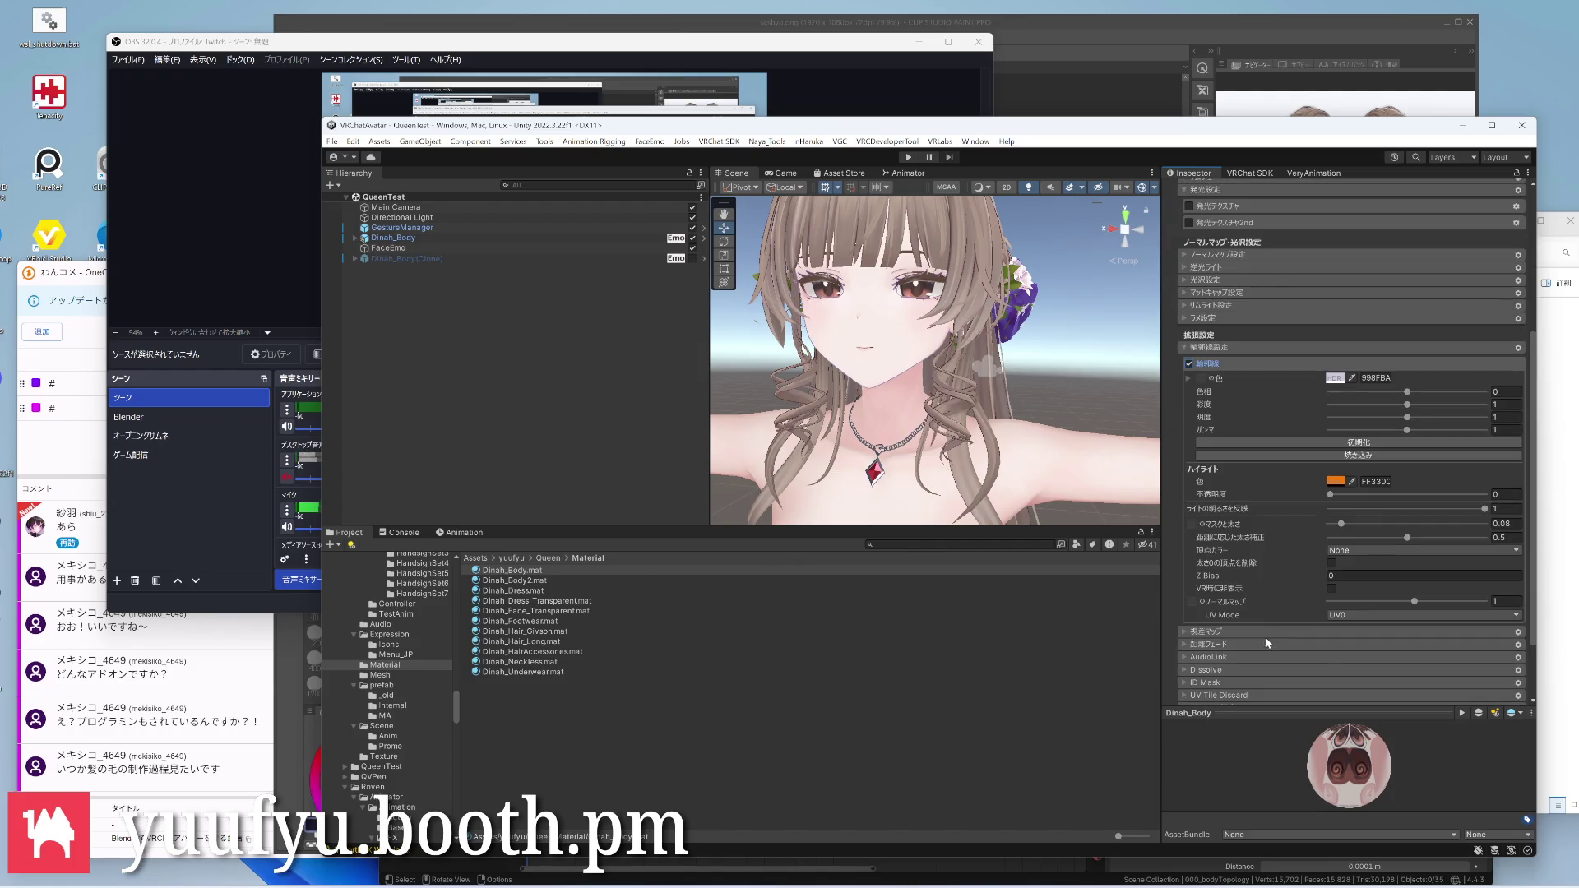
{"action": "left_click", "coordinate": [1353, 552]}
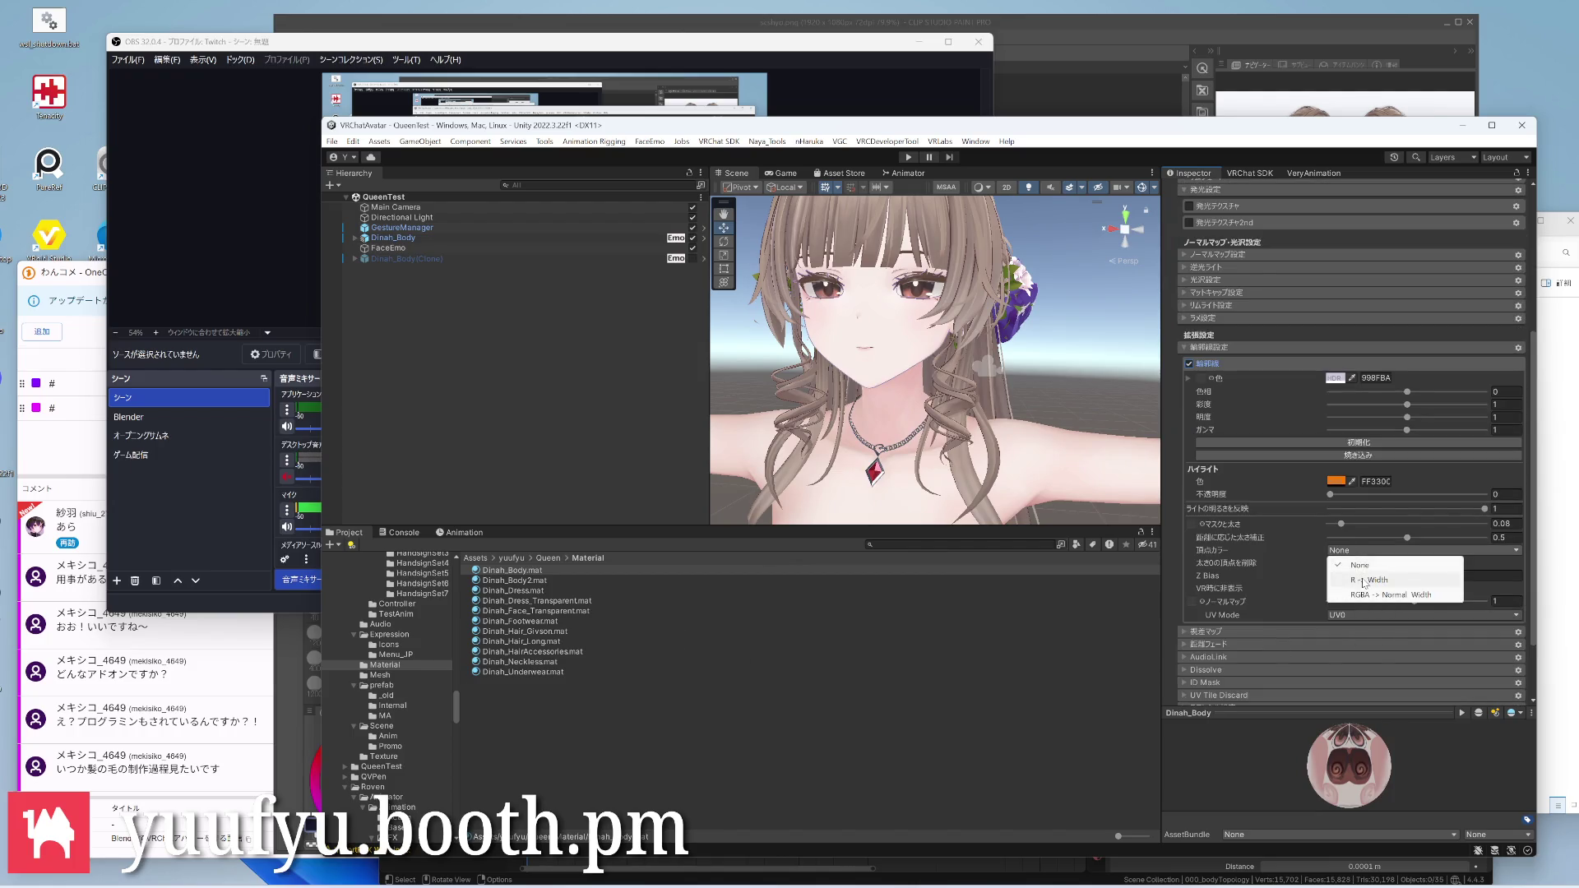
{"action": "left_click", "coordinate": [1369, 580]}
{"action": "scroll", "coordinate": [941, 294], "scroll_direction": "up", "scroll_amount": 2}
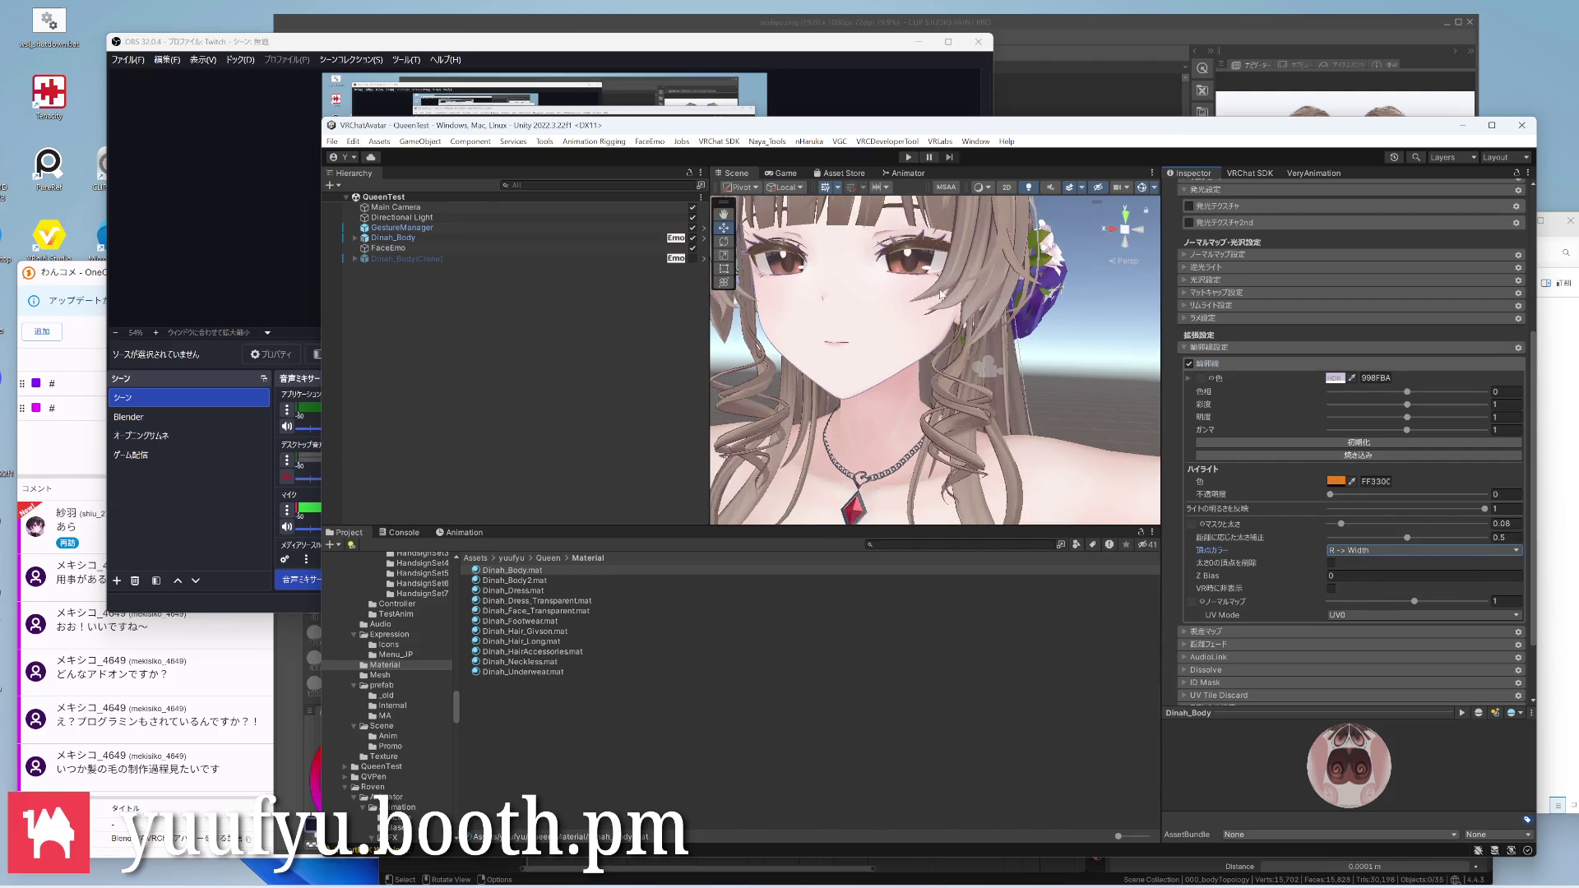
Drag a texture from the Texture folder onto the material, inspect the face, then switch to Blender
{"action": "right_click_drag", "start_coordinate": [942, 295], "coordinate": [913, 302]}
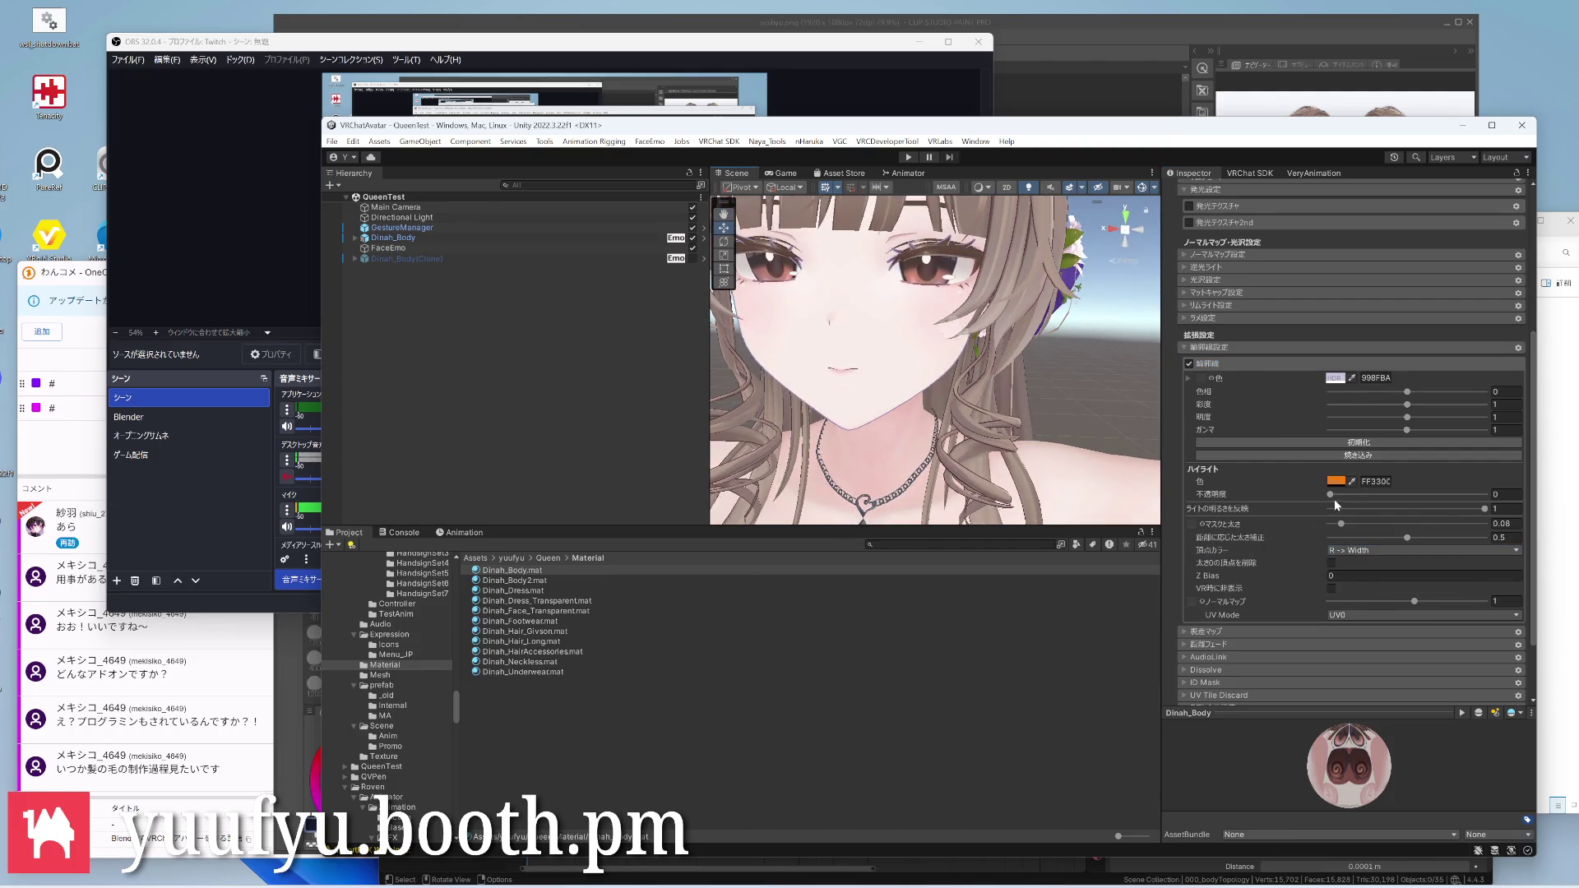
{"action": "scroll", "coordinate": [1334, 499], "scroll_direction": "up", "scroll_amount": 2}
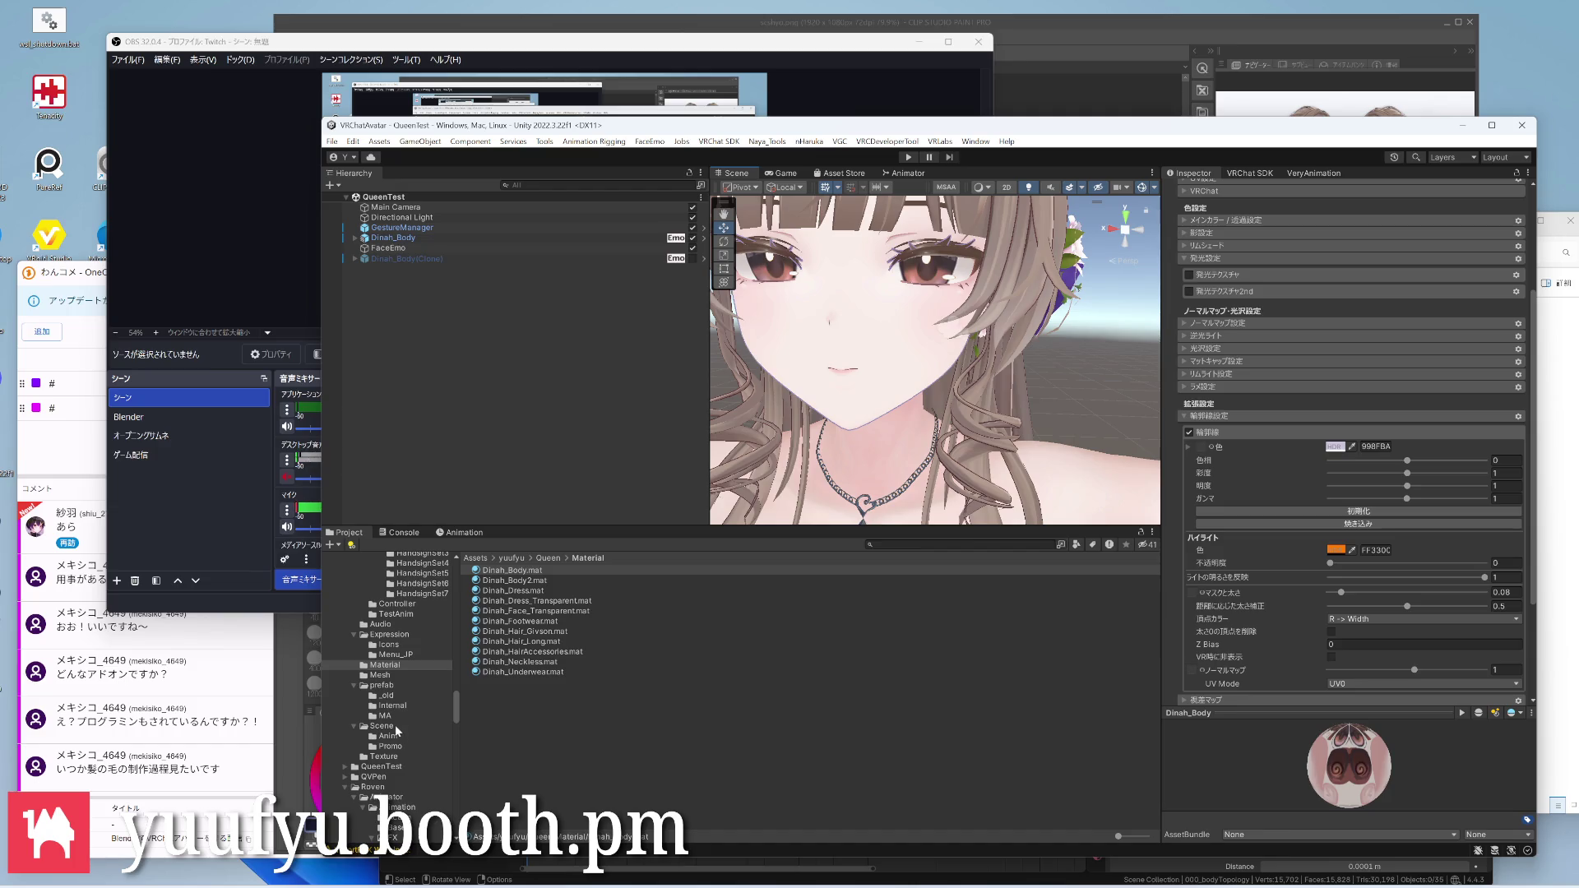
{"action": "left_click", "coordinate": [387, 756]}
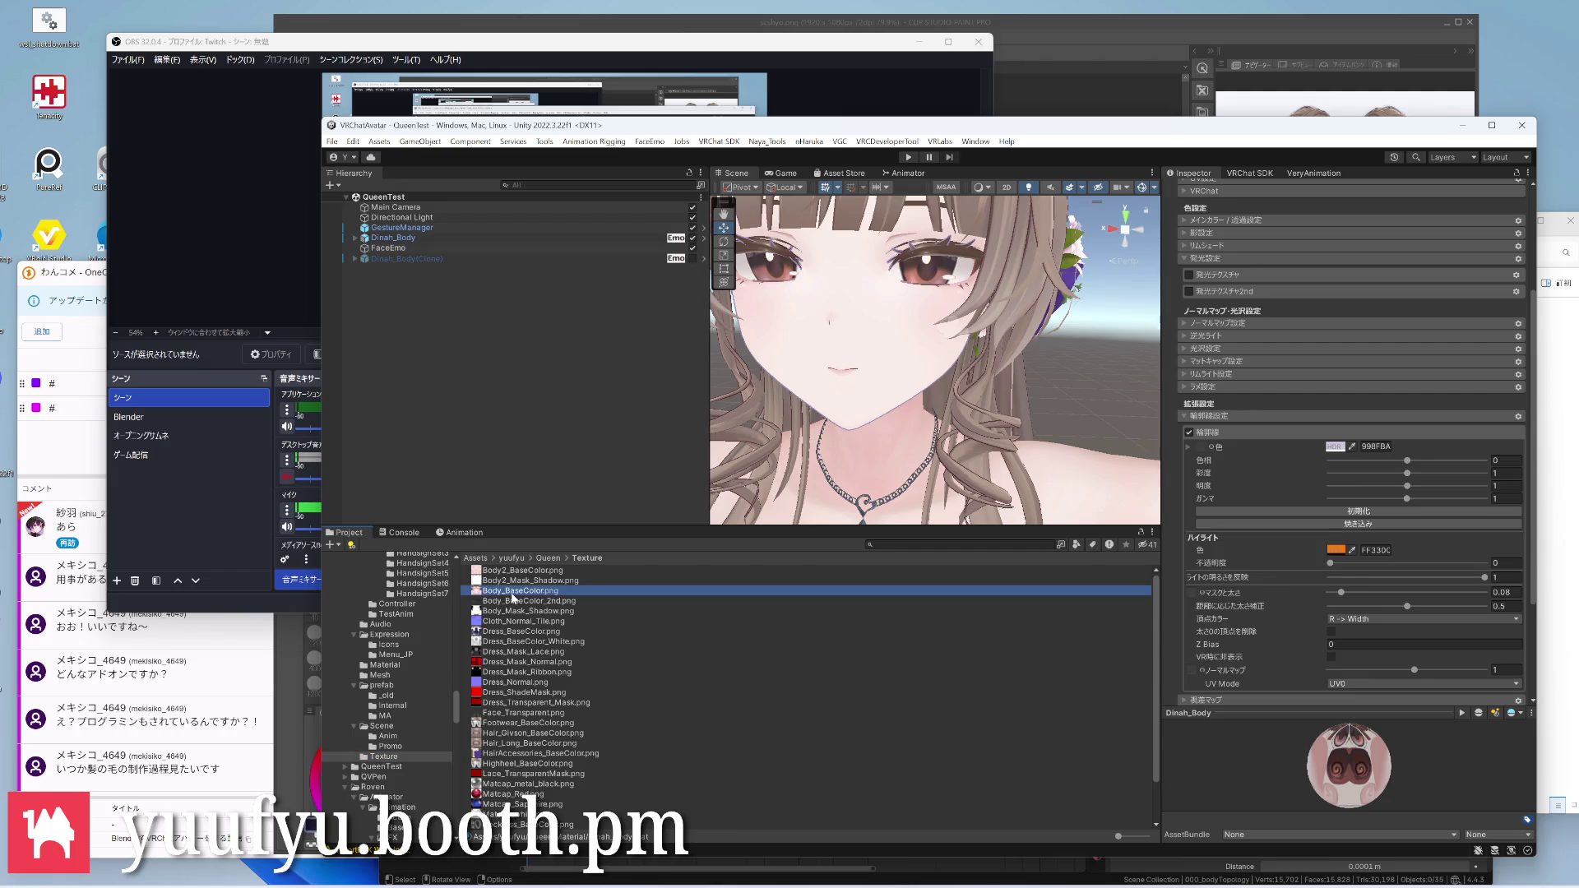
{"action": "left_click_drag", "start_coordinate": [513, 590], "coordinate": [1190, 466]}
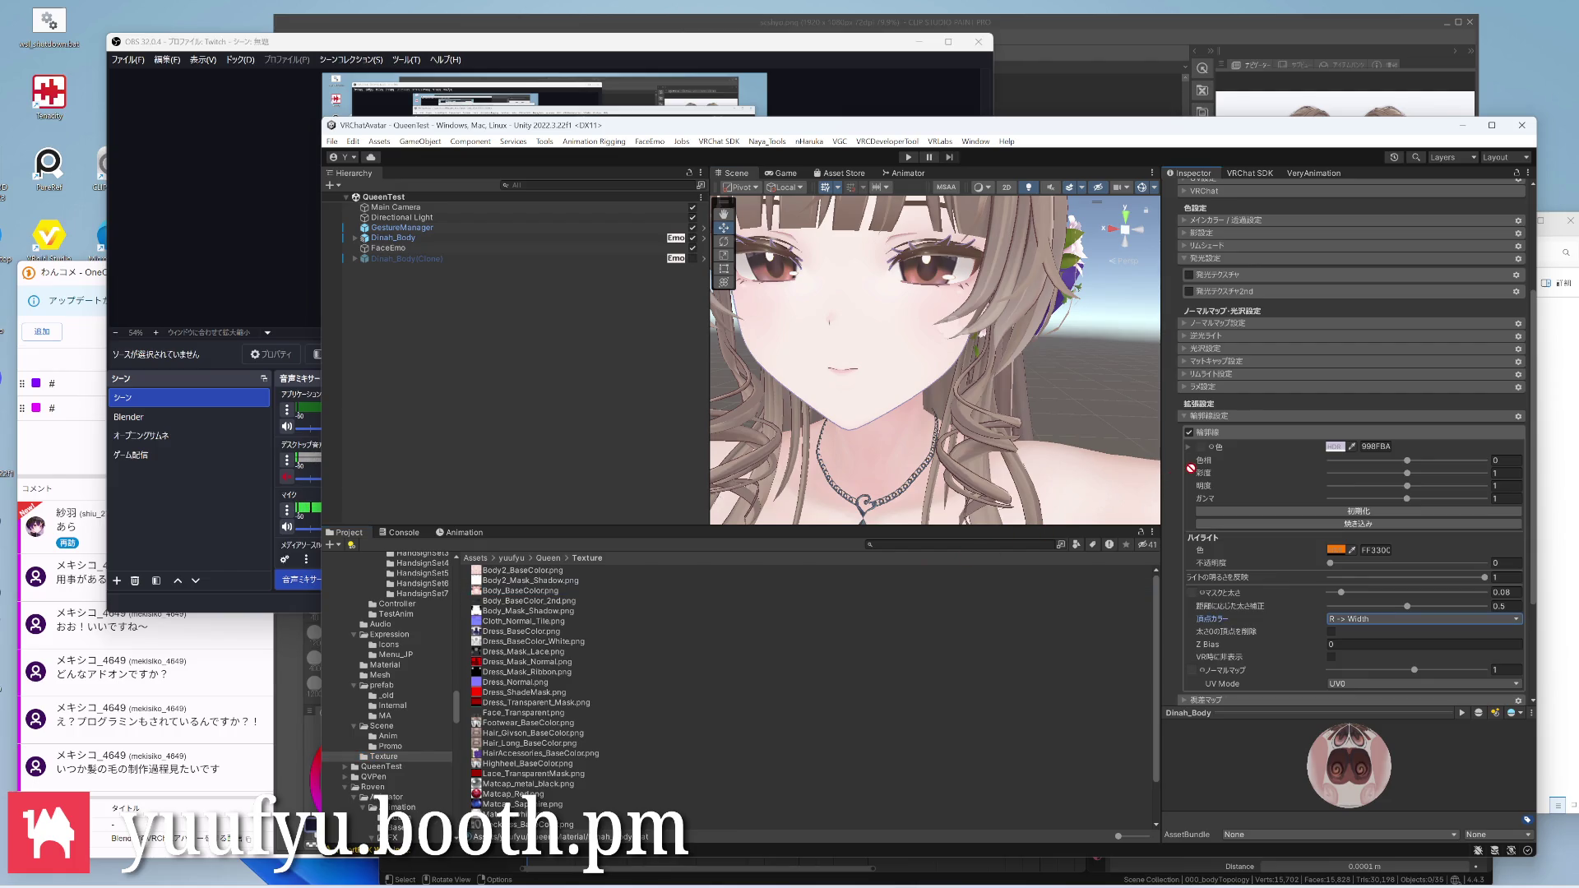
{"action": "scroll", "coordinate": [956, 289], "scroll_direction": "up", "scroll_amount": 5}
{"action": "scroll", "coordinate": [956, 333], "scroll_direction": "up", "scroll_amount": 3}
{"action": "scroll", "coordinate": [953, 333], "scroll_direction": "down", "scroll_amount": 3}
{"action": "scroll", "coordinate": [939, 303], "scroll_direction": "down", "scroll_amount": 2}
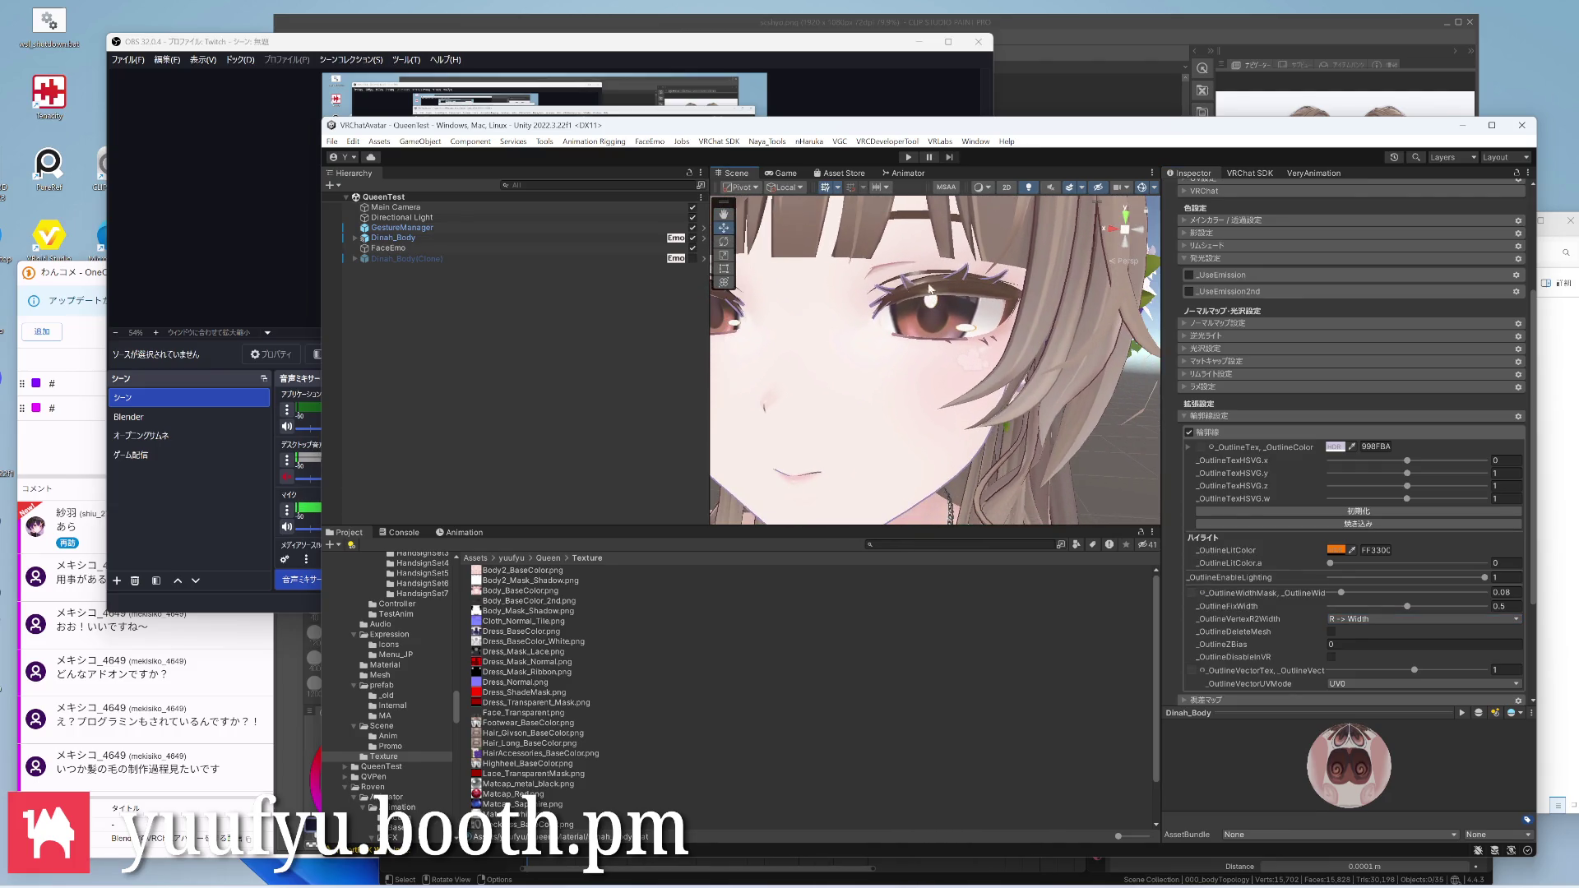
{"action": "scroll", "coordinate": [930, 290], "scroll_direction": "up", "scroll_amount": 3}
{"action": "scroll", "coordinate": [923, 303], "scroll_direction": "down", "scroll_amount": 4}
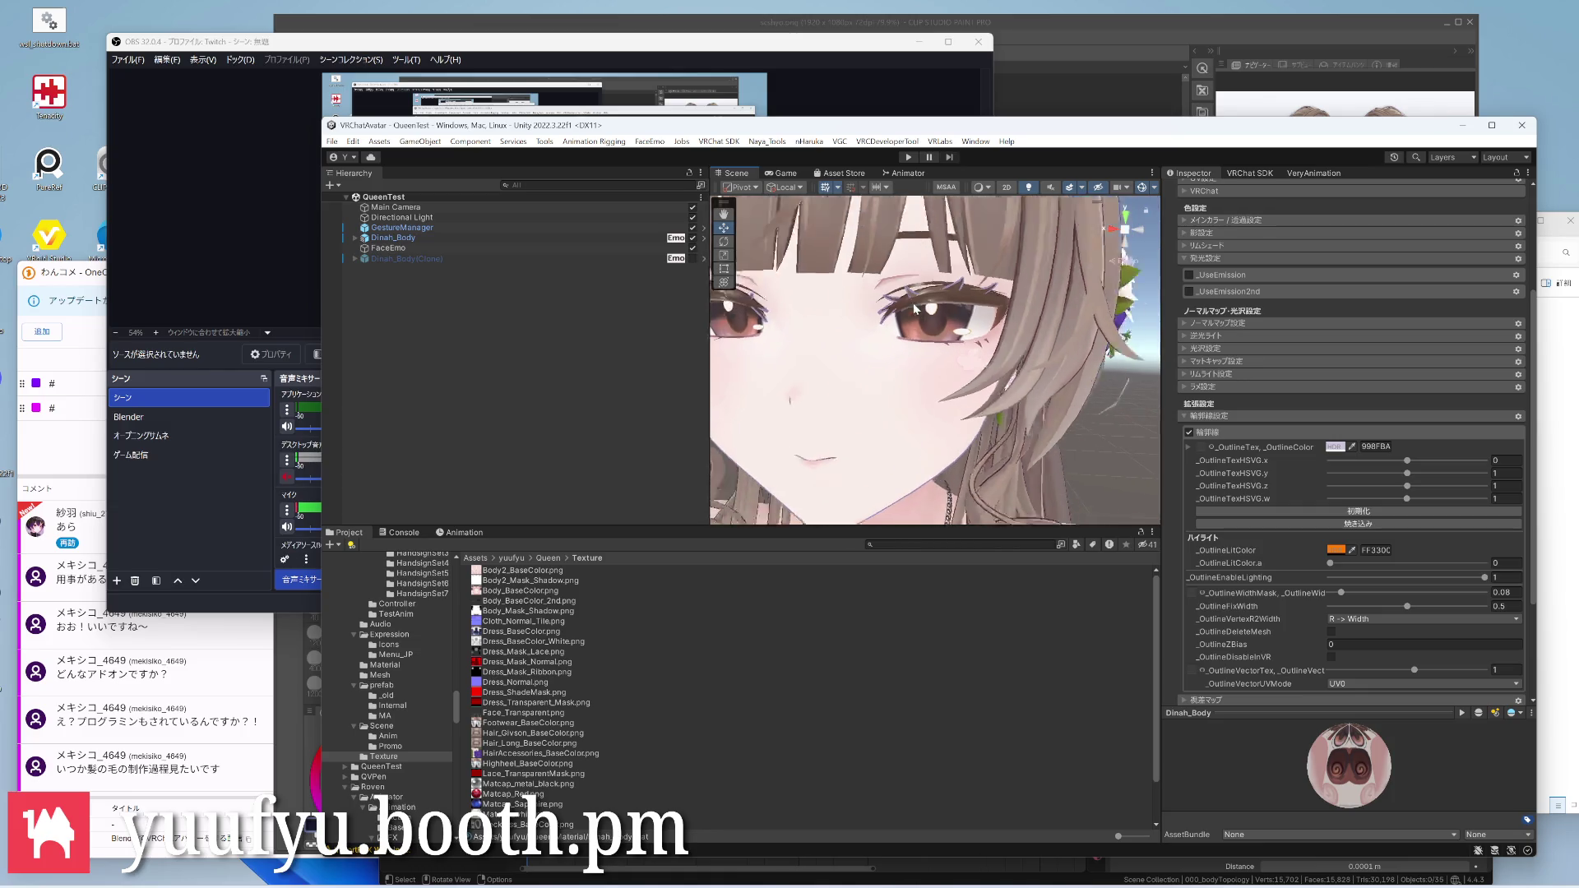
{"action": "scroll", "coordinate": [915, 310], "scroll_direction": "up", "scroll_amount": 3}
{"action": "scroll", "coordinate": [906, 296], "scroll_direction": "up", "scroll_amount": 3}
{"action": "scroll", "coordinate": [927, 343], "scroll_direction": "up", "scroll_amount": 2}
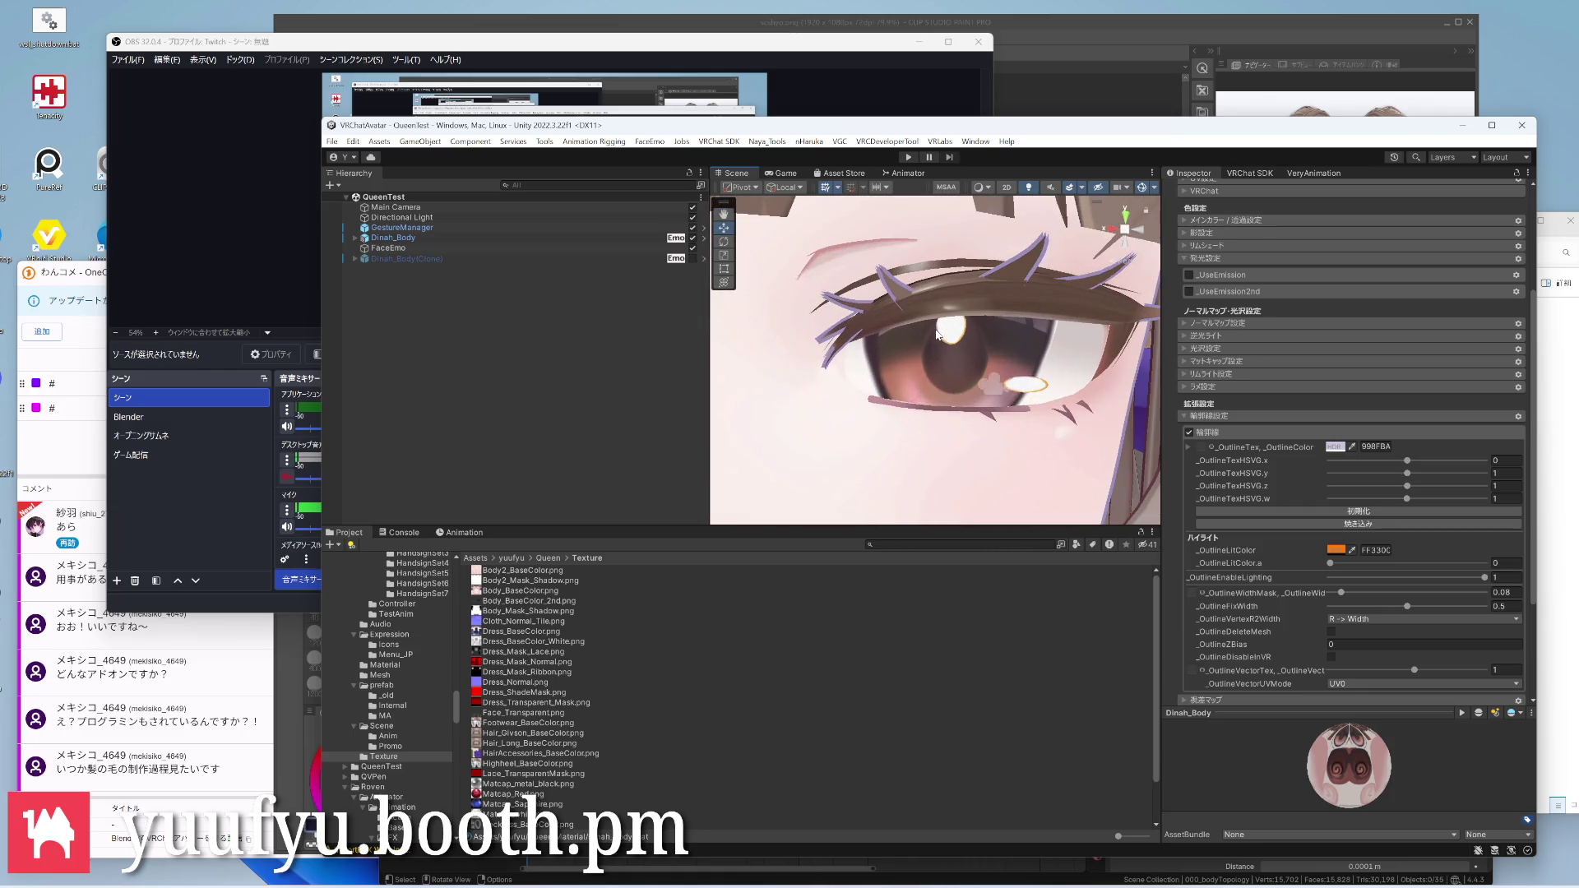
{"action": "scroll", "coordinate": [938, 333], "scroll_direction": "down", "scroll_amount": 2}
{"action": "scroll", "coordinate": [937, 334], "scroll_direction": "down", "scroll_amount": 2}
{"action": "scroll", "coordinate": [938, 334], "scroll_direction": "down", "scroll_amount": 3}
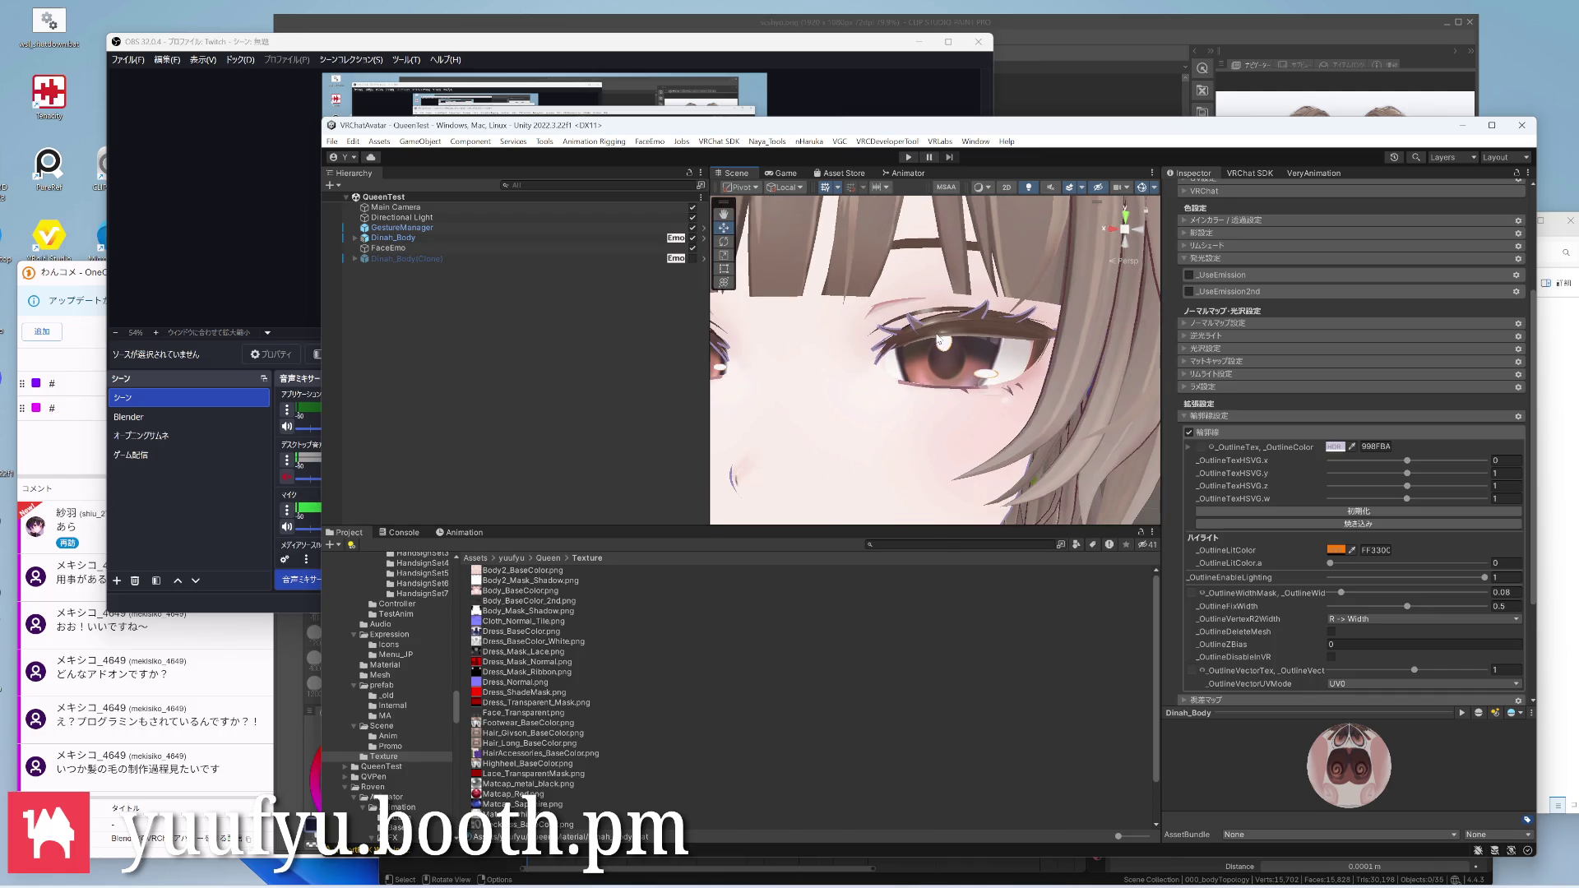
{"action": "scroll", "coordinate": [938, 333], "scroll_direction": "down", "scroll_amount": 3}
{"action": "scroll", "coordinate": [938, 327], "scroll_direction": "down", "scroll_amount": 2}
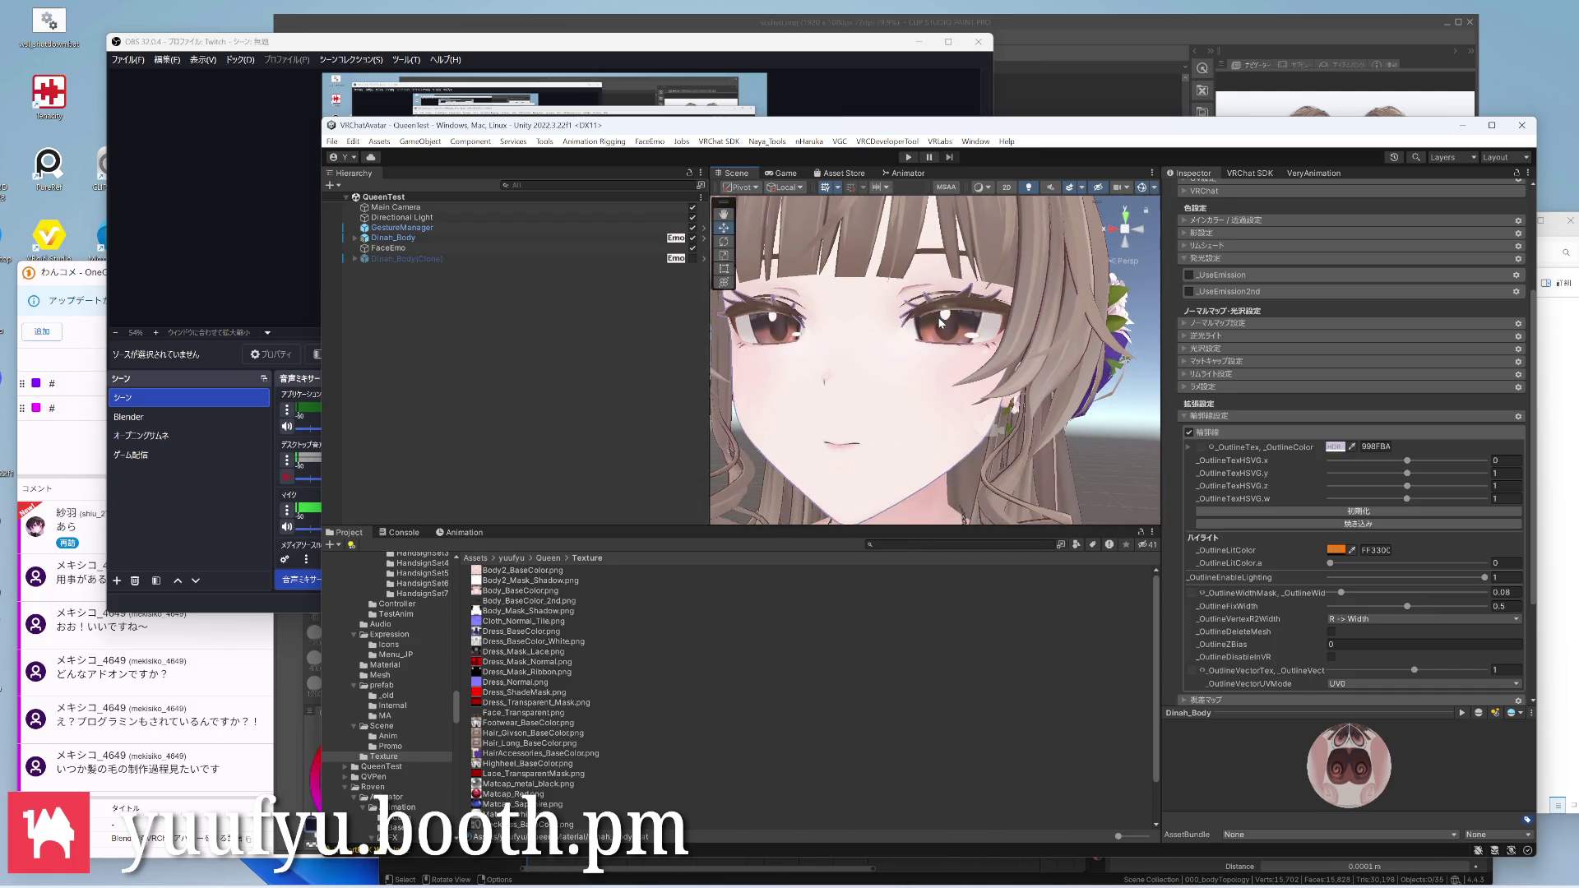
{"action": "key", "text": "alt+Tab"}
{"action": "key", "text": "alt+Tab"}
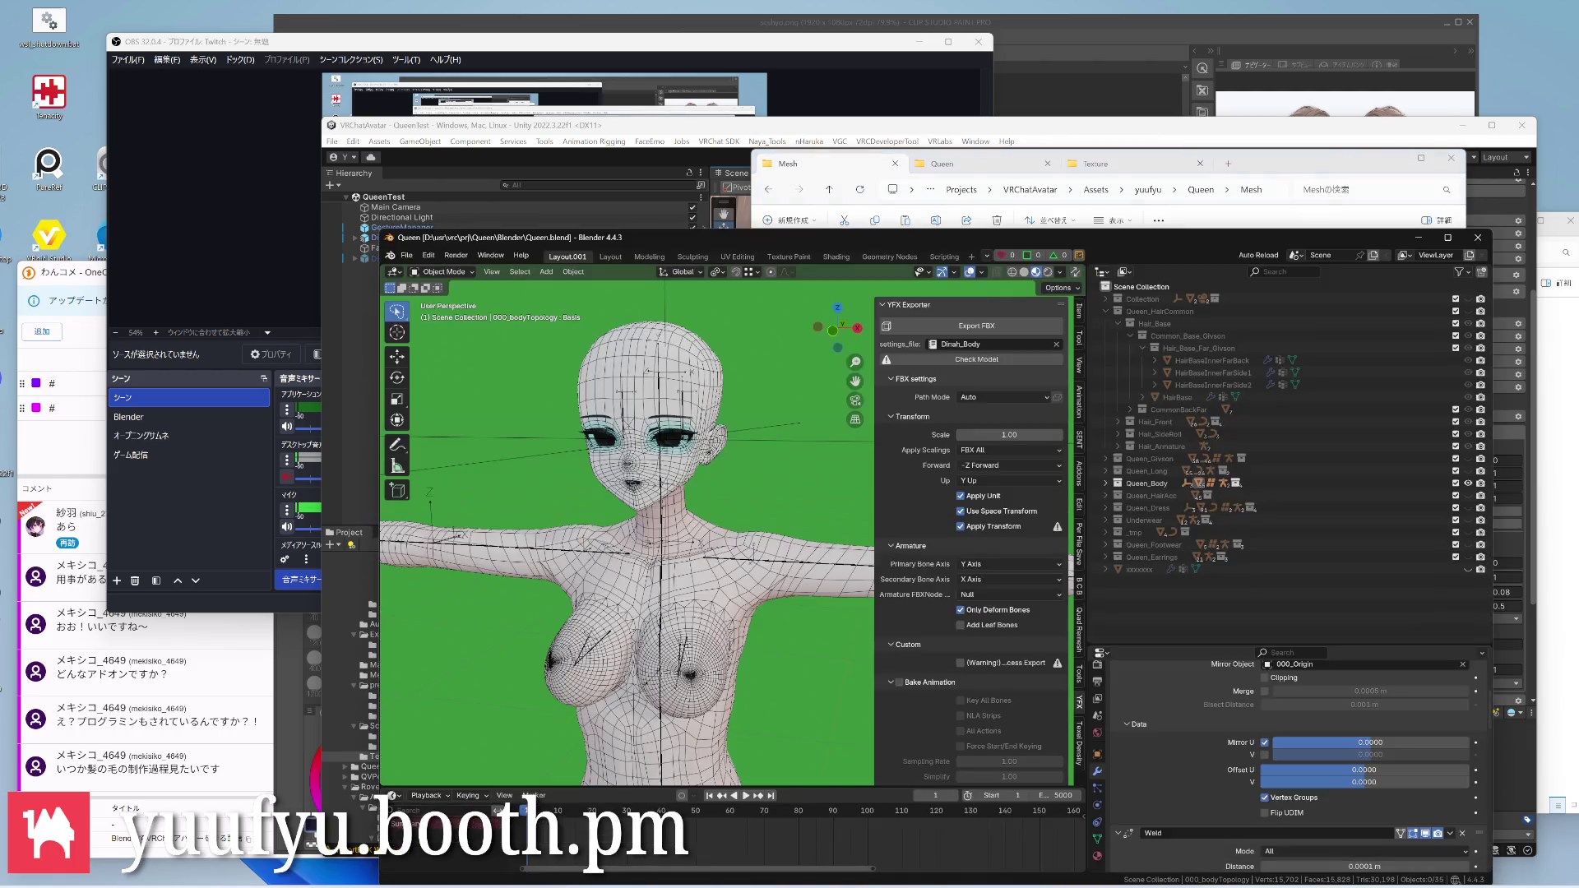
{"action": "scroll", "coordinate": [658, 433], "scroll_direction": "up", "scroll_amount": 3}
{"action": "scroll", "coordinate": [657, 433], "scroll_direction": "up", "scroll_amount": 3}
Show the mesh data properties with the geometry data section expanded, facing the avatar
{"action": "mouse_move", "coordinate": [657, 432]}
{"action": "middle_mouse_down"}
{"action": "mouse_move", "coordinate": [658, 417]}
{"action": "mouse_move", "coordinate": [691, 444]}
{"action": "middle_mouse_up"}
{"action": "scroll", "coordinate": [657, 417], "scroll_direction": "up", "scroll_amount": 4}
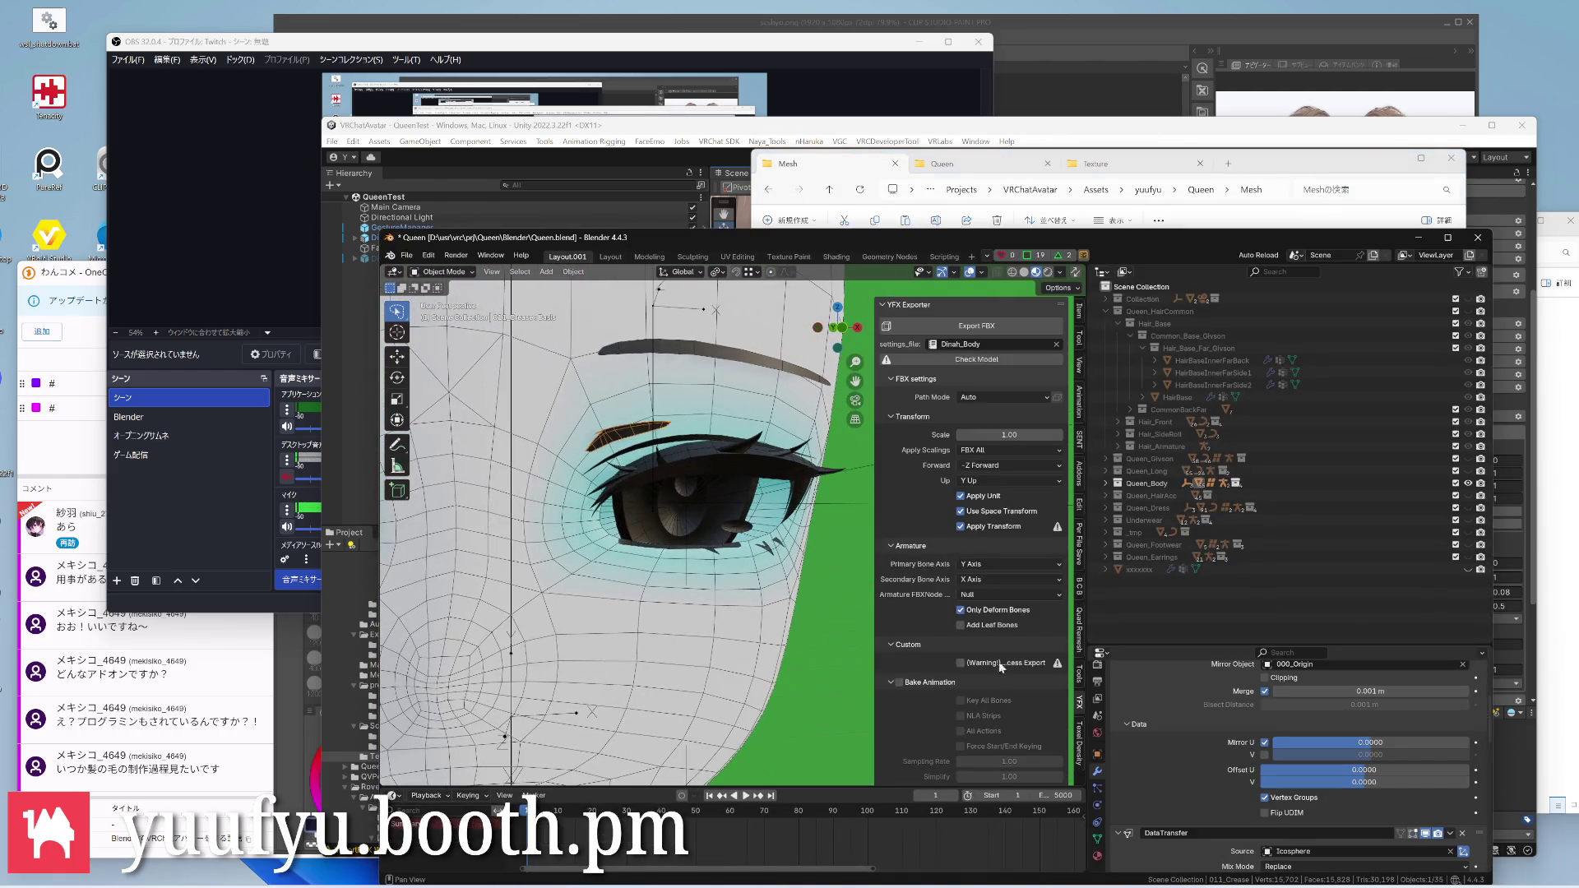
{"action": "left_click", "coordinate": [1099, 834]}
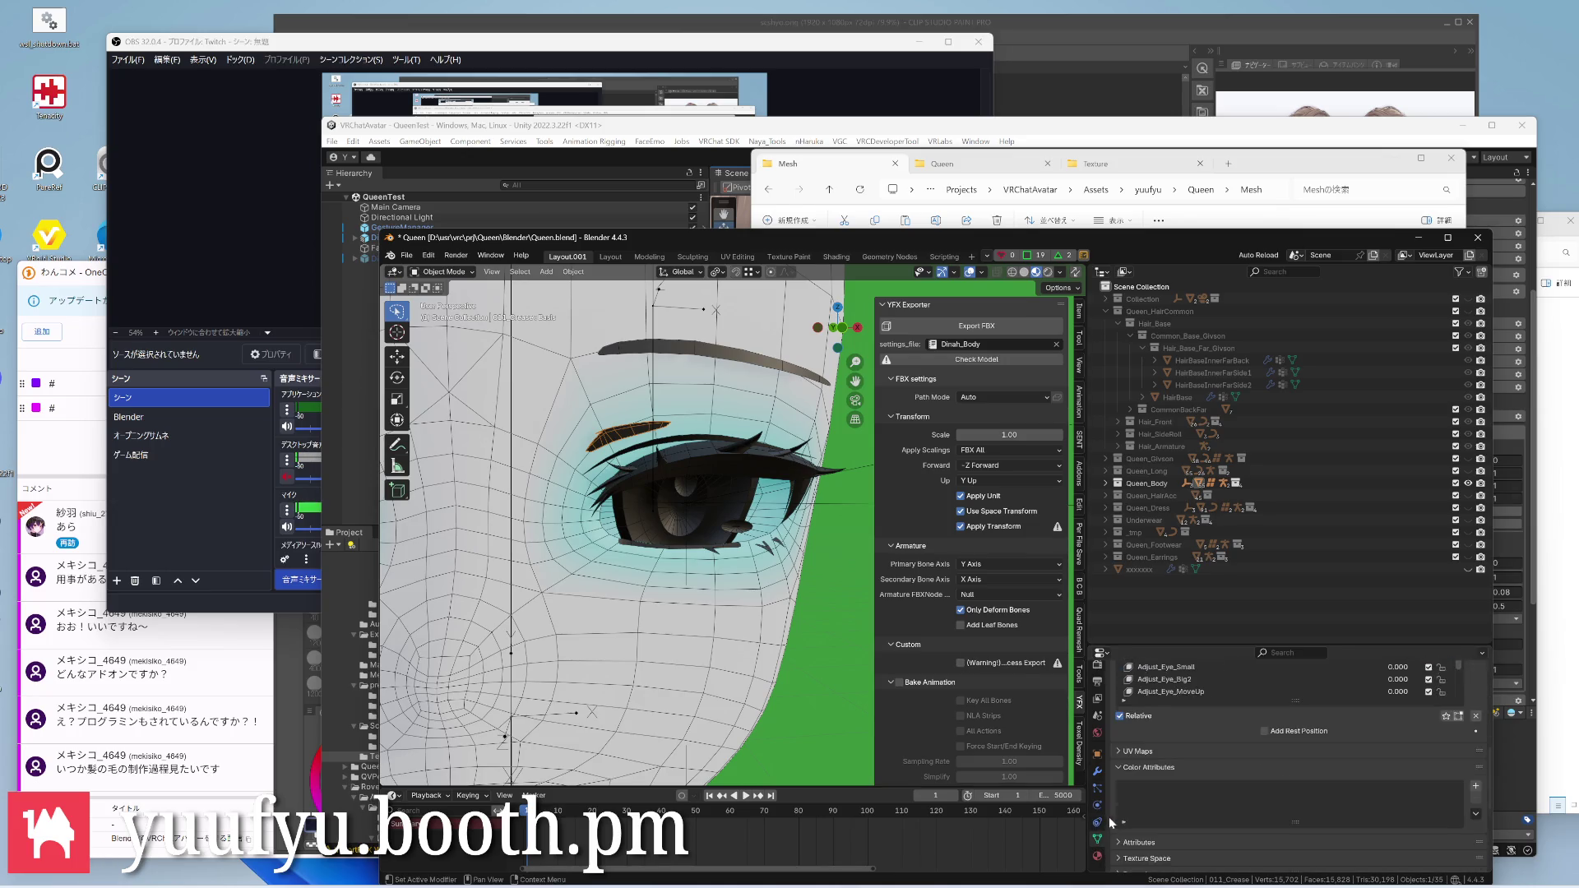
{"action": "scroll", "coordinate": [1296, 741], "scroll_direction": "down", "scroll_amount": 5}
{"action": "left_click", "coordinate": [1127, 751]}
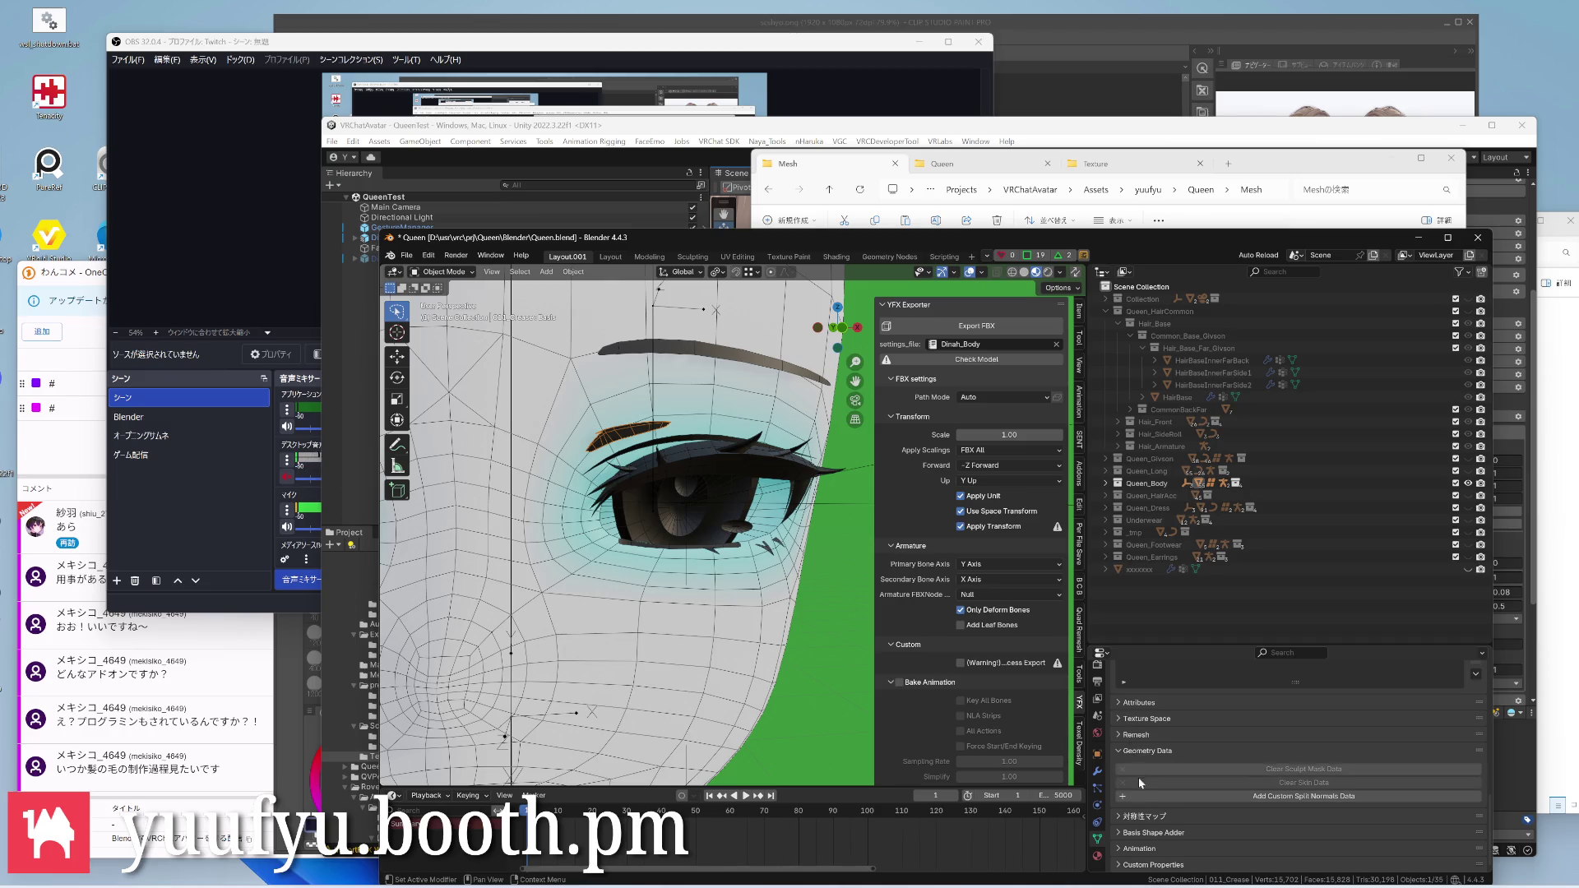
{"action": "scroll", "coordinate": [1138, 759], "scroll_direction": "up", "scroll_amount": 3}
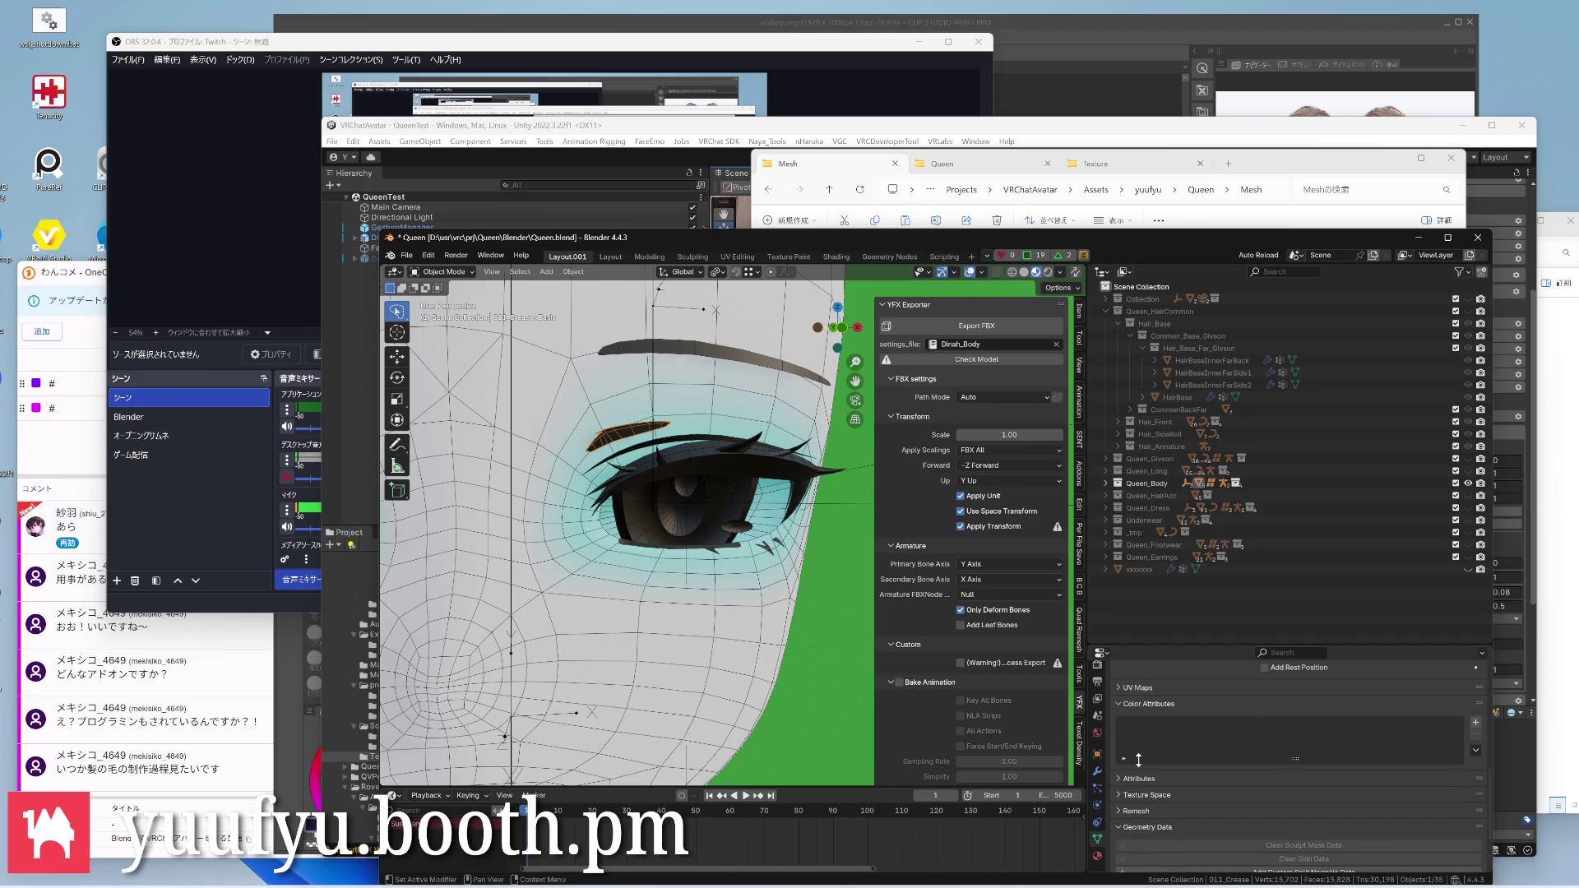
{"action": "scroll", "coordinate": [1138, 777], "scroll_direction": "up", "scroll_amount": 2}
{"action": "scroll", "coordinate": [758, 460], "scroll_direction": "down", "scroll_amount": 3}
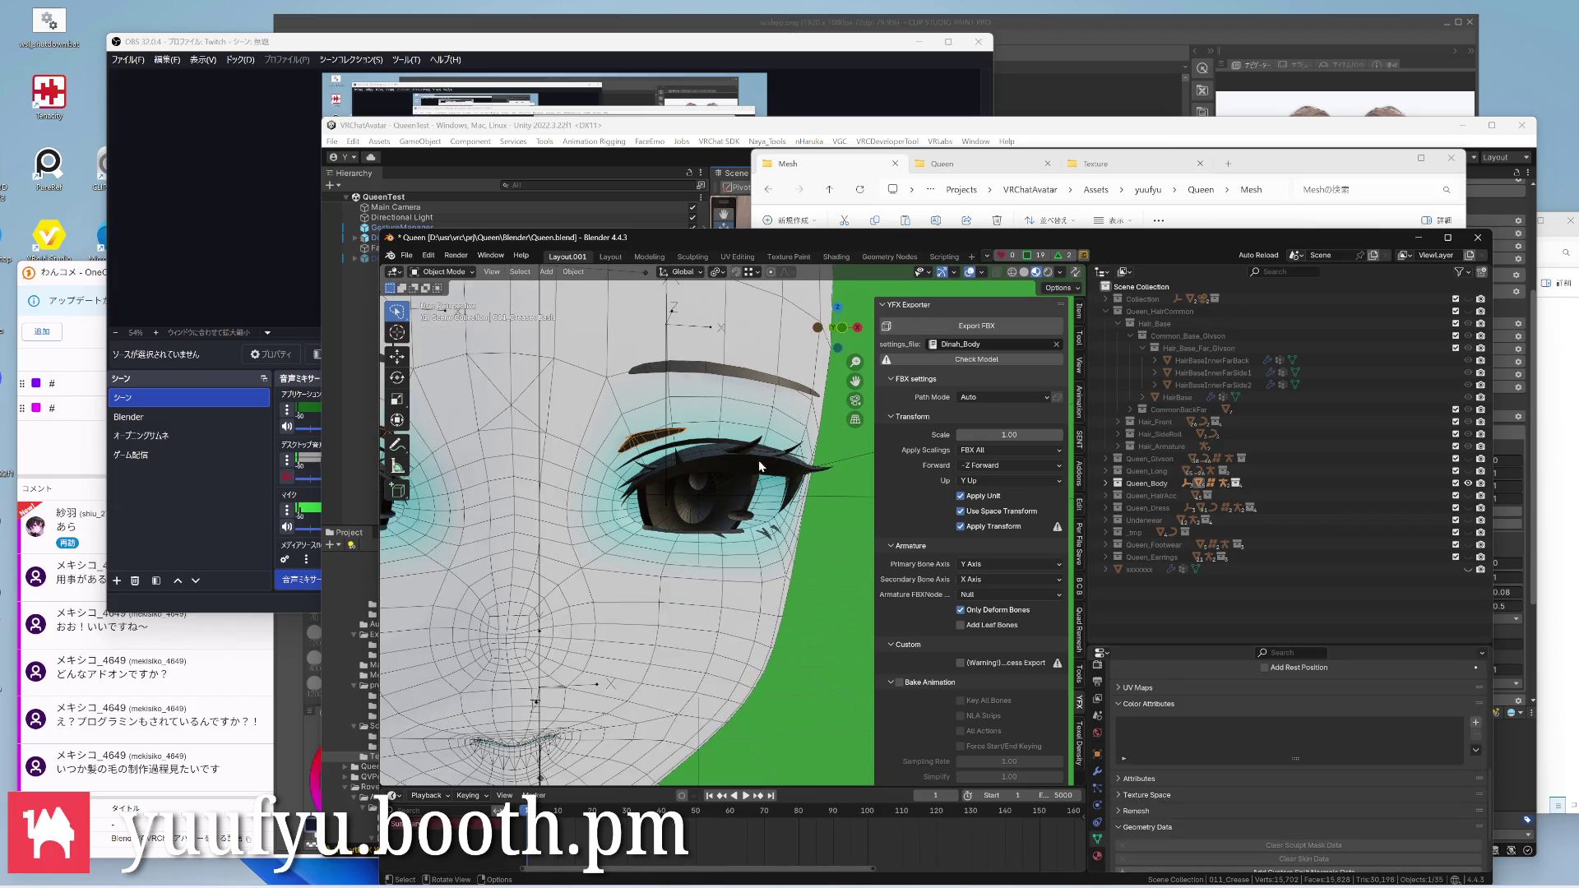
{"action": "middle_click_drag", "start_coordinate": [759, 459], "coordinate": [691, 474]}
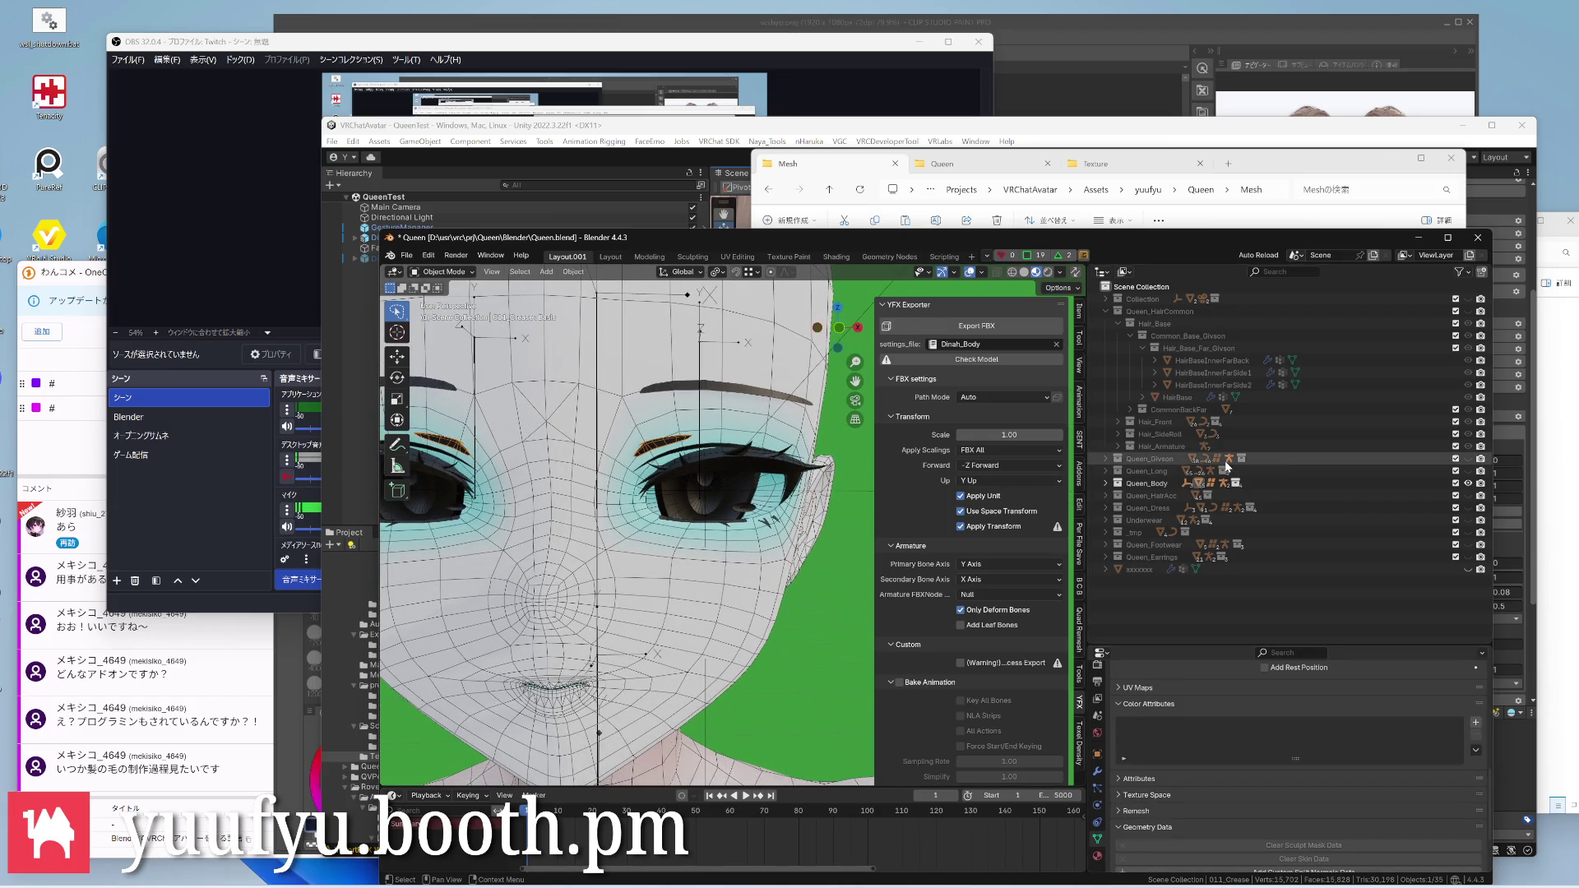
Hide the body topology and body meshes under Queen_Body > Body > v5_Face, leaving eyes and teeth
{"action": "left_click", "coordinate": [1107, 485]}
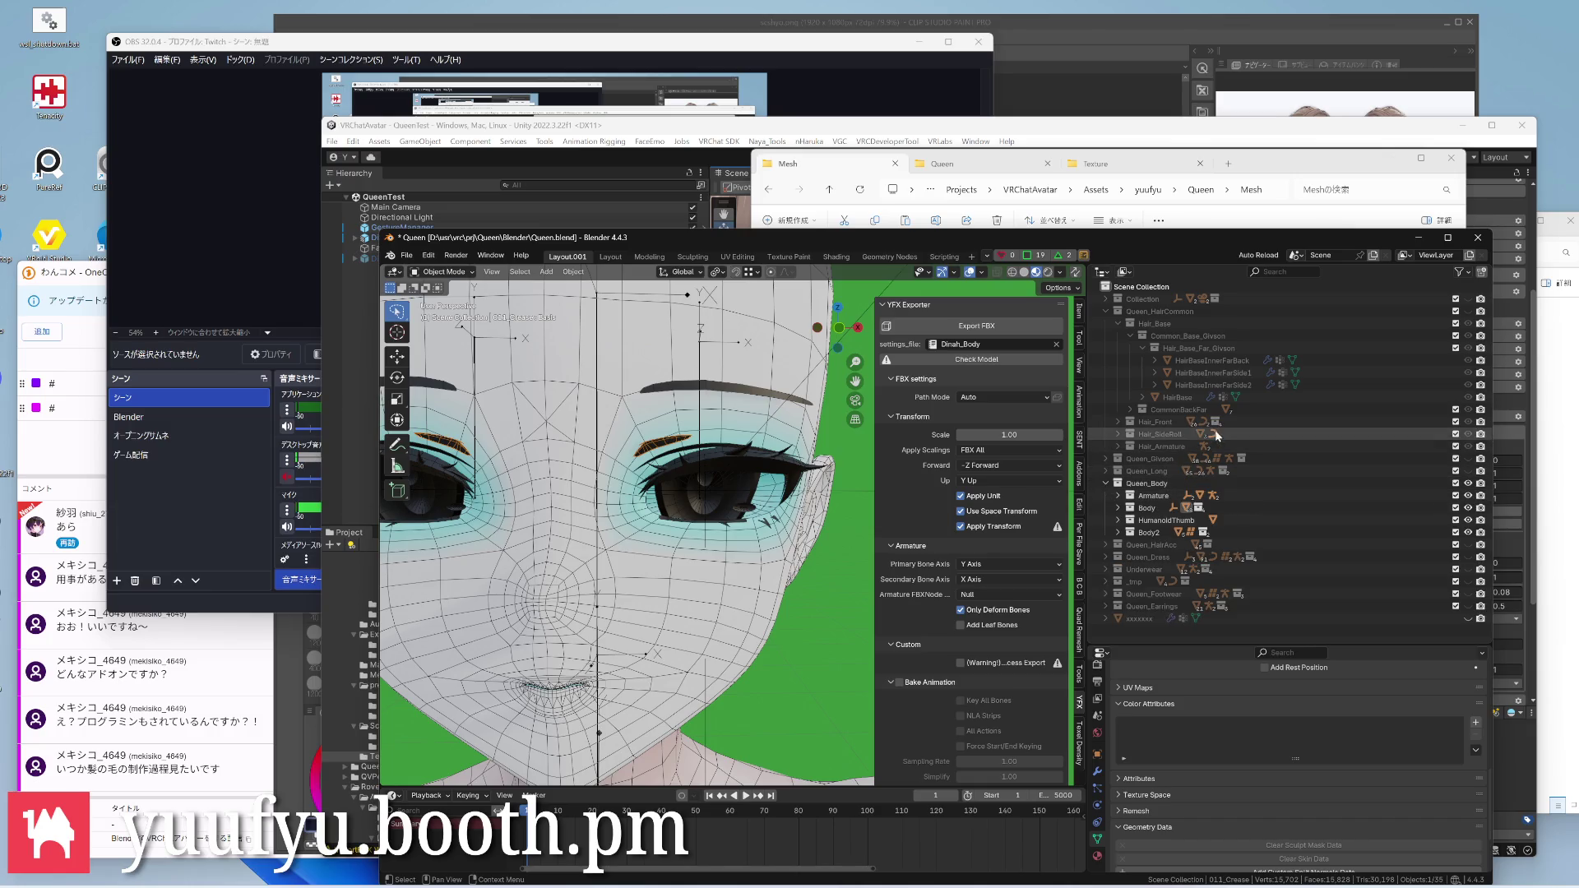
{"action": "left_click", "coordinate": [1129, 509]}
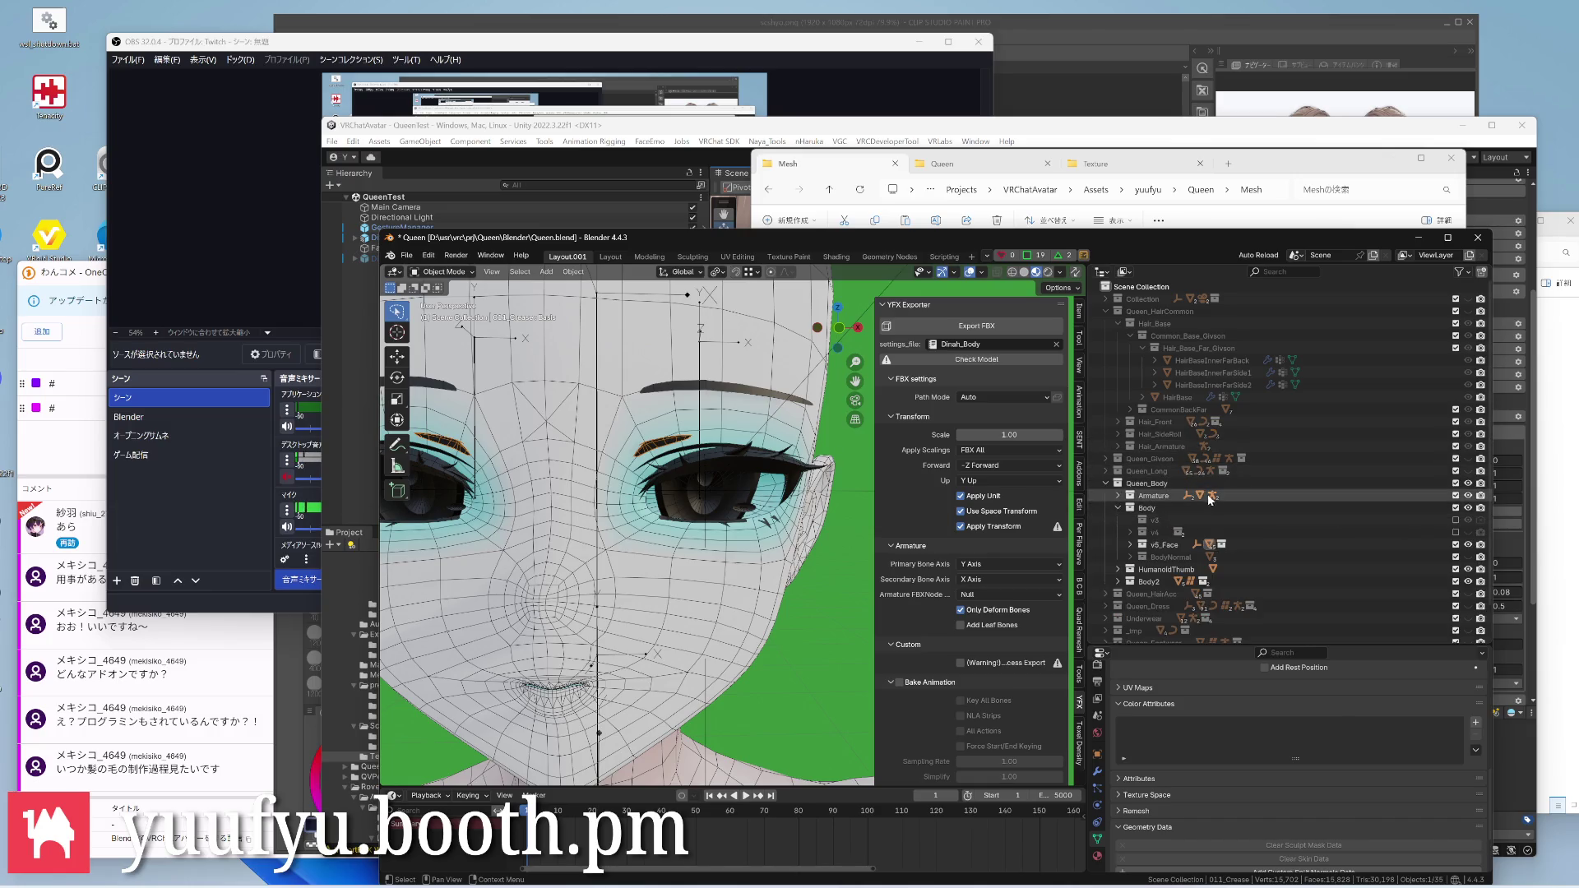
{"action": "scroll", "coordinate": [1185, 518], "scroll_direction": "down", "scroll_amount": 1}
{"action": "left_click", "coordinate": [1129, 511]}
{"action": "scroll", "coordinate": [1234, 494], "scroll_direction": "down", "scroll_amount": 2}
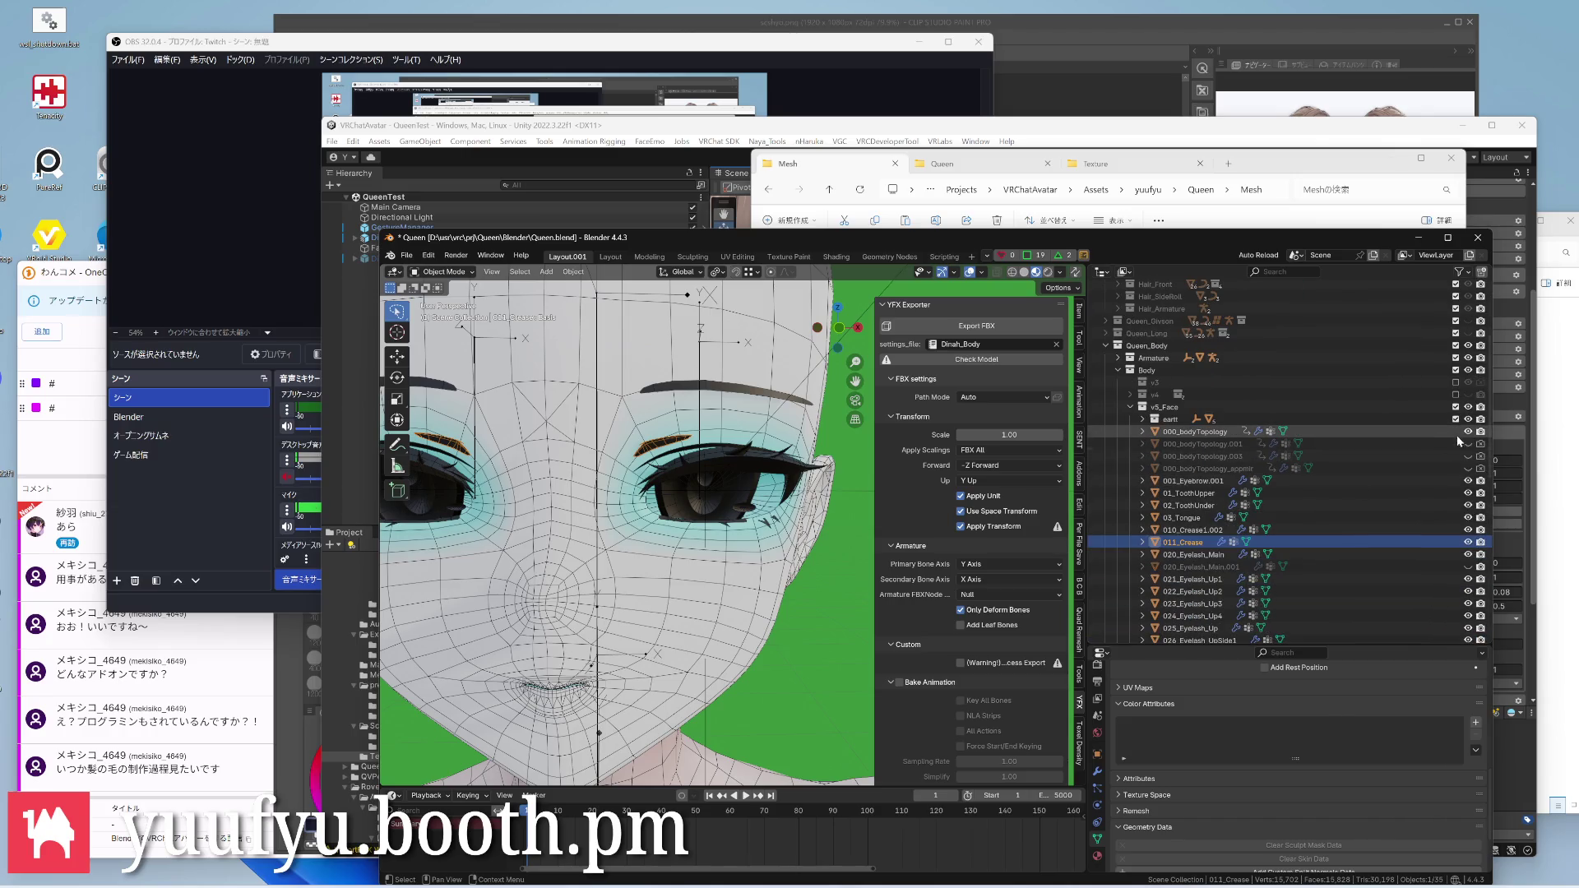
{"action": "left_click", "coordinate": [1468, 433]}
{"action": "scroll", "coordinate": [617, 493], "scroll_direction": "down", "scroll_amount": 3}
{"action": "mouse_move", "coordinate": [691, 457]}
{"action": "middle_mouse_down"}
{"action": "mouse_move", "coordinate": [733, 475]}
{"action": "mouse_move", "coordinate": [761, 402]}
{"action": "middle_mouse_up"}
{"action": "scroll", "coordinate": [740, 481], "scroll_direction": "down", "scroll_amount": 3}
{"action": "scroll", "coordinate": [740, 482], "scroll_direction": "down", "scroll_amount": 3}
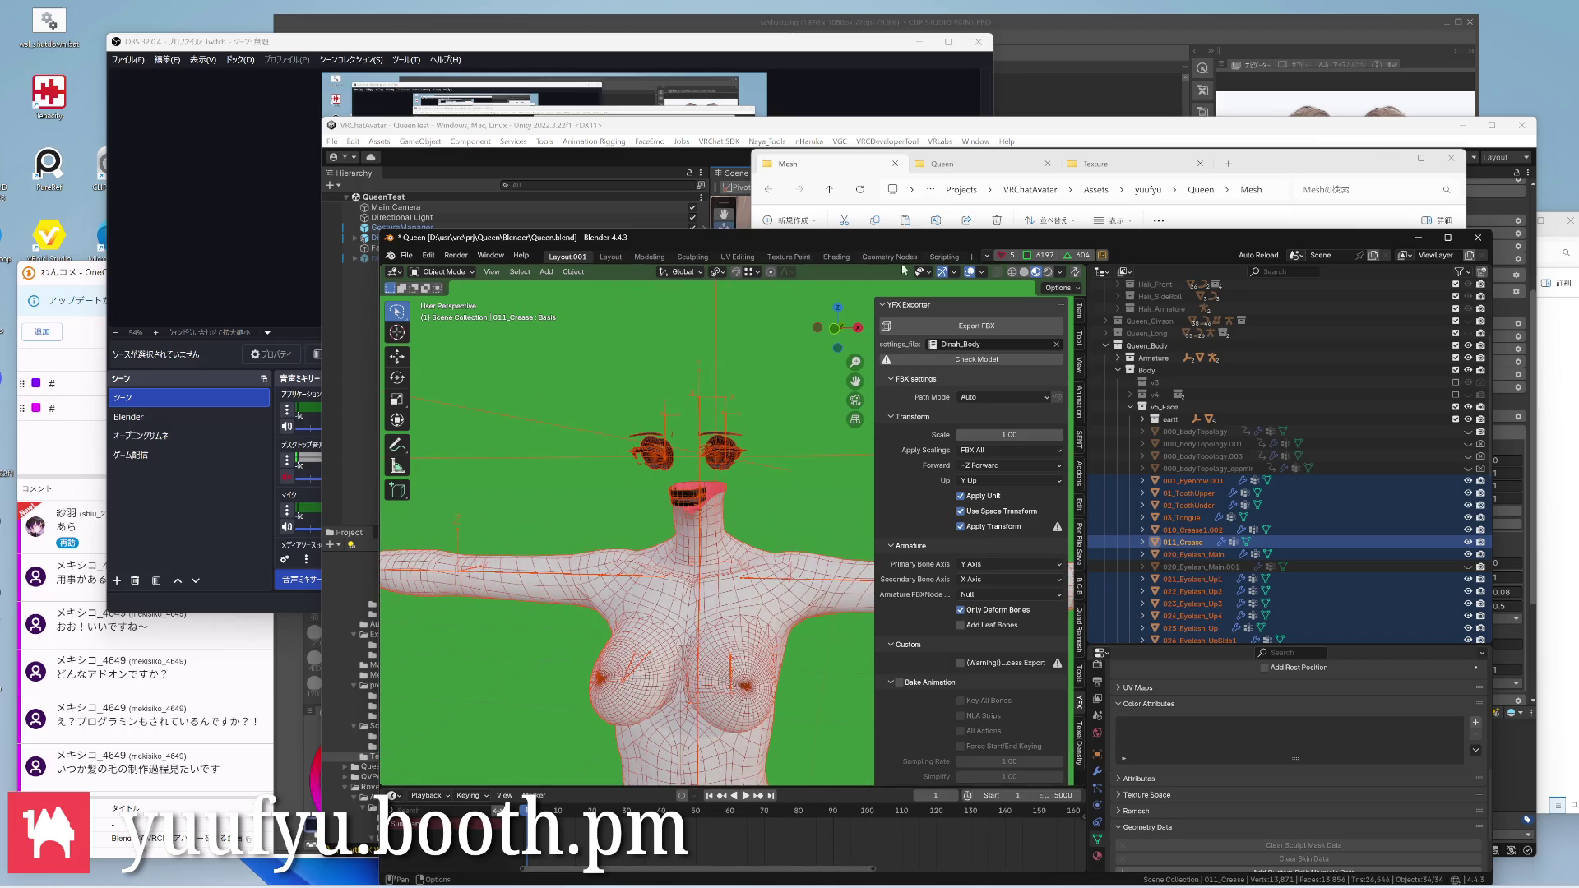
{"action": "scroll", "coordinate": [1214, 468], "scroll_direction": "down", "scroll_amount": 8}
{"action": "scroll", "coordinate": [1217, 475], "scroll_direction": "down", "scroll_amount": 4}
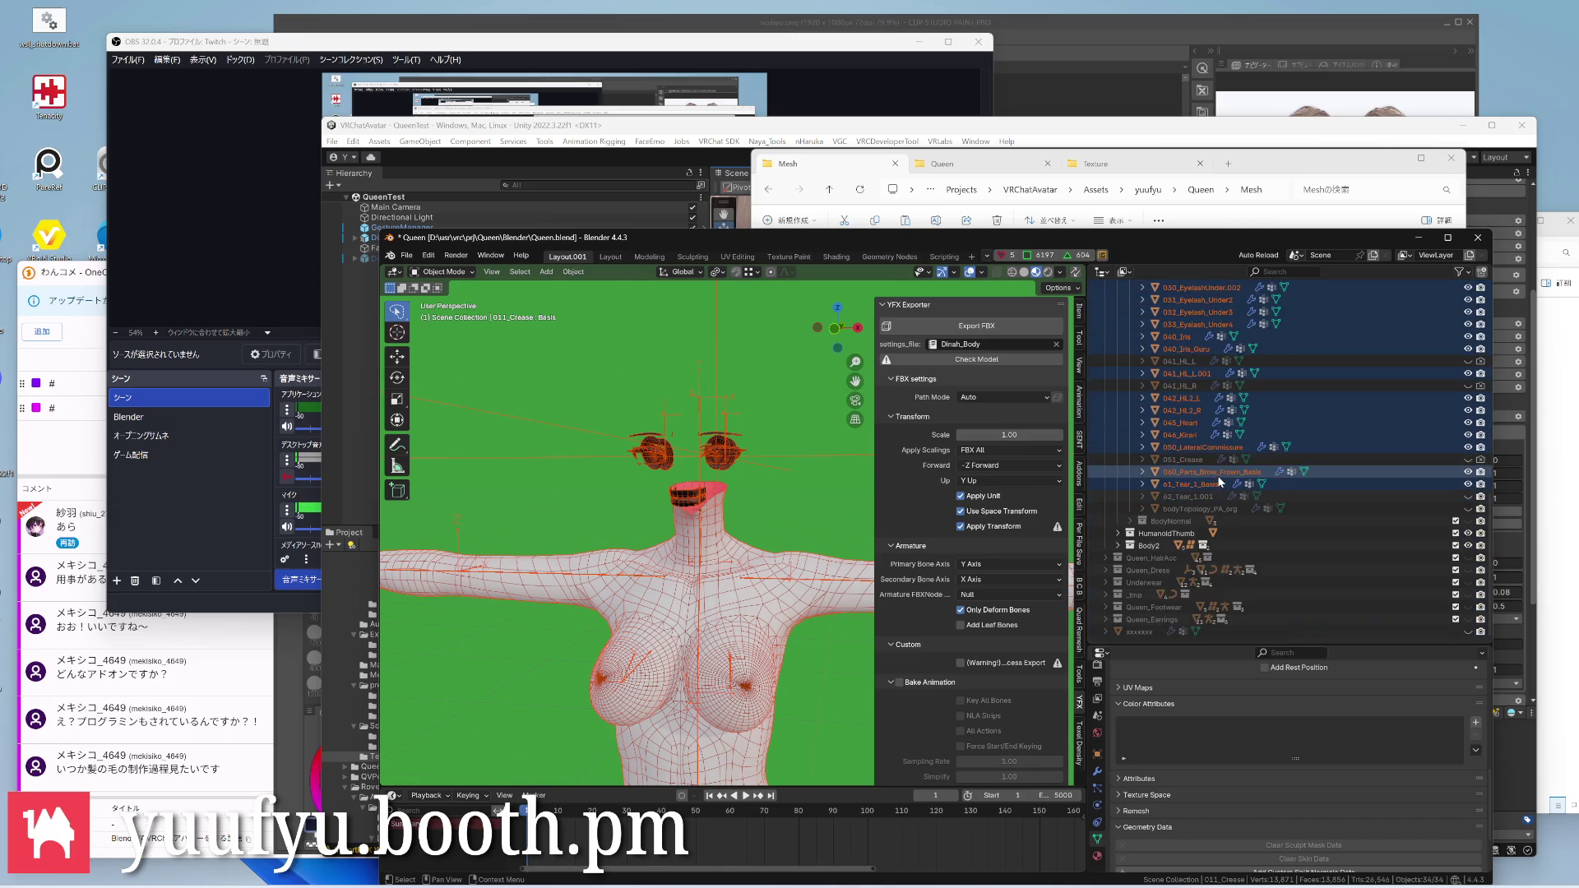
{"action": "left_click", "coordinate": [1468, 546]}
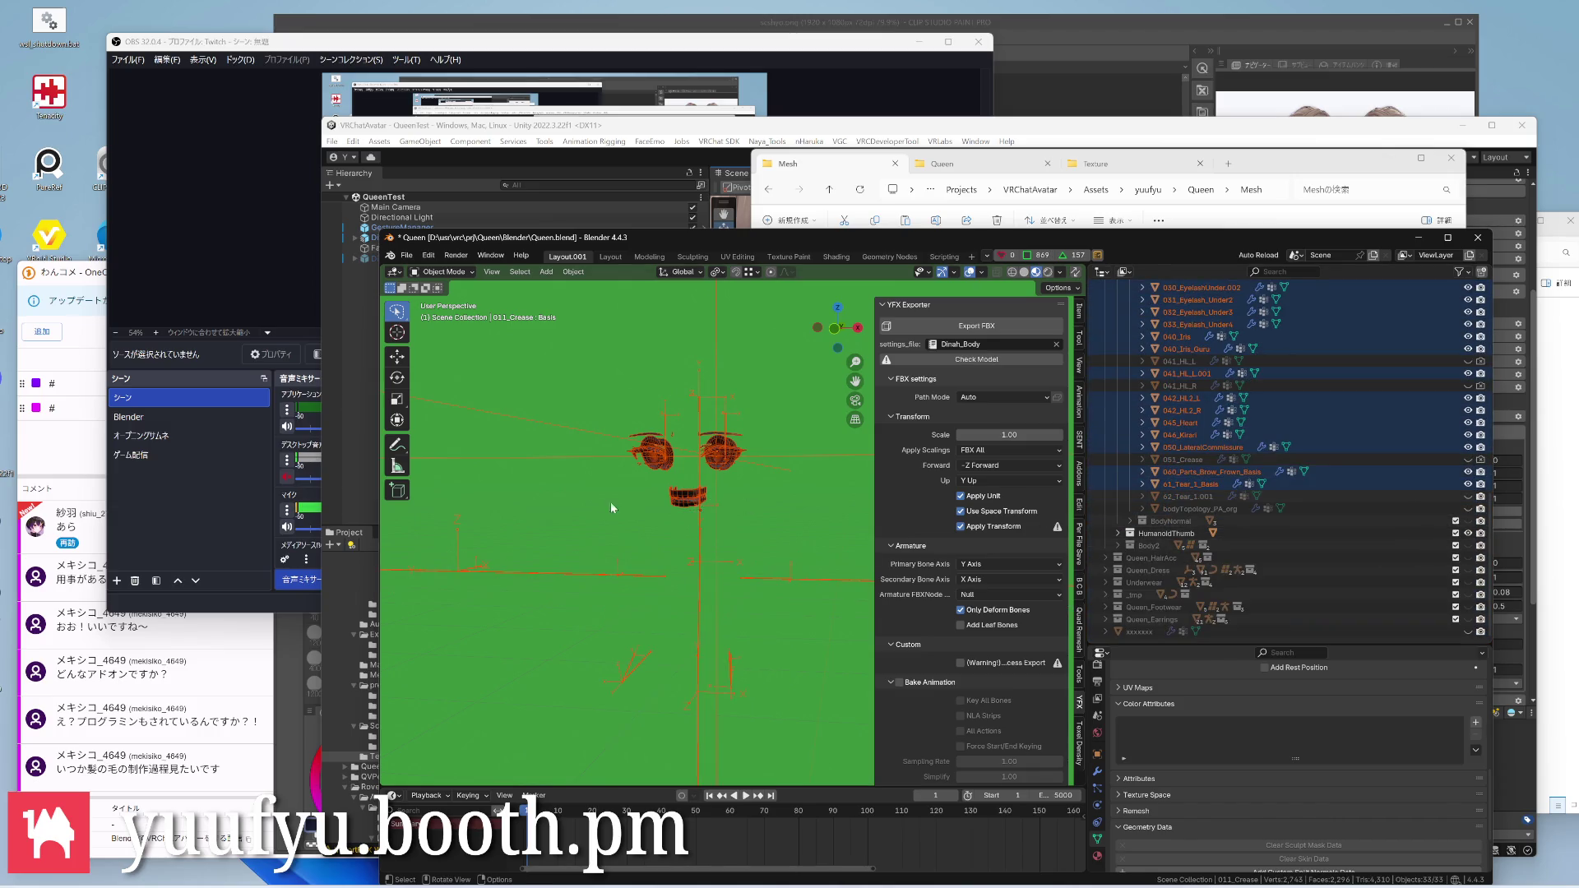
{"action": "scroll", "coordinate": [661, 472], "scroll_direction": "up", "scroll_amount": 4}
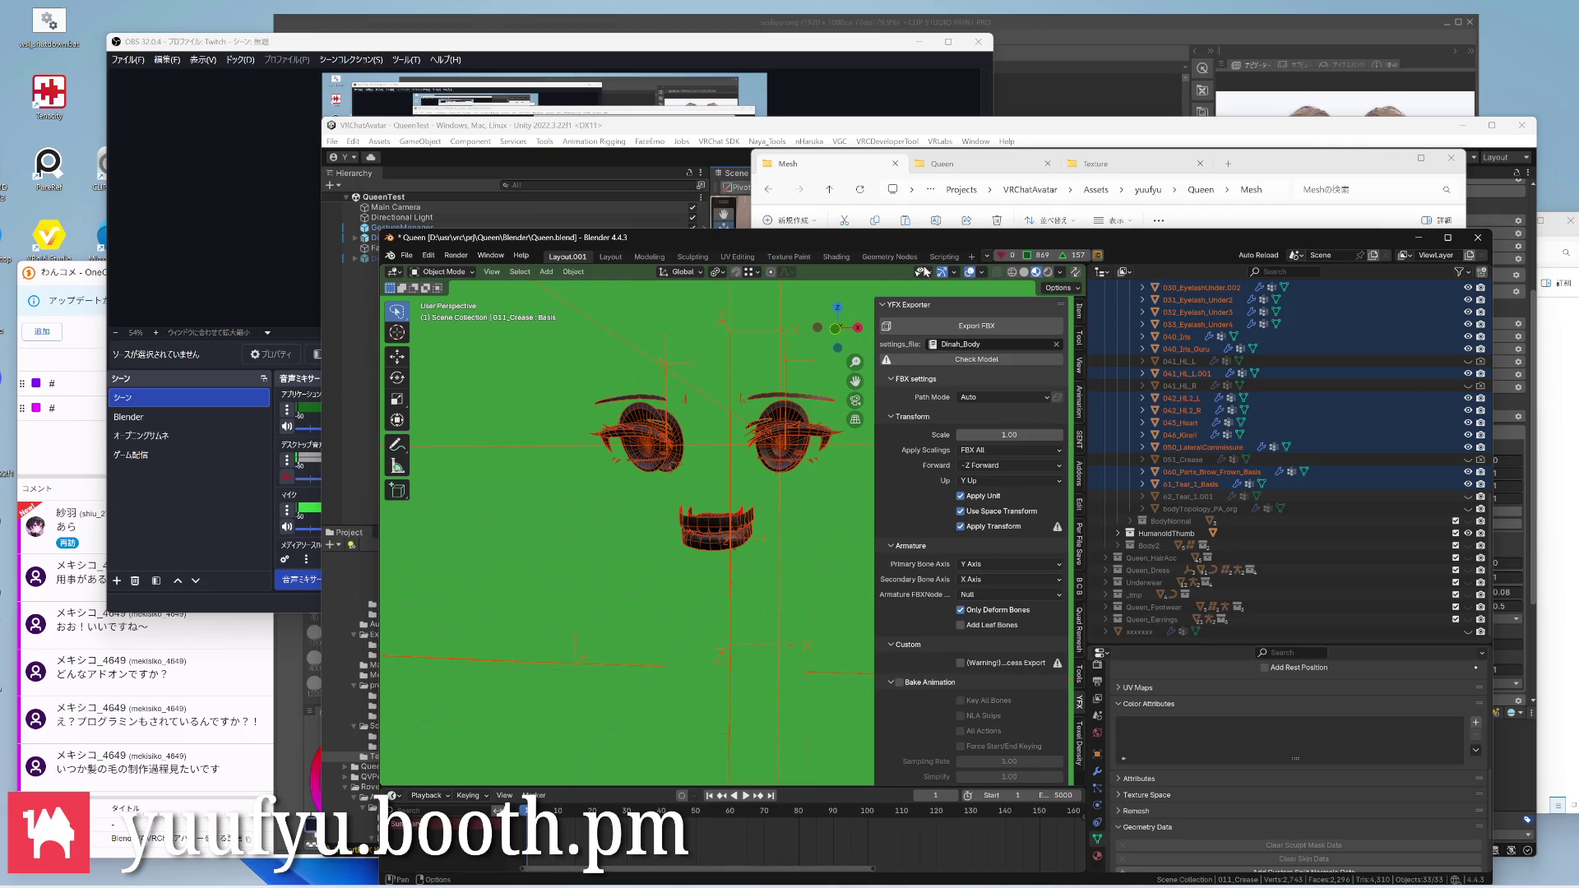
{"action": "left_click", "coordinate": [937, 257]}
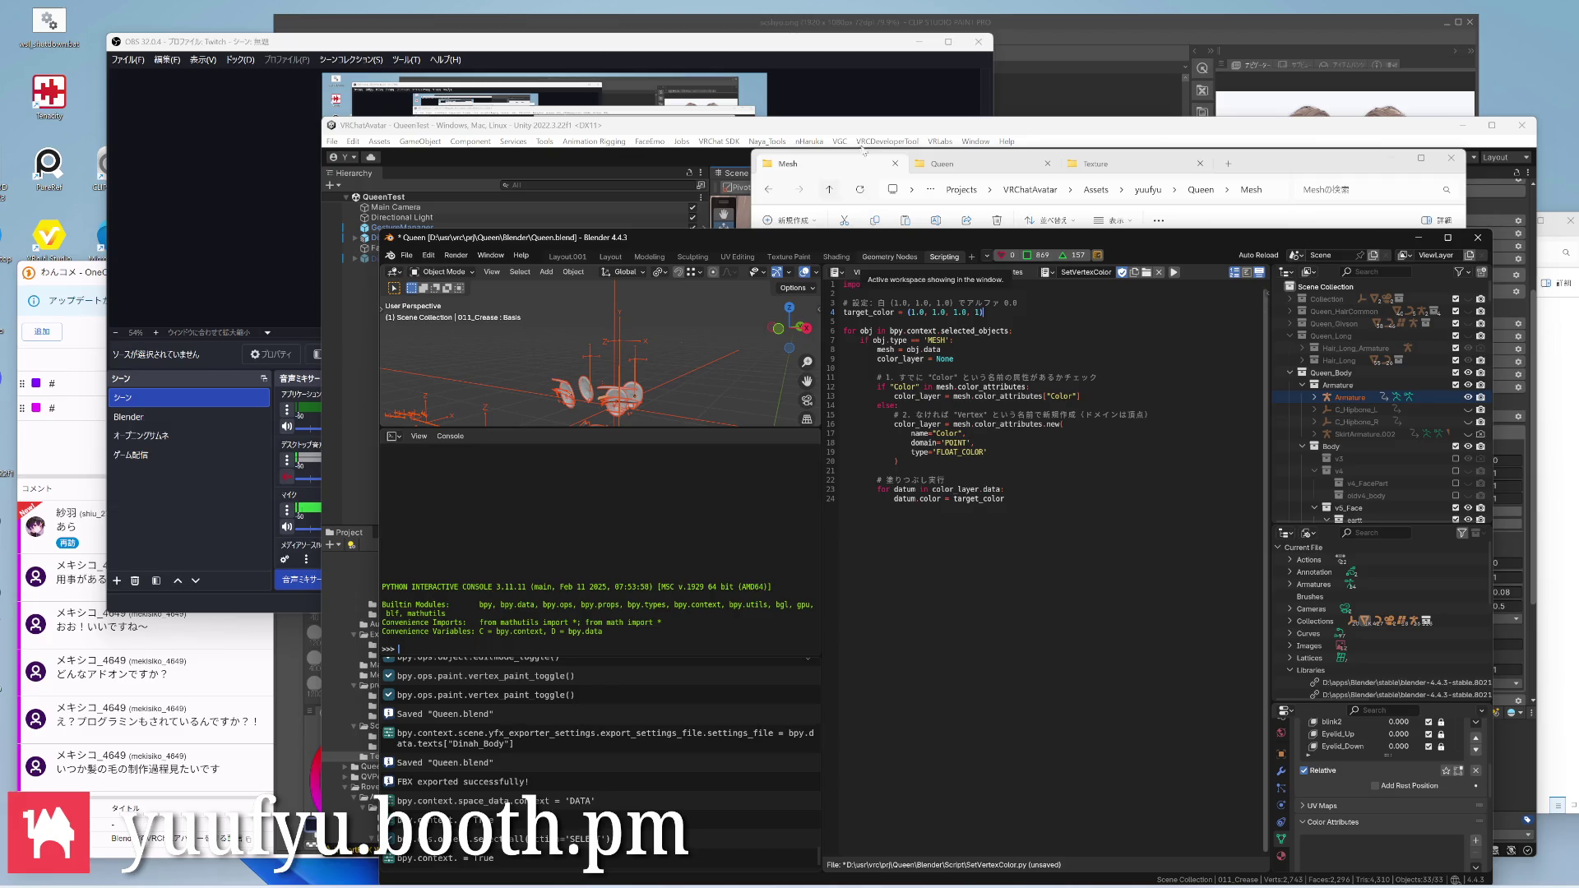
Edit the script's target_color to (0, 1.0, 1.0, 0) and save the blend file
{"action": "key", "text": "BackSpace"}
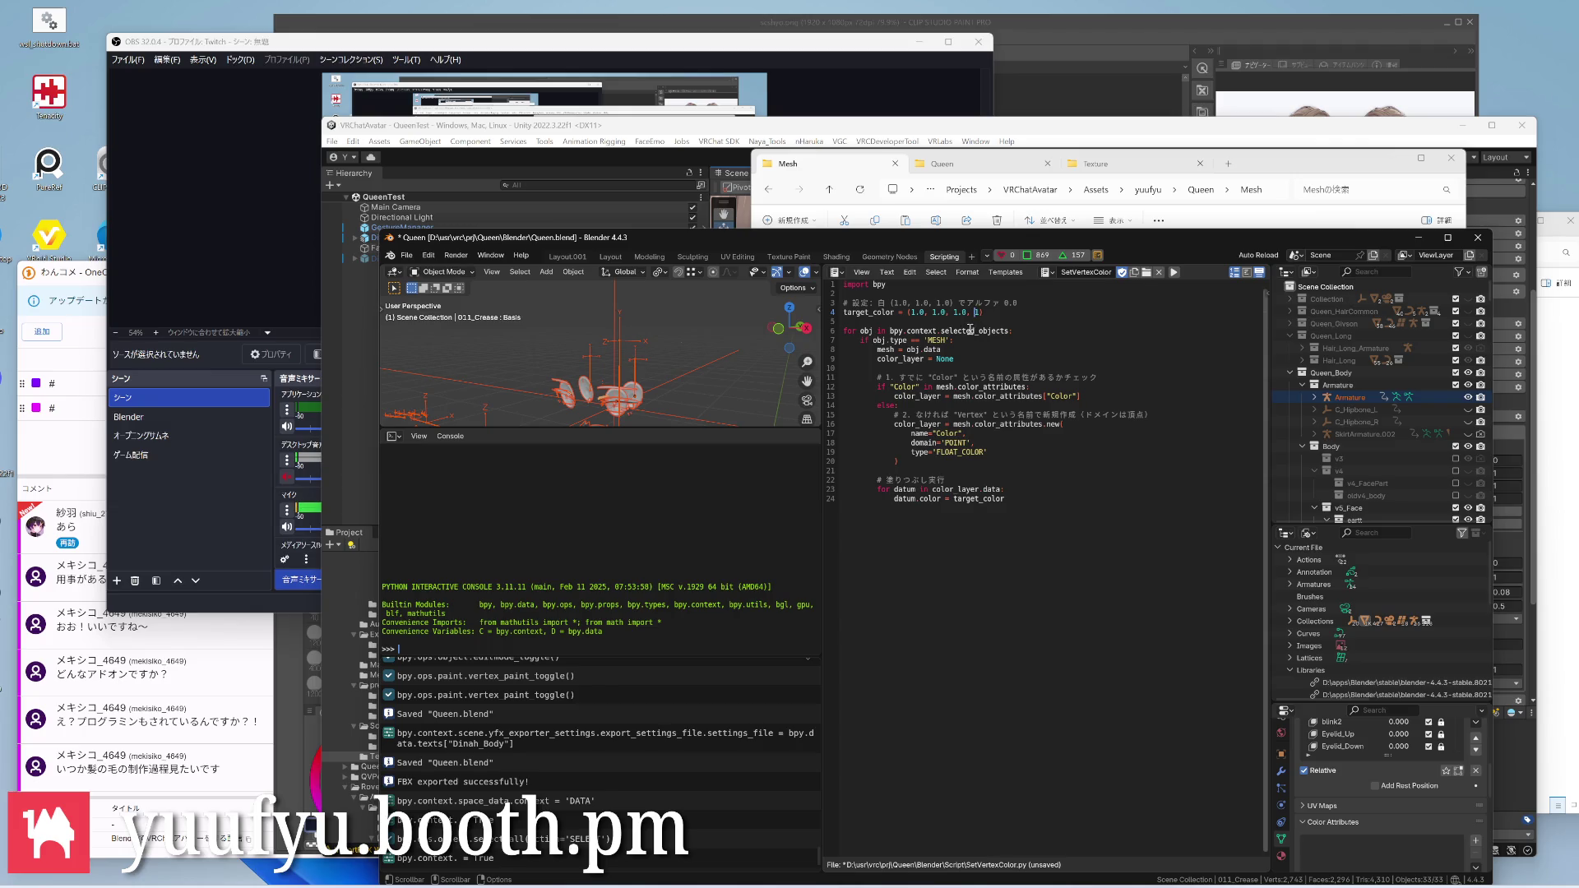
{"action": "type", "text": "0"}
{"action": "type", "text": ")"}
{"action": "key", "text": "BackSpace"}
{"action": "key", "text": "BackSpace"}
{"action": "key", "text": "ctrl+s"}
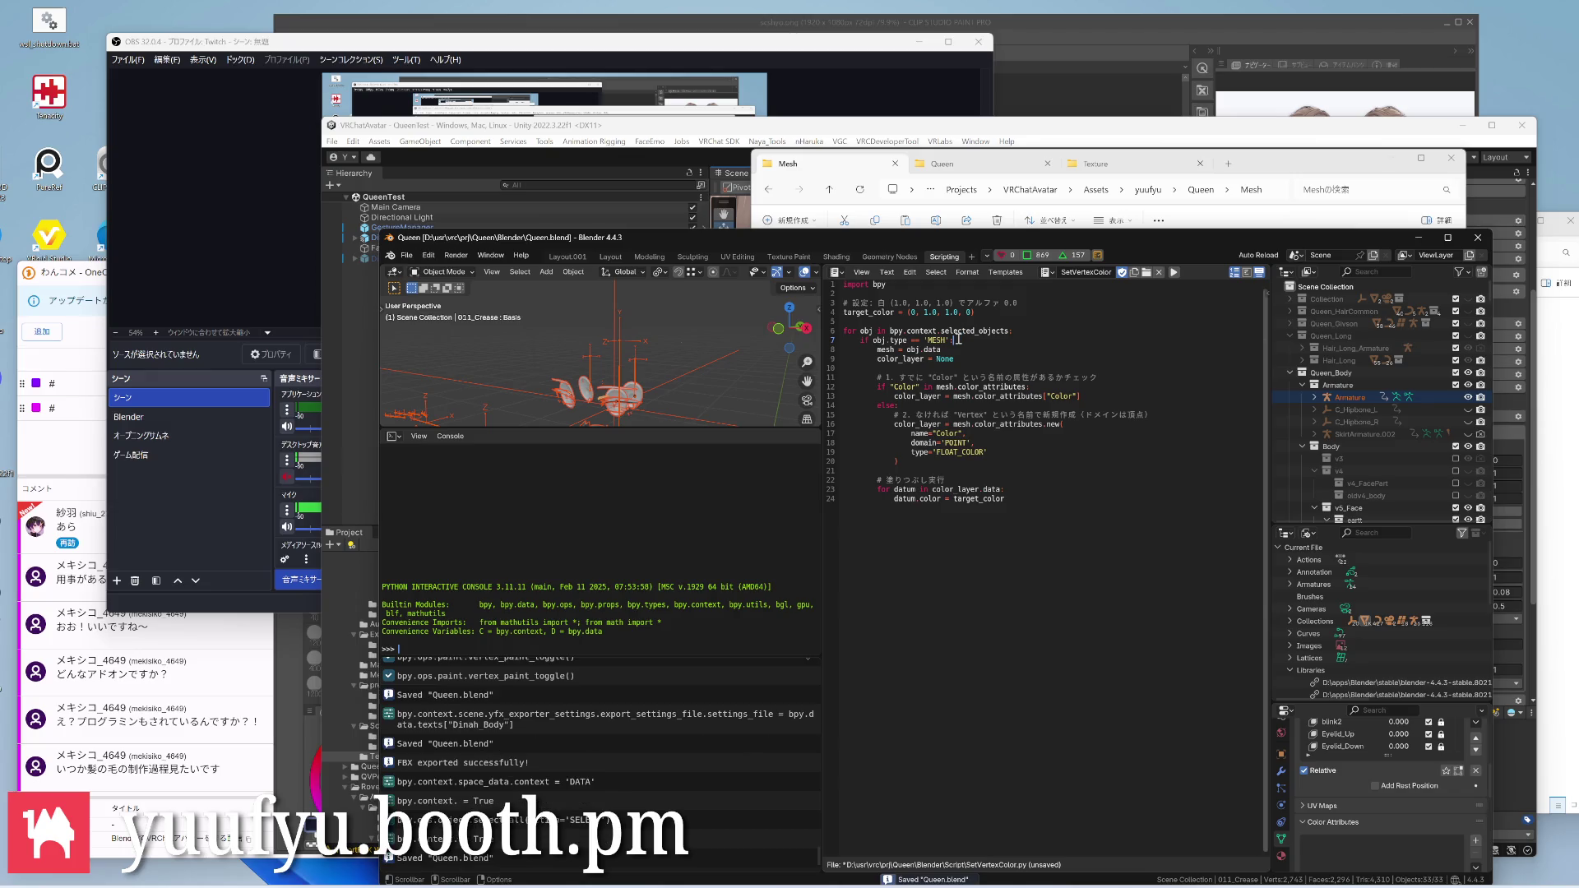
{"action": "key", "text": "alt+s"}
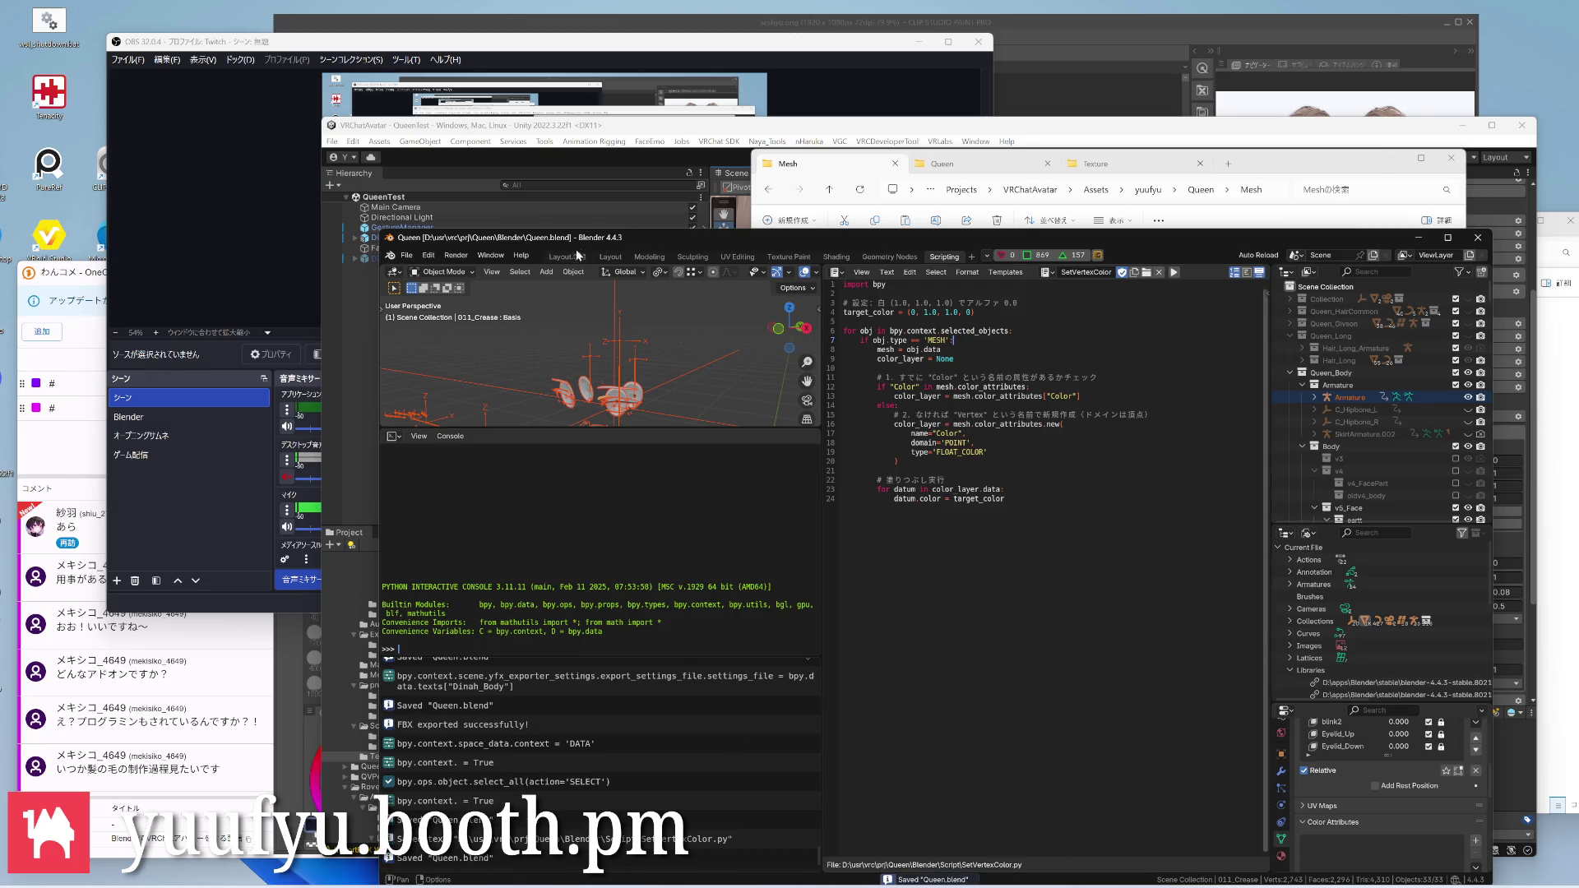
Run the SetVertexColor script so the eye and mouth meshes gain a Color attribute
{"action": "left_click", "coordinate": [569, 257]}
{"action": "scroll", "coordinate": [706, 444], "scroll_direction": "down", "scroll_amount": 2}
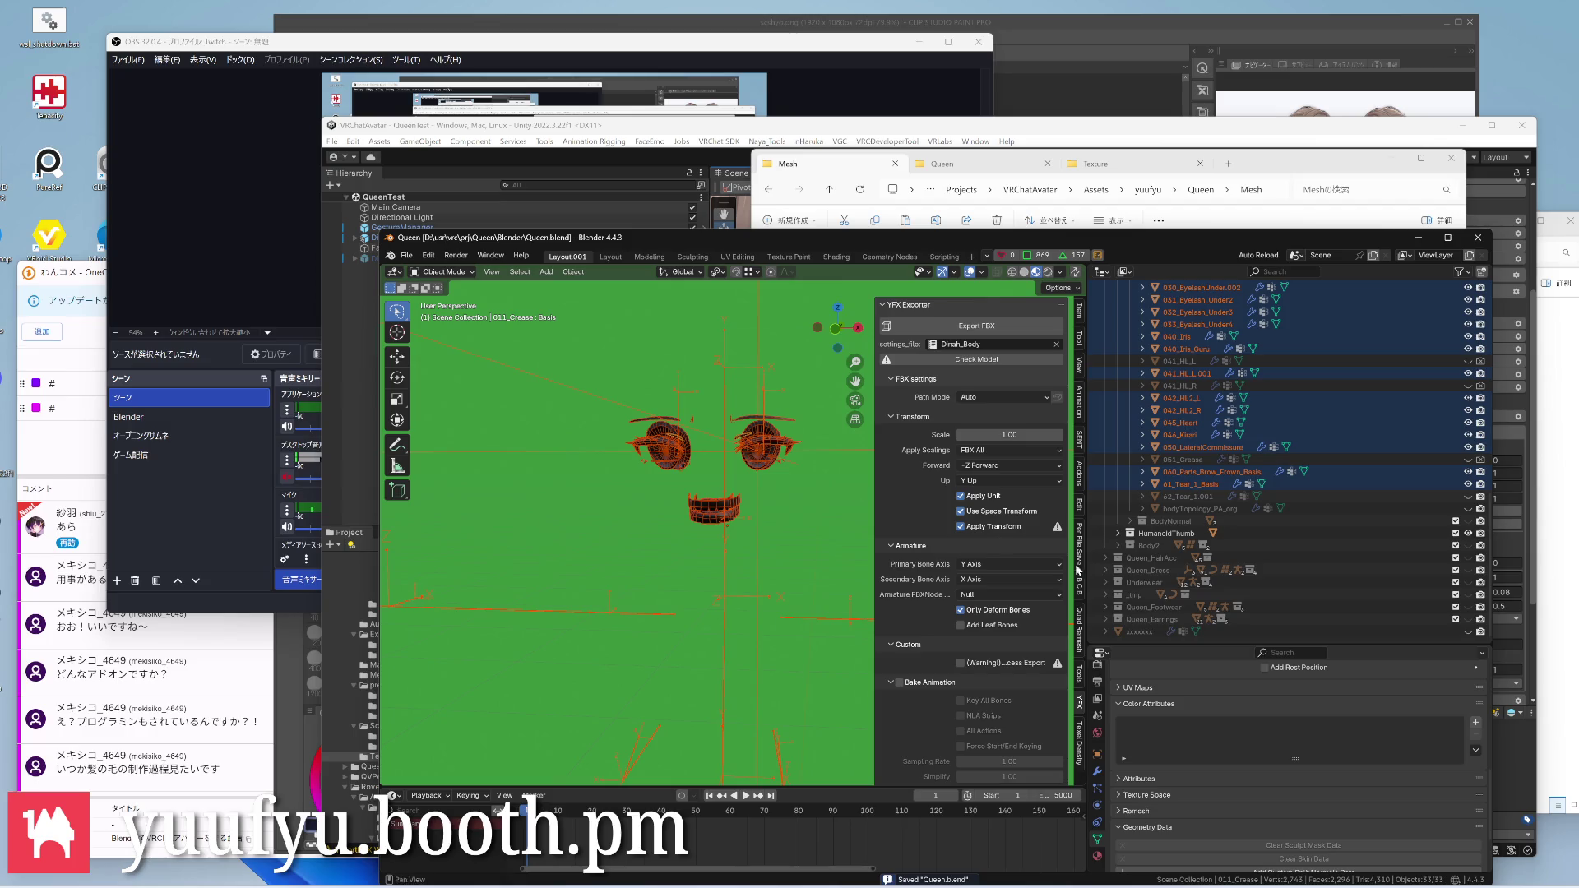
{"action": "left_click", "coordinate": [944, 257]}
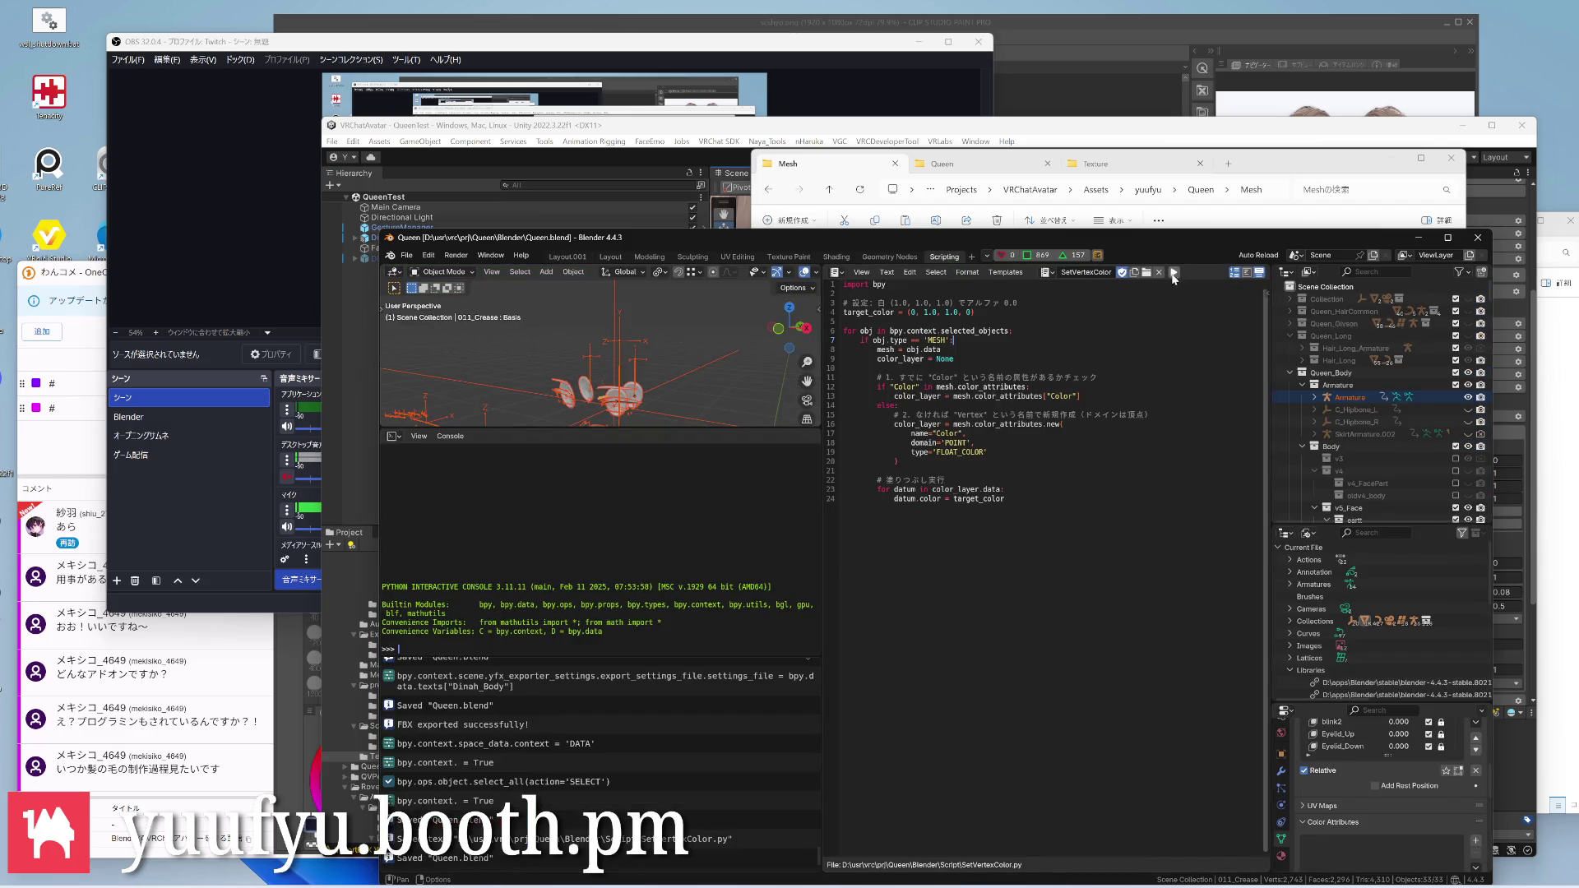
{"action": "left_click", "coordinate": [1175, 273]}
{"action": "left_click", "coordinate": [568, 256]}
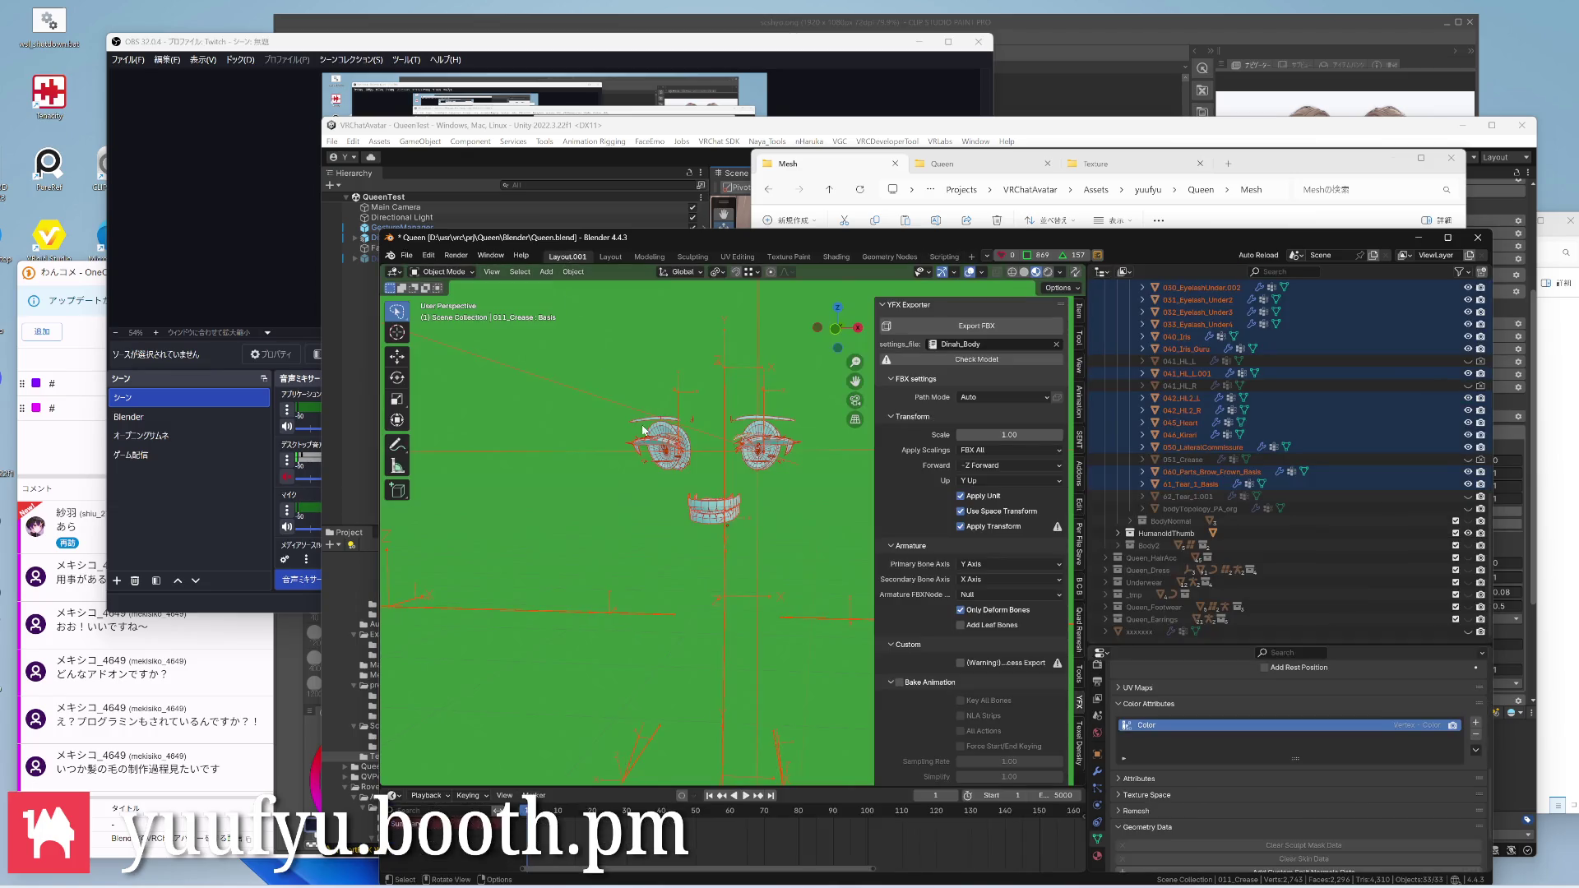
Unhide the body and face meshes so the whole avatar shows again
{"action": "middle_click_drag", "start_coordinate": [722, 468], "coordinate": [676, 462]}
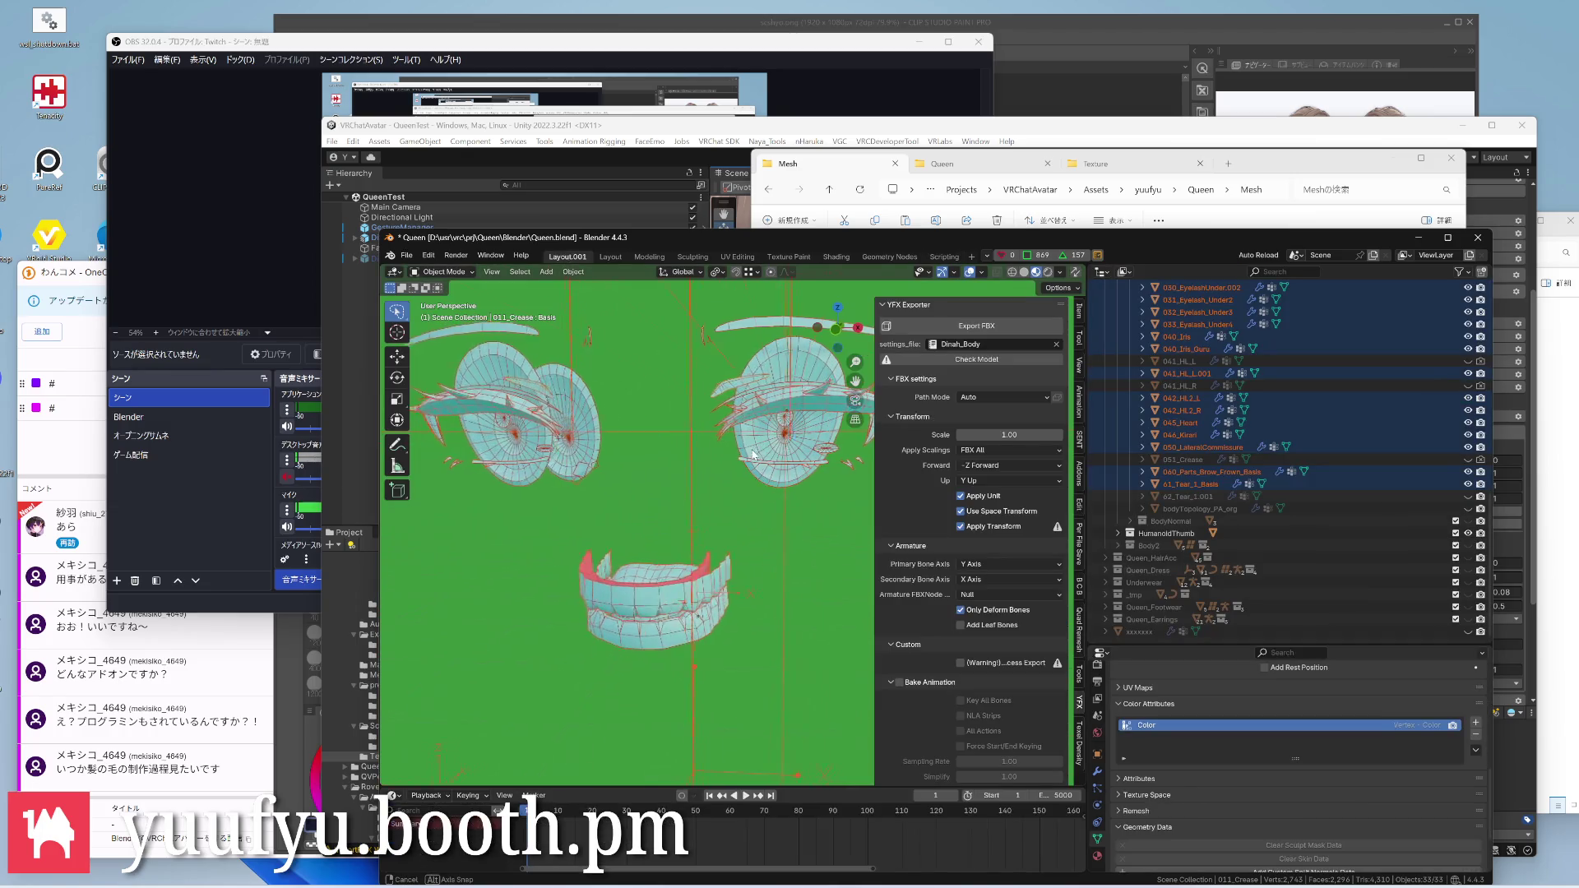
{"action": "scroll", "coordinate": [678, 461], "scroll_direction": "down", "scroll_amount": 3}
{"action": "middle_click_drag", "start_coordinate": [739, 418], "coordinate": [690, 445]}
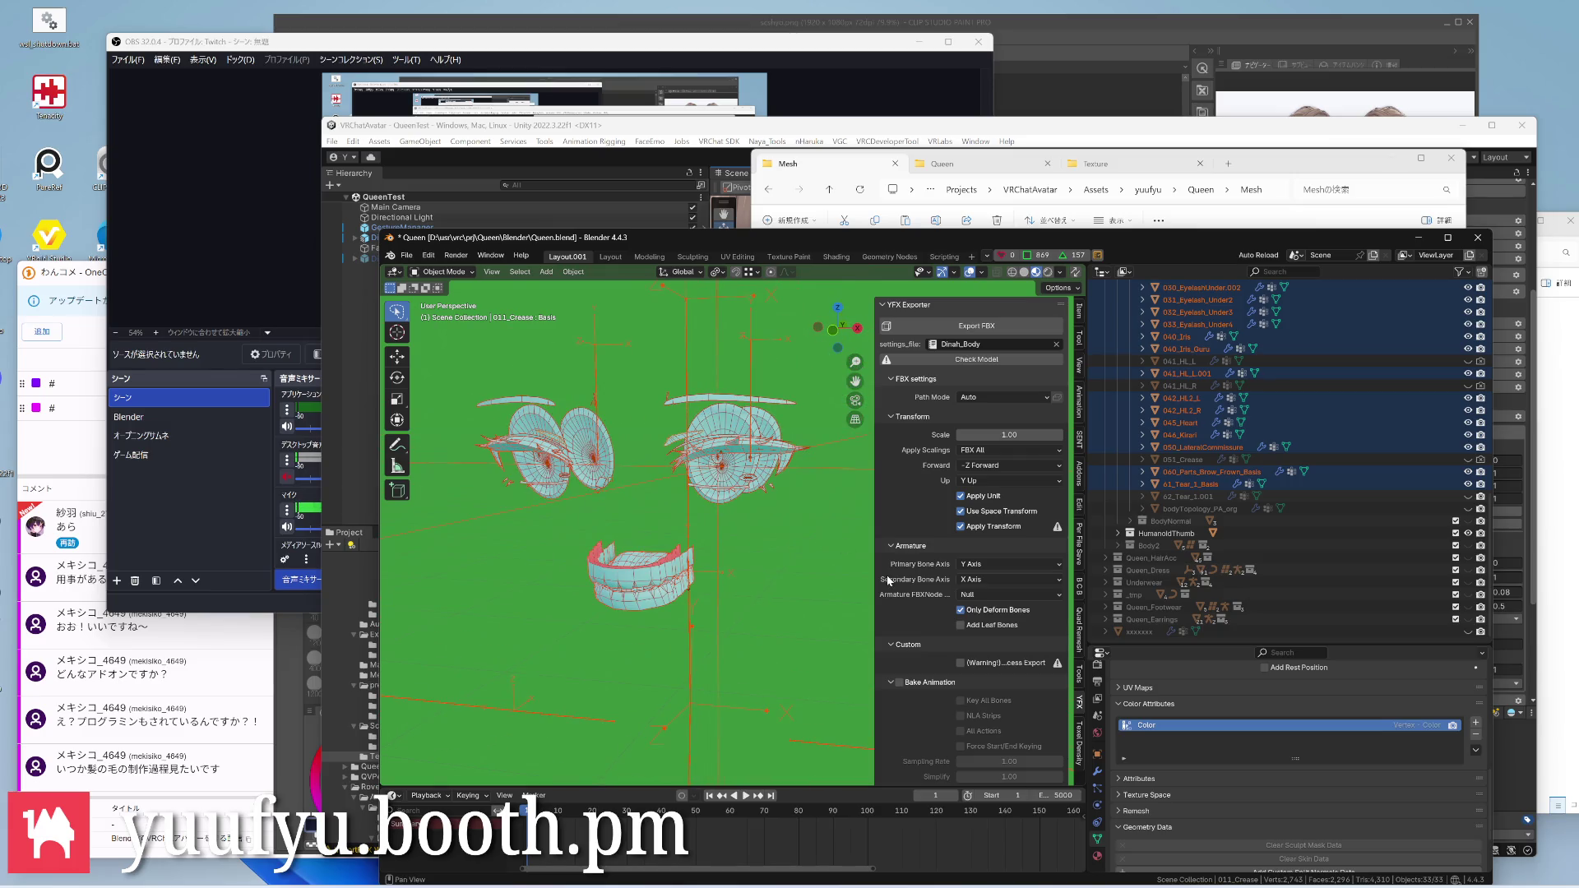
{"action": "left_click", "coordinate": [1455, 555]}
{"action": "scroll", "coordinate": [1296, 494], "scroll_direction": "up", "scroll_amount": 5}
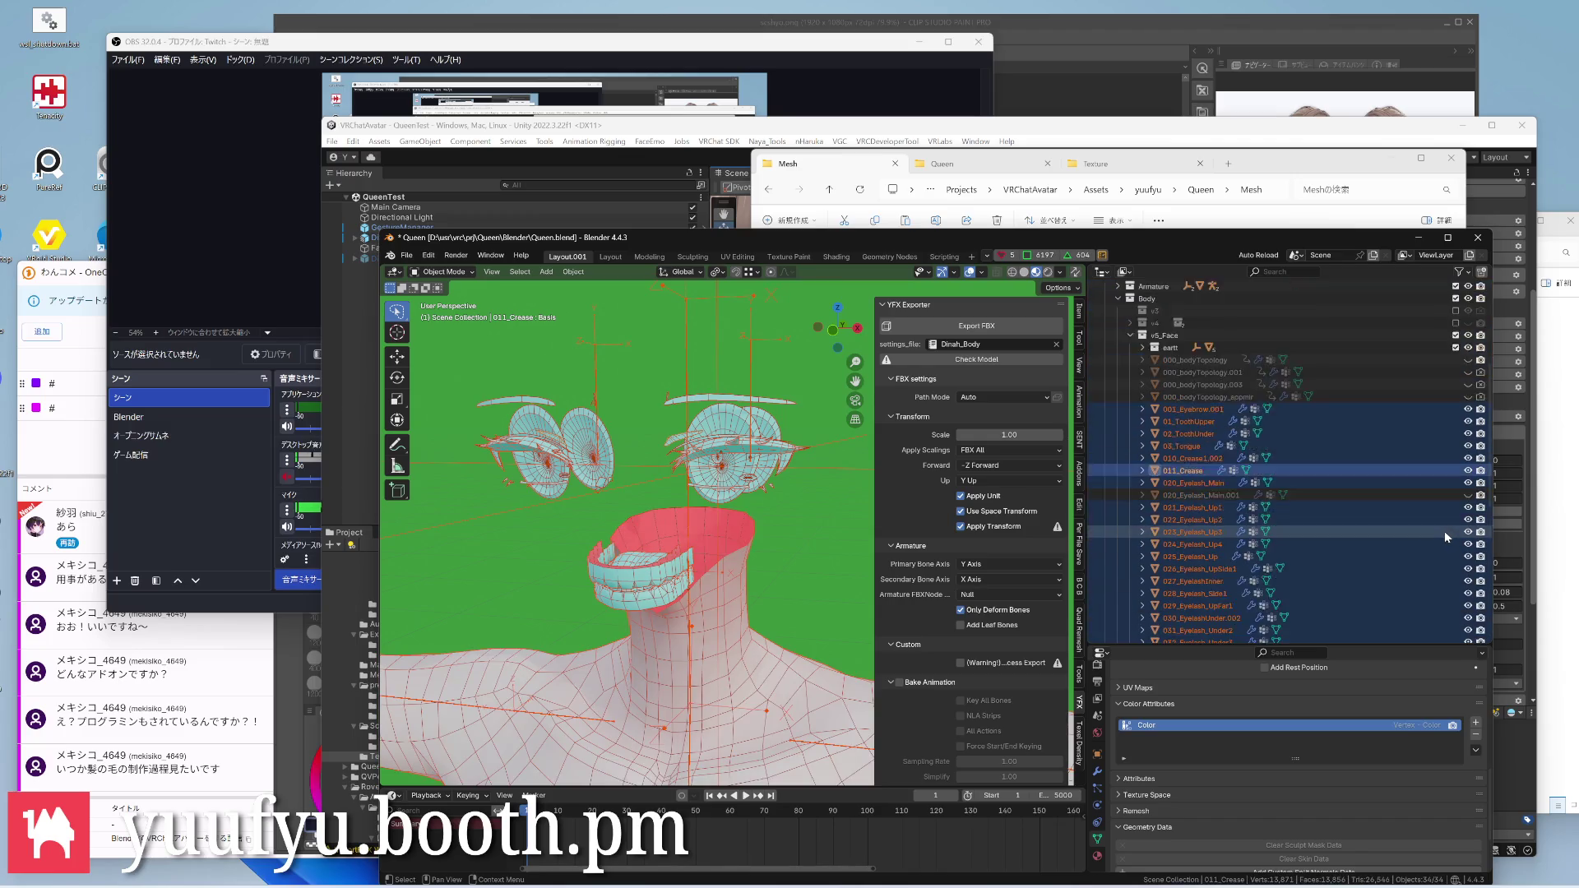
{"action": "left_click", "coordinate": [1482, 386]}
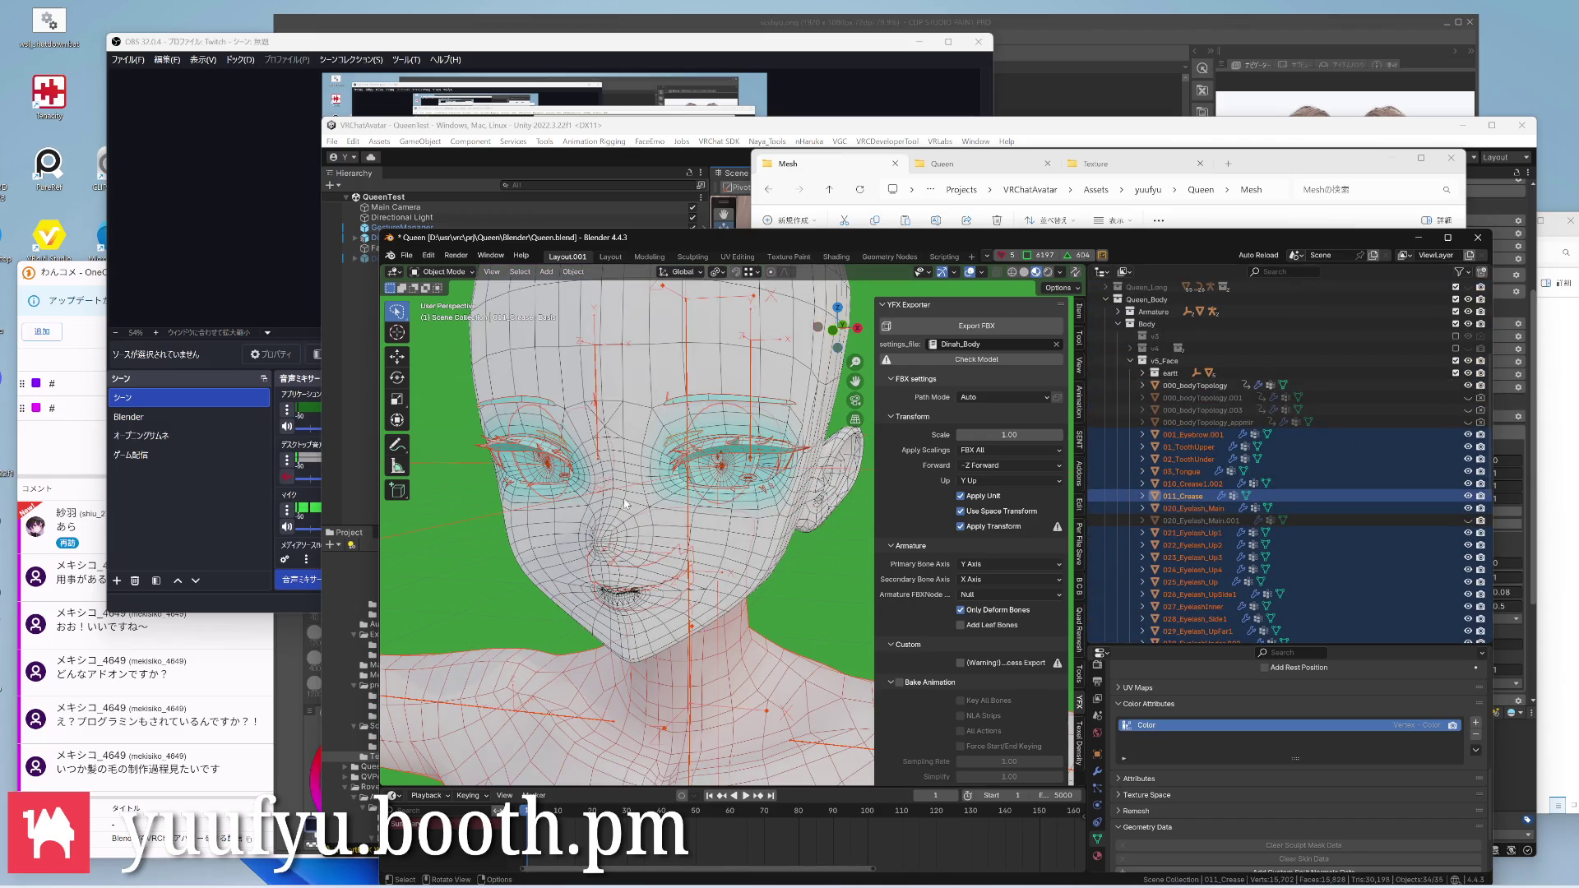
{"action": "scroll", "coordinate": [690, 518], "scroll_direction": "down", "scroll_amount": 4}
{"action": "mouse_move", "coordinate": [716, 530]}
{"action": "middle_mouse_down"}
{"action": "mouse_move", "coordinate": [762, 562]}
{"action": "mouse_move", "coordinate": [765, 479]}
{"action": "mouse_move", "coordinate": [703, 531]}
{"action": "mouse_move", "coordinate": [671, 514]}
{"action": "mouse_move", "coordinate": [729, 481]}
{"action": "middle_mouse_up"}
{"action": "scroll", "coordinate": [762, 562], "scroll_direction": "up", "scroll_amount": 4}
{"action": "scroll", "coordinate": [767, 478], "scroll_direction": "down", "scroll_amount": 4}
Save the blend file, export the avatar via the YFX Exporter as FBX, and return to Unity
{"action": "key", "text": "ctrl+s"}
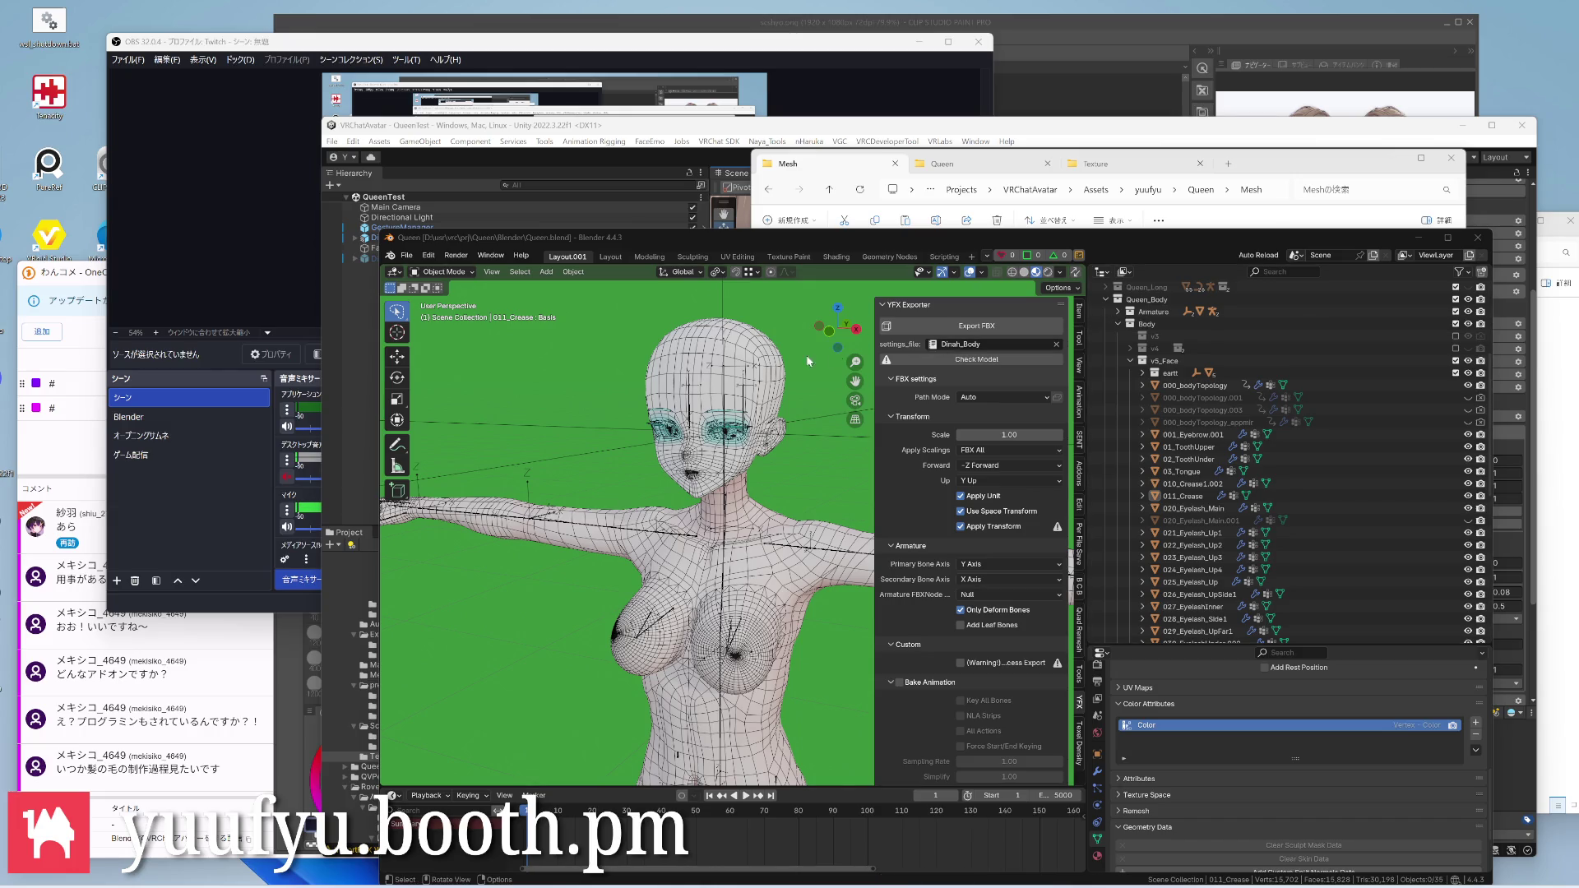
{"action": "middle_click_drag", "start_coordinate": [722, 414], "coordinate": [723, 407]}
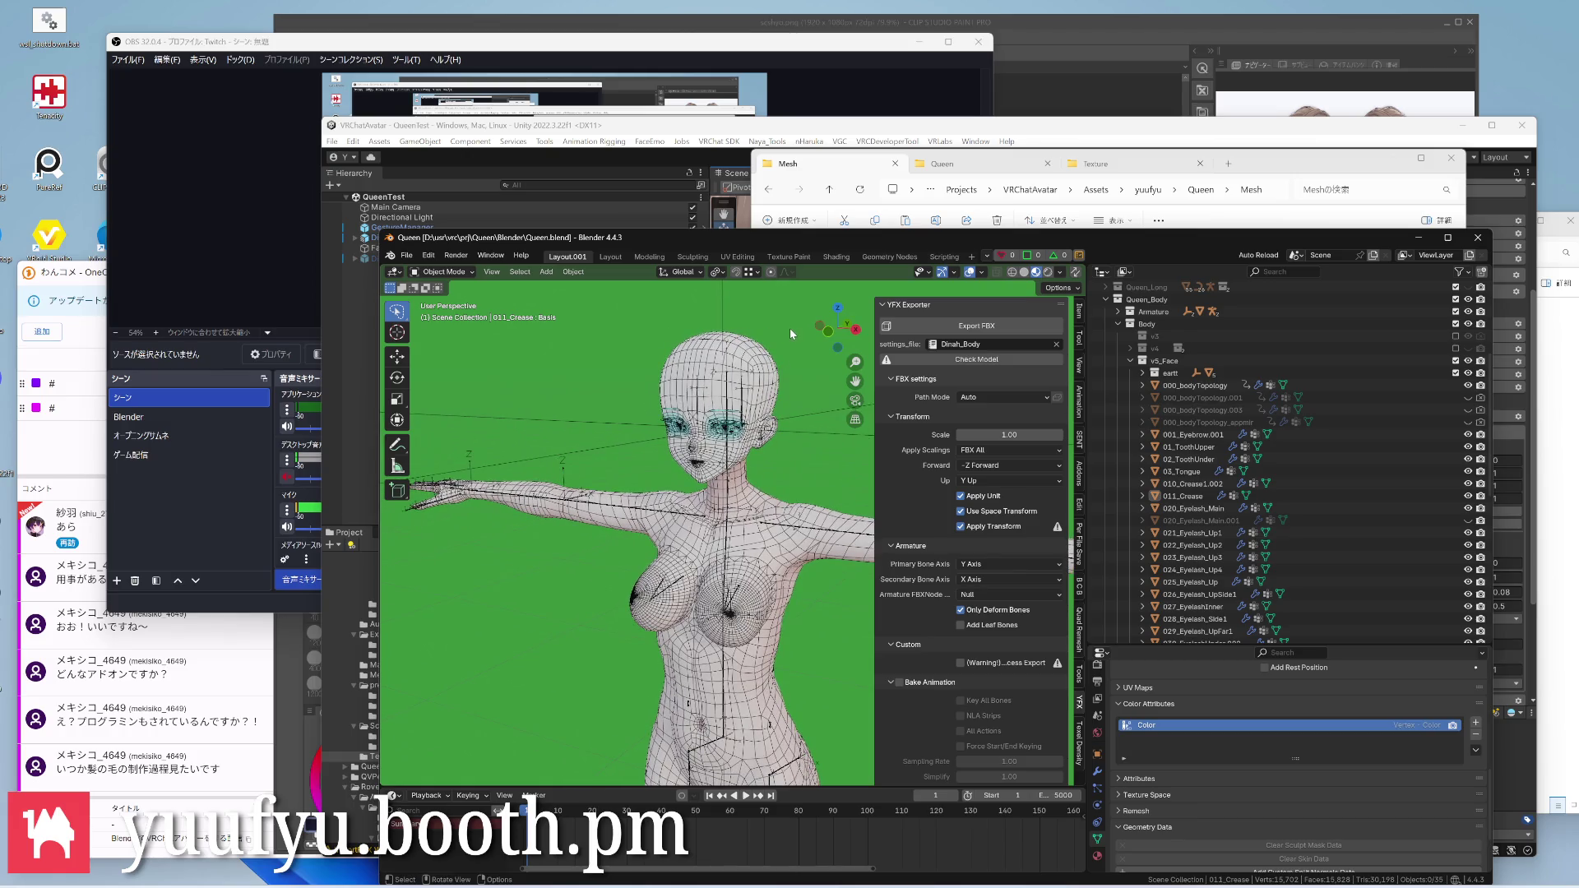
{"action": "key", "text": "ctrl+s"}
{"action": "left_click", "coordinate": [952, 326]}
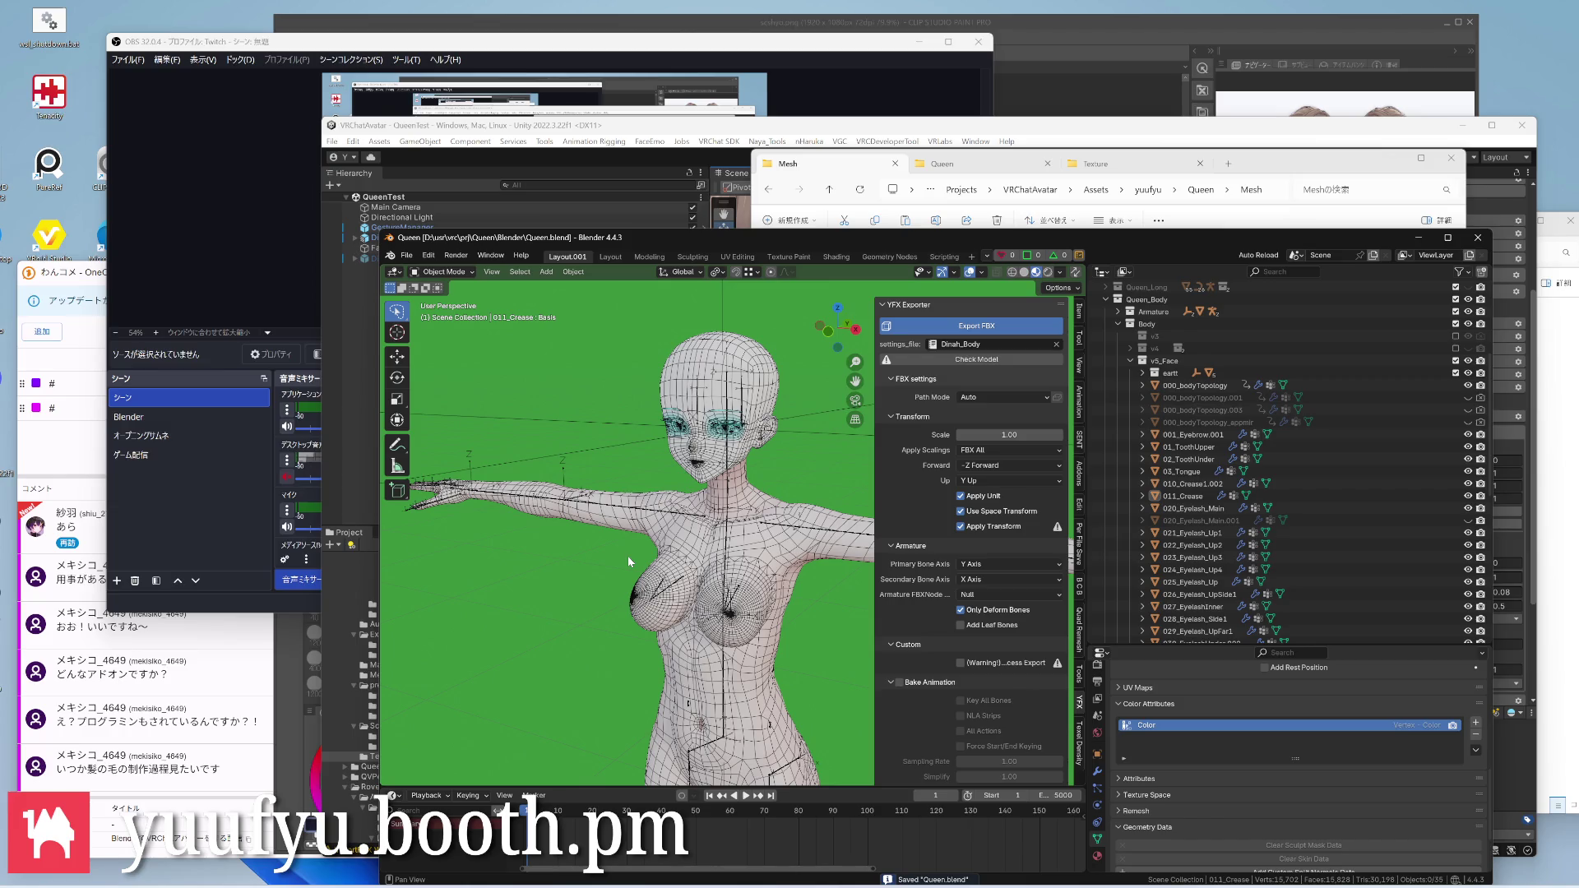
{"action": "key", "text": "alt+Tab"}
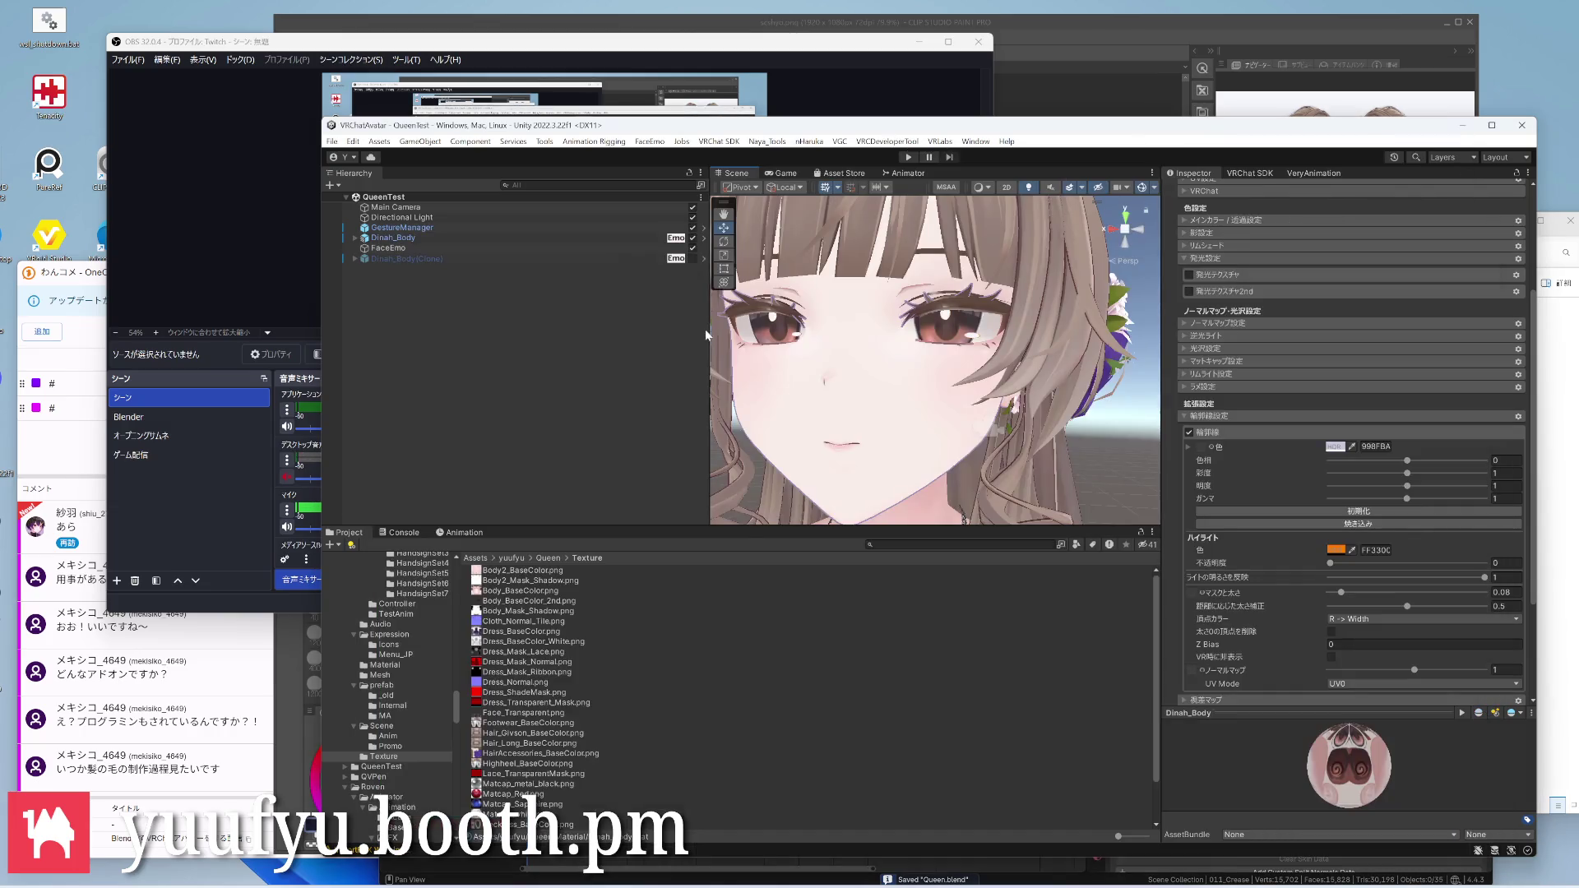
{"action": "scroll", "coordinate": [891, 388], "scroll_direction": "down", "scroll_amount": 2}
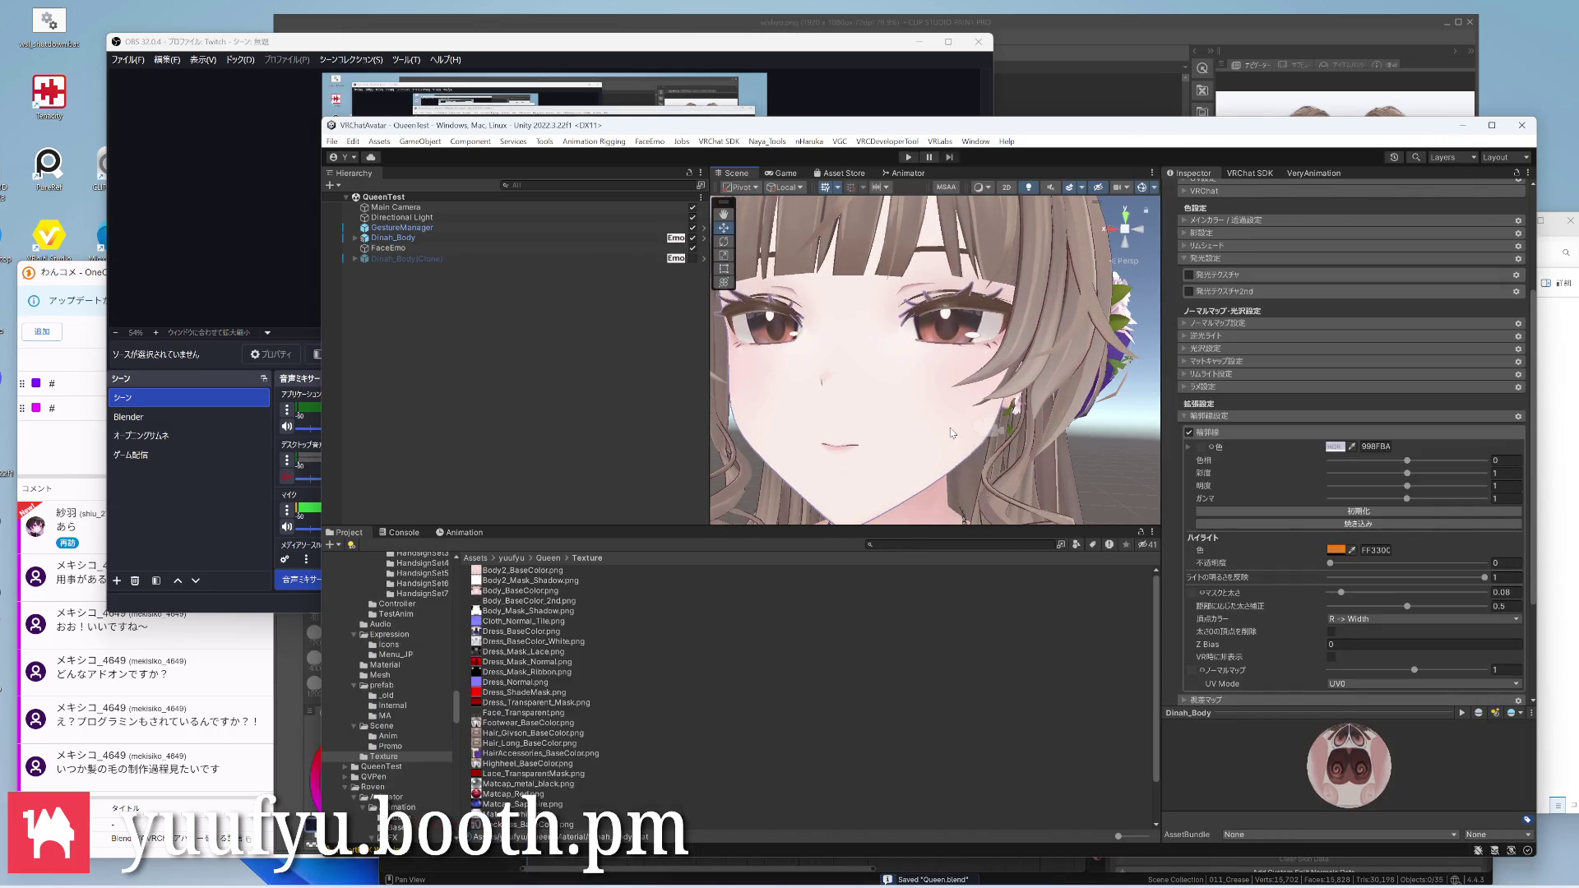
Assign Body_BaseColor.png as the Dinah_Body material's outline texture and check the face
{"action": "left_click", "coordinate": [533, 573]}
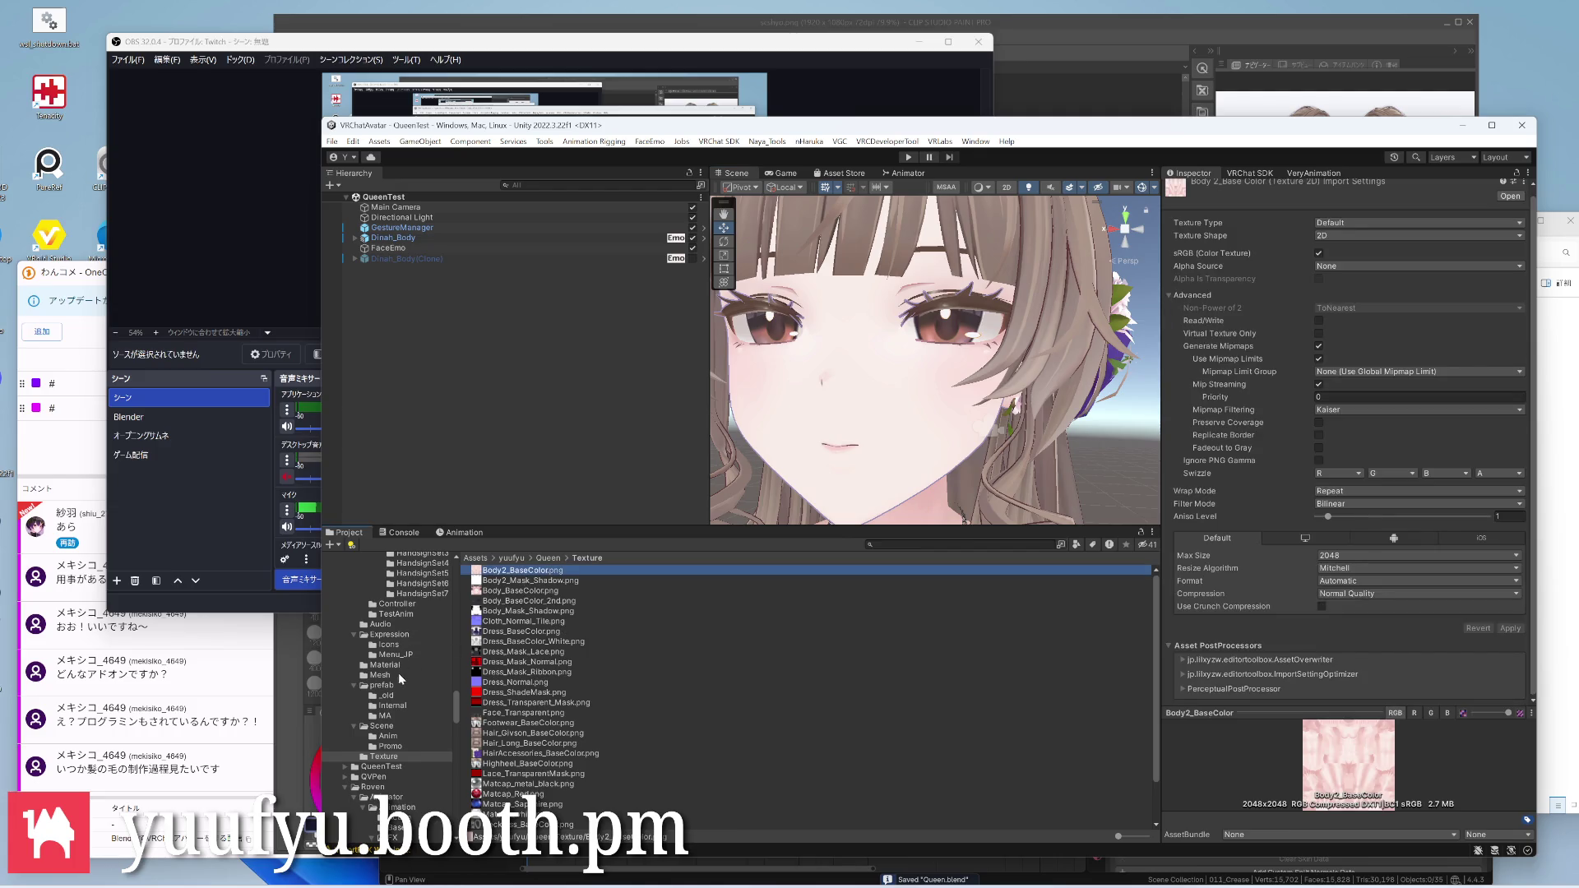
{"action": "left_click", "coordinate": [385, 664]}
{"action": "left_click", "coordinate": [509, 570]}
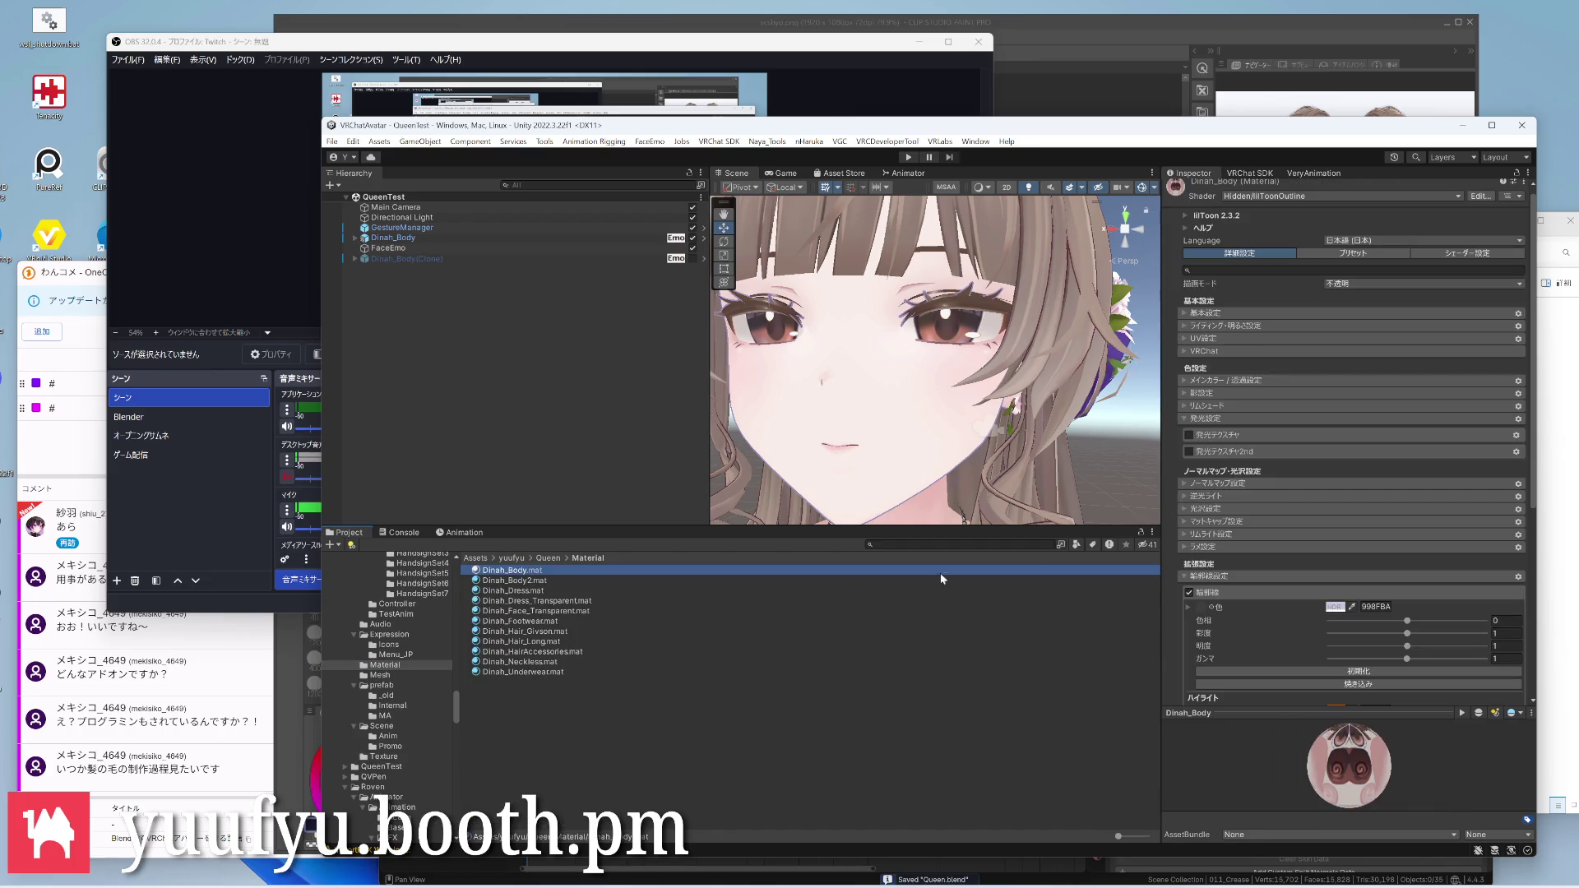
{"action": "scroll", "coordinate": [1222, 538], "scroll_direction": "down", "scroll_amount": 5}
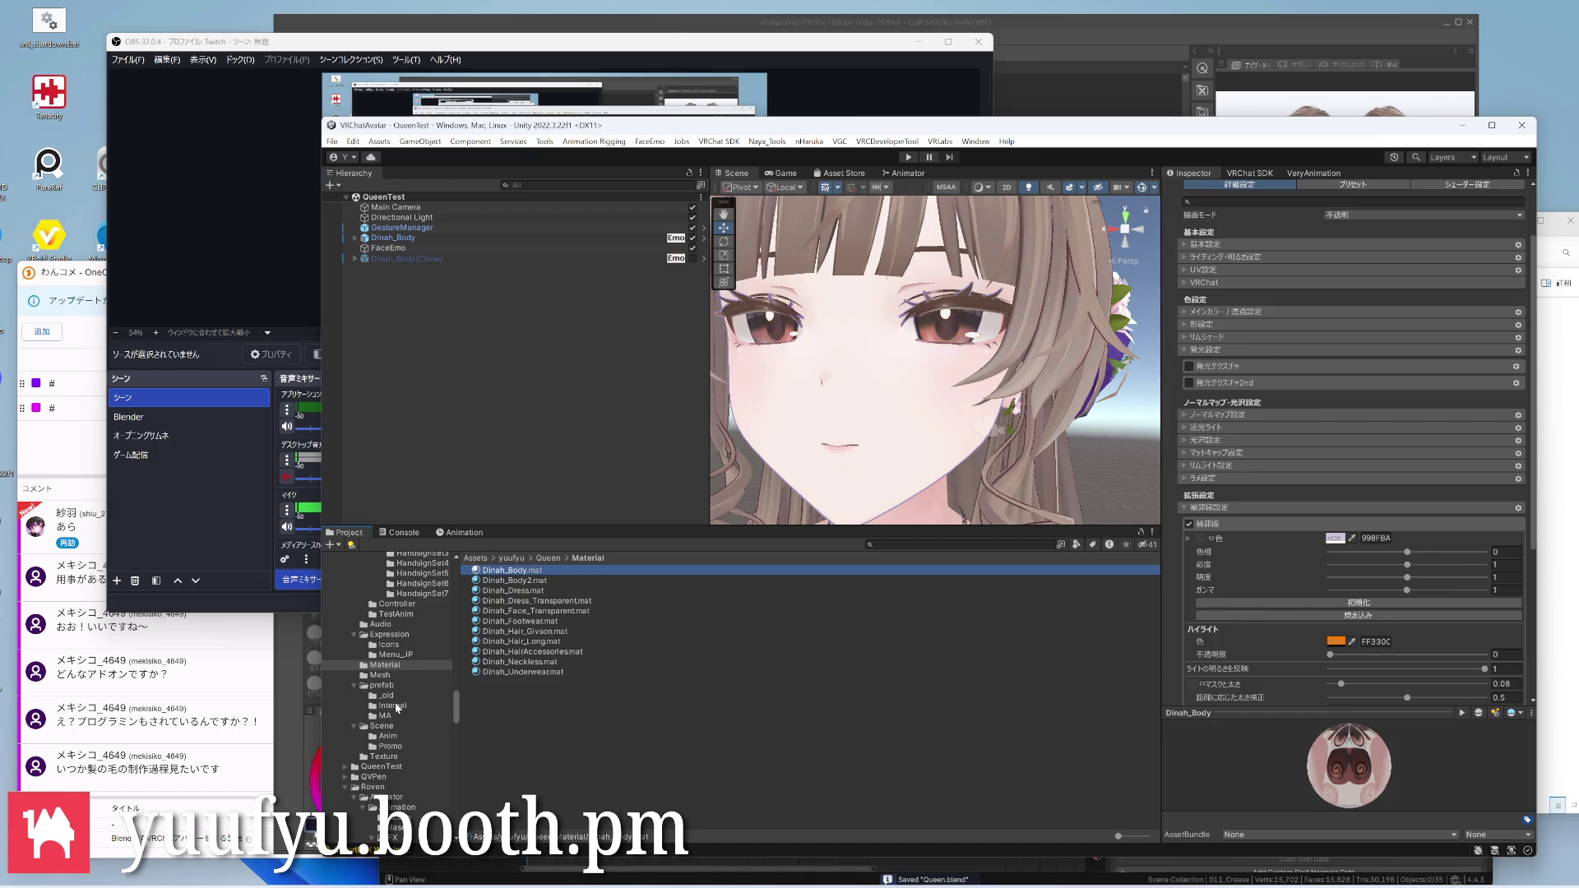
{"action": "scroll", "coordinate": [402, 651], "scroll_direction": "down", "scroll_amount": 3}
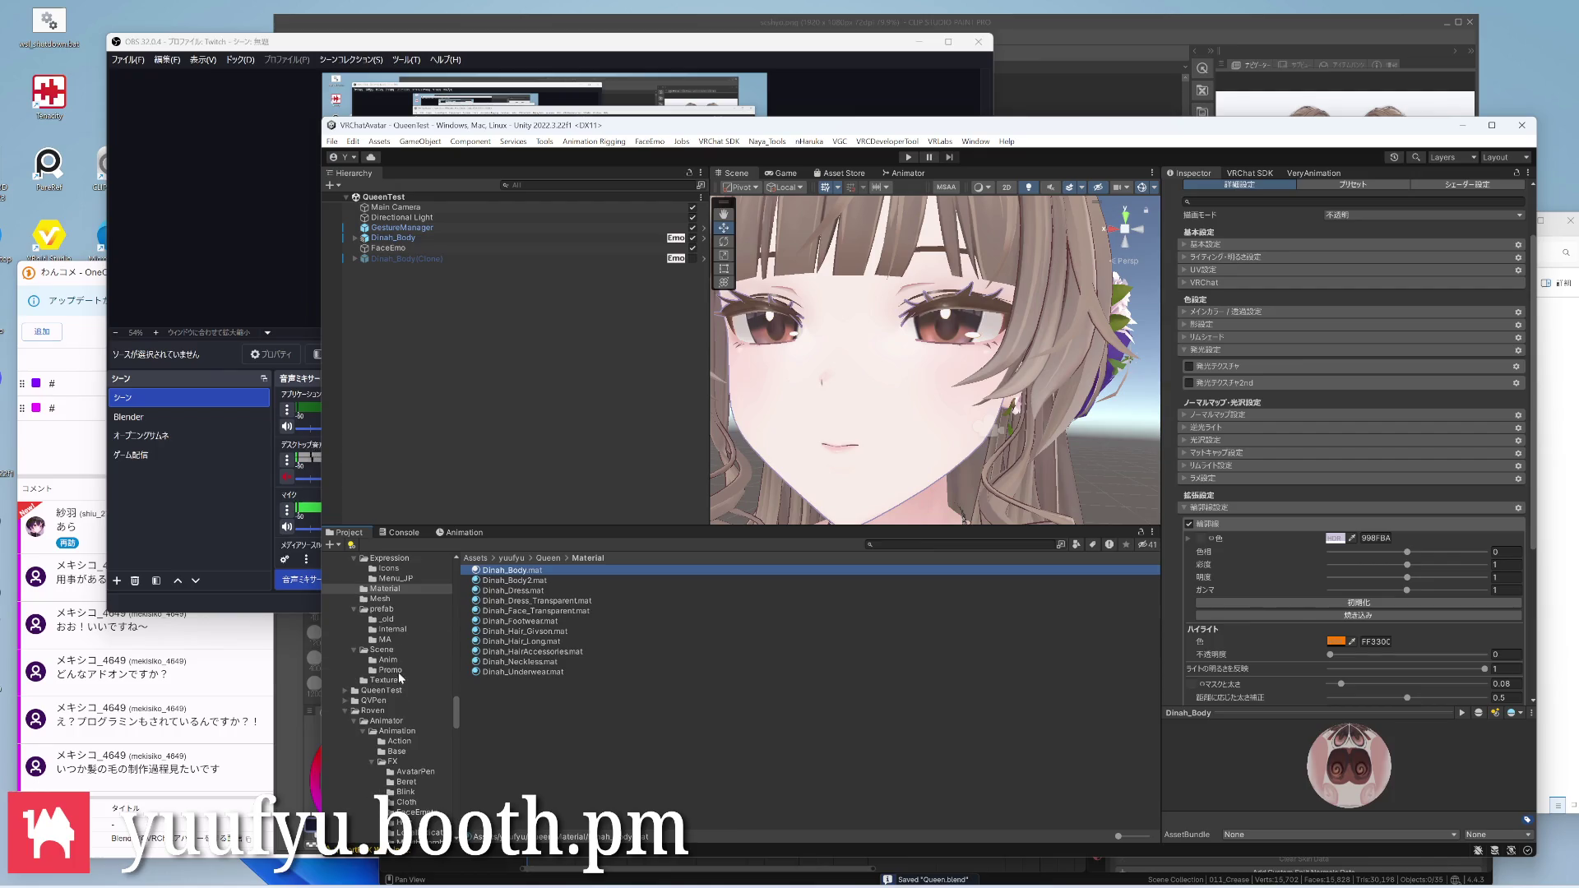
{"action": "left_click", "coordinate": [386, 681]}
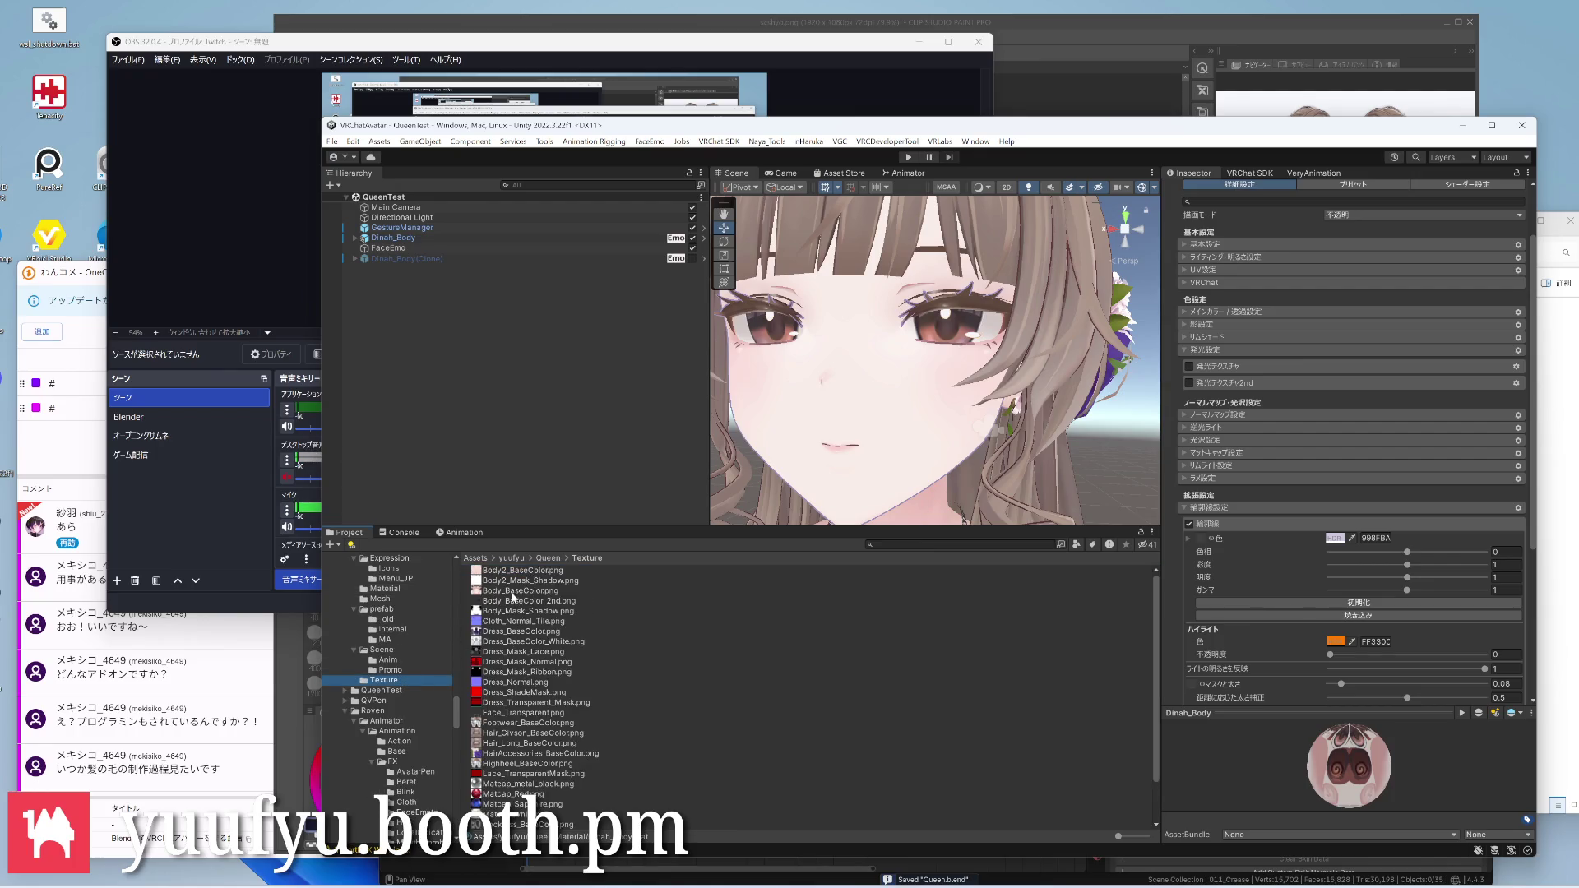
{"action": "left_click_drag", "start_coordinate": [506, 593], "coordinate": [1209, 540]}
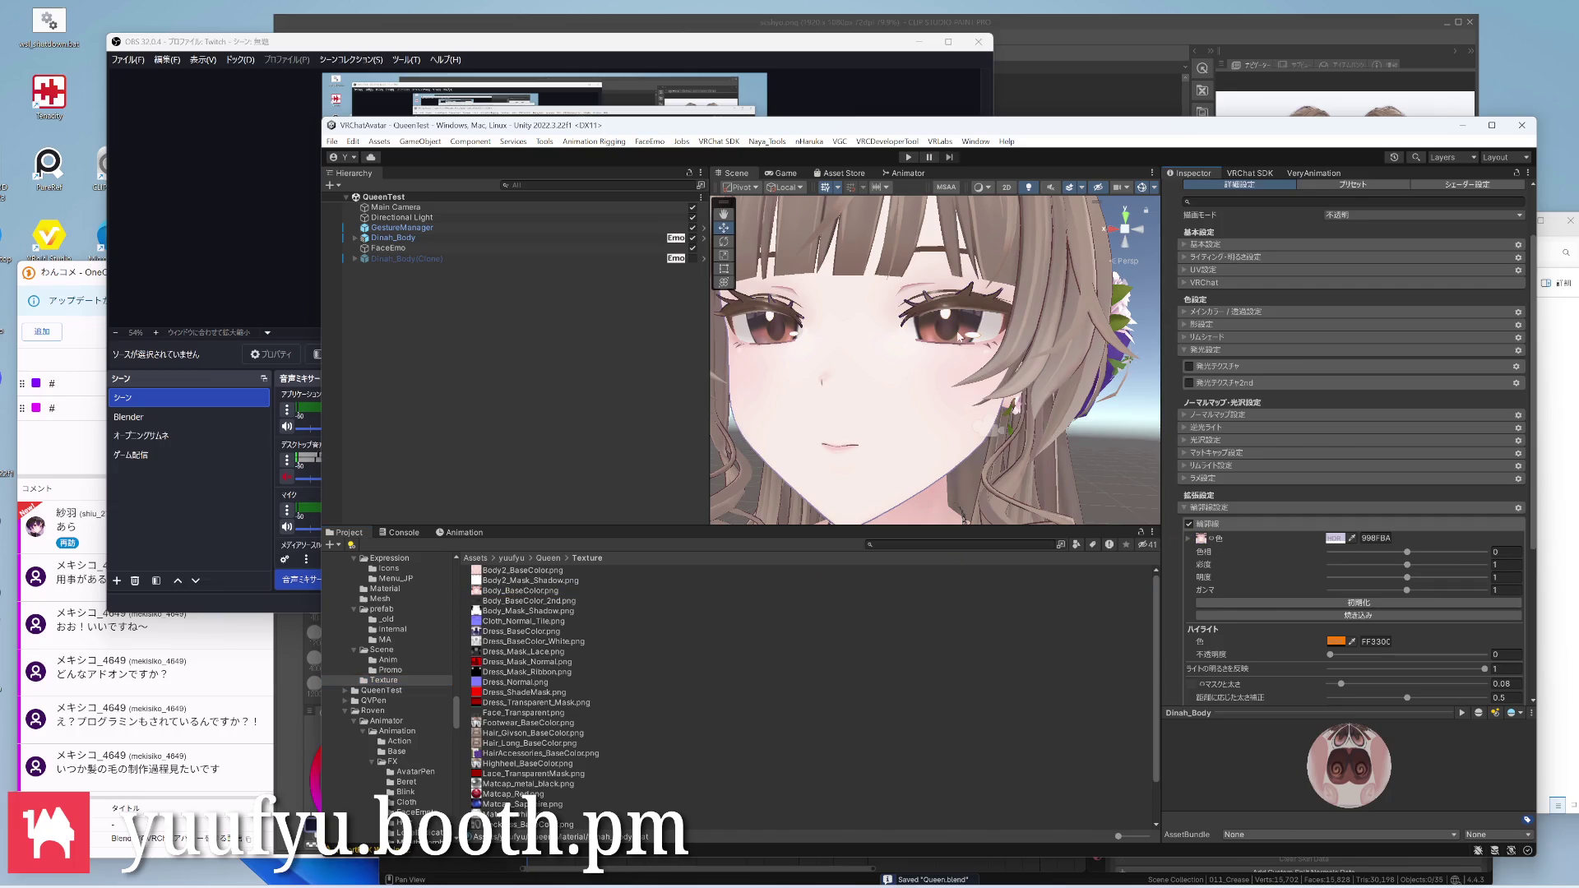
{"action": "scroll", "coordinate": [962, 336], "scroll_direction": "down", "scroll_amount": 1}
{"action": "scroll", "coordinate": [965, 357], "scroll_direction": "down", "scroll_amount": 1}
{"action": "scroll", "coordinate": [973, 398], "scroll_direction": "down", "scroll_amount": 2}
{"action": "mouse_move", "coordinate": [972, 398]}
{"action": "right_mouse_down"}
{"action": "mouse_move", "coordinate": [1037, 434]}
{"action": "mouse_move", "coordinate": [1019, 429]}
{"action": "mouse_move", "coordinate": [975, 320]}
{"action": "mouse_move", "coordinate": [1038, 339]}
{"action": "mouse_move", "coordinate": [1016, 319]}
{"action": "mouse_move", "coordinate": [1011, 361]}
{"action": "right_mouse_up"}
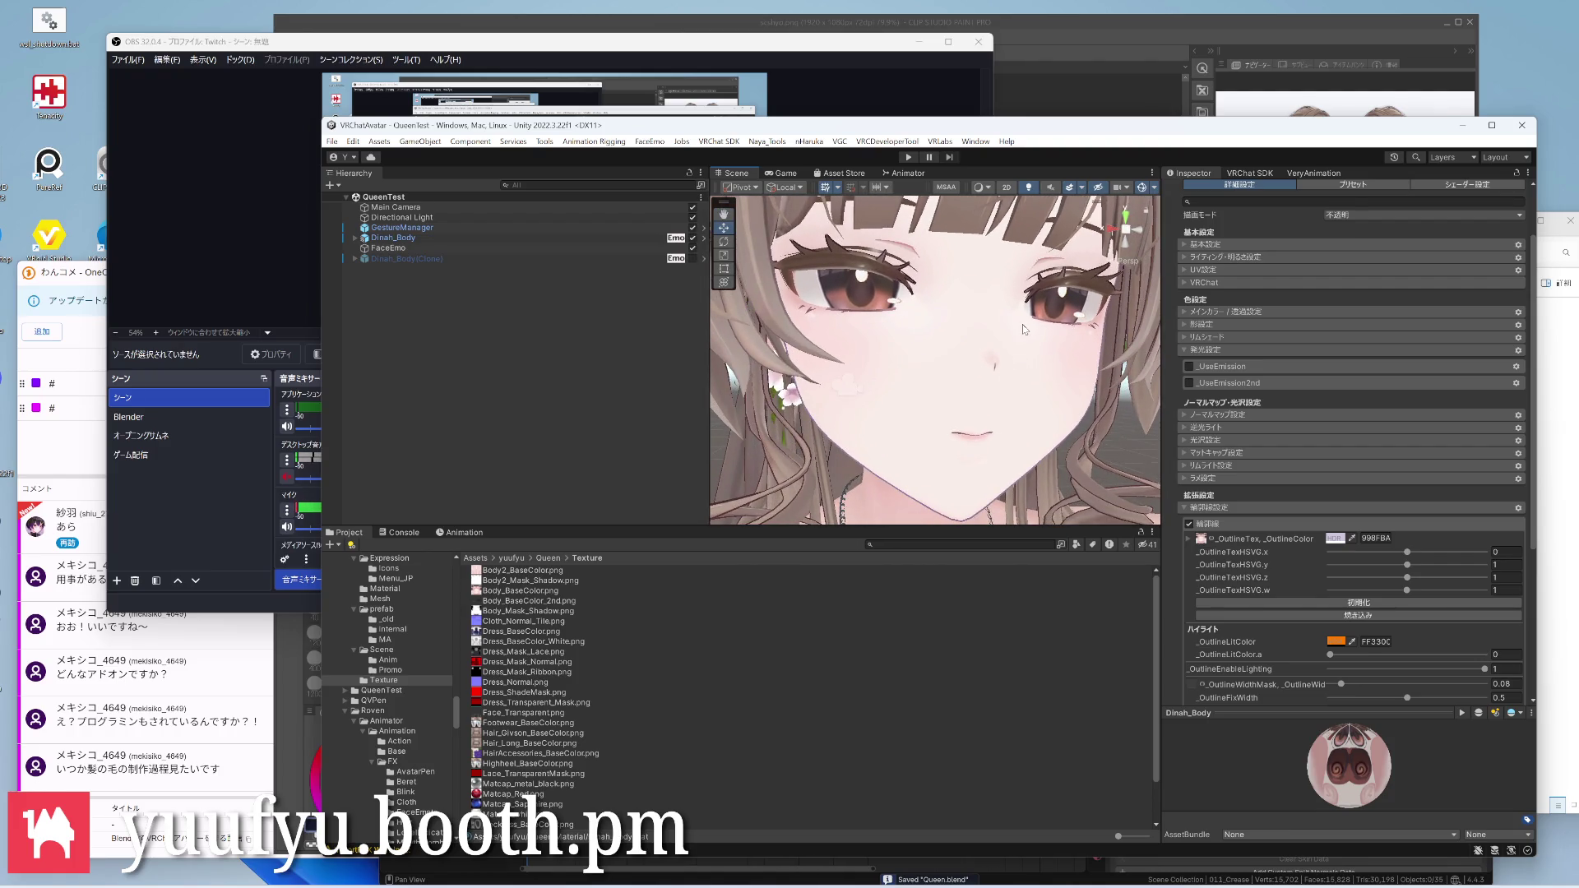
{"action": "scroll", "coordinate": [1023, 336], "scroll_direction": "up", "scroll_amount": 2}
{"action": "scroll", "coordinate": [1023, 330], "scroll_direction": "up", "scroll_amount": 1}
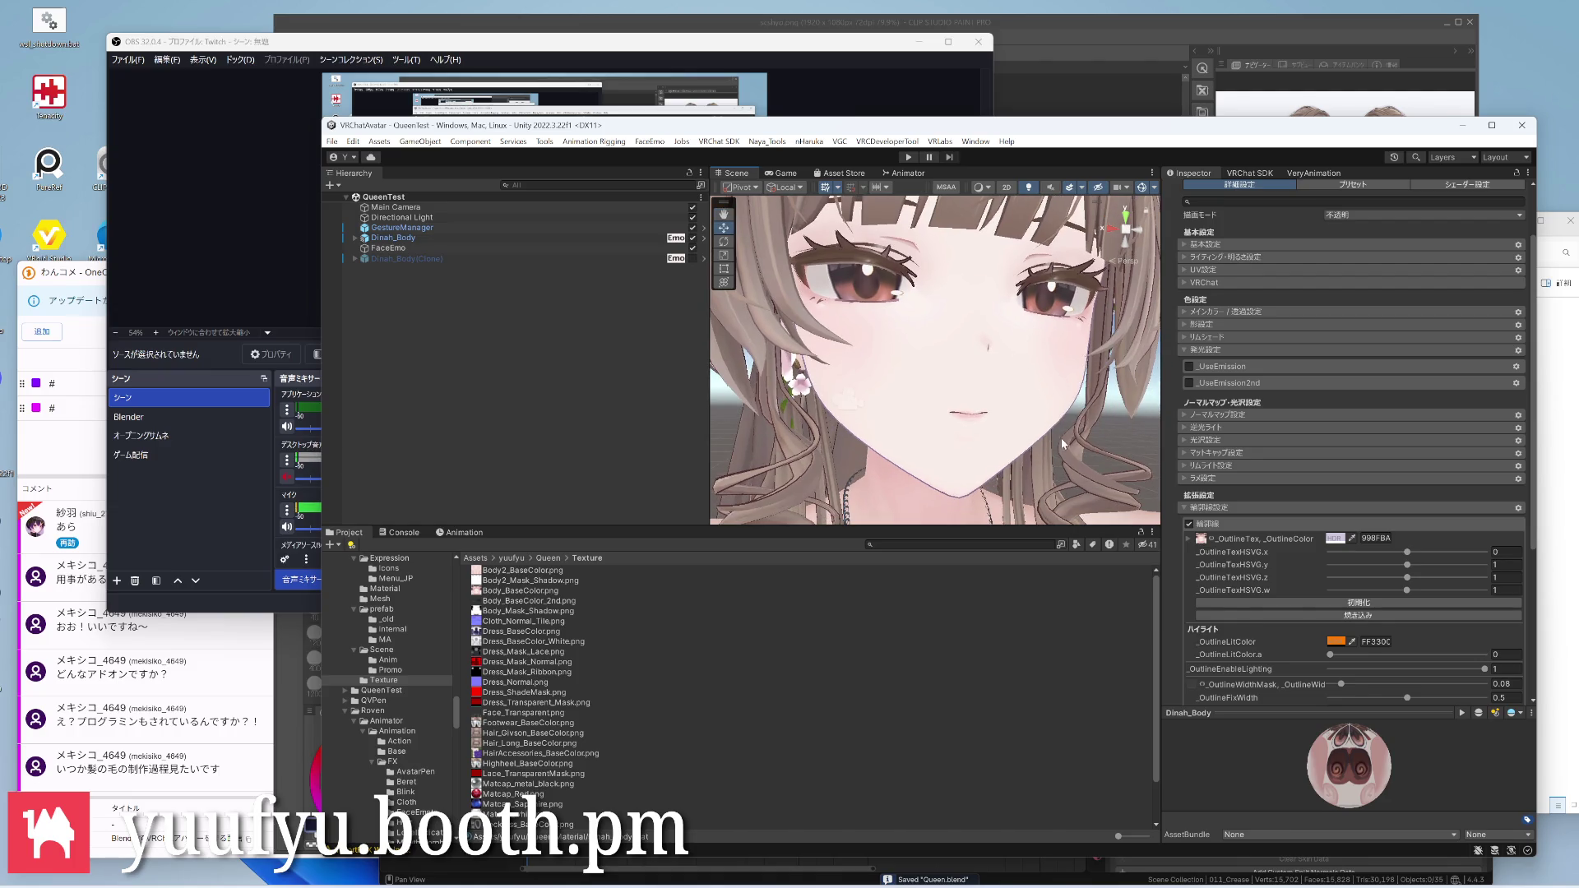
Retune the outline colour from 998FBA to the warmer pinkish grey AF9E9F in the HDR picker
{"action": "left_click", "coordinate": [1338, 538]}
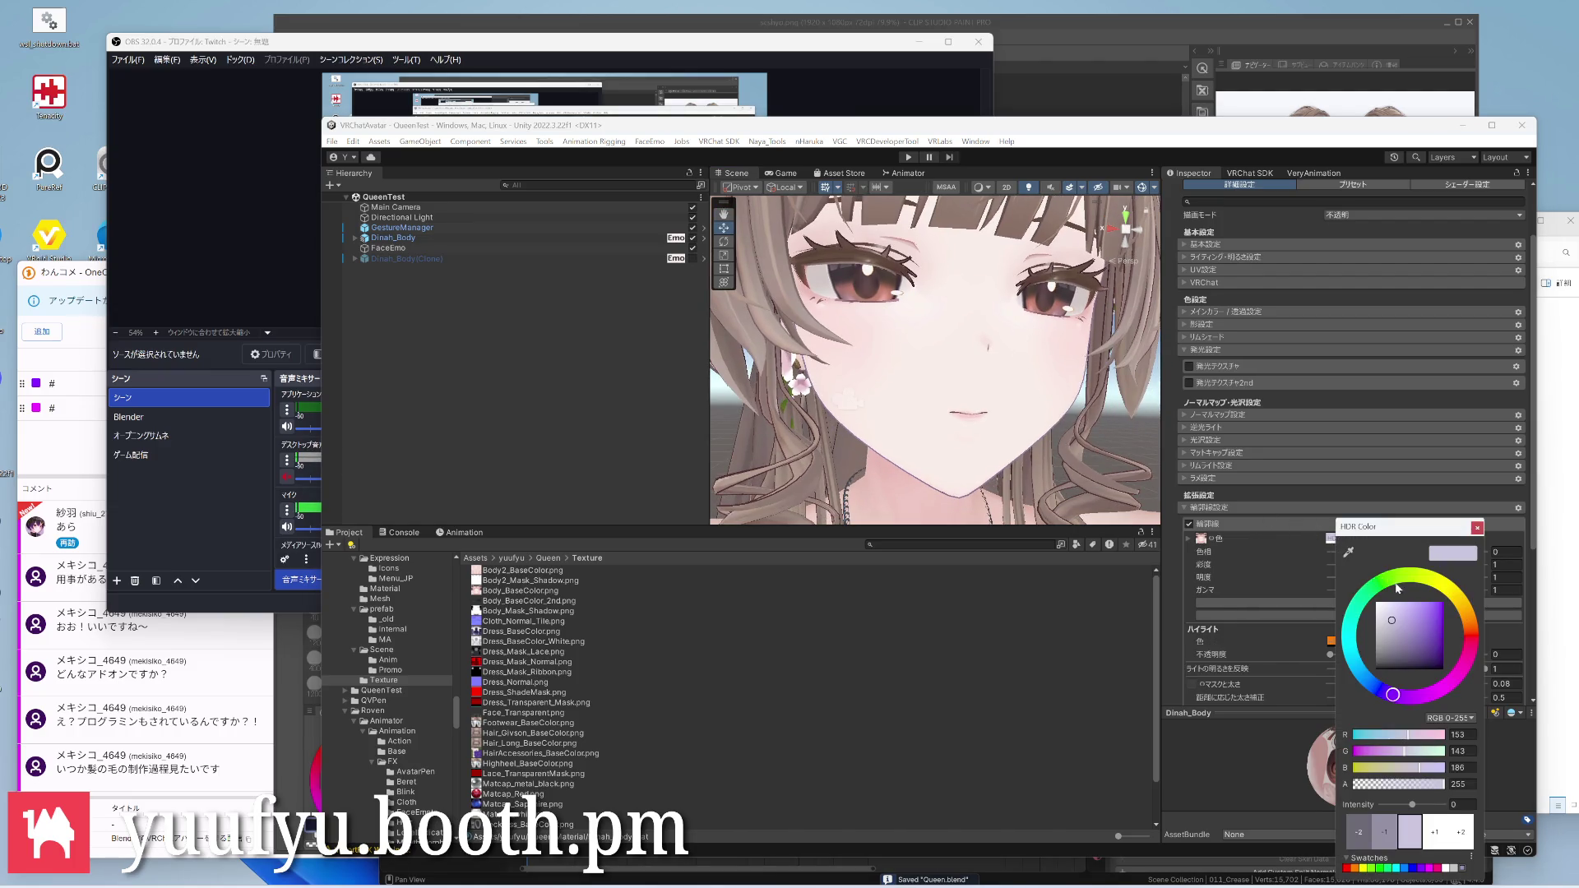
{"action": "left_click", "coordinate": [1470, 632]}
{"action": "left_click_drag", "start_coordinate": [1469, 633], "coordinate": [1375, 620]}
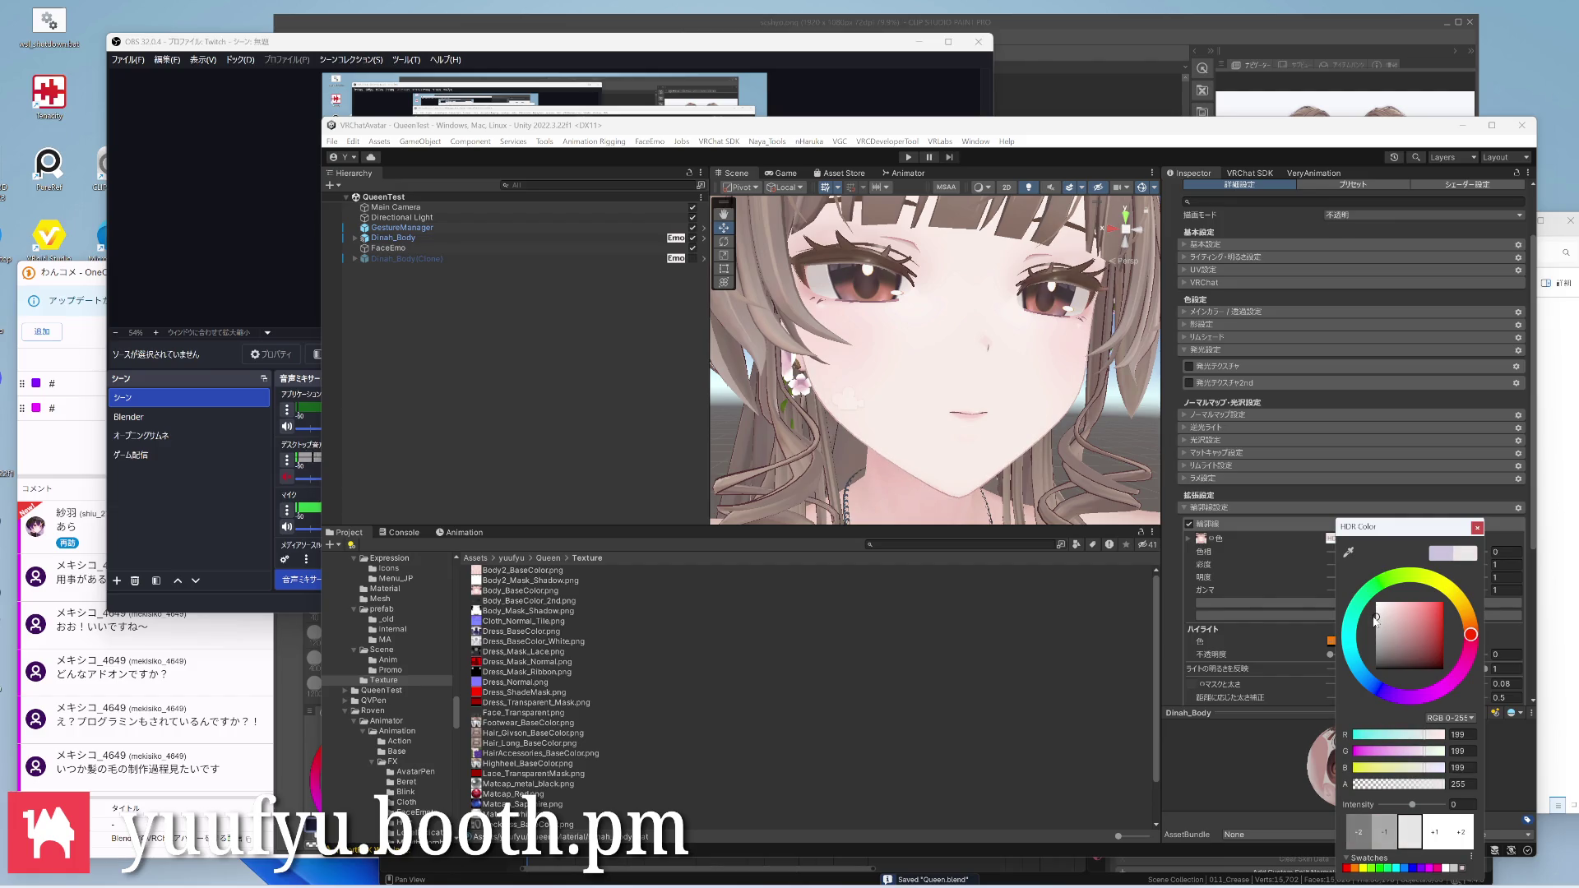
{"action": "left_click", "coordinate": [1388, 623]}
{"action": "left_click_drag", "start_coordinate": [1389, 622], "coordinate": [1380, 612]}
{"action": "left_click_drag", "start_coordinate": [1379, 611], "coordinate": [1385, 626]}
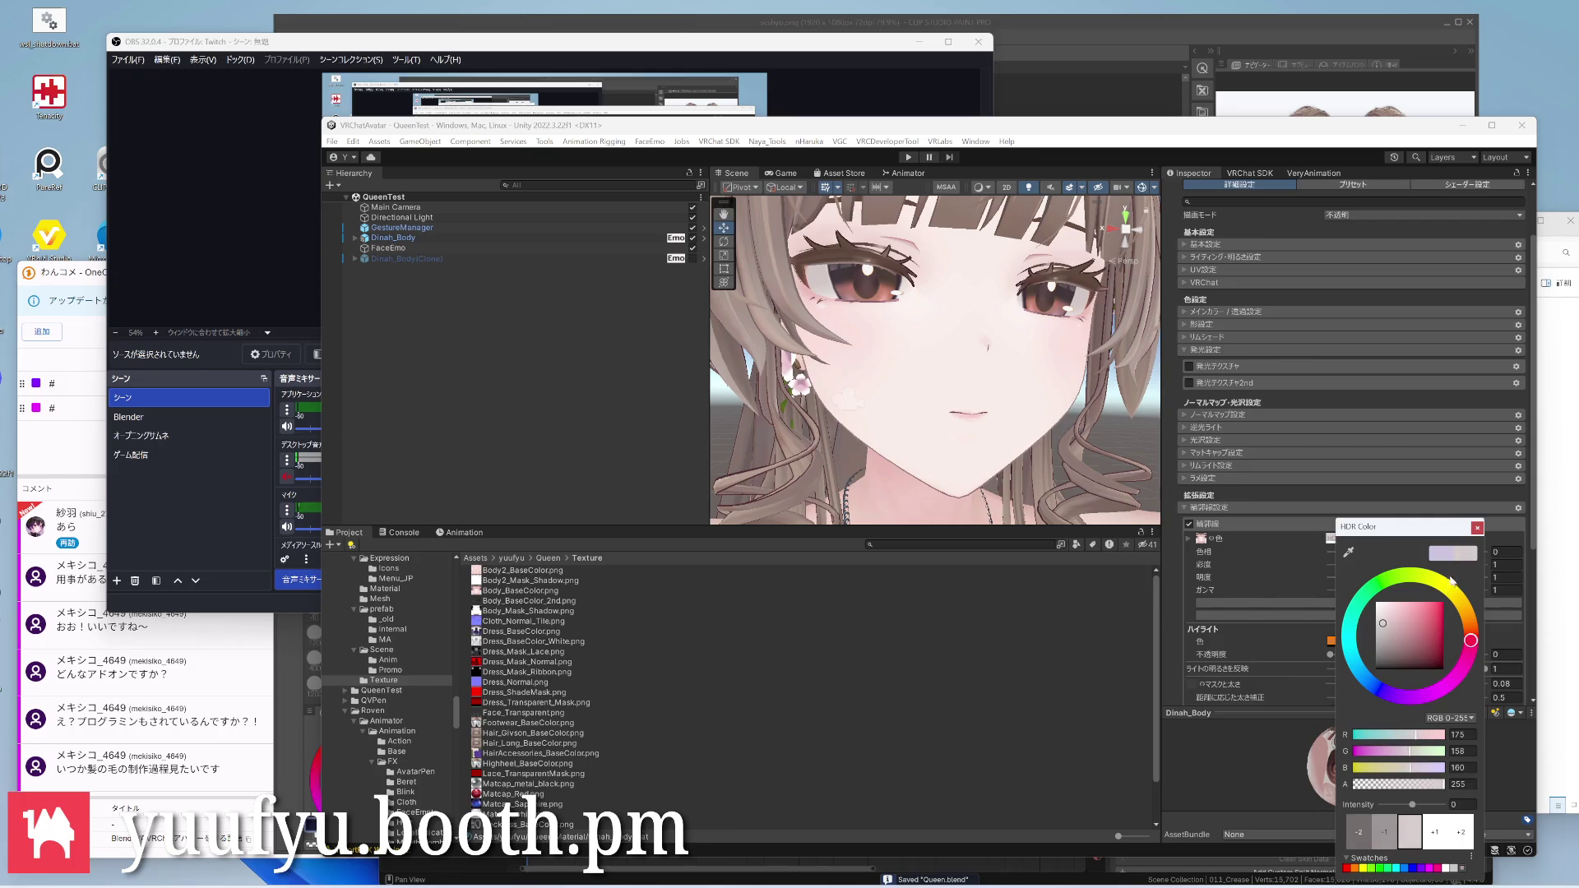
{"action": "left_click", "coordinate": [1478, 528]}
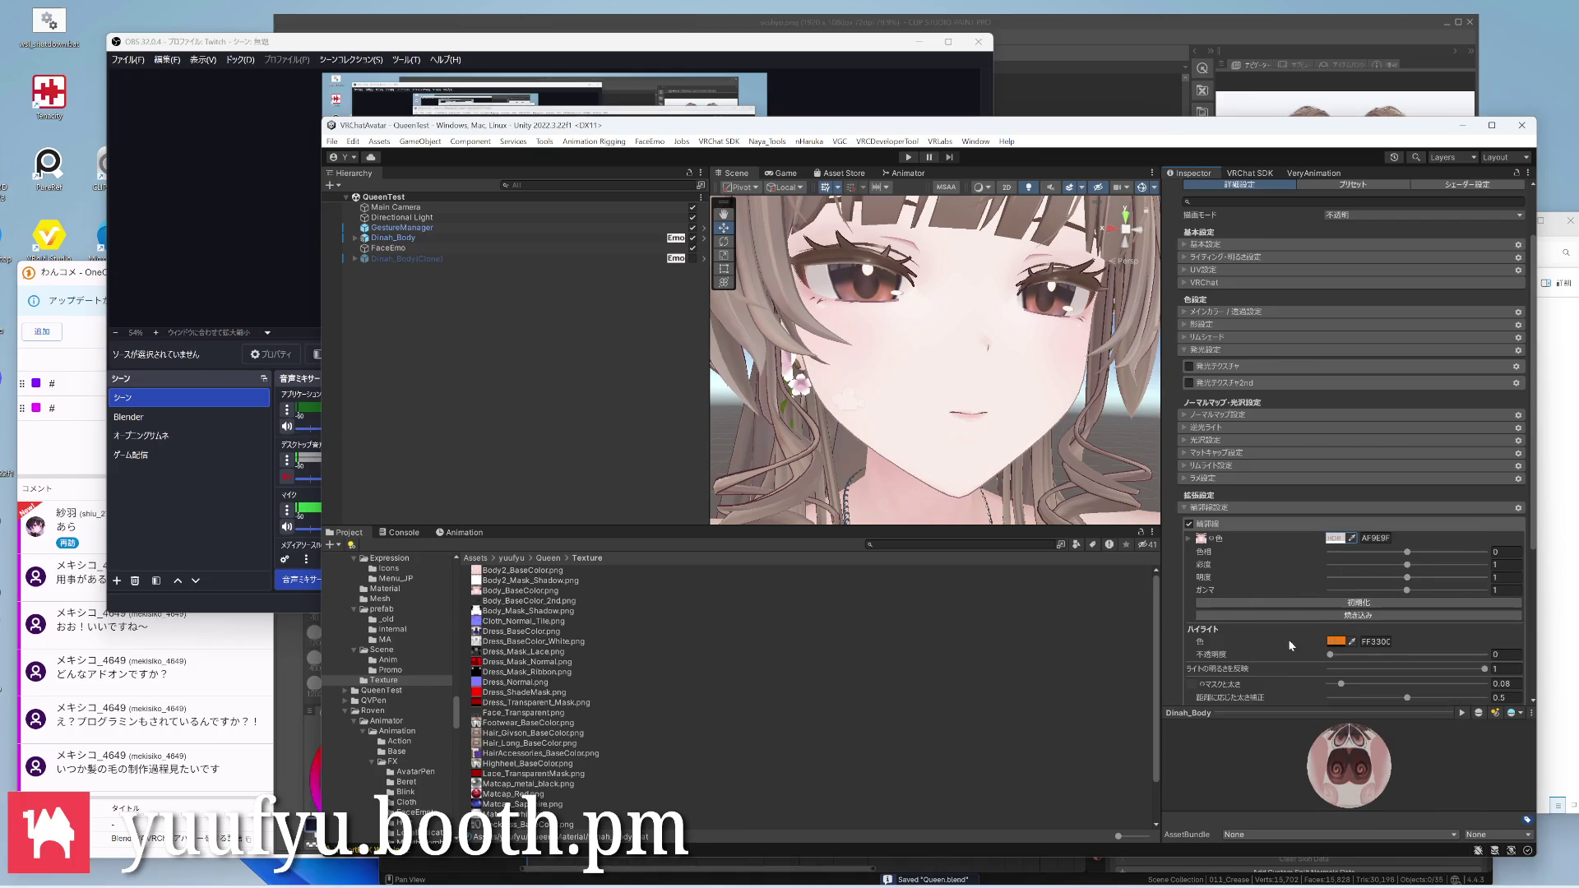
{"action": "scroll", "coordinate": [1285, 643], "scroll_direction": "down", "scroll_amount": 1}
{"action": "type", "text": "0.05"}
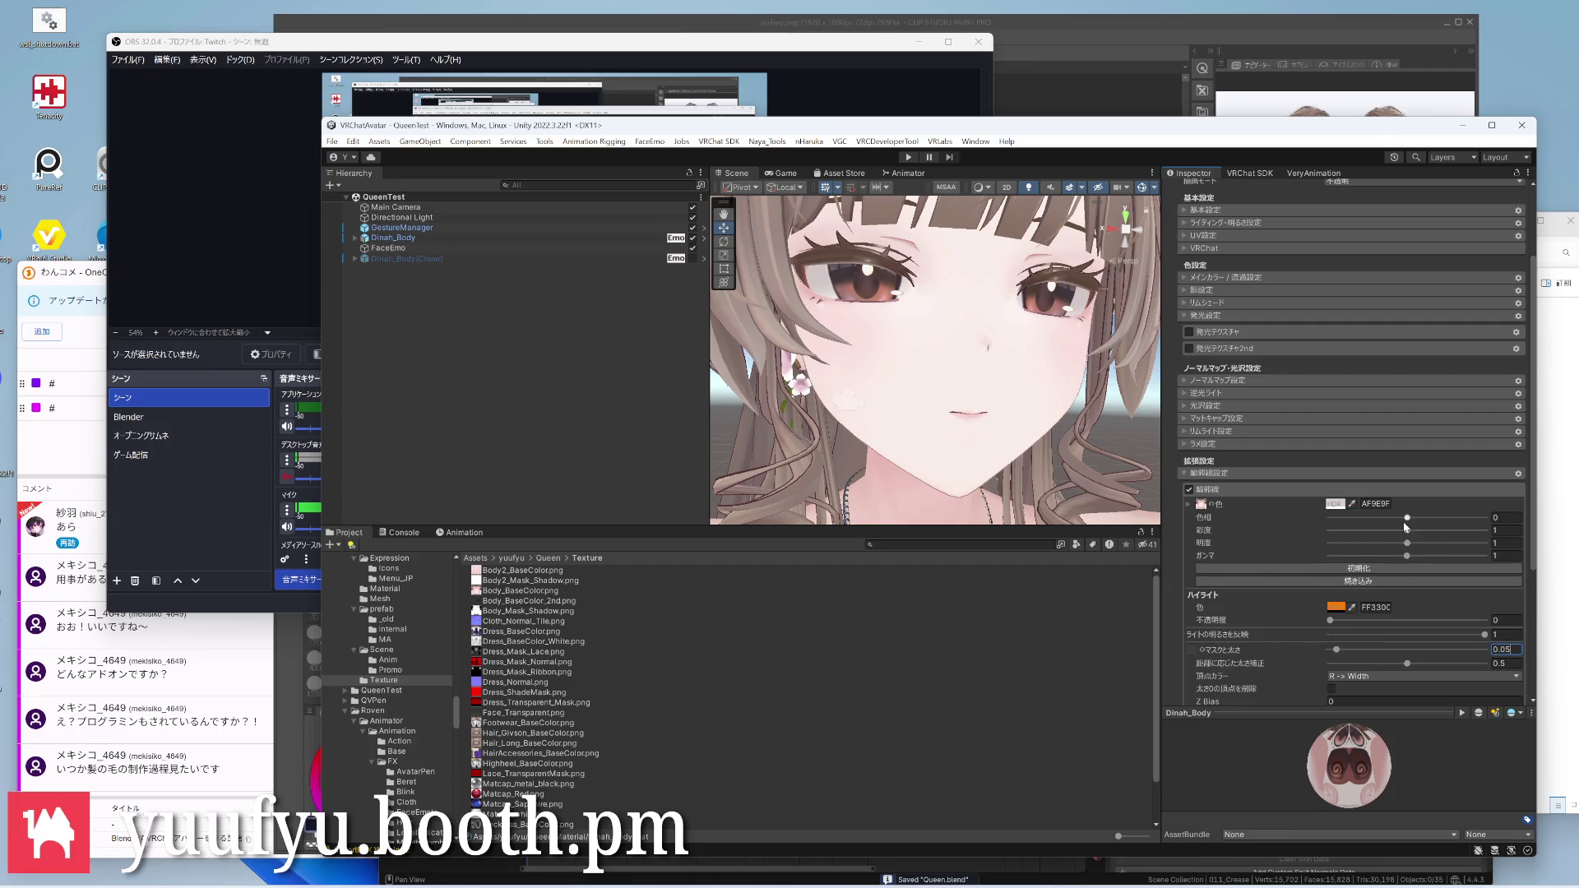
{"action": "type", "text": "5"}
{"action": "scroll", "coordinate": [974, 371], "scroll_direction": "up", "scroll_amount": 3}
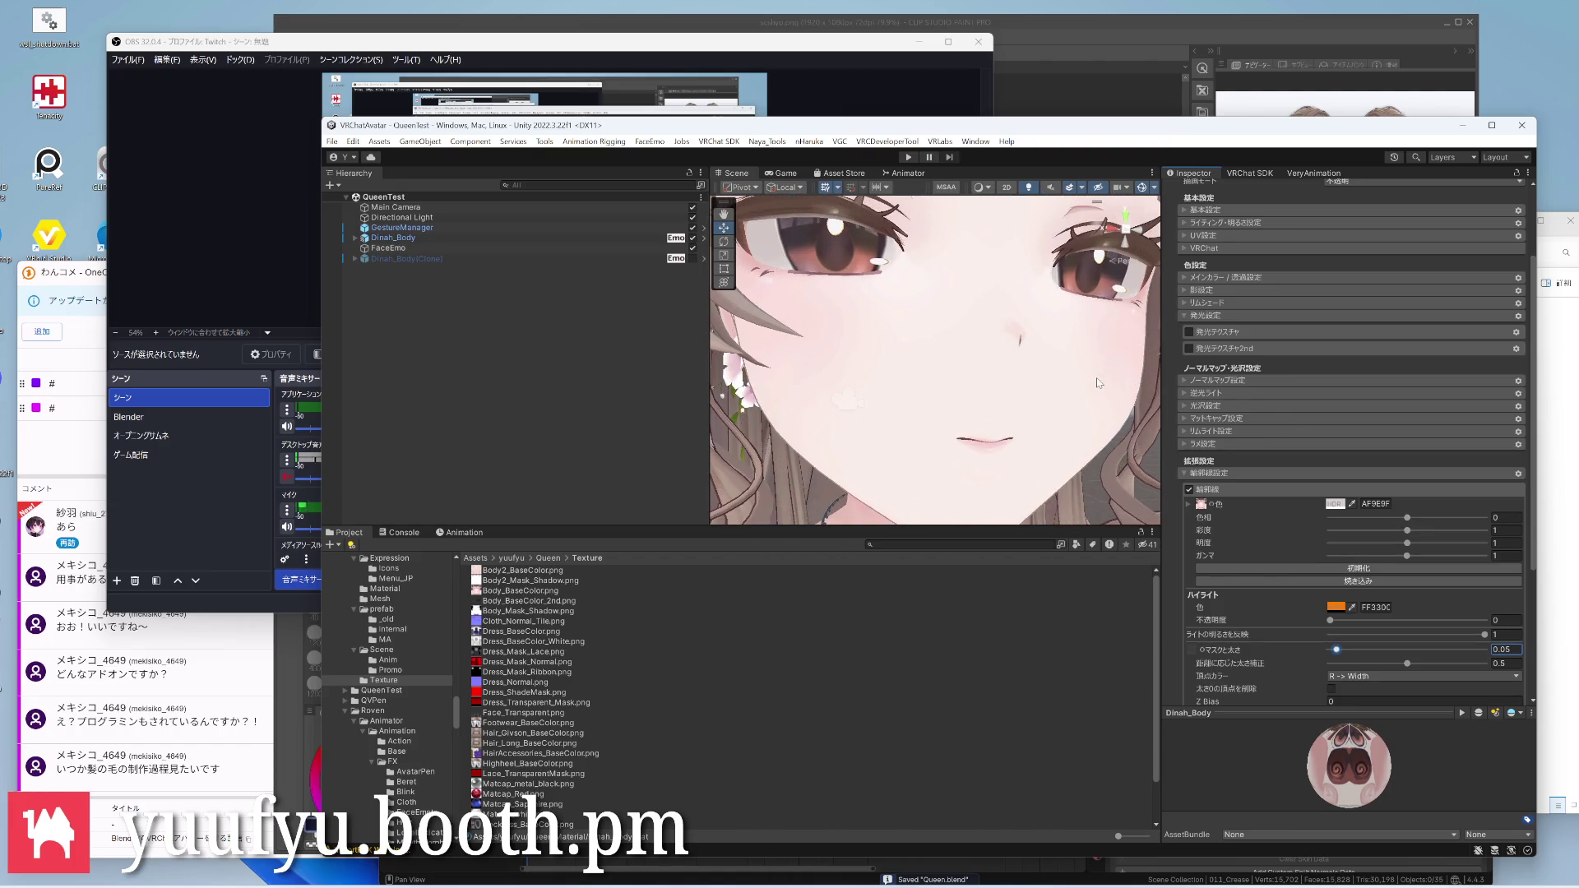
Orbit and zoom around the avatar's face to check the thinner 0.05 outline
{"action": "middle_click_drag", "start_coordinate": [1097, 383], "coordinate": [1028, 362]}
{"action": "scroll", "coordinate": [1028, 360], "scroll_direction": "down", "scroll_amount": 3}
{"action": "mouse_move", "coordinate": [1028, 360]}
{"action": "right_mouse_down"}
{"action": "mouse_move", "coordinate": [1068, 354]}
{"action": "mouse_move", "coordinate": [874, 377]}
{"action": "mouse_move", "coordinate": [964, 398]}
{"action": "right_mouse_up"}
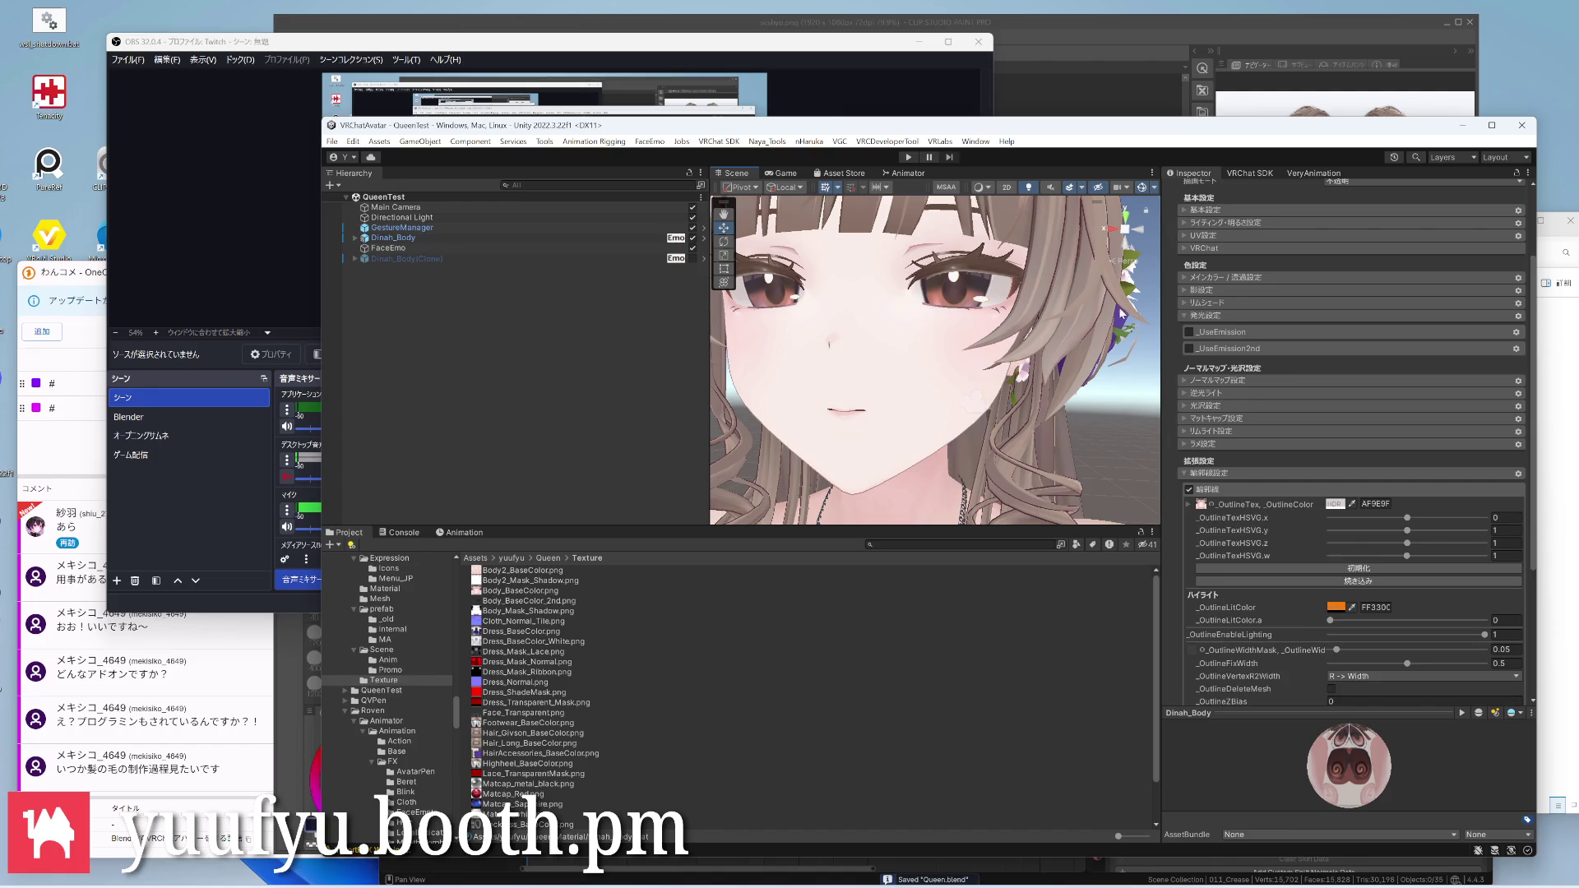
{"action": "right_click_drag", "start_coordinate": [1046, 421], "coordinate": [1012, 444]}
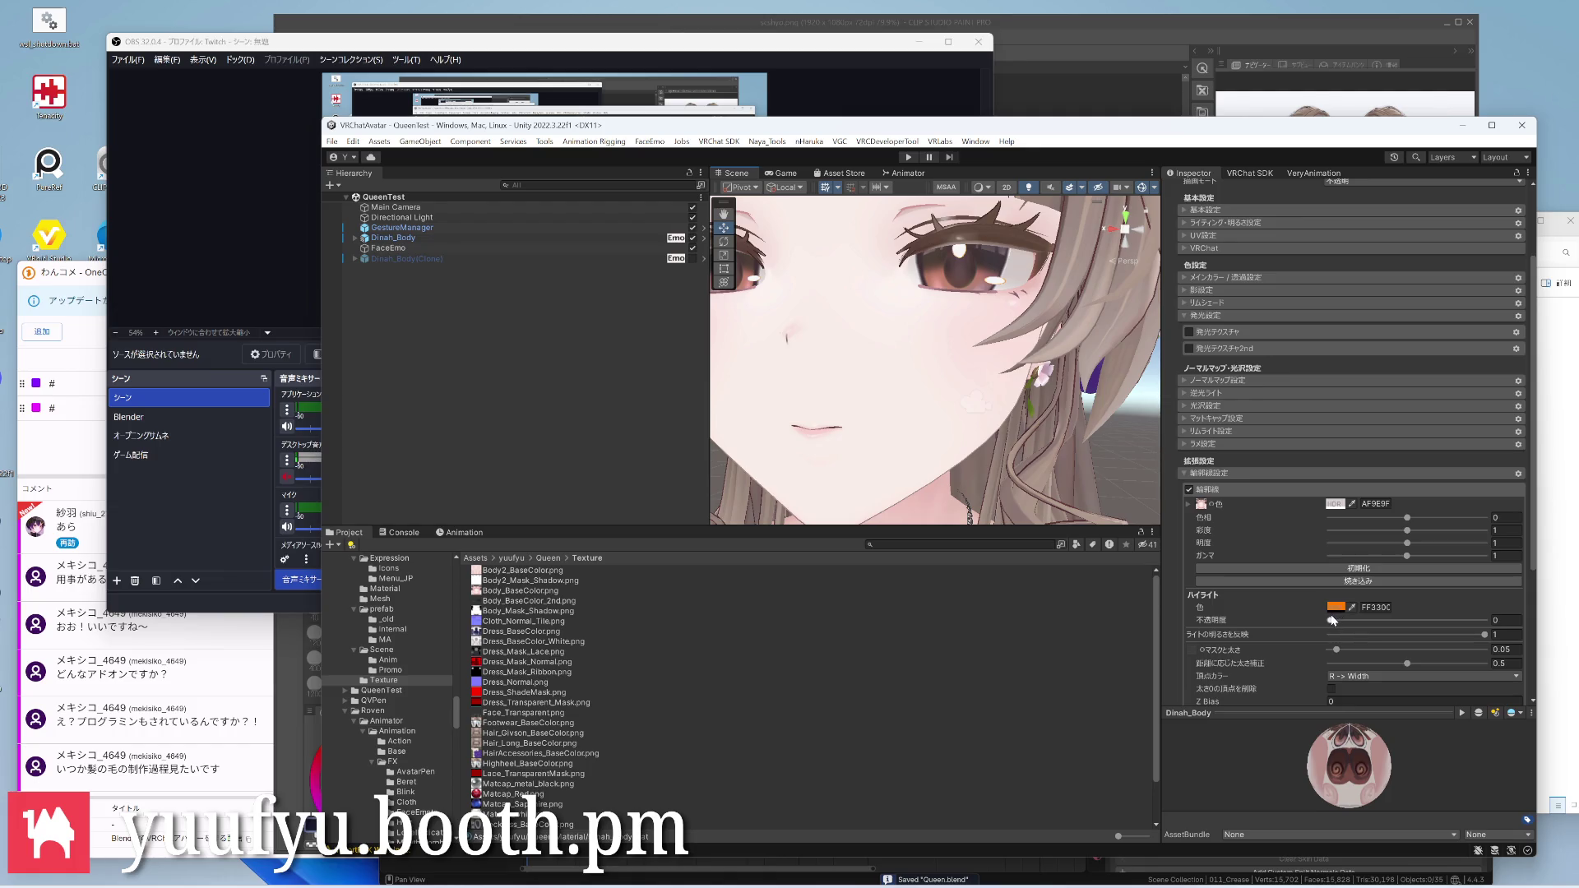
Enable outline highlight from main colour at opacity 0.175 and review it around the head
{"action": "left_click_drag", "start_coordinate": [1332, 621], "coordinate": [1418, 623]}
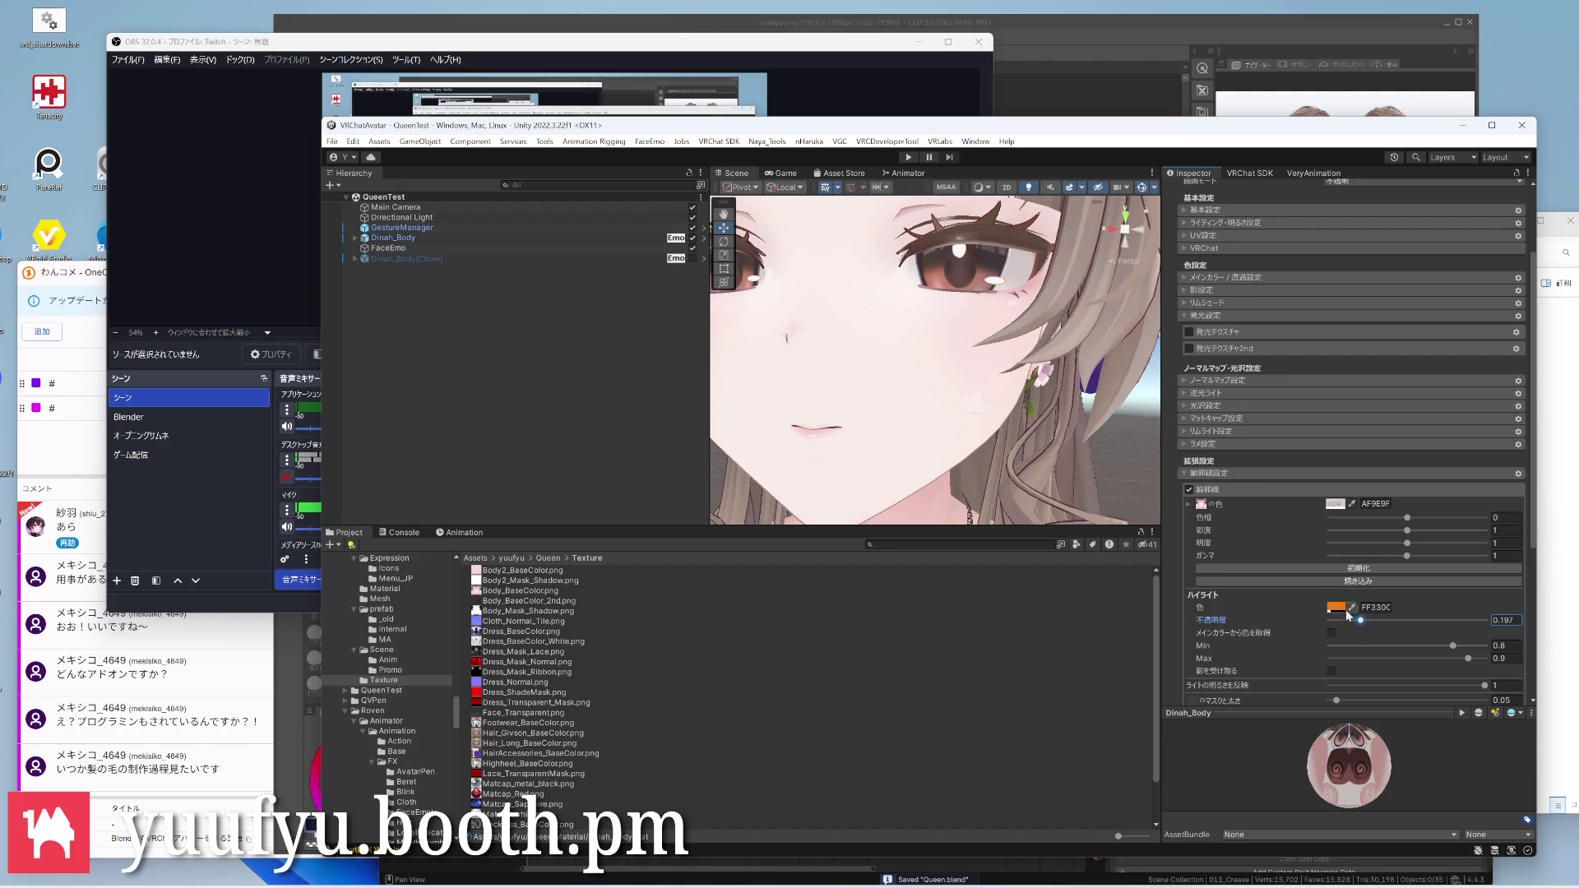
{"action": "left_click", "coordinate": [1334, 634]}
{"action": "left_click_drag", "start_coordinate": [1361, 620], "coordinate": [1354, 621]}
{"action": "scroll", "coordinate": [975, 450], "scroll_direction": "down", "scroll_amount": 3}
{"action": "right_click_drag", "start_coordinate": [975, 449], "coordinate": [863, 407]}
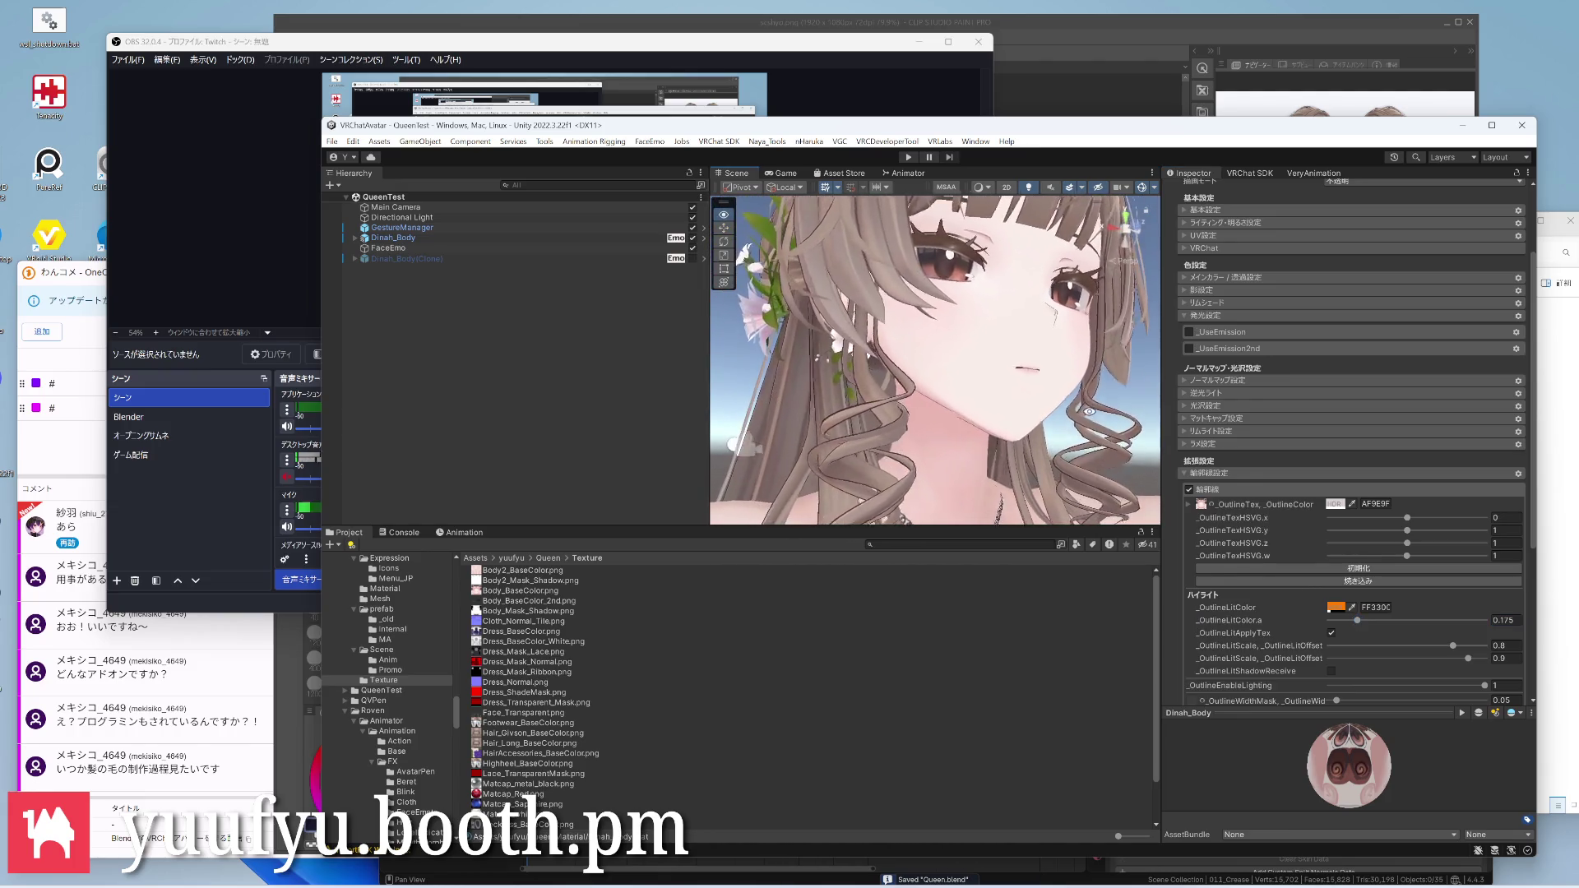
{"action": "mouse_move", "coordinate": [938, 357]}
{"action": "right_mouse_down"}
{"action": "mouse_move", "coordinate": [889, 394]}
{"action": "mouse_move", "coordinate": [837, 485]}
{"action": "right_mouse_up"}
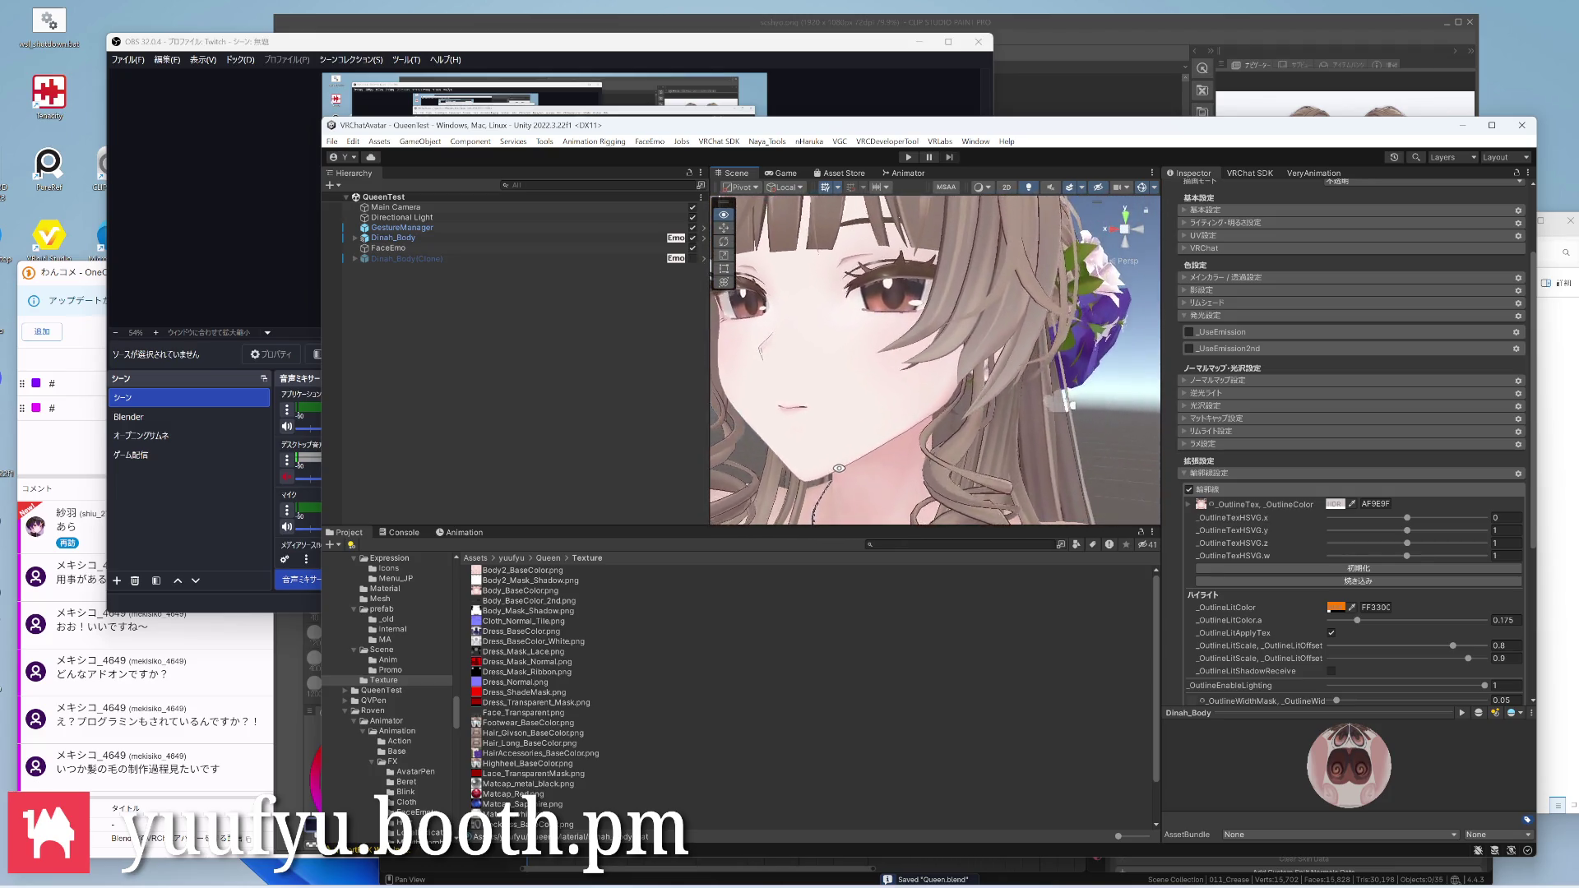
{"action": "scroll", "coordinate": [836, 485], "scroll_direction": "down", "scroll_amount": 3}
{"action": "mouse_move", "coordinate": [836, 485]}
{"action": "right_mouse_down"}
{"action": "mouse_move", "coordinate": [878, 356]}
{"action": "mouse_move", "coordinate": [1013, 334]}
{"action": "mouse_move", "coordinate": [987, 383]}
{"action": "mouse_move", "coordinate": [1015, 375]}
{"action": "right_mouse_up"}
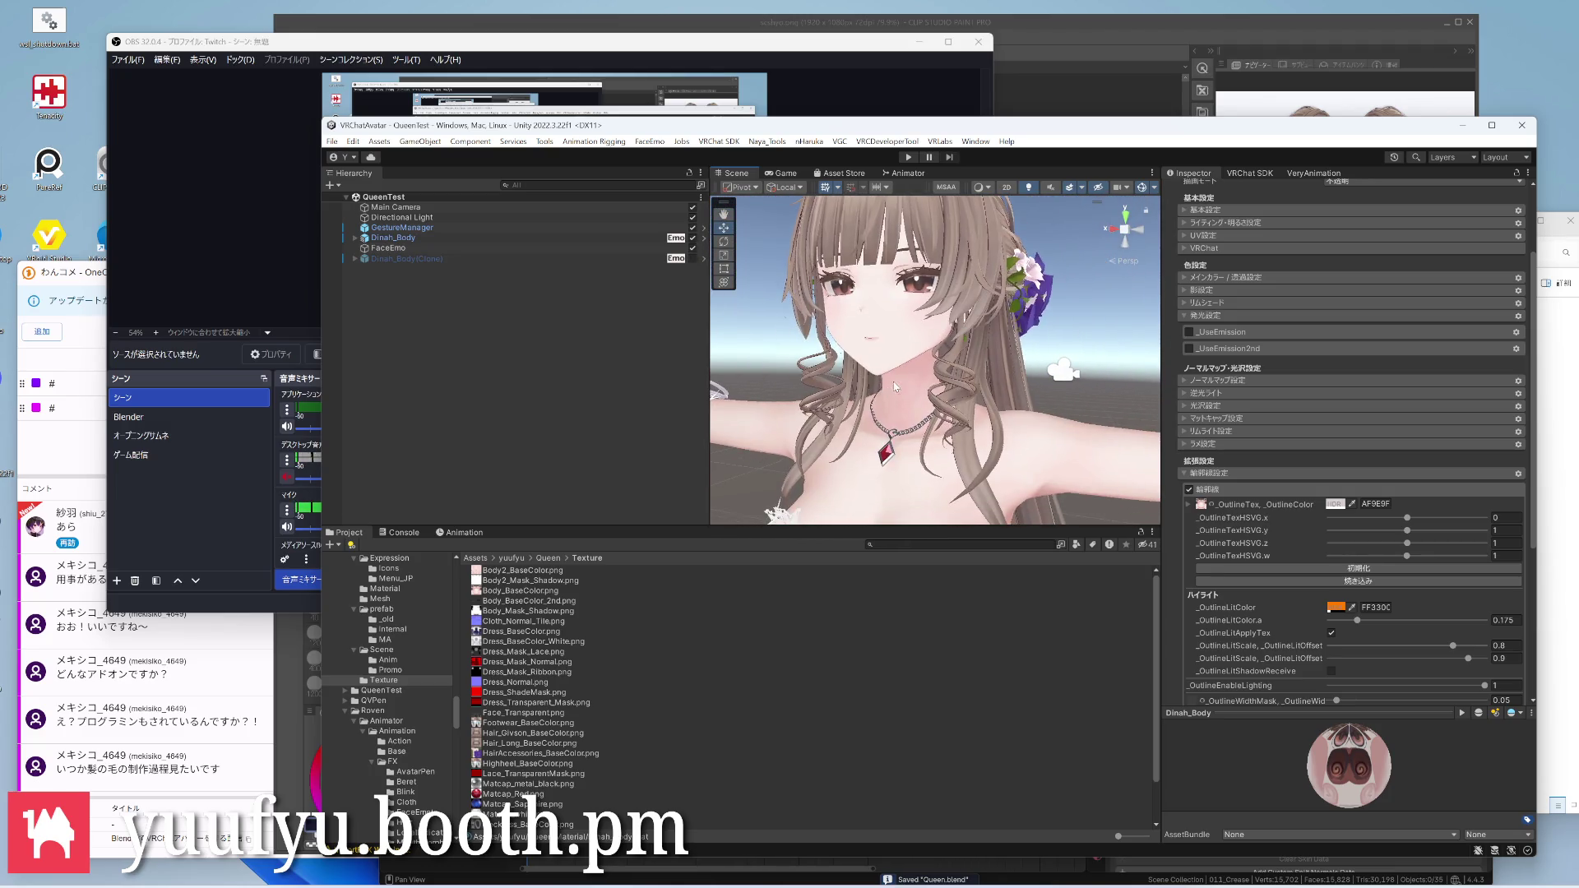
{"action": "scroll", "coordinate": [987, 382], "scroll_direction": "up", "scroll_amount": 2}
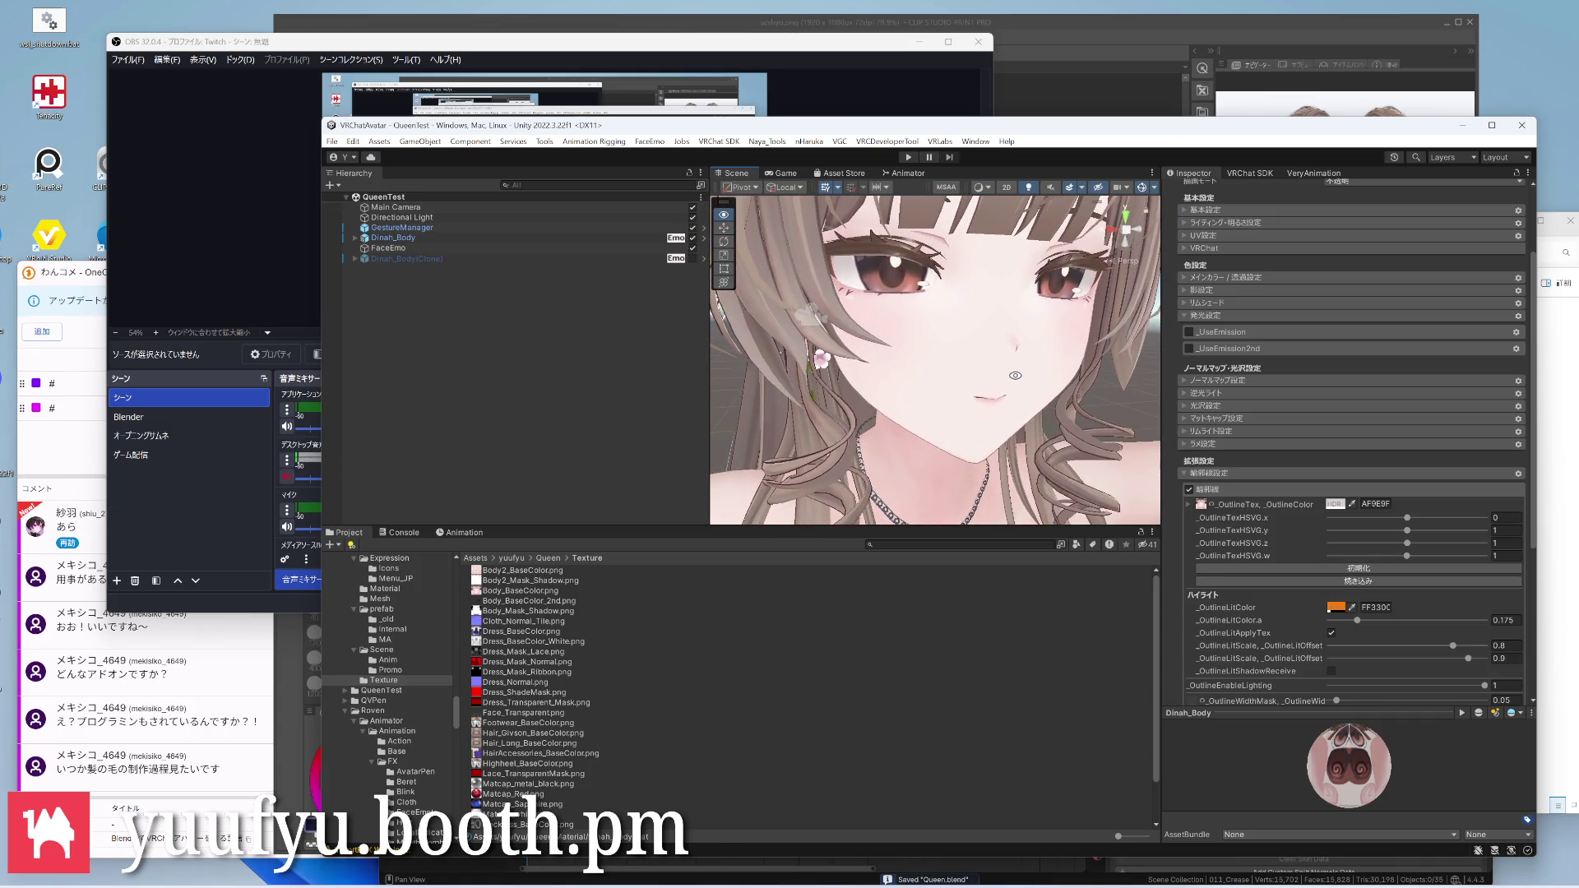
Nudge the _OutlineColor to a darker, more saturated pinkish grey and review the head
{"action": "left_click", "coordinate": [1334, 503]}
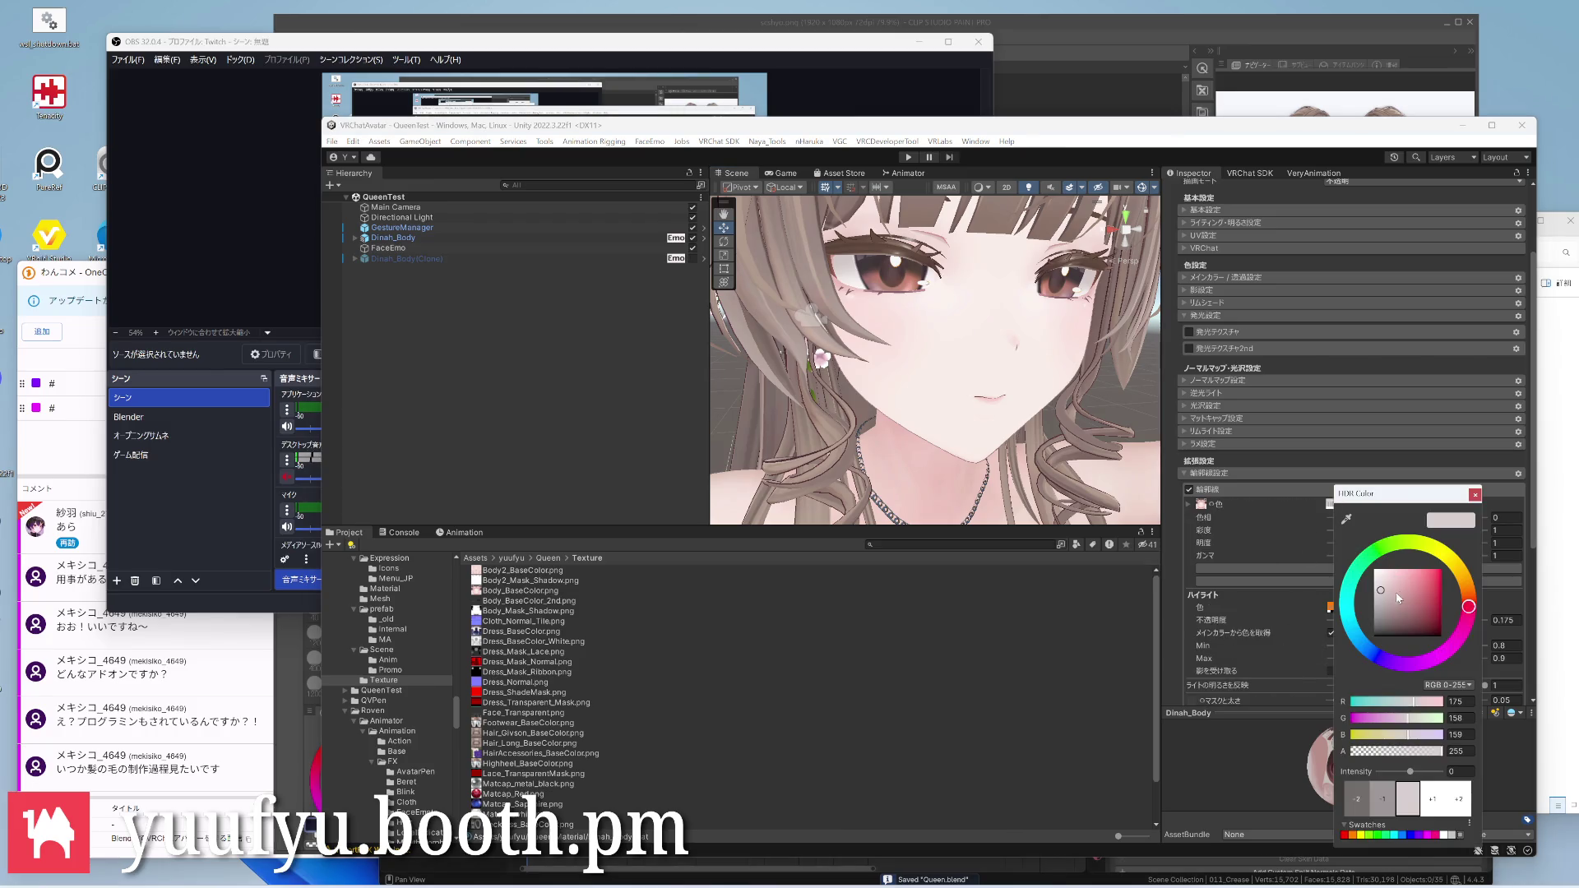
{"action": "mouse_move", "coordinate": [1382, 588]}
{"action": "left_mouse_down"}
{"action": "mouse_move", "coordinate": [1384, 608]}
{"action": "mouse_move", "coordinate": [1384, 594]}
{"action": "left_mouse_up"}
{"action": "scroll", "coordinate": [938, 358], "scroll_direction": "down", "scroll_amount": 3}
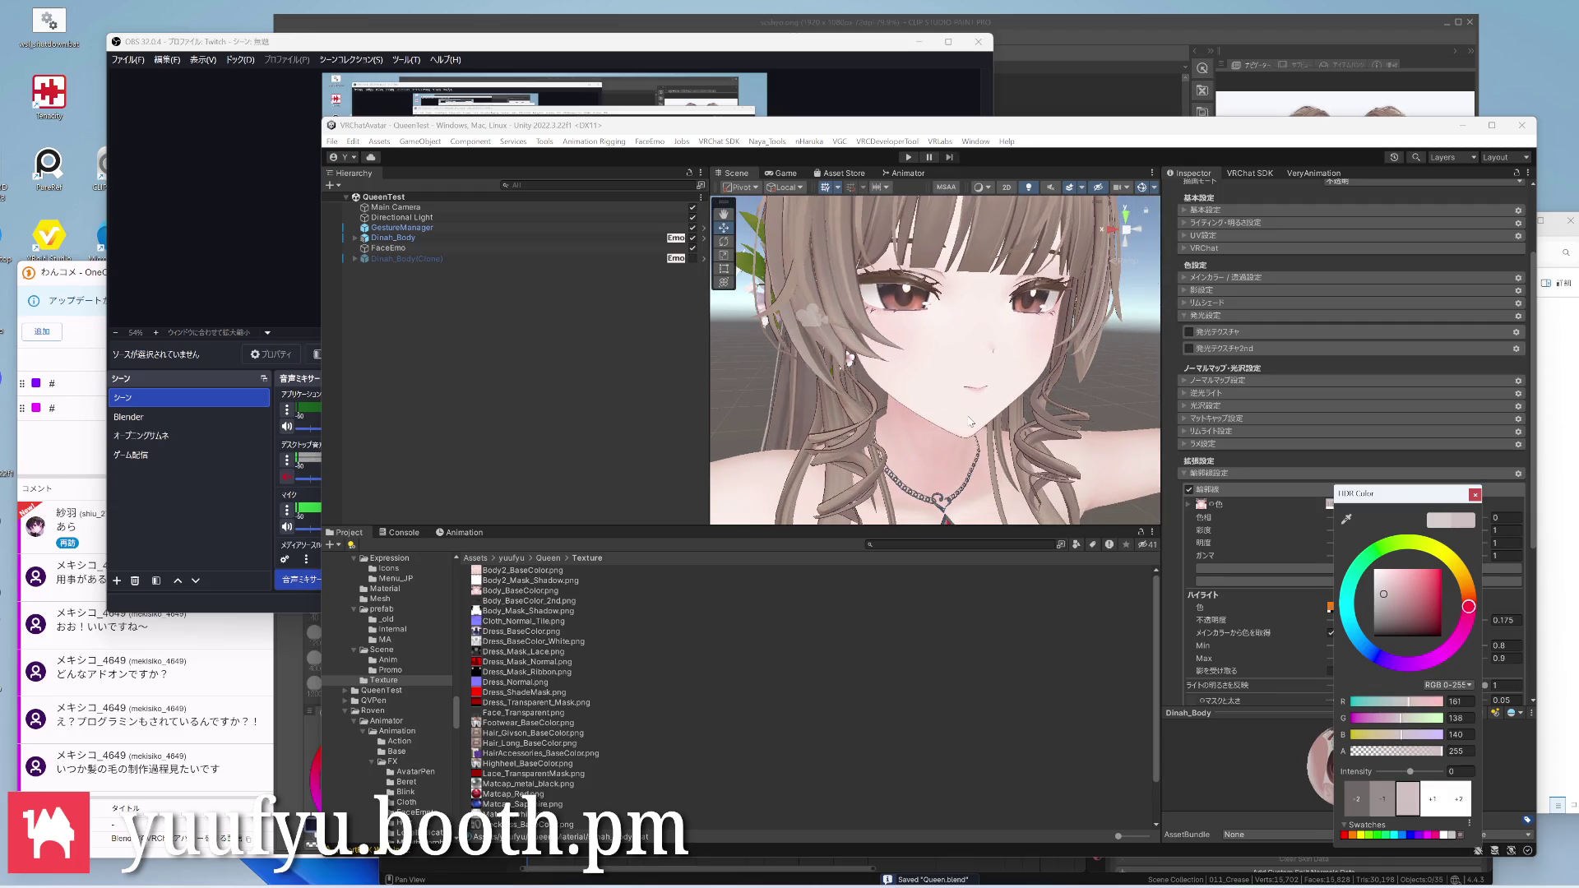
{"action": "left_click", "coordinate": [919, 355]}
{"action": "middle_click_drag", "start_coordinate": [938, 320], "coordinate": [920, 355]}
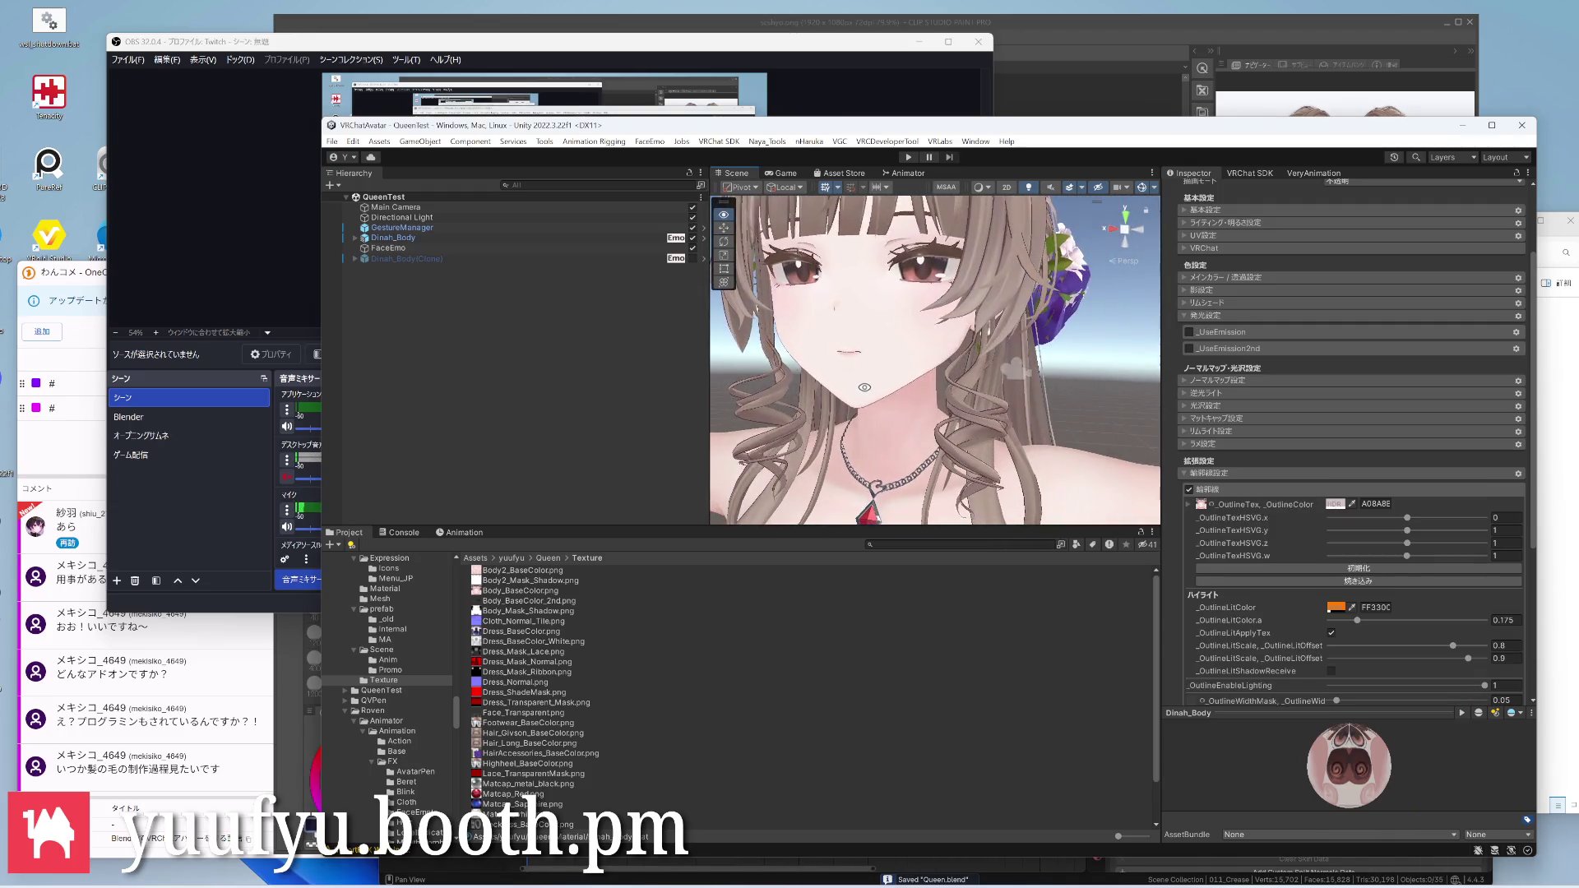
{"action": "scroll", "coordinate": [921, 354], "scroll_direction": "up", "scroll_amount": 2}
{"action": "scroll", "coordinate": [921, 354], "scroll_direction": "up", "scroll_amount": 2}
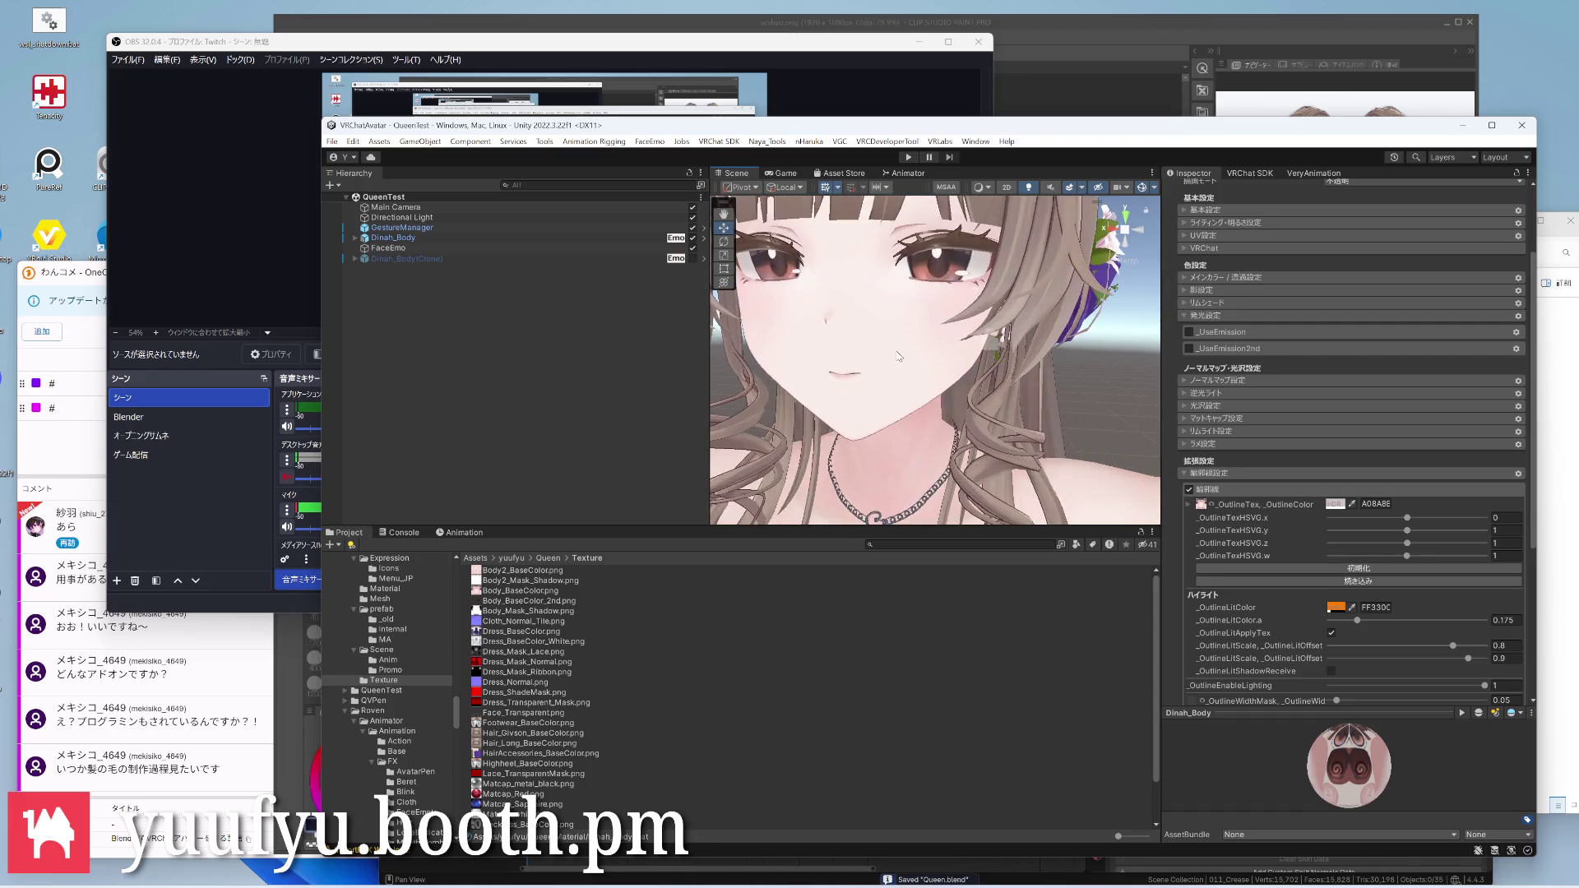
{"action": "scroll", "coordinate": [937, 357], "scroll_direction": "up", "scroll_amount": 2}
{"action": "scroll", "coordinate": [963, 365], "scroll_direction": "up", "scroll_amount": 2}
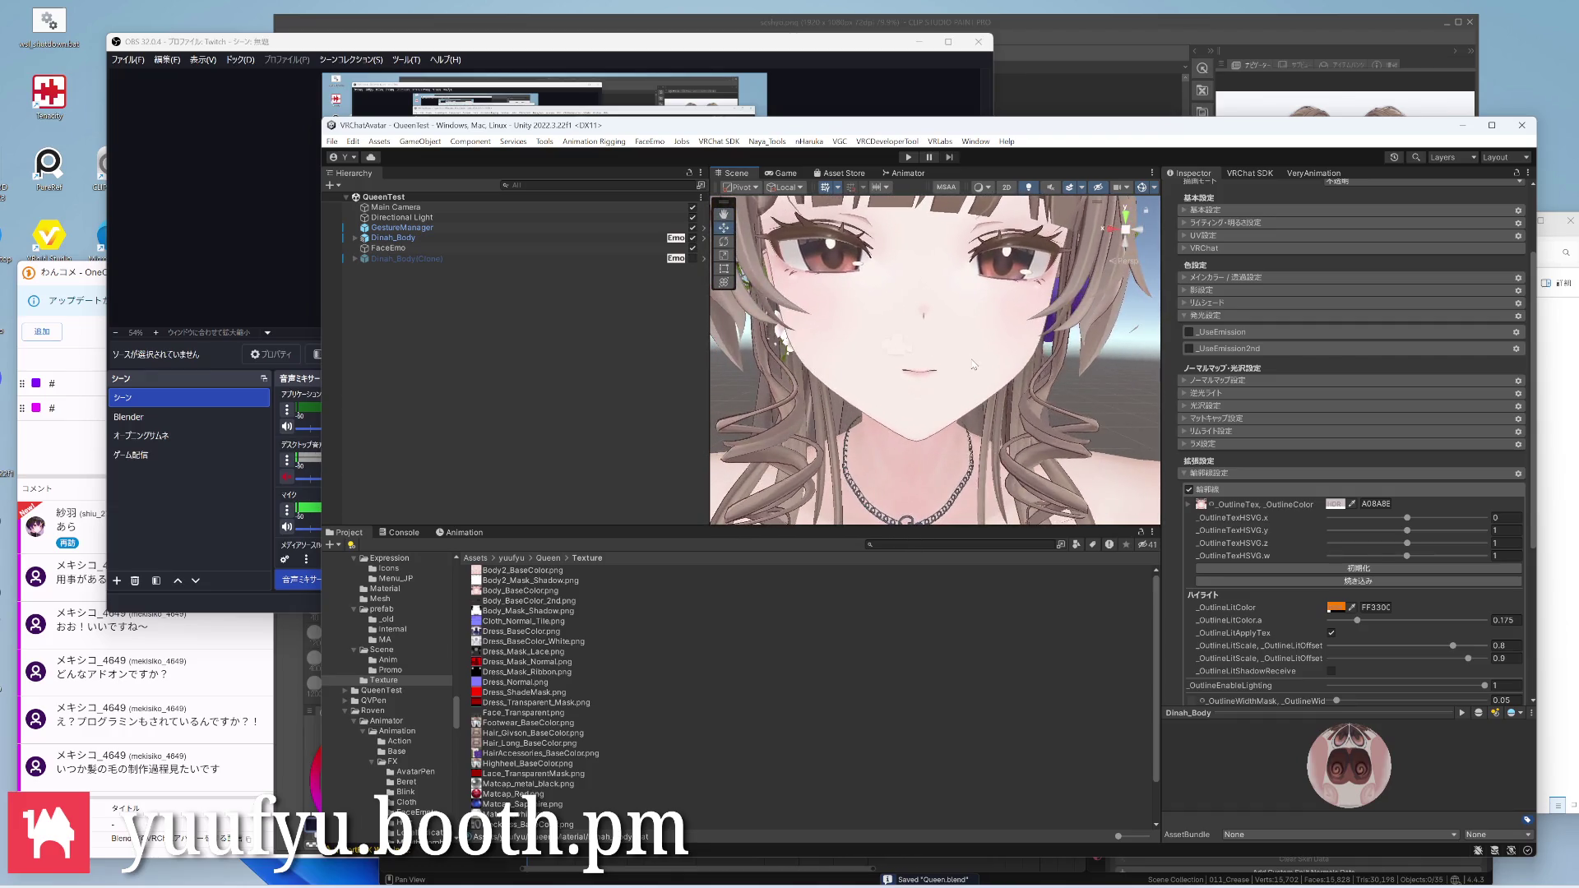
{"action": "scroll", "coordinate": [973, 365], "scroll_direction": "down", "scroll_amount": 3}
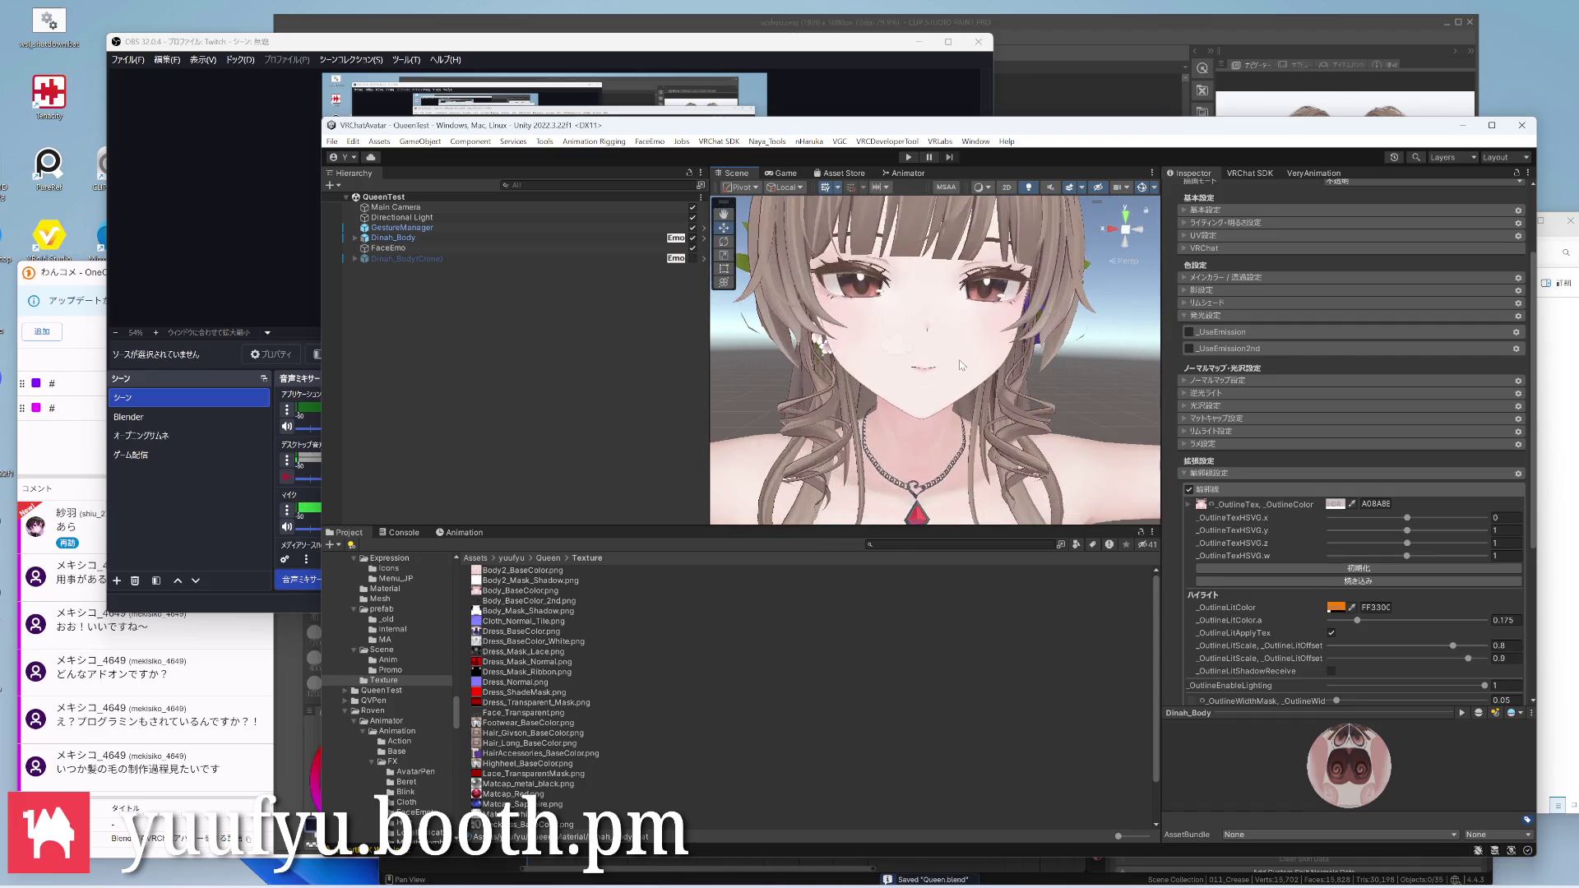
{"action": "scroll", "coordinate": [963, 365], "scroll_direction": "up", "scroll_amount": 3}
{"action": "mouse_move", "coordinate": [962, 366]}
{"action": "right_mouse_down"}
{"action": "mouse_move", "coordinate": [874, 356]}
{"action": "mouse_move", "coordinate": [966, 366]}
{"action": "mouse_move", "coordinate": [901, 339]}
{"action": "mouse_move", "coordinate": [869, 354]}
{"action": "right_mouse_up"}
{"action": "scroll", "coordinate": [950, 368], "scroll_direction": "up", "scroll_amount": 2}
{"action": "scroll", "coordinate": [870, 355], "scroll_direction": "down", "scroll_amount": 3}
{"action": "scroll", "coordinate": [870, 354], "scroll_direction": "down", "scroll_amount": 3}
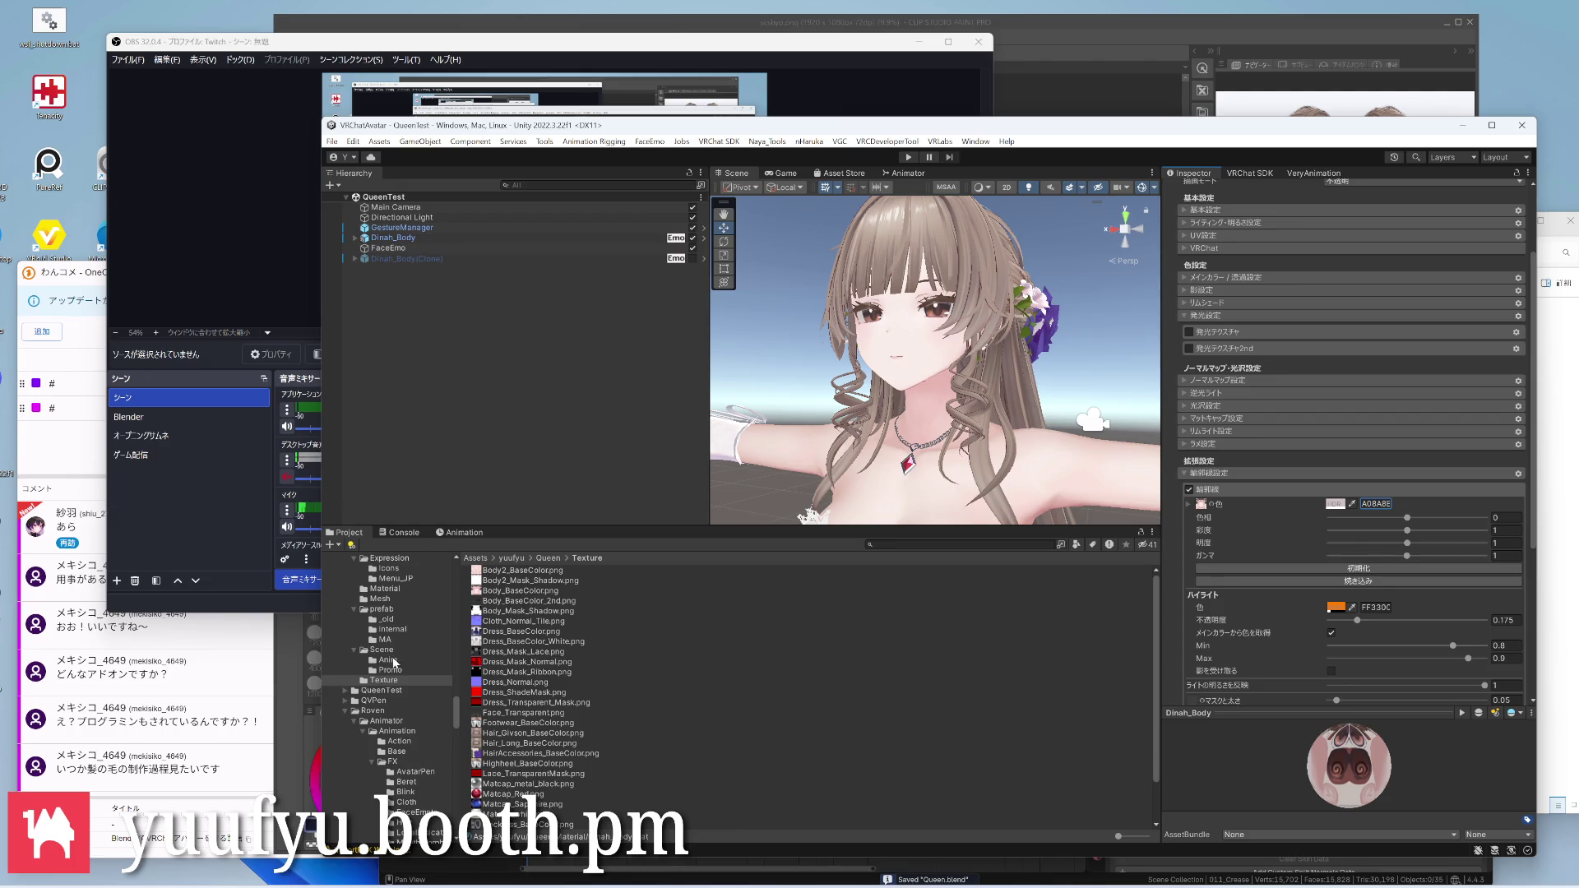
{"action": "scroll", "coordinate": [398, 691], "scroll_direction": "down", "scroll_amount": 5}
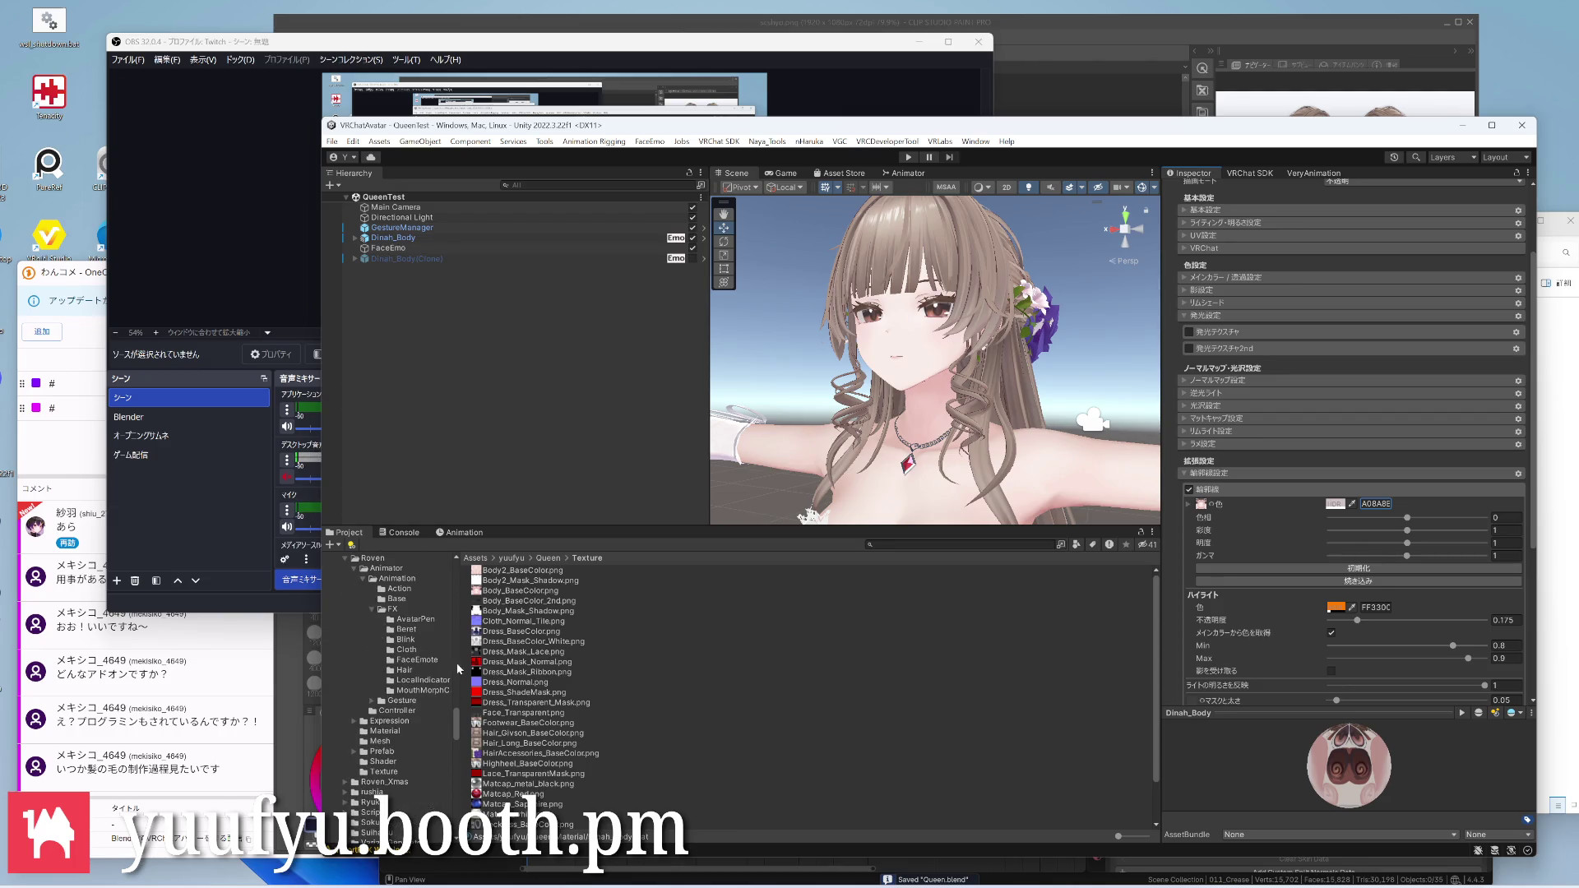
{"action": "scroll", "coordinate": [907, 359], "scroll_direction": "up", "scroll_amount": 3}
{"action": "scroll", "coordinate": [919, 358], "scroll_direction": "up", "scroll_amount": 2}
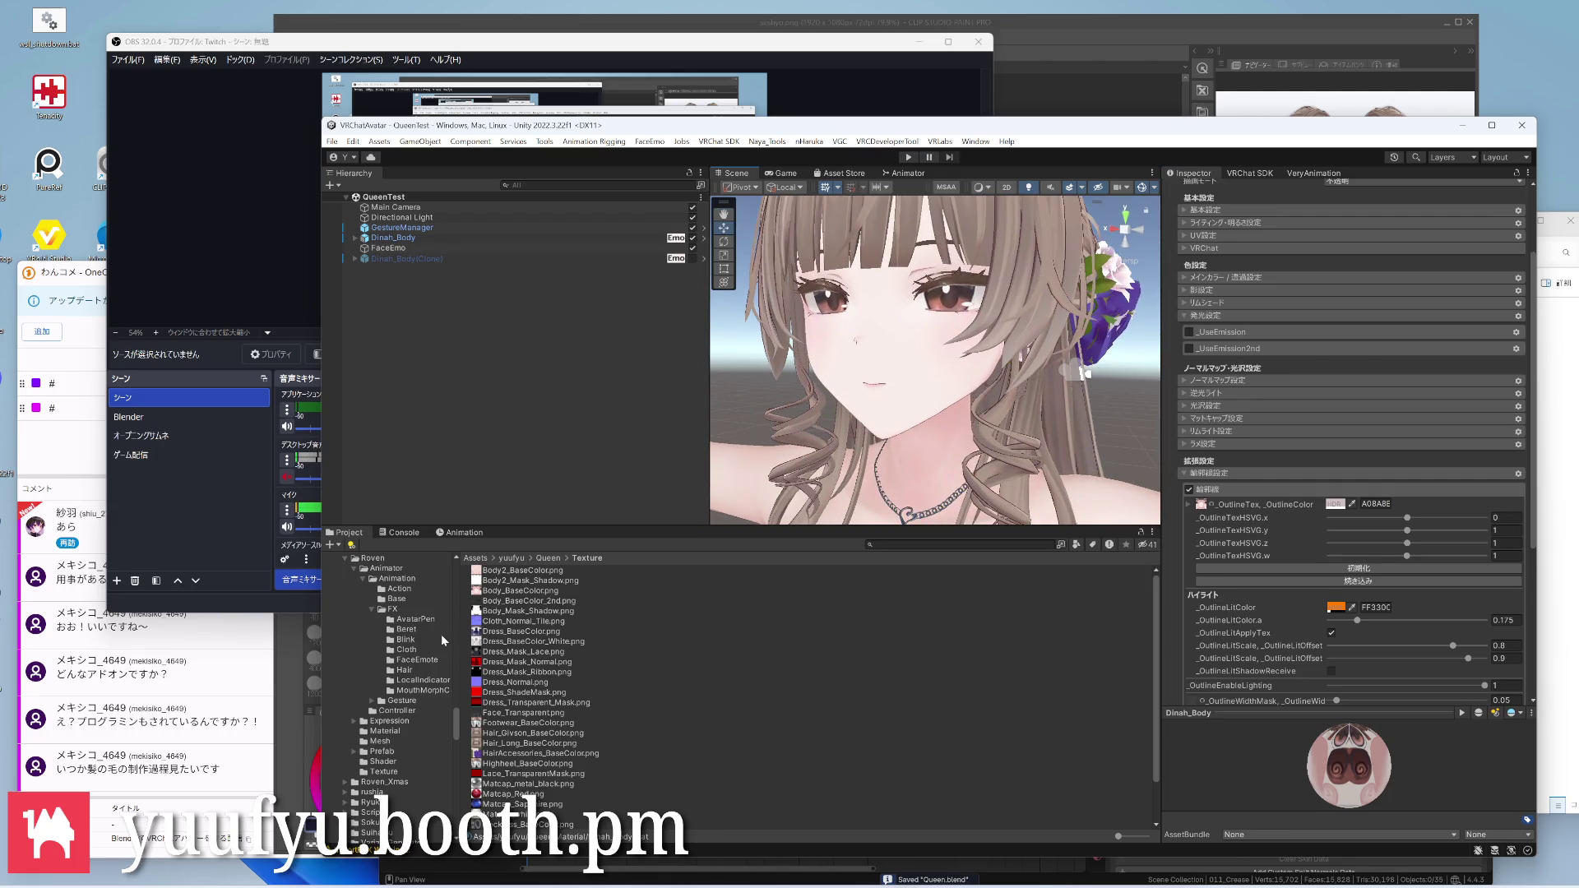
{"action": "scroll", "coordinate": [408, 686], "scroll_direction": "down", "scroll_amount": 2}
Browse from the Roven Material folder to the Queen avatar's Material folder
{"action": "left_click", "coordinate": [398, 697]}
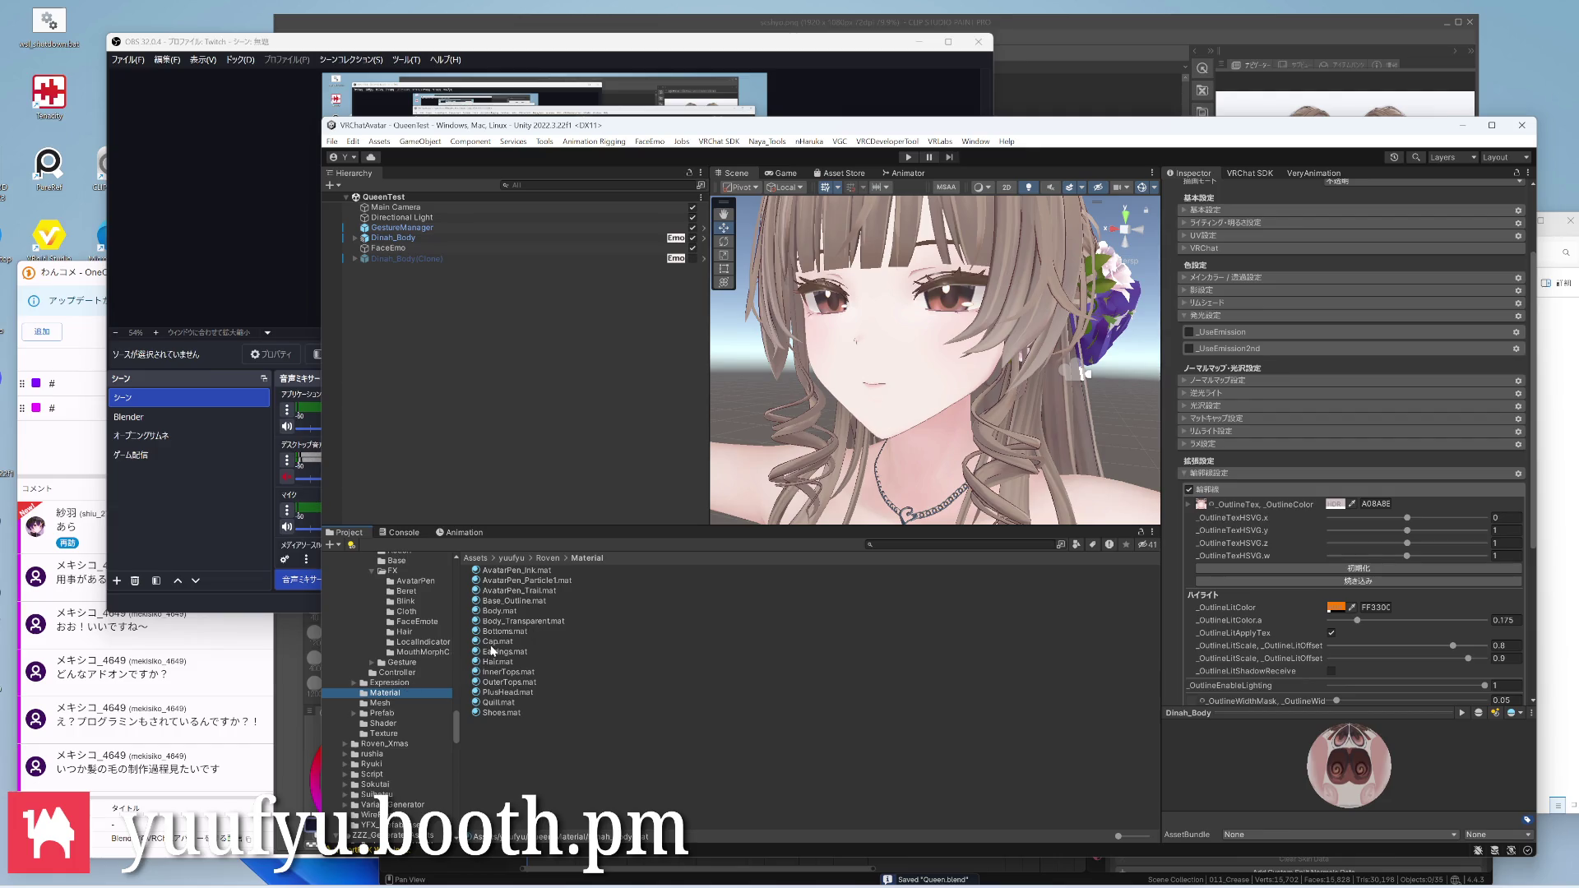
{"action": "scroll", "coordinate": [429, 668], "scroll_direction": "up", "scroll_amount": 5}
{"action": "scroll", "coordinate": [428, 668], "scroll_direction": "down", "scroll_amount": 3}
{"action": "scroll", "coordinate": [409, 681], "scroll_direction": "down", "scroll_amount": 3}
{"action": "scroll", "coordinate": [409, 680], "scroll_direction": "down", "scroll_amount": 2}
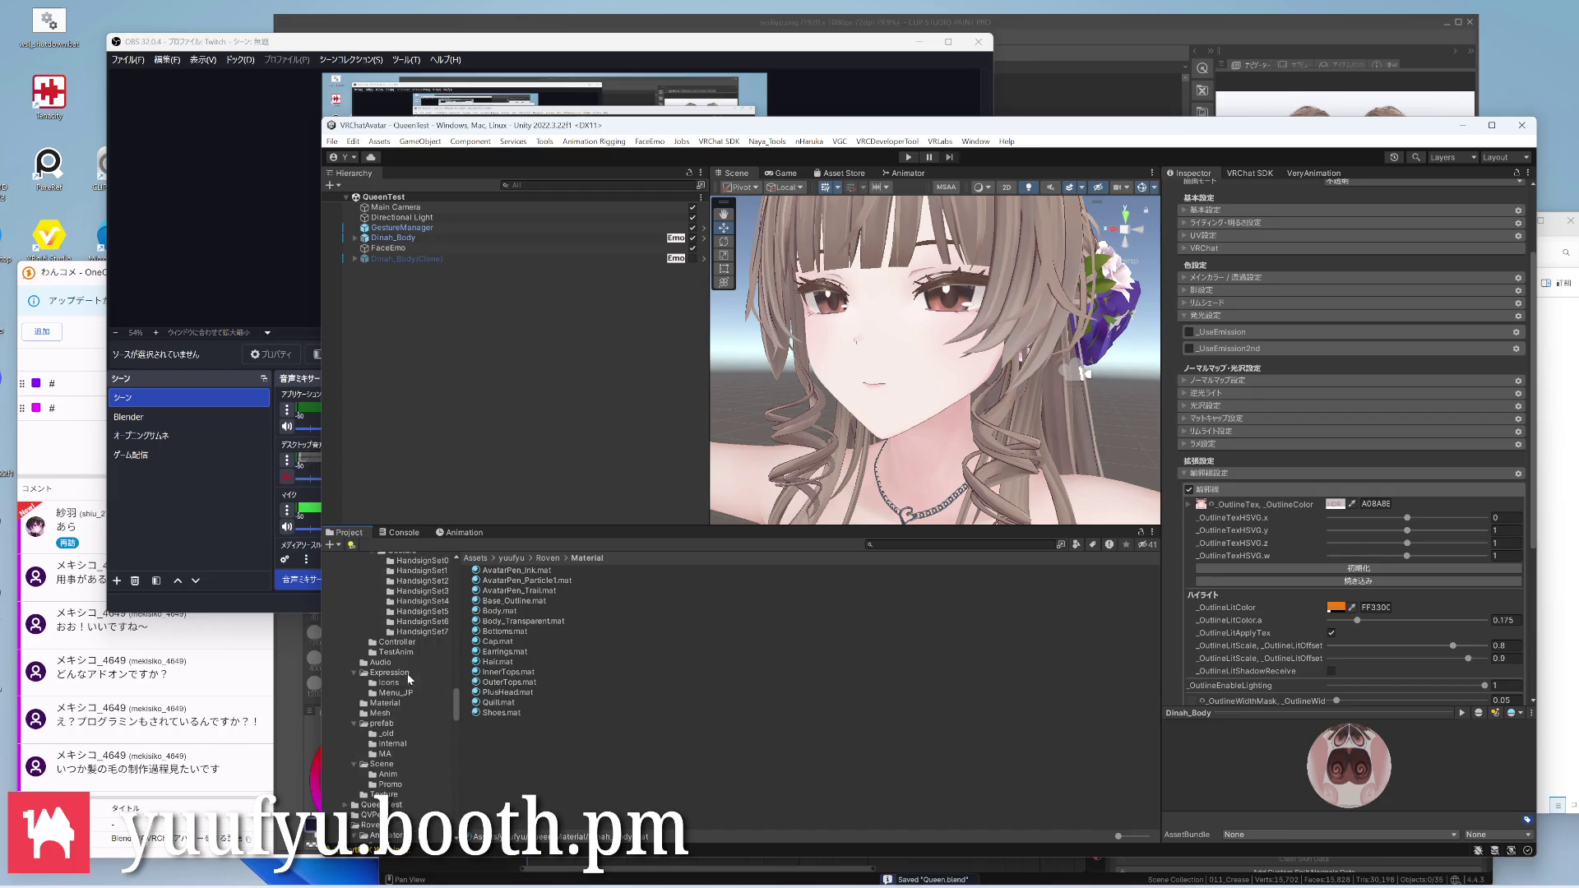
{"action": "left_click", "coordinate": [397, 705]}
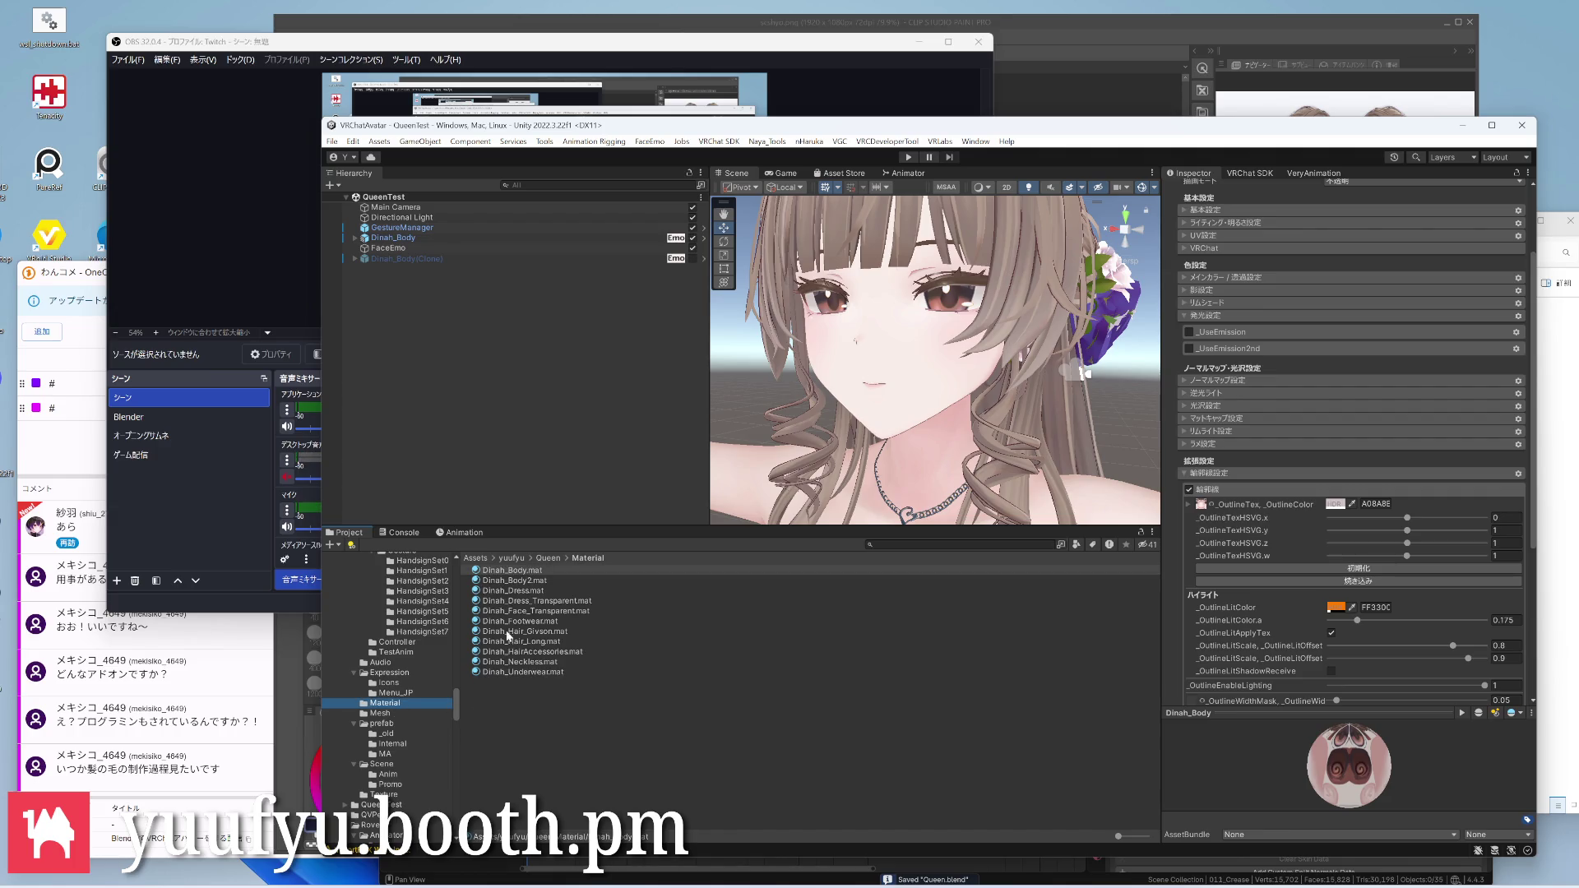
Enable Dinah_Body2's outline at width 0.05 with width driven by vertex colour R
{"action": "left_click", "coordinate": [513, 580]}
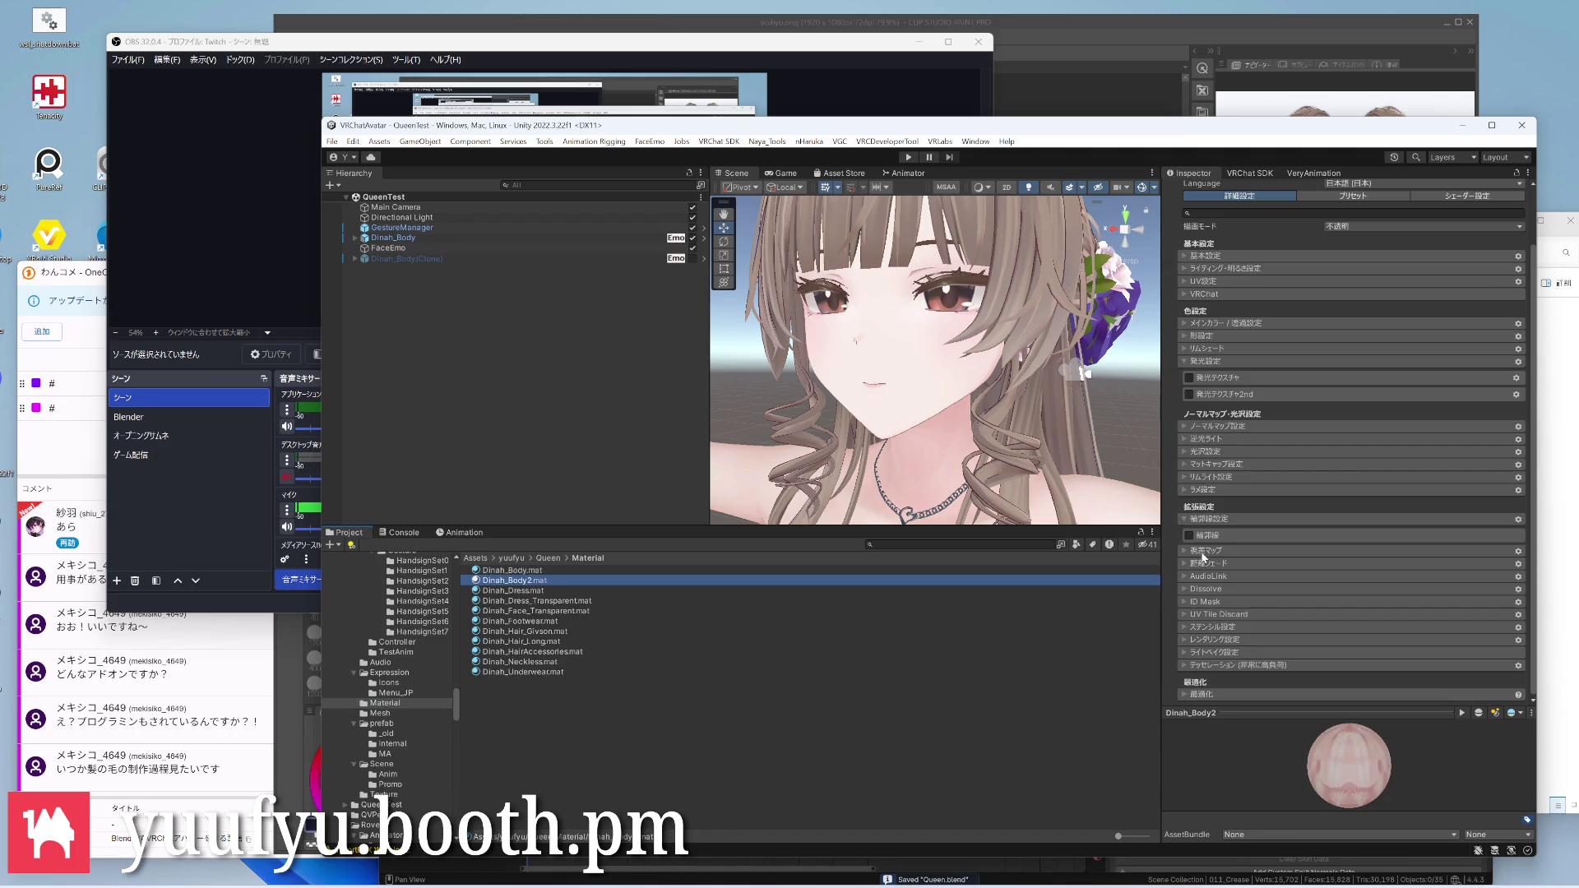
{"action": "left_click", "coordinate": [1190, 536]}
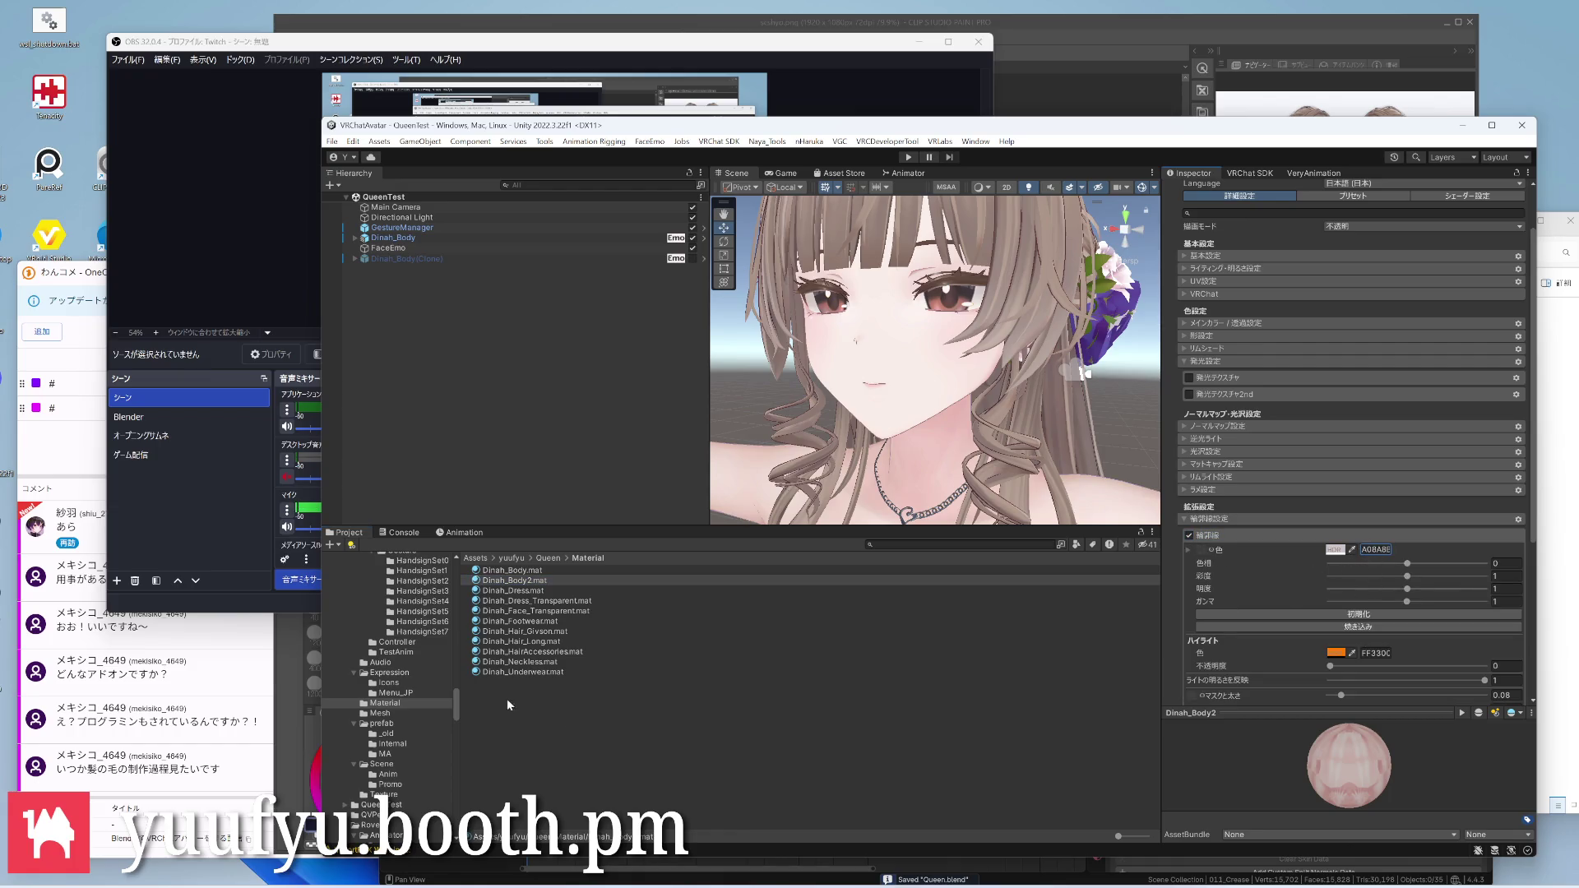
{"action": "left_click", "coordinate": [392, 794]}
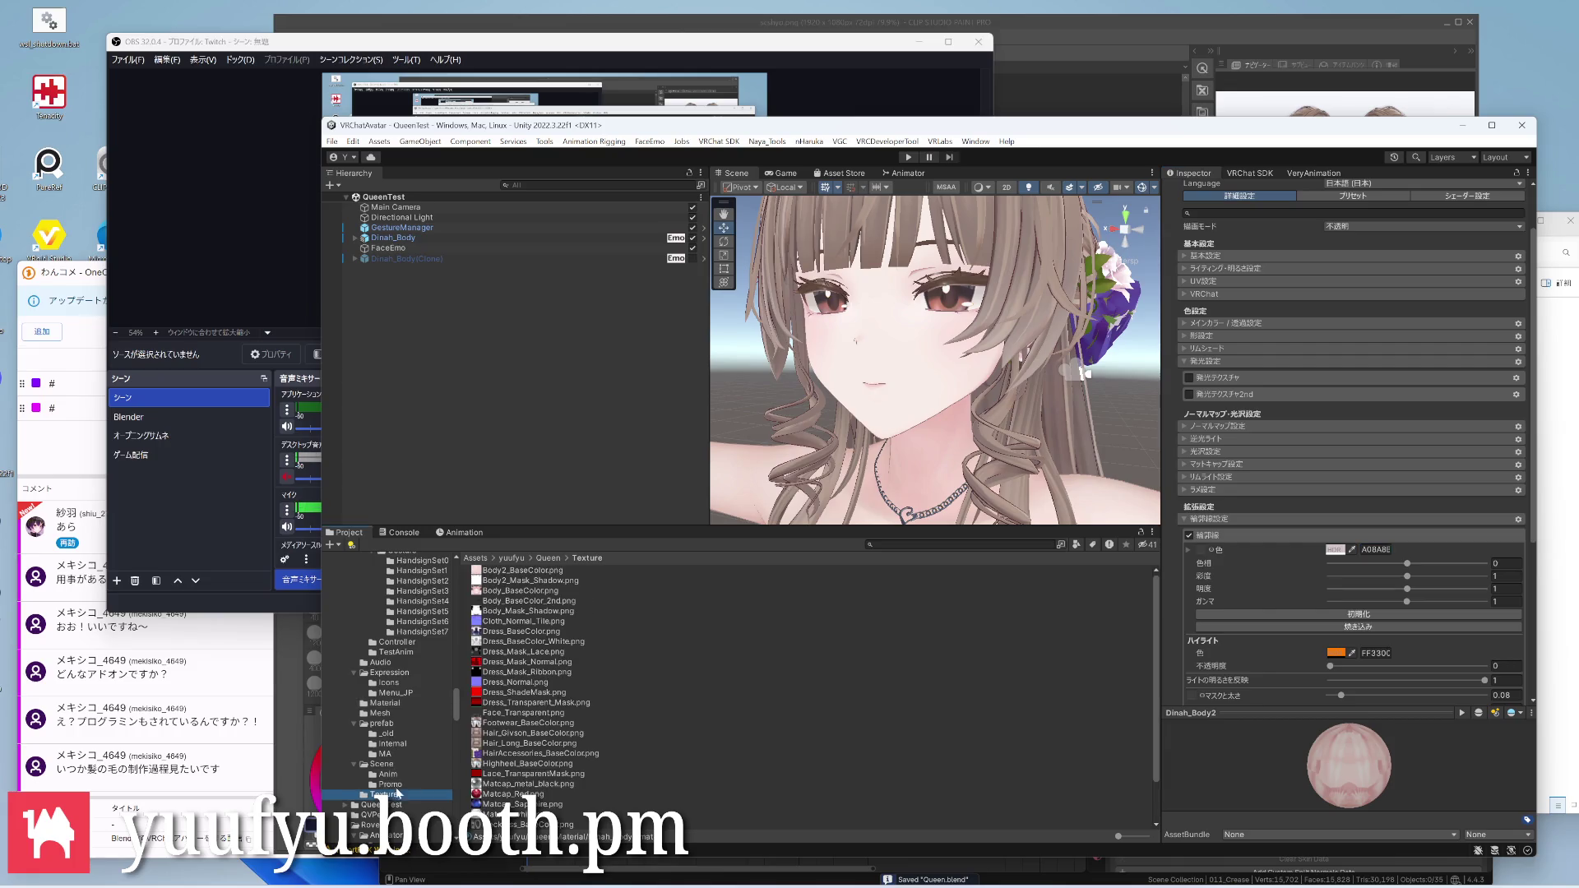
{"action": "left_click", "coordinate": [513, 570]}
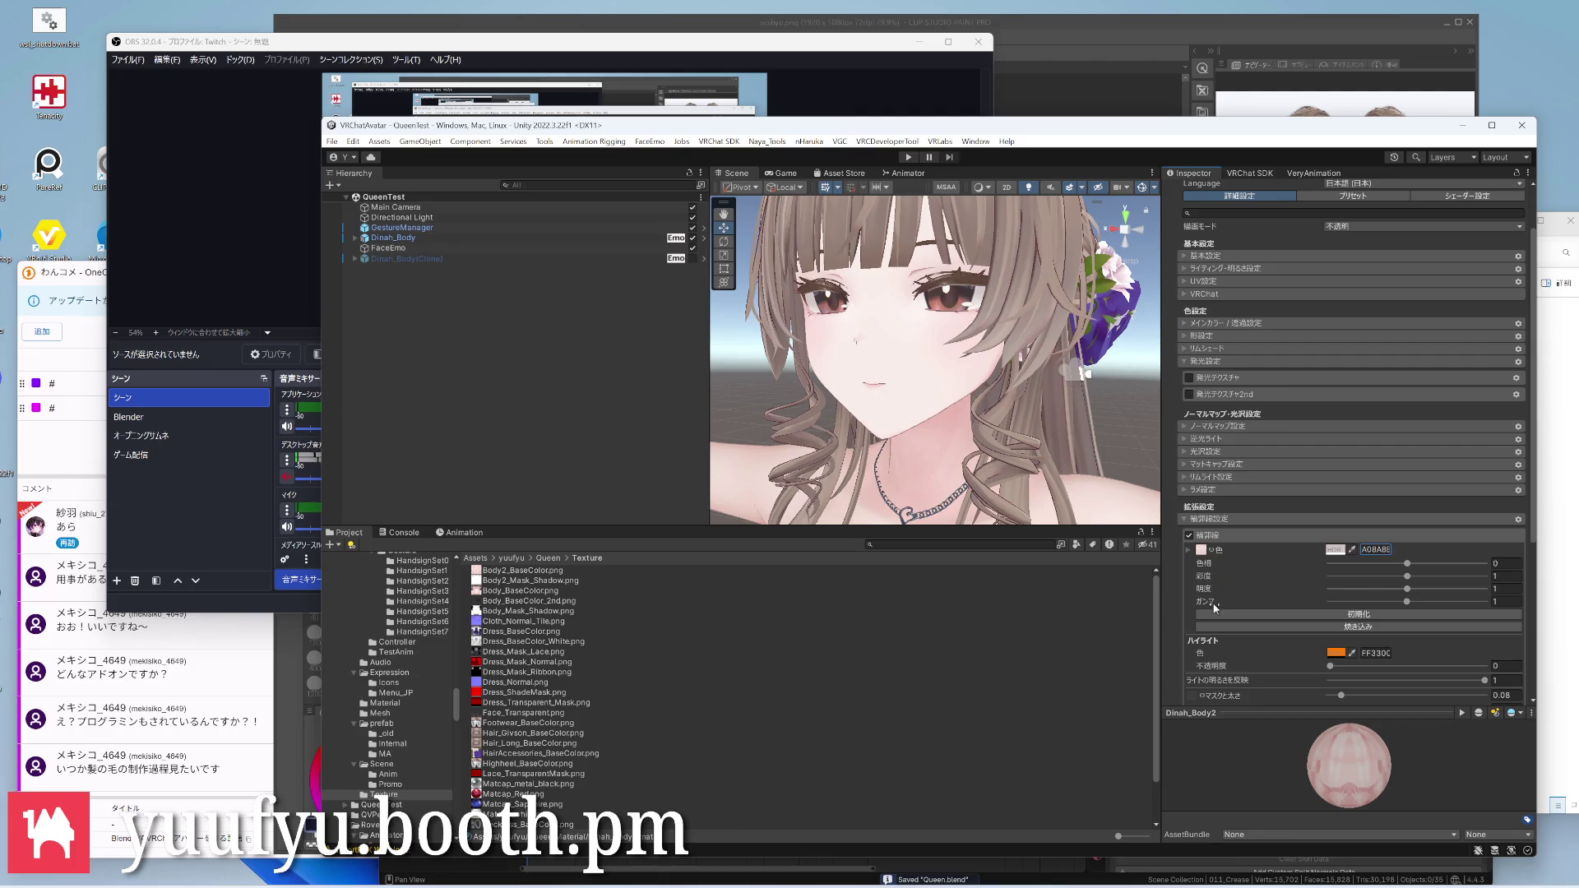
{"action": "scroll", "coordinate": [1214, 607], "scroll_direction": "down", "scroll_amount": 1}
{"action": "left_click", "coordinate": [1503, 661]}
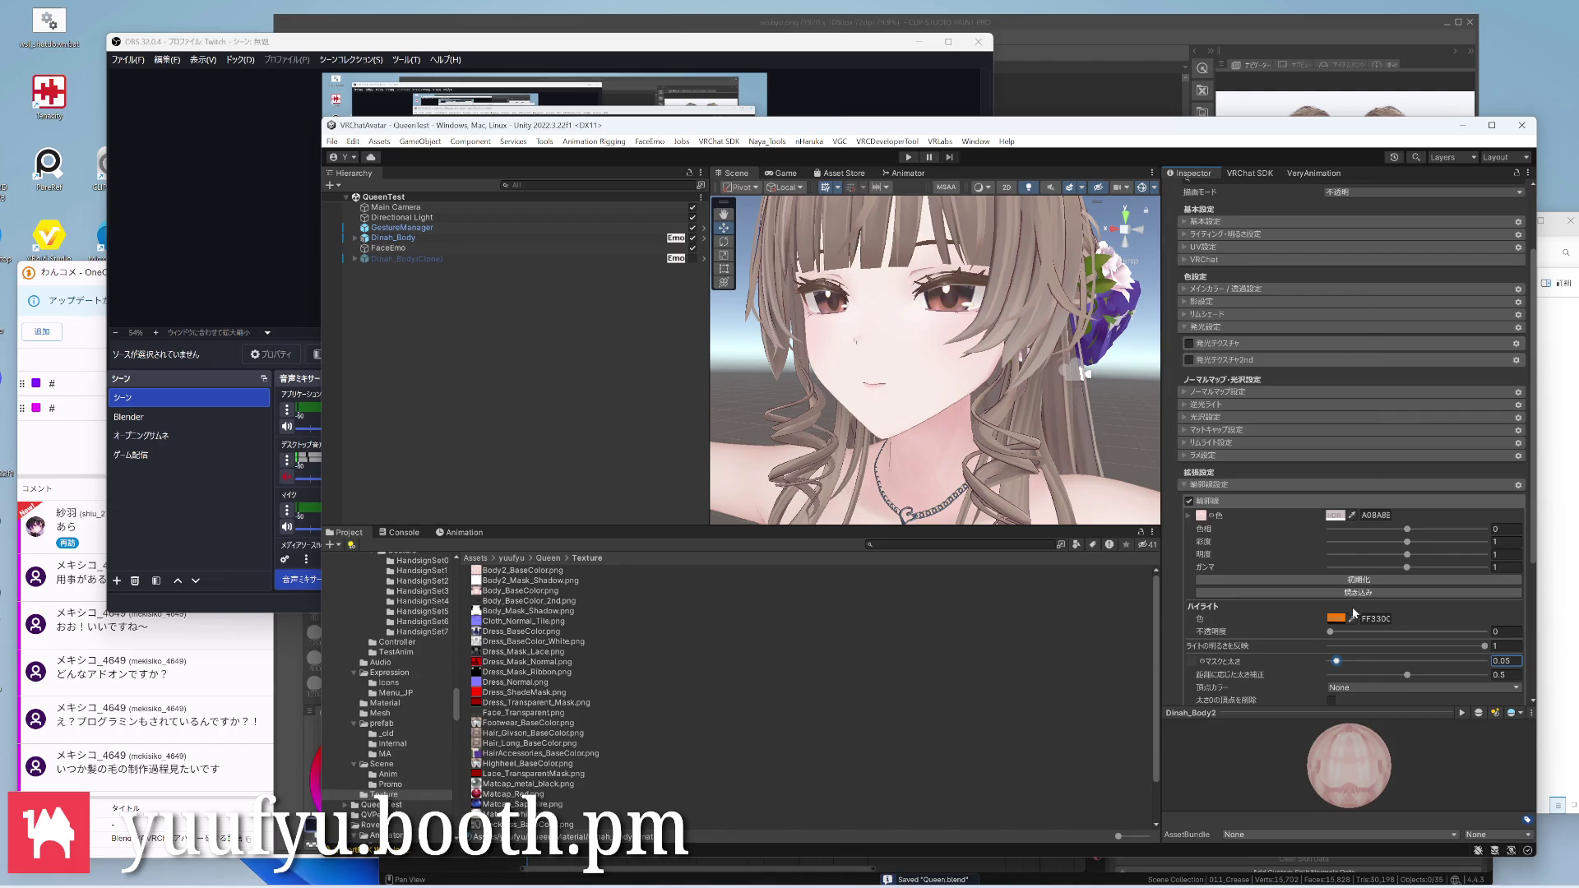
{"action": "left_click", "coordinate": [1348, 688]}
{"action": "left_click", "coordinate": [1369, 718]}
{"action": "scroll", "coordinate": [1290, 656], "scroll_direction": "up", "scroll_amount": 3}
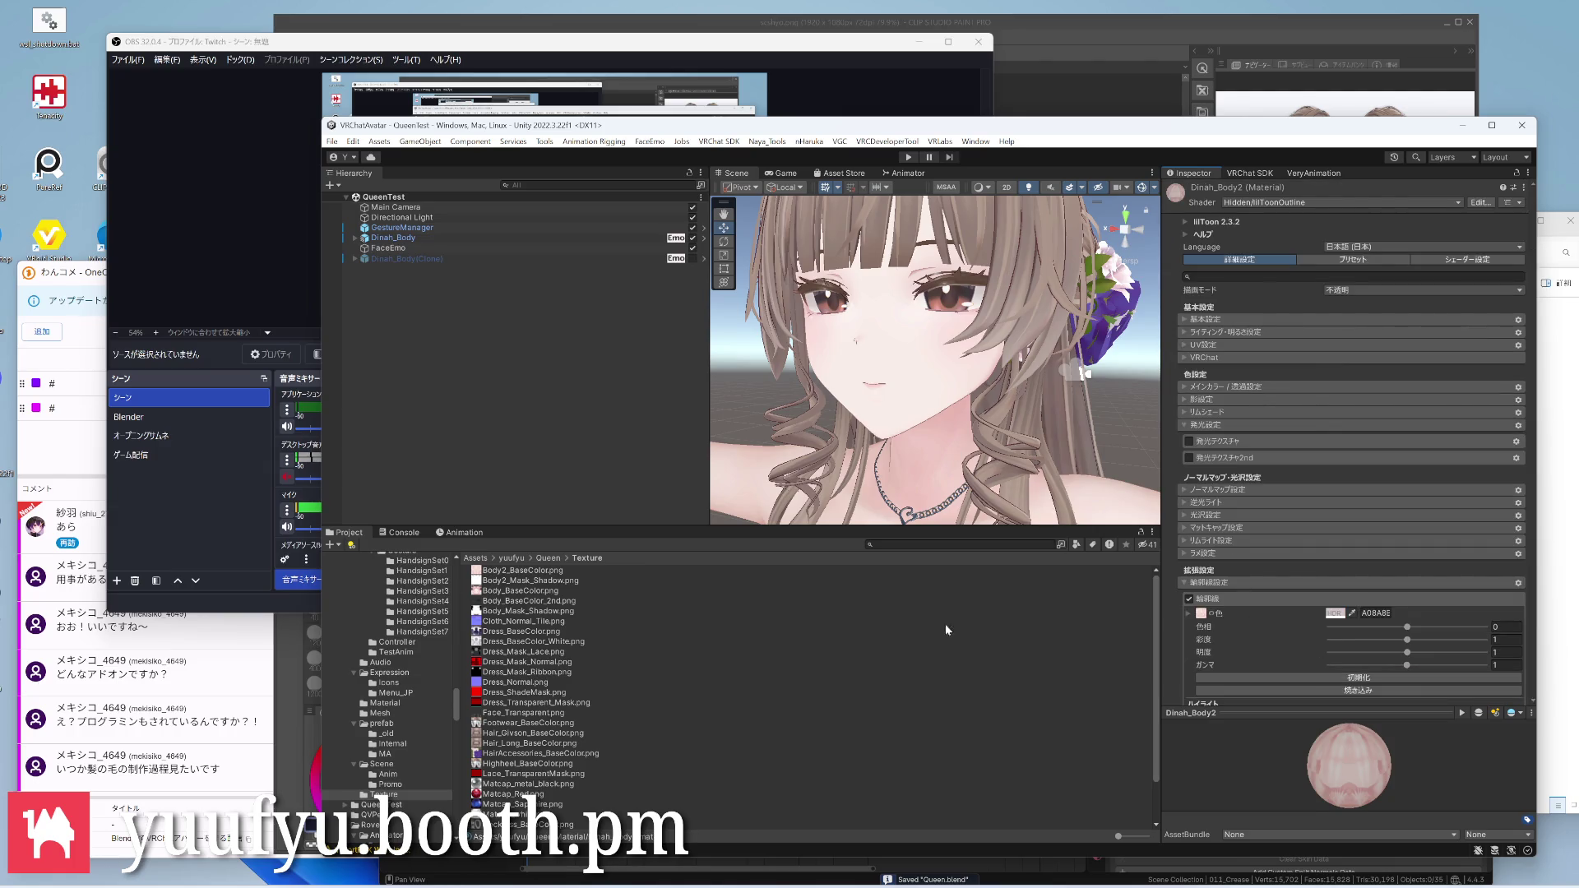
Turn on the extra outline option on both Dinah_Body and Dinah_Body2
{"action": "left_click", "coordinate": [387, 700]}
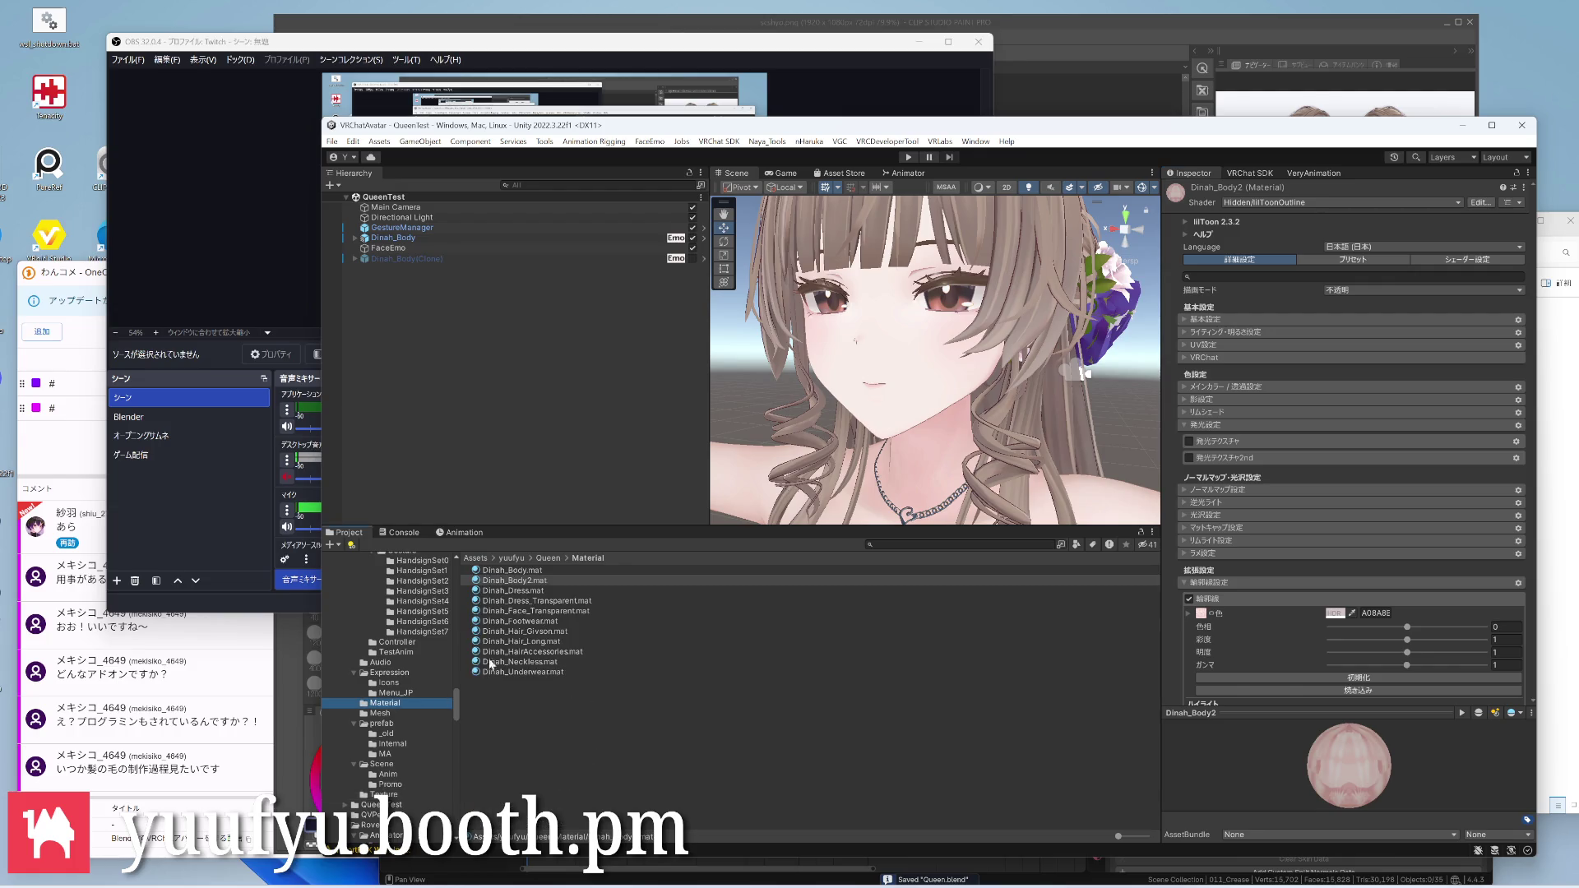
{"action": "left_click", "coordinate": [509, 569]}
{"action": "scroll", "coordinate": [1247, 650], "scroll_direction": "down", "scroll_amount": 3}
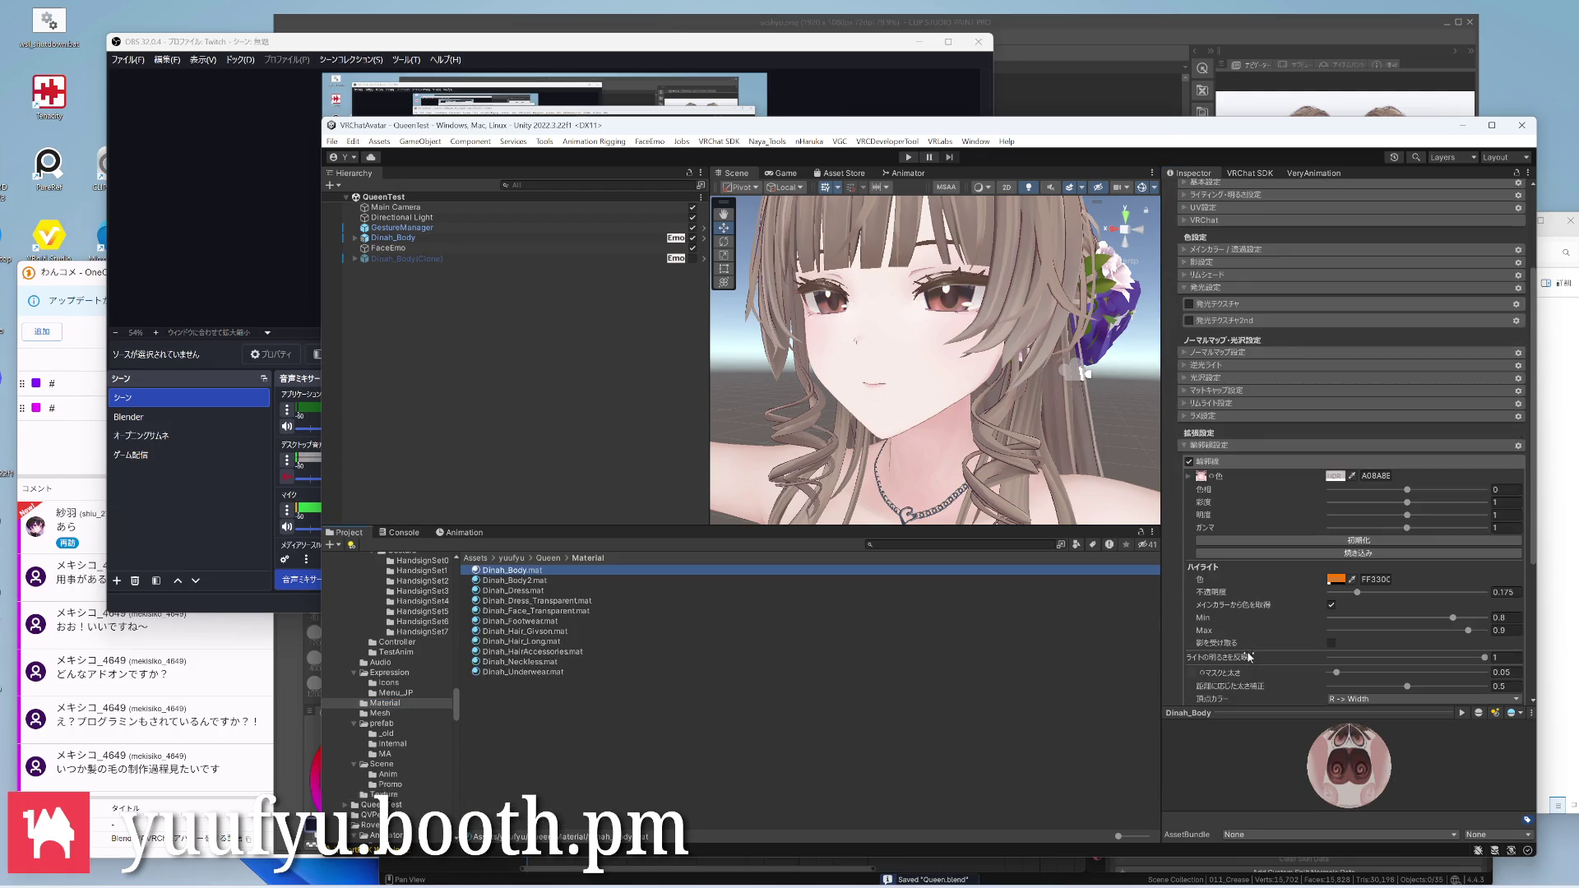
{"action": "scroll", "coordinate": [1307, 654], "scroll_direction": "down", "scroll_amount": 3}
{"action": "left_click", "coordinate": [1330, 643]}
{"action": "left_click", "coordinate": [513, 580]}
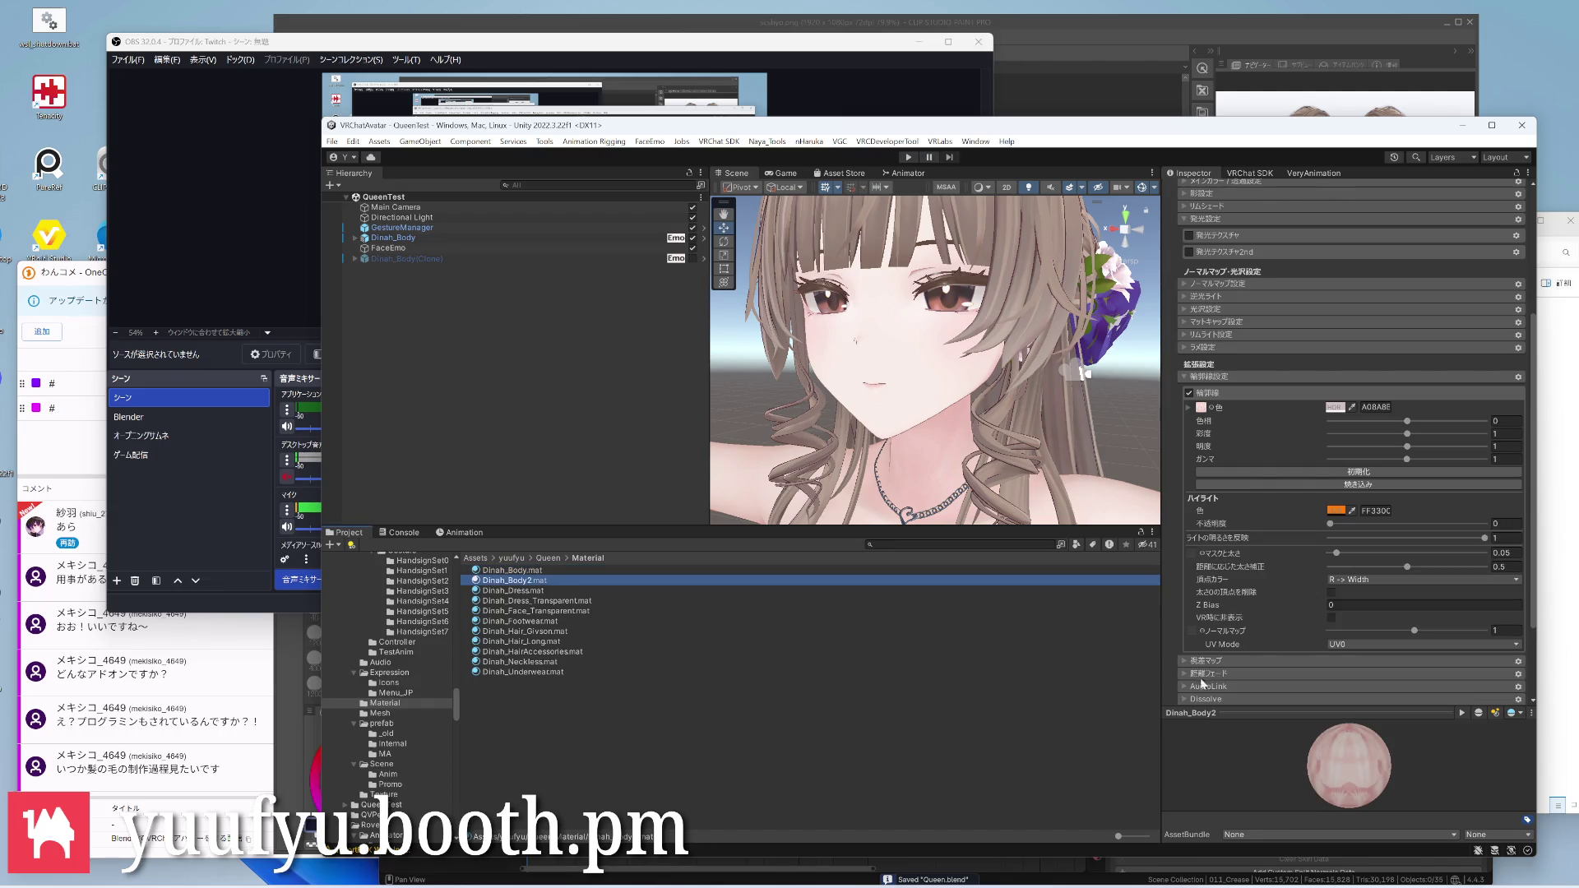
{"action": "scroll", "coordinate": [1241, 636], "scroll_direction": "down", "scroll_amount": 2}
{"action": "left_click", "coordinate": [1331, 558]}
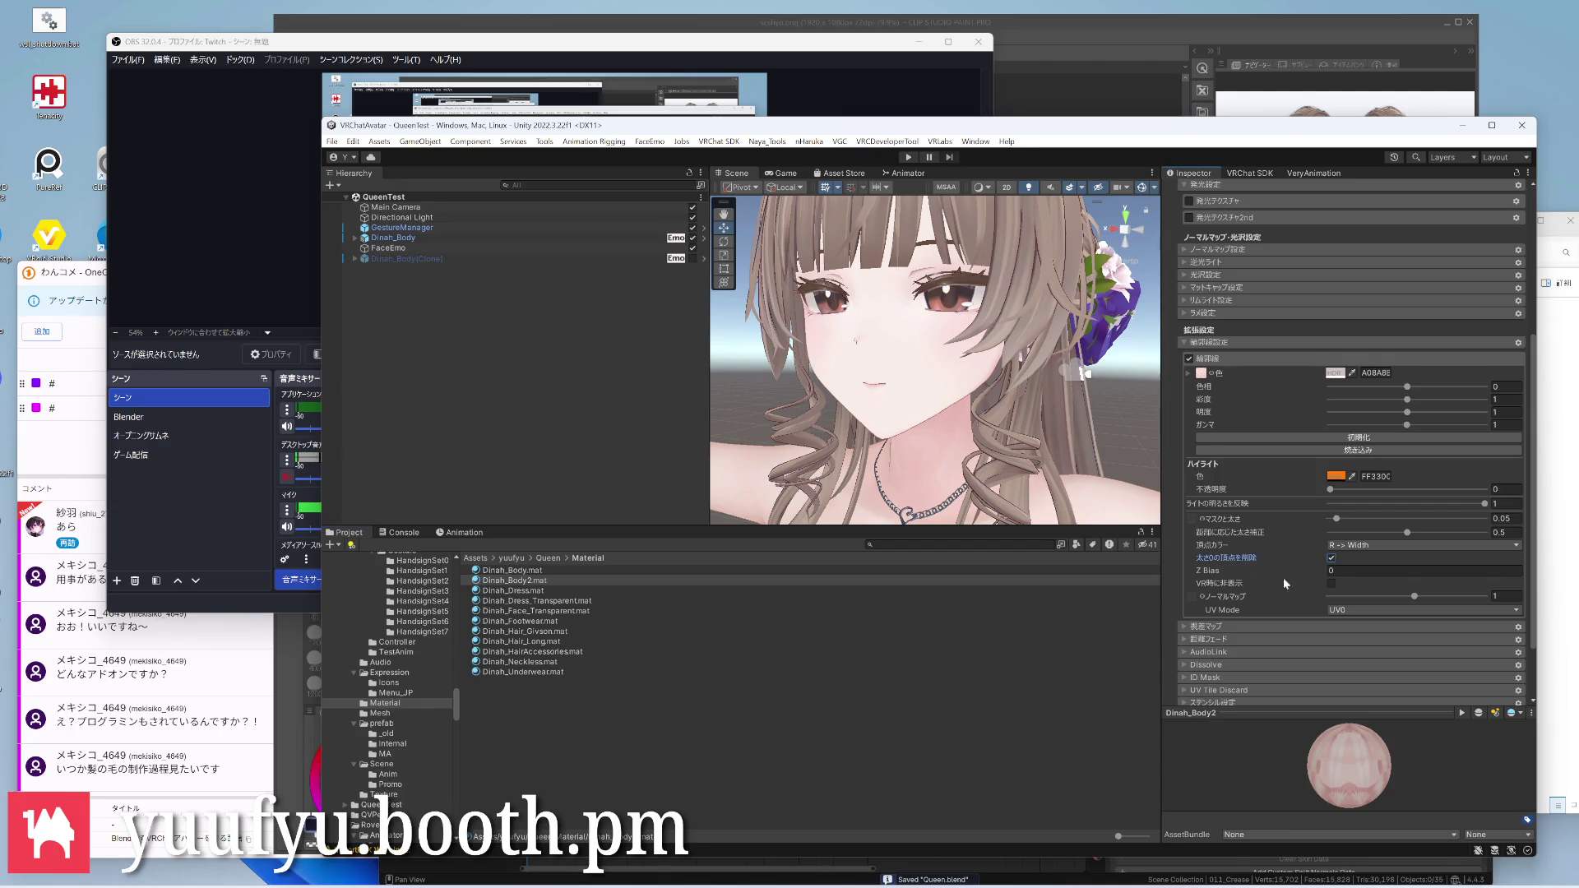
{"action": "scroll", "coordinate": [1241, 493], "scroll_direction": "up", "scroll_amount": 5}
{"action": "scroll", "coordinate": [944, 321], "scroll_direction": "up", "scroll_amount": 5}
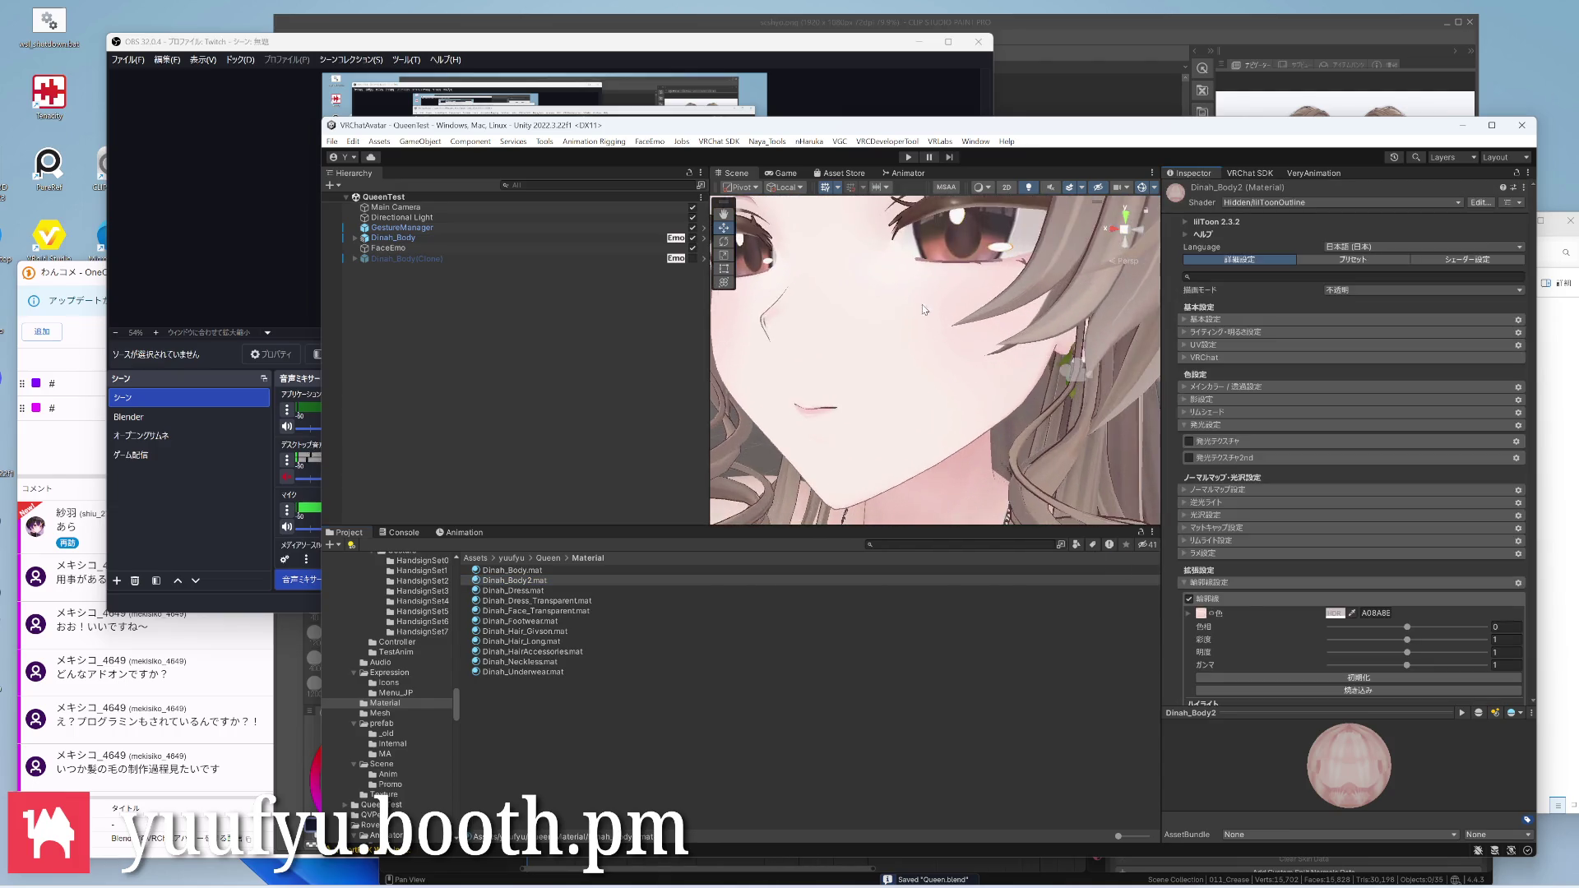
{"action": "scroll", "coordinate": [944, 322], "scroll_direction": "down", "scroll_amount": 2}
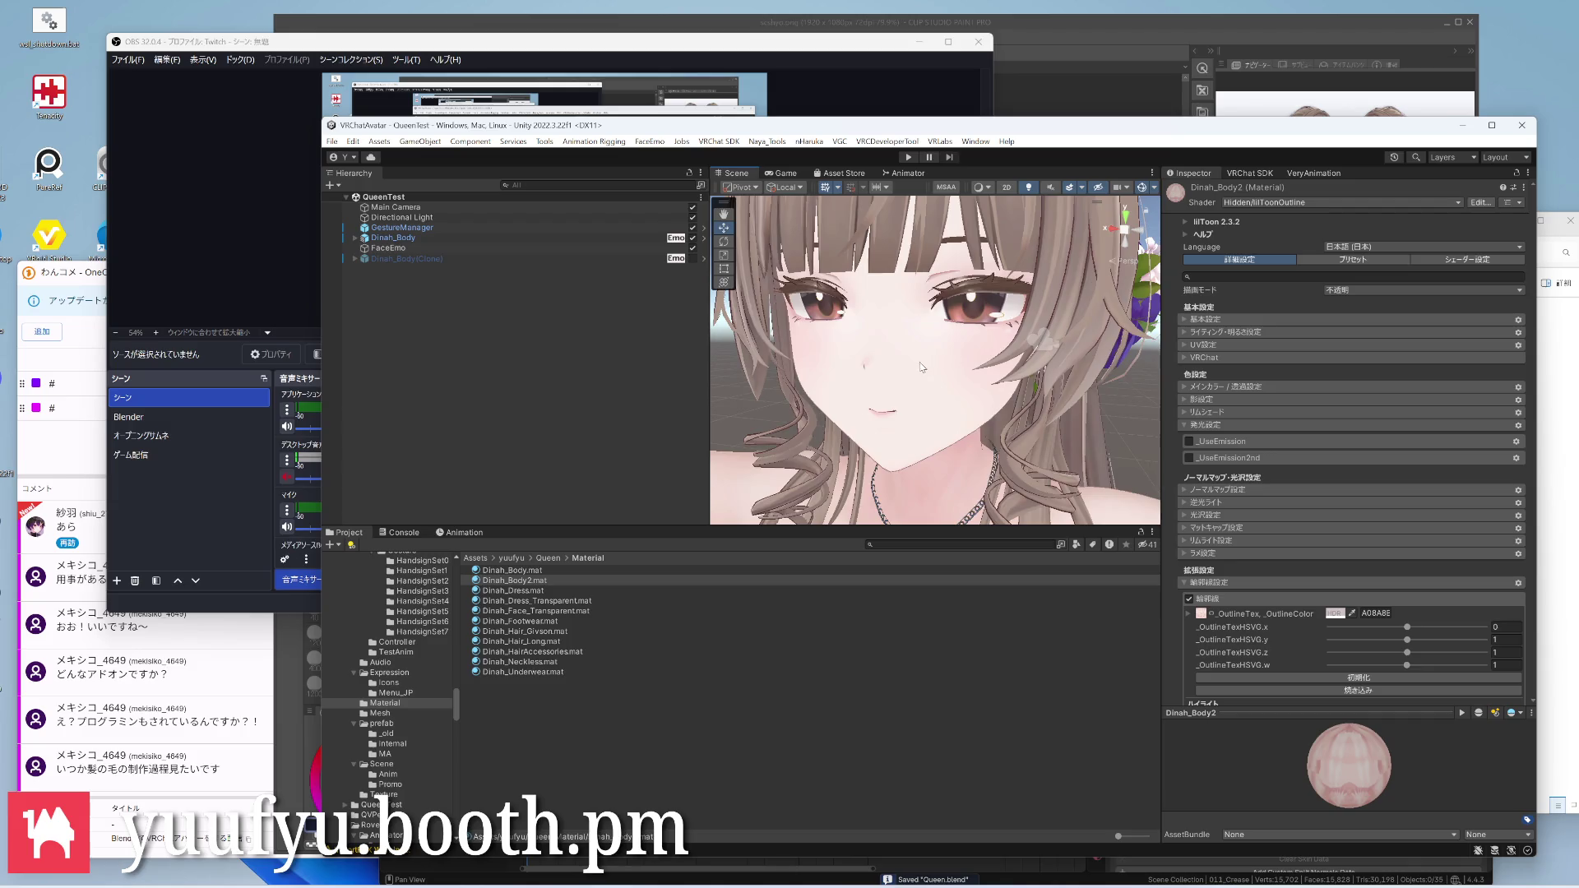
{"action": "scroll", "coordinate": [962, 345], "scroll_direction": "down", "scroll_amount": 4}
{"action": "scroll", "coordinate": [1000, 322], "scroll_direction": "down", "scroll_amount": 3}
{"action": "scroll", "coordinate": [994, 333], "scroll_direction": "down", "scroll_amount": 2}
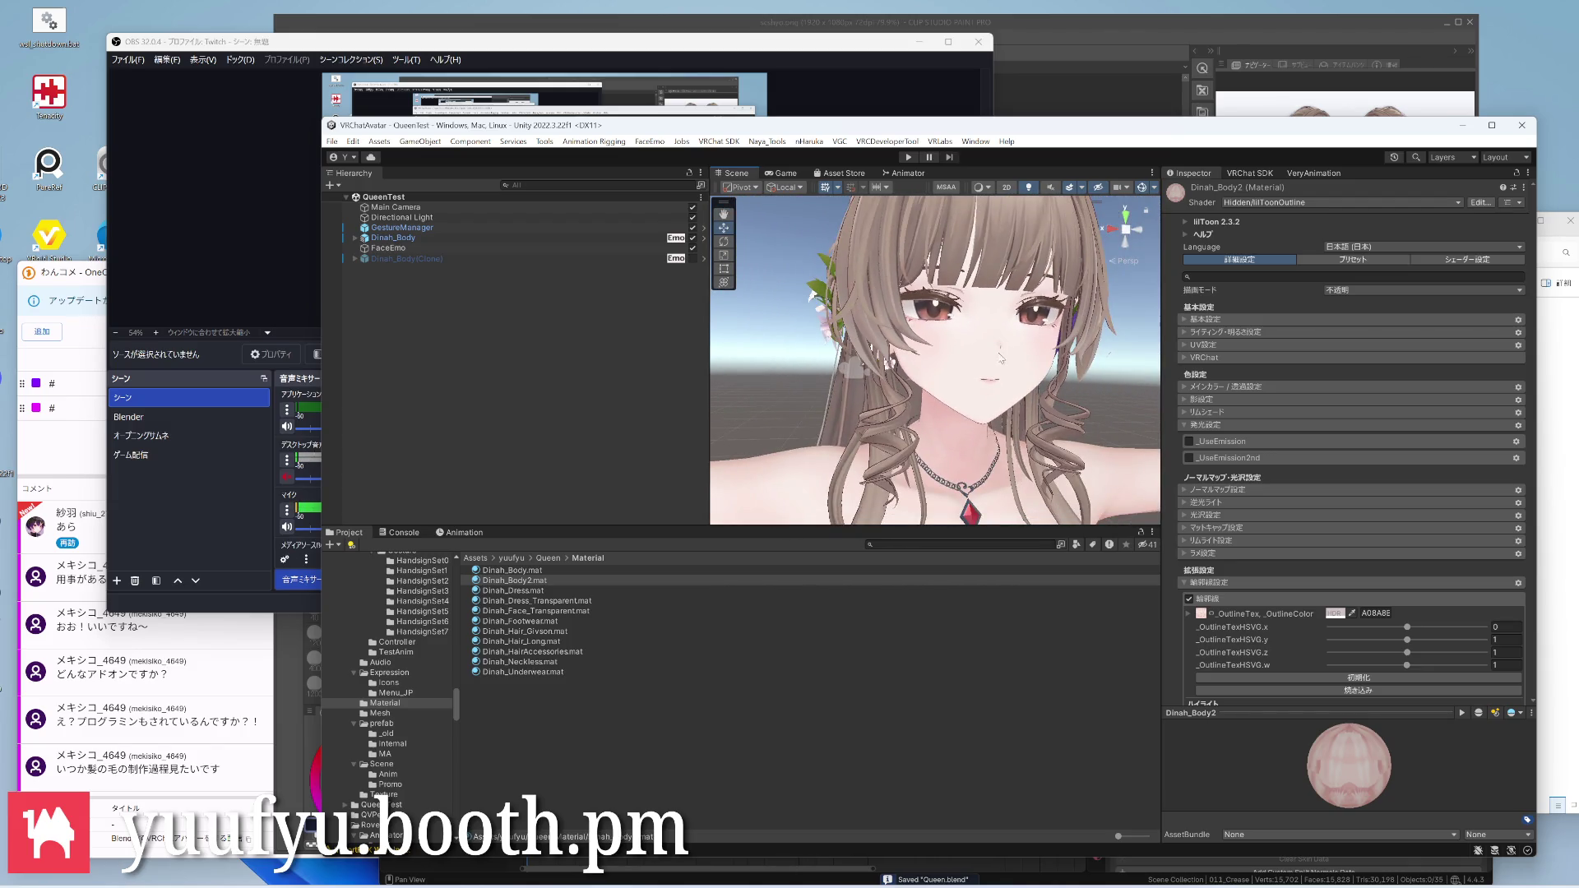
{"action": "scroll", "coordinate": [1005, 355], "scroll_direction": "up", "scroll_amount": 4}
Inspect the neck and necklace outlines, then move down to Dinah_HairAccessories.mat
{"action": "mouse_move", "coordinate": [1027, 466]}
{"action": "right_mouse_down"}
{"action": "mouse_move", "coordinate": [1052, 379]}
{"action": "mouse_move", "coordinate": [787, 366]}
{"action": "mouse_move", "coordinate": [1017, 372]}
{"action": "mouse_move", "coordinate": [1007, 406]}
{"action": "mouse_move", "coordinate": [924, 387]}
{"action": "mouse_move", "coordinate": [935, 370]}
{"action": "mouse_move", "coordinate": [1114, 359]}
{"action": "mouse_move", "coordinate": [670, 383]}
{"action": "right_mouse_up"}
{"action": "scroll", "coordinate": [1016, 373], "scroll_direction": "down", "scroll_amount": 4}
{"action": "scroll", "coordinate": [1007, 404], "scroll_direction": "down", "scroll_amount": 4}
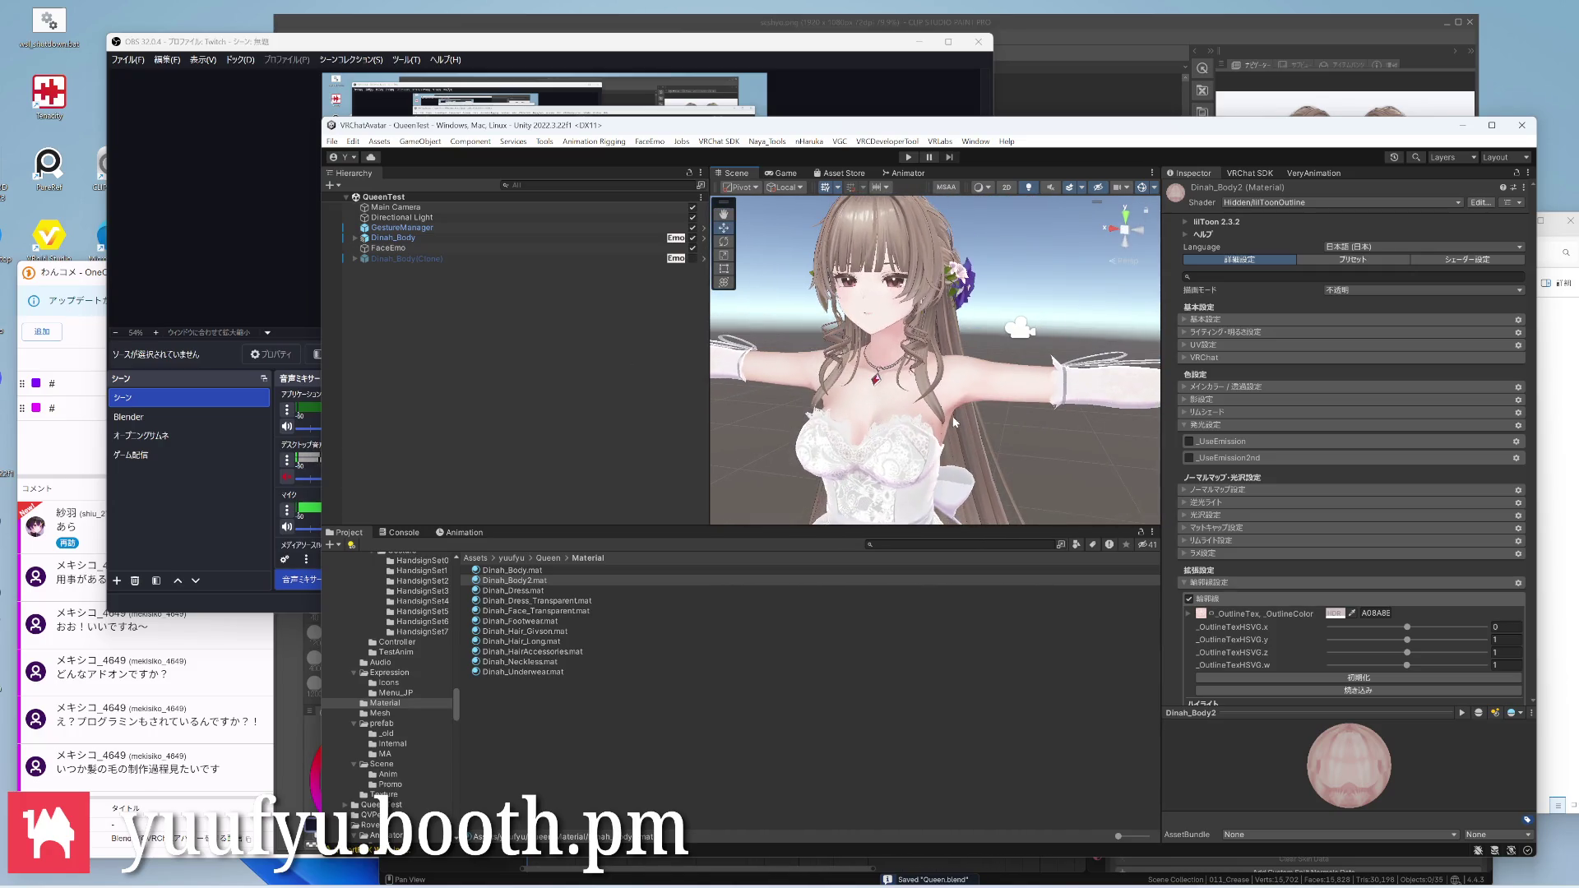
{"action": "scroll", "coordinate": [952, 416], "scroll_direction": "up", "scroll_amount": 3}
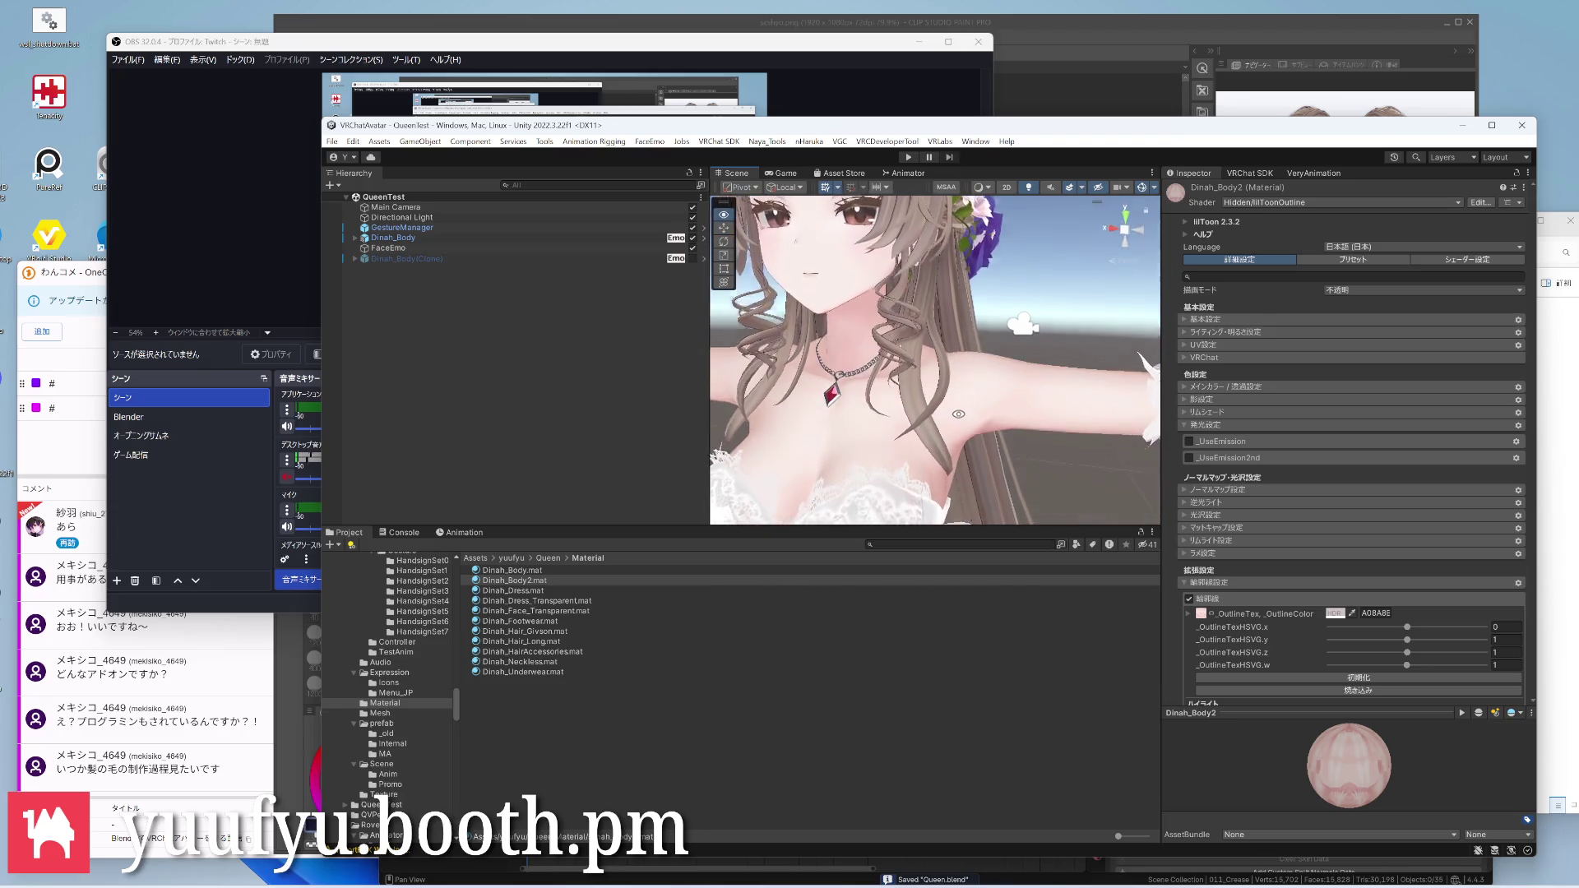
{"action": "scroll", "coordinate": [960, 424], "scroll_direction": "up", "scroll_amount": 4}
{"action": "scroll", "coordinate": [977, 408], "scroll_direction": "down", "scroll_amount": 6}
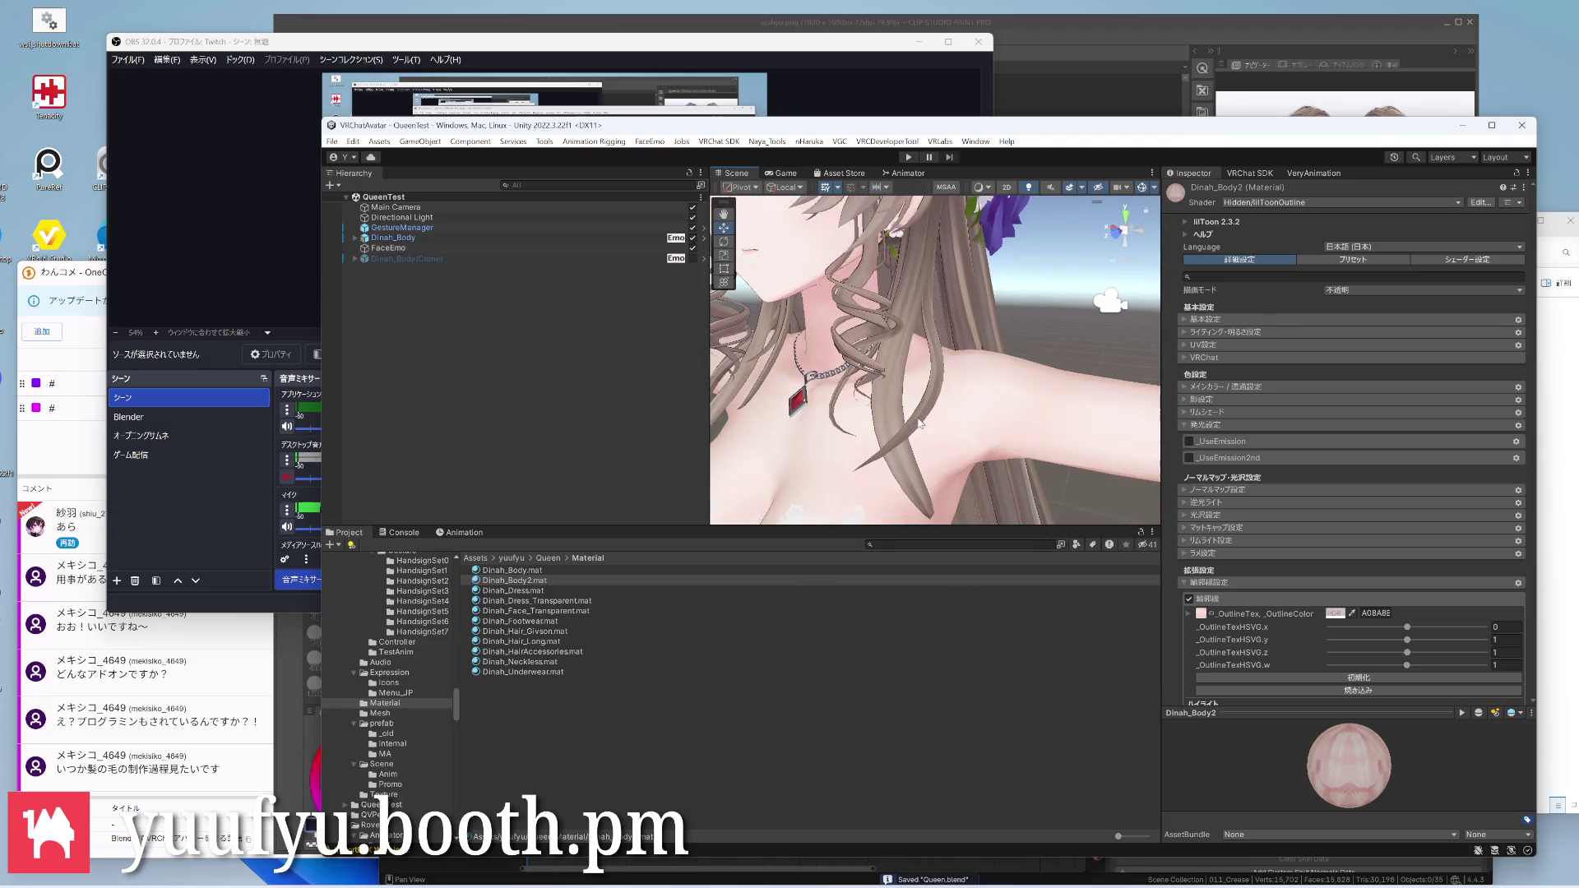
{"action": "scroll", "coordinate": [927, 348], "scroll_direction": "up", "scroll_amount": 5}
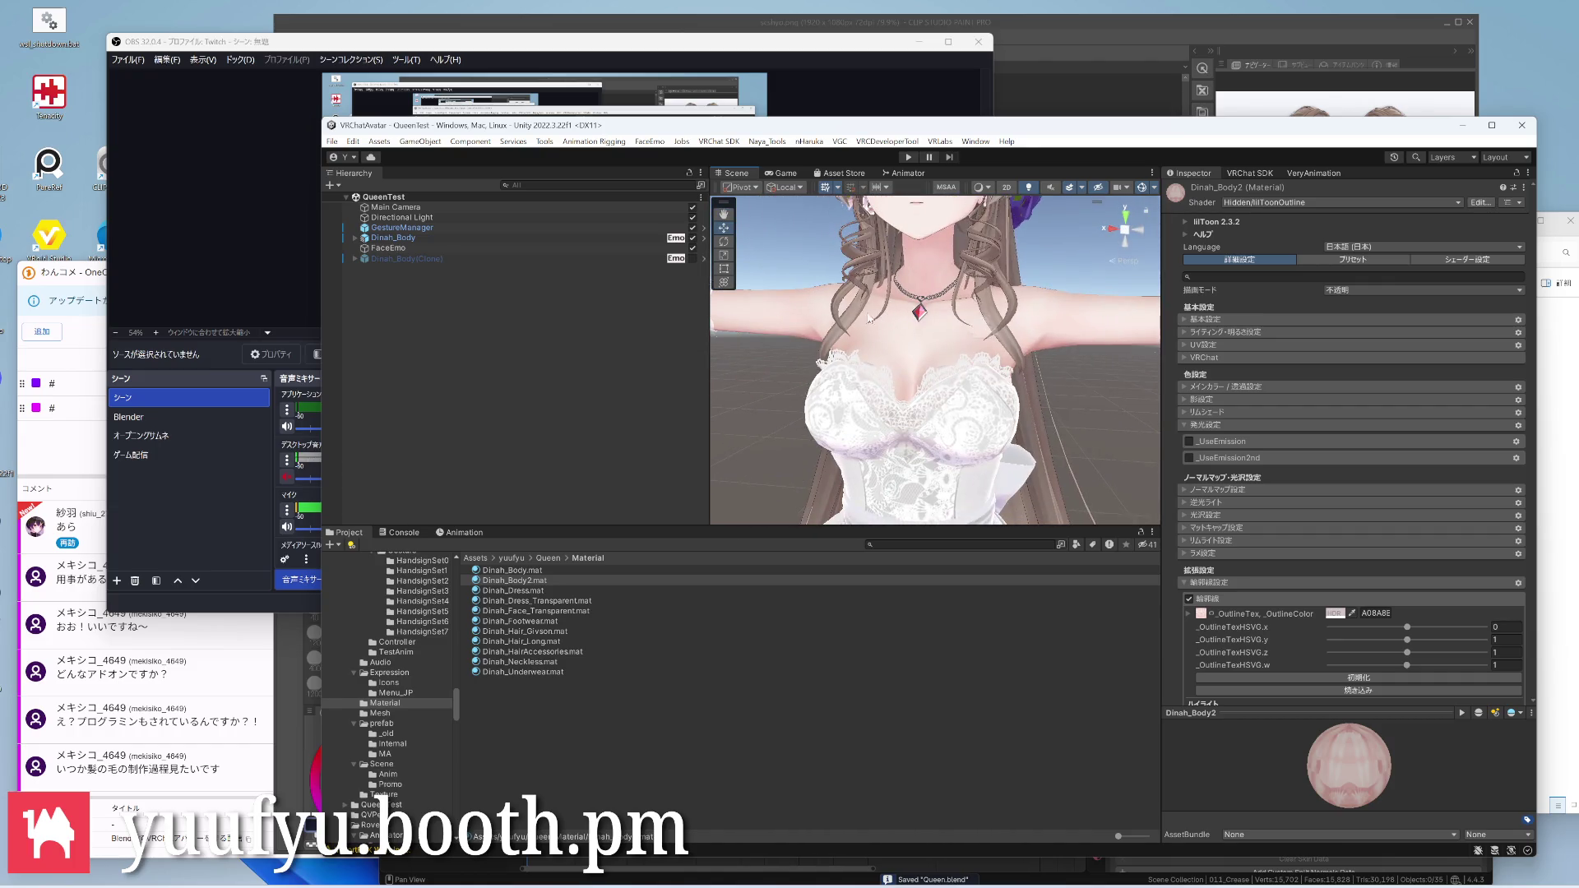
{"action": "mouse_move", "coordinate": [927, 349]}
{"action": "right_mouse_down"}
{"action": "mouse_move", "coordinate": [794, 388]}
{"action": "mouse_move", "coordinate": [872, 338]}
{"action": "mouse_move", "coordinate": [905, 348]}
{"action": "mouse_move", "coordinate": [906, 372]}
{"action": "mouse_move", "coordinate": [972, 358]}
{"action": "mouse_move", "coordinate": [938, 350]}
{"action": "mouse_move", "coordinate": [927, 399]}
{"action": "right_mouse_up"}
{"action": "scroll", "coordinate": [876, 340], "scroll_direction": "up", "scroll_amount": 2}
{"action": "scroll", "coordinate": [882, 341], "scroll_direction": "up", "scroll_amount": 2}
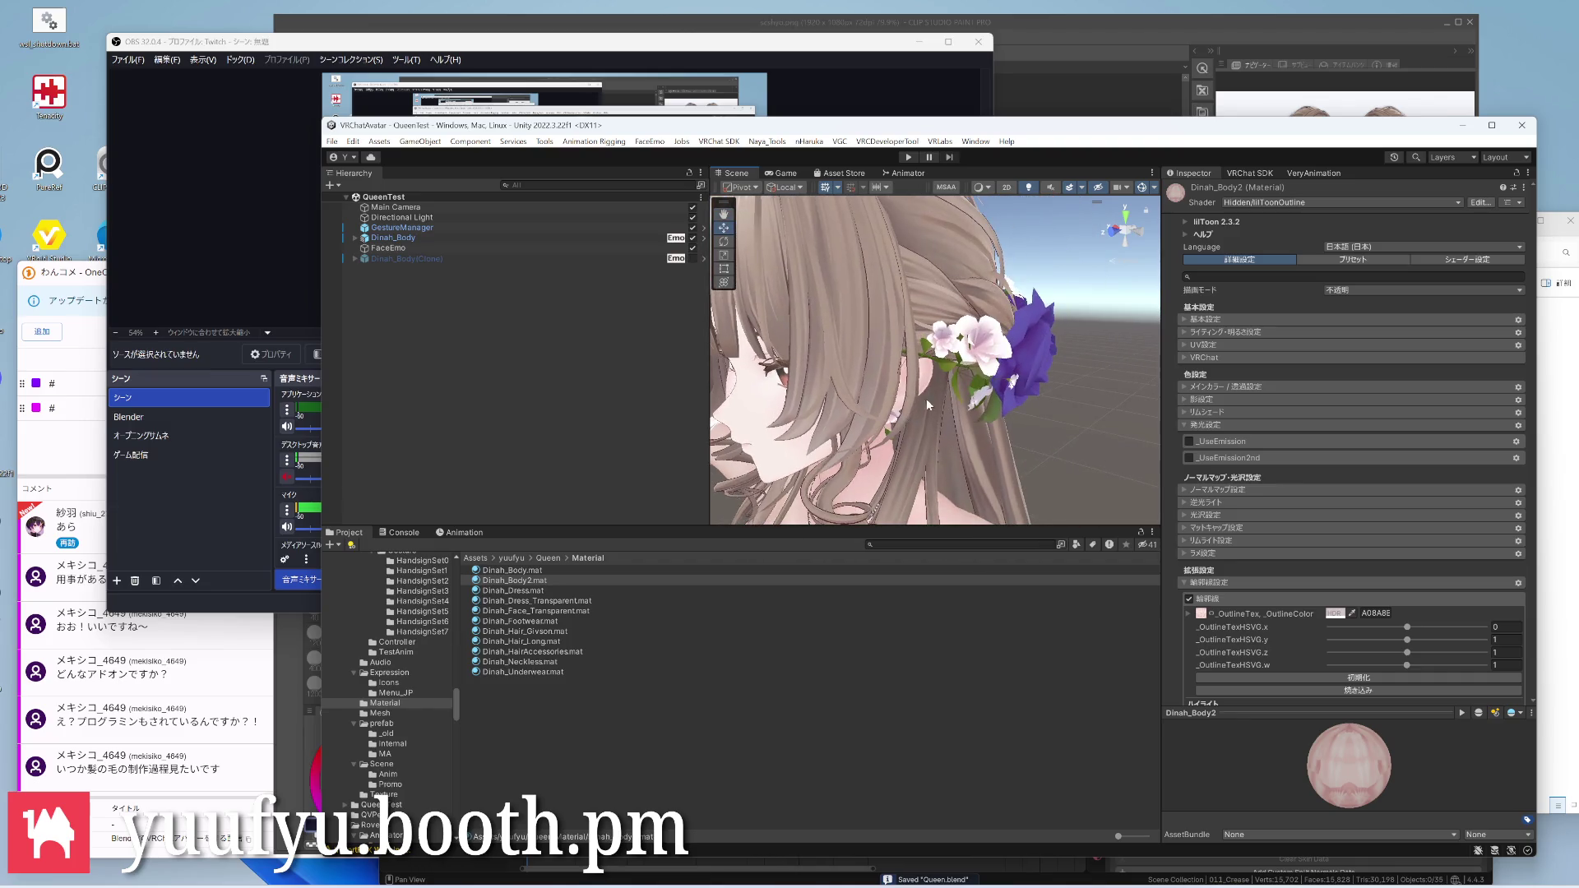
{"action": "scroll", "coordinate": [926, 398], "scroll_direction": "up", "scroll_amount": 2}
{"action": "scroll", "coordinate": [926, 382], "scroll_direction": "up", "scroll_amount": 2}
{"action": "scroll", "coordinate": [927, 370], "scroll_direction": "up", "scroll_amount": 2}
{"action": "scroll", "coordinate": [927, 361], "scroll_direction": "up", "scroll_amount": 2}
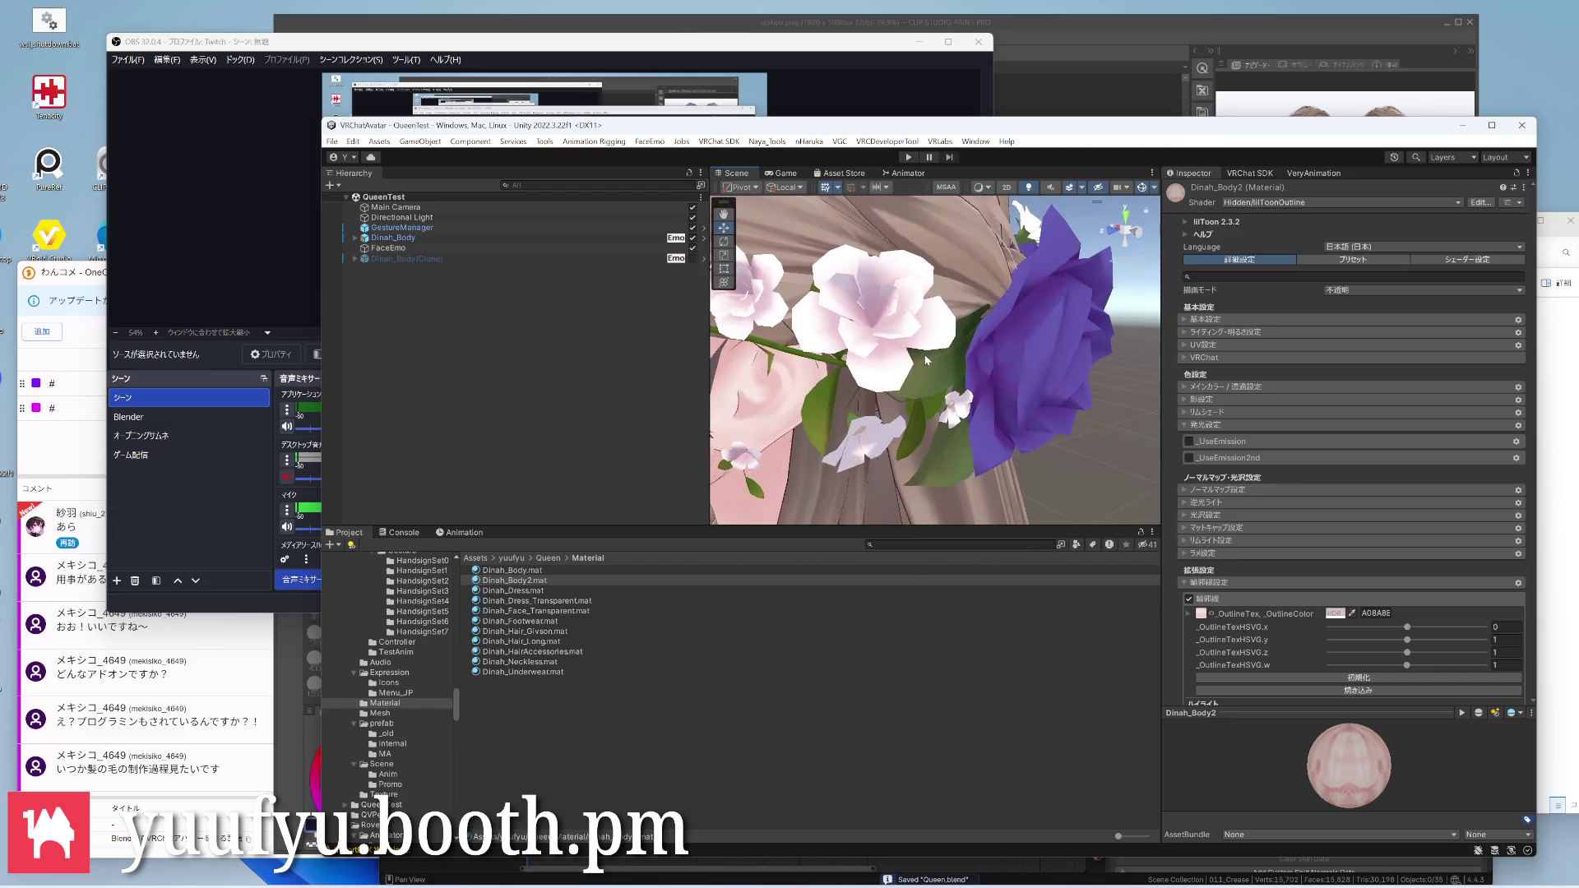
{"action": "scroll", "coordinate": [927, 361], "scroll_direction": "down", "scroll_amount": 3}
{"action": "scroll", "coordinate": [927, 361], "scroll_direction": "down", "scroll_amount": 2}
{"action": "key", "text": "Down"}
{"action": "key", "text": "Down"}
{"action": "key", "text": "Down"}
{"action": "key", "text": "Down"}
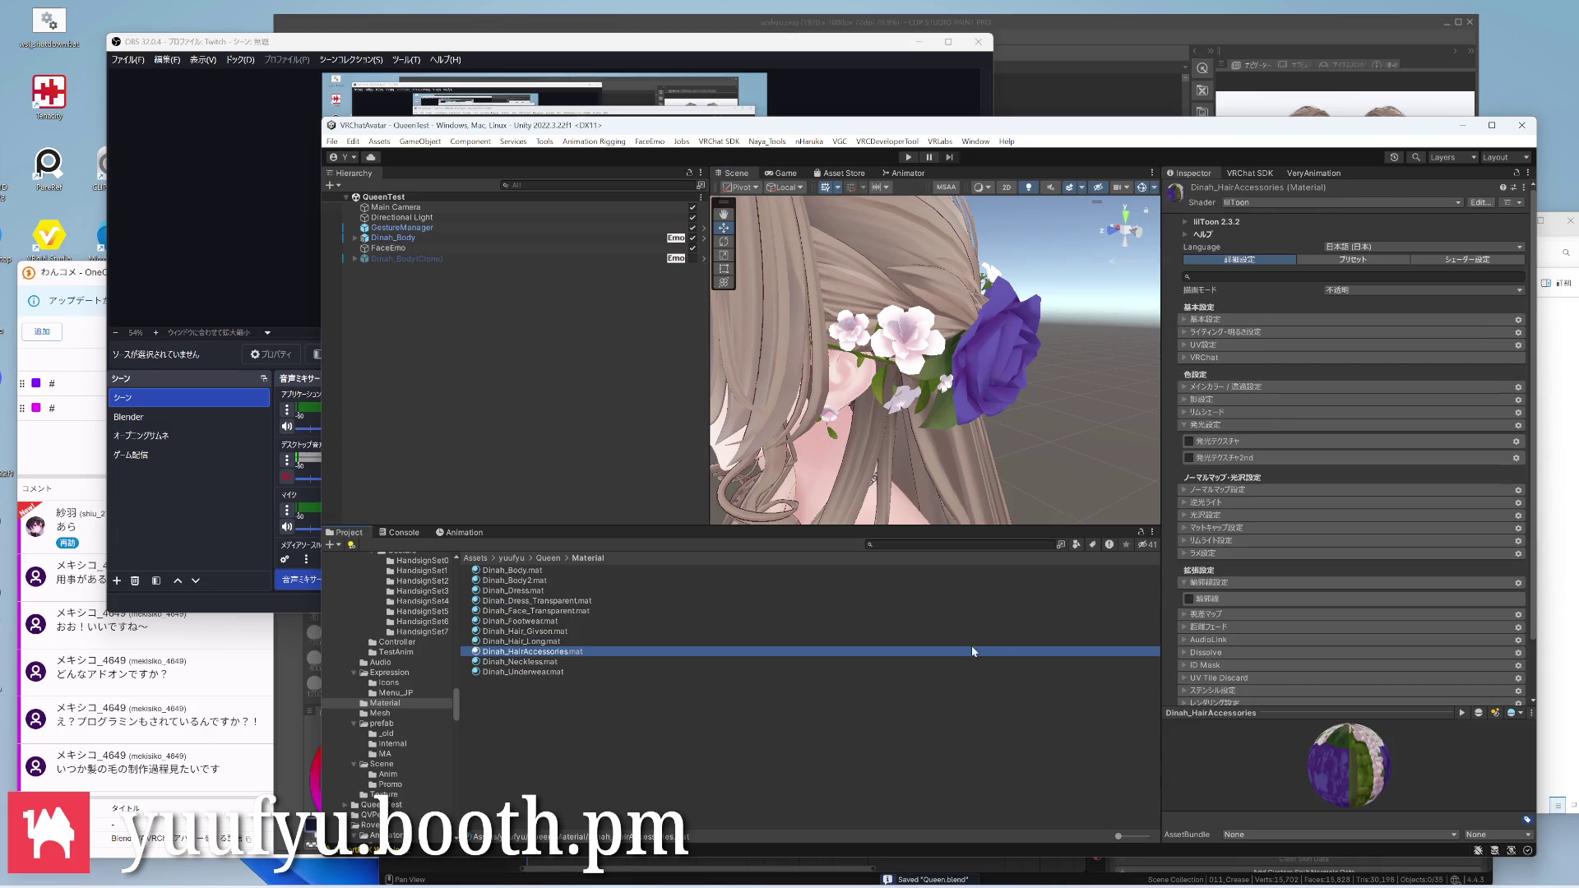
Enable the hair accessories' outline and pick a pale lavender outline colour, checking the rose
{"action": "left_click", "coordinate": [1189, 598]}
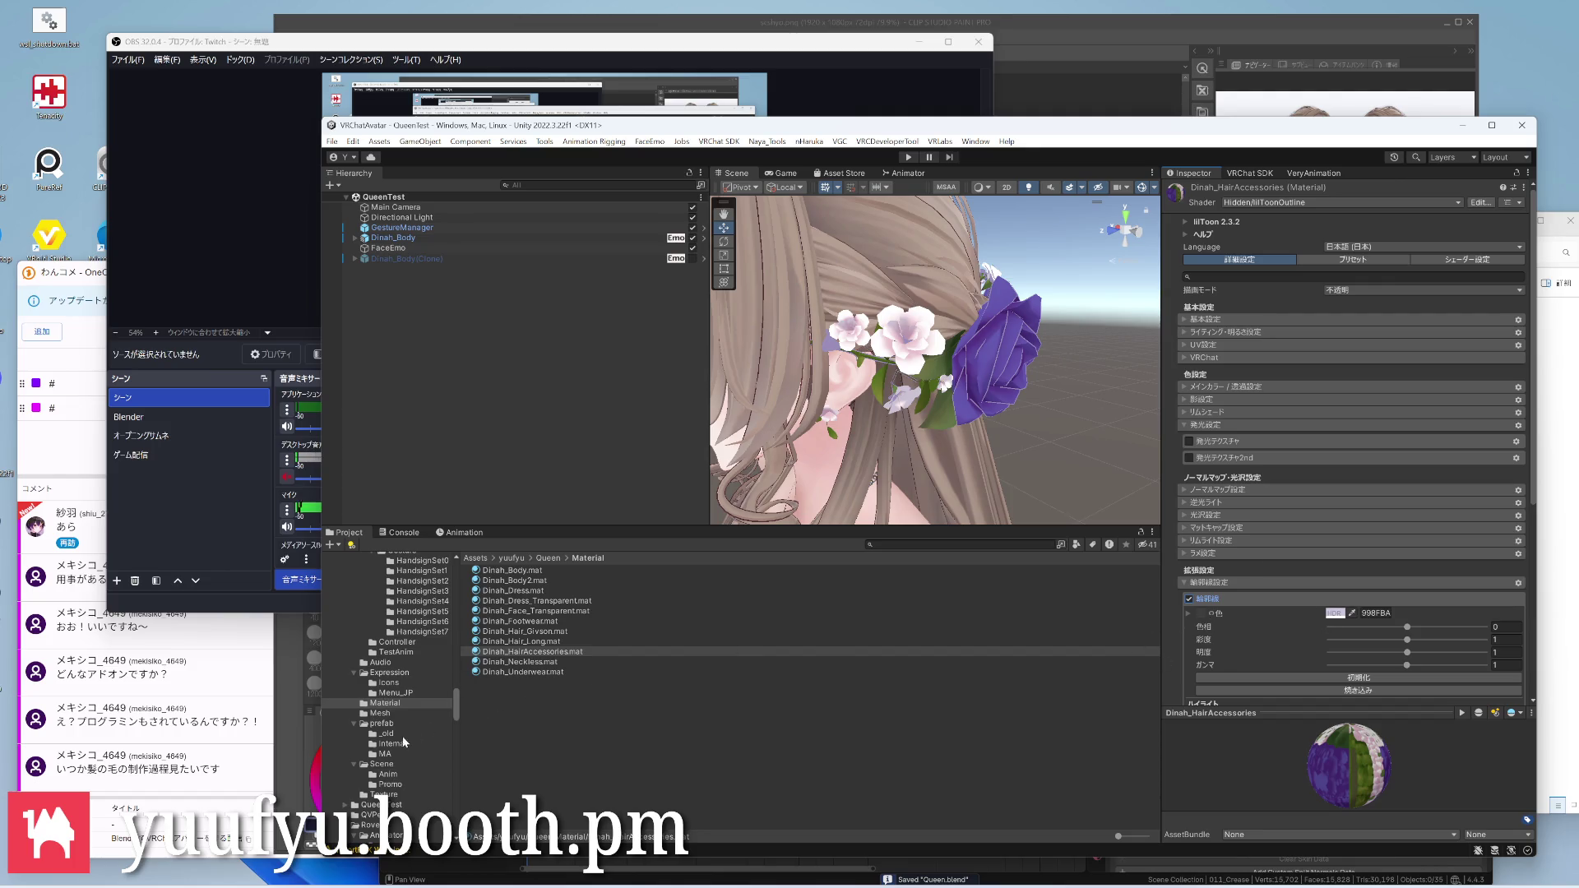
{"action": "left_click", "coordinate": [390, 795]}
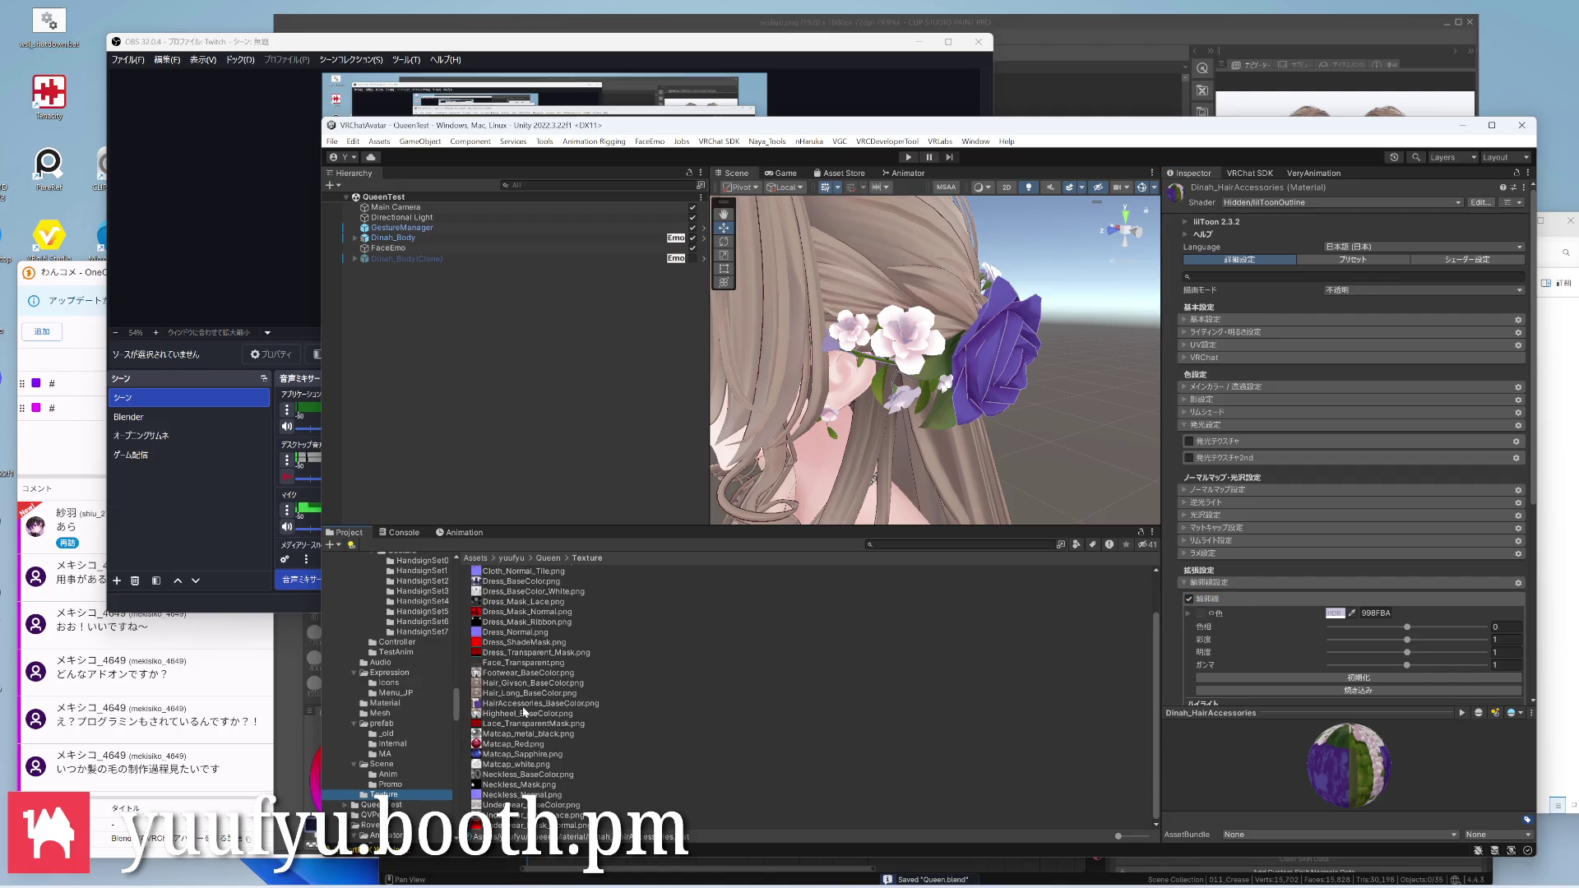
{"action": "left_click", "coordinate": [1200, 613]}
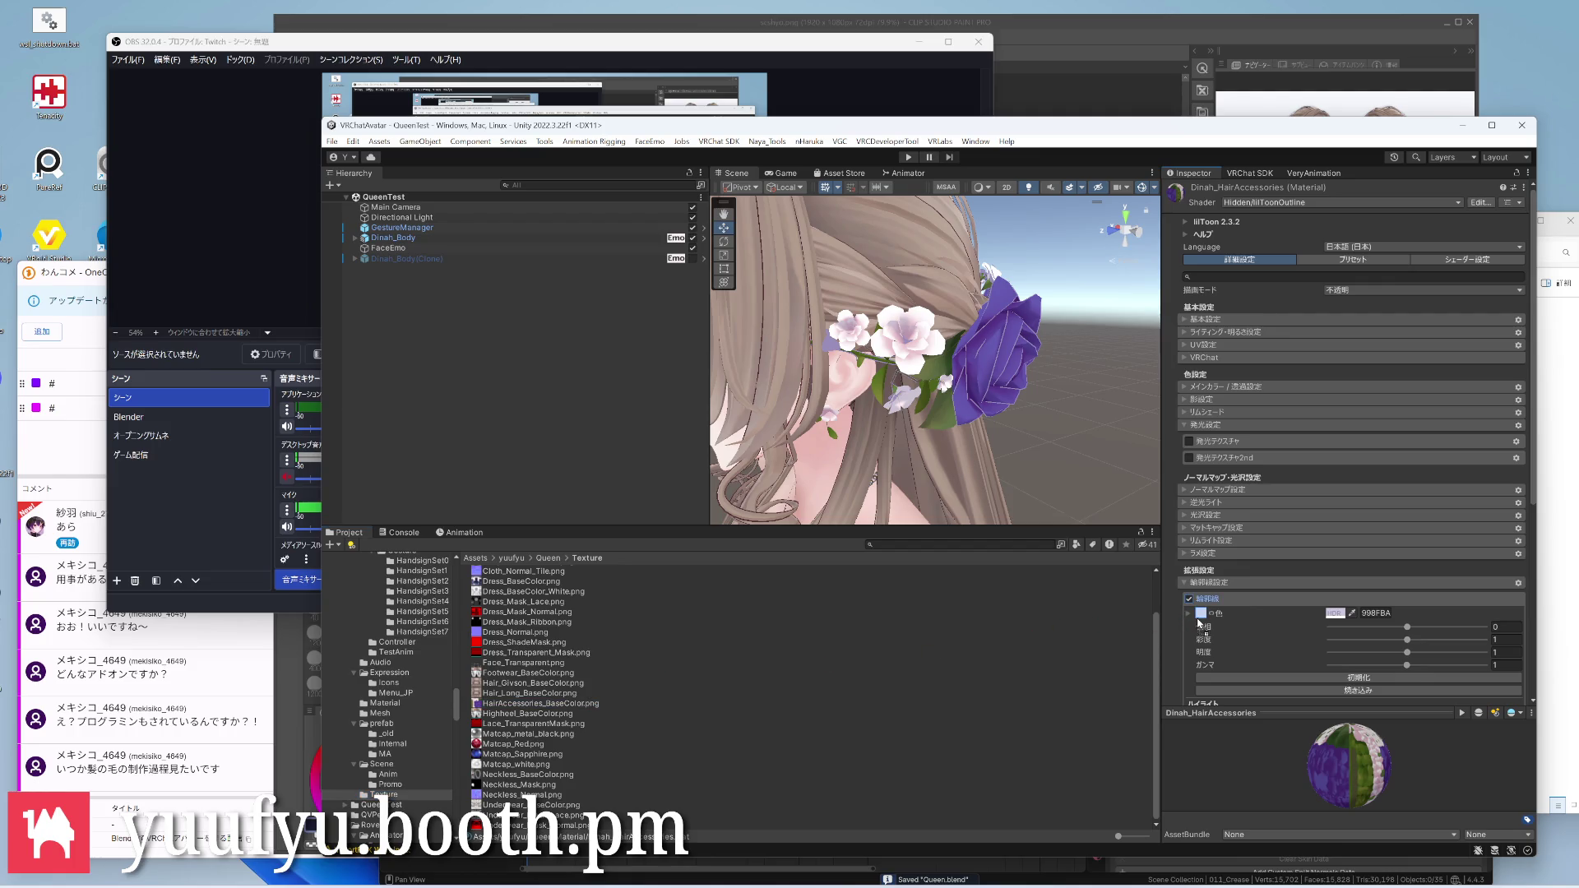
{"action": "scroll", "coordinate": [1019, 395], "scroll_direction": "up", "scroll_amount": 3}
{"action": "right_click_drag", "start_coordinate": [1018, 397], "coordinate": [939, 395]}
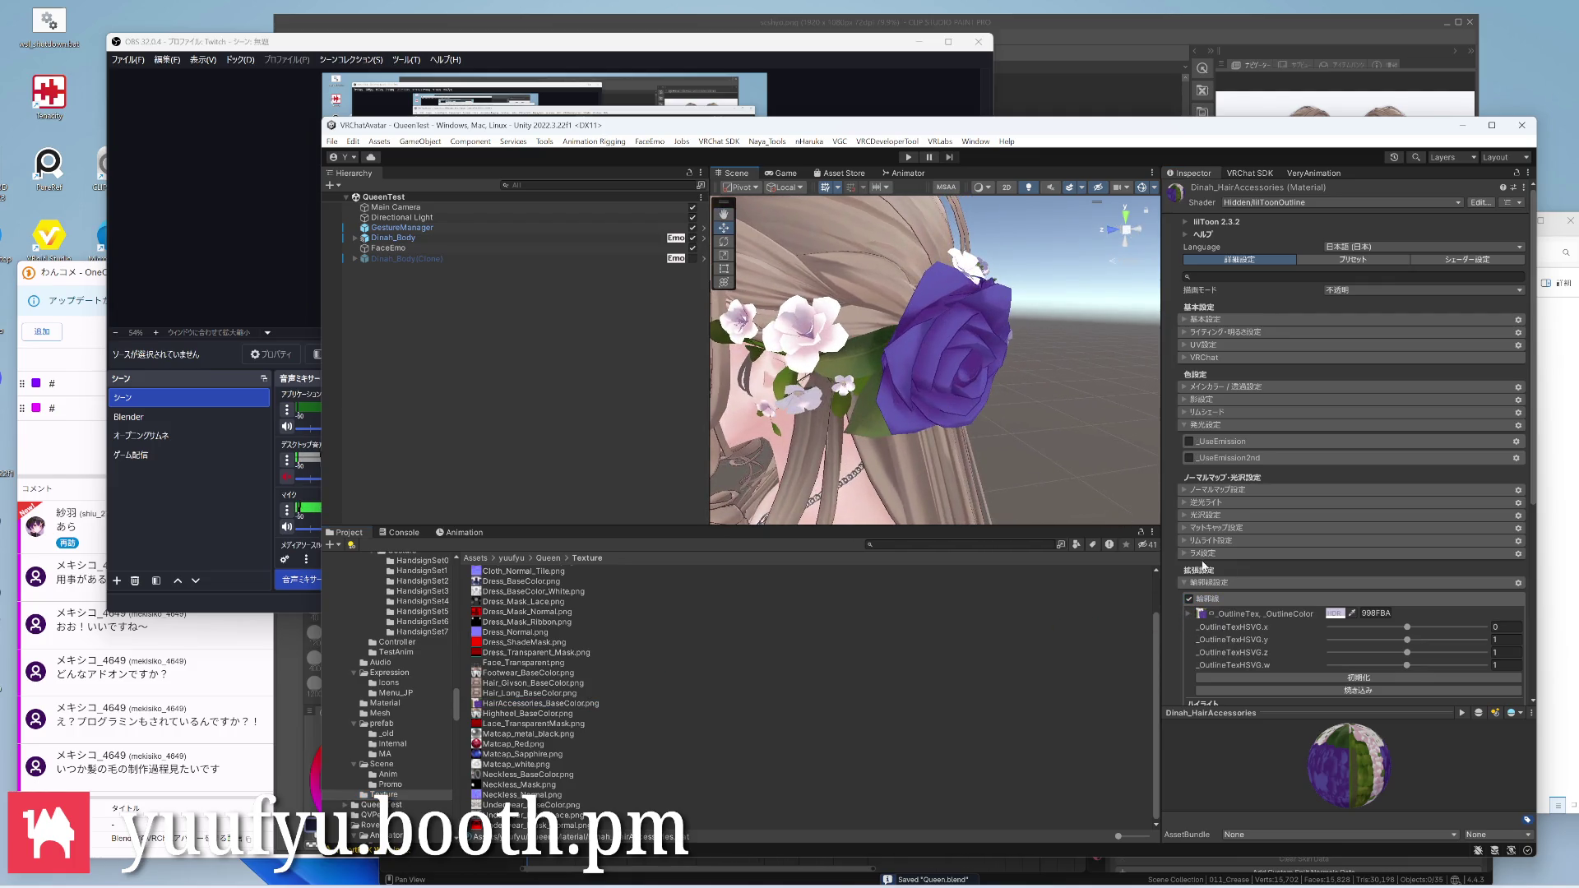
{"action": "left_click", "coordinate": [1338, 613]}
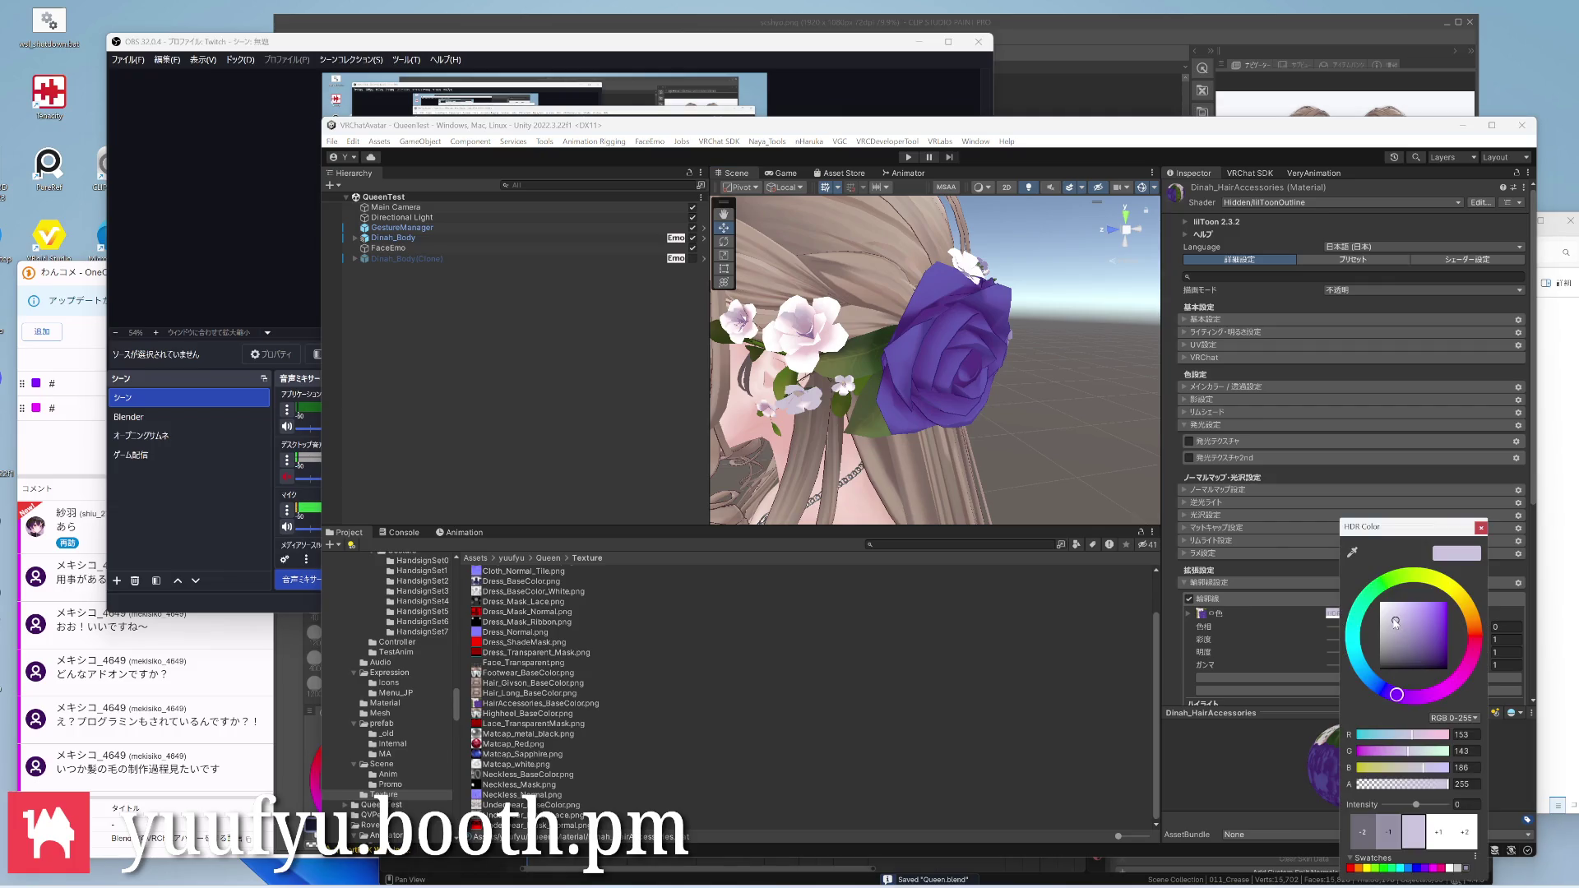
{"action": "left_click", "coordinate": [1482, 526]}
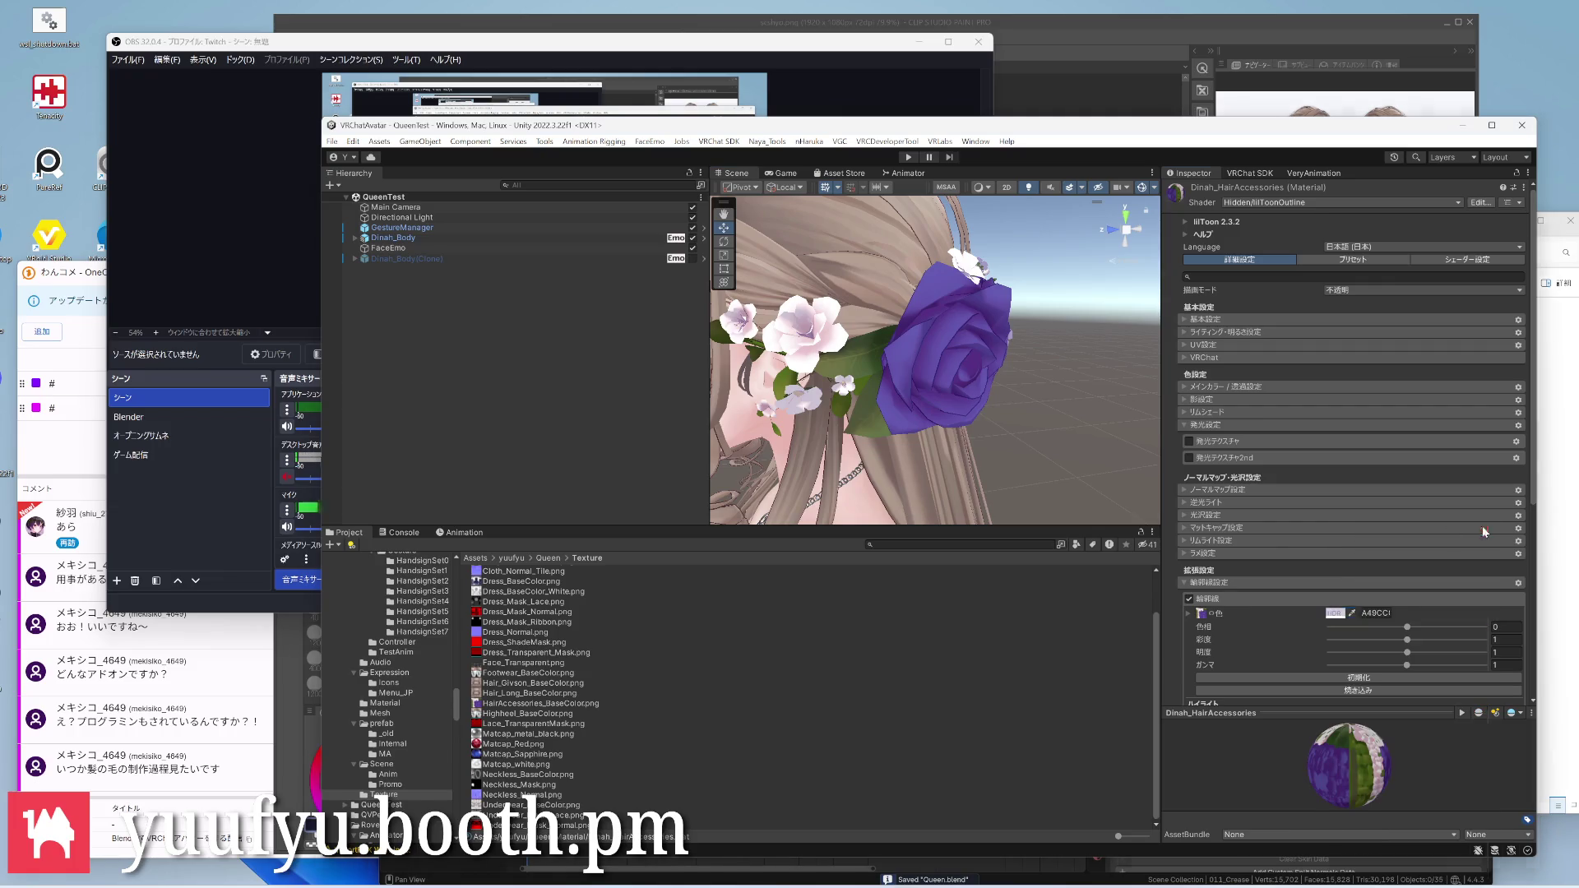
{"action": "mouse_move", "coordinate": [938, 370]}
{"action": "right_mouse_down"}
{"action": "mouse_move", "coordinate": [864, 345]}
{"action": "mouse_move", "coordinate": [1016, 362]}
{"action": "right_mouse_up"}
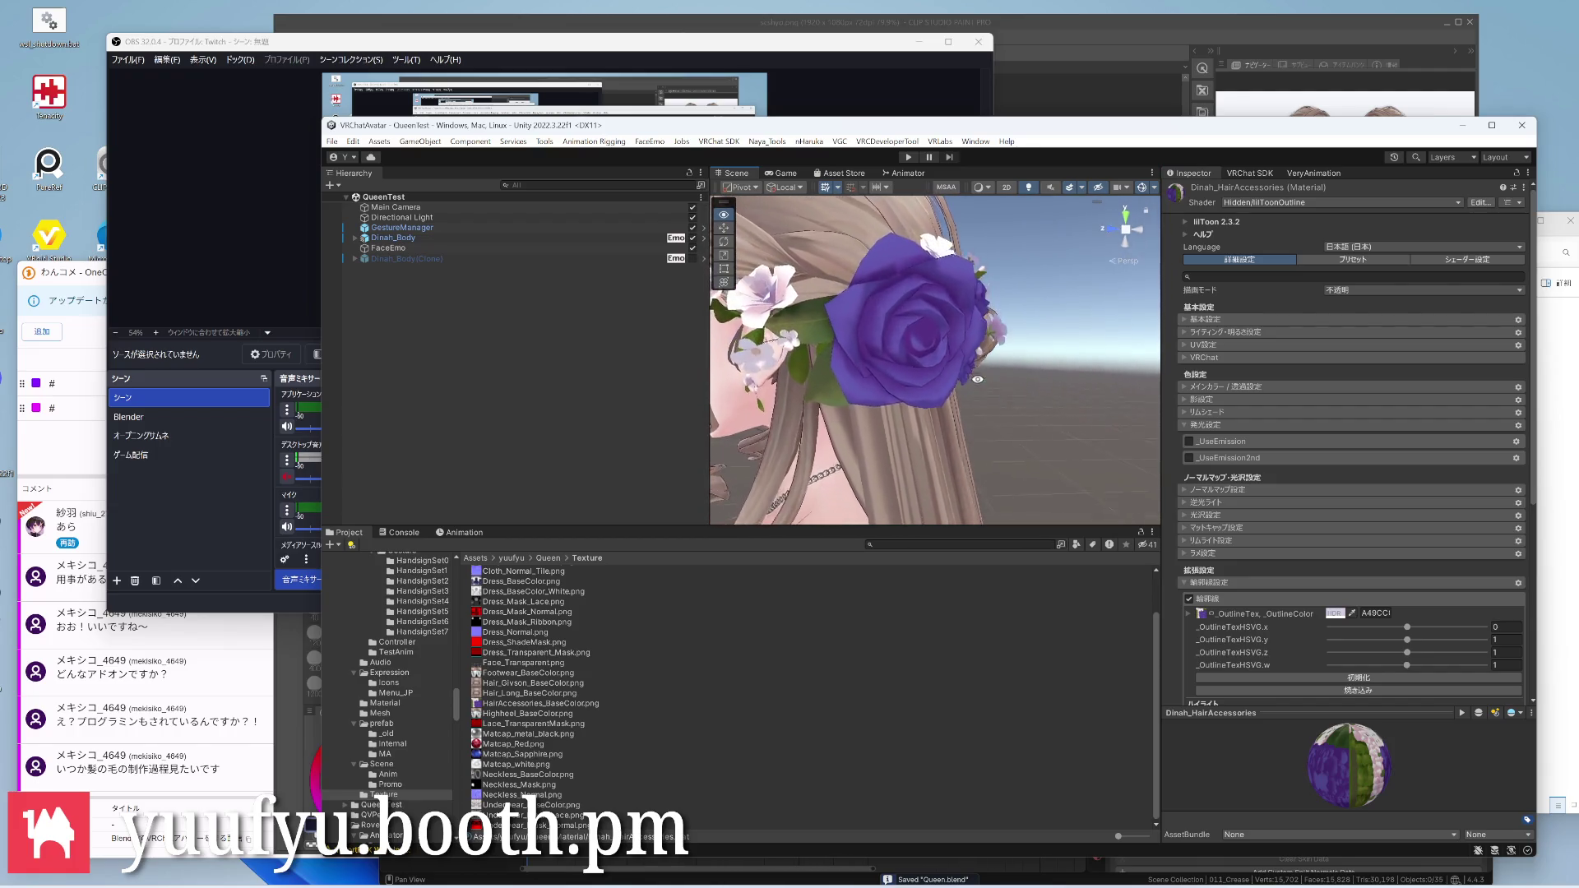
{"action": "scroll", "coordinate": [1016, 361], "scroll_direction": "up", "scroll_amount": 3}
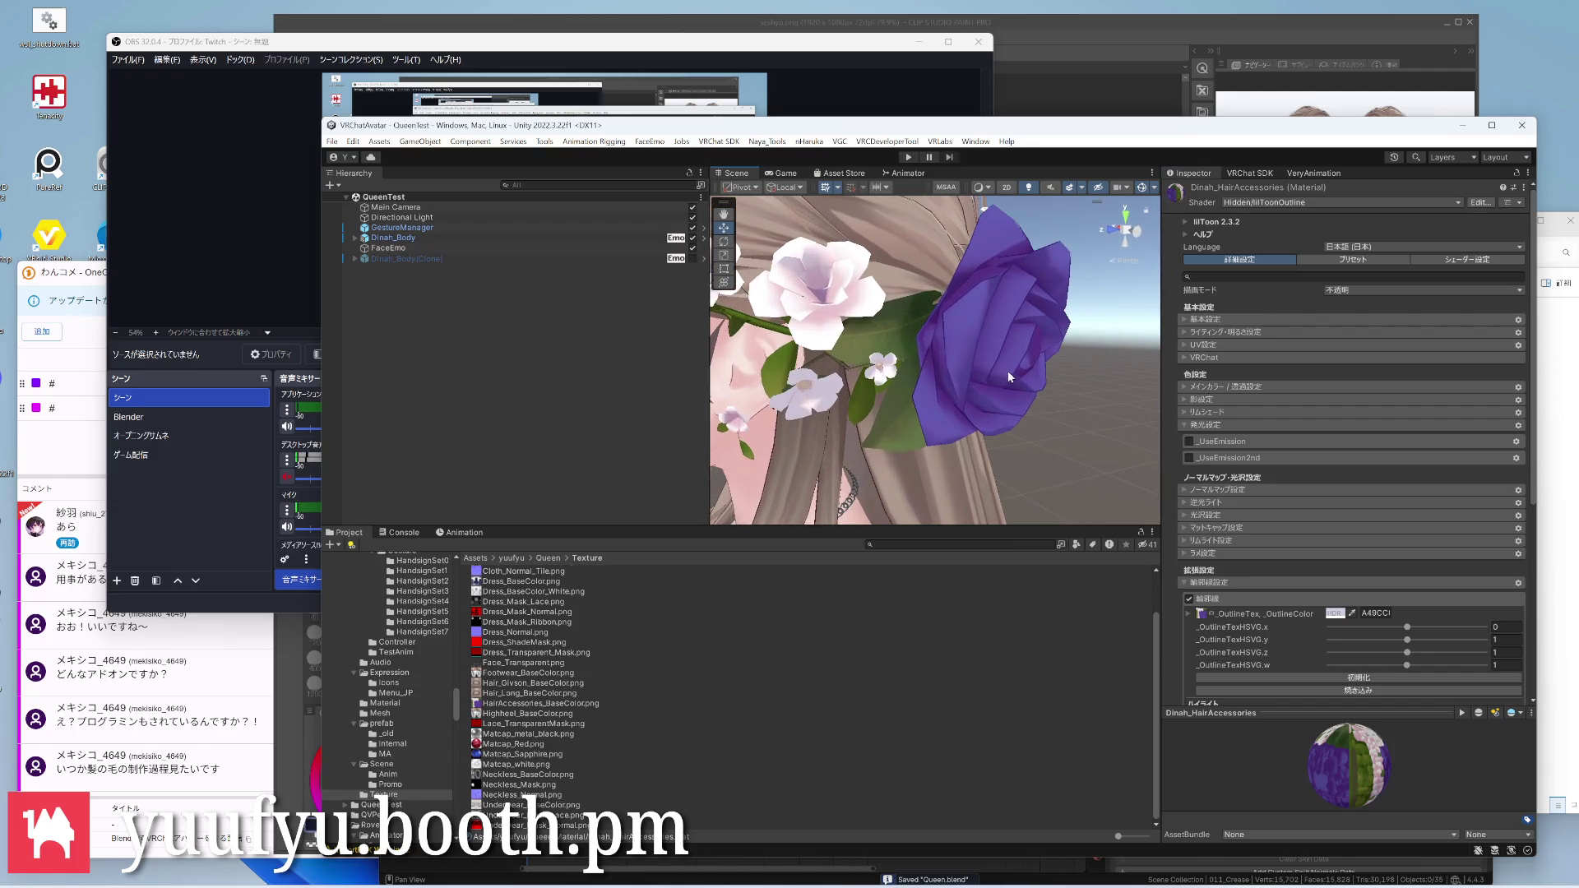
Shift the outline colour's hue and saturation toward a lighter tone and check the roses
{"action": "left_click", "coordinate": [1337, 614]}
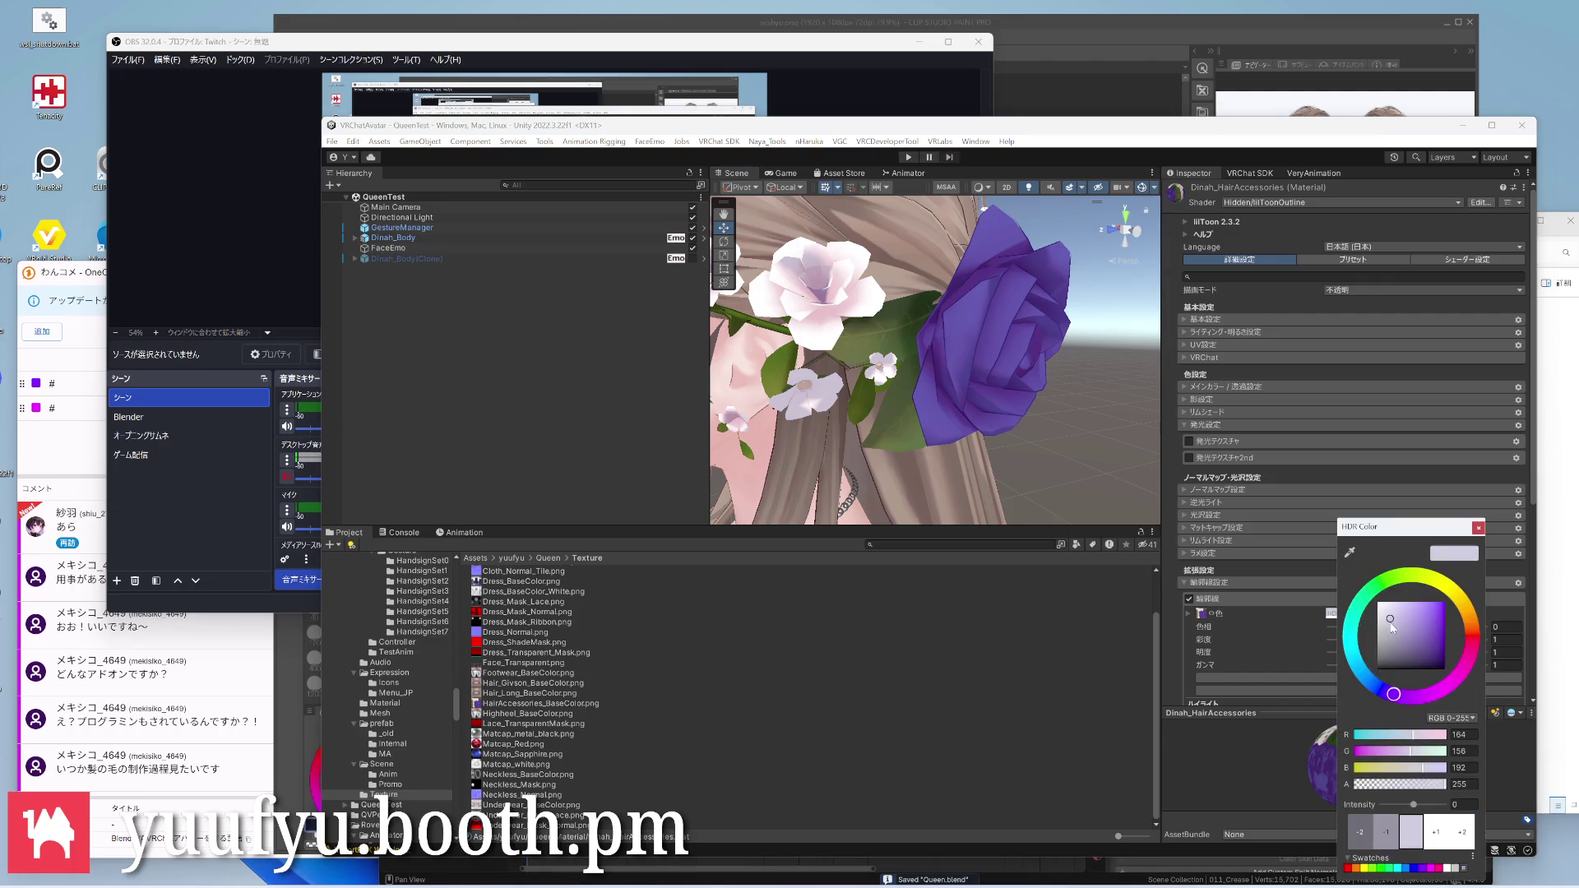
{"action": "mouse_move", "coordinate": [1457, 687]}
{"action": "left_mouse_down"}
{"action": "mouse_move", "coordinate": [1467, 613]}
{"action": "mouse_move", "coordinate": [1379, 688]}
{"action": "mouse_move", "coordinate": [1398, 694]}
{"action": "left_mouse_up"}
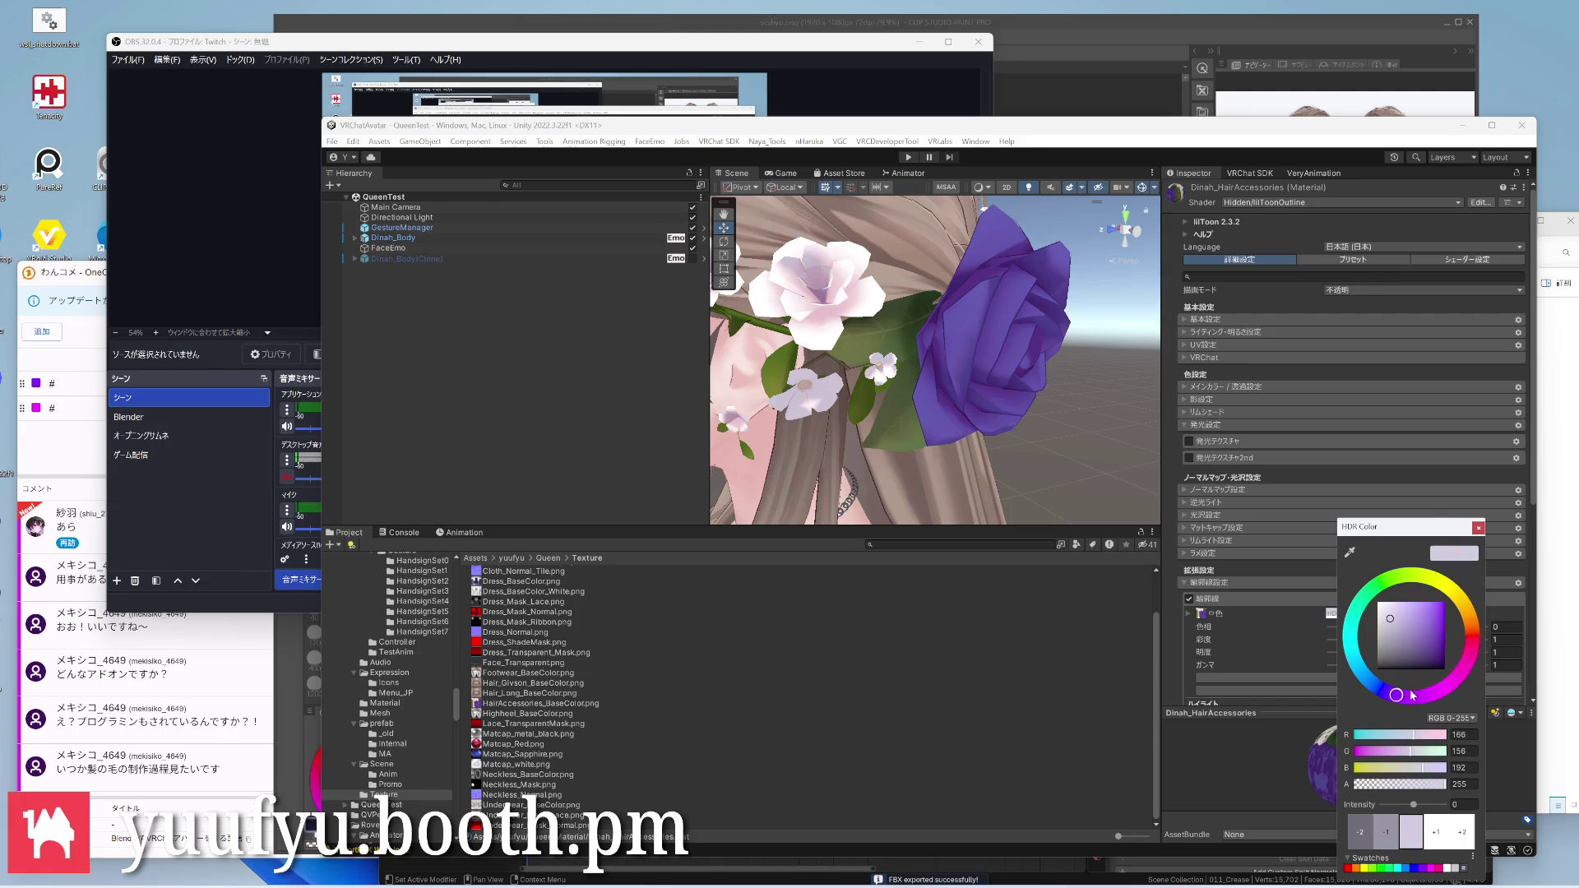
{"action": "mouse_move", "coordinate": [1392, 618]}
{"action": "left_mouse_down"}
{"action": "mouse_move", "coordinate": [1410, 632]}
{"action": "mouse_move", "coordinate": [1387, 621]}
{"action": "left_mouse_up"}
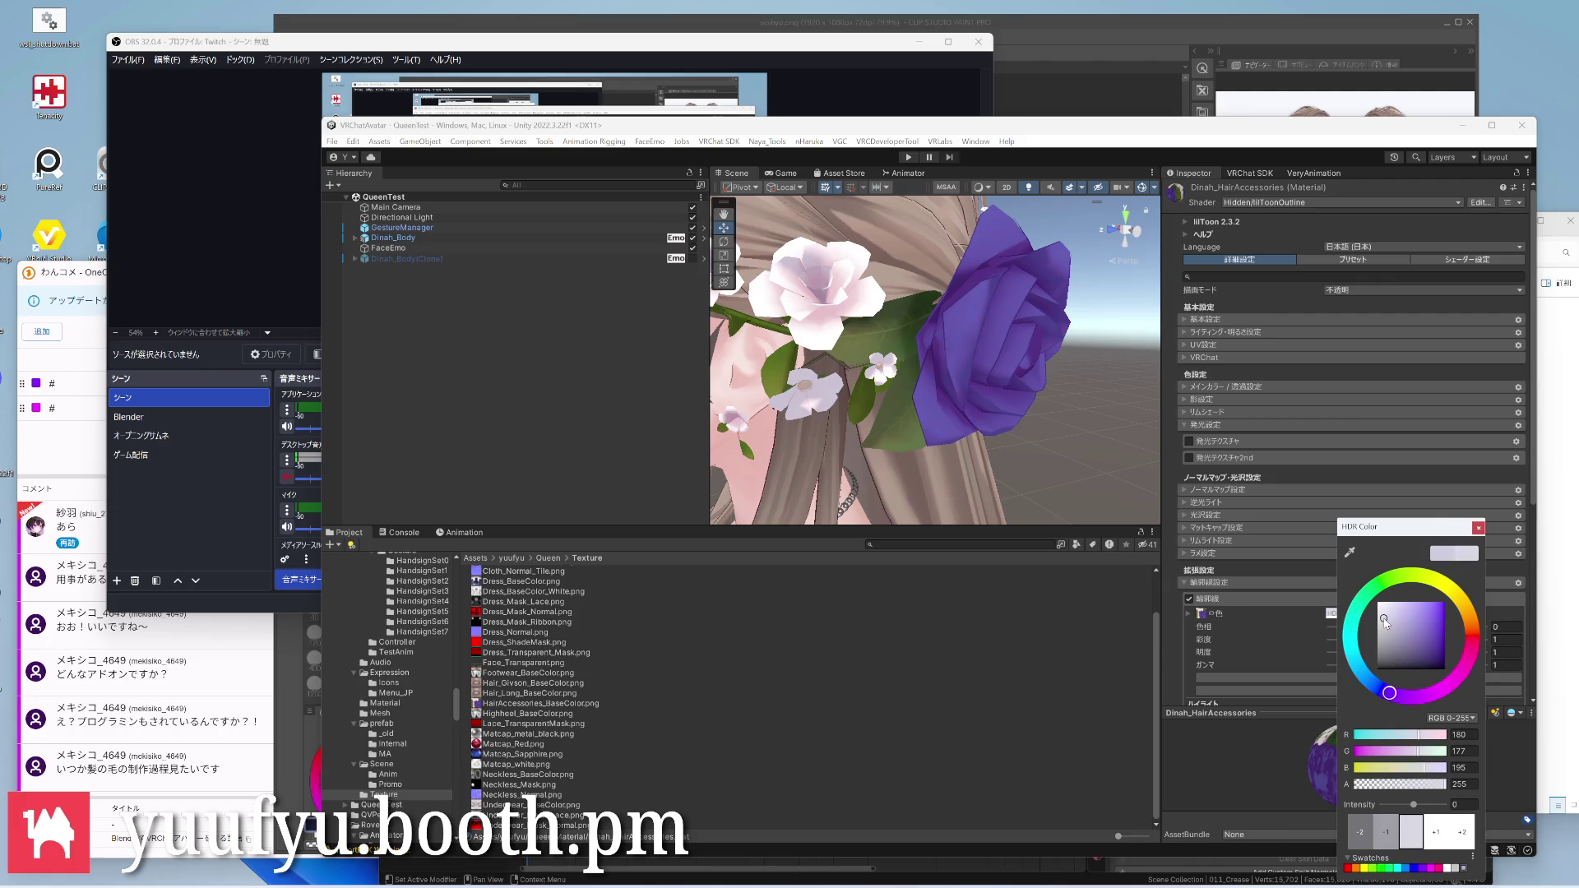
{"action": "left_click_drag", "start_coordinate": [1384, 620], "coordinate": [1391, 611]}
{"action": "mouse_move", "coordinate": [929, 416]}
{"action": "right_mouse_down"}
{"action": "mouse_move", "coordinate": [713, 367]}
{"action": "mouse_move", "coordinate": [939, 371]}
{"action": "right_mouse_up"}
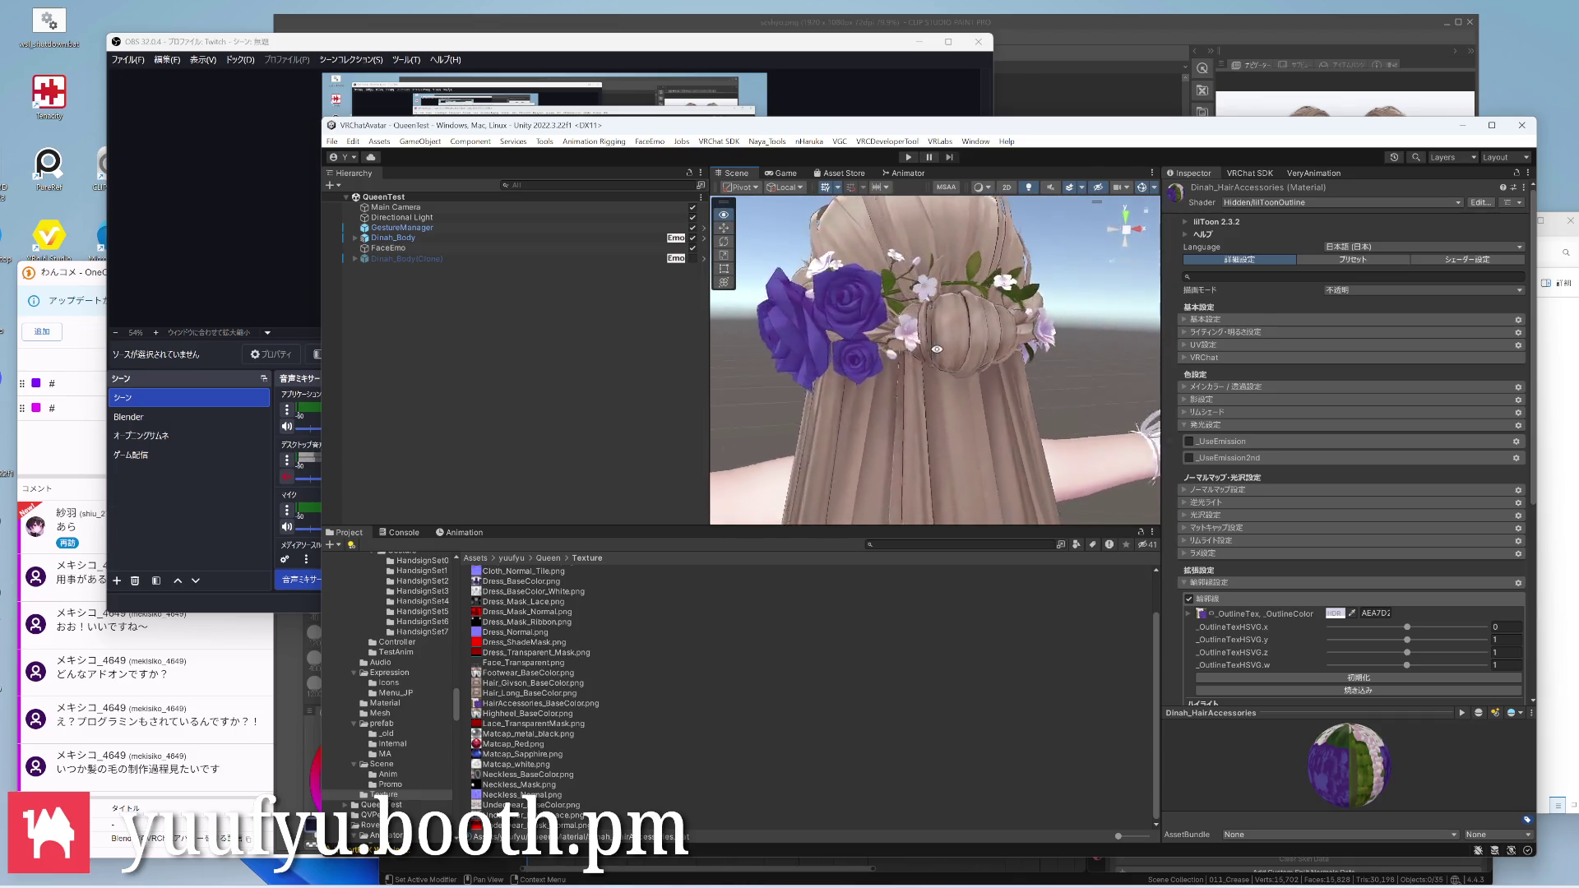
Desaturate the outline colour to a near-neutral pale grey (CCCBCC) and view the blue roses
{"action": "left_click", "coordinate": [1334, 613]}
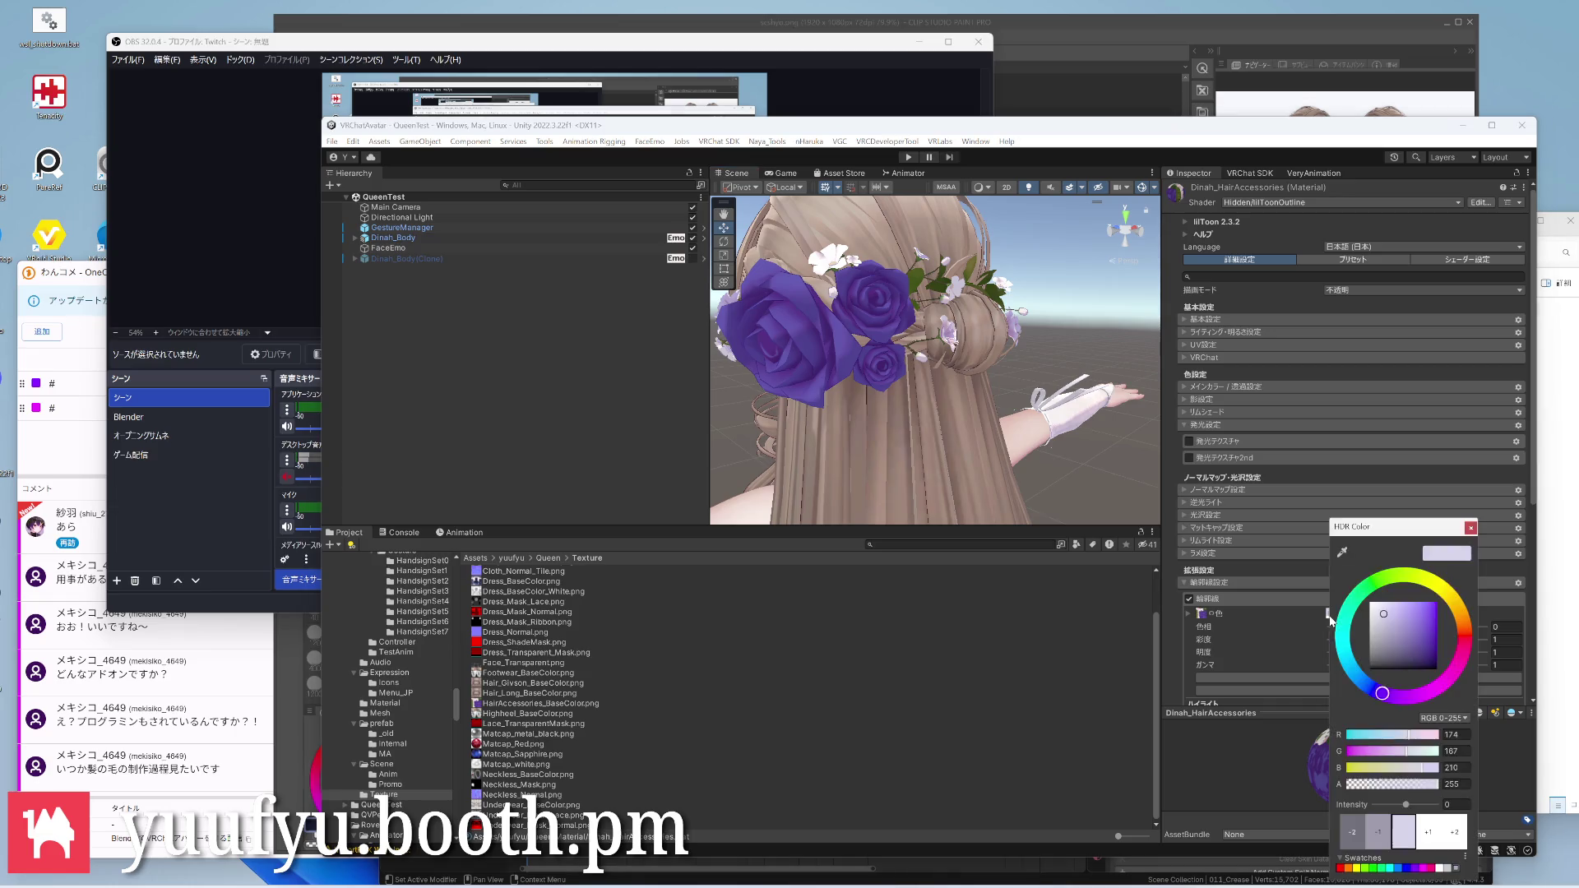
{"action": "left_click", "coordinate": [1465, 642]}
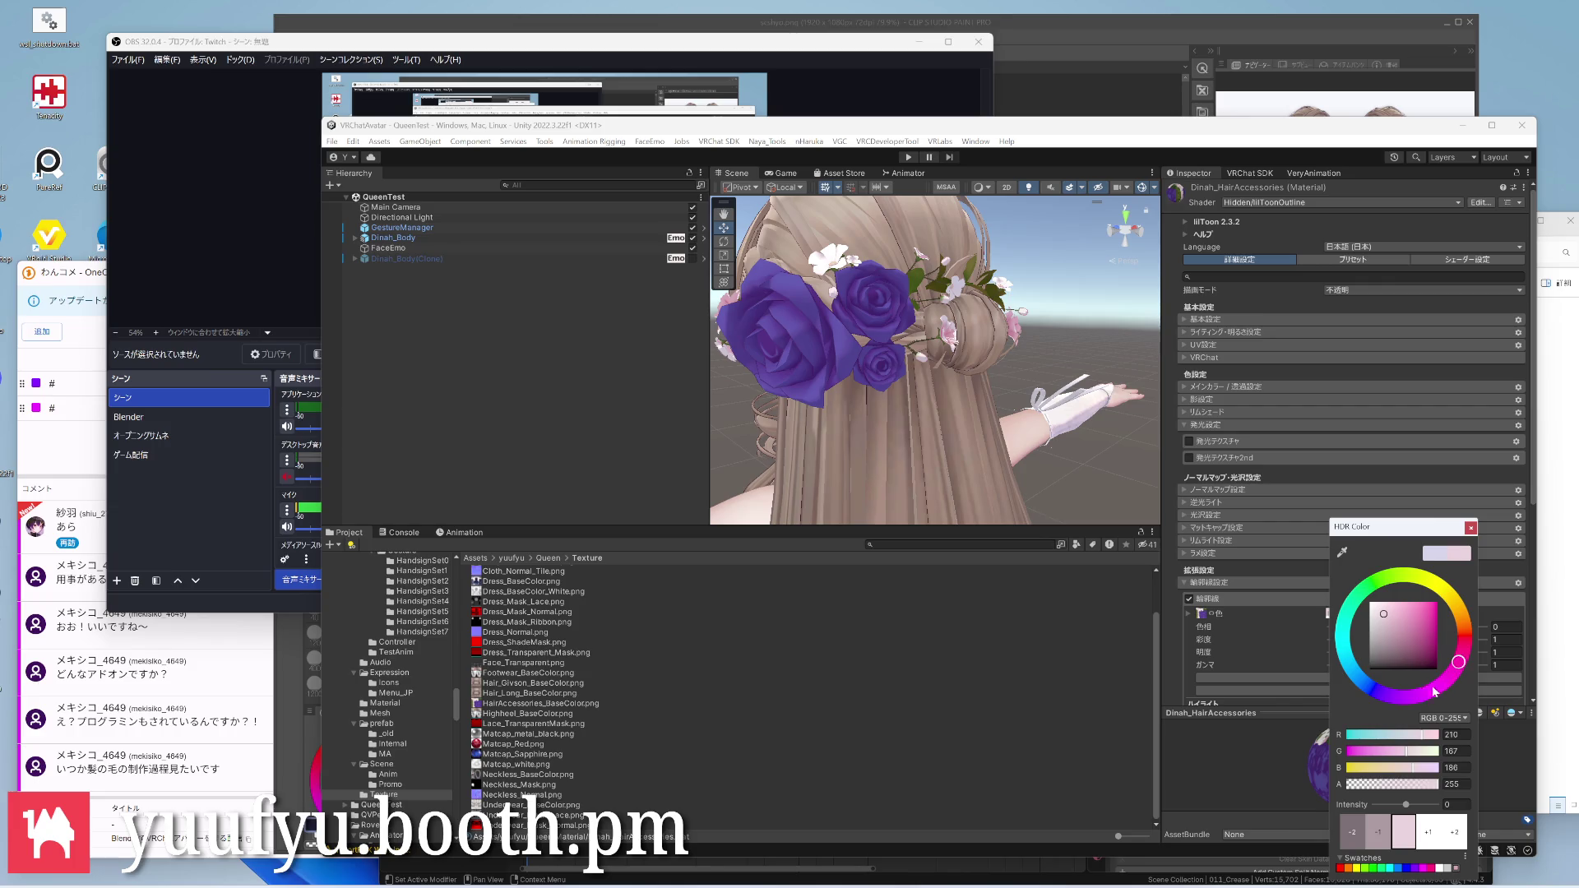
{"action": "left_click_drag", "start_coordinate": [1433, 689], "coordinate": [1420, 698]}
{"action": "left_click_drag", "start_coordinate": [1386, 620], "coordinate": [1372, 618]}
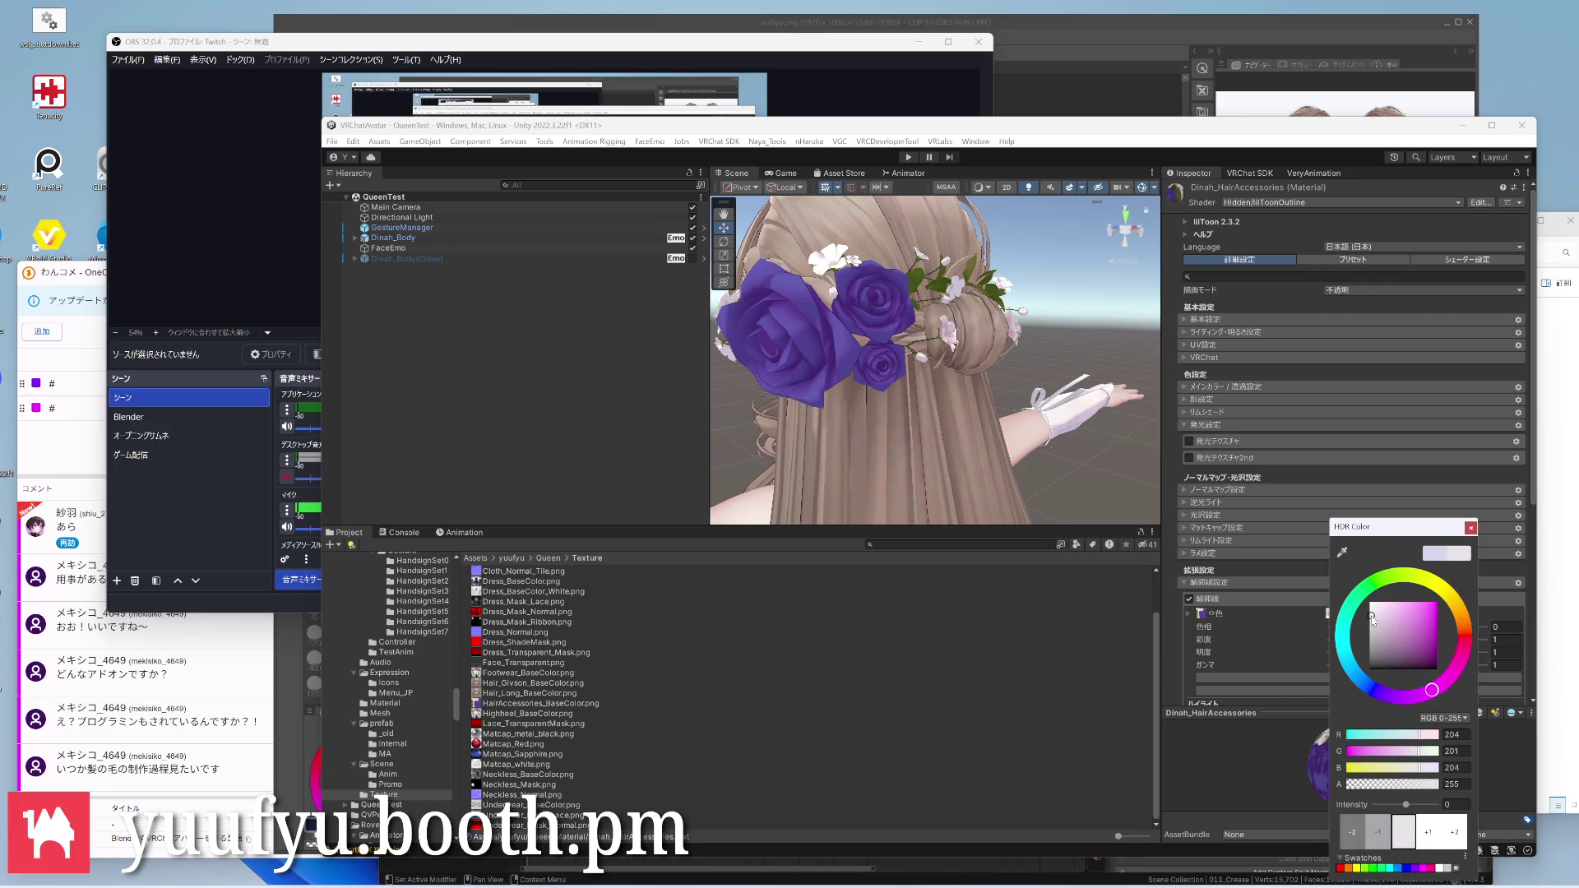
{"action": "right_click_drag", "start_coordinate": [1077, 343], "coordinate": [939, 357]}
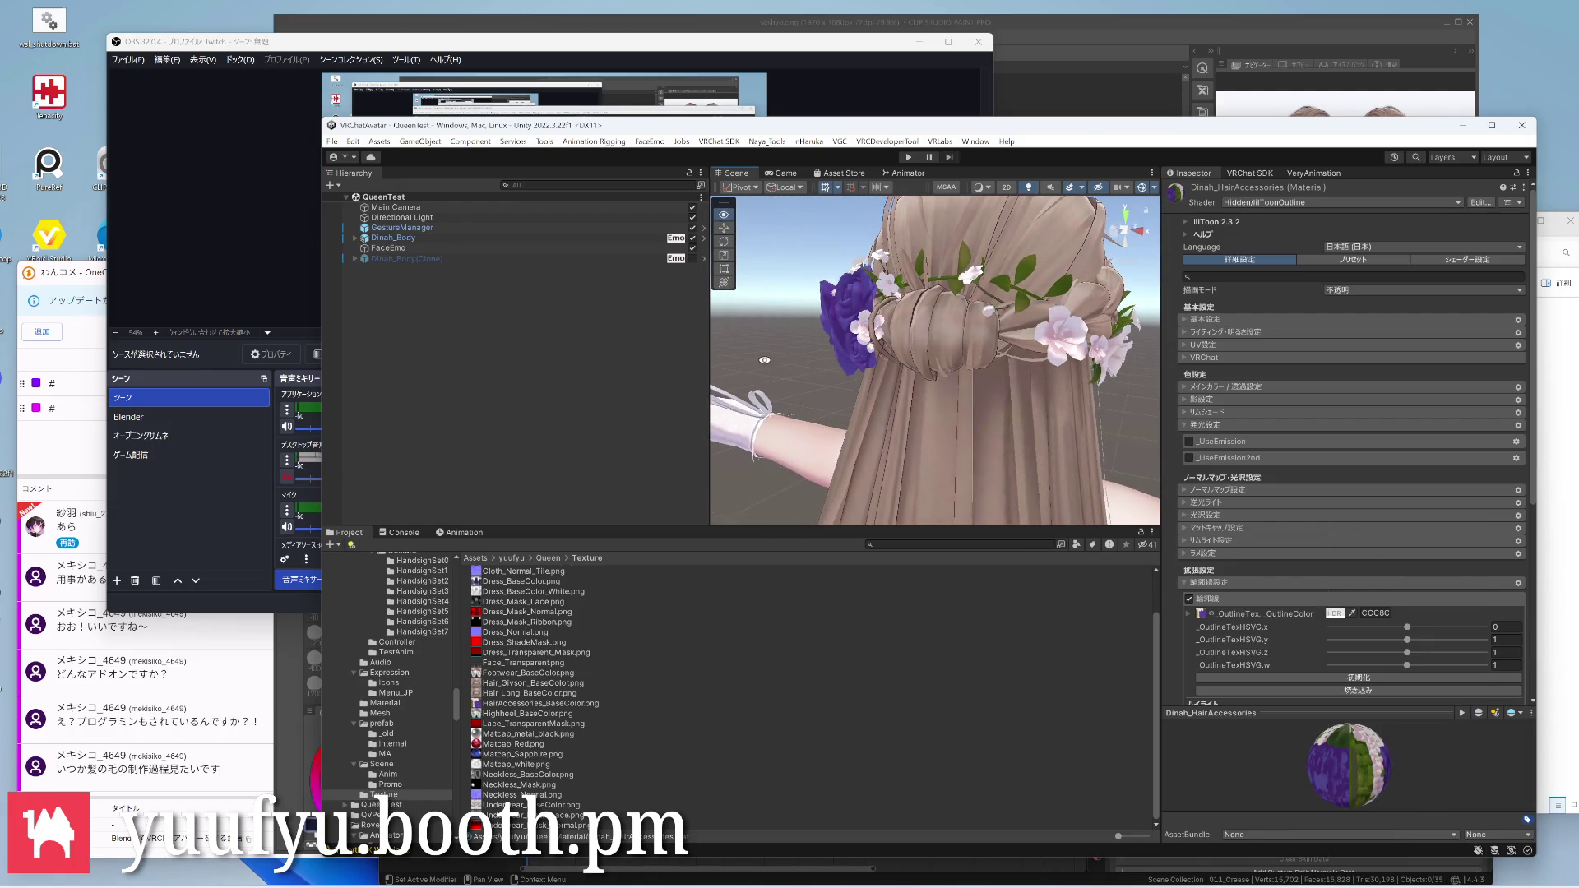
{"action": "mouse_move", "coordinate": [895, 308]}
{"action": "right_mouse_down"}
{"action": "mouse_move", "coordinate": [876, 396]}
{"action": "mouse_move", "coordinate": [1073, 378]}
{"action": "mouse_move", "coordinate": [1063, 388]}
{"action": "right_mouse_up"}
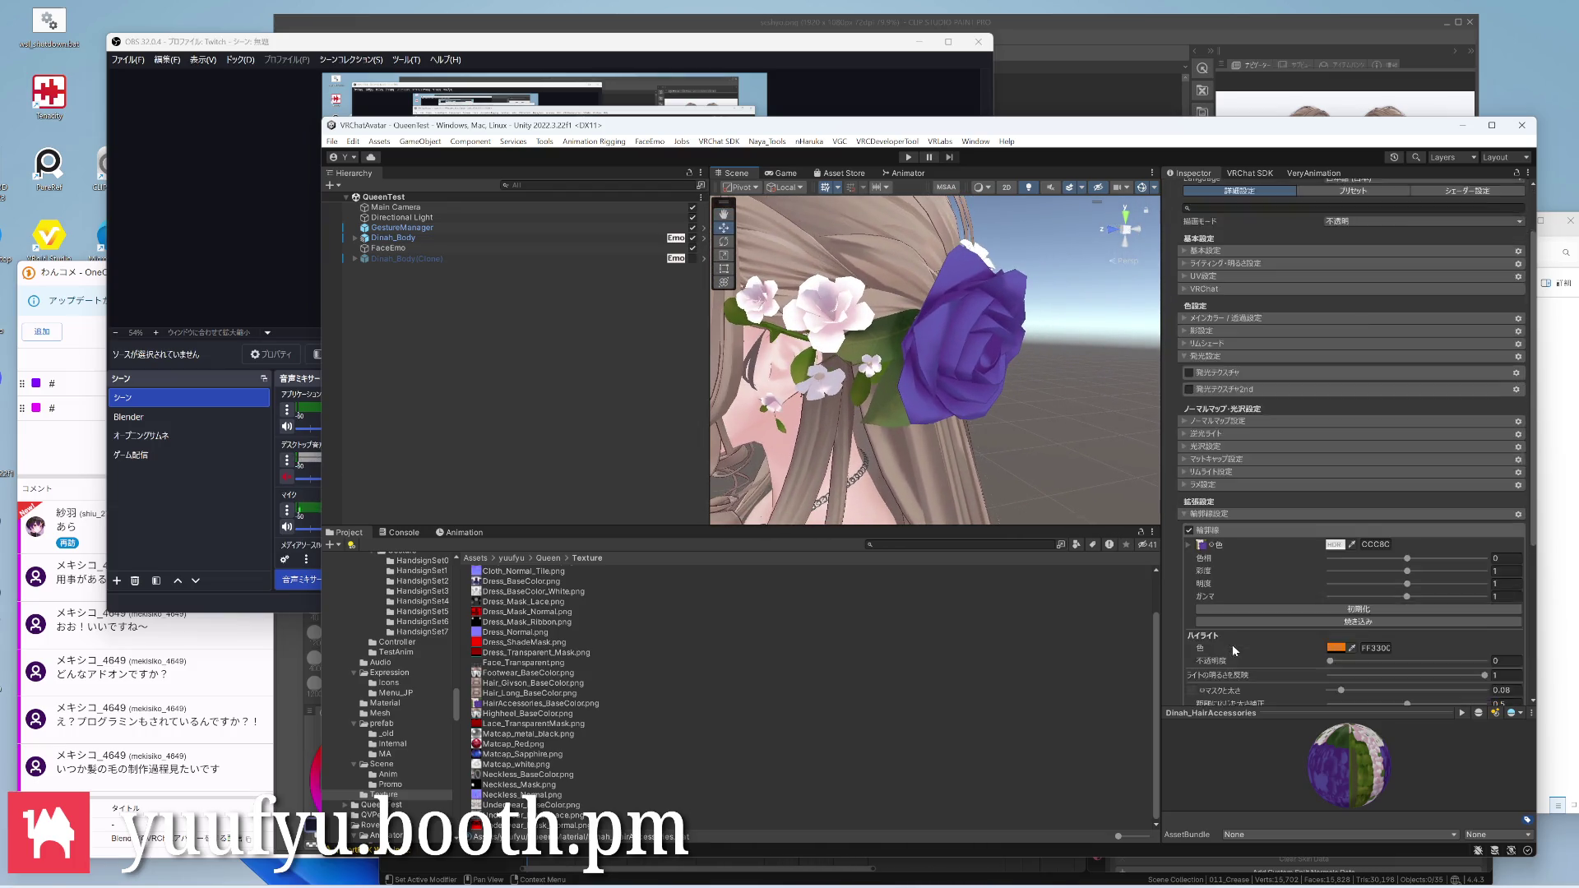
{"action": "scroll", "coordinate": [1234, 641], "scroll_direction": "down", "scroll_amount": 4}
Set the hair accessories' outline width to 0.05 and frame the blue rose
{"action": "left_click", "coordinate": [1520, 655]}
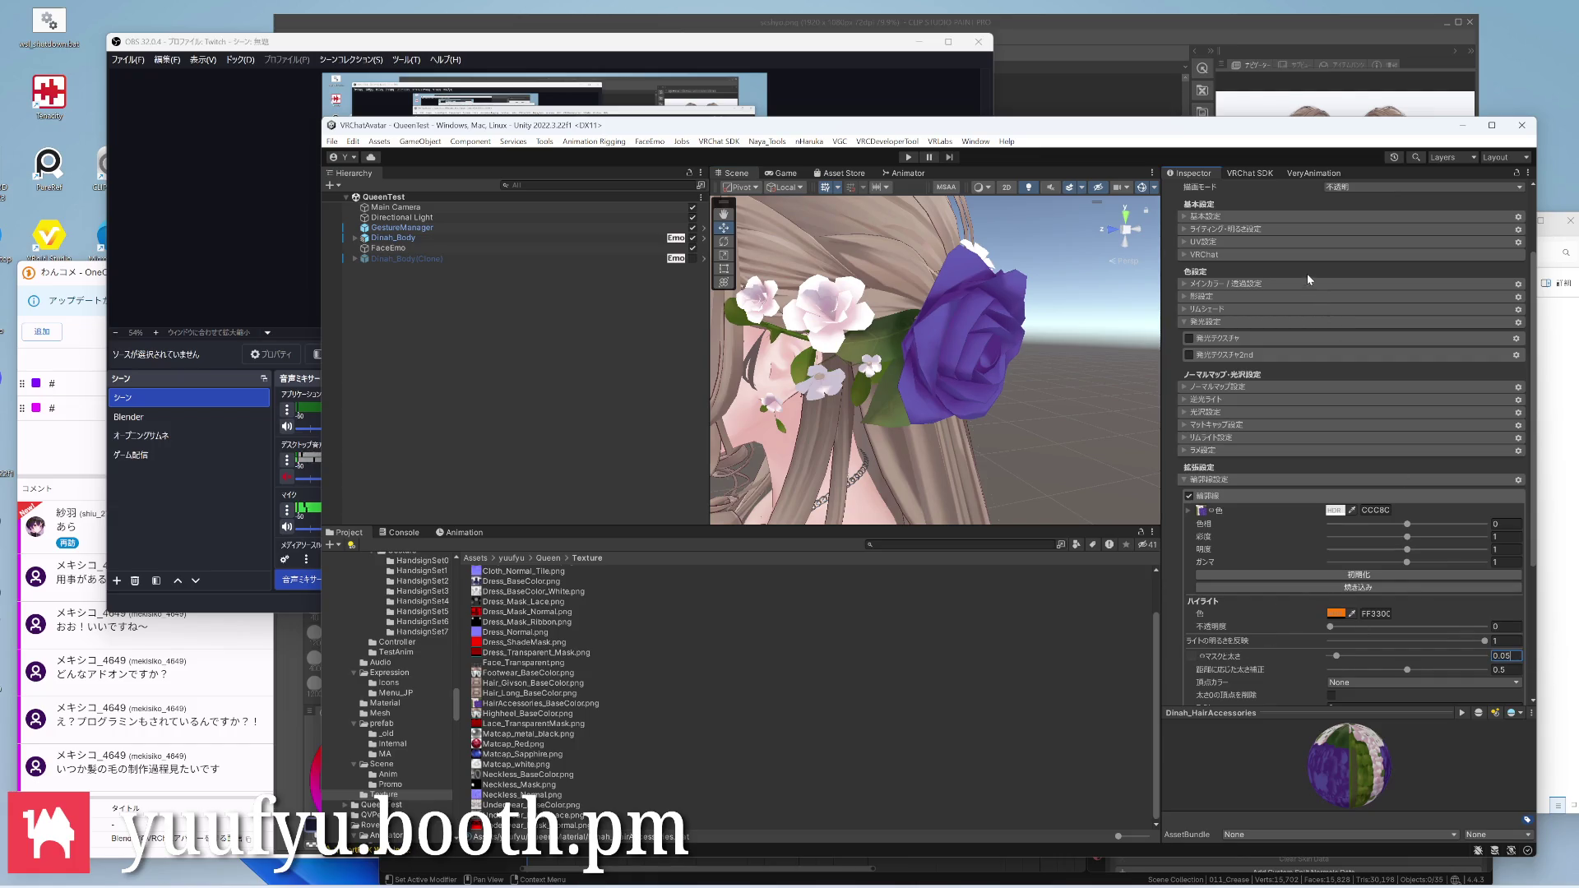
{"action": "right_click_drag", "start_coordinate": [948, 347], "coordinate": [903, 296]}
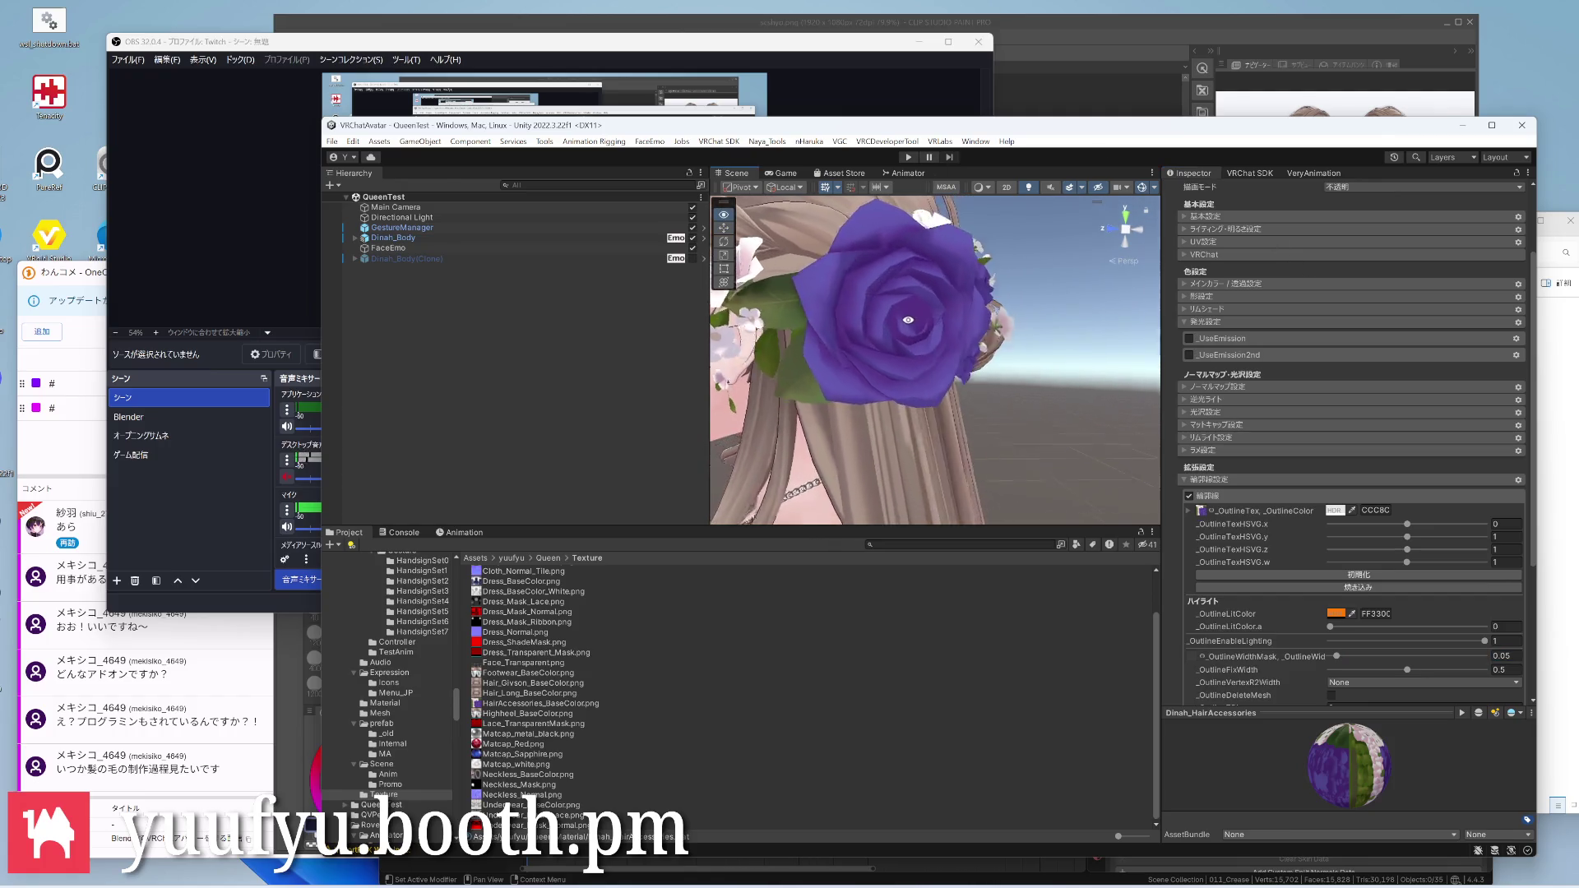
{"action": "scroll", "coordinate": [903, 296], "scroll_direction": "up", "scroll_amount": 3}
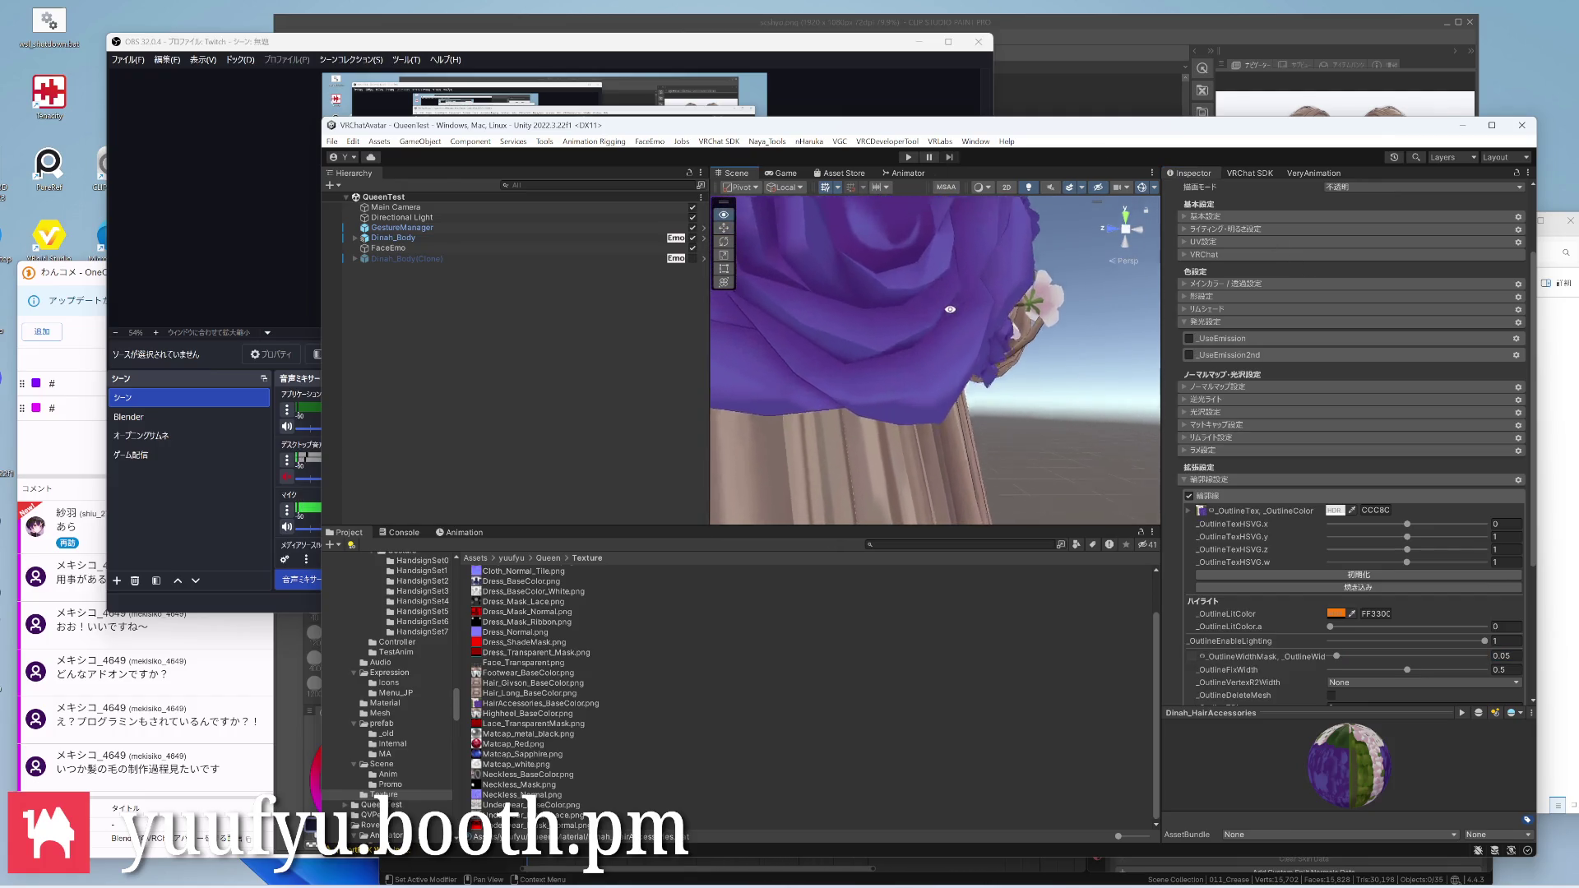
{"action": "scroll", "coordinate": [938, 321], "scroll_direction": "up", "scroll_amount": 3}
{"action": "scroll", "coordinate": [976, 354], "scroll_direction": "up", "scroll_amount": 2}
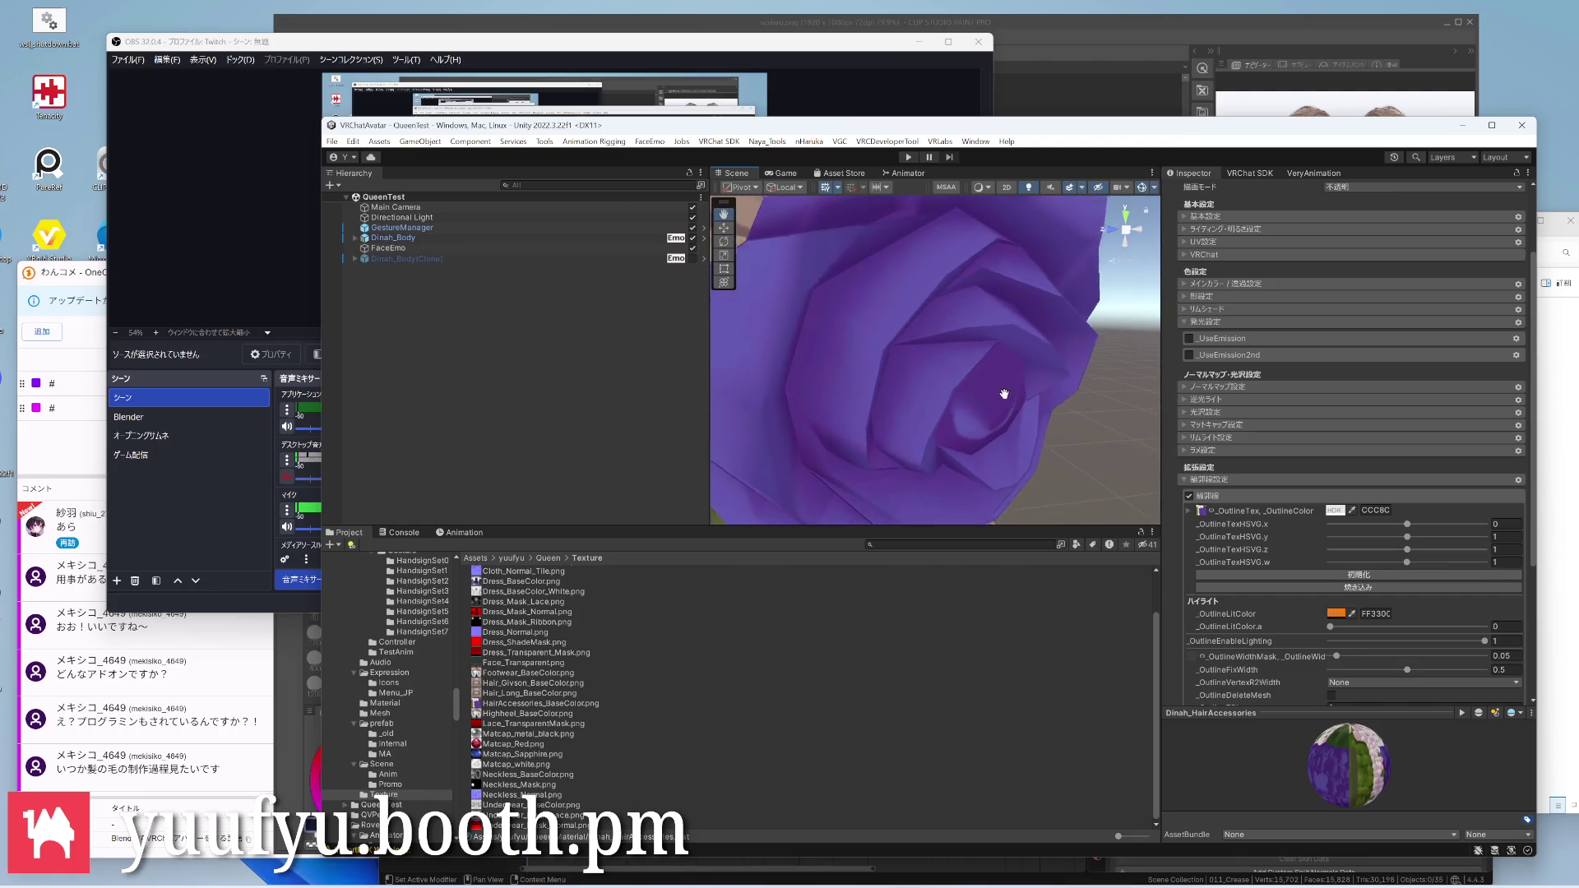
{"action": "scroll", "coordinate": [975, 355], "scroll_direction": "down", "scroll_amount": 4}
{"action": "mouse_move", "coordinate": [1012, 396]}
{"action": "right_mouse_down"}
{"action": "mouse_move", "coordinate": [994, 362]}
{"action": "mouse_move", "coordinate": [1063, 329]}
{"action": "mouse_move", "coordinate": [1107, 375]}
{"action": "right_mouse_up"}
{"action": "left_click", "coordinate": [1337, 509]}
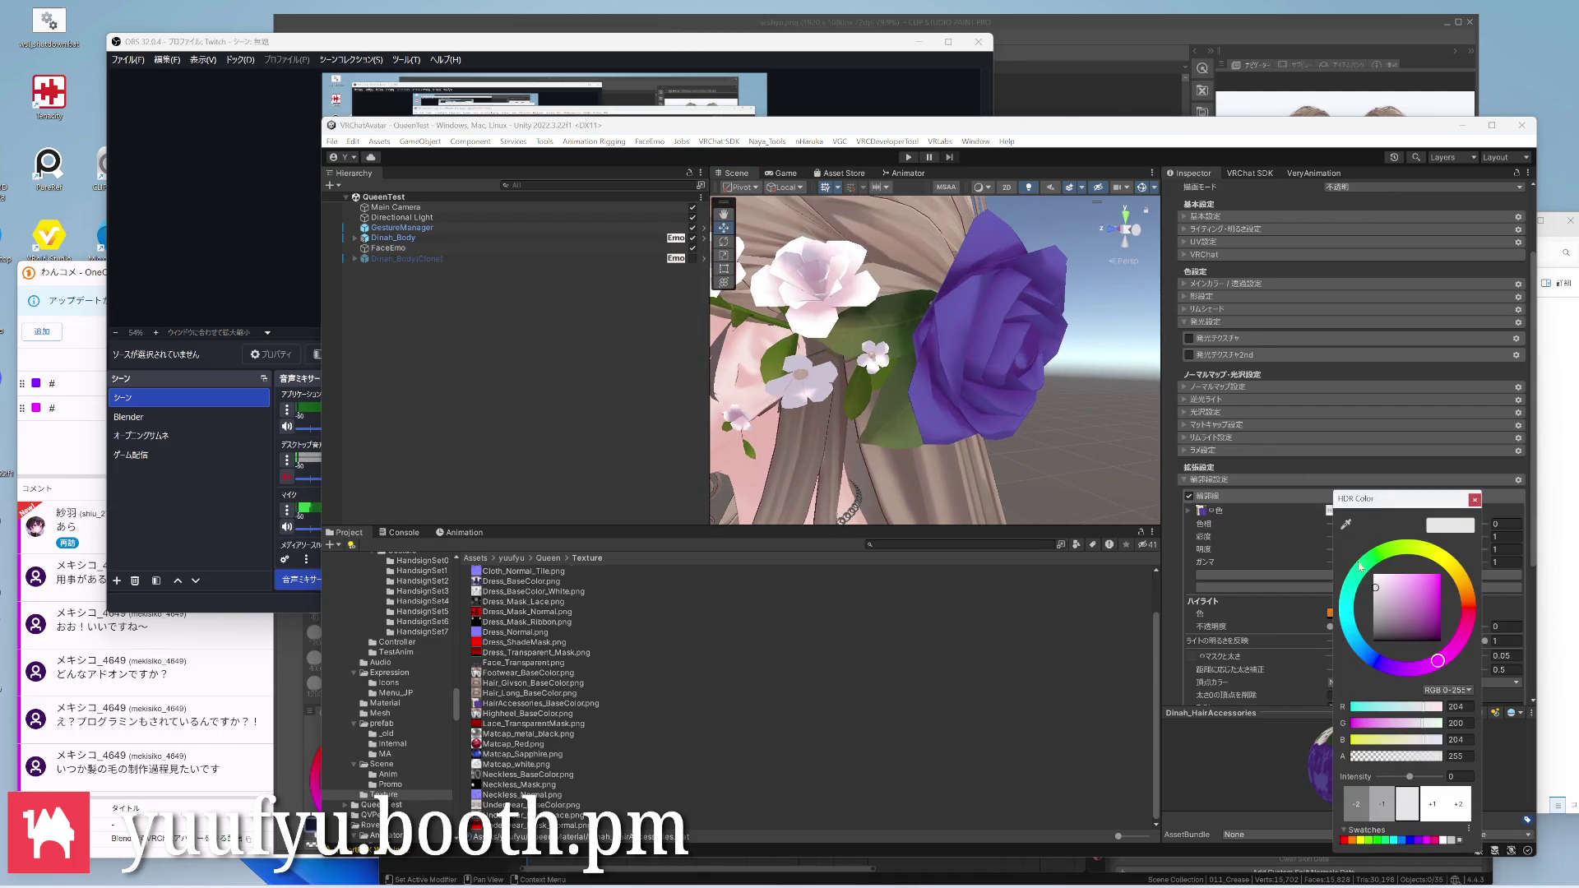
Darken the outline colour to a muted greyish mauve (9D918C) and review the head
{"action": "left_click", "coordinate": [1382, 592]}
{"action": "left_click_drag", "start_coordinate": [1384, 592], "coordinate": [1380, 598]}
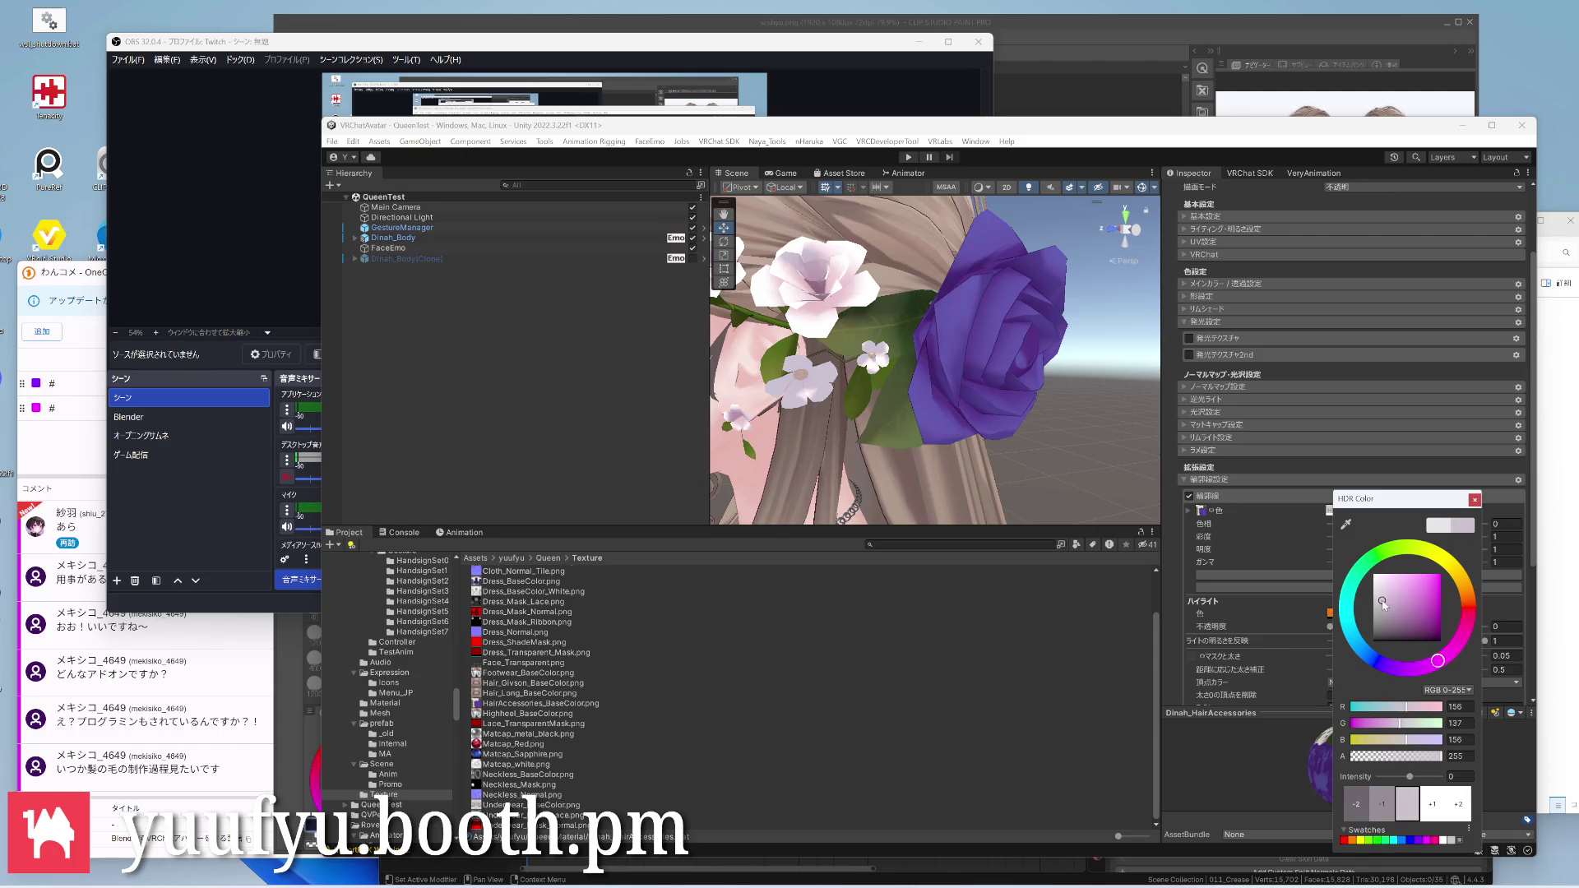
{"action": "mouse_move", "coordinate": [1034, 434]}
{"action": "left_mouse_down", "text": "alt"}
{"action": "mouse_move", "coordinate": [753, 400]}
{"action": "mouse_move", "coordinate": [1092, 426]}
{"action": "left_mouse_up", "text": "alt"}
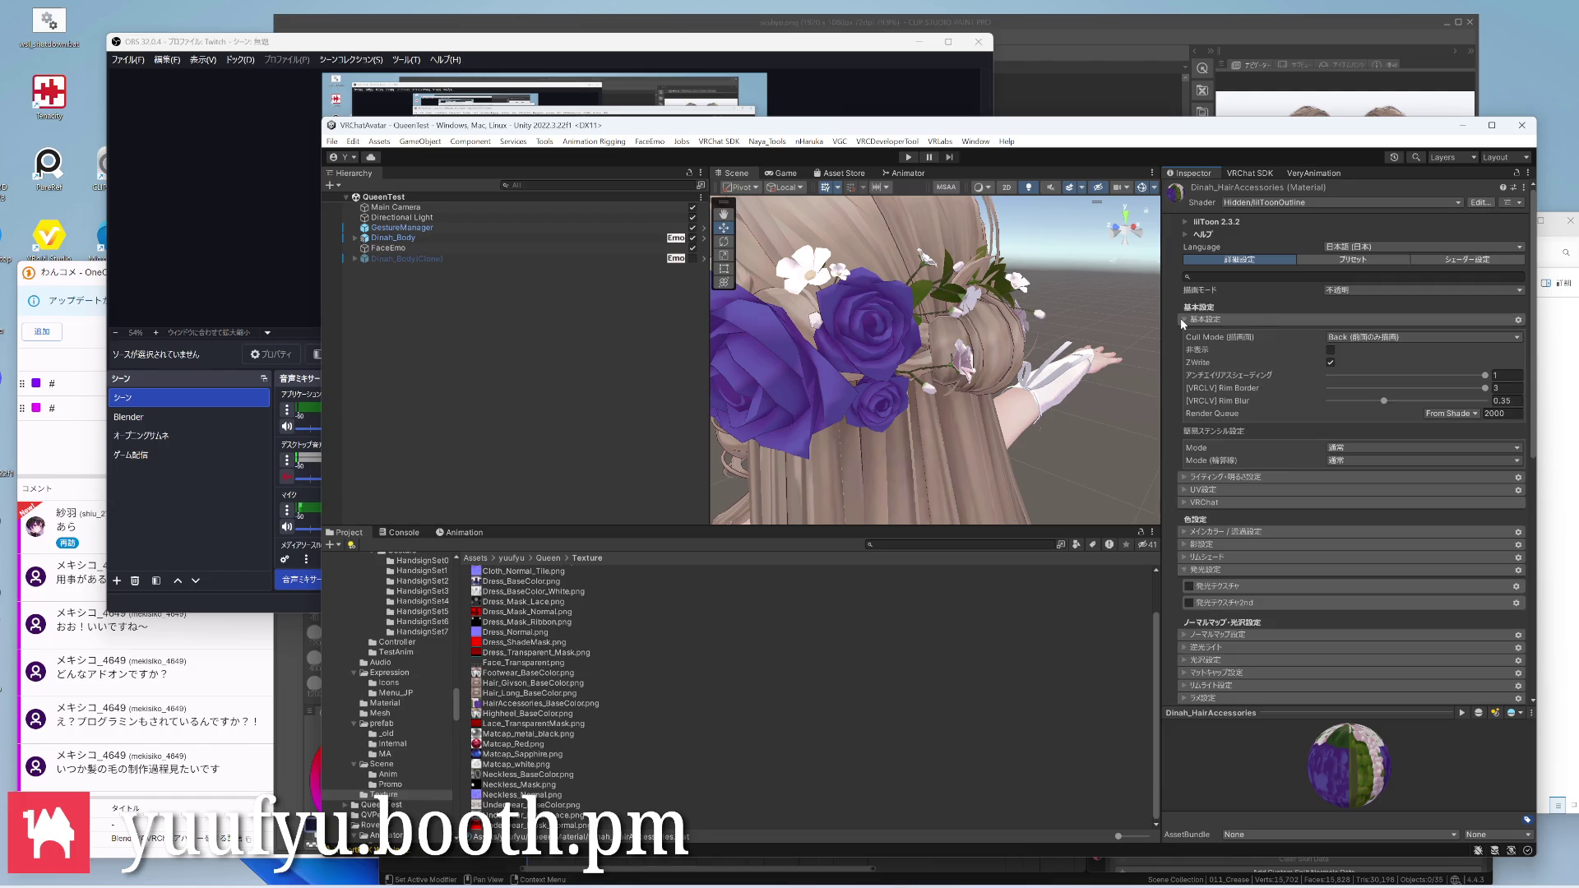
{"action": "key", "text": "alt+Tab"}
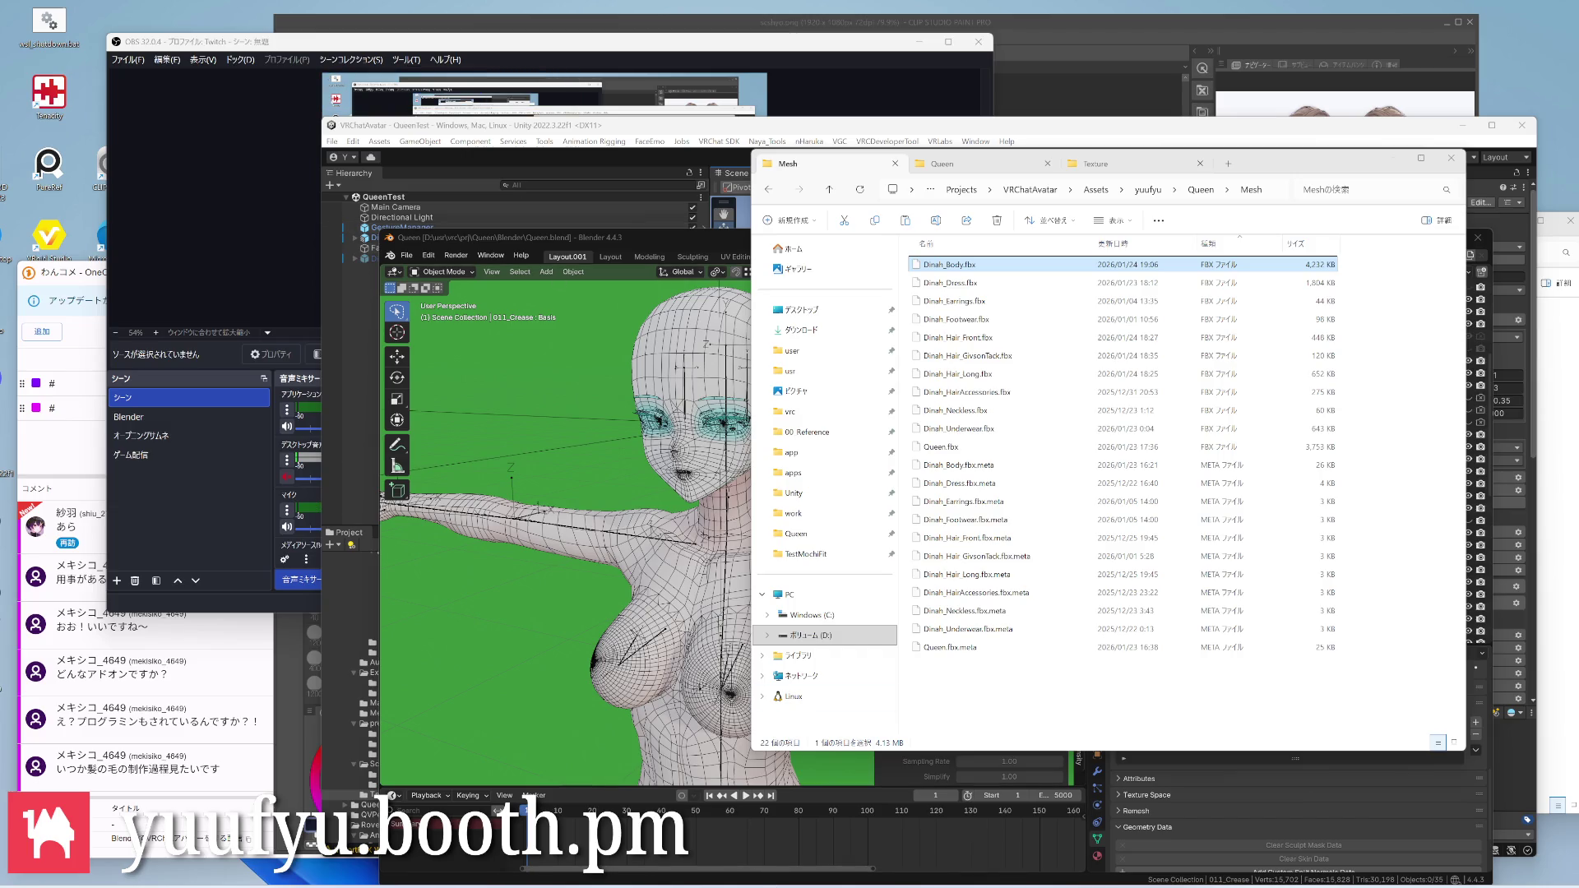
{"action": "key", "text": "alt+Tab"}
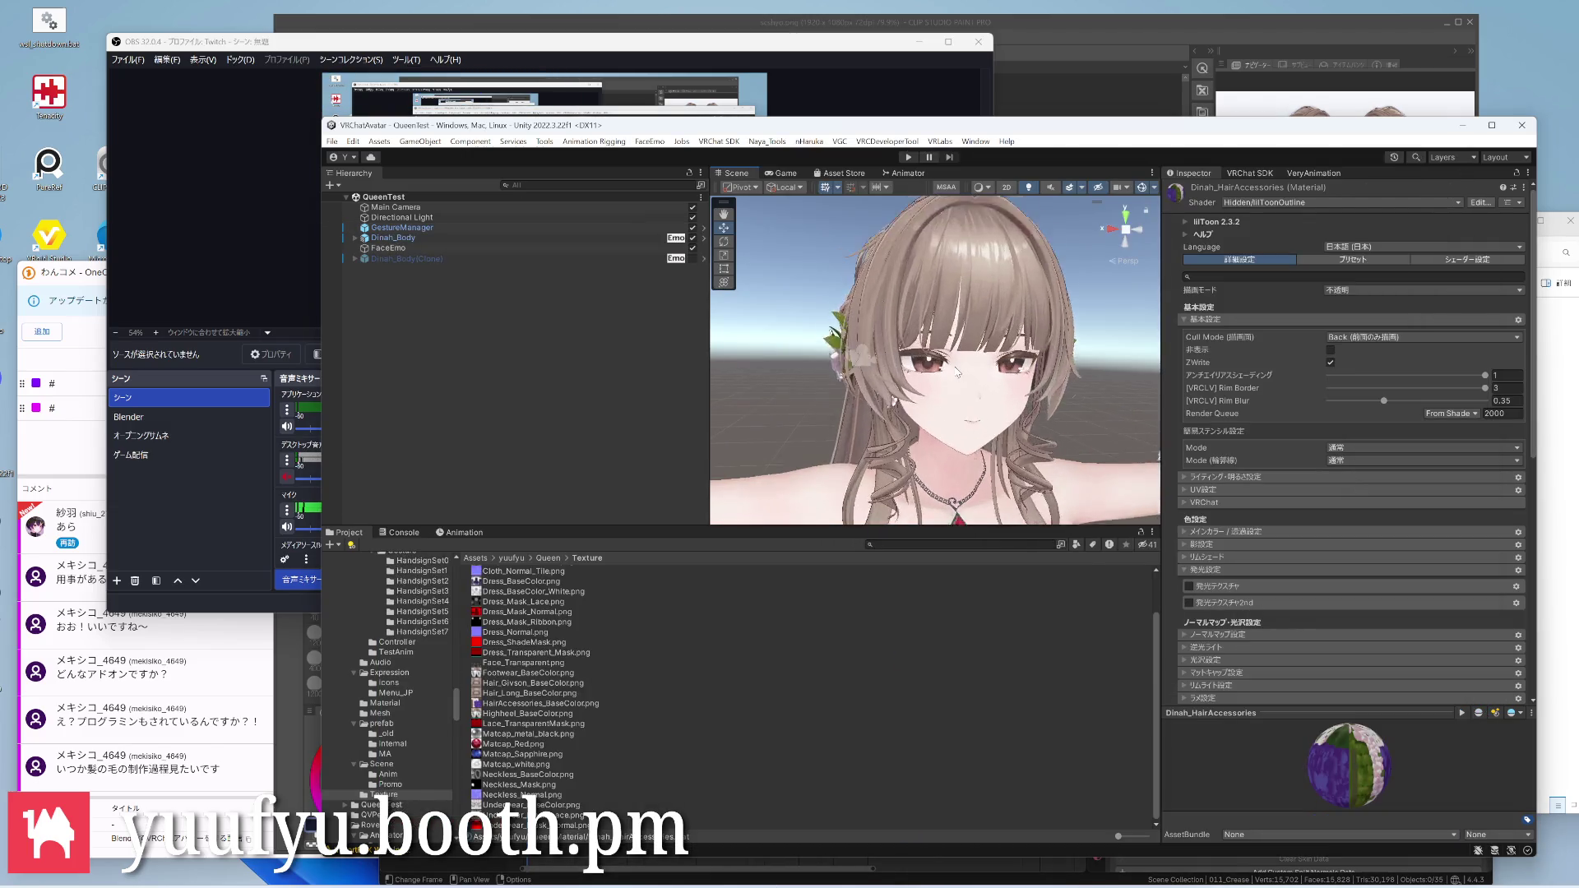
{"action": "scroll", "coordinate": [957, 368], "scroll_direction": "up", "scroll_amount": 4}
{"action": "scroll", "coordinate": [938, 359], "scroll_direction": "up", "scroll_amount": 4}
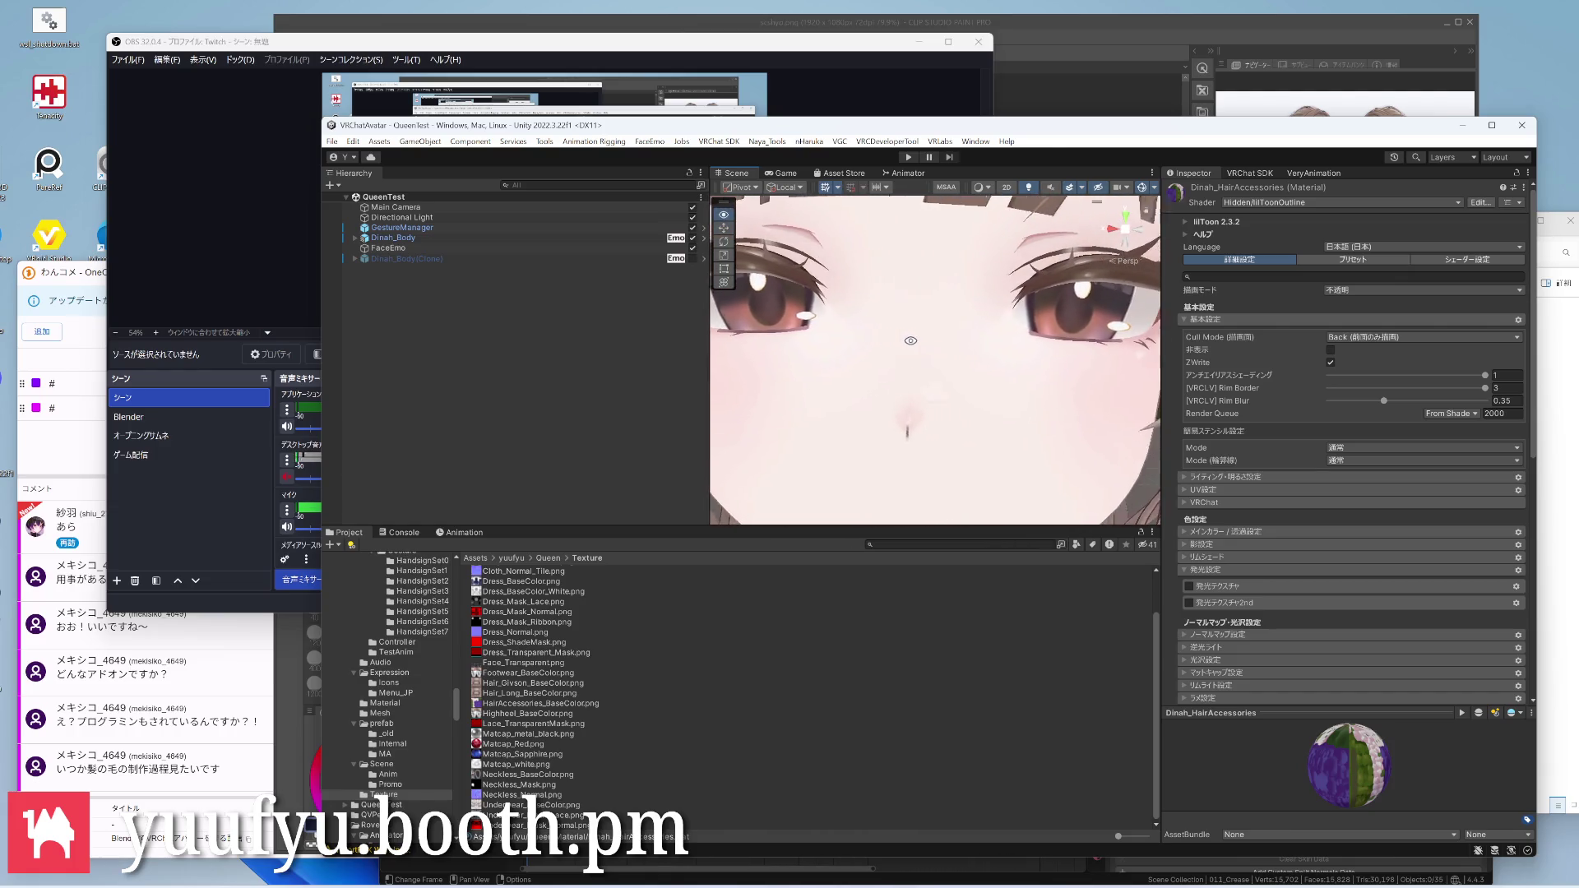
{"action": "scroll", "coordinate": [918, 346], "scroll_direction": "down", "scroll_amount": 5}
{"action": "mouse_move", "coordinate": [919, 352]}
{"action": "right_mouse_down"}
{"action": "mouse_move", "coordinate": [911, 380]}
{"action": "mouse_move", "coordinate": [1004, 353]}
{"action": "right_mouse_up"}
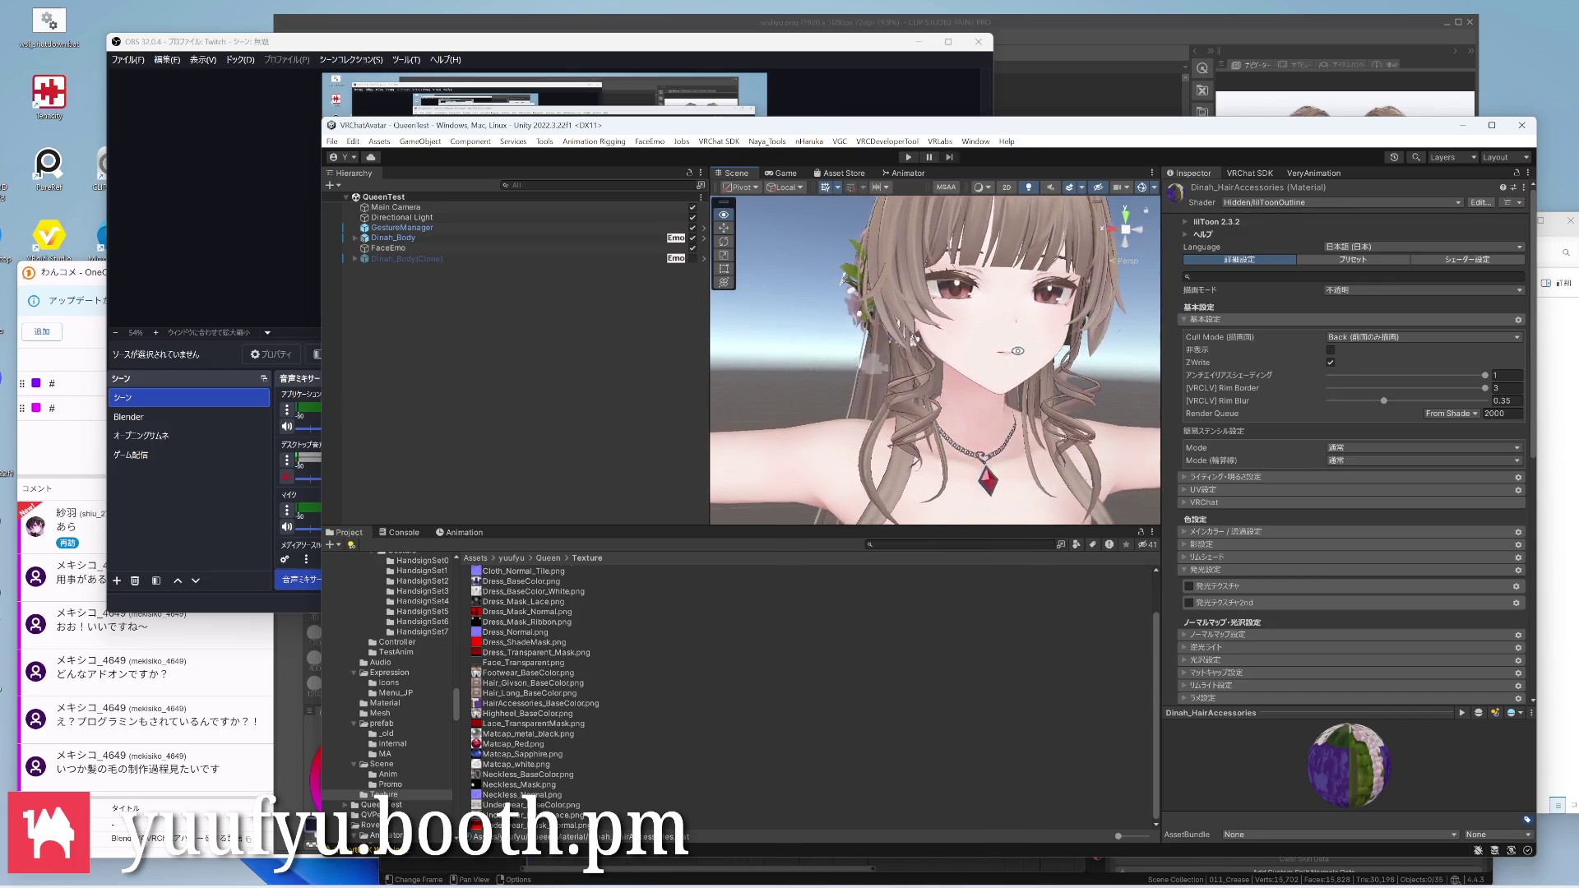
{"action": "scroll", "coordinate": [1004, 353], "scroll_direction": "down", "scroll_amount": 2}
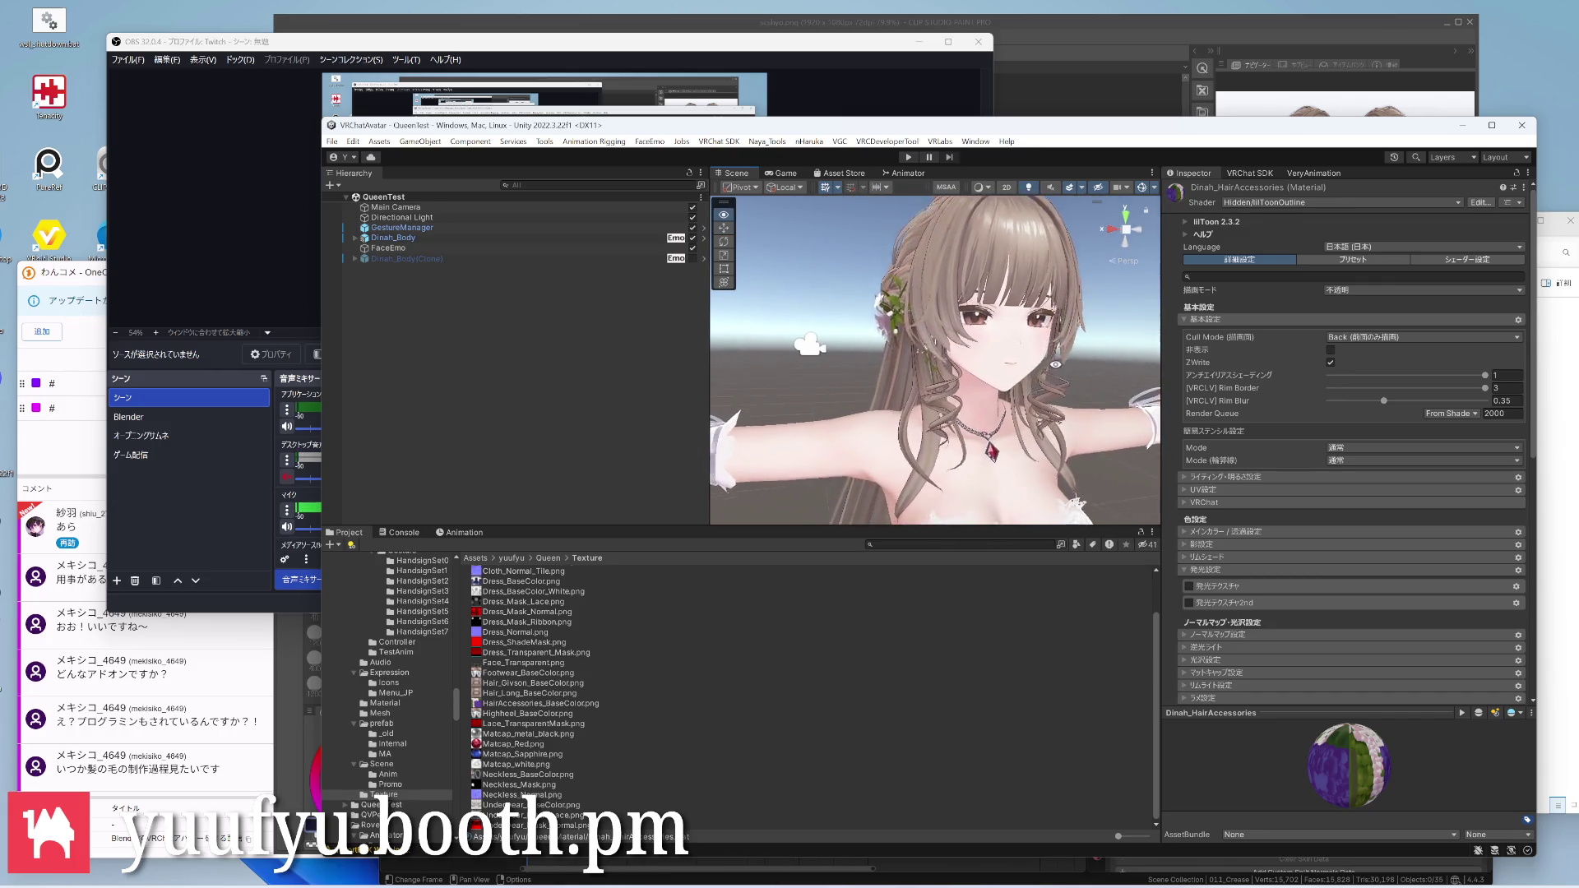
{"action": "scroll", "coordinate": [1004, 353], "scroll_direction": "up", "scroll_amount": 3}
{"action": "scroll", "coordinate": [987, 371], "scroll_direction": "up", "scroll_amount": 3}
{"action": "scroll", "coordinate": [971, 390], "scroll_direction": "up", "scroll_amount": 2}
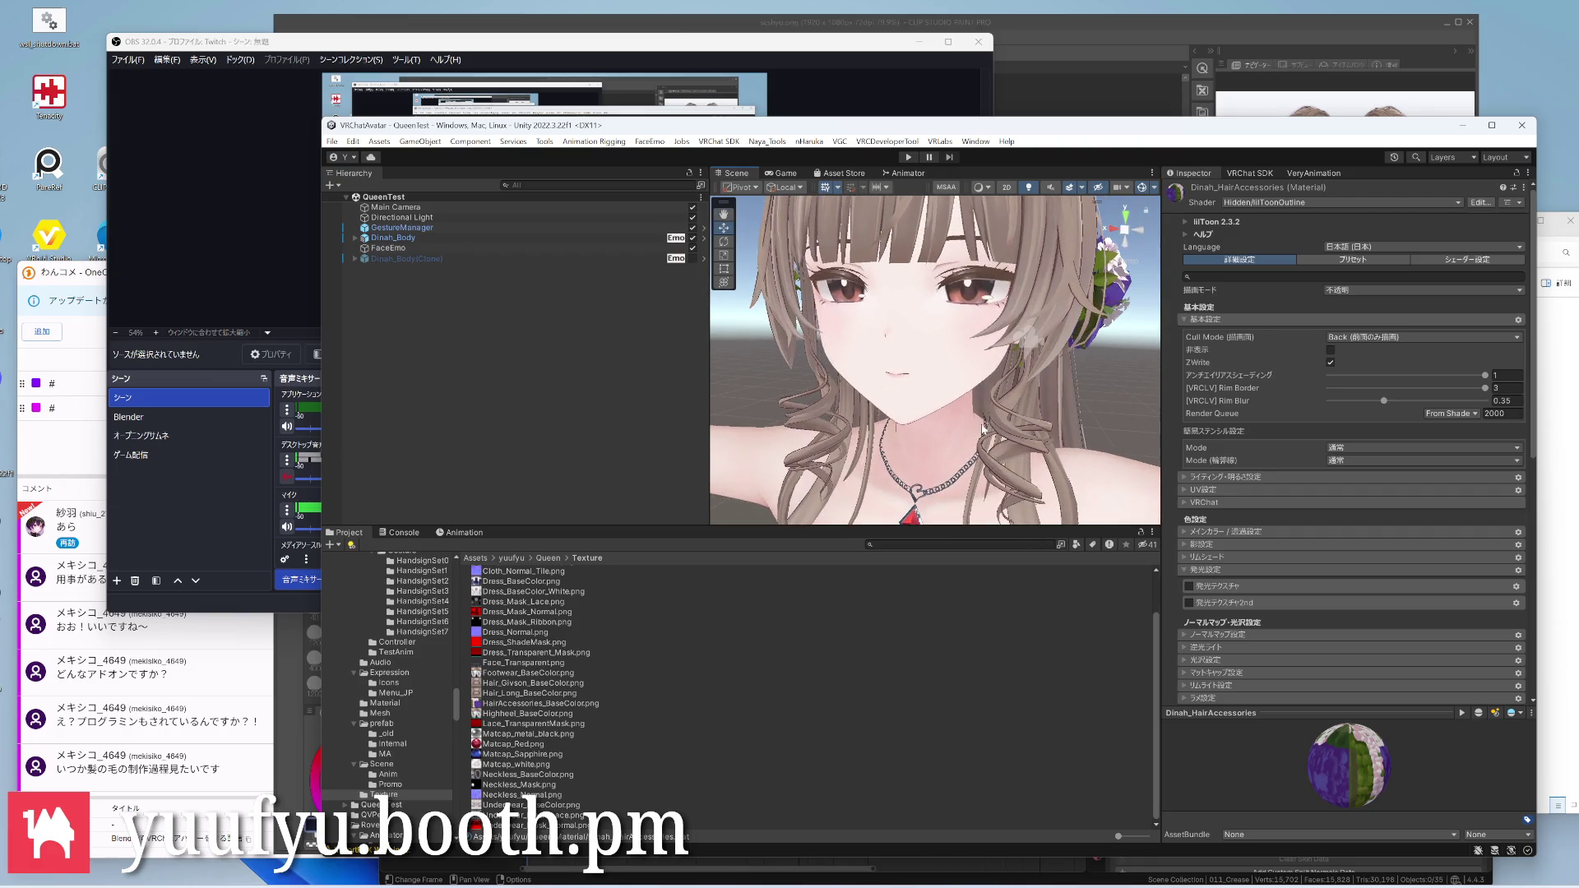
{"action": "right_click_drag", "start_coordinate": [962, 371], "coordinate": [991, 393]}
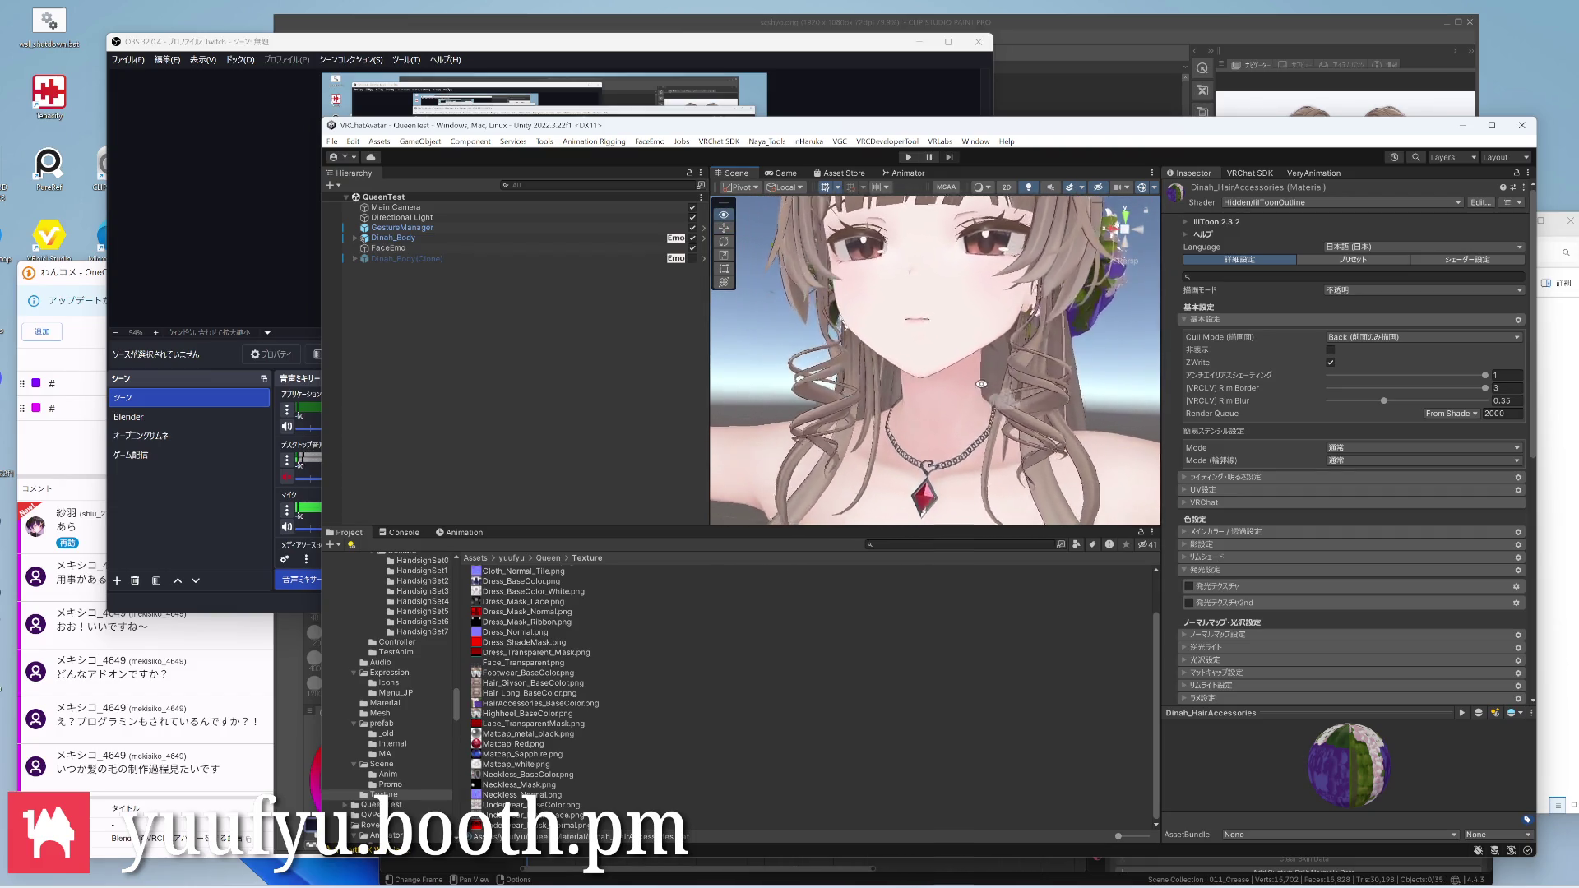
{"action": "middle_click_drag", "start_coordinate": [991, 392], "coordinate": [1050, 394]}
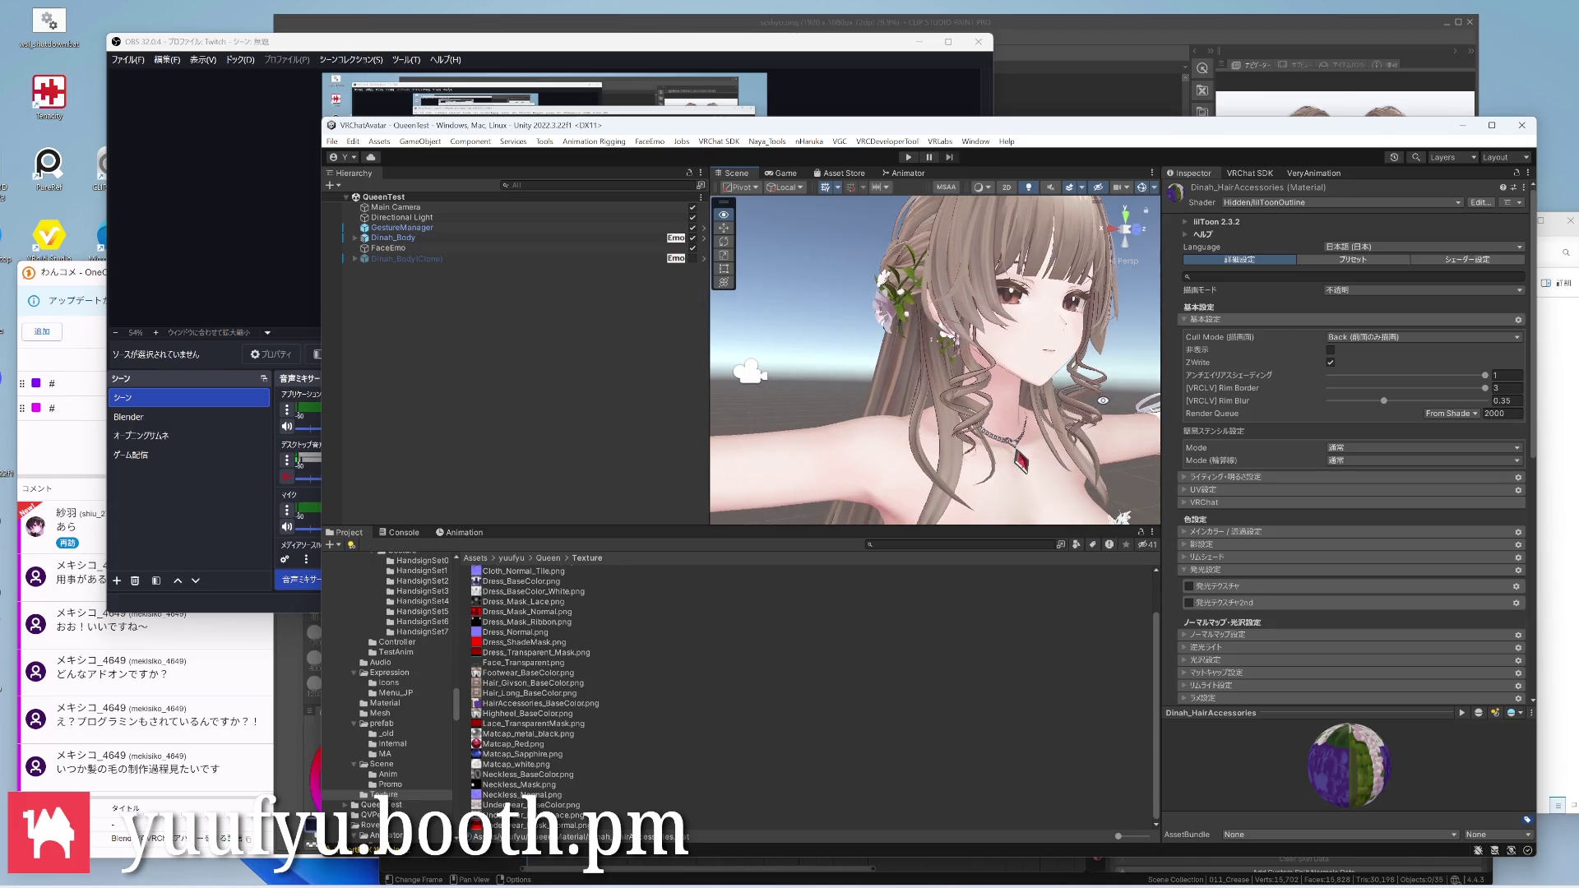
{"action": "right_click_drag", "start_coordinate": [1010, 397], "coordinate": [937, 371]}
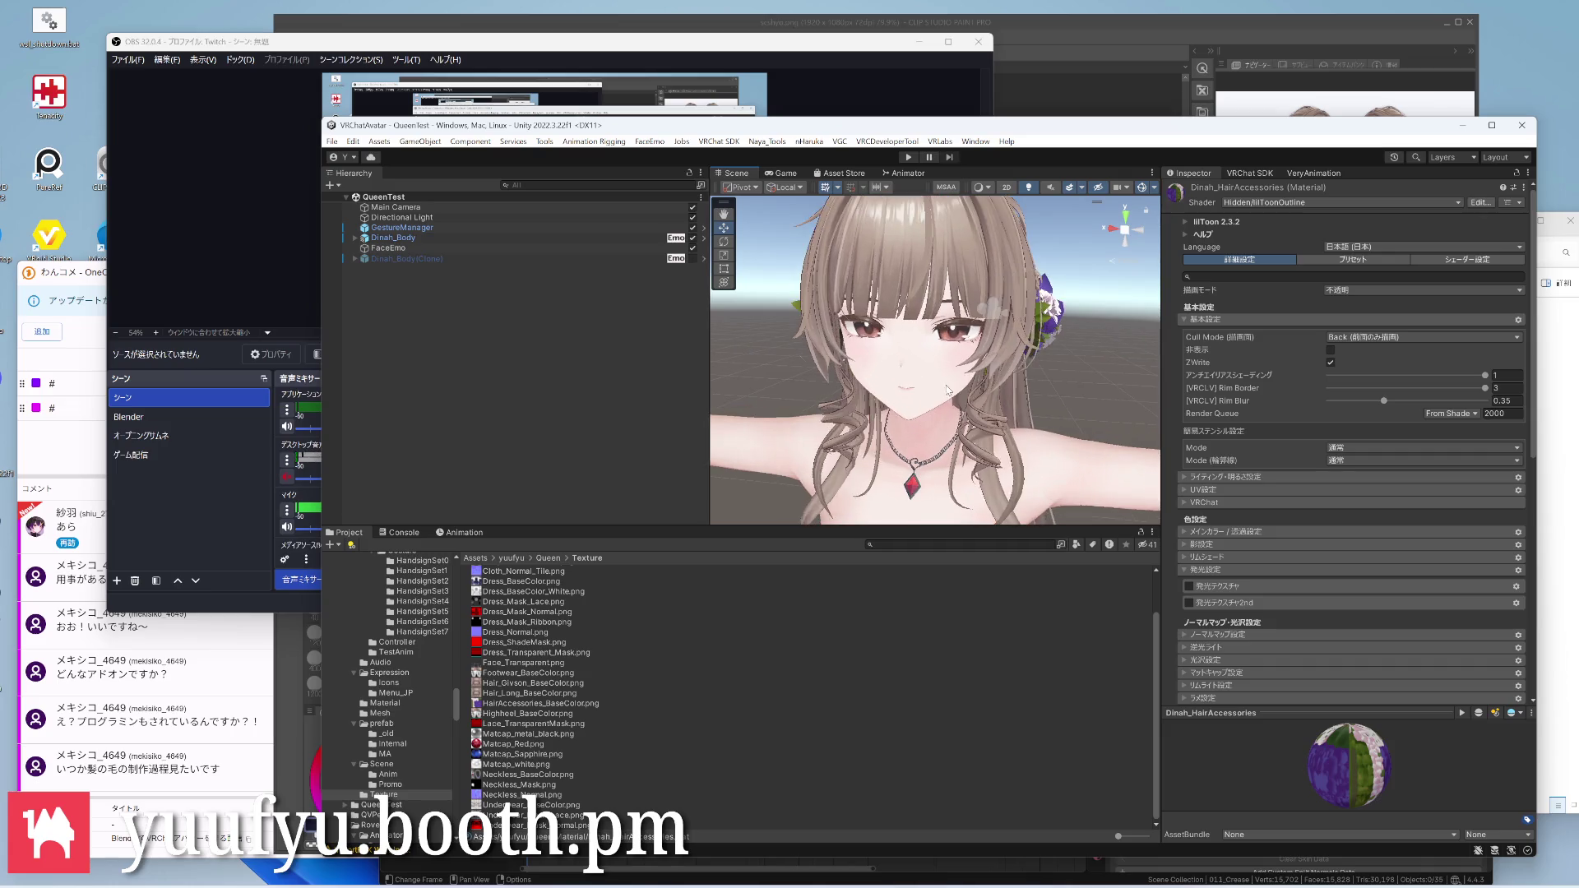
{"action": "scroll", "coordinate": [910, 366], "scroll_direction": "up", "scroll_amount": 3}
{"action": "mouse_move", "coordinate": [937, 371]}
{"action": "right_mouse_down"}
{"action": "mouse_move", "coordinate": [910, 366]}
{"action": "mouse_move", "coordinate": [932, 333]}
{"action": "mouse_move", "coordinate": [948, 405]}
{"action": "right_mouse_up"}
{"action": "scroll", "coordinate": [937, 371], "scroll_direction": "down", "scroll_amount": 2}
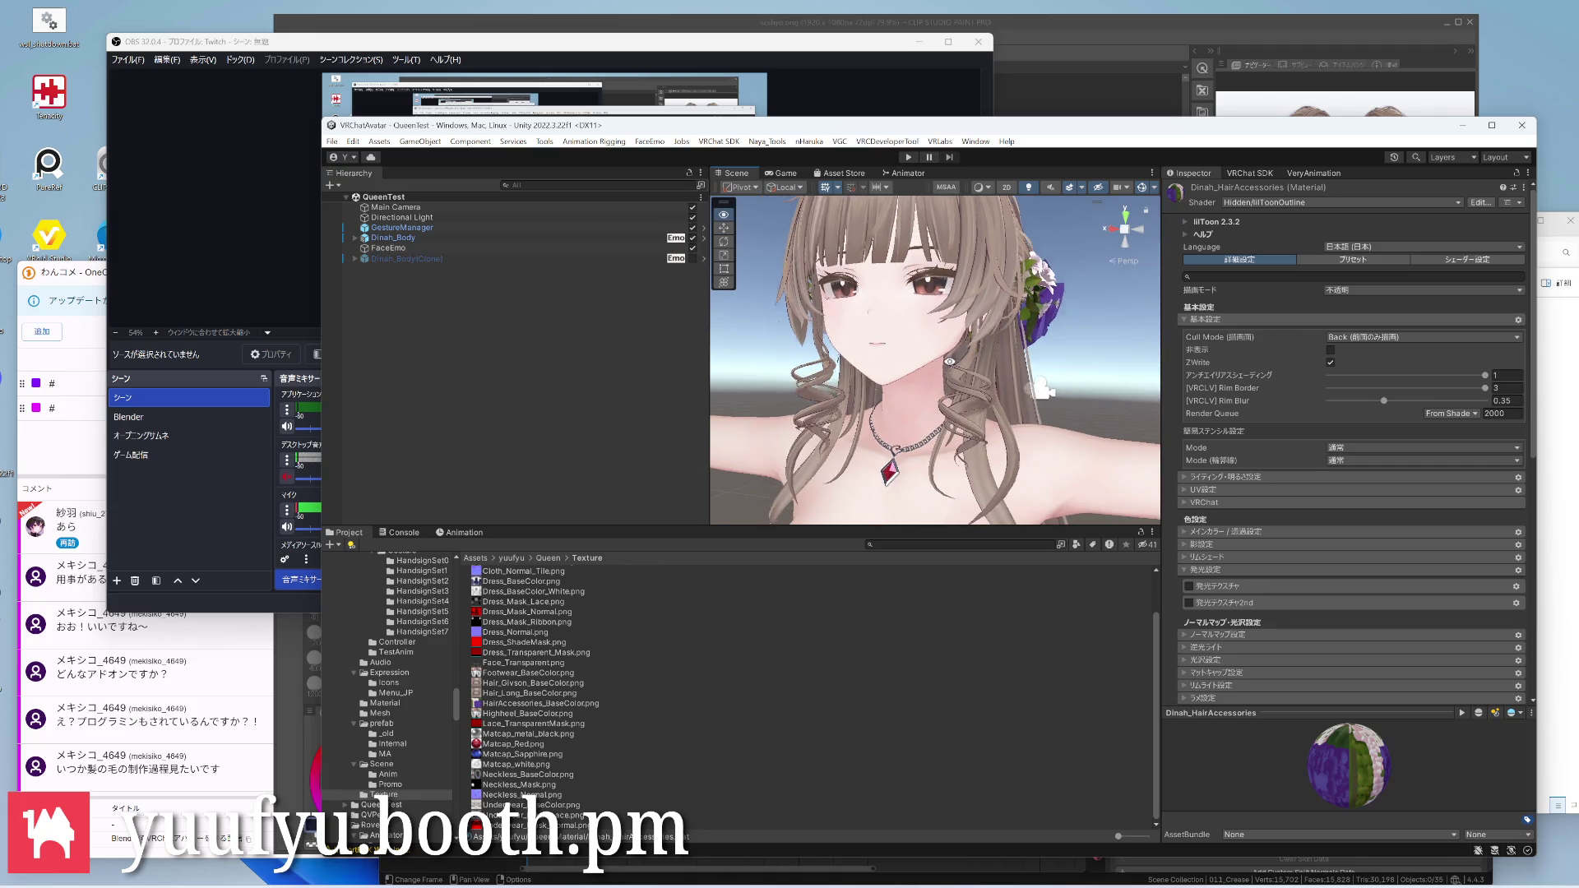
{"action": "scroll", "coordinate": [923, 379], "scroll_direction": "up", "scroll_amount": 3}
{"action": "mouse_move", "coordinate": [923, 379]}
{"action": "right_mouse_down"}
{"action": "mouse_move", "coordinate": [1016, 403]}
{"action": "mouse_move", "coordinate": [964, 383]}
{"action": "right_mouse_up"}
{"action": "scroll", "coordinate": [941, 386], "scroll_direction": "down", "scroll_amount": 3}
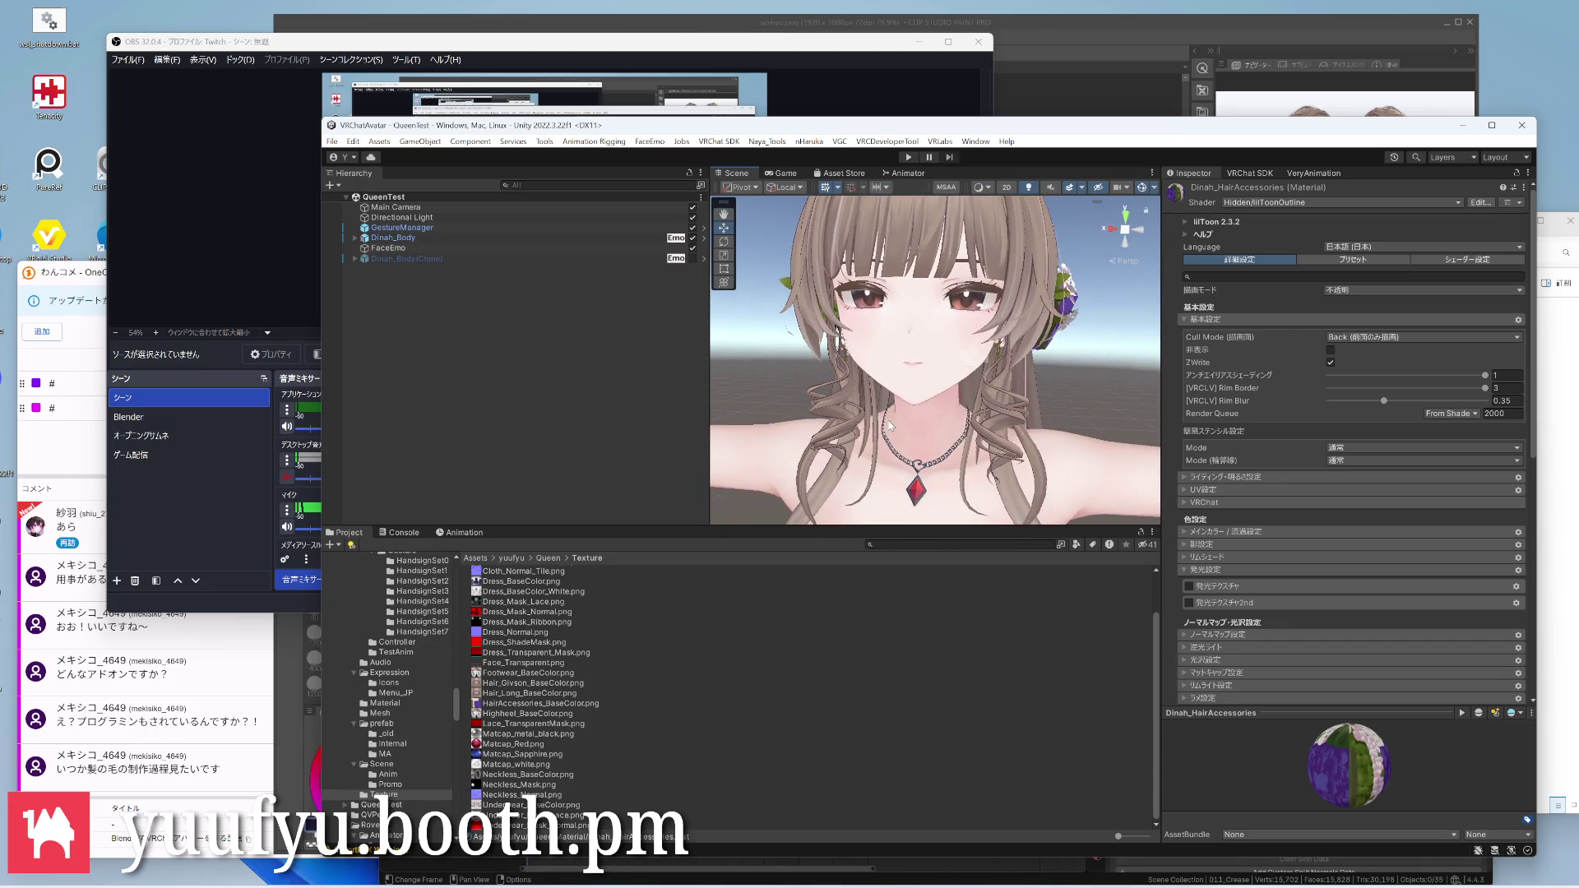
{"action": "scroll", "coordinate": [936, 358], "scroll_direction": "down", "scroll_amount": 4}
{"action": "mouse_move", "coordinate": [936, 358]}
{"action": "right_mouse_down"}
{"action": "mouse_move", "coordinate": [888, 334]}
{"action": "mouse_move", "coordinate": [864, 370]}
{"action": "right_mouse_up"}
{"action": "scroll", "coordinate": [888, 334], "scroll_direction": "up", "scroll_amount": 3}
{"action": "scroll", "coordinate": [898, 413], "scroll_direction": "down", "scroll_amount": 2}
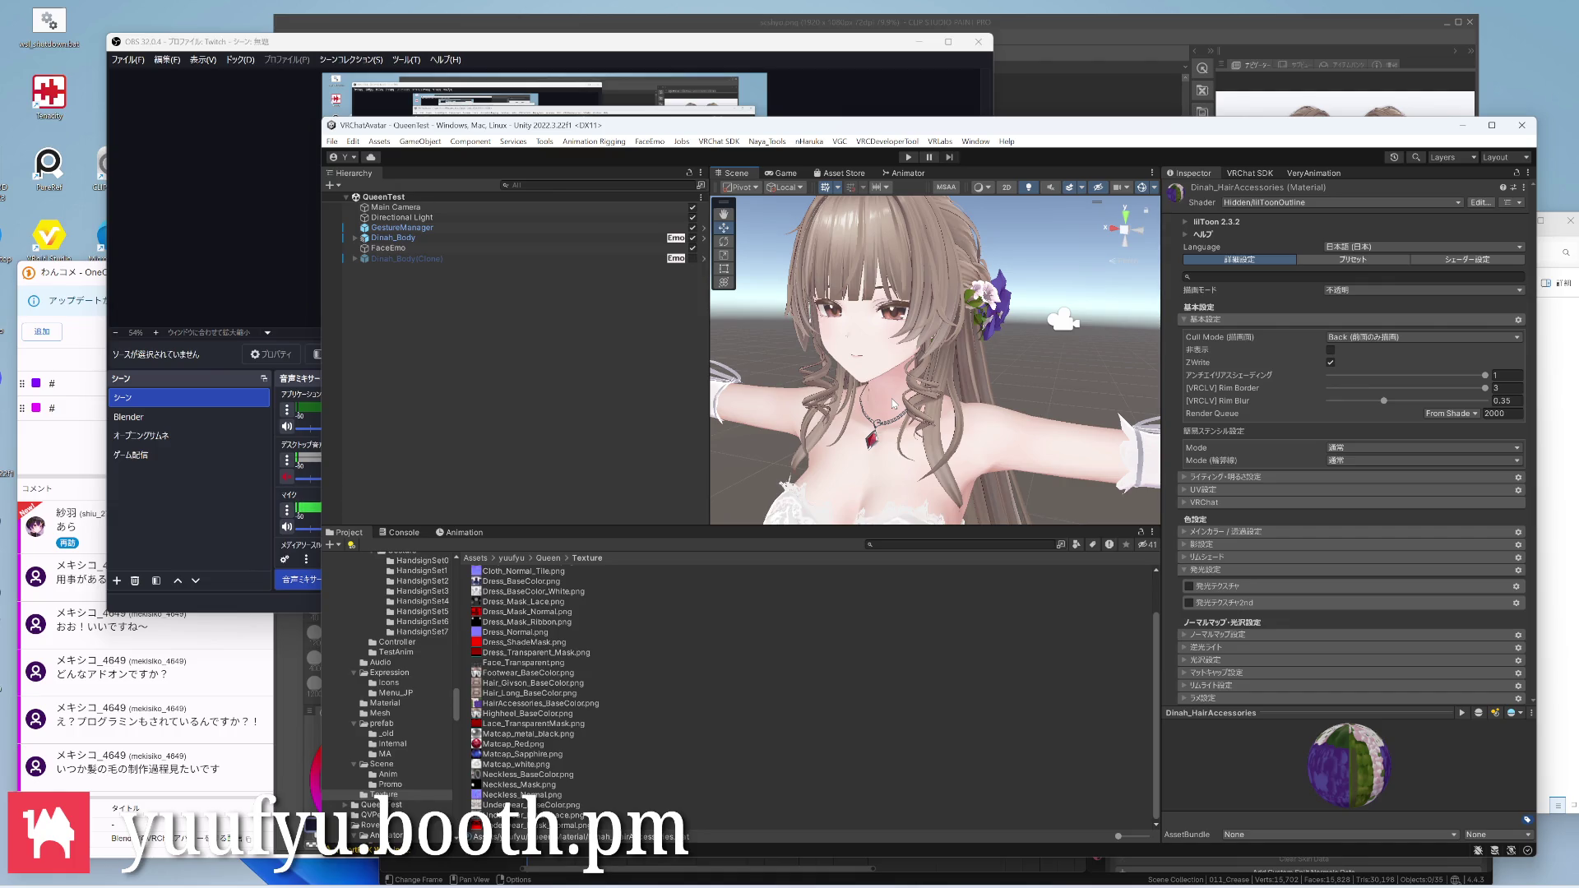
{"action": "middle_click_drag", "start_coordinate": [910, 311], "coordinate": [997, 350]}
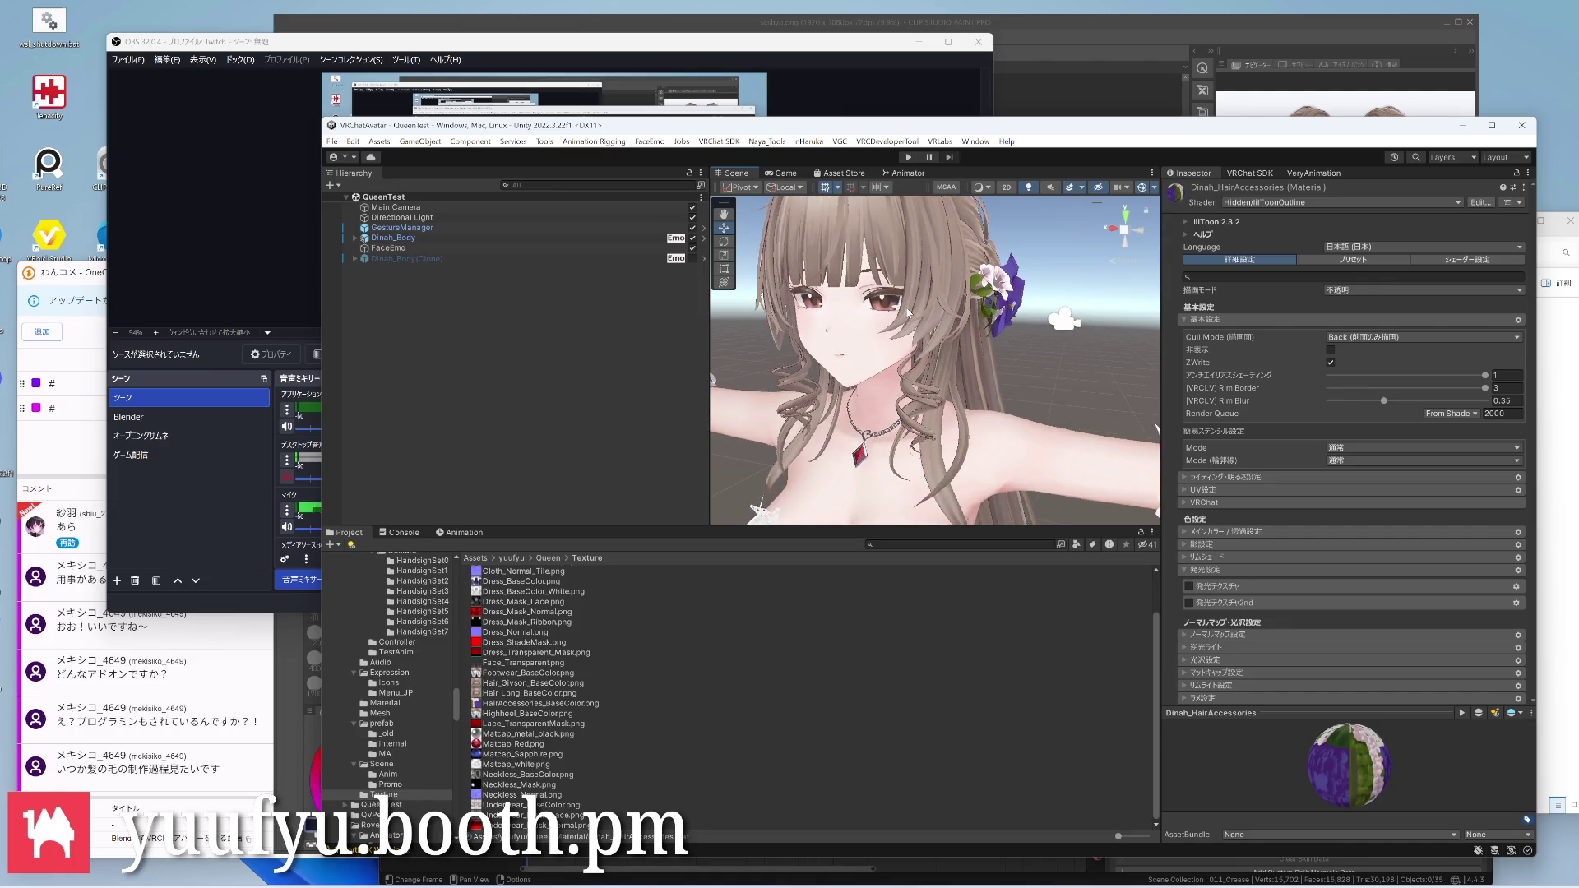
{"action": "mouse_move", "coordinate": [996, 349]}
{"action": "right_mouse_down"}
{"action": "mouse_move", "coordinate": [1023, 319]}
{"action": "mouse_move", "coordinate": [1037, 371]}
{"action": "mouse_move", "coordinate": [898, 423]}
{"action": "right_mouse_up"}
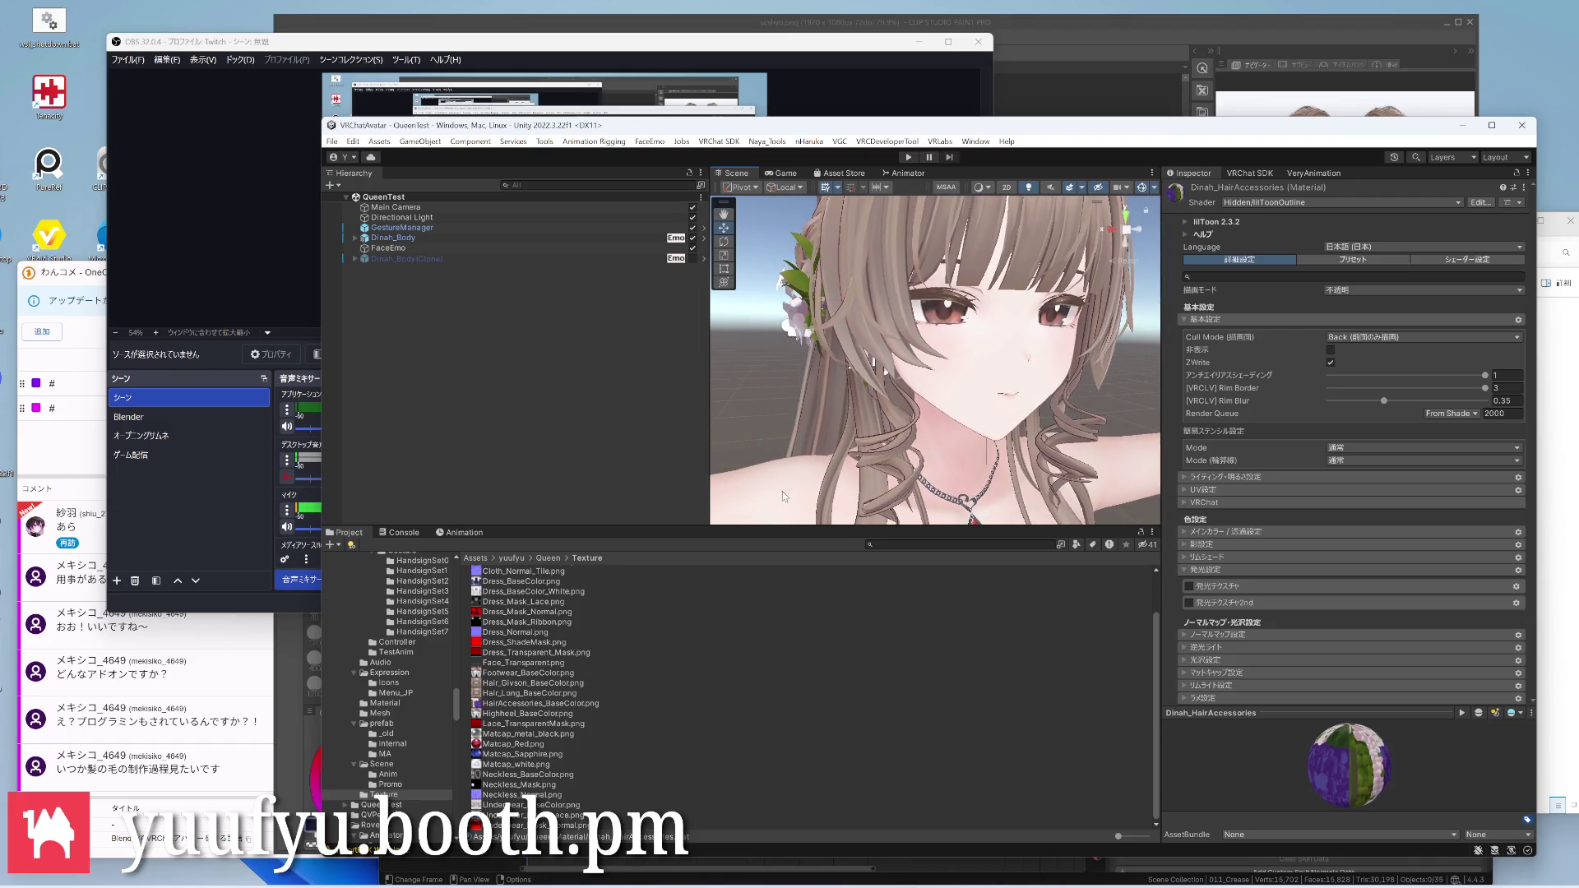
{"action": "scroll", "coordinate": [1032, 408], "scroll_direction": "up", "scroll_amount": 2}
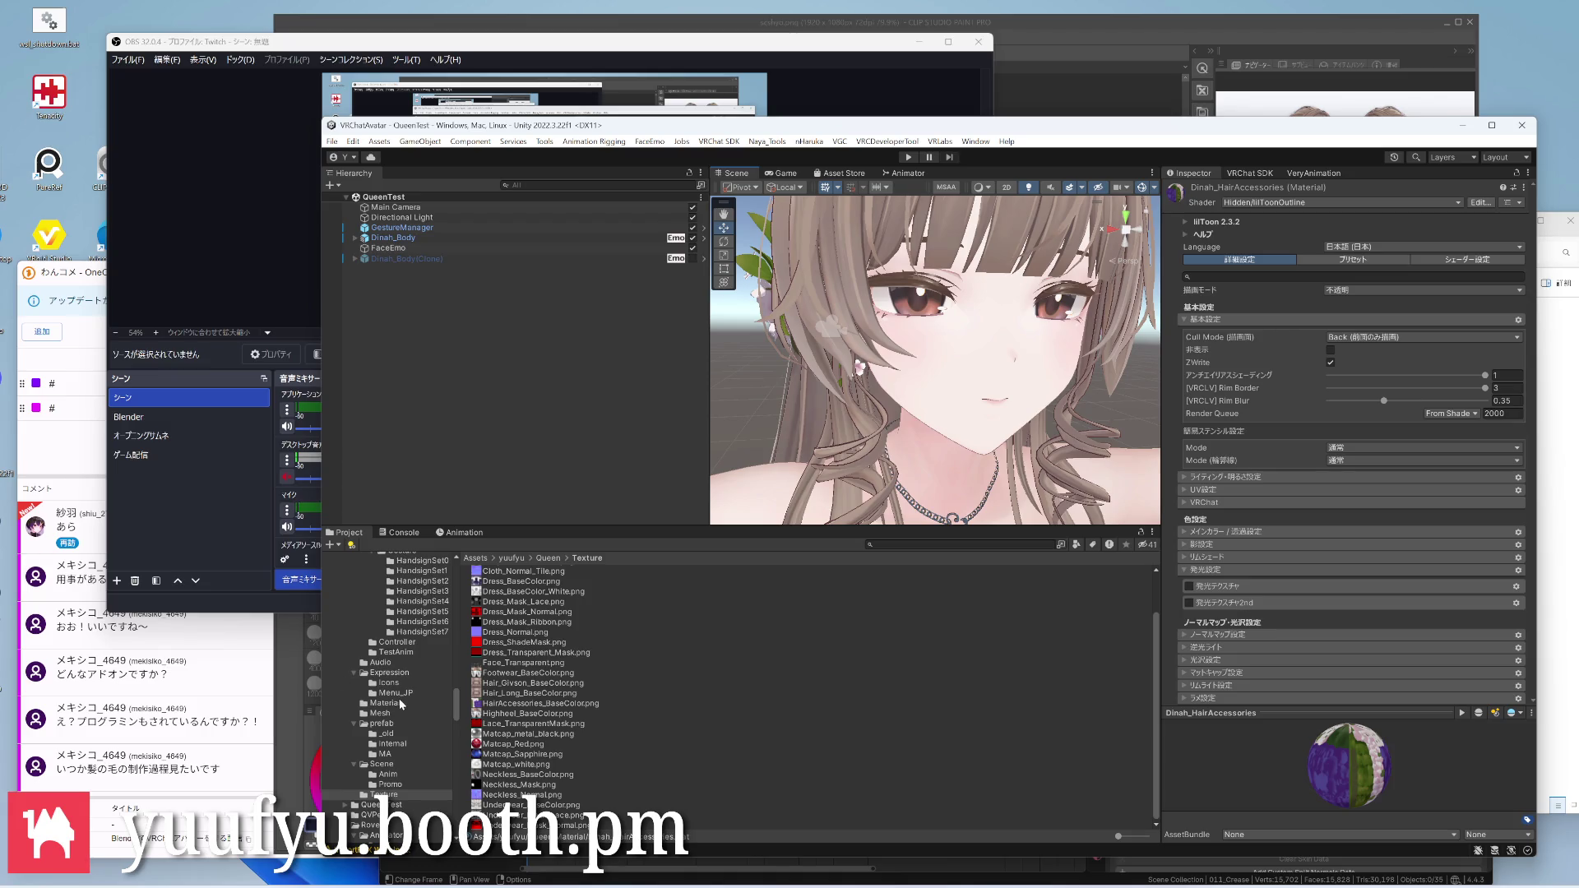
{"action": "scroll", "coordinate": [401, 703], "scroll_direction": "down", "scroll_amount": 2}
{"action": "mouse_move", "coordinate": [845, 426]}
{"action": "right_mouse_down"}
{"action": "mouse_move", "coordinate": [824, 424]}
{"action": "mouse_move", "coordinate": [871, 465]}
{"action": "right_mouse_up"}
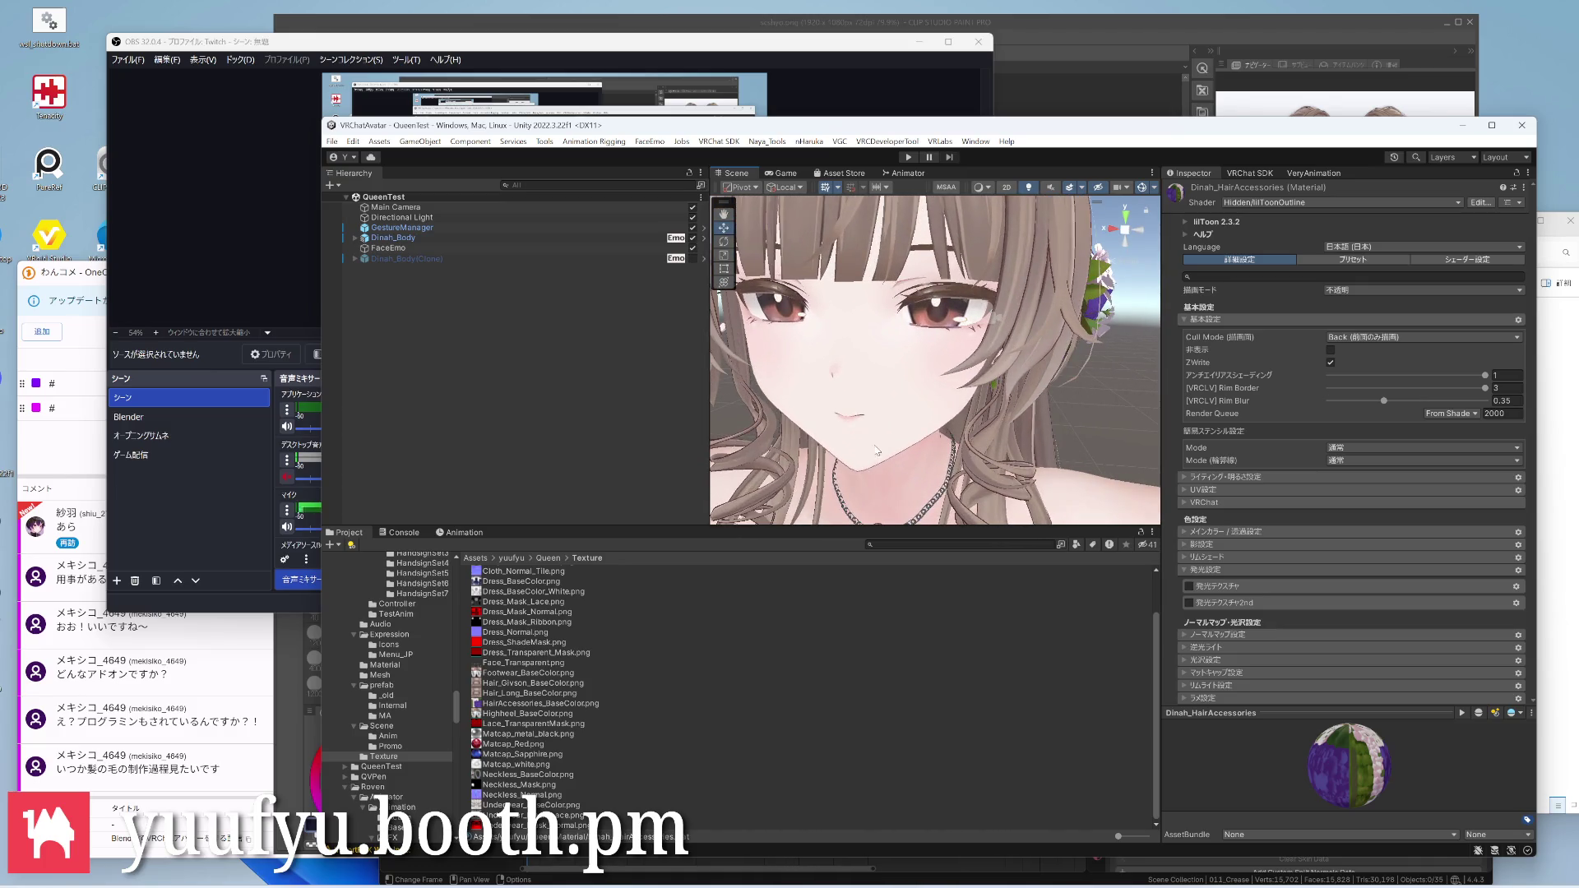
{"action": "scroll", "coordinate": [882, 438], "scroll_direction": "down", "scroll_amount": 3}
{"action": "scroll", "coordinate": [898, 426], "scroll_direction": "down", "scroll_amount": 2}
{"action": "scroll", "coordinate": [953, 417], "scroll_direction": "down", "scroll_amount": 4}
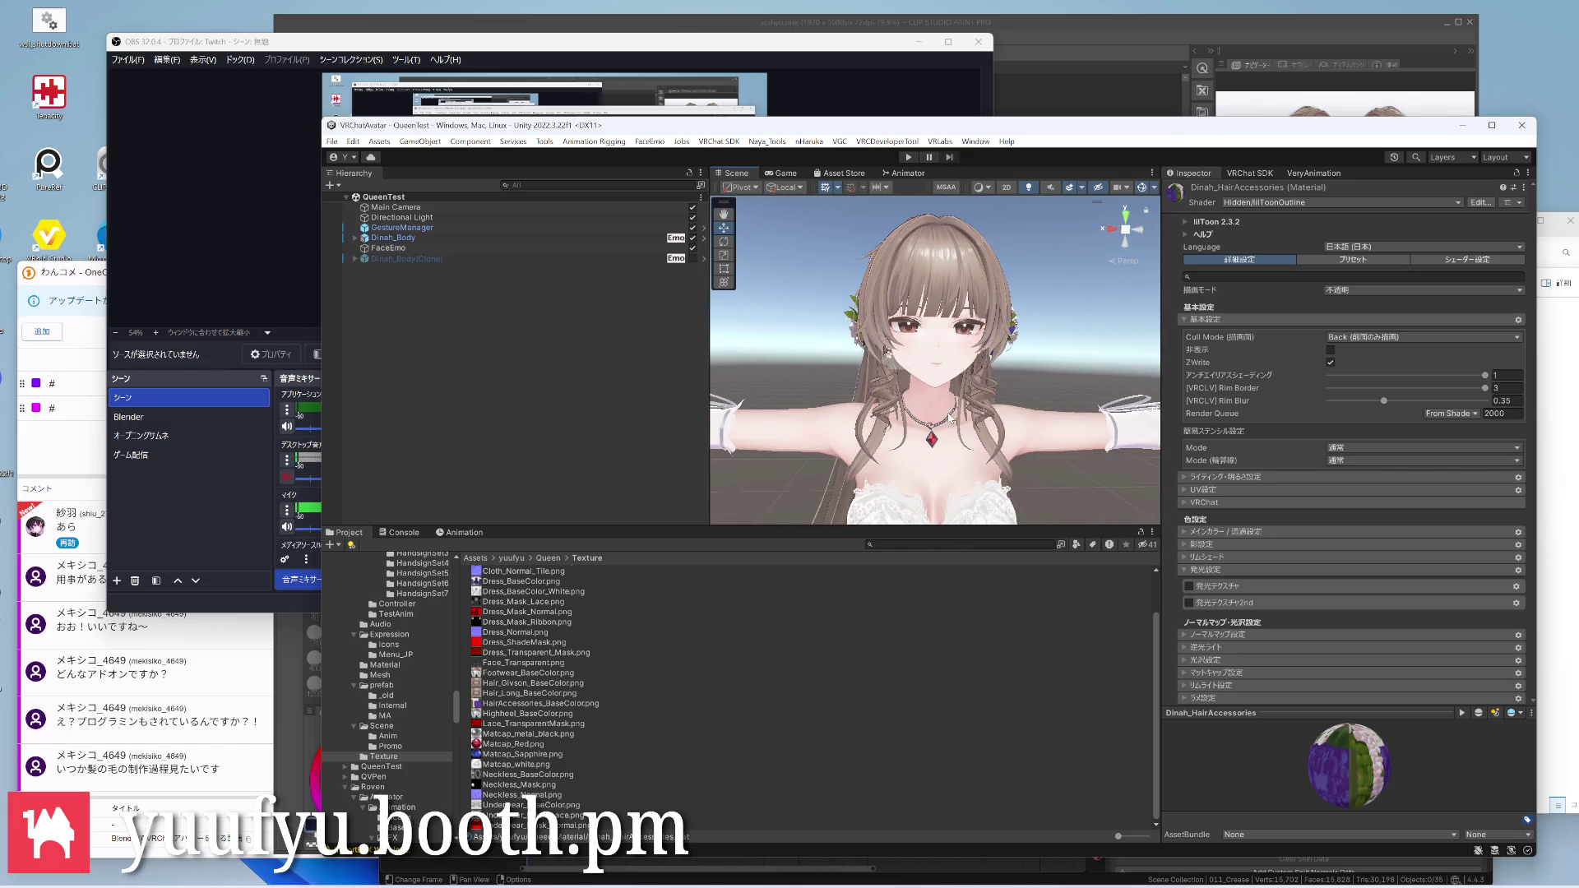
{"action": "mouse_move", "coordinate": [938, 389]}
{"action": "right_mouse_down"}
{"action": "mouse_move", "coordinate": [919, 370]}
{"action": "mouse_move", "coordinate": [1014, 379]}
{"action": "right_mouse_up"}
{"action": "scroll", "coordinate": [939, 370], "scroll_direction": "up", "scroll_amount": 2}
{"action": "scroll", "coordinate": [938, 371], "scroll_direction": "up", "scroll_amount": 3}
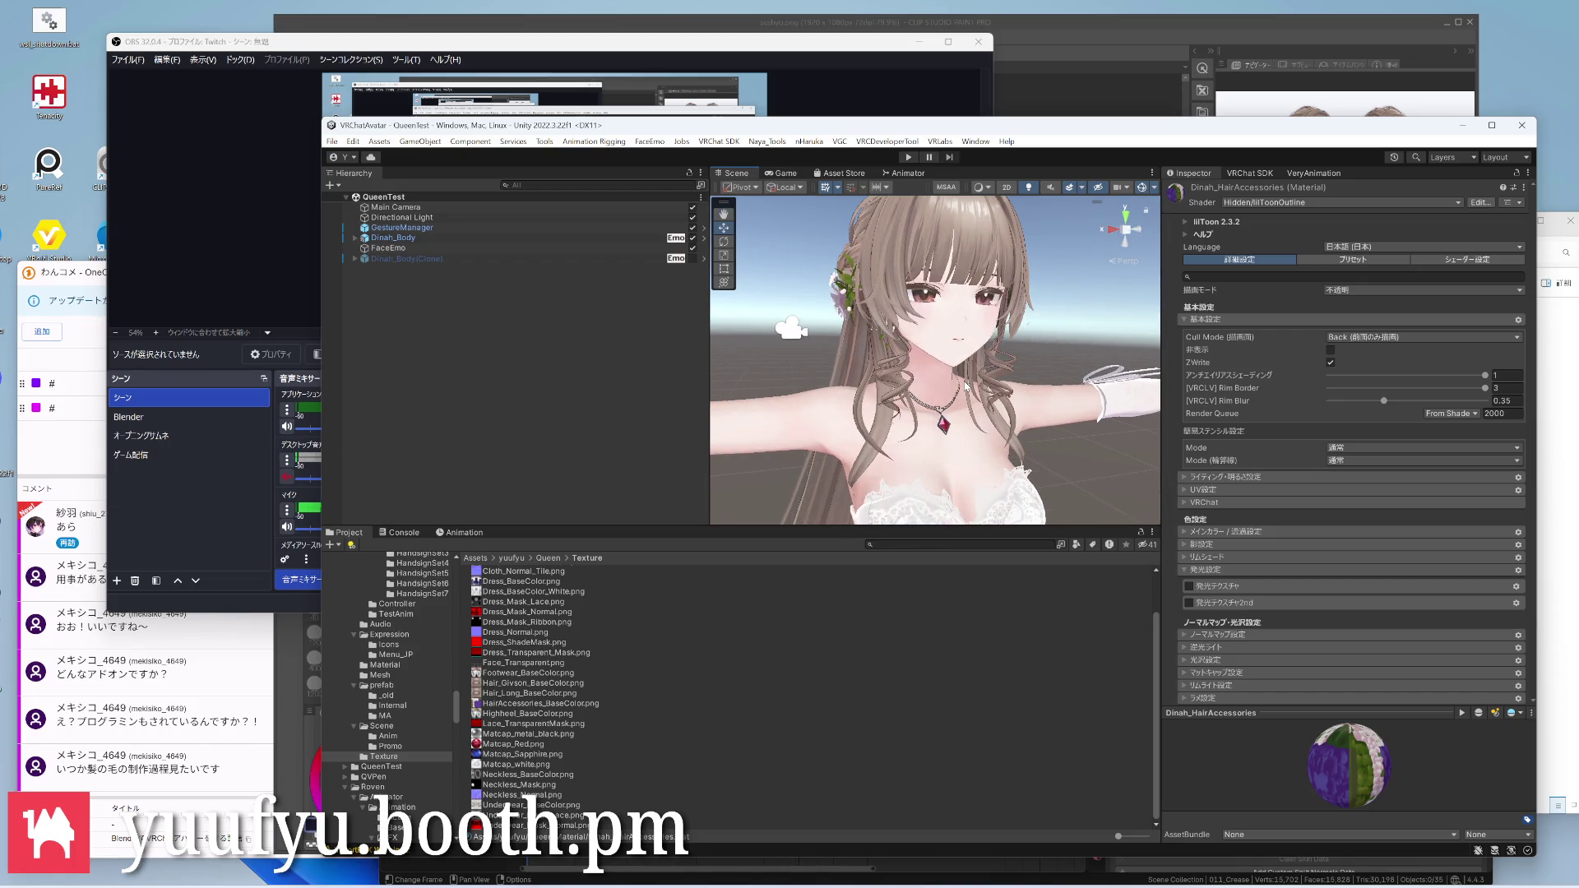
{"action": "scroll", "coordinate": [967, 387], "scroll_direction": "up", "scroll_amount": 2}
{"action": "mouse_move", "coordinate": [937, 370]}
{"action": "right_mouse_down"}
{"action": "mouse_move", "coordinate": [873, 407]}
{"action": "mouse_move", "coordinate": [763, 392]}
{"action": "mouse_move", "coordinate": [940, 361]}
{"action": "mouse_move", "coordinate": [913, 394]}
{"action": "mouse_move", "coordinate": [962, 444]}
{"action": "right_mouse_up"}
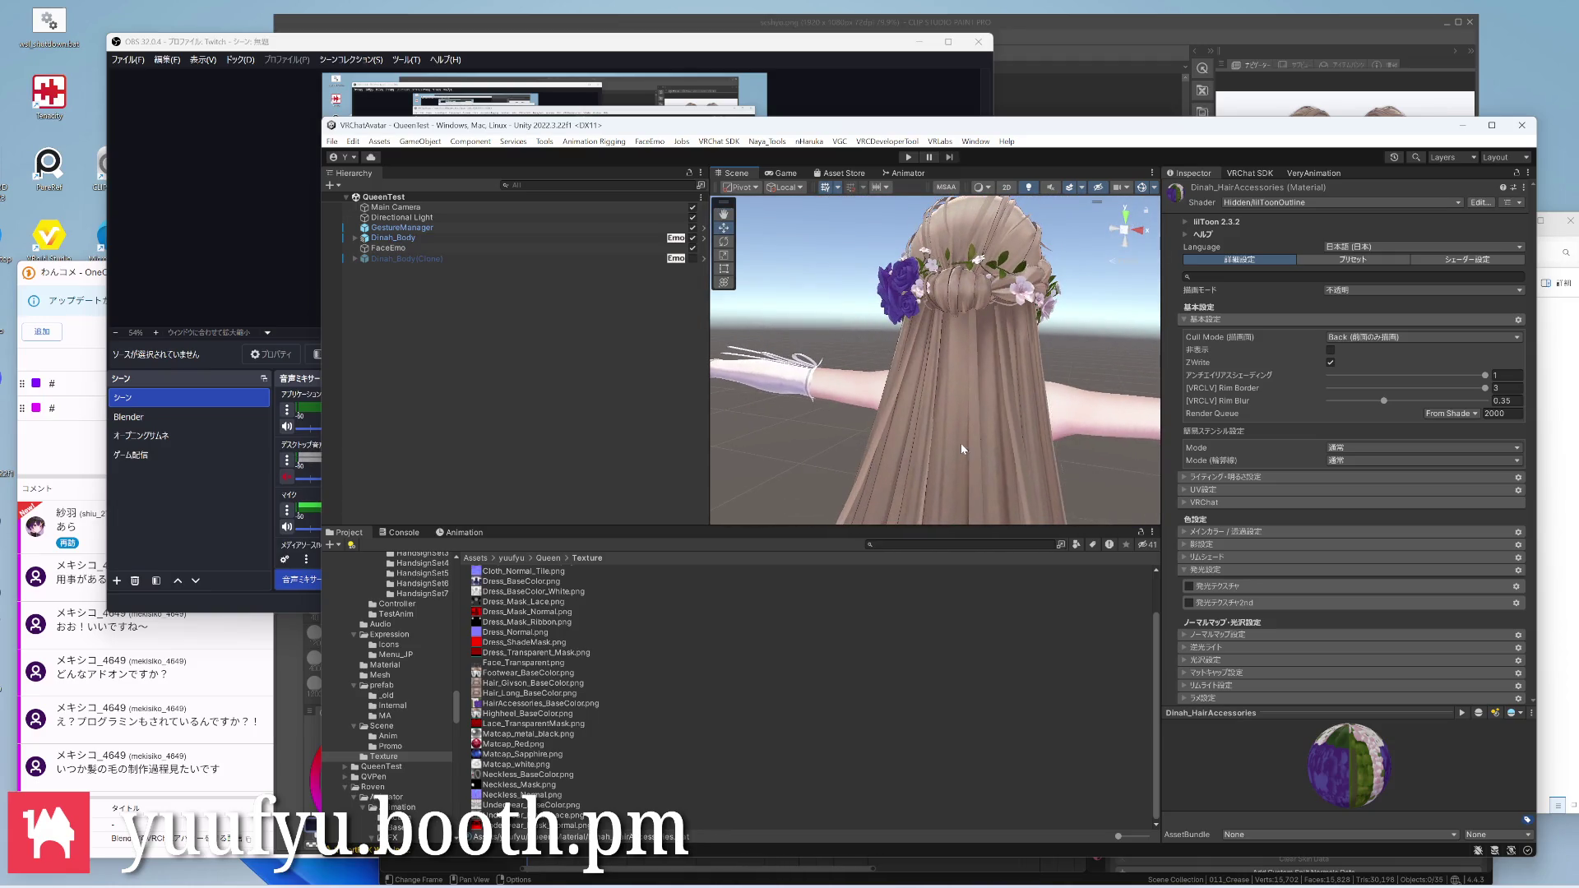
{"action": "scroll", "coordinate": [961, 444], "scroll_direction": "up", "scroll_amount": 3}
{"action": "mouse_move", "coordinate": [919, 362]}
{"action": "right_mouse_down"}
{"action": "mouse_move", "coordinate": [968, 434]}
{"action": "mouse_move", "coordinate": [952, 307]}
{"action": "mouse_move", "coordinate": [932, 389]}
{"action": "mouse_move", "coordinate": [860, 367]}
{"action": "mouse_move", "coordinate": [1017, 424]}
{"action": "mouse_move", "coordinate": [959, 371]}
{"action": "right_mouse_up"}
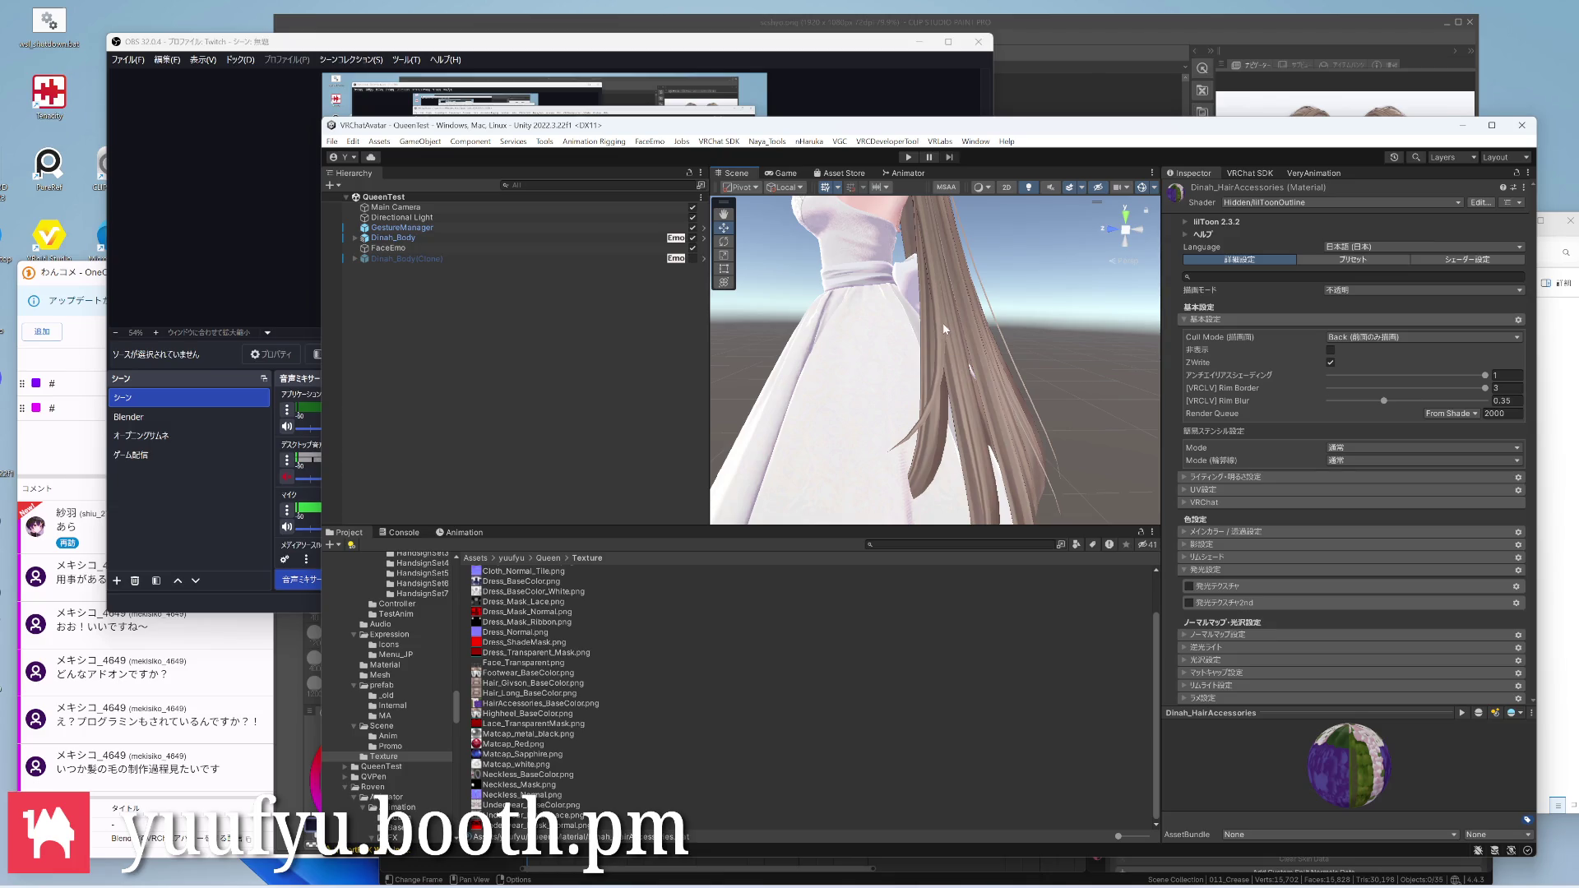
Select Dinah_Dress.mat, expand its lilToon 輪郭線設定 foldout and bring up the outline HDR Color picker
{"action": "left_click", "coordinate": [386, 665]}
{"action": "left_click", "coordinate": [512, 590]}
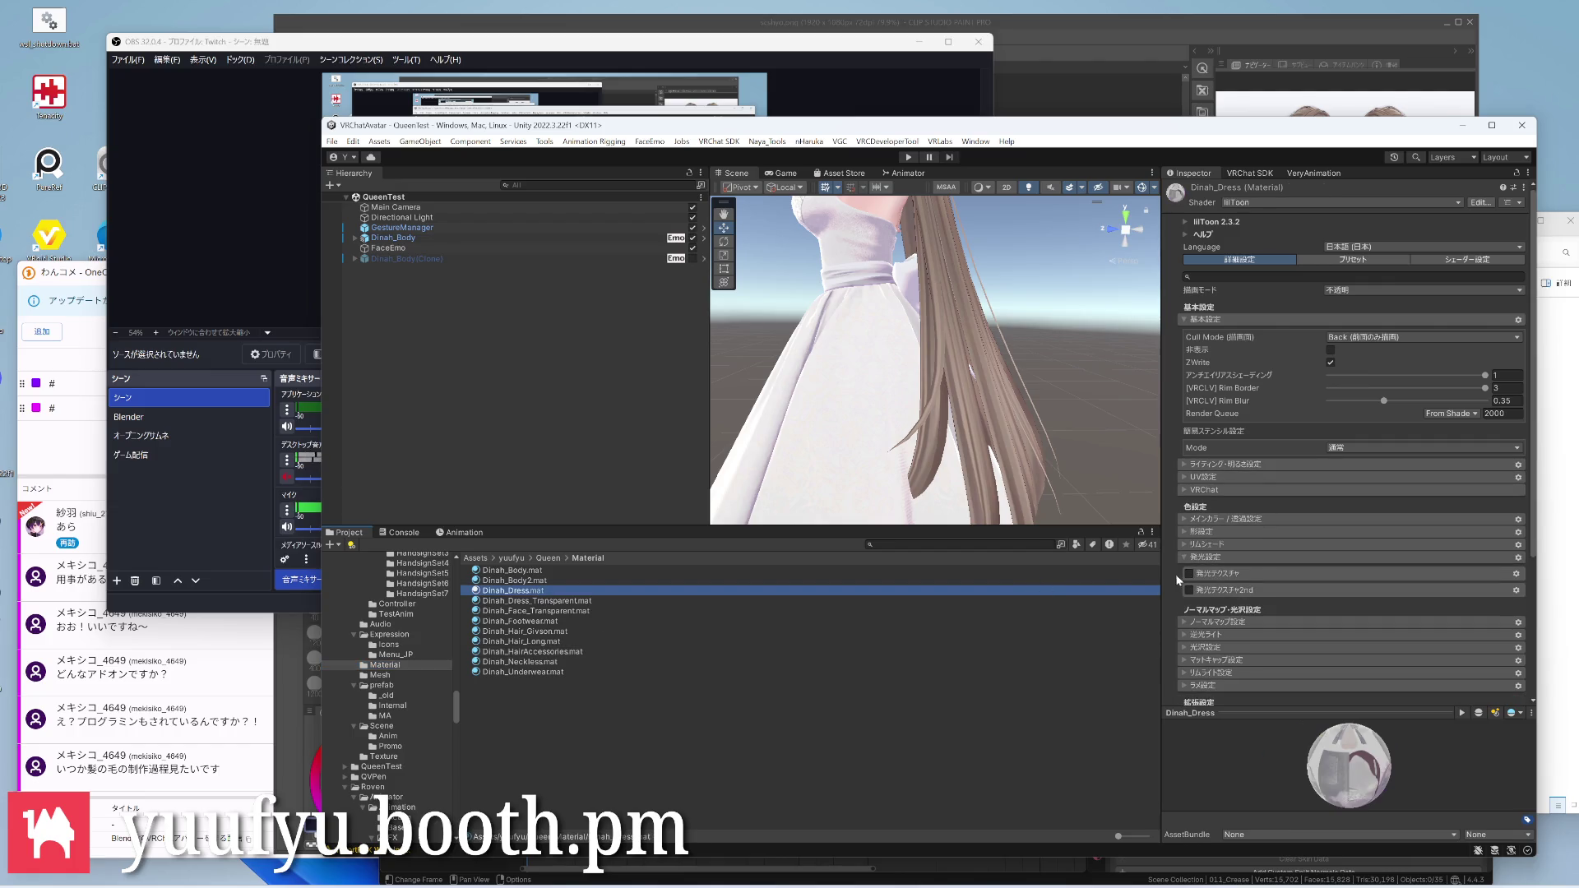
{"action": "scroll", "coordinate": [1197, 602], "scroll_direction": "down", "scroll_amount": 3}
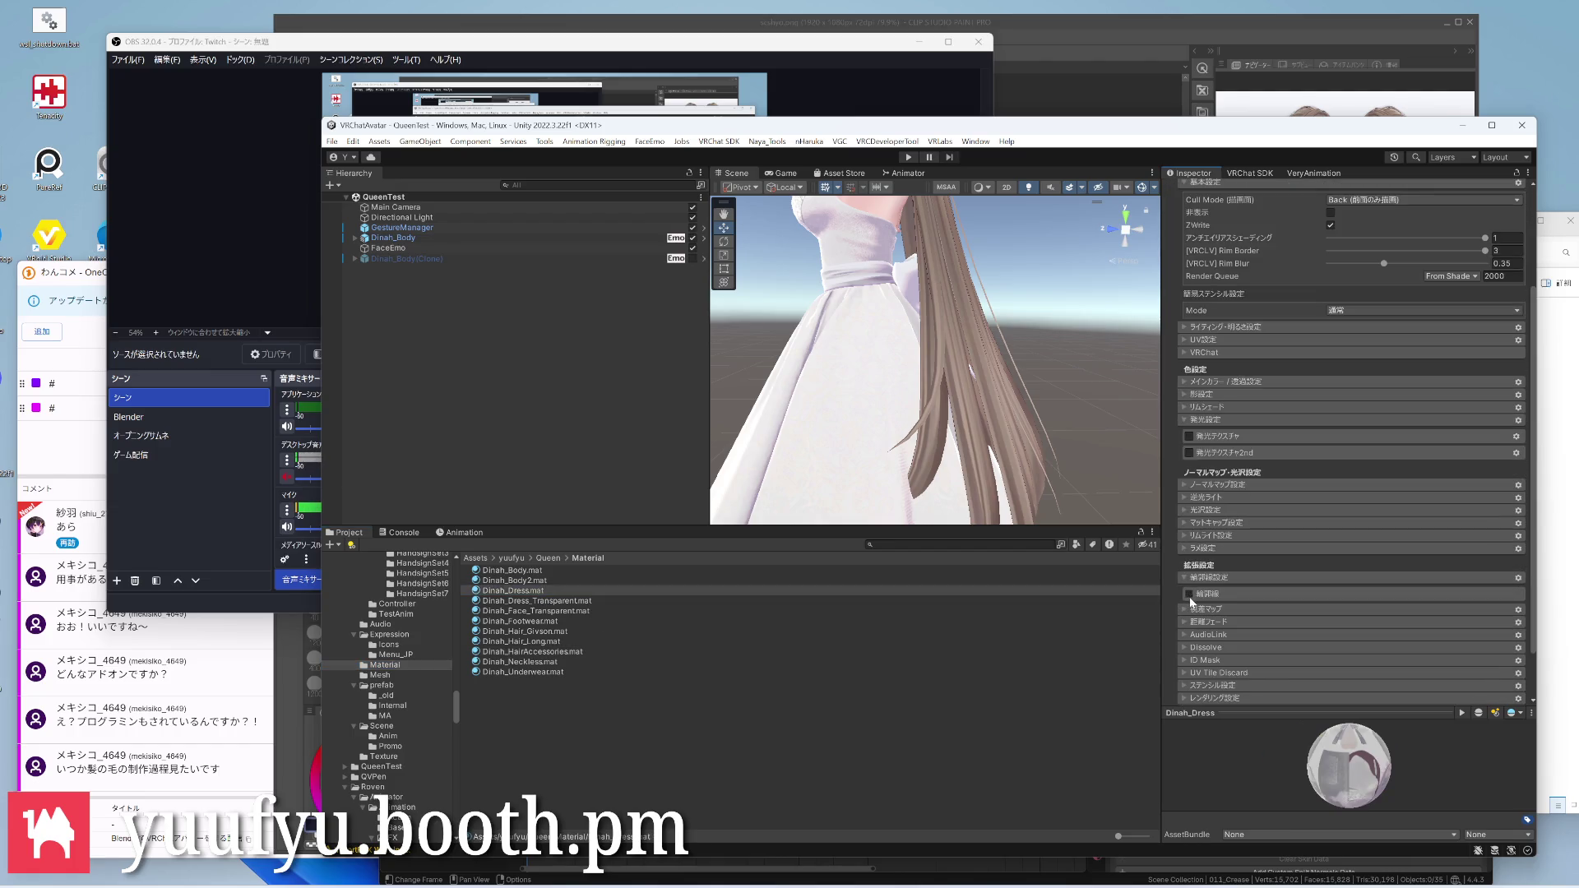
{"action": "left_click", "coordinate": [1191, 604]}
{"action": "mouse_move", "coordinate": [939, 359]}
{"action": "right_mouse_down"}
{"action": "mouse_move", "coordinate": [897, 276]}
{"action": "mouse_move", "coordinate": [938, 346]}
{"action": "mouse_move", "coordinate": [997, 392]}
{"action": "right_mouse_up"}
{"action": "scroll", "coordinate": [997, 393], "scroll_direction": "down", "scroll_amount": 3}
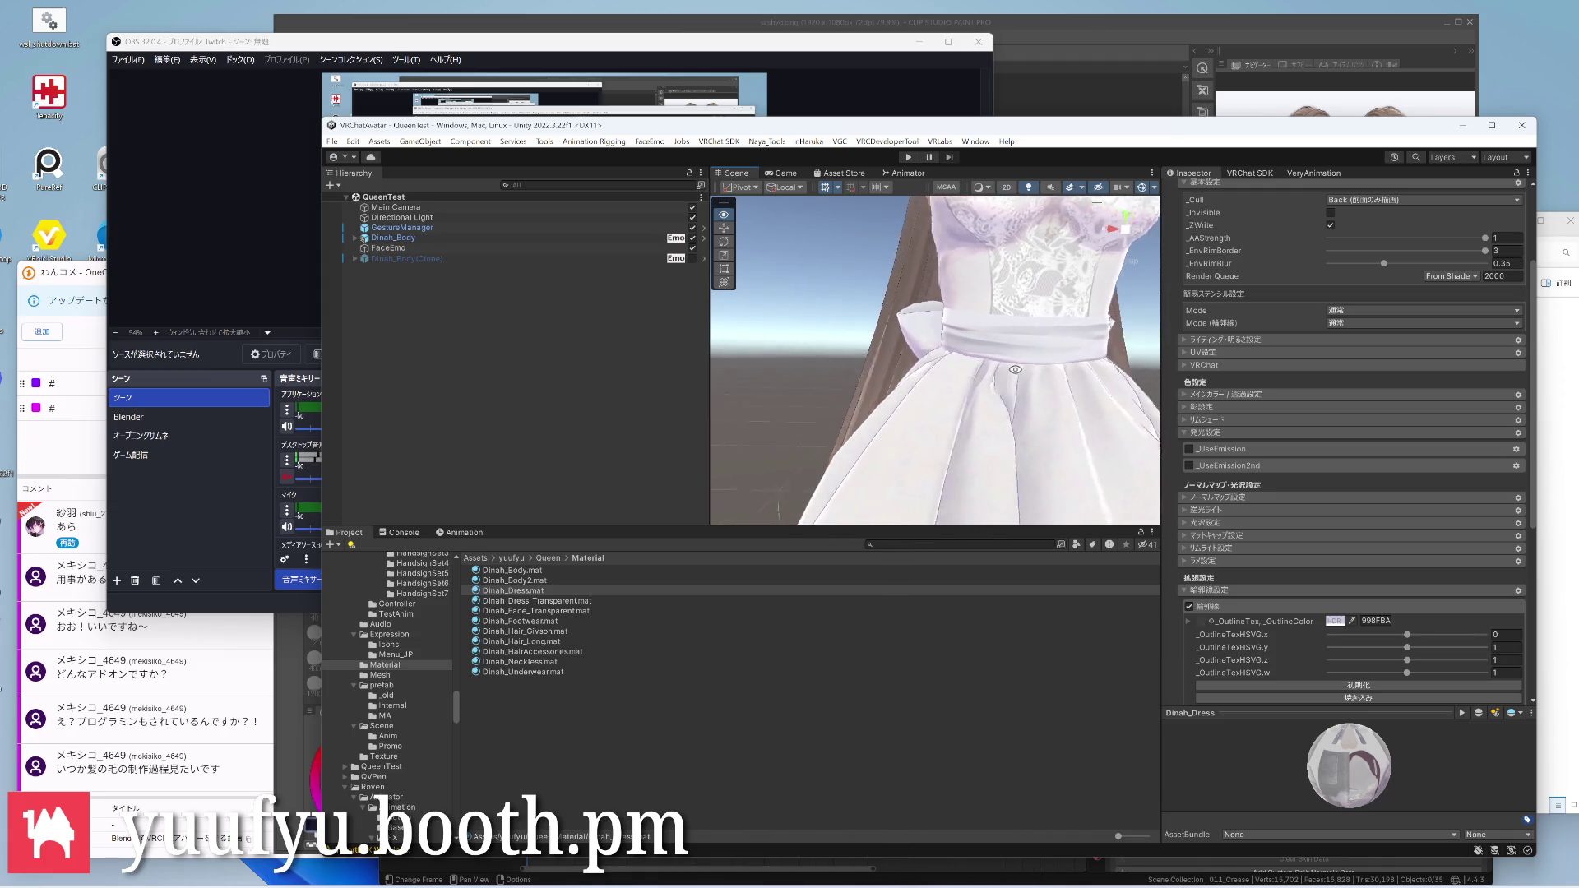
{"action": "scroll", "coordinate": [975, 376], "scroll_direction": "down", "scroll_amount": 3}
{"action": "scroll", "coordinate": [962, 370], "scroll_direction": "up", "scroll_amount": 3}
{"action": "scroll", "coordinate": [943, 368], "scroll_direction": "up", "scroll_amount": 3}
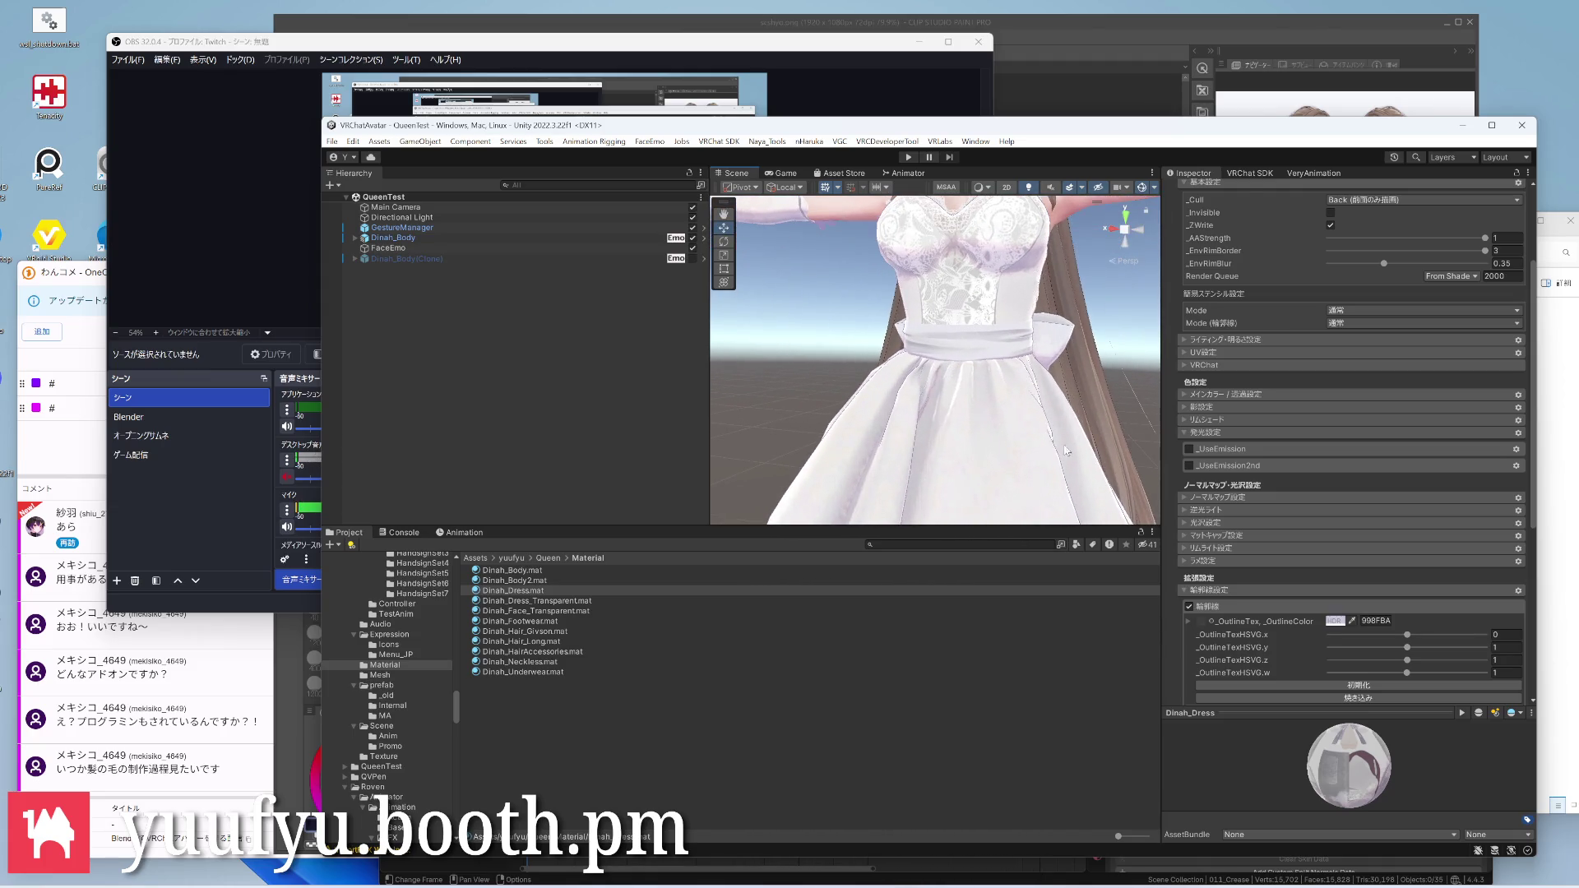
{"action": "left_click", "coordinate": [1336, 620]}
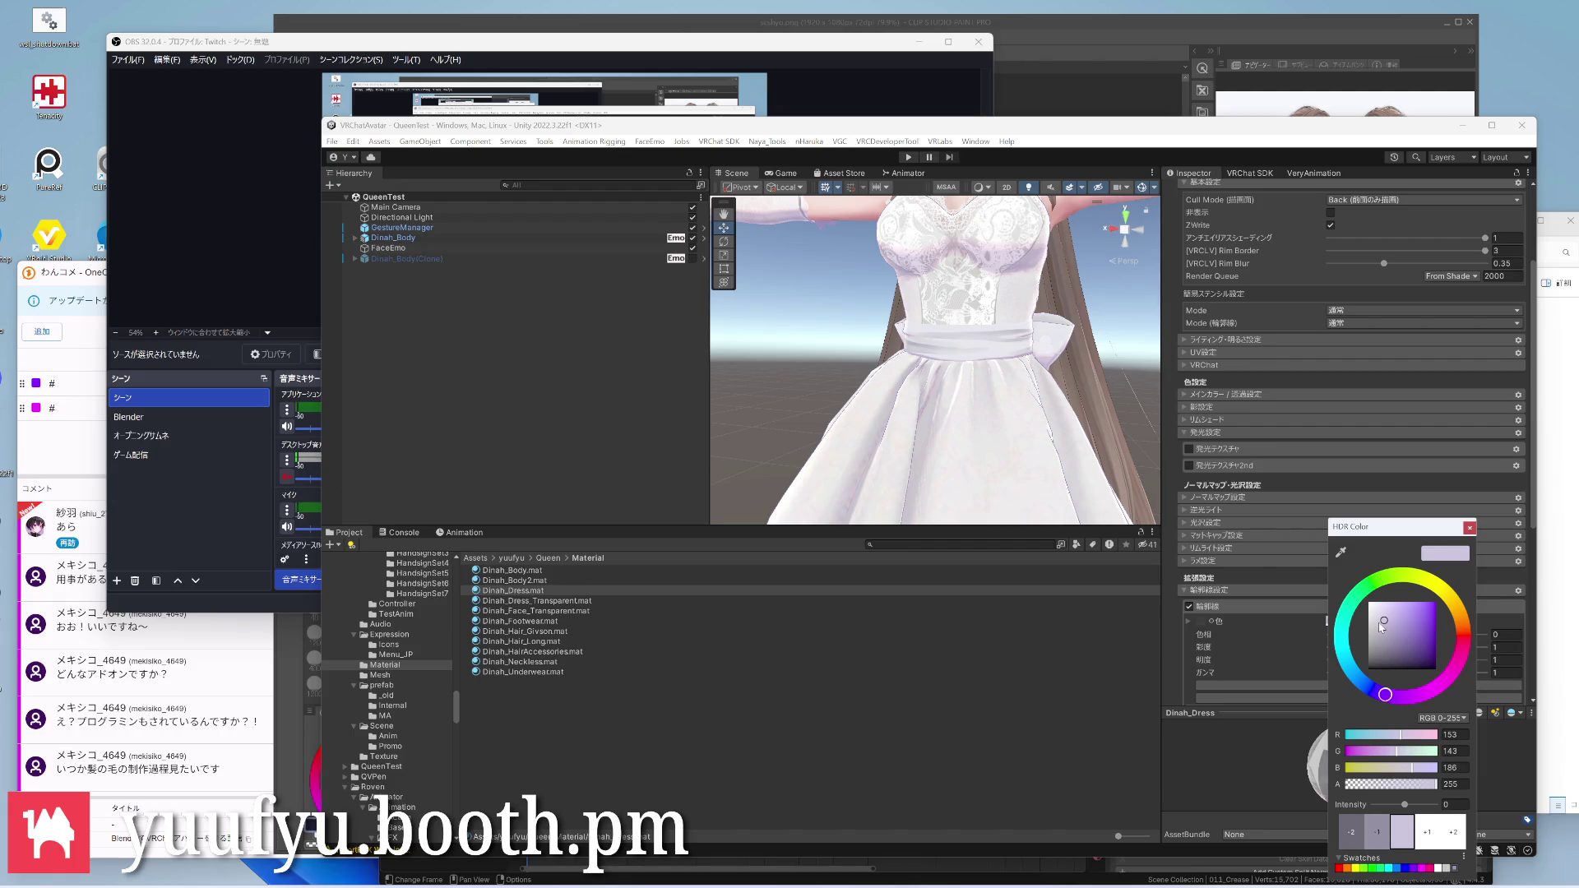
Keep the lavender 9E8BB2 outline colour and inspect it on the white dress from the chest and face
{"action": "left_click", "coordinate": [1043, 296]}
{"action": "right_click_drag", "start_coordinate": [1043, 296], "coordinate": [1011, 346]}
{"action": "scroll", "coordinate": [1024, 340], "scroll_direction": "up", "scroll_amount": 3}
{"action": "scroll", "coordinate": [1037, 334], "scroll_direction": "up", "scroll_amount": 2}
{"action": "scroll", "coordinate": [1011, 333], "scroll_direction": "up", "scroll_amount": 2}
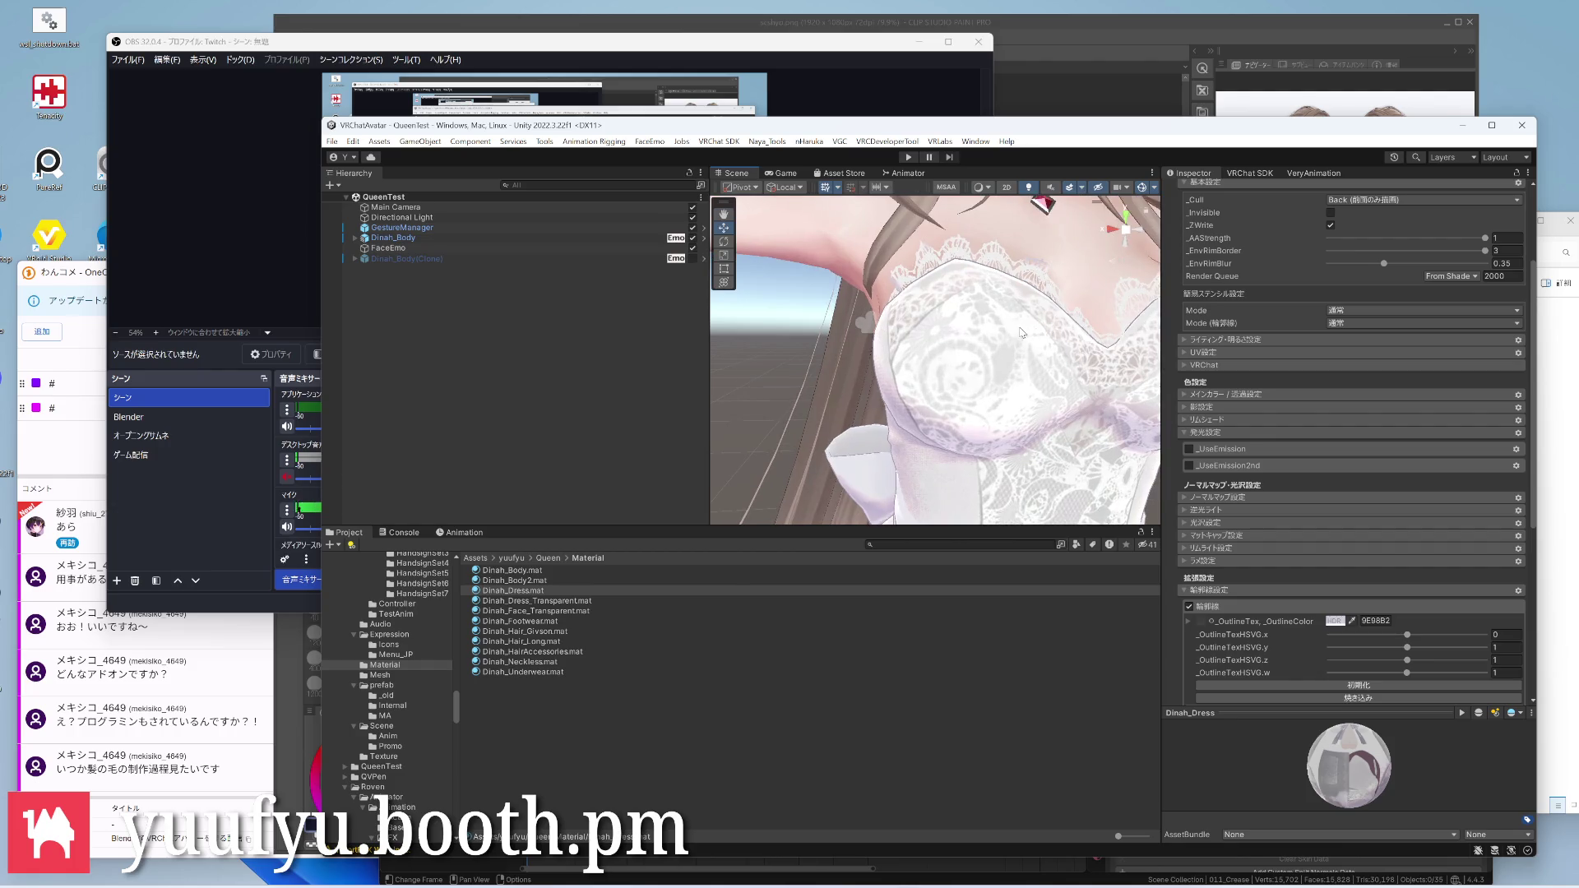
{"action": "scroll", "coordinate": [975, 333], "scroll_direction": "up", "scroll_amount": 2}
{"action": "mouse_move", "coordinate": [956, 339]}
{"action": "right_mouse_down"}
{"action": "mouse_move", "coordinate": [1046, 312]}
{"action": "mouse_move", "coordinate": [962, 346]}
{"action": "mouse_move", "coordinate": [938, 308]}
{"action": "mouse_move", "coordinate": [961, 238]}
{"action": "mouse_move", "coordinate": [942, 329]}
{"action": "mouse_move", "coordinate": [990, 389]}
{"action": "right_mouse_up"}
{"action": "scroll", "coordinate": [937, 357], "scroll_direction": "down", "scroll_amount": 3}
{"action": "scroll", "coordinate": [919, 370], "scroll_direction": "down", "scroll_amount": 3}
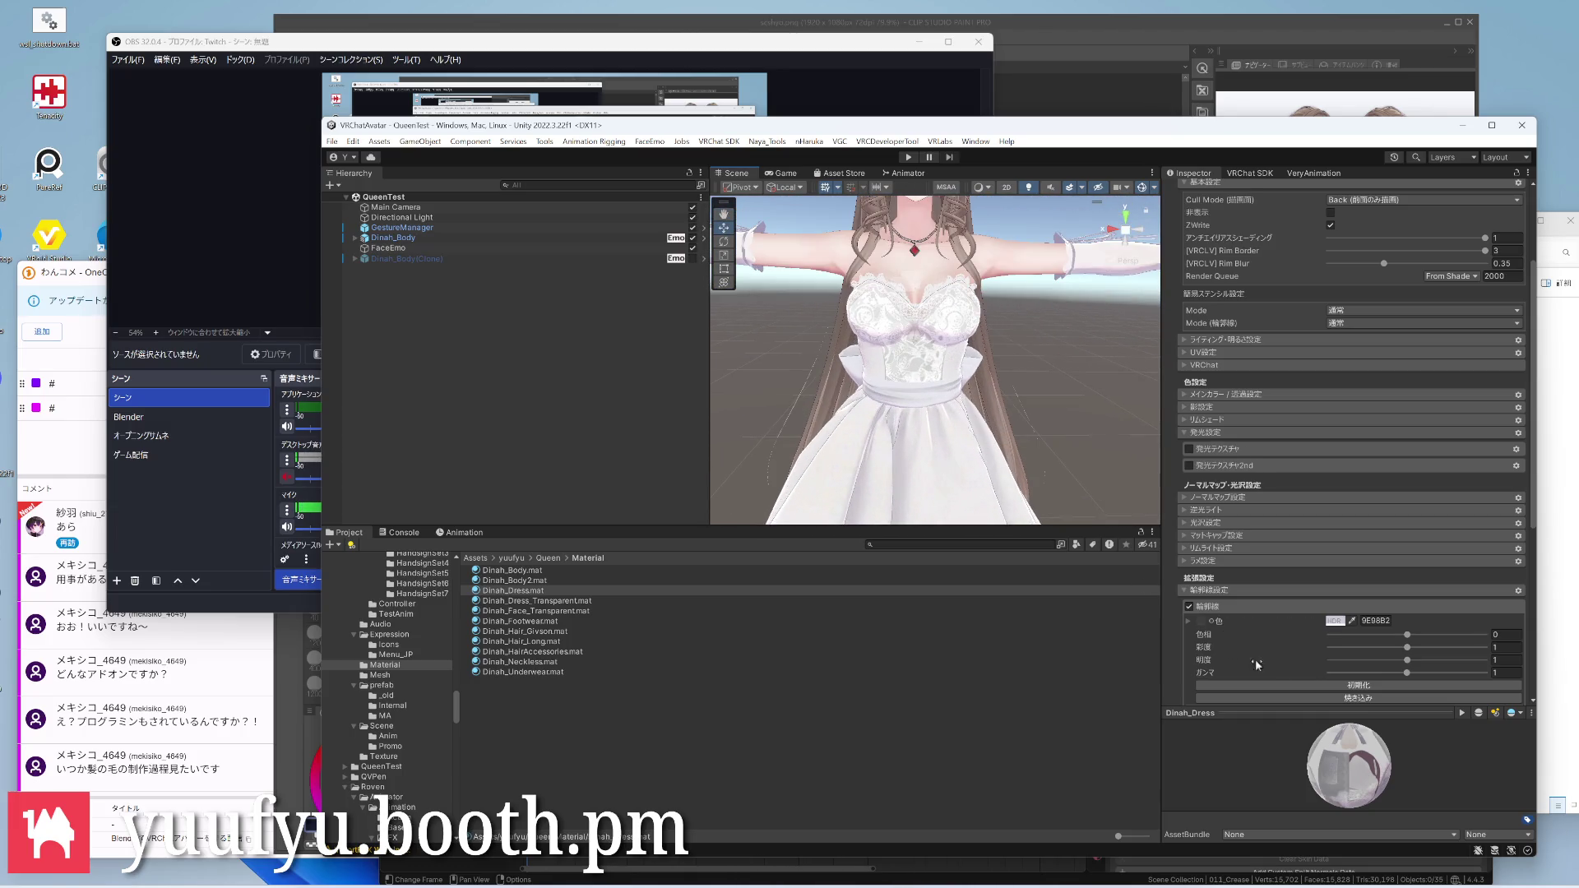
{"action": "scroll", "coordinate": [1277, 661], "scroll_direction": "down", "scroll_amount": 5}
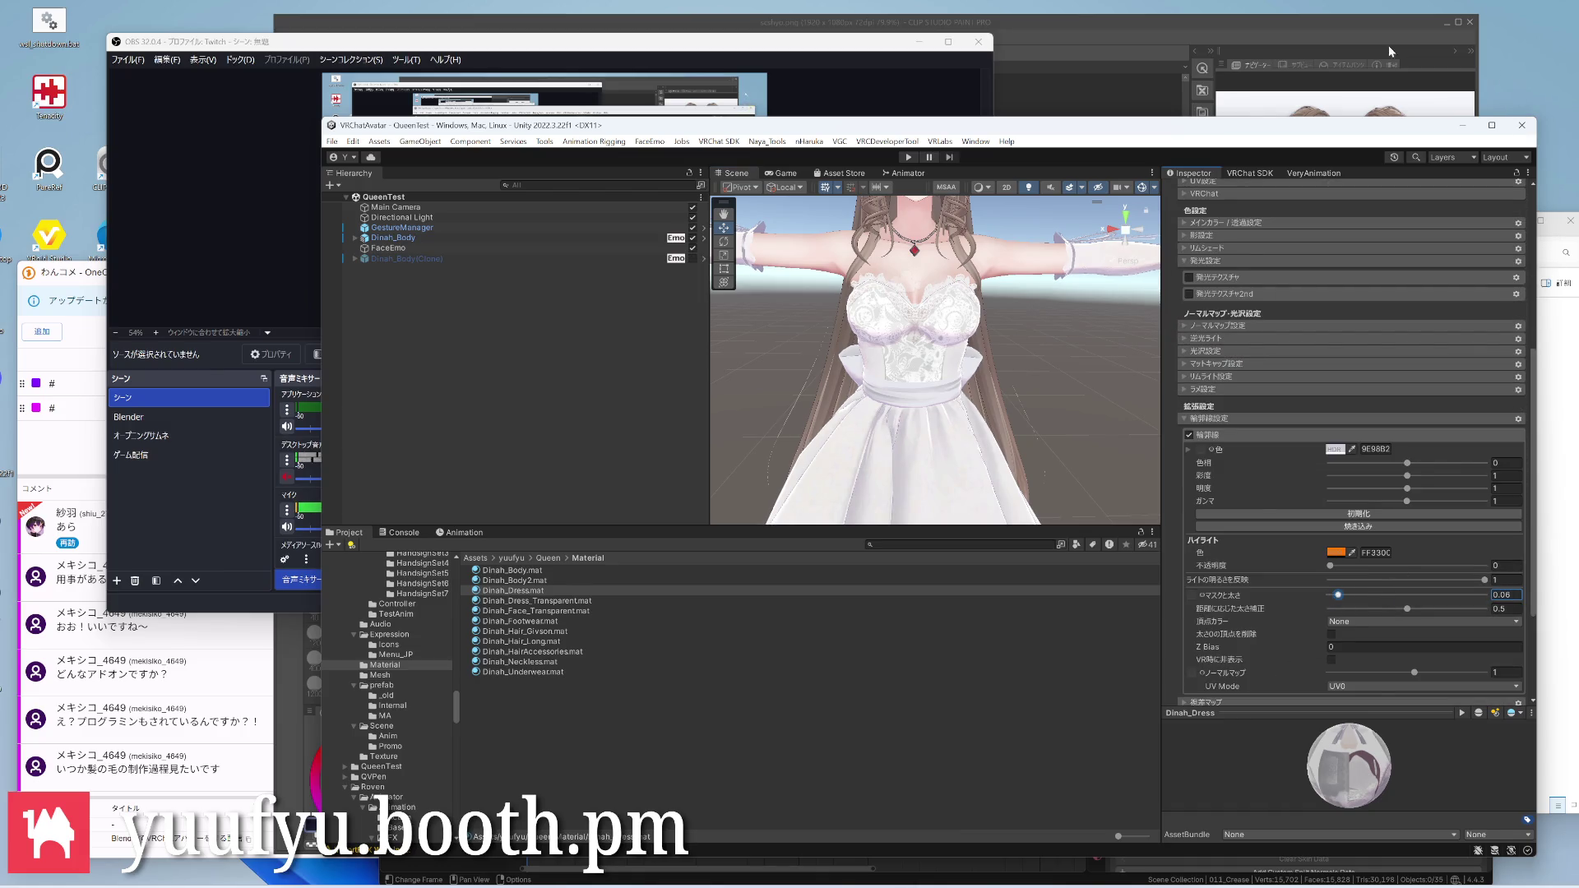
Inspect the dress outlines around the chest, shoulder and necklace from several angles
{"action": "right_click_drag", "start_coordinate": [1072, 270], "coordinate": [966, 349]}
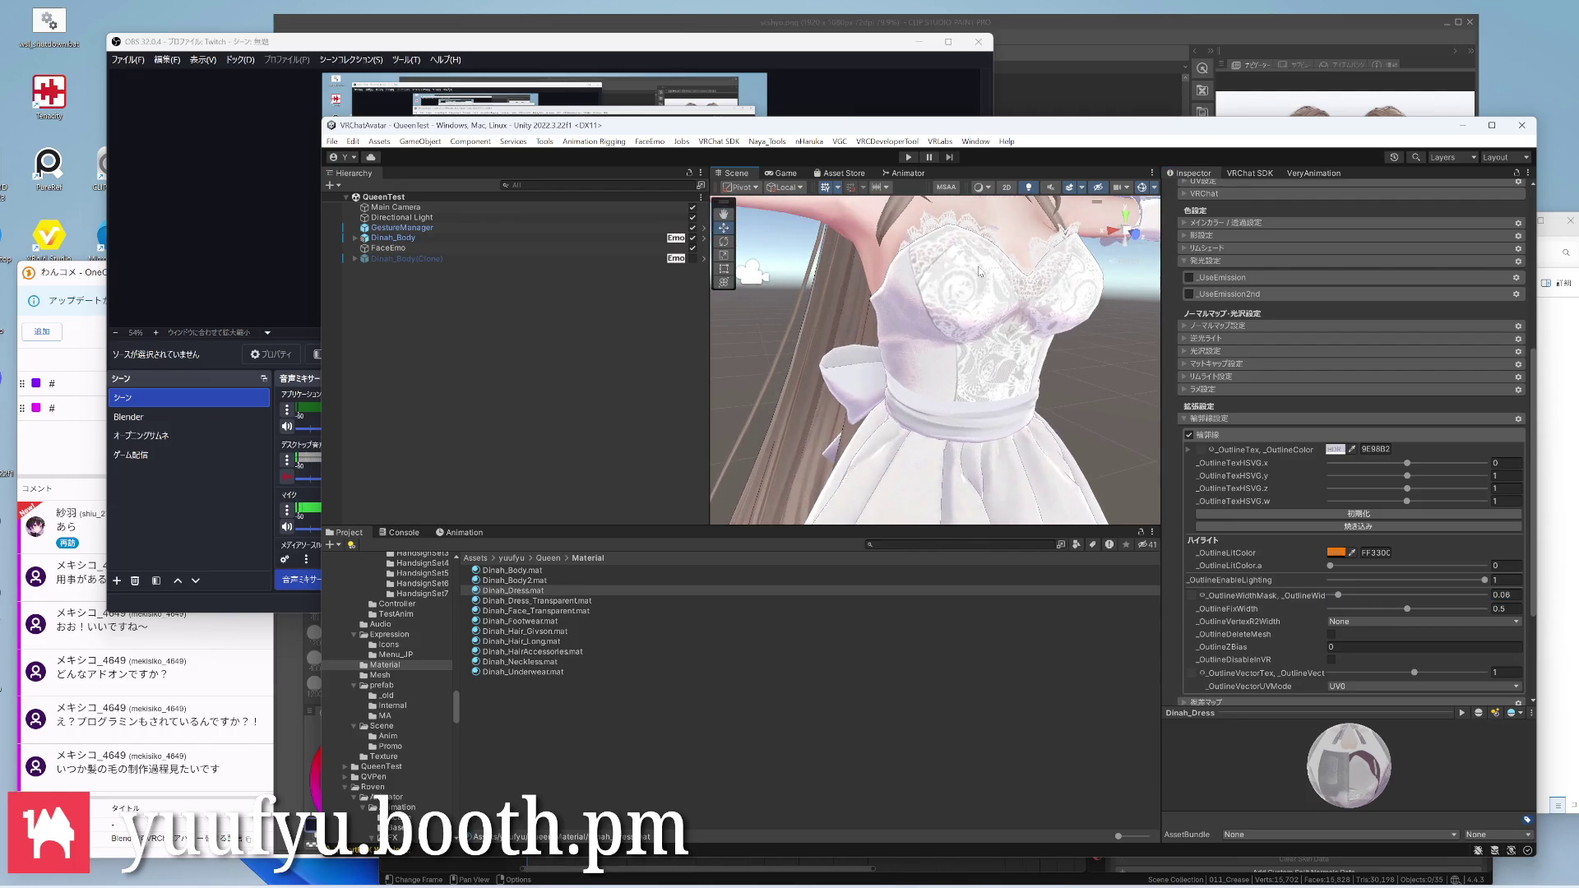
{"action": "scroll", "coordinate": [967, 349], "scroll_direction": "up", "scroll_amount": 3}
{"action": "right_click_drag", "start_coordinate": [936, 353], "coordinate": [881, 330]}
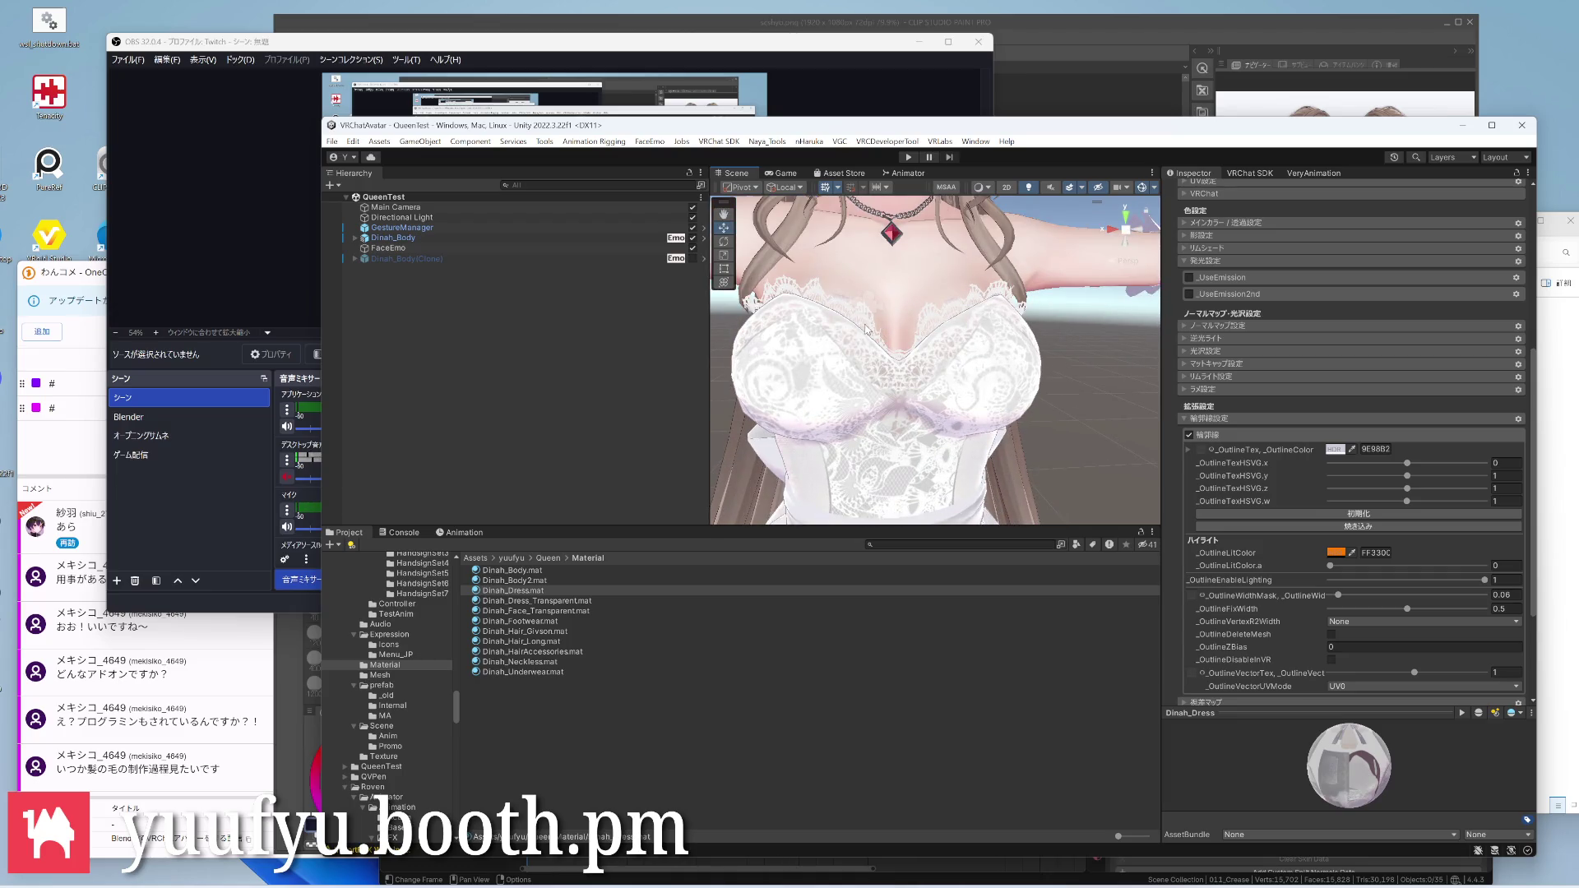
{"action": "scroll", "coordinate": [1031, 380], "scroll_direction": "down", "scroll_amount": 3}
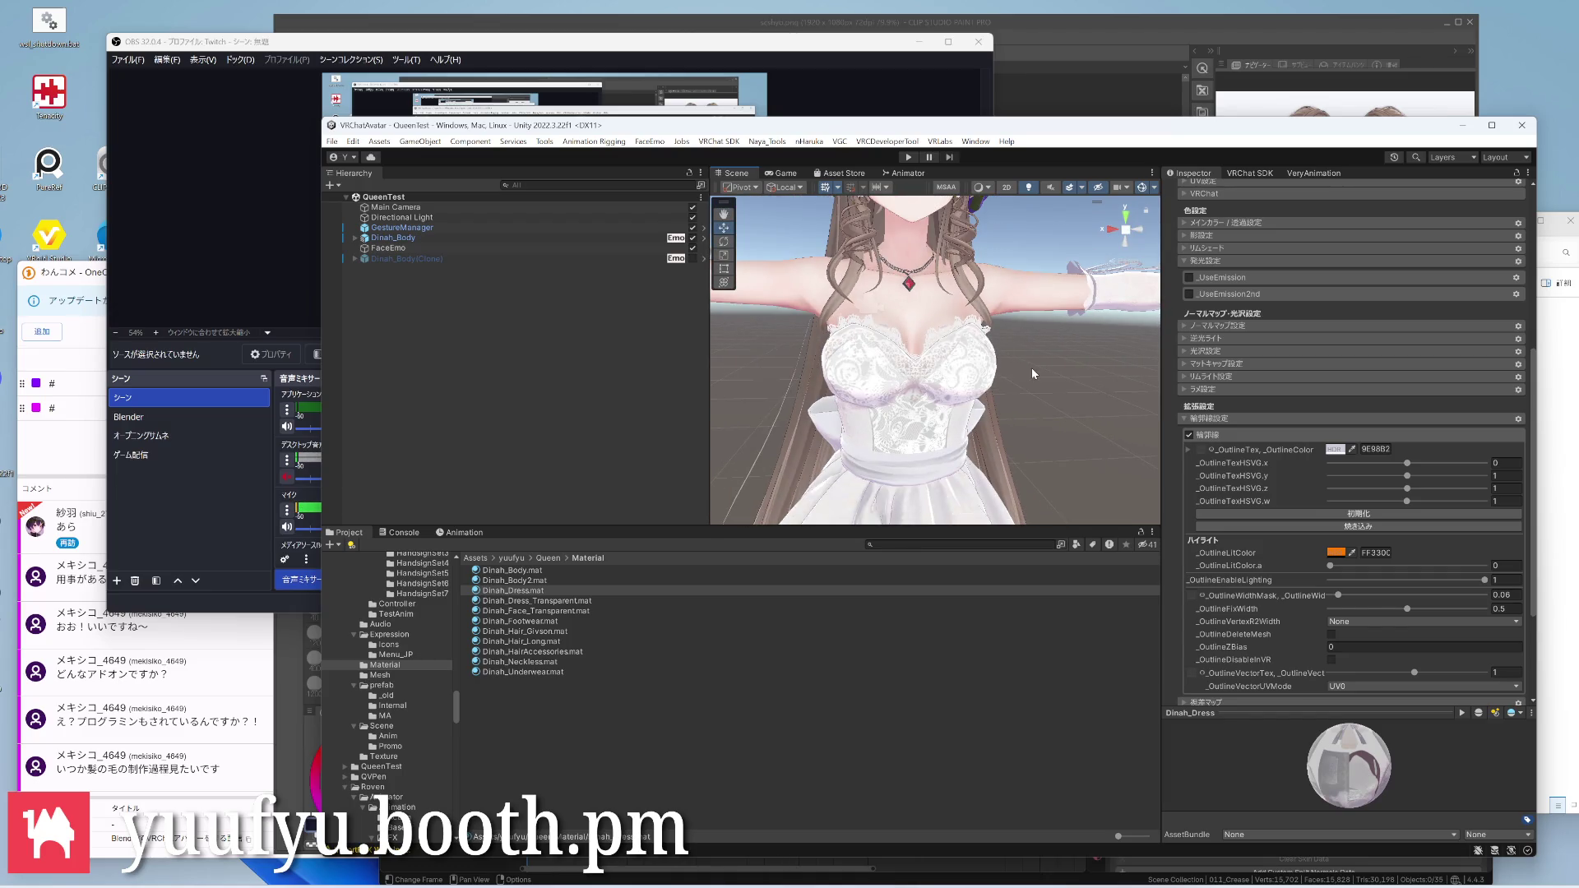
{"action": "right_click_drag", "start_coordinate": [1027, 364], "coordinate": [937, 309]}
{"action": "scroll", "coordinate": [950, 315], "scroll_direction": "up", "scroll_amount": 3}
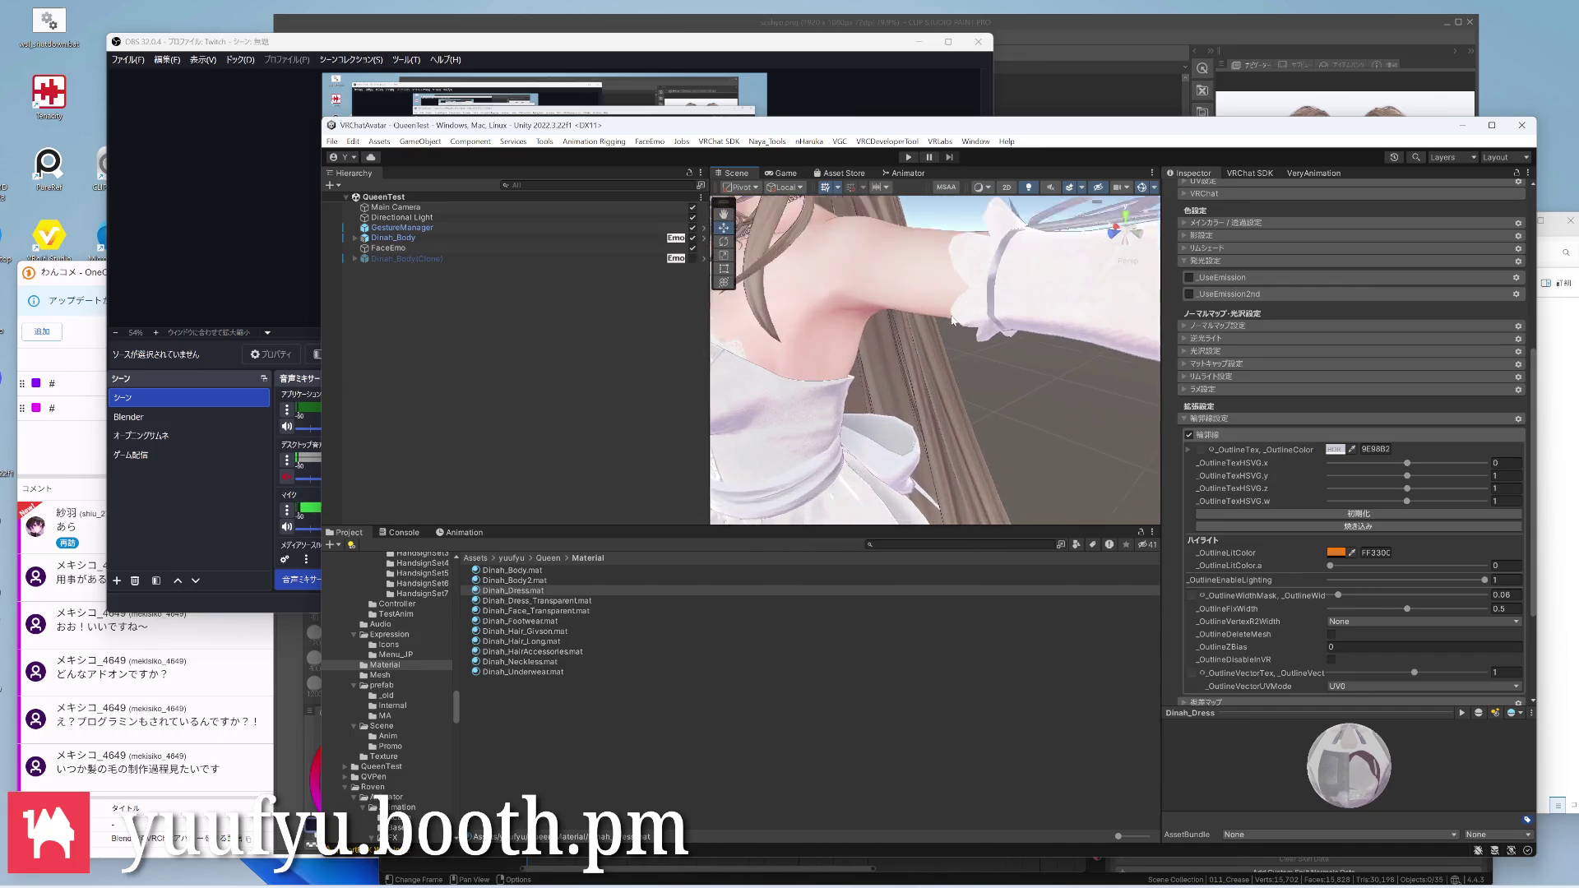
{"action": "scroll", "coordinate": [957, 318], "scroll_direction": "down", "scroll_amount": 3}
{"action": "scroll", "coordinate": [957, 317], "scroll_direction": "down", "scroll_amount": 3}
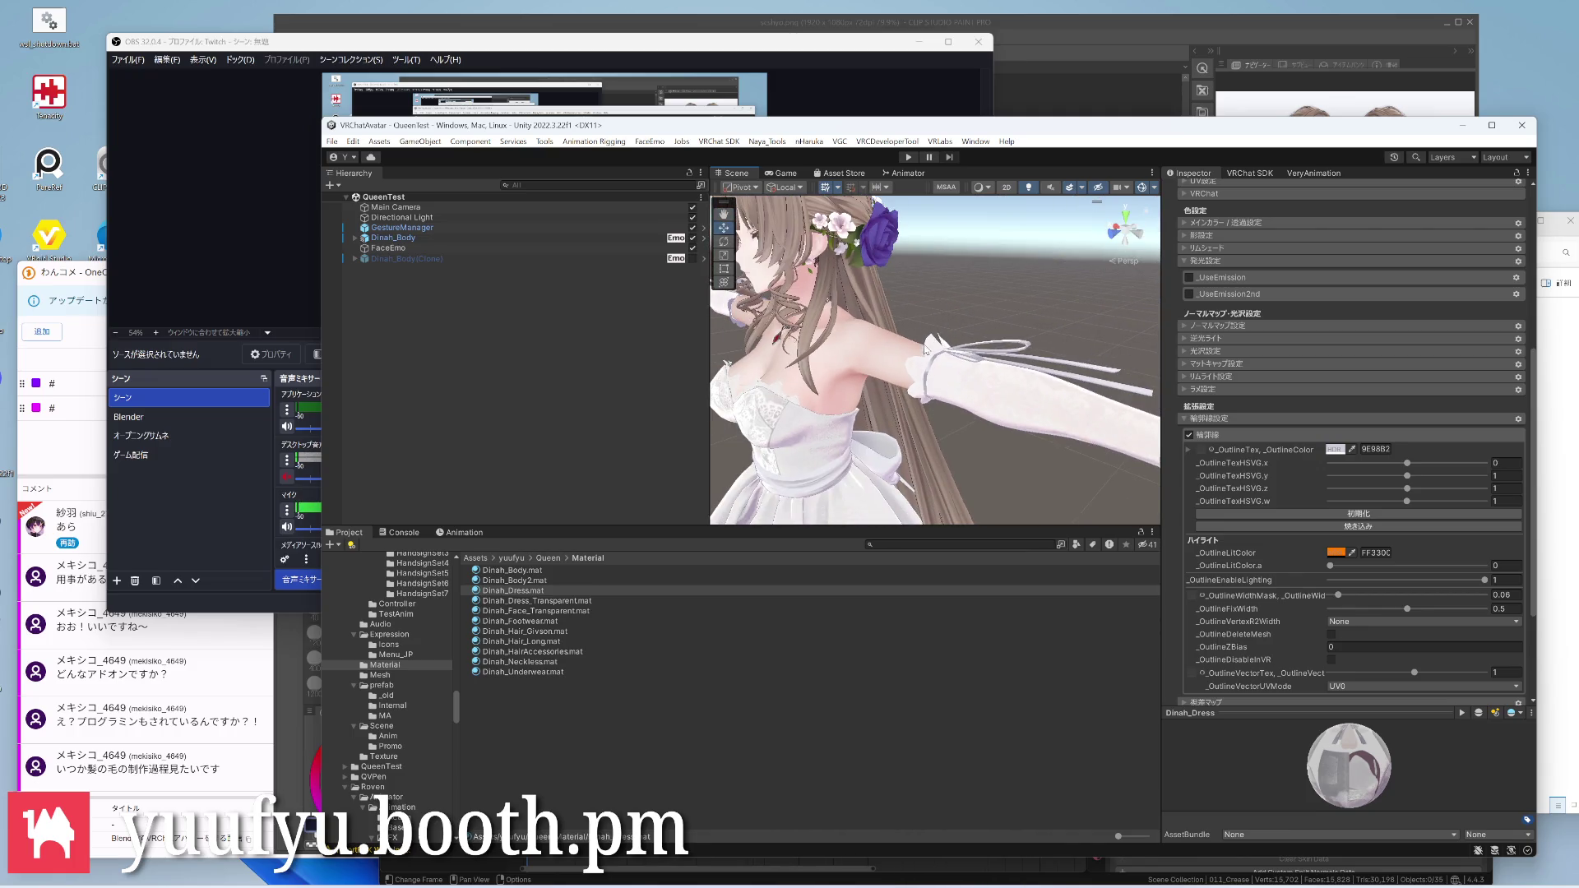
{"action": "right_click_drag", "start_coordinate": [926, 352], "coordinate": [939, 331]}
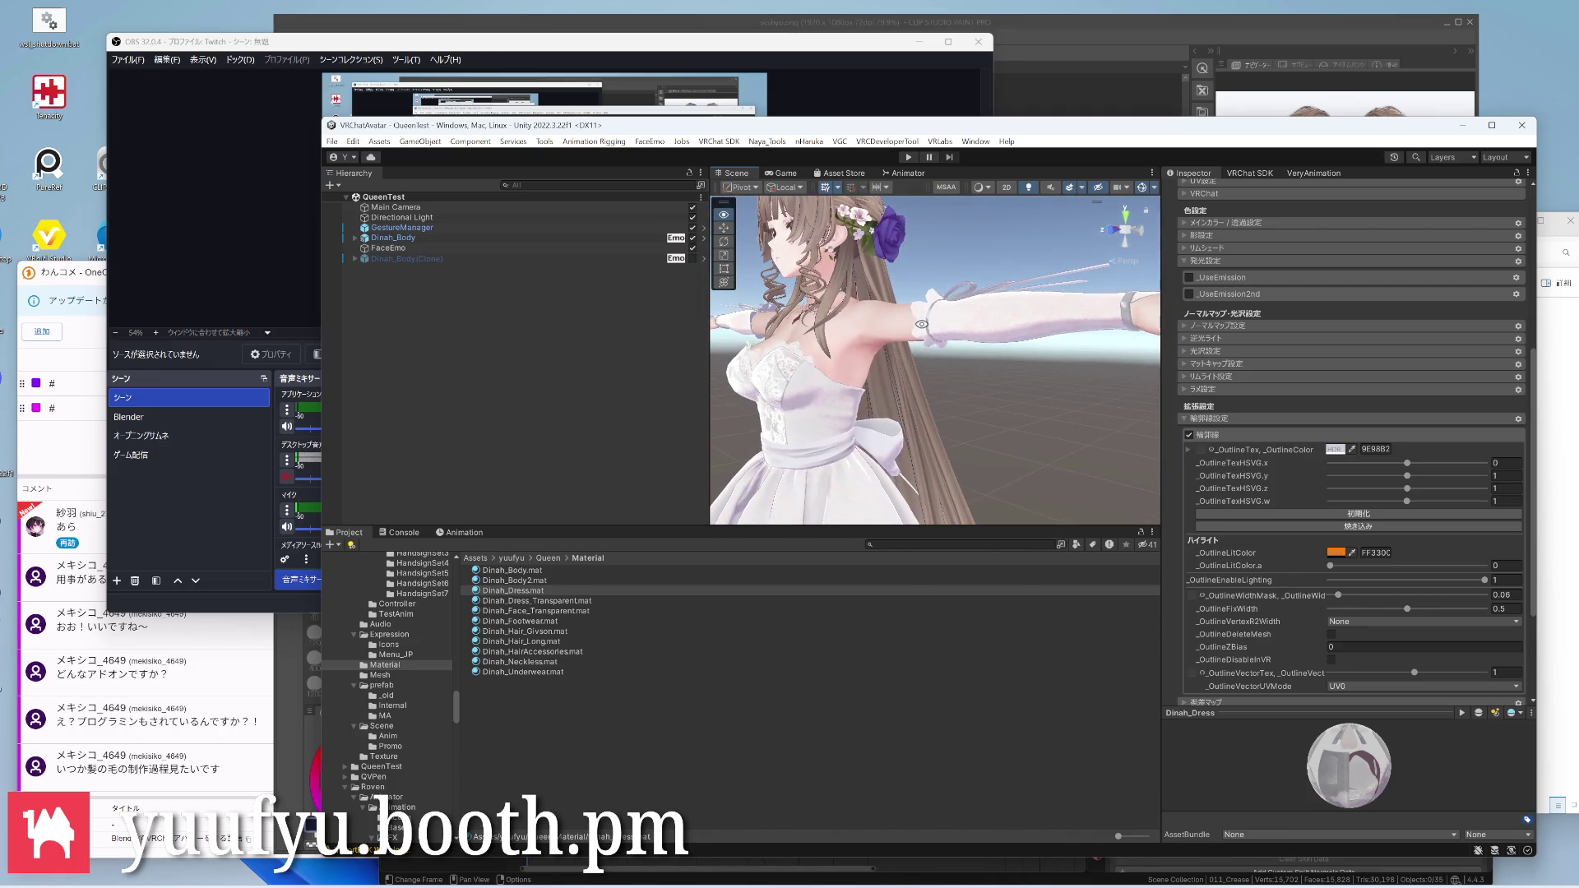
{"action": "scroll", "coordinate": [939, 330], "scroll_direction": "down", "scroll_amount": 3}
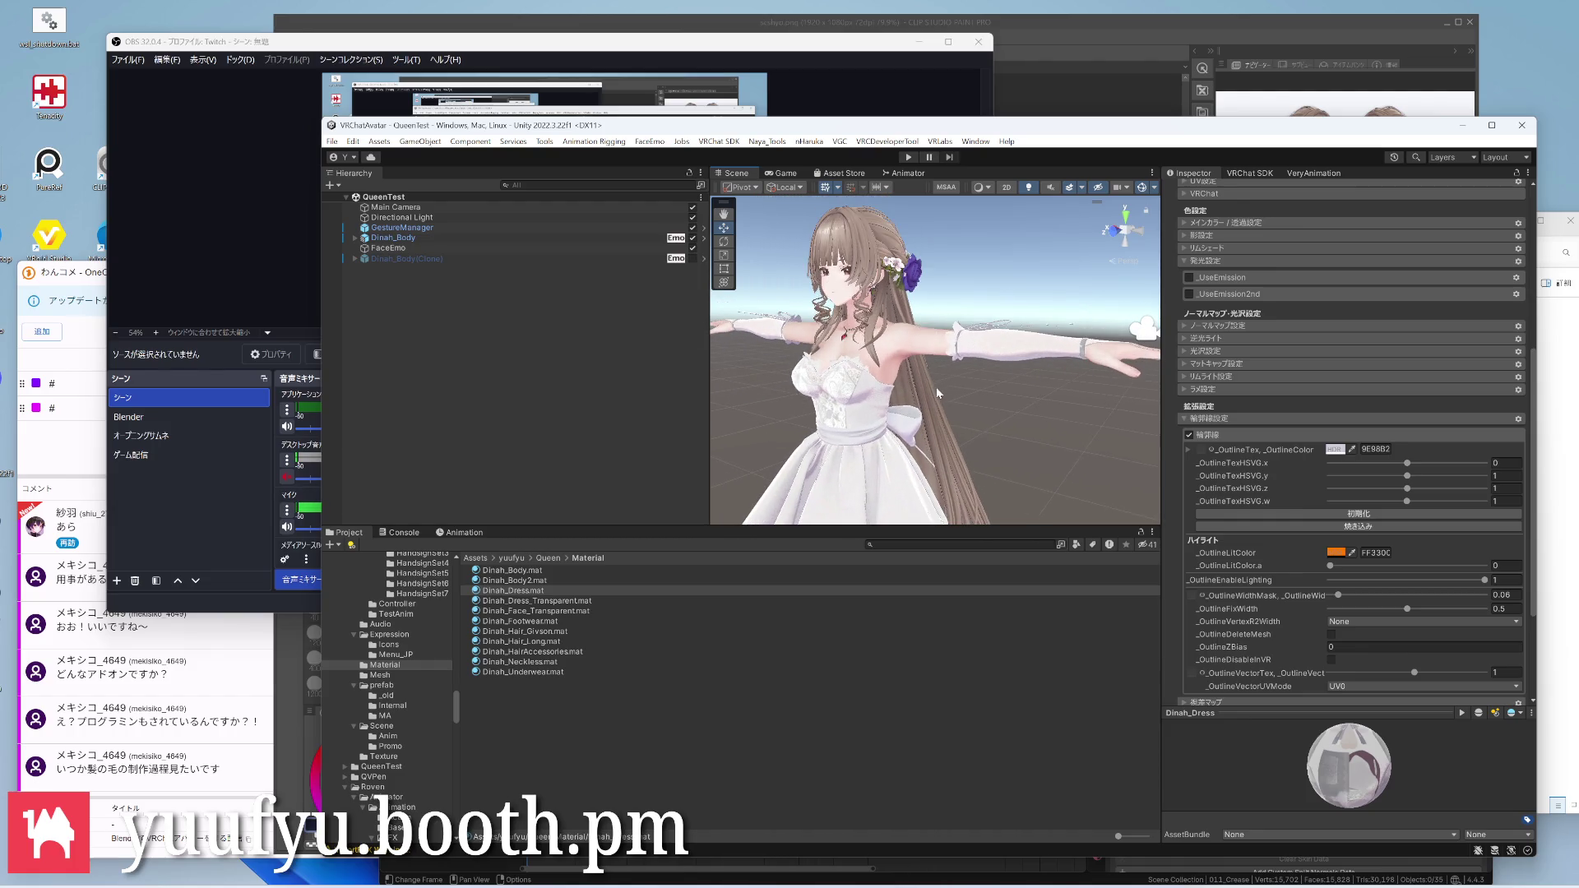
{"action": "middle_click_drag", "start_coordinate": [950, 346], "coordinate": [983, 372]}
{"action": "scroll", "coordinate": [983, 373], "scroll_direction": "up", "scroll_amount": 3}
{"action": "scroll", "coordinate": [976, 345], "scroll_direction": "up", "scroll_amount": 5}
{"action": "scroll", "coordinate": [957, 310], "scroll_direction": "up", "scroll_amount": 4}
{"action": "middle_click_drag", "start_coordinate": [957, 310], "coordinate": [956, 407]}
{"action": "scroll", "coordinate": [944, 371], "scroll_direction": "up", "scroll_amount": 4}
{"action": "scroll", "coordinate": [933, 350], "scroll_direction": "up", "scroll_amount": 4}
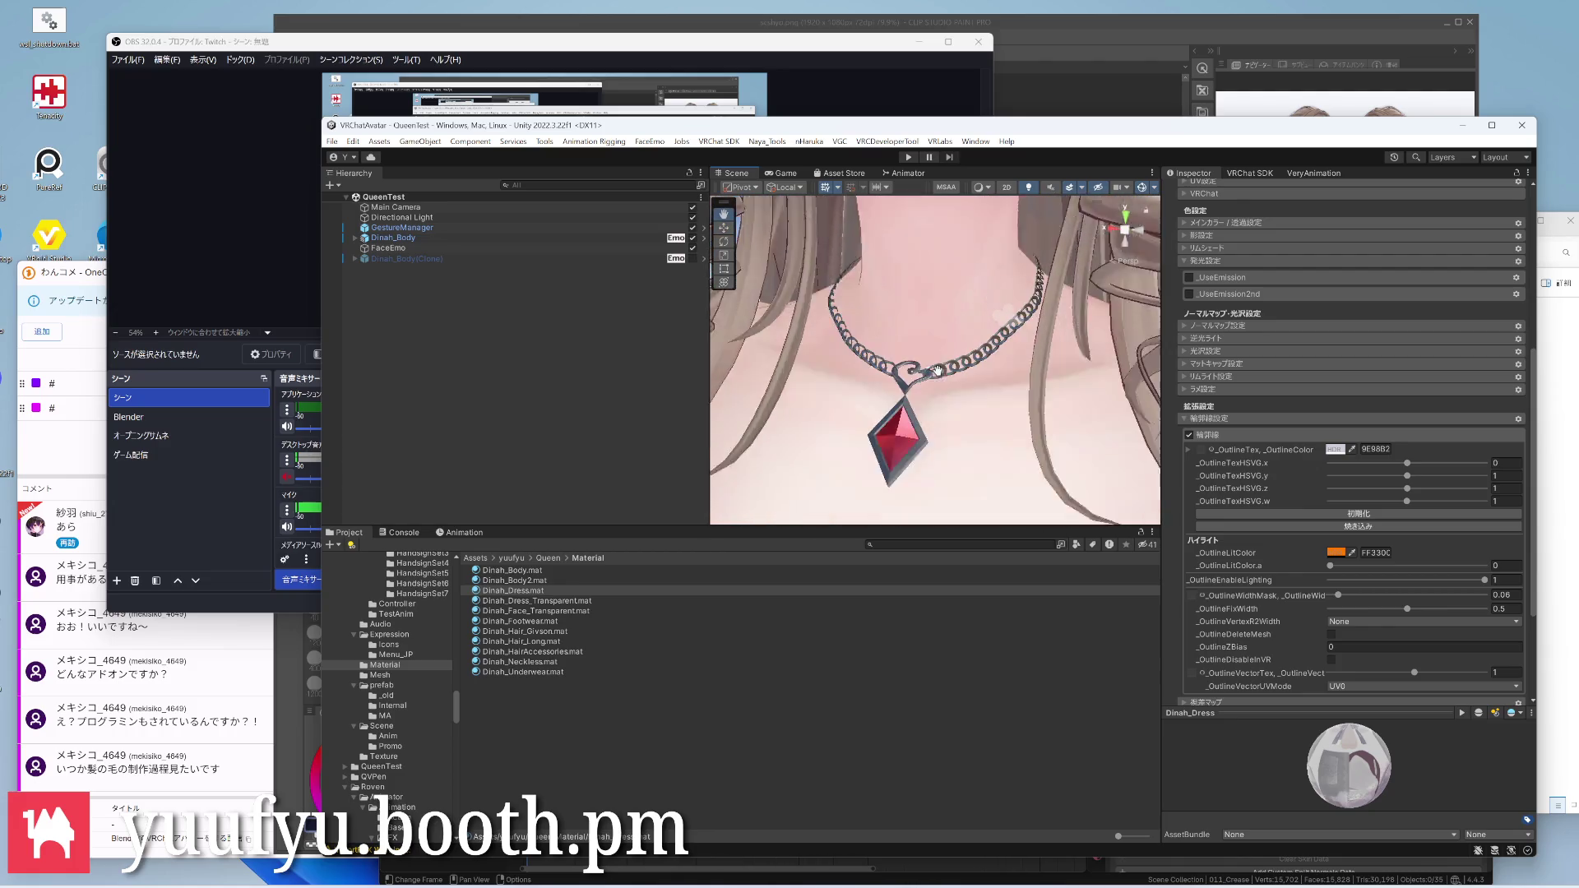
{"action": "scroll", "coordinate": [933, 349], "scroll_direction": "down", "scroll_amount": 1}
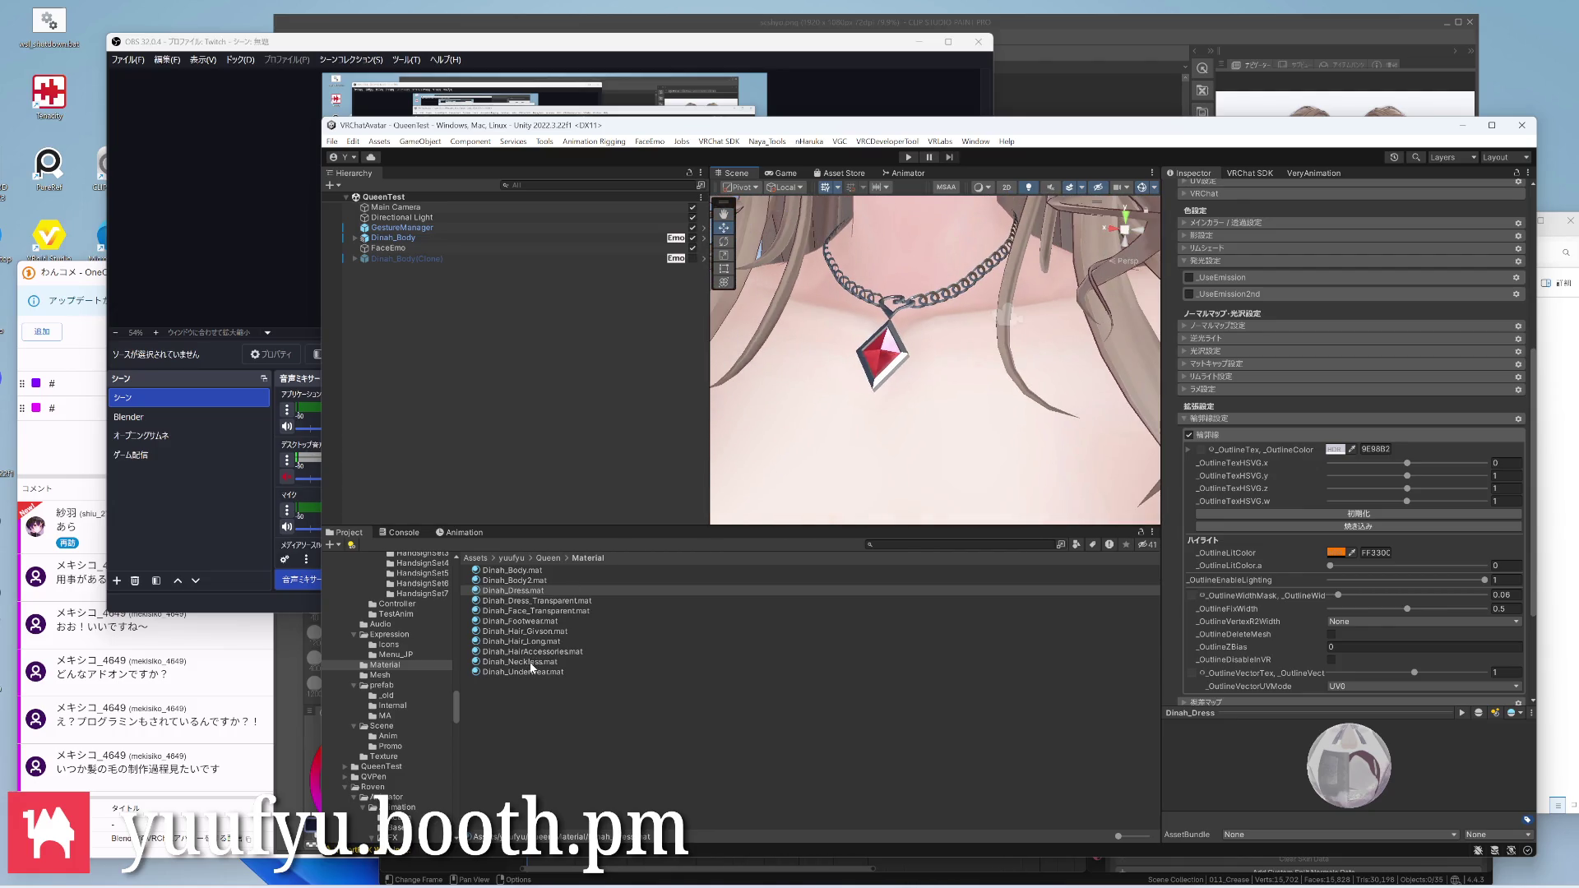
Select Dinah_Neckless.mat to show the necklace material's settings
{"action": "left_click", "coordinate": [518, 661]}
{"action": "scroll", "coordinate": [1255, 422], "scroll_direction": "up", "scroll_amount": 3}
{"action": "scroll", "coordinate": [1255, 426], "scroll_direction": "up", "scroll_amount": 2}
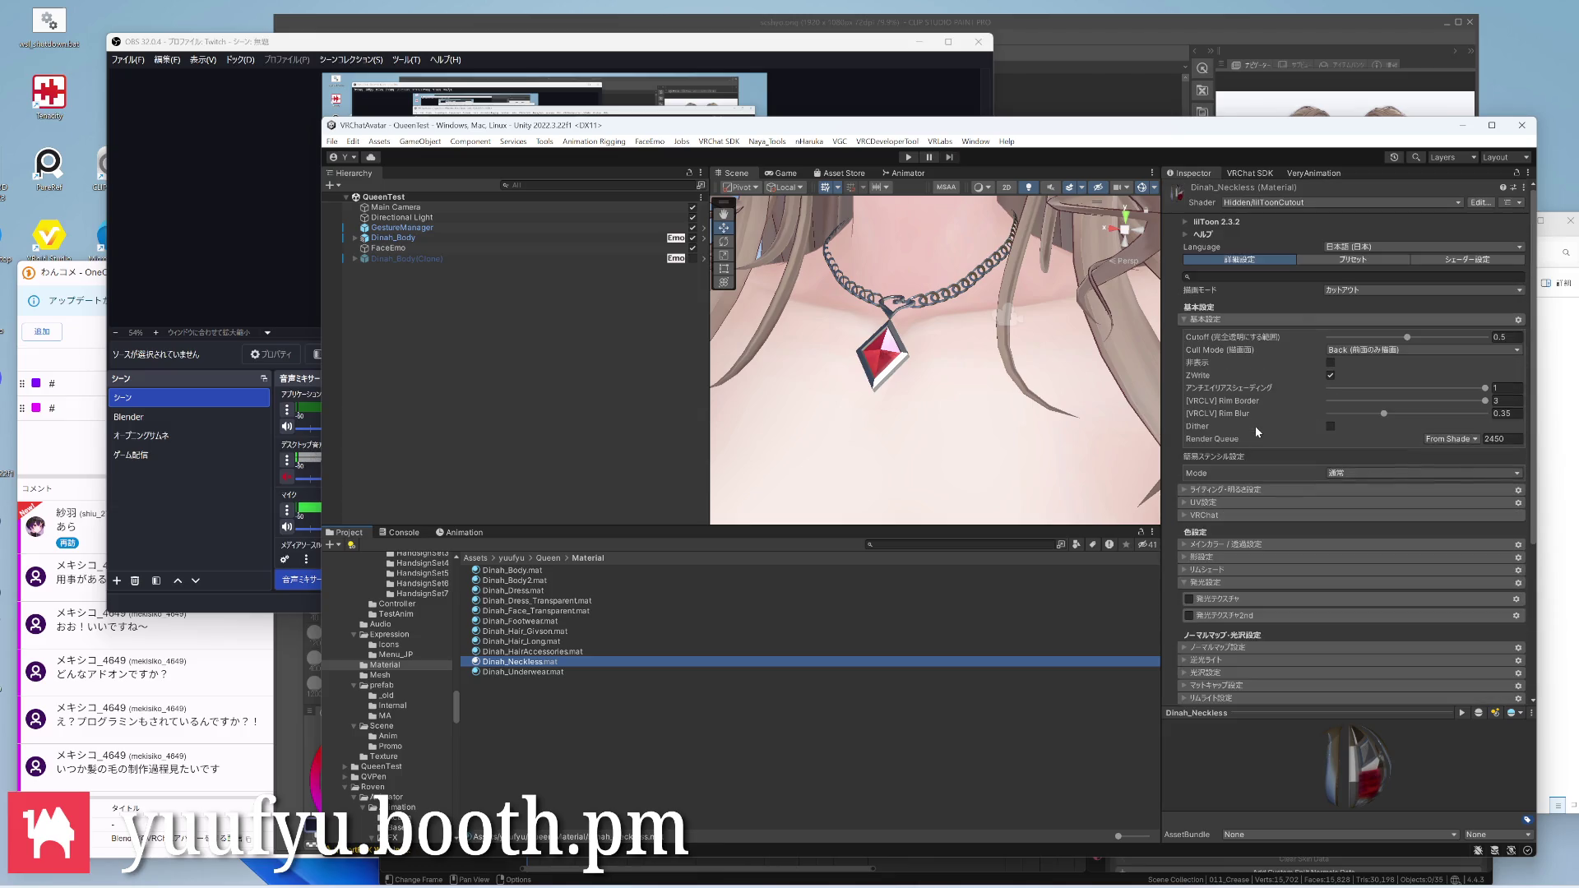
{"action": "scroll", "coordinate": [1254, 432], "scroll_direction": "down", "scroll_amount": 2}
{"action": "scroll", "coordinate": [1255, 445], "scroll_direction": "down", "scroll_amount": 2}
Try the 輪郭線 outline on the necklace material and turn it back off
{"action": "left_click", "coordinate": [1193, 549]}
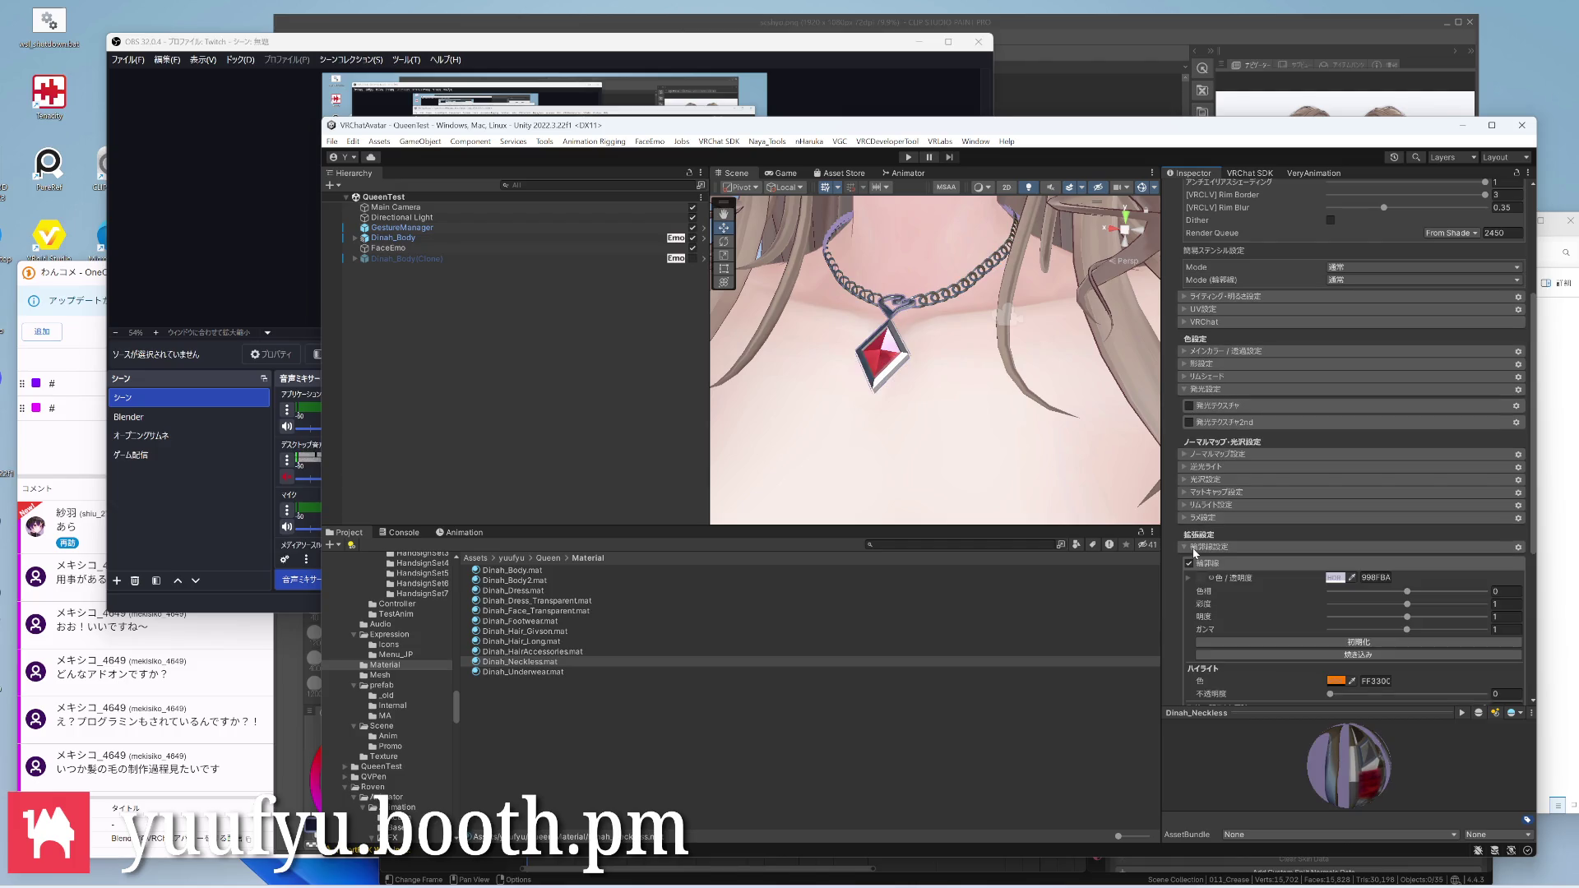
{"action": "scroll", "coordinate": [939, 345], "scroll_direction": "up", "scroll_amount": 3}
{"action": "right_click_drag", "start_coordinate": [888, 346], "coordinate": [947, 370]}
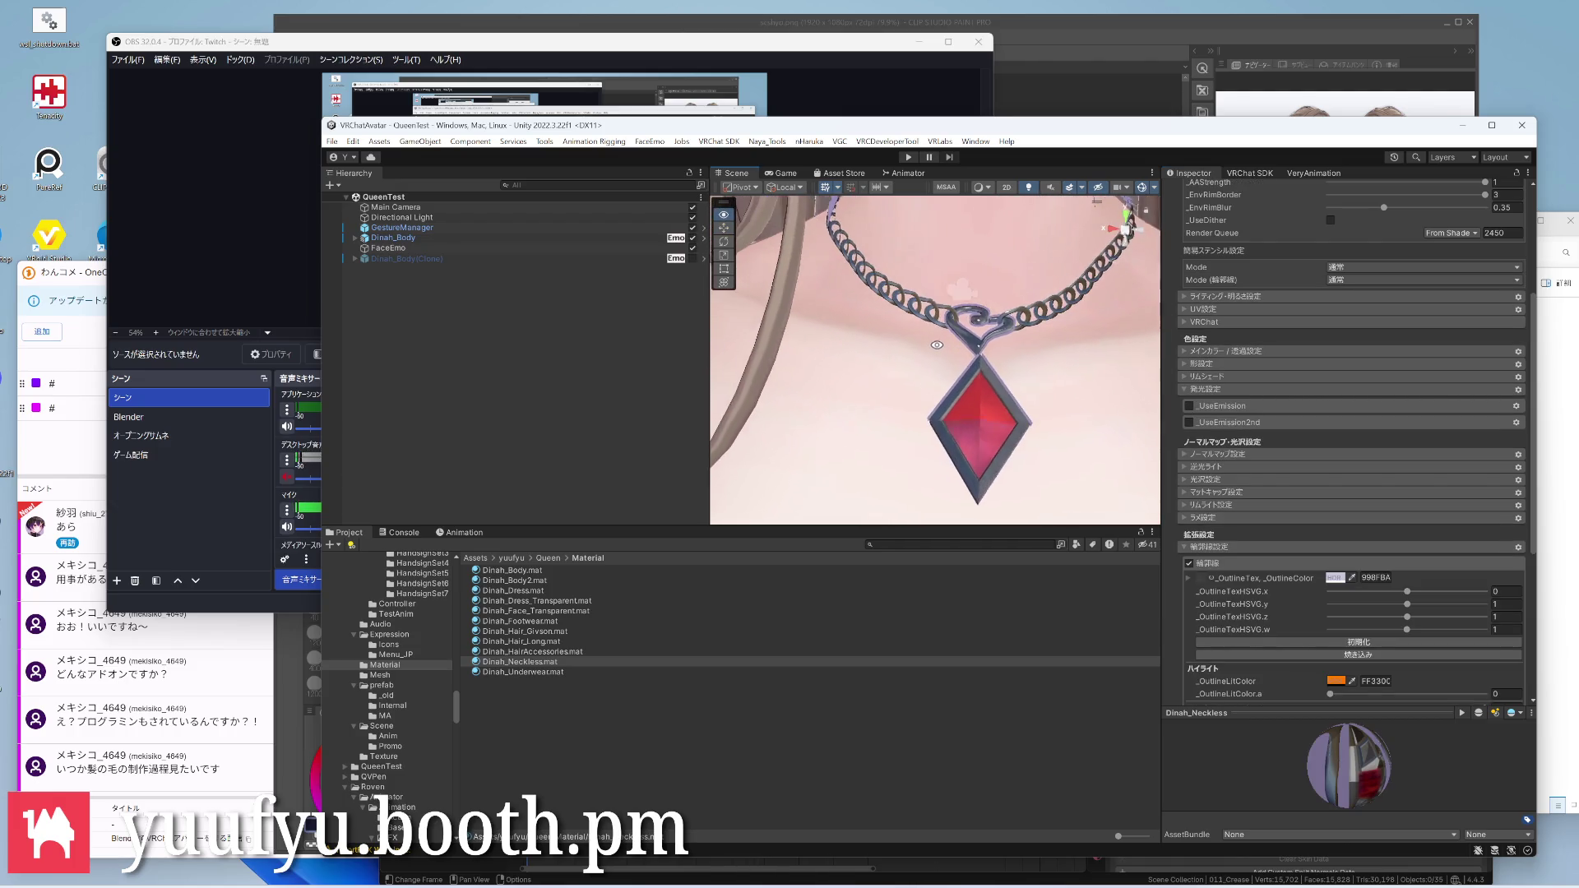
{"action": "key", "text": "alt"}
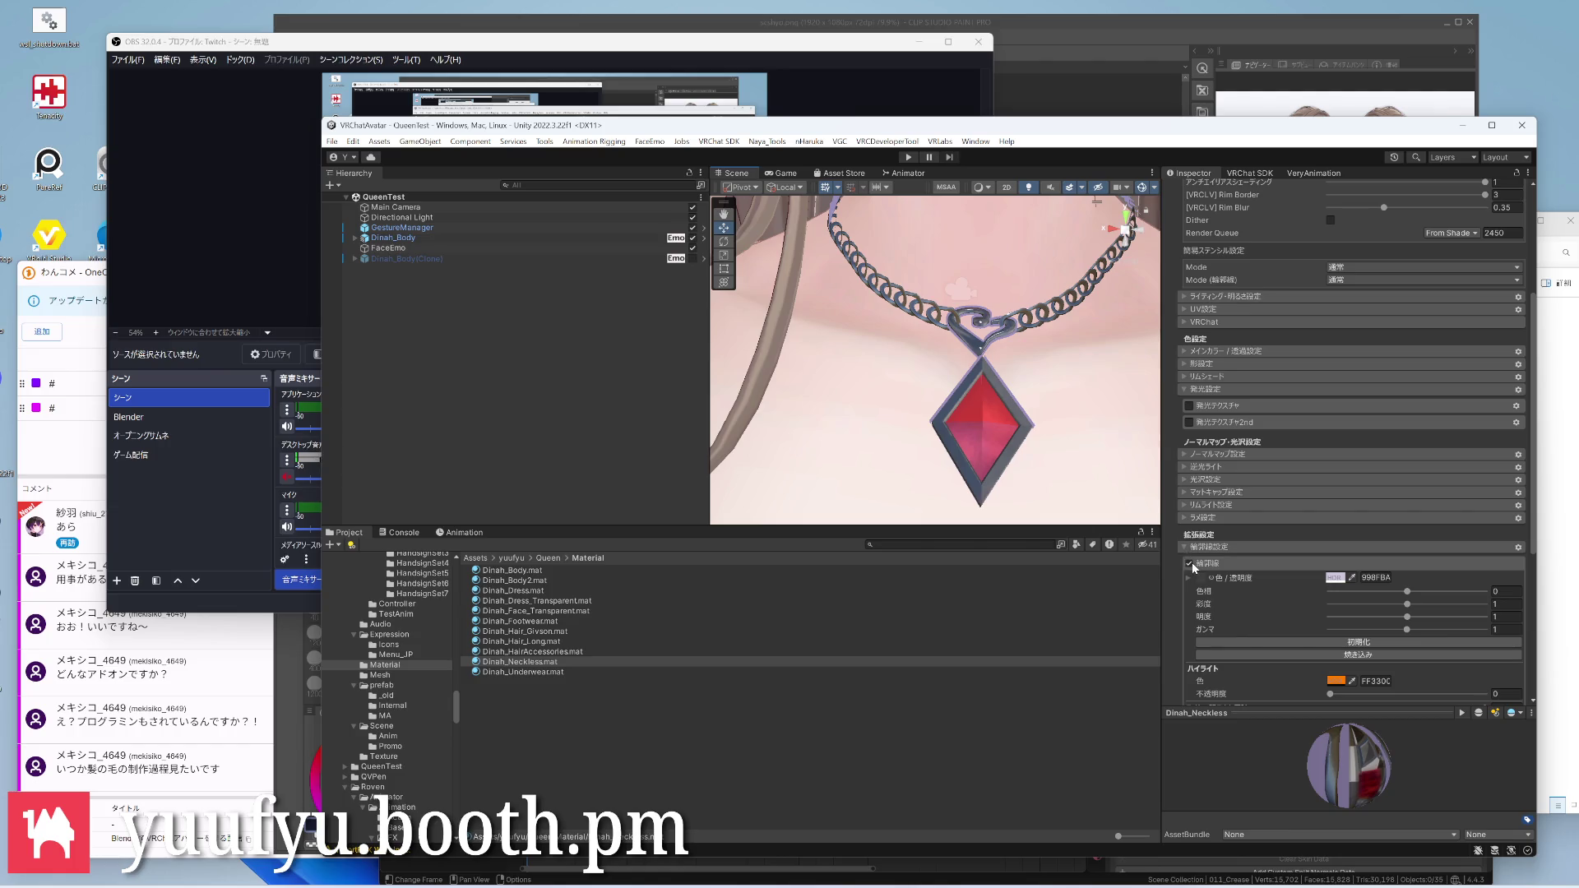
{"action": "left_click", "coordinate": [1192, 561]}
{"action": "scroll", "coordinate": [939, 358], "scroll_direction": "down", "scroll_amount": 5}
{"action": "scroll", "coordinate": [938, 359], "scroll_direction": "up", "scroll_amount": 5}
Frame the avatar frontally and select Dinah_Body2.mat to show its settings
{"action": "mouse_move", "coordinate": [915, 285]}
{"action": "right_mouse_down"}
{"action": "mouse_move", "coordinate": [951, 341]}
{"action": "mouse_move", "coordinate": [901, 375]}
{"action": "mouse_move", "coordinate": [910, 327]}
{"action": "mouse_move", "coordinate": [1049, 345]}
{"action": "mouse_move", "coordinate": [999, 370]}
{"action": "right_mouse_up"}
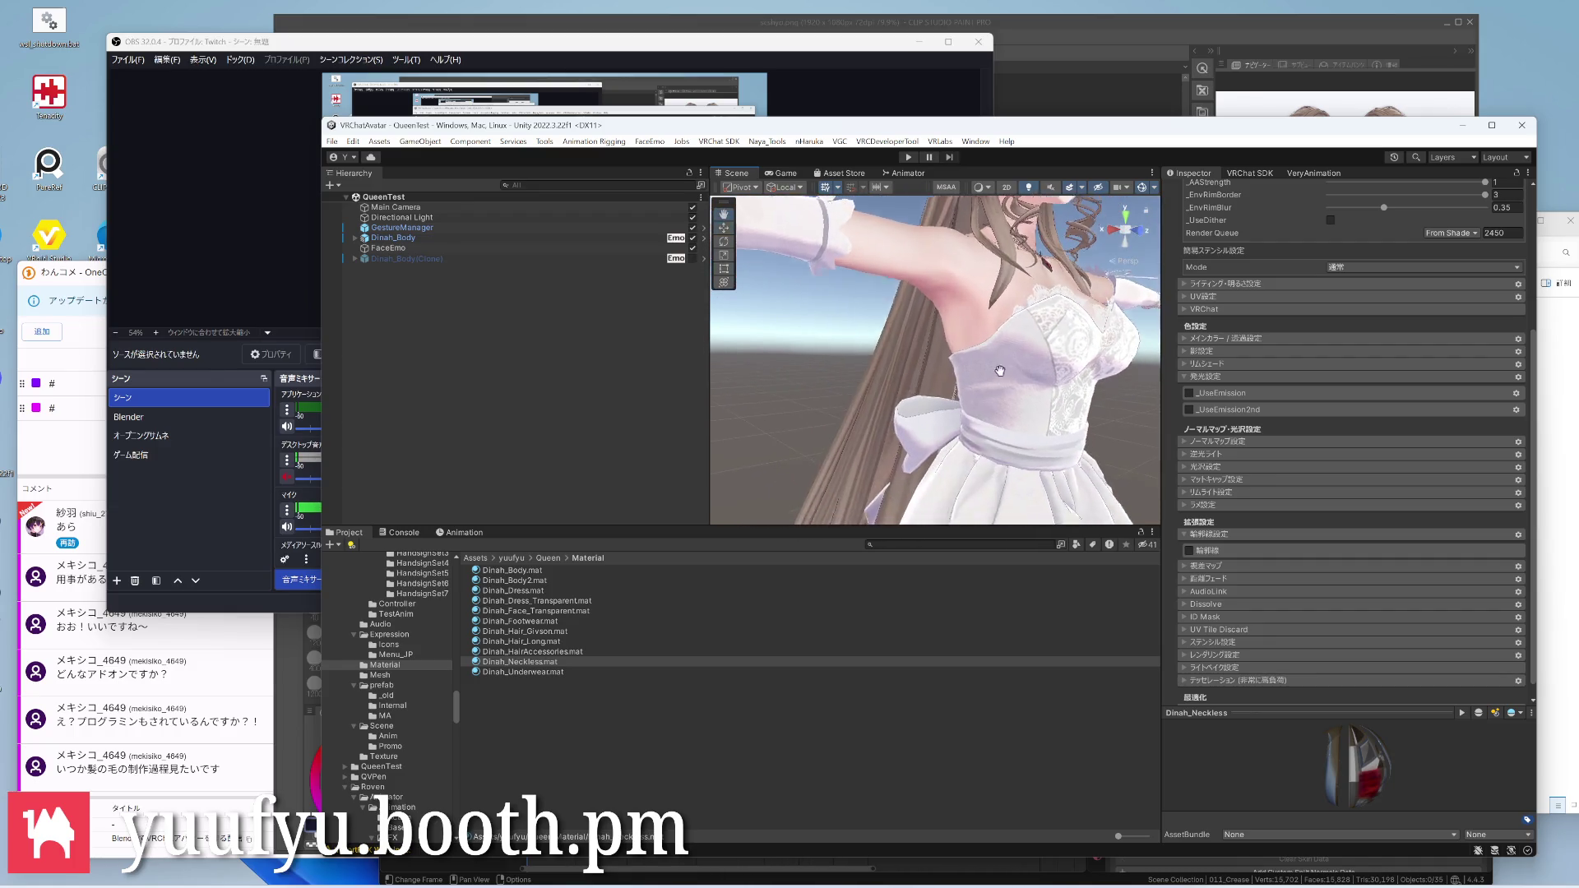
{"action": "scroll", "coordinate": [999, 370], "scroll_direction": "up", "scroll_amount": 4}
{"action": "scroll", "coordinate": [963, 333], "scroll_direction": "up", "scroll_amount": 4}
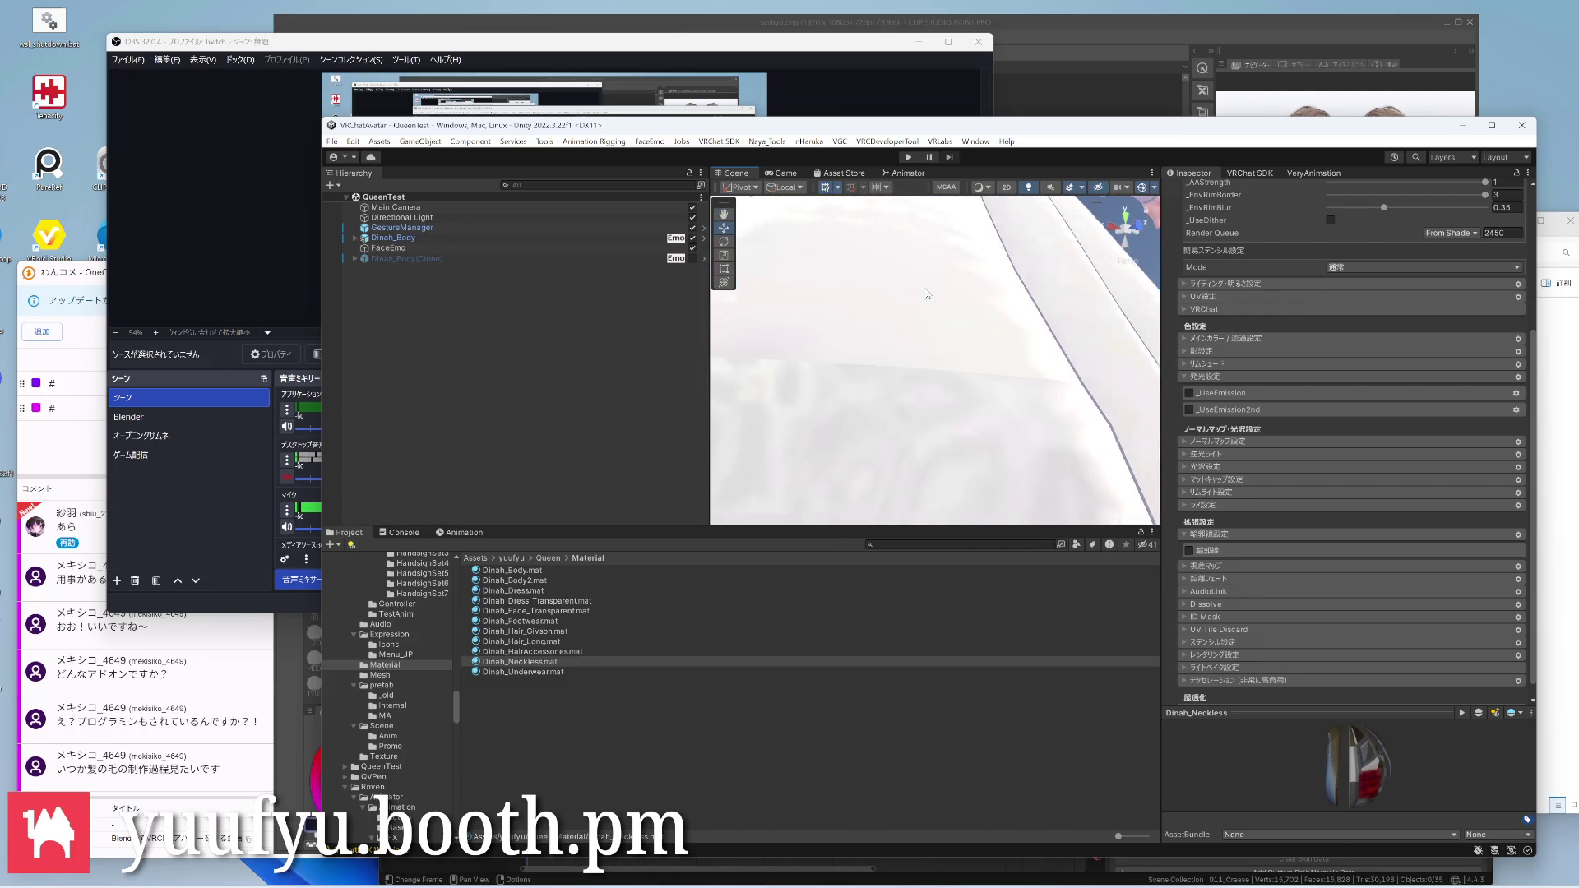
{"action": "scroll", "coordinate": [928, 293], "scroll_direction": "down", "scroll_amount": 4}
{"action": "mouse_move", "coordinate": [929, 294]}
{"action": "right_mouse_down"}
{"action": "mouse_move", "coordinate": [913, 454]}
{"action": "mouse_move", "coordinate": [913, 370]}
{"action": "mouse_move", "coordinate": [1014, 334]}
{"action": "mouse_move", "coordinate": [1028, 381]}
{"action": "mouse_move", "coordinate": [972, 395]}
{"action": "right_mouse_up"}
{"action": "scroll", "coordinate": [914, 454], "scroll_direction": "down", "scroll_amount": 3}
{"action": "scroll", "coordinate": [987, 346], "scroll_direction": "up", "scroll_amount": 3}
{"action": "scroll", "coordinate": [1014, 335], "scroll_direction": "up", "scroll_amount": 3}
{"action": "scroll", "coordinate": [1018, 339], "scroll_direction": "up", "scroll_amount": 3}
{"action": "scroll", "coordinate": [1026, 382], "scroll_direction": "up", "scroll_amount": 2}
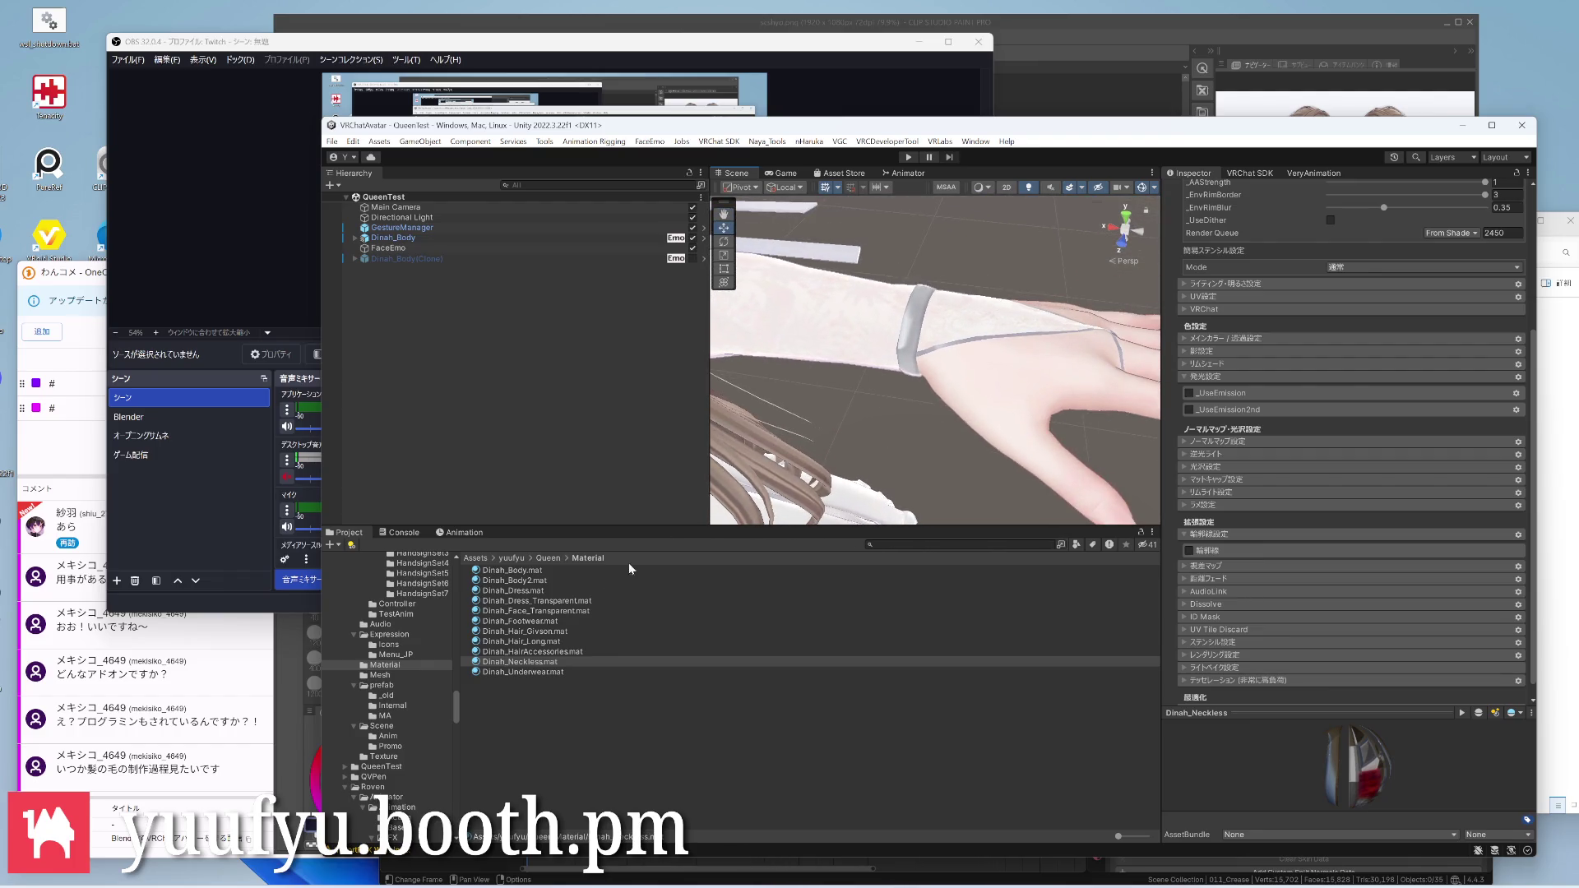
{"action": "left_click", "coordinate": [519, 579]}
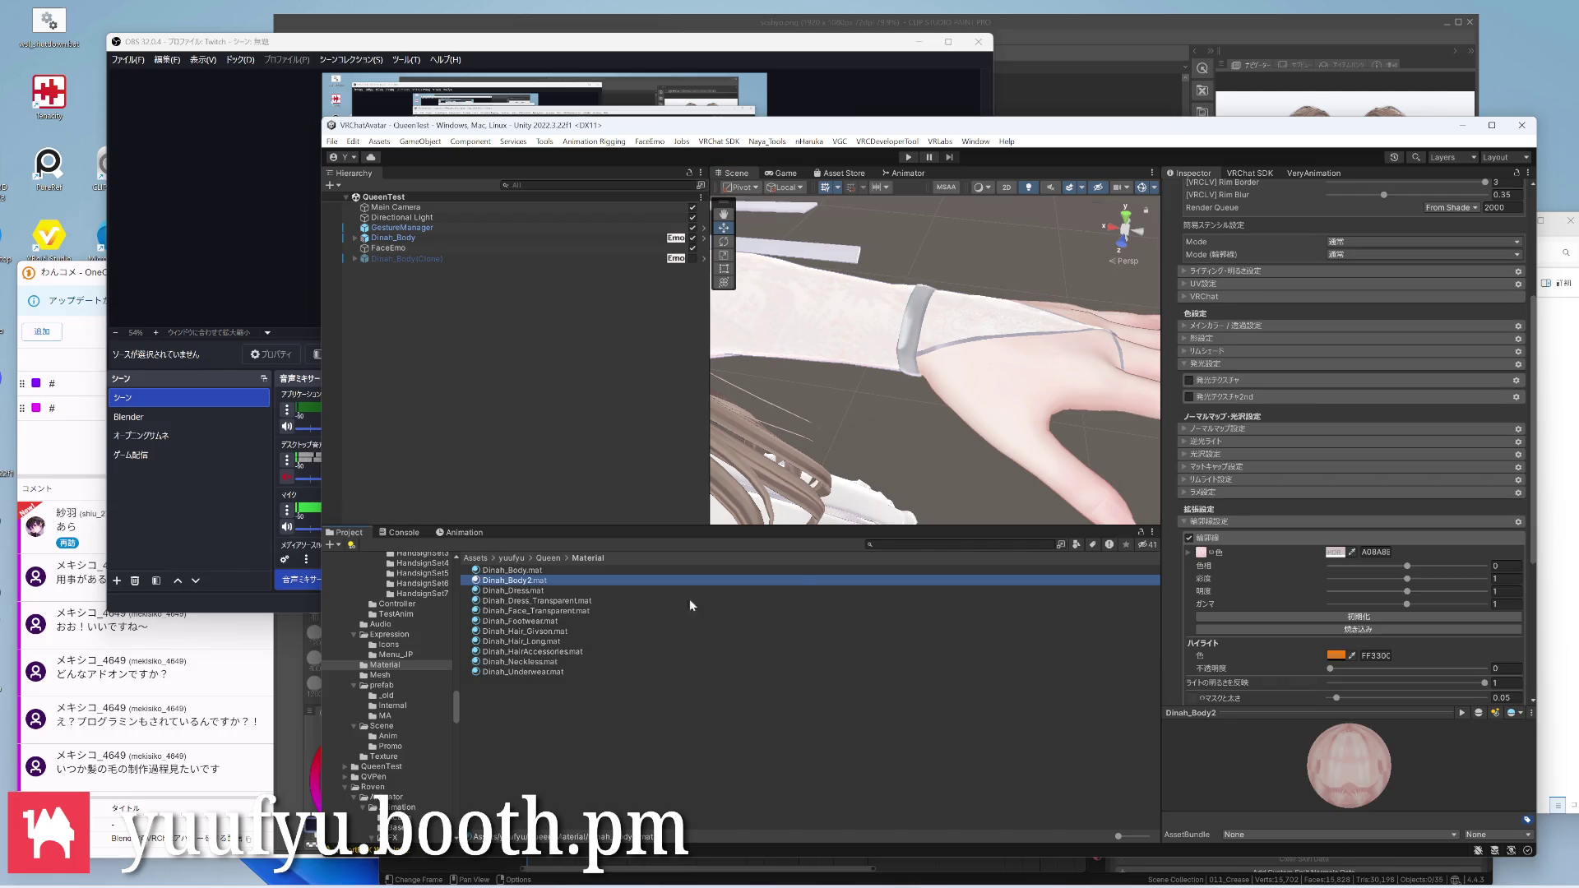
{"action": "scroll", "coordinate": [1274, 527], "scroll_direction": "down", "scroll_amount": 3}
{"action": "scroll", "coordinate": [1273, 526], "scroll_direction": "down", "scroll_amount": 2}
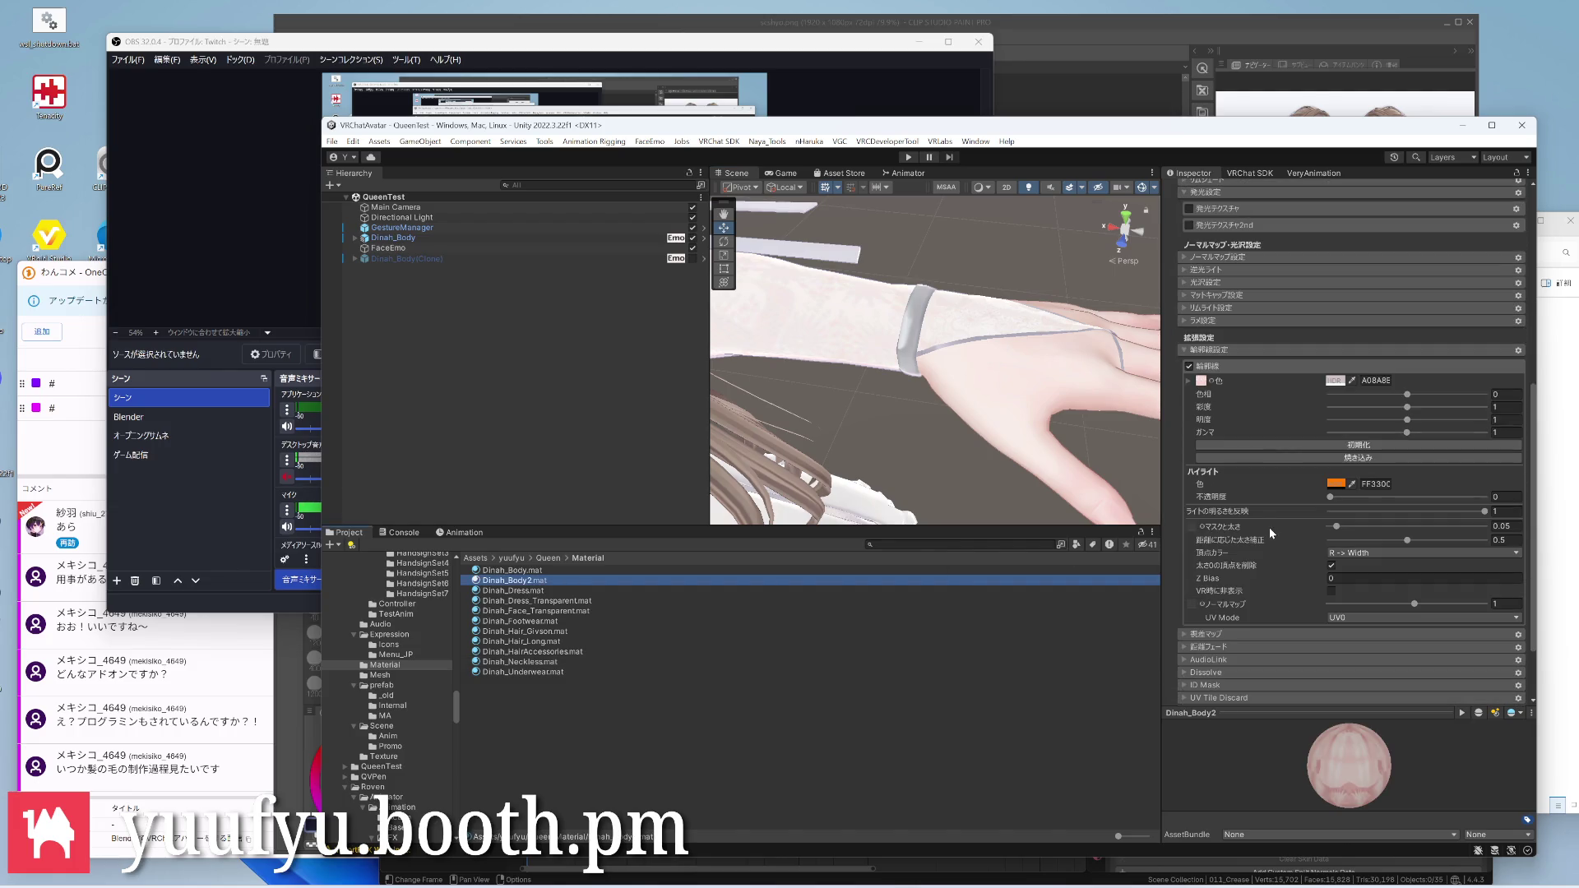
Pick a muted pinkish grey 9F8081 for the Dinah_Body2 outline in the HDR Color picker and deselect
{"action": "left_click", "coordinate": [1336, 380]}
{"action": "mouse_move", "coordinate": [1392, 484]}
{"action": "left_mouse_down"}
{"action": "mouse_move", "coordinate": [1402, 493]}
{"action": "mouse_move", "coordinate": [1381, 472]}
{"action": "left_mouse_up"}
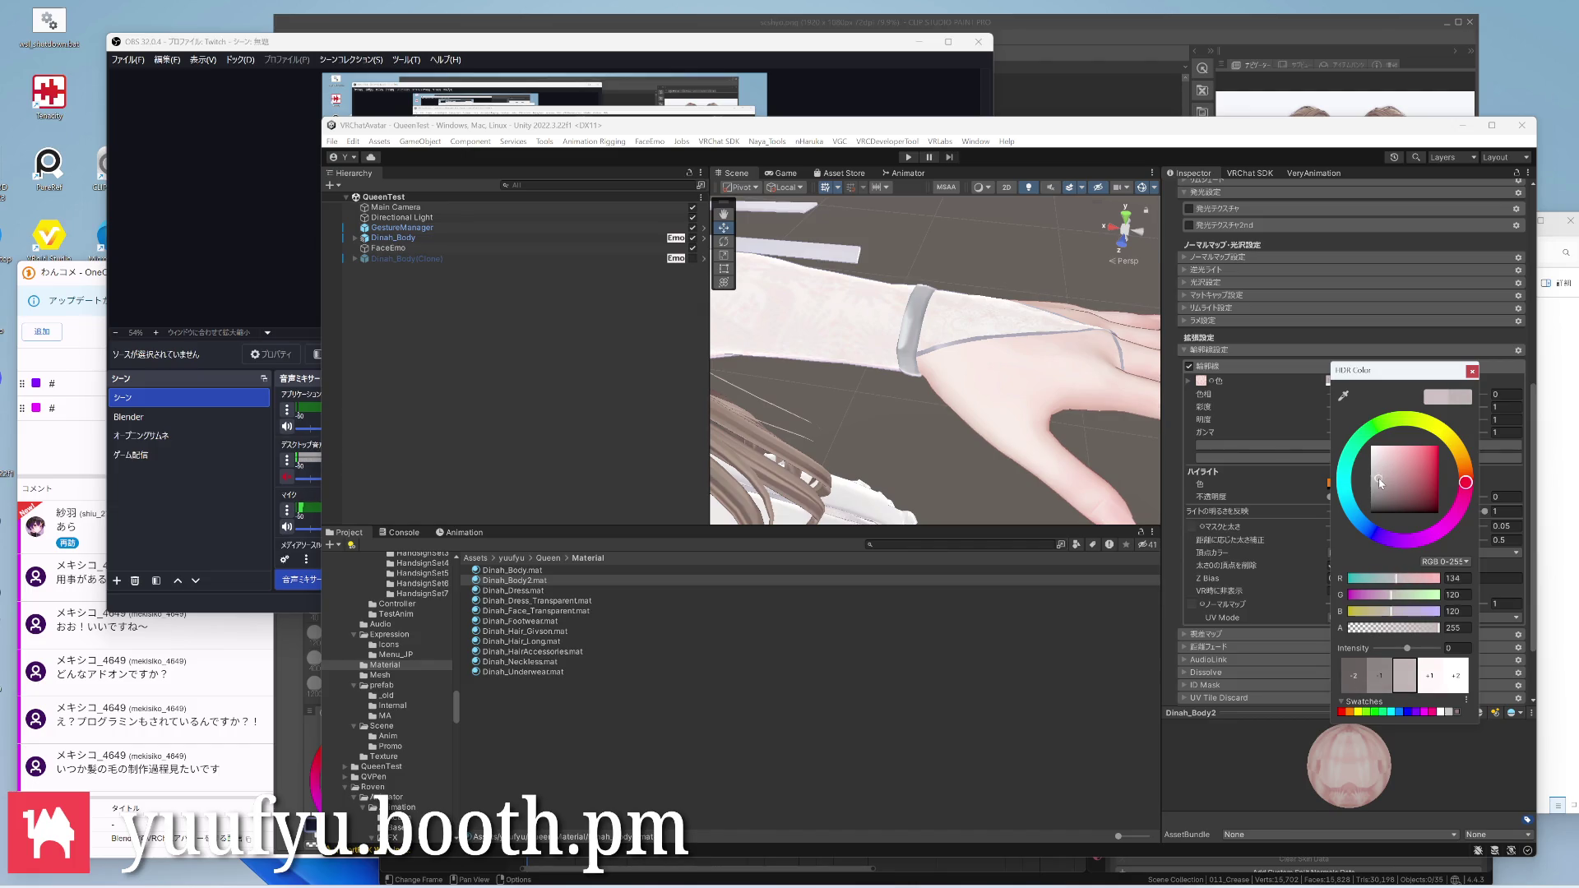
{"action": "left_click_drag", "start_coordinate": [1377, 478], "coordinate": [1379, 474]}
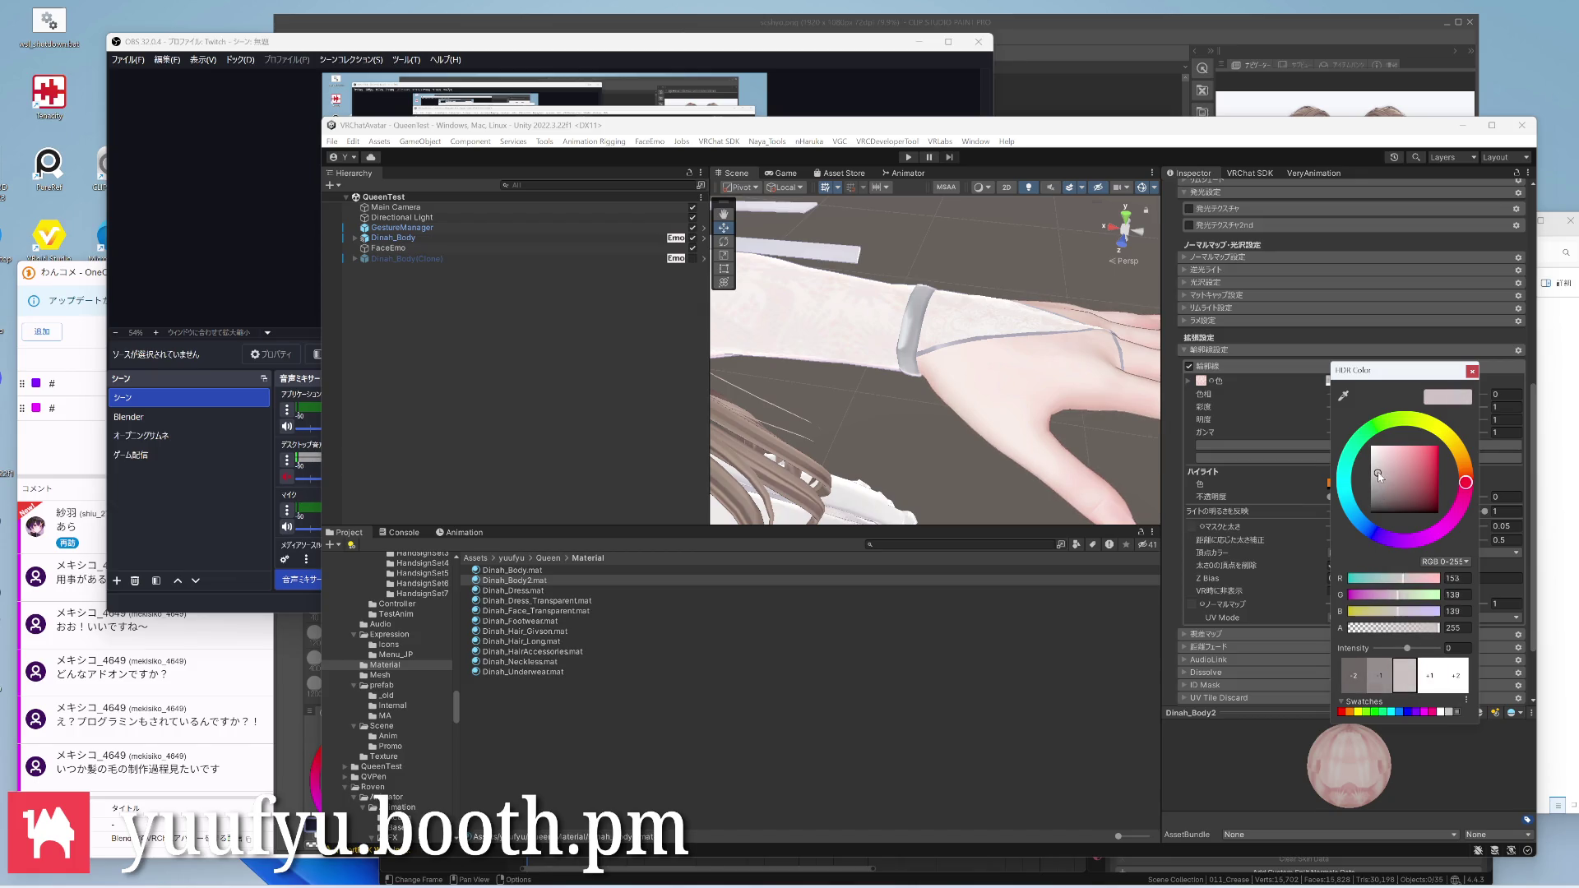
{"action": "left_click", "coordinate": [938, 370]}
{"action": "mouse_move", "coordinate": [963, 346]}
{"action": "middle_mouse_down"}
{"action": "mouse_move", "coordinate": [791, 386]}
{"action": "mouse_move", "coordinate": [939, 370]}
{"action": "middle_mouse_up"}
{"action": "scroll", "coordinate": [937, 358], "scroll_direction": "down", "scroll_amount": 3}
{"action": "scroll", "coordinate": [937, 359], "scroll_direction": "down", "scroll_amount": 3}
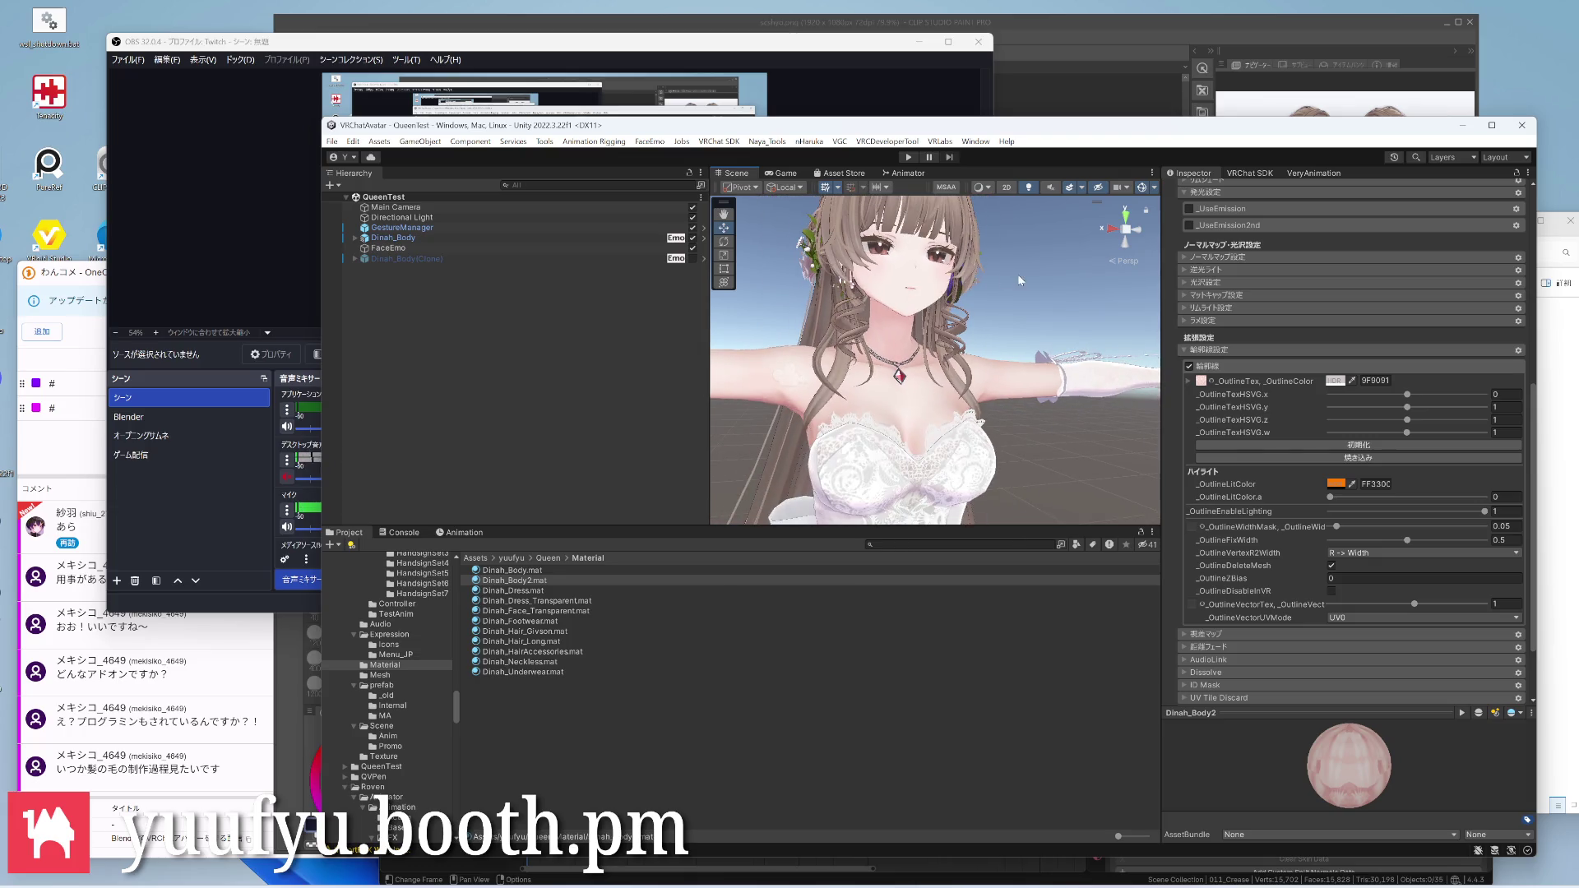
{"action": "left_click", "coordinate": [1022, 278]}
{"action": "scroll", "coordinate": [937, 357], "scroll_direction": "up", "scroll_amount": 3}
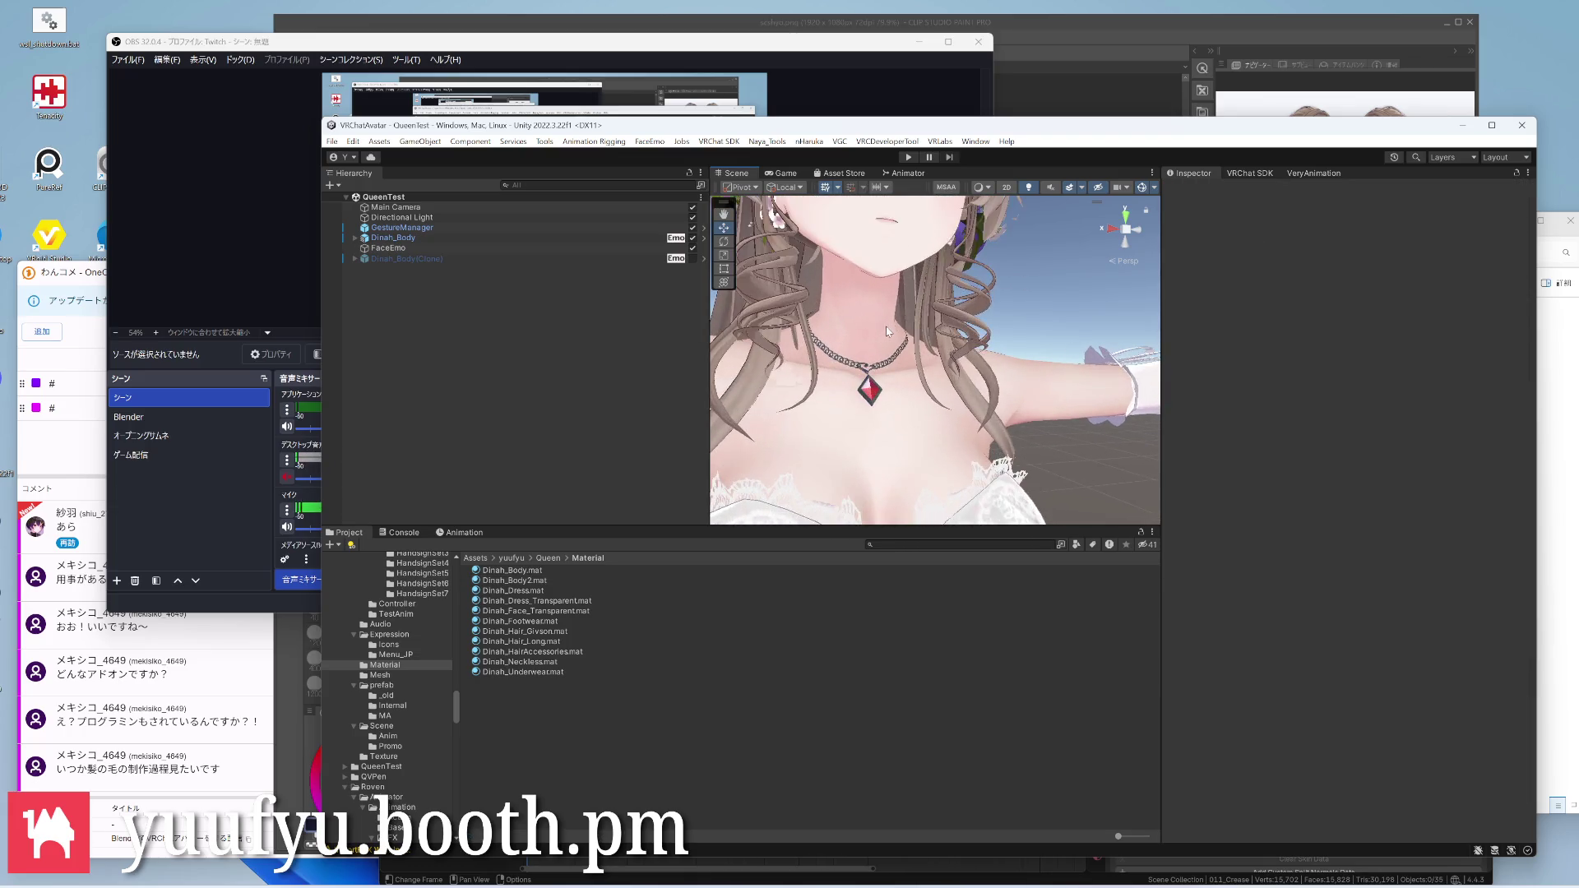
View the dress hem and white heels from below, then expand Dinah_Body in the Hierarchy
{"action": "right_click_drag", "start_coordinate": [938, 357], "coordinate": [863, 371]}
{"action": "scroll", "coordinate": [1011, 352], "scroll_direction": "down", "scroll_amount": 3}
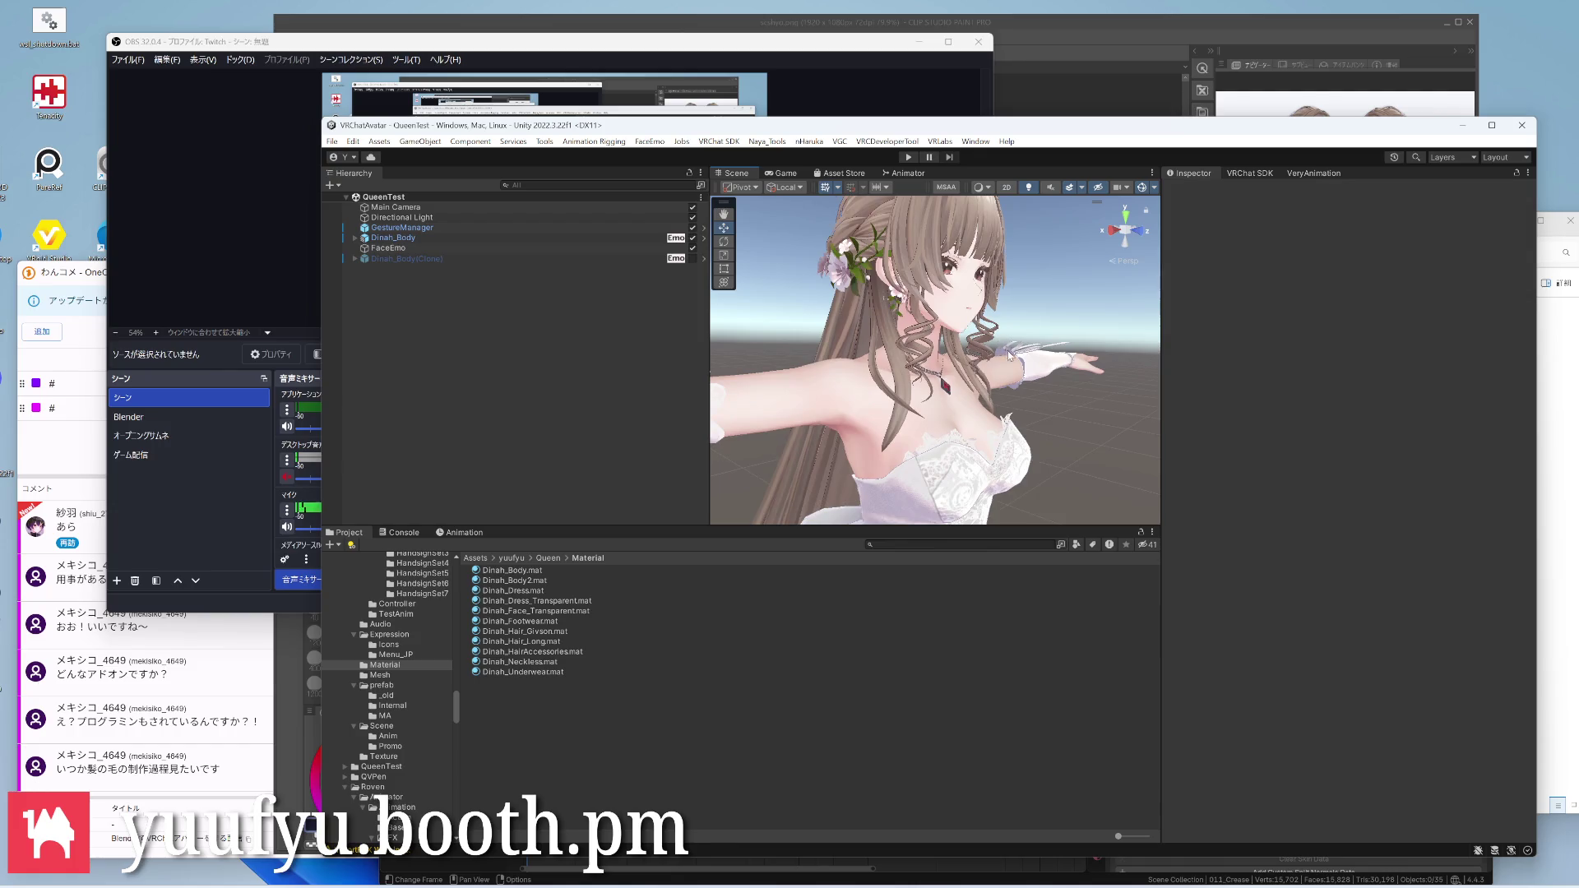
{"action": "right_click_drag", "start_coordinate": [1012, 354], "coordinate": [863, 371]}
{"action": "scroll", "coordinate": [864, 370], "scroll_direction": "down", "scroll_amount": 3}
{"action": "middle_click_drag", "start_coordinate": [864, 370], "coordinate": [898, 337]}
{"action": "mouse_move", "coordinate": [899, 337]}
{"action": "right_mouse_down"}
{"action": "mouse_move", "coordinate": [924, 299]}
{"action": "mouse_move", "coordinate": [937, 344]}
{"action": "right_mouse_up"}
{"action": "scroll", "coordinate": [925, 300], "scroll_direction": "up", "scroll_amount": 2}
{"action": "scroll", "coordinate": [932, 332], "scroll_direction": "down", "scroll_amount": 3}
{"action": "scroll", "coordinate": [936, 344], "scroll_direction": "up", "scroll_amount": 3}
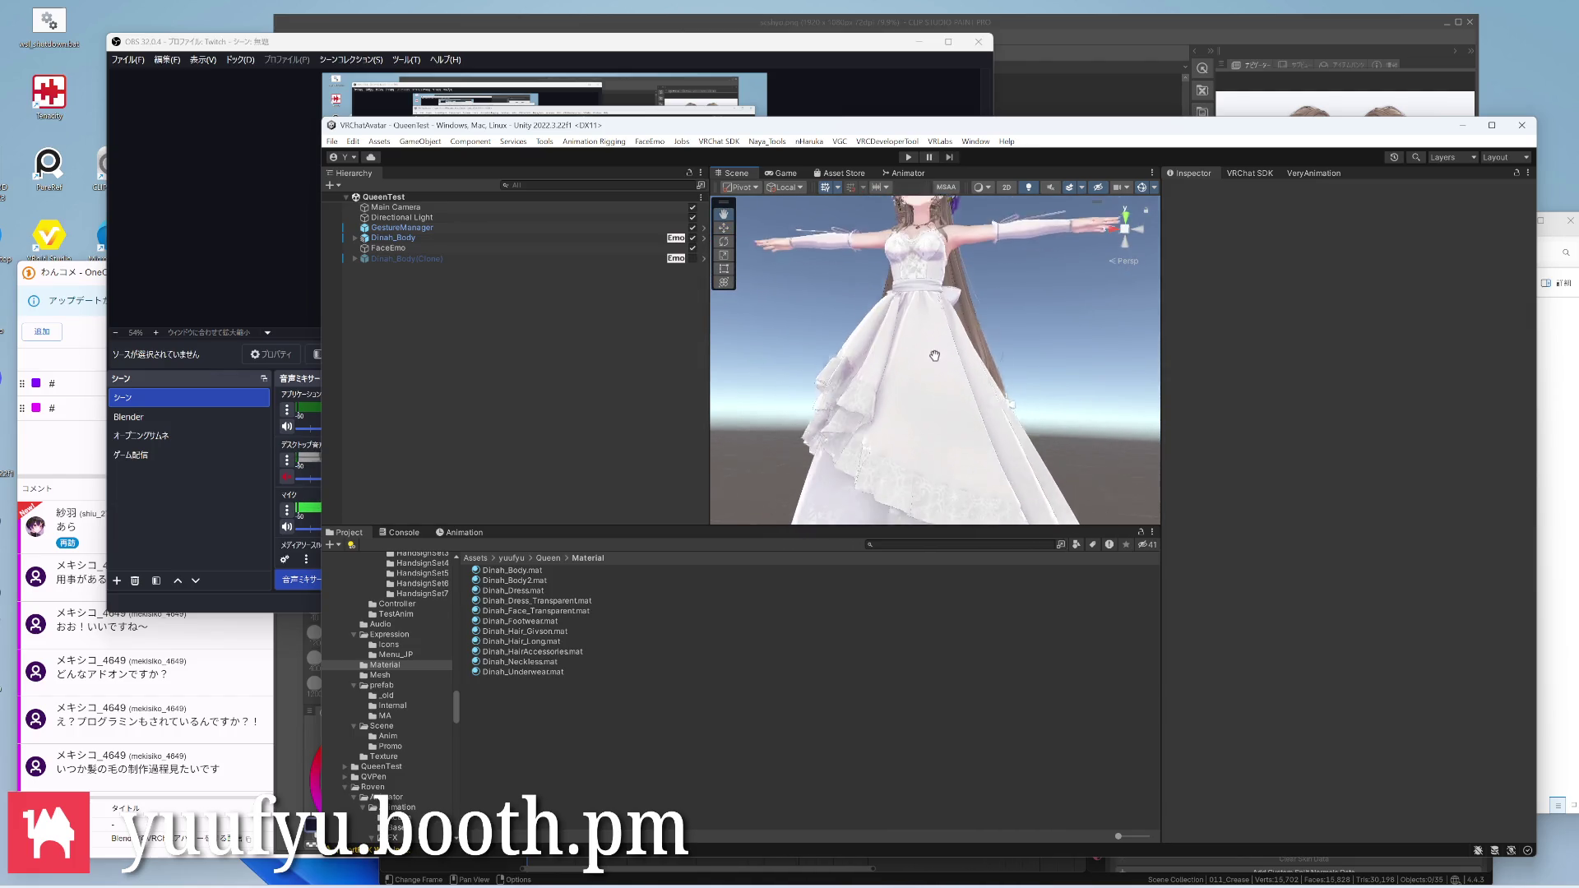
{"action": "scroll", "coordinate": [936, 345], "scroll_direction": "down", "scroll_amount": 1}
{"action": "scroll", "coordinate": [908, 413], "scroll_direction": "up", "scroll_amount": 2}
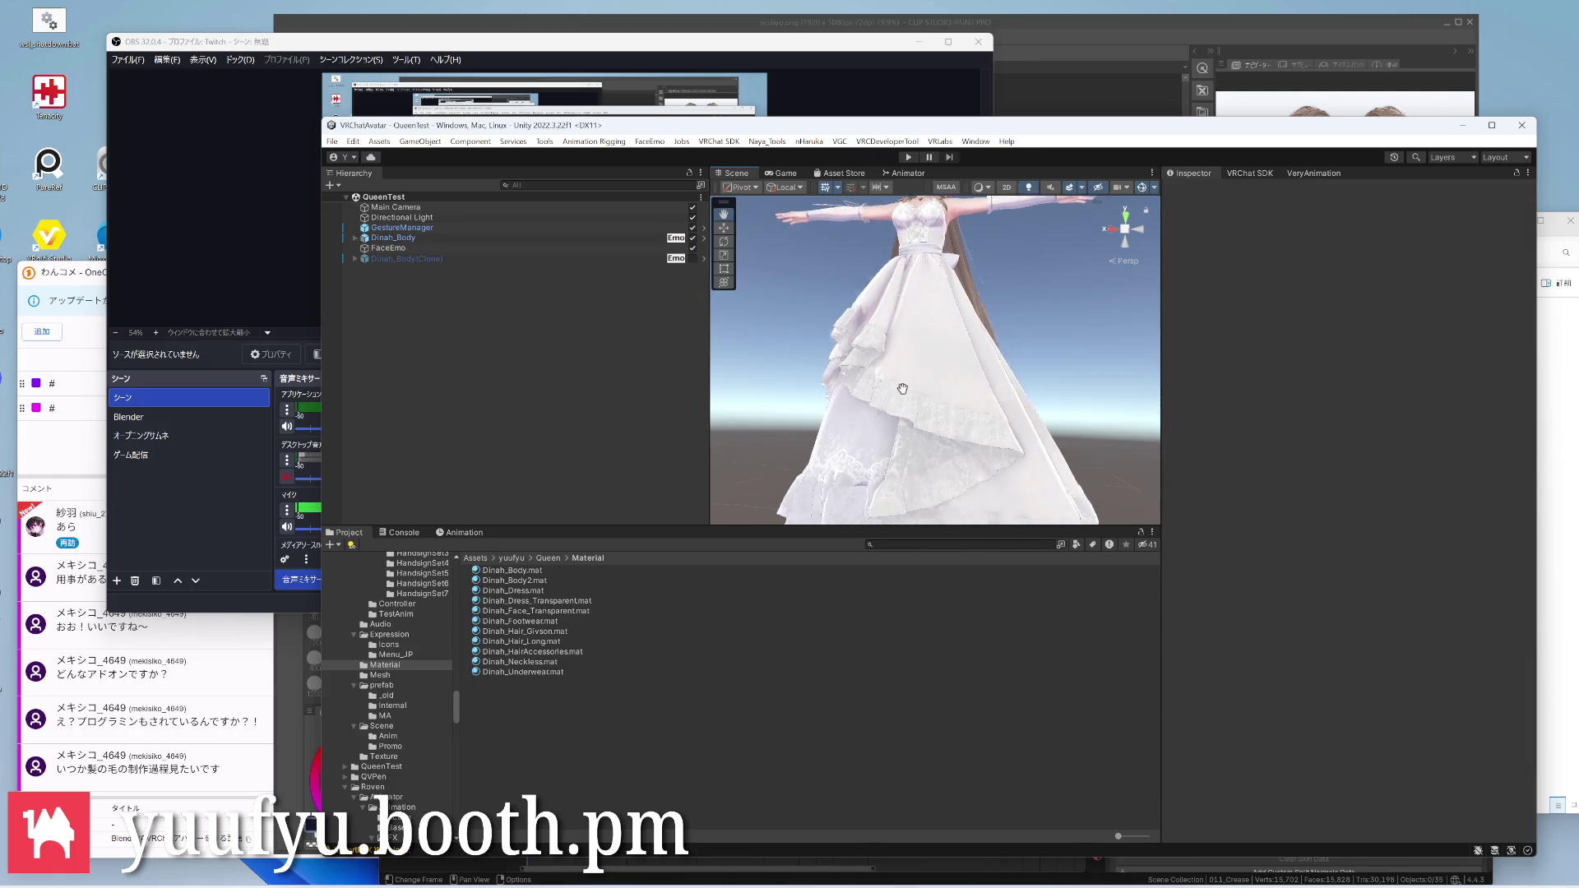
{"action": "right_click_drag", "start_coordinate": [909, 413], "coordinate": [919, 395]}
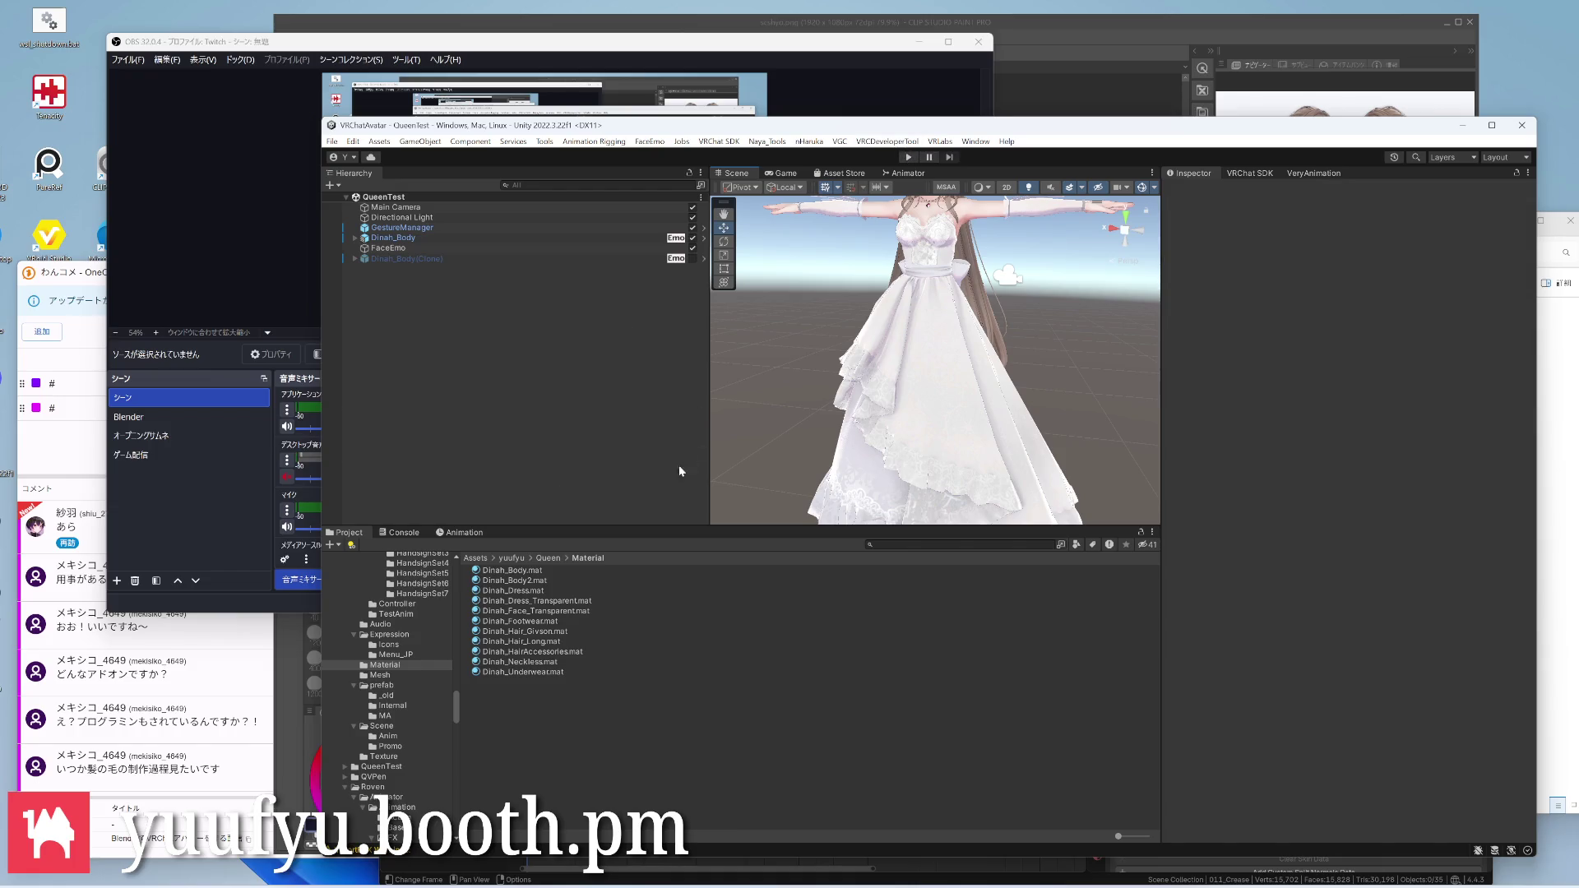
{"action": "scroll", "coordinate": [913, 371], "scroll_direction": "up", "scroll_amount": 3}
{"action": "mouse_move", "coordinate": [913, 370]}
{"action": "right_mouse_down"}
{"action": "mouse_move", "coordinate": [882, 393]}
{"action": "mouse_move", "coordinate": [863, 370]}
{"action": "right_mouse_up"}
{"action": "scroll", "coordinate": [886, 395], "scroll_direction": "up", "scroll_amount": 5}
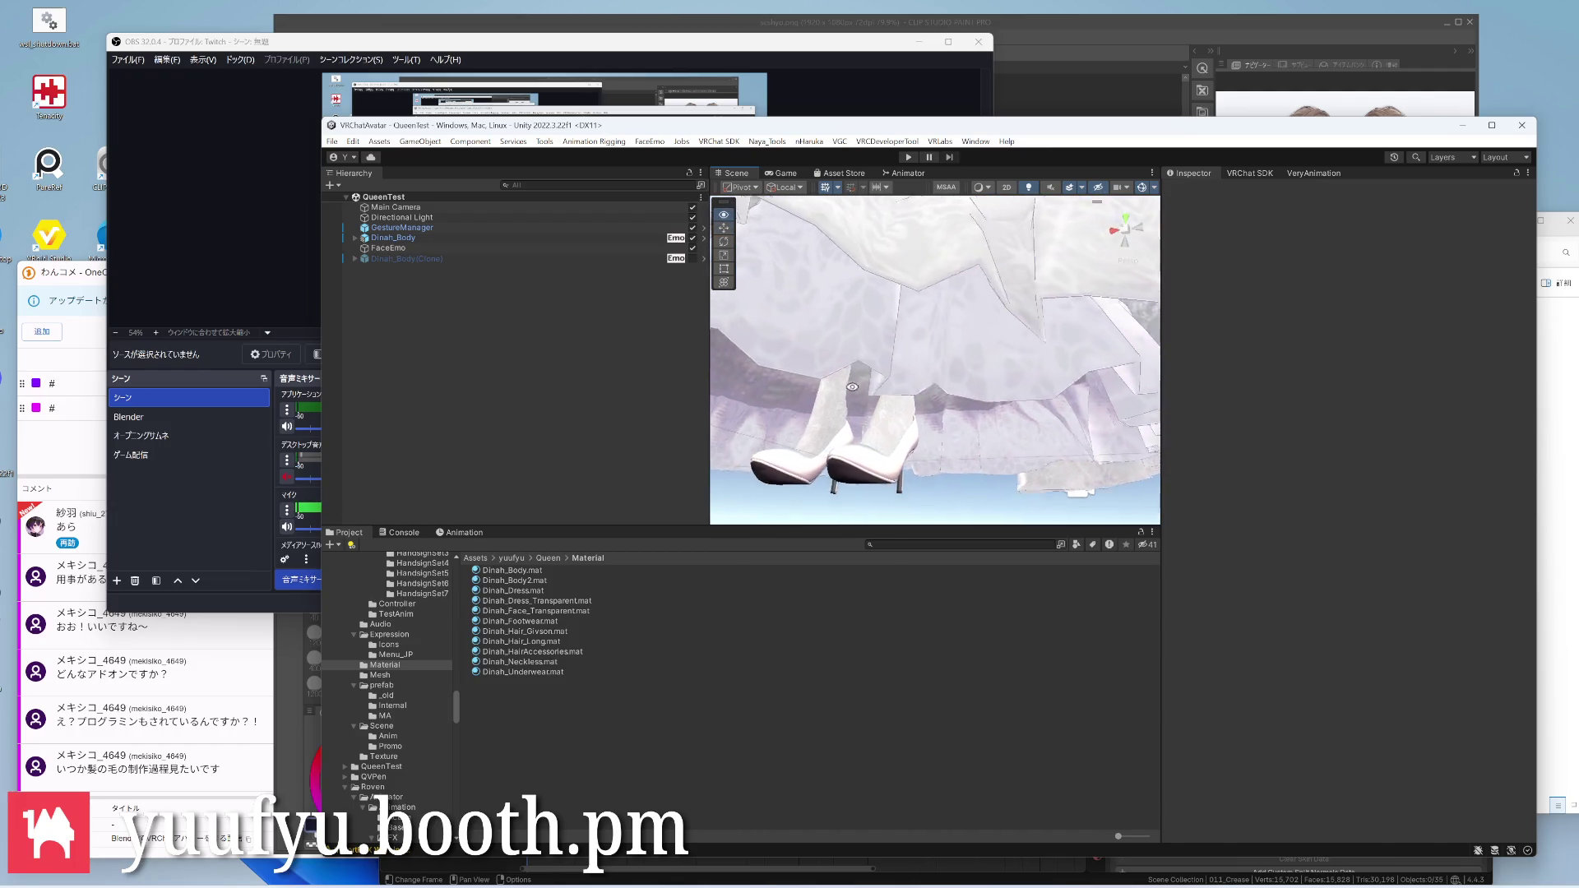
{"action": "left_click", "coordinate": [357, 237]}
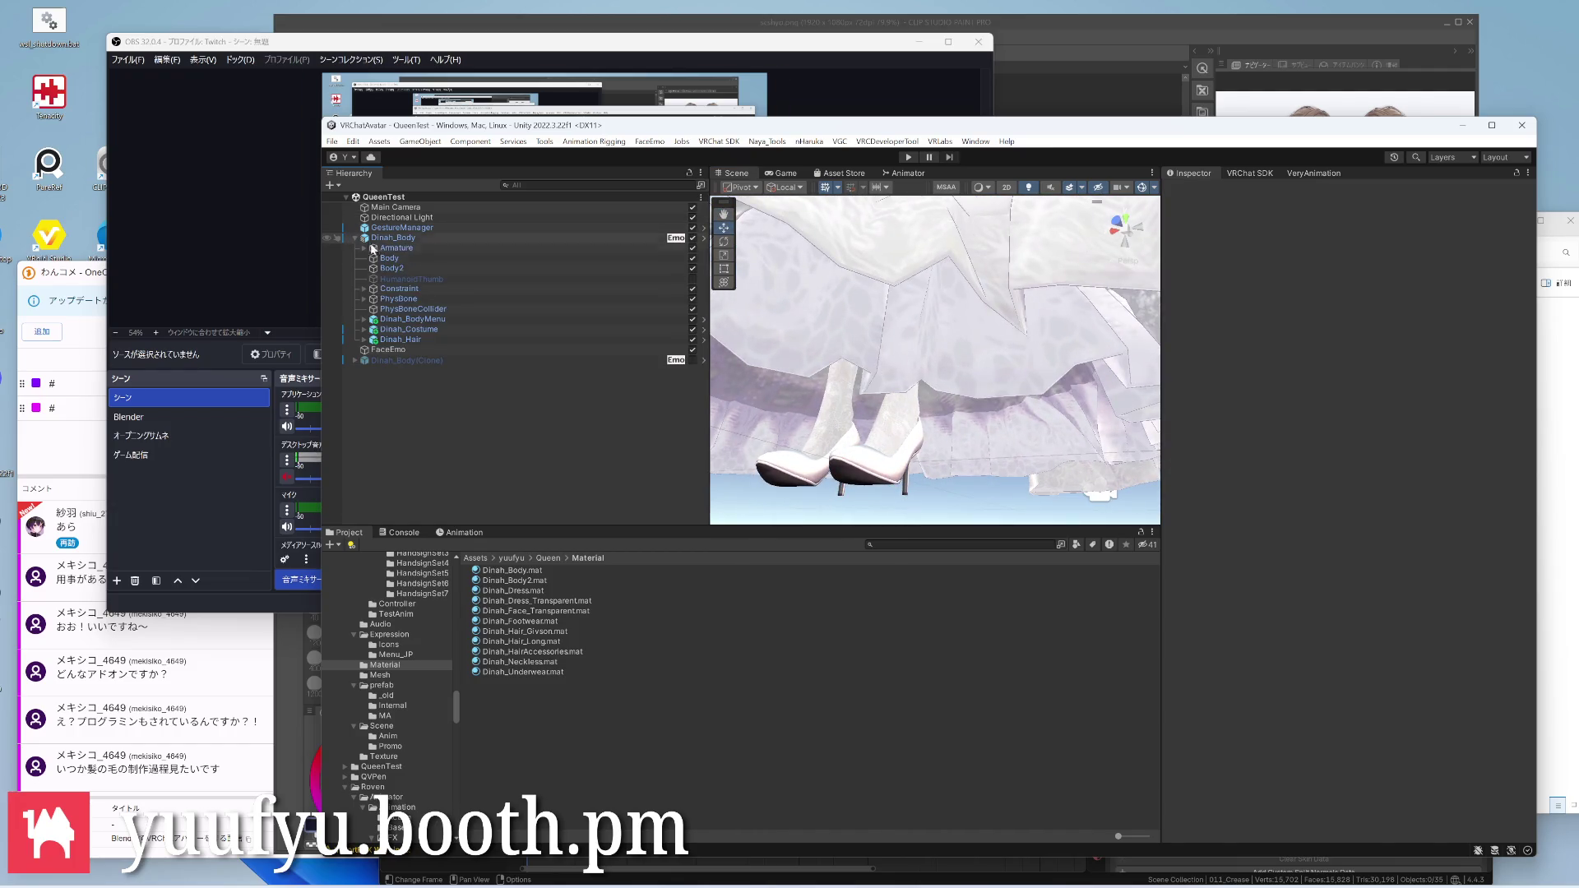
Hide the Dinah_Dress object under Dinah_Costume, frame the hips and select Dinah_Underwear.mat
{"action": "left_click", "coordinate": [363, 330]}
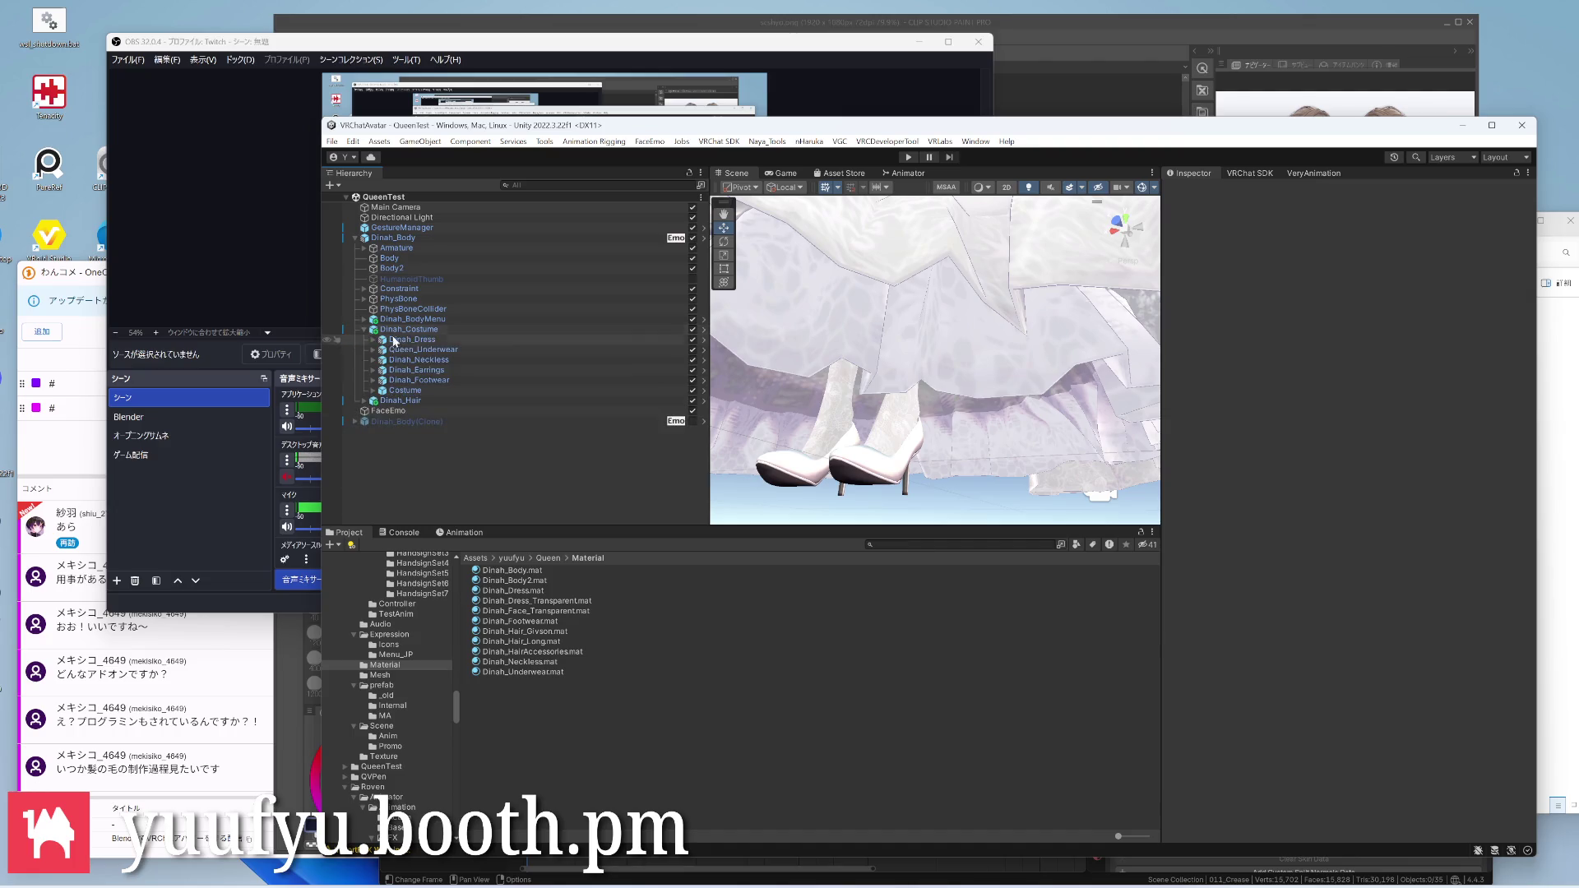
{"action": "left_click", "coordinate": [691, 341]}
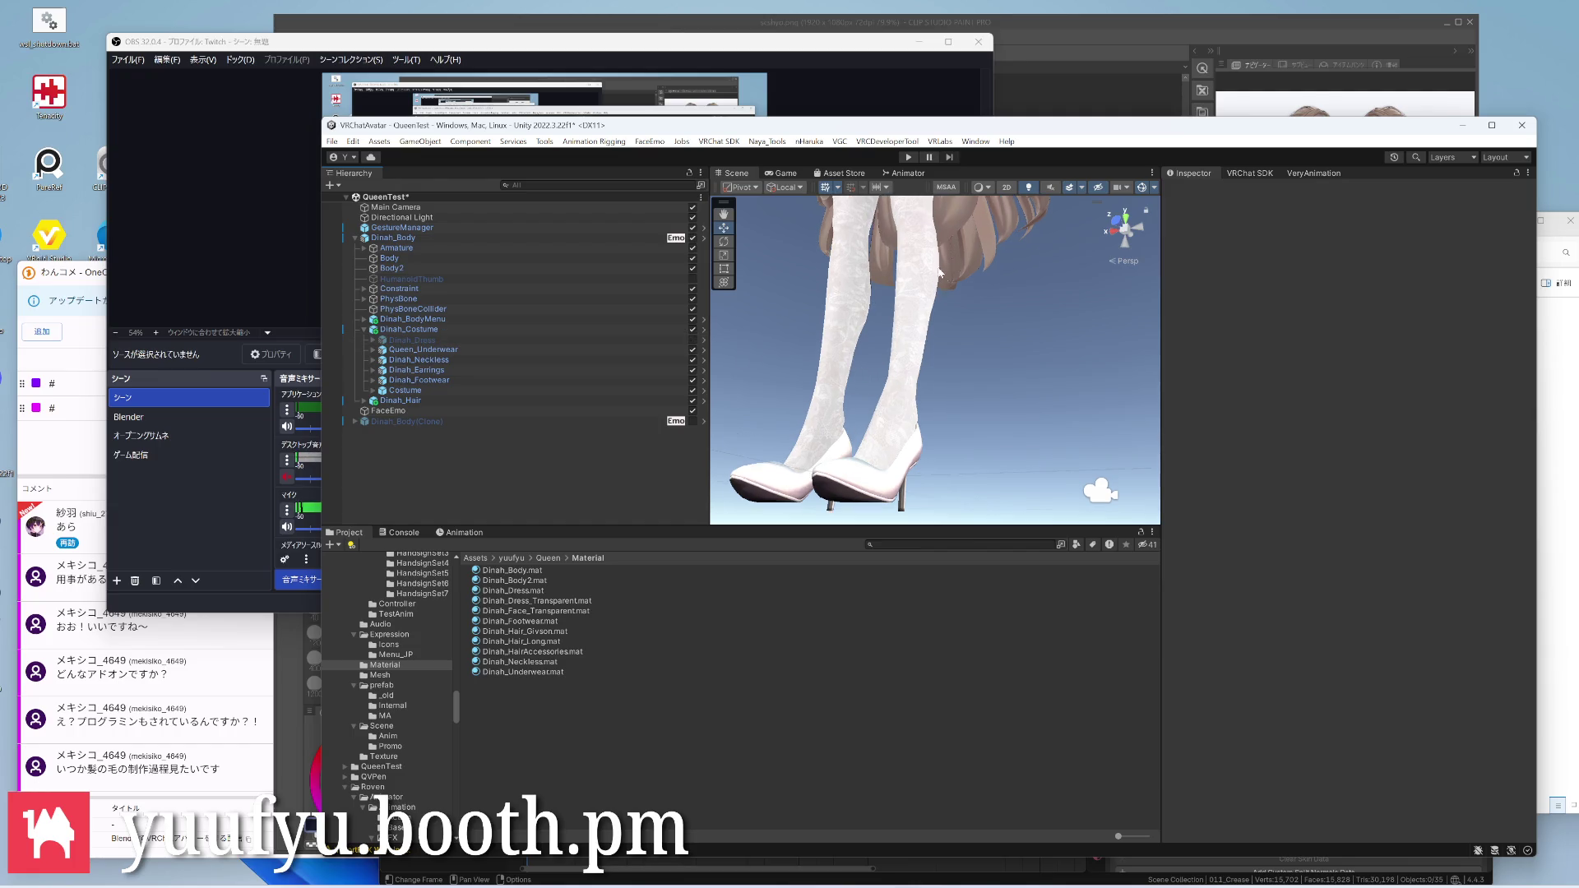
{"action": "right_click_drag", "start_coordinate": [871, 379], "coordinate": [1010, 374]}
{"action": "scroll", "coordinate": [1009, 374], "scroll_direction": "down", "scroll_amount": 2}
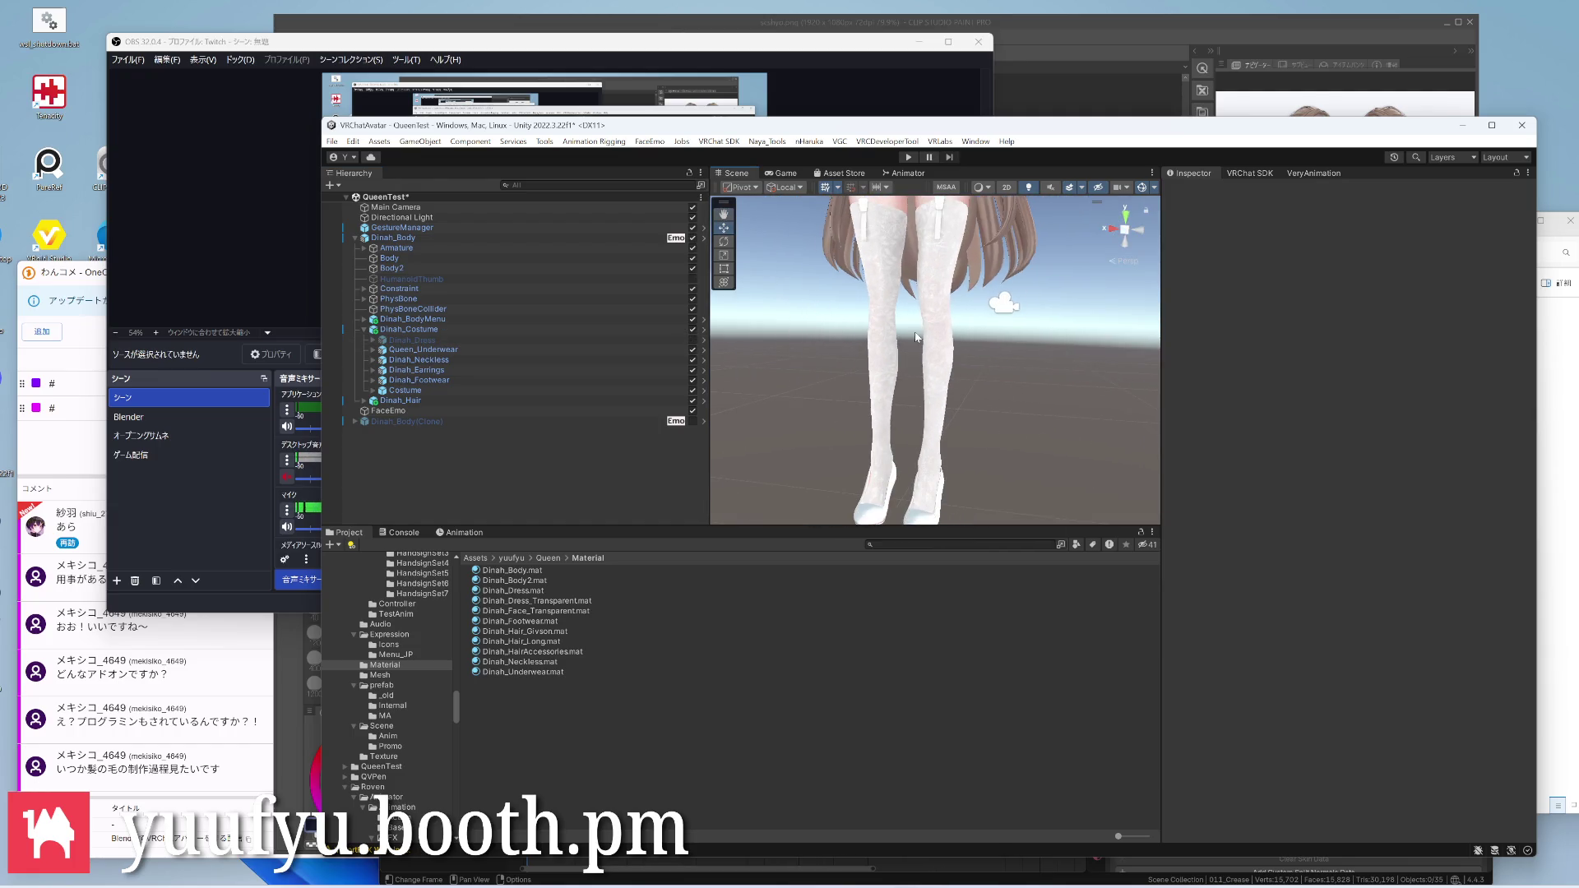
{"action": "left_click_drag", "start_coordinate": [920, 444], "coordinate": [903, 333], "text": "alt"}
{"action": "right_click_drag", "start_coordinate": [901, 333], "coordinate": [864, 370]}
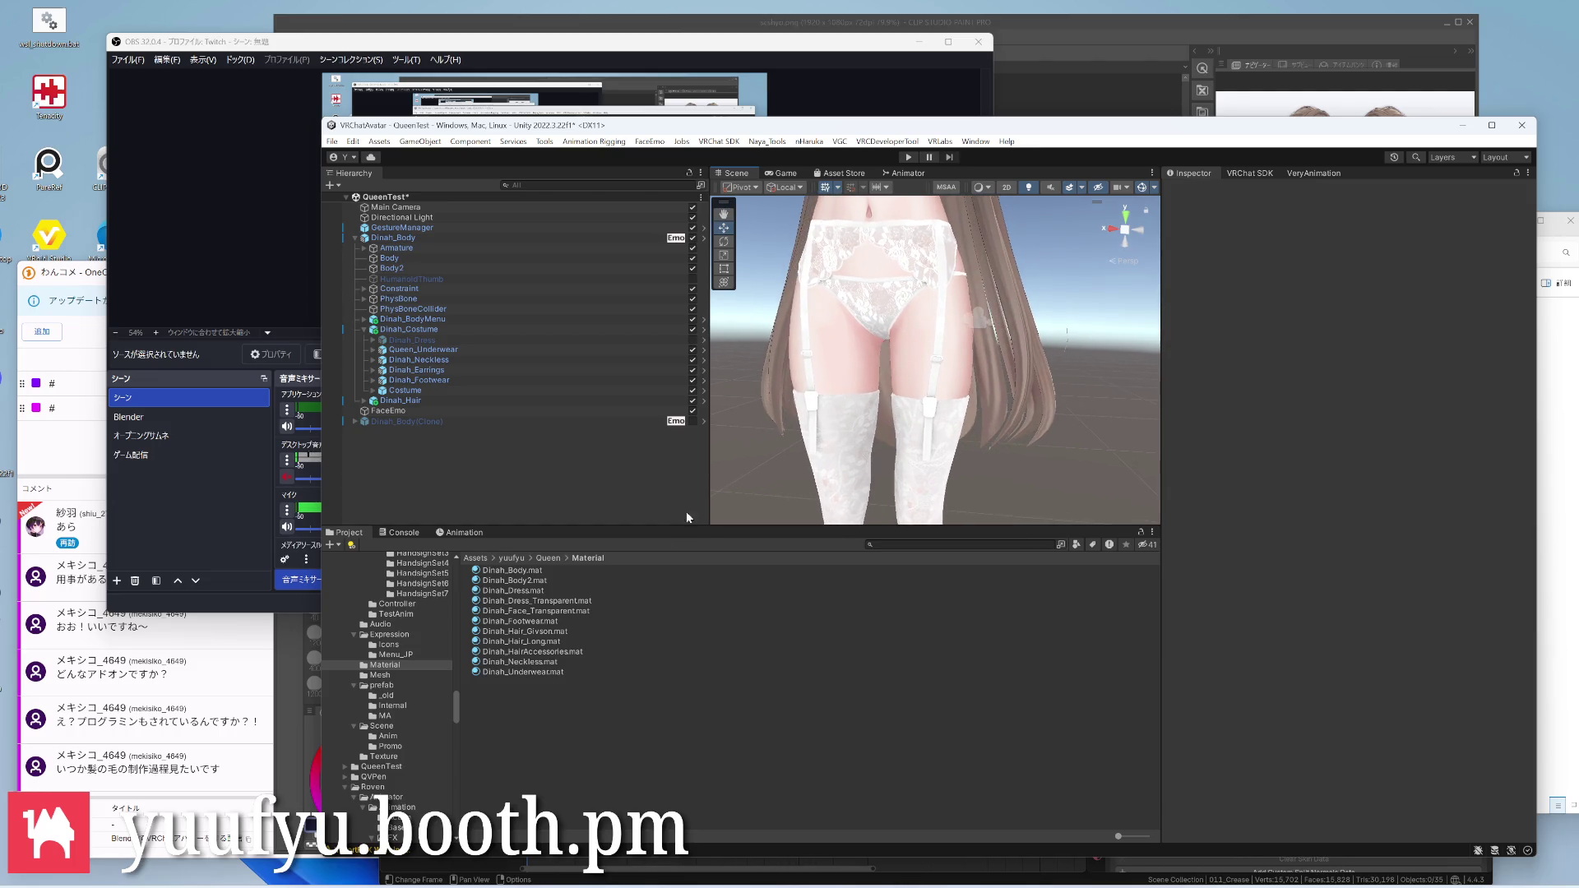
{"action": "left_click", "coordinate": [531, 671]}
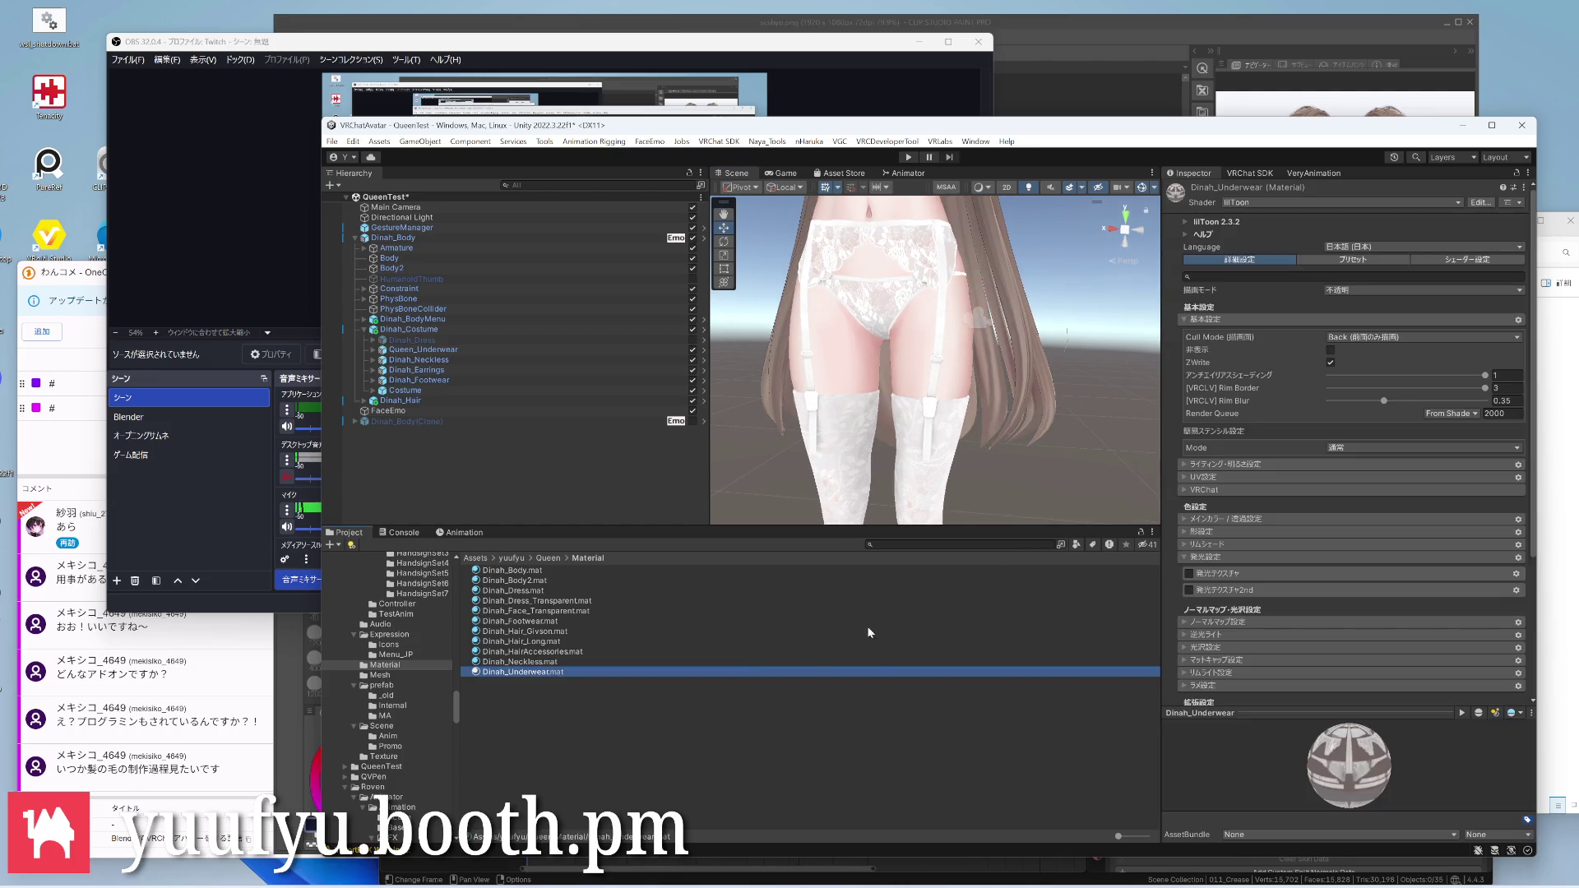
{"action": "scroll", "coordinate": [1221, 588], "scroll_direction": "down", "scroll_amount": 2}
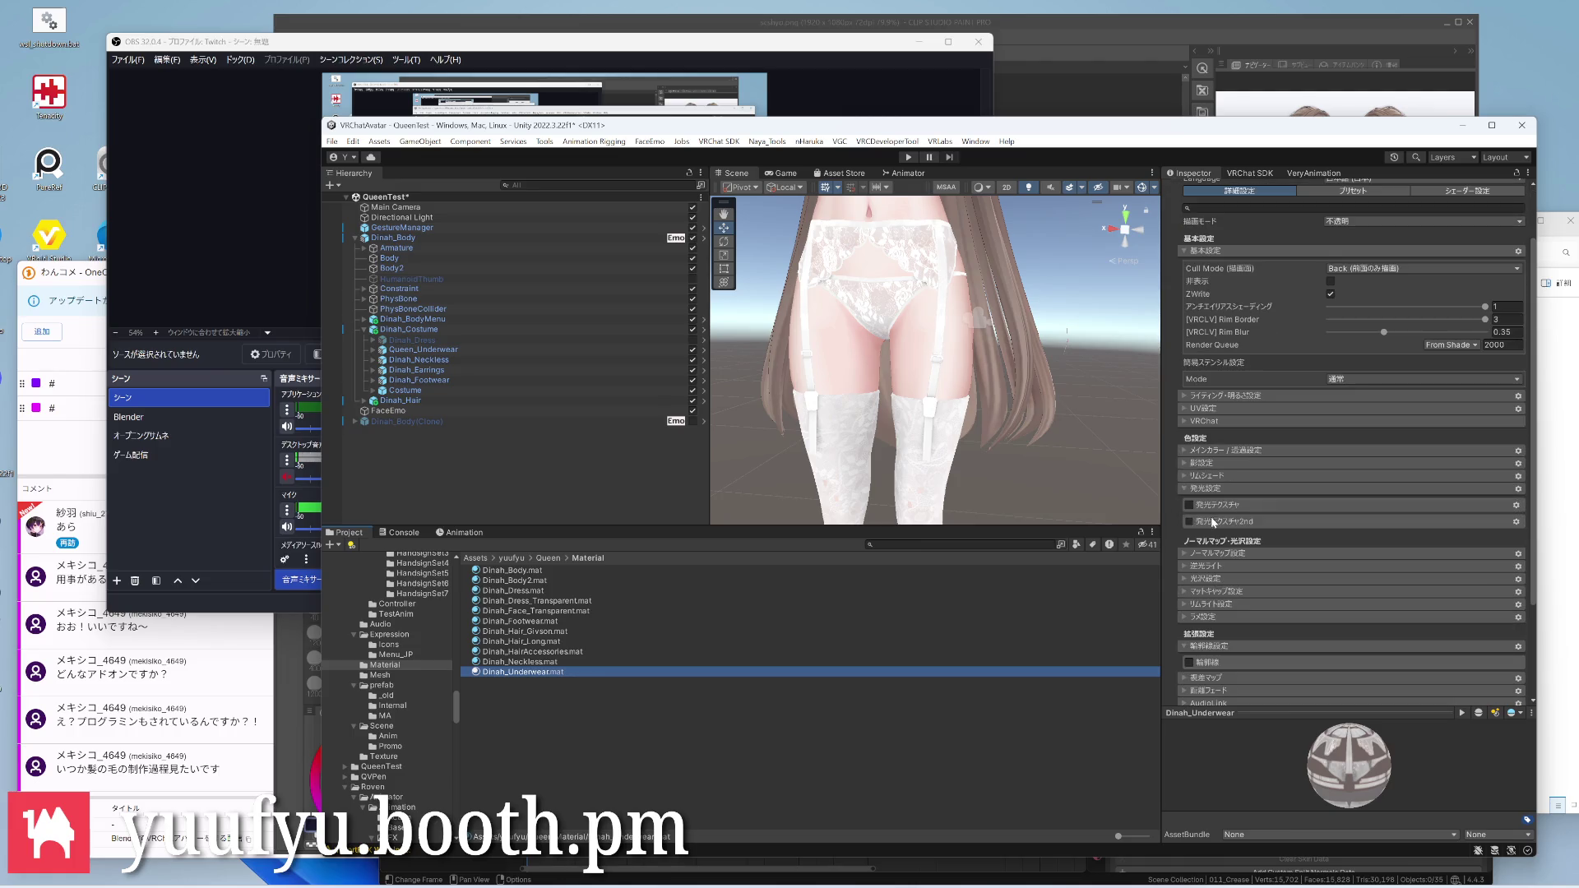
Try 逆光ライト and リムライト on Dinah_Underwear, leave both off, and enable its 輪郭線 outline
{"action": "left_click", "coordinate": [1183, 461]}
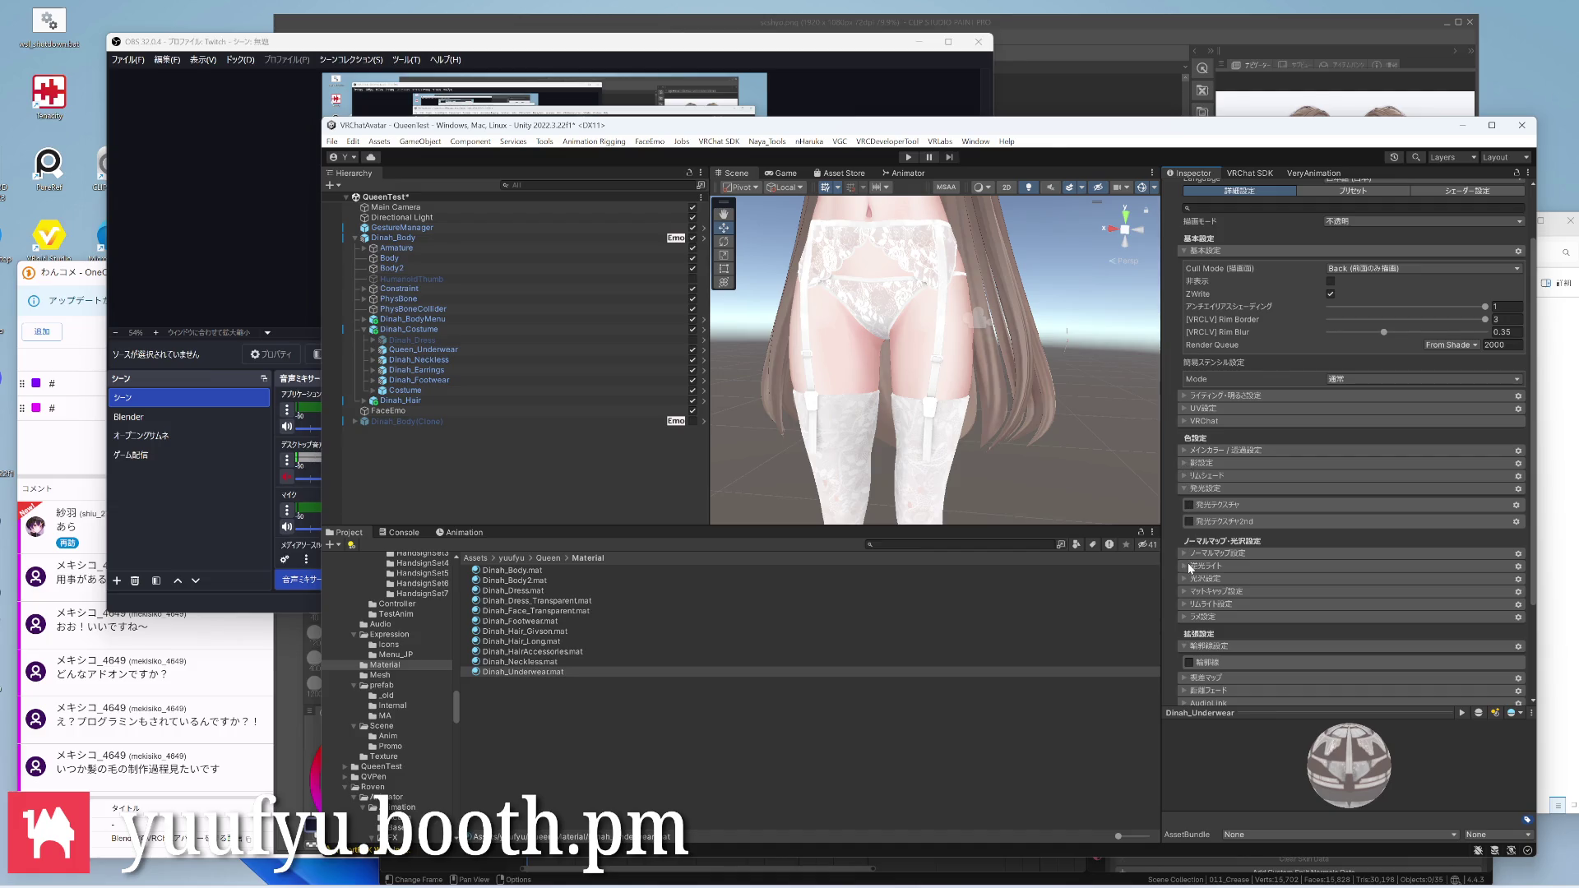
{"action": "scroll", "coordinate": [1188, 563], "scroll_direction": "down", "scroll_amount": 2}
{"action": "scroll", "coordinate": [1187, 563], "scroll_direction": "down", "scroll_amount": 1}
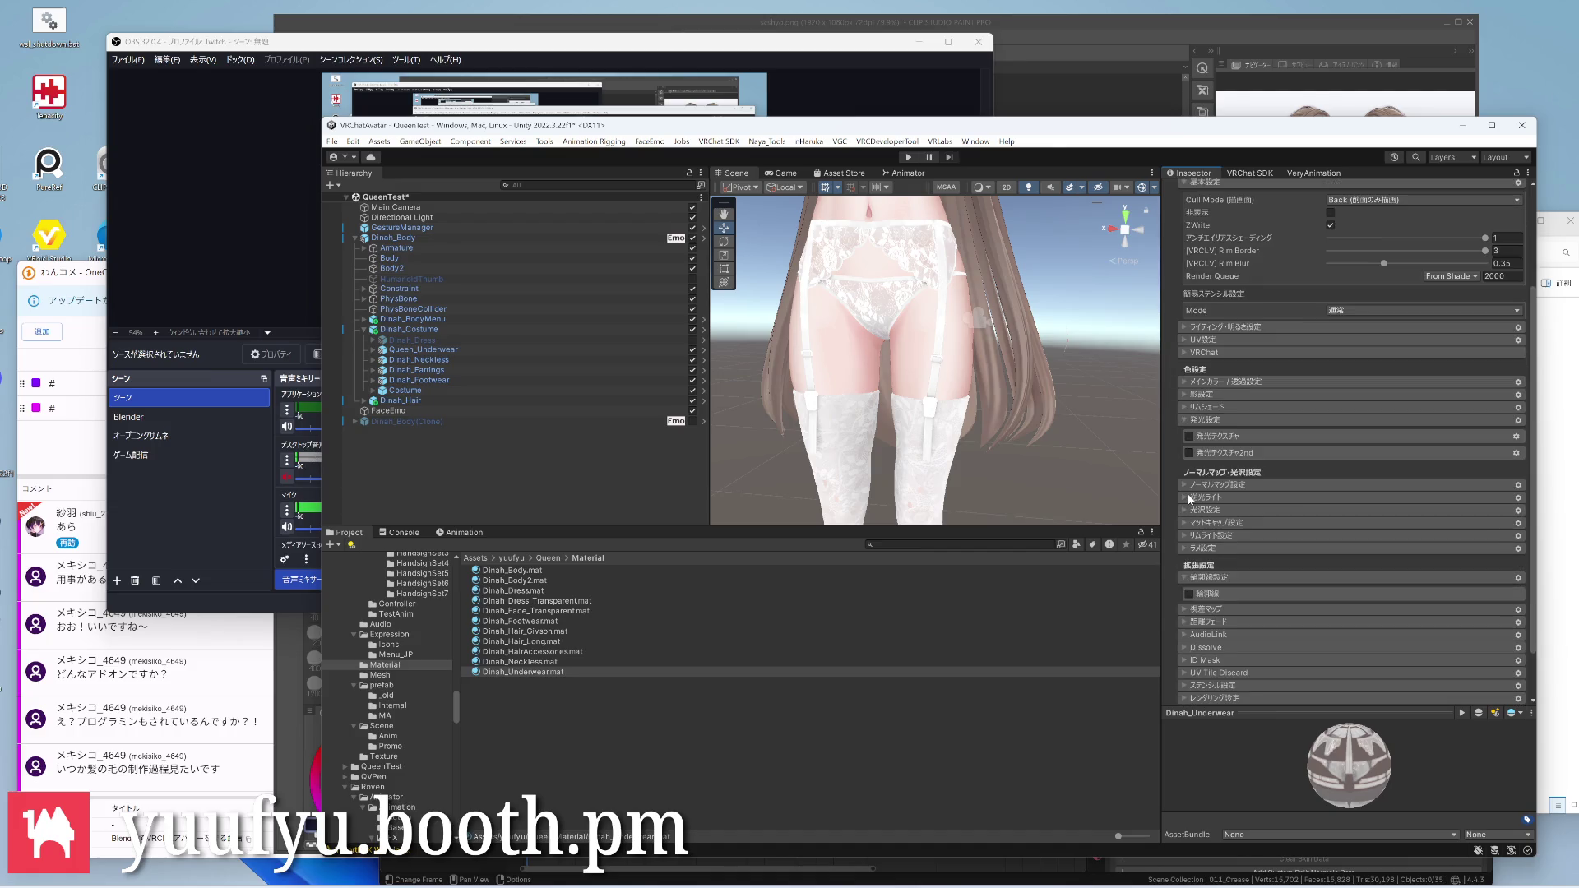
{"action": "left_click", "coordinate": [1191, 498]}
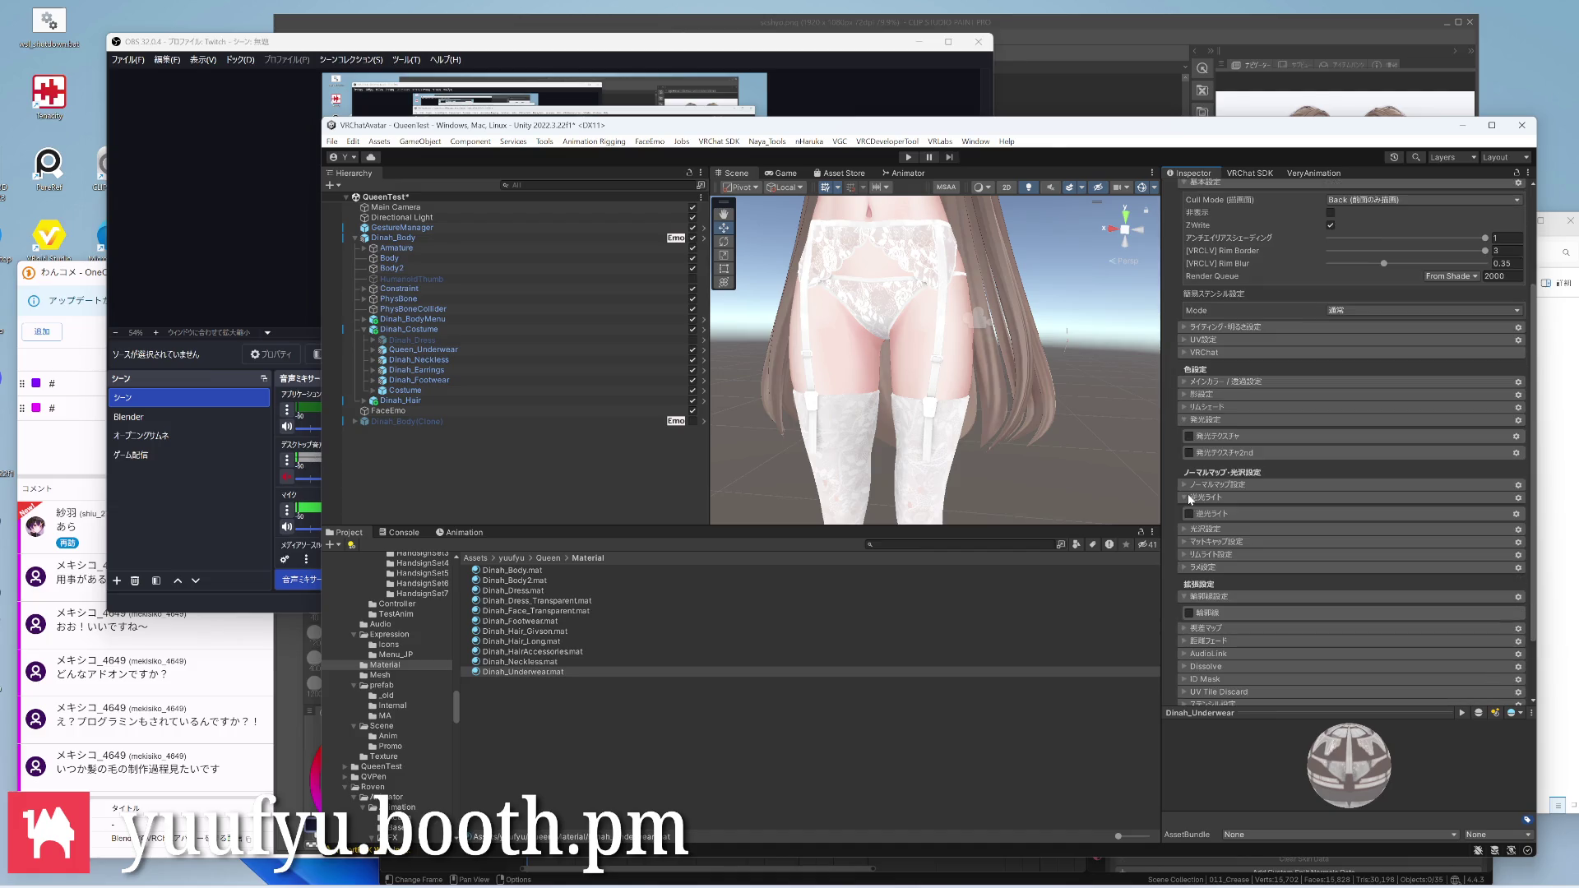
{"action": "left_click", "coordinate": [1188, 513]}
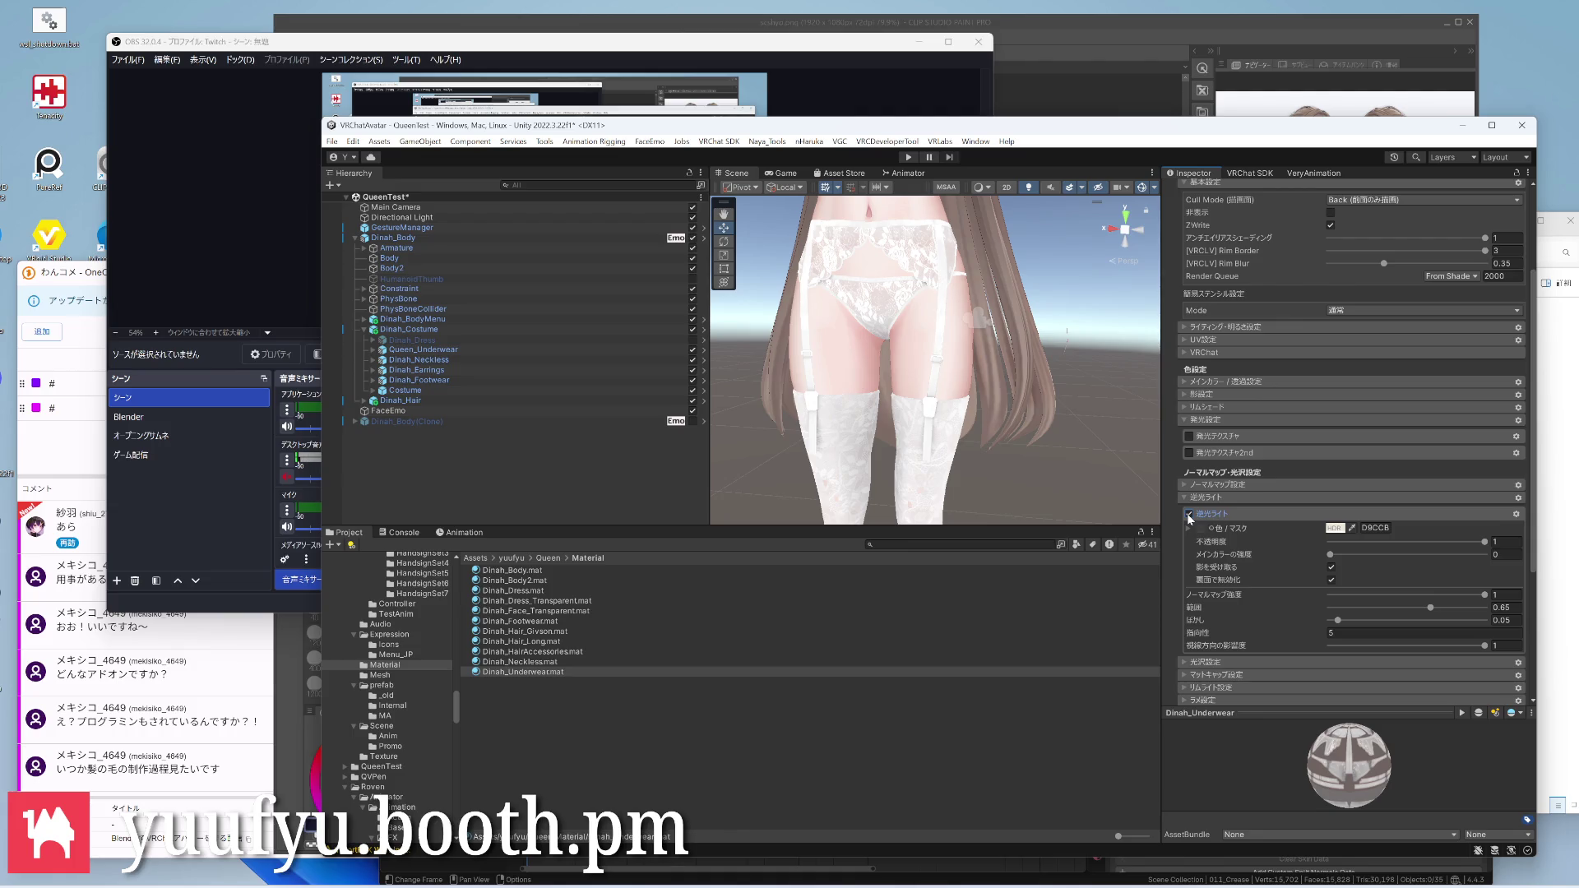
{"action": "left_click", "coordinate": [1188, 515]}
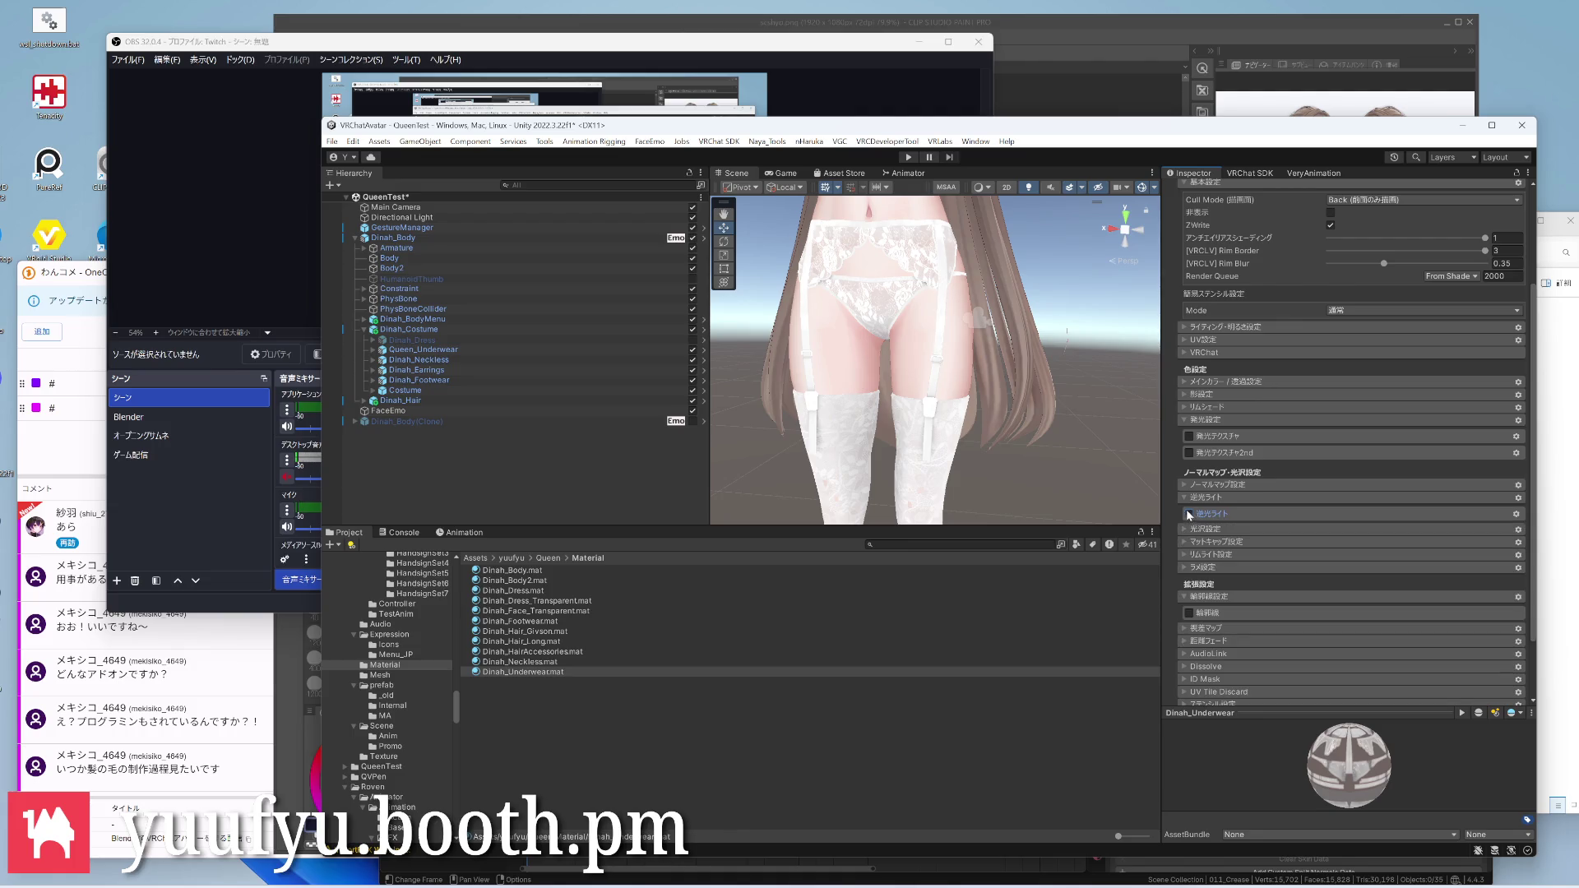
{"action": "left_click", "coordinate": [1185, 499]}
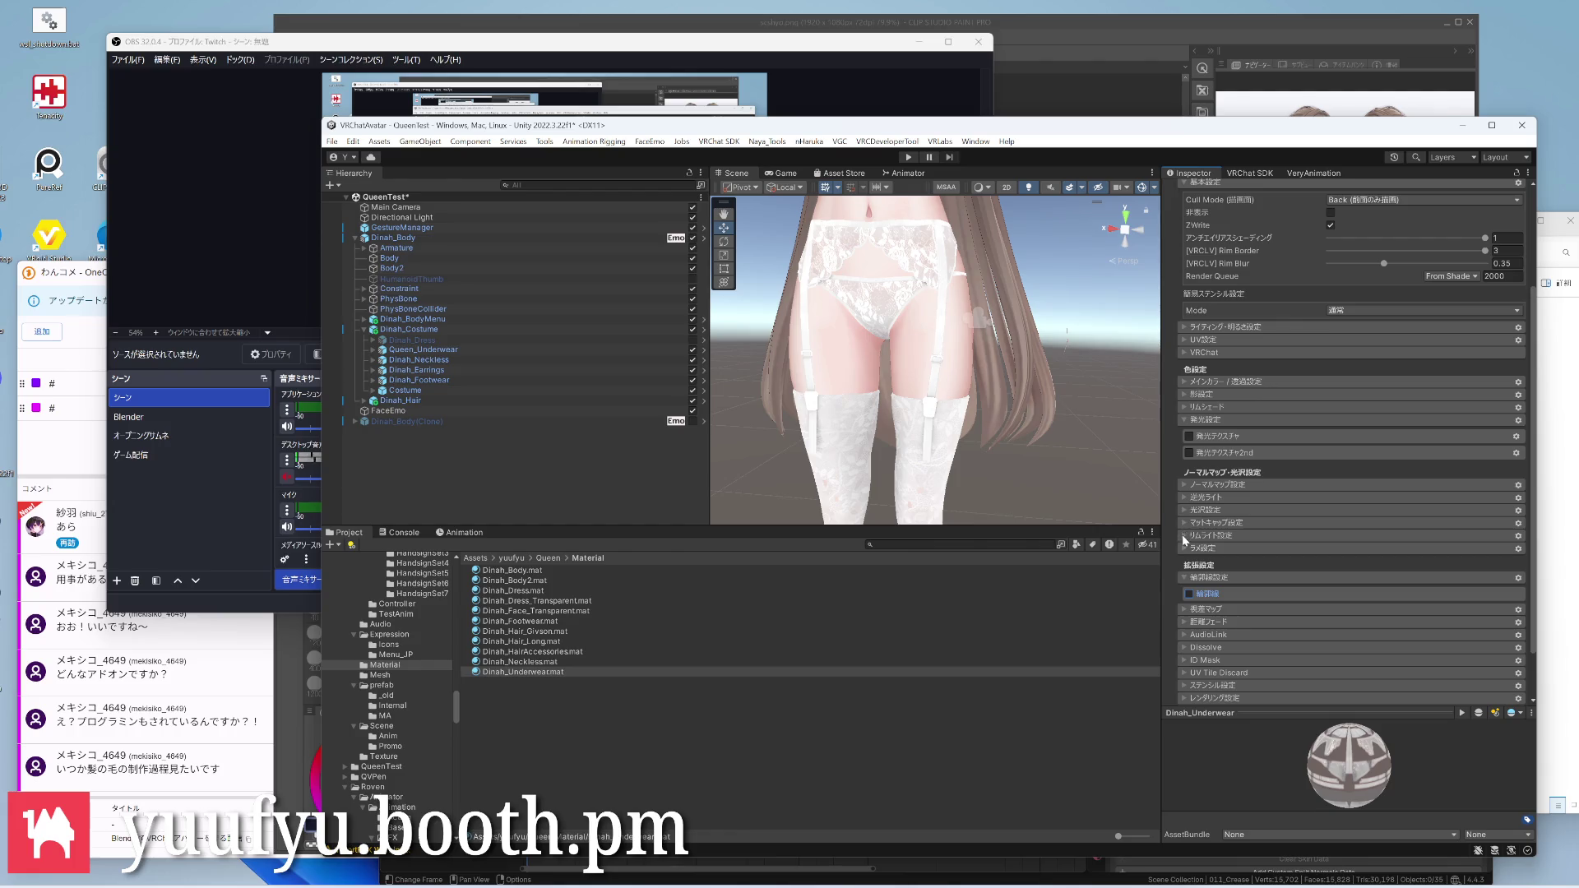
{"action": "left_click", "coordinate": [1185, 536]}
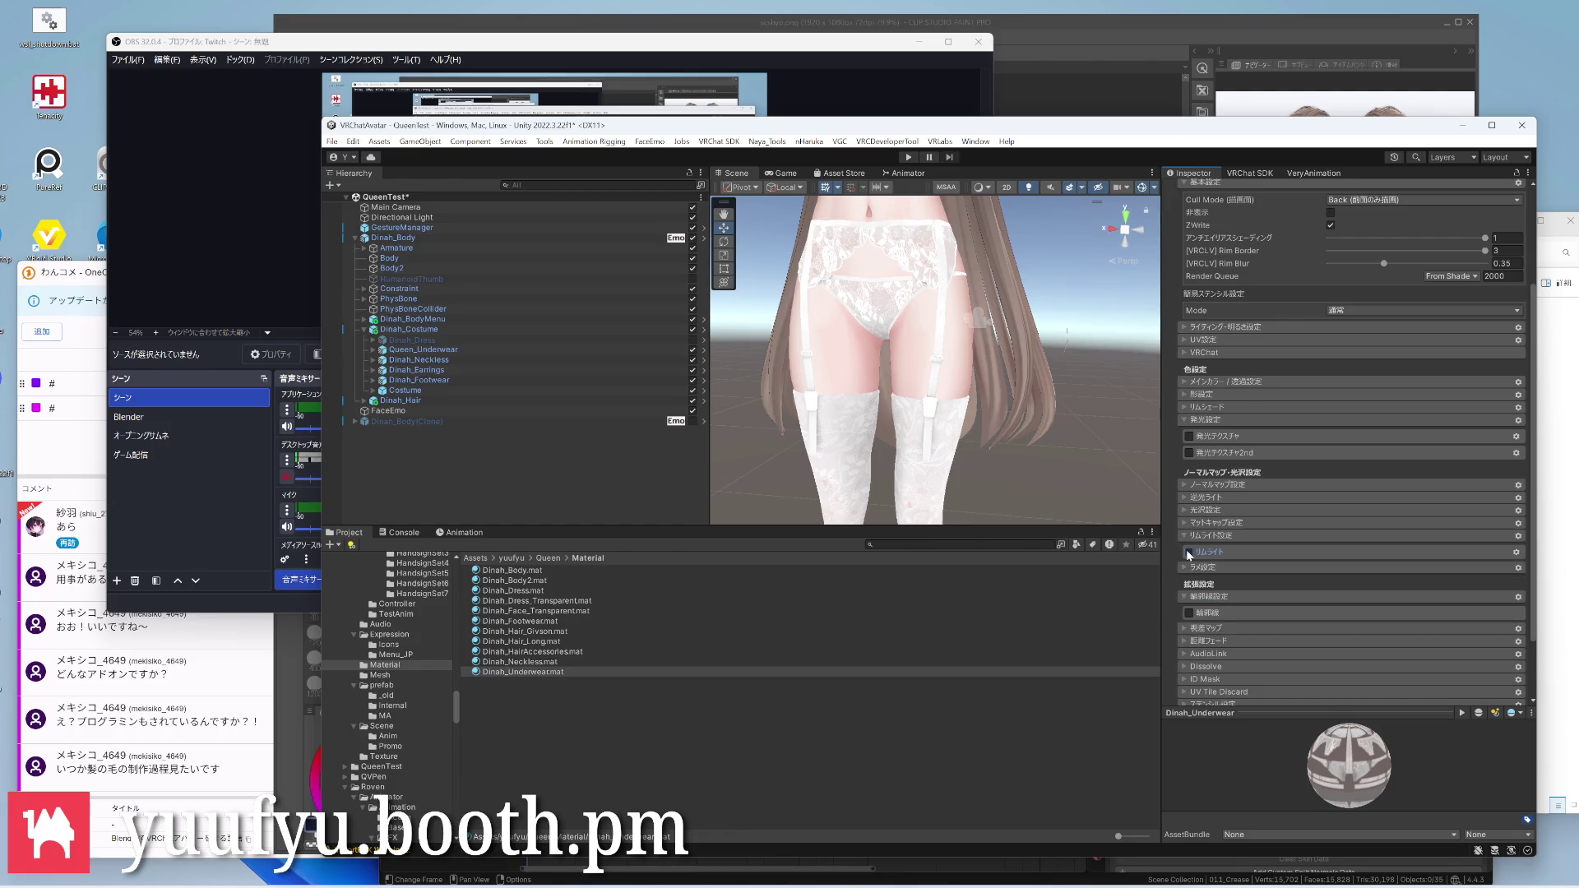
{"action": "left_click", "coordinate": [1189, 552]}
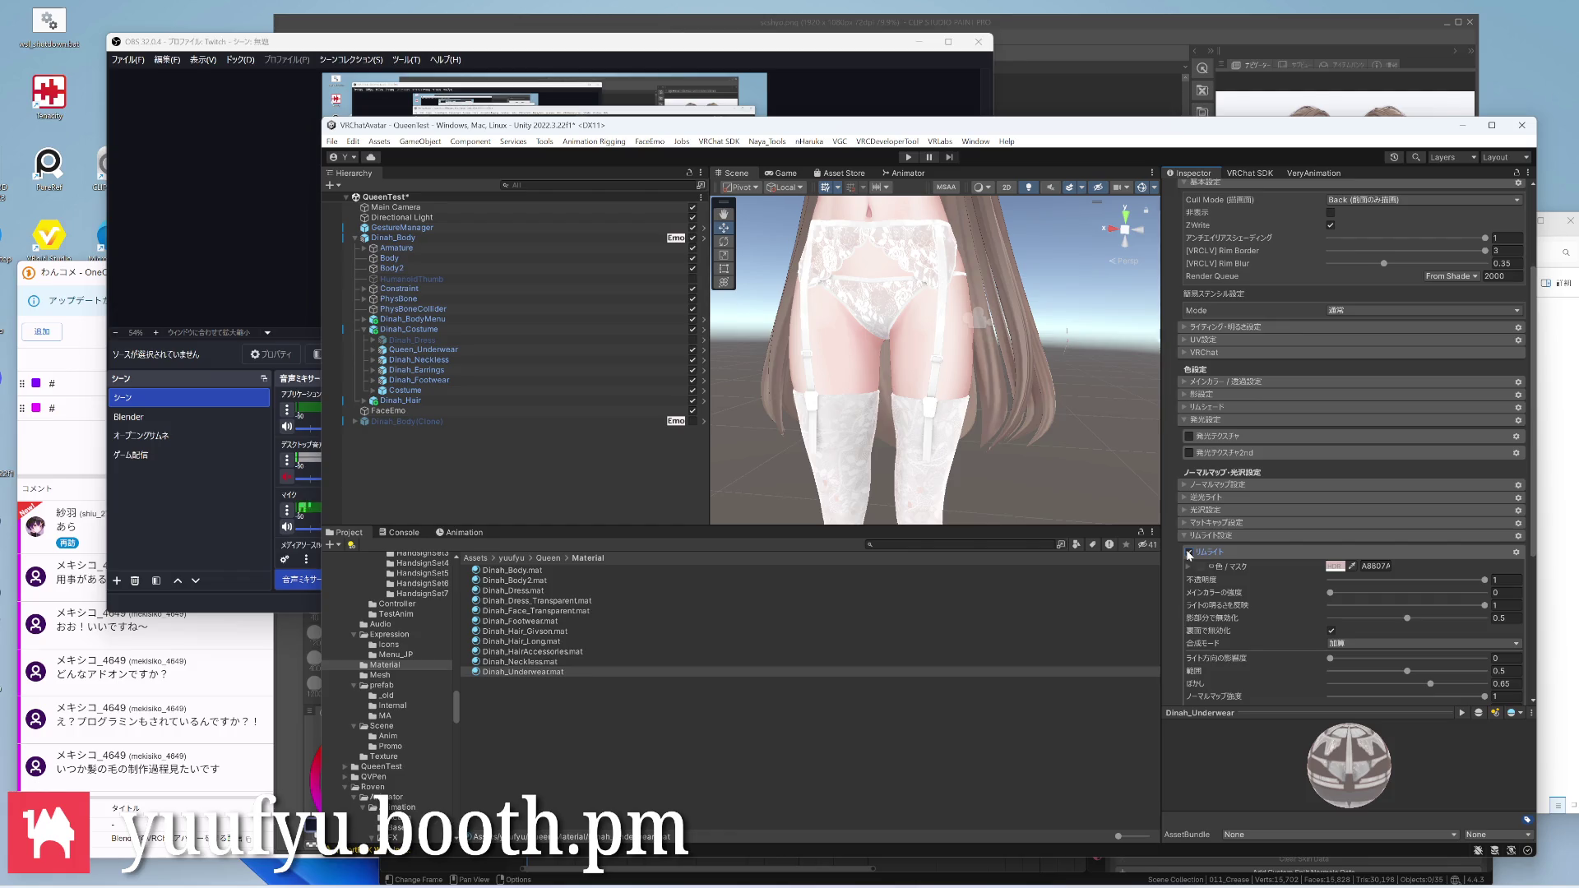
{"action": "left_click", "coordinate": [1188, 553]}
{"action": "scroll", "coordinate": [1240, 525], "scroll_direction": "down", "scroll_amount": 3}
{"action": "scroll", "coordinate": [1238, 526], "scroll_direction": "up", "scroll_amount": 2}
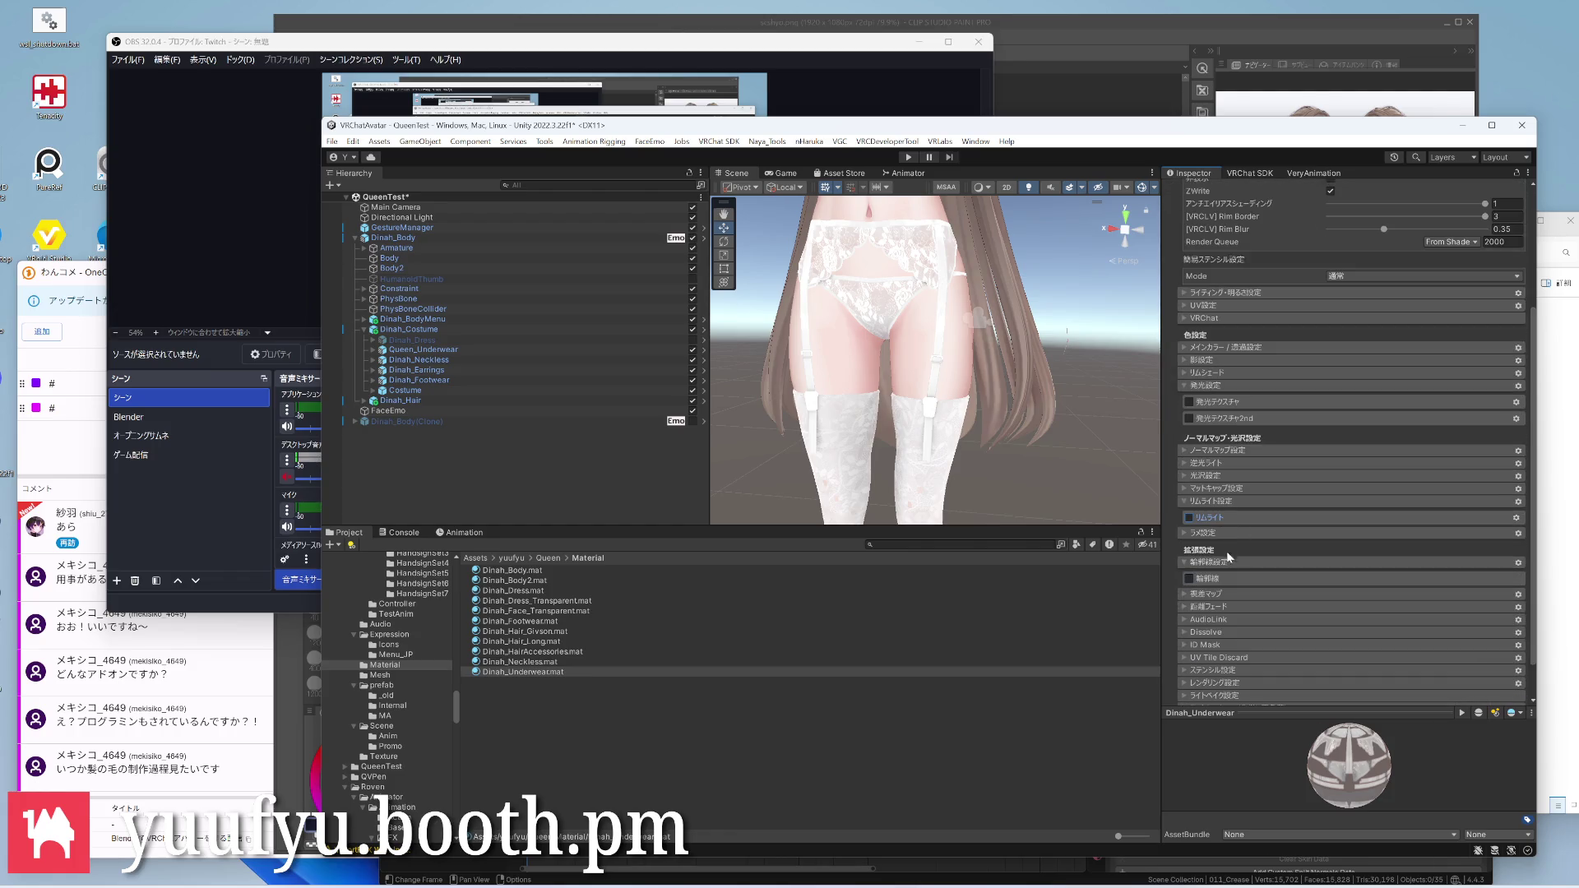
{"action": "scroll", "coordinate": [1227, 551], "scroll_direction": "down", "scroll_amount": 1}
{"action": "left_click", "coordinate": [1195, 546]}
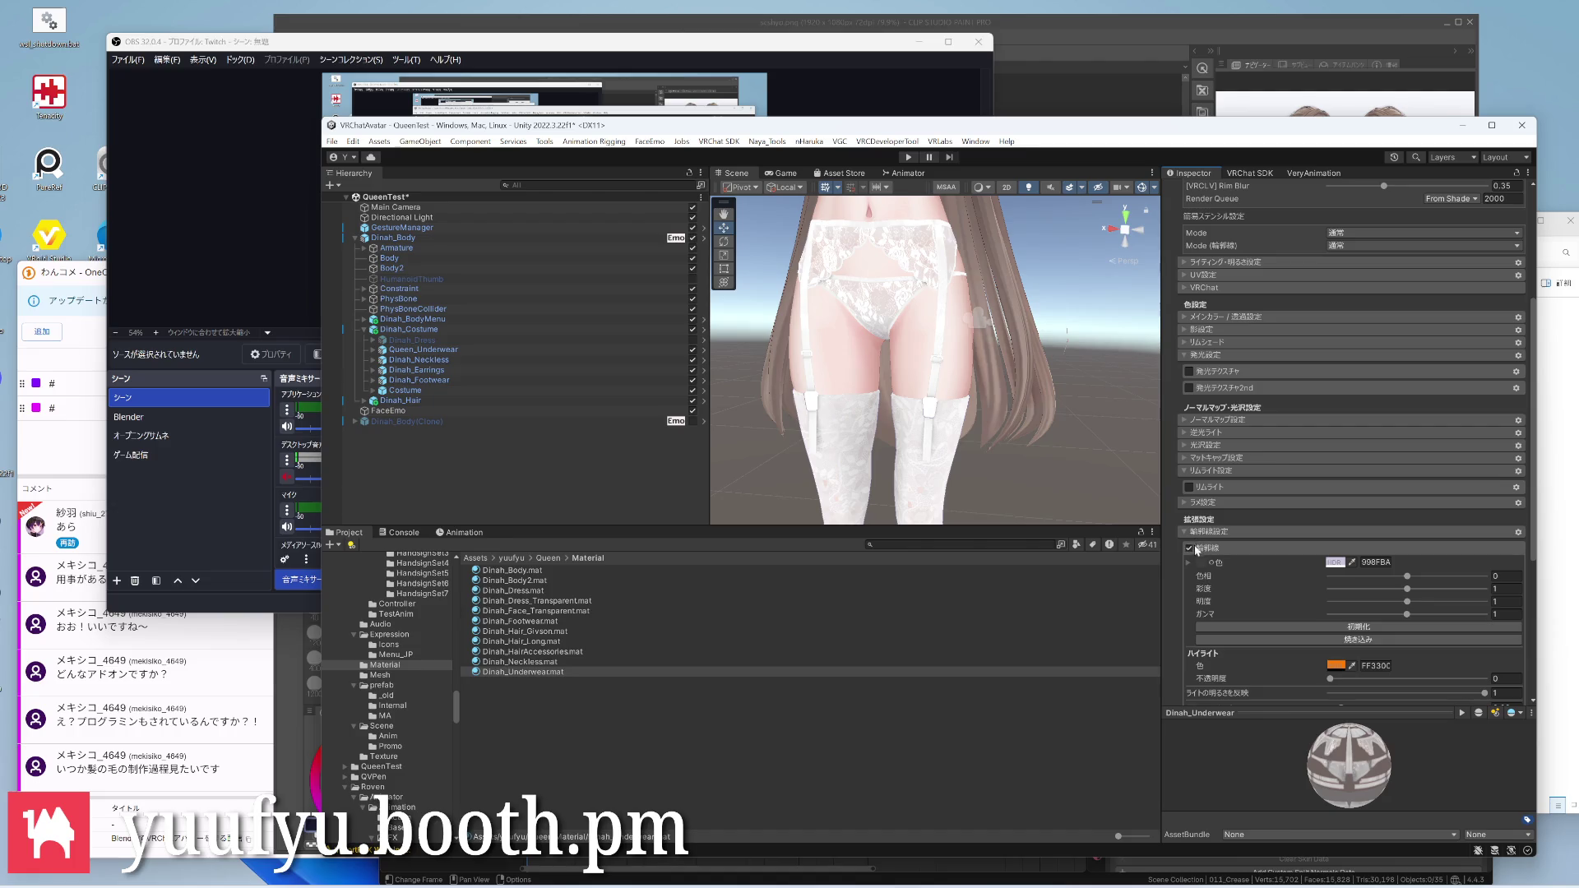
{"action": "scroll", "coordinate": [1075, 426], "scroll_direction": "down", "scroll_amount": 4}
{"action": "scroll", "coordinate": [937, 432], "scroll_direction": "up", "scroll_amount": 4}
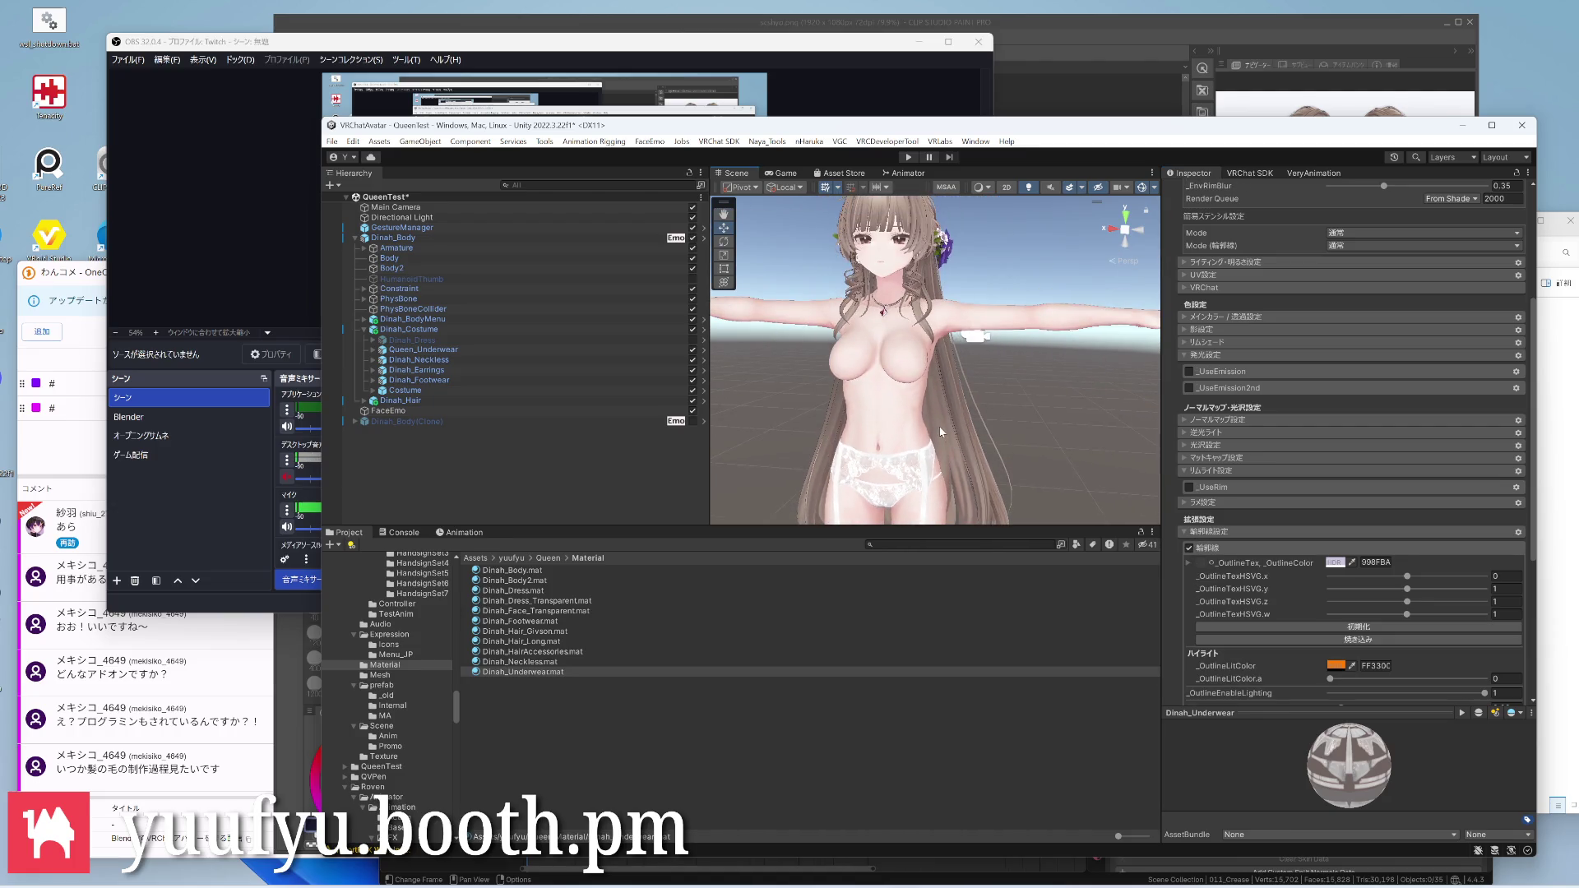
{"action": "scroll", "coordinate": [929, 473], "scroll_direction": "up", "scroll_amount": 4}
{"action": "scroll", "coordinate": [938, 419], "scroll_direction": "up", "scroll_amount": 3}
Inspect the underwear outline around the lower body and turn 輪郭線 back off
{"action": "mouse_move", "coordinate": [938, 420]}
{"action": "right_mouse_down"}
{"action": "mouse_move", "coordinate": [944, 379]}
{"action": "mouse_move", "coordinate": [895, 377]}
{"action": "right_mouse_up"}
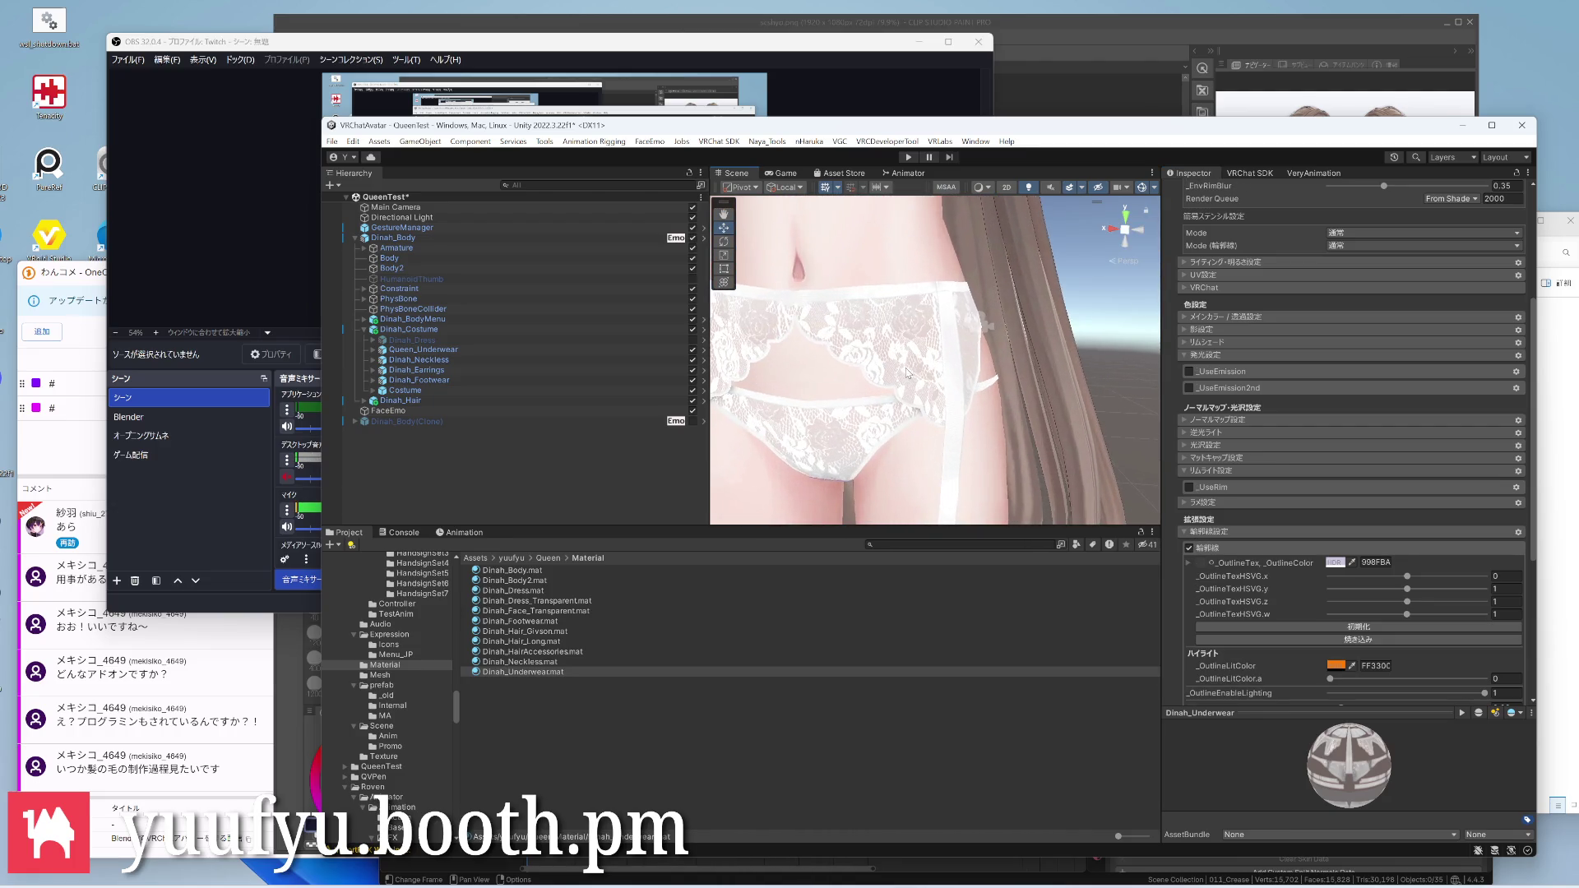
{"action": "scroll", "coordinate": [944, 379], "scroll_direction": "up", "scroll_amount": 3}
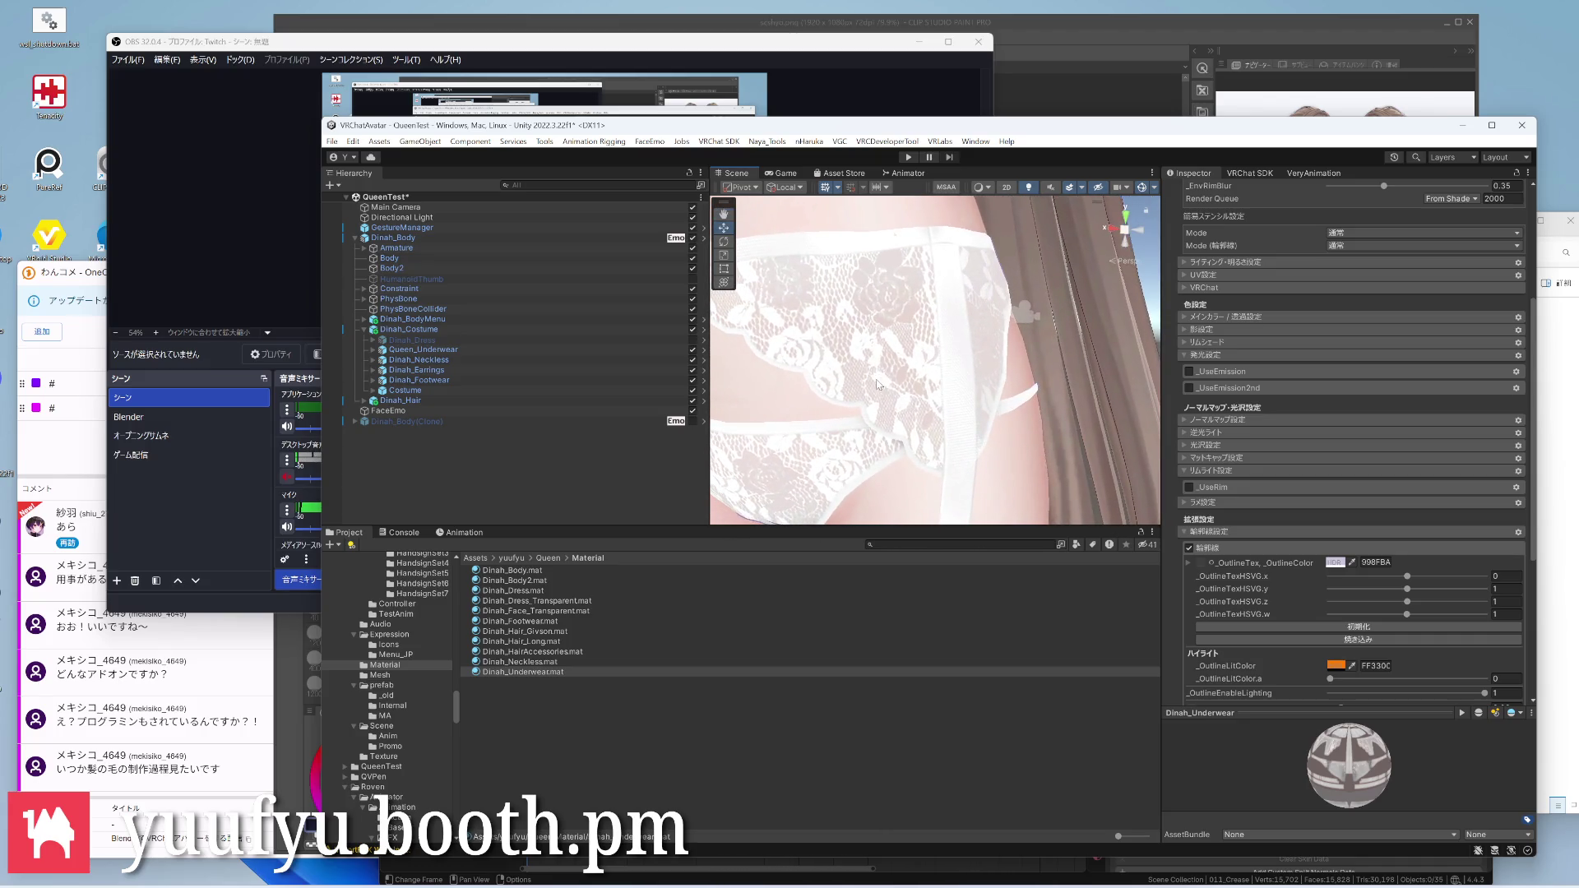
{"action": "scroll", "coordinate": [895, 379], "scroll_direction": "down", "scroll_amount": 3}
{"action": "middle_click_drag", "start_coordinate": [895, 378], "coordinate": [920, 383]}
{"action": "mouse_move", "coordinate": [920, 383]}
{"action": "right_mouse_down"}
{"action": "mouse_move", "coordinate": [970, 368]}
{"action": "mouse_move", "coordinate": [975, 394]}
{"action": "right_mouse_up"}
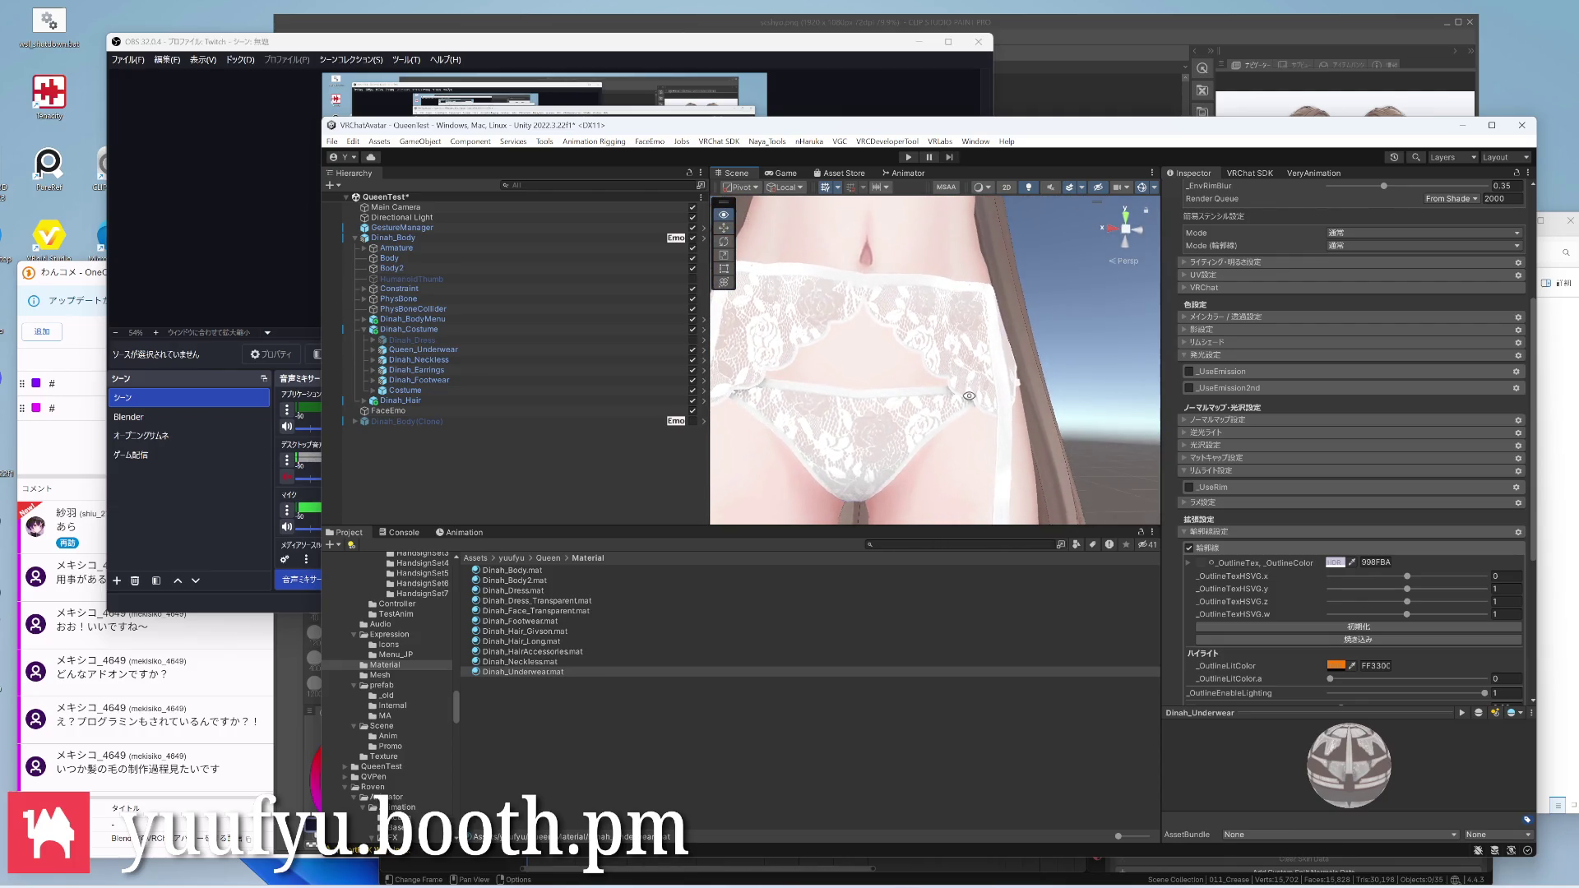
{"action": "scroll", "coordinate": [975, 401], "scroll_direction": "up", "scroll_amount": 5}
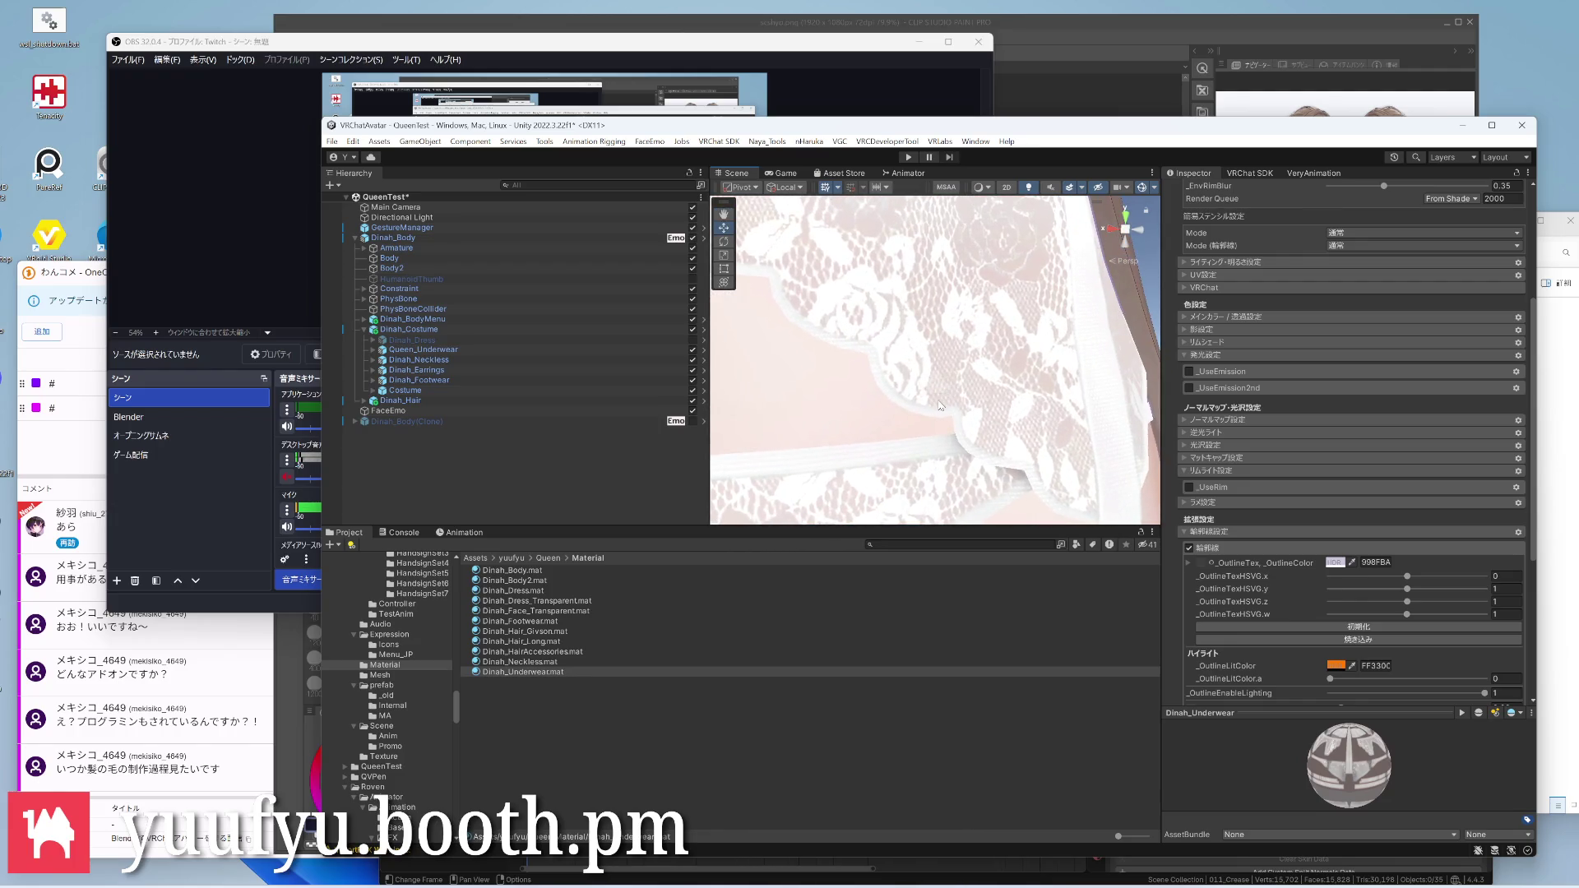
{"action": "scroll", "coordinate": [977, 407], "scroll_direction": "down", "scroll_amount": 5}
{"action": "mouse_move", "coordinate": [976, 395]}
{"action": "middle_mouse_down"}
{"action": "mouse_move", "coordinate": [922, 352]}
{"action": "mouse_move", "coordinate": [937, 358]}
{"action": "middle_mouse_up"}
{"action": "right_click_drag", "start_coordinate": [937, 358], "coordinate": [1022, 384]}
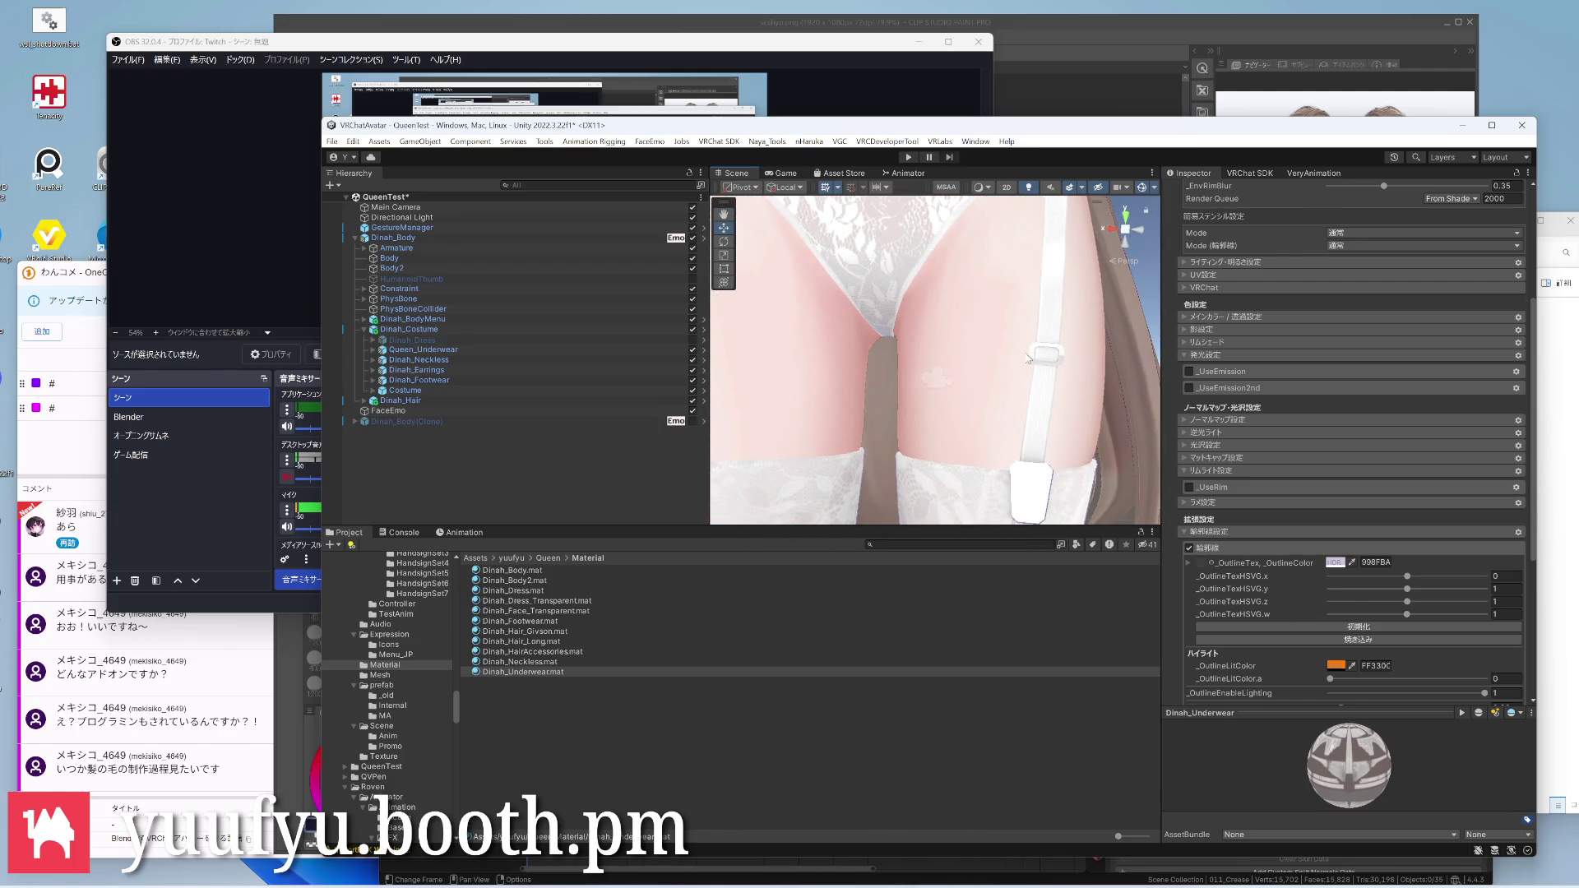
{"action": "middle_click_drag", "start_coordinate": [1023, 383], "coordinate": [972, 403]}
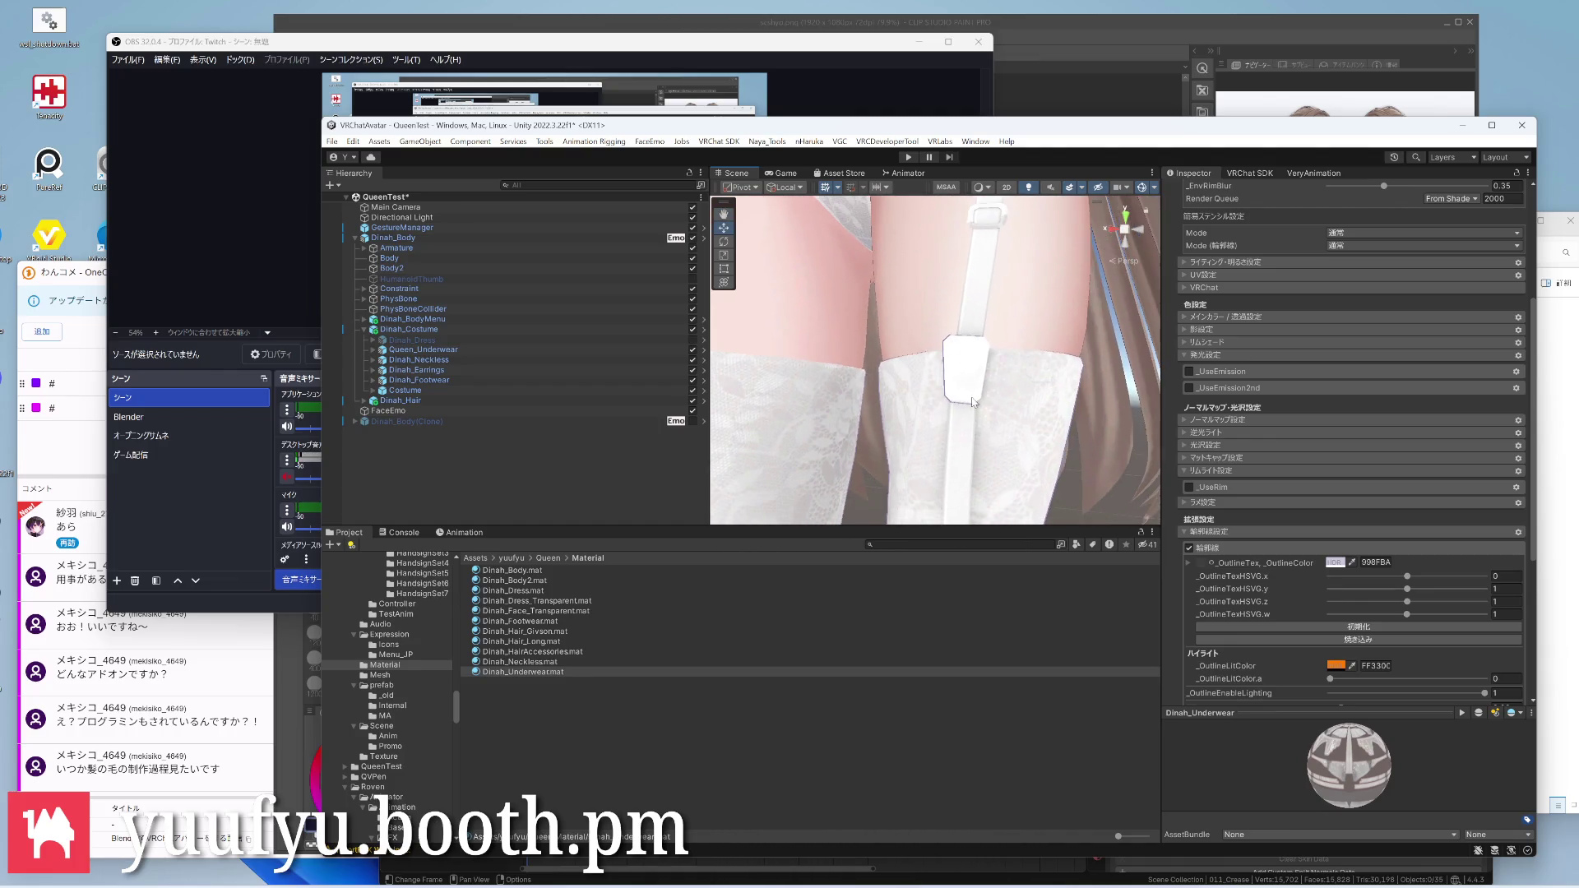
{"action": "right_click_drag", "start_coordinate": [972, 402], "coordinate": [1011, 395]}
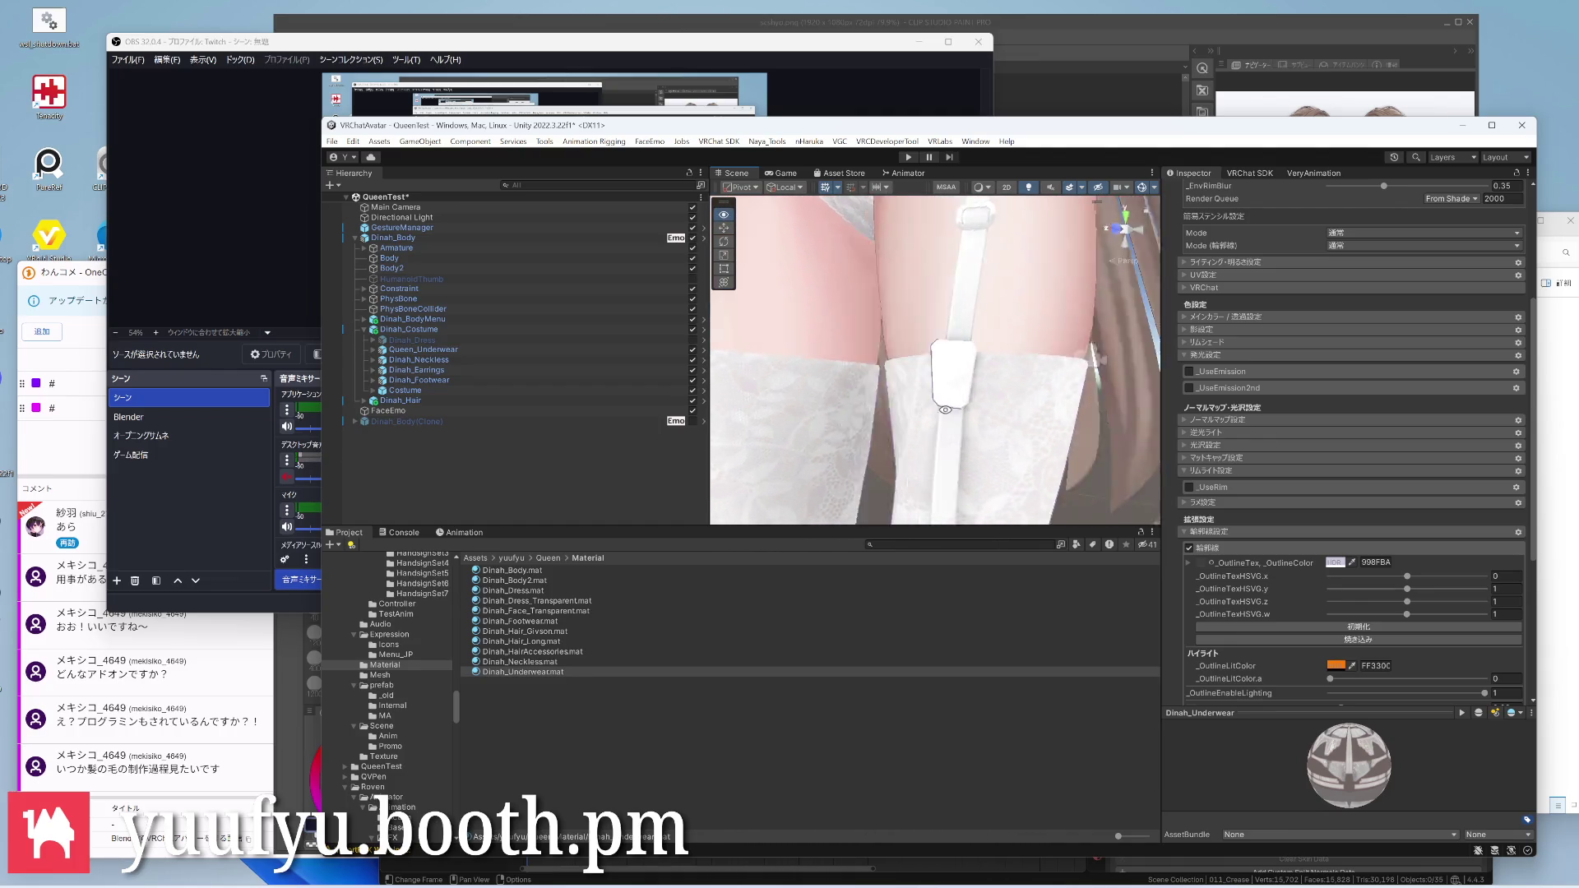
{"action": "left_click", "coordinate": [1187, 551]}
Return to the upper body with Dinah_Dress showing again and clear the selection
{"action": "right_click_drag", "start_coordinate": [1024, 370], "coordinate": [977, 381]}
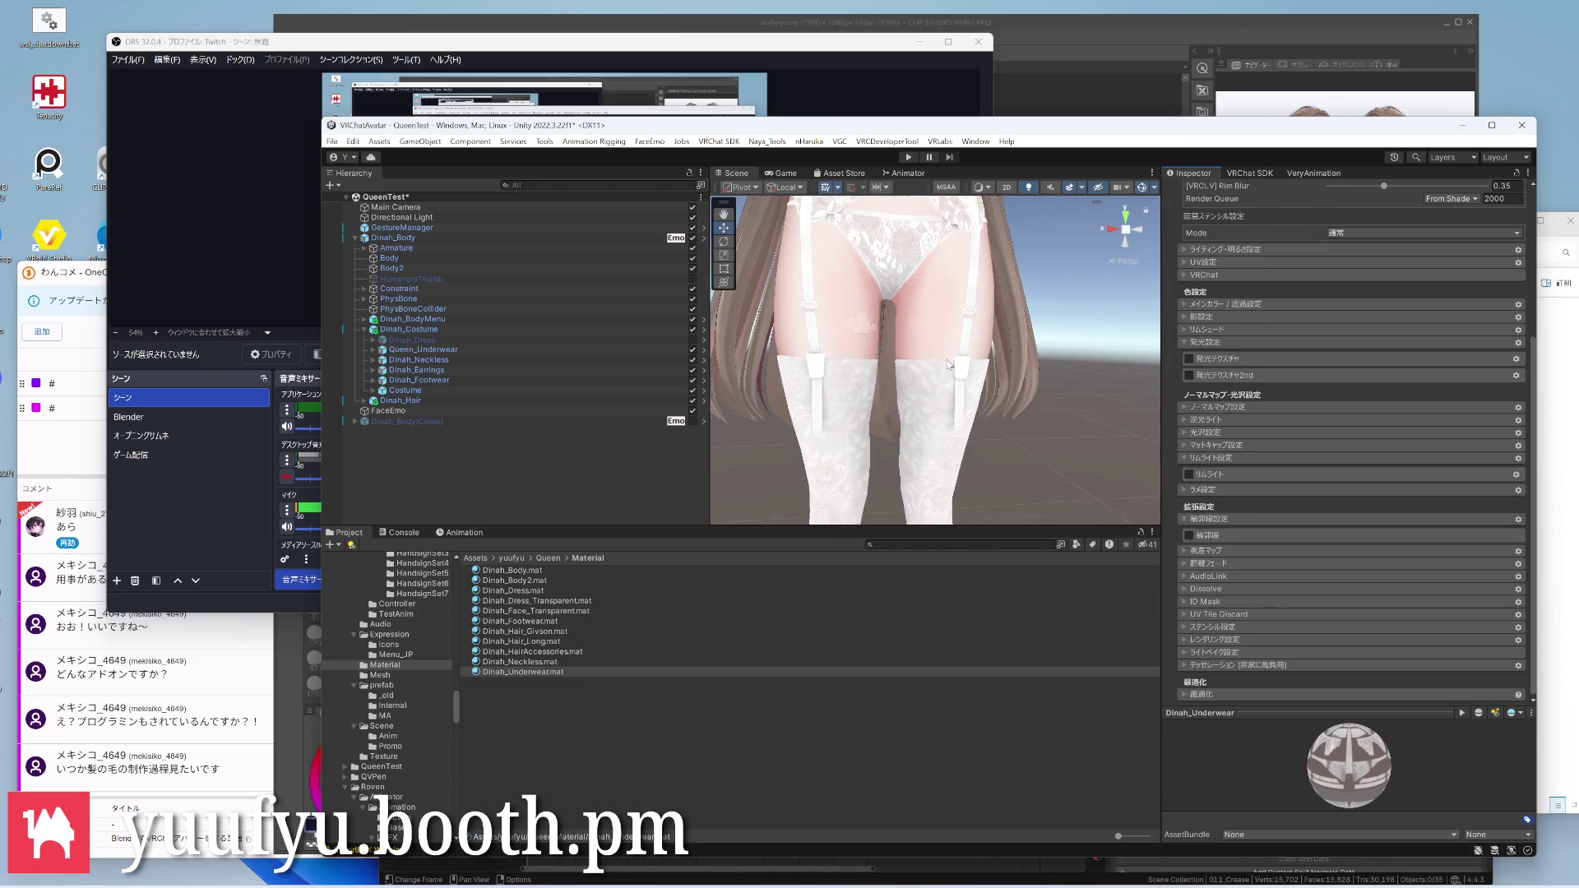
{"action": "middle_click_drag", "start_coordinate": [977, 381], "coordinate": [910, 357]}
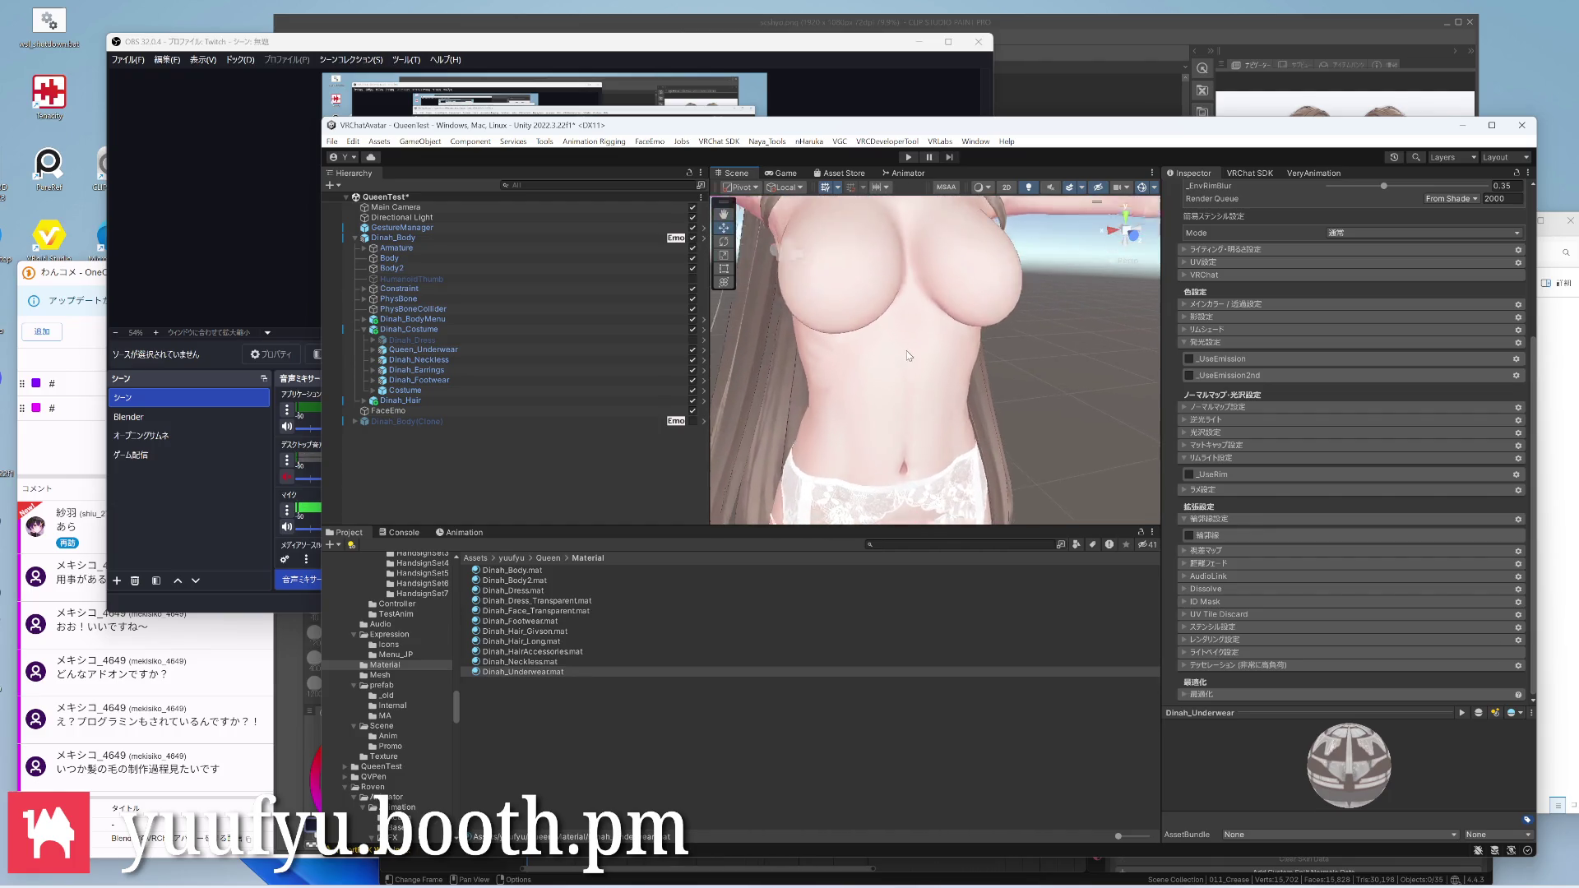
{"action": "mouse_move", "coordinate": [909, 356]}
{"action": "right_mouse_down"}
{"action": "mouse_move", "coordinate": [962, 433]}
{"action": "mouse_move", "coordinate": [883, 412]}
{"action": "right_mouse_up"}
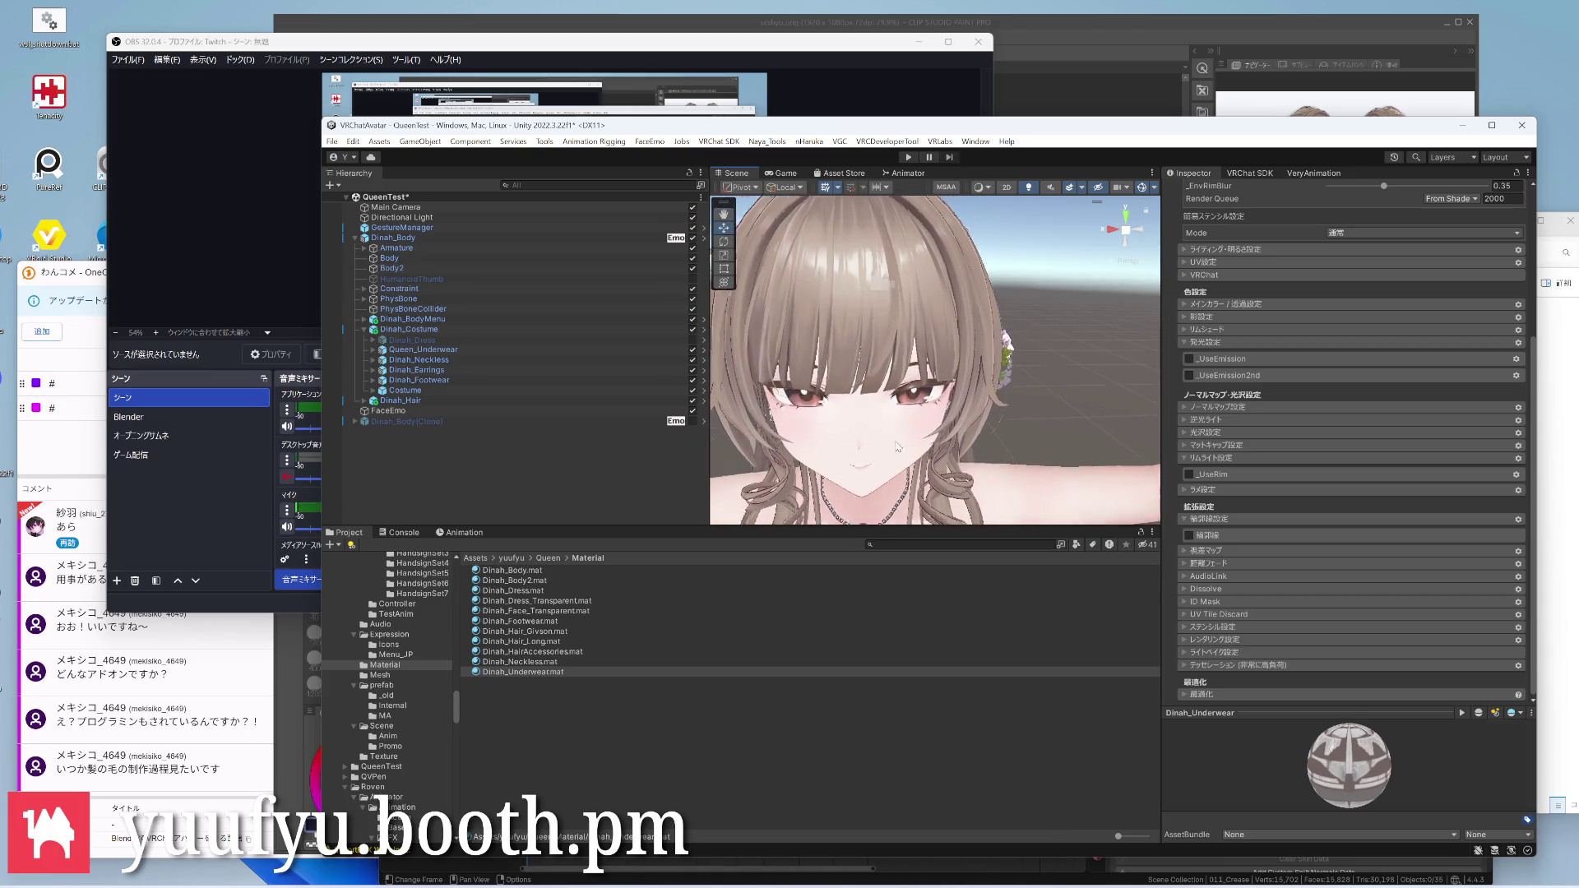
{"action": "scroll", "coordinate": [883, 412], "scroll_direction": "down", "scroll_amount": 2}
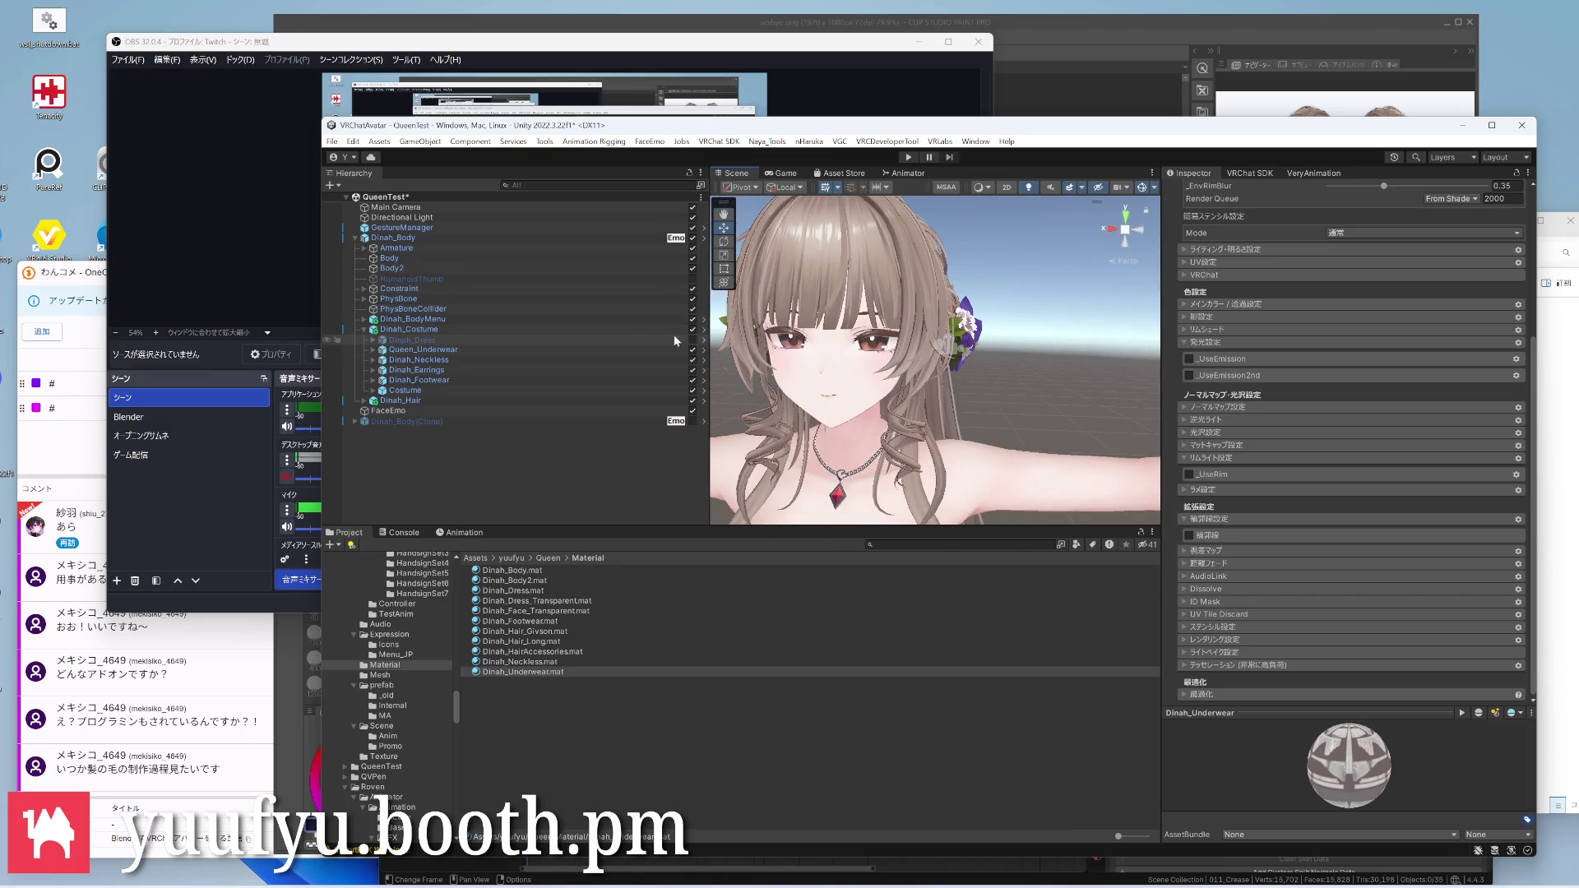
{"action": "scroll", "coordinate": [1018, 351], "scroll_direction": "down", "scroll_amount": 4}
{"action": "middle_click_drag", "start_coordinate": [1018, 352], "coordinate": [995, 288]}
{"action": "left_click", "coordinate": [1004, 310]}
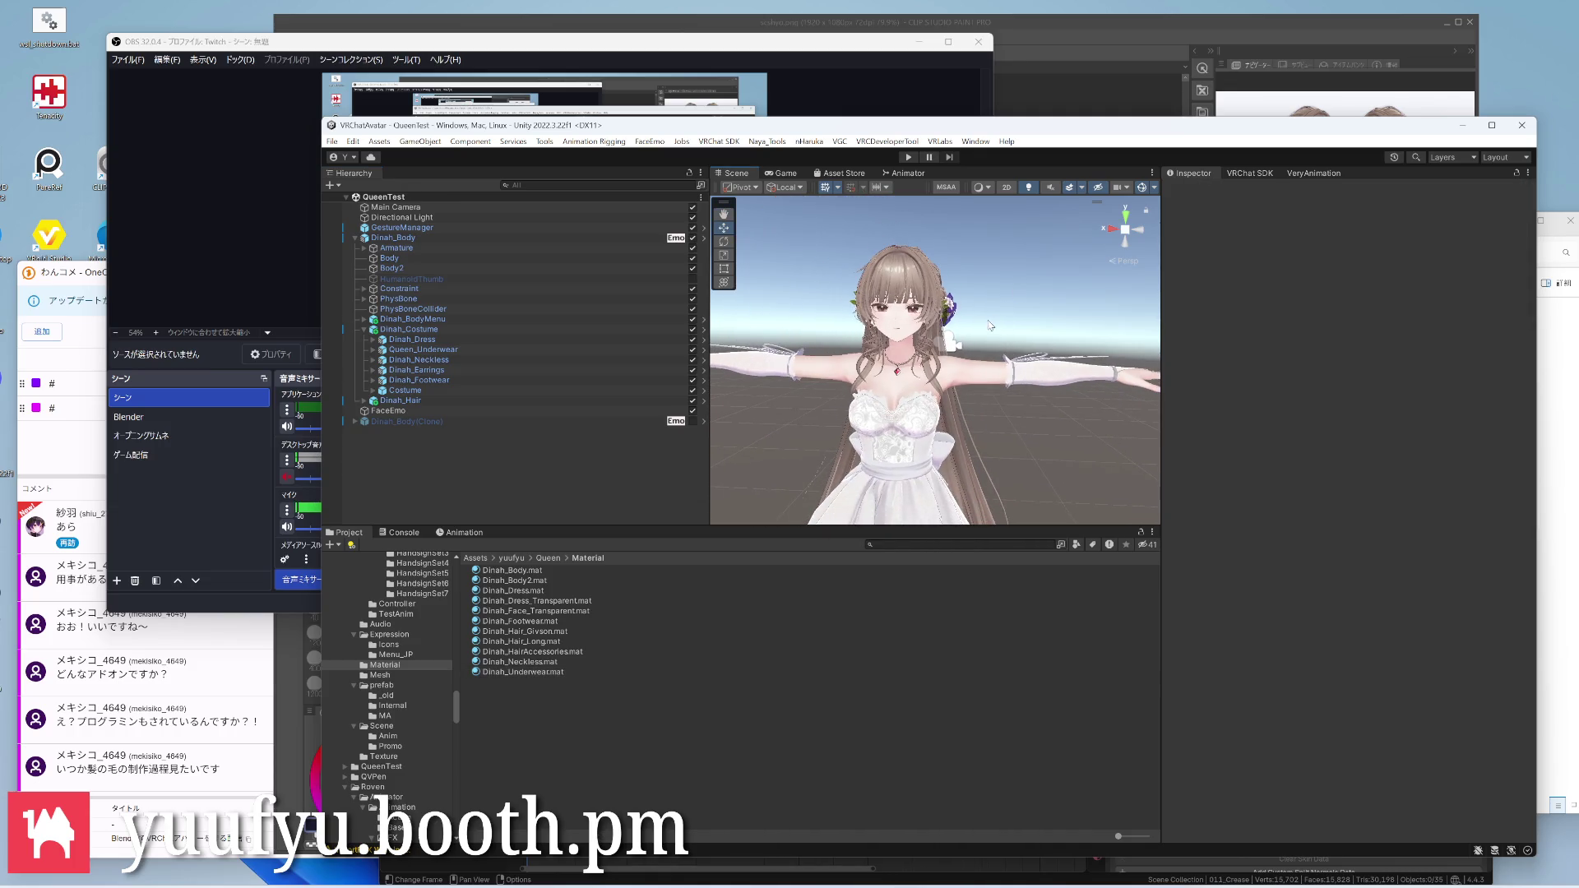
{"action": "mouse_move", "coordinate": [989, 325]}
{"action": "right_mouse_down"}
{"action": "mouse_move", "coordinate": [865, 345]}
{"action": "mouse_move", "coordinate": [948, 403]}
{"action": "right_mouse_up"}
{"action": "scroll", "coordinate": [938, 370], "scroll_direction": "down", "scroll_amount": 3}
{"action": "middle_click_drag", "start_coordinate": [938, 407], "coordinate": [926, 321]}
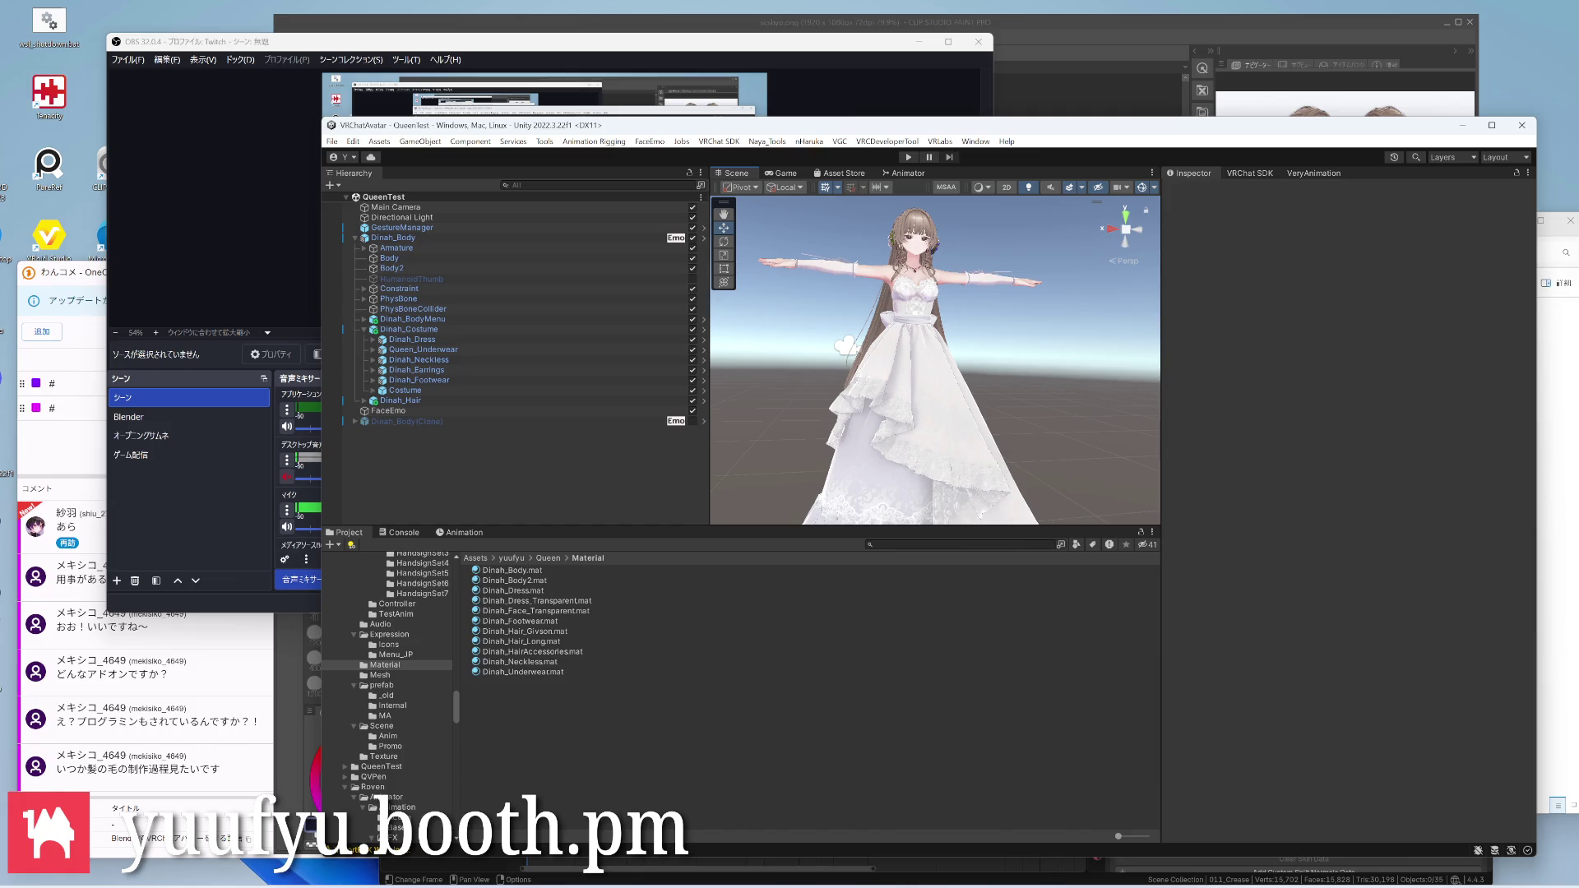
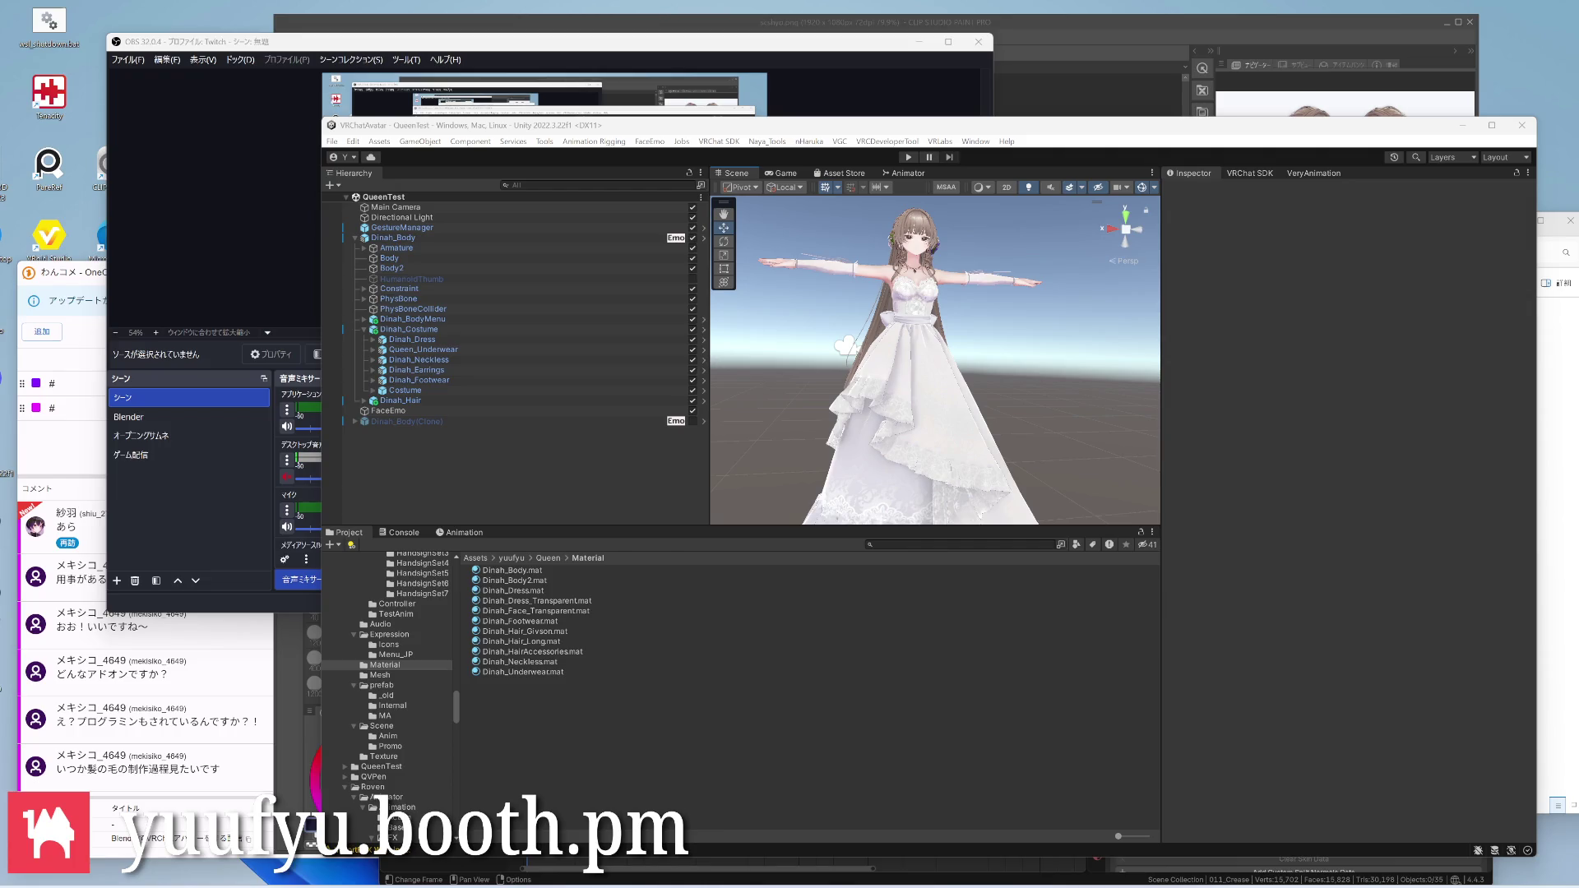
{"action": "scroll", "coordinate": [986, 237], "scroll_direction": "up", "scroll_amount": 4}
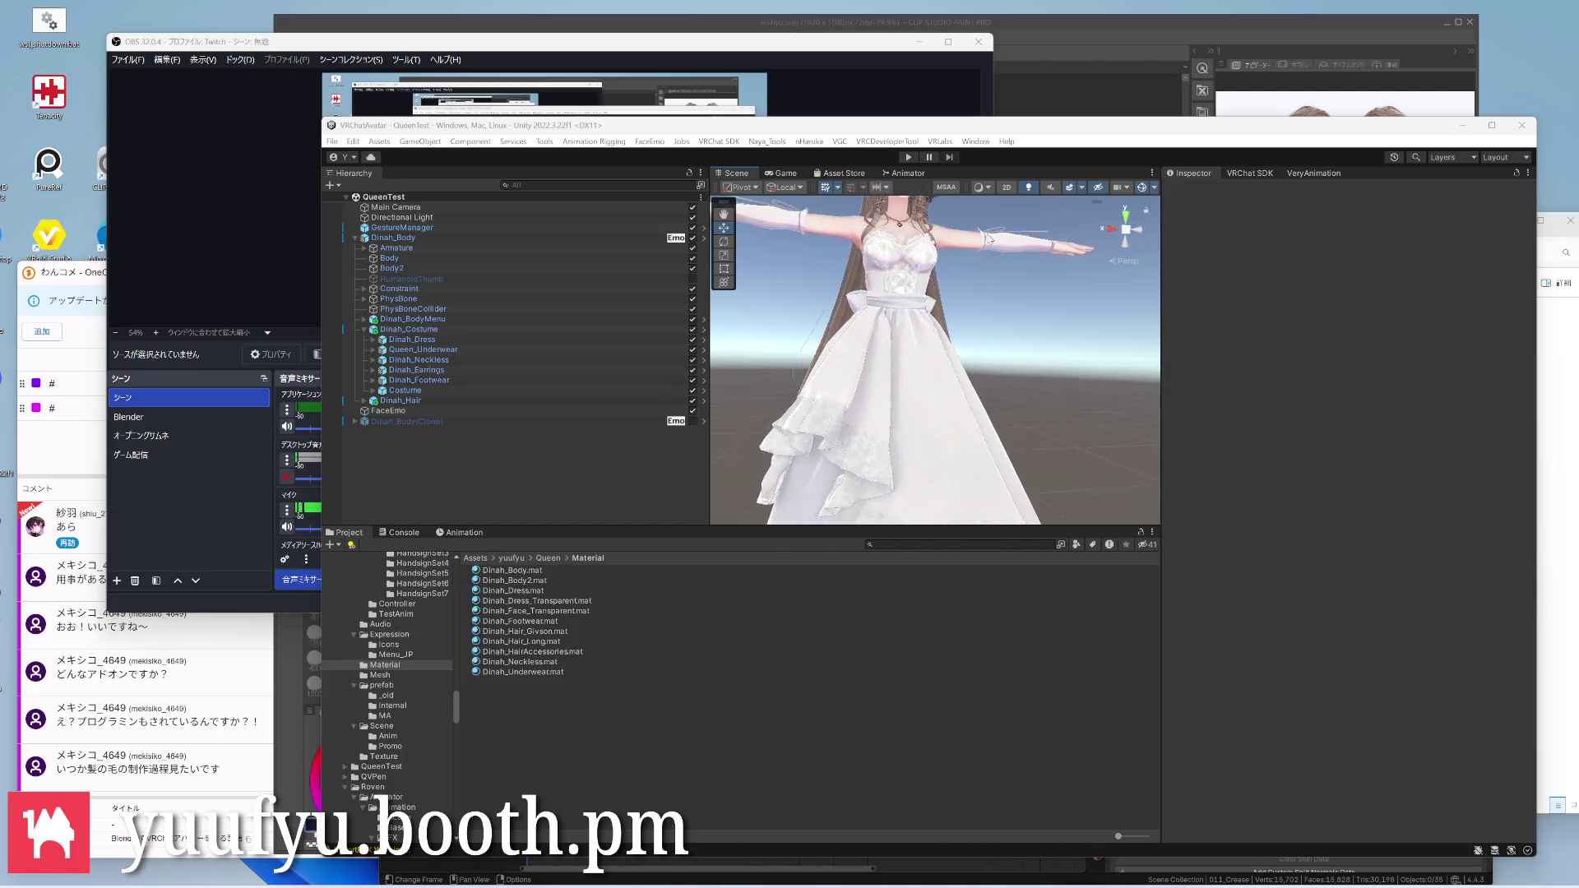
Adjust the Unity avatar view and shift the Unity window aside to reveal the other windows
{"action": "mouse_move", "coordinate": [987, 236]}
{"action": "right_mouse_down"}
{"action": "mouse_move", "coordinate": [894, 365]}
{"action": "mouse_move", "coordinate": [765, 370]}
{"action": "right_mouse_up"}
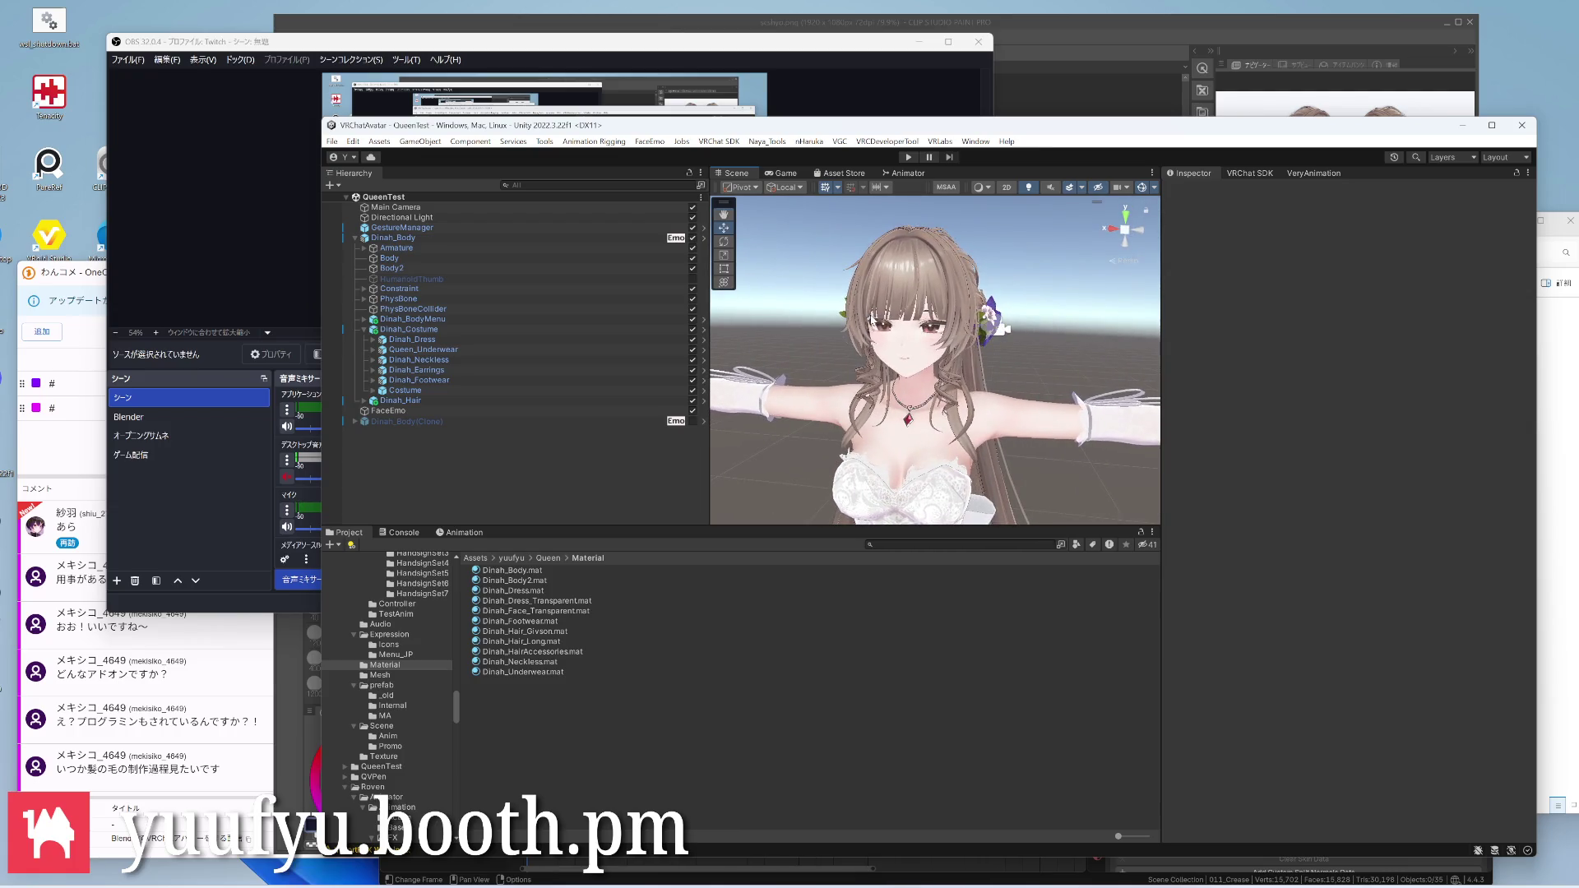
{"action": "scroll", "coordinate": [926, 347], "scroll_direction": "up", "scroll_amount": 2}
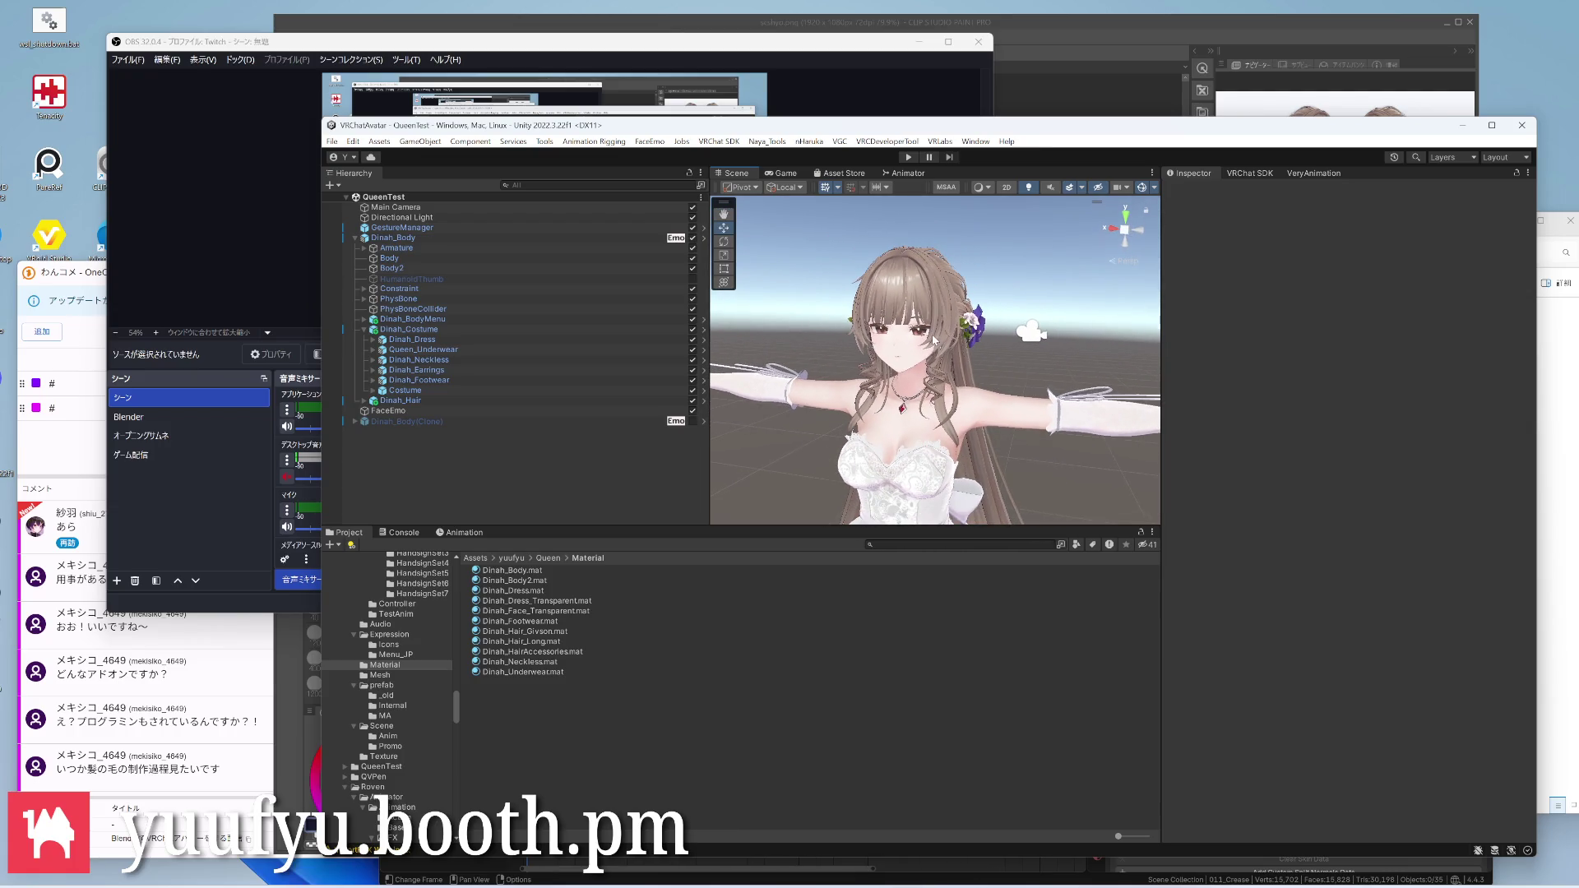
{"action": "middle_click_drag", "start_coordinate": [931, 337], "coordinate": [939, 316]}
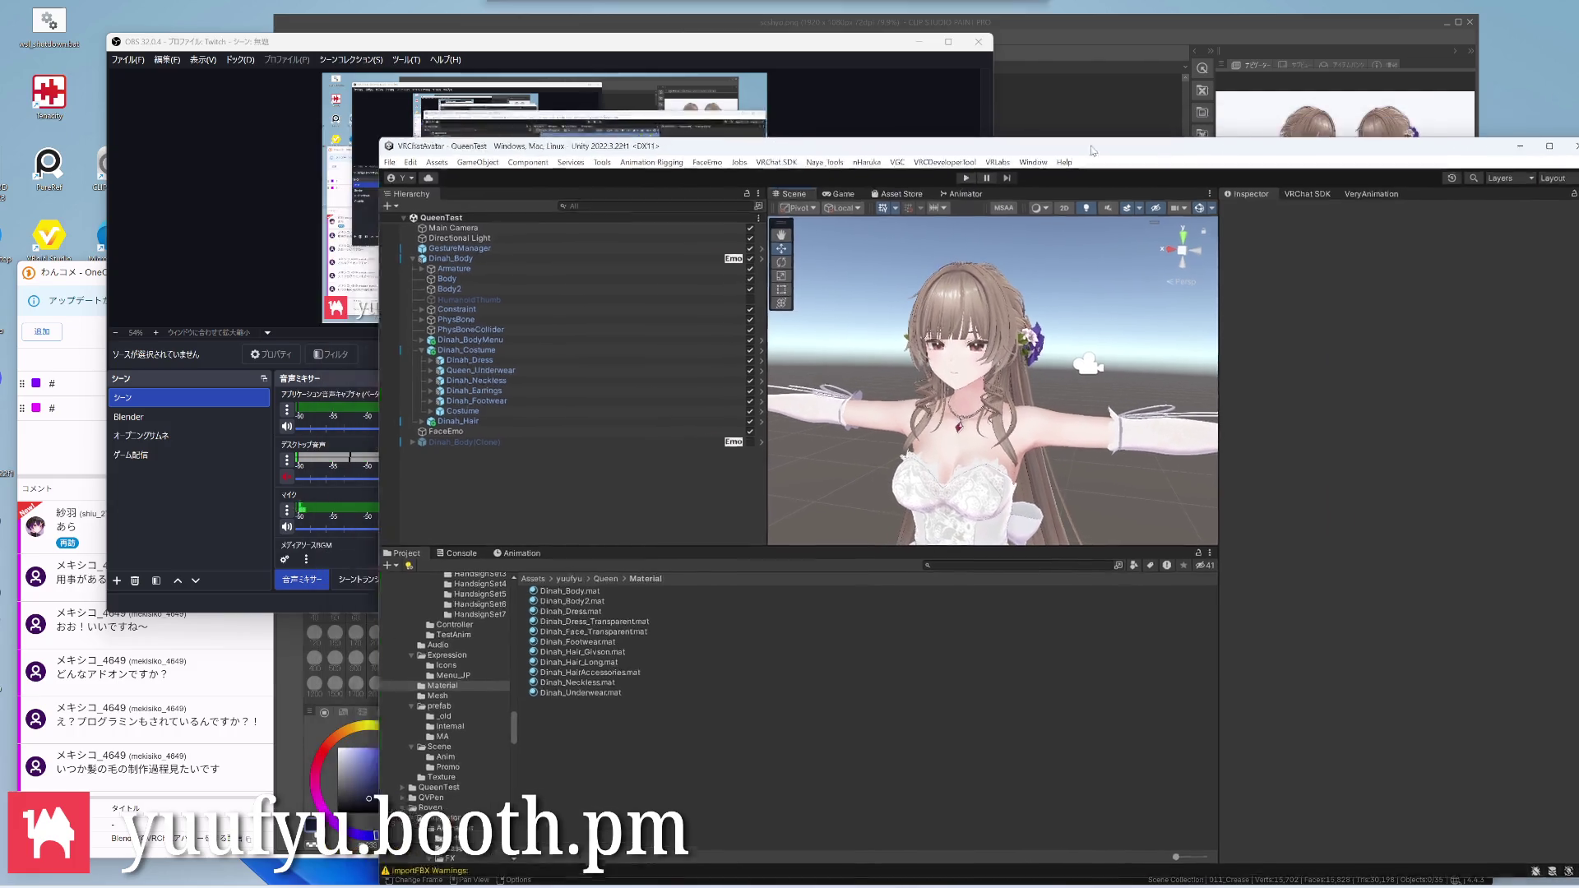
{"action": "left_click_drag", "start_coordinate": [1035, 125], "coordinate": [1481, 104]}
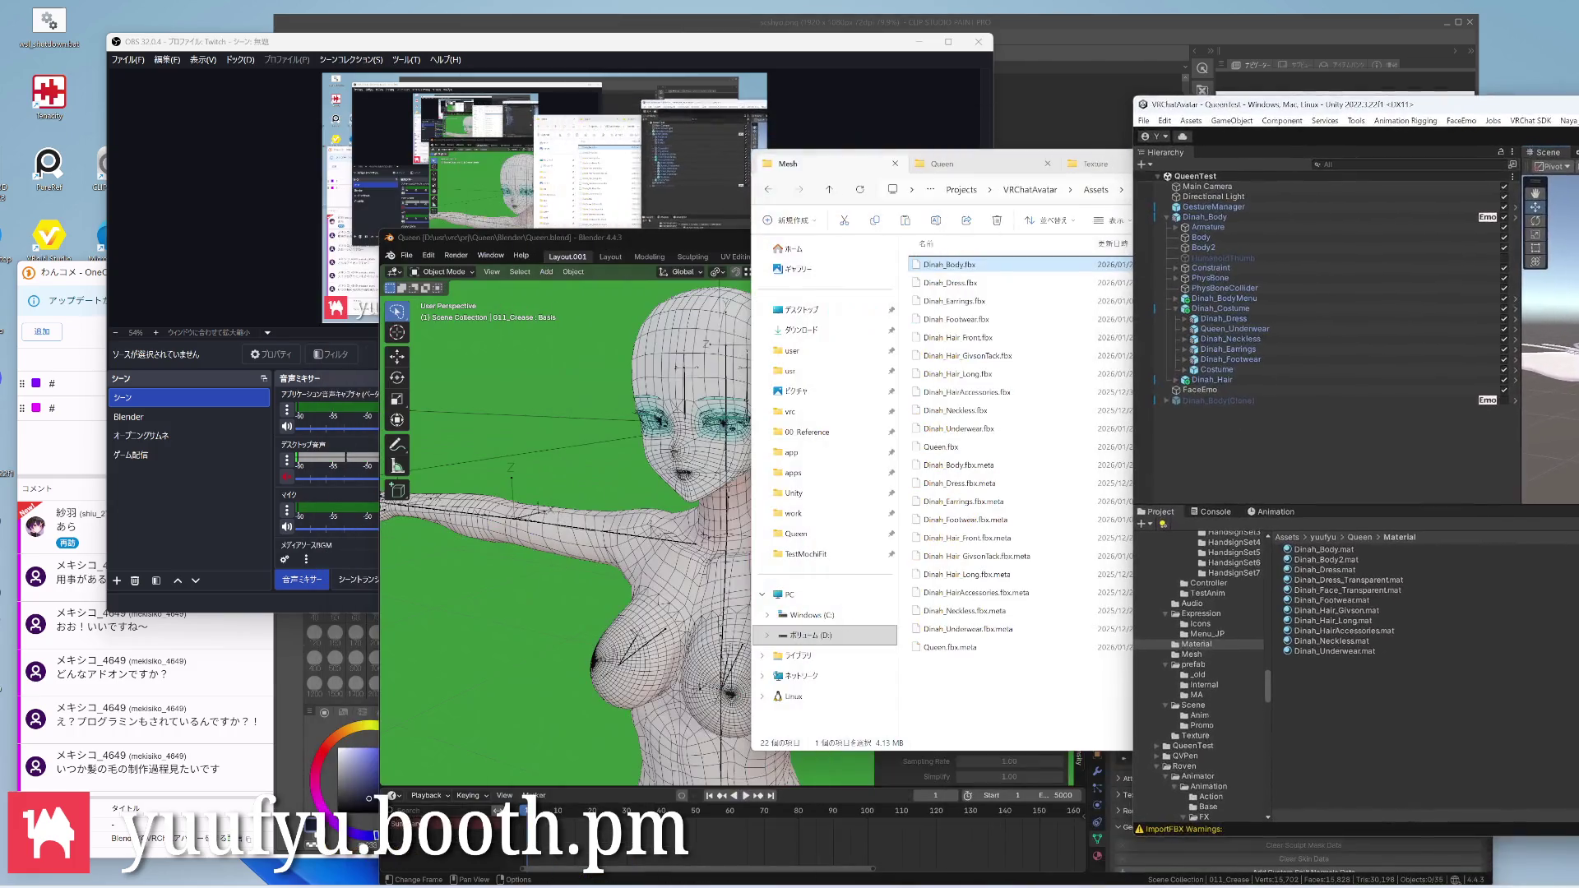
{"action": "mouse_move", "coordinate": [1357, 105]}
{"action": "left_mouse_down"}
{"action": "mouse_move", "coordinate": [1295, 77]}
{"action": "mouse_move", "coordinate": [1025, 92]}
{"action": "left_mouse_up"}
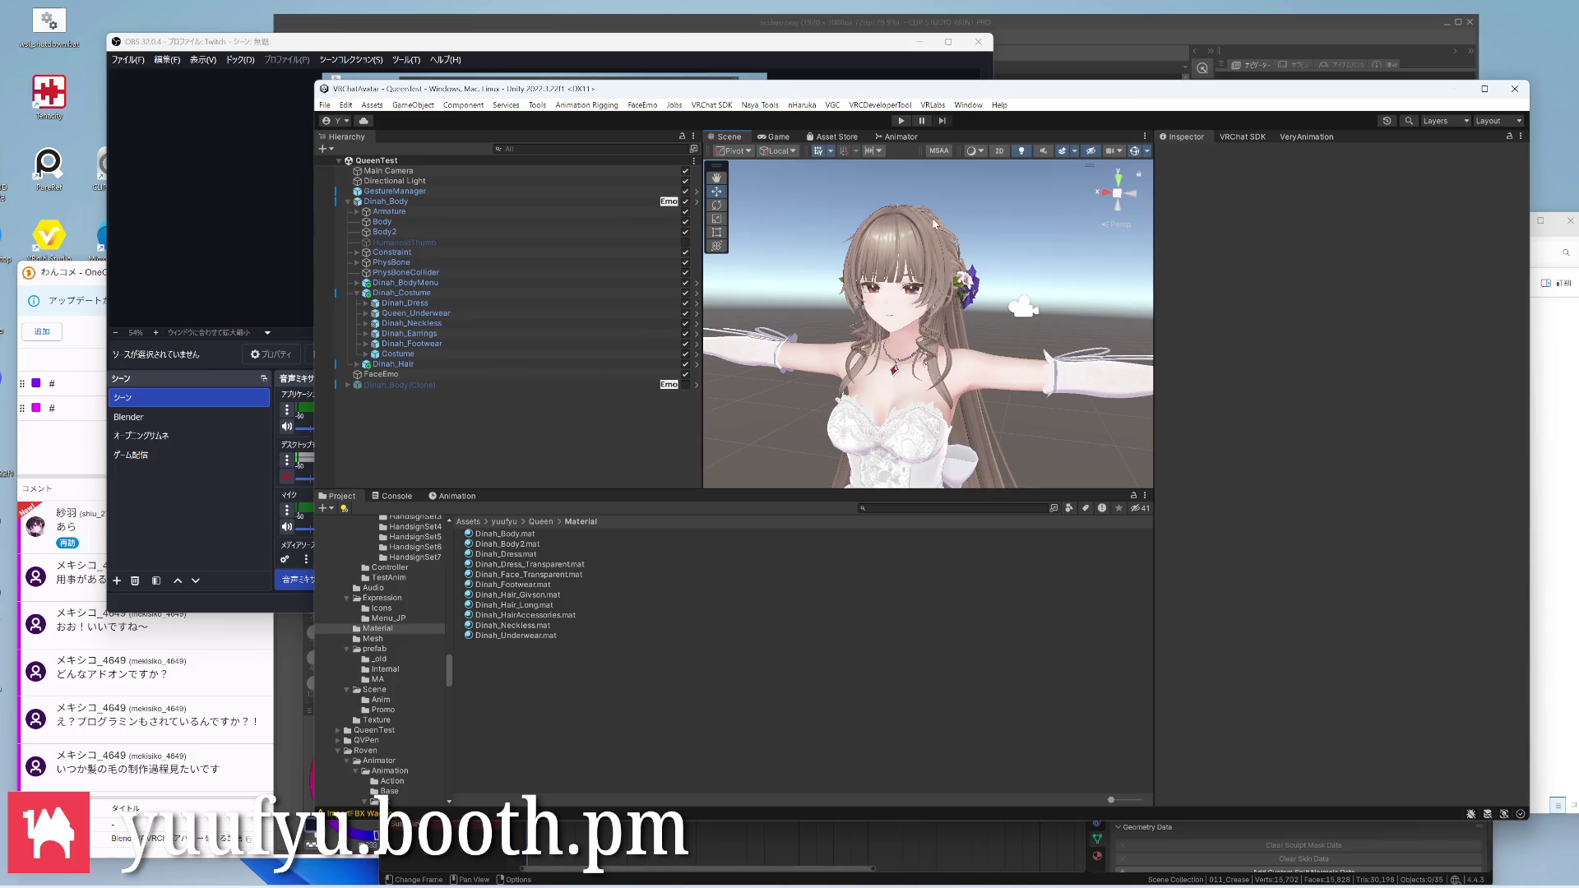
{"action": "scroll", "coordinate": [926, 250], "scroll_direction": "up", "scroll_amount": 4}
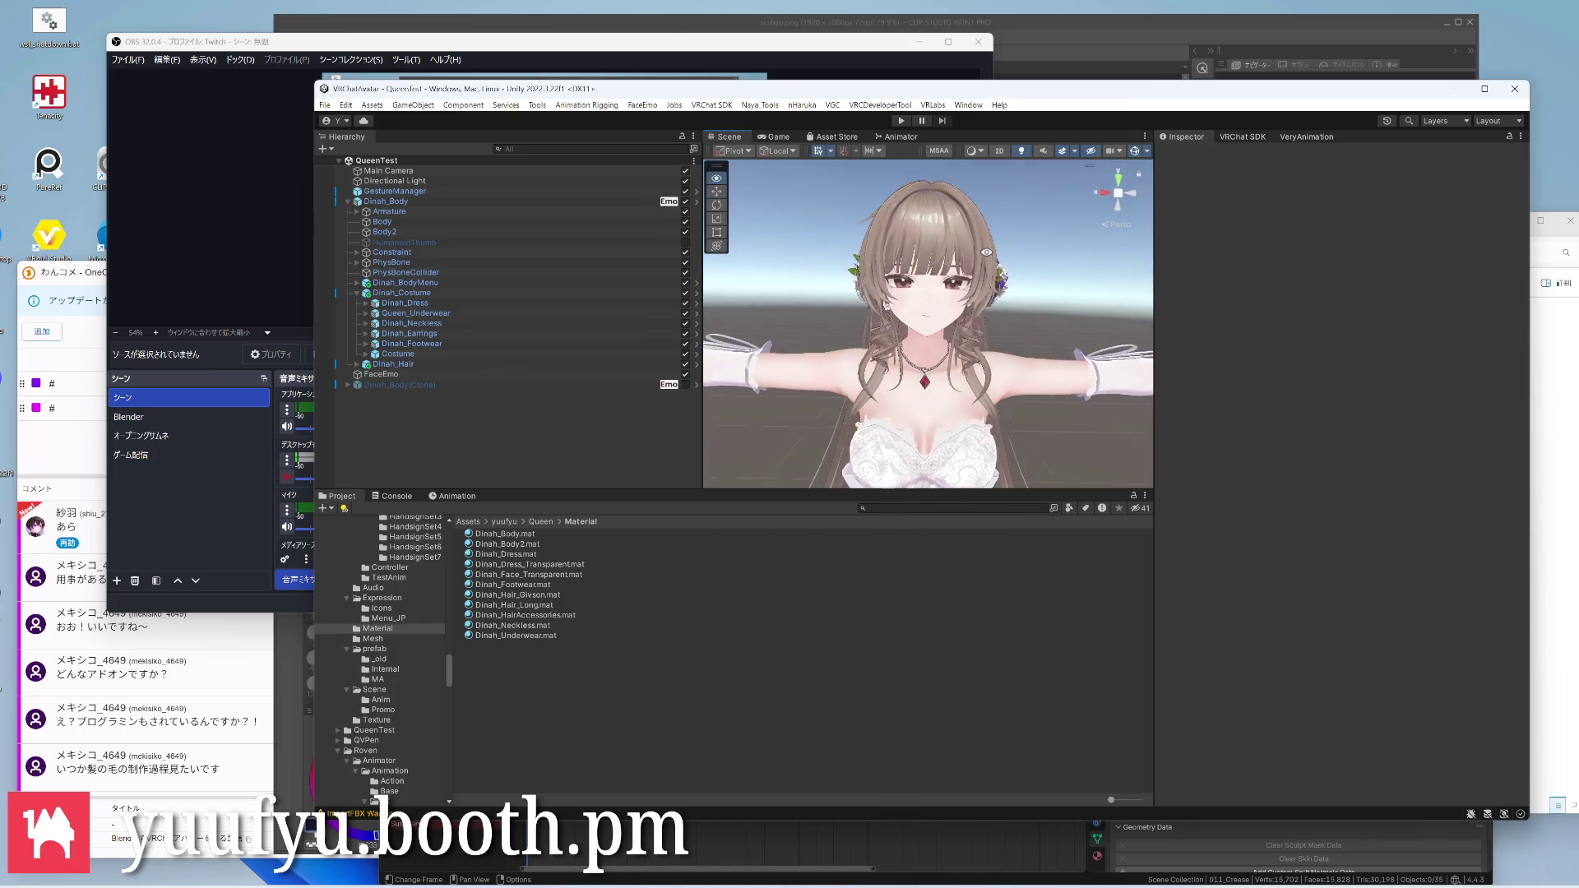
{"action": "left_click_drag", "start_coordinate": [740, 88], "coordinate": [1530, 82]}
{"action": "mouse_move", "coordinate": [1295, 82]}
{"action": "left_mouse_down"}
{"action": "mouse_move", "coordinate": [1110, 71]}
{"action": "mouse_move", "coordinate": [1203, 65]}
{"action": "mouse_move", "coordinate": [1087, 87]}
{"action": "left_mouse_up"}
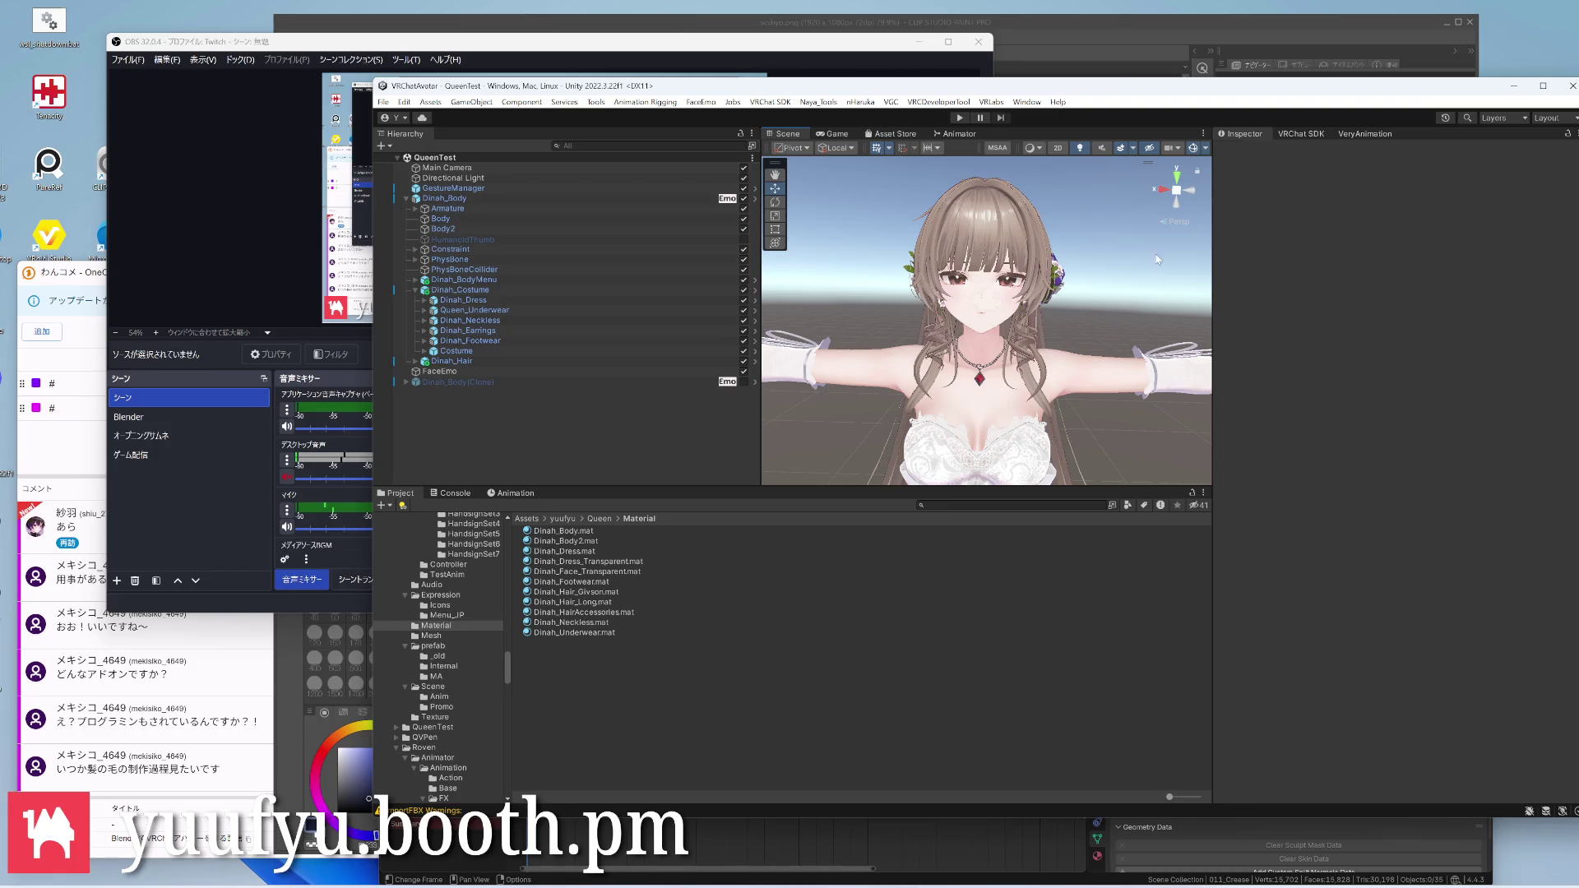
{"action": "left_click_drag", "start_coordinate": [1086, 87], "coordinate": [1017, 100]}
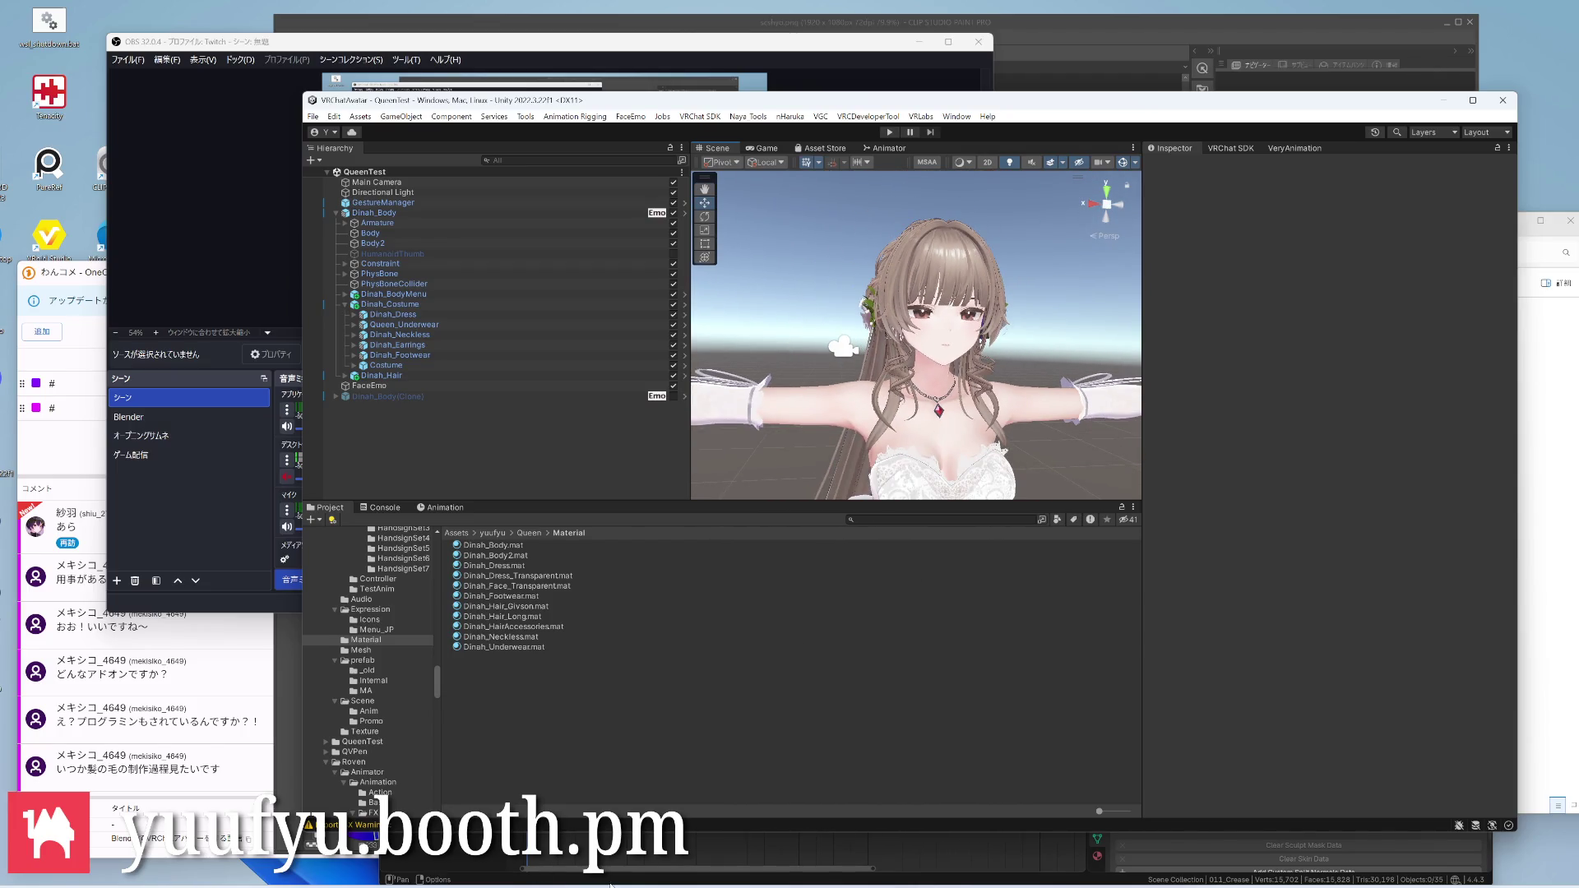
Navigate Explorer to Queen > Promotion and open scshyo.png in the image viewer
{"action": "left_click", "coordinate": [577, 826]}
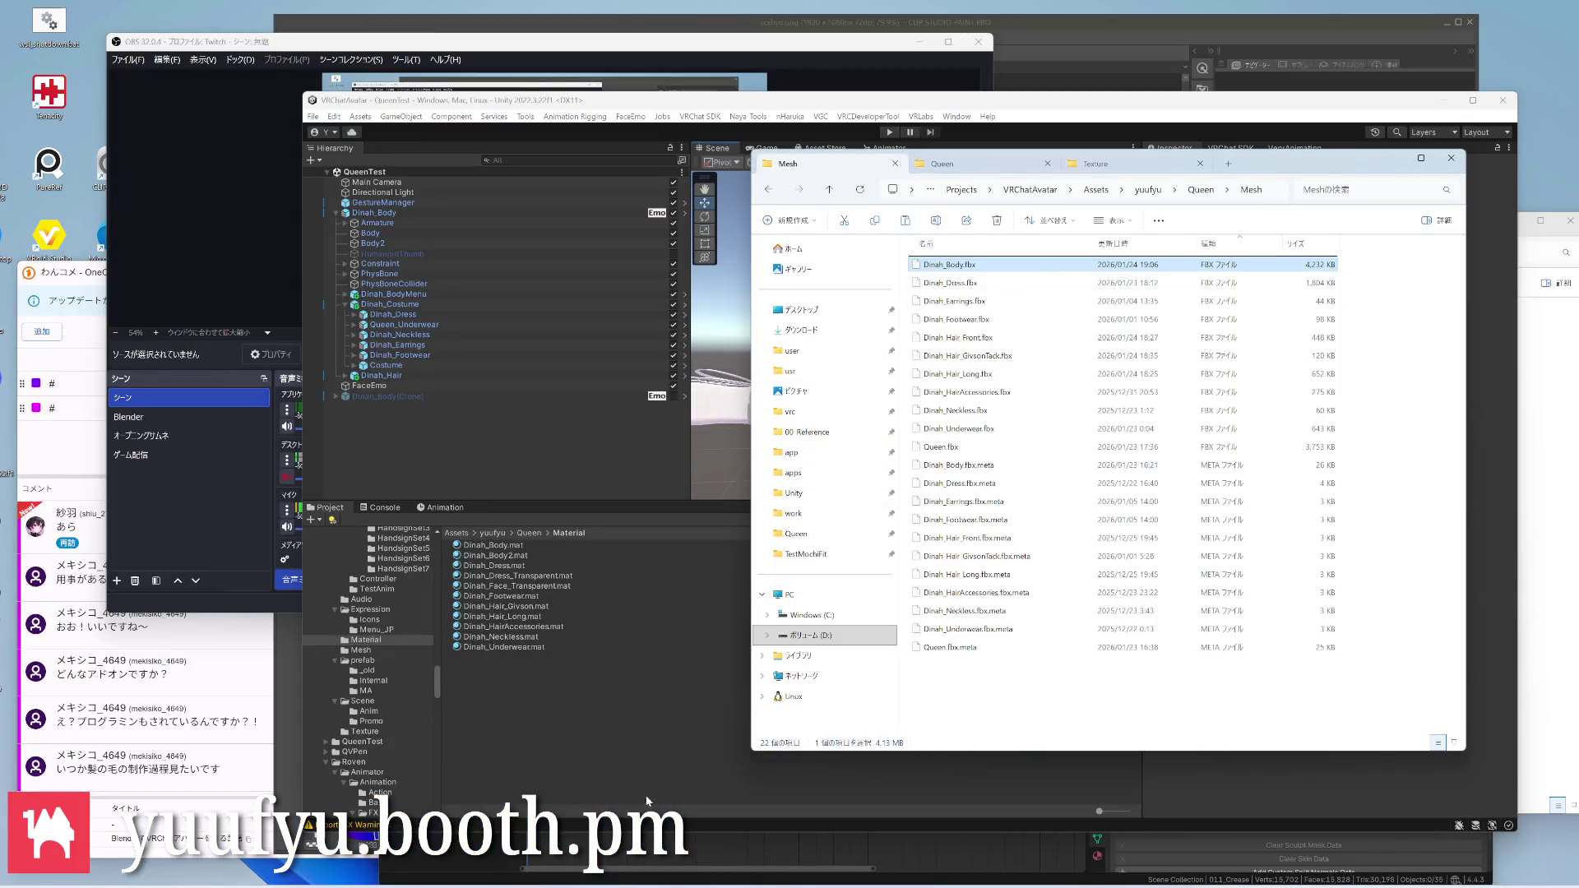
{"action": "left_click", "coordinate": [617, 870]}
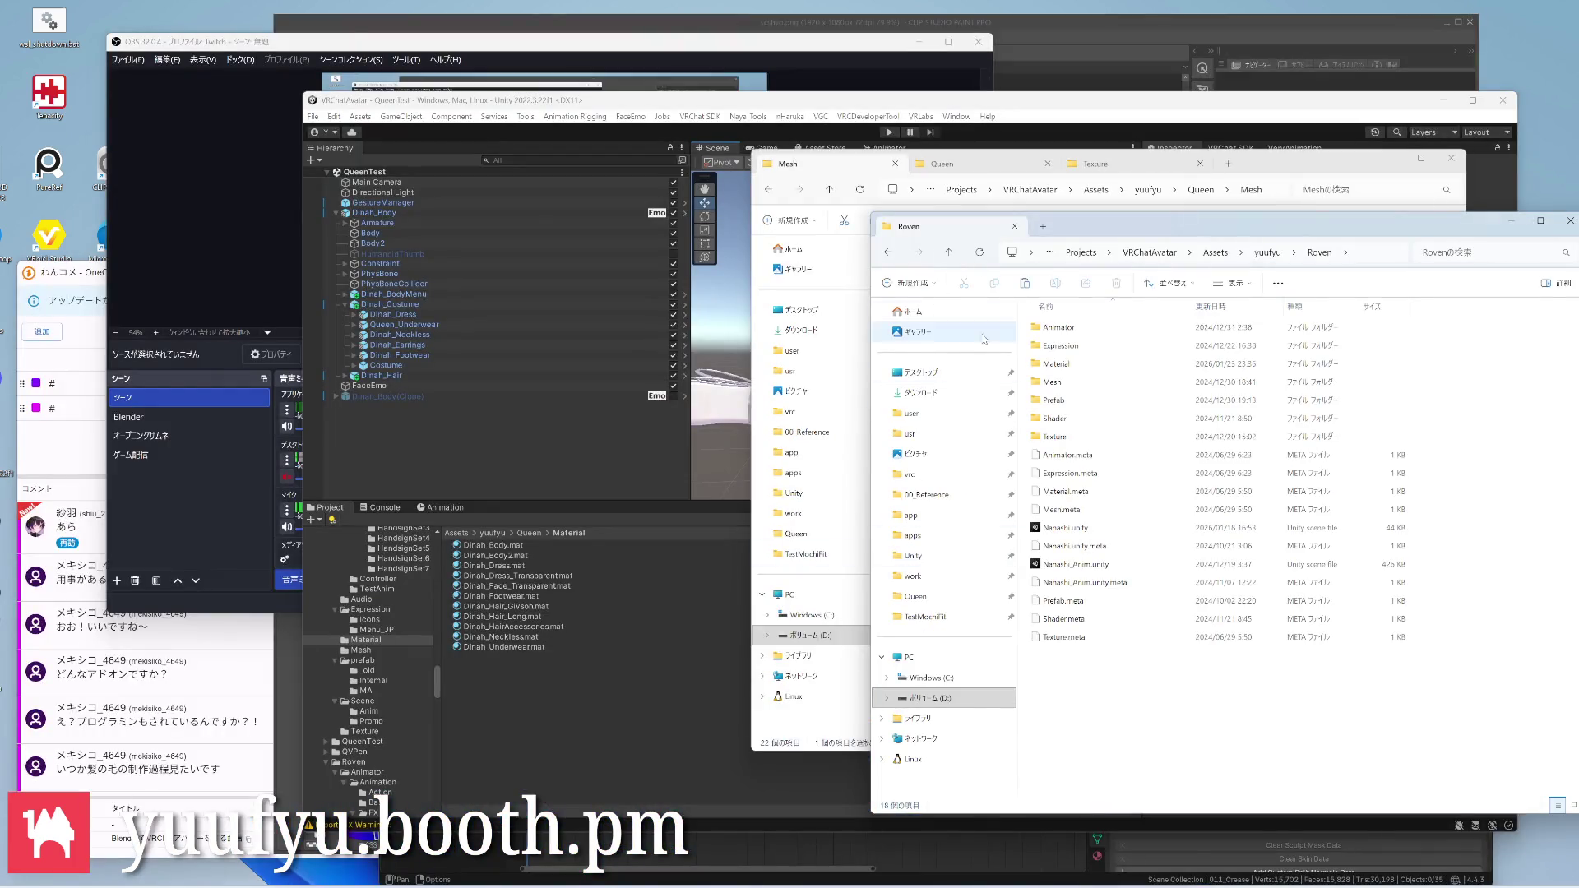
{"action": "left_click", "coordinate": [1042, 226]}
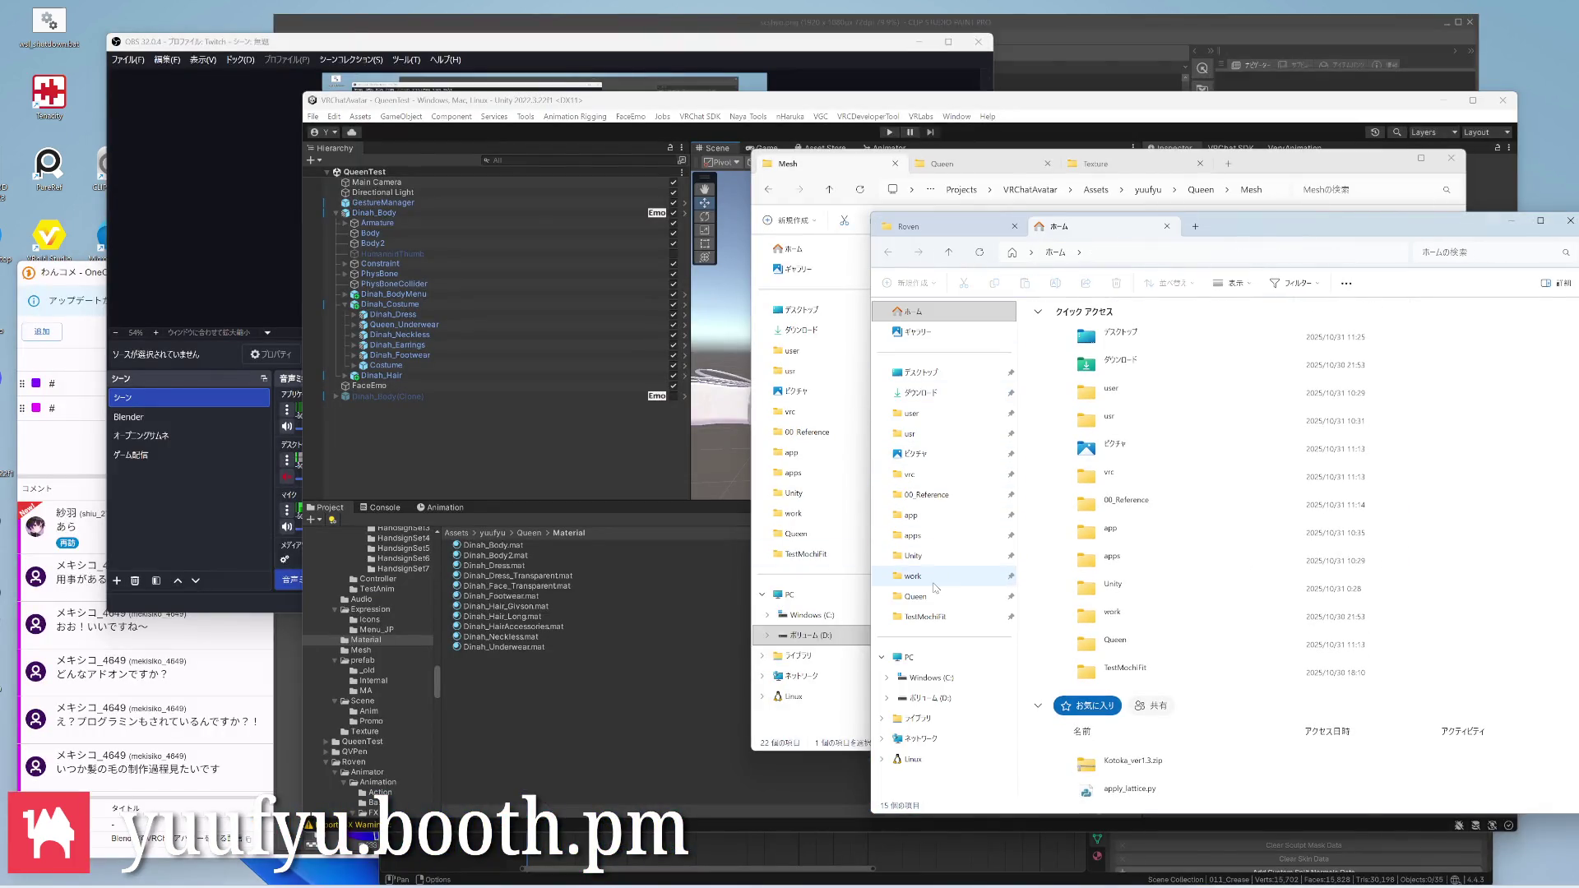
{"action": "left_click", "coordinate": [915, 597]}
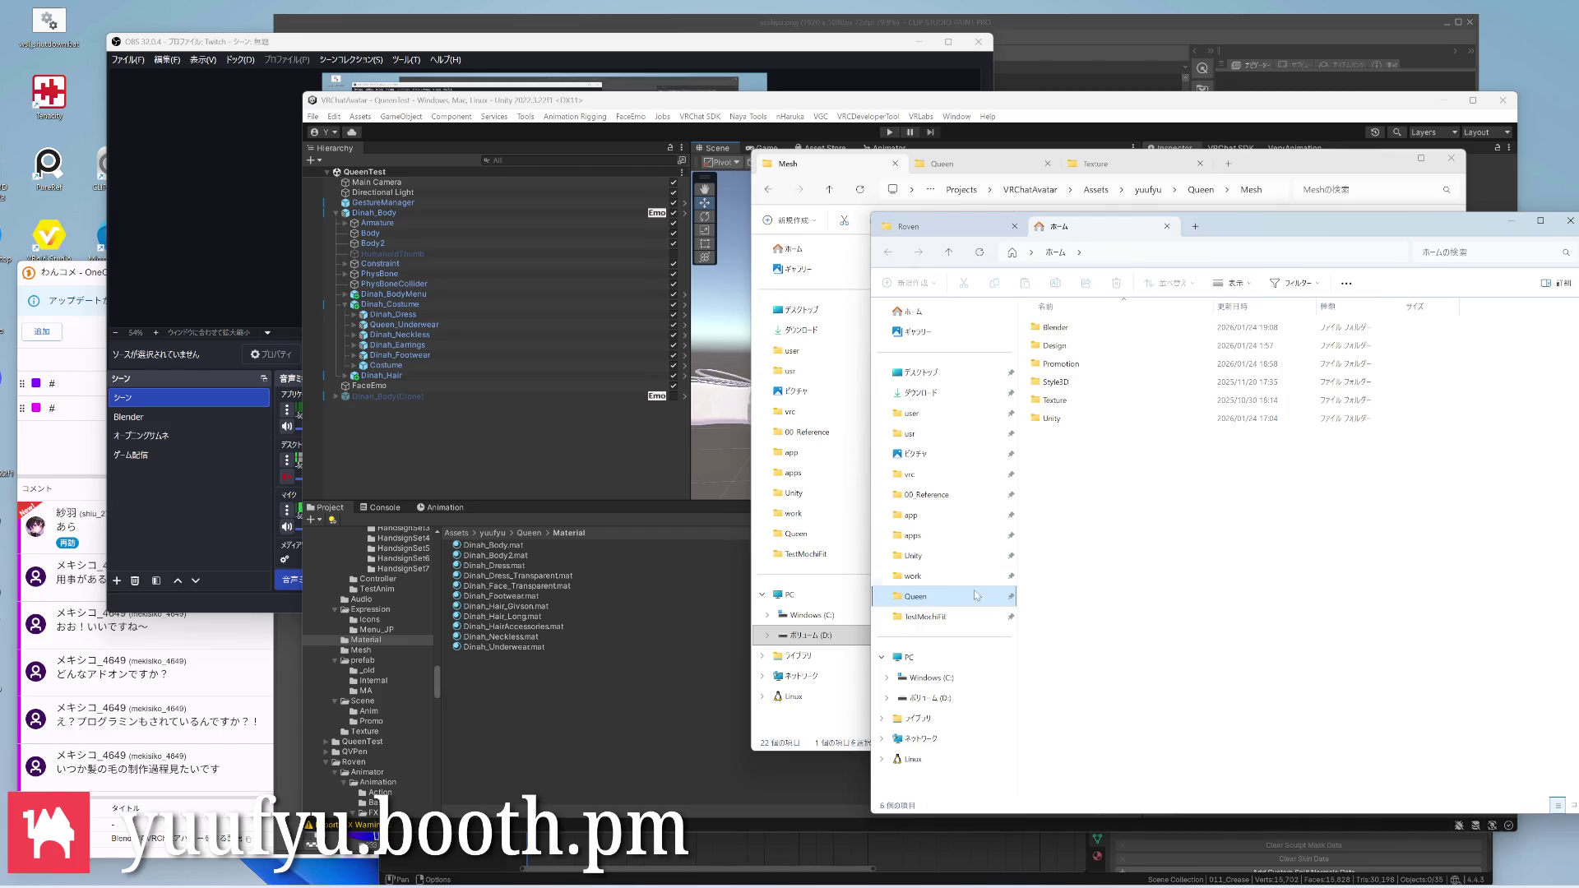
{"action": "double_click", "coordinate": [1083, 401]}
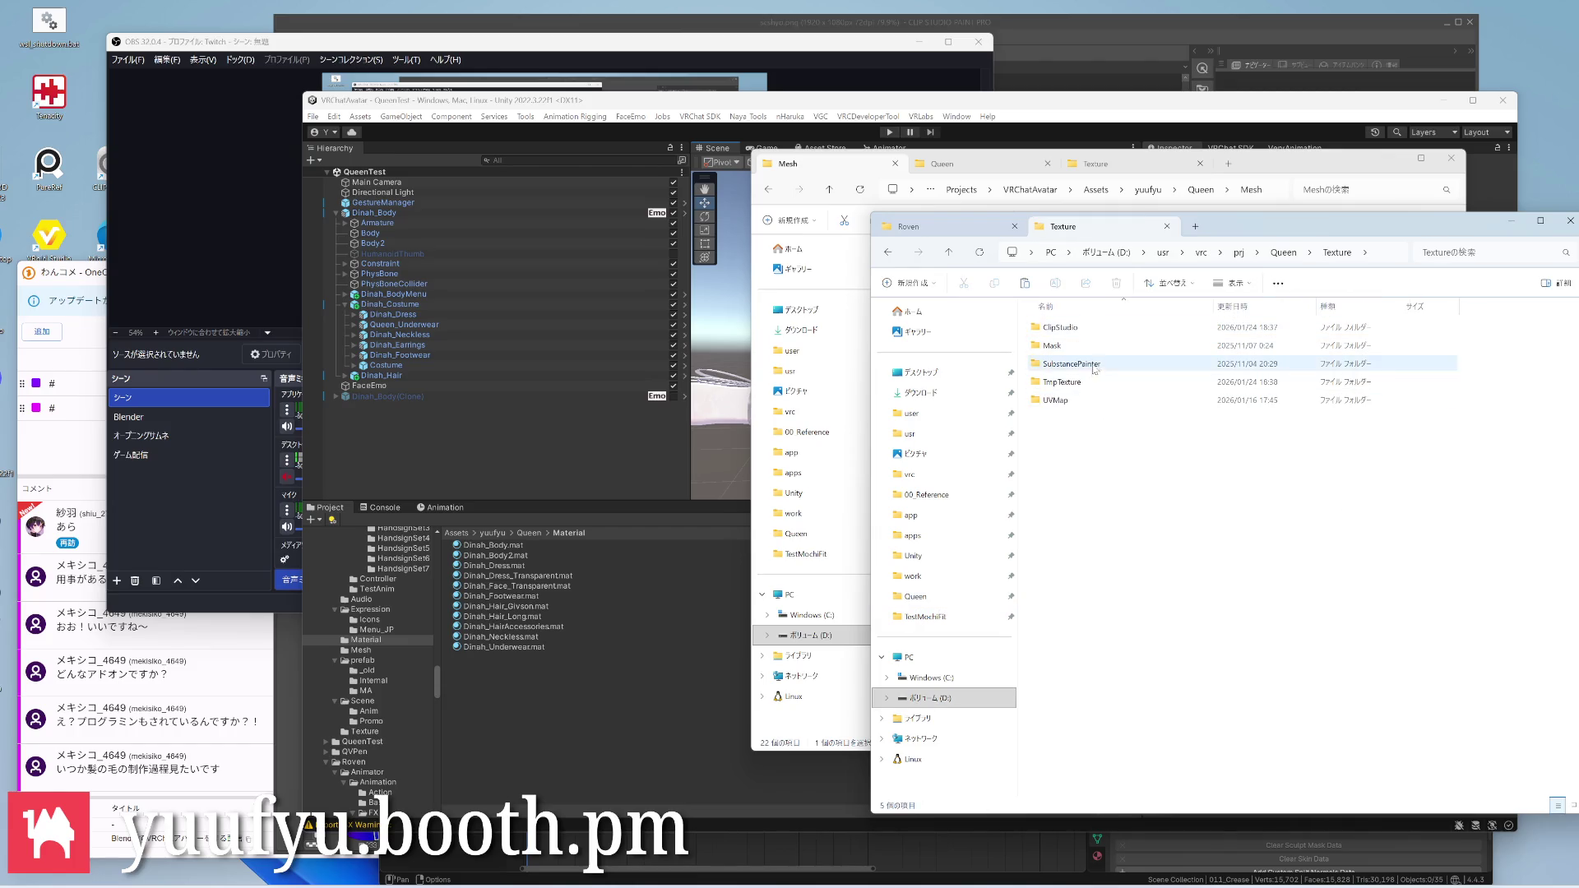
{"action": "key", "text": "alt+Left"}
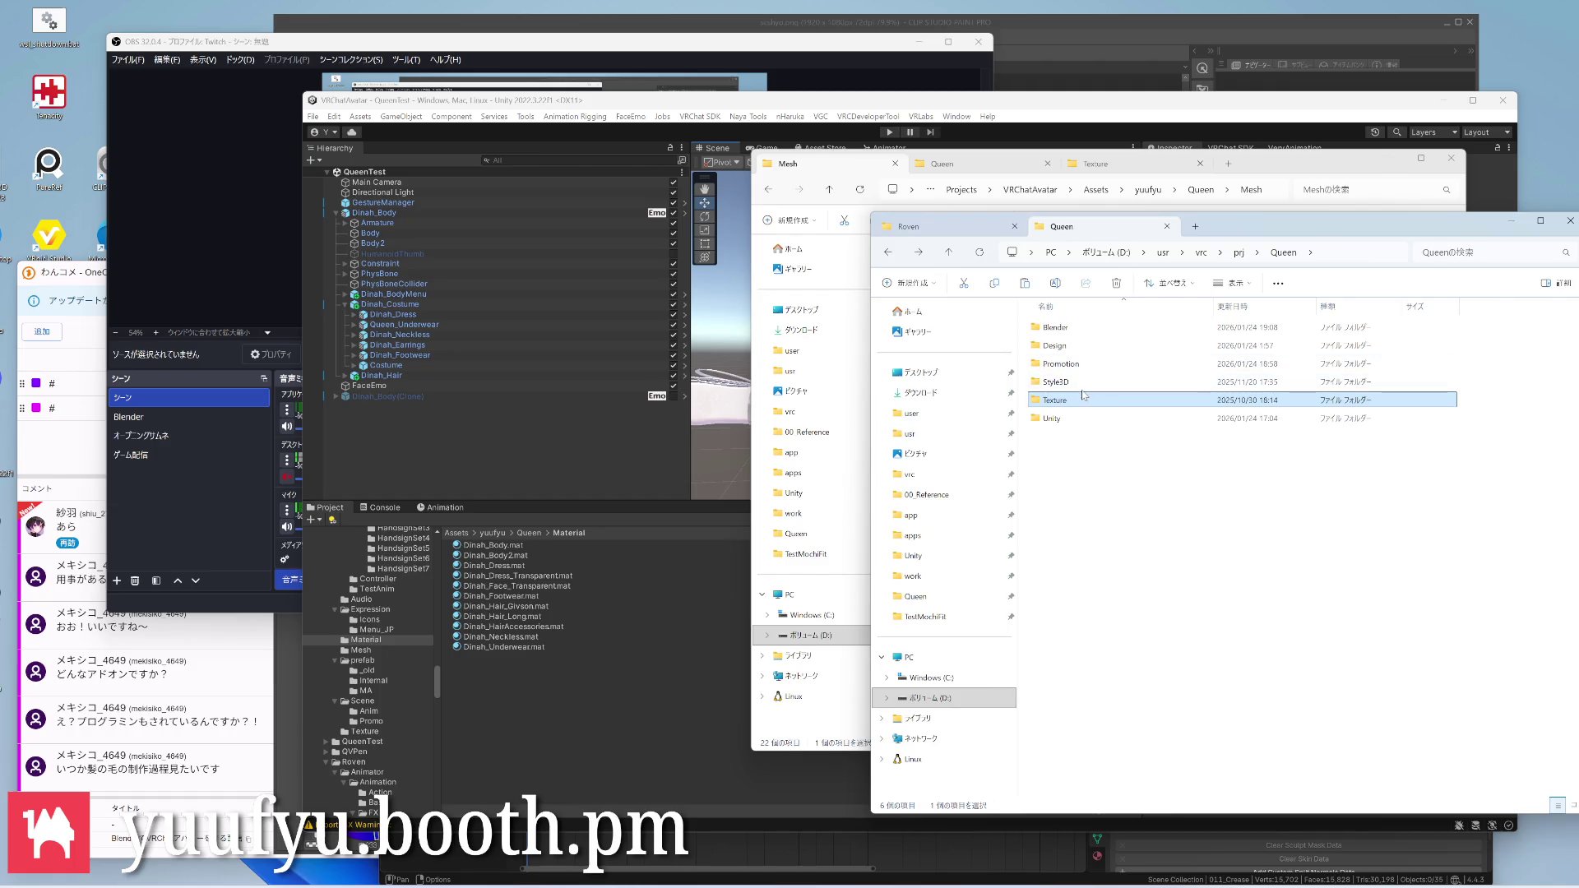
{"action": "double_click", "coordinate": [1085, 367]}
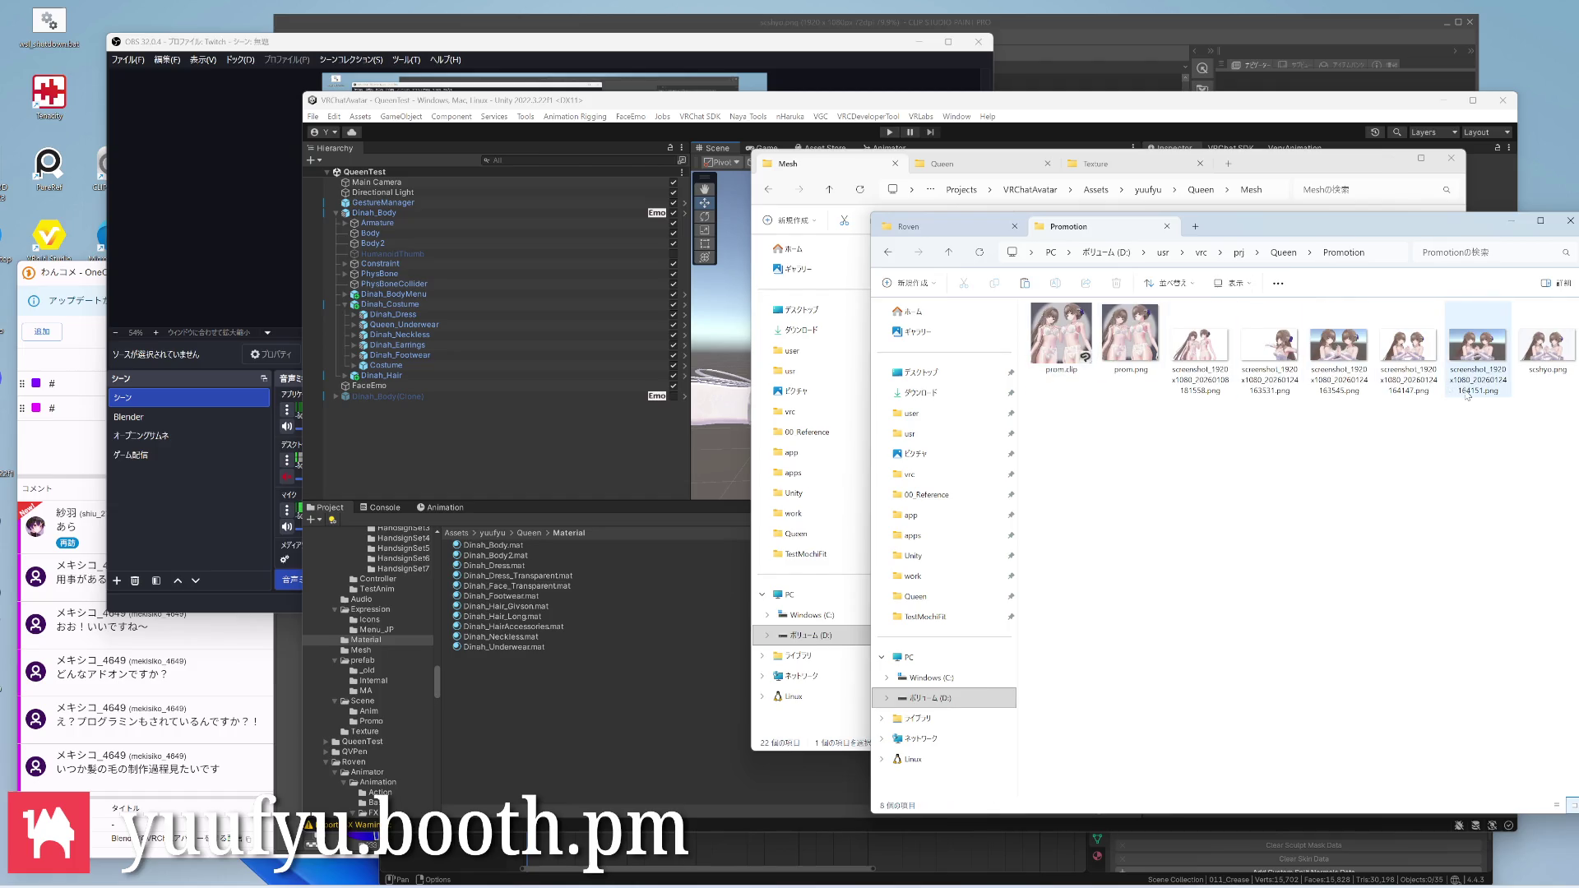
{"action": "left_click", "coordinate": [1410, 348]}
{"action": "double_click", "coordinate": [1542, 349]}
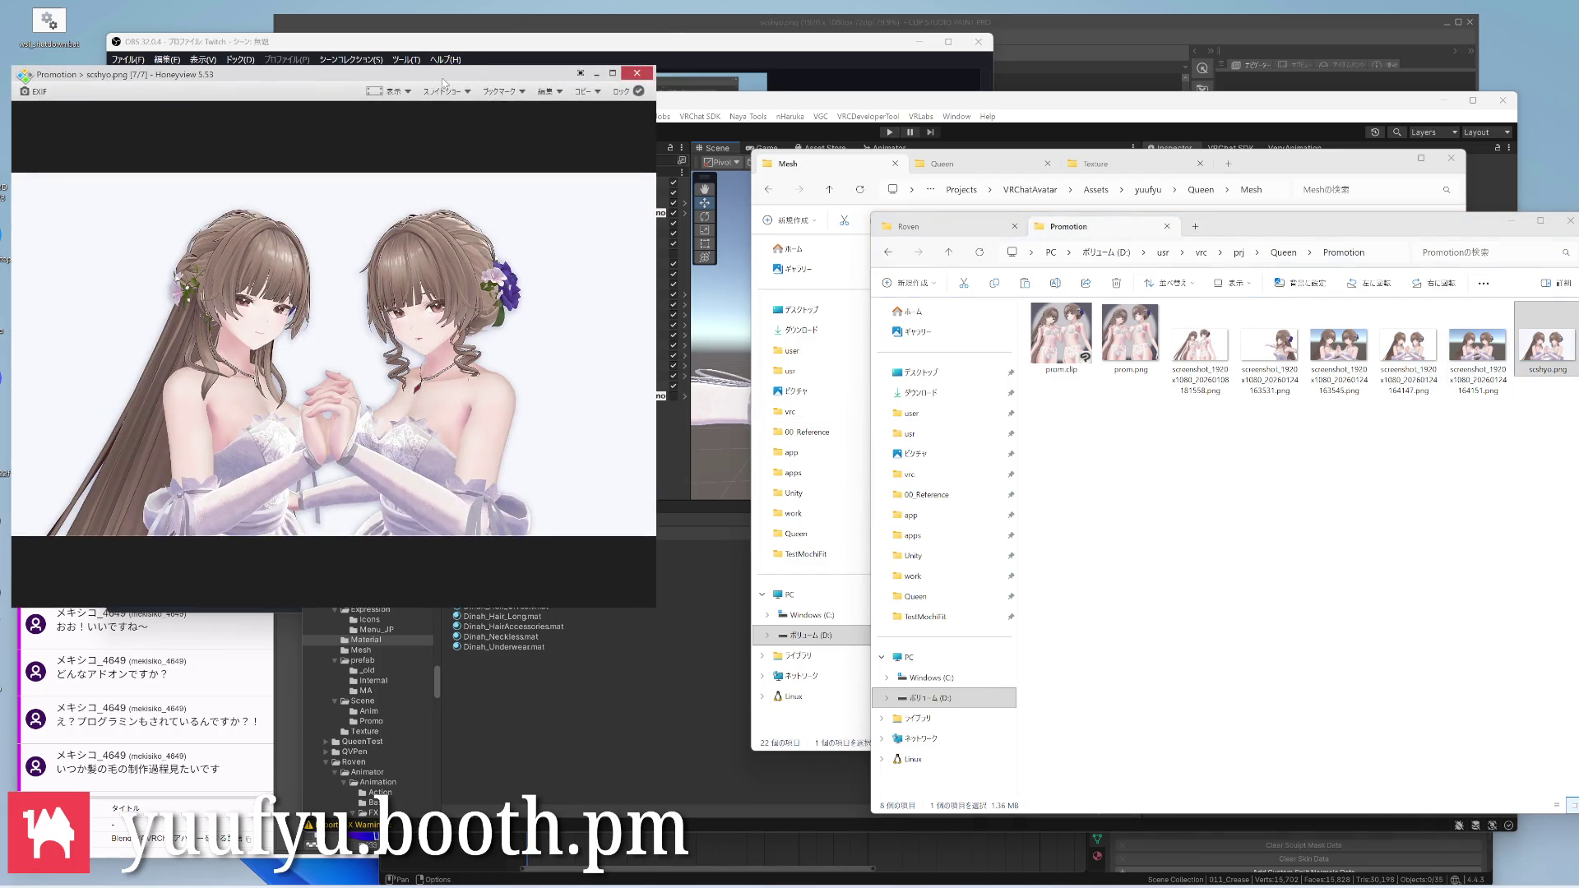
Reposition the Honeyview image, close it, and bring Unity back to the front
{"action": "left_click_drag", "start_coordinate": [441, 78], "coordinate": [1210, 251]}
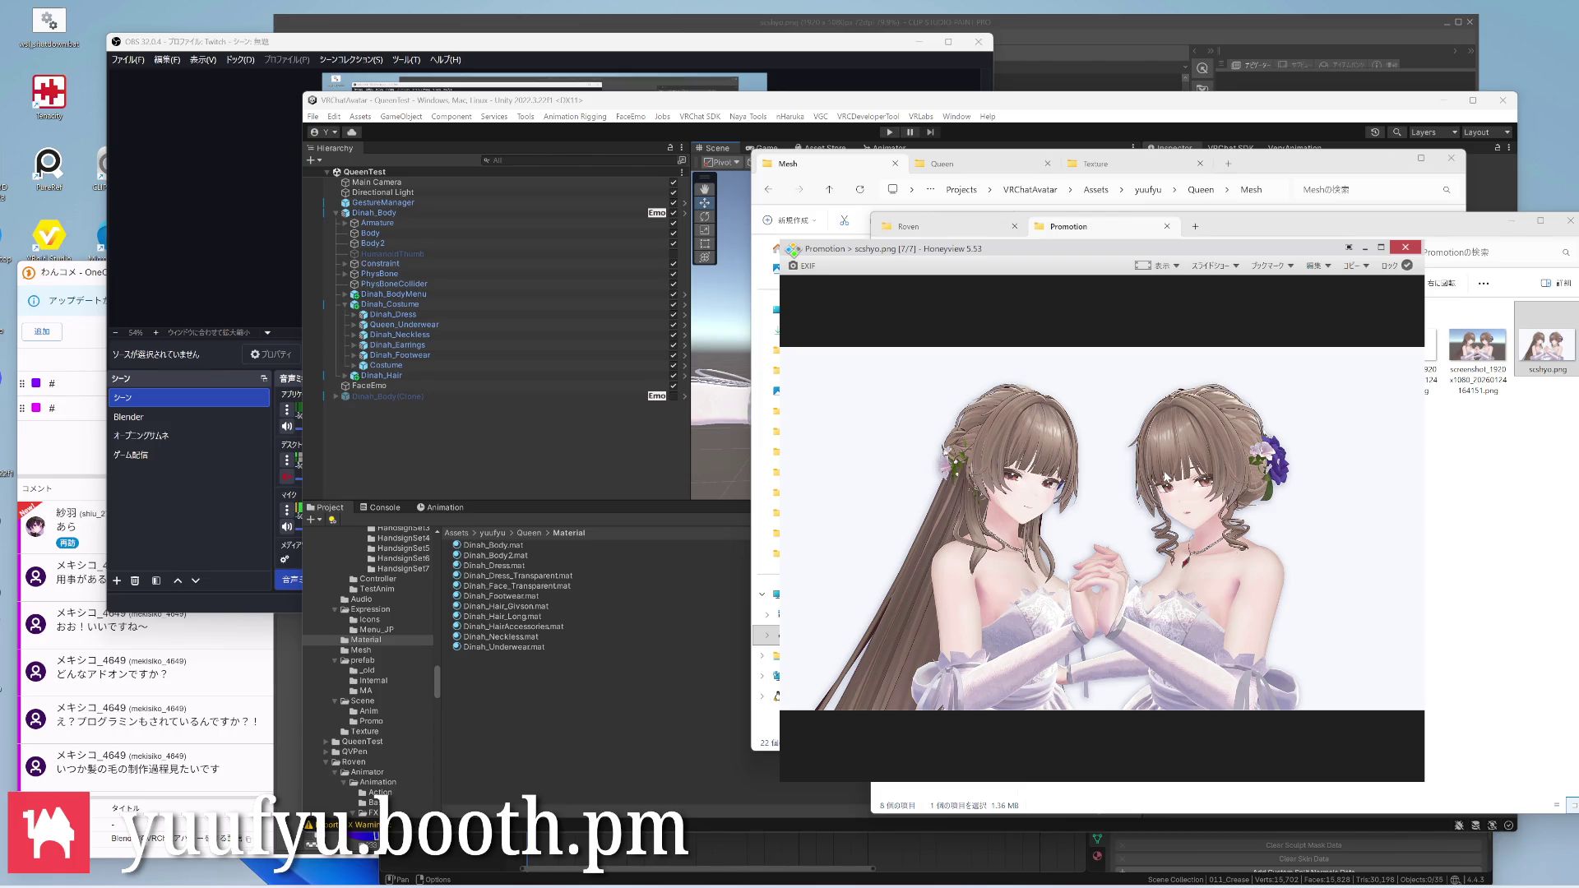
{"action": "mouse_move", "coordinate": [1269, 251]}
{"action": "left_mouse_down"}
{"action": "mouse_move", "coordinate": [1265, 343]}
{"action": "mouse_move", "coordinate": [1272, 328]}
{"action": "left_mouse_up"}
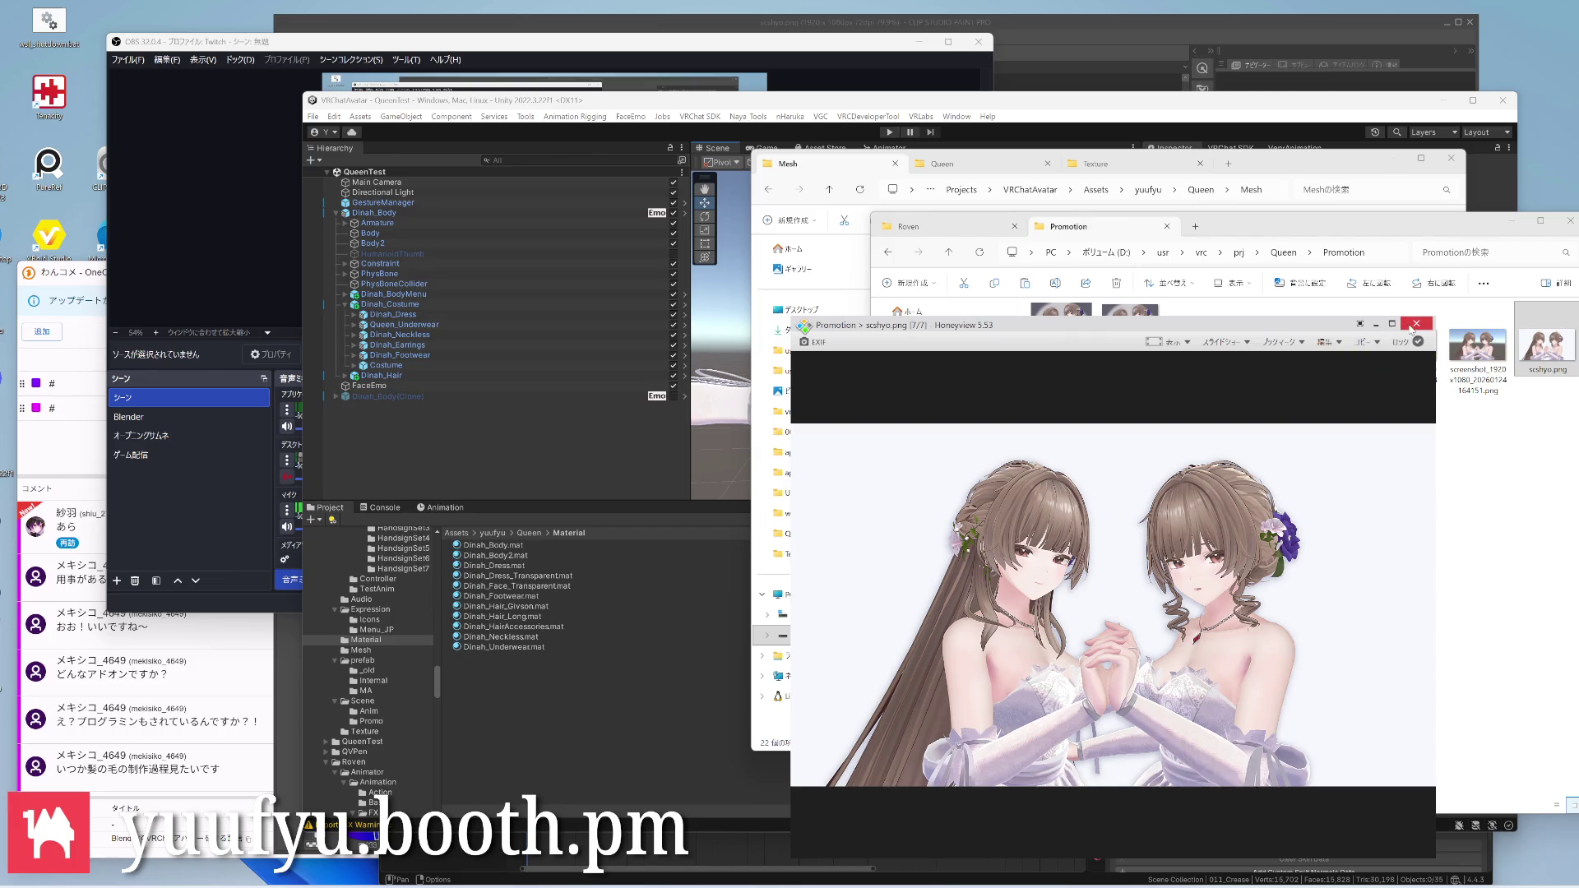
{"action": "mouse_move", "coordinate": [1210, 328]}
{"action": "left_mouse_down"}
{"action": "mouse_move", "coordinate": [1299, 188]}
{"action": "mouse_move", "coordinate": [1264, 236]}
{"action": "left_mouse_up"}
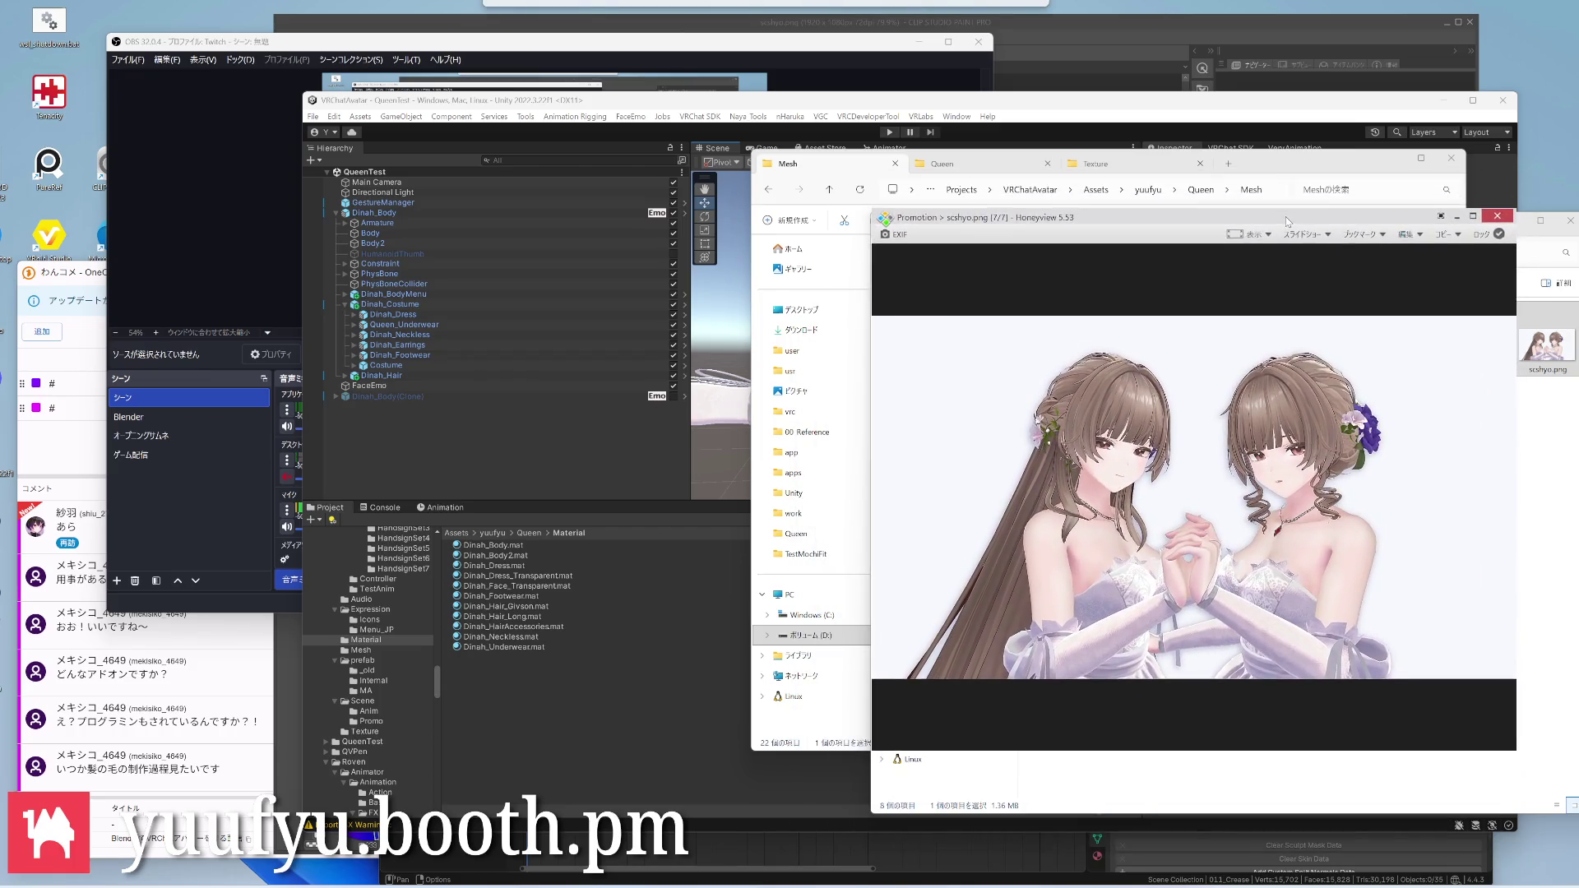
{"action": "left_click", "coordinate": [1473, 233]}
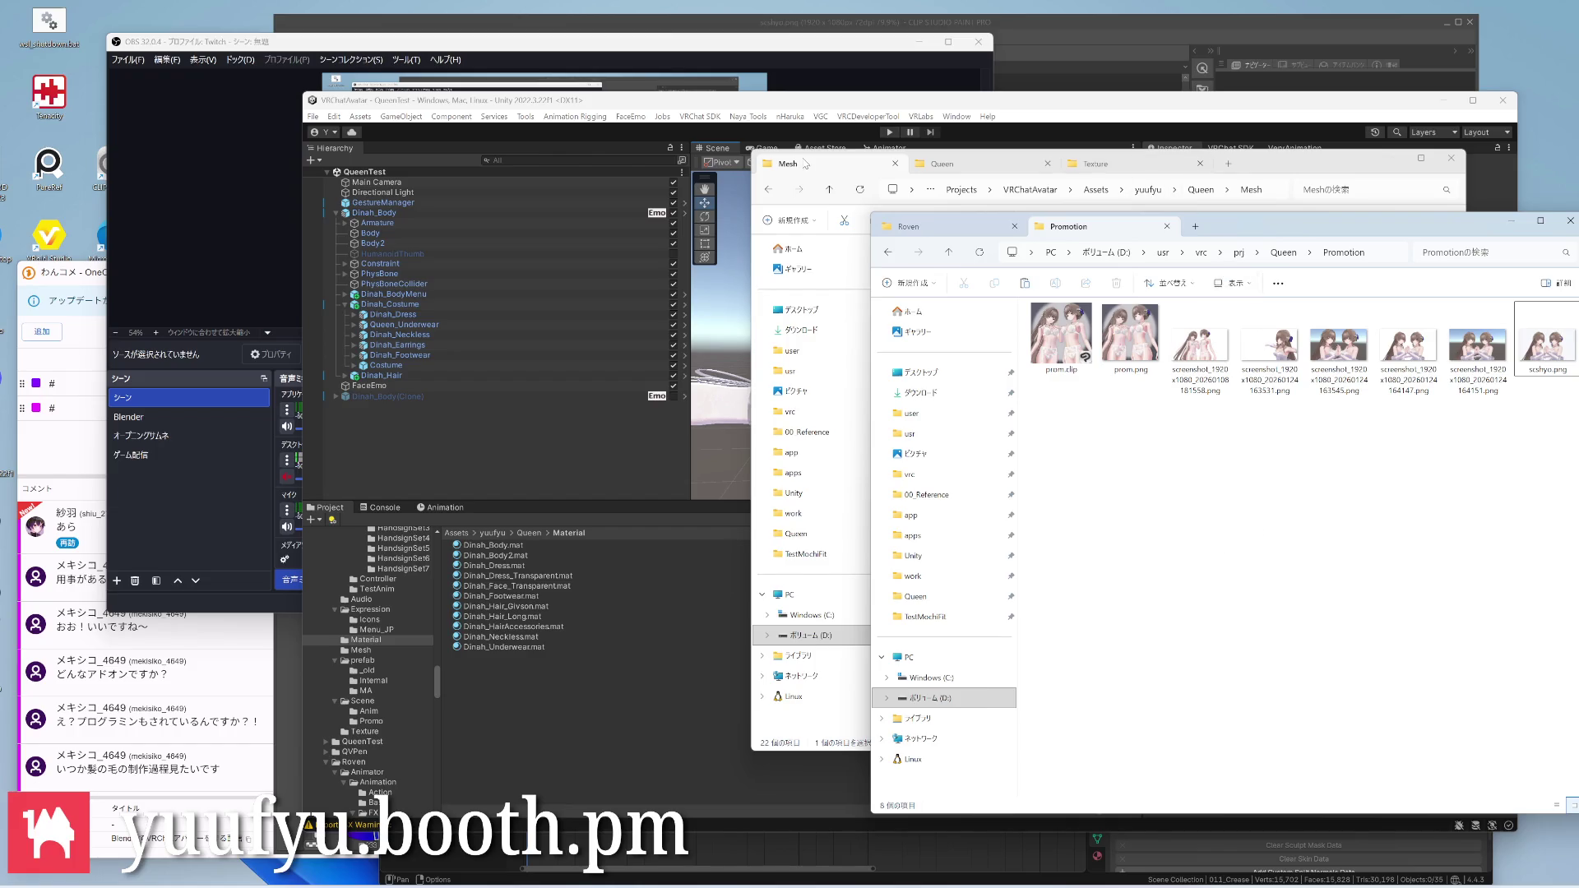
{"action": "left_click", "coordinate": [829, 101]}
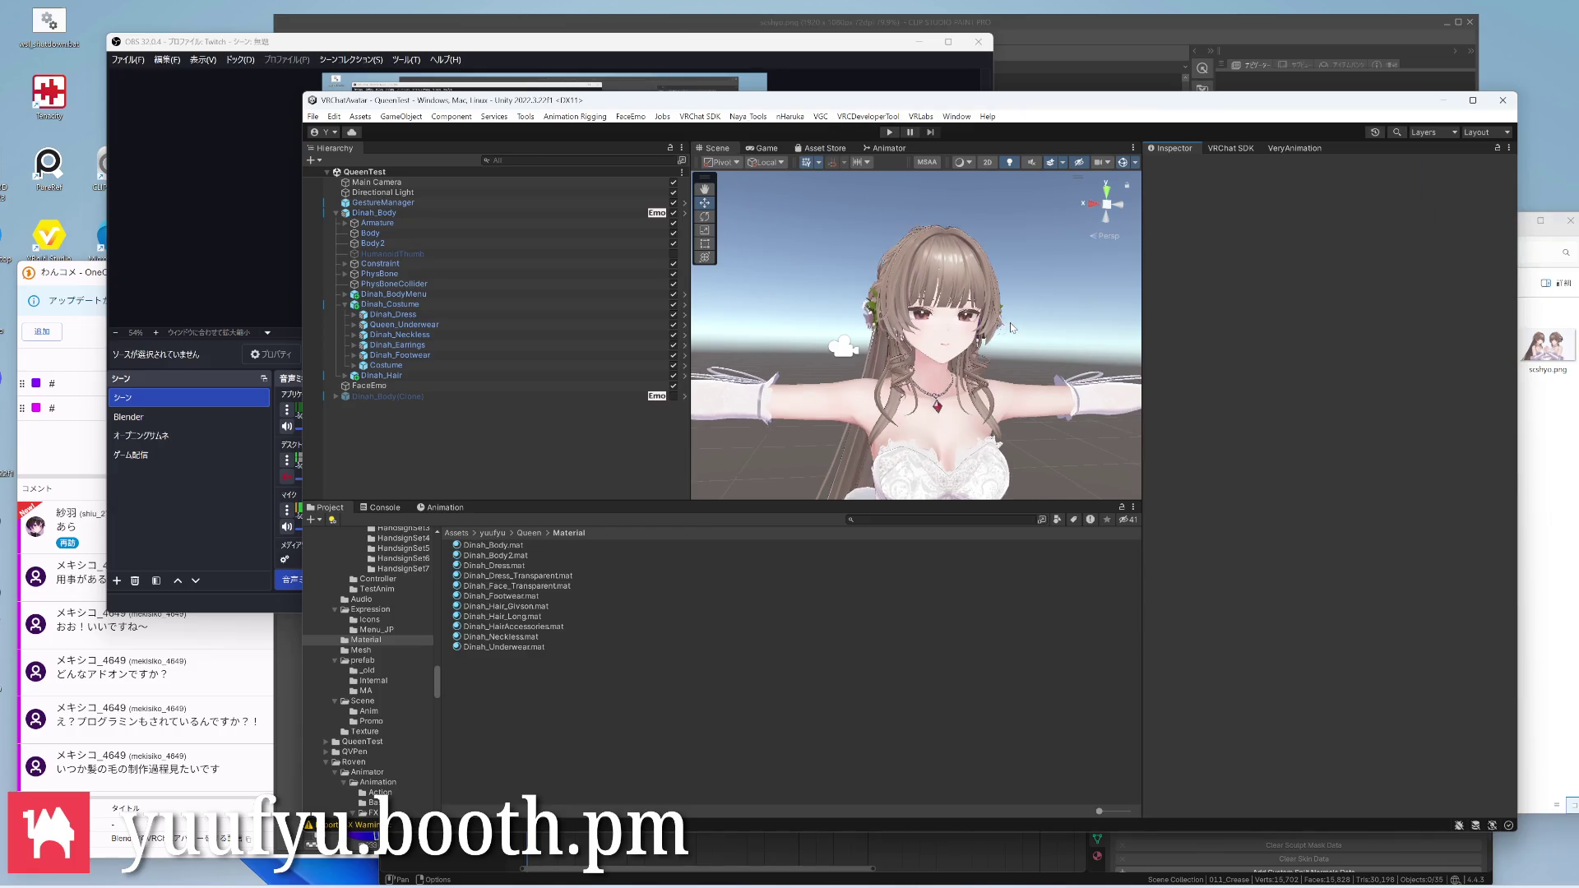
{"action": "scroll", "coordinate": [1011, 328], "scroll_direction": "up", "scroll_amount": 3}
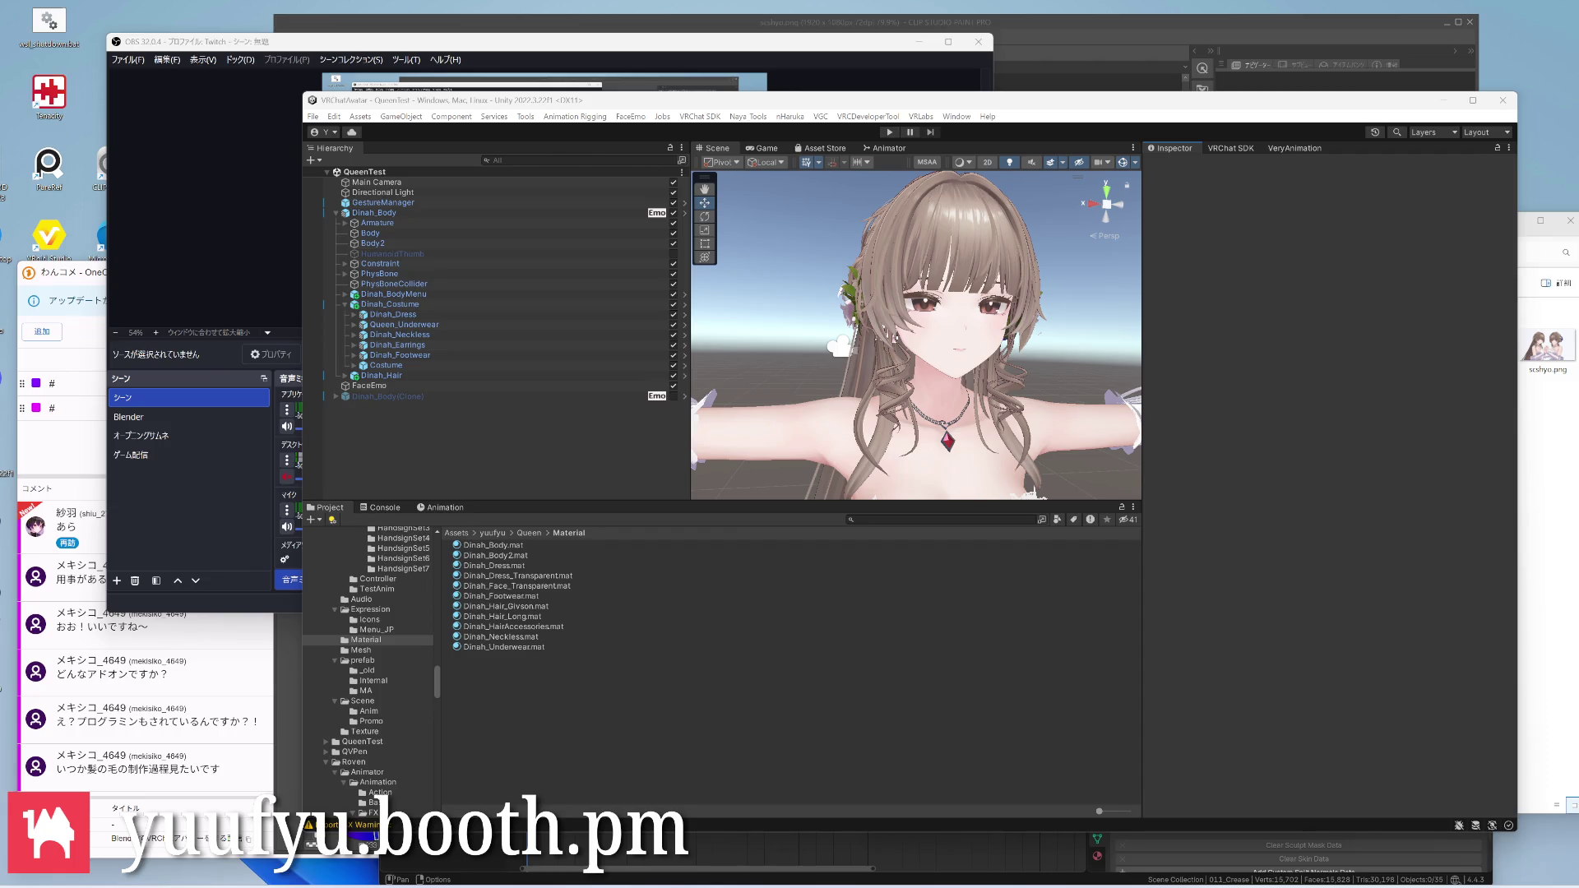
Switch to Blender, orbit around the avatar's head and torso, then bring Clip Studio Paint forward
{"action": "key", "text": "alt+Tab"}
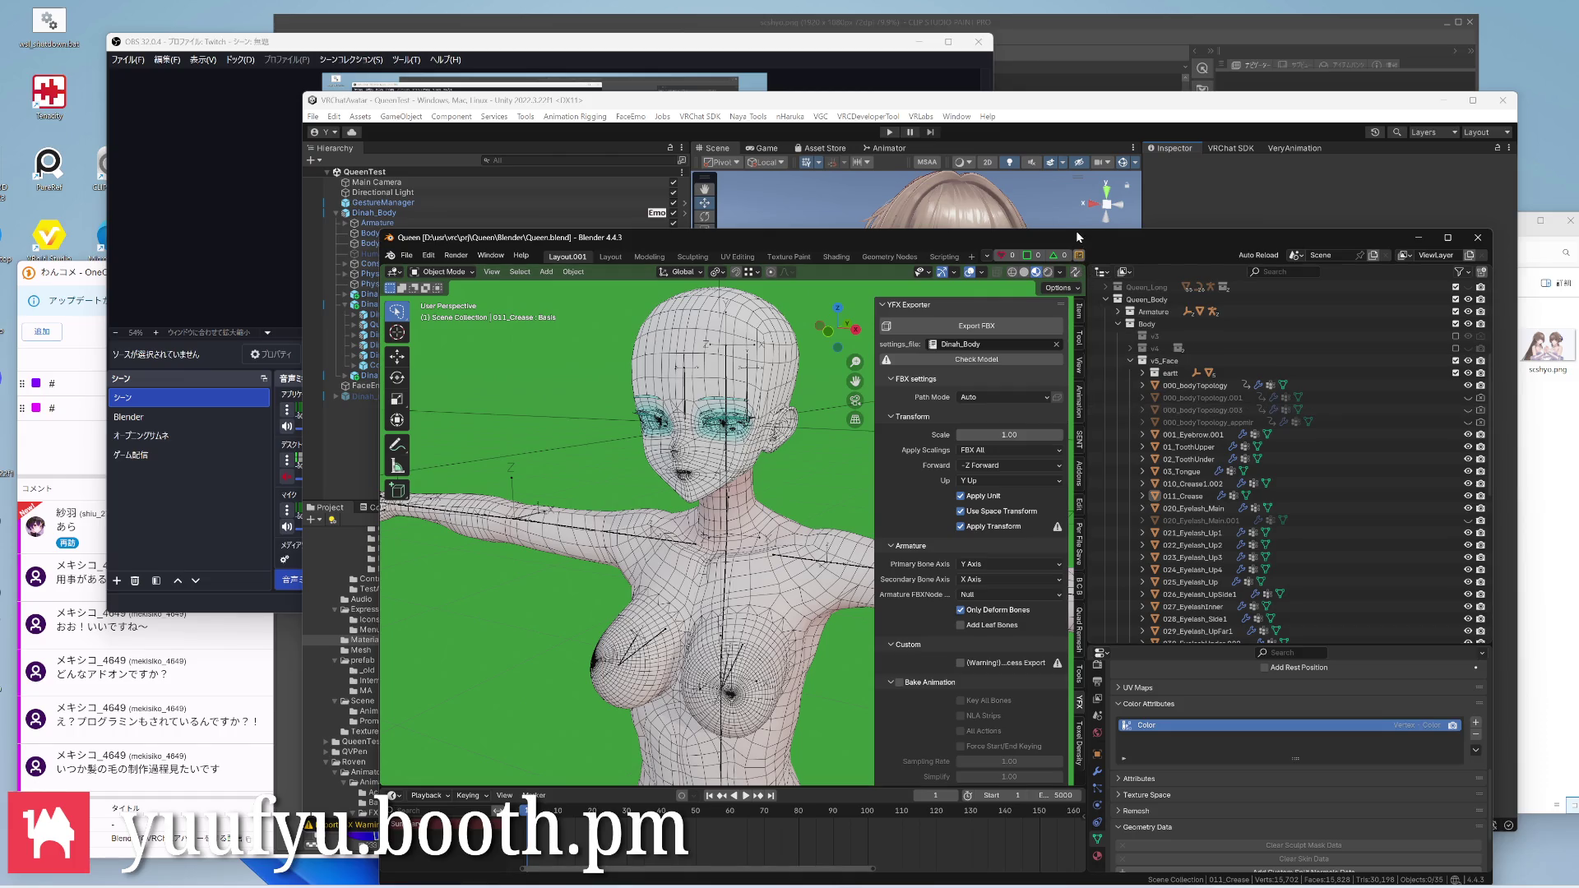
{"action": "left_click_drag", "start_coordinate": [1076, 231], "coordinate": [1093, 166]}
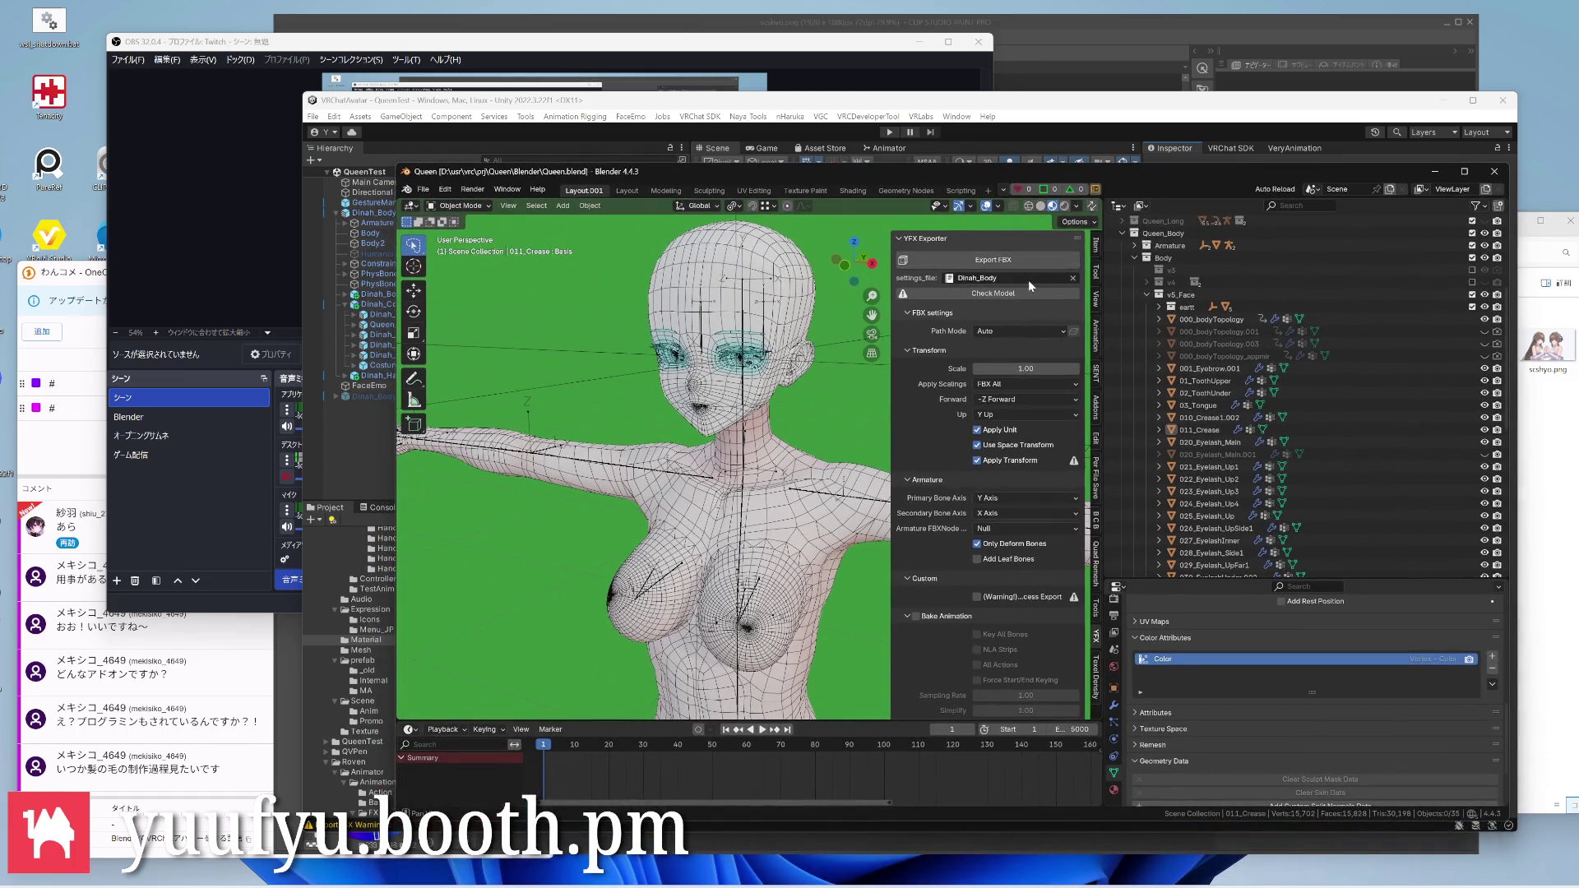
{"action": "scroll", "coordinate": [766, 346], "scroll_direction": "up", "scroll_amount": 3}
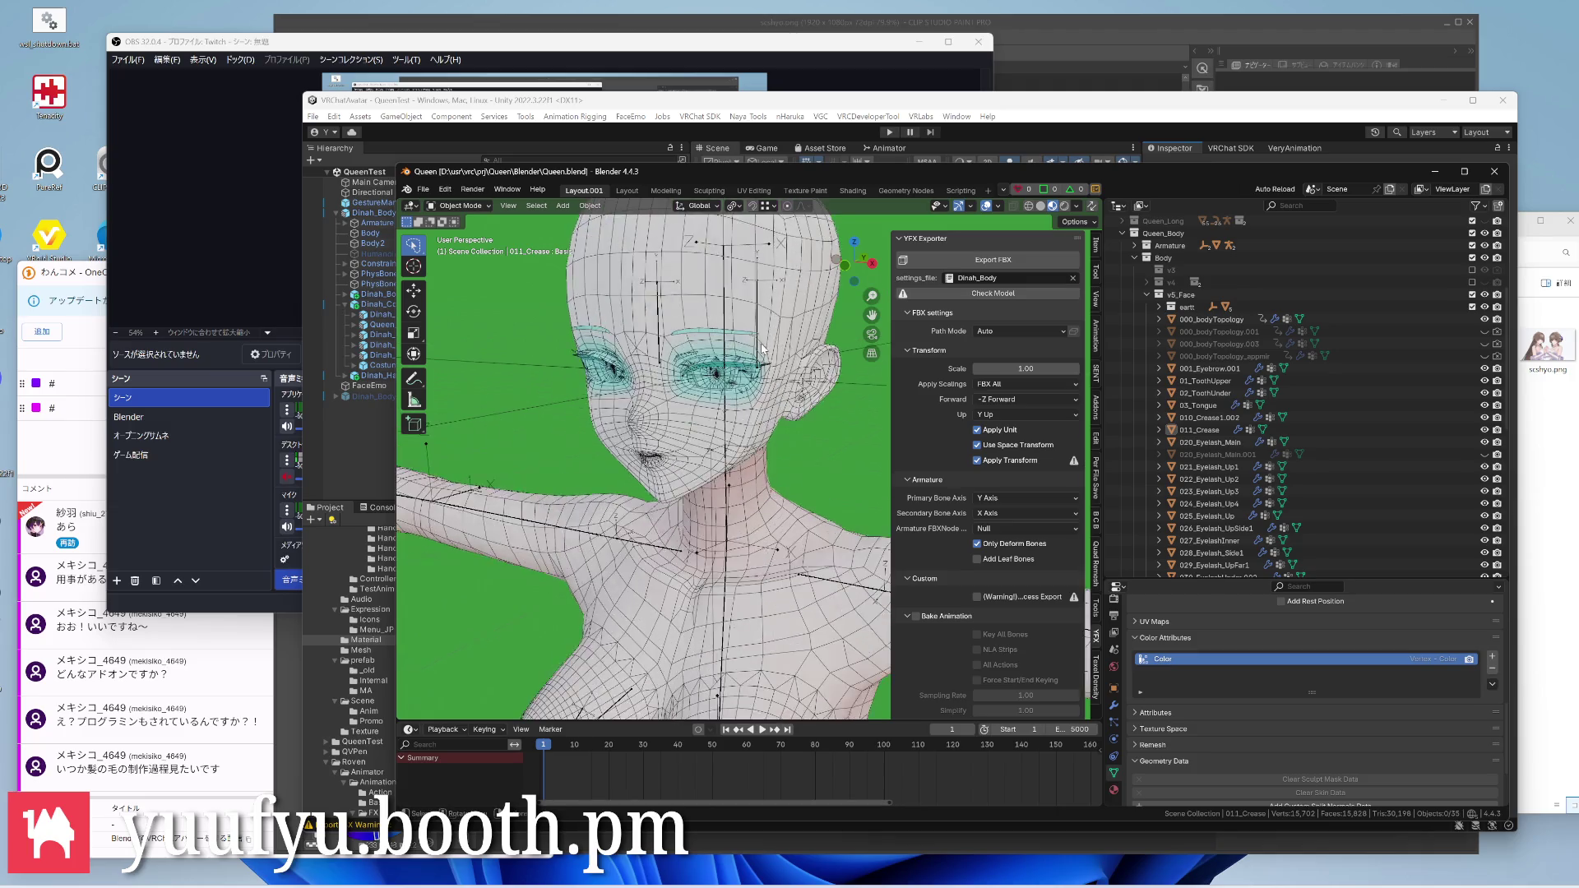
{"action": "scroll", "coordinate": [765, 349], "scroll_direction": "down", "scroll_amount": 3}
{"action": "mouse_move", "coordinate": [764, 396]}
{"action": "middle_mouse_down"}
{"action": "mouse_move", "coordinate": [652, 393]}
{"action": "mouse_move", "coordinate": [744, 406]}
{"action": "middle_mouse_up"}
{"action": "scroll", "coordinate": [653, 395], "scroll_direction": "down", "scroll_amount": 3}
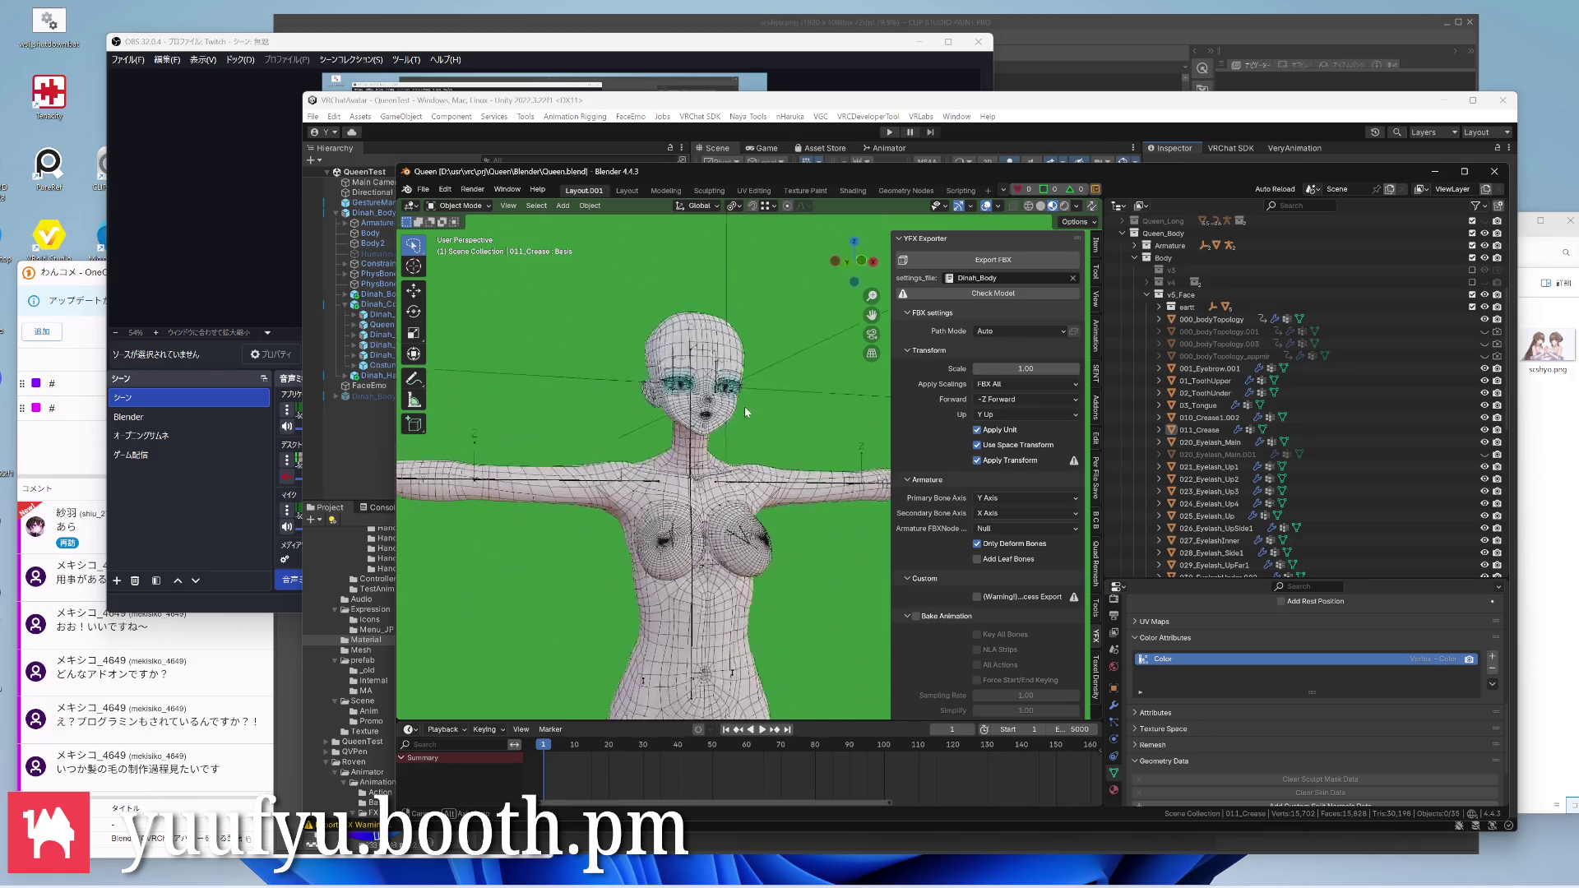
{"action": "scroll", "coordinate": [744, 406], "scroll_direction": "up", "scroll_amount": 3}
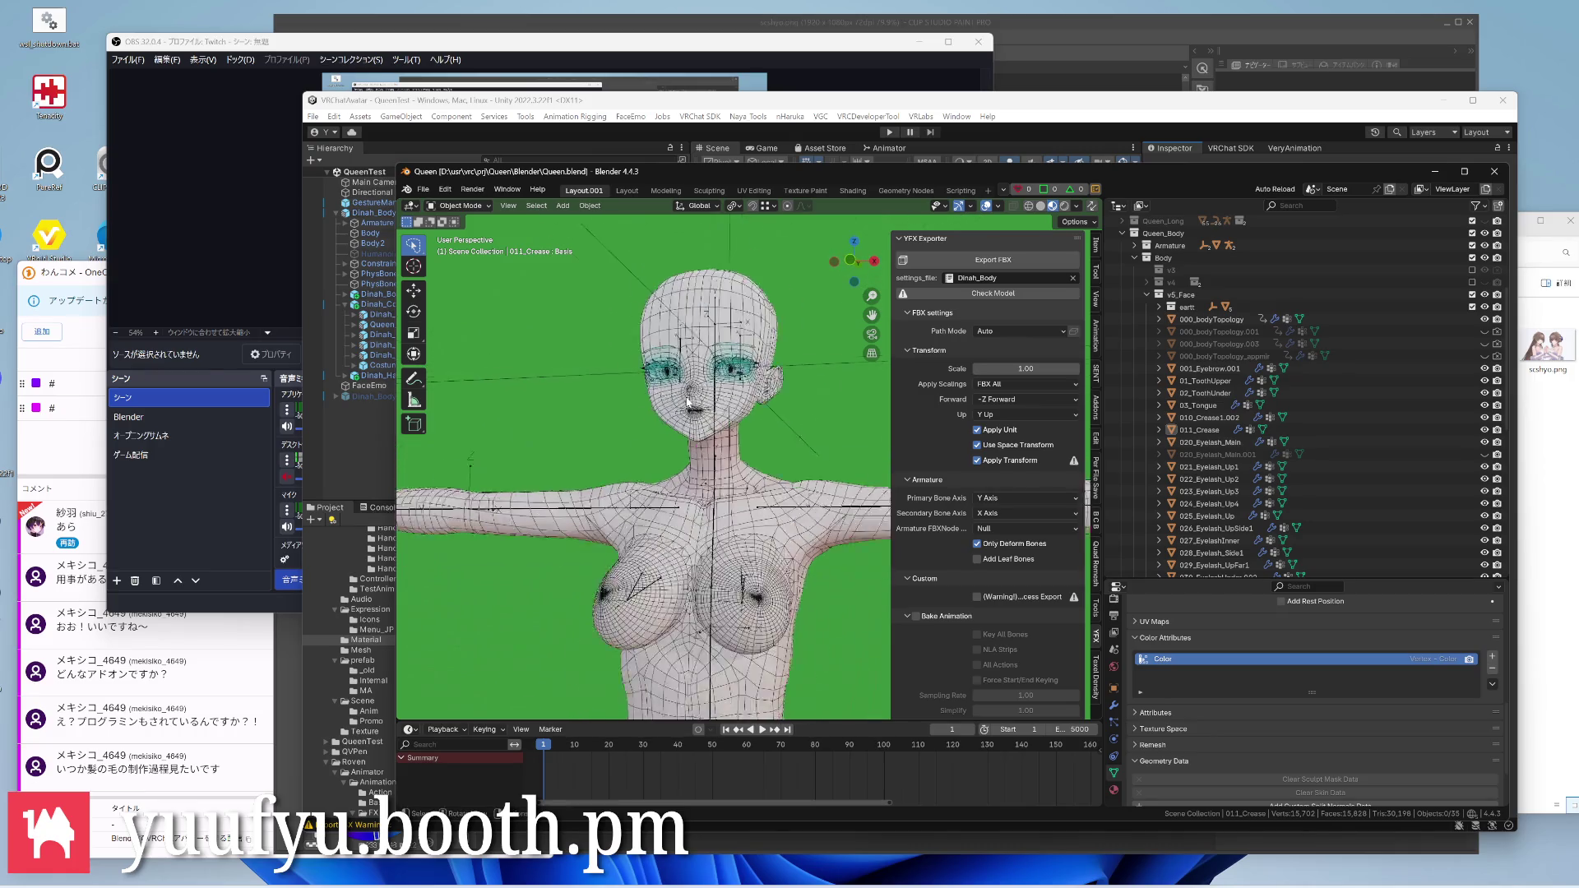
{"action": "middle_click_drag", "start_coordinate": [712, 390], "coordinate": [667, 415]}
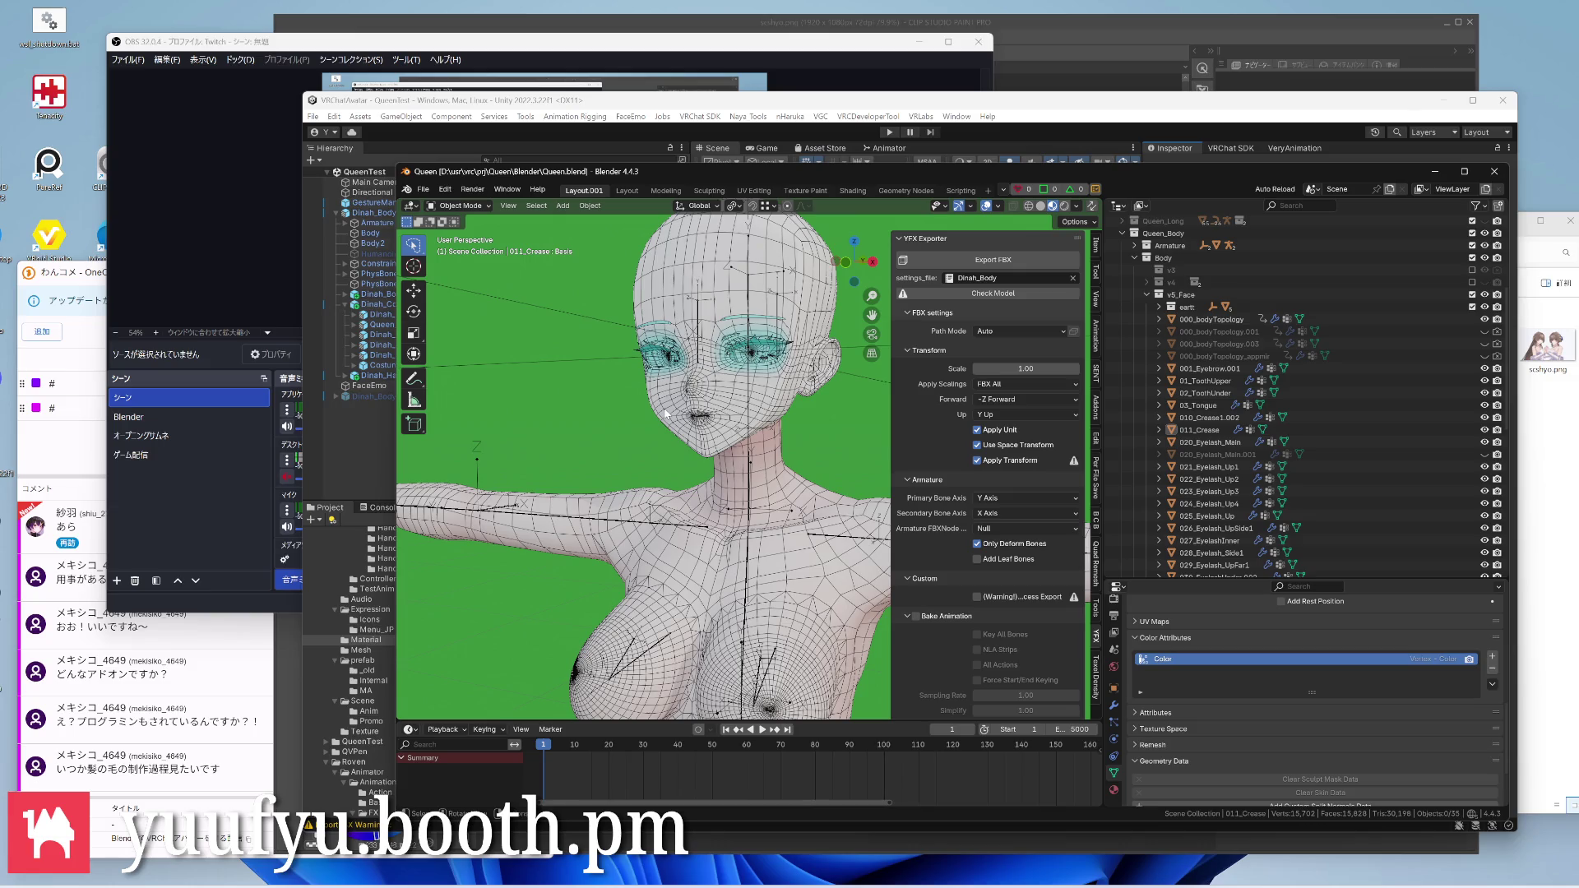
{"action": "scroll", "coordinate": [666, 412], "scroll_direction": "down", "scroll_amount": 3}
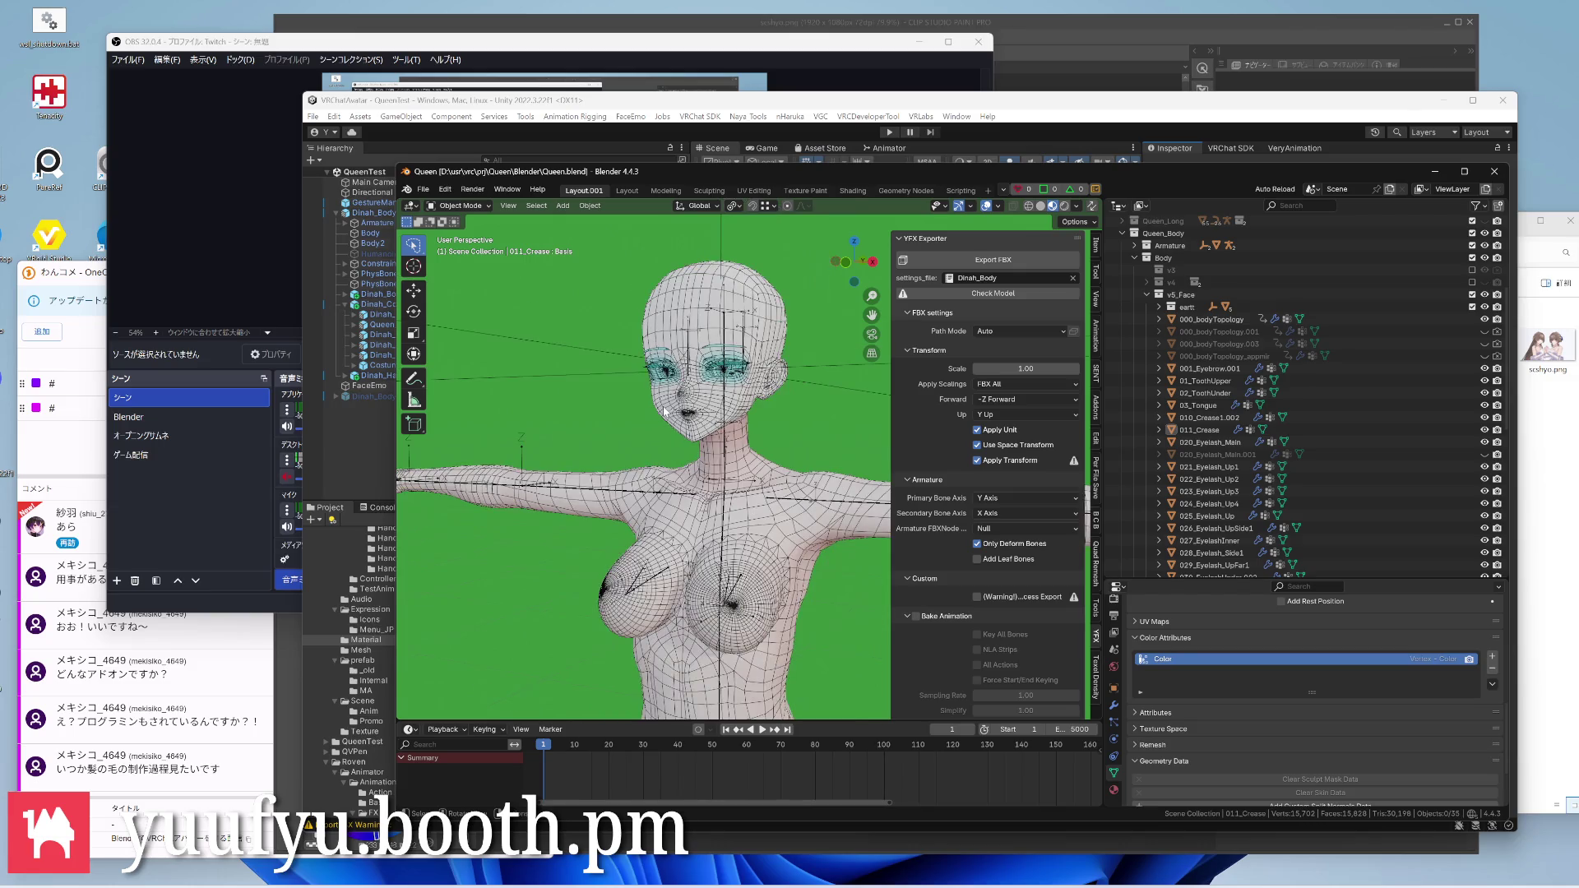
{"action": "mouse_move", "coordinate": [667, 413]}
{"action": "middle_mouse_down"}
{"action": "mouse_move", "coordinate": [716, 444]}
{"action": "mouse_move", "coordinate": [741, 439]}
{"action": "middle_mouse_up"}
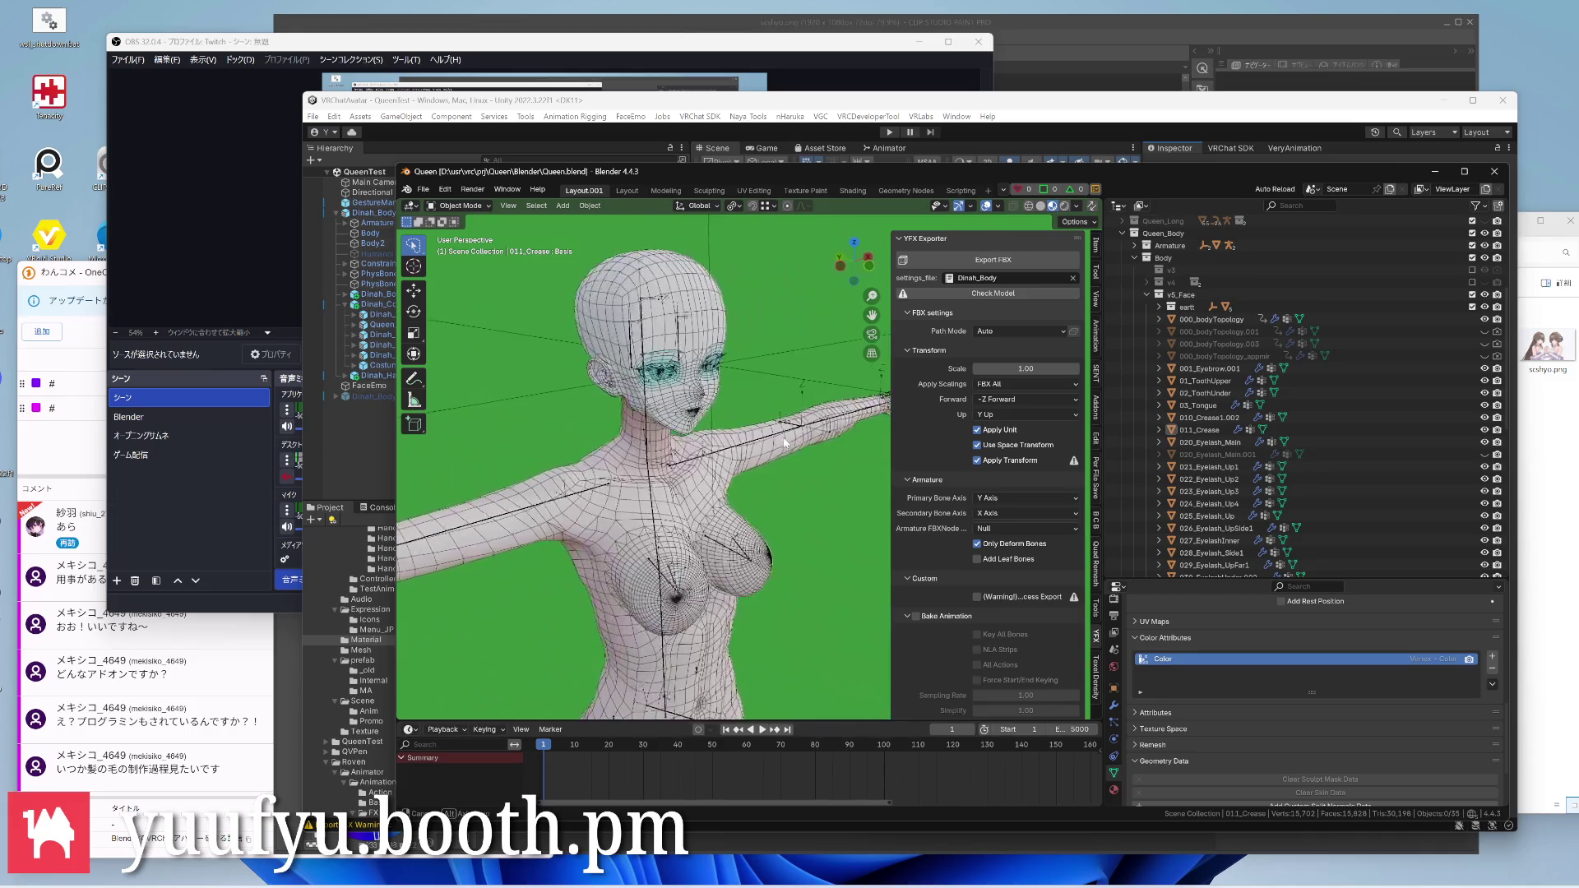
{"action": "scroll", "coordinate": [740, 438], "scroll_direction": "down", "scroll_amount": 3}
{"action": "scroll", "coordinate": [741, 438], "scroll_direction": "up", "scroll_amount": 3}
{"action": "scroll", "coordinate": [745, 435], "scroll_direction": "up", "scroll_amount": 3}
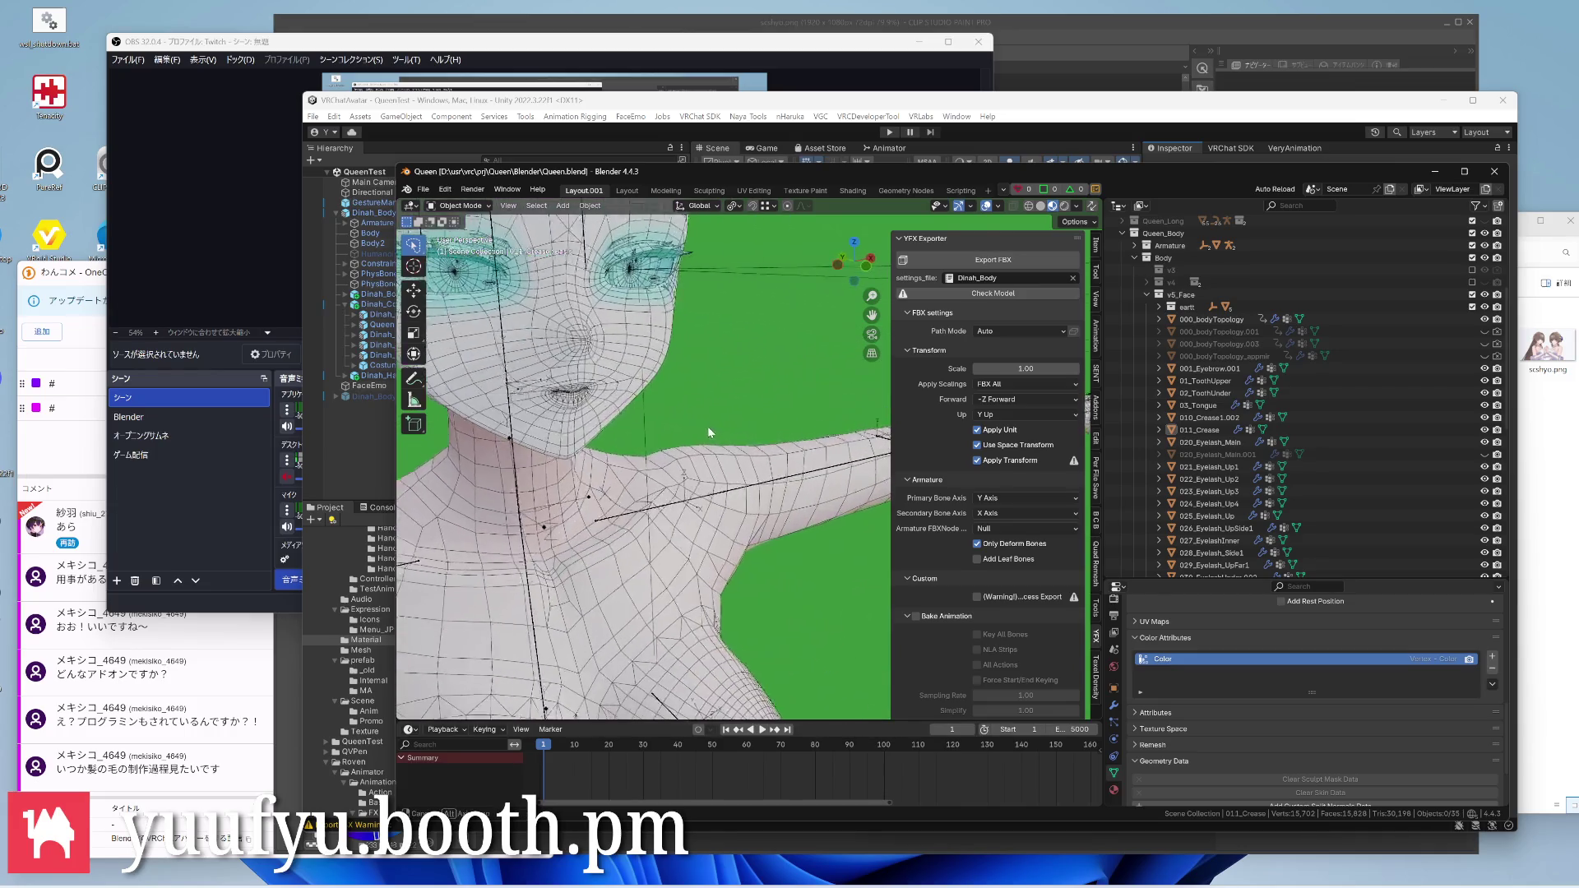
{"action": "scroll", "coordinate": [745, 434], "scroll_direction": "down", "scroll_amount": 5}
{"action": "scroll", "coordinate": [716, 439], "scroll_direction": "up", "scroll_amount": 4}
{"action": "mouse_move", "coordinate": [716, 438]}
{"action": "middle_mouse_down"}
{"action": "mouse_move", "coordinate": [693, 380]}
{"action": "mouse_move", "coordinate": [792, 372]}
{"action": "mouse_move", "coordinate": [682, 450]}
{"action": "mouse_move", "coordinate": [786, 425]}
{"action": "mouse_move", "coordinate": [737, 435]}
{"action": "mouse_move", "coordinate": [850, 438]}
{"action": "mouse_move", "coordinate": [748, 434]}
{"action": "mouse_move", "coordinate": [830, 446]}
{"action": "mouse_move", "coordinate": [729, 468]}
{"action": "middle_mouse_up"}
{"action": "scroll", "coordinate": [830, 446], "scroll_direction": "down", "scroll_amount": 4}
{"action": "scroll", "coordinate": [741, 444], "scroll_direction": "up", "scroll_amount": 4}
{"action": "scroll", "coordinate": [723, 495], "scroll_direction": "down", "scroll_amount": 2}
{"action": "scroll", "coordinate": [692, 498], "scroll_direction": "up", "scroll_amount": 2}
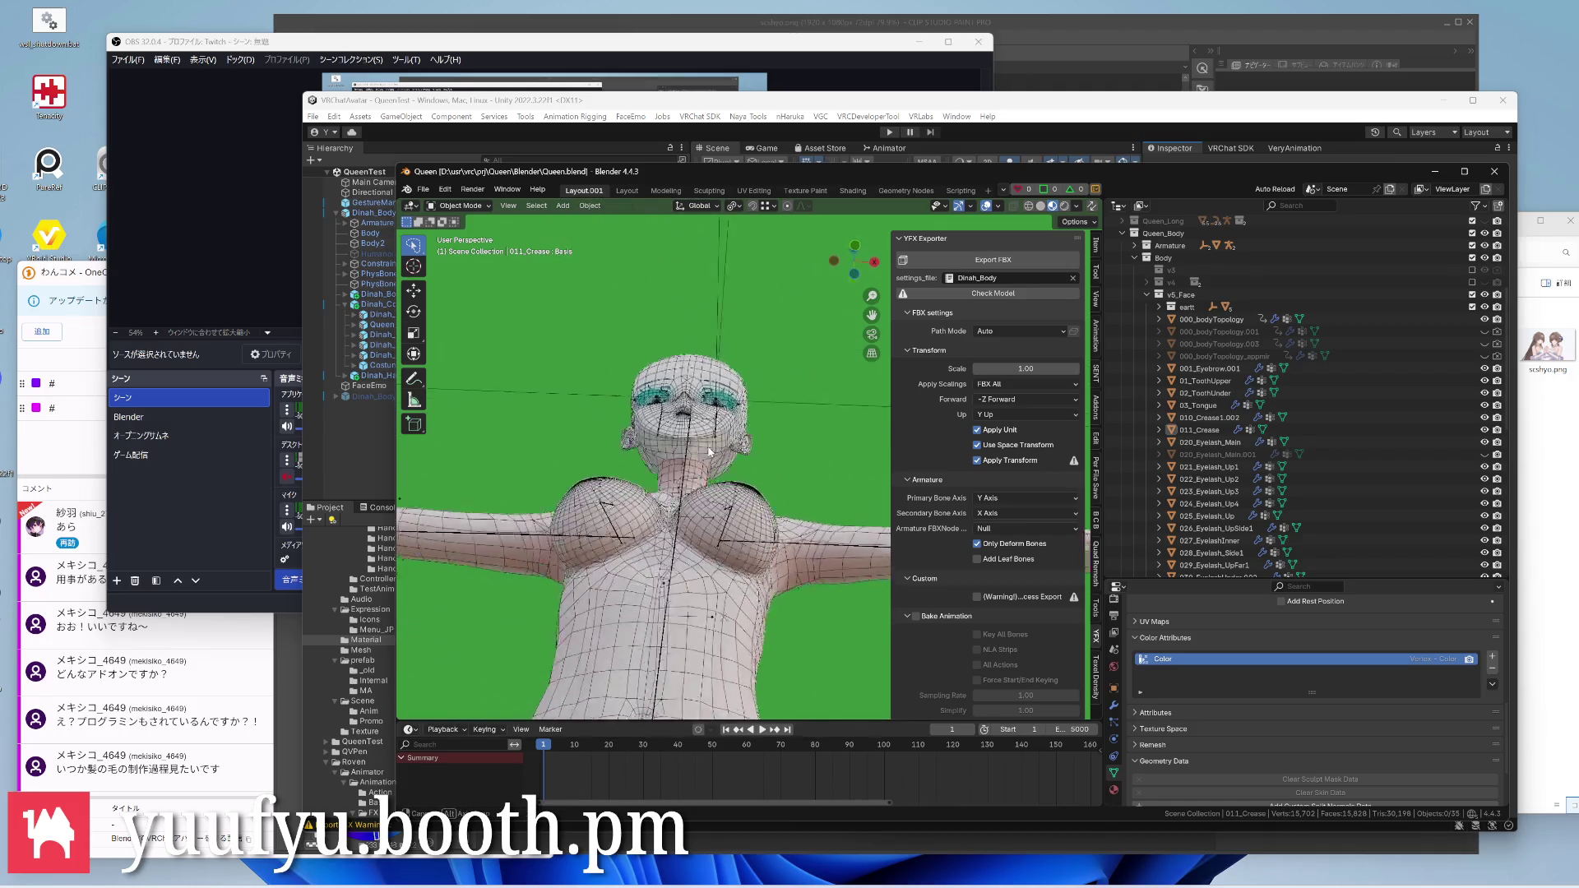
{"action": "scroll", "coordinate": [691, 493], "scroll_direction": "down", "scroll_amount": 4}
{"action": "scroll", "coordinate": [740, 370], "scroll_direction": "up", "scroll_amount": 5}
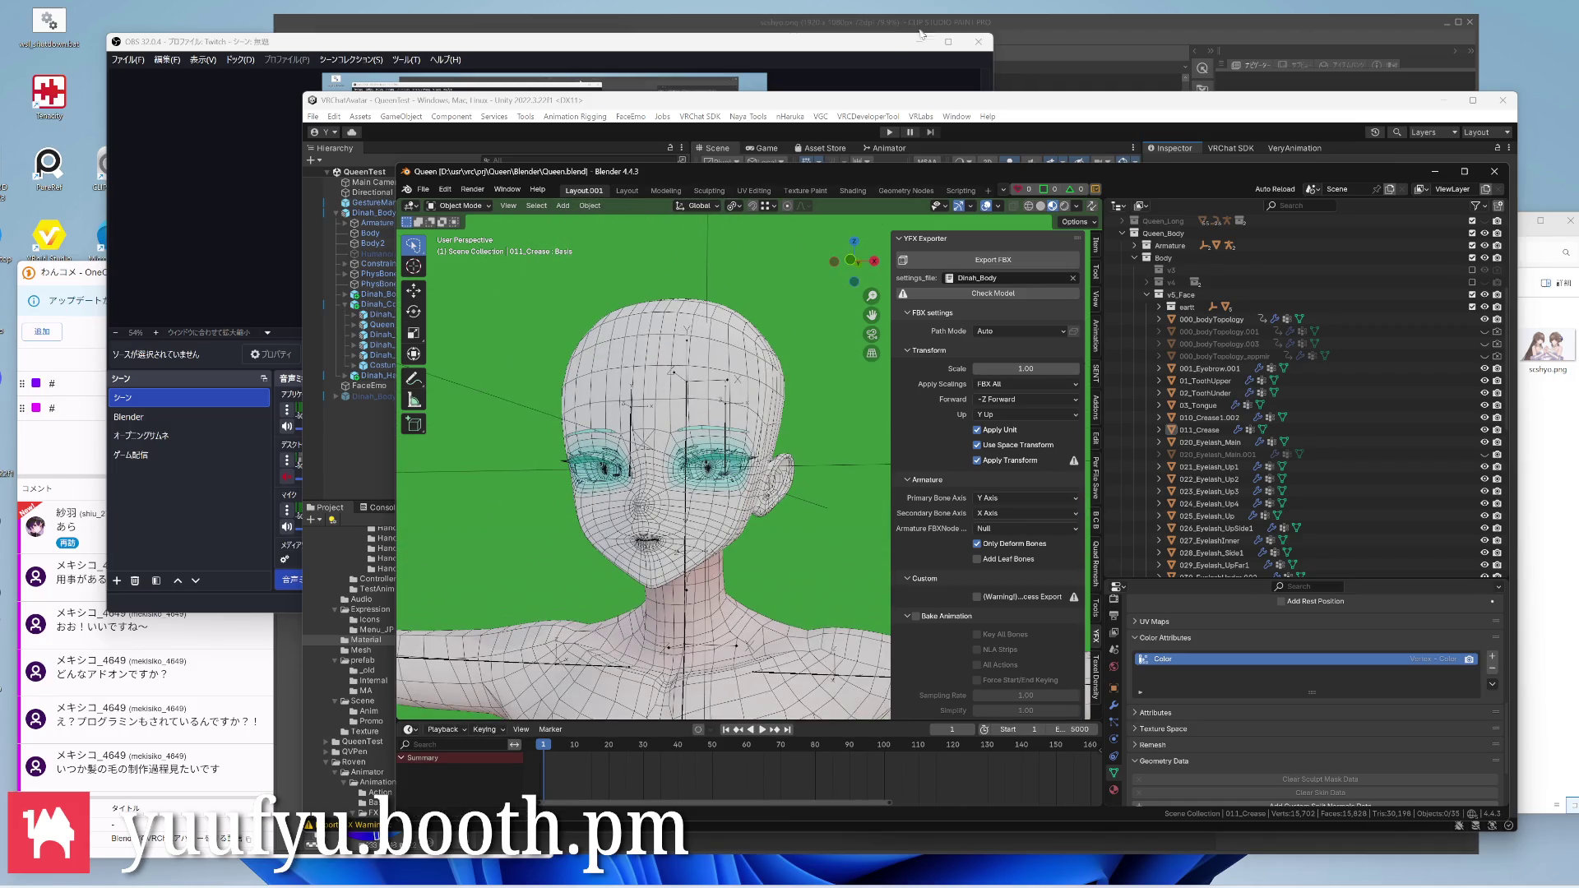
{"action": "left_click", "coordinate": [1051, 38]}
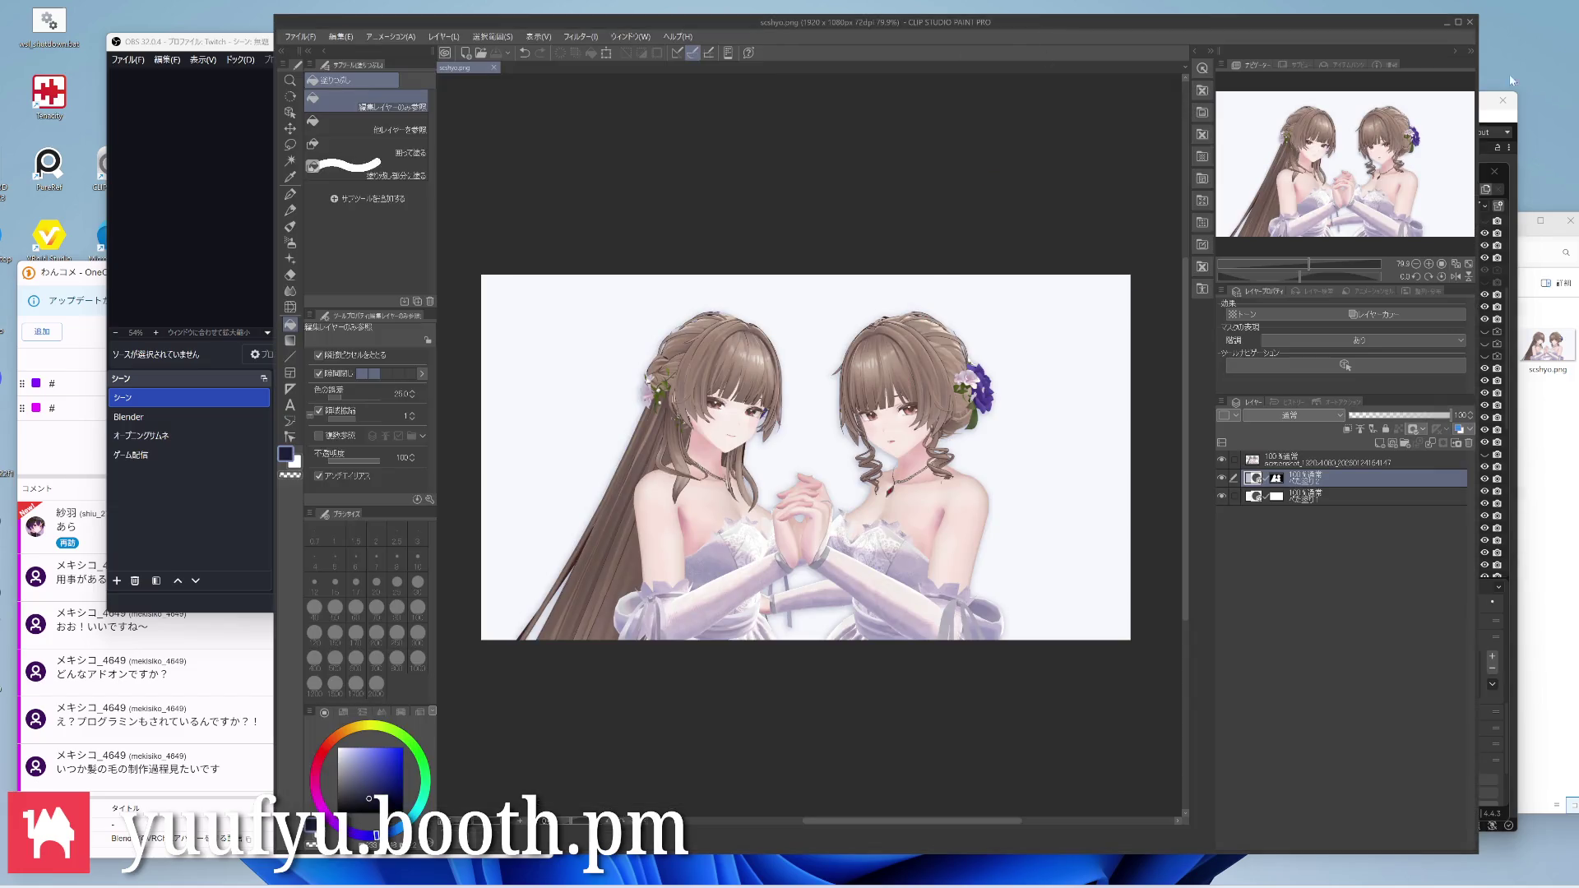
Return via Unity to Blender and rotate the view onto the avatar's fingers
{"action": "left_click", "coordinate": [1522, 665]}
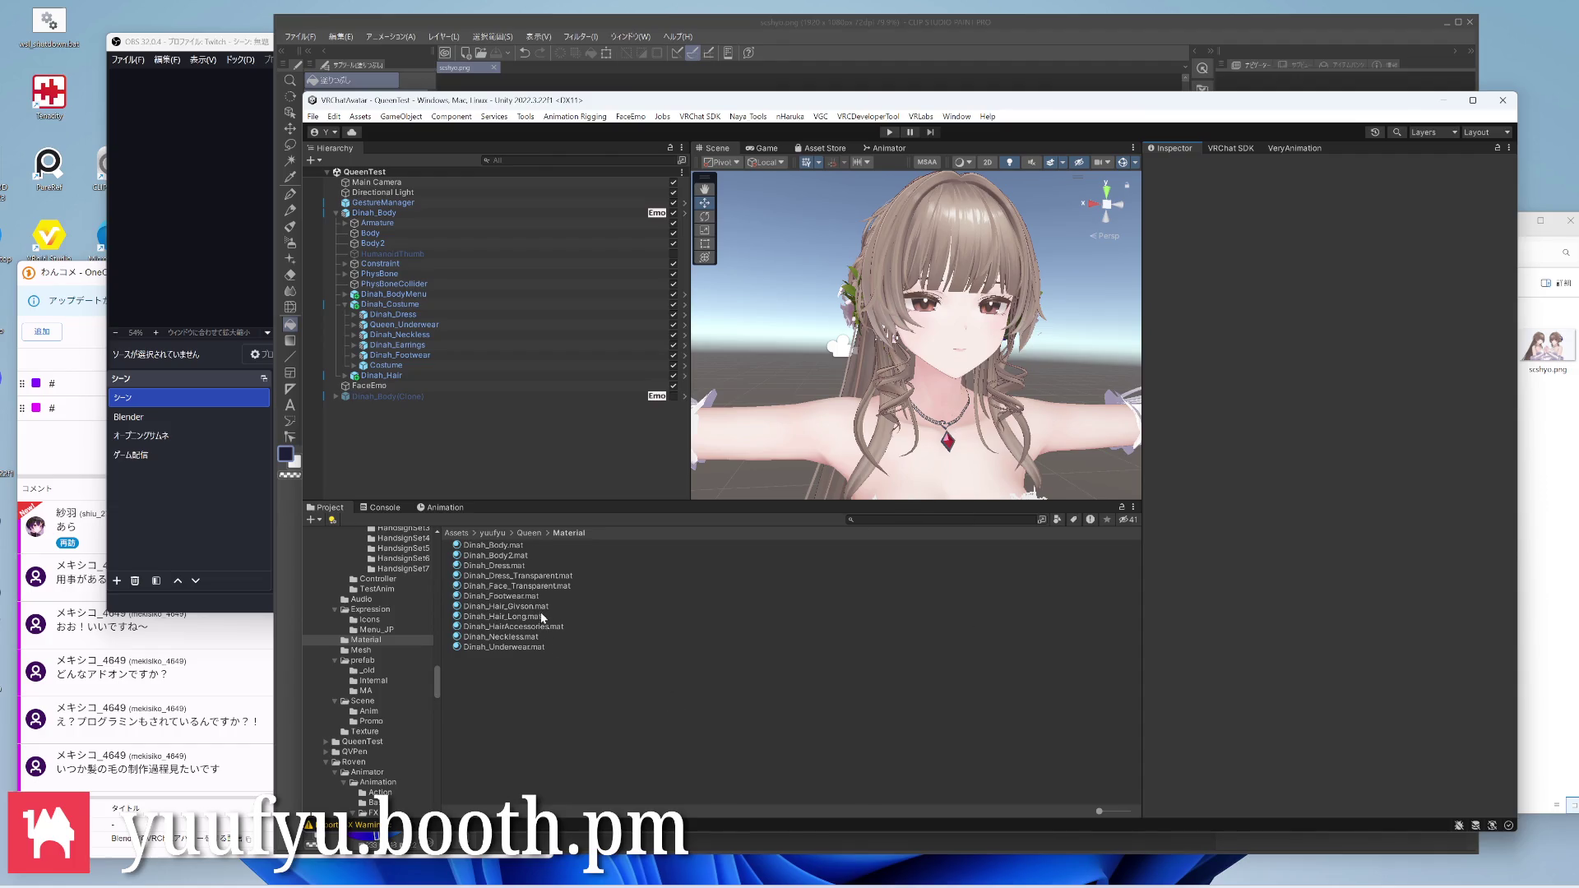
{"action": "left_click", "coordinate": [850, 827]}
{"action": "scroll", "coordinate": [666, 469], "scroll_direction": "down", "scroll_amount": 5}
{"action": "scroll", "coordinate": [666, 469], "scroll_direction": "down", "scroll_amount": 3}
{"action": "scroll", "coordinate": [690, 502], "scroll_direction": "up", "scroll_amount": 8}
{"action": "scroll", "coordinate": [689, 503], "scroll_direction": "up", "scroll_amount": 3}
{"action": "scroll", "coordinate": [689, 503], "scroll_direction": "up", "scroll_amount": 3}
{"action": "scroll", "coordinate": [689, 502], "scroll_direction": "up", "scroll_amount": 3}
{"action": "mouse_move", "coordinate": [690, 502]}
{"action": "middle_mouse_down"}
{"action": "mouse_move", "coordinate": [720, 426]}
{"action": "mouse_move", "coordinate": [772, 633]}
{"action": "mouse_move", "coordinate": [777, 420]}
{"action": "mouse_move", "coordinate": [747, 434]}
{"action": "middle_mouse_up"}
{"action": "scroll", "coordinate": [719, 426], "scroll_direction": "up", "scroll_amount": 3}
Select Body2, delete its stray 'Attribute' color attribute, and go to the Scripting workspace
{"action": "left_click", "coordinate": [764, 438]}
{"action": "scroll", "coordinate": [746, 432], "scroll_direction": "down", "scroll_amount": 3}
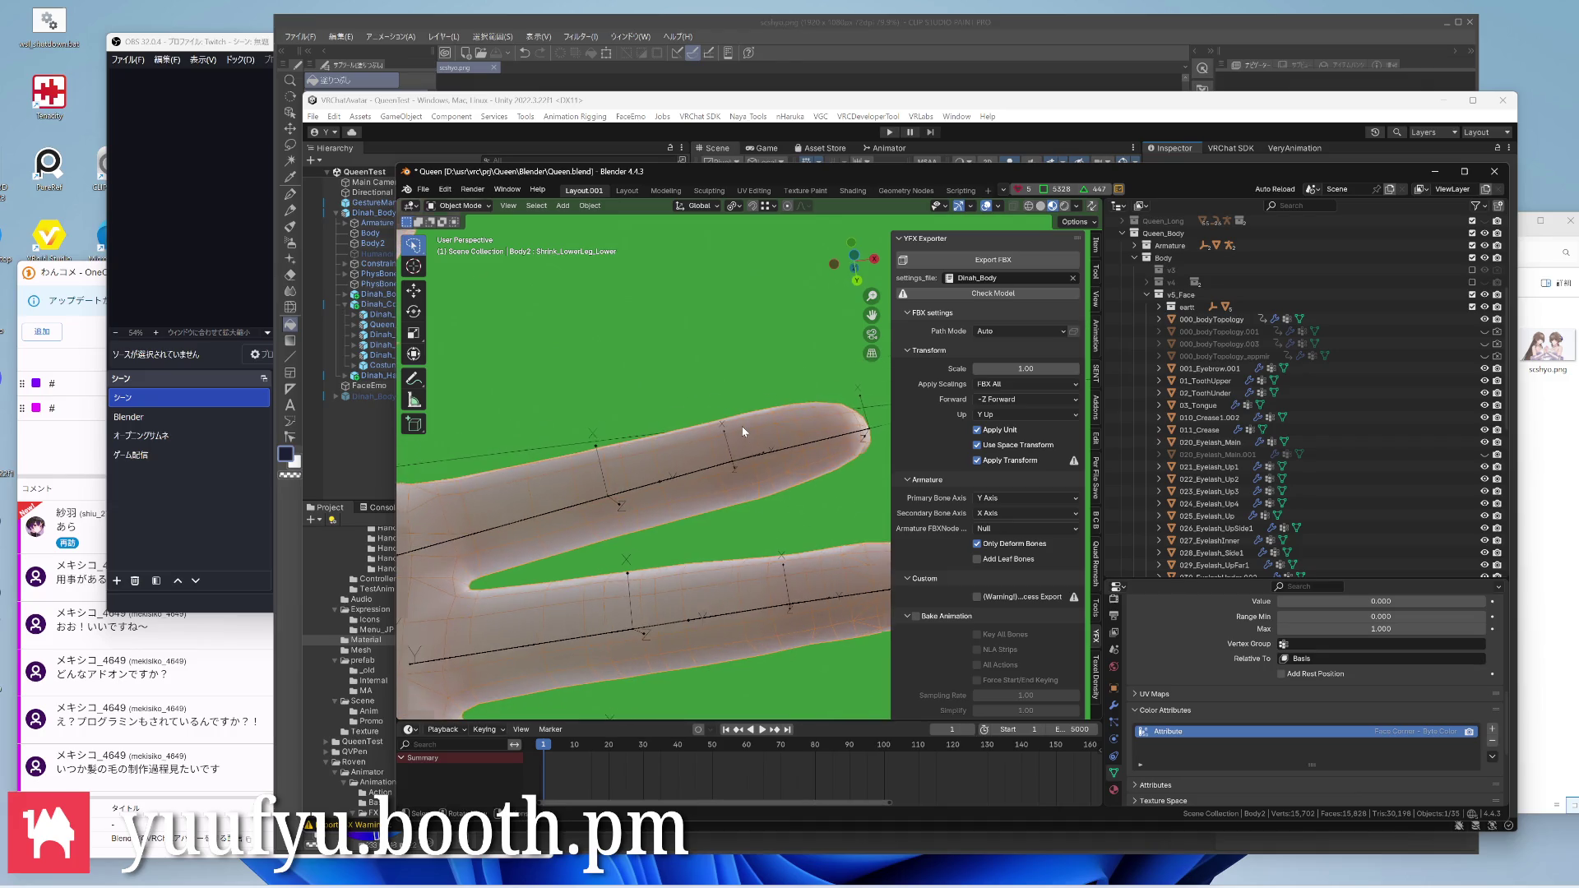
{"action": "scroll", "coordinate": [742, 426], "scroll_direction": "down", "scroll_amount": 3}
{"action": "scroll", "coordinate": [735, 408], "scroll_direction": "up", "scroll_amount": 2}
{"action": "scroll", "coordinate": [741, 444], "scroll_direction": "up", "scroll_amount": 4}
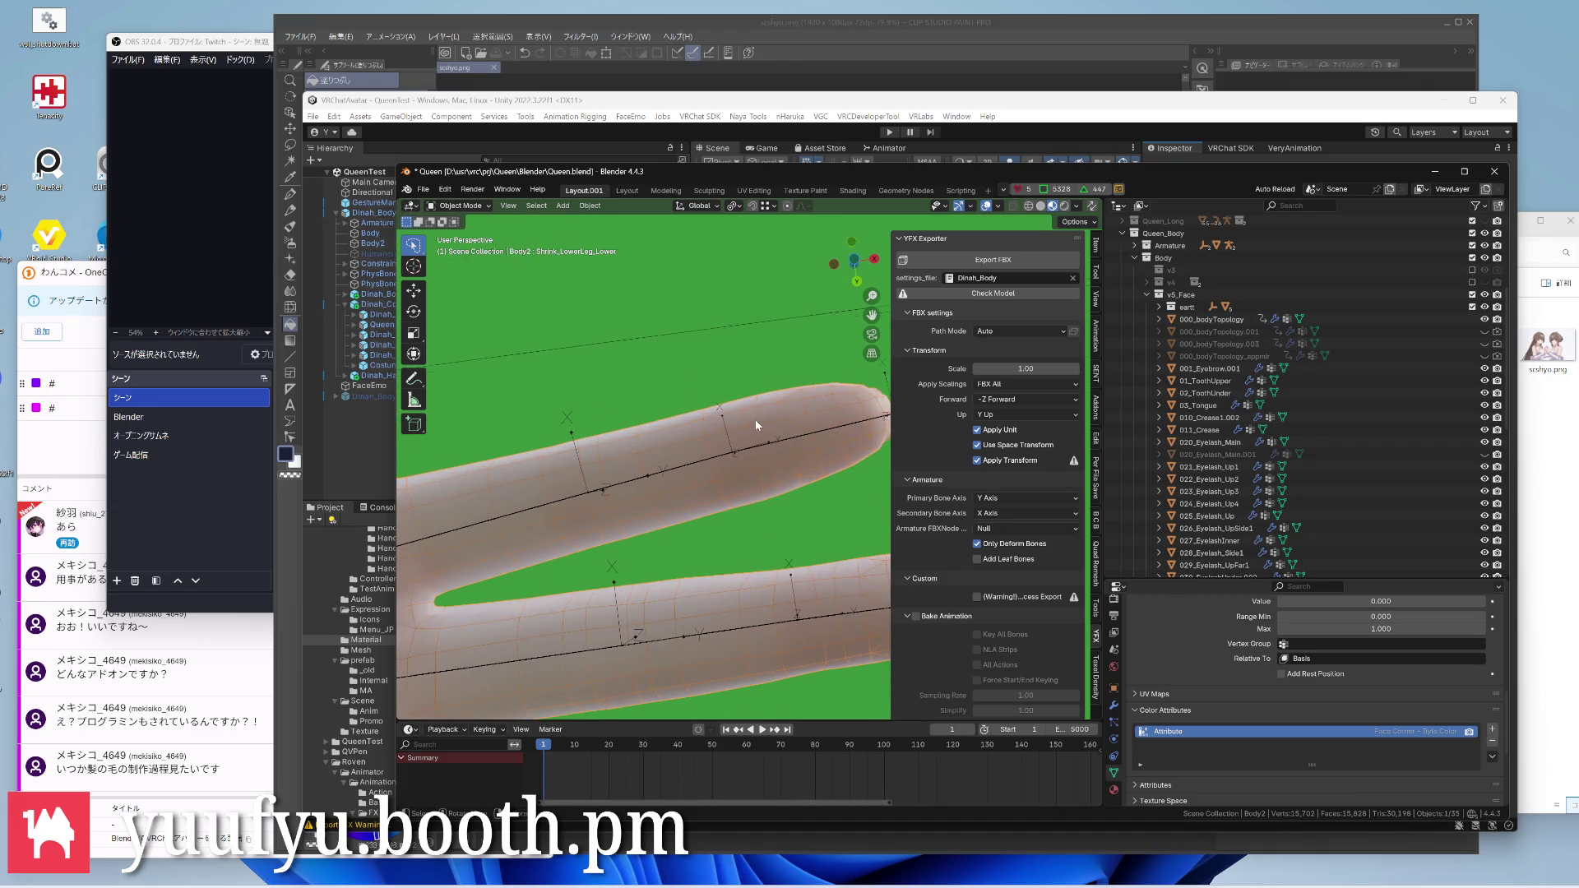
{"action": "scroll", "coordinate": [755, 420], "scroll_direction": "down", "scroll_amount": 3}
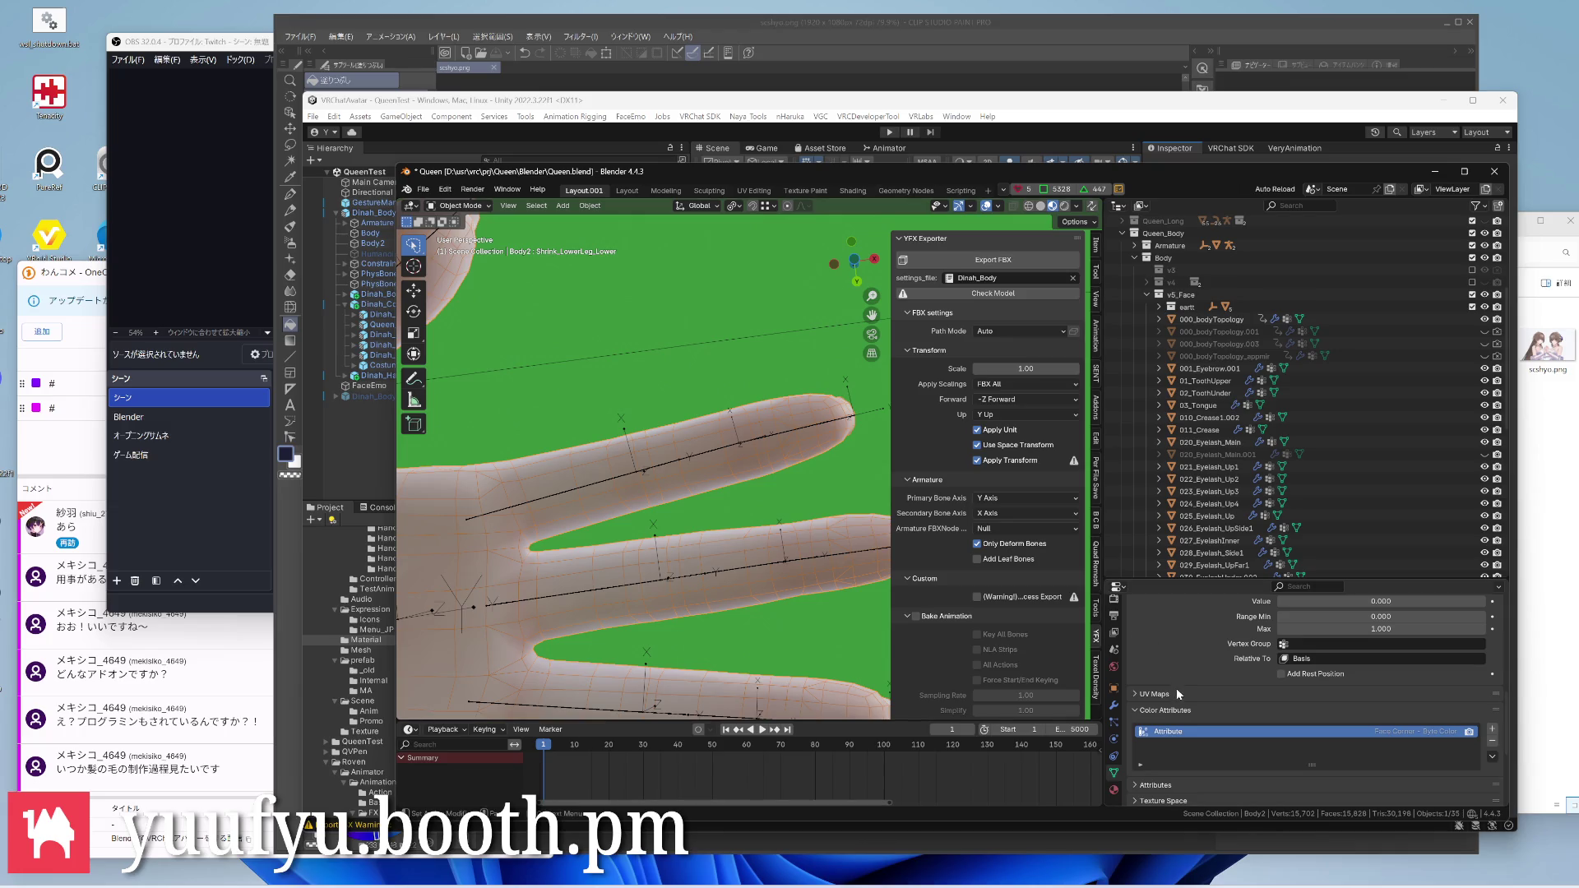
{"action": "scroll", "coordinate": [1175, 688], "scroll_direction": "down", "scroll_amount": 2}
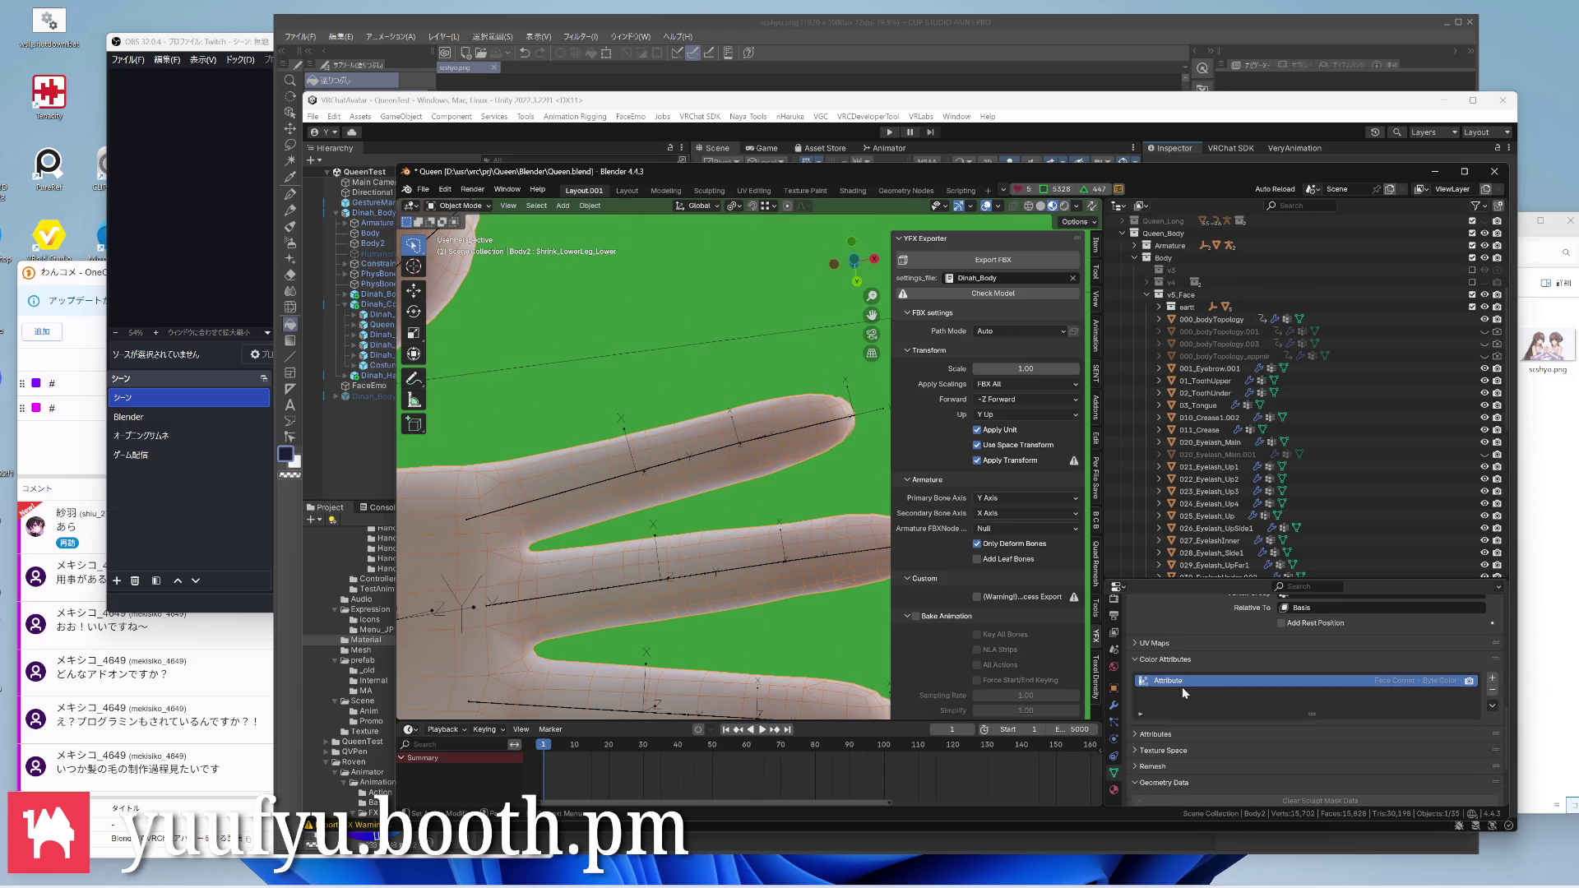
{"action": "left_click", "coordinate": [1493, 693]}
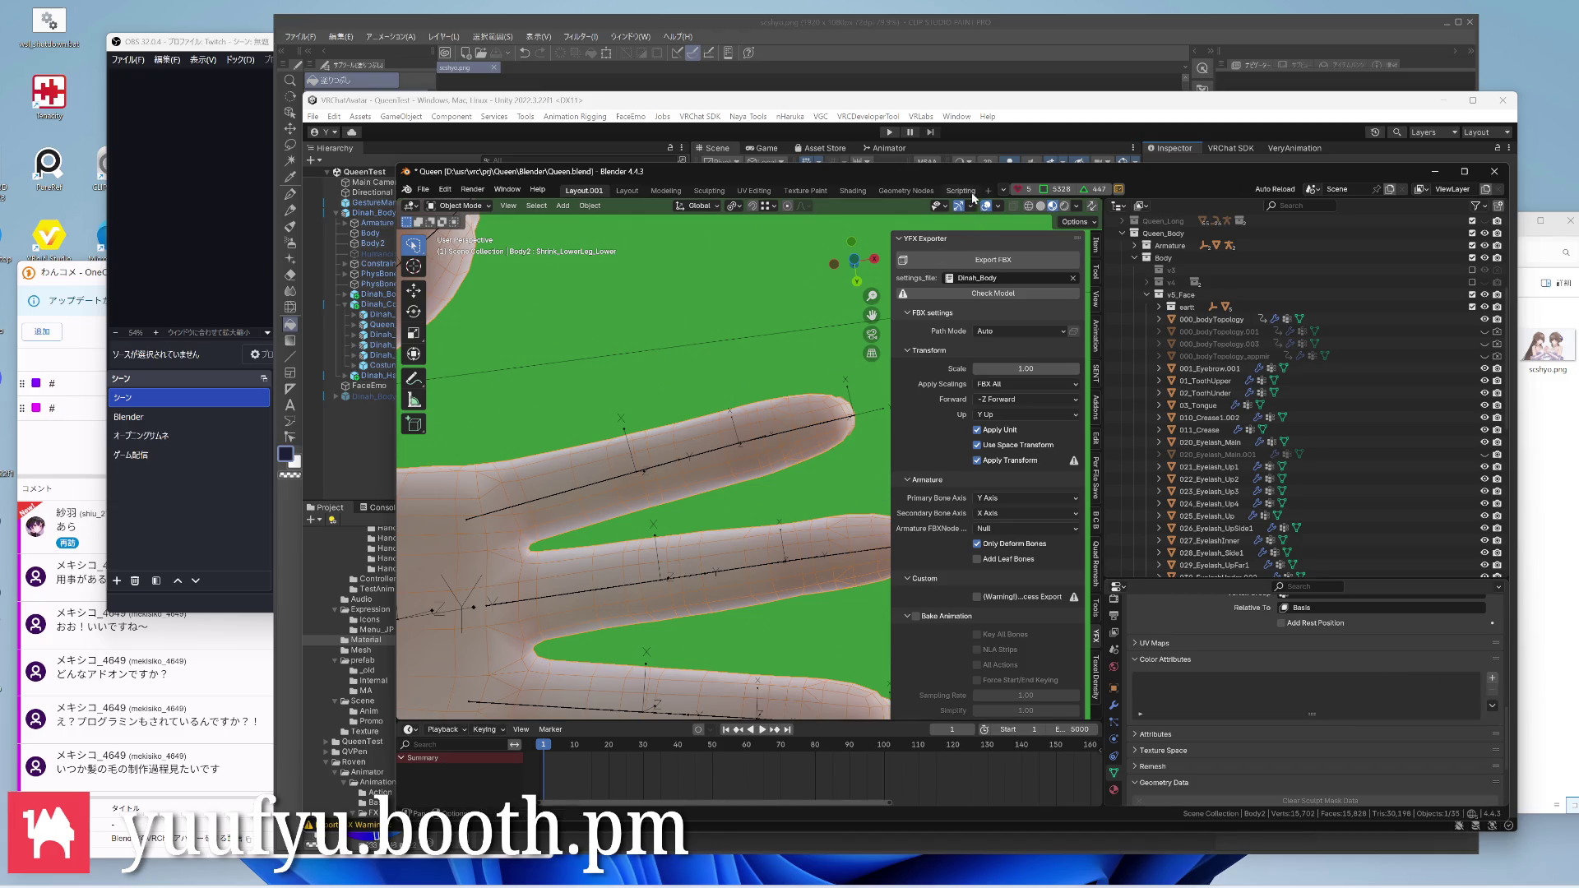
{"action": "left_click", "coordinate": [961, 191]}
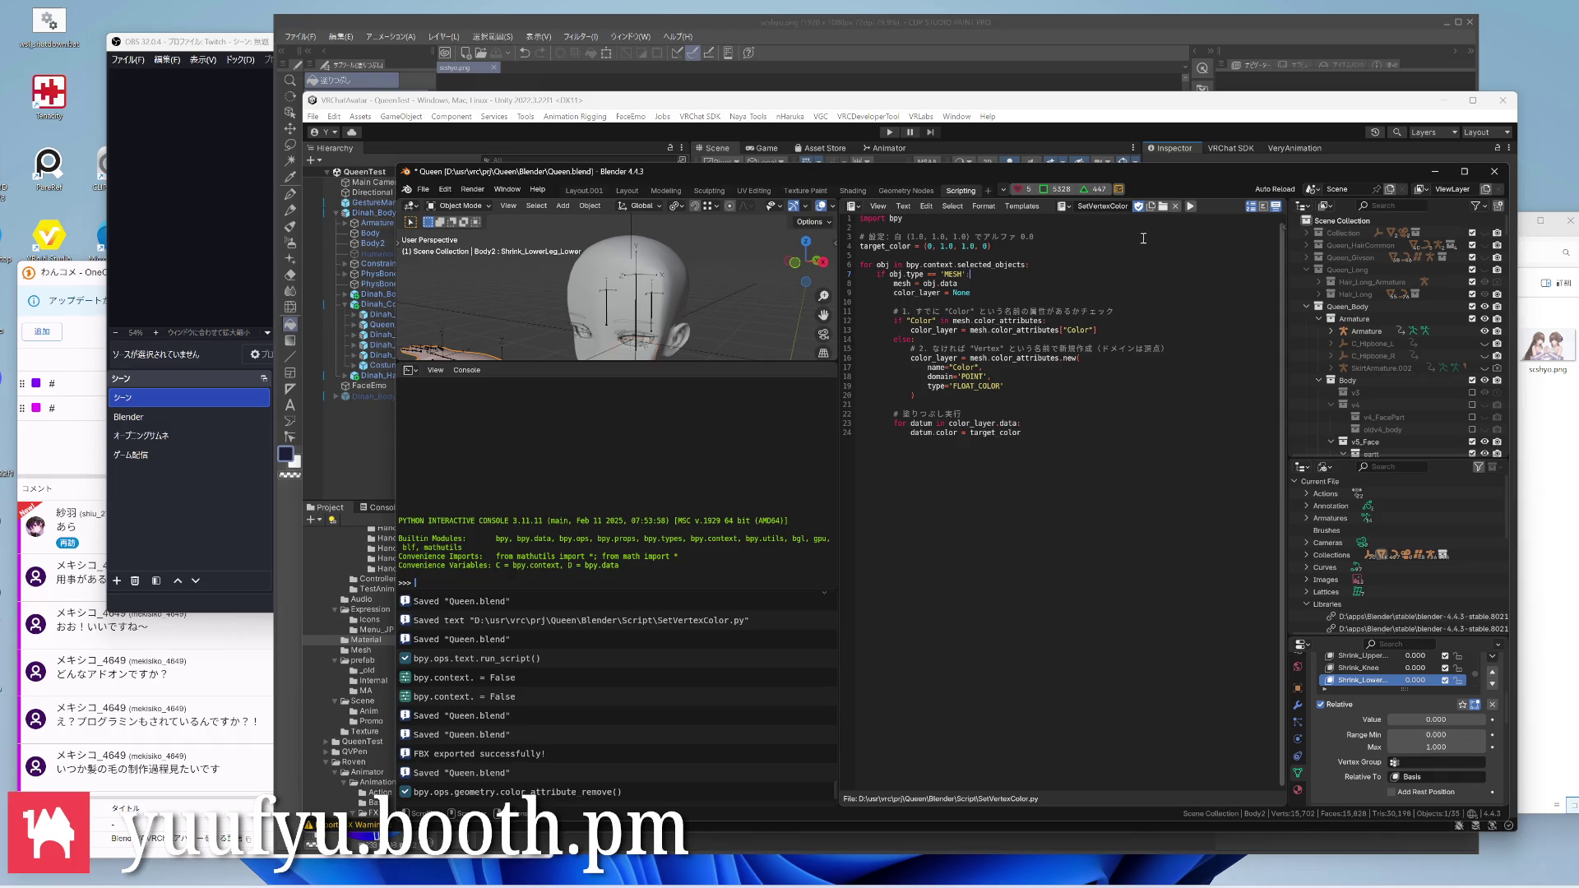
Run SetVertexColor.py to give Body2 a Color attribute, return to Layout and save Queen.blend
{"action": "left_click", "coordinate": [937, 246]}
{"action": "key", "text": "BackSpace"}
{"action": "left_click", "coordinate": [576, 191]}
{"action": "mouse_move", "coordinate": [828, 433]}
{"action": "middle_mouse_down"}
{"action": "mouse_move", "coordinate": [745, 445]}
{"action": "mouse_move", "coordinate": [733, 500]}
{"action": "mouse_move", "coordinate": [732, 484]}
{"action": "middle_mouse_up"}
{"action": "key", "text": "ctrl+s"}
{"action": "scroll", "coordinate": [743, 456], "scroll_direction": "up", "scroll_amount": 1}
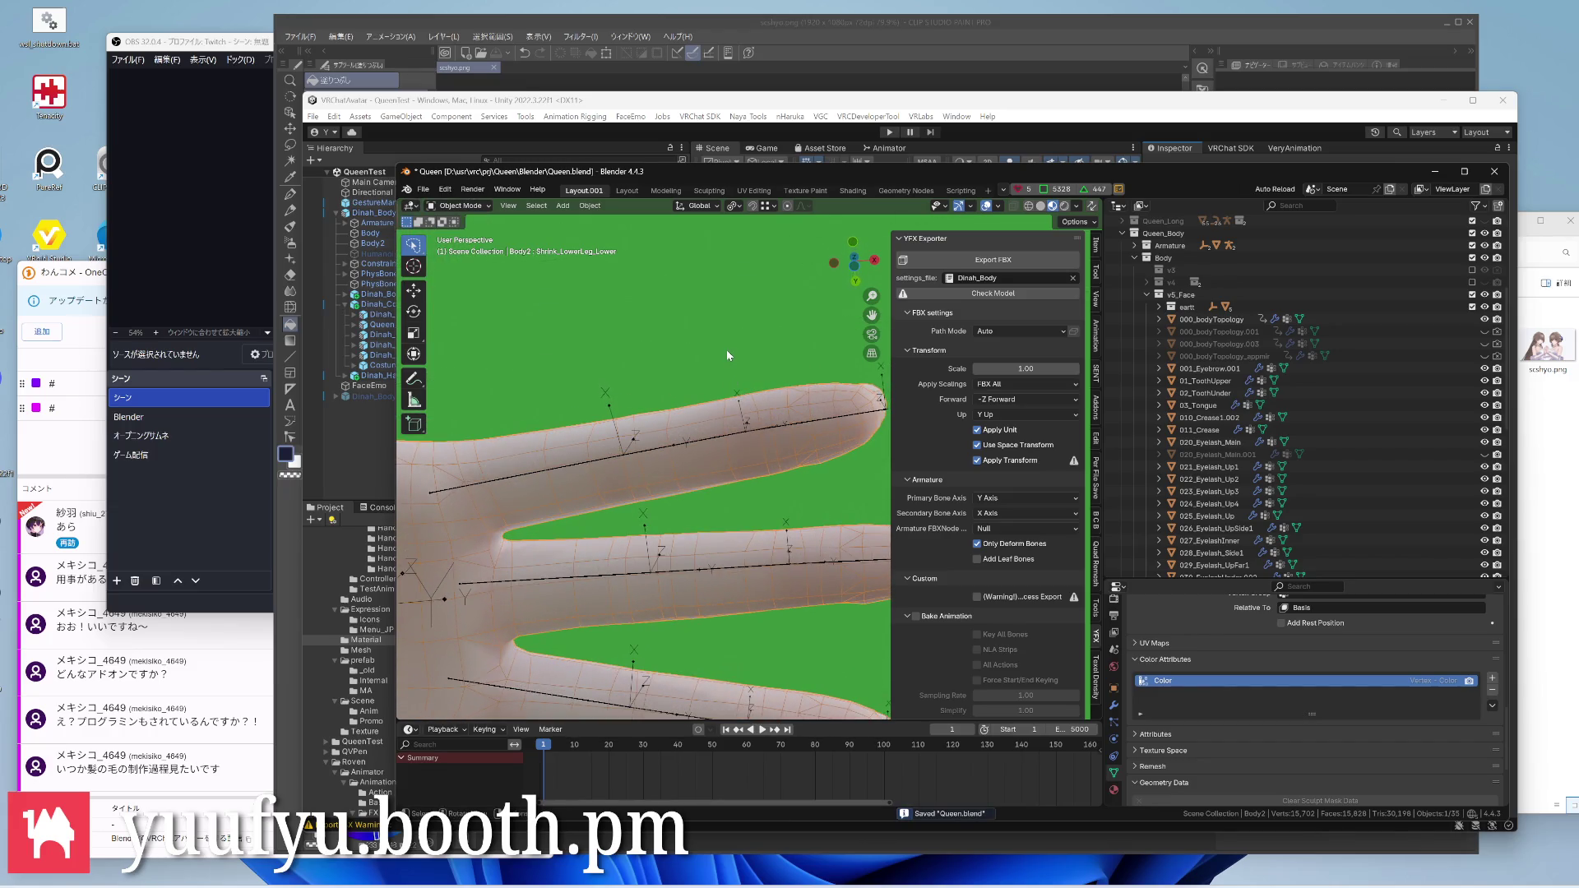
{"action": "scroll", "coordinate": [727, 348], "scroll_direction": "down", "scroll_amount": 3}
Switch Body2 into Vertex Paint mode via the Ctrl+Tab pie and view the palm
{"action": "key", "text": "ctrl+Tab"}
{"action": "left_click", "coordinate": [724, 277]}
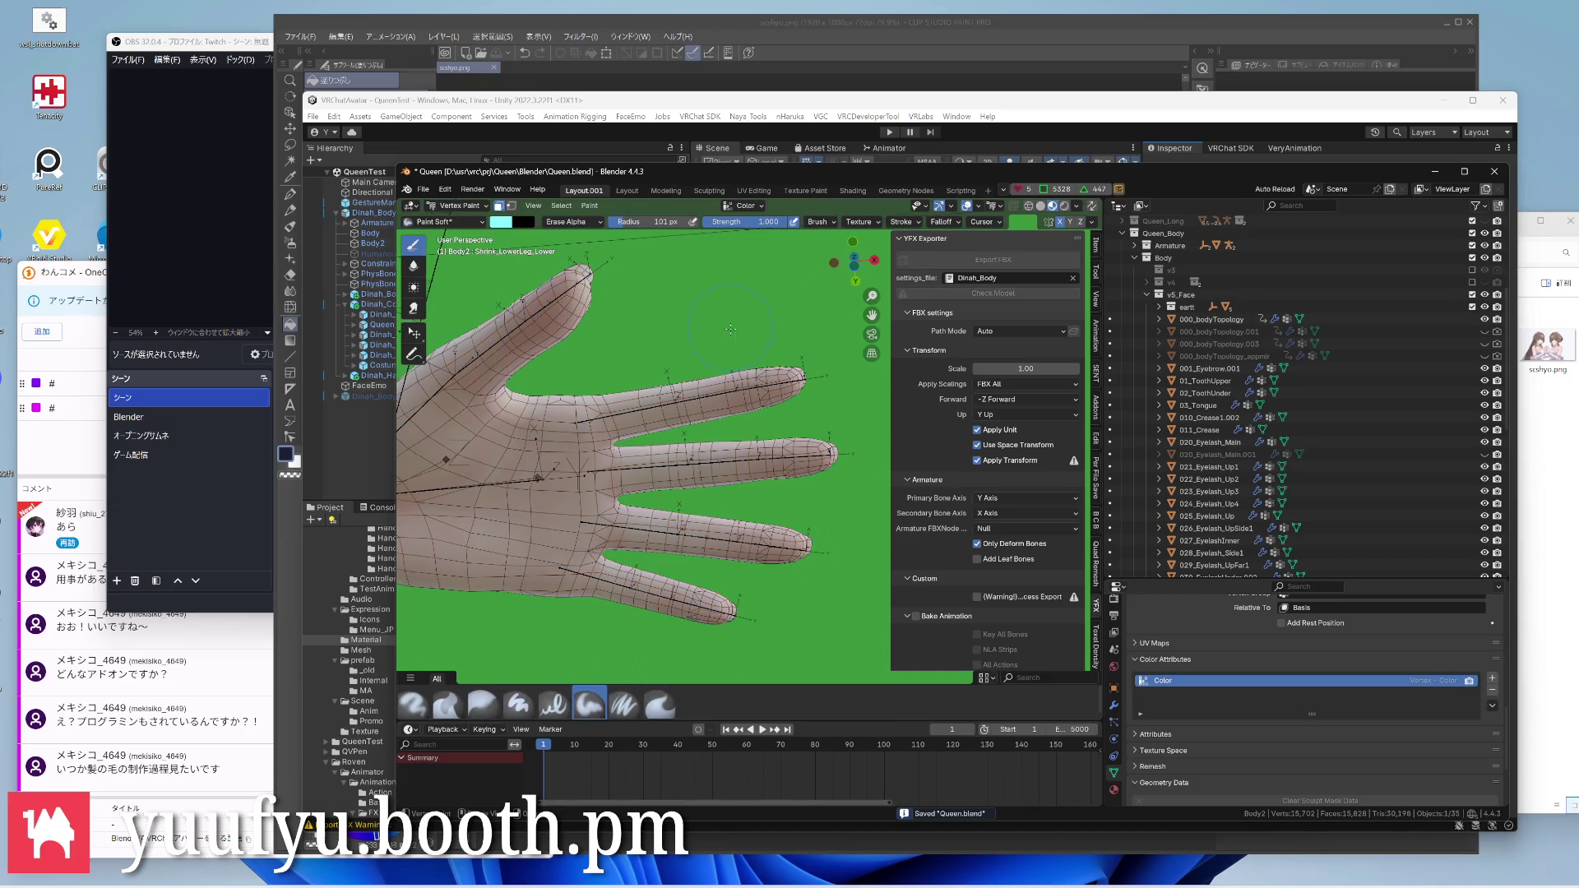
{"action": "scroll", "coordinate": [730, 331], "scroll_direction": "up", "scroll_amount": 3}
{"action": "scroll", "coordinate": [728, 346], "scroll_direction": "up", "scroll_amount": 2}
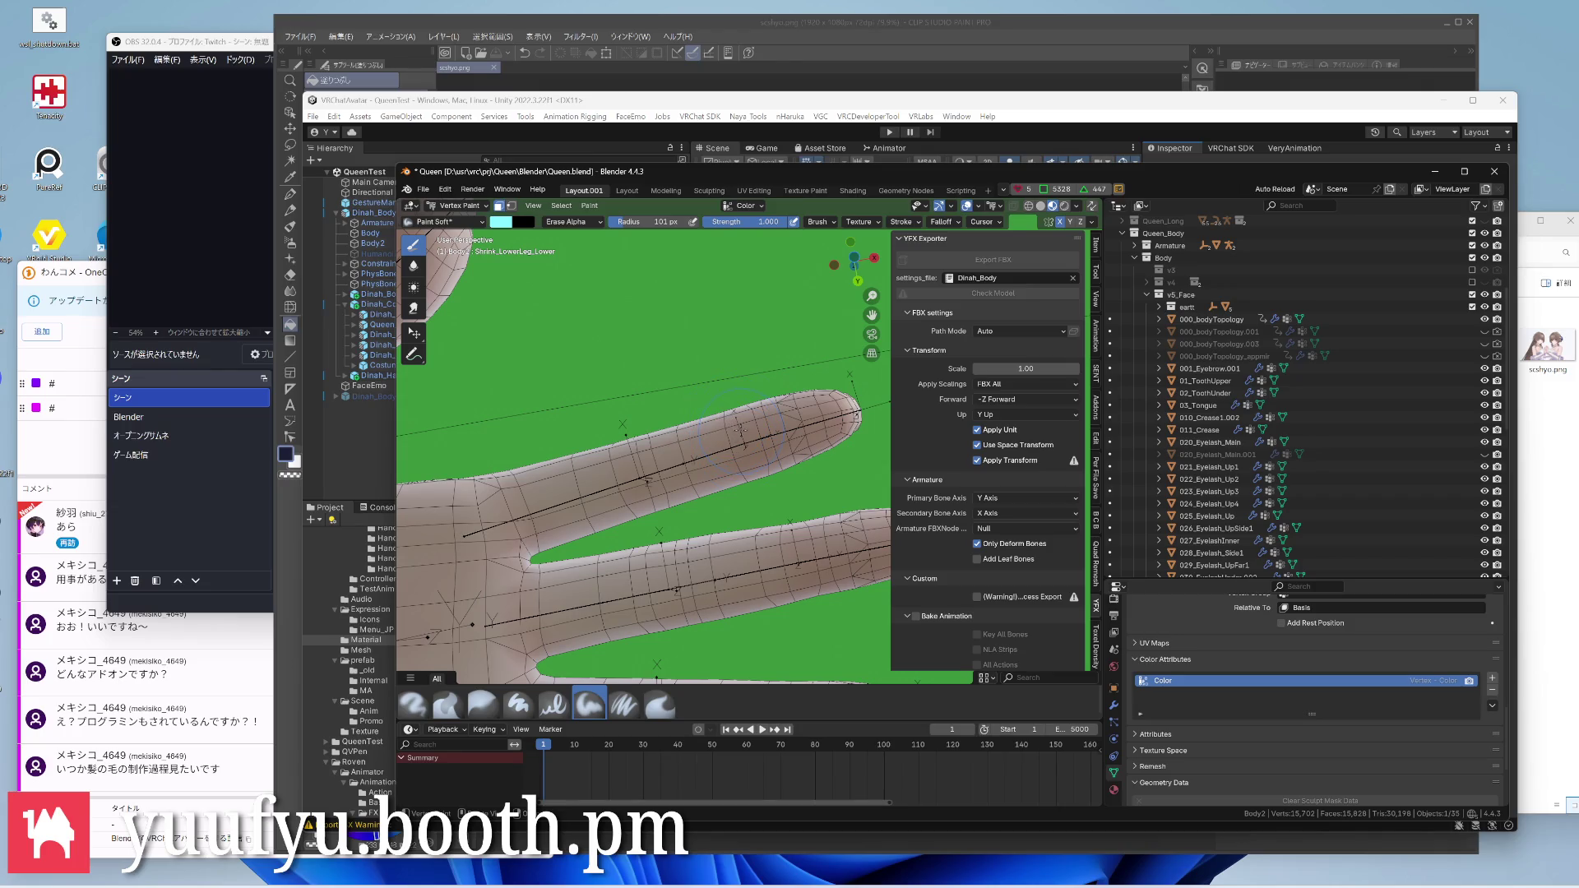
{"action": "middle_click_drag", "start_coordinate": [740, 397], "coordinate": [713, 361]}
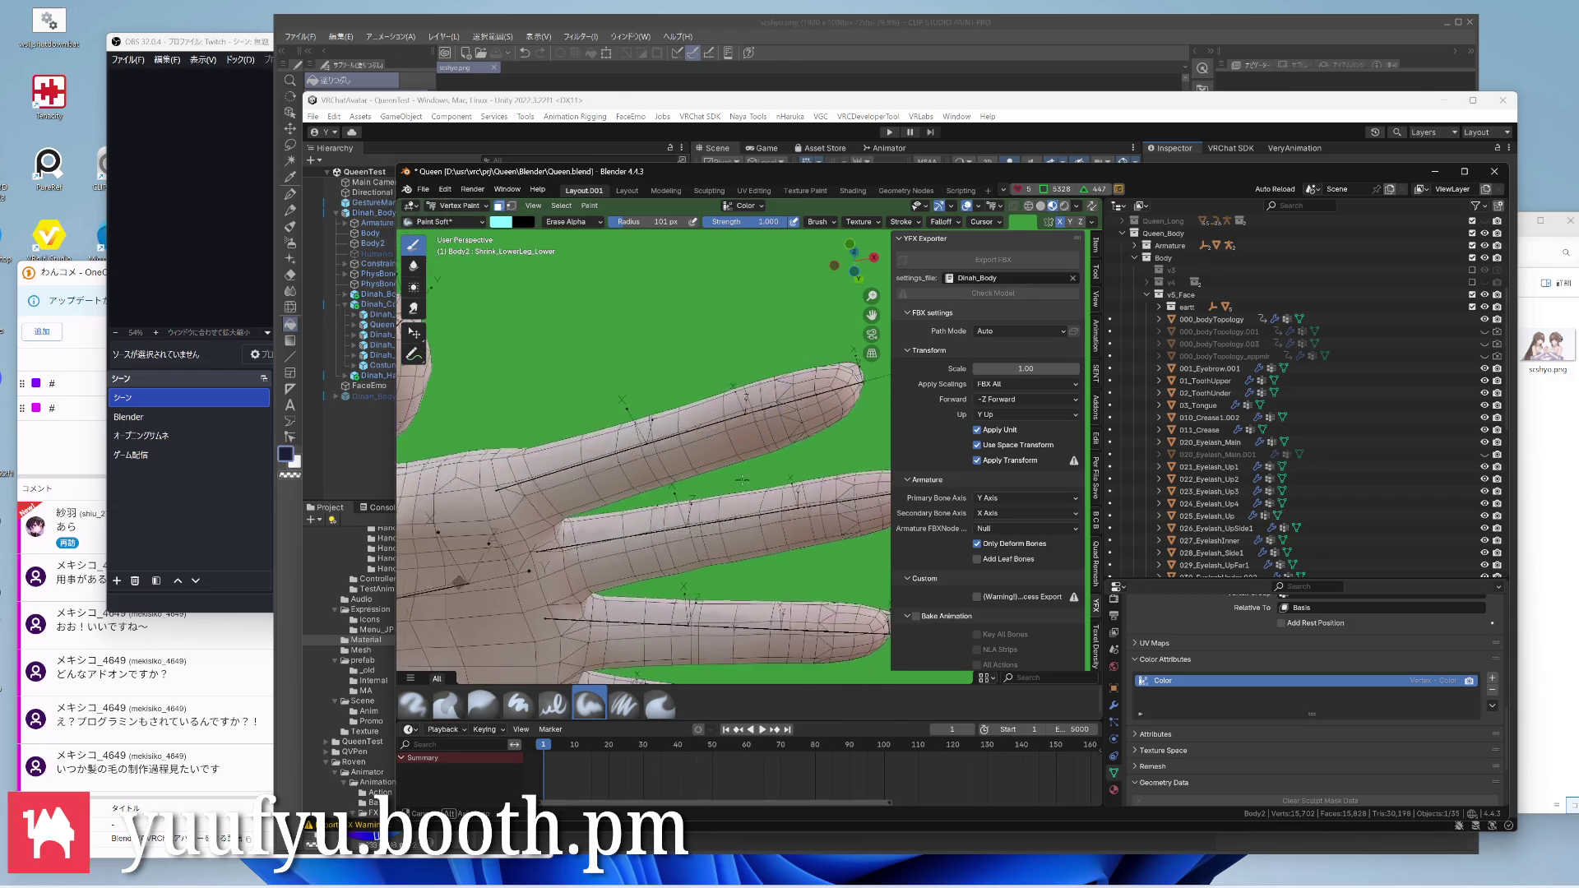
{"action": "scroll", "coordinate": [654, 358], "scroll_direction": "down", "scroll_amount": 3}
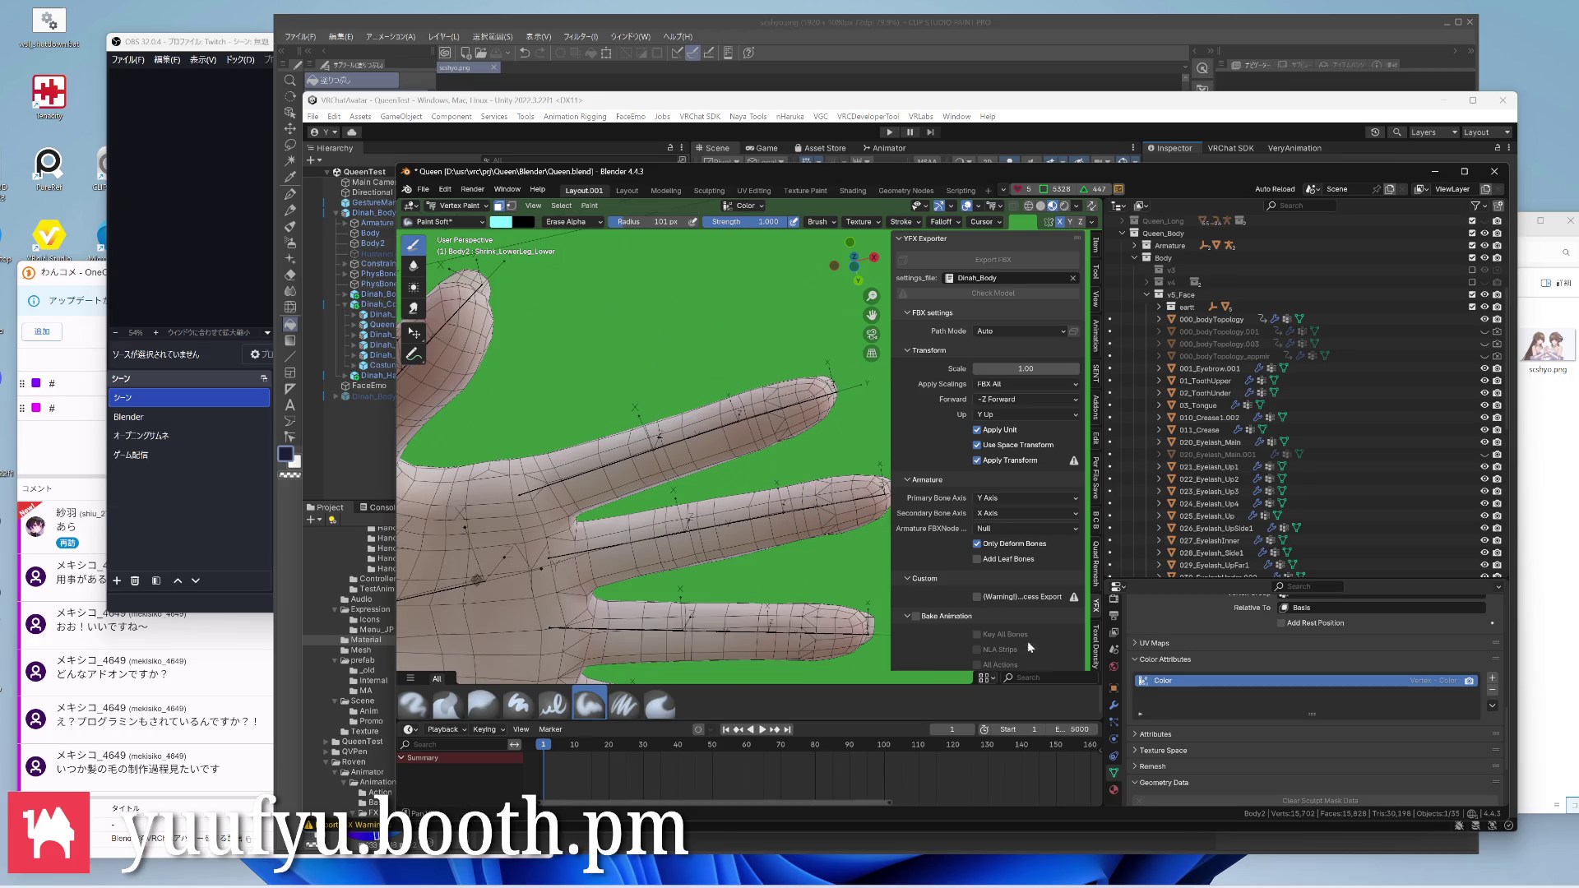
{"action": "scroll", "coordinate": [1205, 707], "scroll_direction": "down", "scroll_amount": 3}
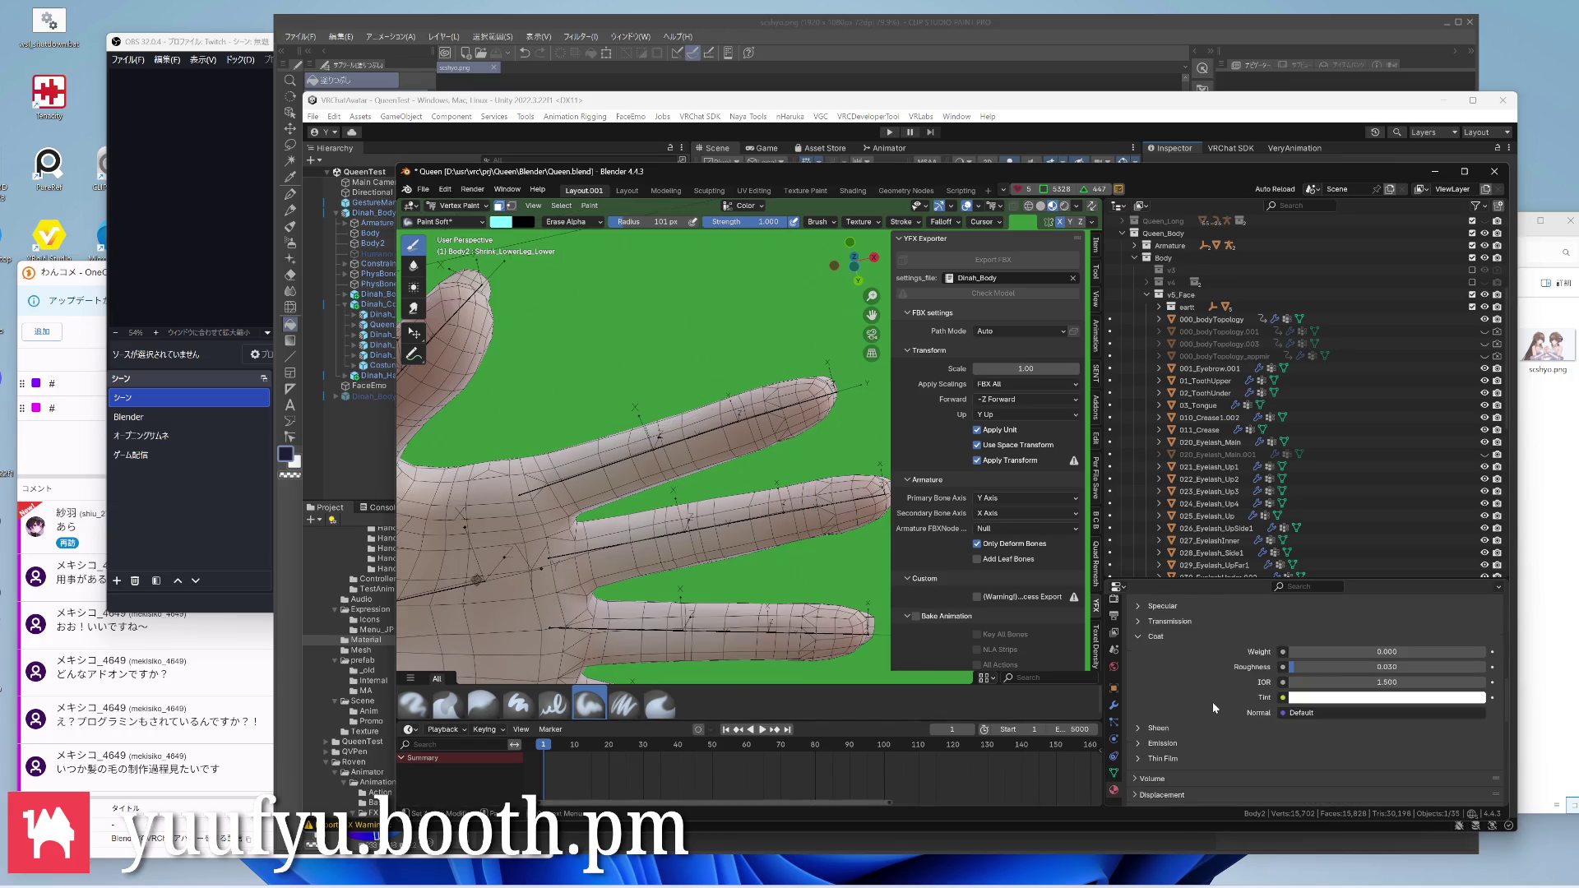
{"action": "scroll", "coordinate": [1213, 701], "scroll_direction": "up", "scroll_amount": 8}
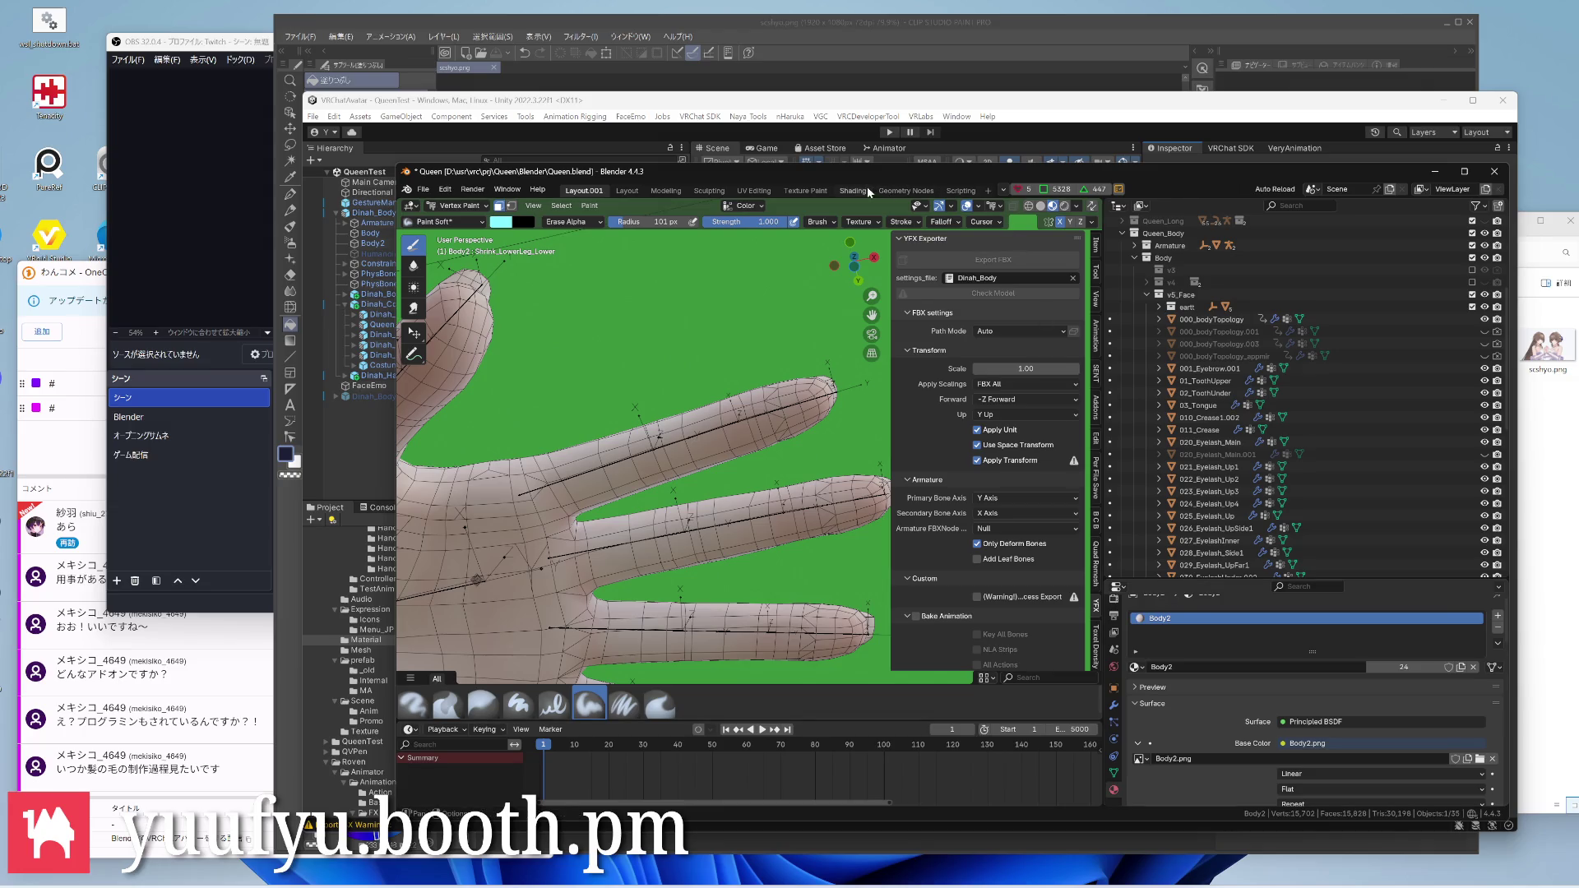
In Shading, add a Color Attribute node and feed its Color into Base Color instead of Body2.png
{"action": "left_click", "coordinate": [858, 188]}
{"action": "scroll", "coordinate": [872, 613], "scroll_direction": "down", "scroll_amount": 2}
{"action": "key", "text": "shift+a"}
{"action": "left_click", "coordinate": [753, 674]}
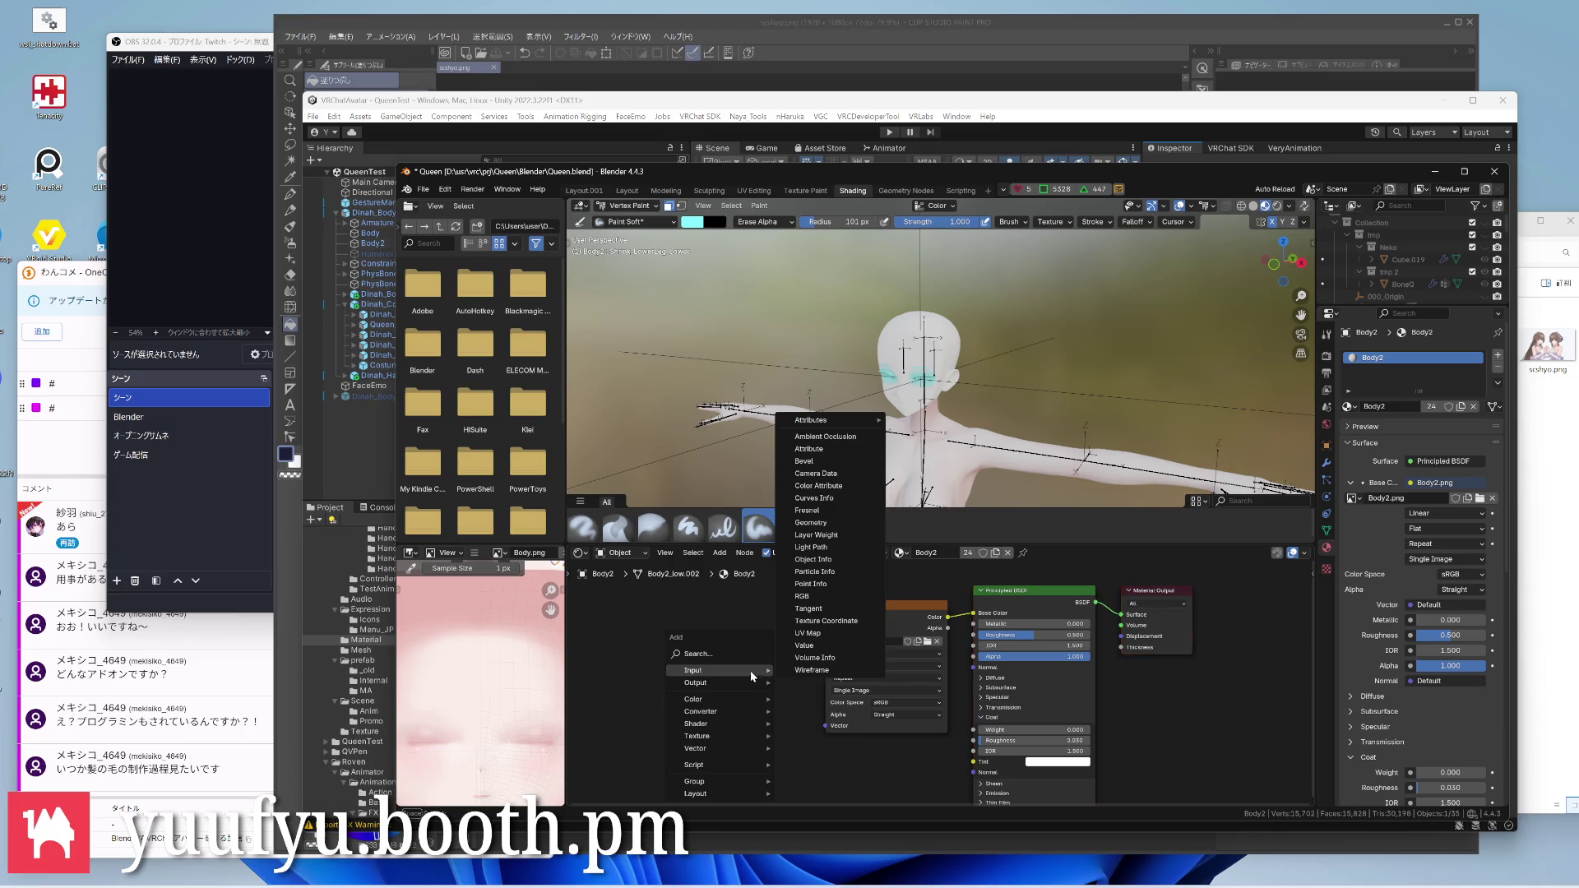
{"action": "left_click", "coordinate": [830, 499]}
{"action": "left_click", "coordinate": [901, 758]}
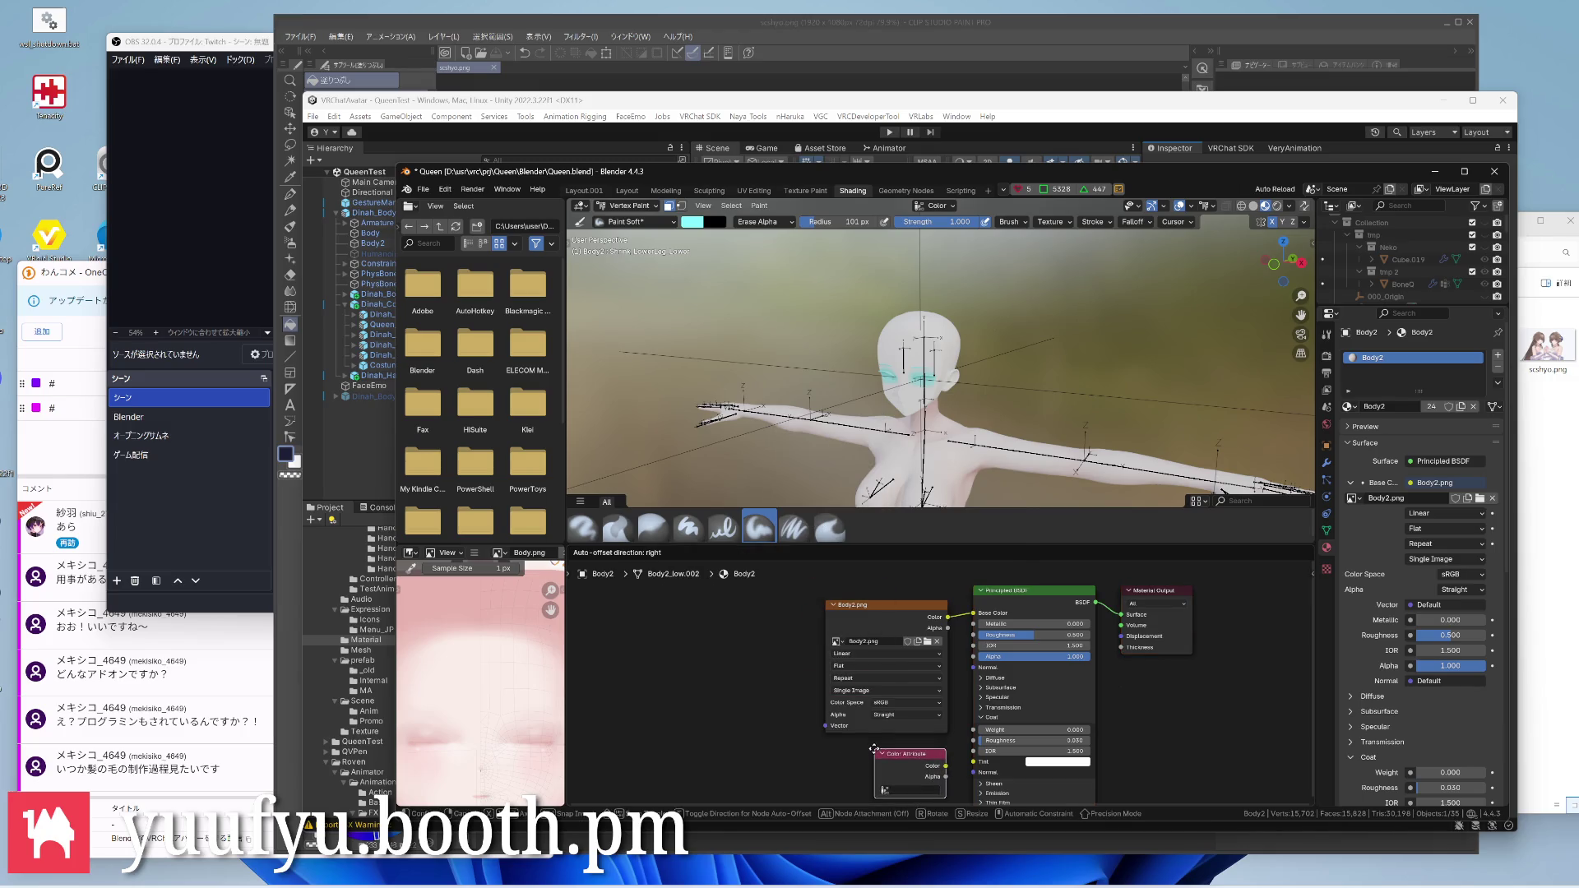
{"action": "left_click_drag", "start_coordinate": [882, 623], "coordinate": [834, 701]}
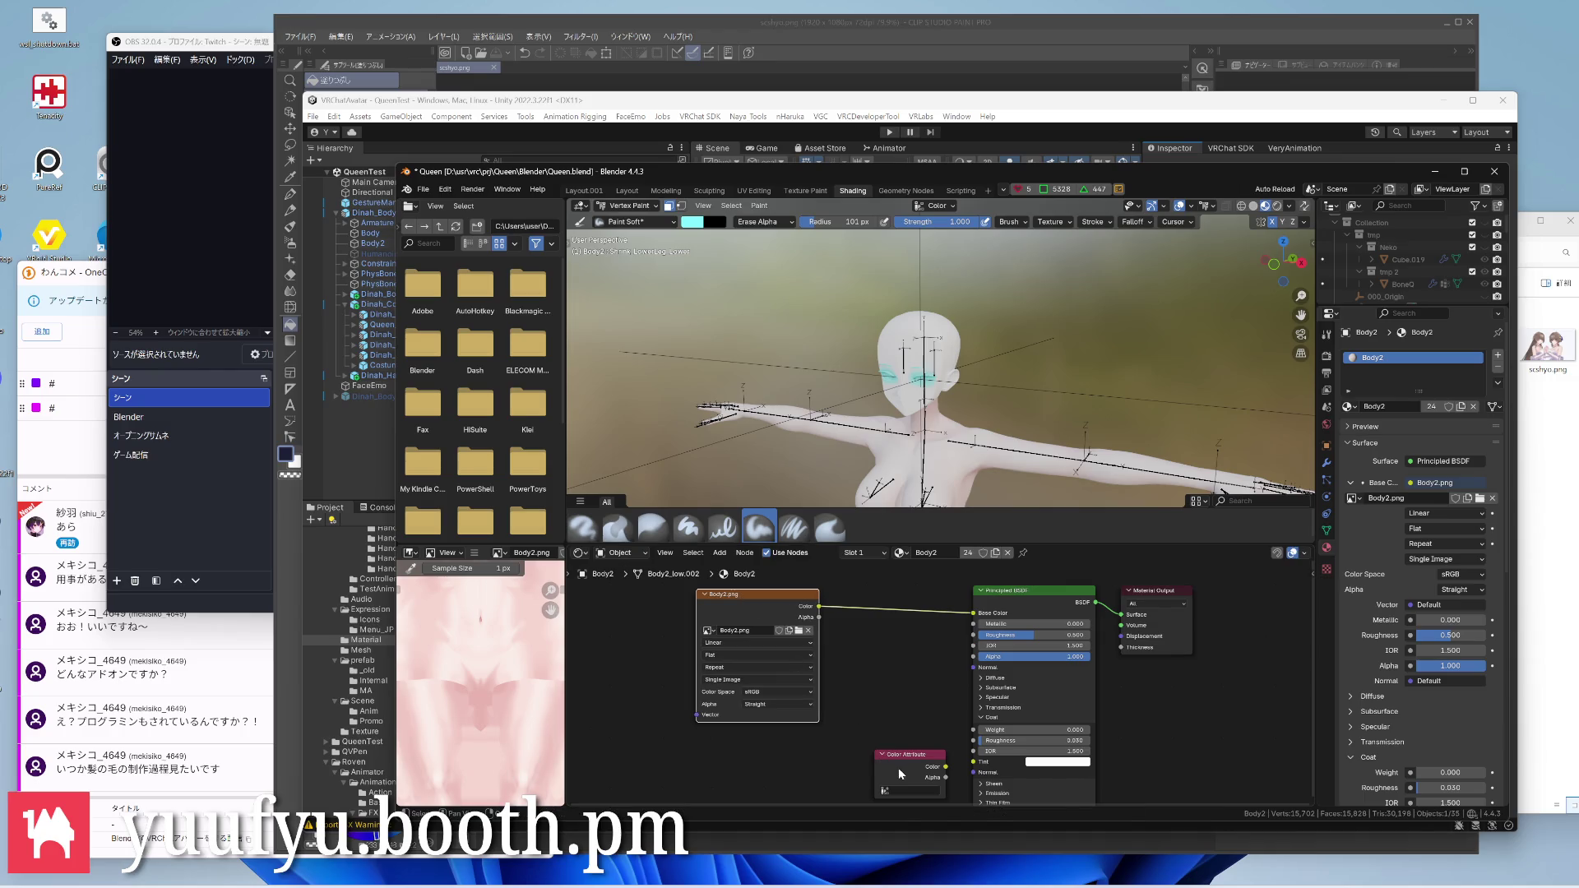
{"action": "mouse_move", "coordinate": [907, 755]}
{"action": "left_mouse_down"}
{"action": "mouse_move", "coordinate": [875, 667]}
{"action": "mouse_move", "coordinate": [940, 654]}
{"action": "left_mouse_up"}
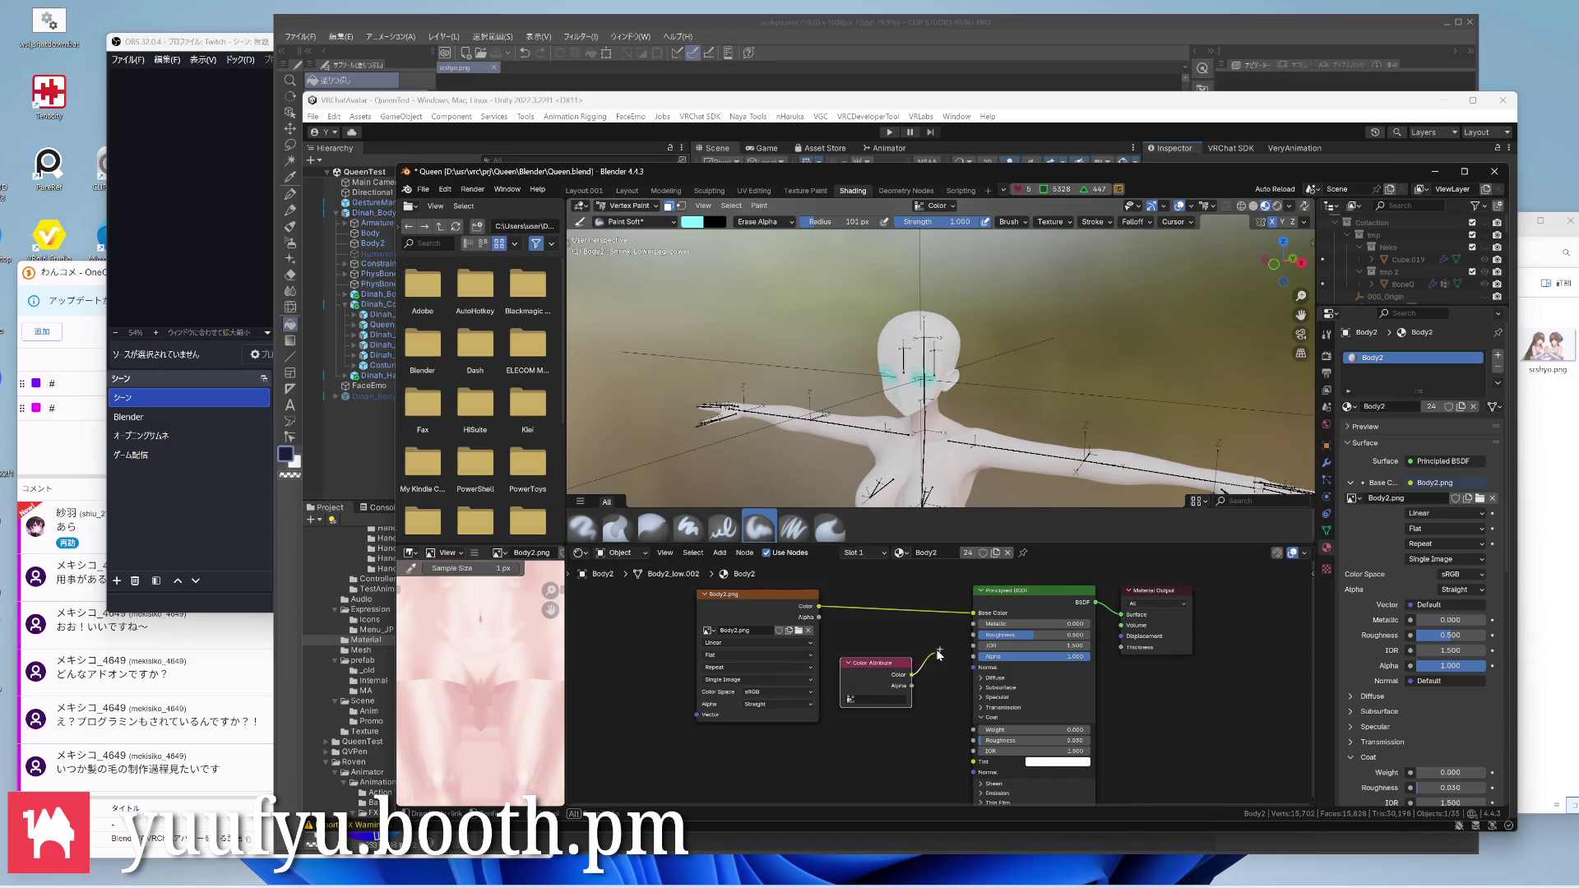
{"action": "left_click", "coordinate": [968, 615]}
{"action": "scroll", "coordinate": [938, 371], "scroll_direction": "up", "scroll_amount": 2}
{"action": "middle_click_drag", "start_coordinate": [937, 370], "coordinate": [865, 408]}
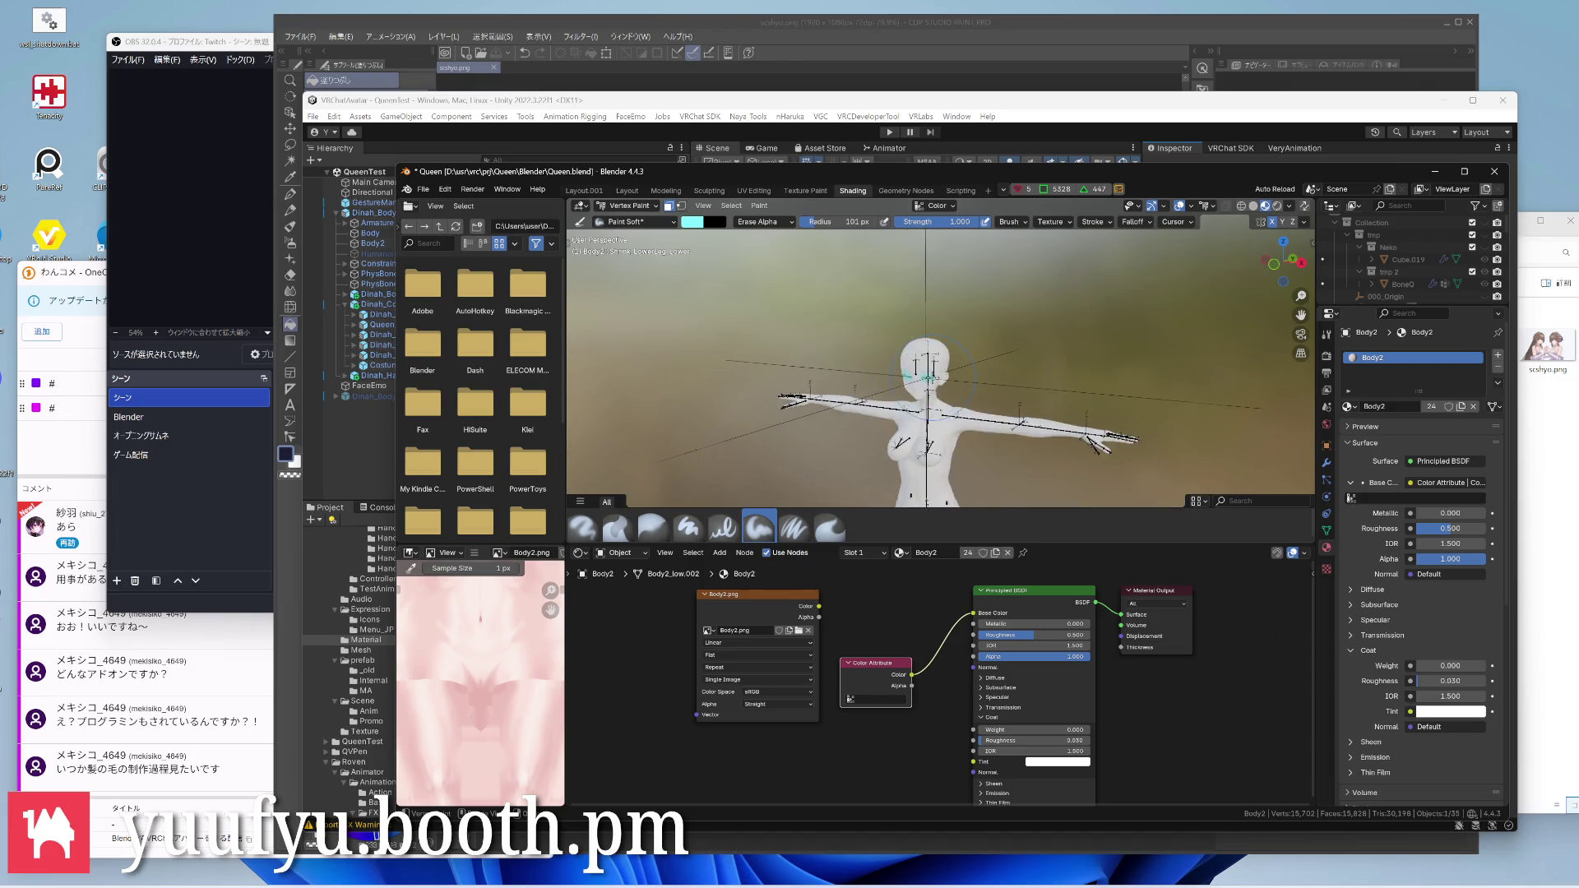
{"action": "scroll", "coordinate": [952, 422], "scroll_direction": "up", "scroll_amount": 5}
{"action": "middle_click_drag", "start_coordinate": [937, 370], "coordinate": [863, 396], "text": "shift"}
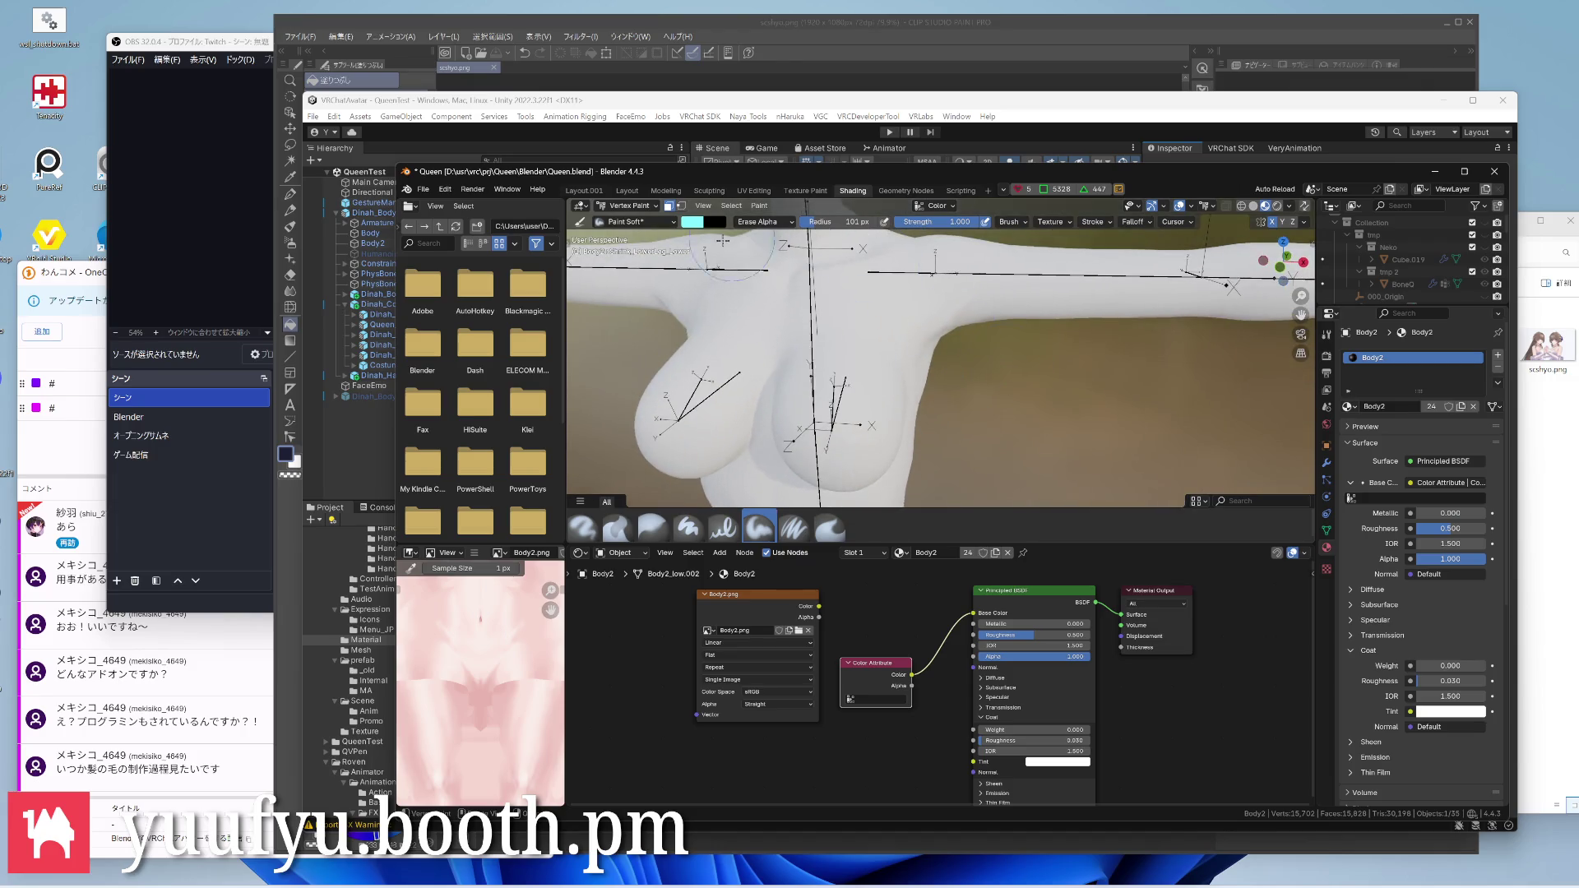
{"action": "left_click", "coordinate": [588, 193]}
{"action": "scroll", "coordinate": [641, 481], "scroll_direction": "up", "scroll_amount": 2}
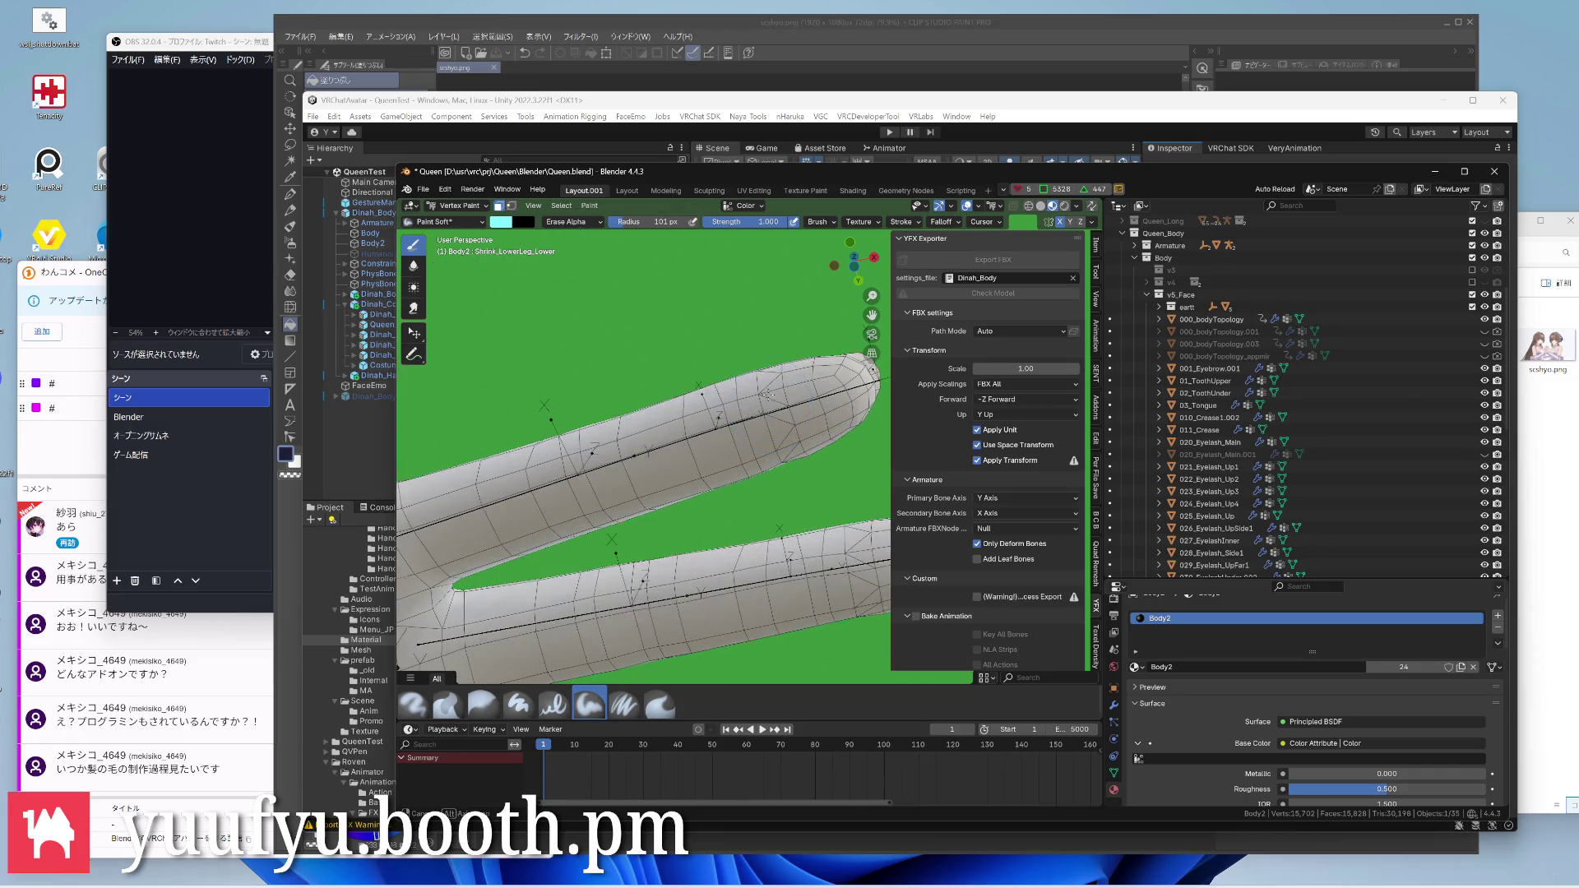
{"action": "scroll", "coordinate": [642, 481], "scroll_direction": "up", "scroll_amount": 2}
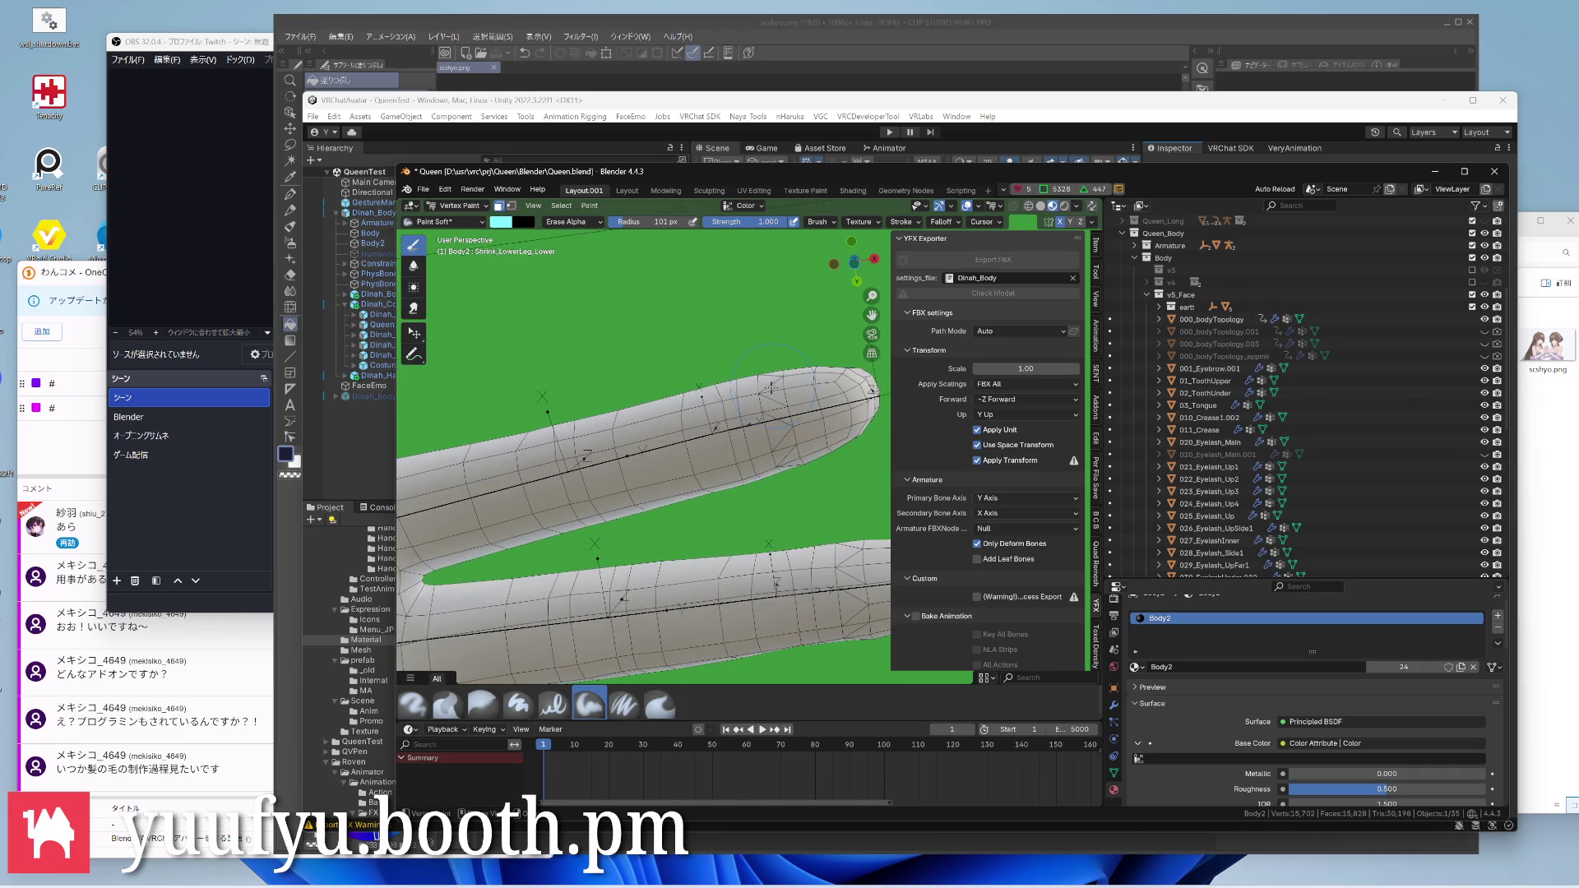
{"action": "left_click", "coordinate": [501, 222]}
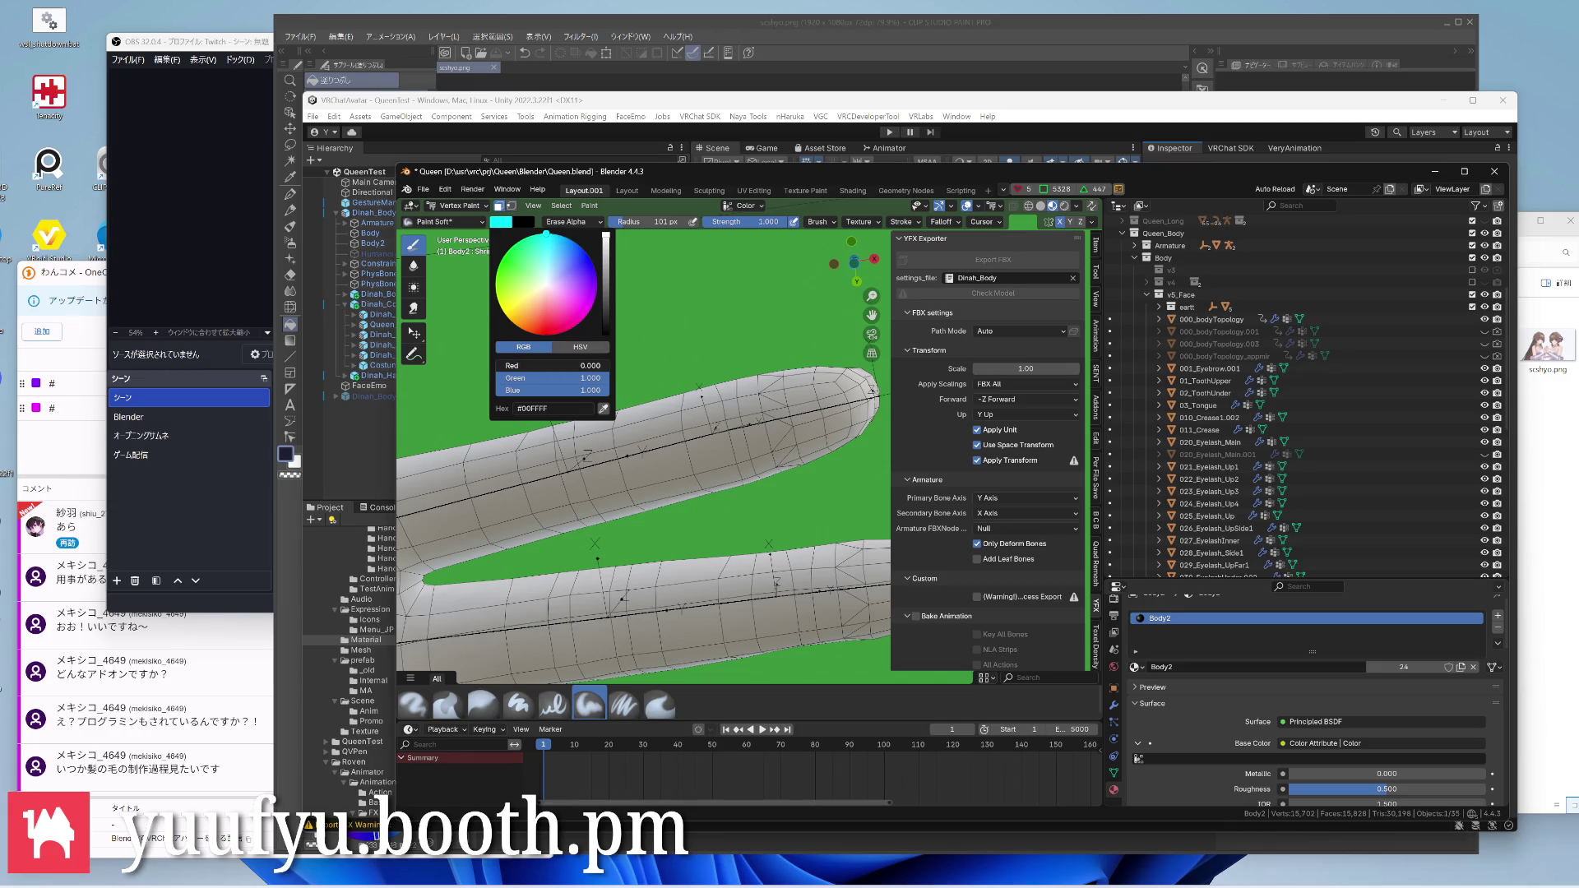
{"action": "mouse_move", "coordinate": [677, 420]}
{"action": "middle_mouse_down"}
{"action": "mouse_move", "coordinate": [677, 377]}
{"action": "mouse_move", "coordinate": [731, 441]}
{"action": "middle_mouse_up"}
{"action": "left_click", "coordinate": [1115, 707]}
{"action": "scroll", "coordinate": [1146, 715], "scroll_direction": "down", "scroll_amount": 3}
{"action": "scroll", "coordinate": [1146, 716], "scroll_direction": "down", "scroll_amount": 3}
{"action": "scroll", "coordinate": [1146, 717], "scroll_direction": "down", "scroll_amount": 2}
{"action": "scroll", "coordinate": [1147, 718], "scroll_direction": "down", "scroll_amount": 2}
{"action": "scroll", "coordinate": [1146, 716], "scroll_direction": "down", "scroll_amount": 2}
{"action": "middle_click_drag", "start_coordinate": [721, 434], "coordinate": [678, 365], "text": "shift"}
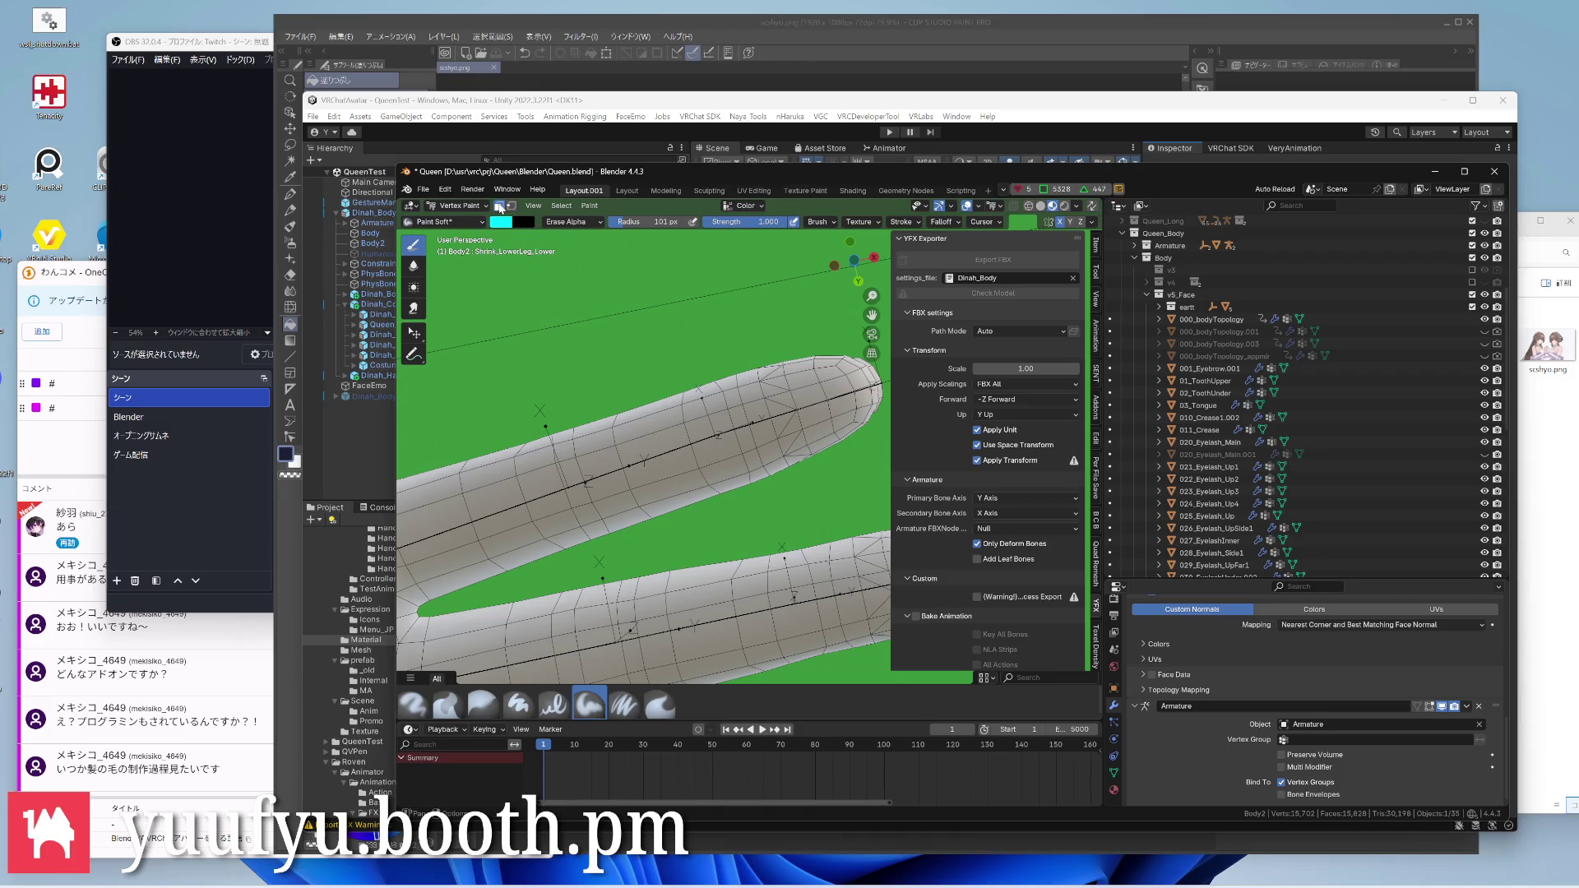
{"action": "scroll", "coordinate": [641, 494], "scroll_direction": "down", "scroll_amount": 4}
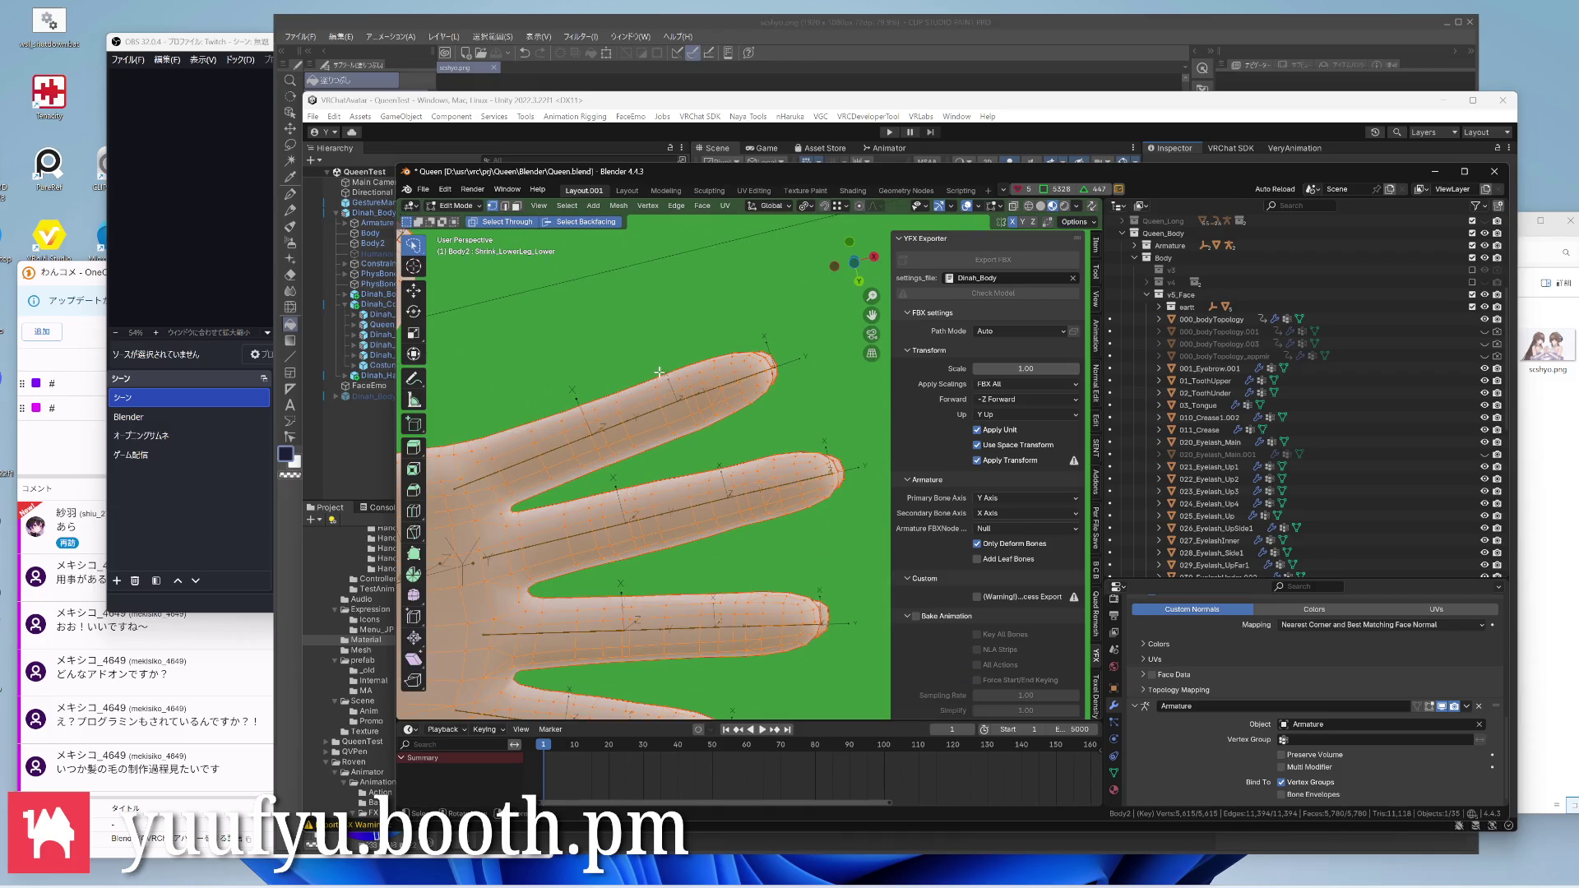
In Edit Mode lasso-select all the hand's vertices, then return to Vertex Paint on the hand
{"action": "key", "text": "Tab"}
{"action": "scroll", "coordinate": [655, 337], "scroll_direction": "down", "scroll_amount": 3}
{"action": "scroll", "coordinate": [654, 336], "scroll_direction": "down", "scroll_amount": 3}
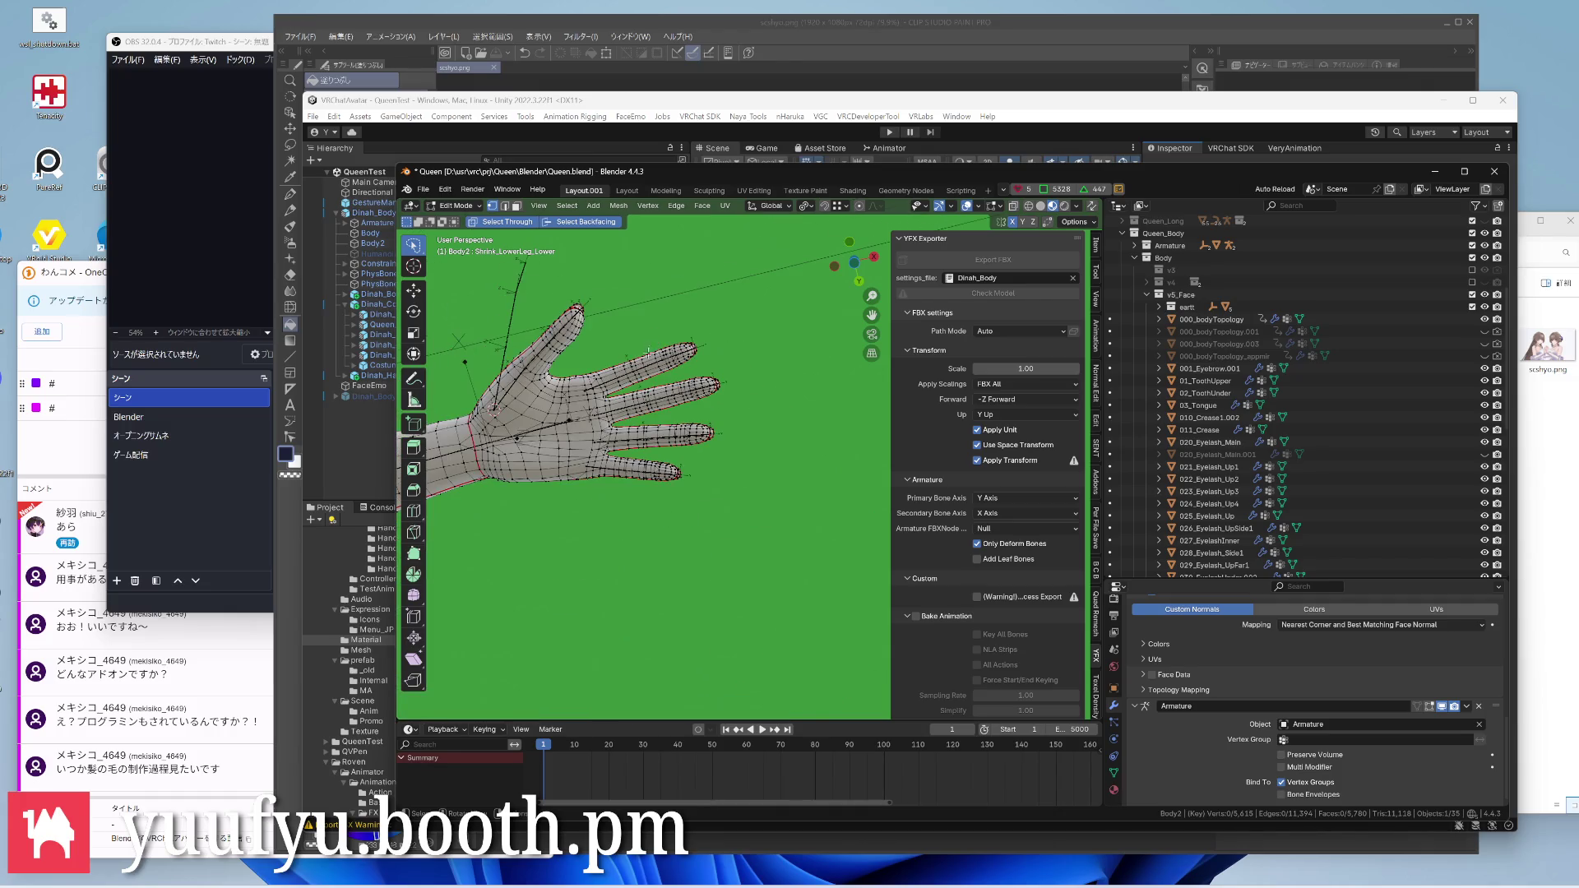
{"action": "middle_click_drag", "start_coordinate": [566, 423], "coordinate": [484, 445]}
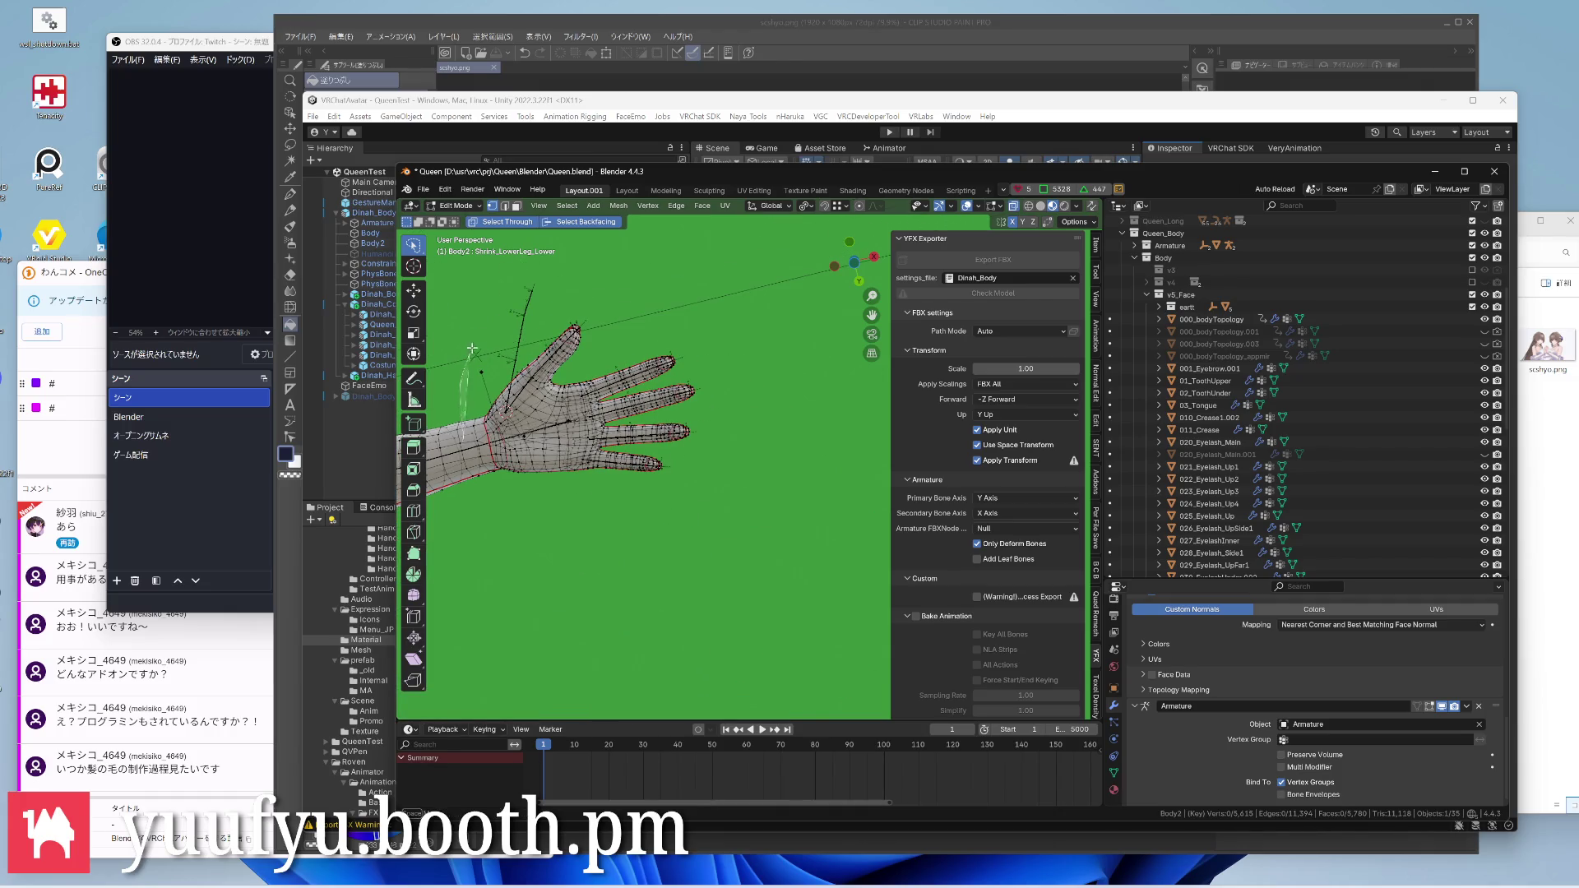
{"action": "left_click_drag", "start_coordinate": [467, 449], "coordinate": [567, 534], "text": "ctrl"}
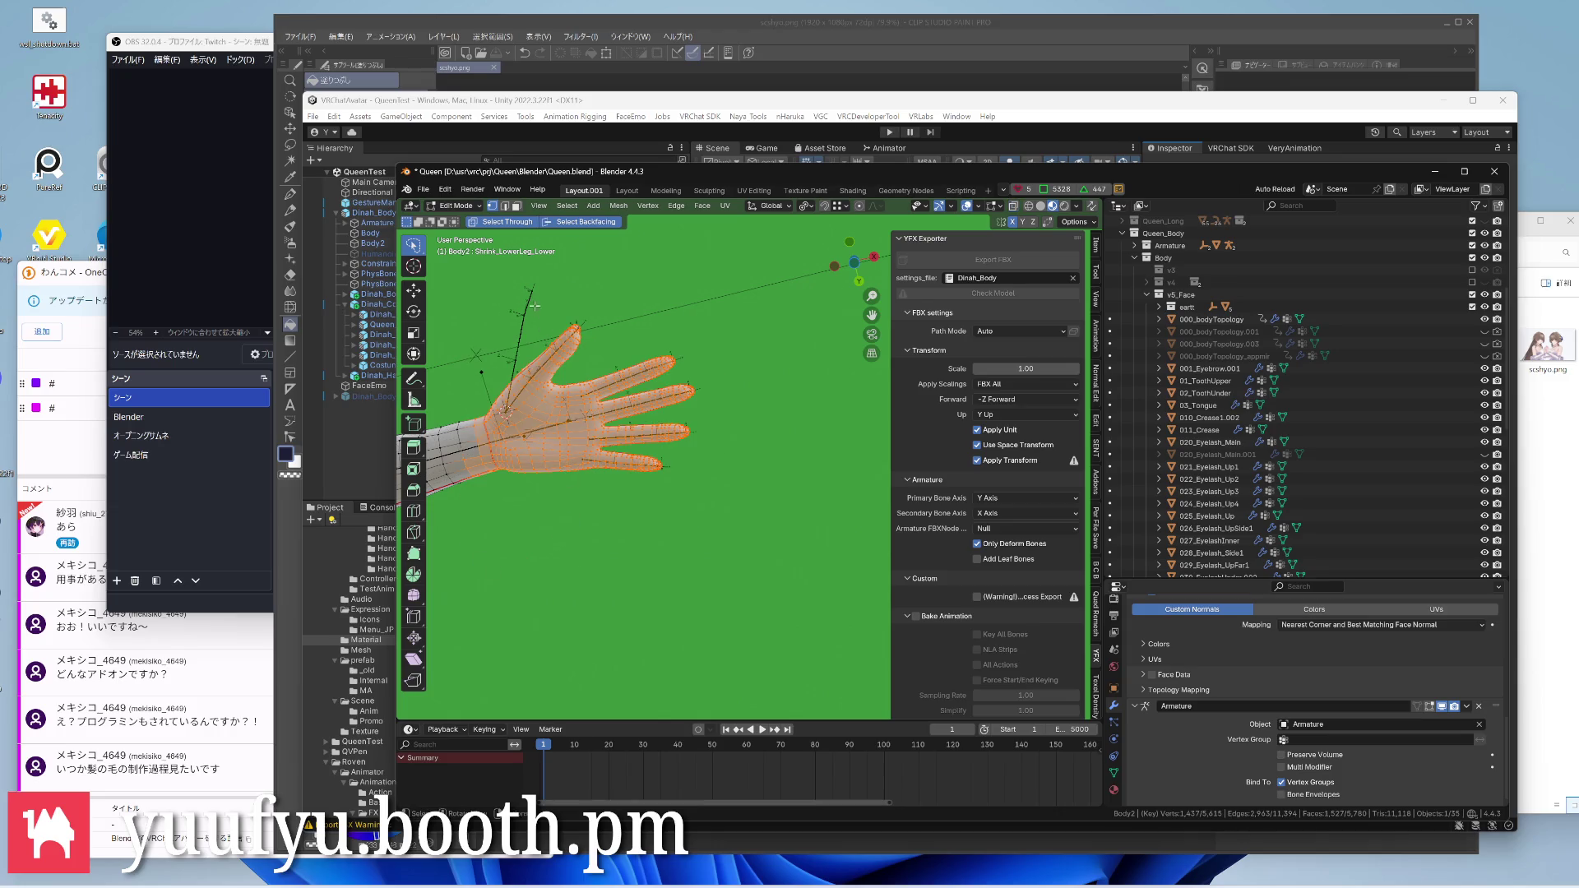
{"action": "key", "text": "ctrl+Tab"}
{"action": "scroll", "coordinate": [679, 420], "scroll_direction": "up", "scroll_amount": 5}
{"action": "scroll", "coordinate": [740, 457], "scroll_direction": "up", "scroll_amount": 3}
{"action": "scroll", "coordinate": [740, 457], "scroll_direction": "down", "scroll_amount": 4}
{"action": "middle_click_drag", "start_coordinate": [741, 457], "coordinate": [715, 417]}
{"action": "scroll", "coordinate": [740, 457], "scroll_direction": "up", "scroll_amount": 4}
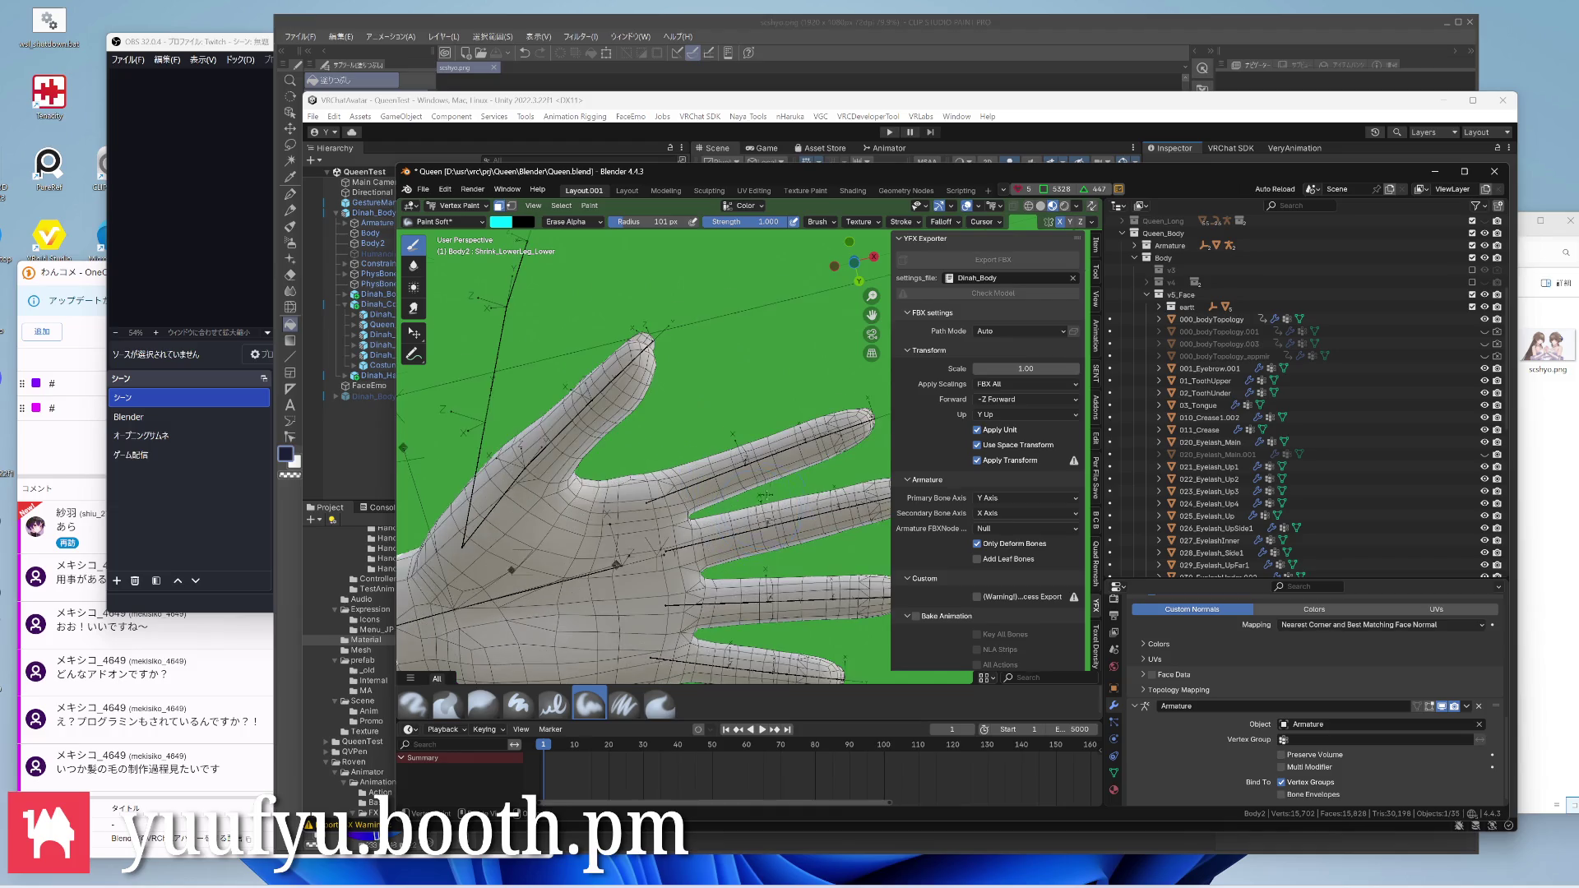
{"action": "scroll", "coordinate": [740, 456], "scroll_direction": "up", "scroll_amount": 2}
Shrink the vertex paint brush radius to 81 px while framing the fingers
{"action": "middle_click_drag", "start_coordinate": [790, 444], "coordinate": [716, 407], "text": "shift"}
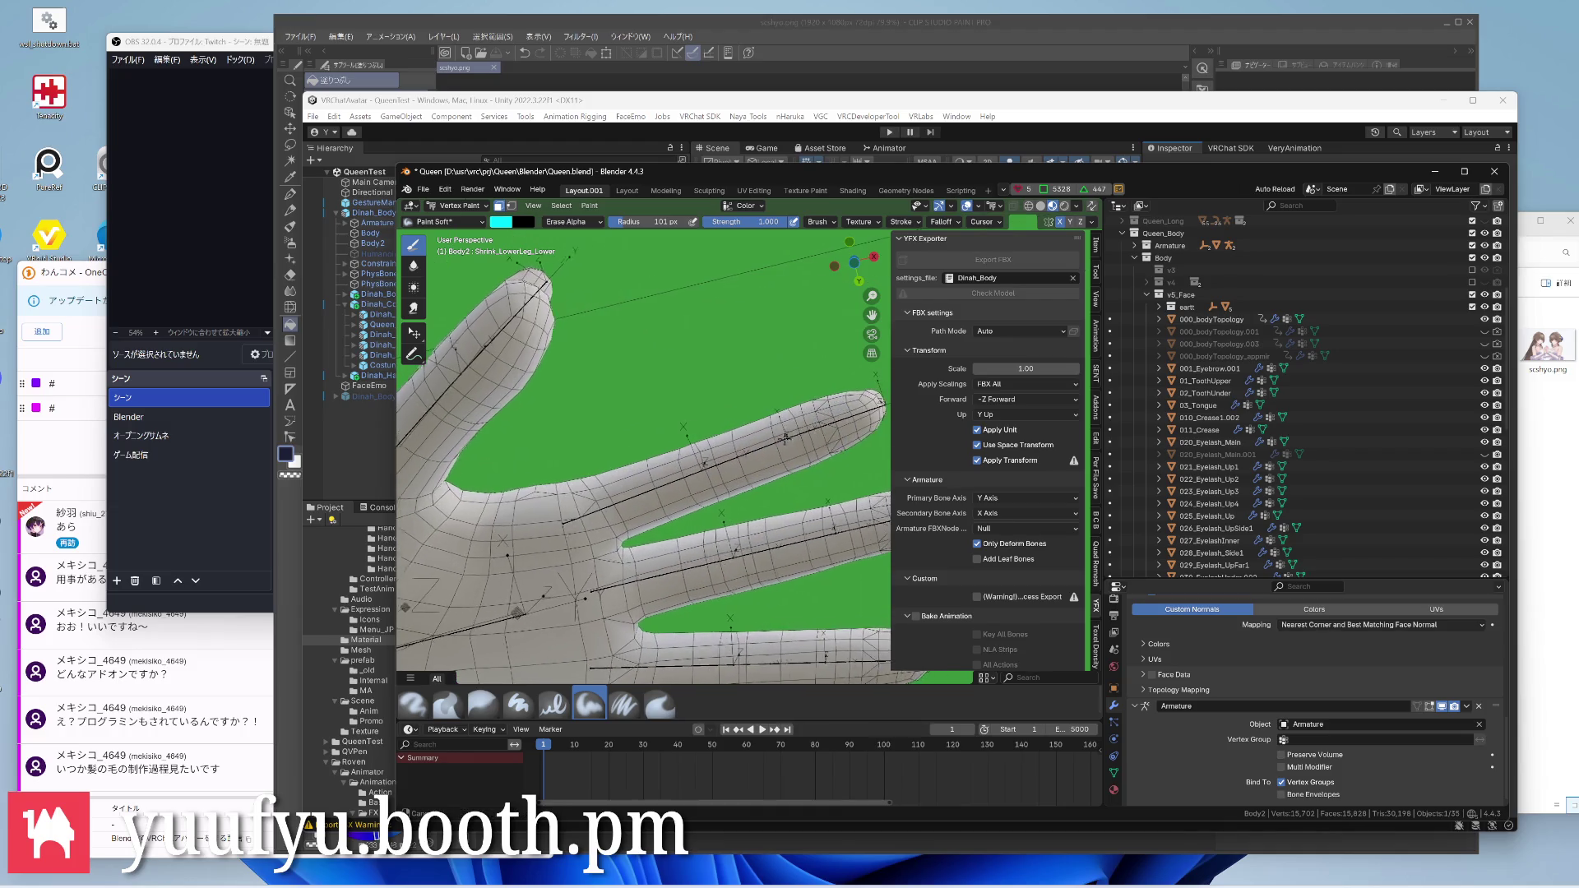
{"action": "key", "text": "f"}
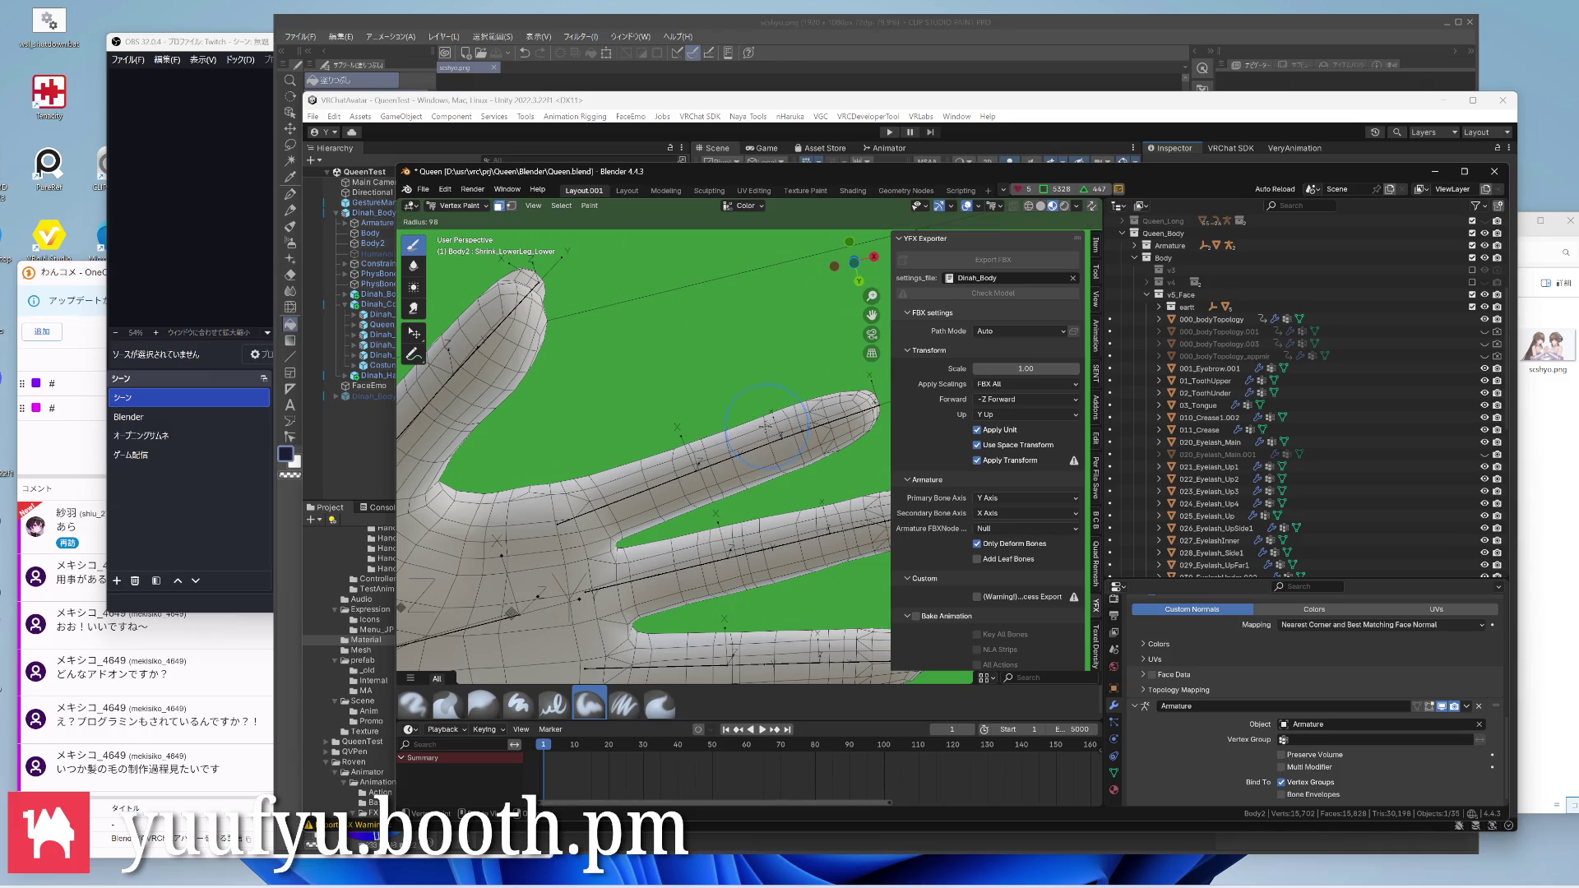
{"action": "middle_click_drag", "start_coordinate": [789, 500], "coordinate": [819, 506]}
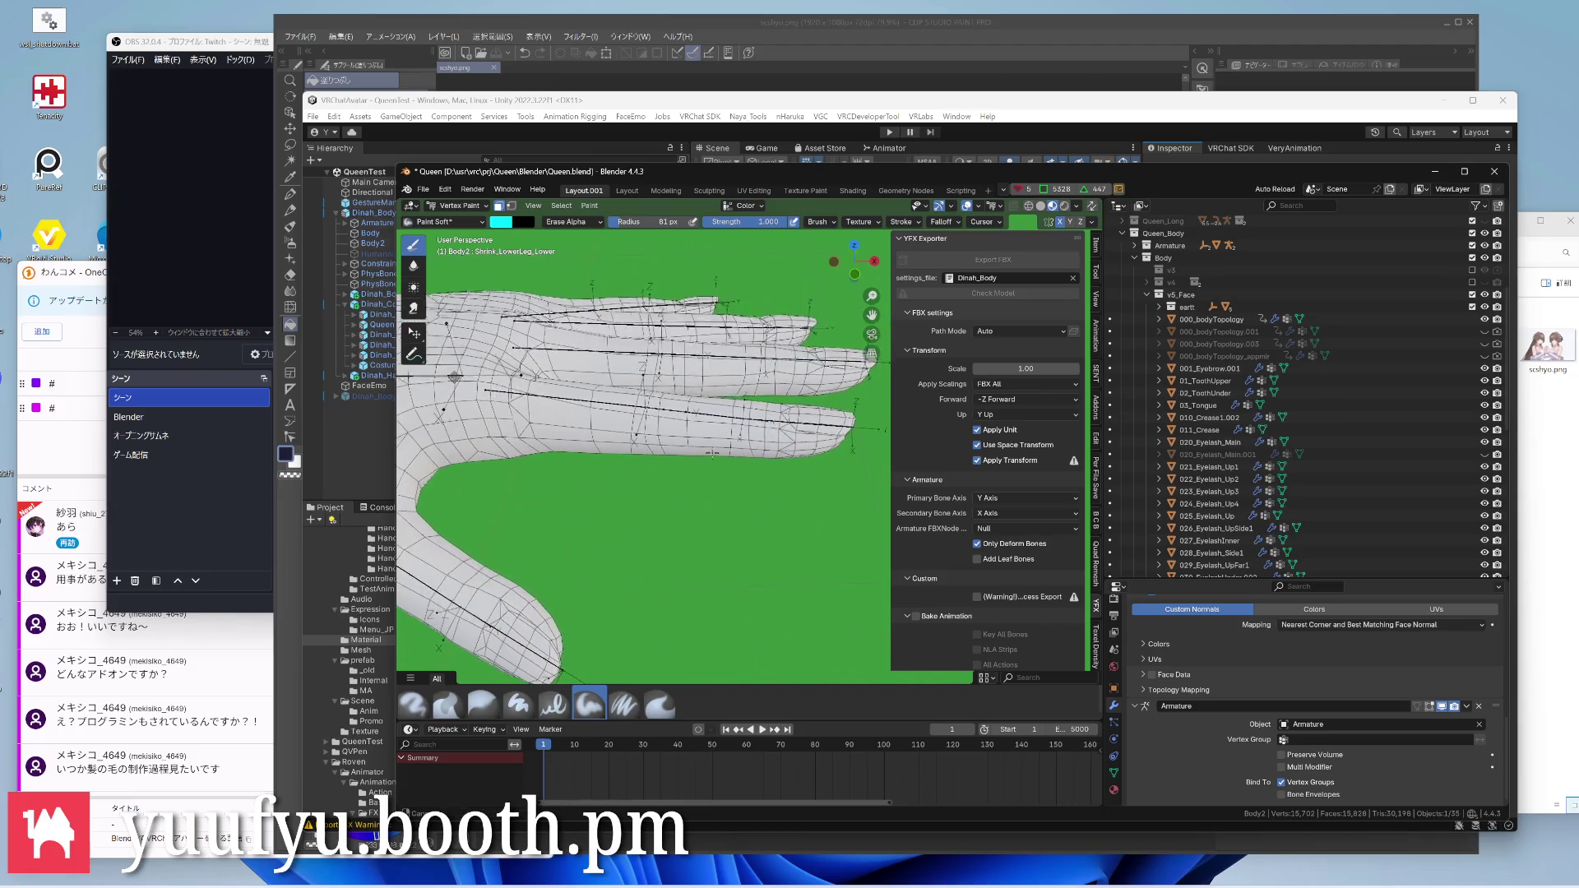
{"action": "scroll", "coordinate": [740, 432], "scroll_direction": "up", "scroll_amount": 4}
{"action": "middle_click_drag", "start_coordinate": [752, 444], "coordinate": [710, 366], "text": "shift"}
{"action": "scroll", "coordinate": [709, 367], "scroll_direction": "down", "scroll_amount": 3}
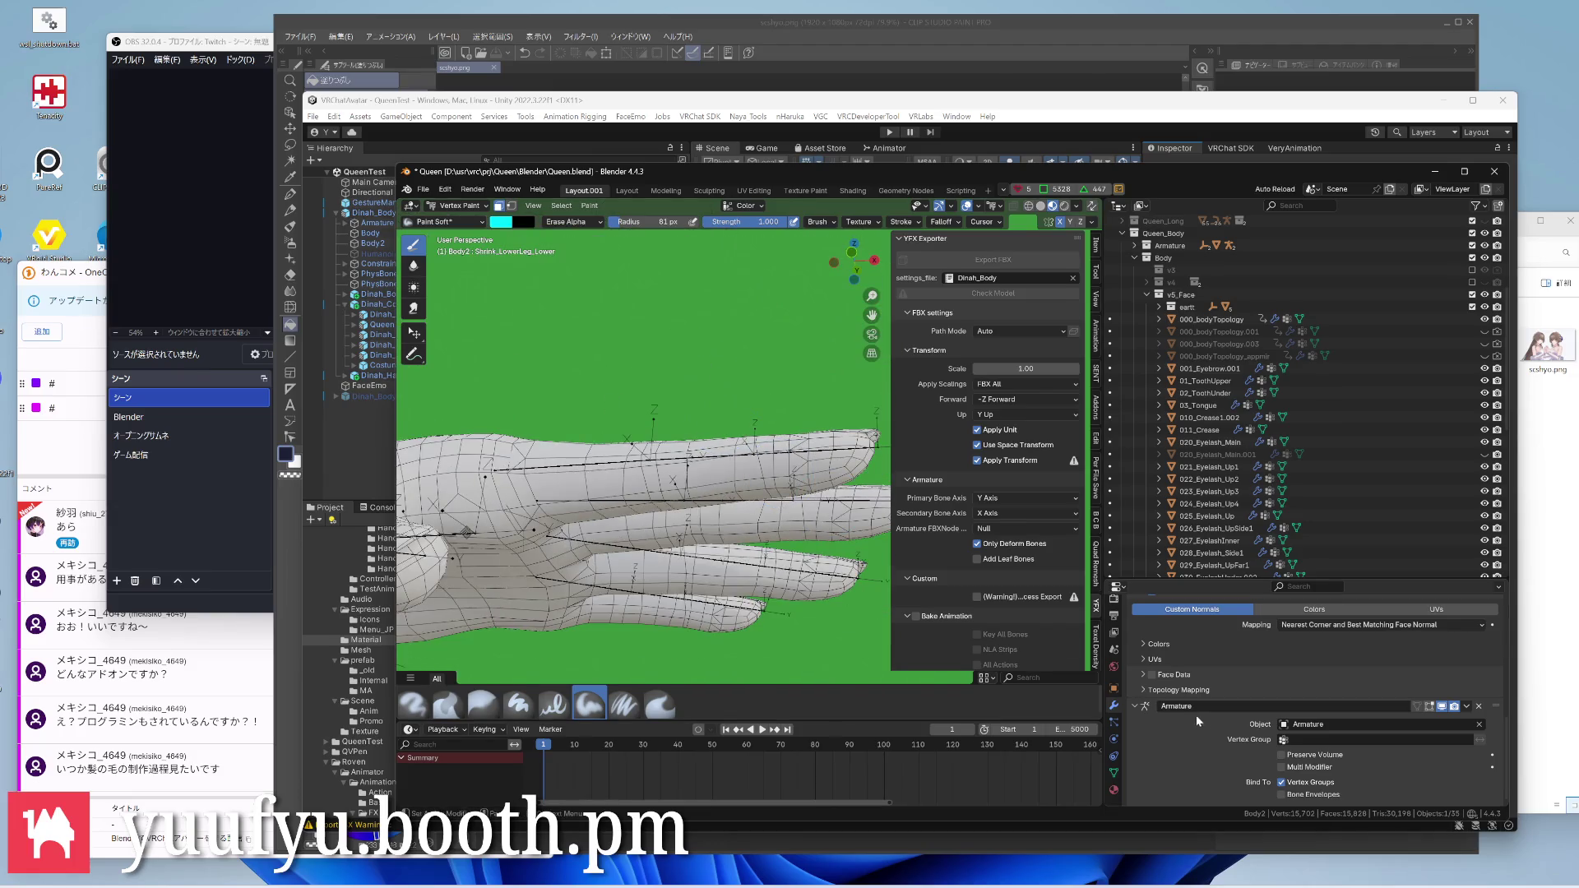
{"action": "scroll", "coordinate": [1309, 666], "scroll_direction": "up", "scroll_amount": 2}
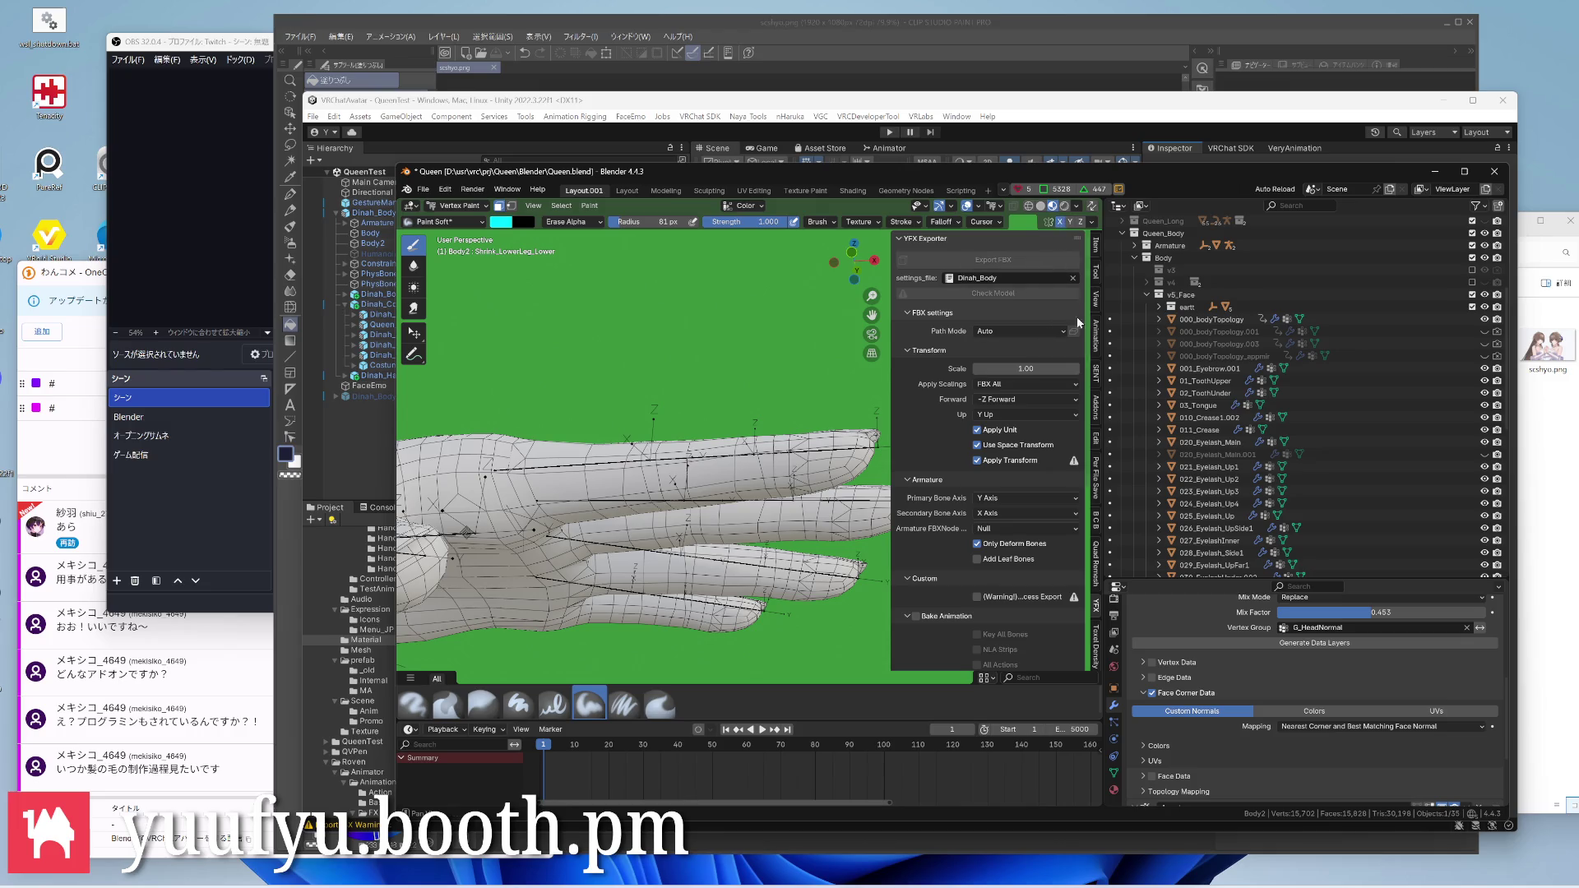
{"action": "scroll", "coordinate": [1152, 745], "scroll_direction": "up", "scroll_amount": 3}
{"action": "scroll", "coordinate": [1152, 746], "scroll_direction": "up", "scroll_amount": 2}
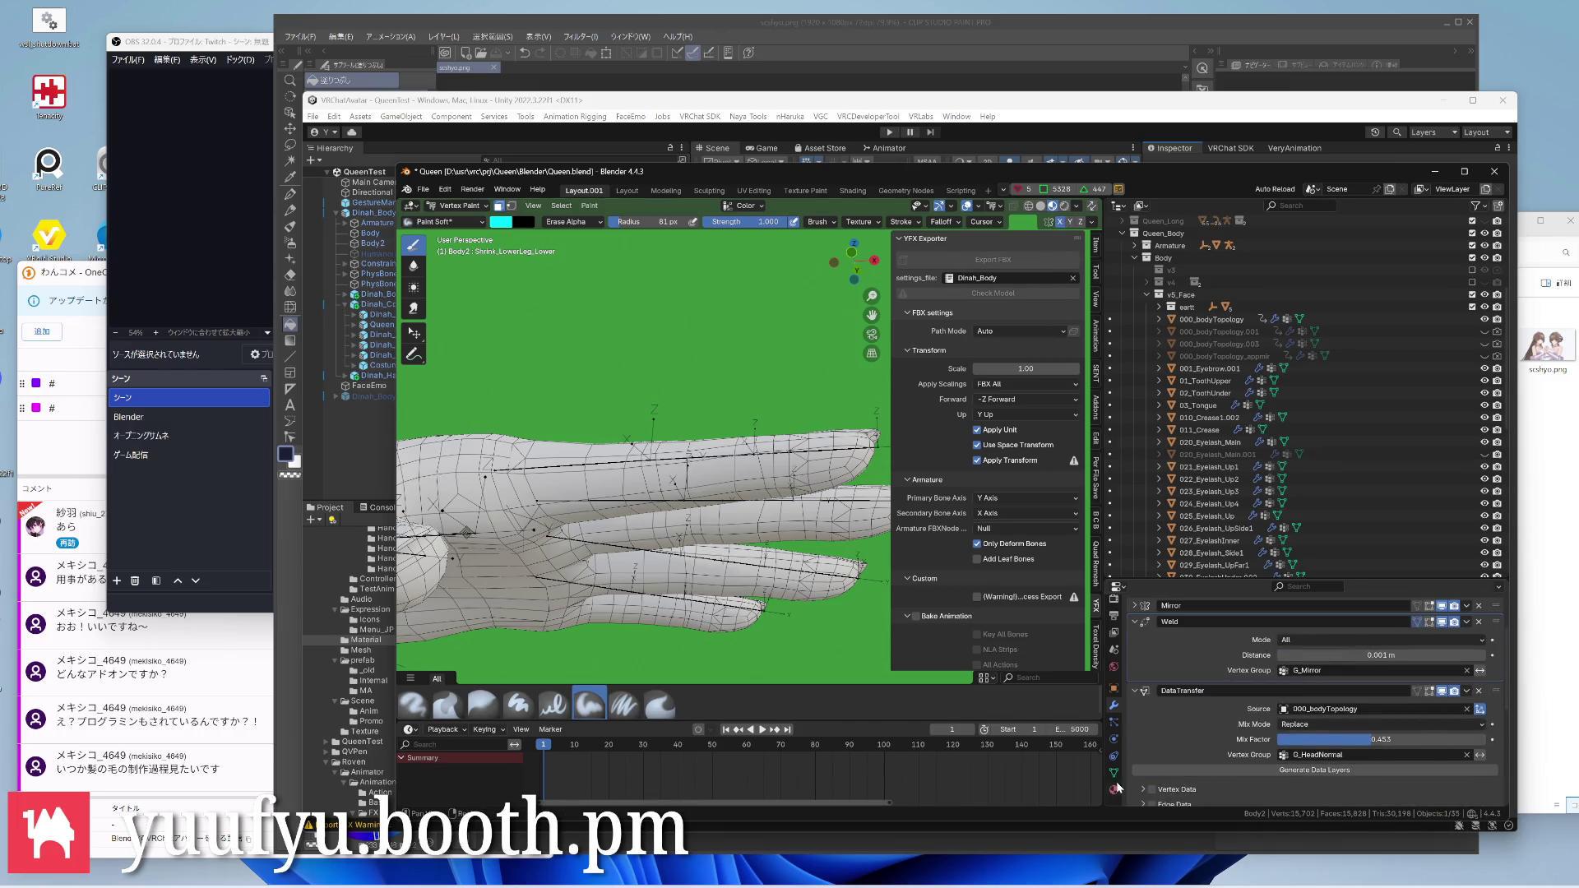
{"action": "scroll", "coordinate": [1153, 744], "scroll_direction": "down", "scroll_amount": 1, "text": "ctrl"}
{"action": "scroll", "coordinate": [1195, 717], "scroll_direction": "down", "scroll_amount": 1}
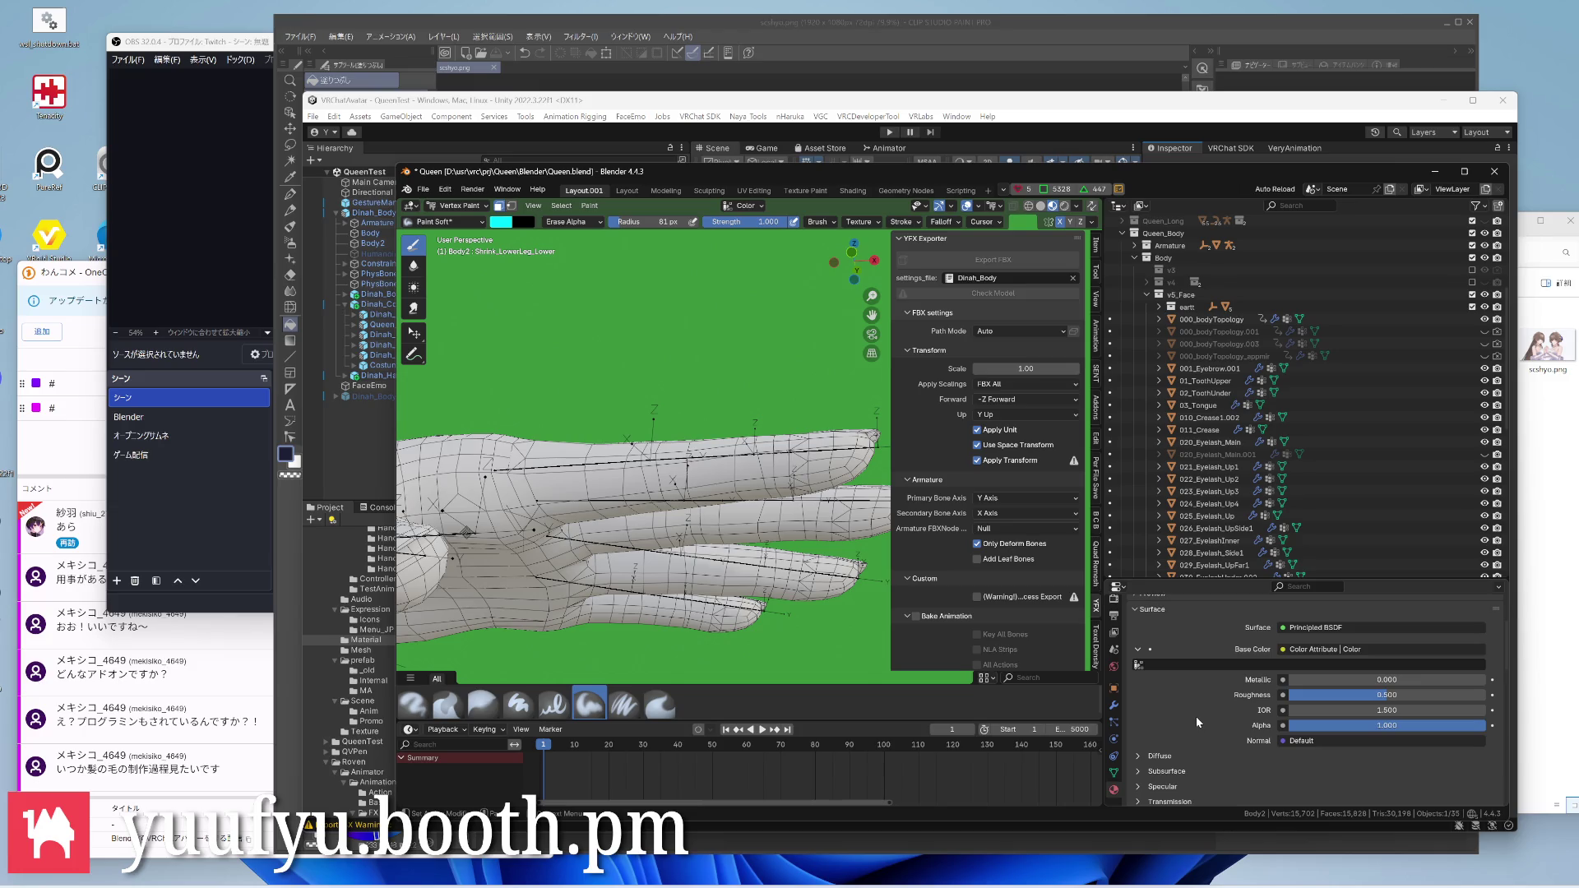
{"action": "scroll", "coordinate": [667, 518], "scroll_direction": "up", "scroll_amount": 3}
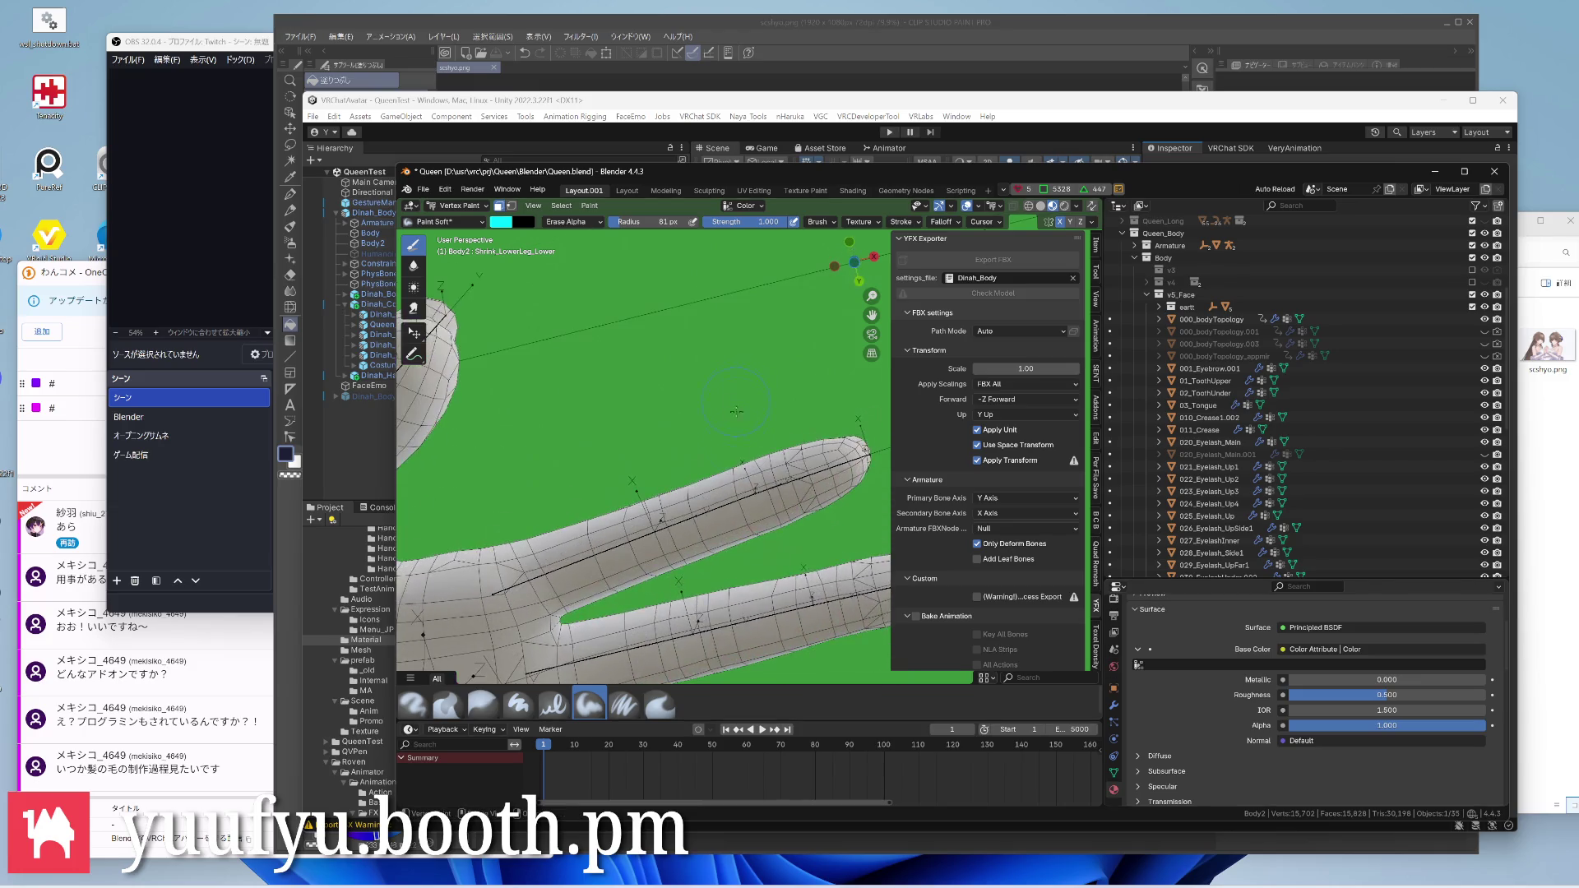
{"action": "middle_click_drag", "start_coordinate": [666, 518], "coordinate": [740, 469]}
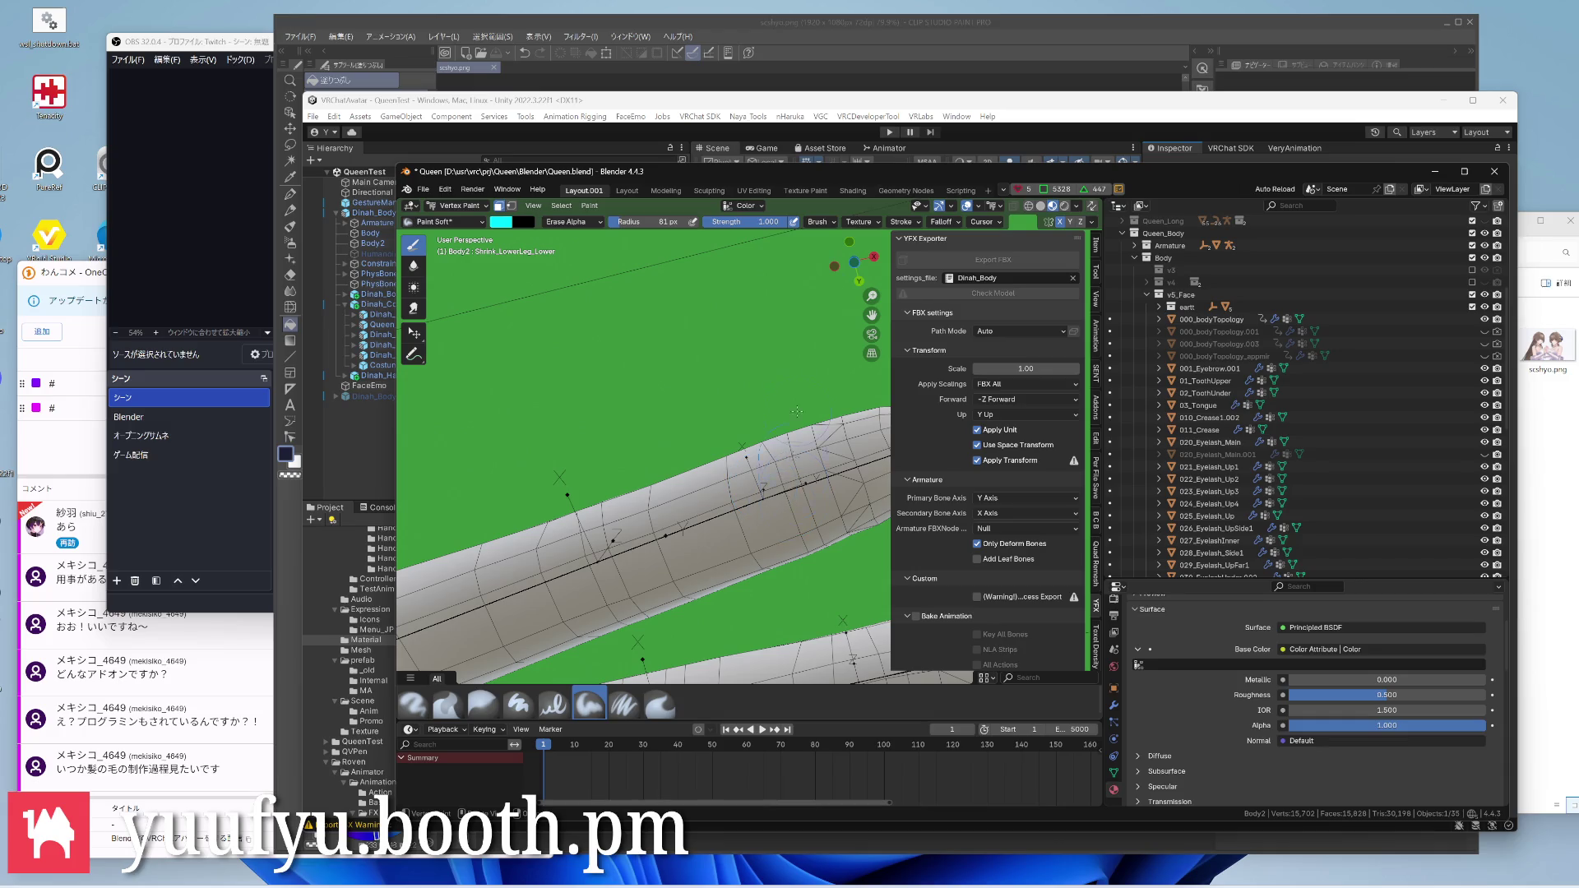
{"action": "left_click", "coordinate": [853, 190]}
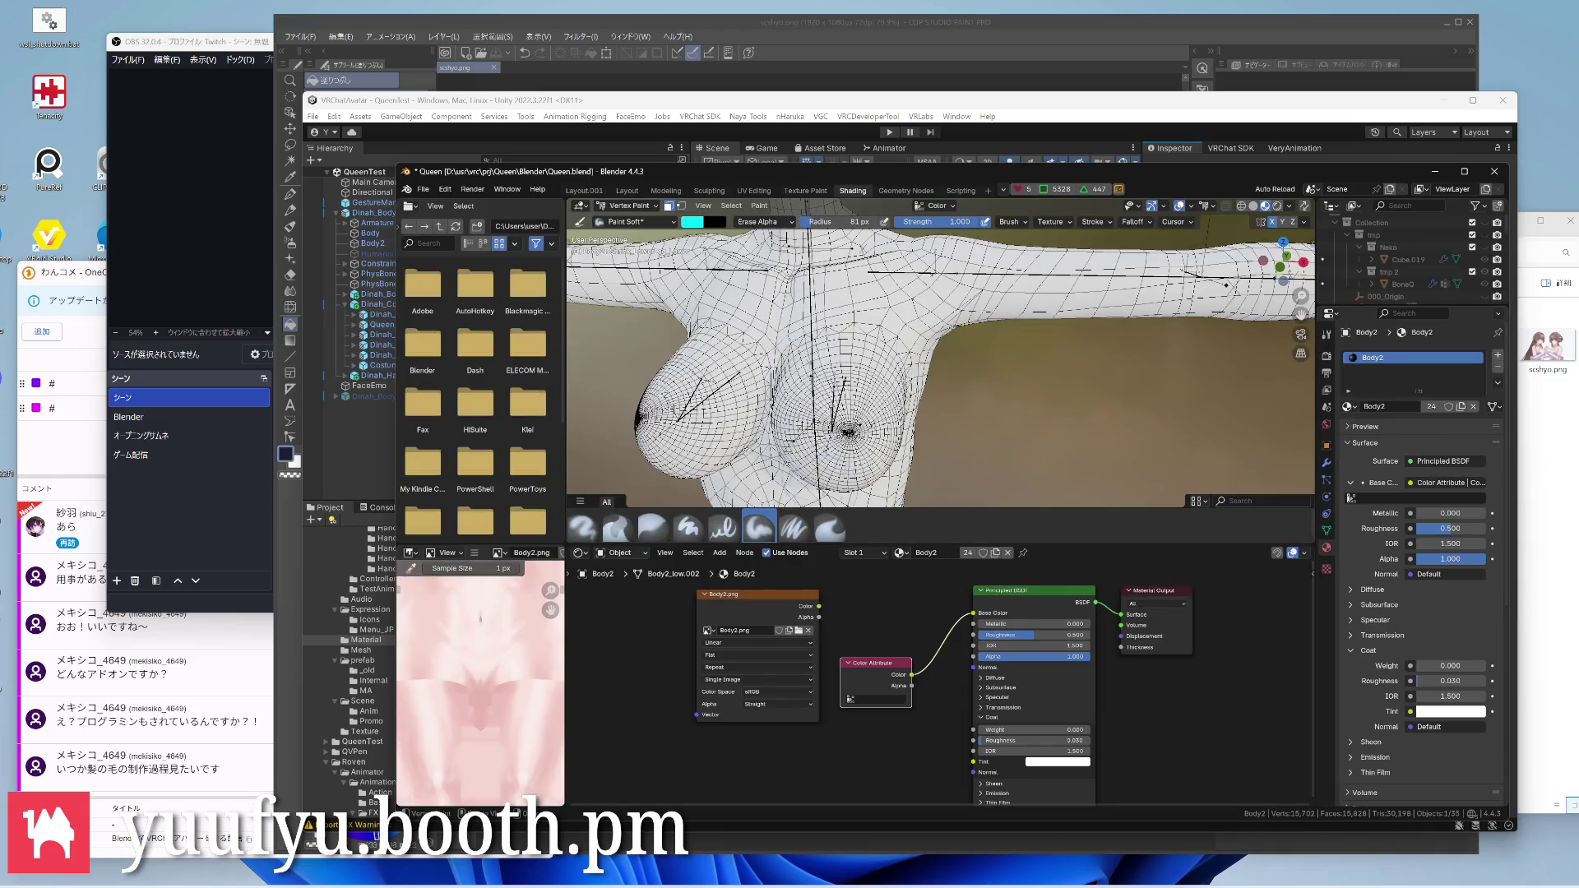
{"action": "scroll", "coordinate": [875, 643], "scroll_direction": "up", "scroll_amount": 3}
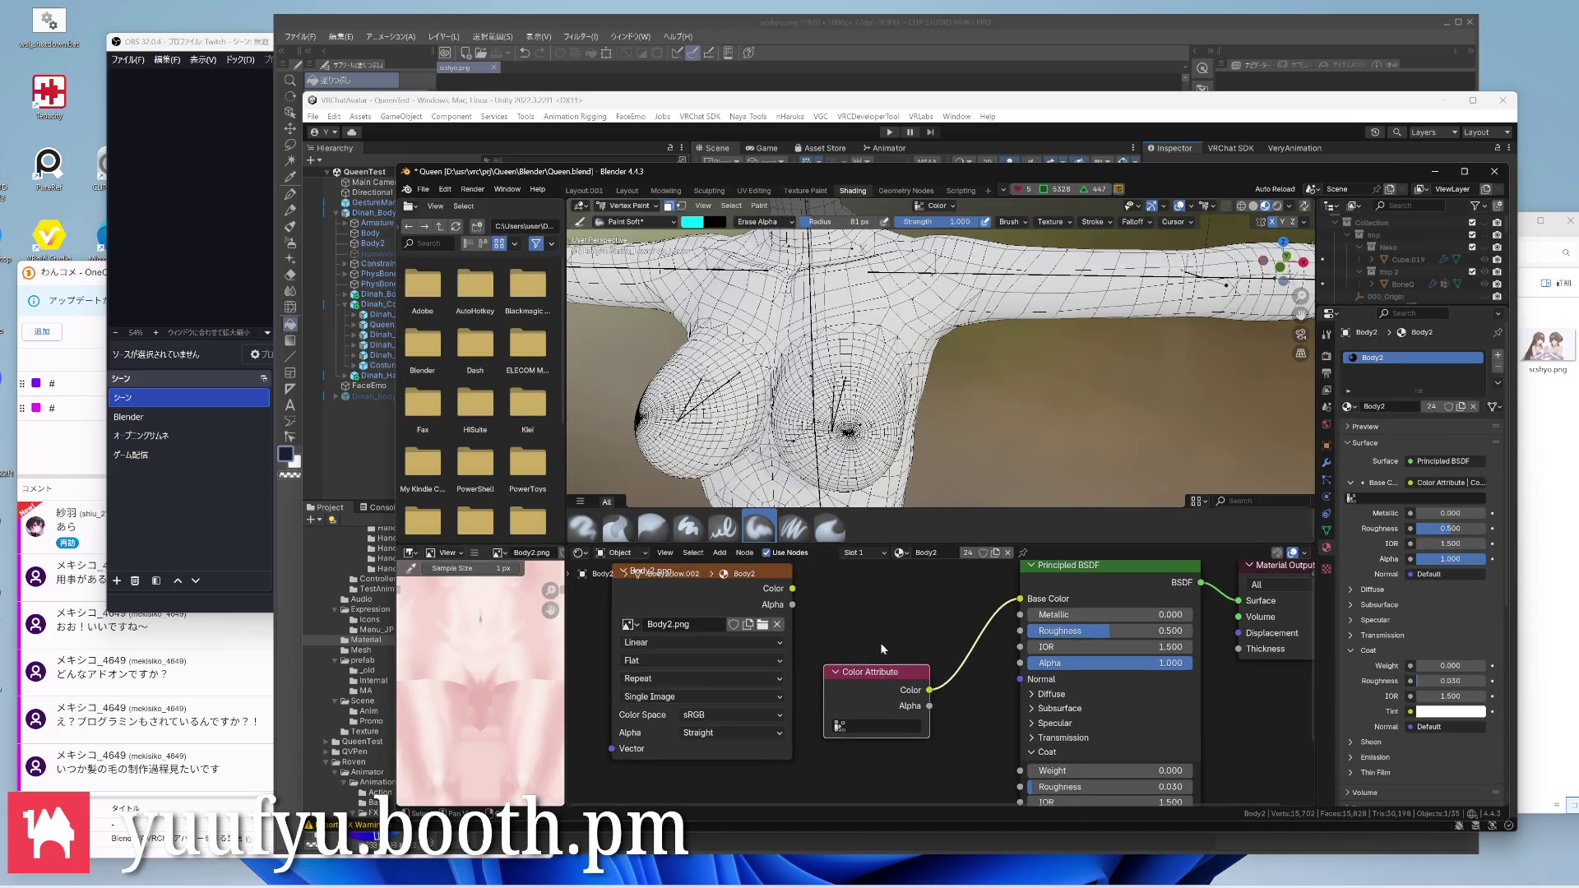
Point the material's Color Attribute node at the Body2 'Color' attribute
{"action": "left_click", "coordinate": [842, 725]}
{"action": "left_click", "coordinate": [853, 583]}
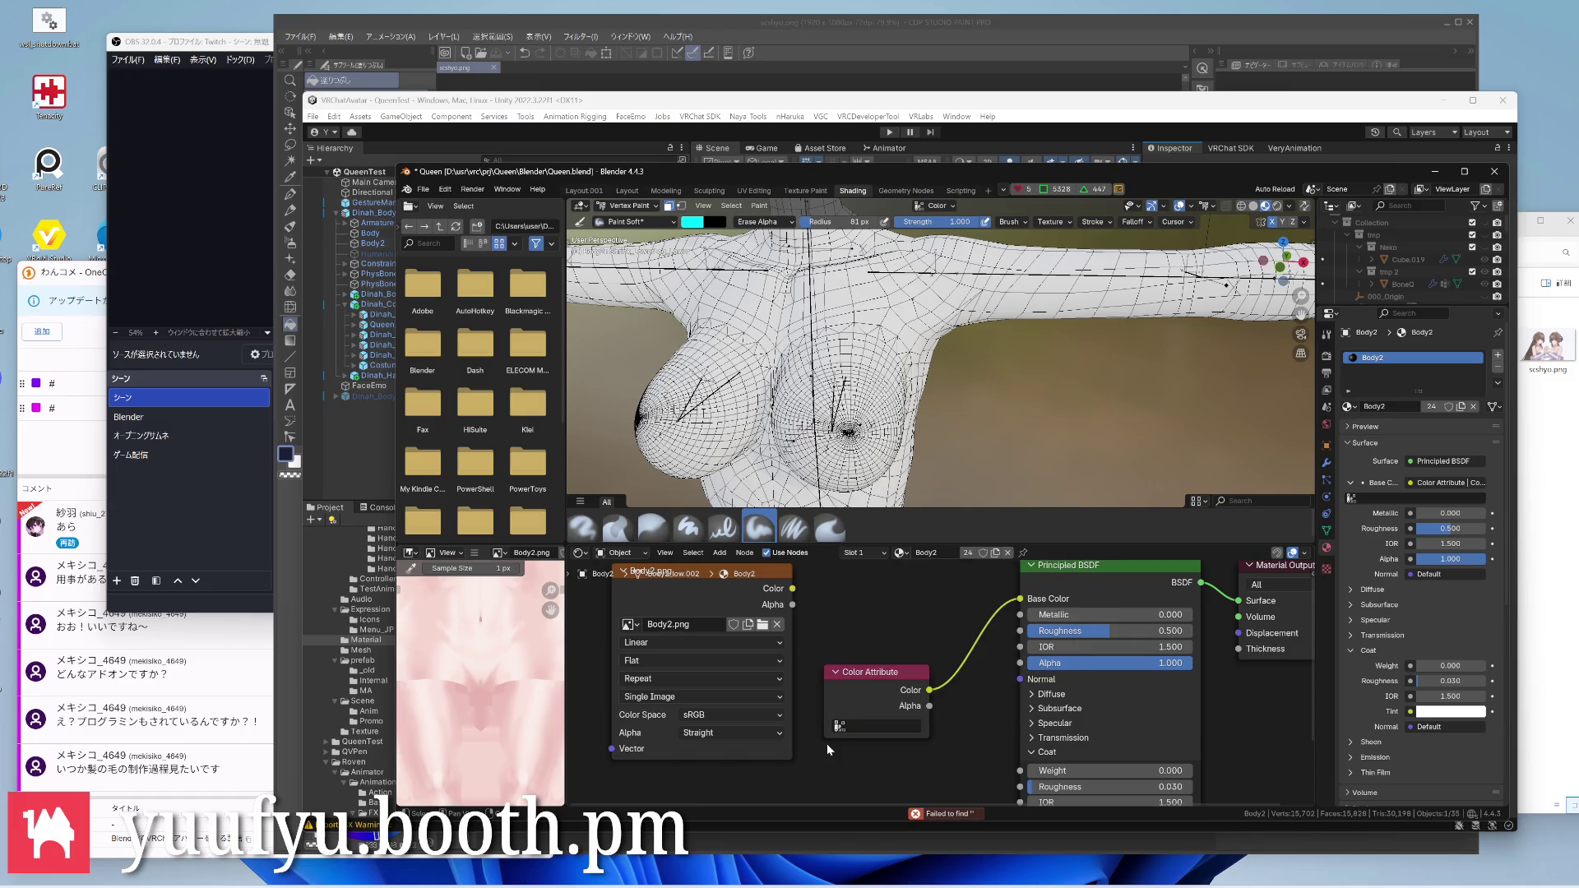
{"action": "left_click", "coordinate": [843, 725]}
{"action": "left_click", "coordinate": [851, 573]}
Return through Layout to the Layout.001 finger-painting workspace
{"action": "left_click", "coordinate": [627, 192]}
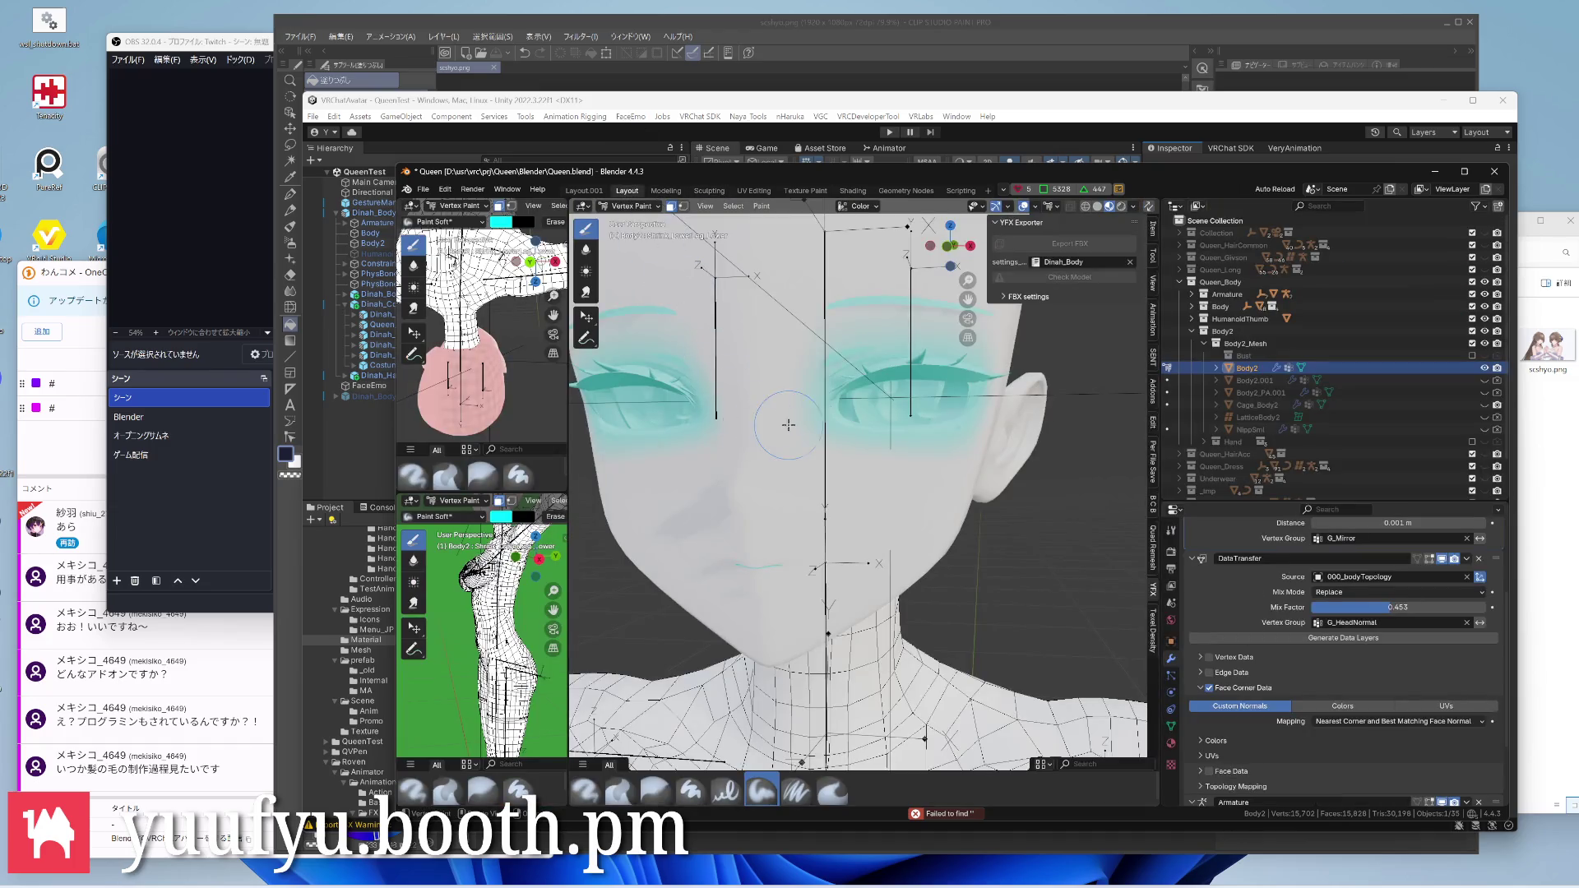
{"action": "scroll", "coordinate": [749, 296], "scroll_direction": "down", "scroll_amount": 5}
{"action": "scroll", "coordinate": [748, 297], "scroll_direction": "down", "scroll_amount": 4}
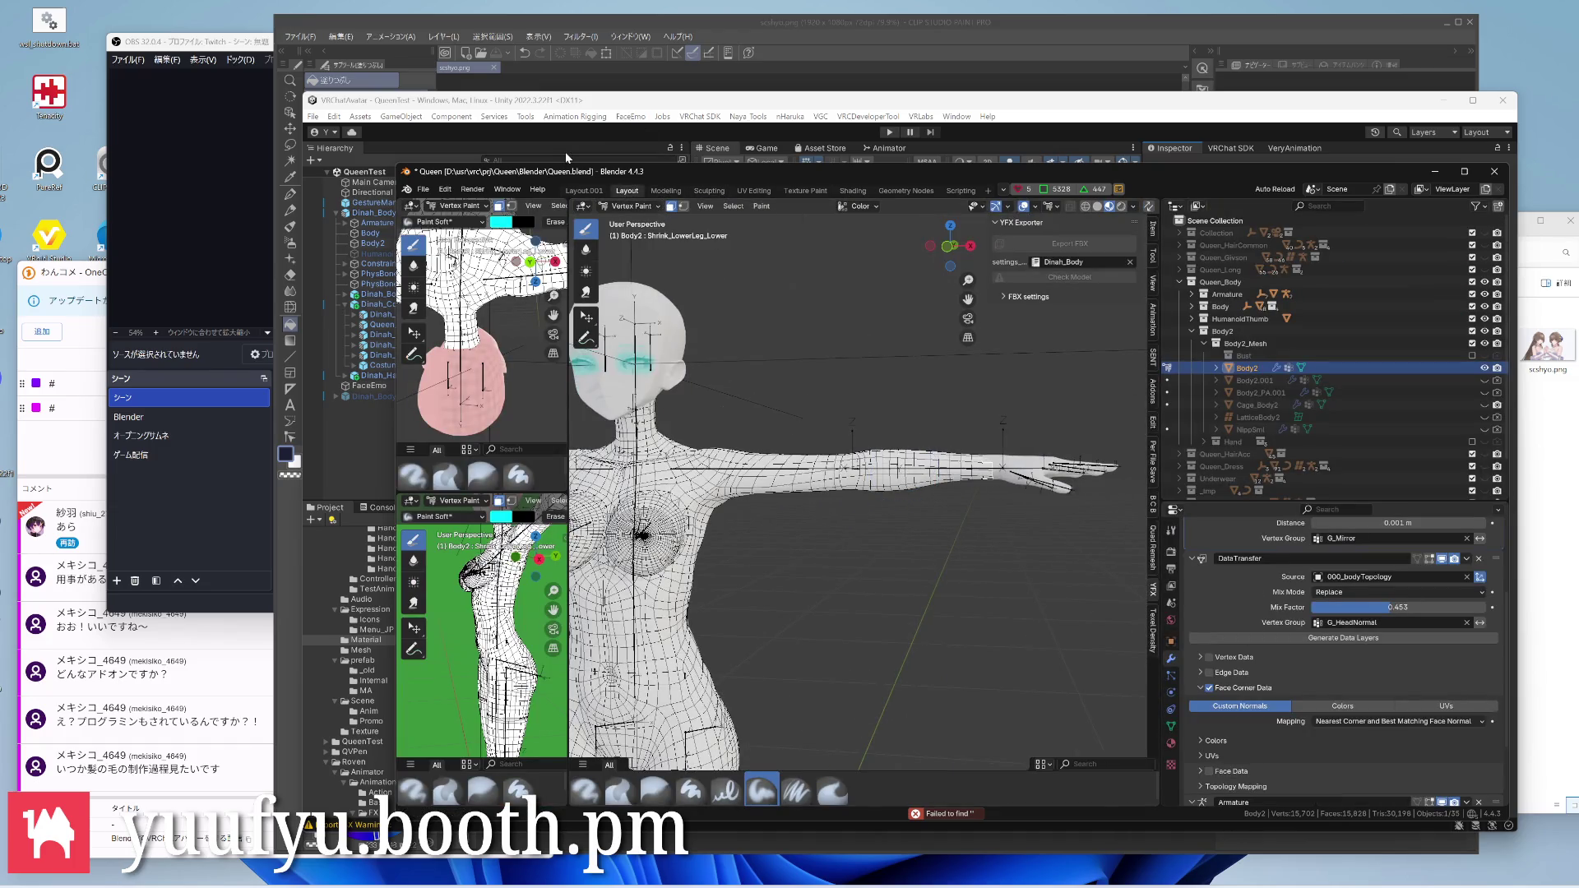
{"action": "left_click", "coordinate": [584, 192]}
{"action": "scroll", "coordinate": [635, 413], "scroll_direction": "up", "scroll_amount": 4}
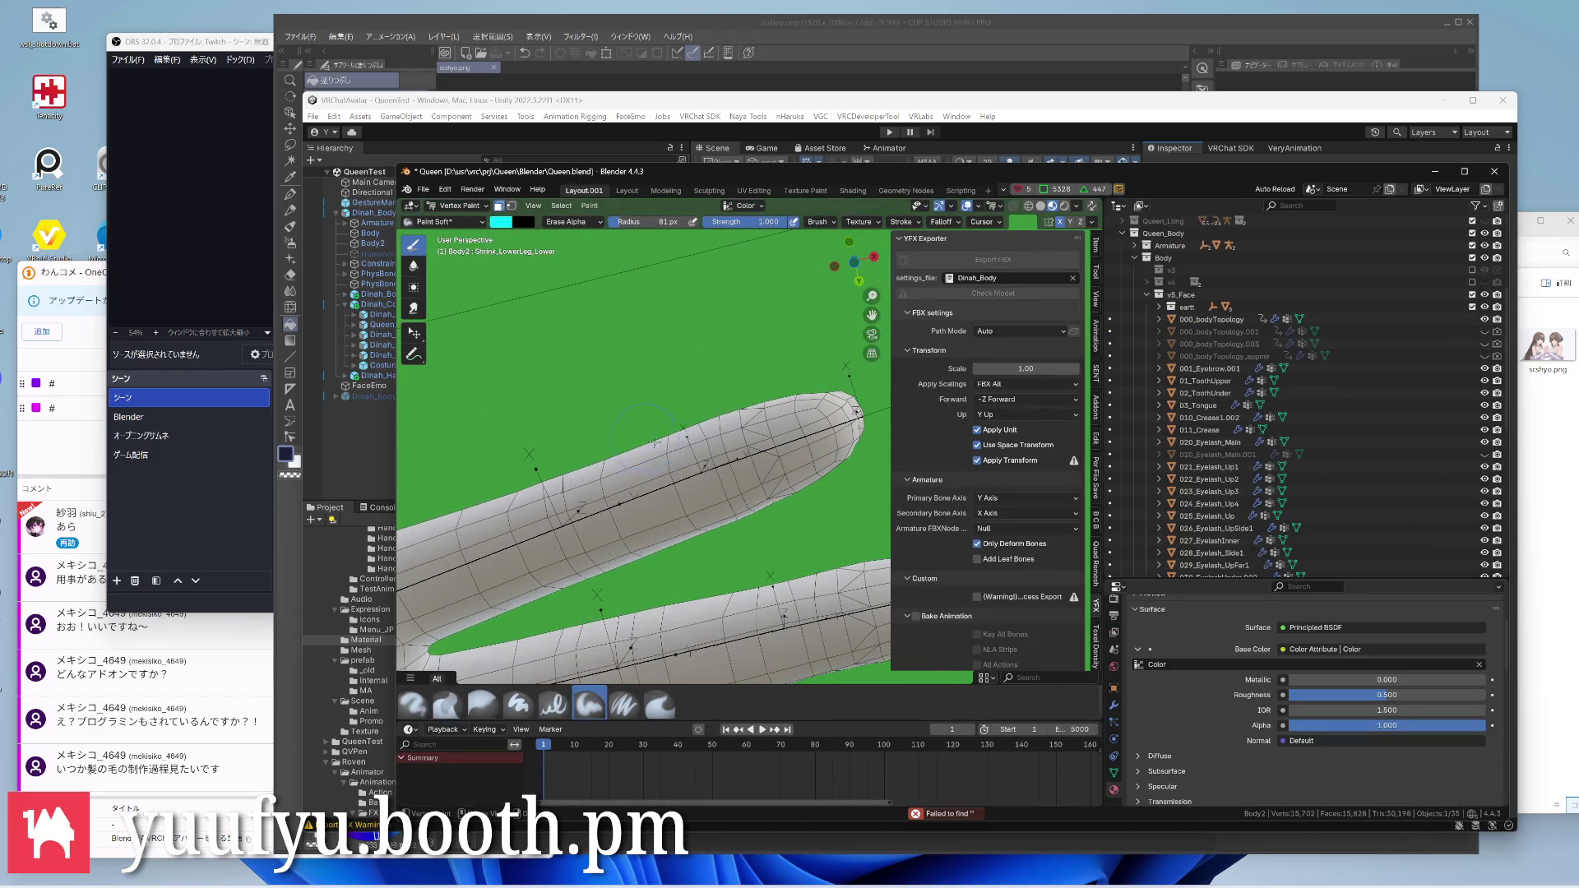
{"action": "scroll", "coordinate": [691, 460], "scroll_direction": "down", "scroll_amount": 5}
Orbit close onto a fingertip and bring up the brush blending-mode list (currently Erase Alpha)
{"action": "mouse_move", "coordinate": [690, 460]}
{"action": "middle_mouse_down"}
{"action": "mouse_move", "coordinate": [706, 538]}
{"action": "mouse_move", "coordinate": [642, 494]}
{"action": "mouse_move", "coordinate": [593, 518]}
{"action": "middle_mouse_up"}
{"action": "scroll", "coordinate": [642, 494], "scroll_direction": "down", "scroll_amount": 5}
{"action": "scroll", "coordinate": [691, 456], "scroll_direction": "up", "scroll_amount": 3}
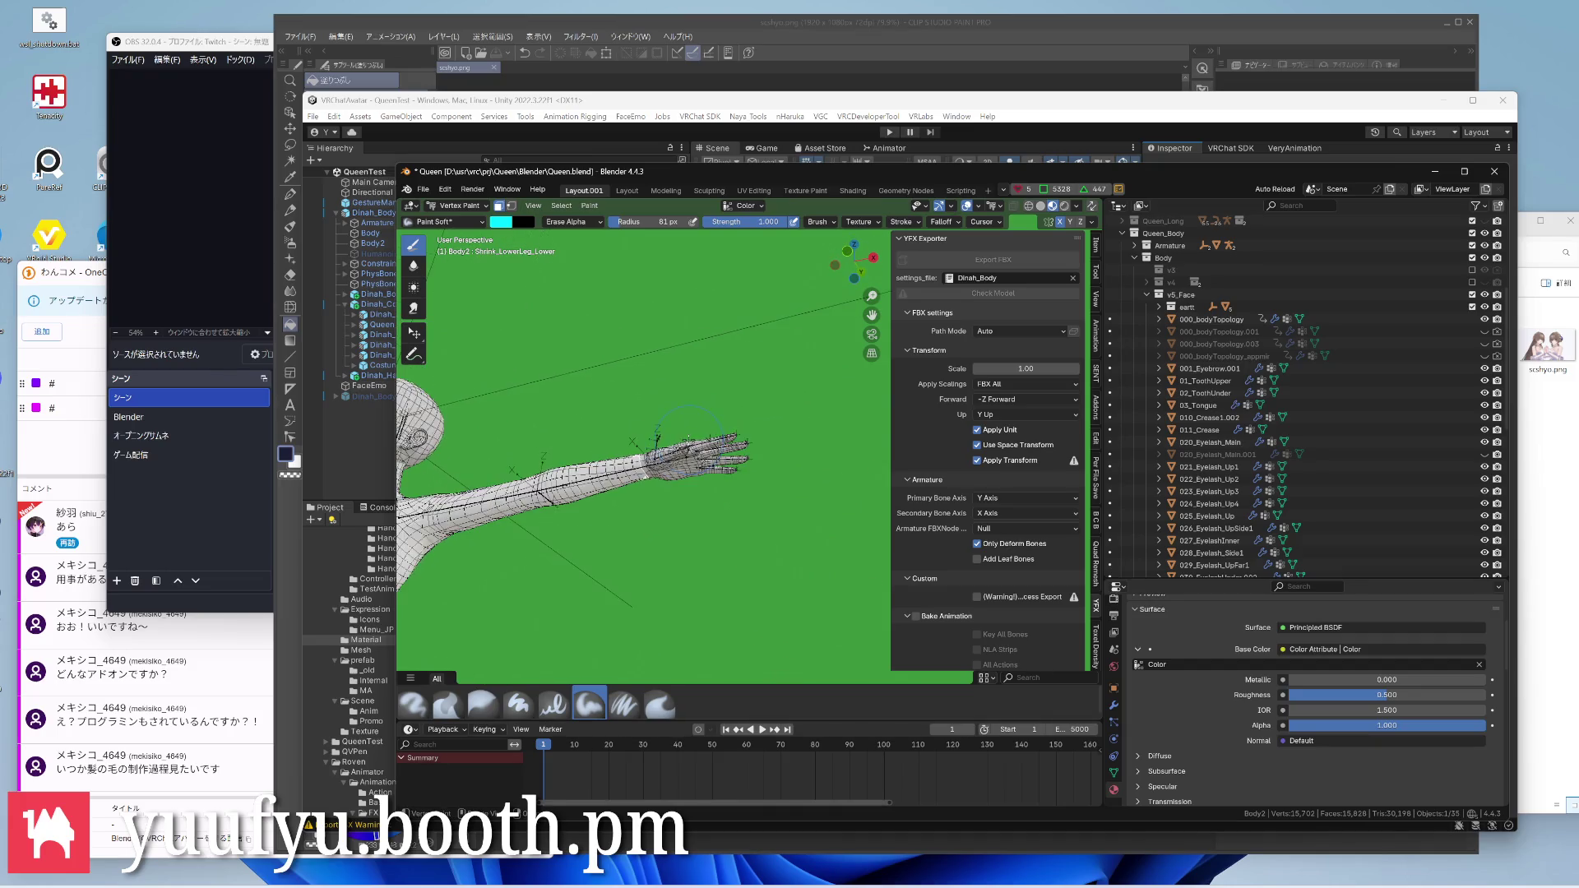
{"action": "scroll", "coordinate": [692, 456], "scroll_direction": "up", "scroll_amount": 3}
{"action": "scroll", "coordinate": [690, 456], "scroll_direction": "up", "scroll_amount": 2}
{"action": "mouse_move", "coordinate": [692, 459]}
{"action": "middle_mouse_down"}
{"action": "mouse_move", "coordinate": [642, 518]}
{"action": "mouse_move", "coordinate": [666, 494]}
{"action": "middle_mouse_up"}
{"action": "scroll", "coordinate": [691, 459], "scroll_direction": "up", "scroll_amount": 3}
{"action": "scroll", "coordinate": [740, 401], "scroll_direction": "up", "scroll_amount": 2}
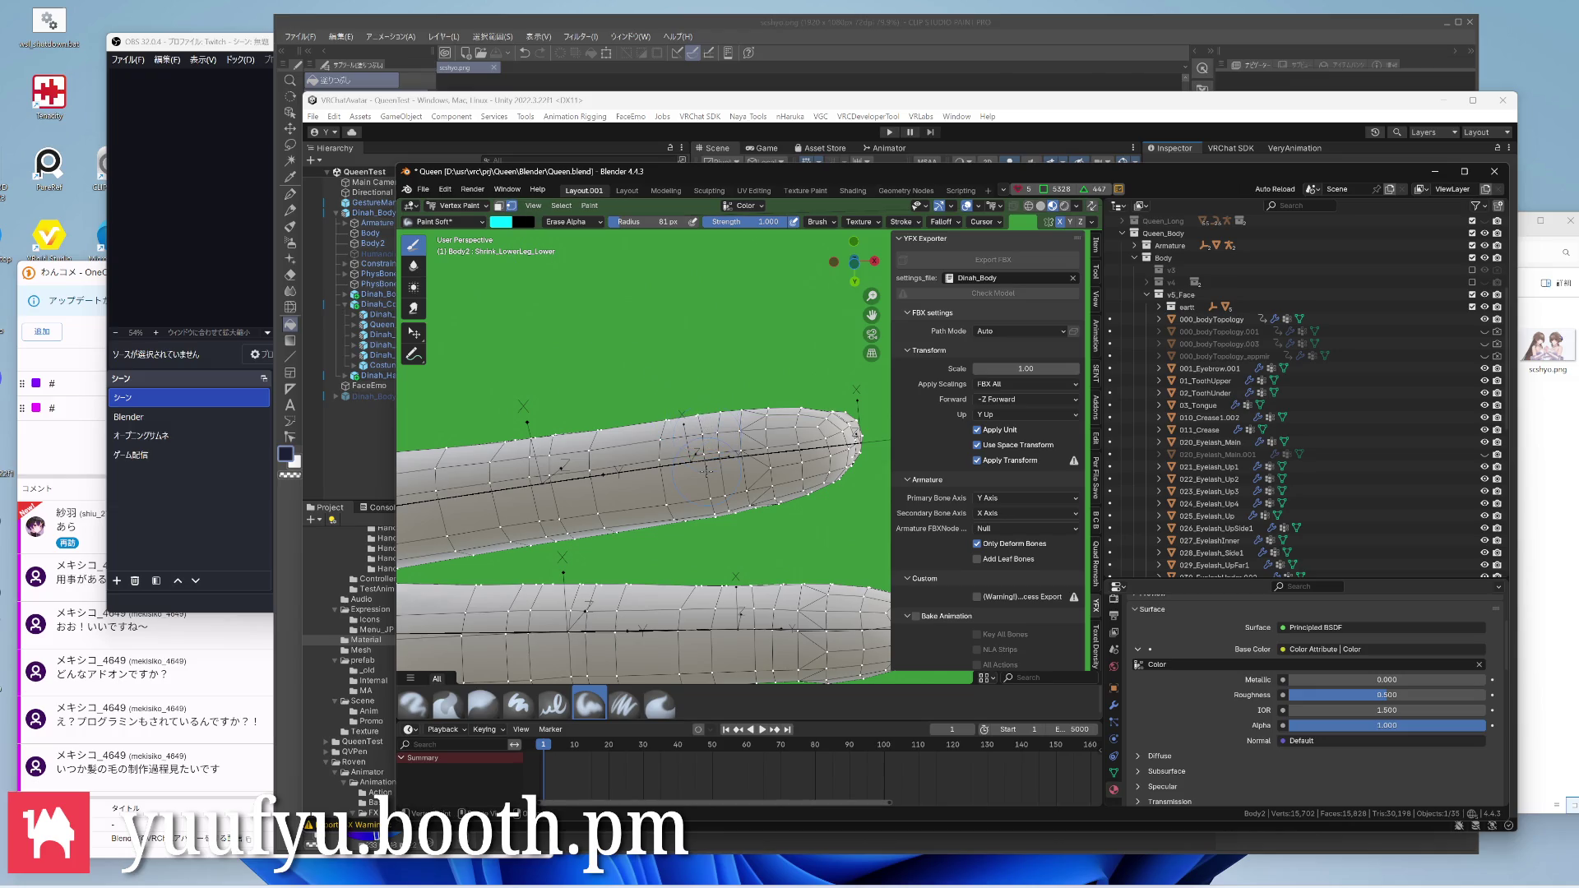
{"action": "middle_click_drag", "start_coordinate": [666, 518], "coordinate": [653, 531]}
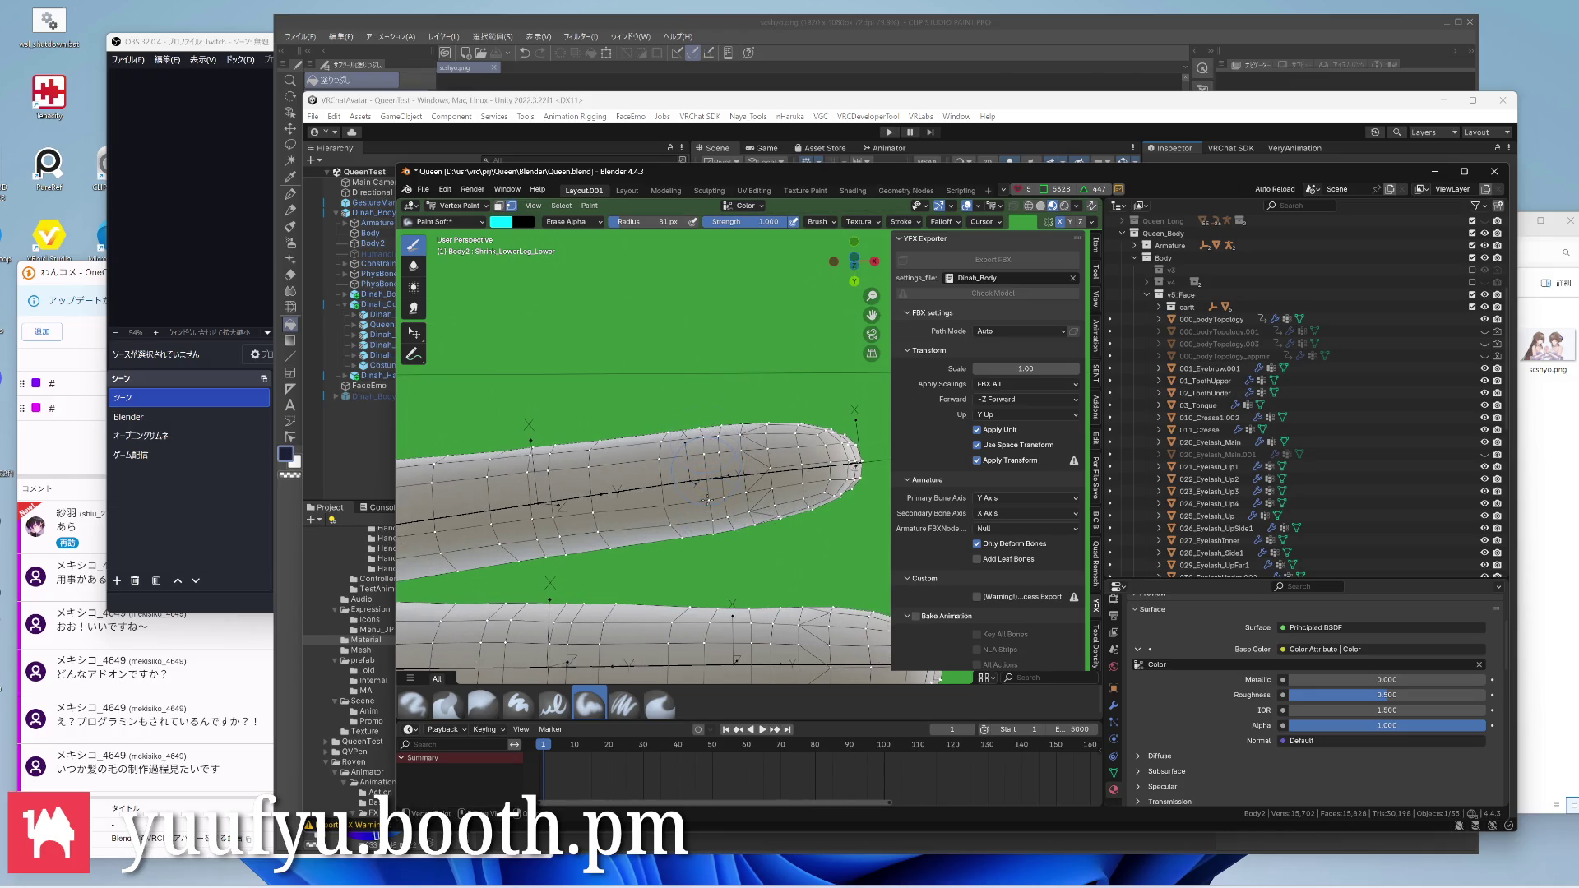
{"action": "left_click", "coordinate": [573, 223]}
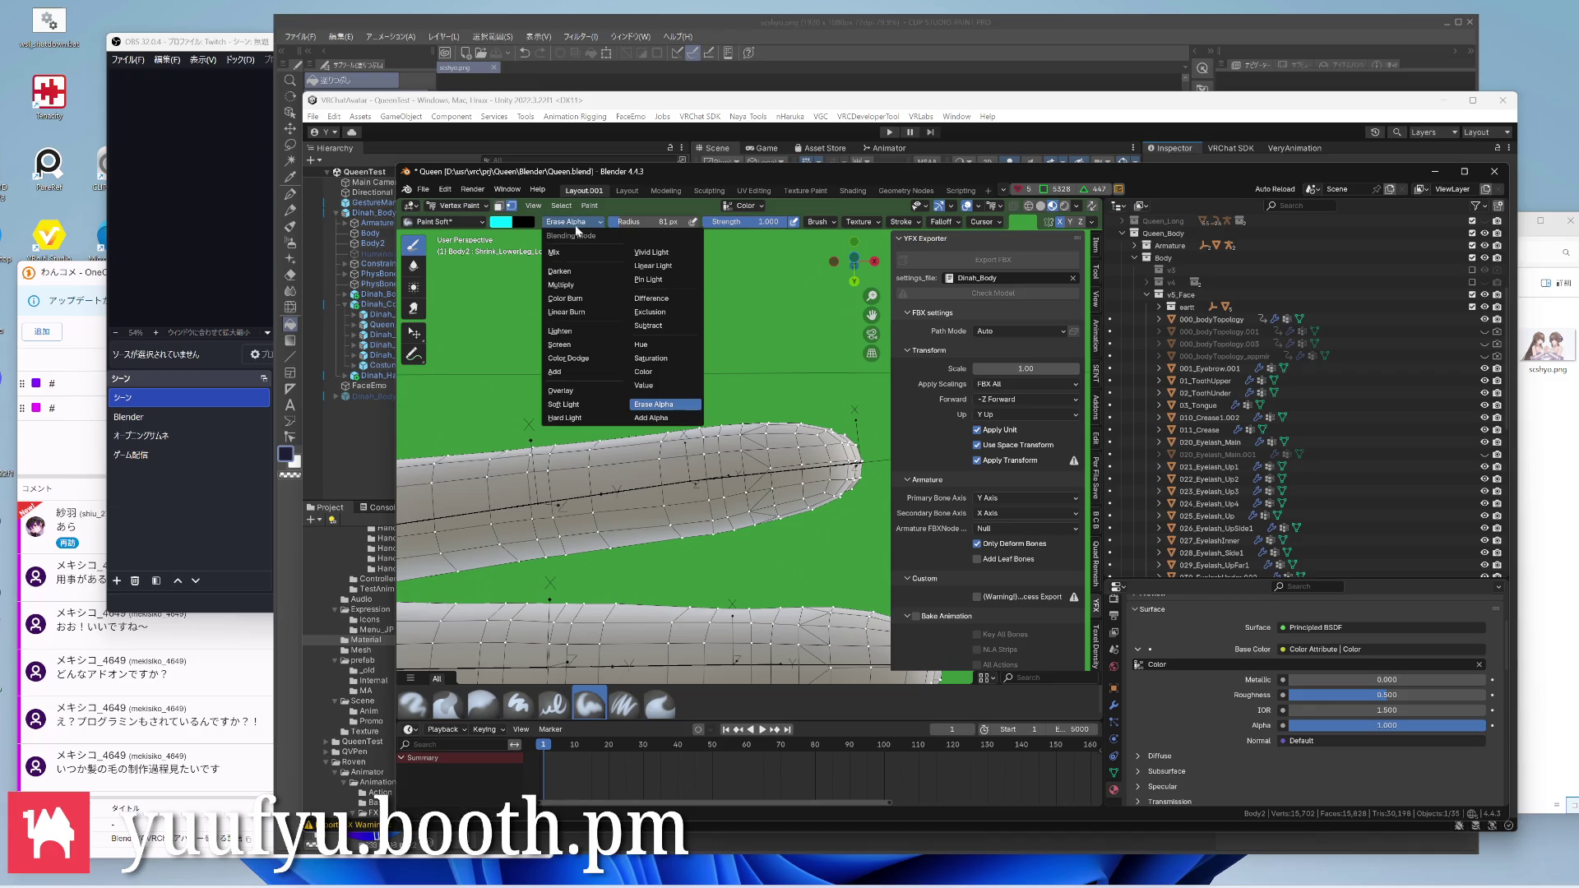
Set the brush blend to Mix and paint the first cyan bands on two fingers
{"action": "left_click", "coordinate": [584, 251]}
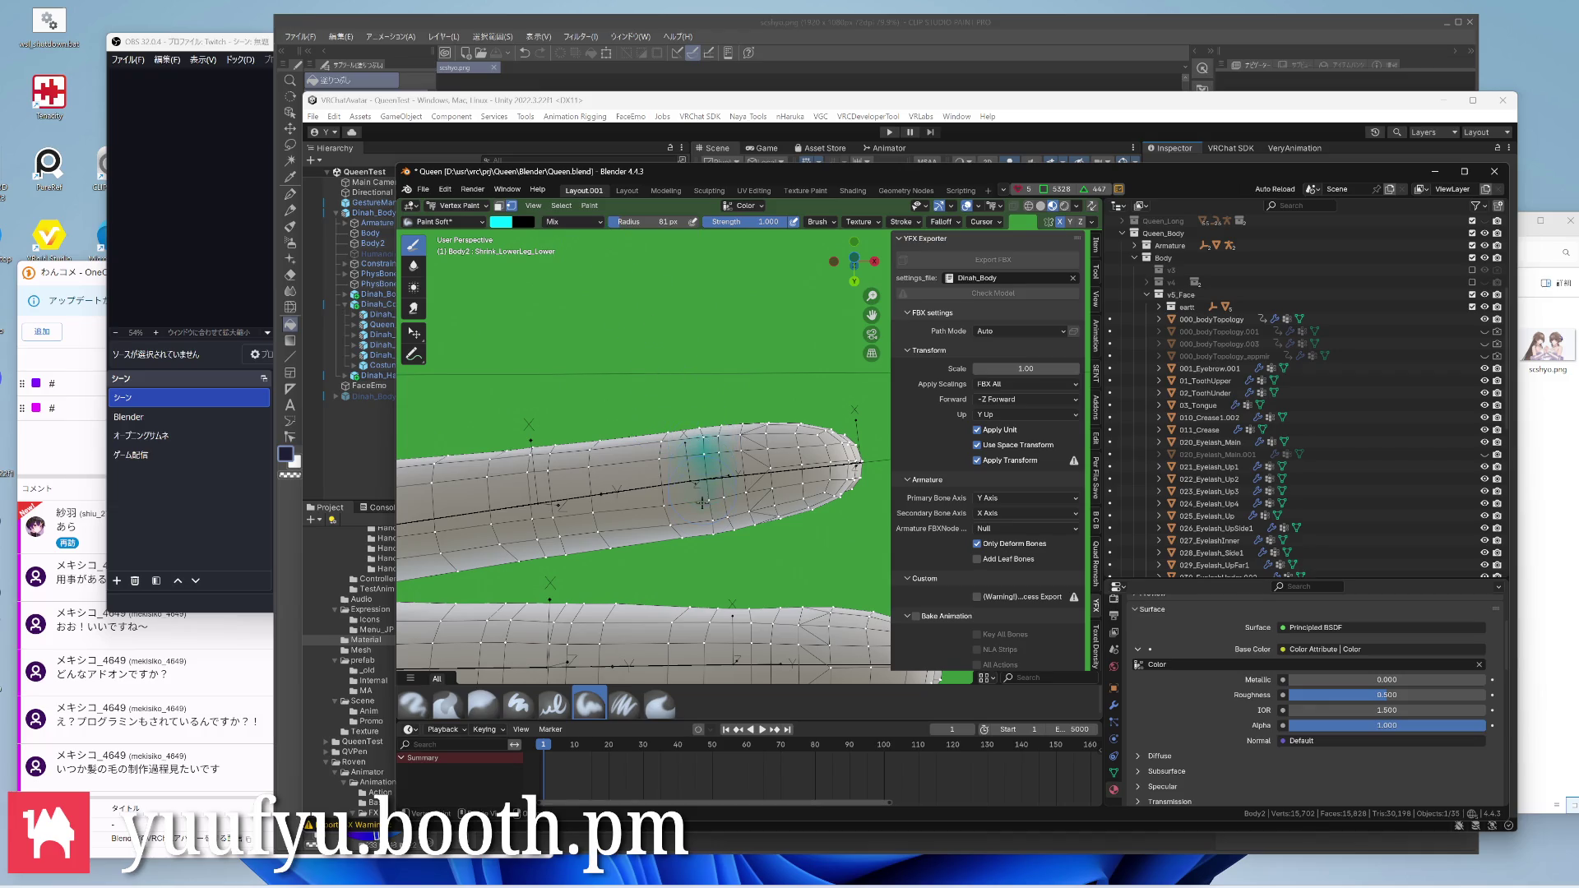
{"action": "left_click_drag", "start_coordinate": [682, 500], "coordinate": [671, 479]}
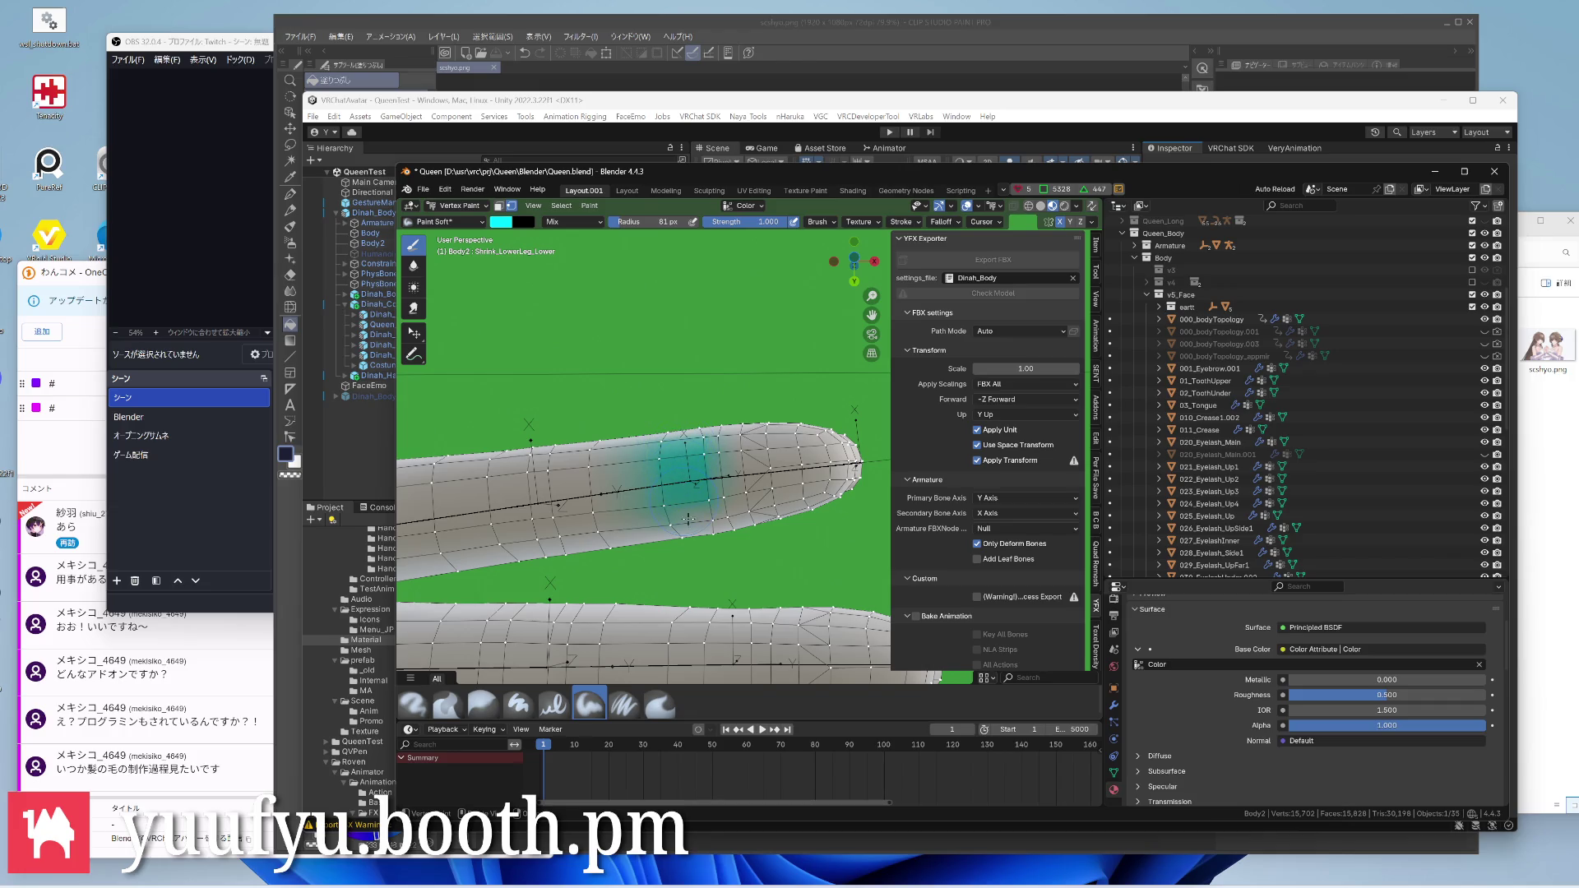
{"action": "middle_click_drag", "start_coordinate": [703, 443], "coordinate": [701, 514]}
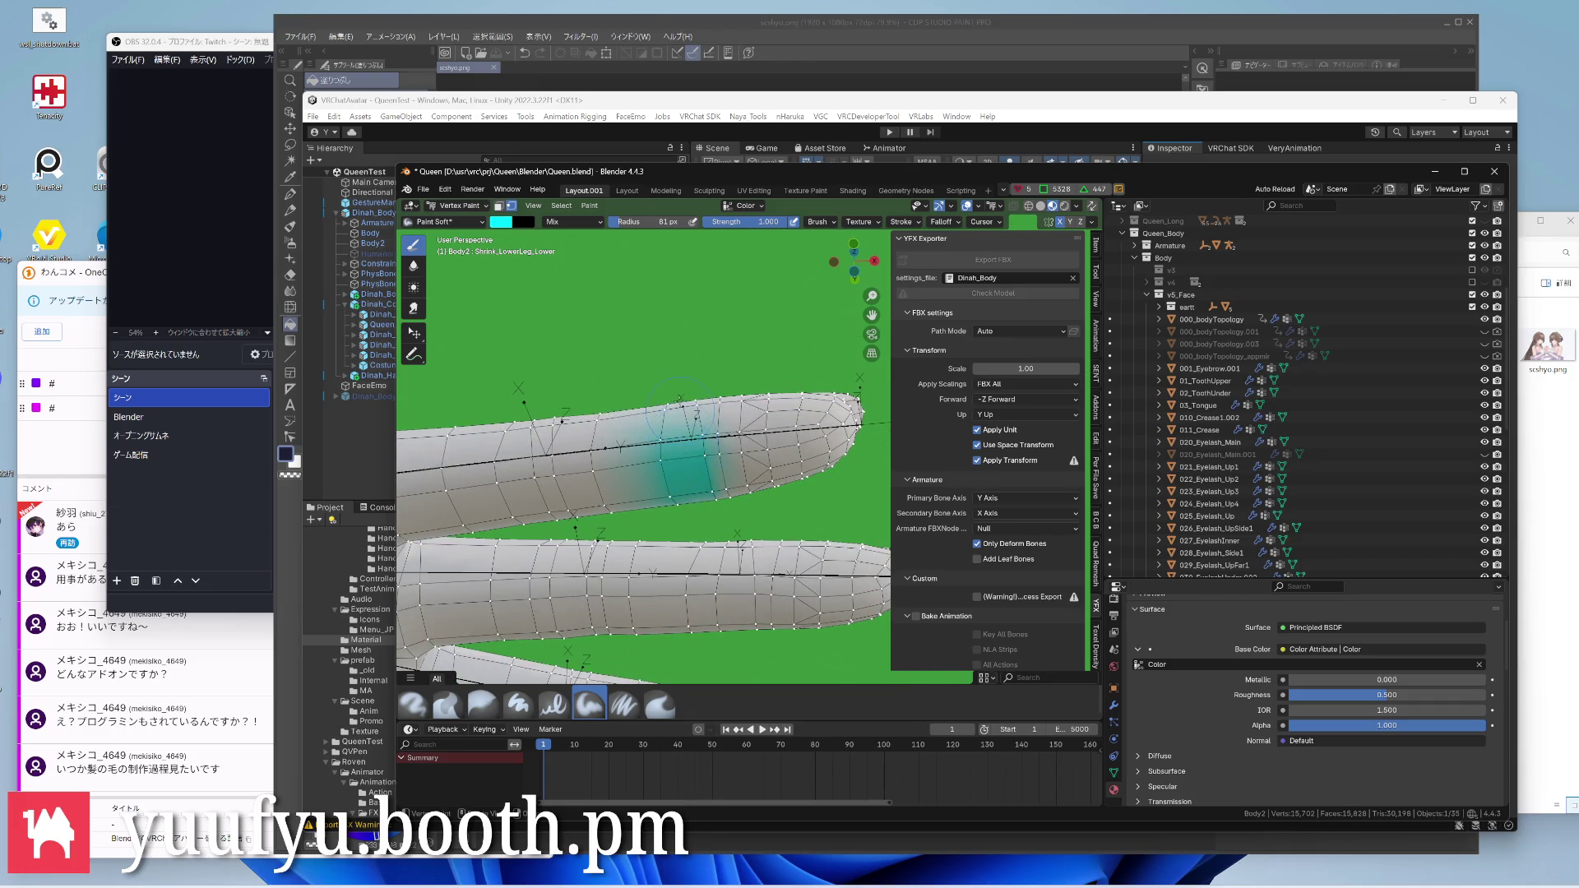
{"action": "middle_click_drag", "start_coordinate": [690, 414], "coordinate": [741, 518]}
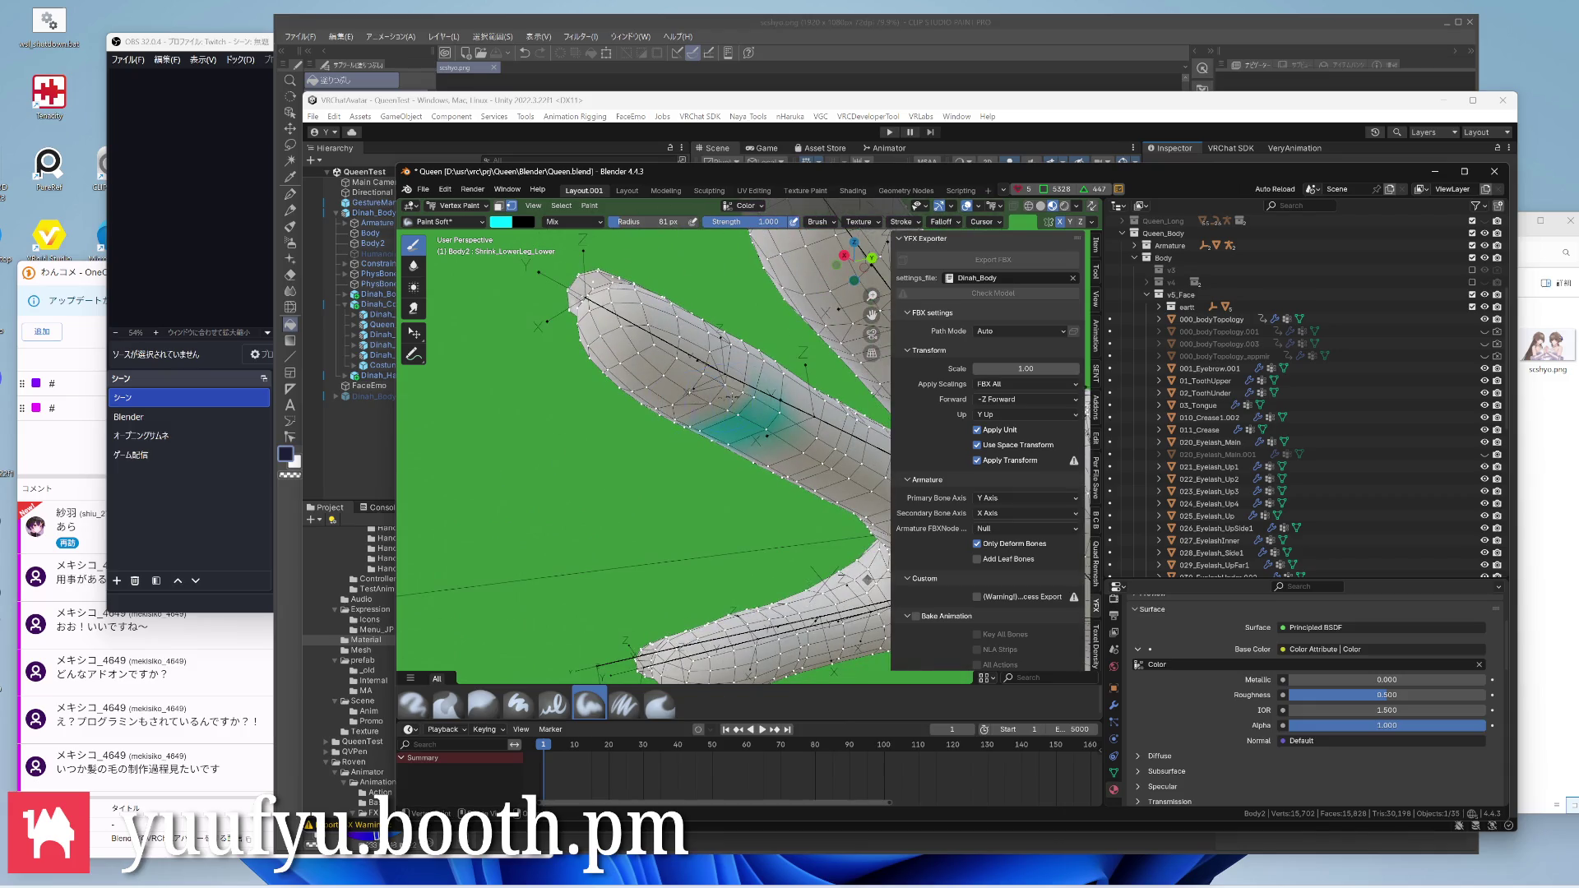
{"action": "middle_click_drag", "start_coordinate": [692, 469], "coordinate": [729, 519]}
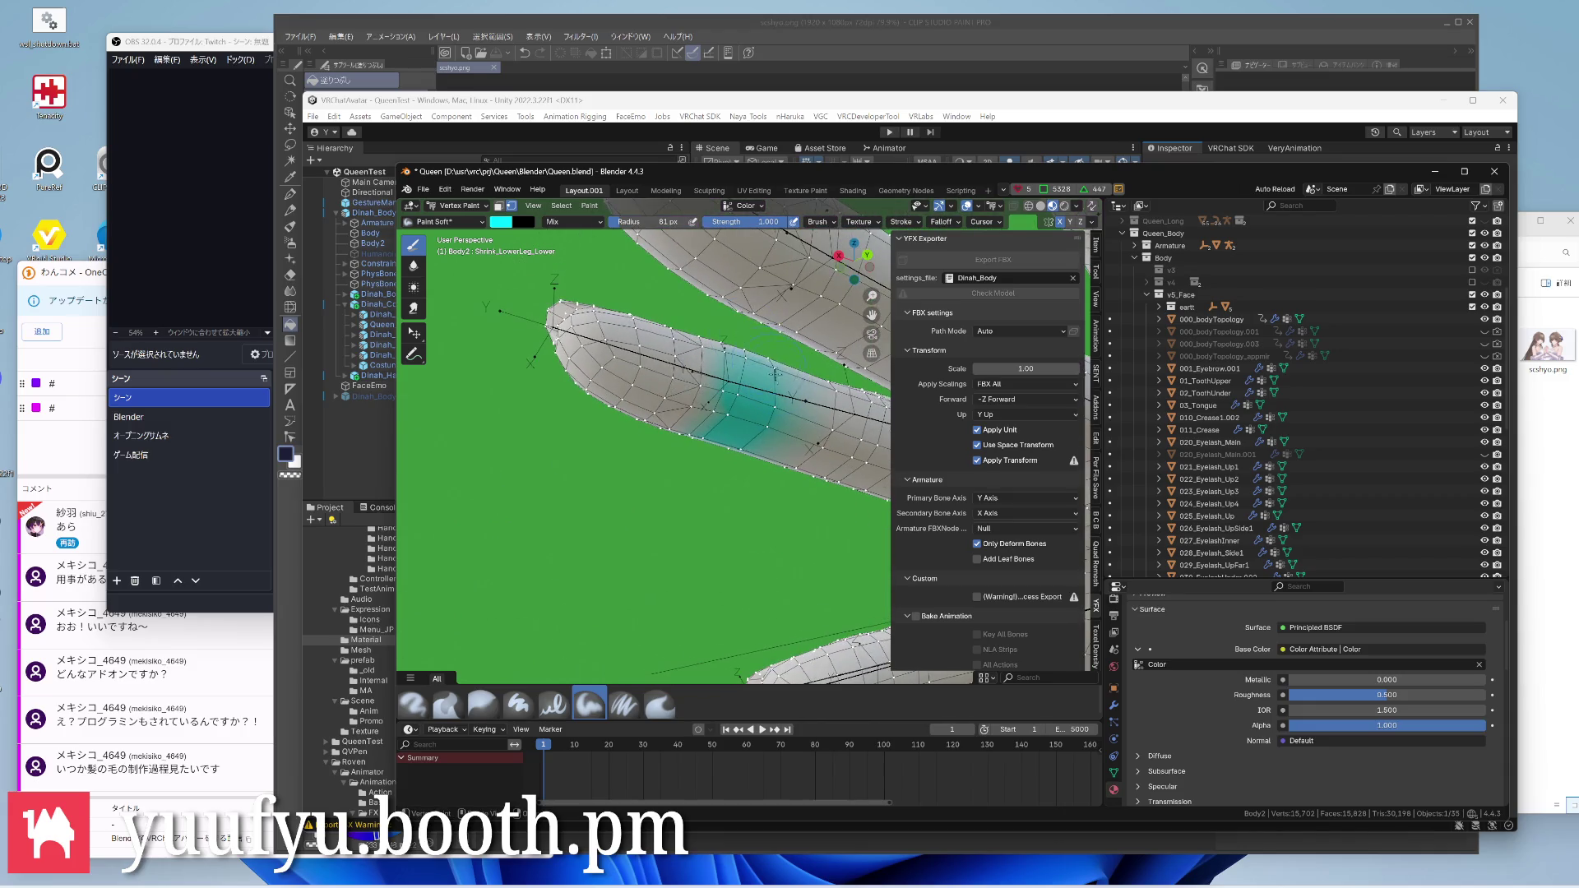
{"action": "mouse_move", "coordinate": [691, 469]}
{"action": "middle_mouse_down"}
{"action": "mouse_move", "coordinate": [716, 395]}
{"action": "mouse_move", "coordinate": [667, 371]}
{"action": "middle_mouse_up"}
{"action": "left_click_drag", "start_coordinate": [631, 397], "coordinate": [695, 391]}
Extend and deepen the cyan band around one finger from several angles
{"action": "mouse_move", "coordinate": [637, 439]}
{"action": "middle_mouse_down"}
{"action": "mouse_move", "coordinate": [616, 407]}
{"action": "mouse_move", "coordinate": [590, 448]}
{"action": "middle_mouse_up"}
{"action": "scroll", "coordinate": [593, 448], "scroll_direction": "up", "scroll_amount": 2}
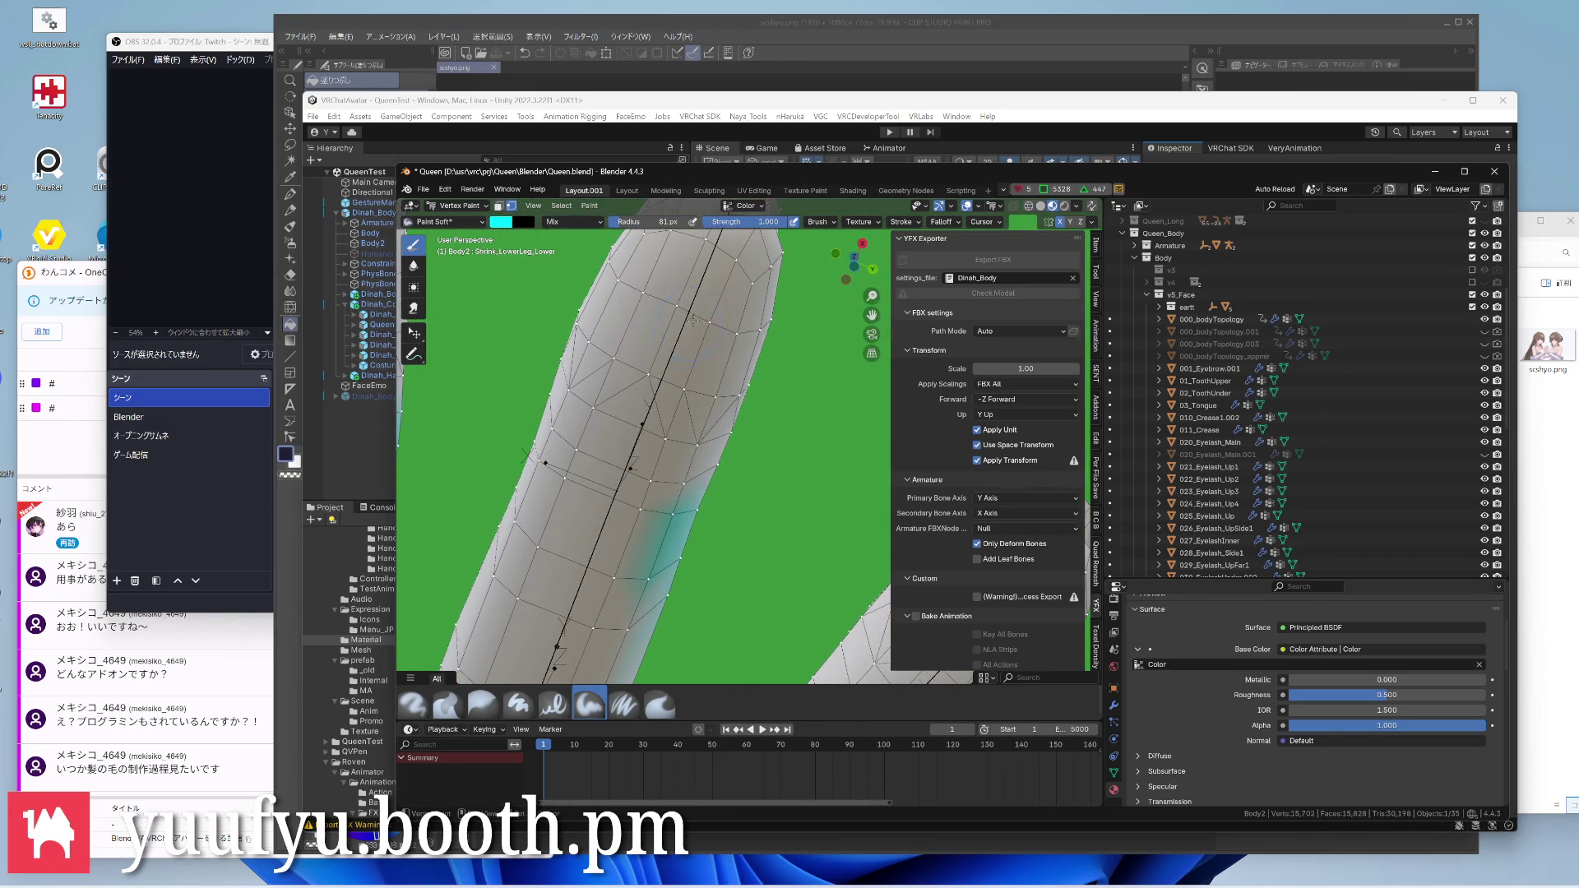
{"action": "left_click_drag", "start_coordinate": [604, 450], "coordinate": [552, 437]}
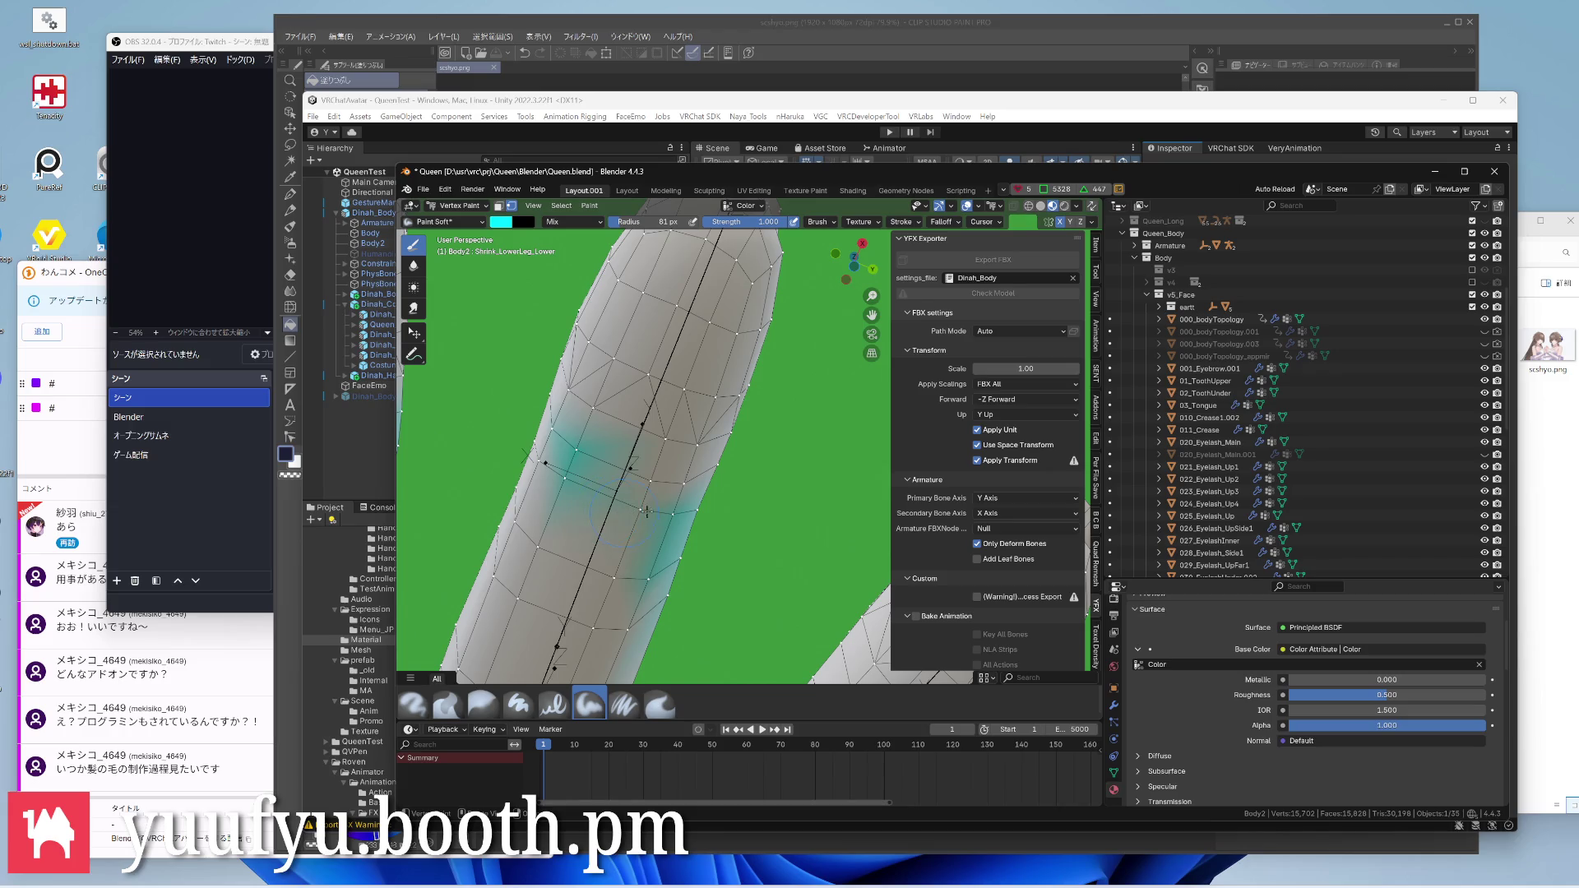
{"action": "left_click_drag", "start_coordinate": [648, 510], "coordinate": [644, 515]}
{"action": "left_click_drag", "start_coordinate": [541, 539], "coordinate": [575, 577]}
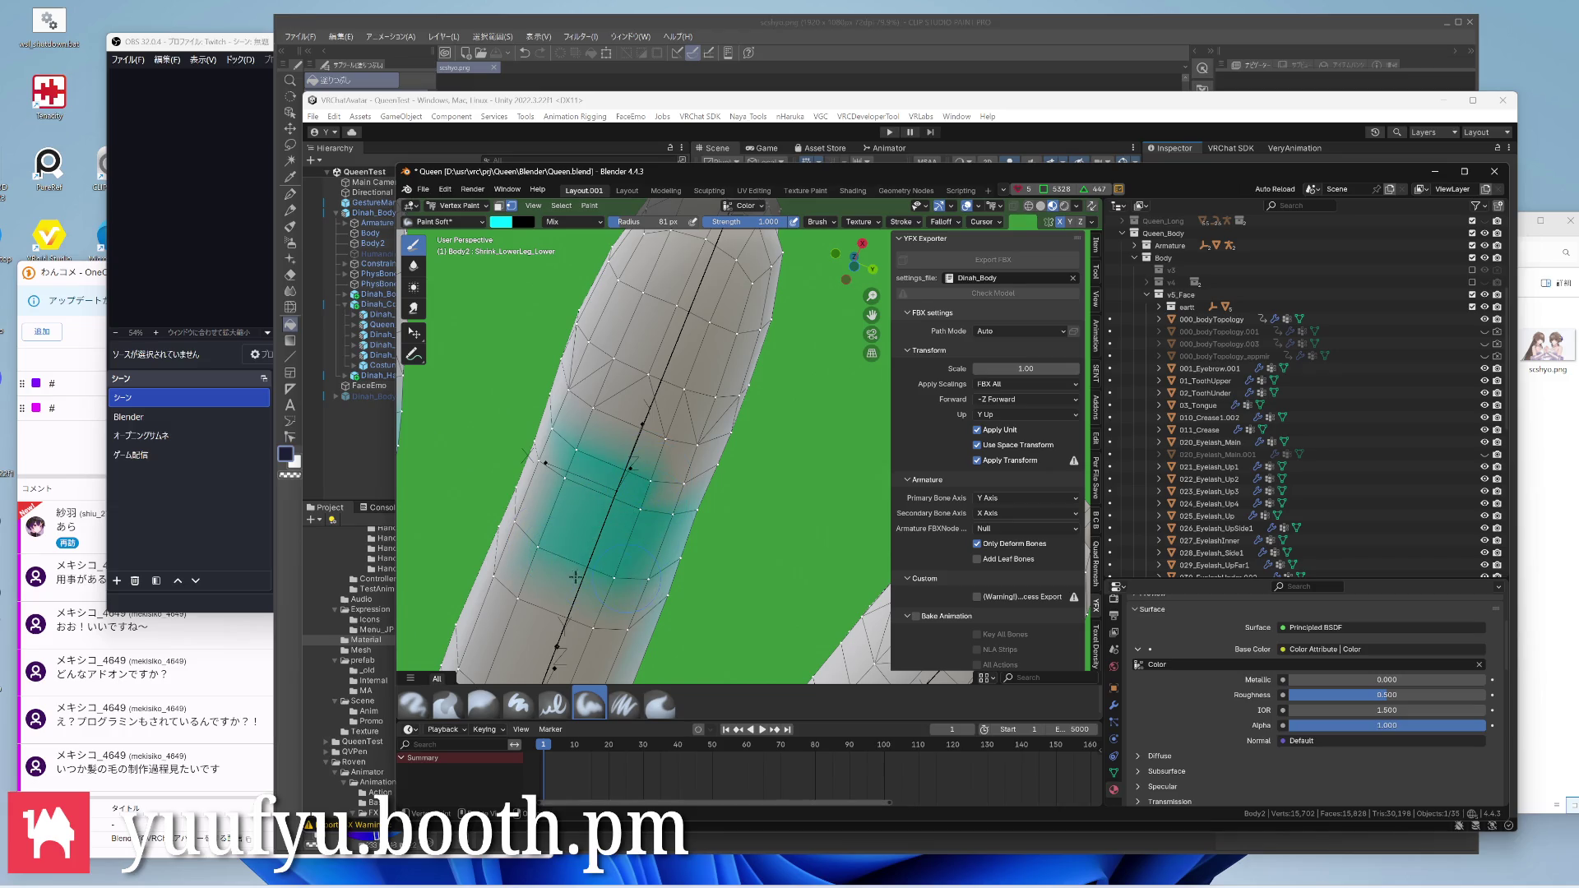
{"action": "left_click_drag", "start_coordinate": [666, 444], "coordinate": [651, 528]}
{"action": "middle_click_drag", "start_coordinate": [591, 468], "coordinate": [586, 422]}
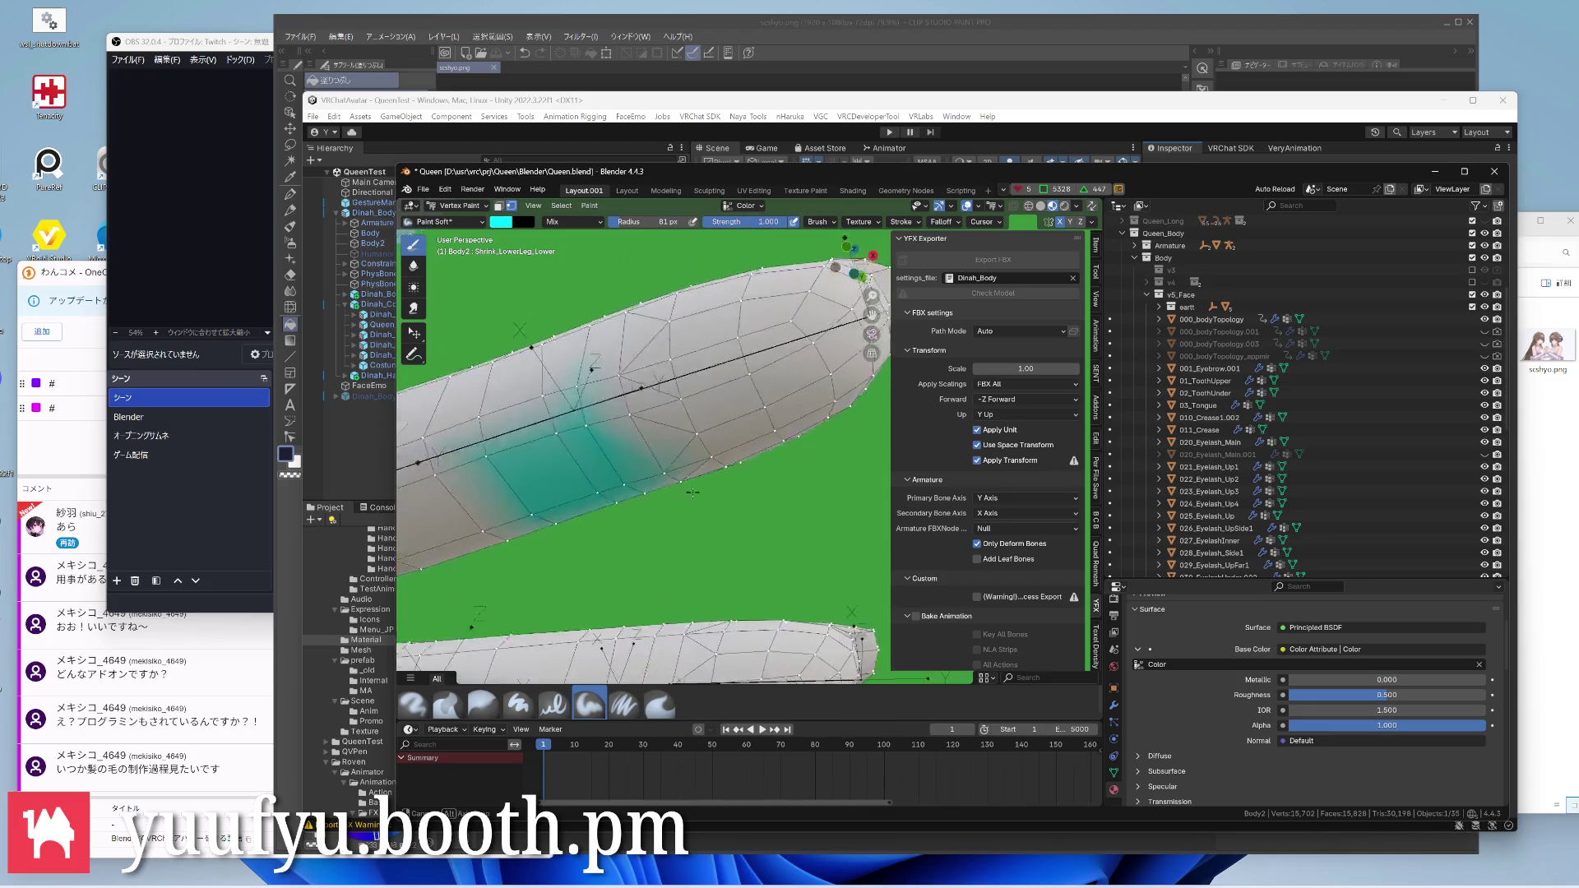
{"action": "mouse_move", "coordinate": [590, 387]}
{"action": "left_mouse_down"}
{"action": "mouse_move", "coordinate": [561, 380]}
{"action": "mouse_move", "coordinate": [660, 433]}
{"action": "left_mouse_up"}
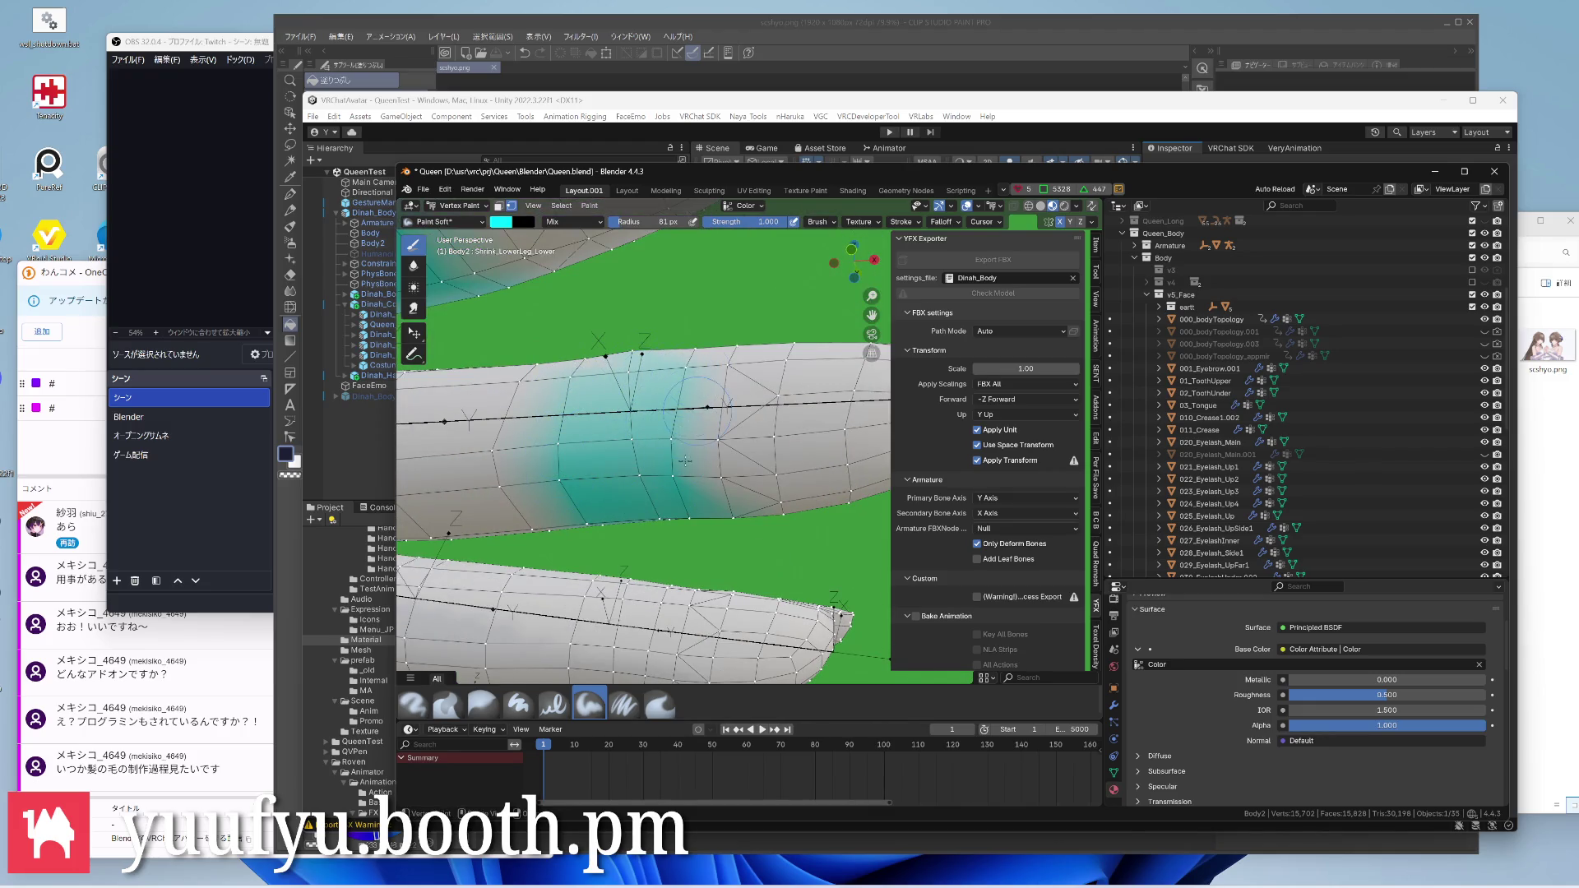
{"action": "scroll", "coordinate": [602, 431], "scroll_direction": "down", "scroll_amount": 2}
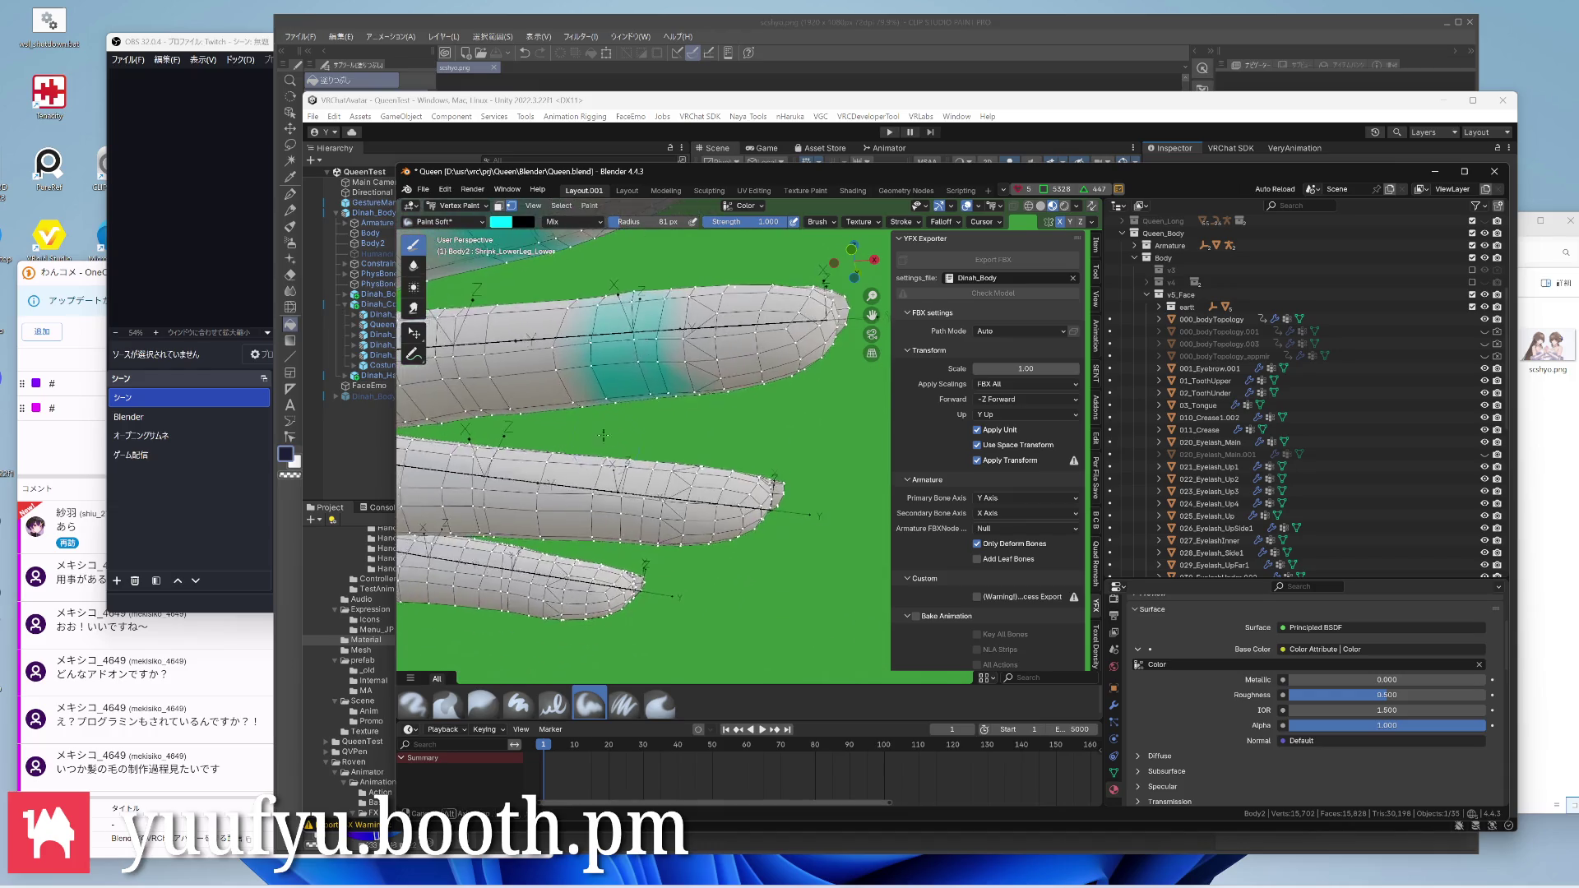
{"action": "middle_click_drag", "start_coordinate": [621, 455], "coordinate": [605, 376]}
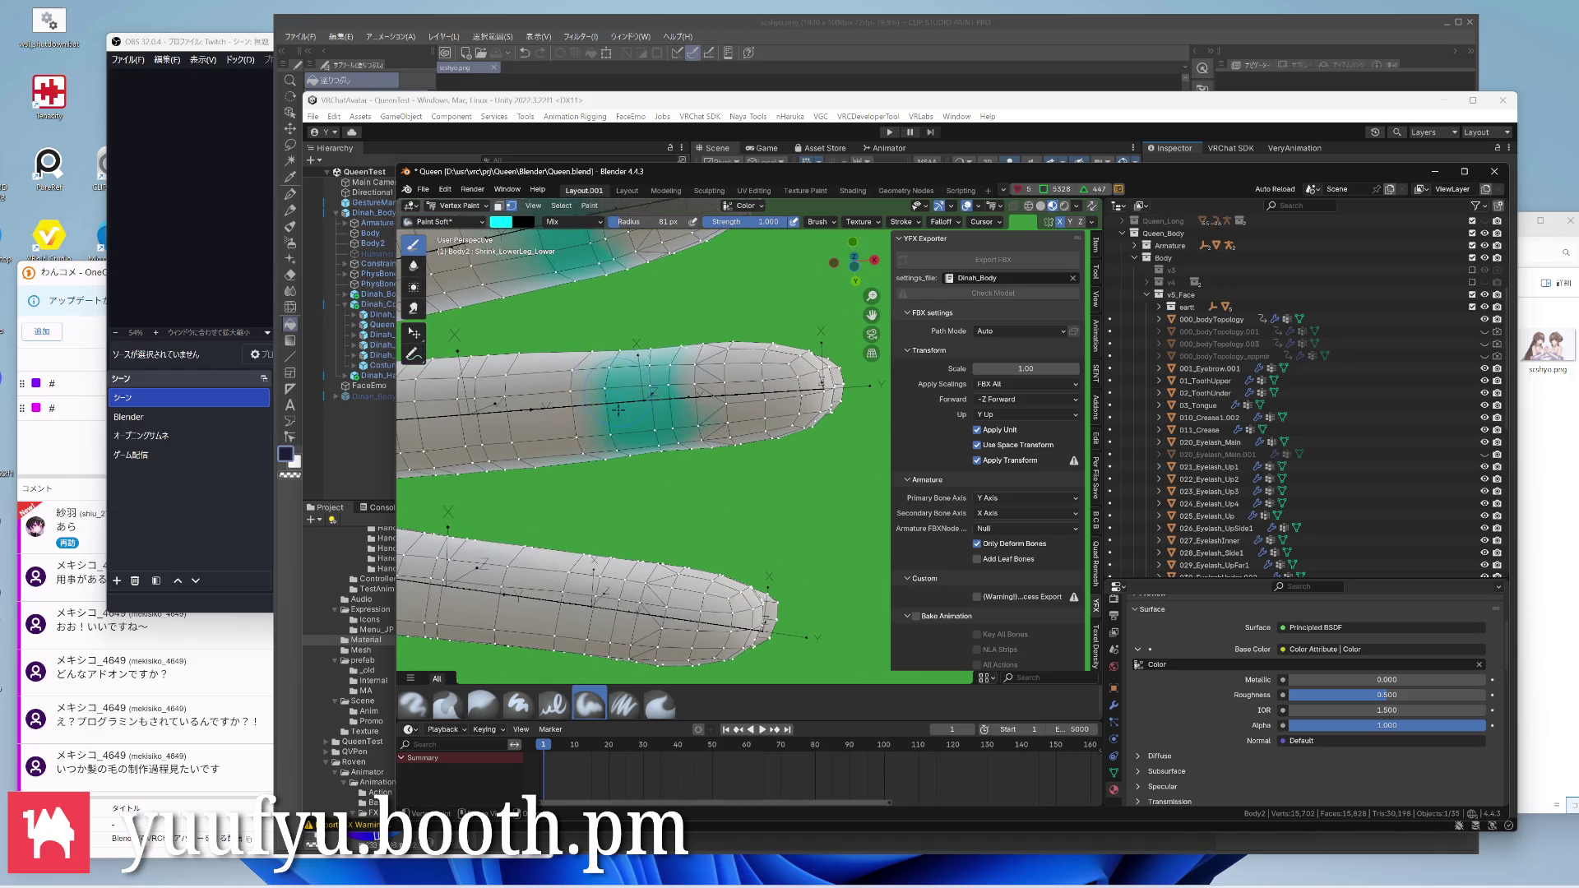
{"action": "scroll", "coordinate": [620, 411], "scroll_direction": "up", "scroll_amount": 4}
{"action": "mouse_move", "coordinate": [630, 432]}
{"action": "middle_mouse_down"}
{"action": "mouse_move", "coordinate": [666, 420]}
{"action": "mouse_move", "coordinate": [617, 371]}
{"action": "mouse_move", "coordinate": [666, 308]}
{"action": "middle_mouse_up"}
{"action": "scroll", "coordinate": [666, 426], "scroll_direction": "down", "scroll_amount": 4}
{"action": "scroll", "coordinate": [641, 370], "scroll_direction": "up", "scroll_amount": 4}
From behind and below, paint teal bands and dabs on the upper, middle and lower fingers
{"action": "key", "text": "ctrl+KP_1"}
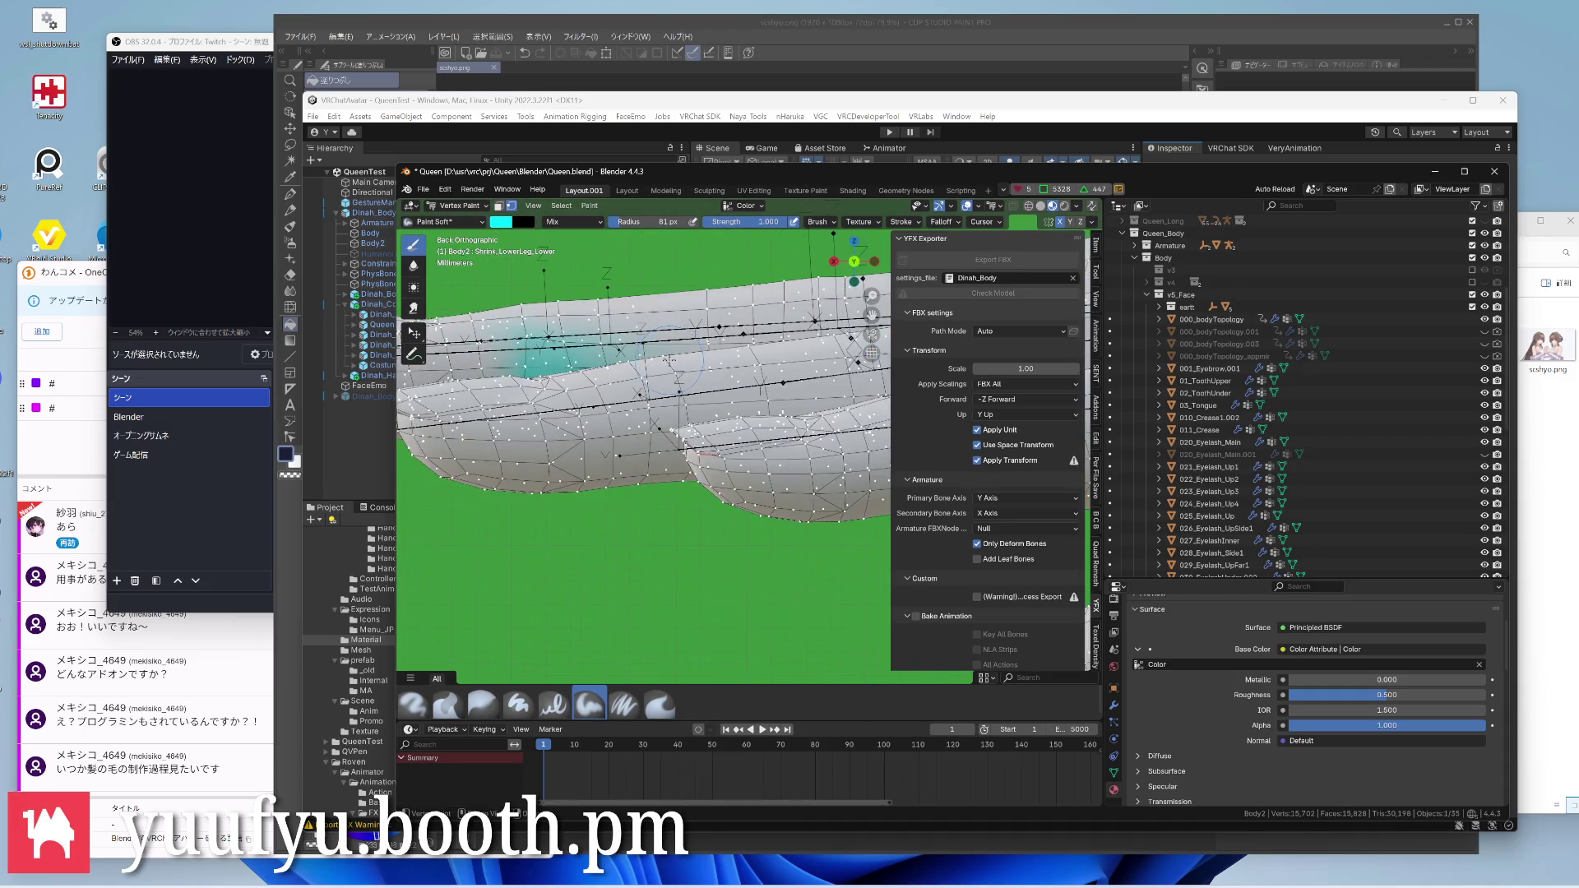
{"action": "scroll", "coordinate": [672, 359], "scroll_direction": "down", "scroll_amount": 3}
{"action": "key", "text": "ctrl+KP_7"}
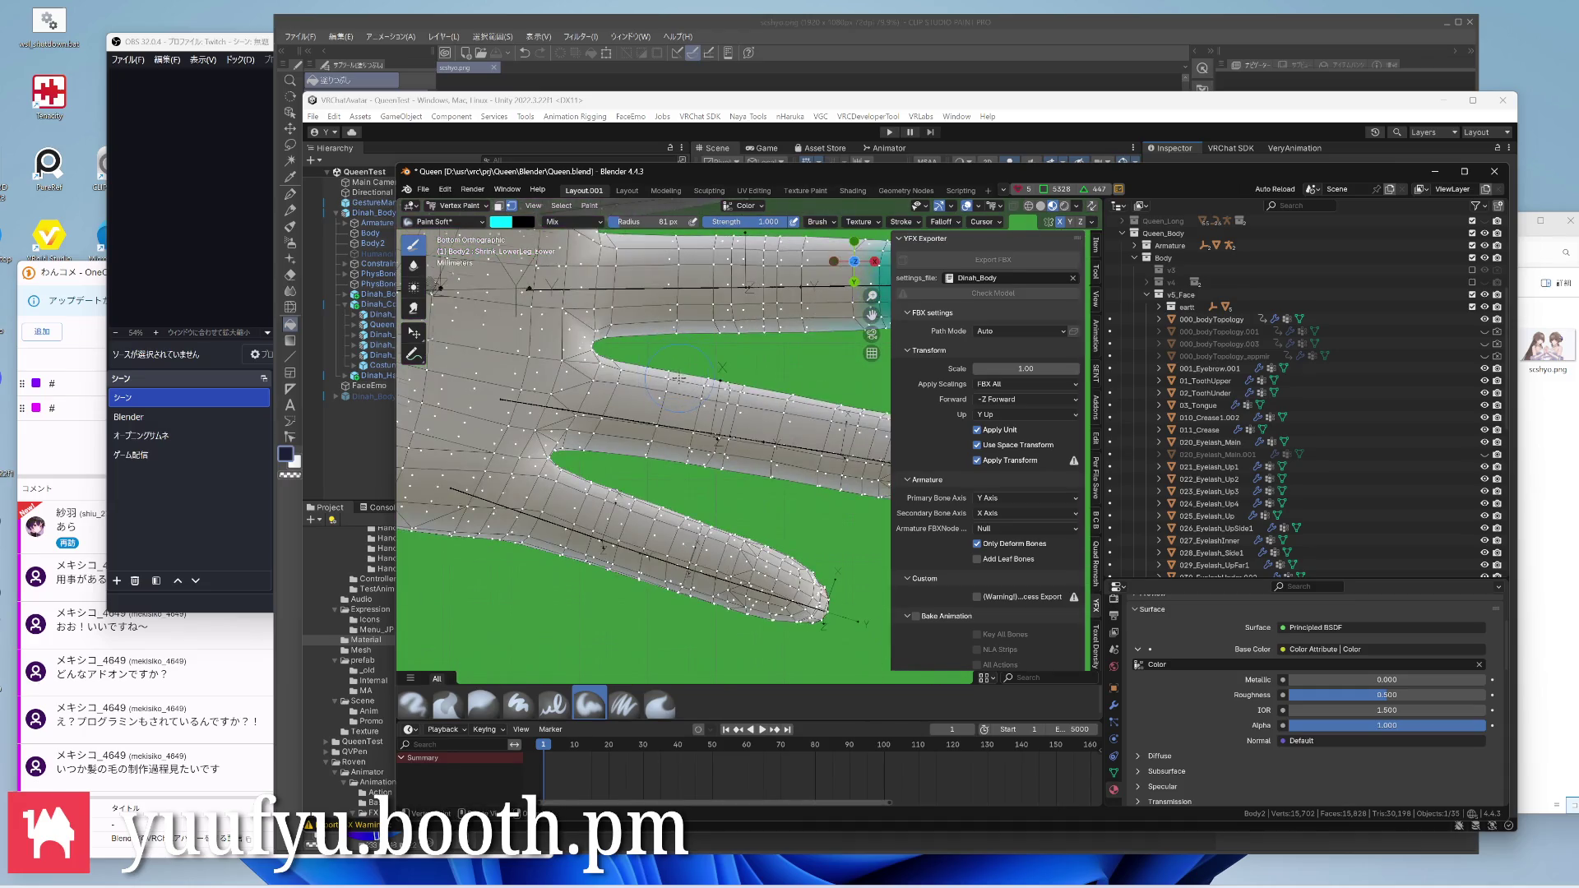
{"action": "scroll", "coordinate": [676, 377], "scroll_direction": "down", "scroll_amount": 3}
{"action": "scroll", "coordinate": [690, 359], "scroll_direction": "up", "scroll_amount": 8}
{"action": "left_click_drag", "start_coordinate": [701, 370], "coordinate": [802, 395]}
{"action": "left_click_drag", "start_coordinate": [762, 477], "coordinate": [700, 467]}
{"action": "mouse_move", "coordinate": [843, 484]}
{"action": "left_mouse_down"}
{"action": "mouse_move", "coordinate": [676, 407]}
{"action": "mouse_move", "coordinate": [726, 390]}
{"action": "left_mouse_up"}
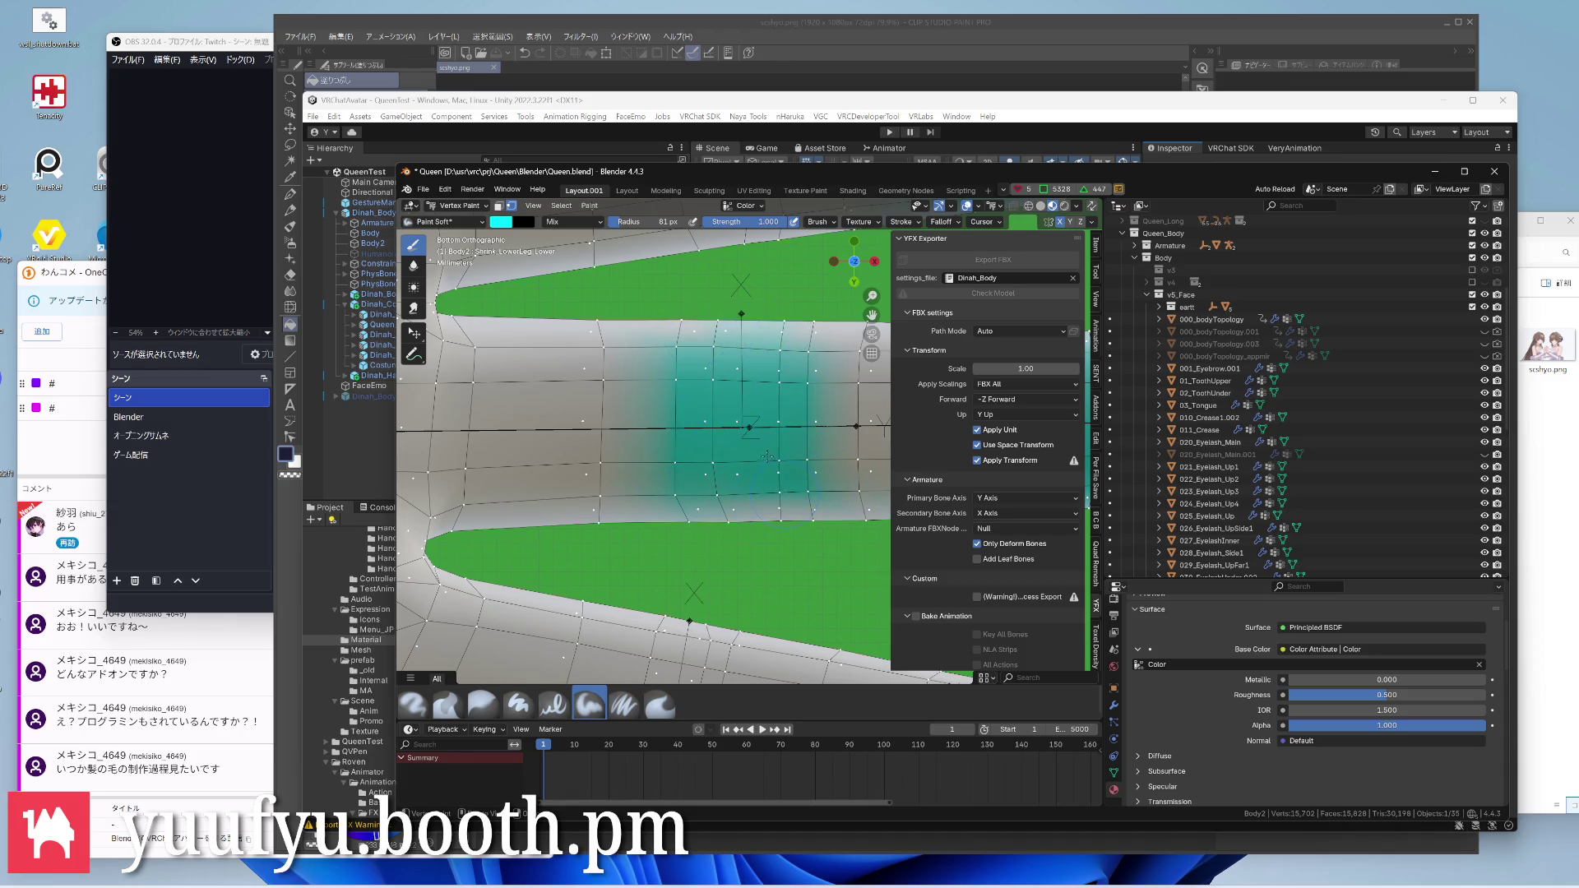
{"action": "scroll", "coordinate": [768, 458], "scroll_direction": "down", "scroll_amount": 3}
{"action": "scroll", "coordinate": [692, 432], "scroll_direction": "up", "scroll_amount": 1}
{"action": "scroll", "coordinate": [692, 433], "scroll_direction": "up", "scroll_amount": 1}
{"action": "left_click", "coordinate": [728, 456]}
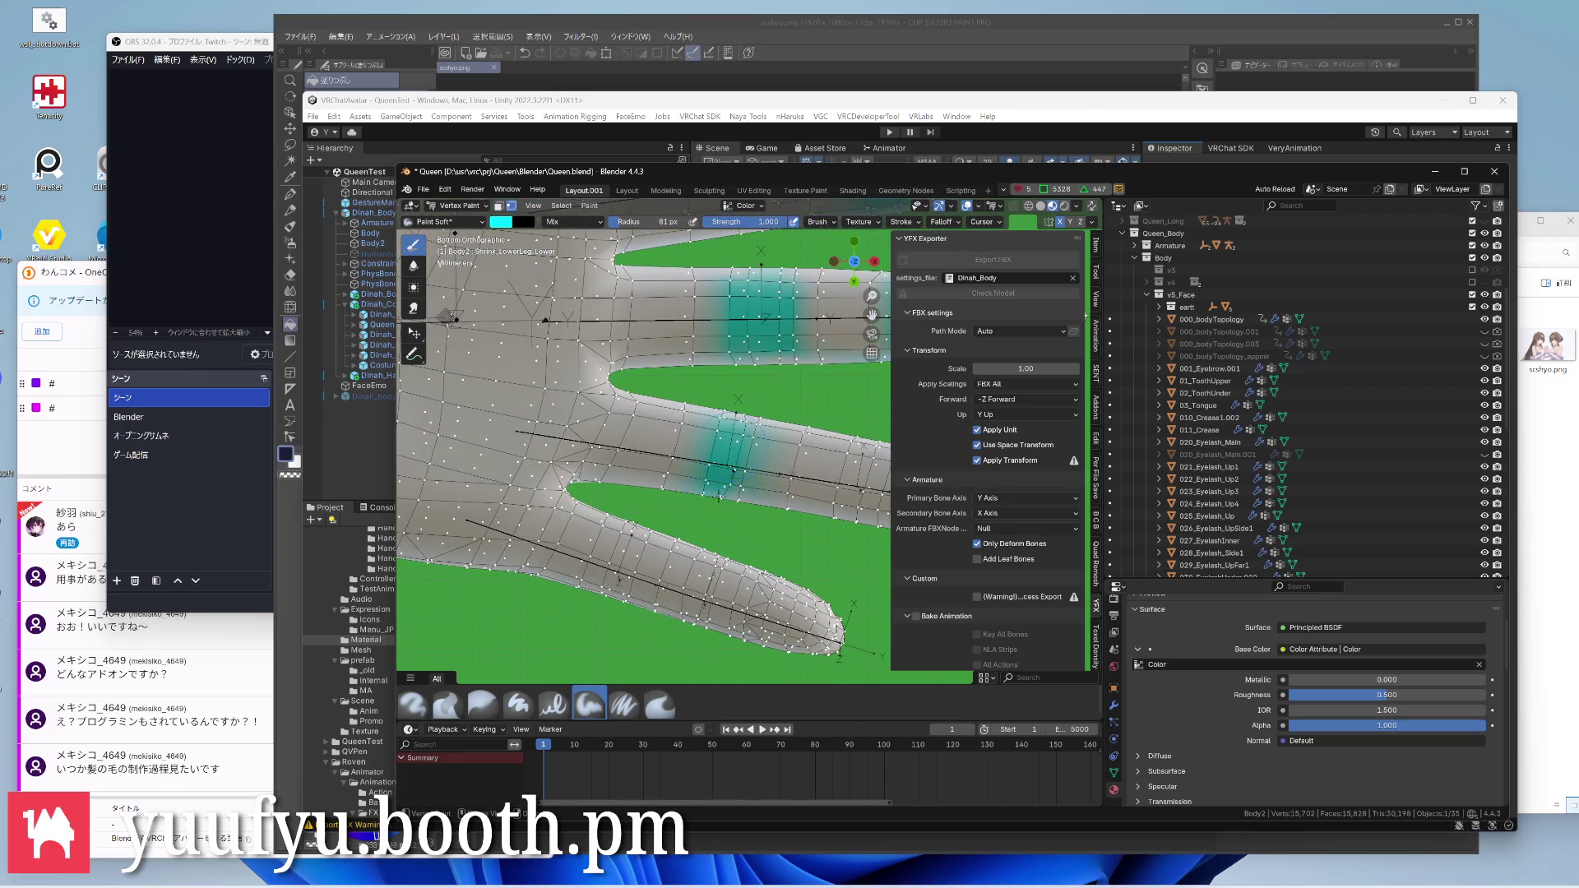
{"action": "left_click_drag", "start_coordinate": [607, 565], "coordinate": [639, 556]}
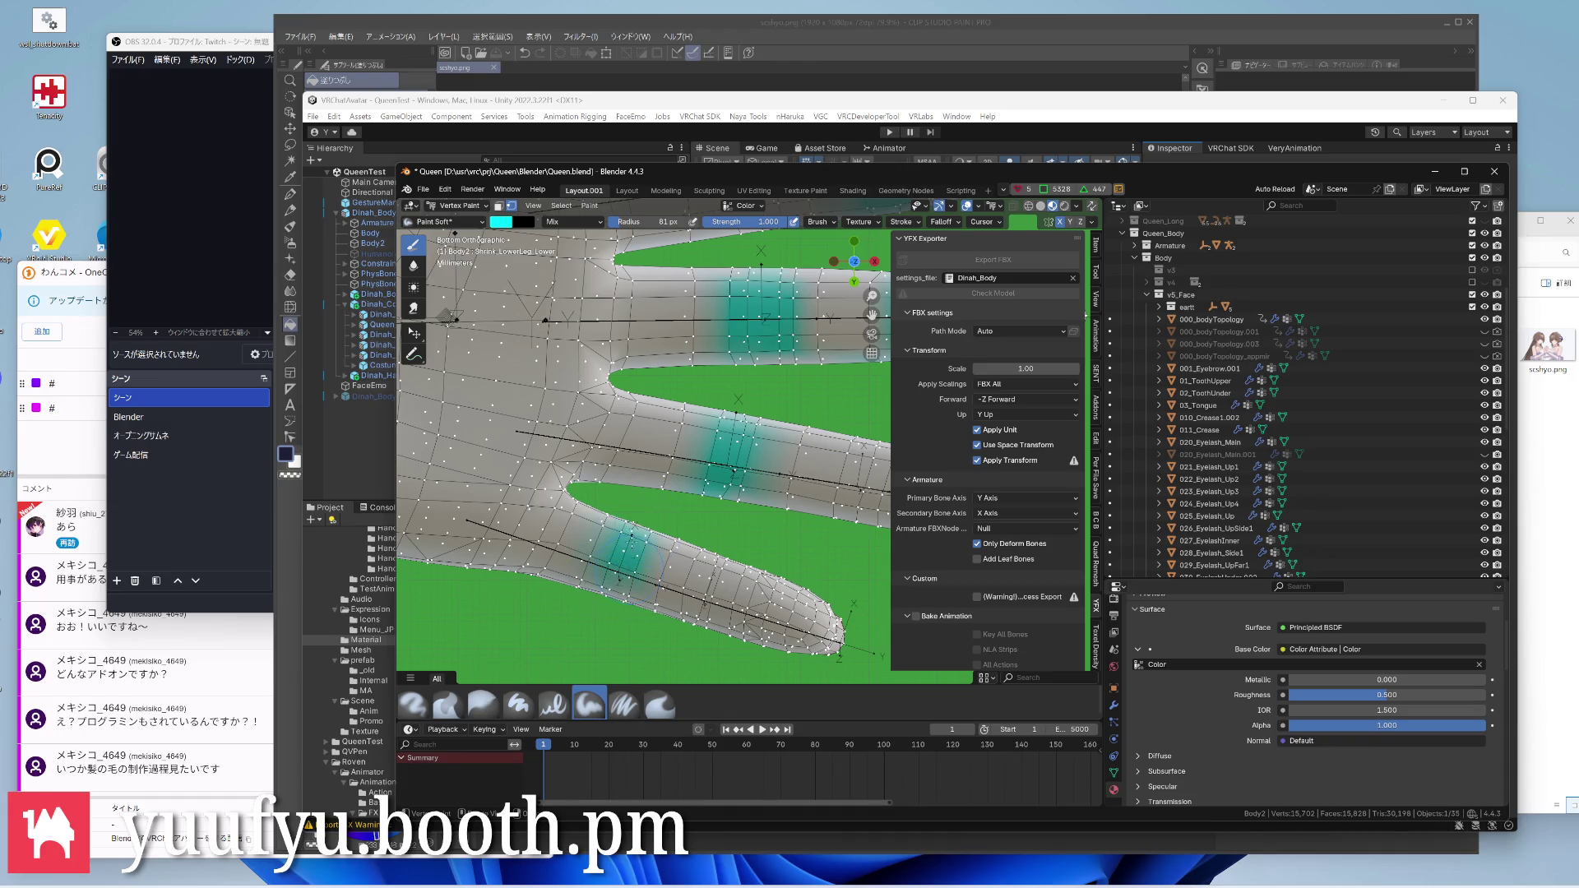
{"action": "left_click", "coordinate": [715, 587]}
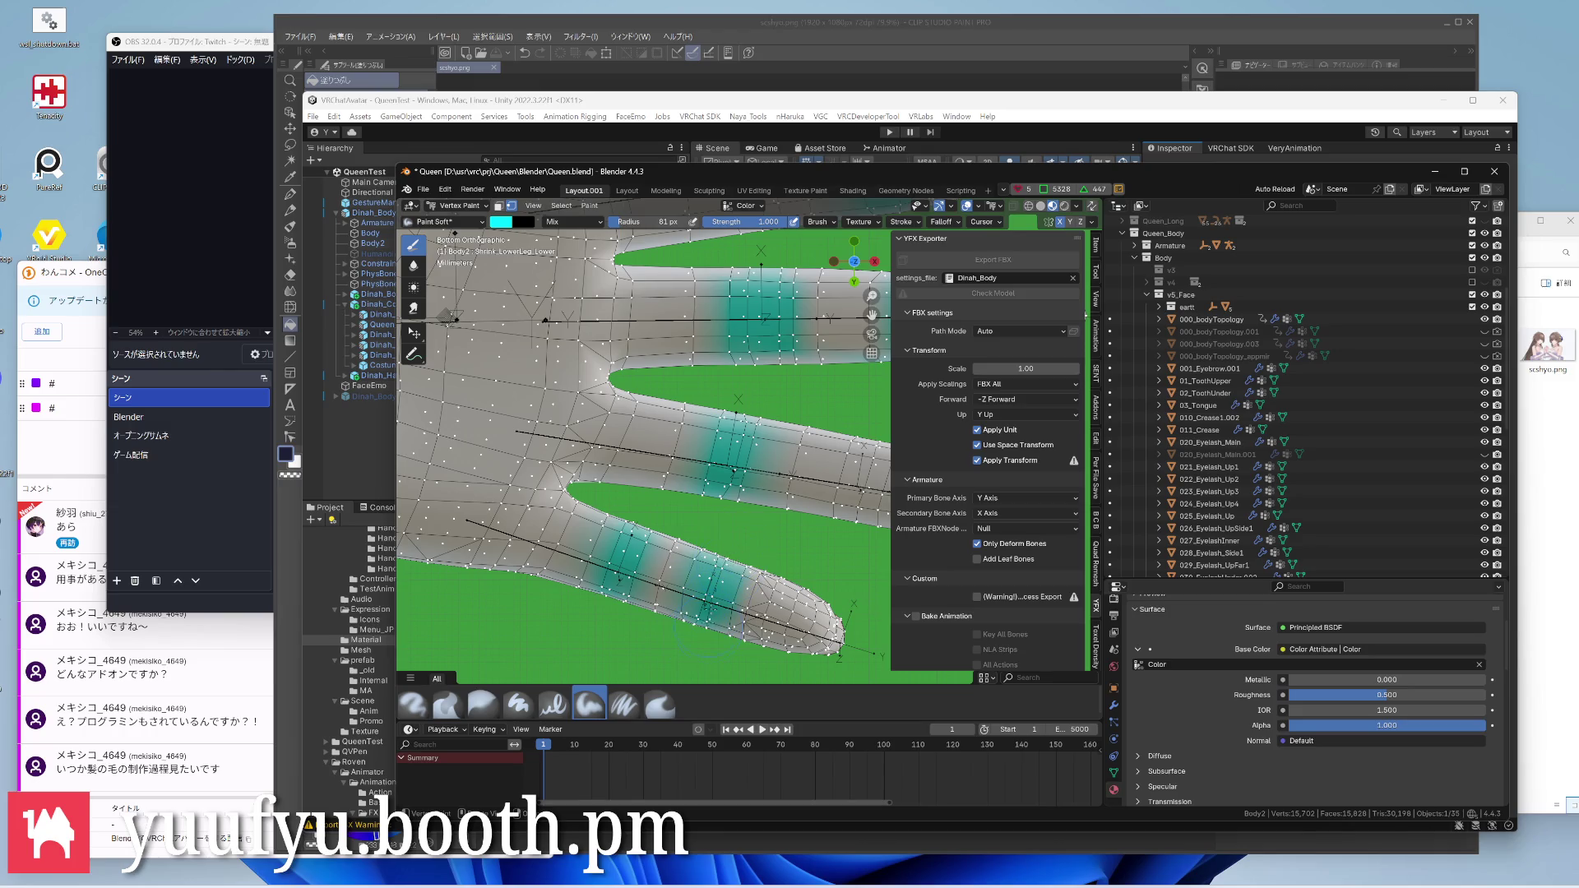
Add teal strokes to the remaining fingers and review the whole hand
{"action": "middle_click_drag", "start_coordinate": [641, 371], "coordinate": [641, 544], "text": "shift"}
{"action": "left_click_drag", "start_coordinate": [741, 333], "coordinate": [740, 376]}
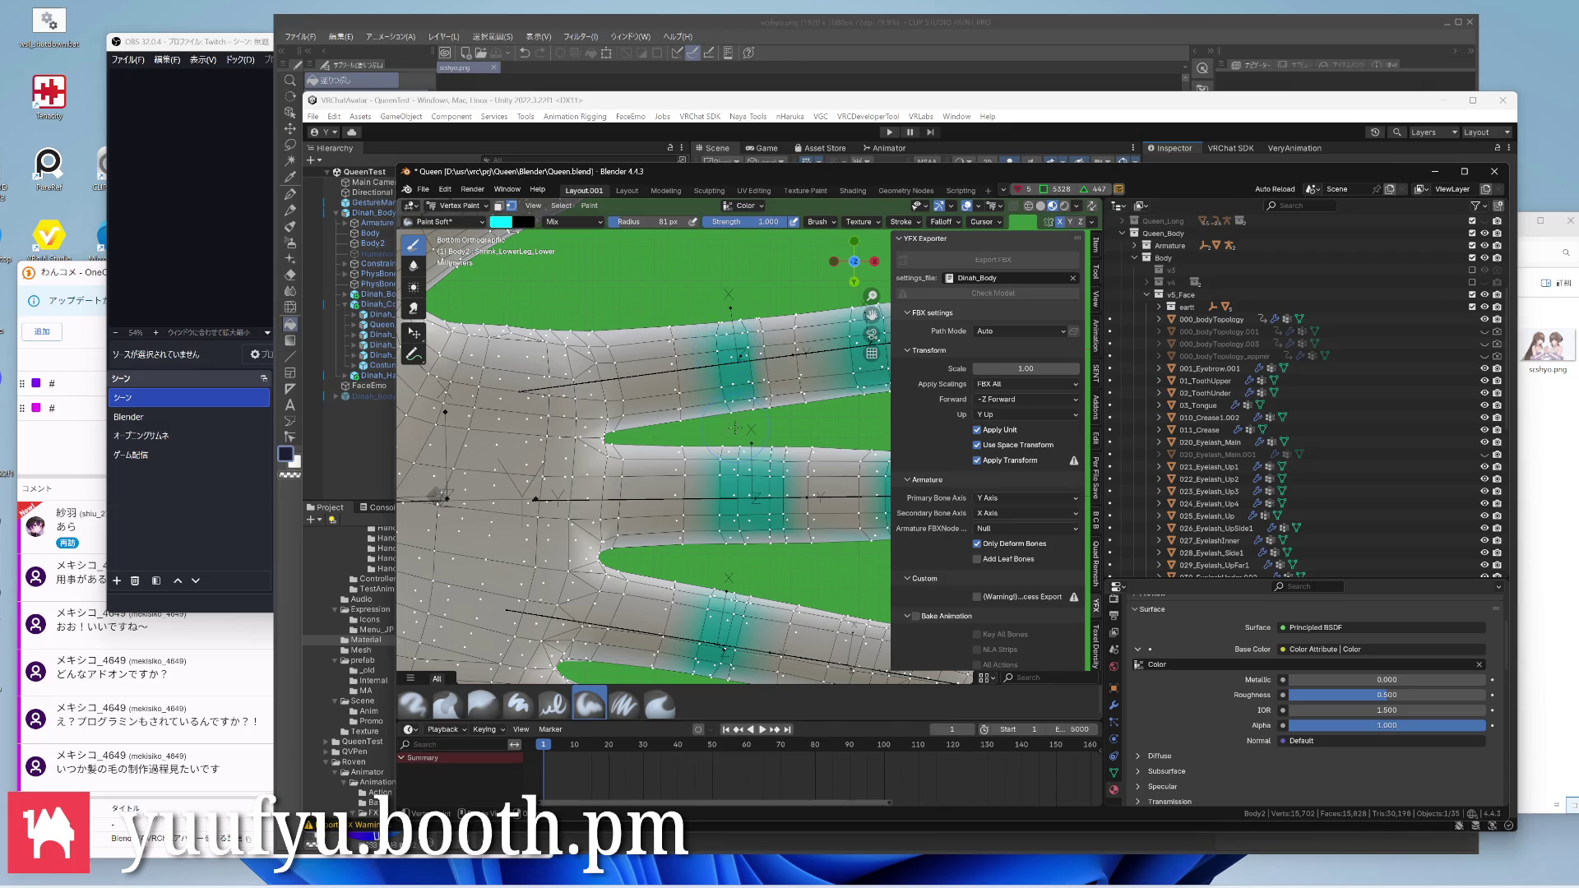
{"action": "middle_click_drag", "start_coordinate": [740, 371], "coordinate": [732, 404]}
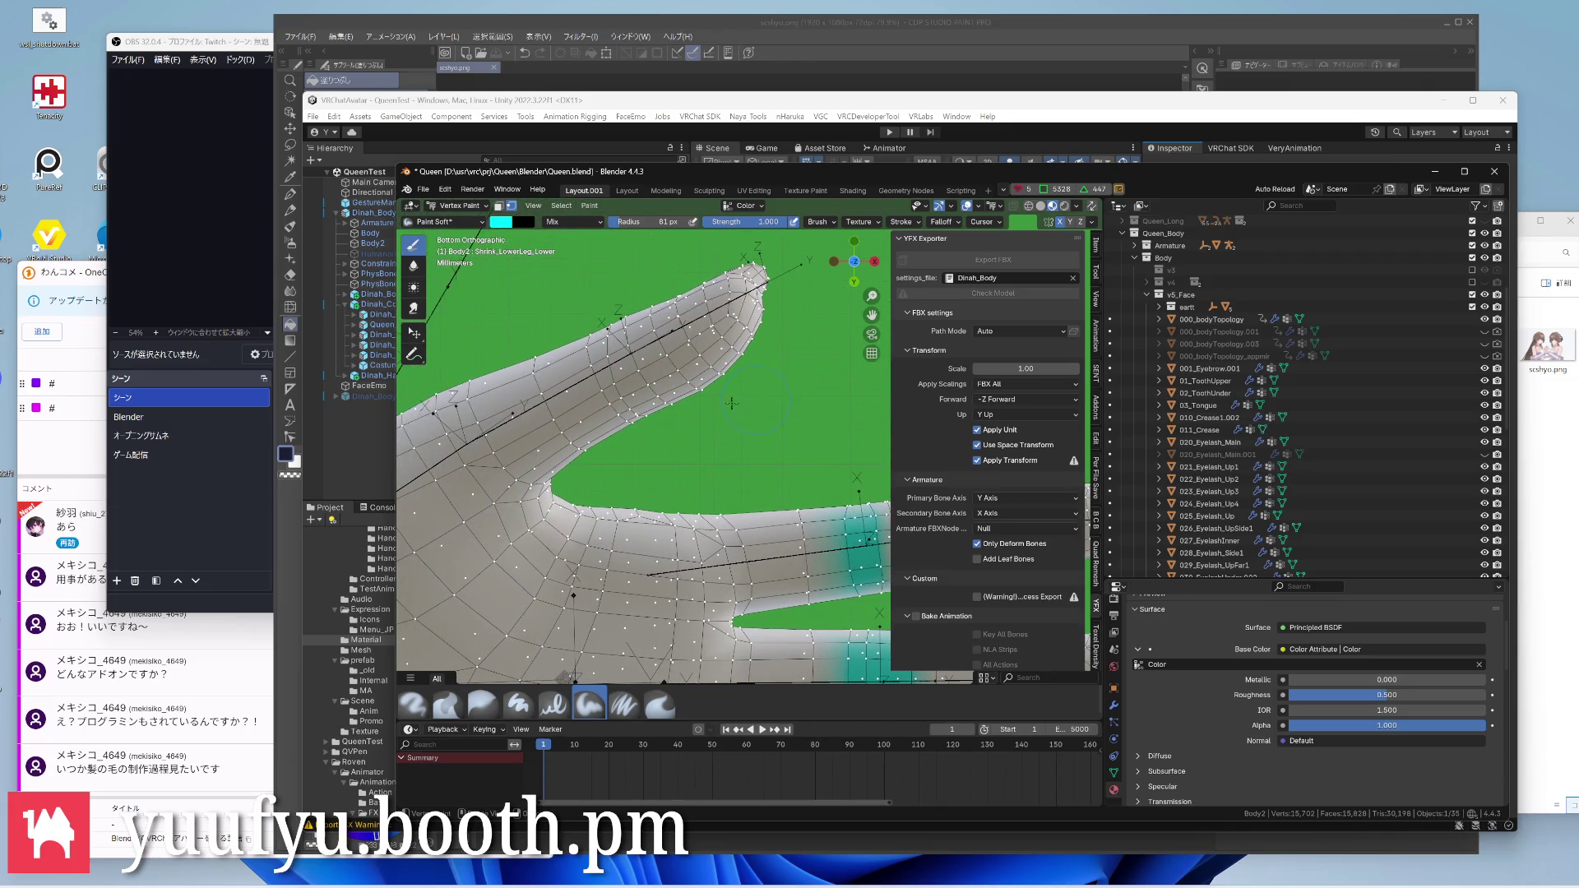
{"action": "mouse_move", "coordinate": [611, 315]}
{"action": "middle_mouse_down"}
{"action": "mouse_move", "coordinate": [743, 424]}
{"action": "mouse_move", "coordinate": [808, 505]}
{"action": "mouse_move", "coordinate": [765, 481]}
{"action": "middle_mouse_up"}
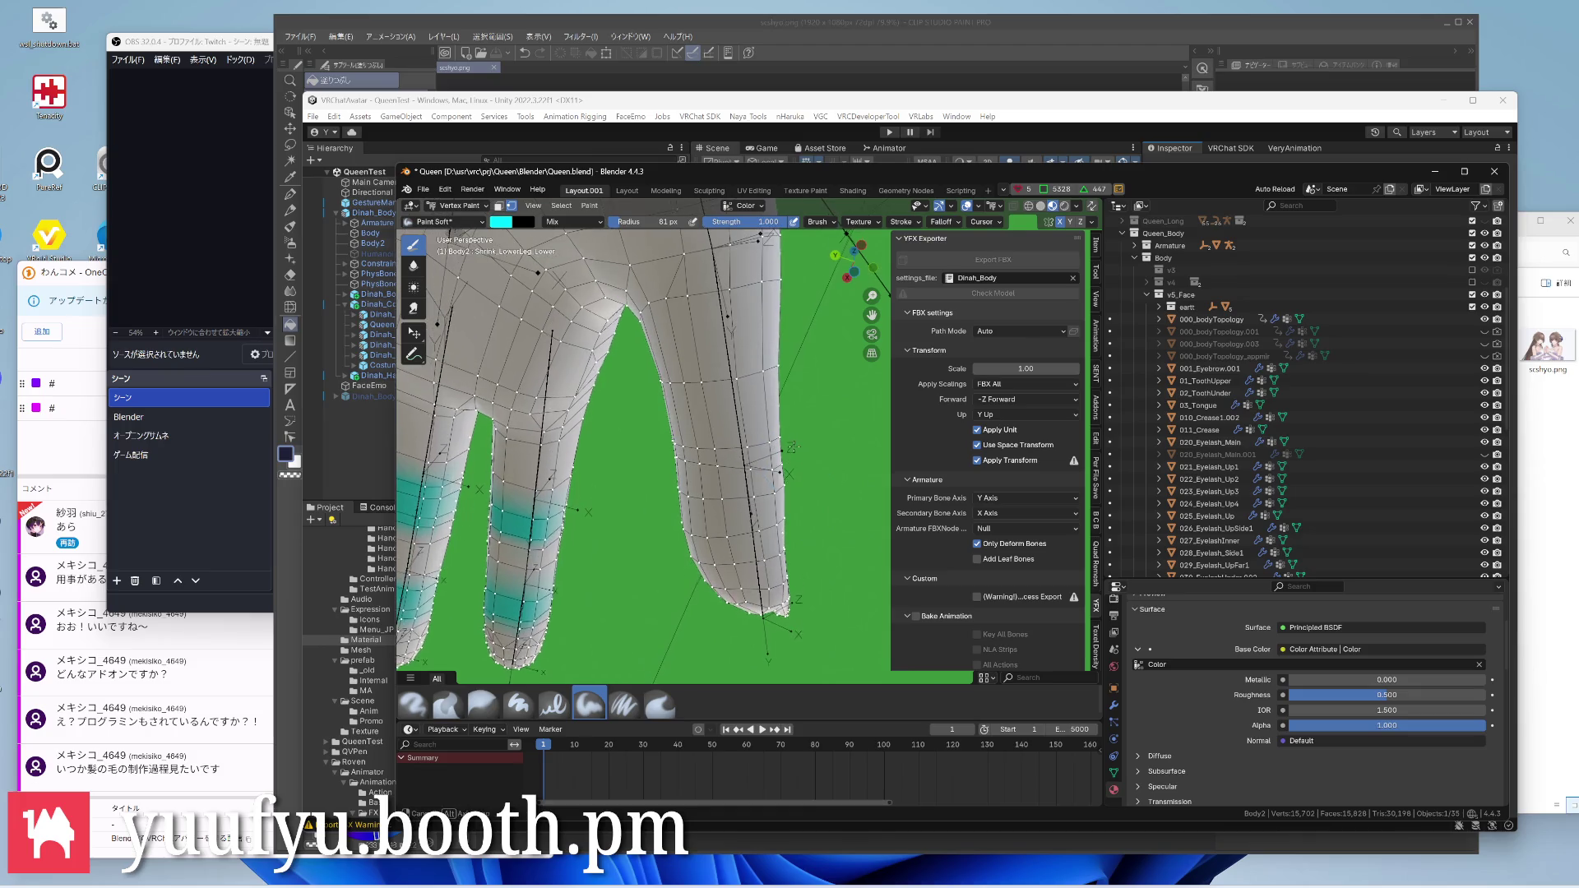
{"action": "left_click_drag", "start_coordinate": [691, 447], "coordinate": [740, 451]}
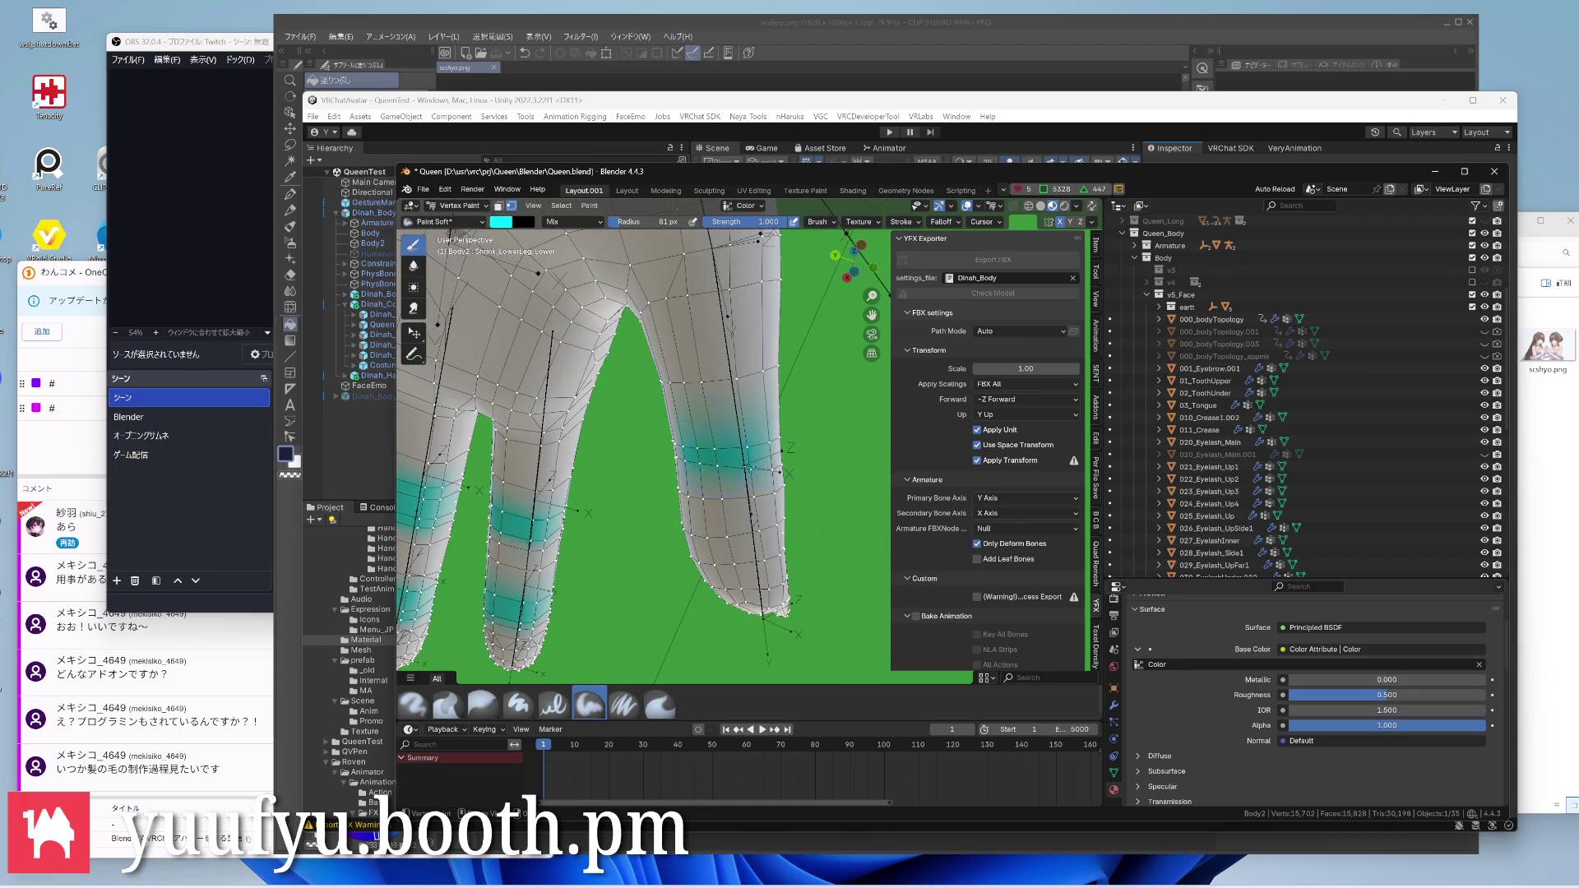
{"action": "middle_click_drag", "start_coordinate": [658, 463], "coordinate": [789, 456]}
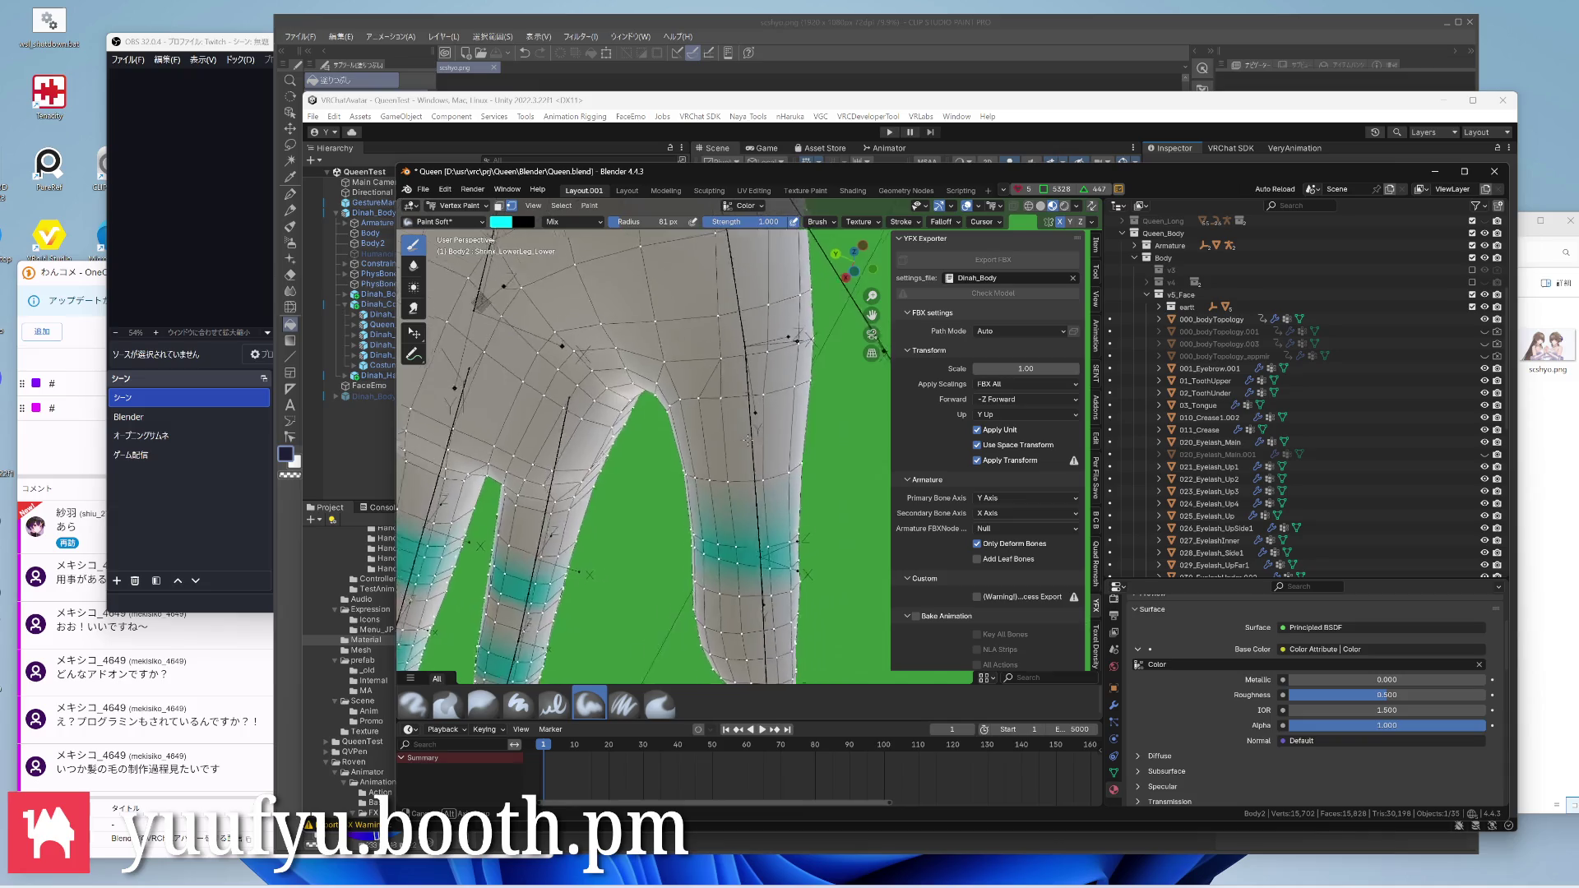
{"action": "left_click_drag", "start_coordinate": [685, 373], "coordinate": [790, 411]}
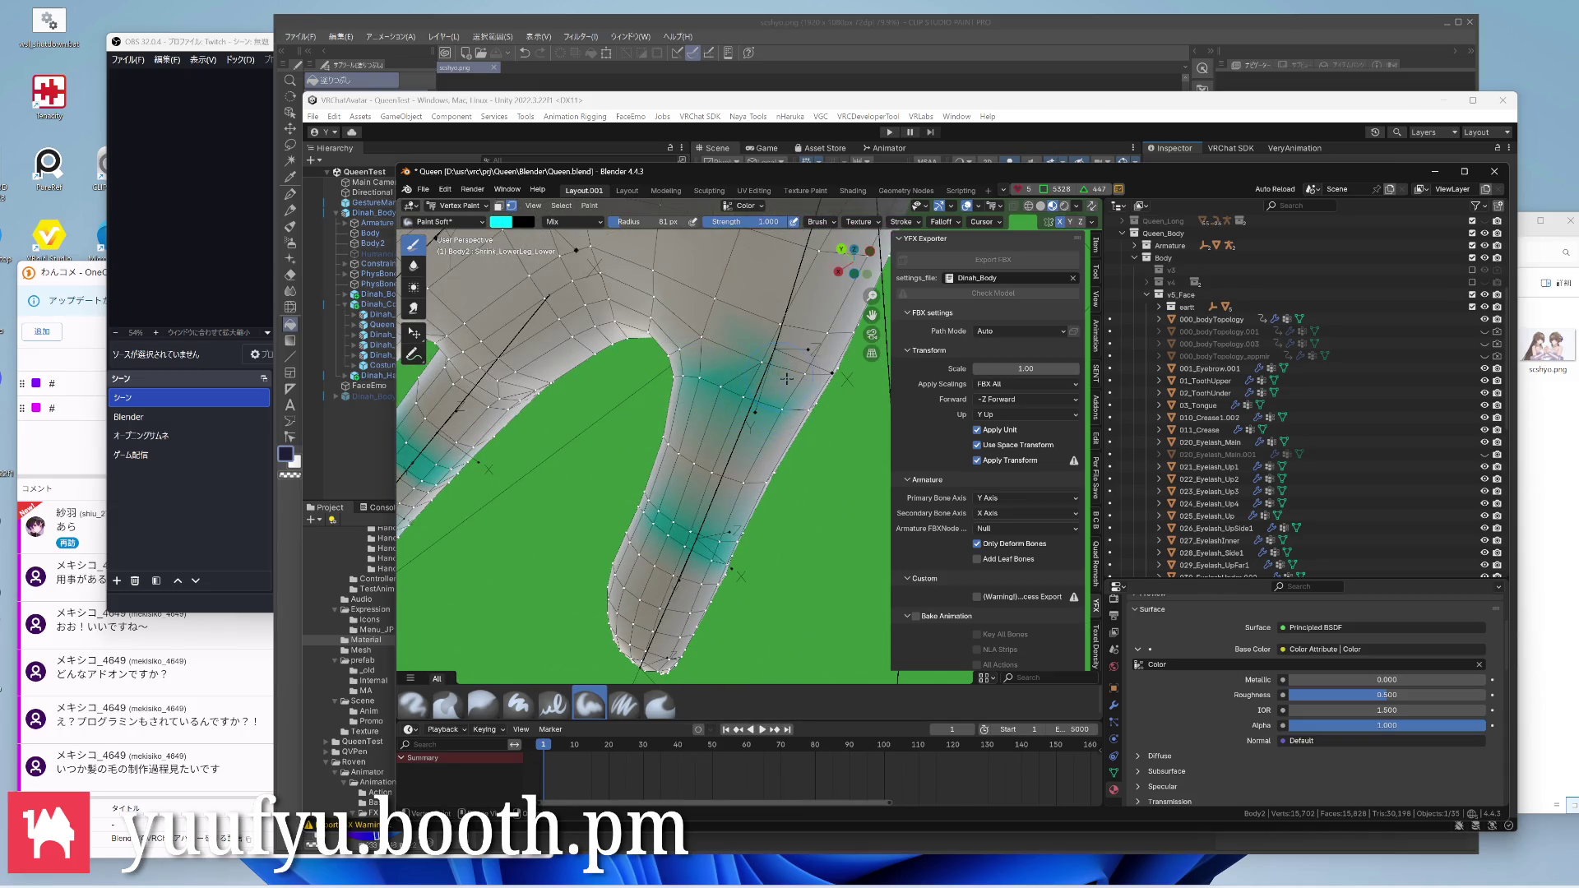
{"action": "scroll", "coordinate": [691, 407], "scroll_direction": "down", "scroll_amount": 3}
{"action": "mouse_move", "coordinate": [691, 408]}
{"action": "middle_mouse_down"}
{"action": "mouse_move", "coordinate": [672, 408]}
{"action": "mouse_move", "coordinate": [689, 378]}
{"action": "mouse_move", "coordinate": [666, 419]}
{"action": "mouse_move", "coordinate": [611, 327]}
{"action": "middle_mouse_up"}
{"action": "scroll", "coordinate": [642, 444], "scroll_direction": "up", "scroll_amount": 2}
{"action": "middle_click_drag", "start_coordinate": [604, 475], "coordinate": [691, 503]}
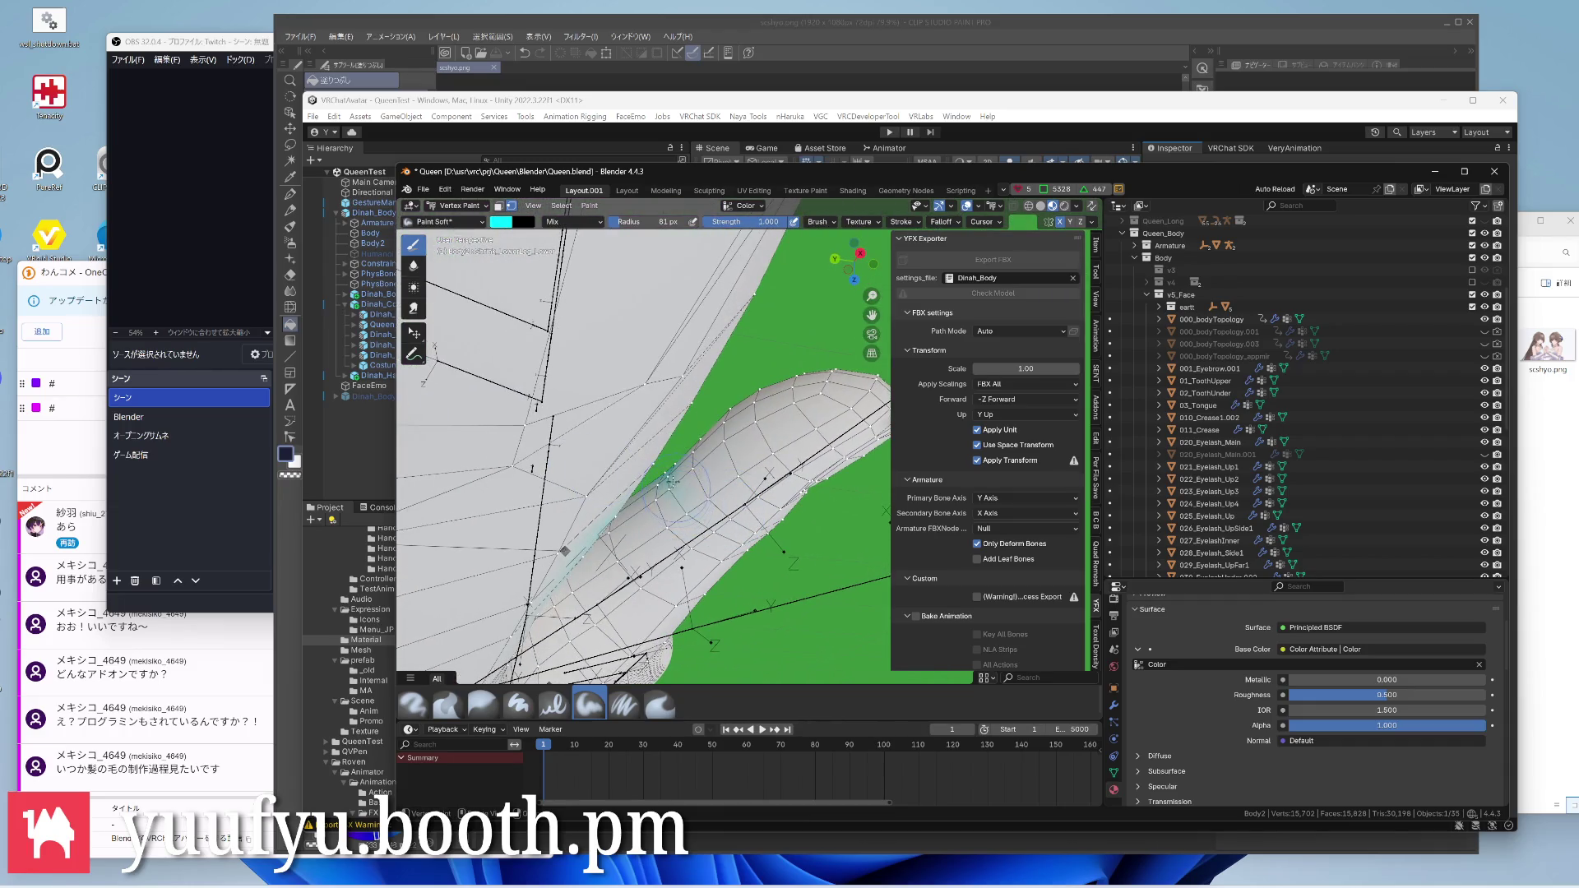
{"action": "scroll", "coordinate": [642, 457], "scroll_direction": "down", "scroll_amount": 3}
Inspect the finger bands, then undo a stray dark dab on the middle finger
{"action": "mouse_move", "coordinate": [641, 456]}
{"action": "middle_mouse_down"}
{"action": "mouse_move", "coordinate": [617, 420]}
{"action": "mouse_move", "coordinate": [592, 444]}
{"action": "mouse_move", "coordinate": [641, 469]}
{"action": "mouse_move", "coordinate": [740, 376]}
{"action": "mouse_move", "coordinate": [715, 408]}
{"action": "mouse_move", "coordinate": [701, 389]}
{"action": "middle_mouse_up"}
{"action": "scroll", "coordinate": [735, 395], "scroll_direction": "up", "scroll_amount": 2}
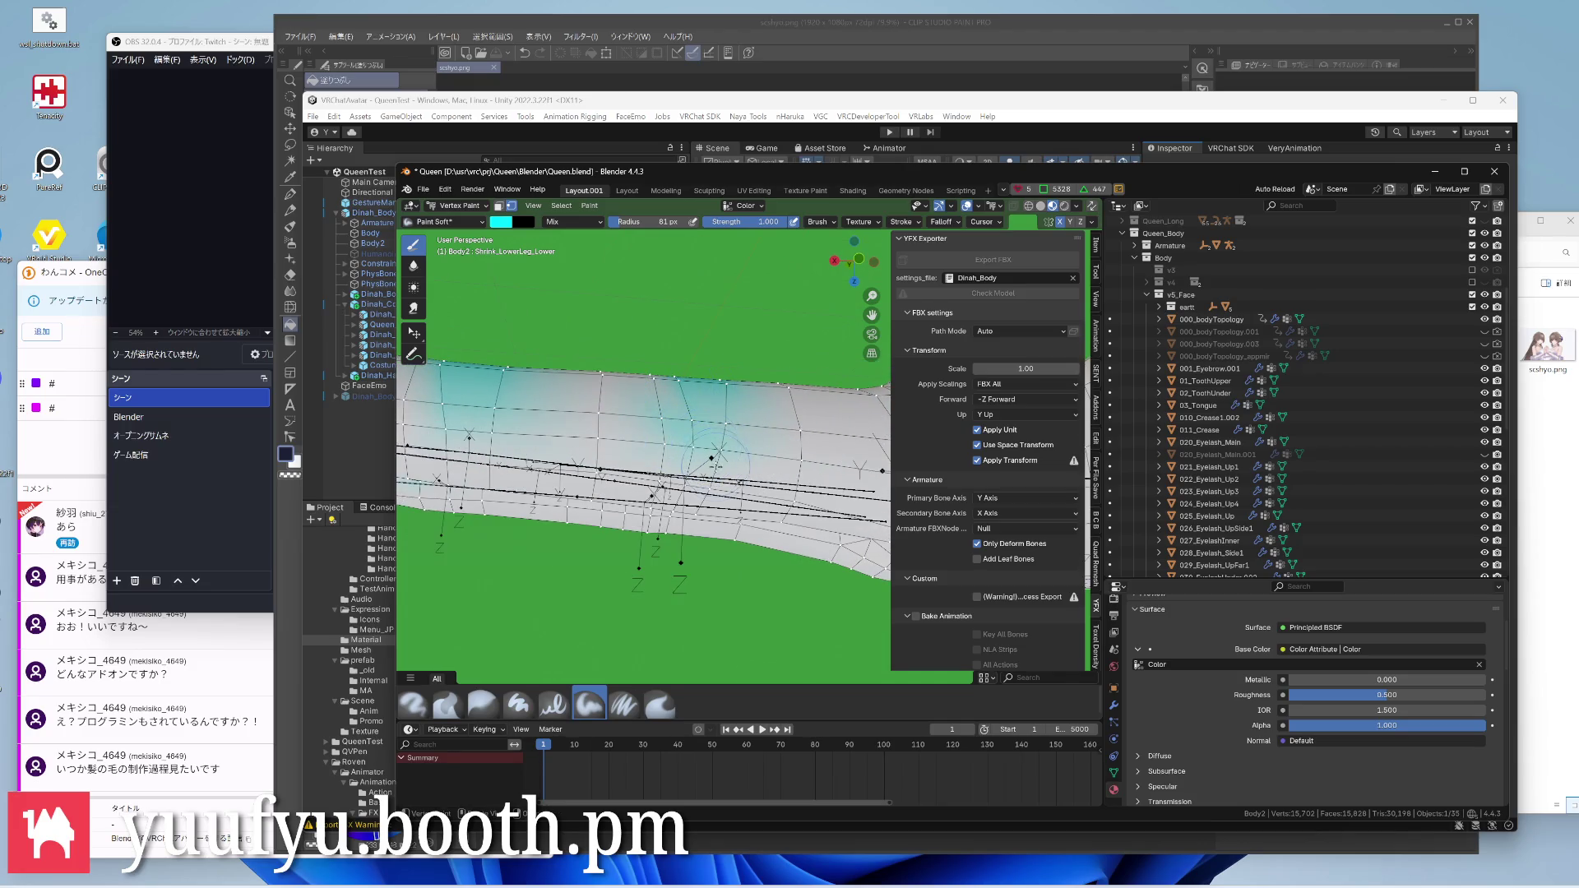
{"action": "scroll", "coordinate": [716, 459], "scroll_direction": "down", "scroll_amount": 3}
{"action": "mouse_move", "coordinate": [715, 460]}
{"action": "middle_mouse_down"}
{"action": "mouse_move", "coordinate": [753, 420]}
{"action": "mouse_move", "coordinate": [740, 395]}
{"action": "mouse_move", "coordinate": [766, 370]}
{"action": "mouse_move", "coordinate": [832, 500]}
{"action": "mouse_move", "coordinate": [790, 445]}
{"action": "mouse_move", "coordinate": [802, 420]}
{"action": "mouse_move", "coordinate": [802, 451]}
{"action": "mouse_move", "coordinate": [765, 407]}
{"action": "mouse_move", "coordinate": [666, 518]}
{"action": "mouse_move", "coordinate": [691, 587]}
{"action": "middle_mouse_up"}
{"action": "scroll", "coordinate": [759, 414], "scroll_direction": "up", "scroll_amount": 2}
{"action": "scroll", "coordinate": [834, 500], "scroll_direction": "down", "scroll_amount": 4}
{"action": "scroll", "coordinate": [765, 408], "scroll_direction": "up", "scroll_amount": 3}
{"action": "scroll", "coordinate": [741, 432], "scroll_direction": "up", "scroll_amount": 4}
{"action": "scroll", "coordinate": [691, 469], "scroll_direction": "up", "scroll_amount": 3}
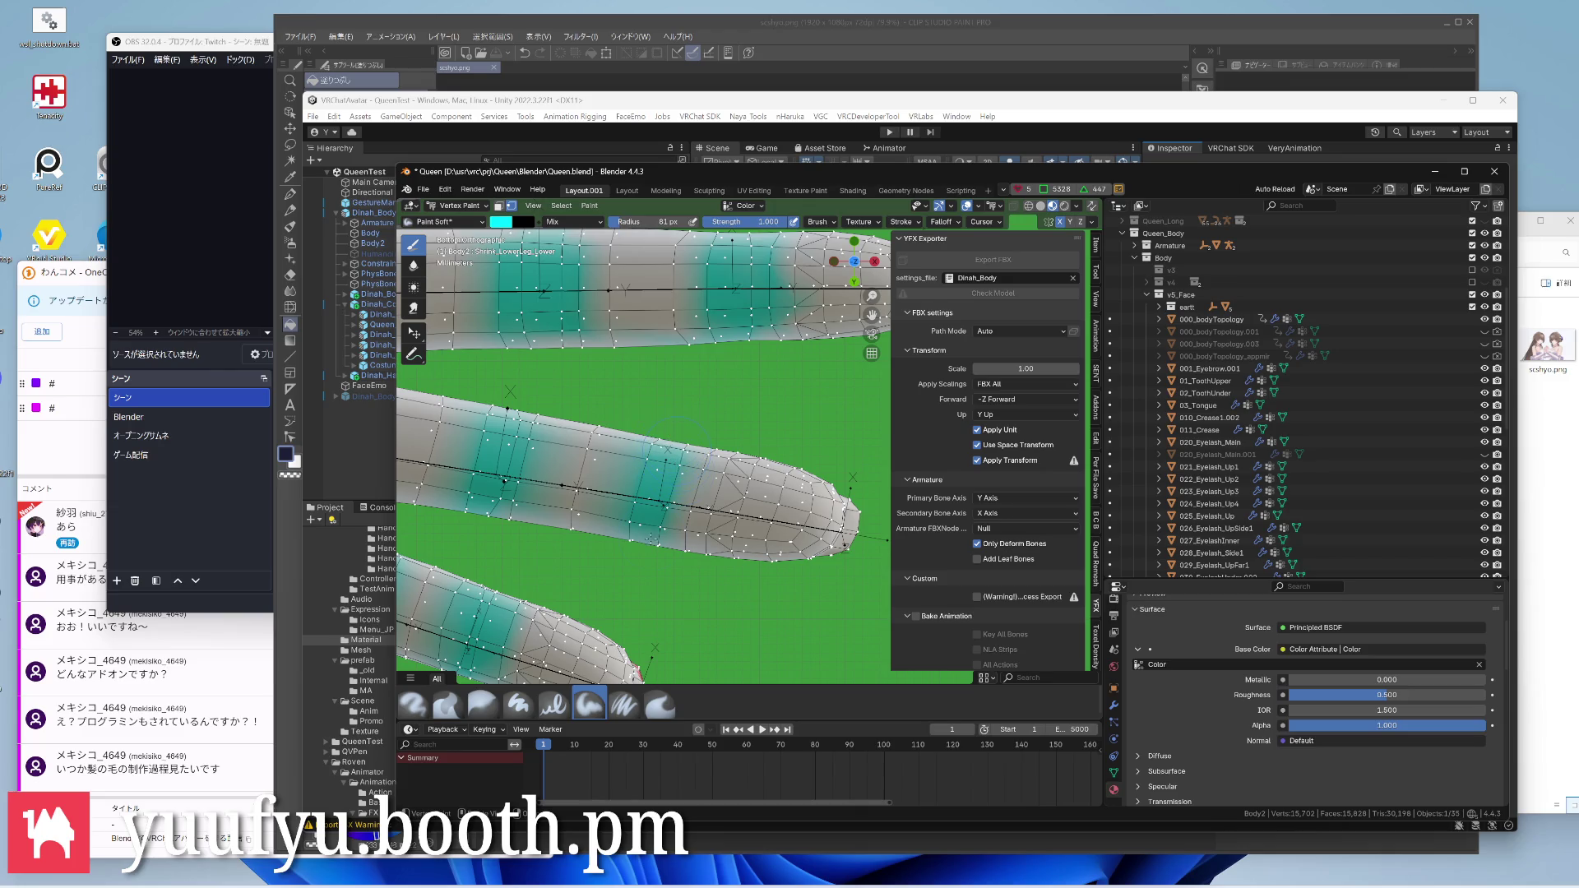
{"action": "scroll", "coordinate": [677, 450], "scroll_direction": "down", "scroll_amount": 4}
{"action": "mouse_move", "coordinate": [691, 518]}
{"action": "middle_mouse_down", "text": "shift"}
{"action": "mouse_move", "coordinate": [676, 450]}
{"action": "mouse_move", "coordinate": [617, 438]}
{"action": "middle_mouse_up", "text": "shift"}
{"action": "scroll", "coordinate": [642, 457], "scroll_direction": "up", "scroll_amount": 4}
{"action": "scroll", "coordinate": [692, 395], "scroll_direction": "up", "scroll_amount": 2}
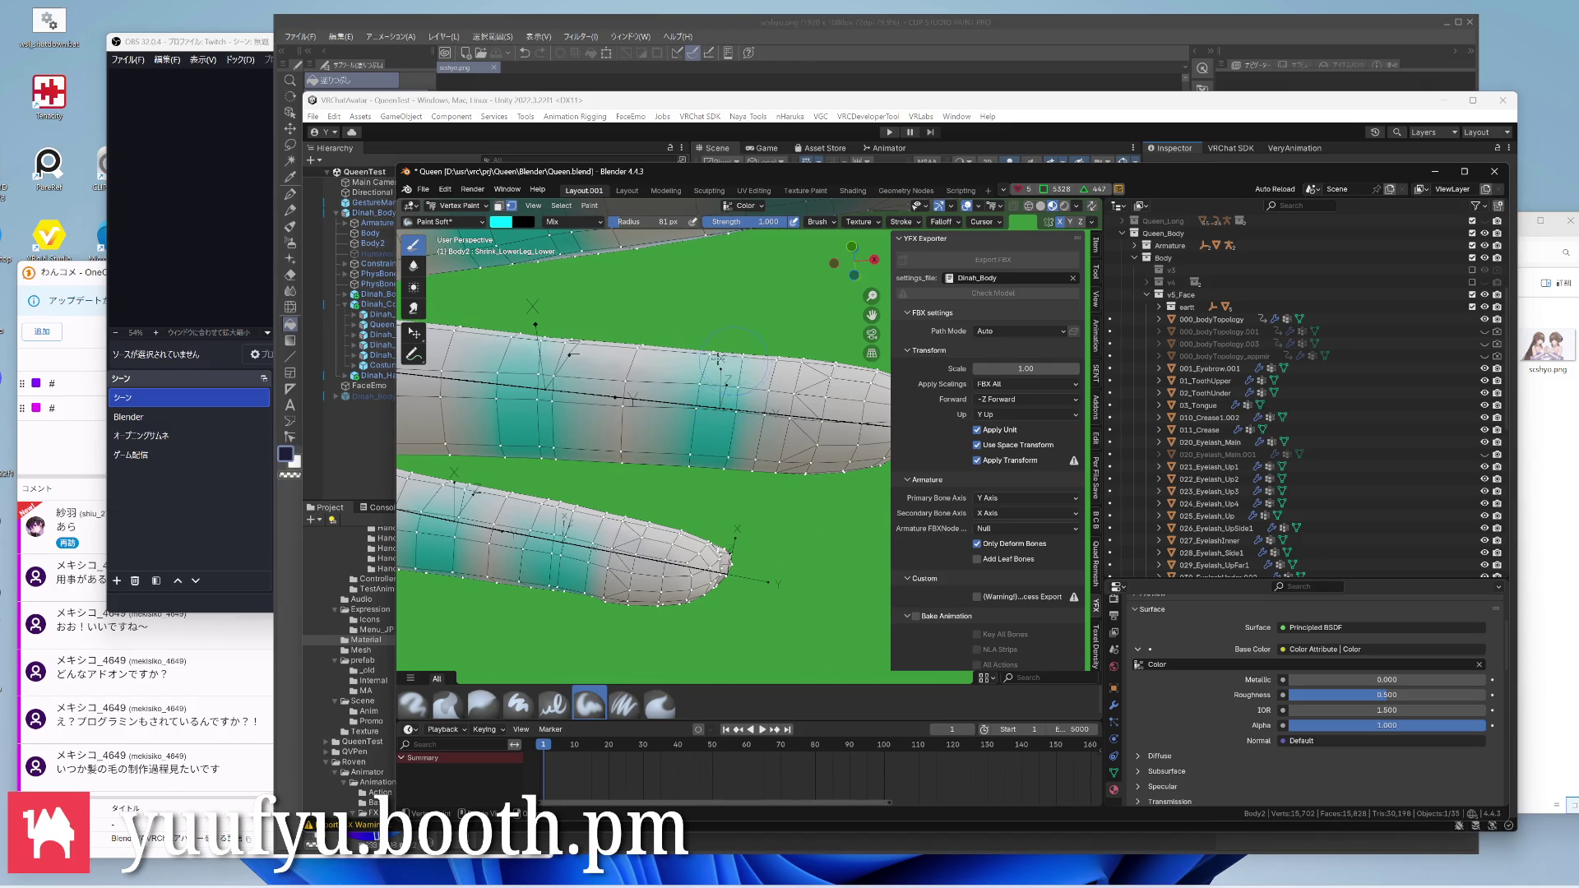
{"action": "middle_click_drag", "start_coordinate": [727, 334], "coordinate": [709, 482], "text": "shift"}
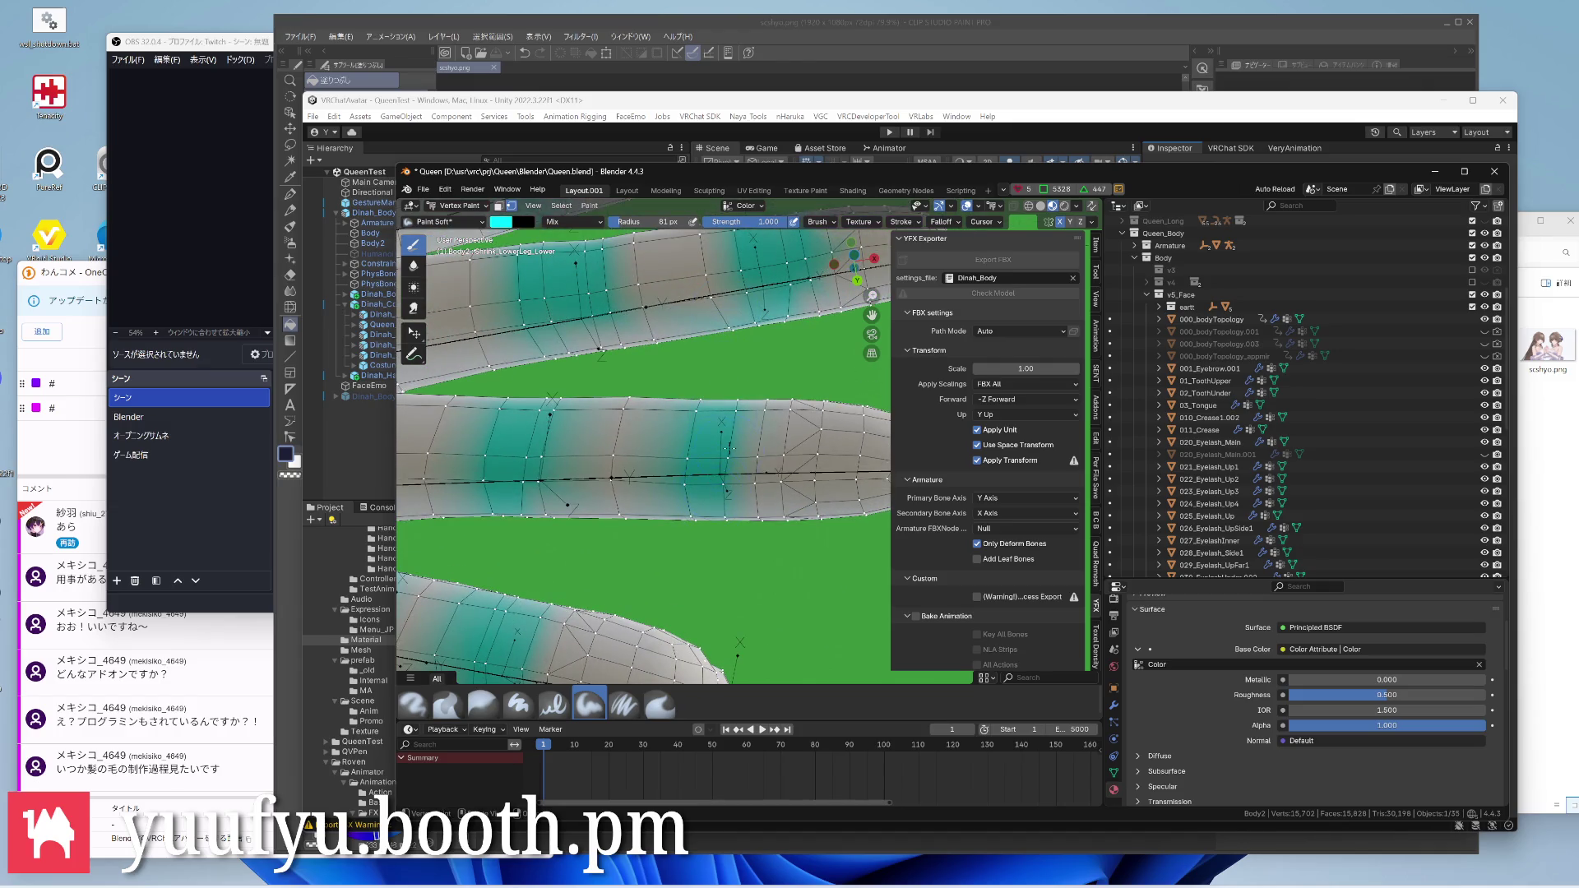
{"action": "scroll", "coordinate": [641, 444], "scroll_direction": "down", "scroll_amount": 4}
{"action": "scroll", "coordinate": [641, 445], "scroll_direction": "up", "scroll_amount": 3}
{"action": "scroll", "coordinate": [642, 408], "scroll_direction": "down", "scroll_amount": 4}
{"action": "scroll", "coordinate": [643, 407], "scroll_direction": "up", "scroll_amount": 4}
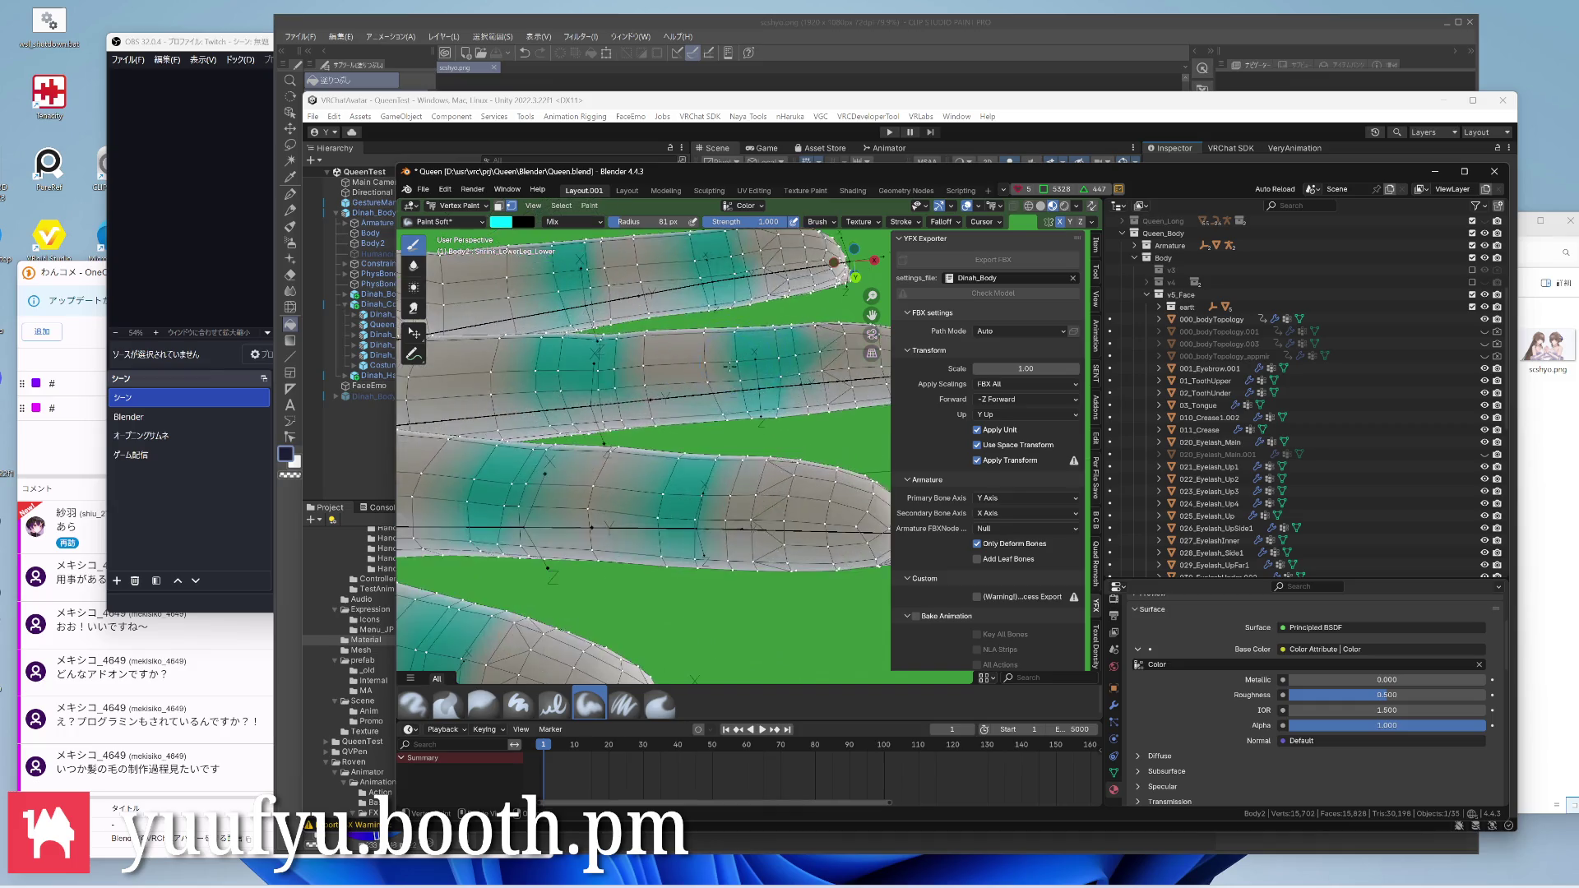
{"action": "scroll", "coordinate": [728, 363], "scroll_direction": "up", "scroll_amount": 3}
{"action": "scroll", "coordinate": [722, 395], "scroll_direction": "up", "scroll_amount": 2}
{"action": "left_click", "coordinate": [717, 420]}
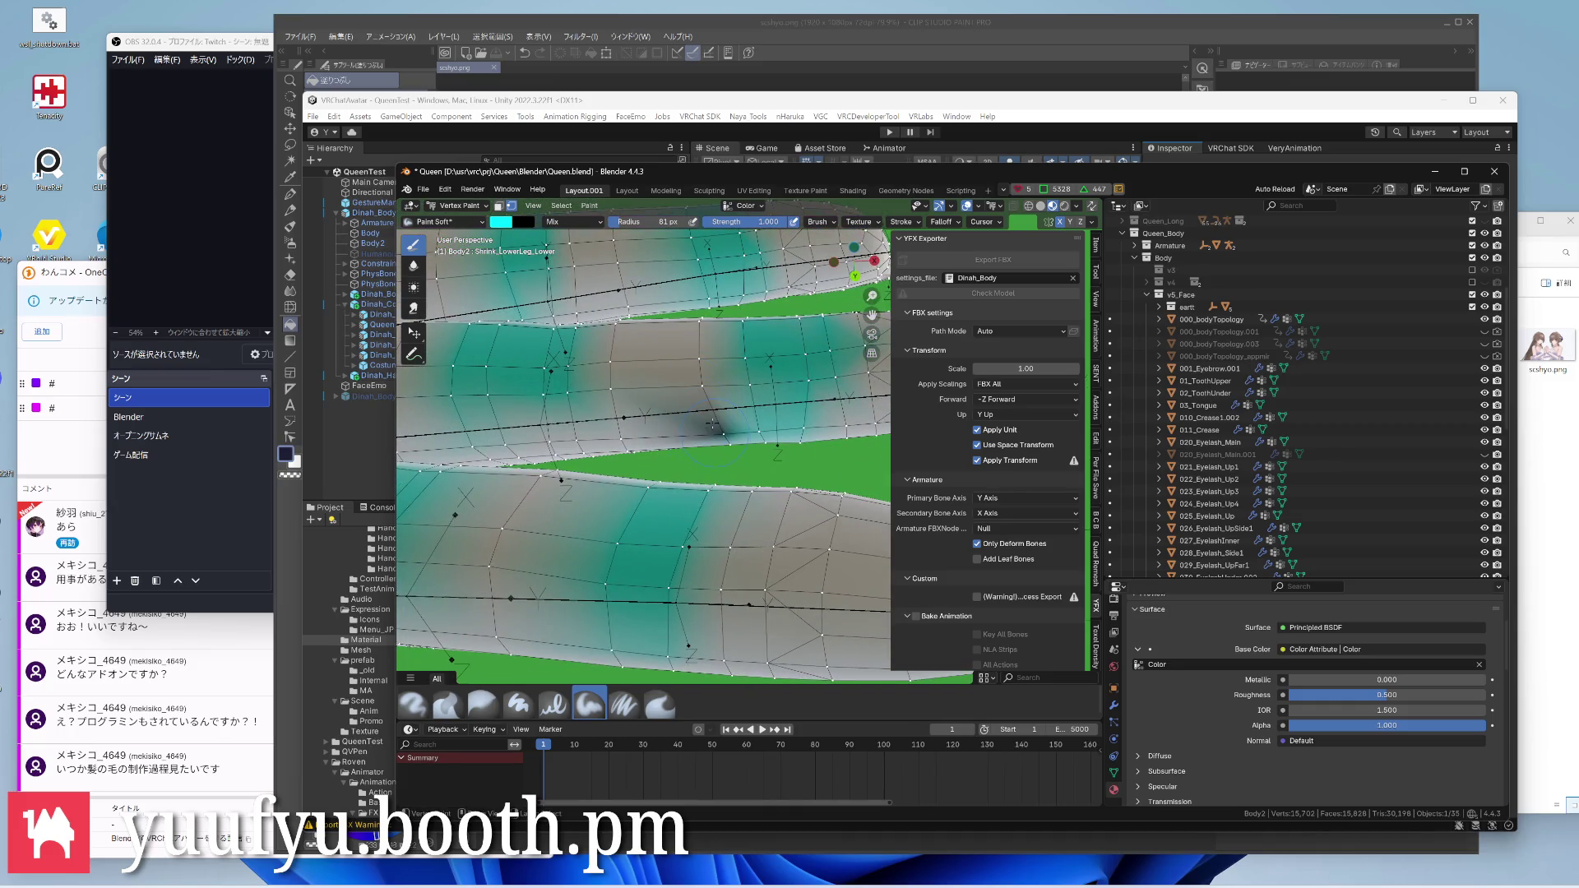
{"action": "key", "text": "ctrl+z"}
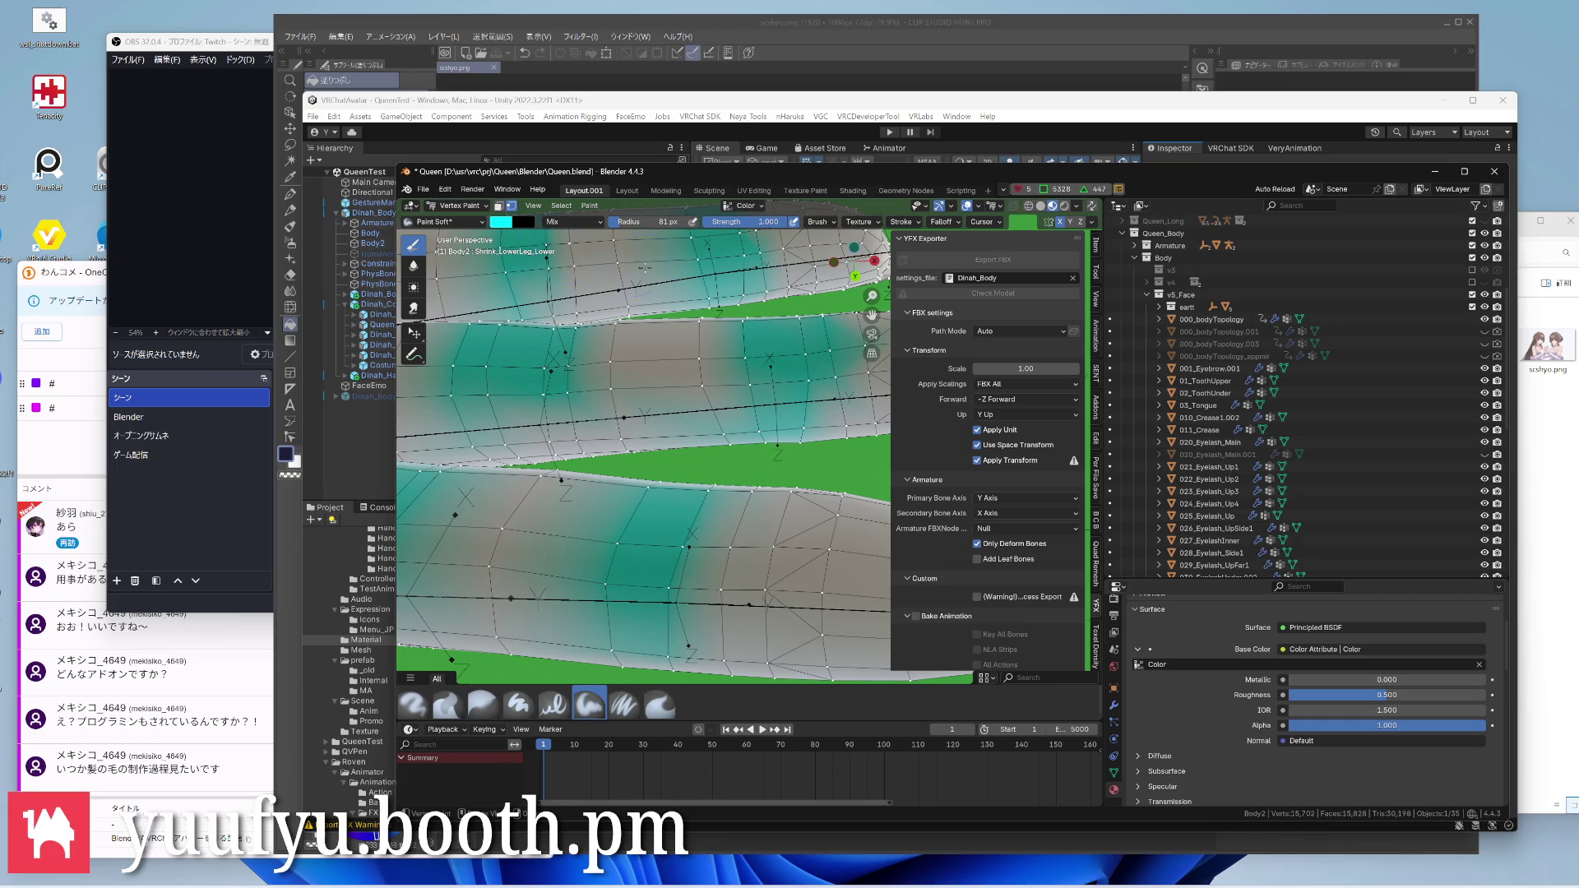
{"action": "scroll", "coordinate": [676, 364], "scroll_direction": "down", "scroll_amount": 3}
{"action": "scroll", "coordinate": [676, 365], "scroll_direction": "up", "scroll_amount": 1}
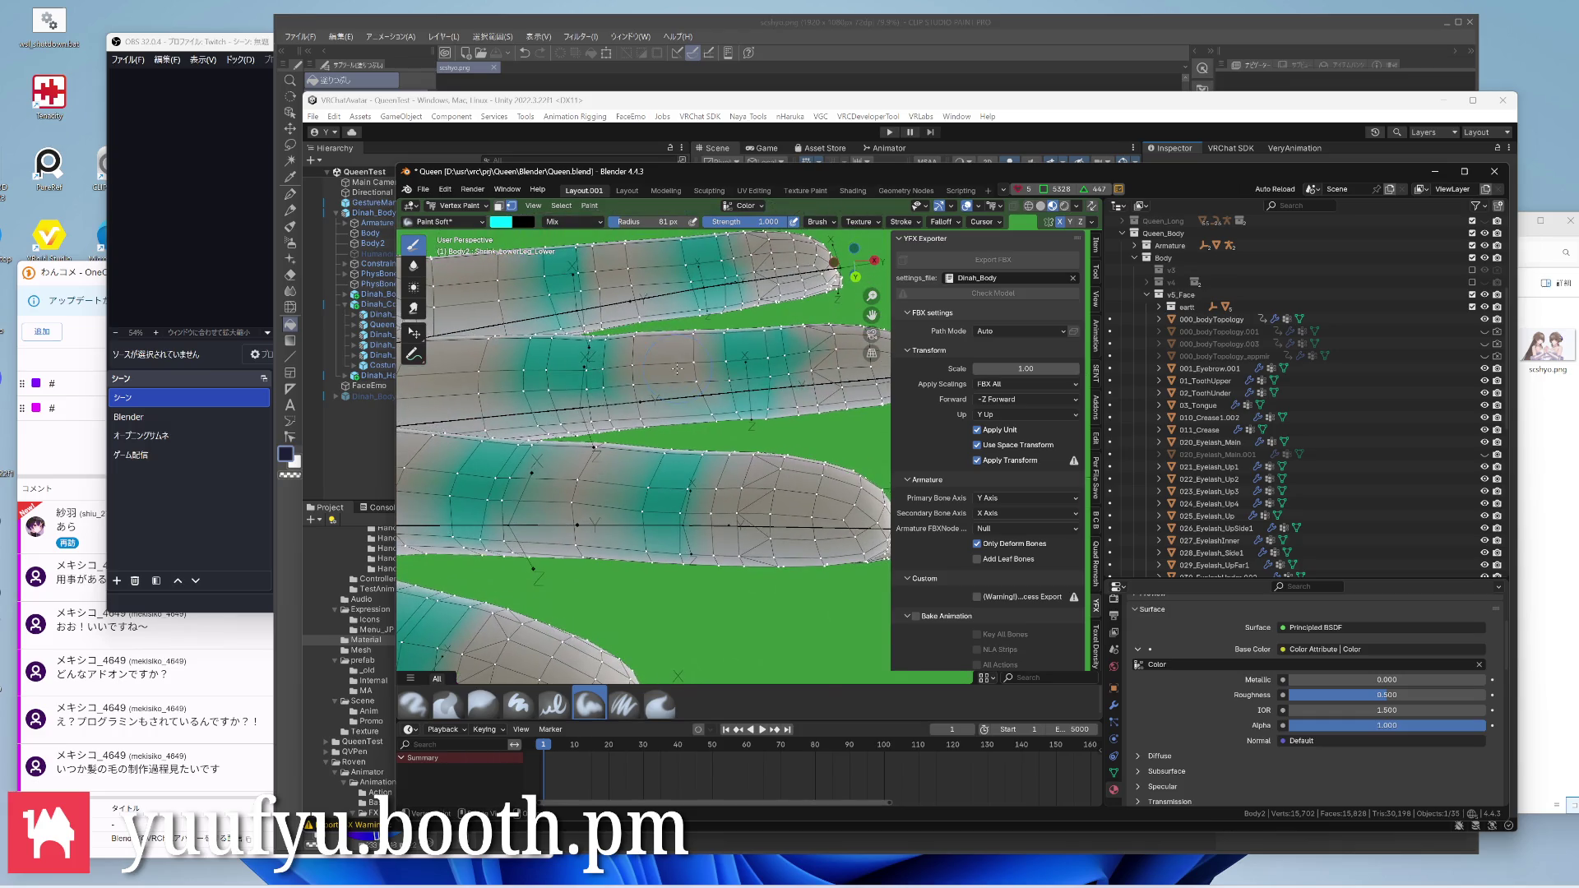
Change the brush paint colour to pure white via the colour picker
{"action": "left_click", "coordinate": [502, 222]}
{"action": "left_click", "coordinate": [550, 365]}
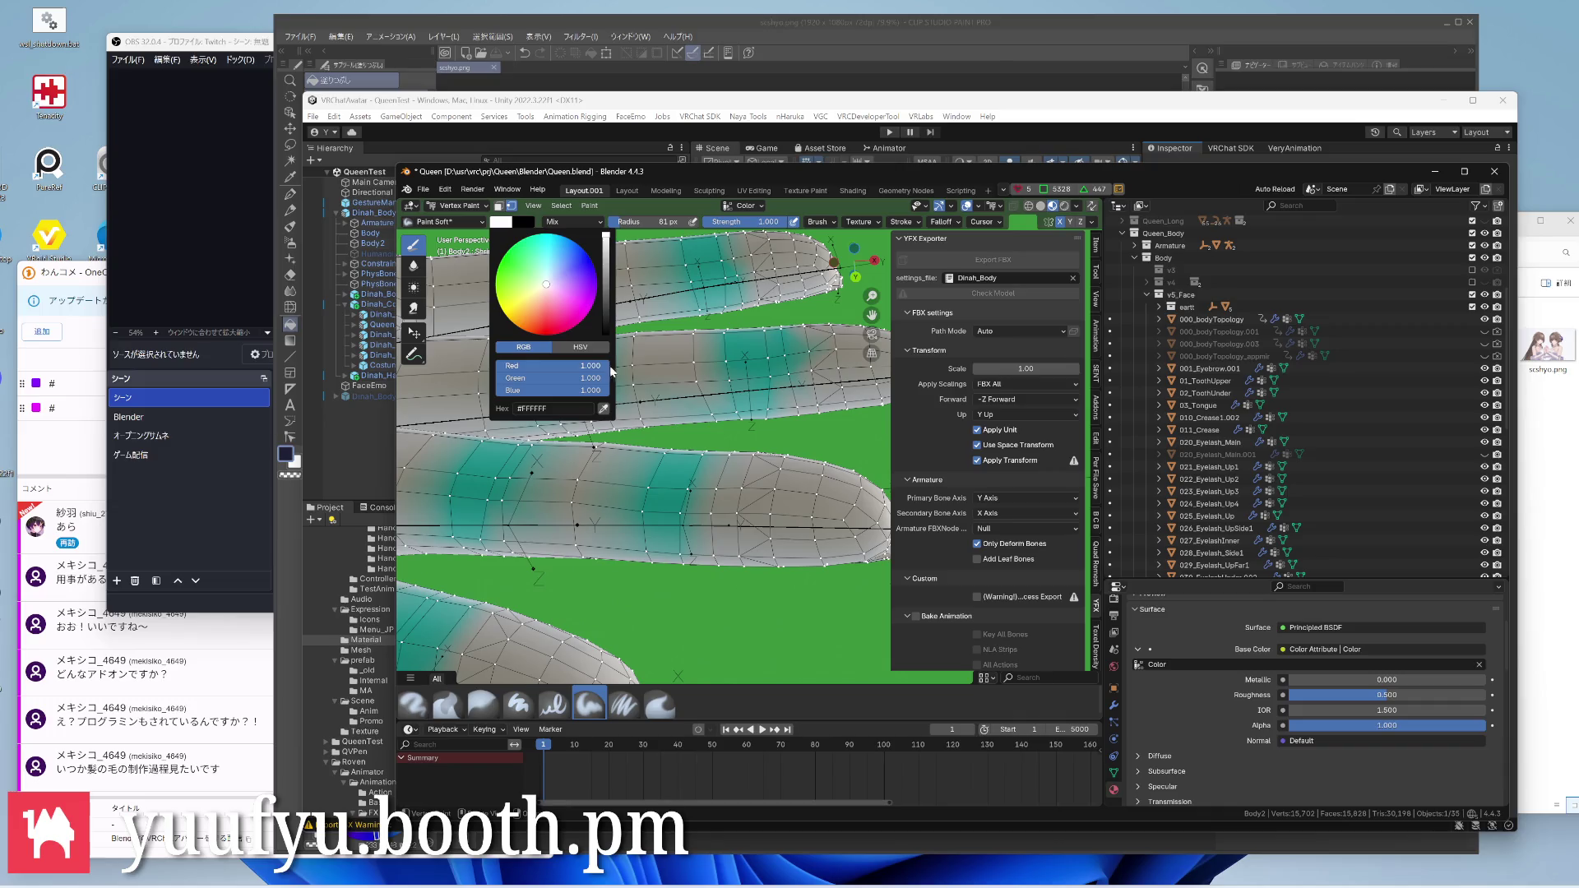
{"action": "scroll", "coordinate": [610, 365], "scroll_direction": "down", "scroll_amount": 8}
{"action": "scroll", "coordinate": [609, 365], "scroll_direction": "up", "scroll_amount": 4}
Leave Vertex Paint for Edit Mode on Body2 and bring the head and neck into view
{"action": "middle_click_drag", "start_coordinate": [586, 437], "coordinate": [543, 424]}
{"action": "scroll", "coordinate": [543, 425], "scroll_direction": "up", "scroll_amount": 3}
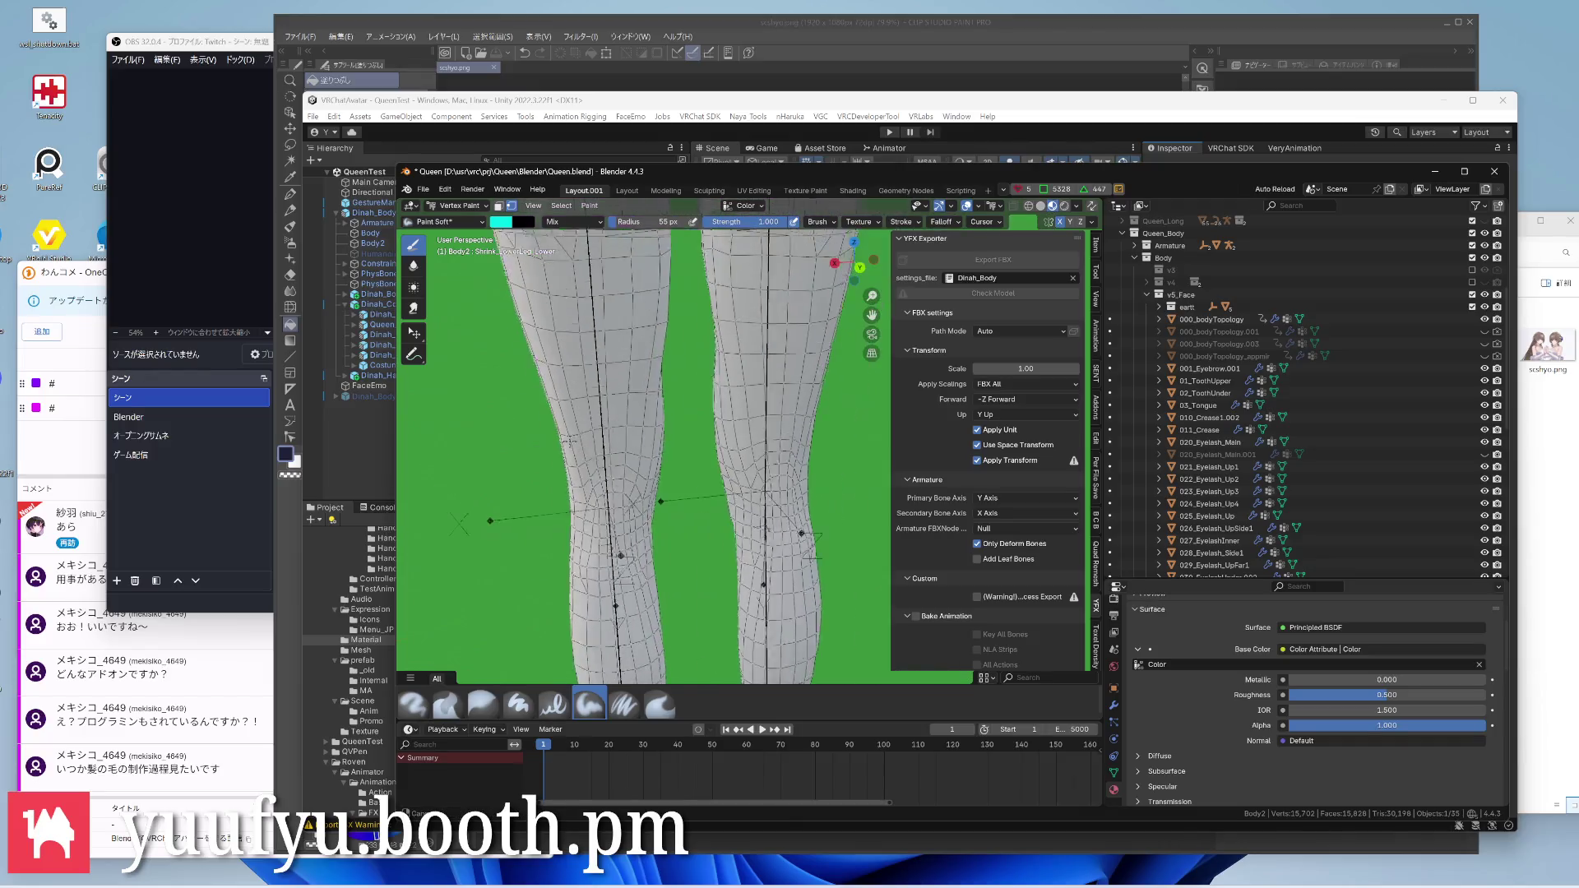
{"action": "scroll", "coordinate": [601, 486], "scroll_direction": "up", "scroll_amount": 3}
{"action": "scroll", "coordinate": [605, 481], "scroll_direction": "down", "scroll_amount": 3}
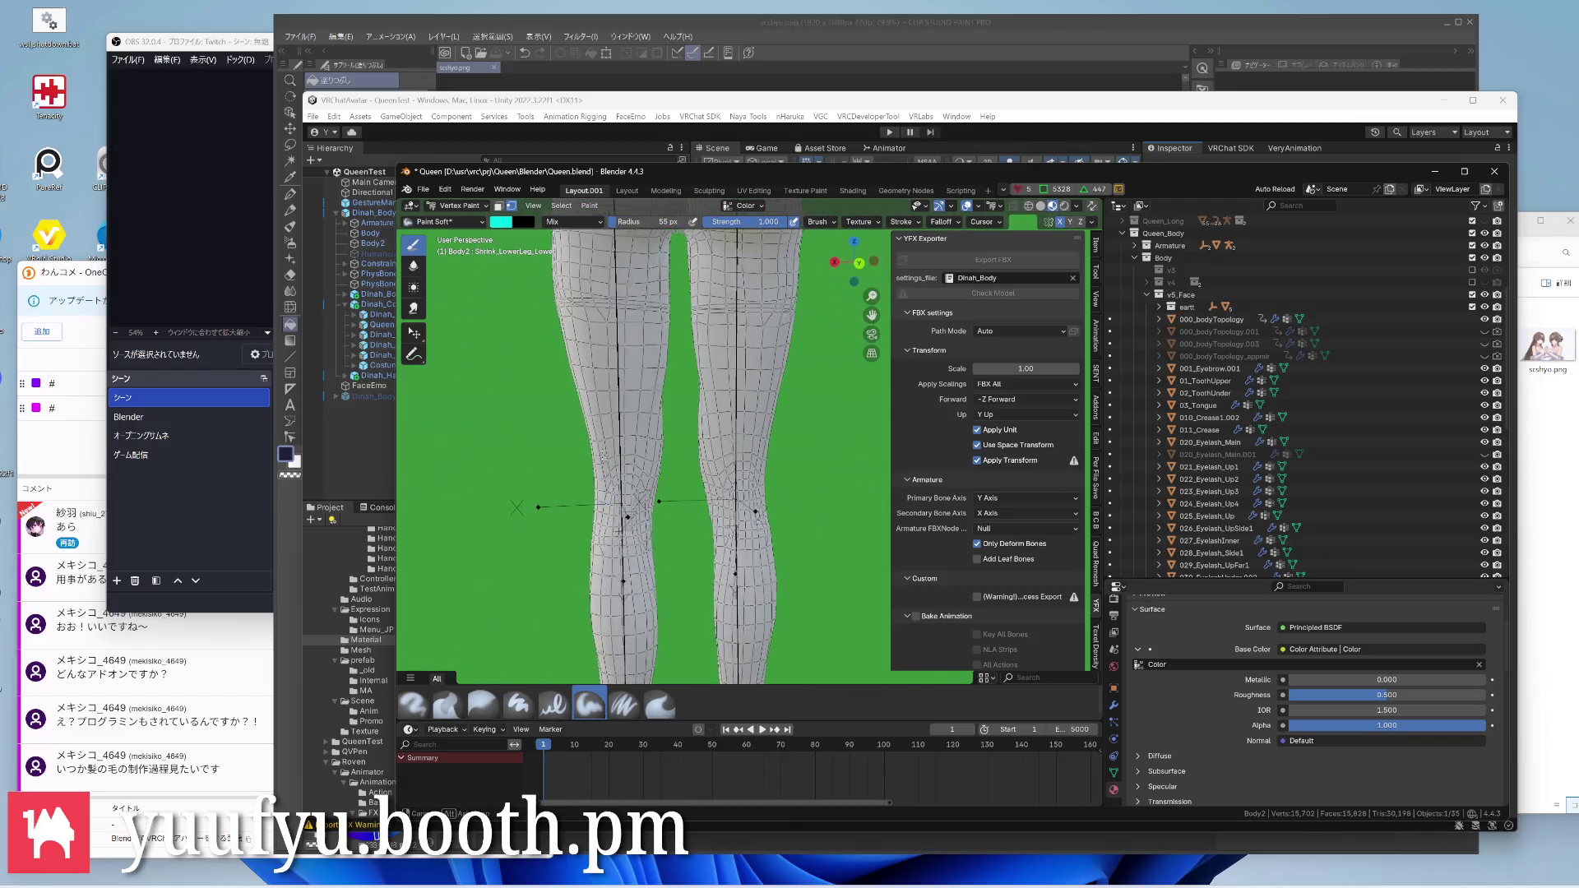
{"action": "scroll", "coordinate": [617, 482], "scroll_direction": "up", "scroll_amount": 1}
{"action": "mouse_move", "coordinate": [618, 482]}
{"action": "middle_mouse_down"}
{"action": "mouse_move", "coordinate": [667, 457]}
{"action": "mouse_move", "coordinate": [617, 462]}
{"action": "mouse_move", "coordinate": [654, 419]}
{"action": "mouse_move", "coordinate": [641, 410]}
{"action": "mouse_move", "coordinate": [751, 415]}
{"action": "middle_mouse_up"}
{"action": "key", "text": "Tab"}
{"action": "scroll", "coordinate": [623, 456], "scroll_direction": "down", "scroll_amount": 5}
{"action": "scroll", "coordinate": [627, 452], "scroll_direction": "up", "scroll_amount": 4}
{"action": "scroll", "coordinate": [624, 444], "scroll_direction": "down", "scroll_amount": 4}
{"action": "scroll", "coordinate": [653, 416], "scroll_direction": "up", "scroll_amount": 6}
{"action": "scroll", "coordinate": [691, 414], "scroll_direction": "up", "scroll_amount": 3}
{"action": "middle_click_drag", "start_coordinate": [574, 440], "coordinate": [645, 453]}
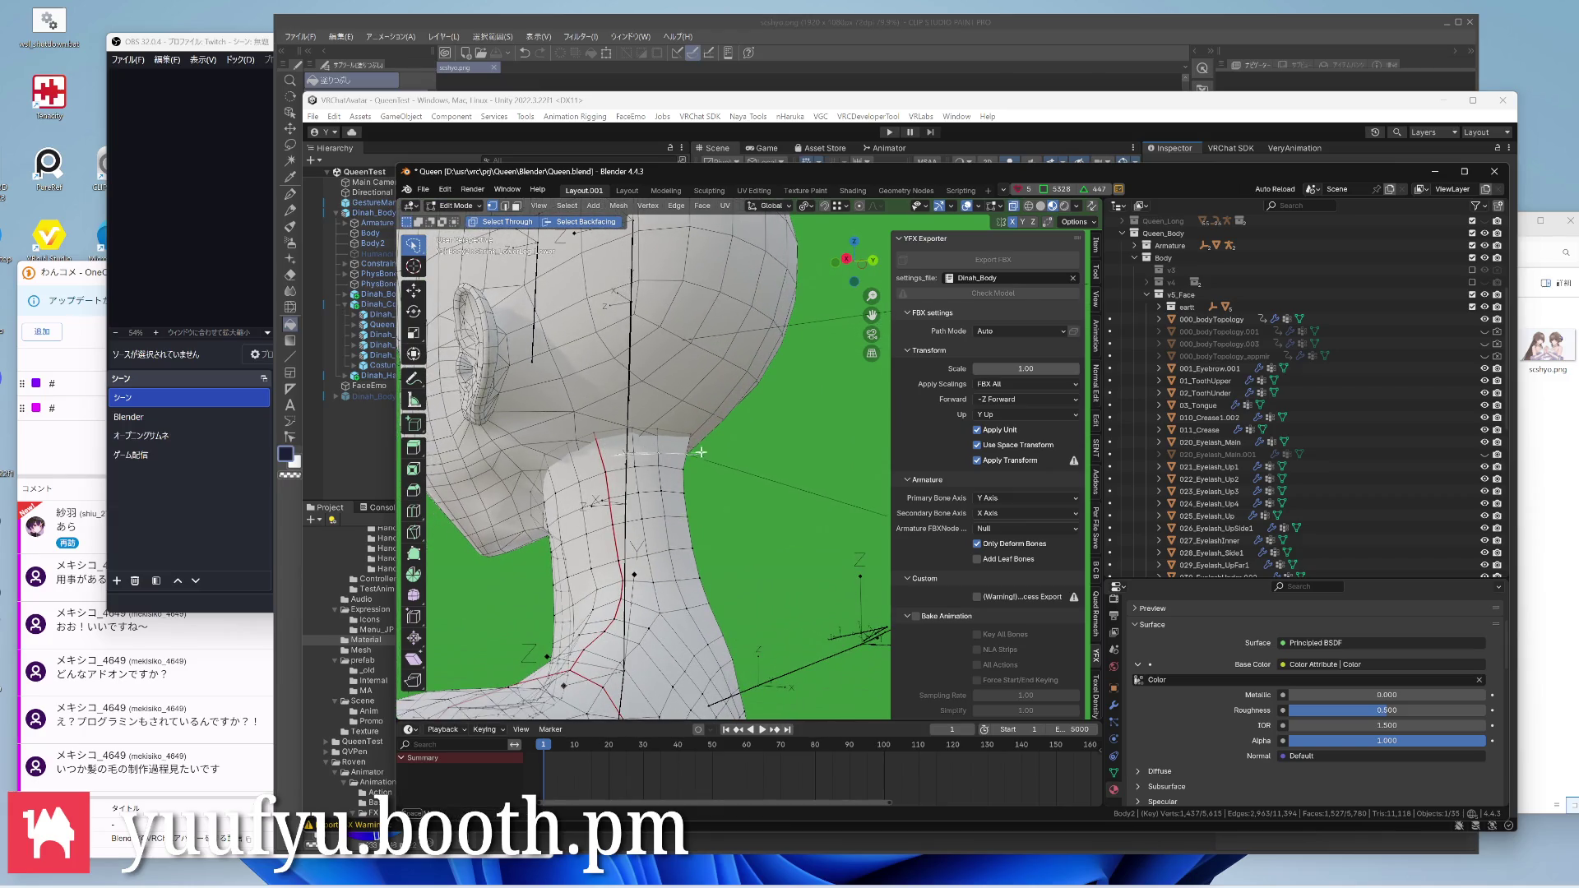
Select the neck and jaw faces, hide the 000_bodyTopology head mesh, and switch to vertex painting
{"action": "left_click_drag", "start_coordinate": [701, 453], "coordinate": [488, 505]}
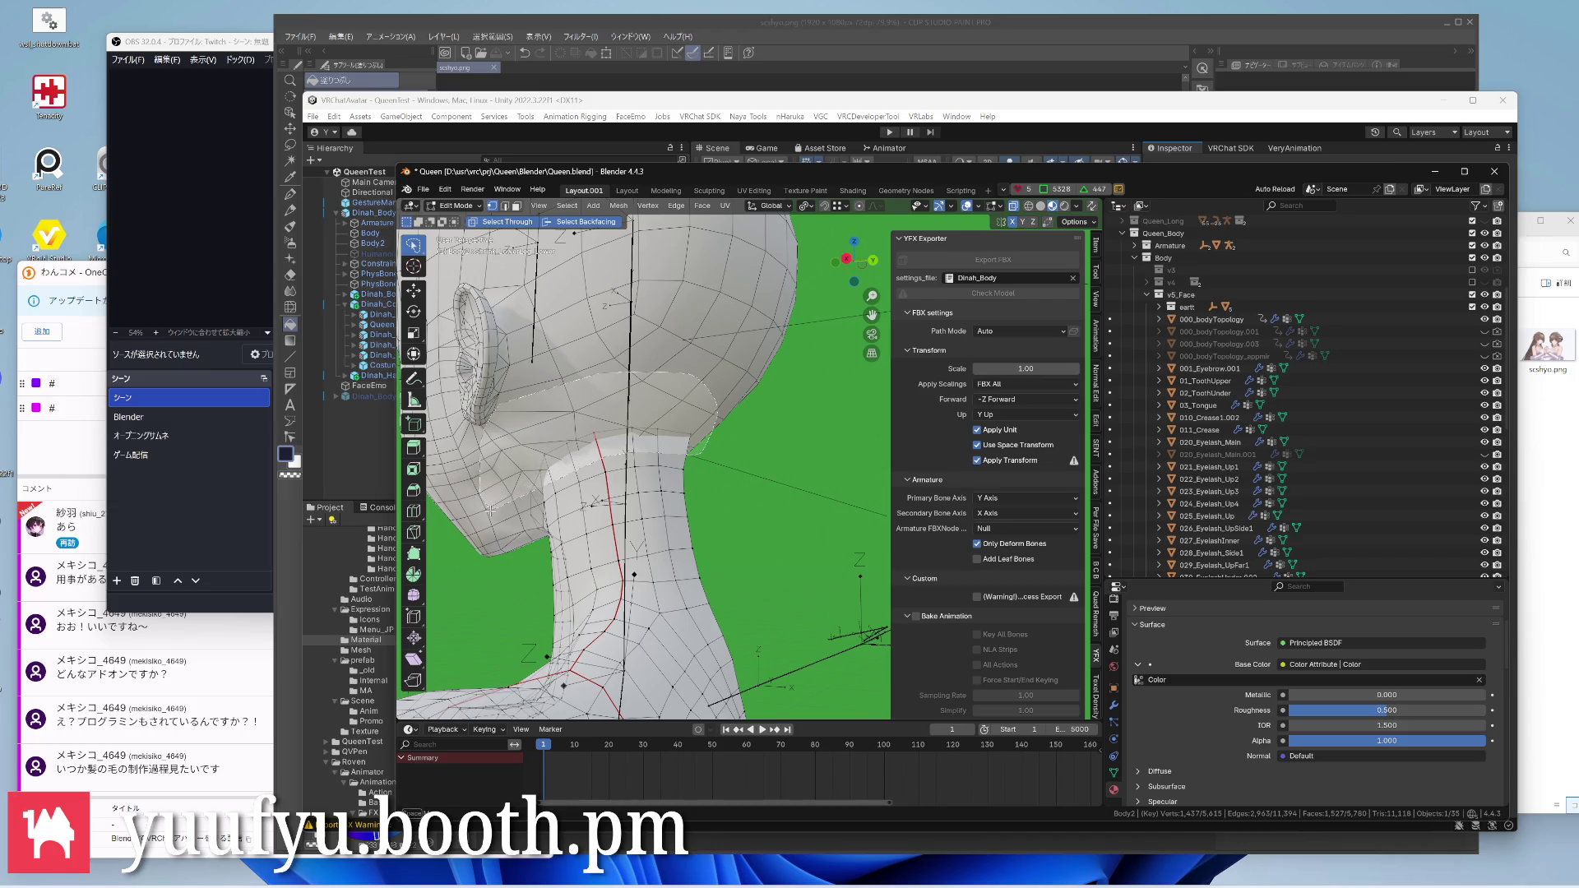
{"action": "scroll", "coordinate": [585, 447], "scroll_direction": "up", "scroll_amount": 4}
{"action": "scroll", "coordinate": [605, 429], "scroll_direction": "down", "scroll_amount": 4}
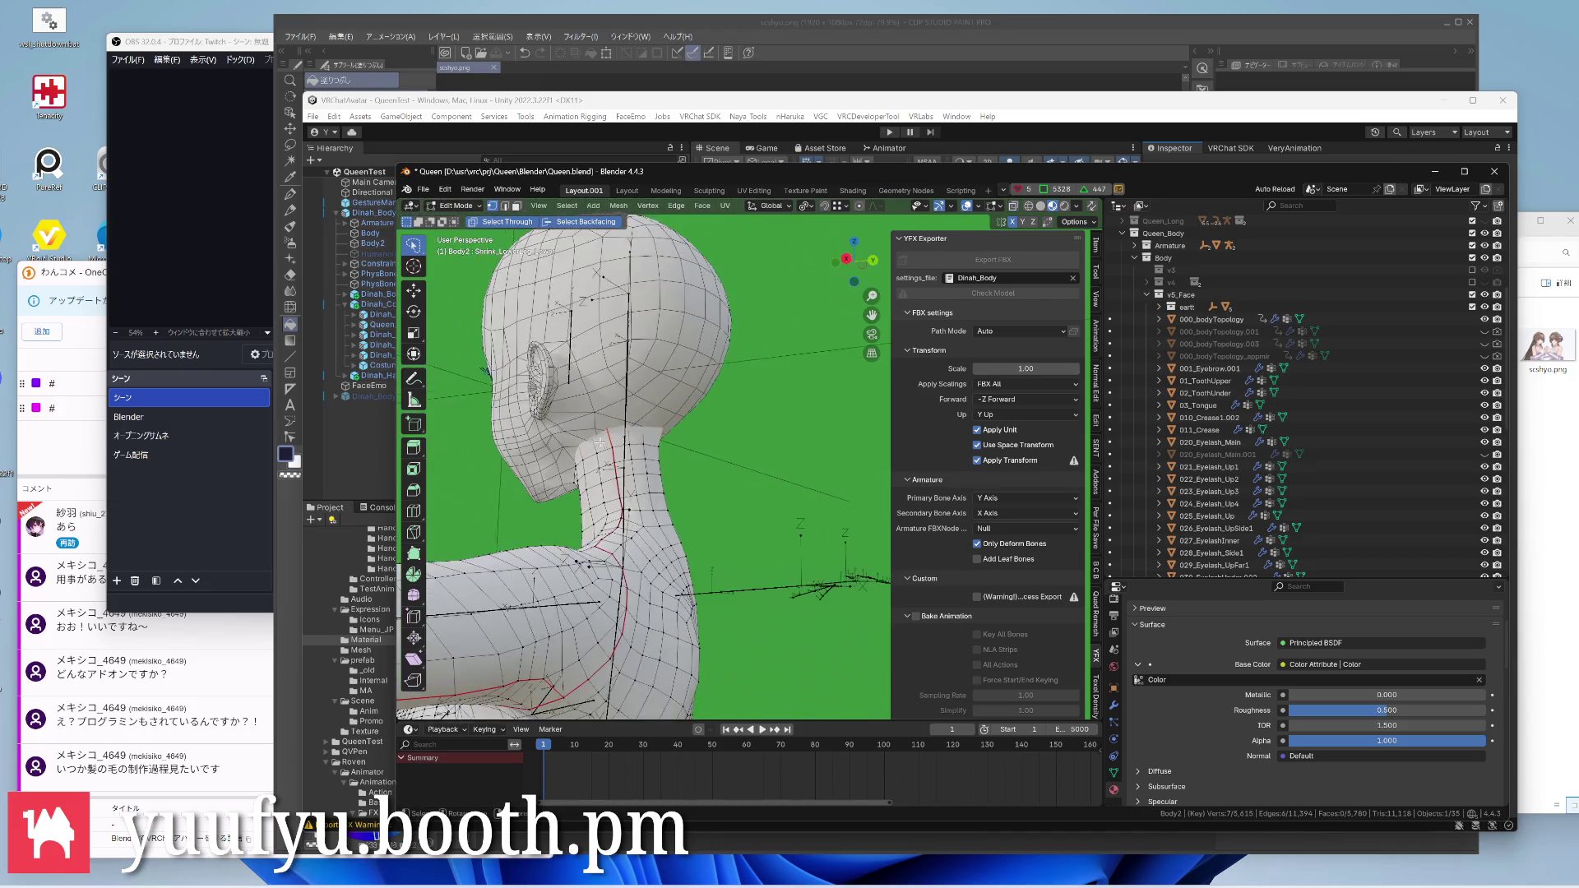
{"action": "middle_click_drag", "start_coordinate": [606, 432], "coordinate": [567, 450]}
{"action": "scroll", "coordinate": [566, 456], "scroll_direction": "up", "scroll_amount": 3}
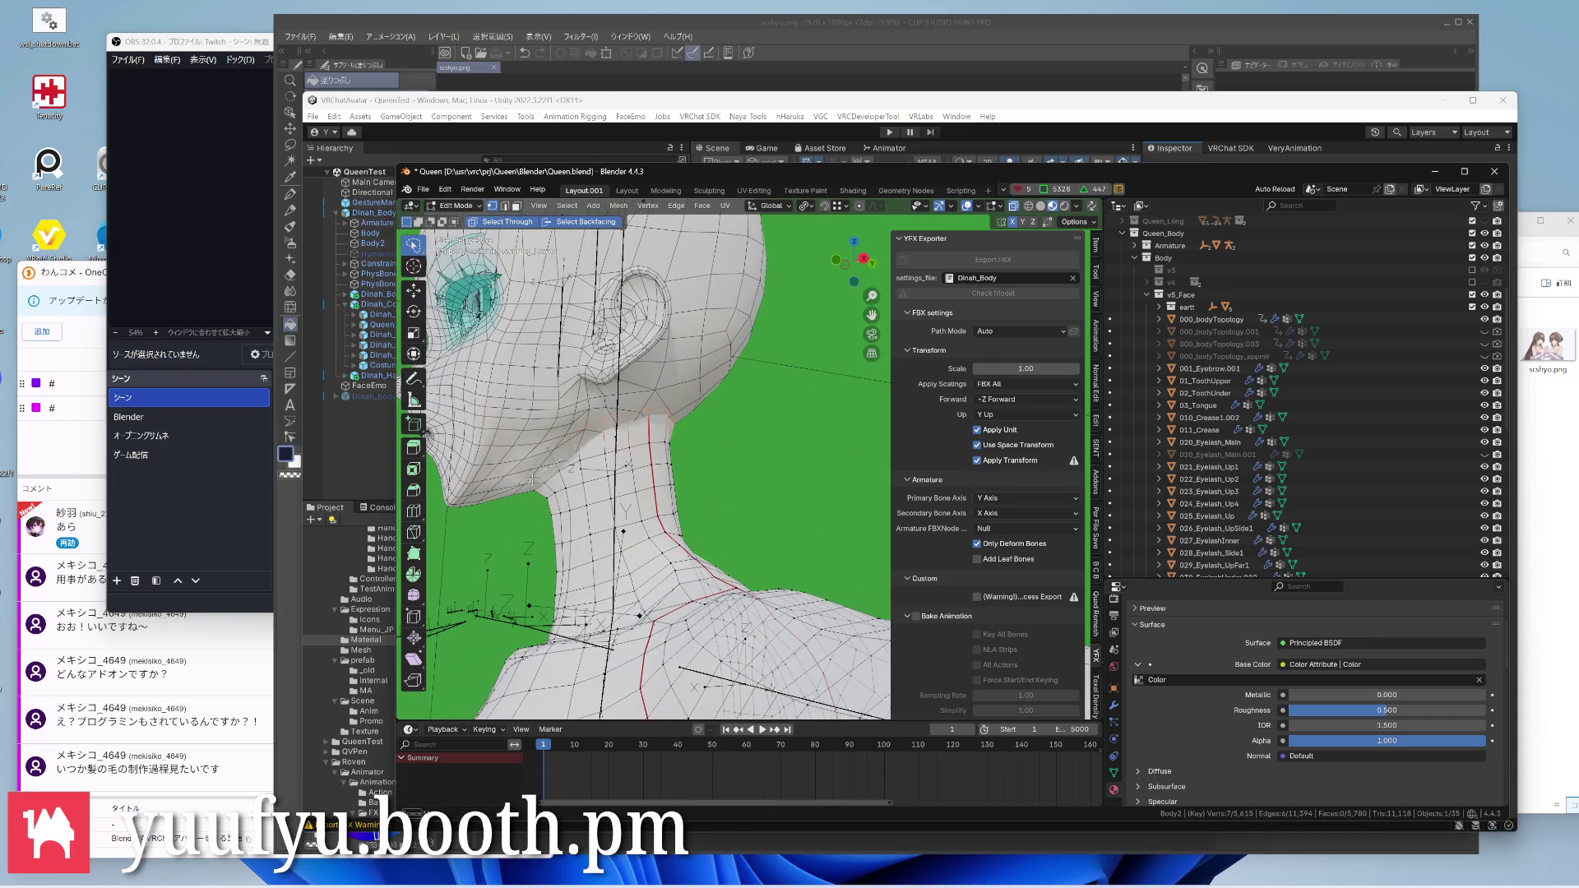
{"action": "scroll", "coordinate": [510, 494], "scroll_direction": "up", "scroll_amount": 3}
{"action": "scroll", "coordinate": [508, 494], "scroll_direction": "down", "scroll_amount": 3}
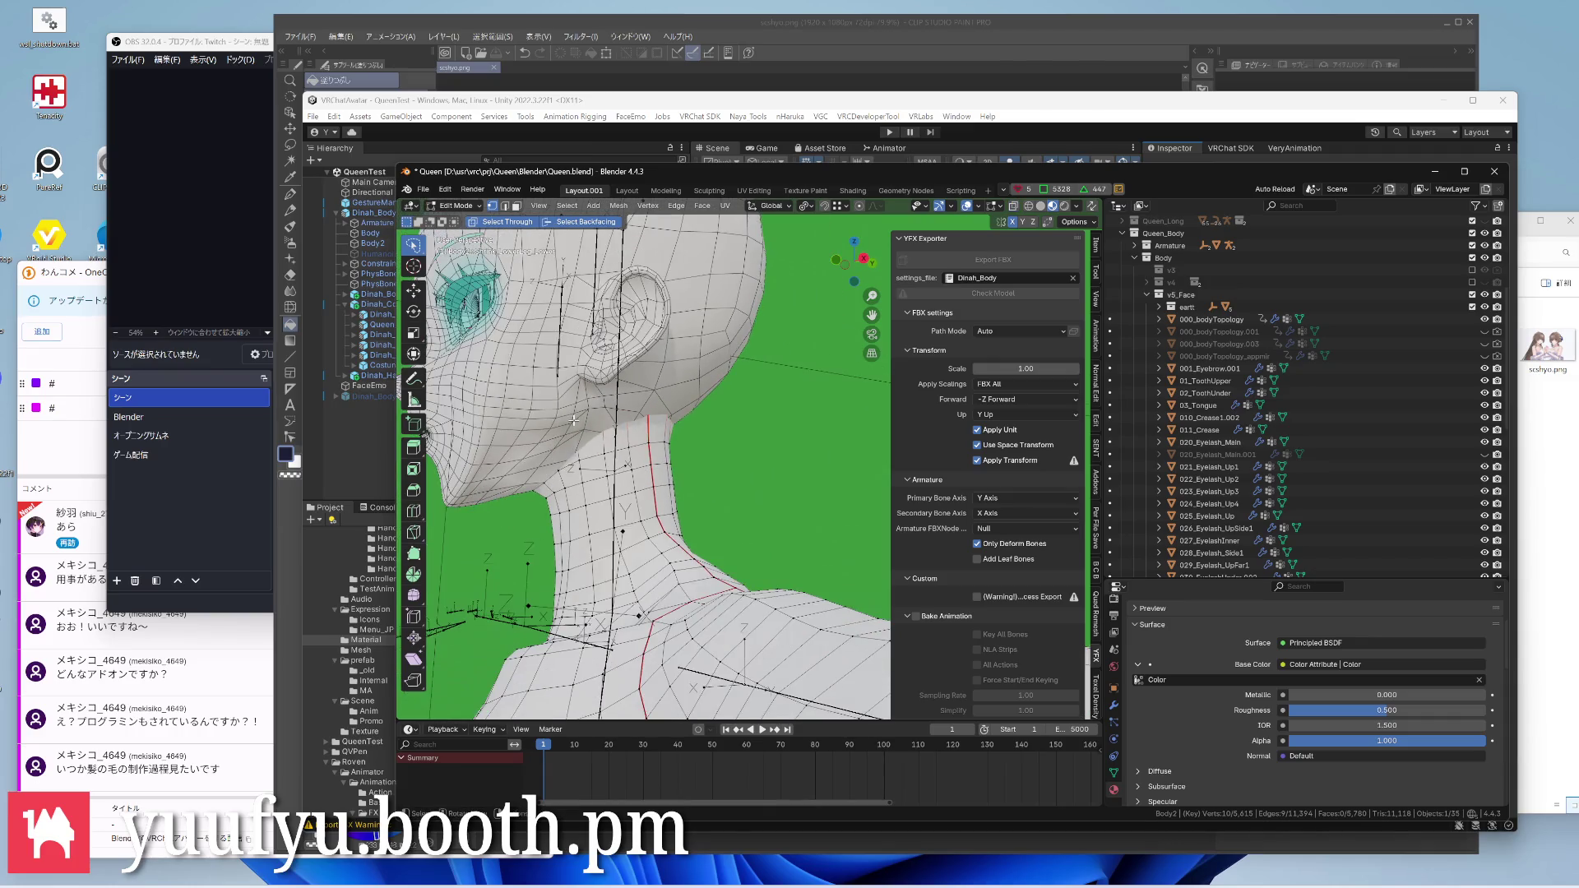
{"action": "left_click", "coordinate": [1485, 320]}
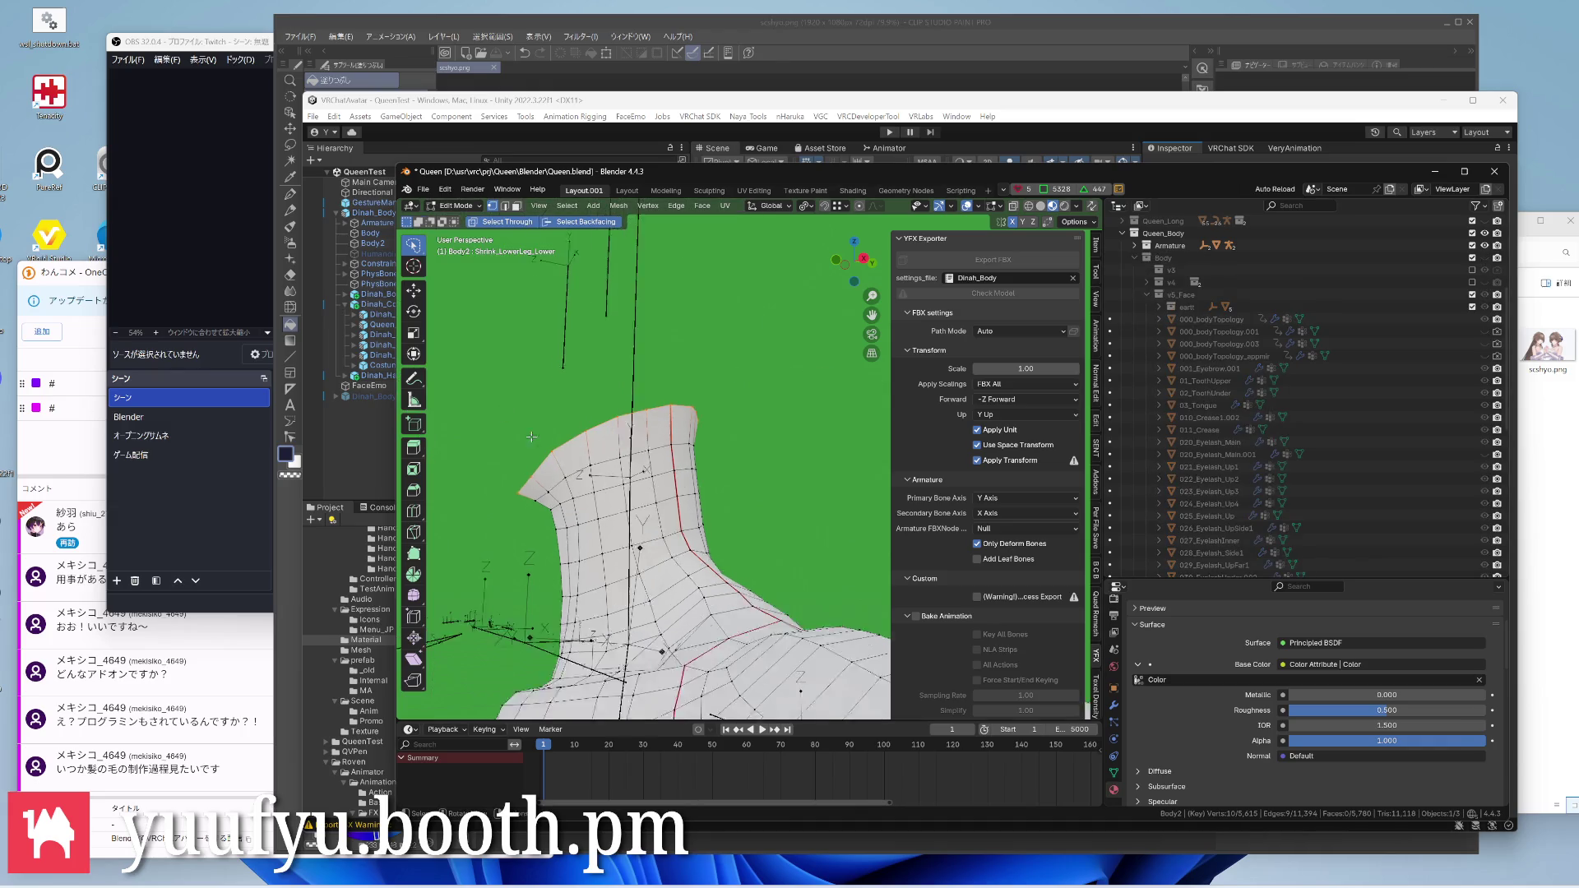
{"action": "key", "text": "ctrl+Tab"}
Paint a cyan band along the top rim of the neck opening
{"action": "left_click_drag", "start_coordinate": [578, 439], "coordinate": [721, 418]}
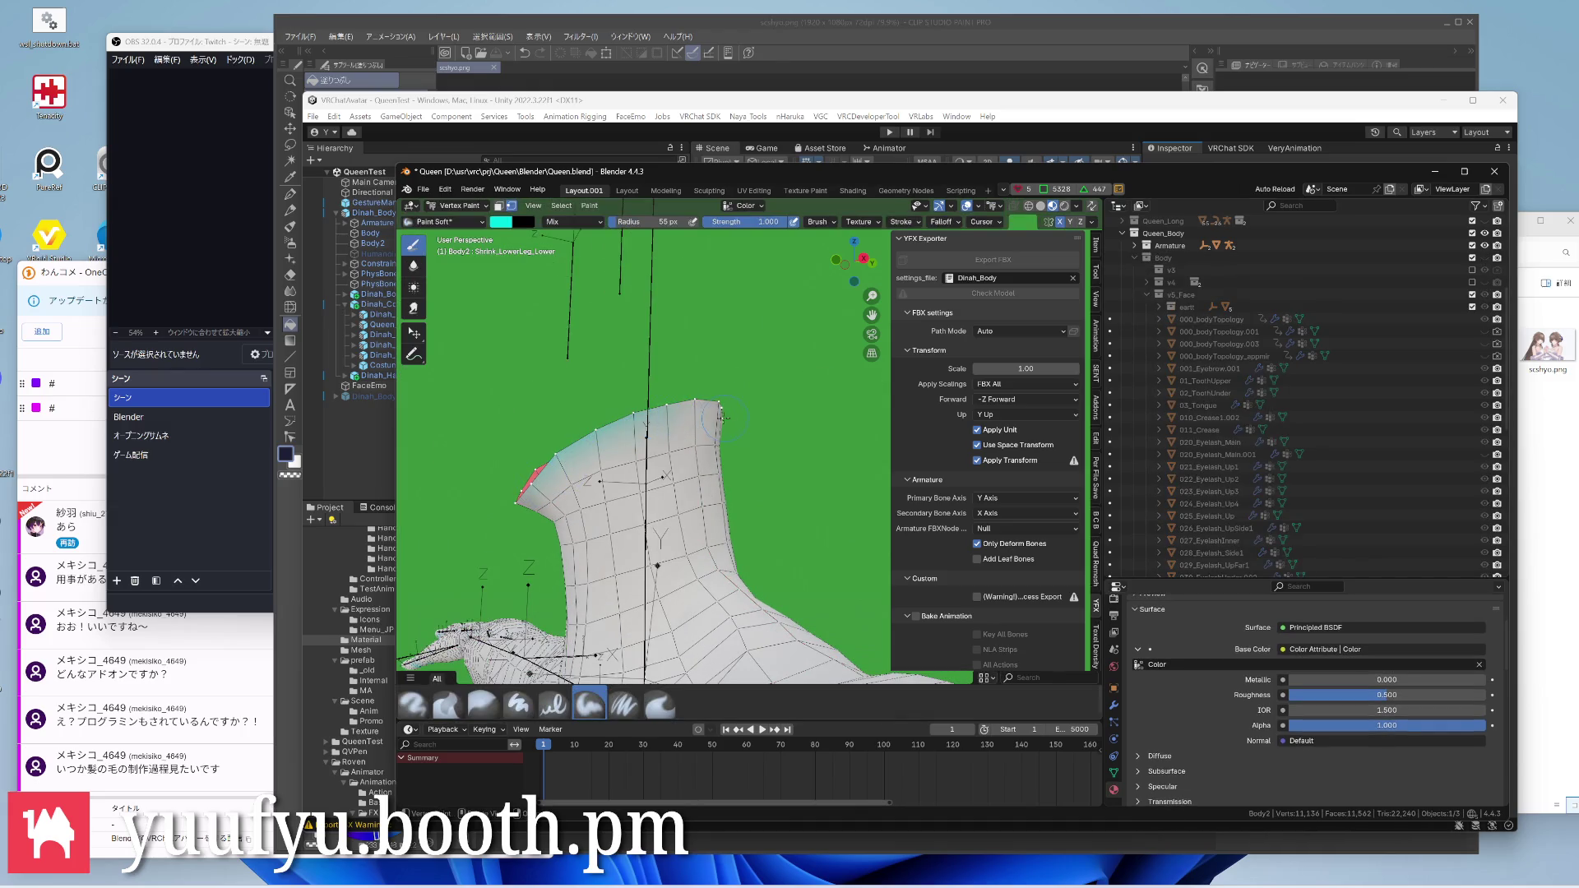
{"action": "middle_click_drag", "start_coordinate": [735, 413], "coordinate": [537, 439]}
{"action": "left_click_drag", "start_coordinate": [787, 395], "coordinate": [724, 408]}
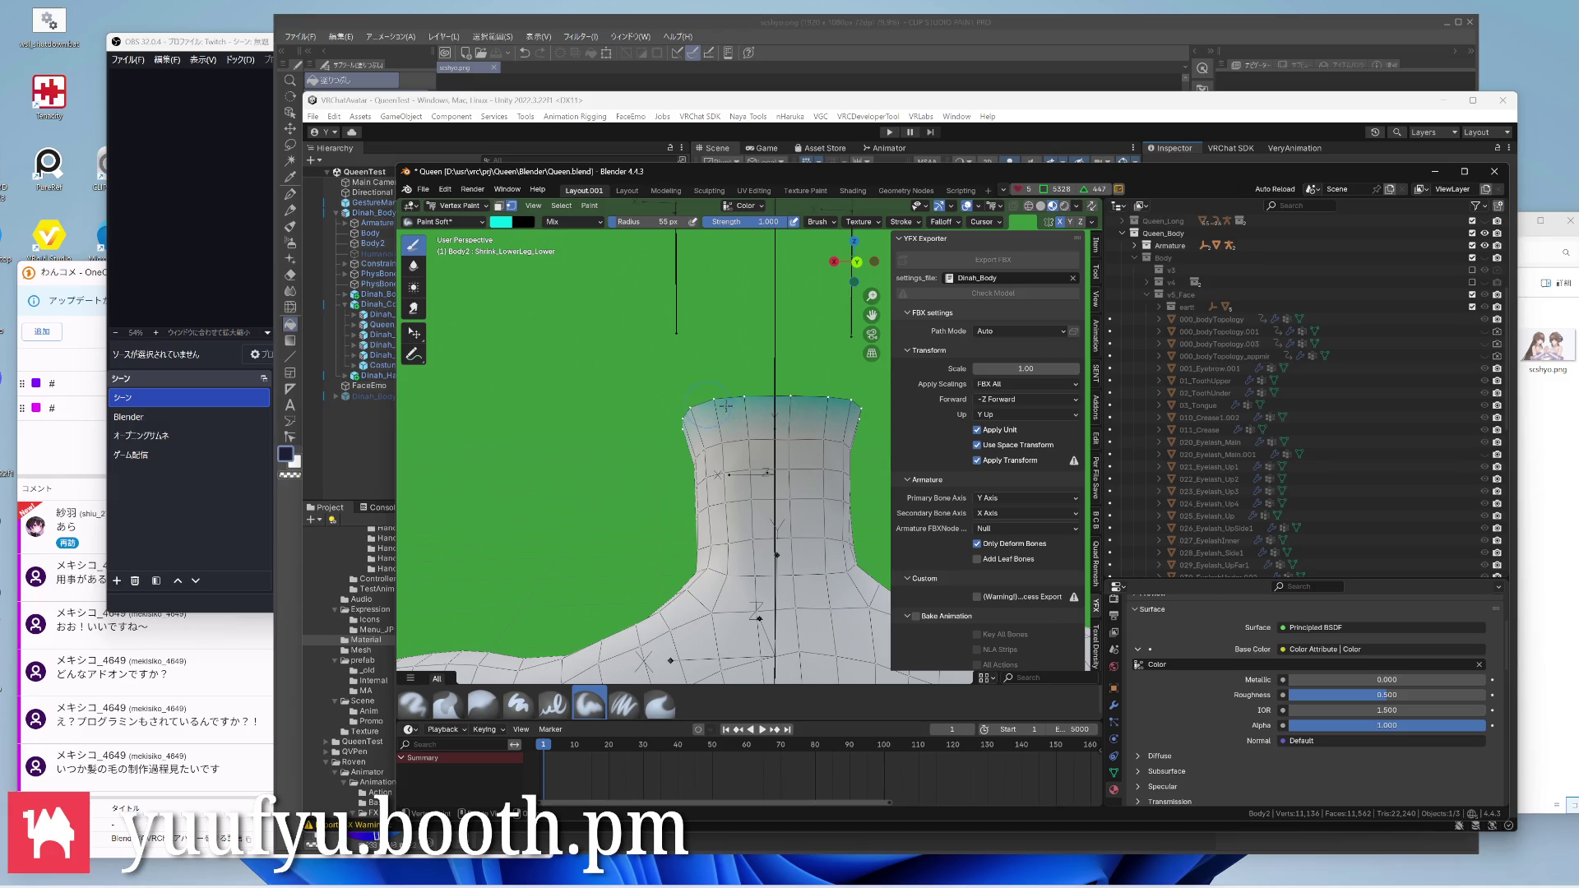
{"action": "middle_click_drag", "start_coordinate": [696, 407], "coordinate": [733, 413]}
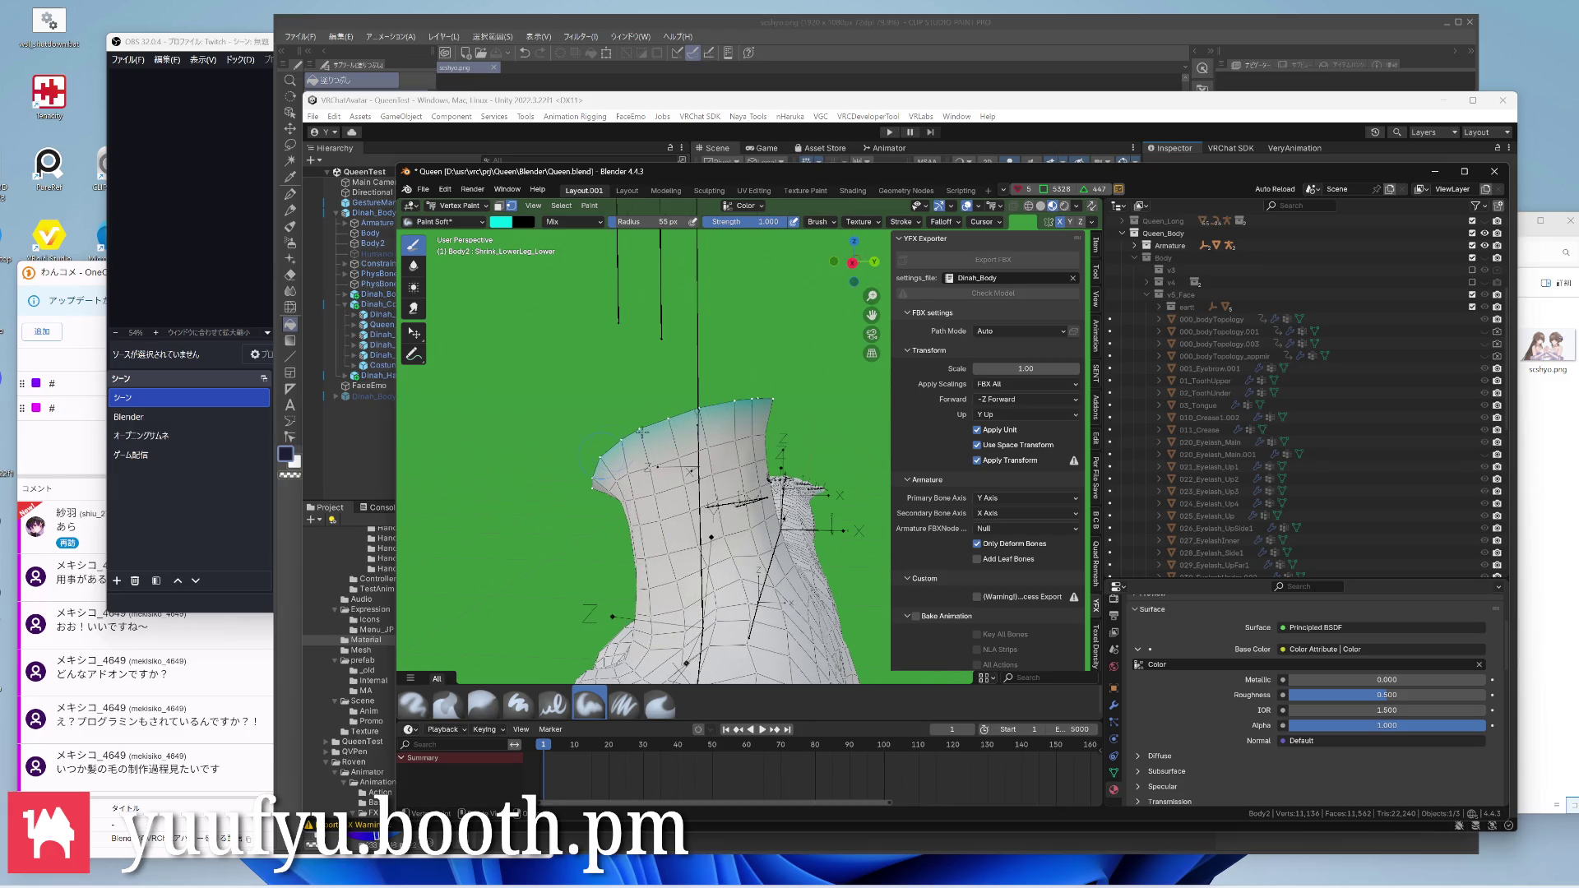
Orbit out to look over the whole body and bring up the mode pie menu
{"action": "mouse_move", "coordinate": [556, 485]}
{"action": "middle_mouse_down"}
{"action": "mouse_move", "coordinate": [606, 441]}
{"action": "mouse_move", "coordinate": [667, 420]}
{"action": "mouse_move", "coordinate": [697, 428]}
{"action": "mouse_move", "coordinate": [616, 493]}
{"action": "mouse_move", "coordinate": [641, 370]}
{"action": "middle_mouse_up"}
{"action": "scroll", "coordinate": [627, 390], "scroll_direction": "down", "scroll_amount": 4}
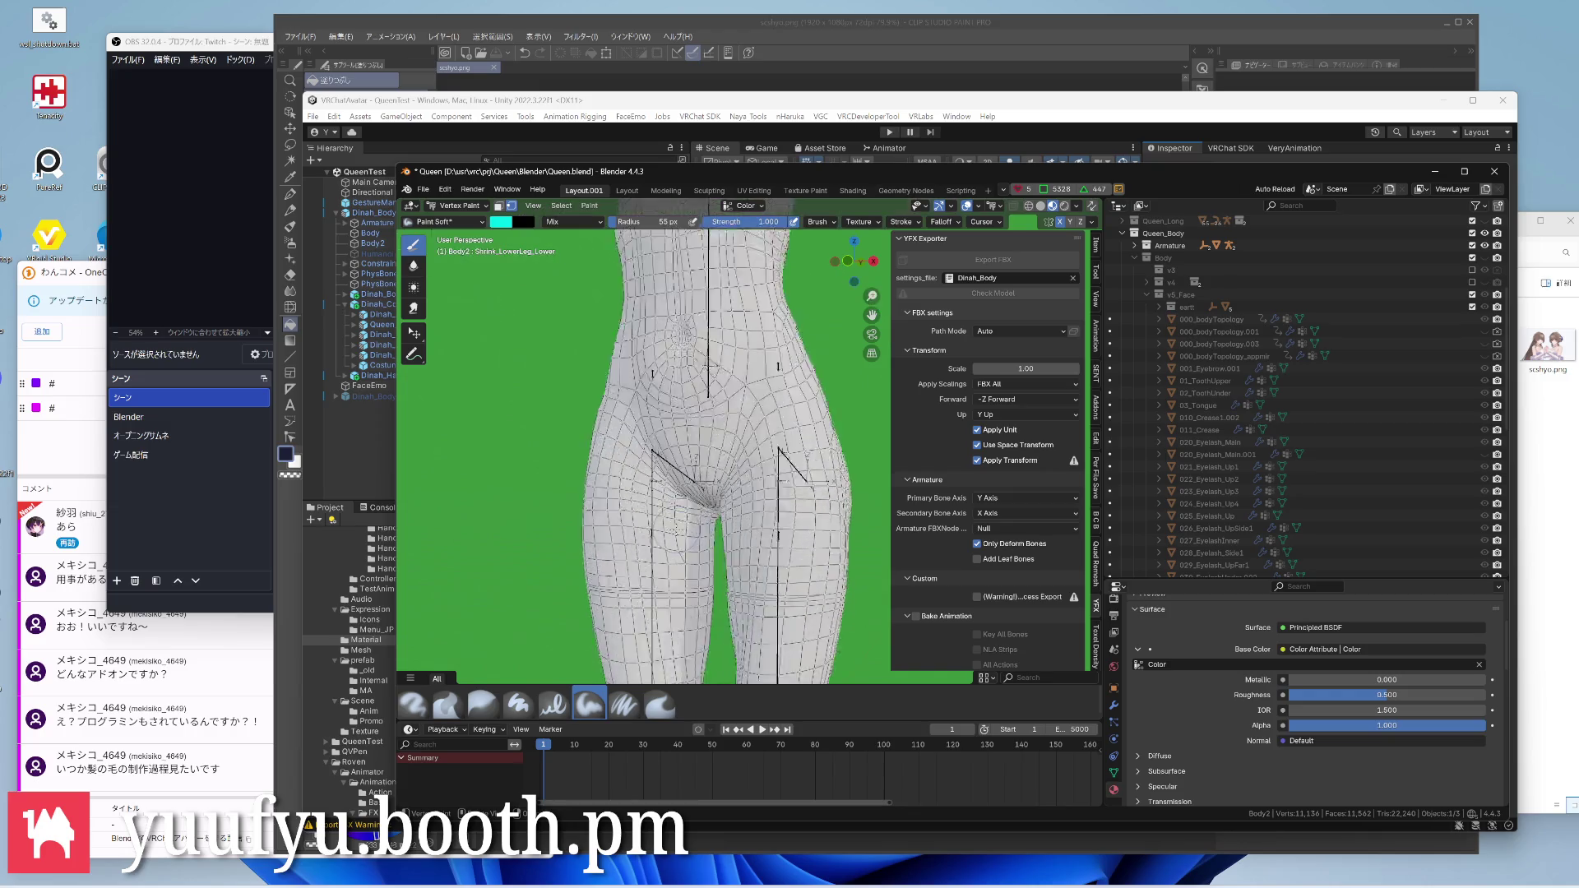
{"action": "middle_click_drag", "start_coordinate": [666, 432], "coordinate": [691, 370]}
{"action": "scroll", "coordinate": [666, 431], "scroll_direction": "down", "scroll_amount": 4}
{"action": "mouse_move", "coordinate": [666, 432]}
{"action": "middle_mouse_down"}
{"action": "mouse_move", "coordinate": [641, 469]}
{"action": "mouse_move", "coordinate": [617, 419]}
{"action": "mouse_move", "coordinate": [666, 445]}
{"action": "mouse_move", "coordinate": [641, 407]}
{"action": "mouse_move", "coordinate": [661, 253]}
{"action": "middle_mouse_up"}
{"action": "scroll", "coordinate": [666, 433], "scroll_direction": "down", "scroll_amount": 3}
{"action": "scroll", "coordinate": [666, 433], "scroll_direction": "down", "scroll_amount": 3}
{"action": "scroll", "coordinate": [692, 395], "scroll_direction": "up", "scroll_amount": 4}
{"action": "scroll", "coordinate": [719, 361], "scroll_direction": "up", "scroll_amount": 3}
{"action": "scroll", "coordinate": [720, 360], "scroll_direction": "up", "scroll_amount": 3}
{"action": "scroll", "coordinate": [667, 395], "scroll_direction": "down", "scroll_amount": 3}
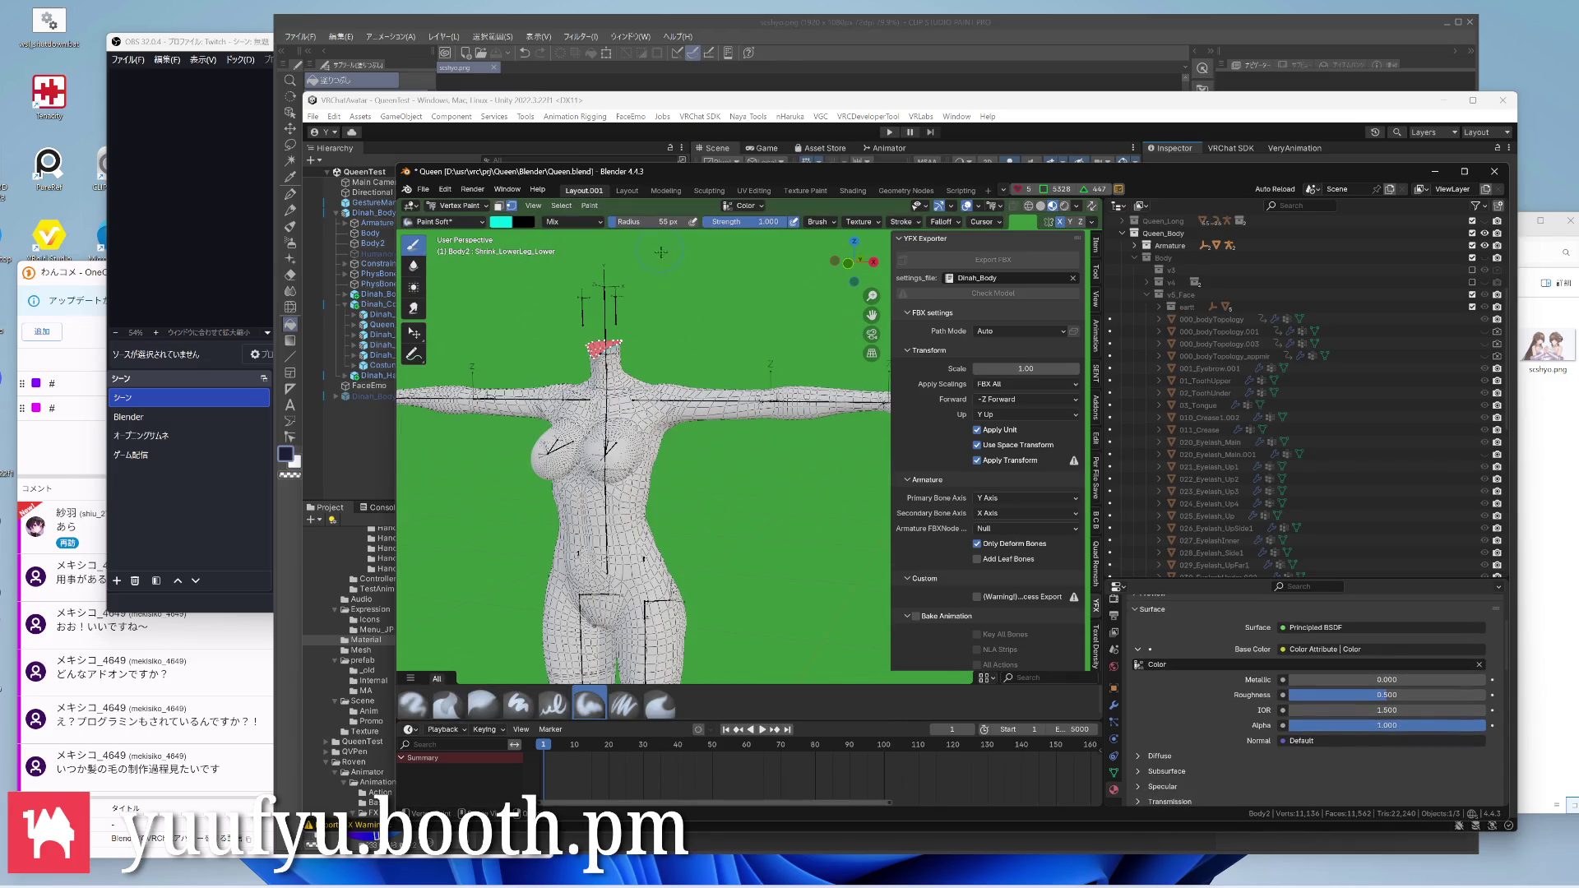
{"action": "key", "text": "ctrl+Tab"}
Return Body2 to Object Mode, unhide the head mesh and save Queen.blend
{"action": "left_click", "coordinate": [561, 266]}
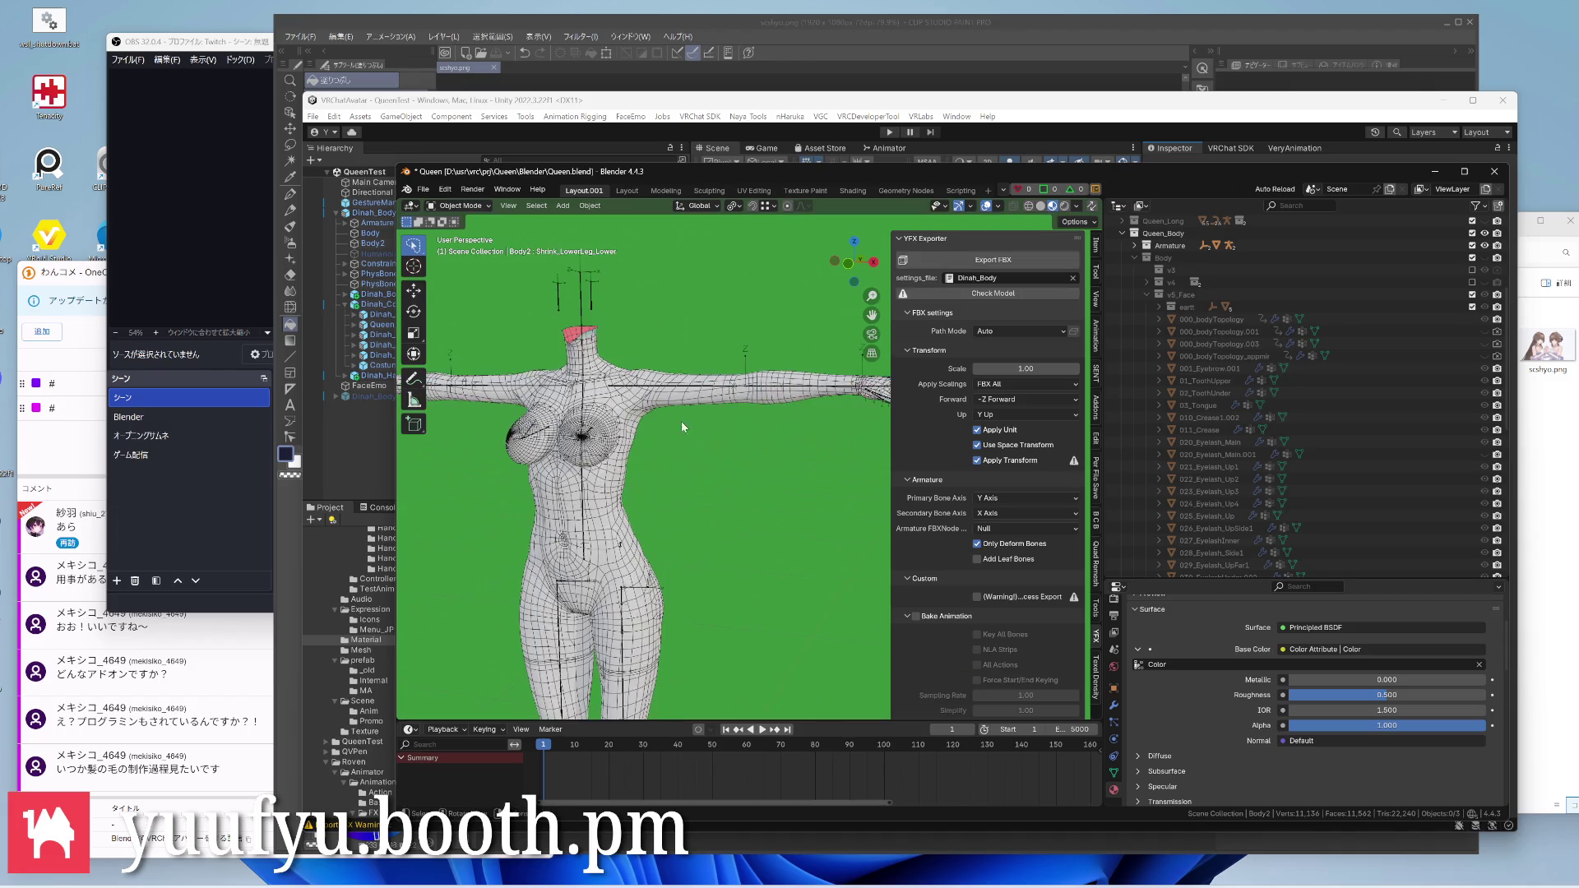
{"action": "key", "text": "ctrl+s"}
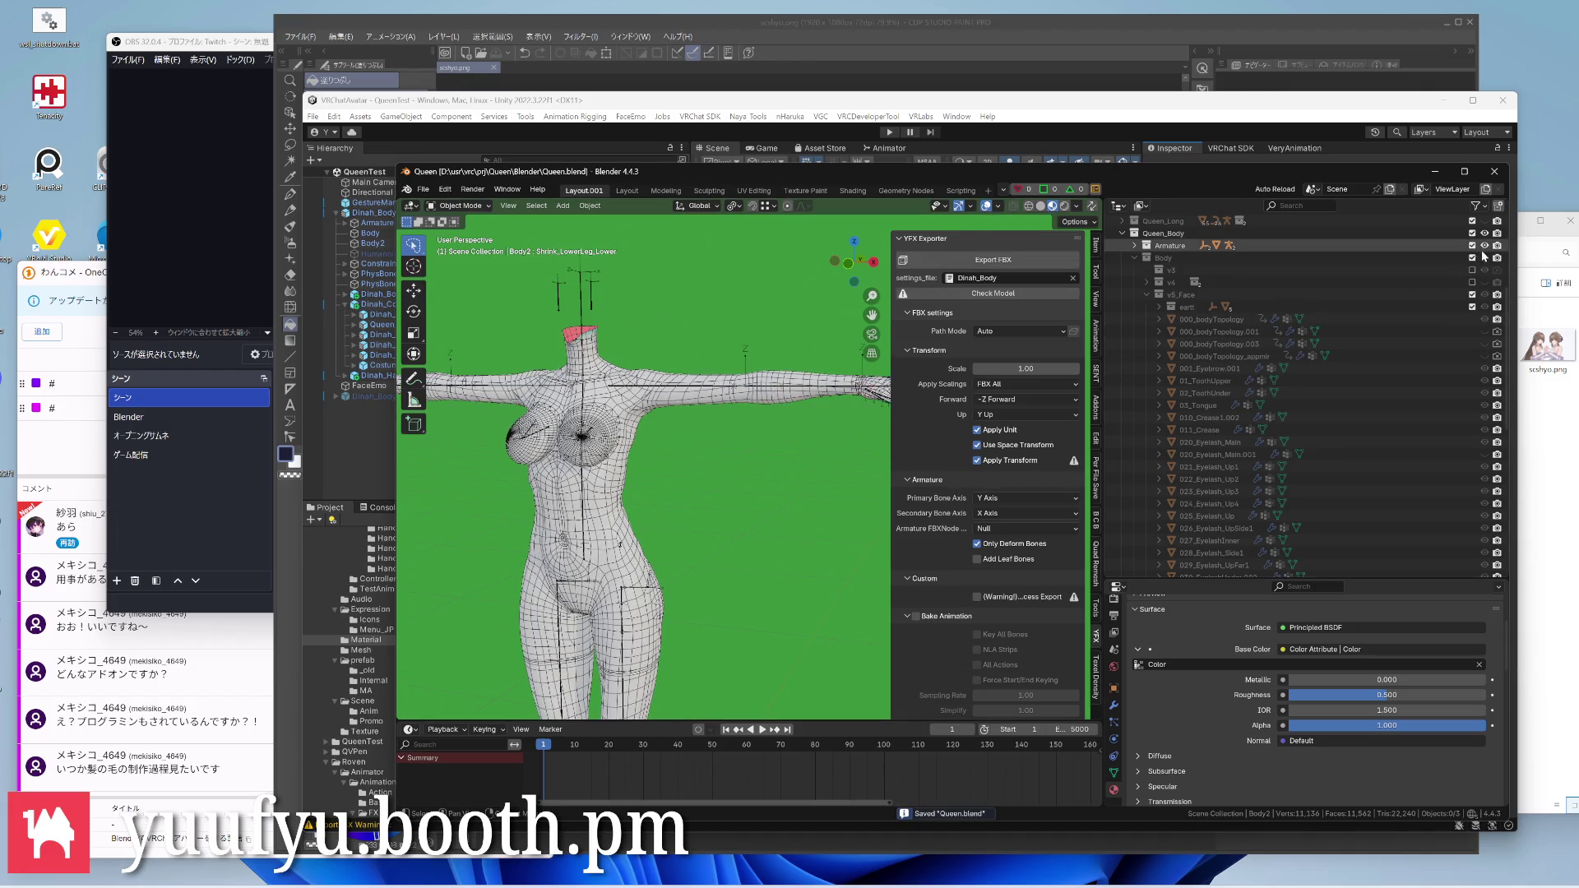
{"action": "left_click", "coordinate": [1494, 256]}
{"action": "scroll", "coordinate": [748, 455], "scroll_direction": "down", "scroll_amount": 4}
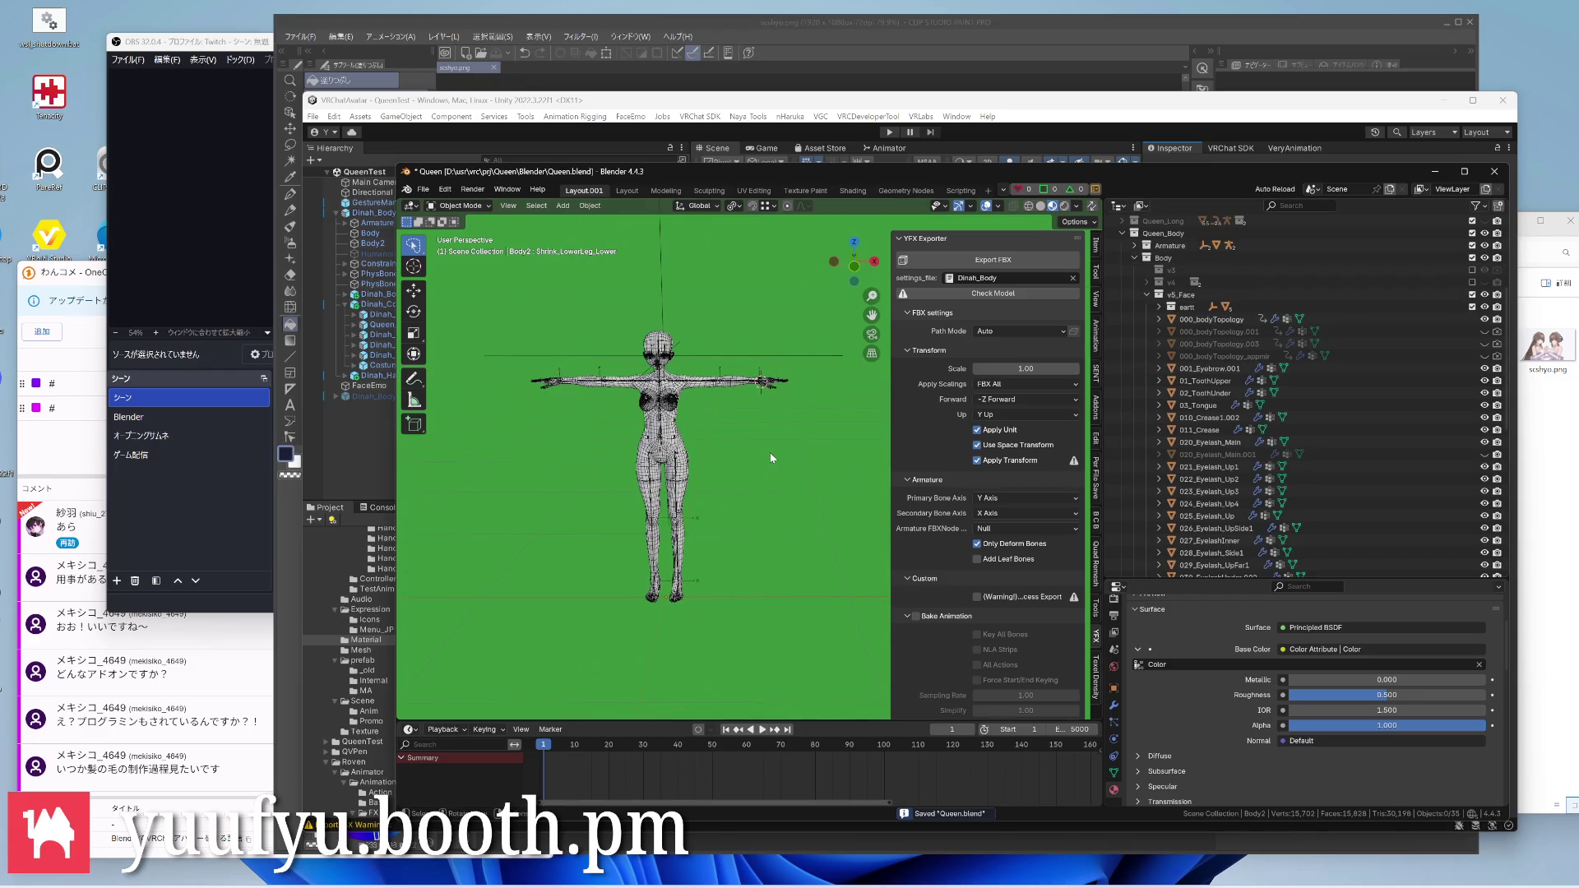
{"action": "key", "text": "ctrl+s"}
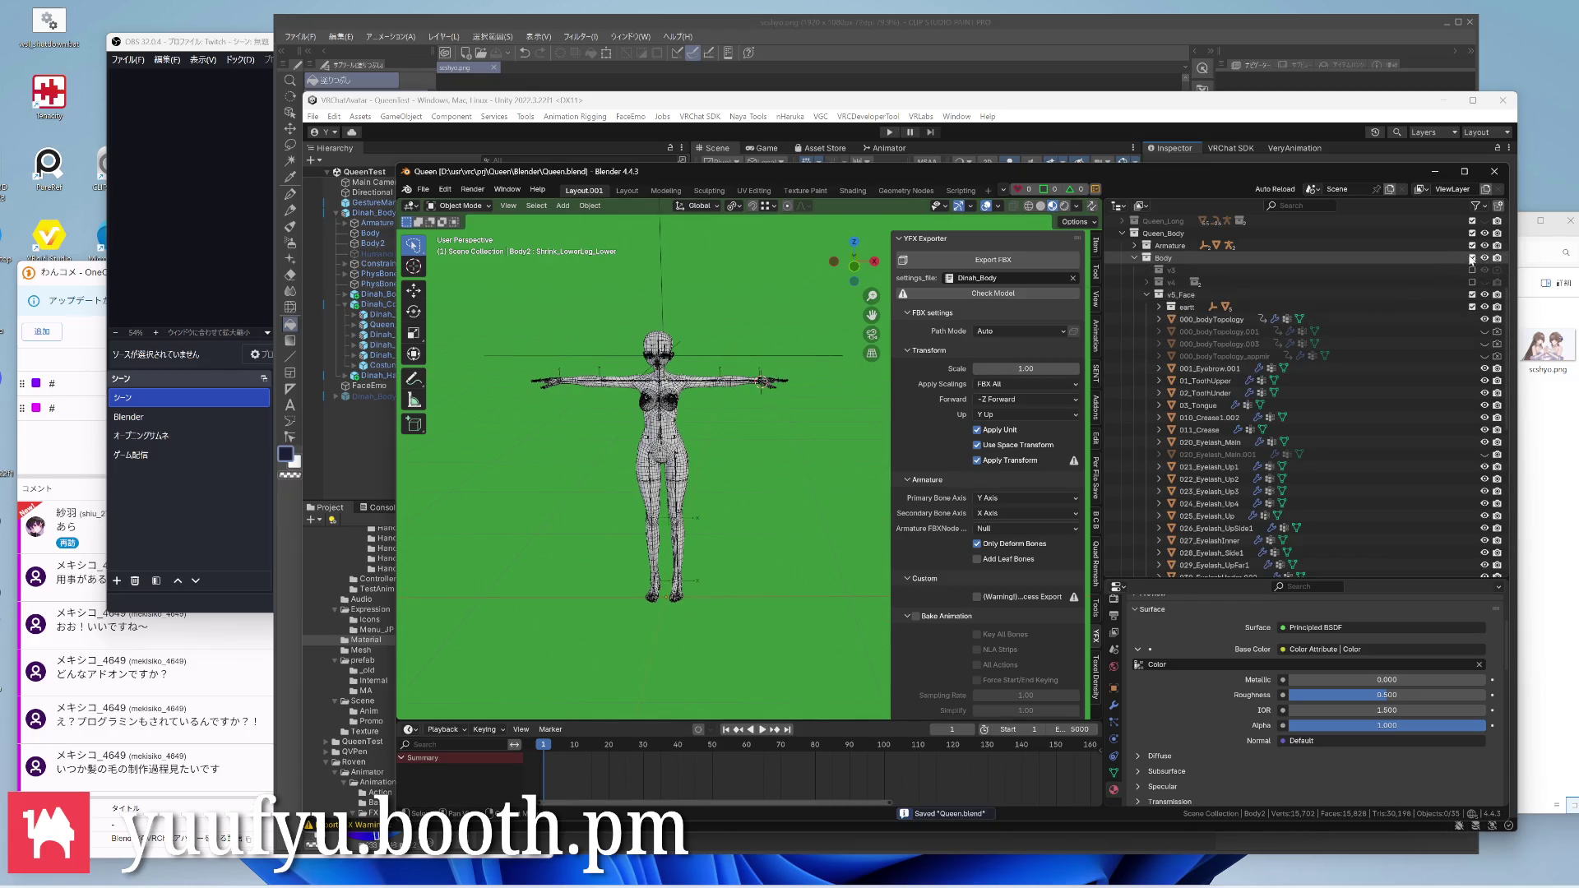
{"action": "scroll", "coordinate": [1388, 317], "scroll_direction": "down", "scroll_amount": 5}
{"action": "scroll", "coordinate": [1370, 347], "scroll_direction": "down", "scroll_amount": 4}
Show Queen_Dress, select its meshes and run the SetVertexColor script (Alt+P) to give them a Color attribute
{"action": "left_click", "coordinate": [1479, 505]}
{"action": "scroll", "coordinate": [707, 318], "scroll_direction": "up", "scroll_amount": 5}
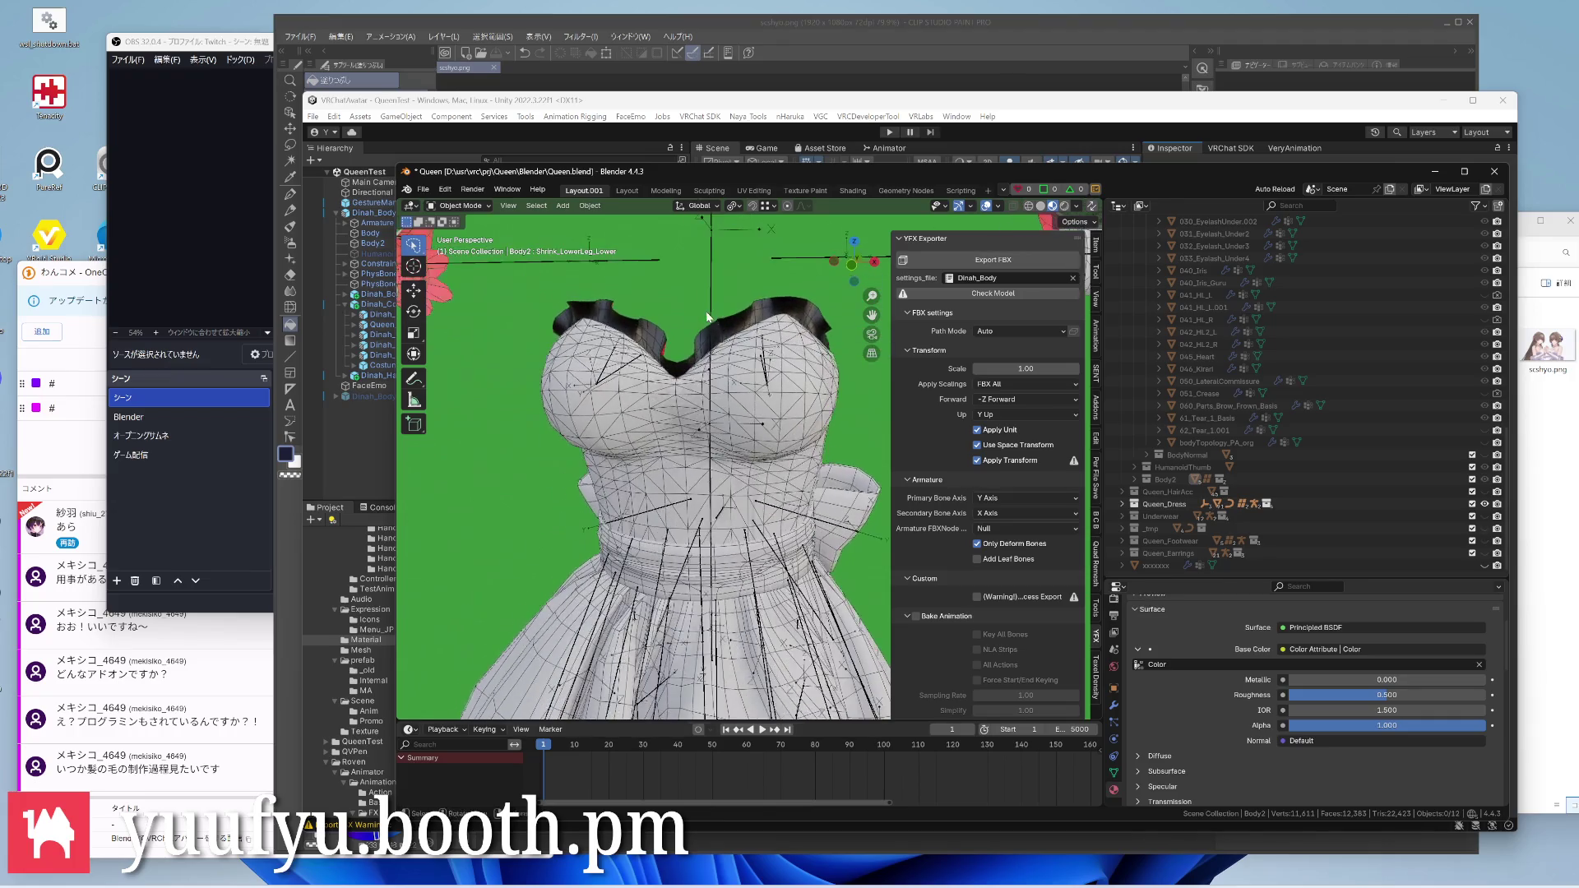
{"action": "left_click", "coordinate": [722, 377]}
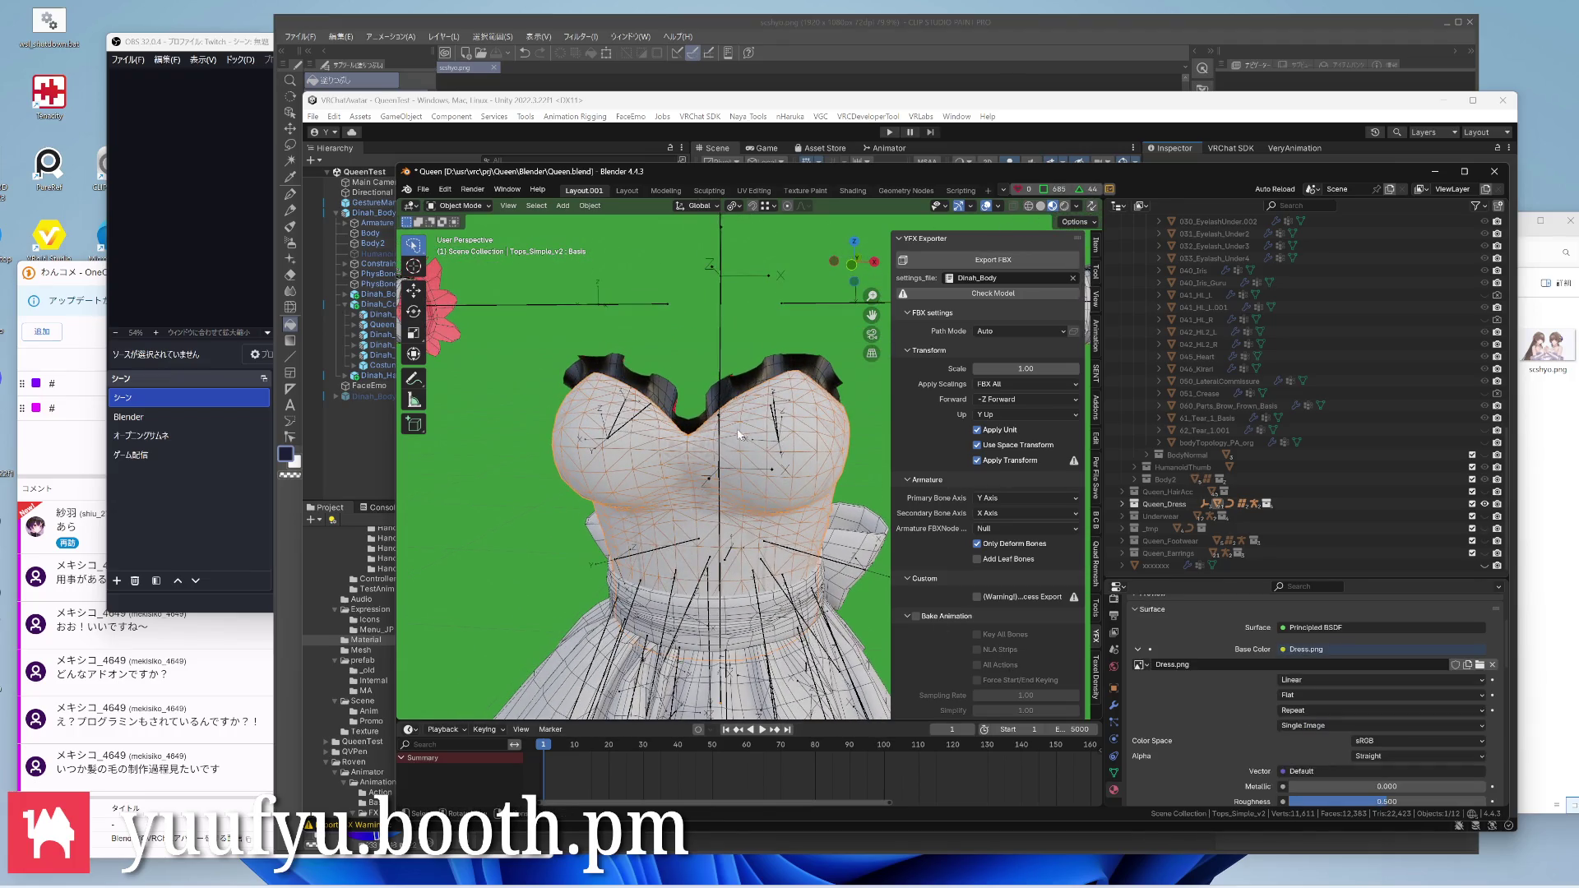
{"action": "scroll", "coordinate": [722, 408], "scroll_direction": "down", "scroll_amount": 5}
{"action": "left_click", "coordinate": [719, 433]}
{"action": "scroll", "coordinate": [728, 371], "scroll_direction": "up", "scroll_amount": 3}
{"action": "scroll", "coordinate": [732, 349], "scroll_direction": "down", "scroll_amount": 5}
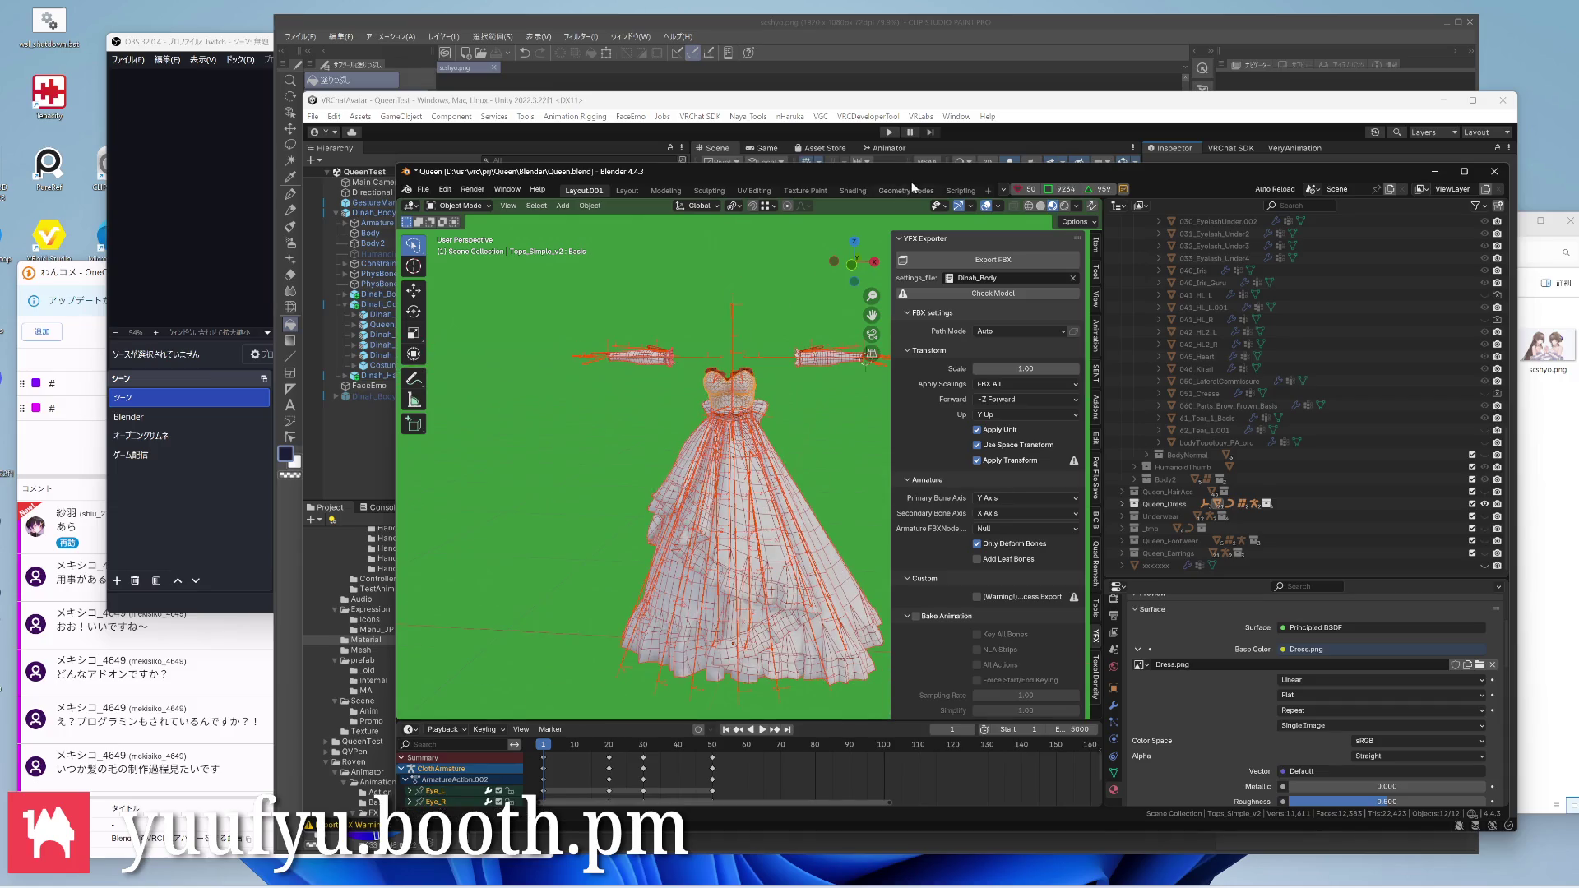
{"action": "left_click", "coordinate": [962, 189]}
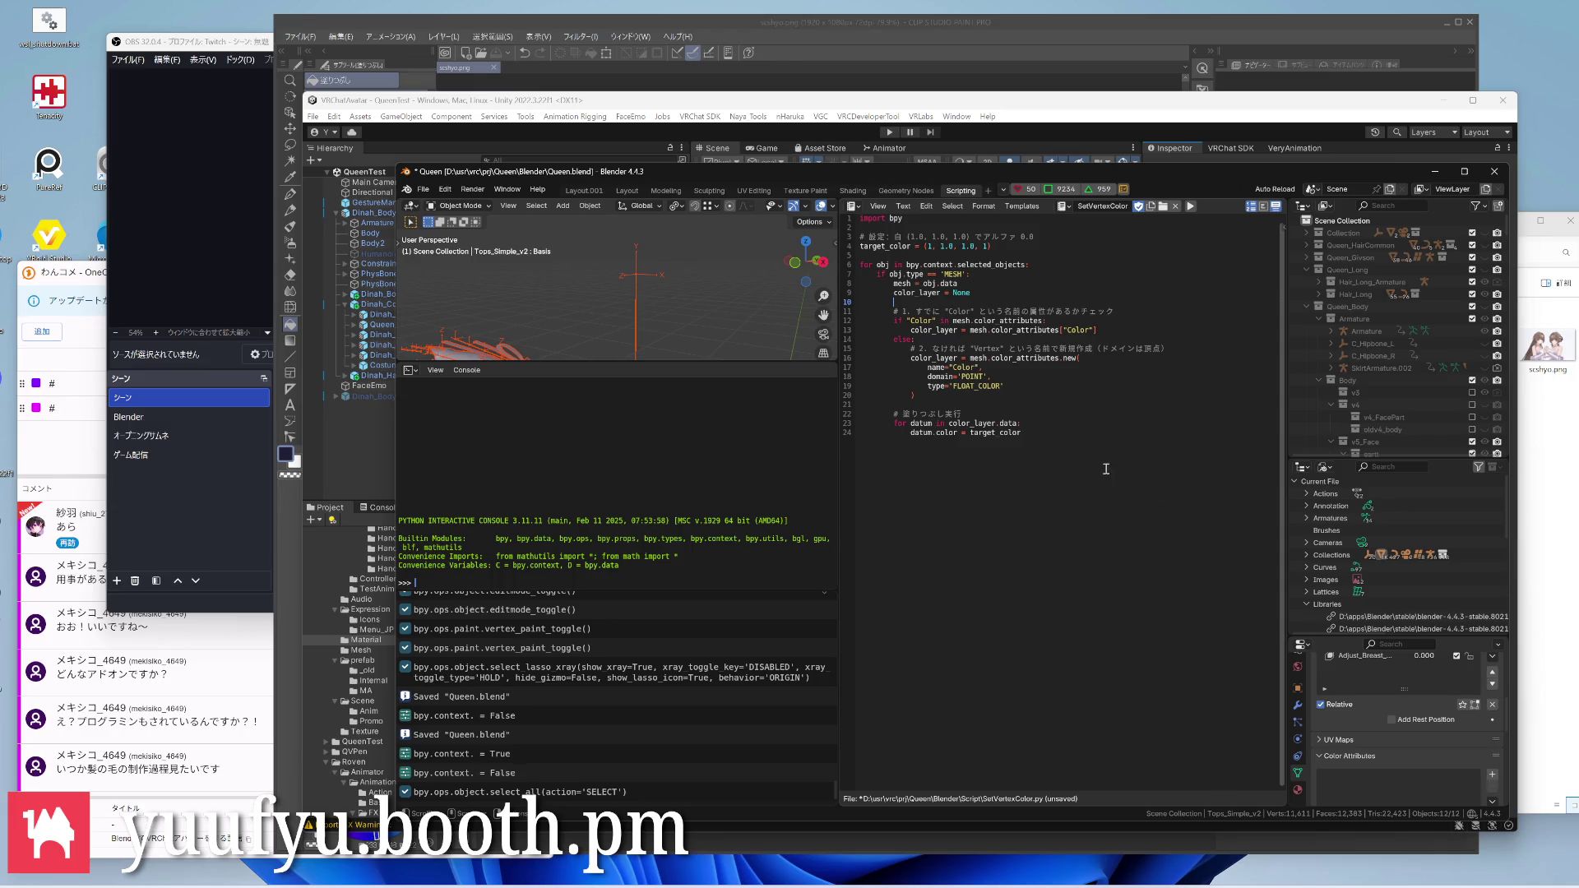
{"action": "key", "text": "alt+p"}
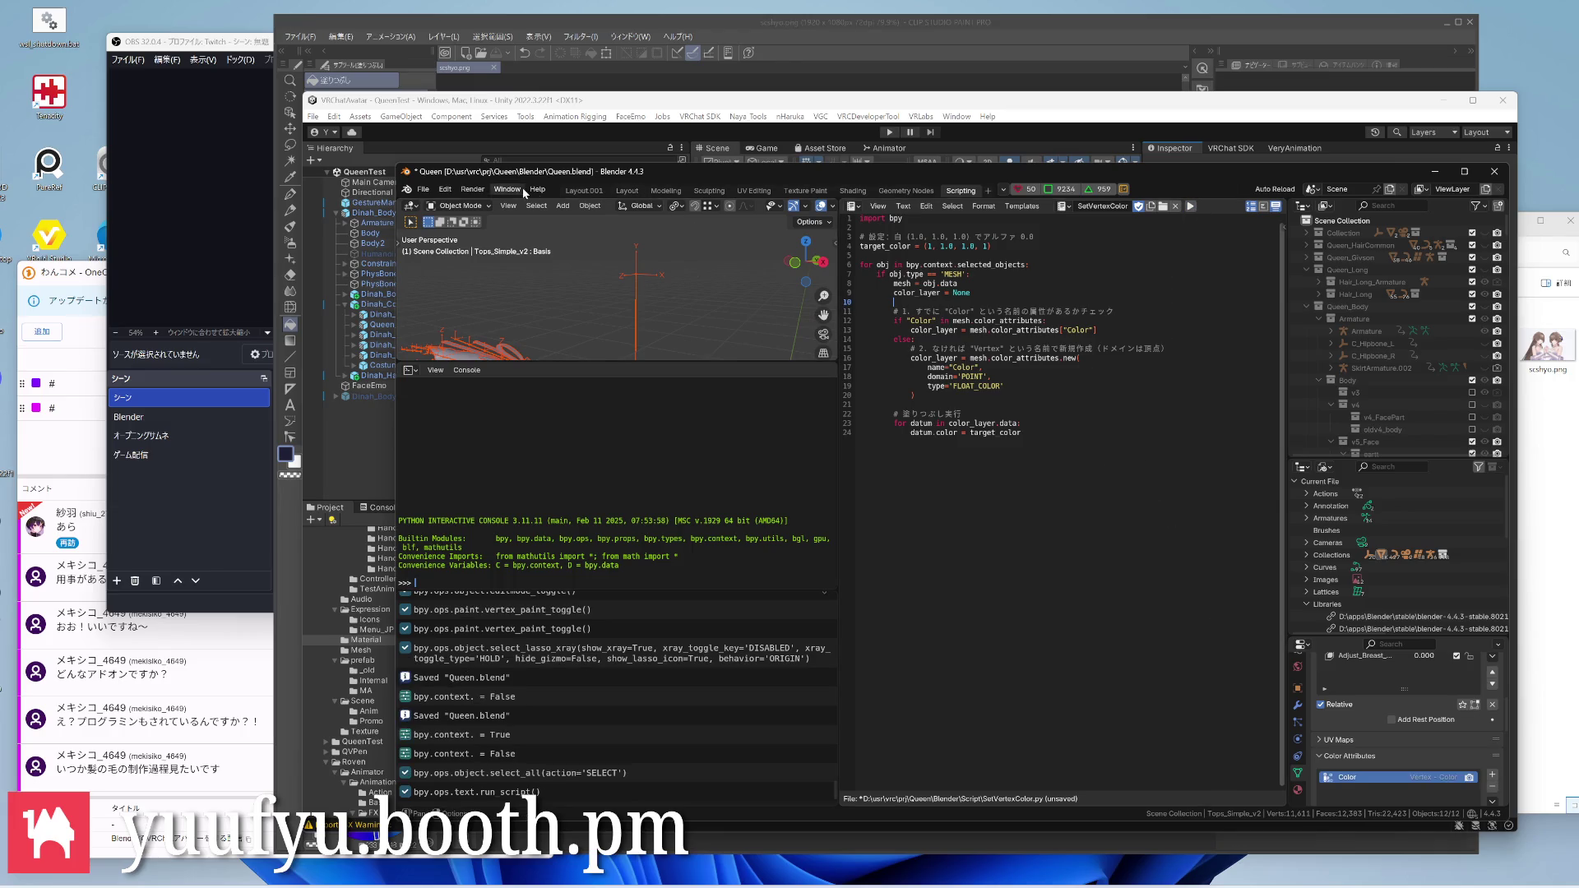
{"action": "left_click", "coordinate": [585, 191]}
{"action": "scroll", "coordinate": [777, 462], "scroll_direction": "up", "scroll_amount": 2}
Check the skirt and sleeve meshes, removing an accidentally added extra colour attribute
{"action": "left_click", "coordinate": [782, 478]}
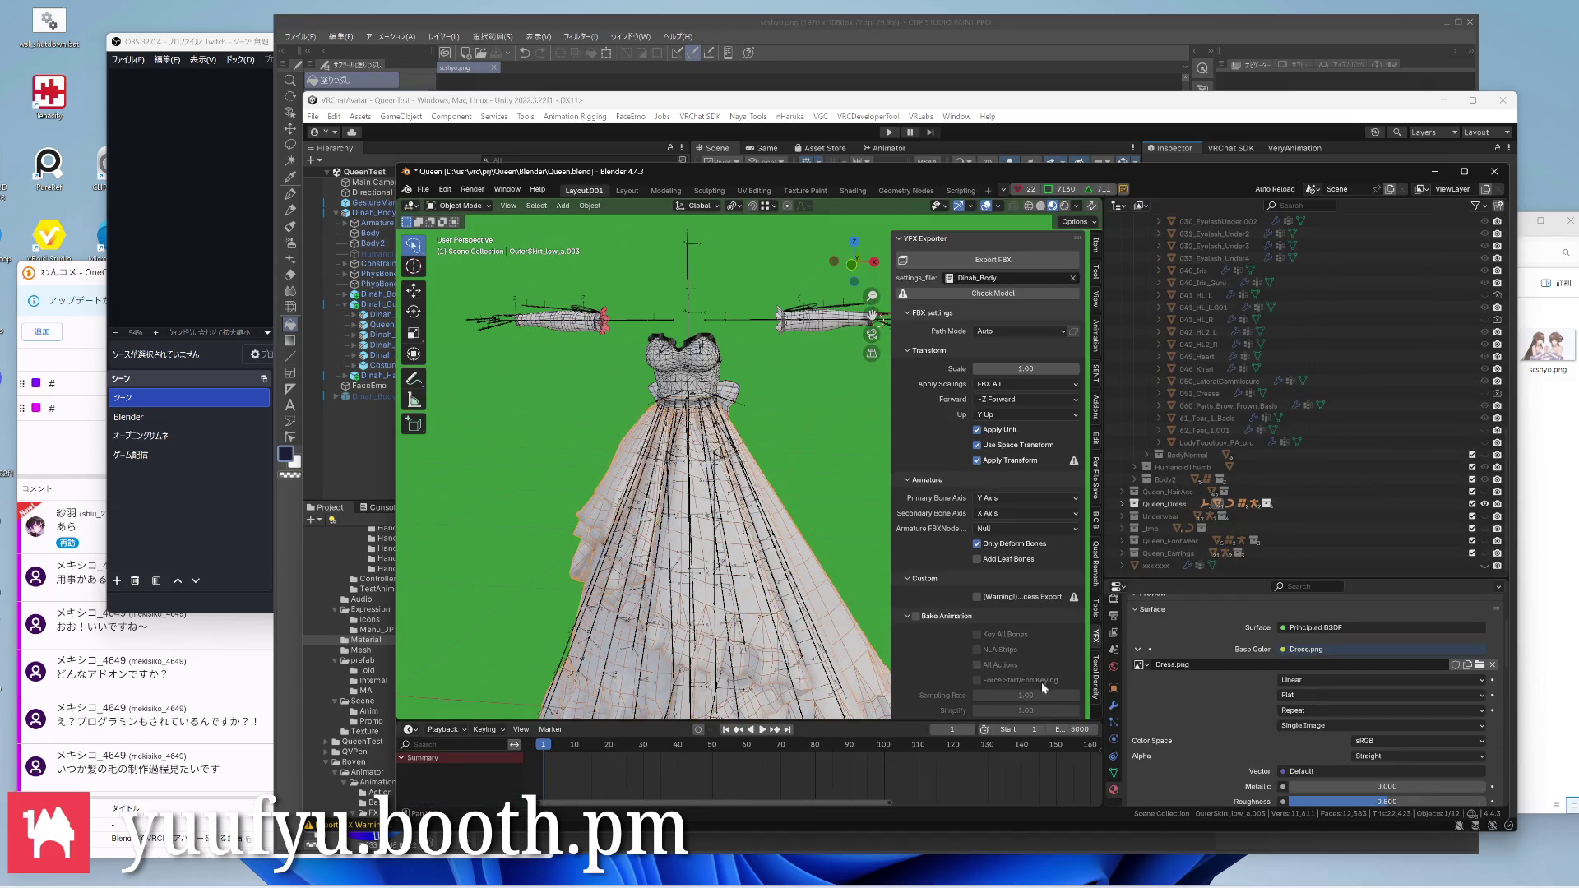
{"action": "left_click", "coordinate": [1115, 771]}
{"action": "scroll", "coordinate": [1235, 753], "scroll_direction": "down", "scroll_amount": 3}
{"action": "scroll", "coordinate": [1222, 782], "scroll_direction": "down", "scroll_amount": 2}
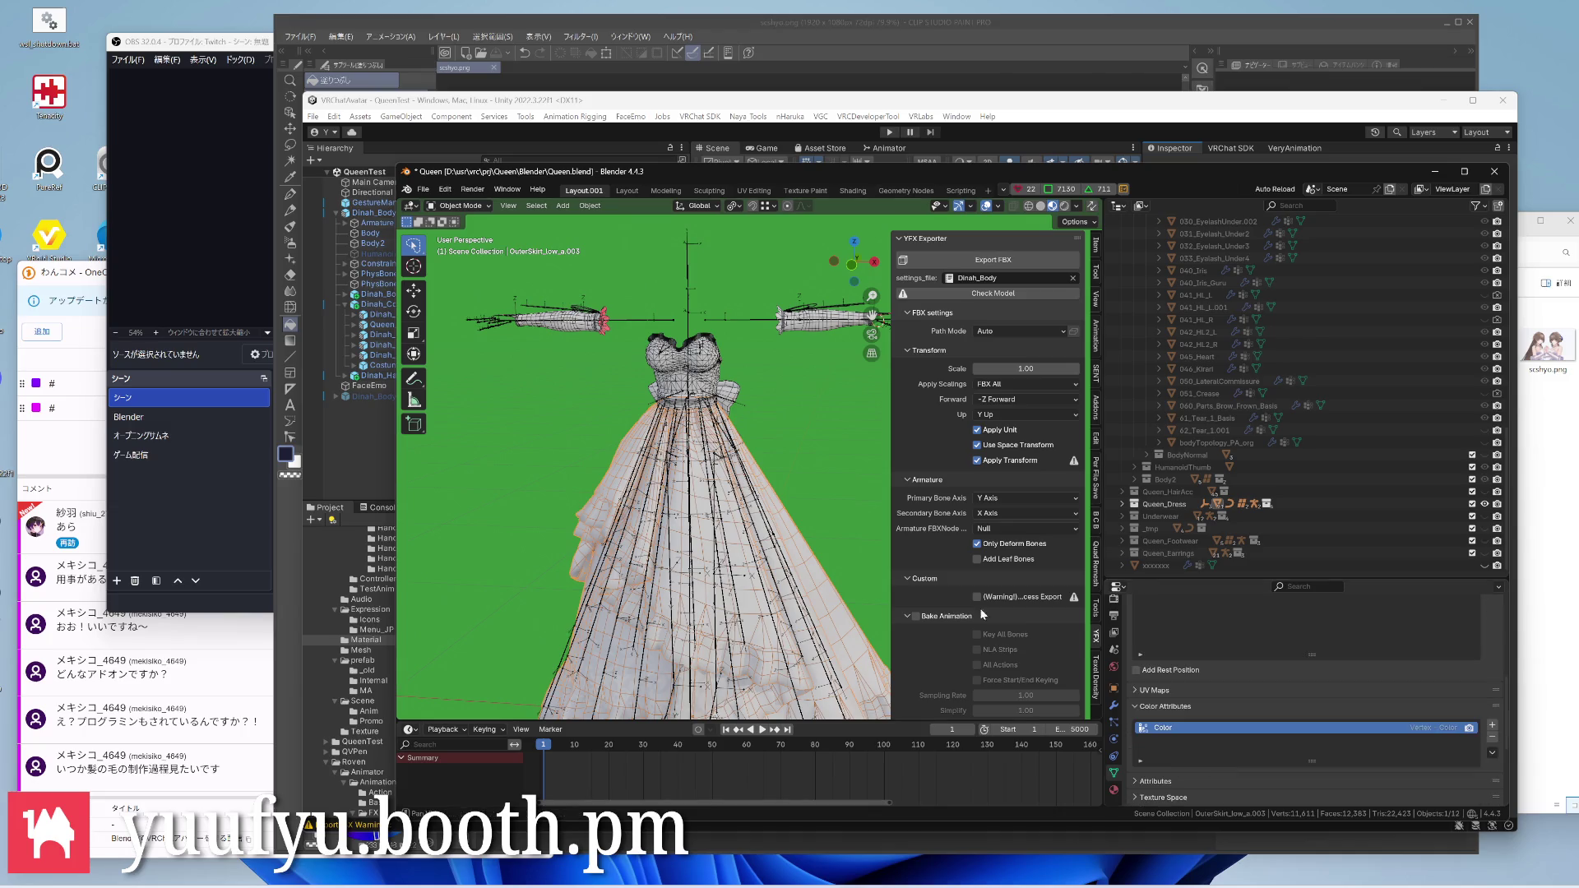
{"action": "scroll", "coordinate": [806, 358], "scroll_direction": "up", "scroll_amount": 2}
{"action": "left_click", "coordinate": [786, 382]}
{"action": "left_click", "coordinate": [1492, 725]}
{"action": "left_click", "coordinate": [1492, 738]}
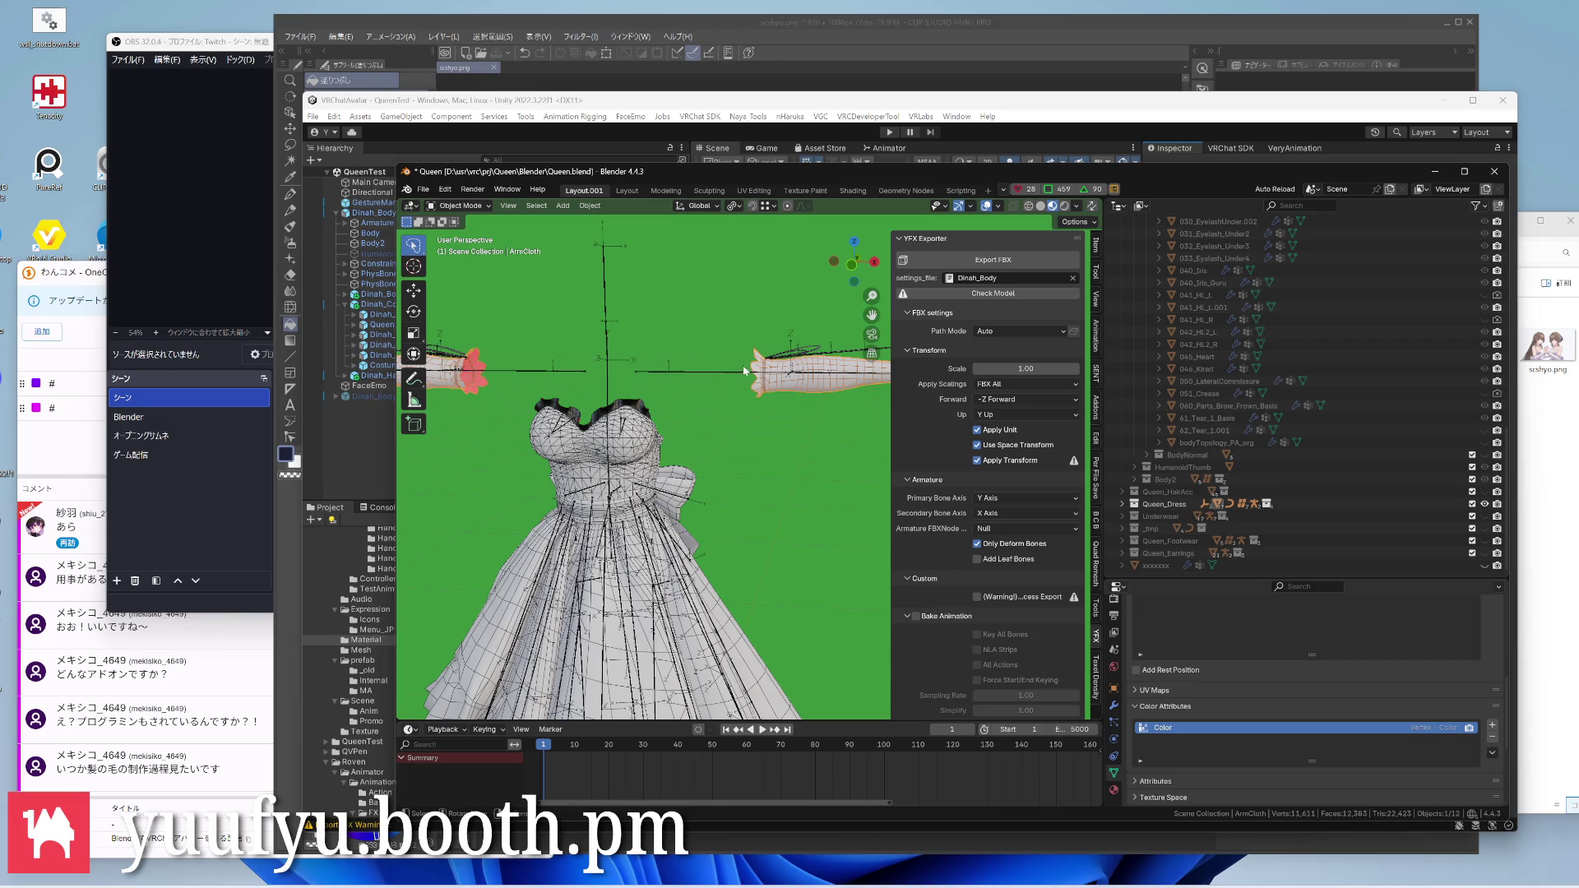
Click through the arm rings, frill, dress body and Plane.023 pieces to check each mesh
{"action": "middle_click_drag", "start_coordinate": [745, 370], "coordinate": [691, 419]}
{"action": "scroll", "coordinate": [765, 370], "scroll_direction": "up", "scroll_amount": 2}
{"action": "left_click", "coordinate": [780, 363]}
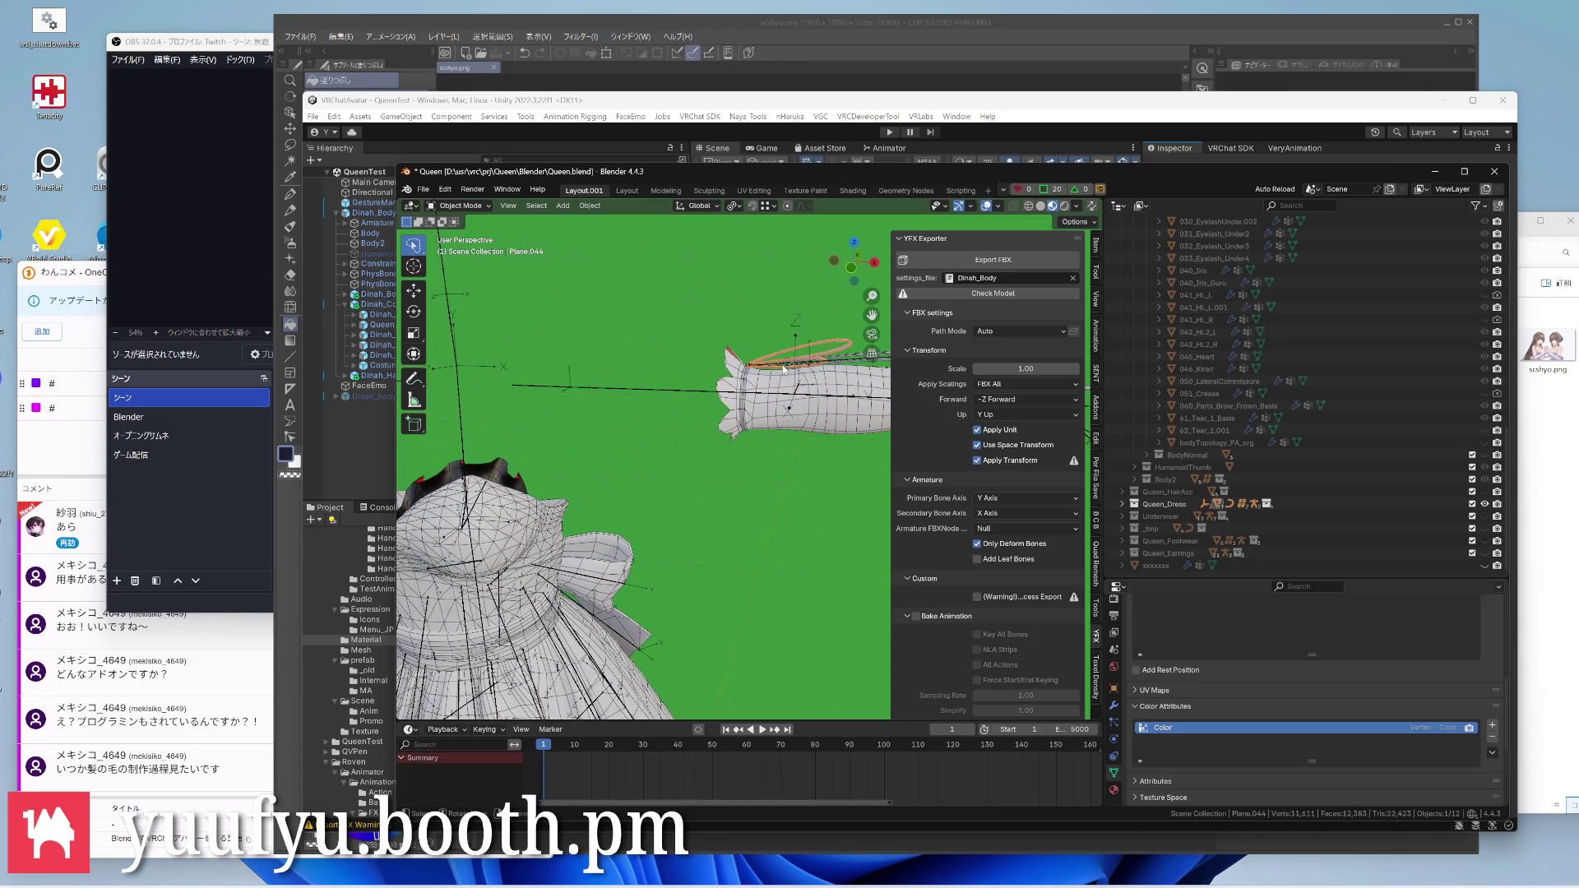
{"action": "scroll", "coordinate": [782, 368], "scroll_direction": "up", "scroll_amount": 3}
{"action": "left_click", "coordinate": [731, 414]}
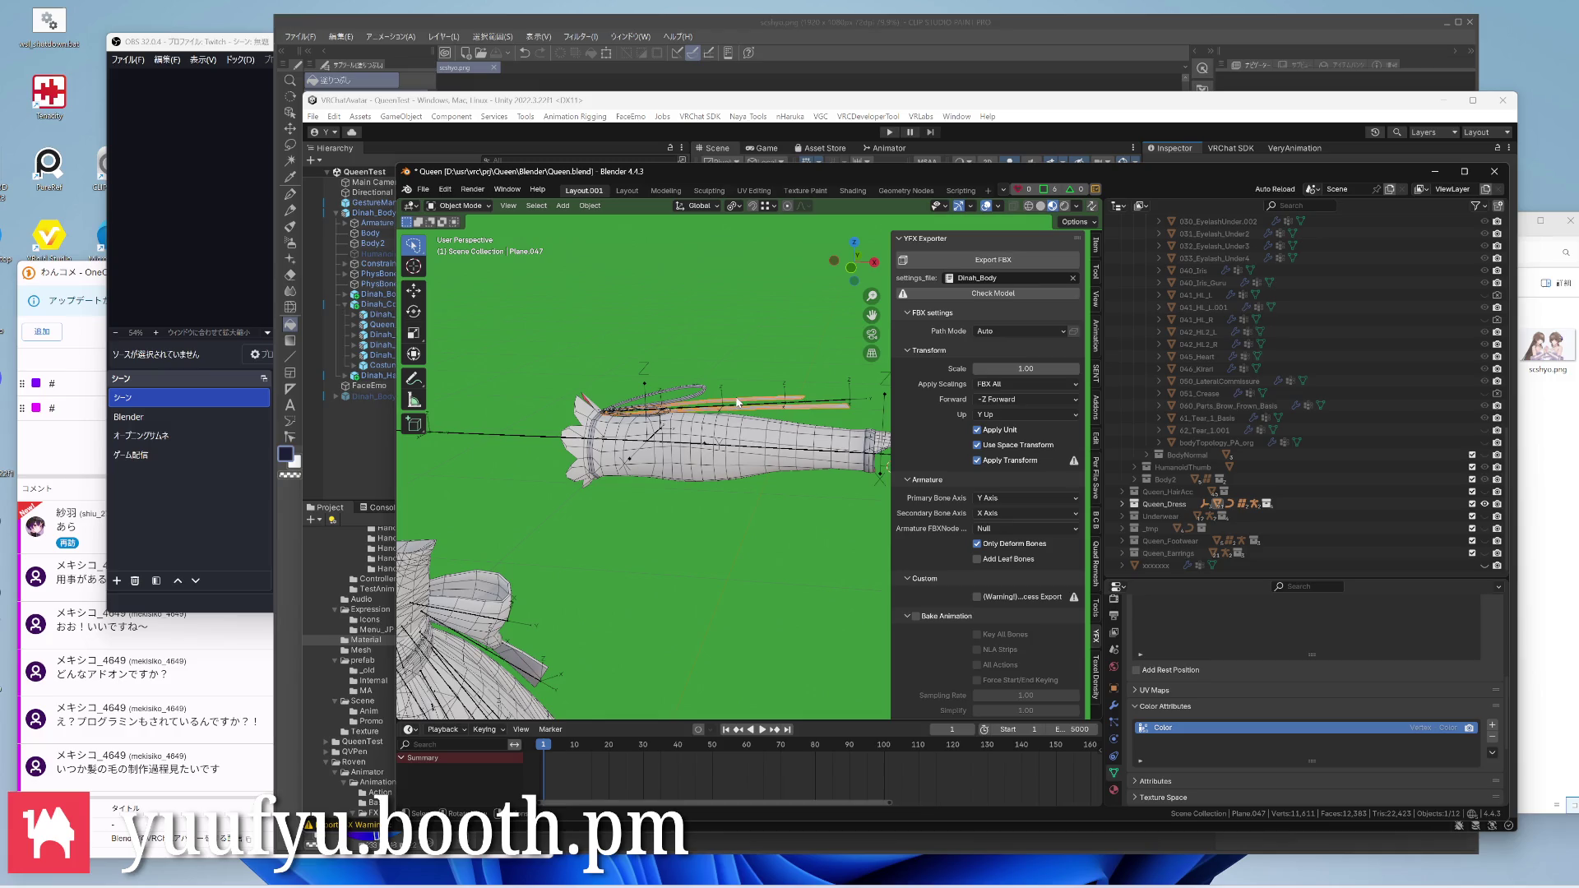
{"action": "middle_click_drag", "start_coordinate": [741, 407], "coordinate": [555, 474], "text": "shift"}
{"action": "left_click", "coordinate": [575, 478]}
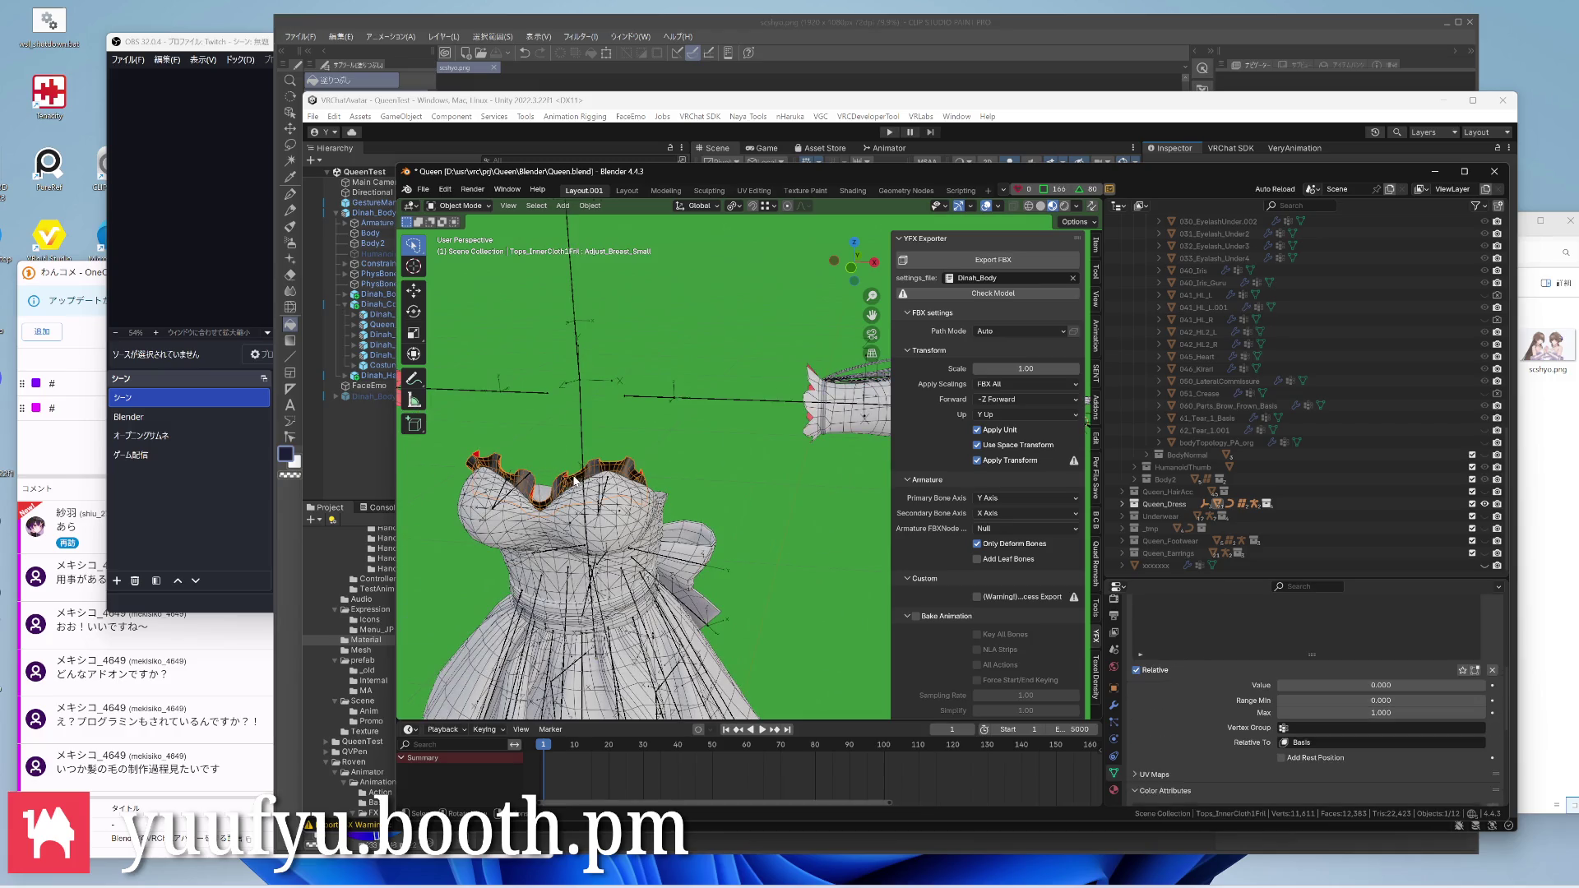
{"action": "scroll", "coordinate": [1176, 654], "scroll_direction": "up", "scroll_amount": 2}
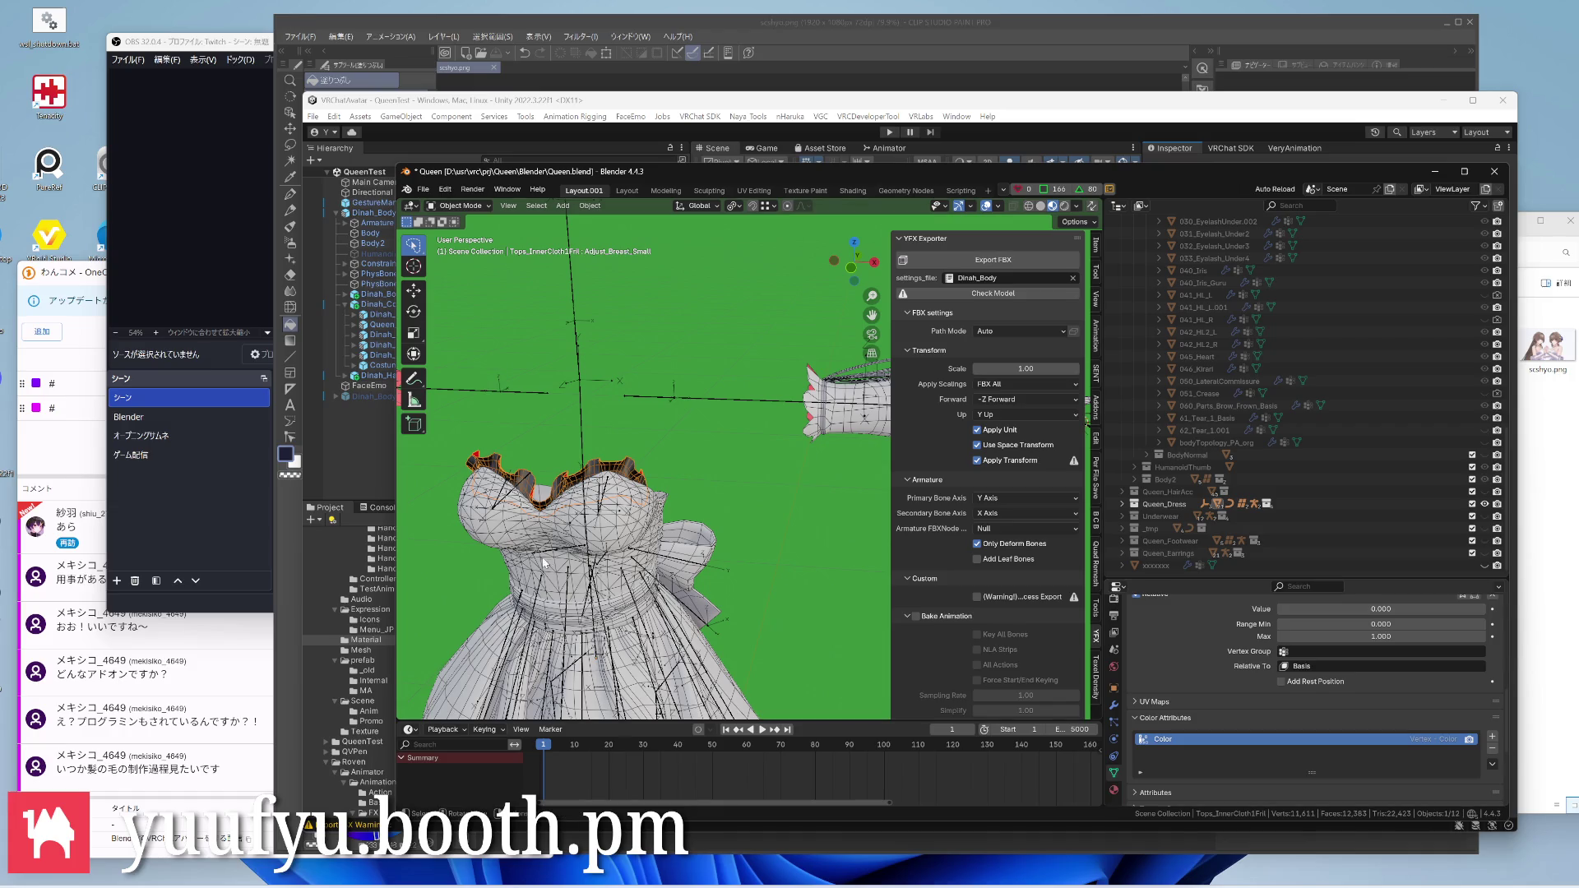
{"action": "left_click", "coordinate": [560, 524]}
{"action": "left_click", "coordinate": [655, 533]}
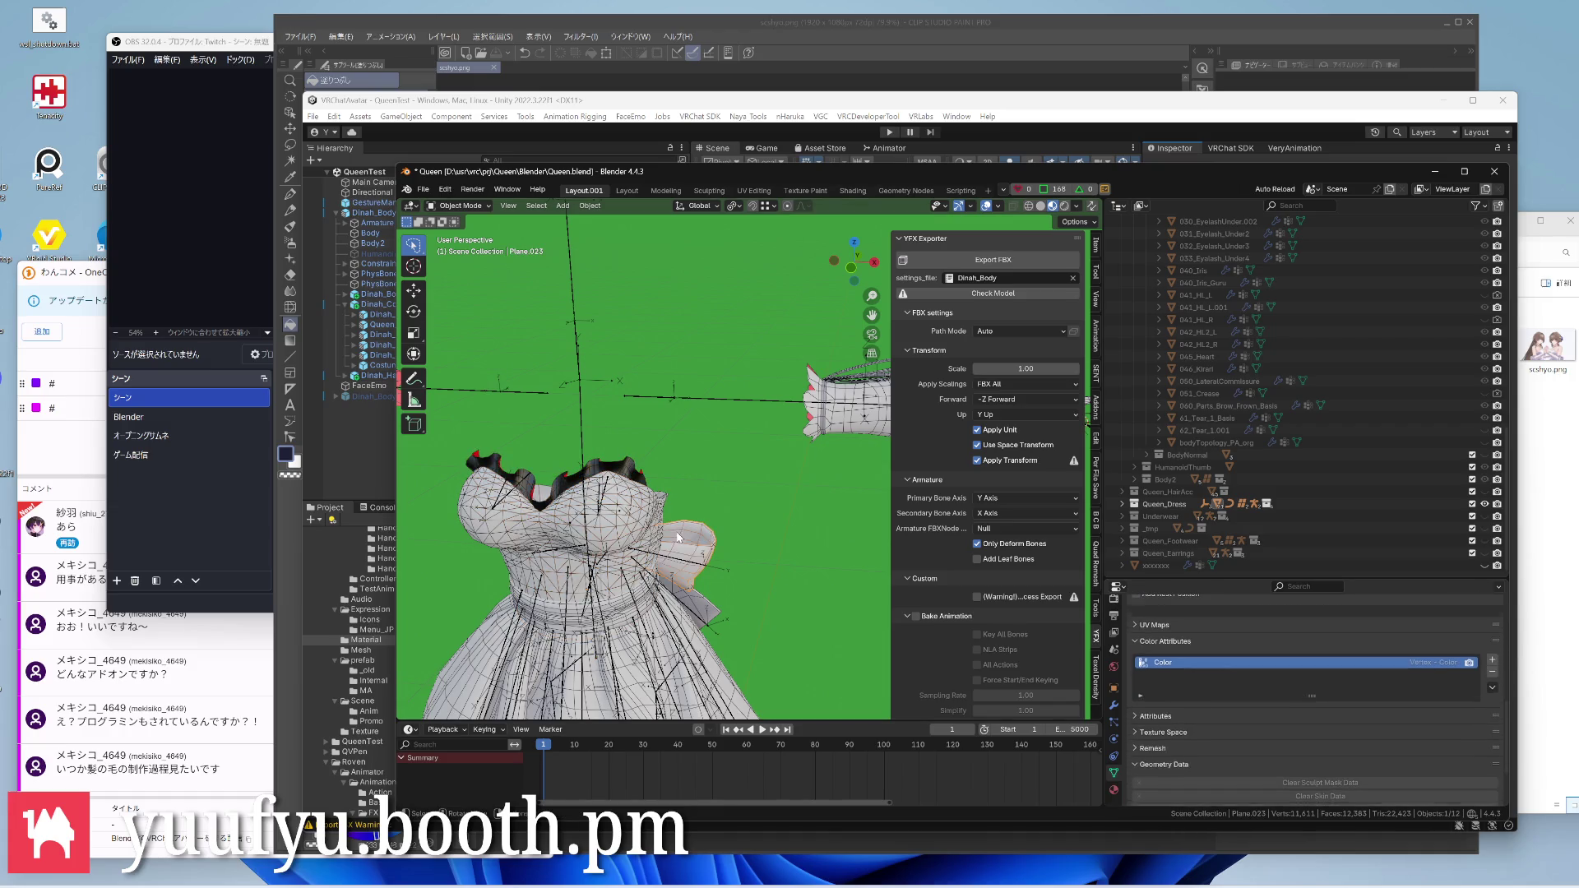
Make Tops_Simple_v2 the active object instead of ClothArmature and enter Edit Mode on it
{"action": "middle_click_drag", "start_coordinate": [654, 533], "coordinate": [710, 604]}
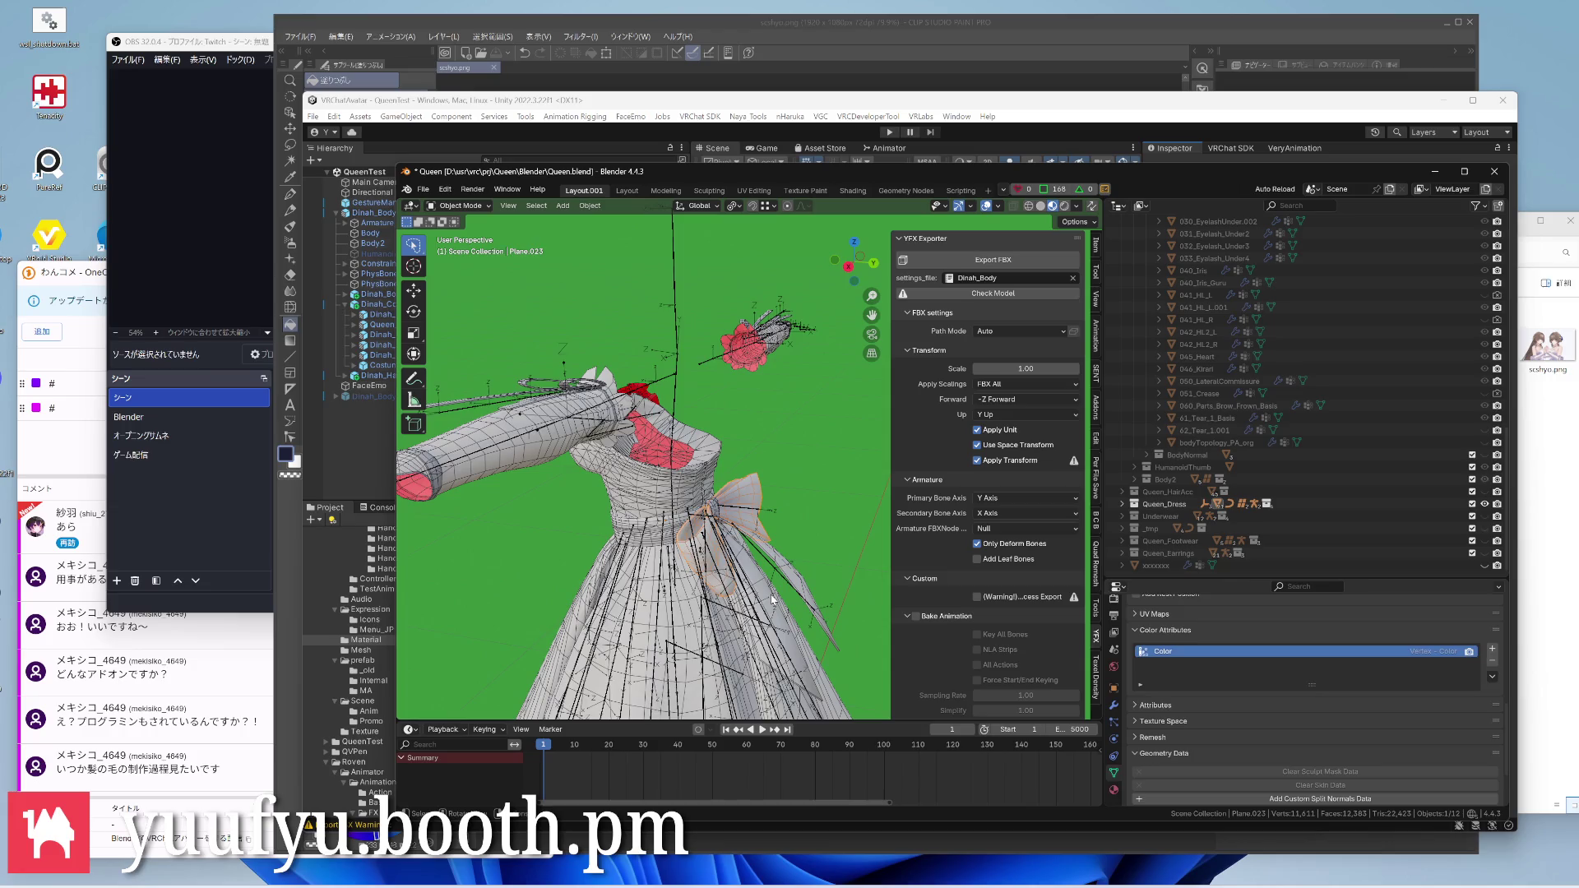
{"action": "left_click", "coordinate": [773, 600]}
{"action": "left_click", "coordinate": [792, 582]}
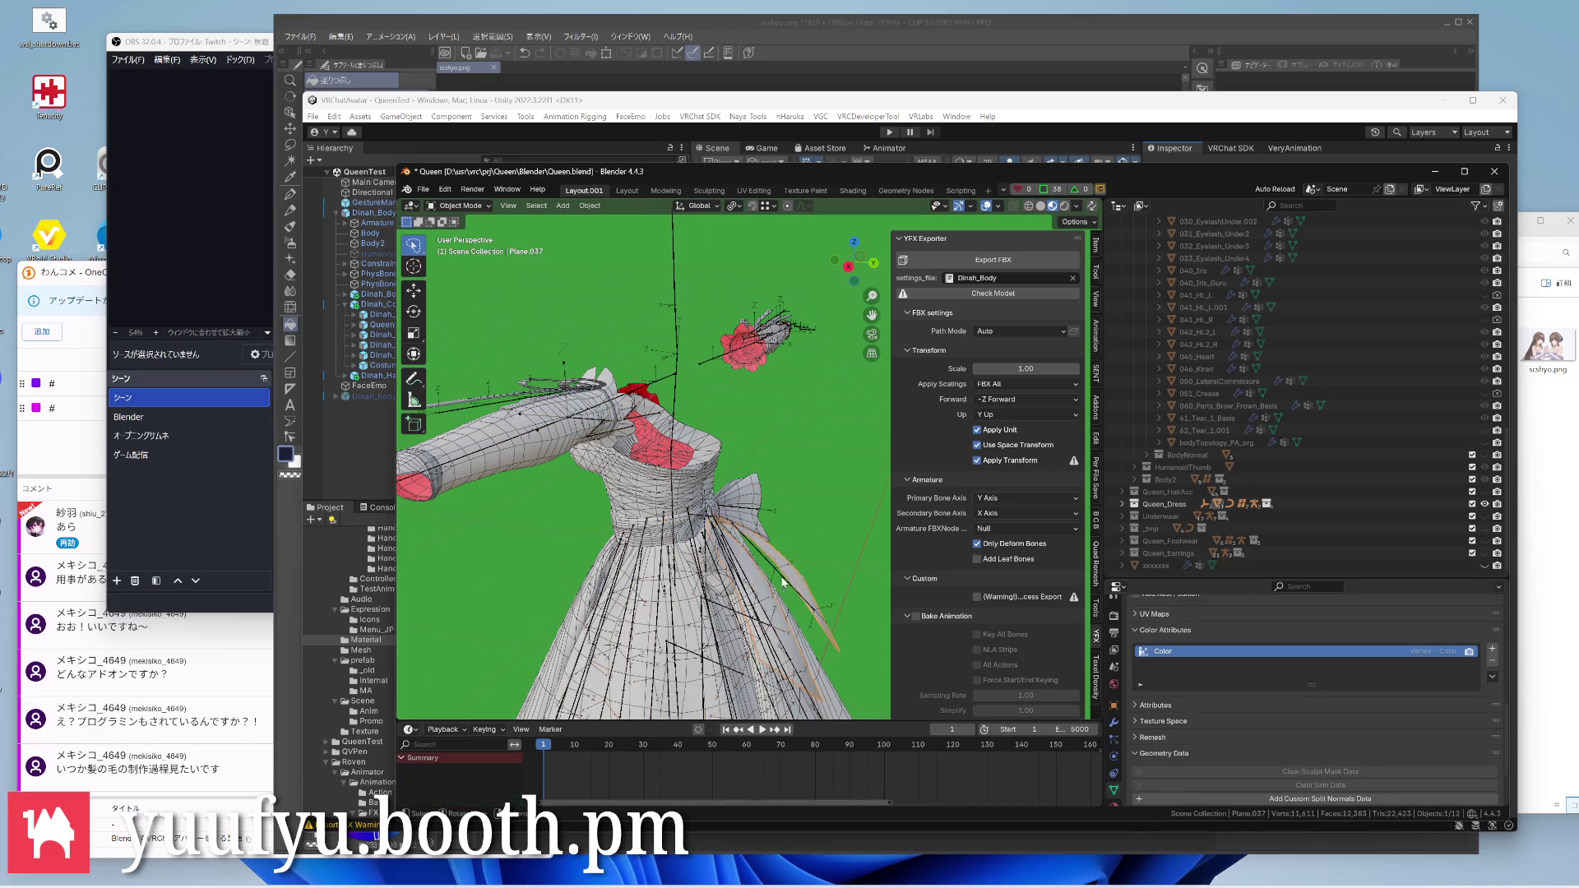
{"action": "middle_click_drag", "start_coordinate": [782, 583], "coordinate": [691, 518]}
{"action": "scroll", "coordinate": [656, 494], "scroll_direction": "up", "scroll_amount": 4}
{"action": "scroll", "coordinate": [656, 494], "scroll_direction": "down", "scroll_amount": 3}
{"action": "scroll", "coordinate": [655, 494], "scroll_direction": "up", "scroll_amount": 3}
{"action": "left_click", "coordinate": [768, 494]}
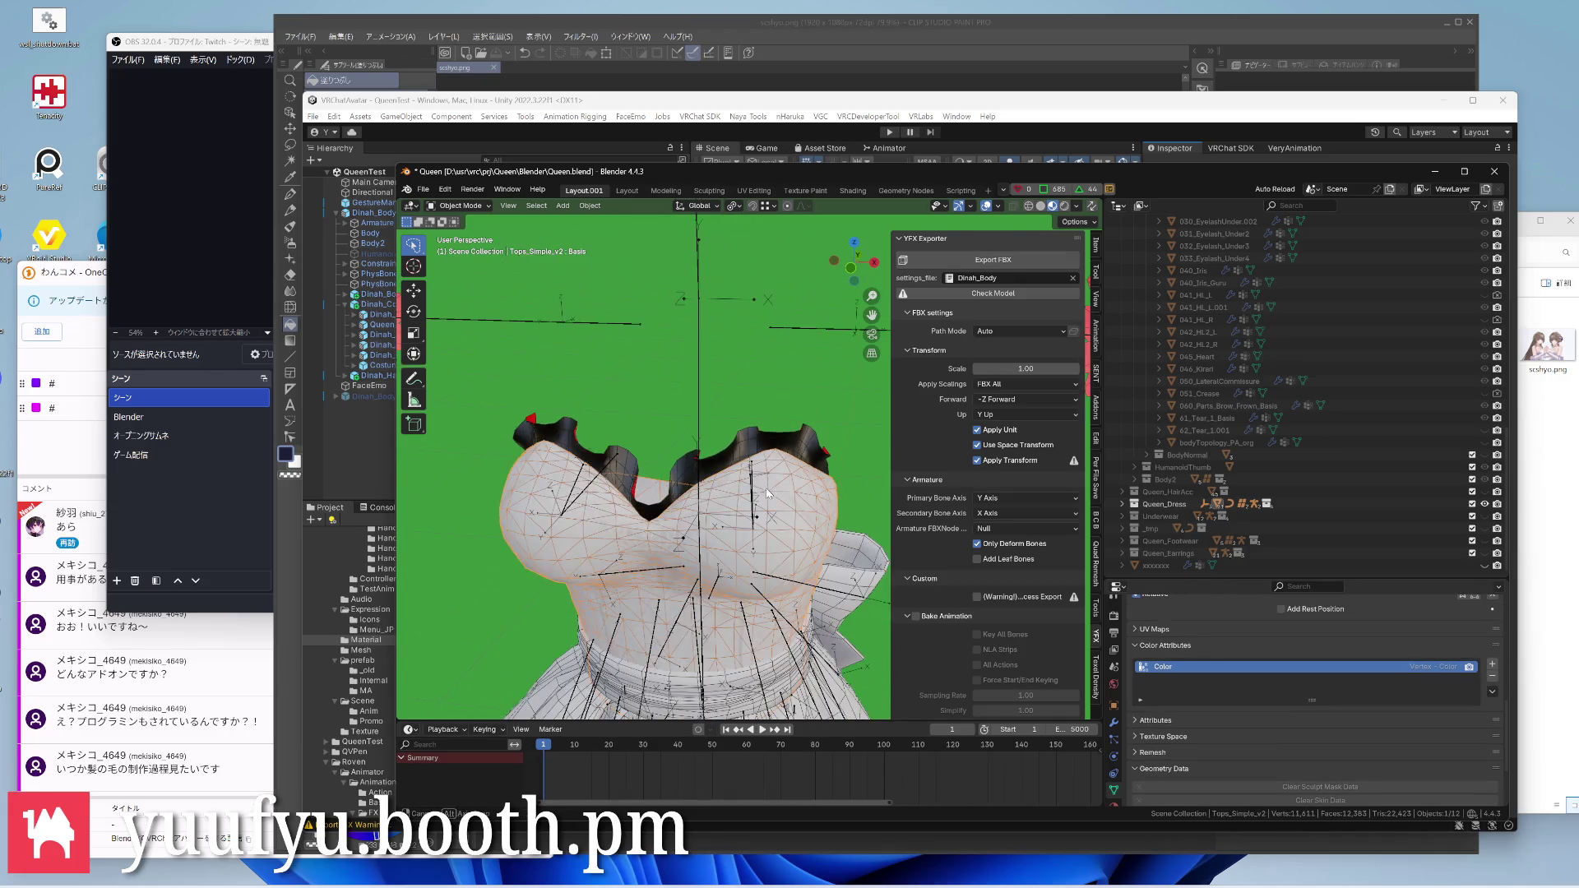
{"action": "key", "text": "Tab"}
{"action": "scroll", "coordinate": [753, 488], "scroll_direction": "up", "scroll_amount": 4}
With X-ray on, hide the selected part of the Tops_Simple_v2 chest geometry
{"action": "mouse_move", "coordinate": [742, 478]}
{"action": "middle_mouse_down"}
{"action": "mouse_move", "coordinate": [692, 470]}
{"action": "mouse_move", "coordinate": [729, 437]}
{"action": "middle_mouse_up"}
{"action": "scroll", "coordinate": [678, 470], "scroll_direction": "down", "scroll_amount": 4}
{"action": "scroll", "coordinate": [728, 436], "scroll_direction": "up", "scroll_amount": 3}
{"action": "key", "text": "alt+z"}
{"action": "mouse_move", "coordinate": [772, 418]}
{"action": "middle_mouse_down"}
{"action": "mouse_move", "coordinate": [674, 448]}
{"action": "mouse_move", "coordinate": [678, 493]}
{"action": "middle_mouse_up"}
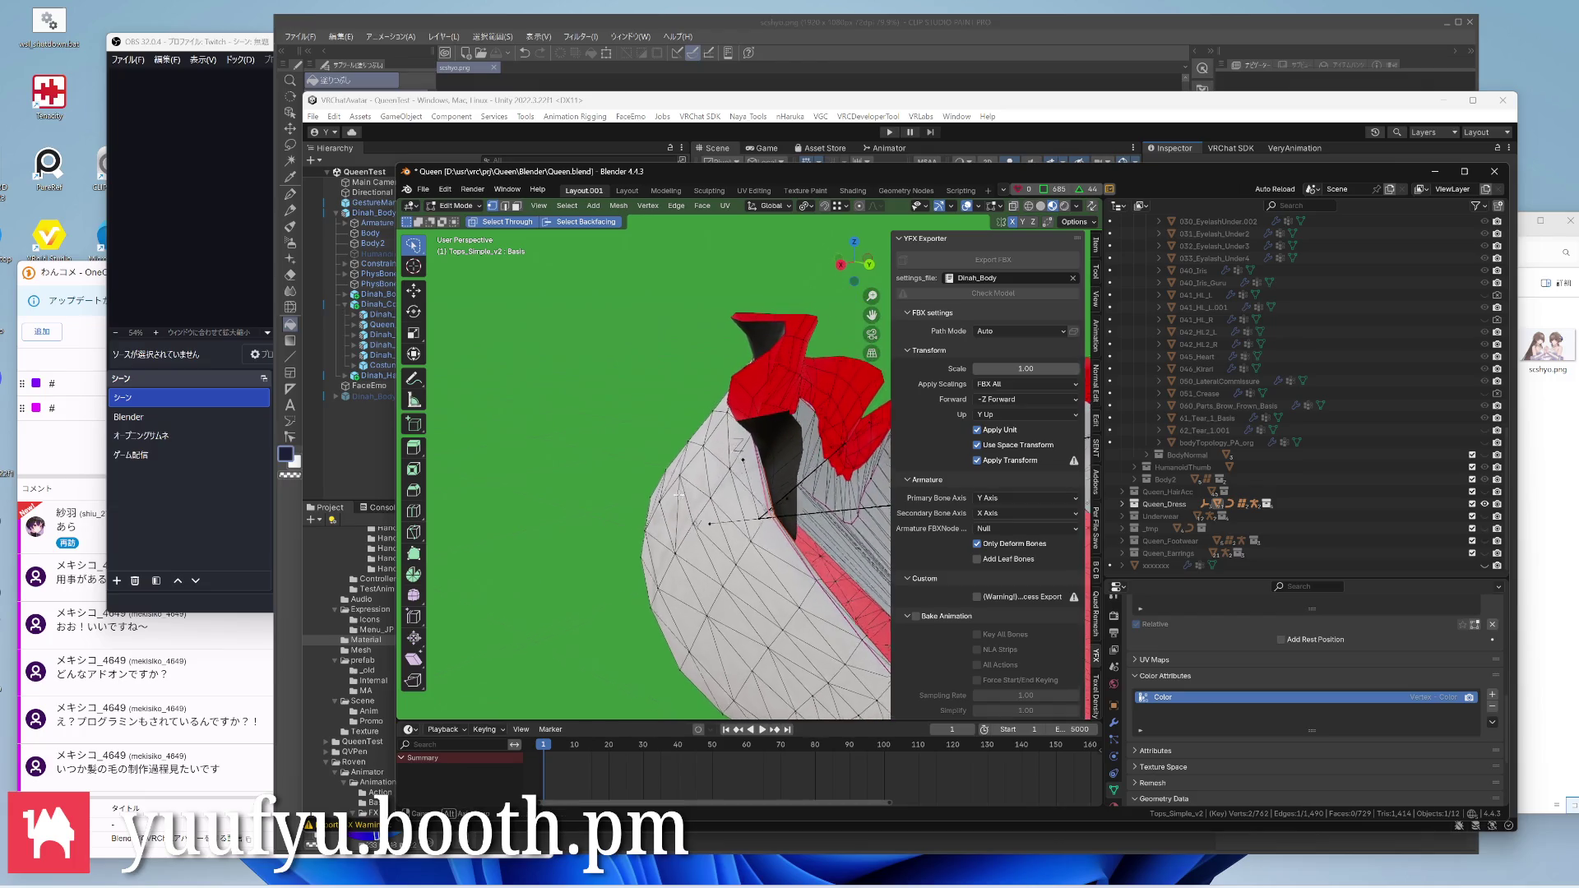
{"action": "mouse_move", "coordinate": [677, 493]}
{"action": "middle_mouse_down"}
{"action": "mouse_move", "coordinate": [782, 498]}
{"action": "mouse_move", "coordinate": [743, 522]}
{"action": "middle_mouse_up"}
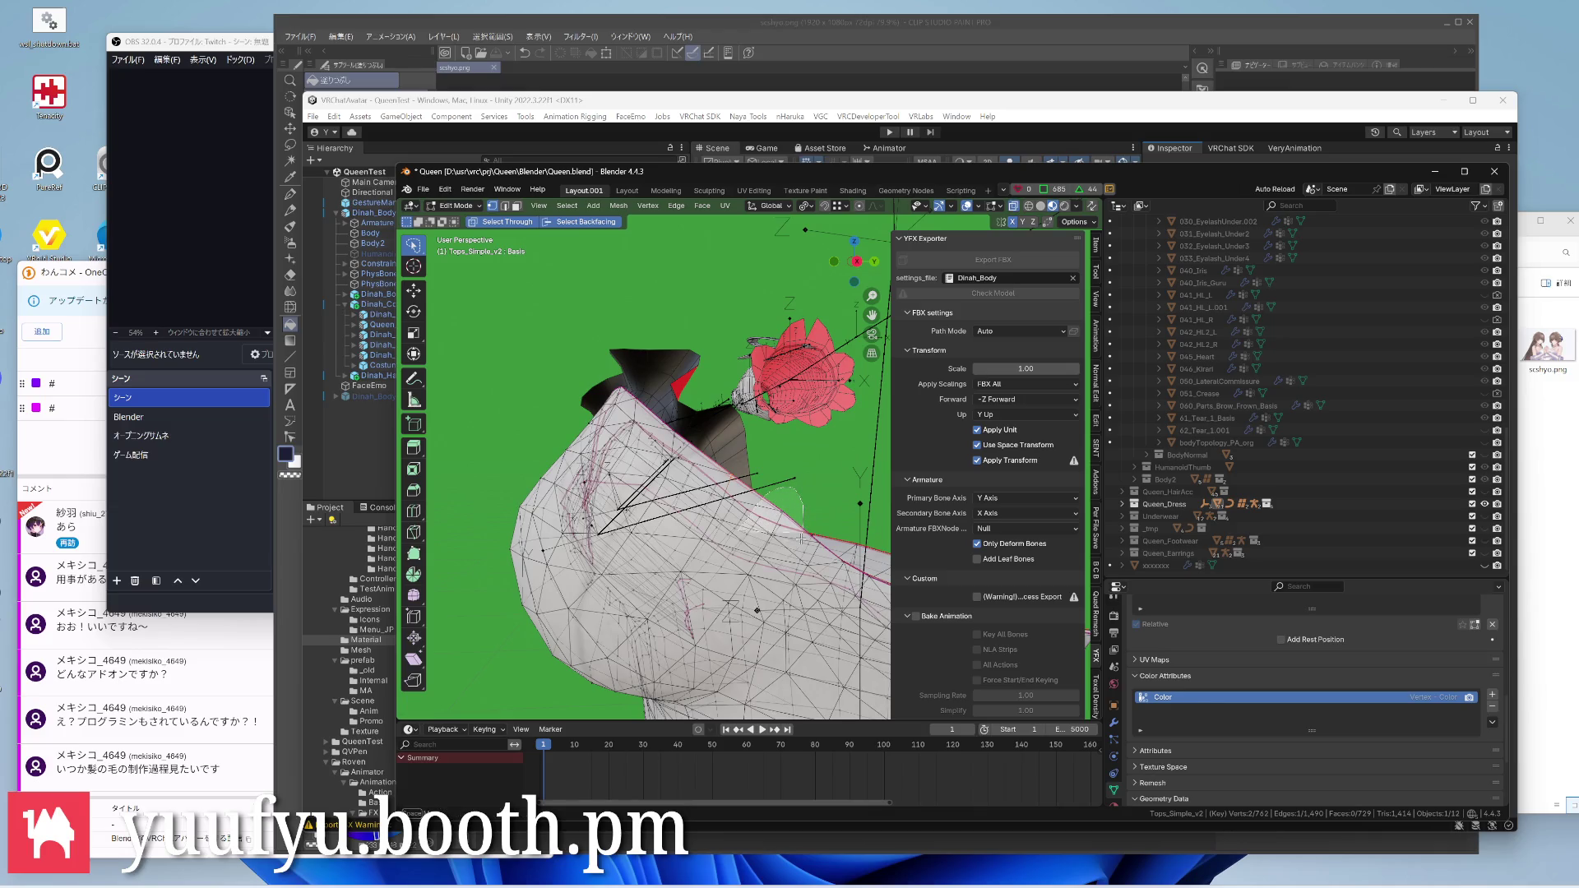
{"action": "key", "text": "h"}
Hide one more stray face and inspect the collar from several angles
{"action": "mouse_move", "coordinate": [787, 588]}
{"action": "middle_mouse_down"}
{"action": "mouse_move", "coordinate": [819, 471]}
{"action": "mouse_move", "coordinate": [671, 512]}
{"action": "mouse_move", "coordinate": [614, 486]}
{"action": "middle_mouse_up"}
{"action": "scroll", "coordinate": [819, 472], "scroll_direction": "down", "scroll_amount": 3}
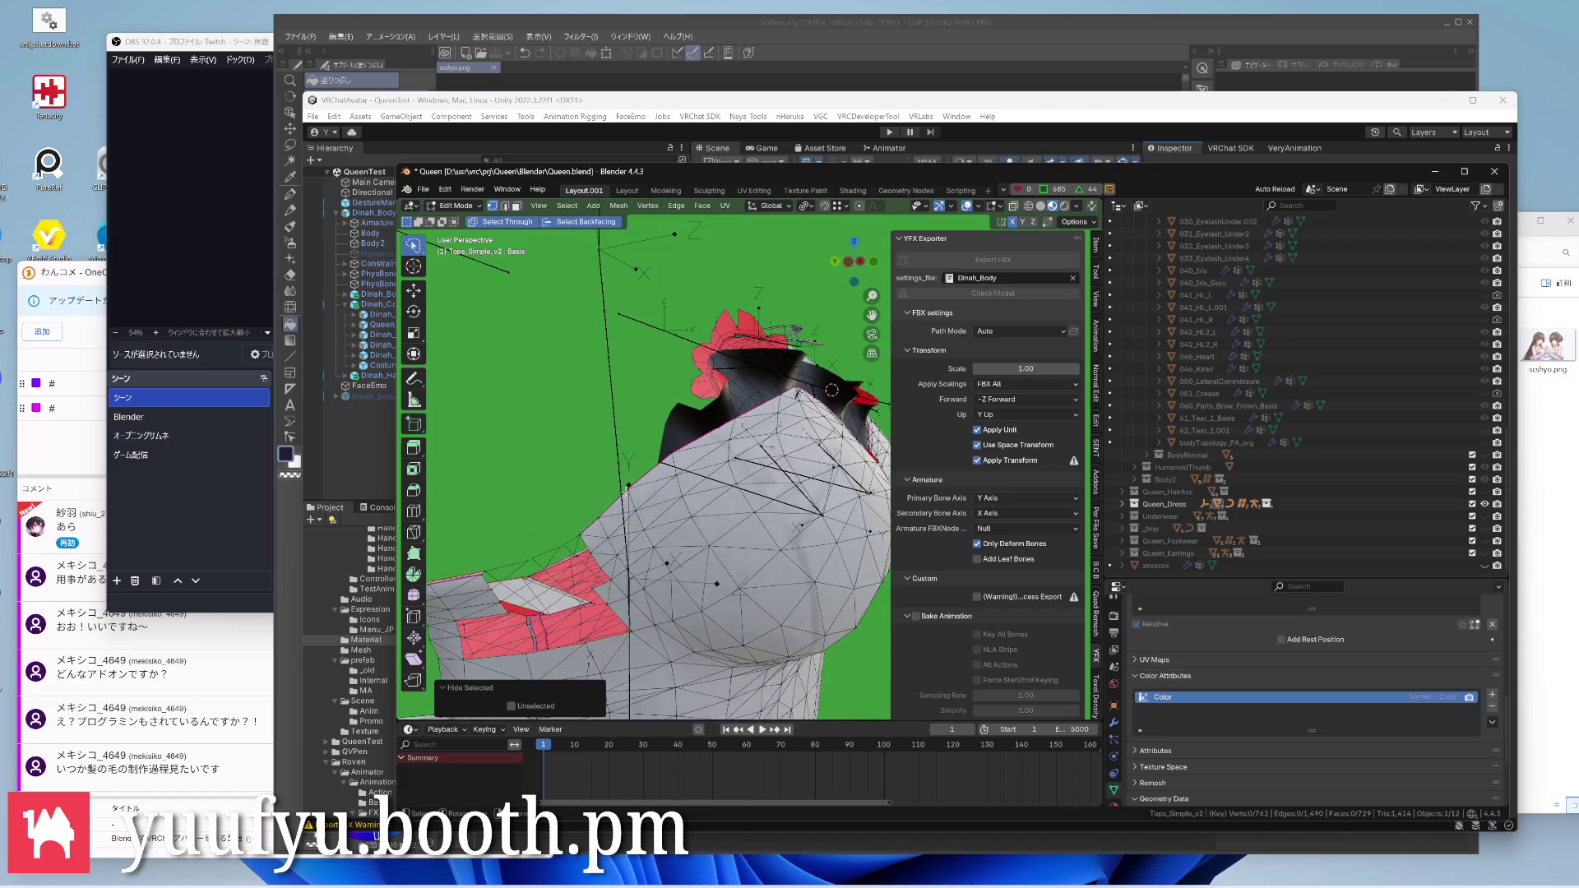
{"action": "left_click", "coordinate": [559, 565]}
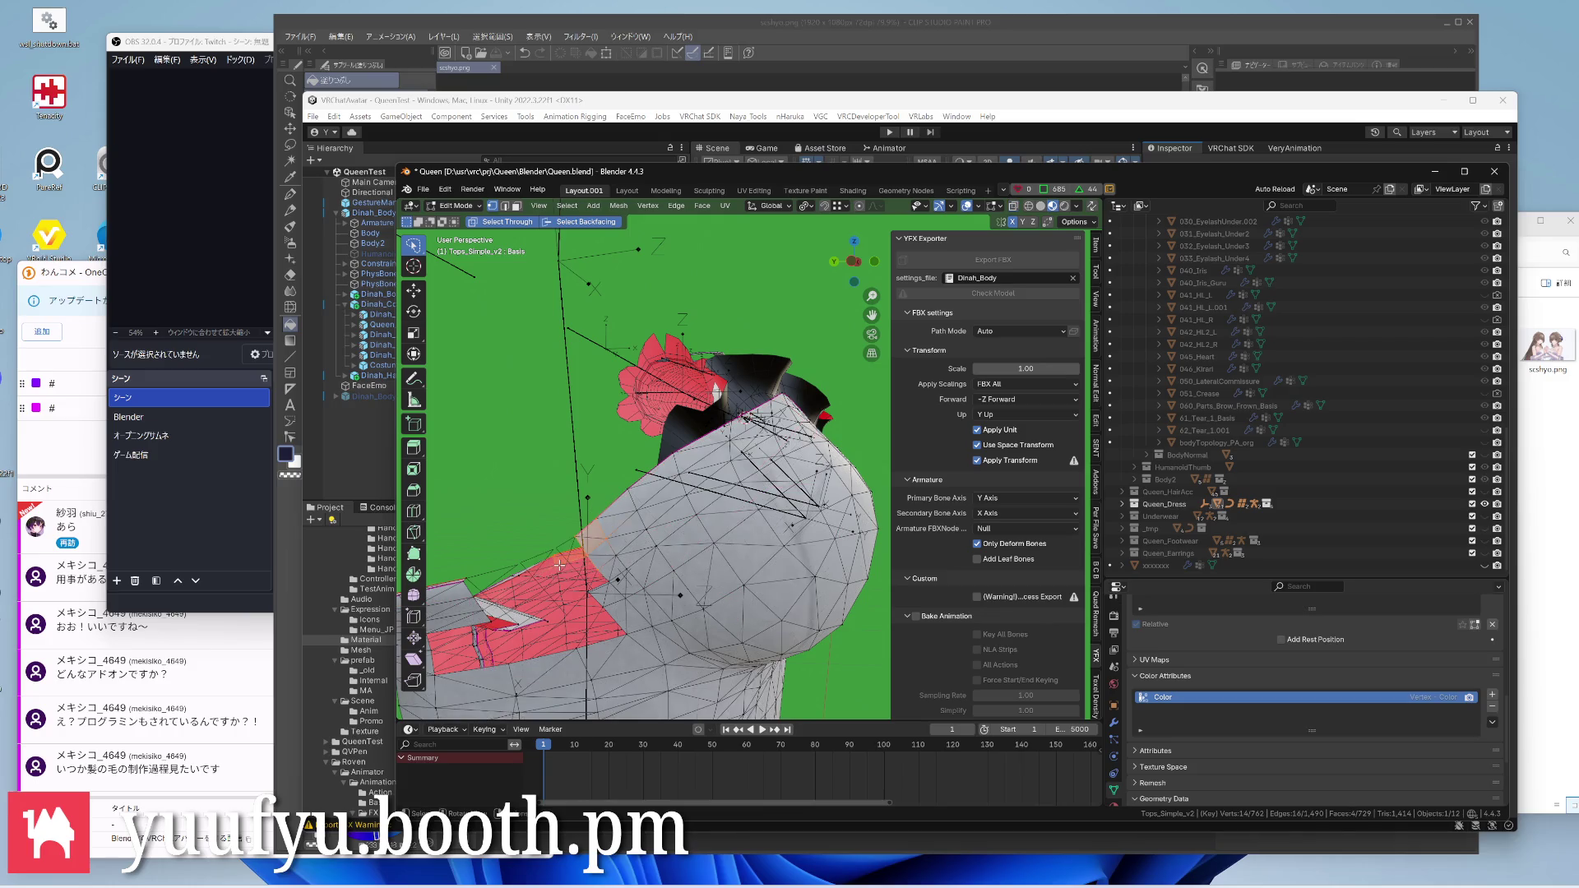
{"action": "key", "text": "h"}
{"action": "scroll", "coordinate": [619, 486], "scroll_direction": "up", "scroll_amount": 2}
{"action": "mouse_move", "coordinate": [638, 481]}
{"action": "middle_mouse_down"}
{"action": "mouse_move", "coordinate": [691, 468]}
{"action": "mouse_move", "coordinate": [630, 470]}
{"action": "mouse_move", "coordinate": [677, 447]}
{"action": "mouse_move", "coordinate": [482, 490]}
{"action": "mouse_move", "coordinate": [546, 521]}
{"action": "mouse_move", "coordinate": [532, 523]}
{"action": "middle_mouse_up"}
{"action": "mouse_move", "coordinate": [558, 396]}
{"action": "middle_mouse_down"}
{"action": "mouse_move", "coordinate": [678, 410]}
{"action": "mouse_move", "coordinate": [651, 424]}
{"action": "middle_mouse_up"}
{"action": "scroll", "coordinate": [629, 453], "scroll_direction": "down", "scroll_amount": 5}
{"action": "scroll", "coordinate": [663, 420], "scroll_direction": "up", "scroll_amount": 4}
{"action": "scroll", "coordinate": [662, 421], "scroll_direction": "up", "scroll_amount": 4}
{"action": "scroll", "coordinate": [667, 417], "scroll_direction": "up", "scroll_amount": 3}
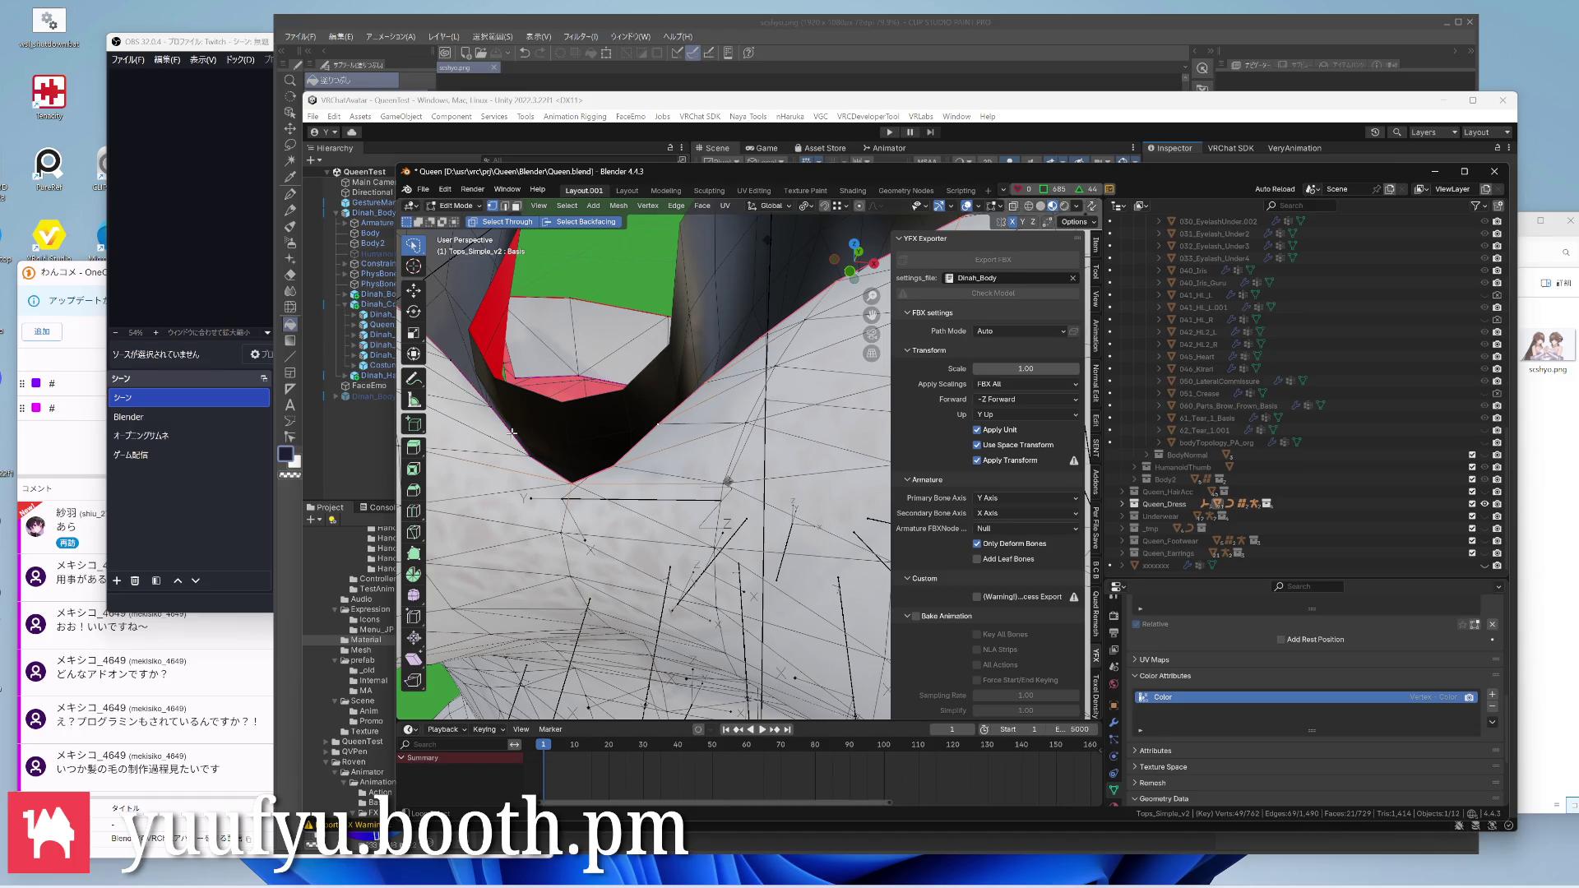
{"action": "mouse_move", "coordinate": [512, 433]}
{"action": "middle_mouse_down"}
{"action": "mouse_move", "coordinate": [767, 421]}
{"action": "mouse_move", "coordinate": [783, 496]}
{"action": "mouse_move", "coordinate": [846, 504]}
{"action": "mouse_move", "coordinate": [821, 404]}
{"action": "mouse_move", "coordinate": [740, 333]}
{"action": "middle_mouse_up"}
{"action": "scroll", "coordinate": [768, 421], "scroll_direction": "down", "scroll_amount": 3}
Leave Edit Mode for Object Mode, then switch the top into Vertex Paint mode
{"action": "key", "text": "Tab"}
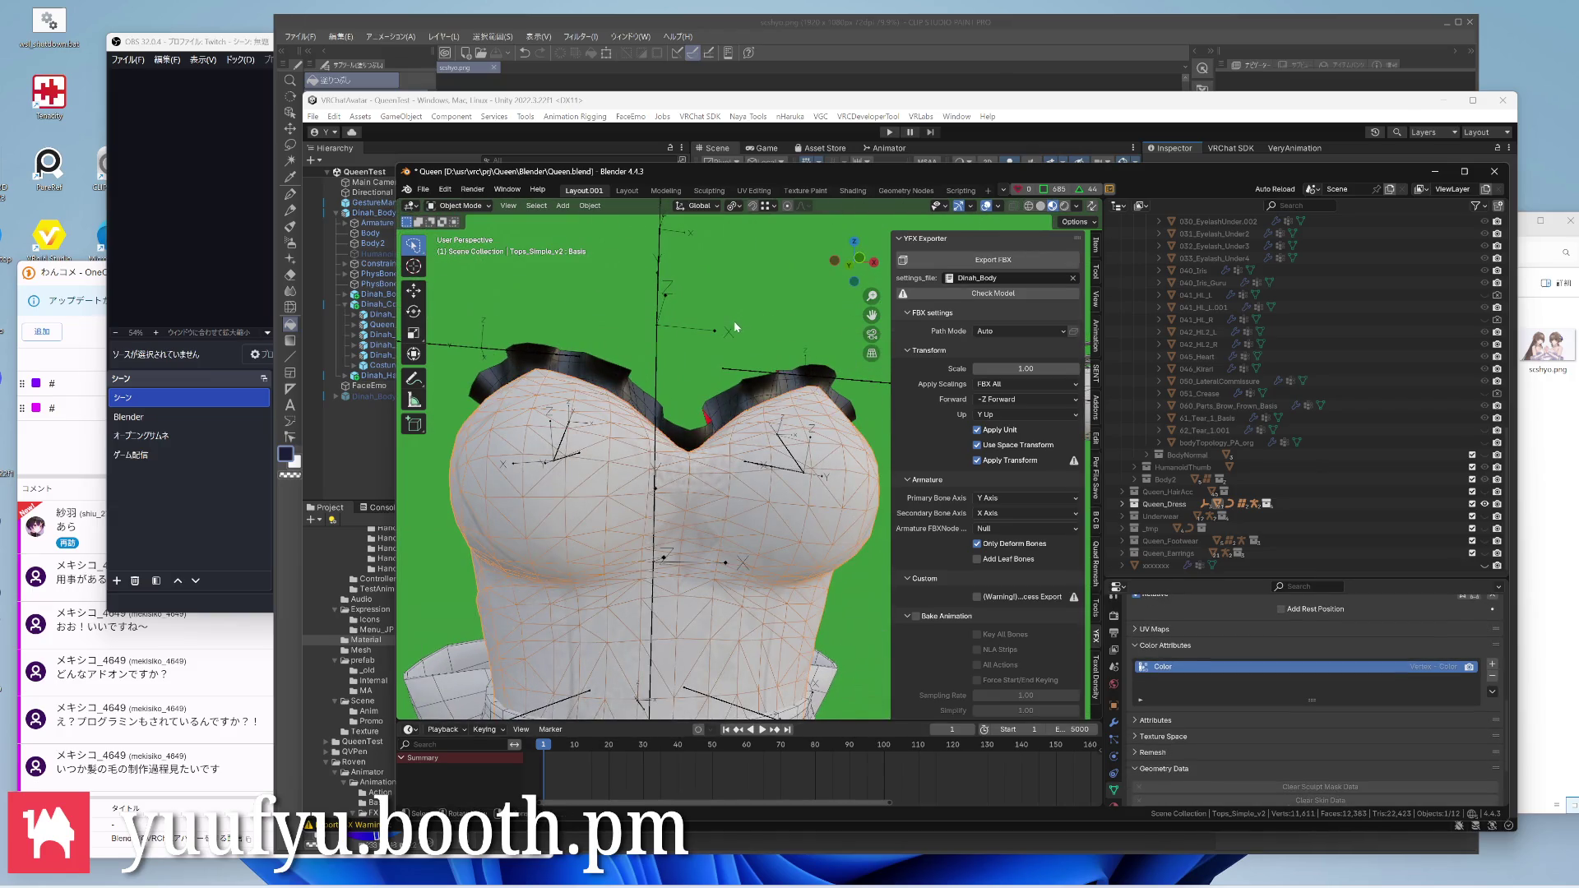
{"action": "key", "text": "Tab"}
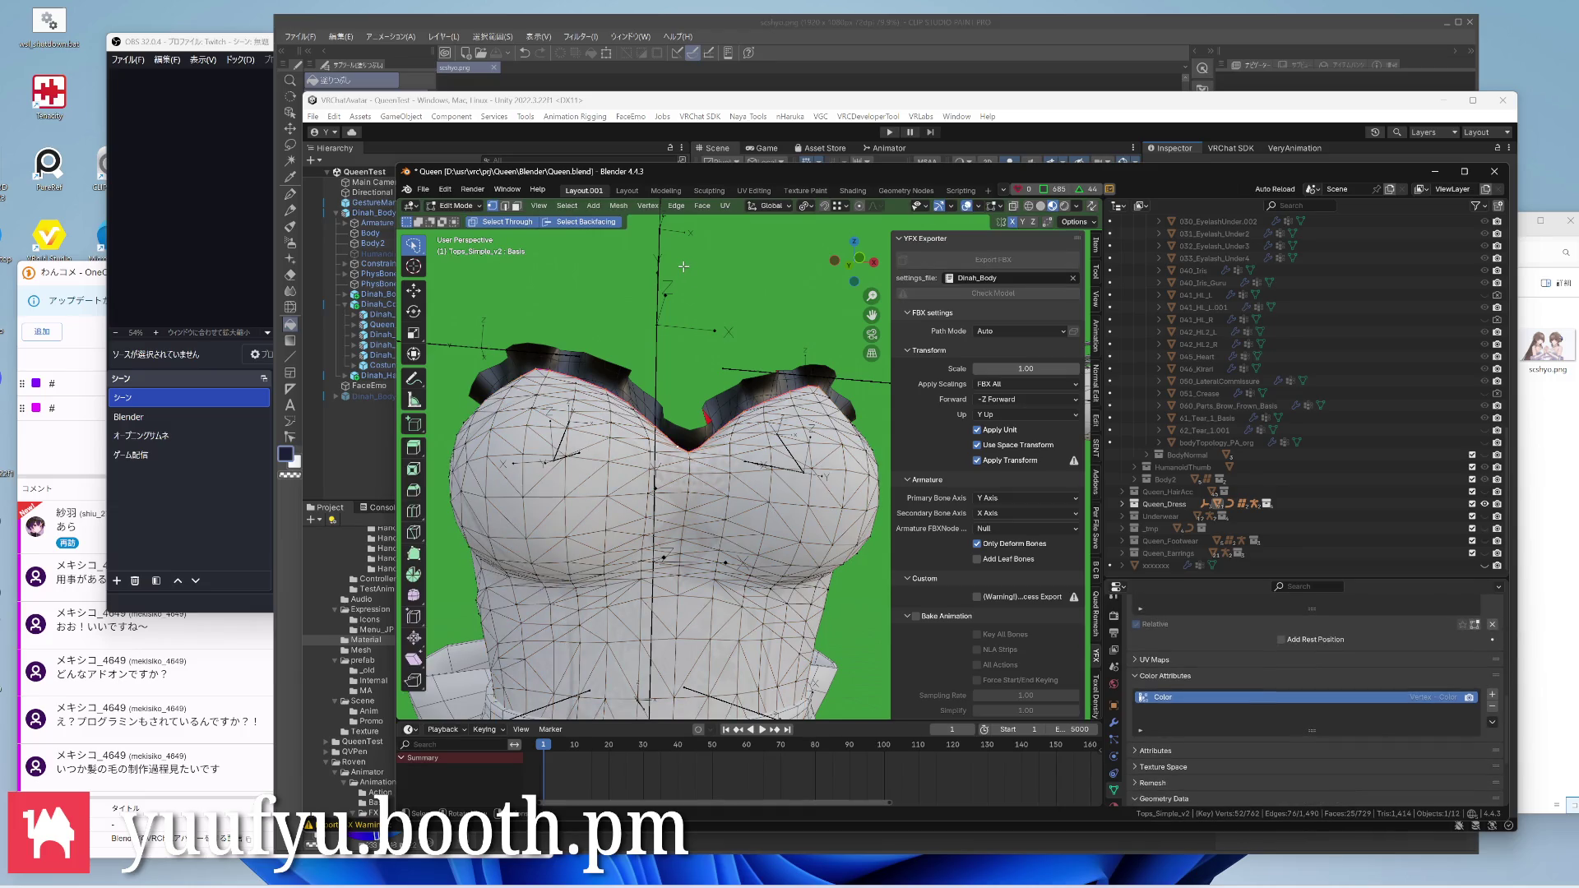
{"action": "key", "text": "Tab"}
{"action": "key", "text": "ctrl+Tab"}
{"action": "left_click", "coordinate": [650, 239]}
Set the vertex paint colour to pure cyan #00FFFF
{"action": "middle_click_drag", "start_coordinate": [673, 373], "coordinate": [615, 351]}
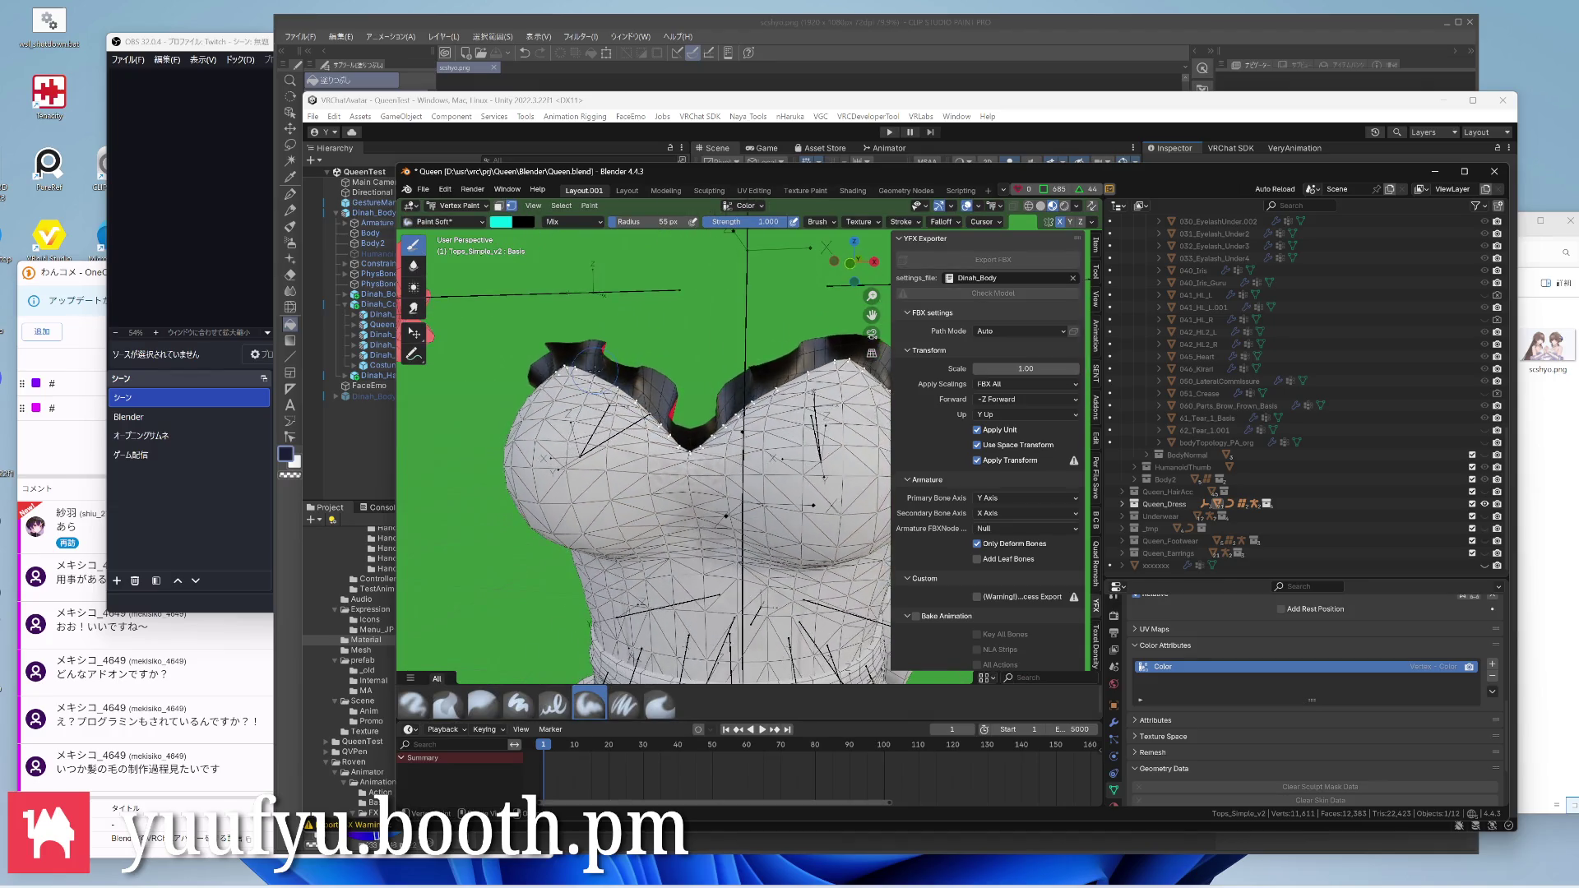
{"action": "scroll", "coordinate": [616, 371], "scroll_direction": "down", "scroll_amount": 3}
{"action": "middle_click_drag", "start_coordinate": [556, 371], "coordinate": [407, 373]}
{"action": "left_click", "coordinate": [503, 223]}
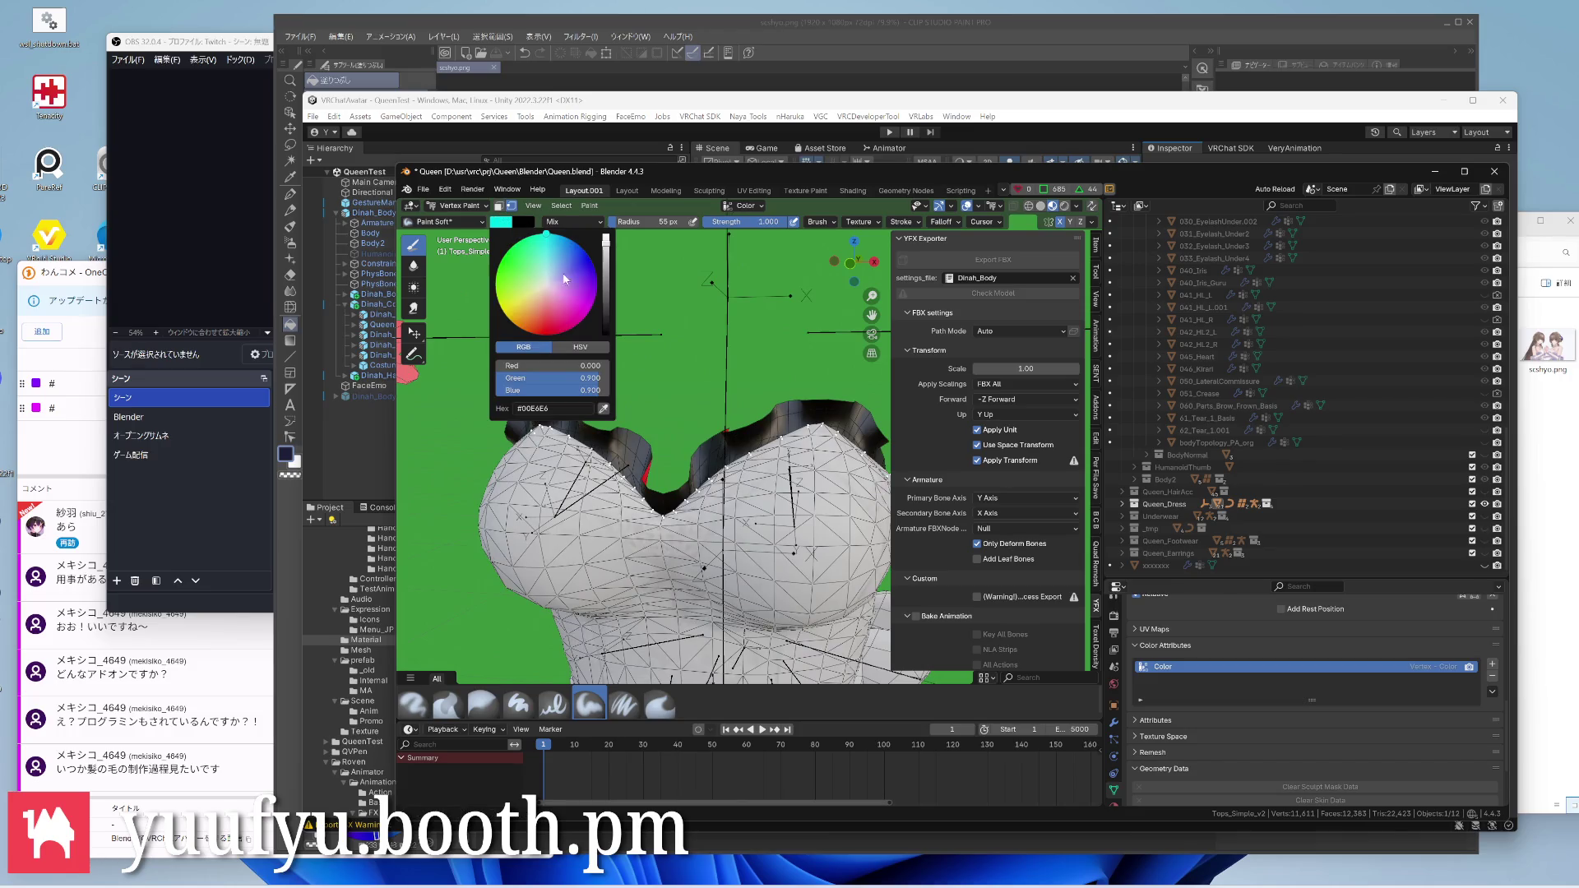
{"action": "left_click", "coordinate": [496, 223]}
{"action": "left_click_drag", "start_coordinate": [596, 390], "coordinate": [609, 390]}
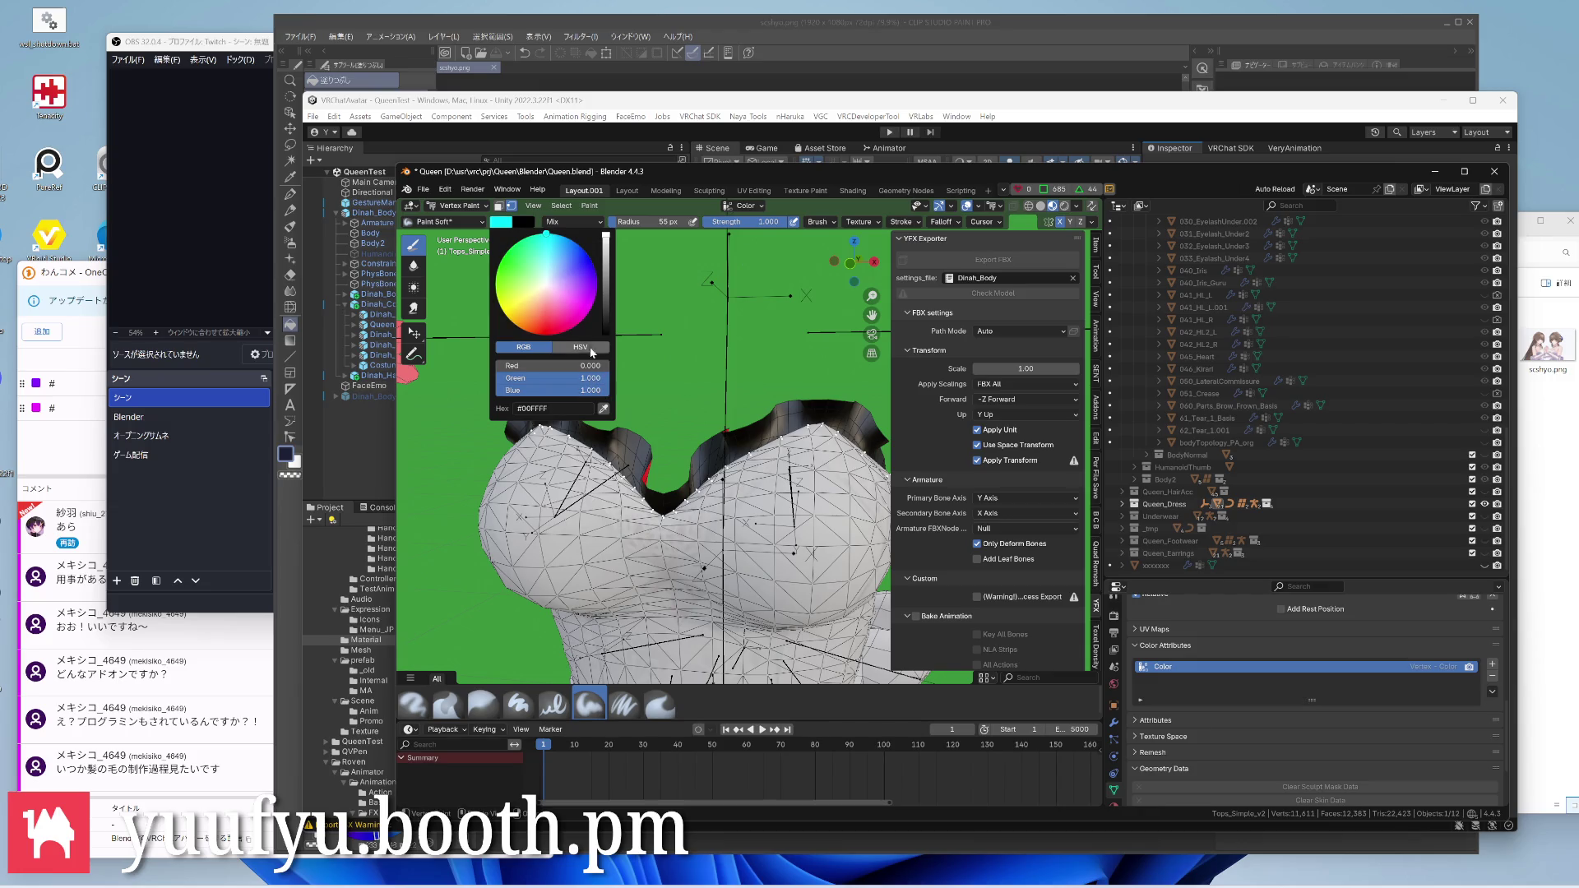
{"action": "left_click", "coordinate": [641, 283]}
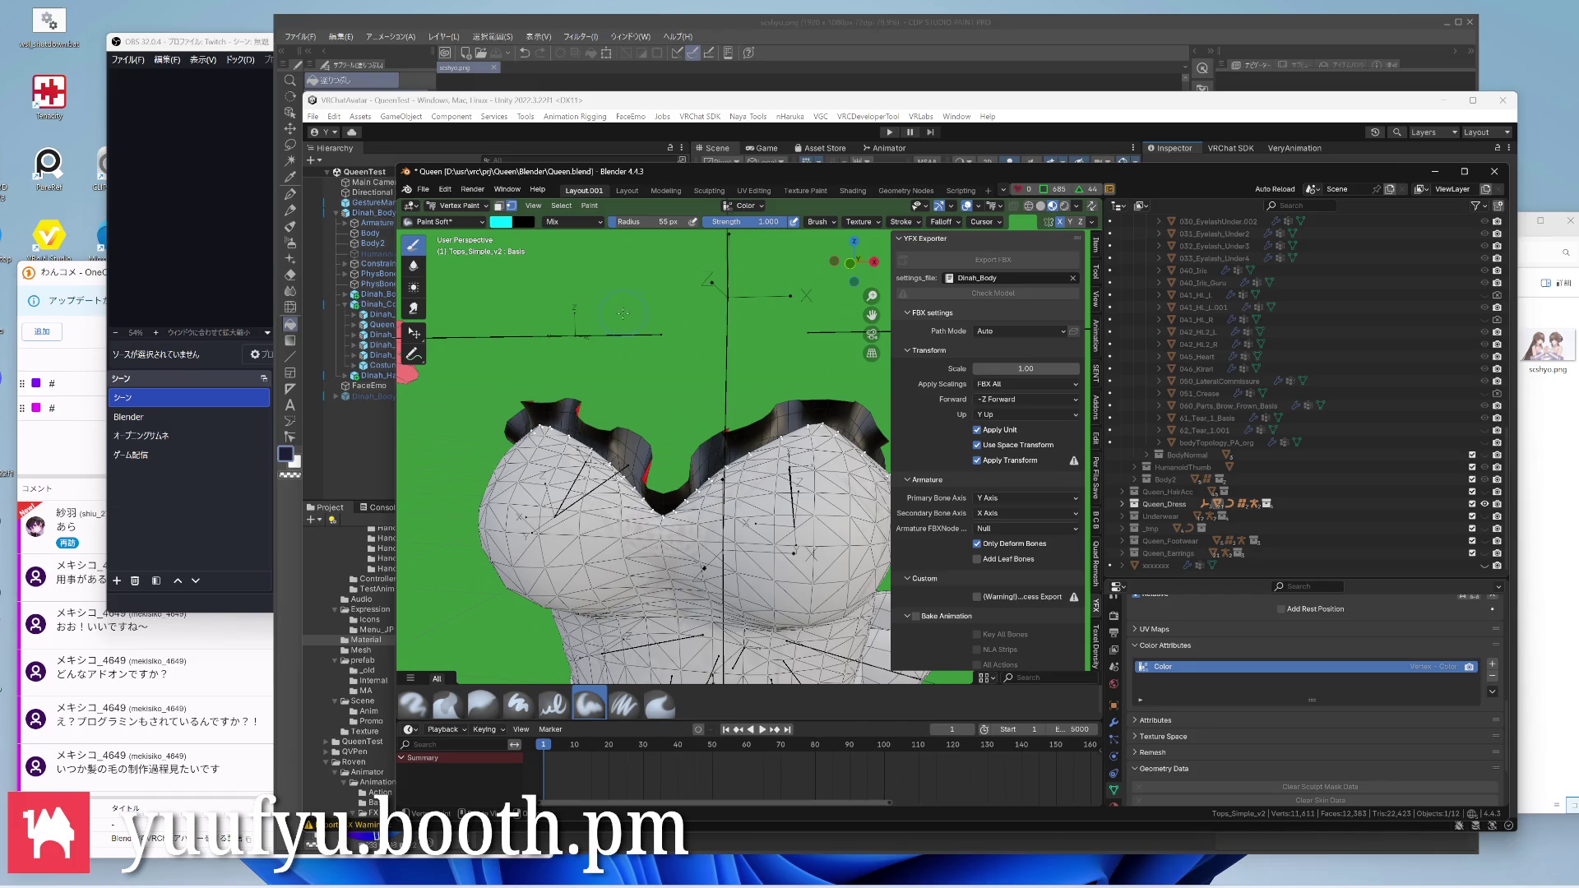
Fill the top's vertex colours with cyan via Set Vertex Colors, return to Object Mode, show Scripting
{"action": "left_click", "coordinate": [589, 205]}
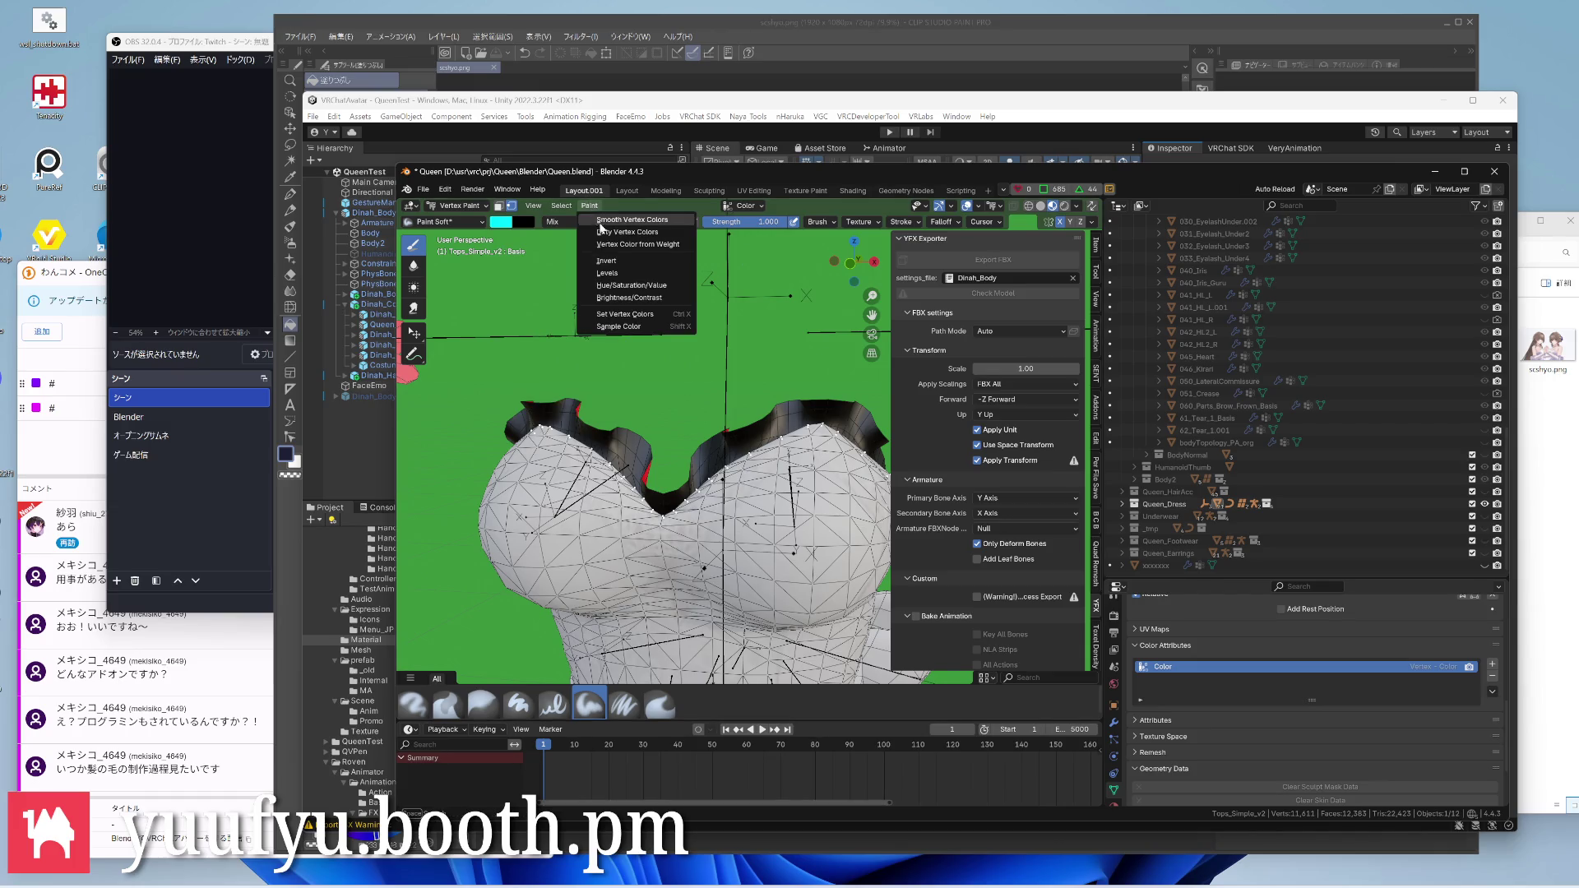
{"action": "left_click", "coordinate": [627, 314]}
{"action": "scroll", "coordinate": [637, 343], "scroll_direction": "down", "scroll_amount": 5}
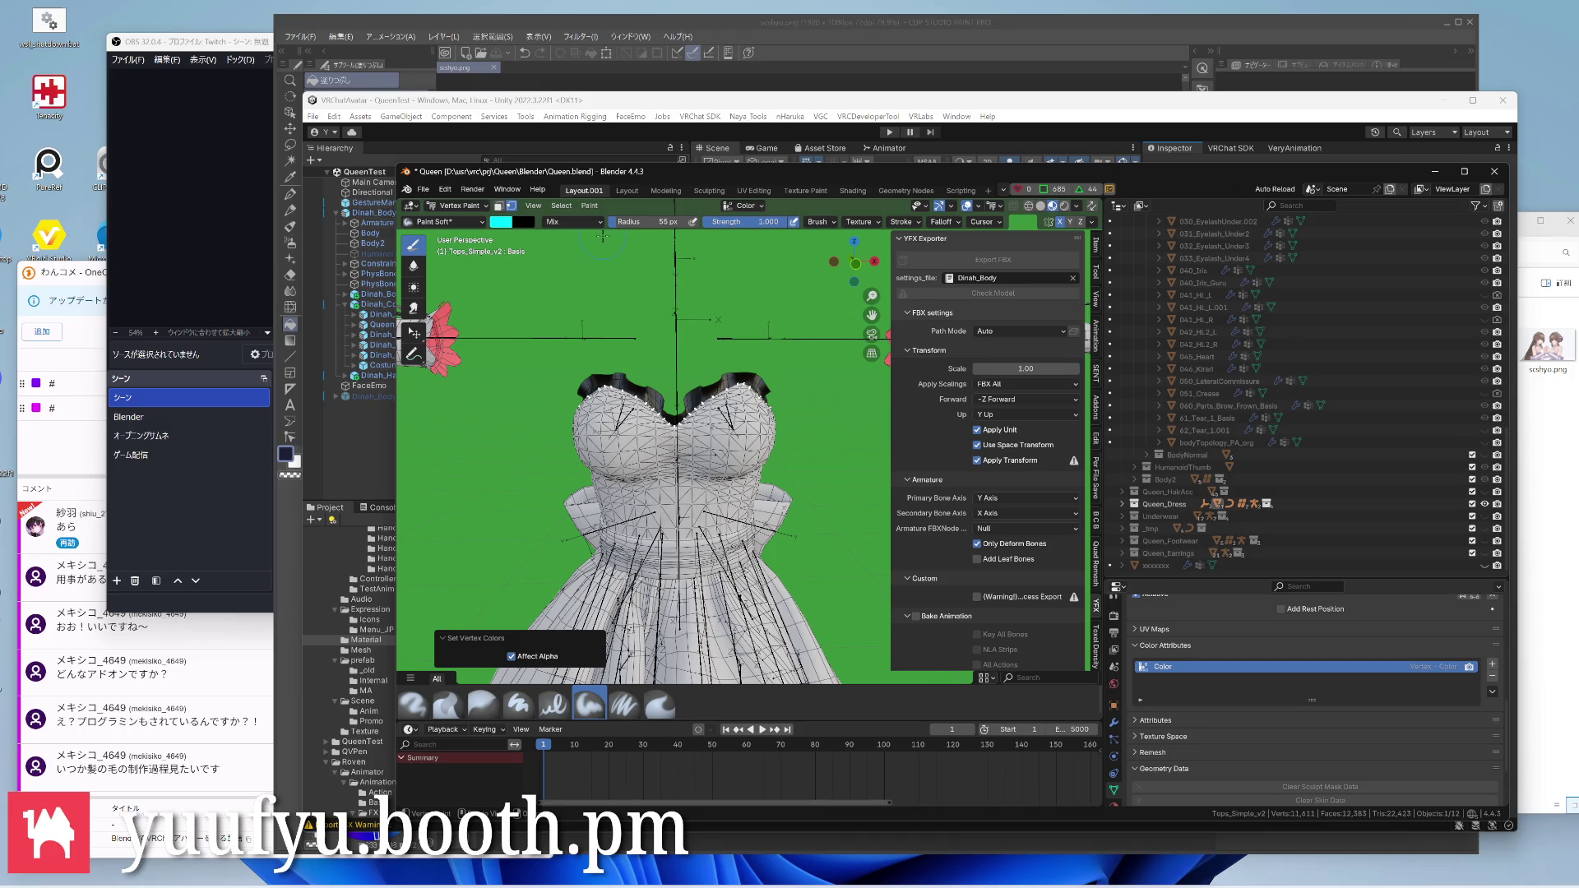
{"action": "middle_click_drag", "start_coordinate": [680, 377], "coordinate": [676, 380]}
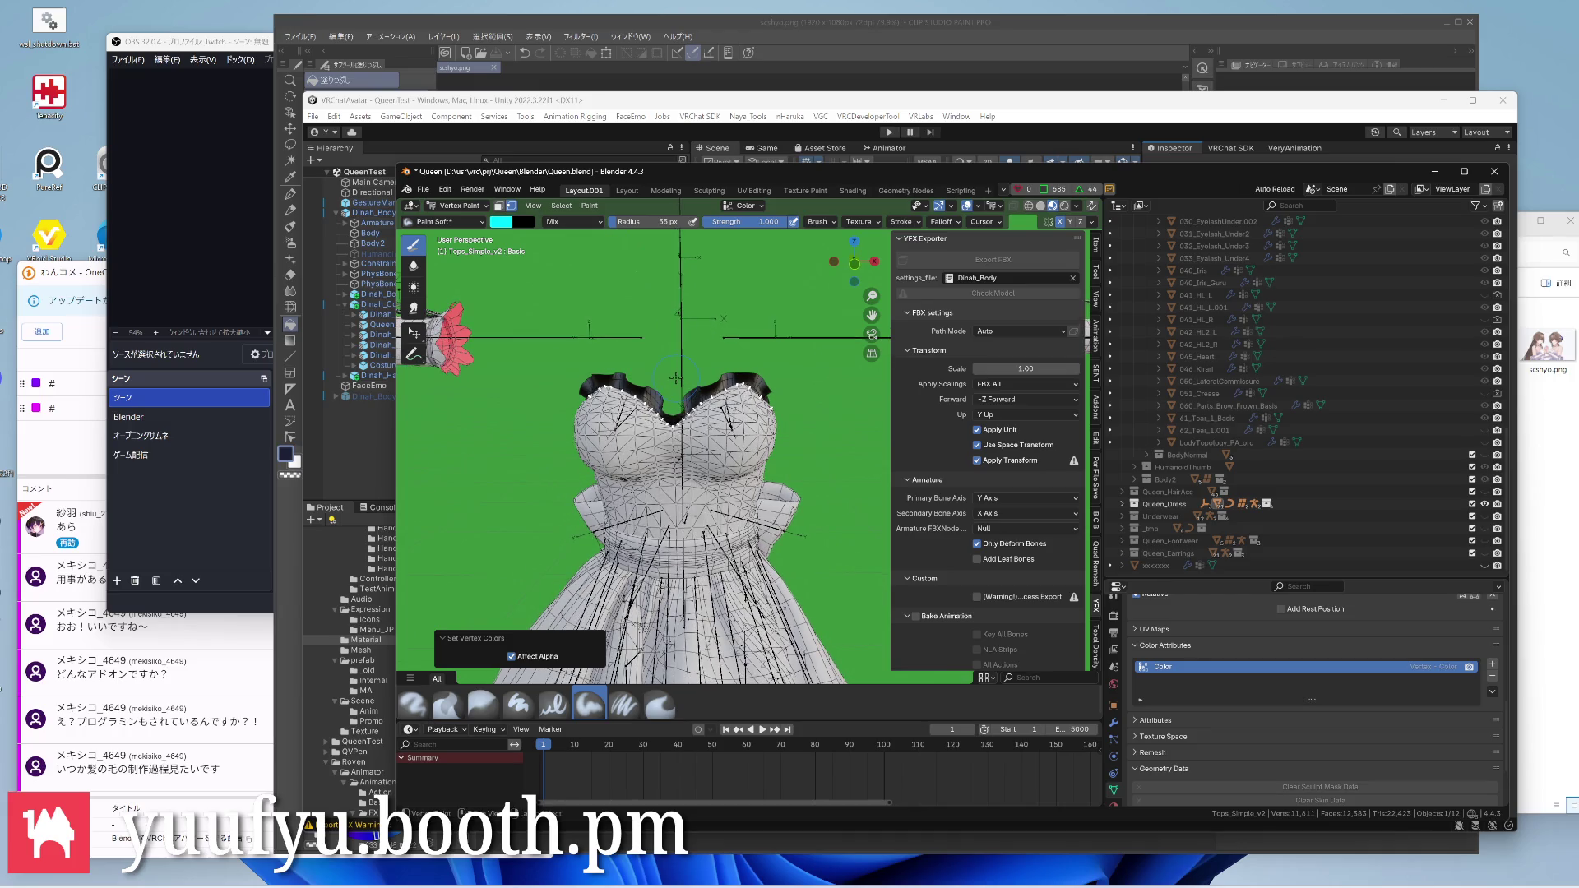
{"action": "key", "text": "ctrl+Tab"}
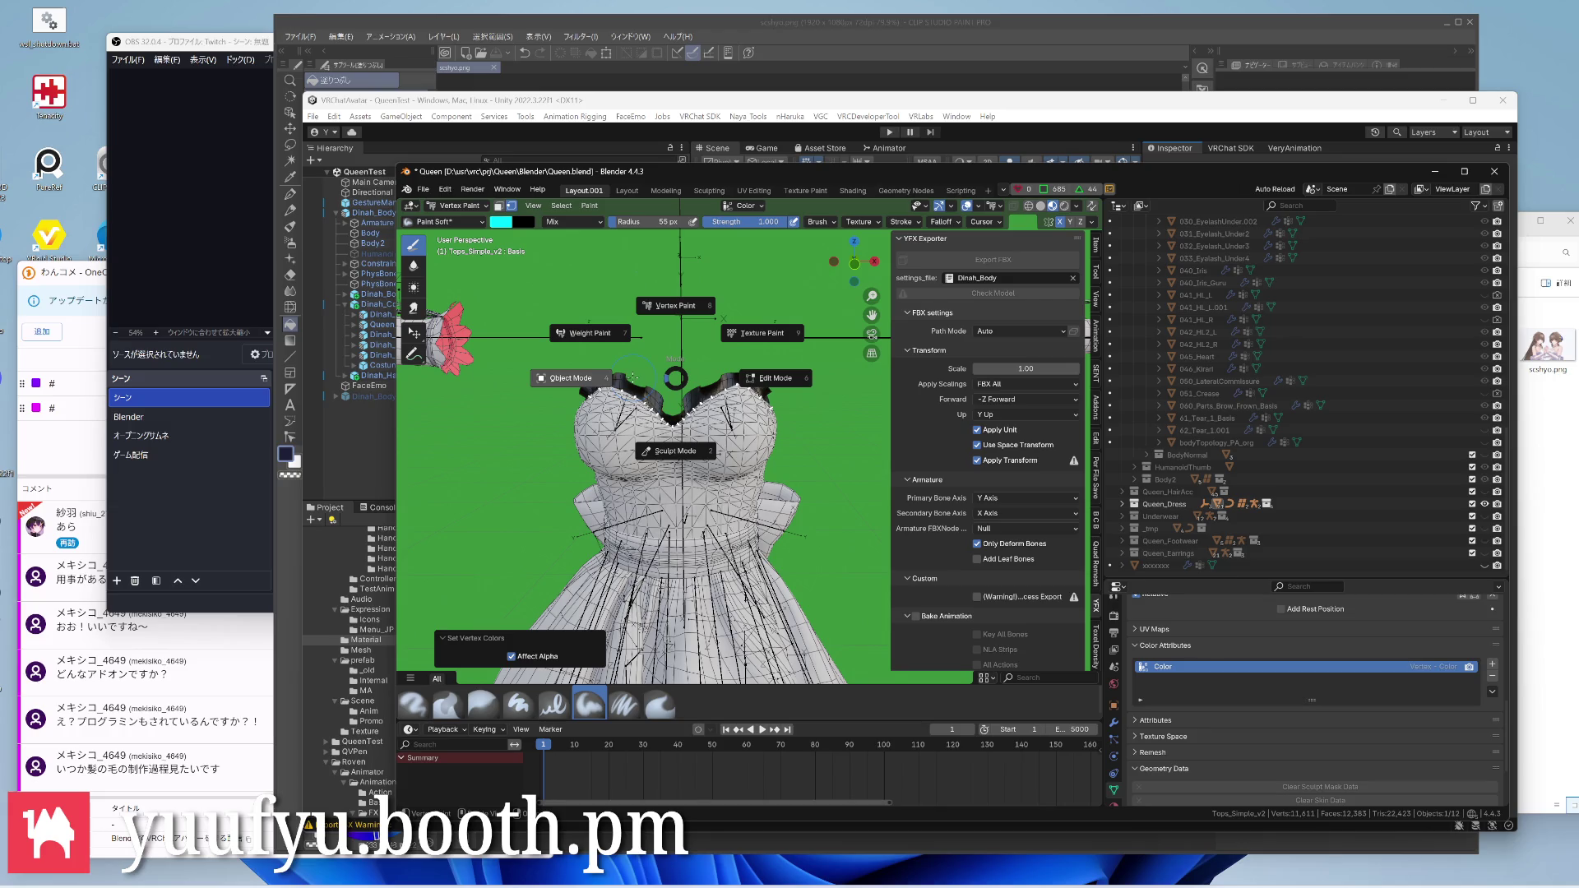
{"action": "left_click", "coordinate": [635, 379]}
{"action": "scroll", "coordinate": [666, 407], "scroll_direction": "up", "scroll_amount": 5}
{"action": "middle_click_drag", "start_coordinate": [666, 408], "coordinate": [757, 447]}
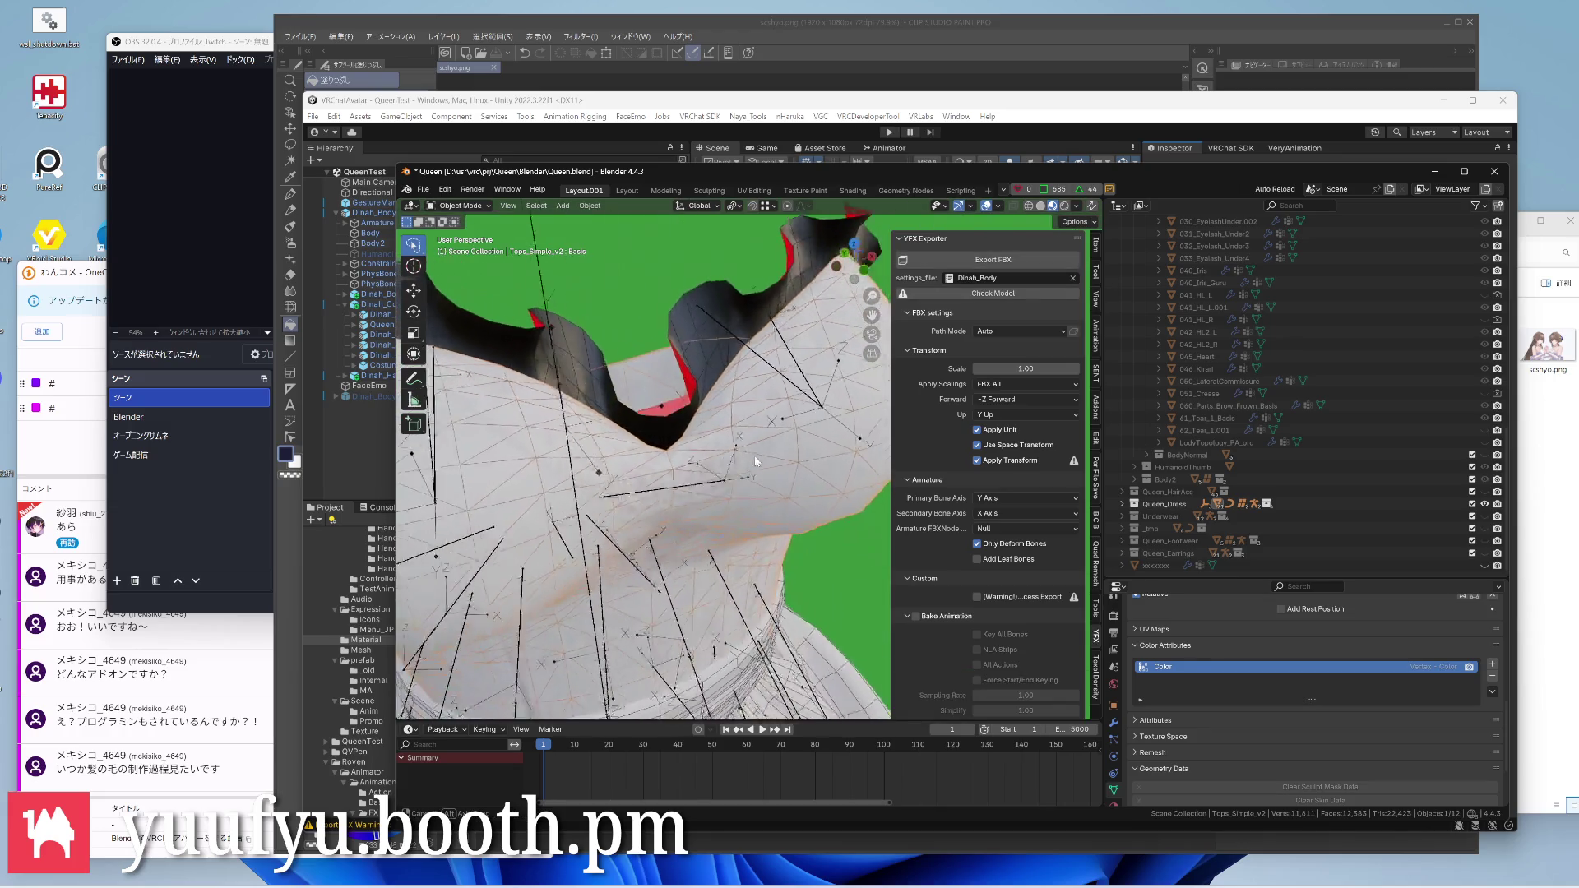
{"action": "scroll", "coordinate": [756, 448], "scroll_direction": "down", "scroll_amount": 5}
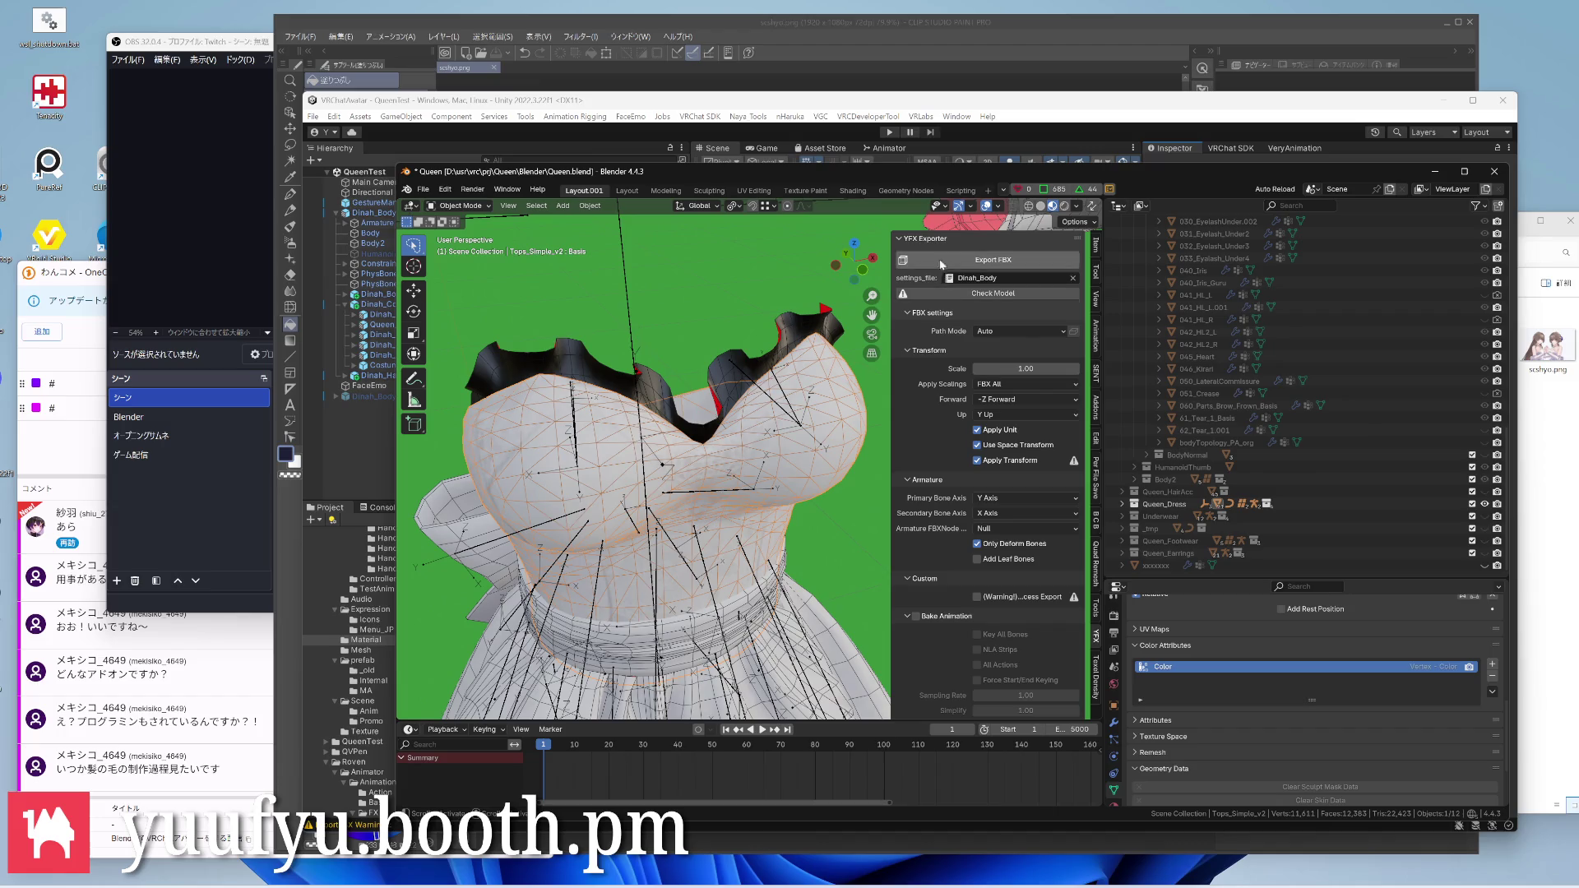
{"action": "left_click", "coordinate": [960, 191]}
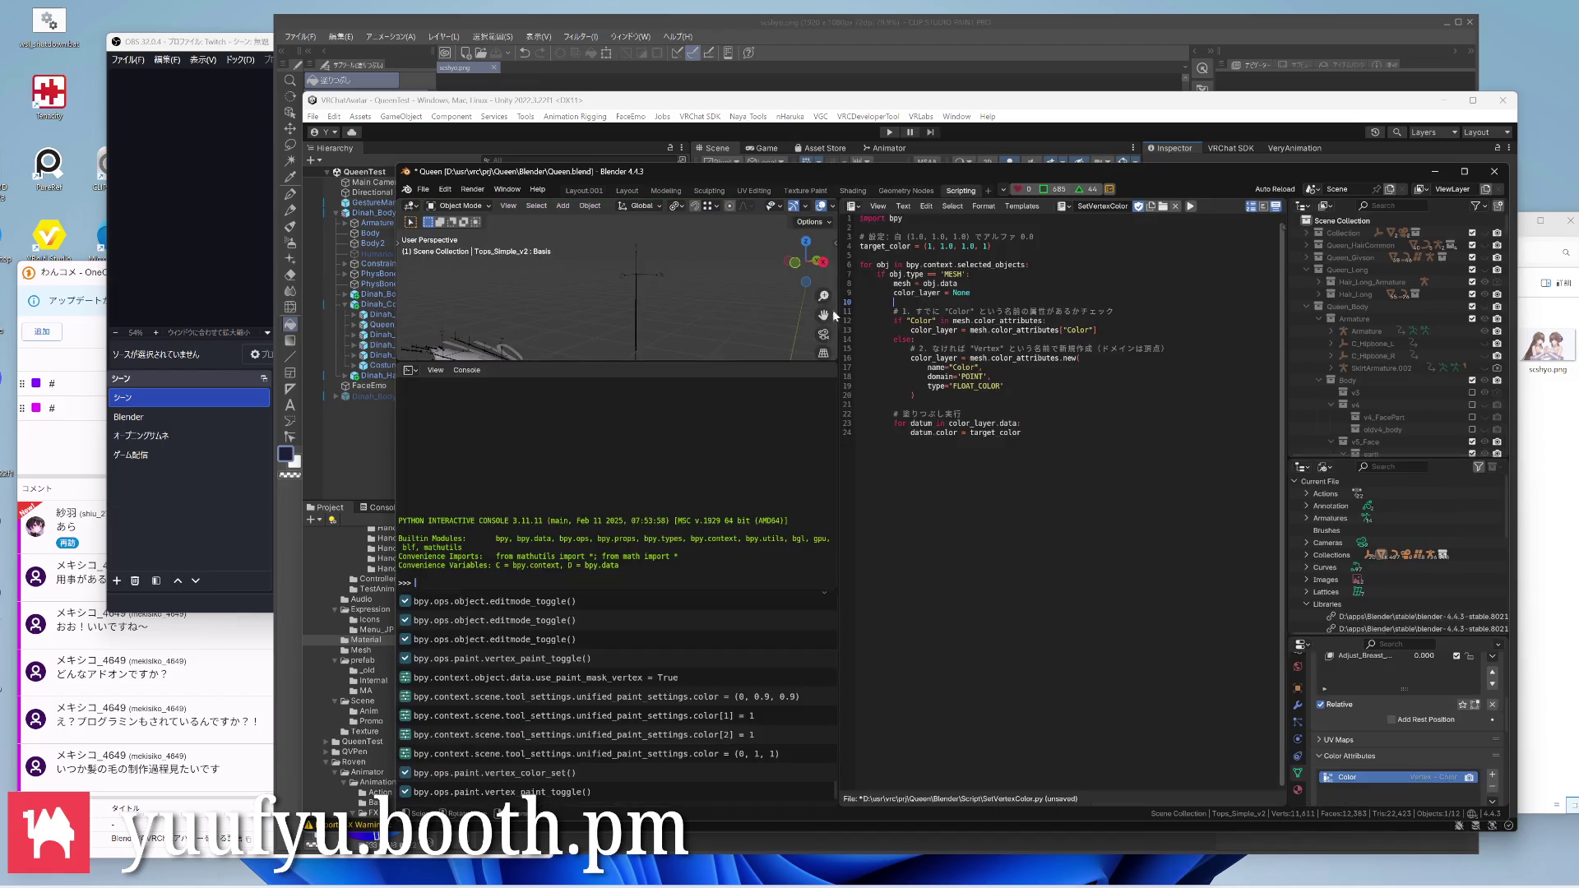
In the Shading workspace, add a Color Attribute node to the Dress material beside the shader
{"action": "left_click", "coordinate": [711, 190]}
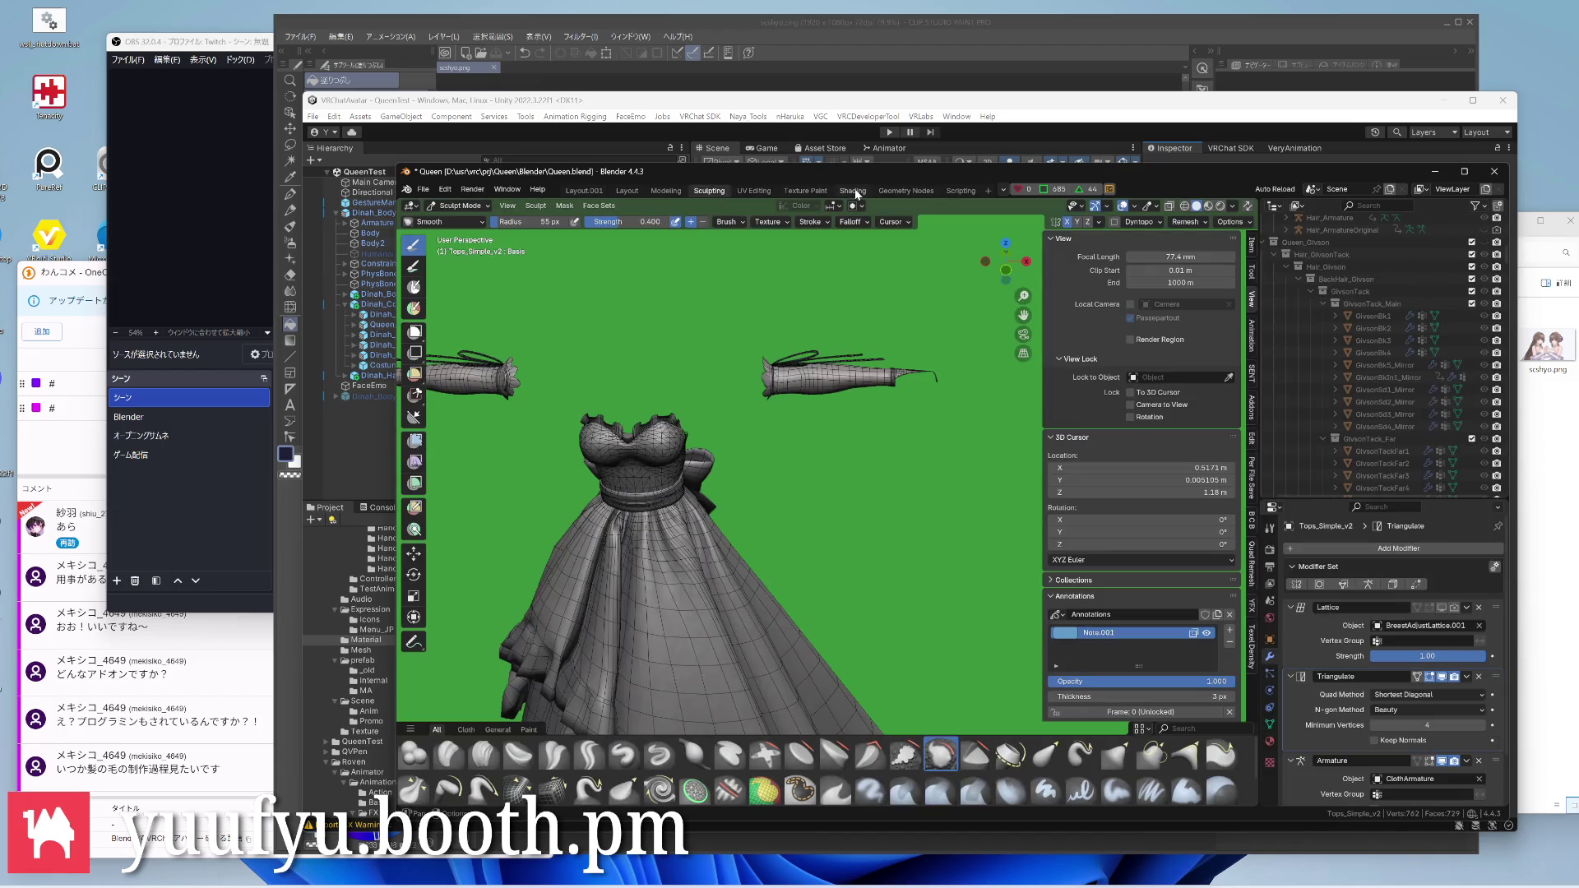
{"action": "left_click", "coordinate": [856, 188]}
{"action": "scroll", "coordinate": [761, 644], "scroll_direction": "down", "scroll_amount": 3}
{"action": "scroll", "coordinate": [788, 755], "scroll_direction": "down", "scroll_amount": 1}
{"action": "key", "text": "shift+a"}
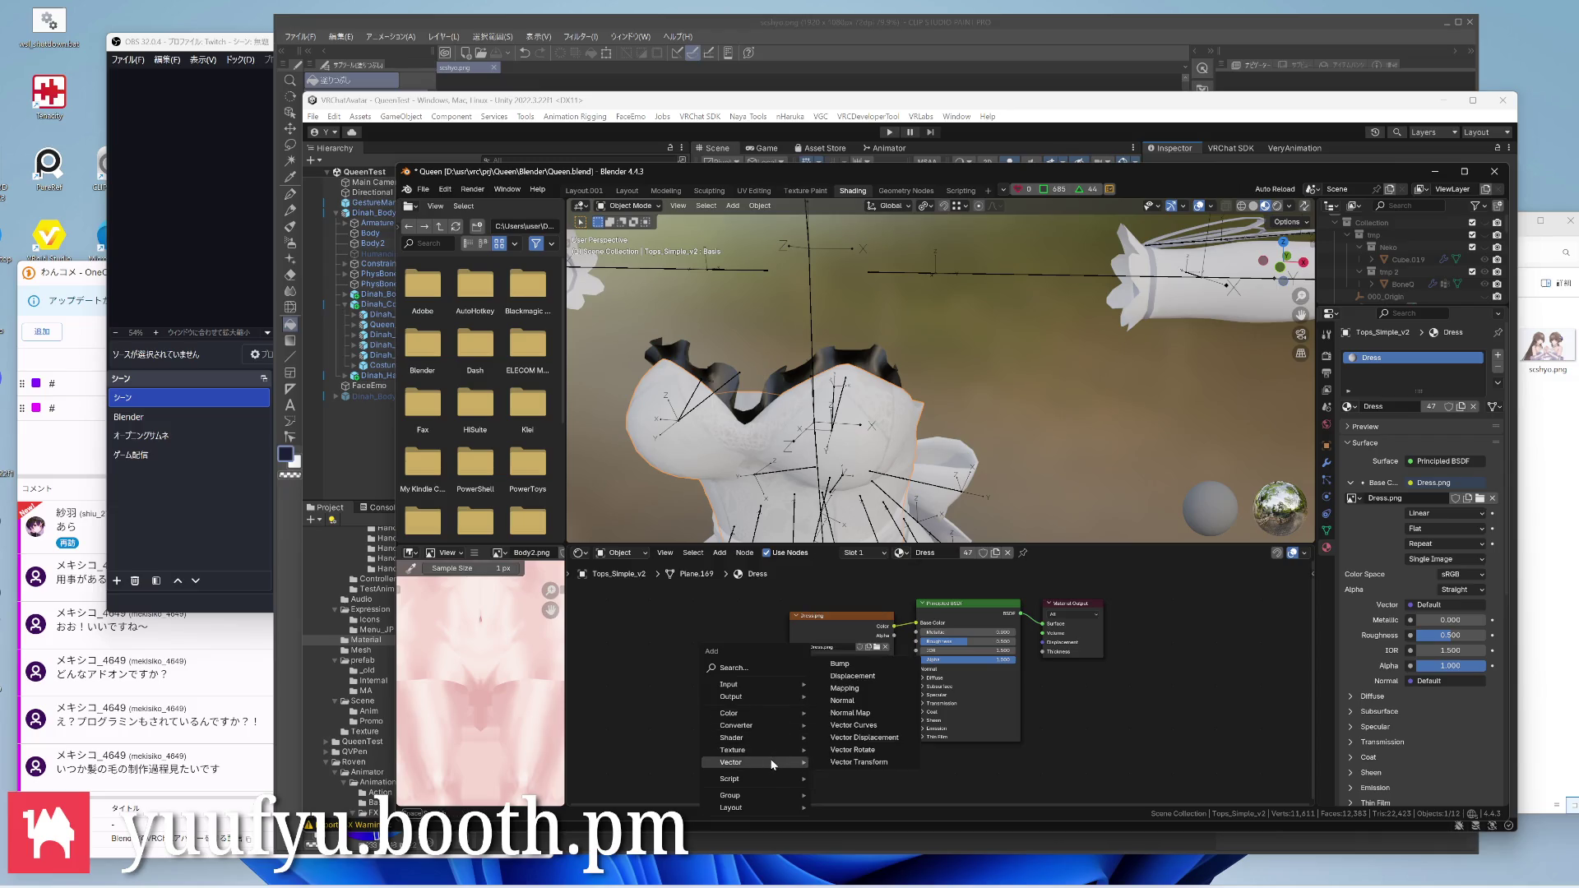
{"action": "mouse_move", "coordinate": [730, 683]}
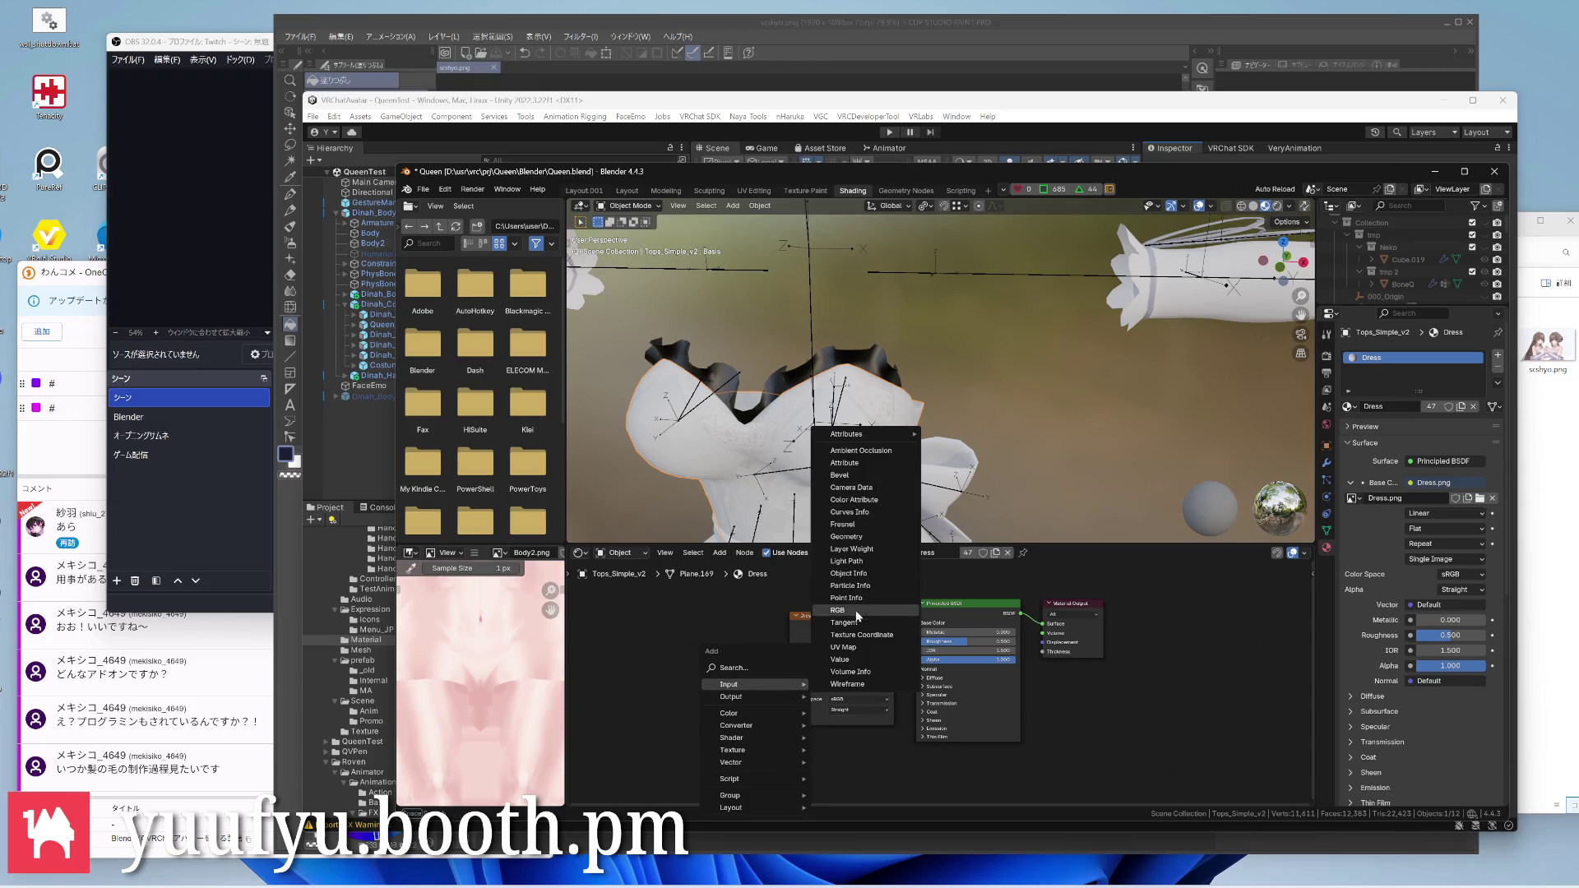
{"action": "left_click", "coordinate": [855, 499]}
{"action": "left_click", "coordinate": [829, 570]}
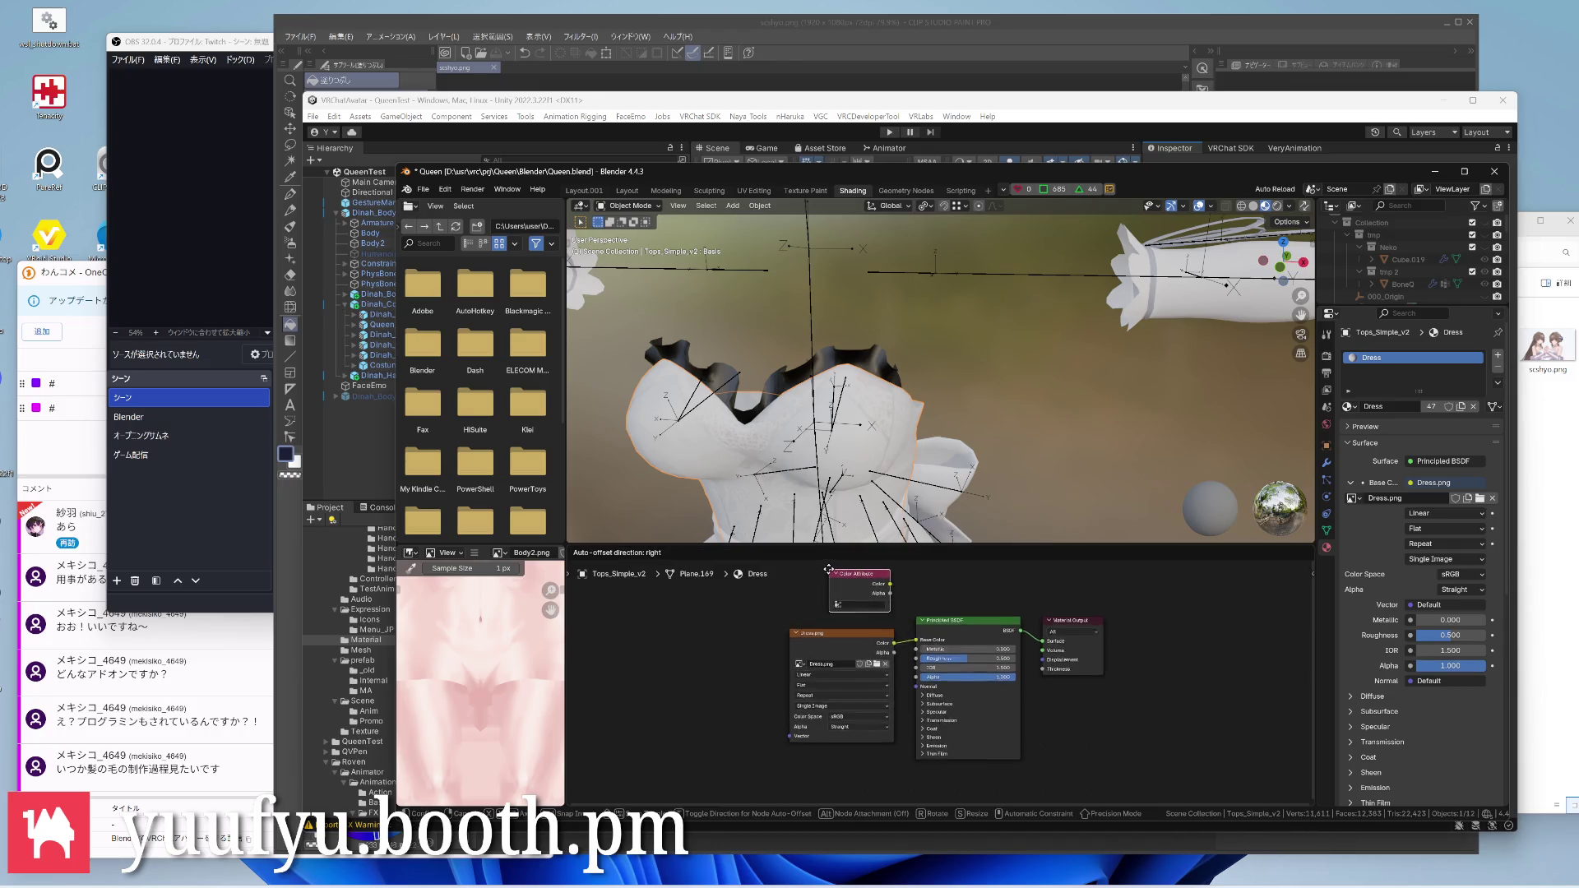
{"action": "left_click", "coordinate": [859, 611]}
{"action": "mouse_move", "coordinate": [858, 592]}
{"action": "left_mouse_down"}
{"action": "mouse_move", "coordinate": [857, 699]}
{"action": "mouse_move", "coordinate": [919, 746]}
{"action": "left_mouse_up"}
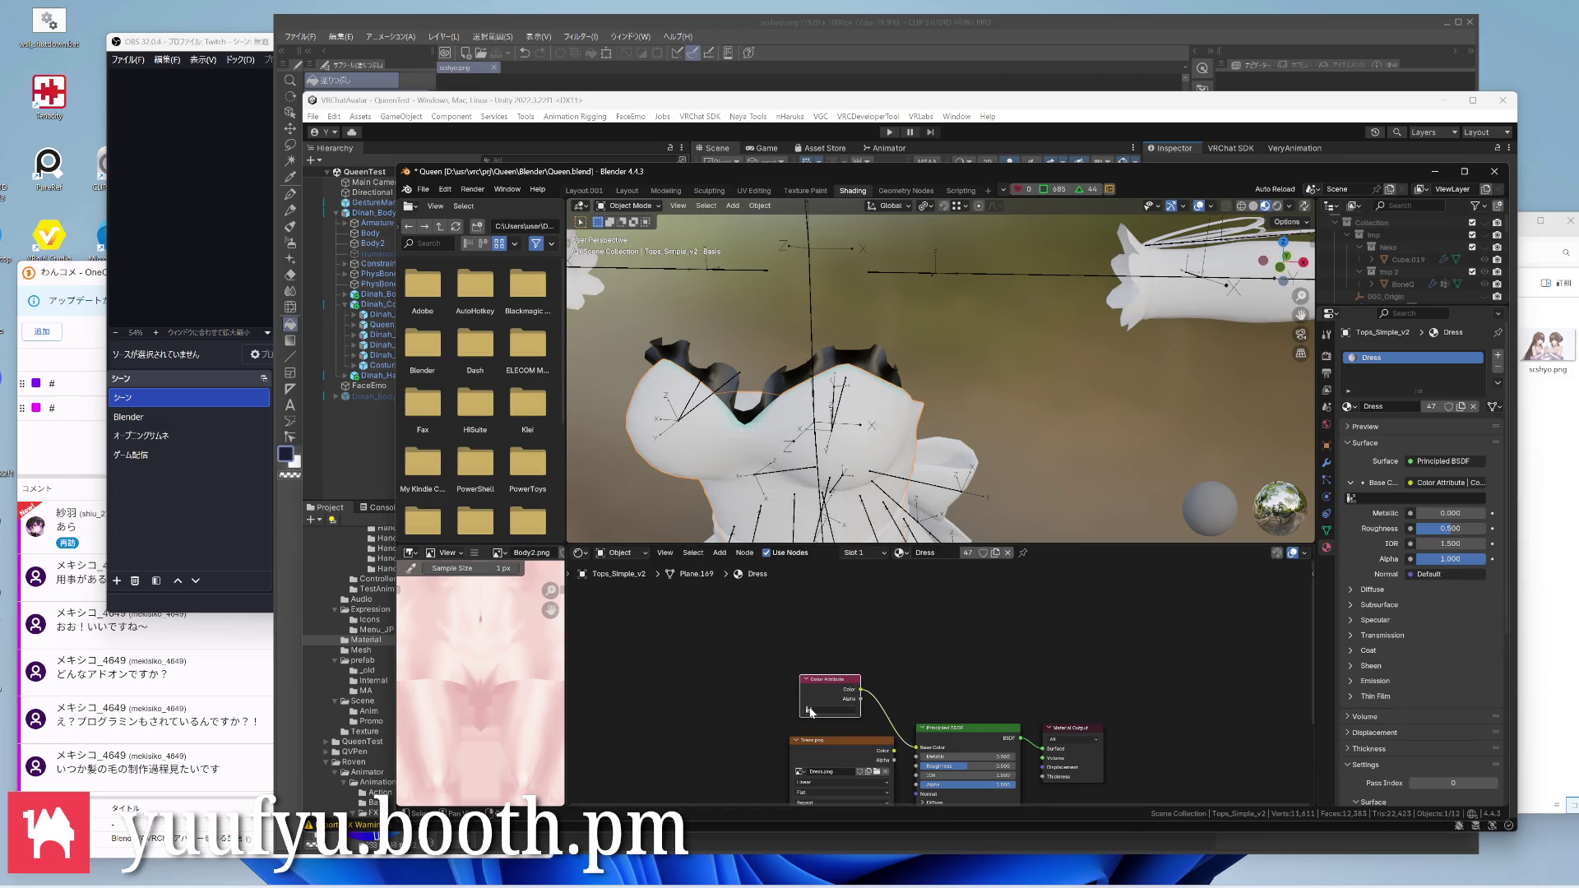
Set the node's attribute to Color, save Queen.blend, and return to the Layout workspace
{"action": "key", "text": "Return"}
{"action": "left_click", "coordinate": [811, 719]}
{"action": "left_click", "coordinate": [826, 735]}
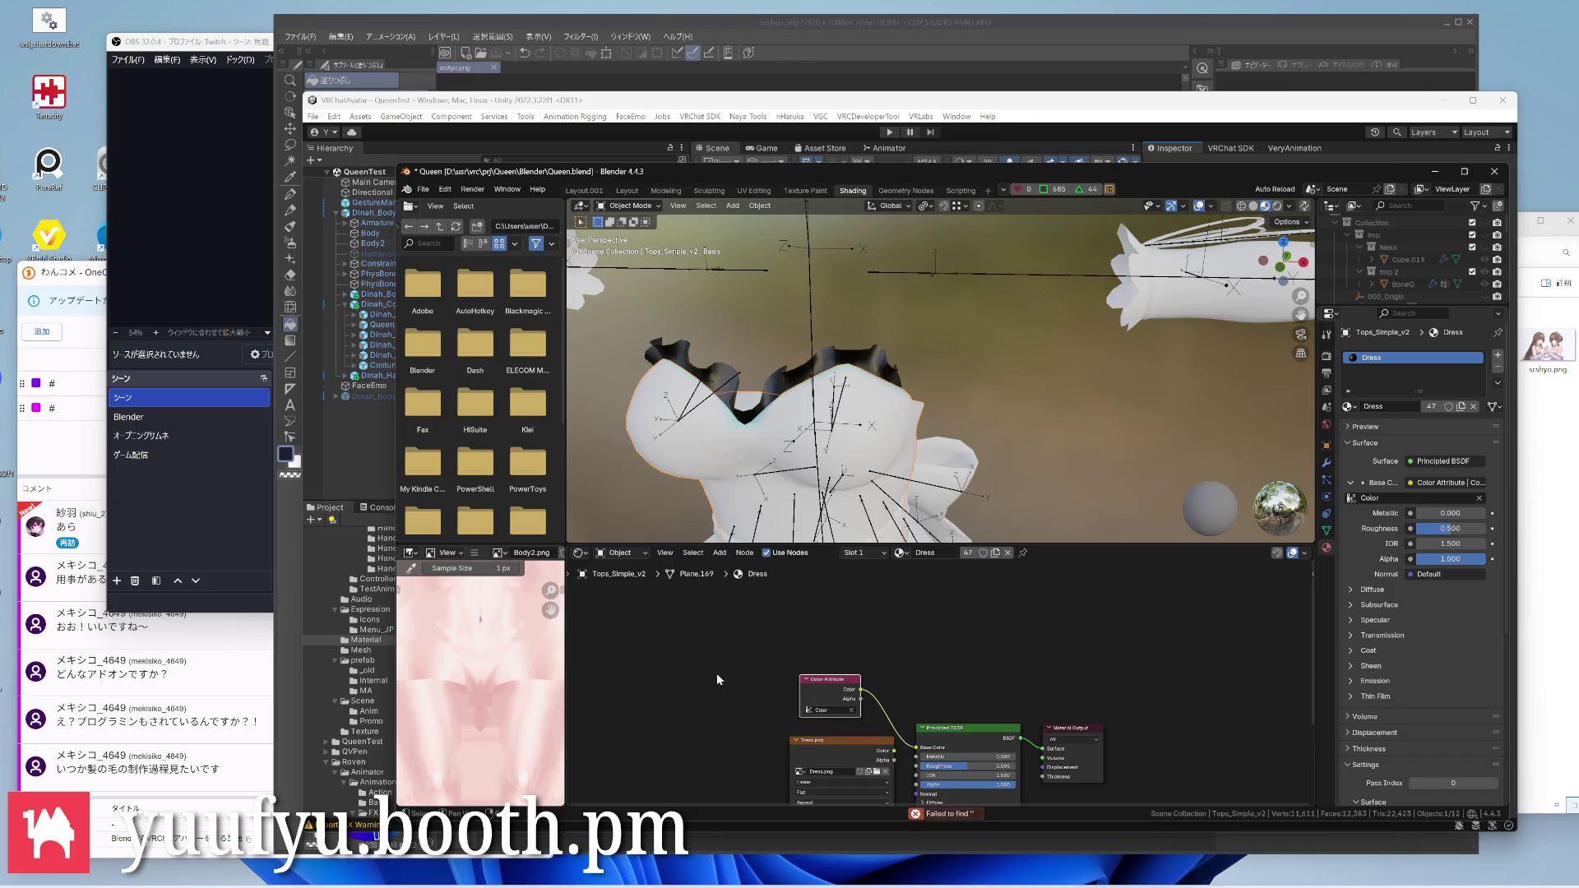
{"action": "key", "text": "ctrl+s"}
{"action": "left_click", "coordinate": [583, 190]}
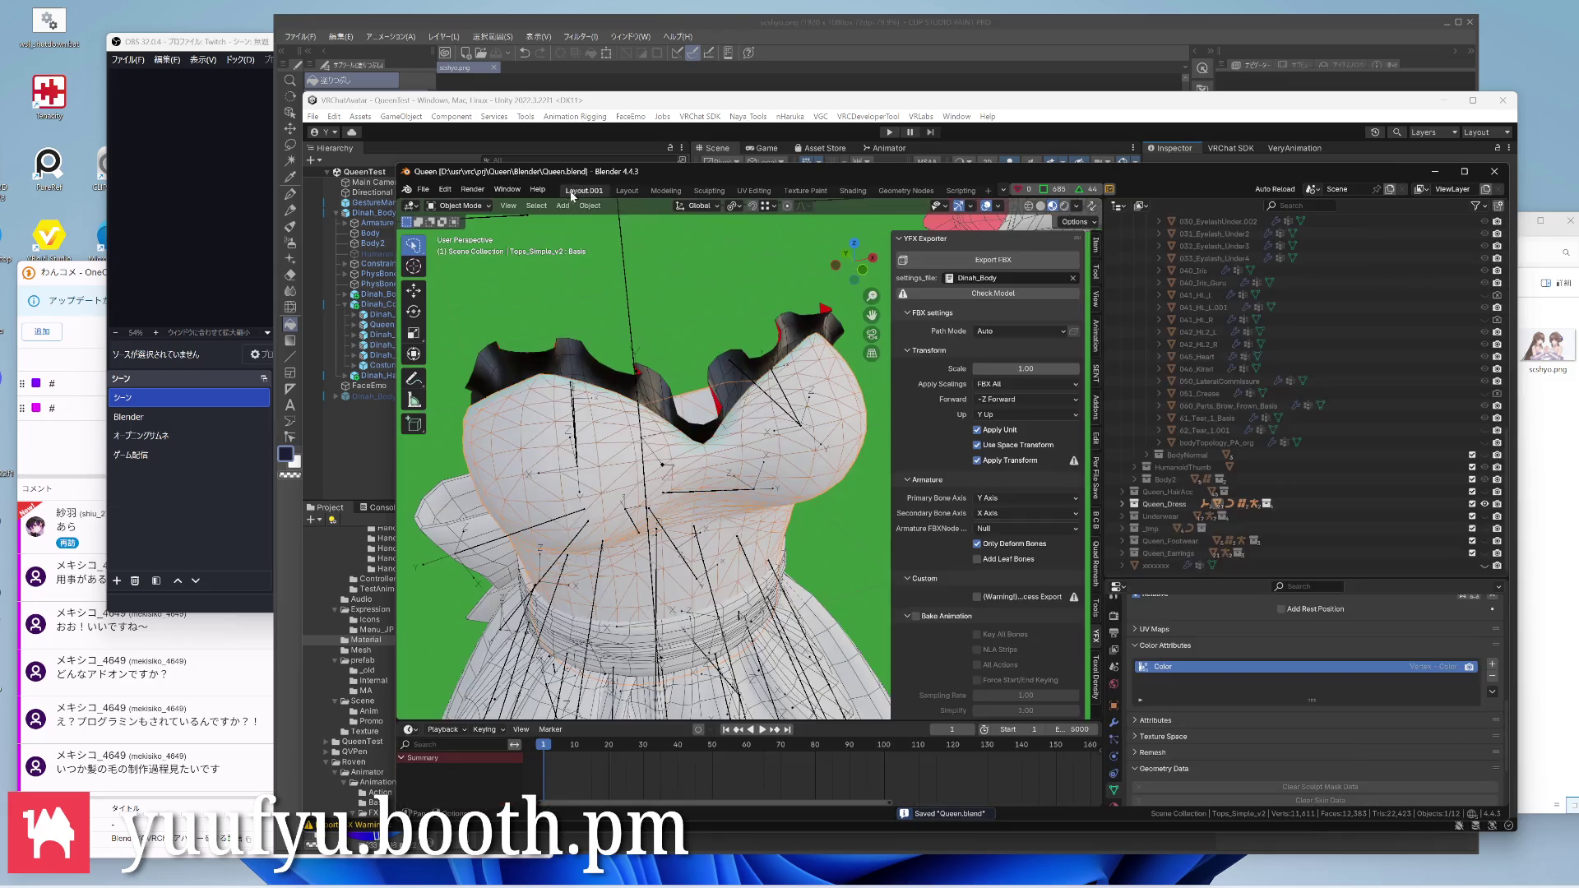
{"action": "scroll", "coordinate": [675, 358], "scroll_direction": "down", "scroll_amount": 3}
Save Queen.blend and export the dress as FBX using the Dinah_Dress exporter settings
{"action": "mouse_move", "coordinate": [691, 352]}
{"action": "middle_mouse_down"}
{"action": "mouse_move", "coordinate": [689, 407]}
{"action": "mouse_move", "coordinate": [651, 429]}
{"action": "middle_mouse_up"}
{"action": "key", "text": "ctrl+s"}
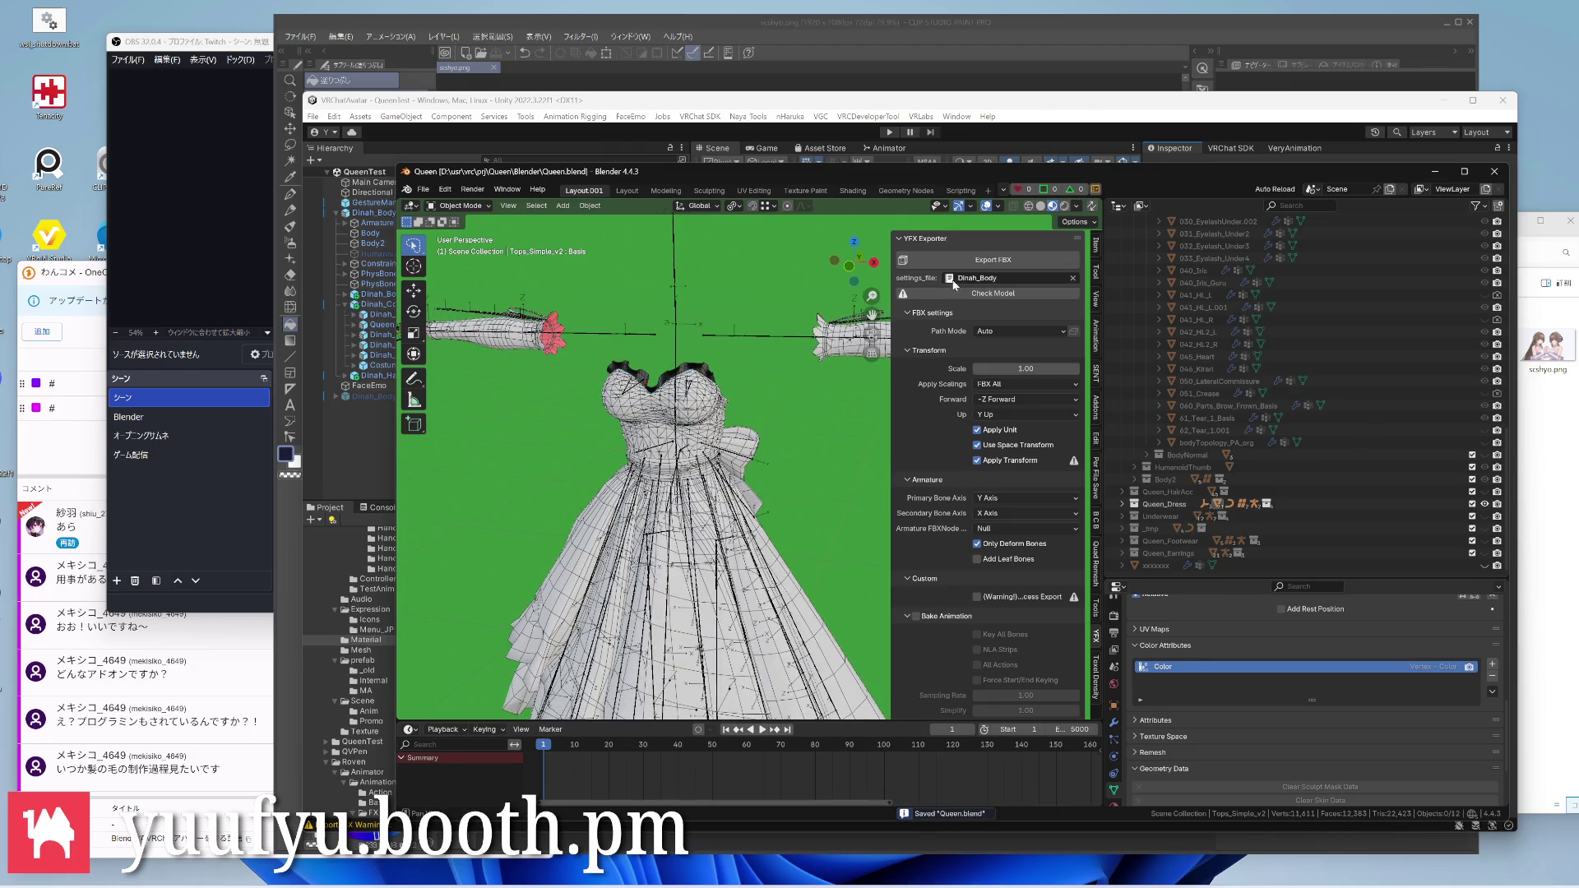
{"action": "left_click", "coordinate": [975, 277]}
{"action": "left_click", "coordinate": [997, 311]}
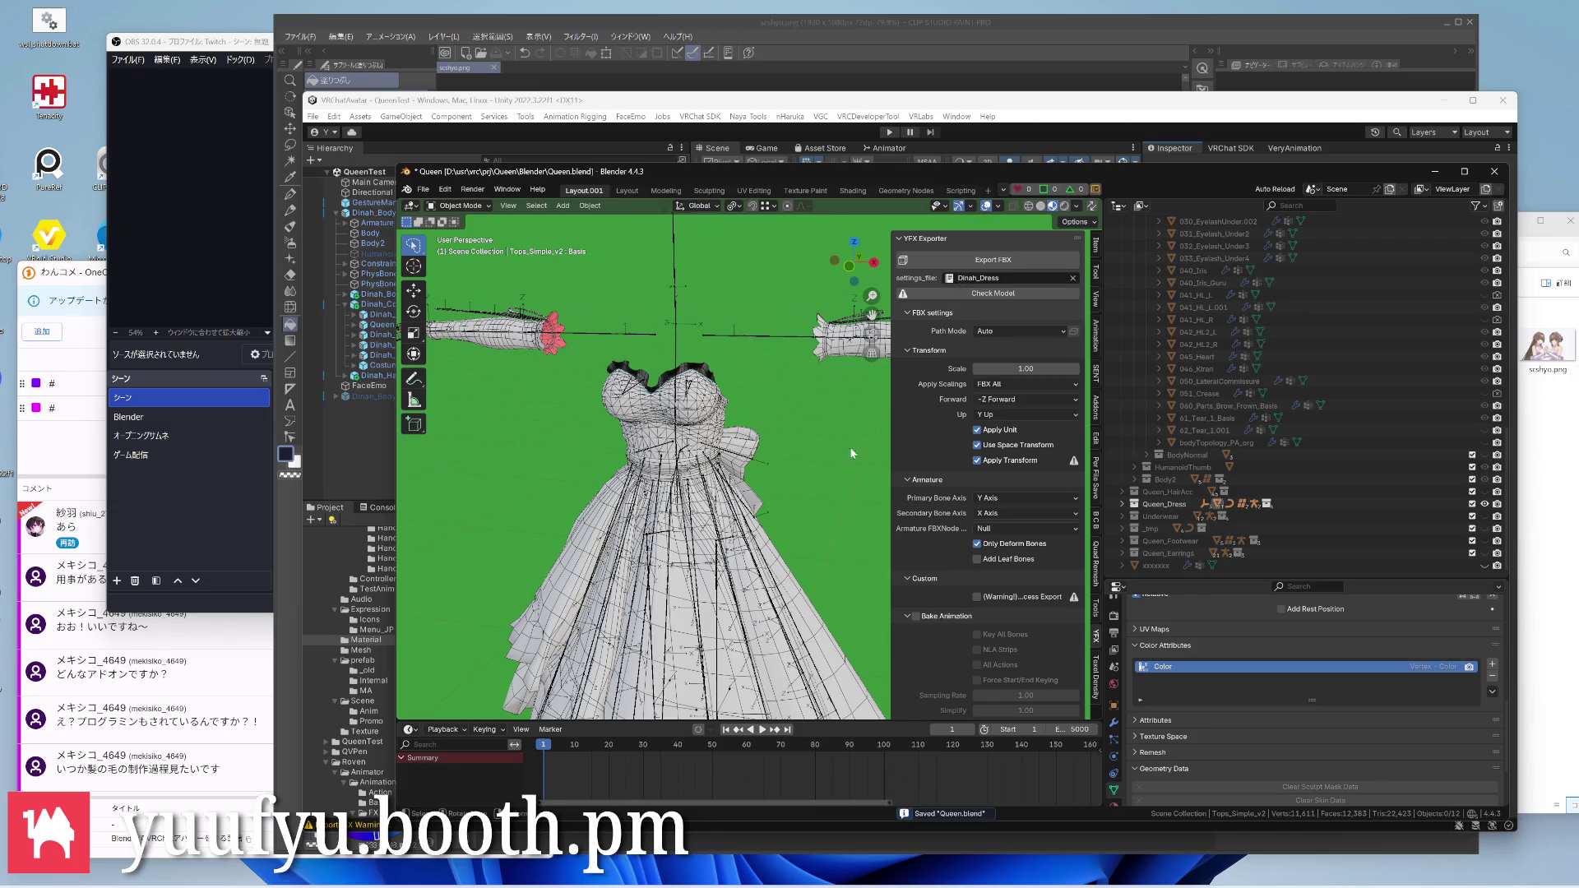
{"action": "left_click", "coordinate": [984, 269]}
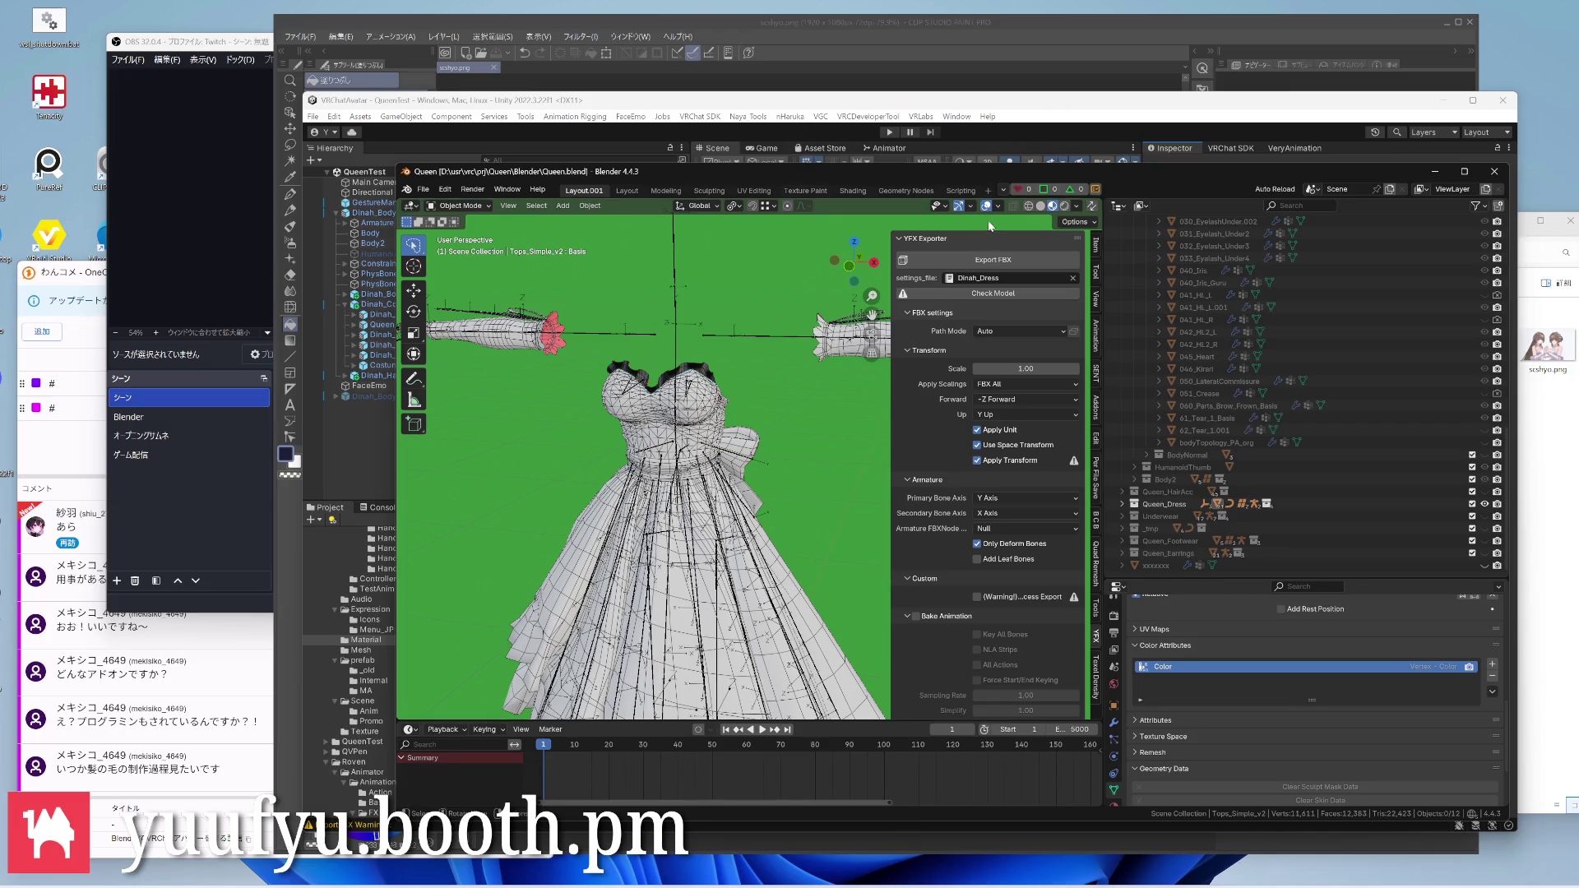
Switch the exporter back to Dinah_Body settings and hide the dress mesh and armature
{"action": "left_click", "coordinate": [1000, 277]}
{"action": "left_click", "coordinate": [976, 296]}
{"action": "scroll", "coordinate": [691, 377], "scroll_direction": "down", "scroll_amount": 4}
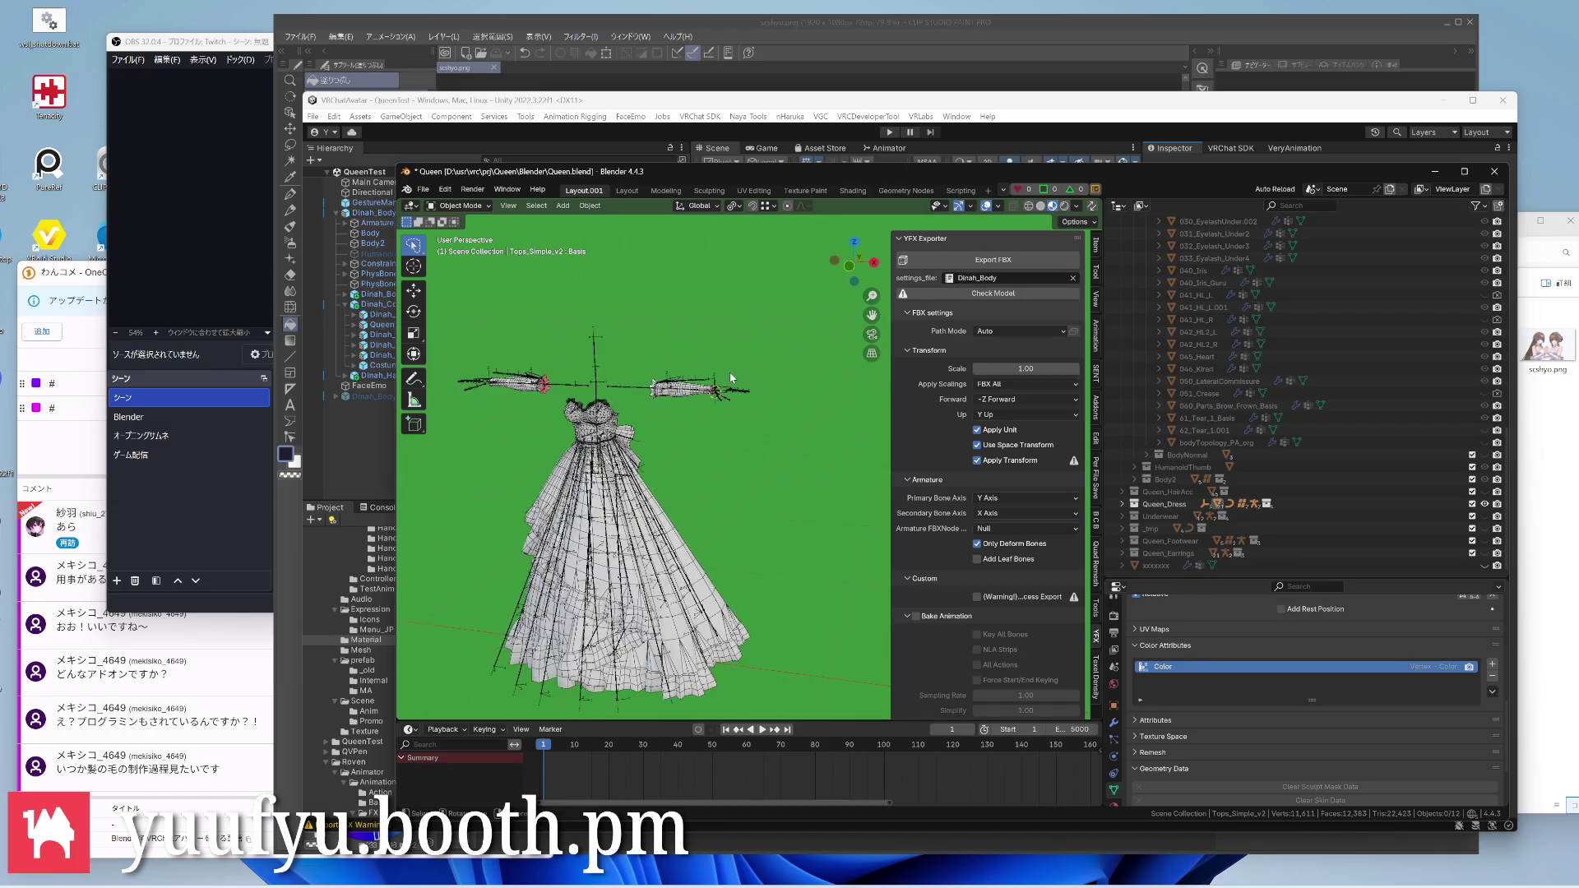
{"action": "key", "text": "h"}
{"action": "scroll", "coordinate": [1449, 407], "scroll_direction": "up", "scroll_amount": 5}
{"action": "scroll", "coordinate": [1425, 399], "scroll_direction": "down", "scroll_amount": 3}
{"action": "left_click", "coordinate": [1124, 338]}
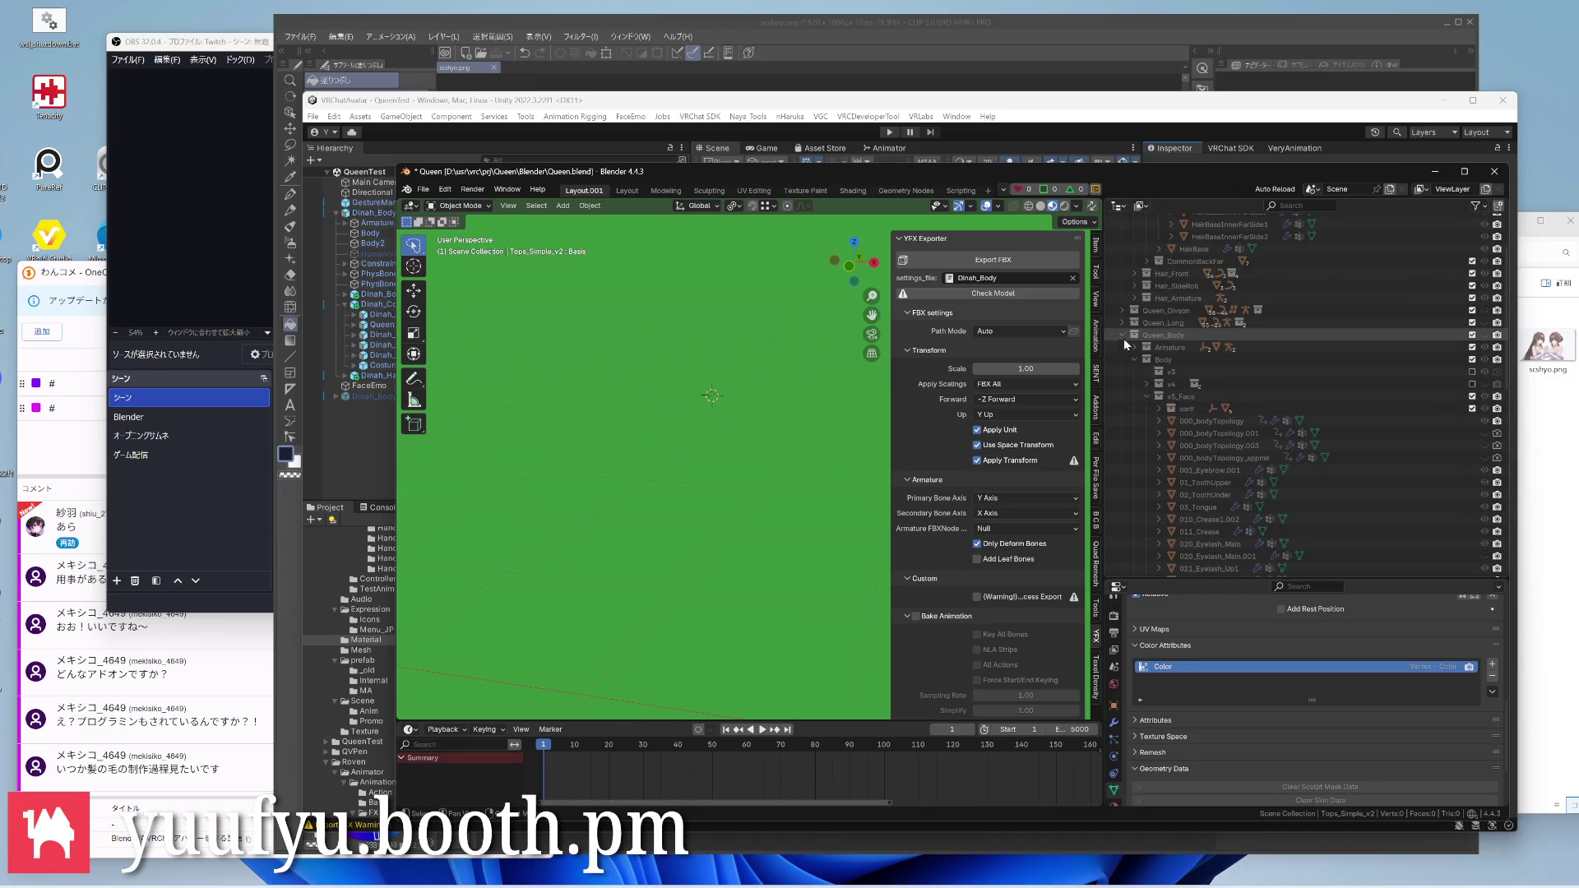
Unhide Queen_Body, select the hand mesh and enter Edit Mode on it
{"action": "left_click", "coordinate": [1479, 418]}
{"action": "mouse_move", "coordinate": [737, 404]}
{"action": "middle_mouse_down"}
{"action": "mouse_move", "coordinate": [777, 358]}
{"action": "mouse_move", "coordinate": [758, 322]}
{"action": "middle_mouse_up"}
{"action": "scroll", "coordinate": [794, 349], "scroll_direction": "up", "scroll_amount": 6}
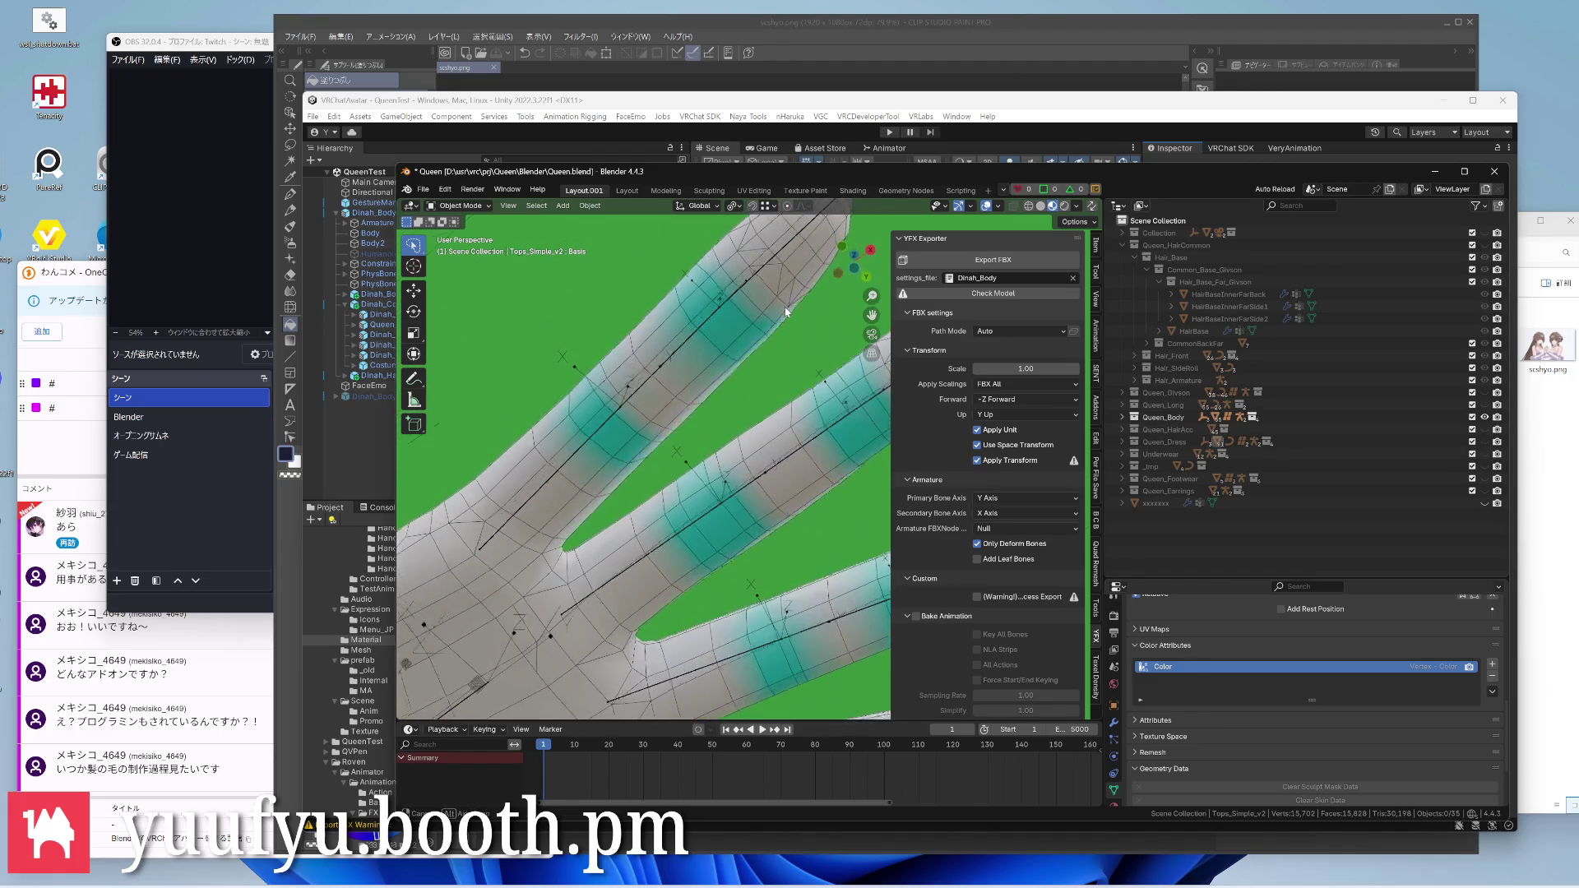
{"action": "scroll", "coordinate": [759, 323], "scroll_direction": "up", "scroll_amount": 2}
{"action": "scroll", "coordinate": [753, 309], "scroll_direction": "down", "scroll_amount": 3}
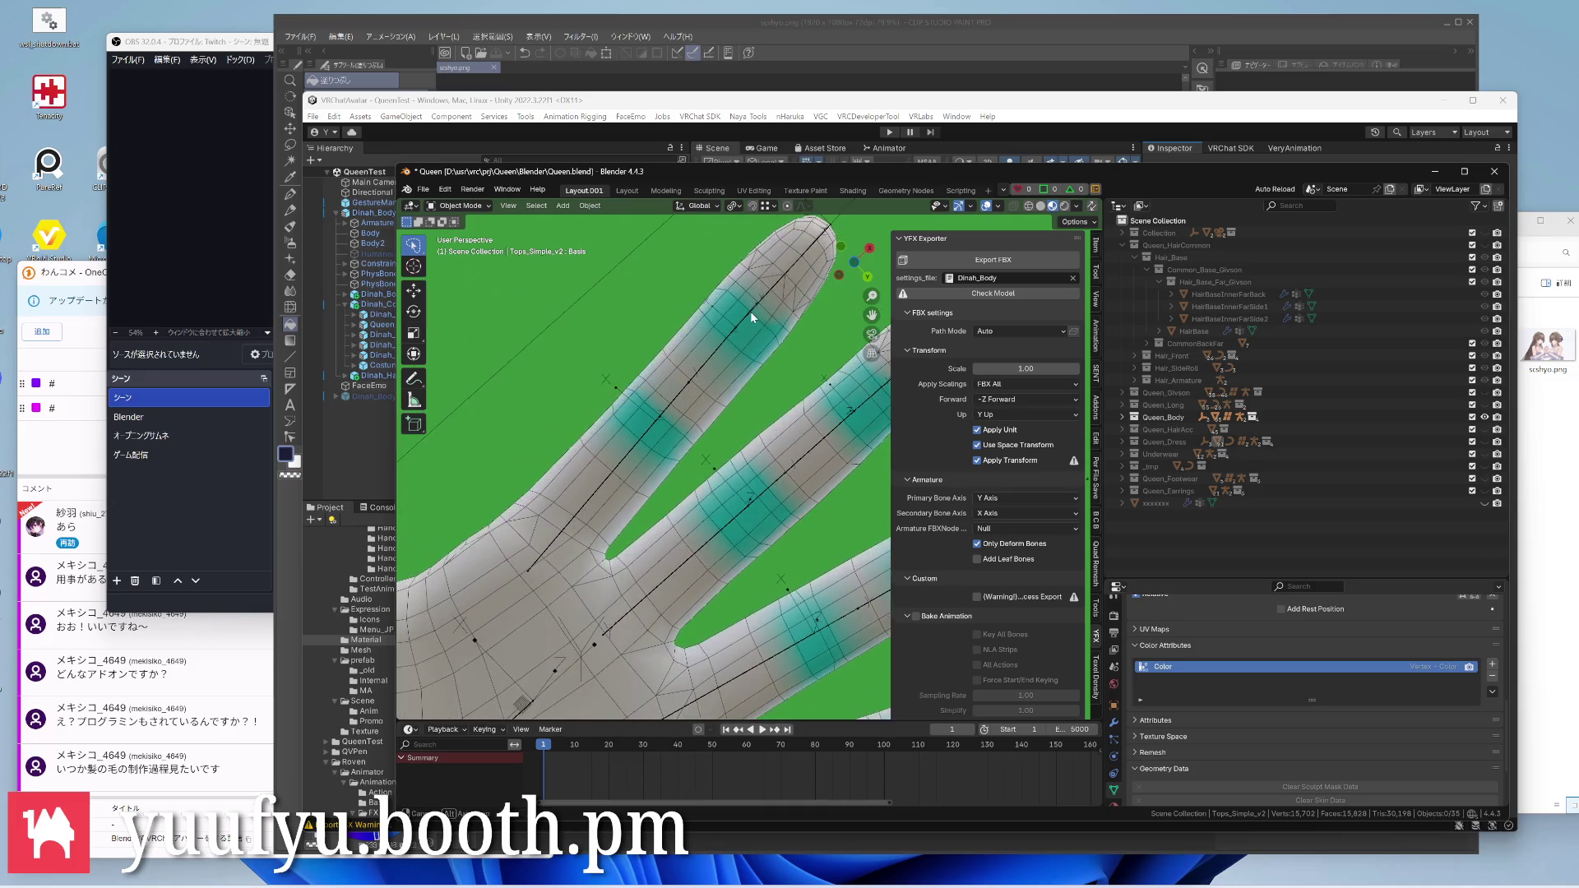
{"action": "scroll", "coordinate": [747, 318], "scroll_direction": "down", "scroll_amount": 3}
{"action": "scroll", "coordinate": [747, 322], "scroll_direction": "down", "scroll_amount": 2}
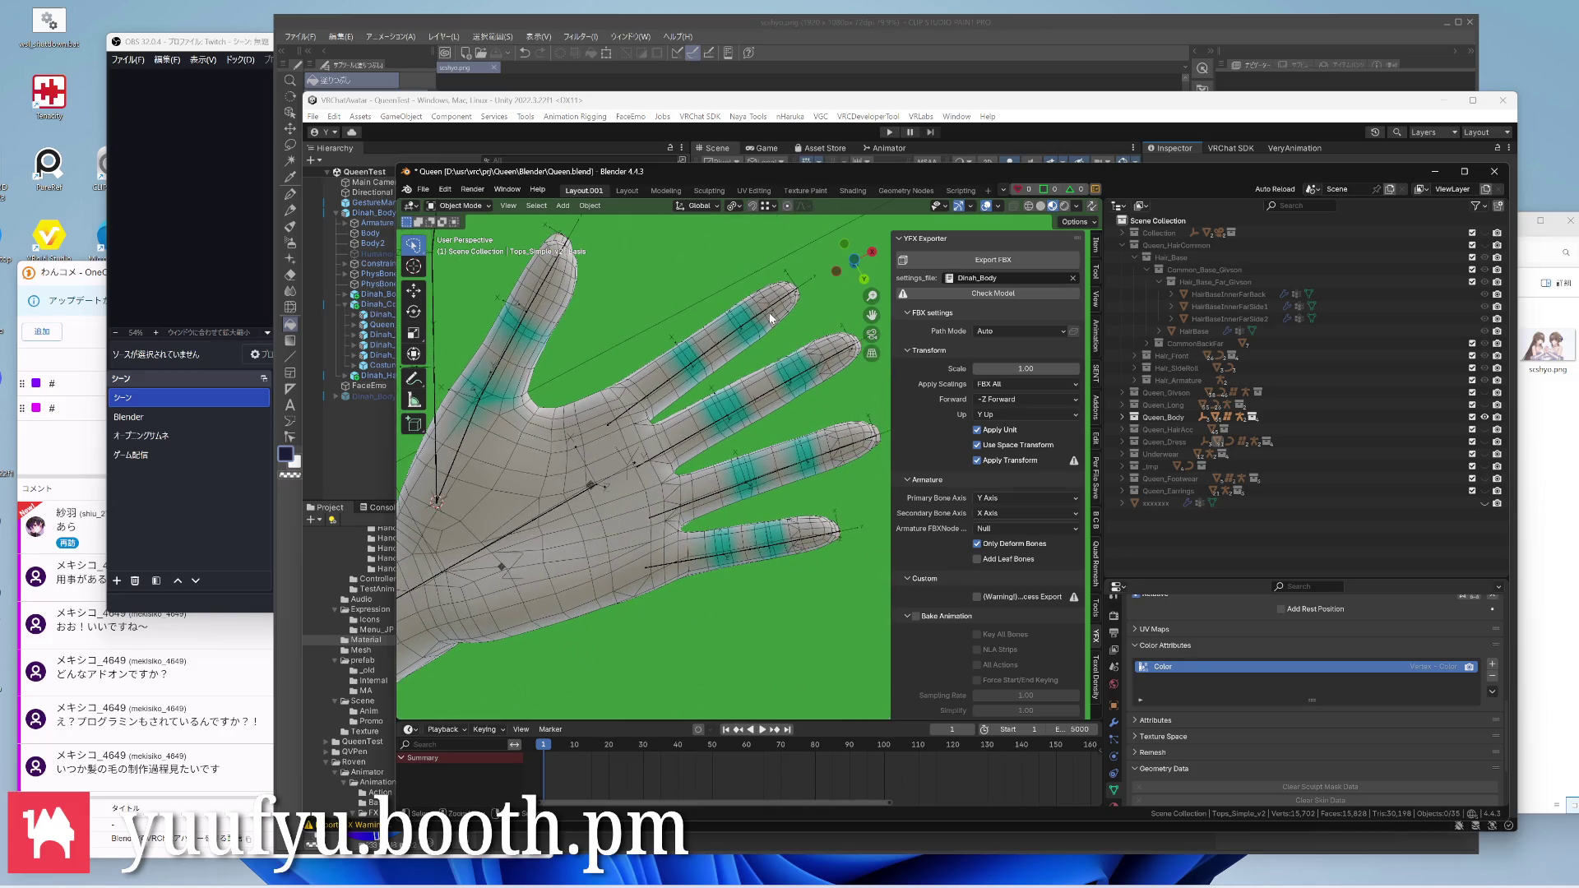
{"action": "scroll", "coordinate": [759, 327], "scroll_direction": "up", "scroll_amount": 2}
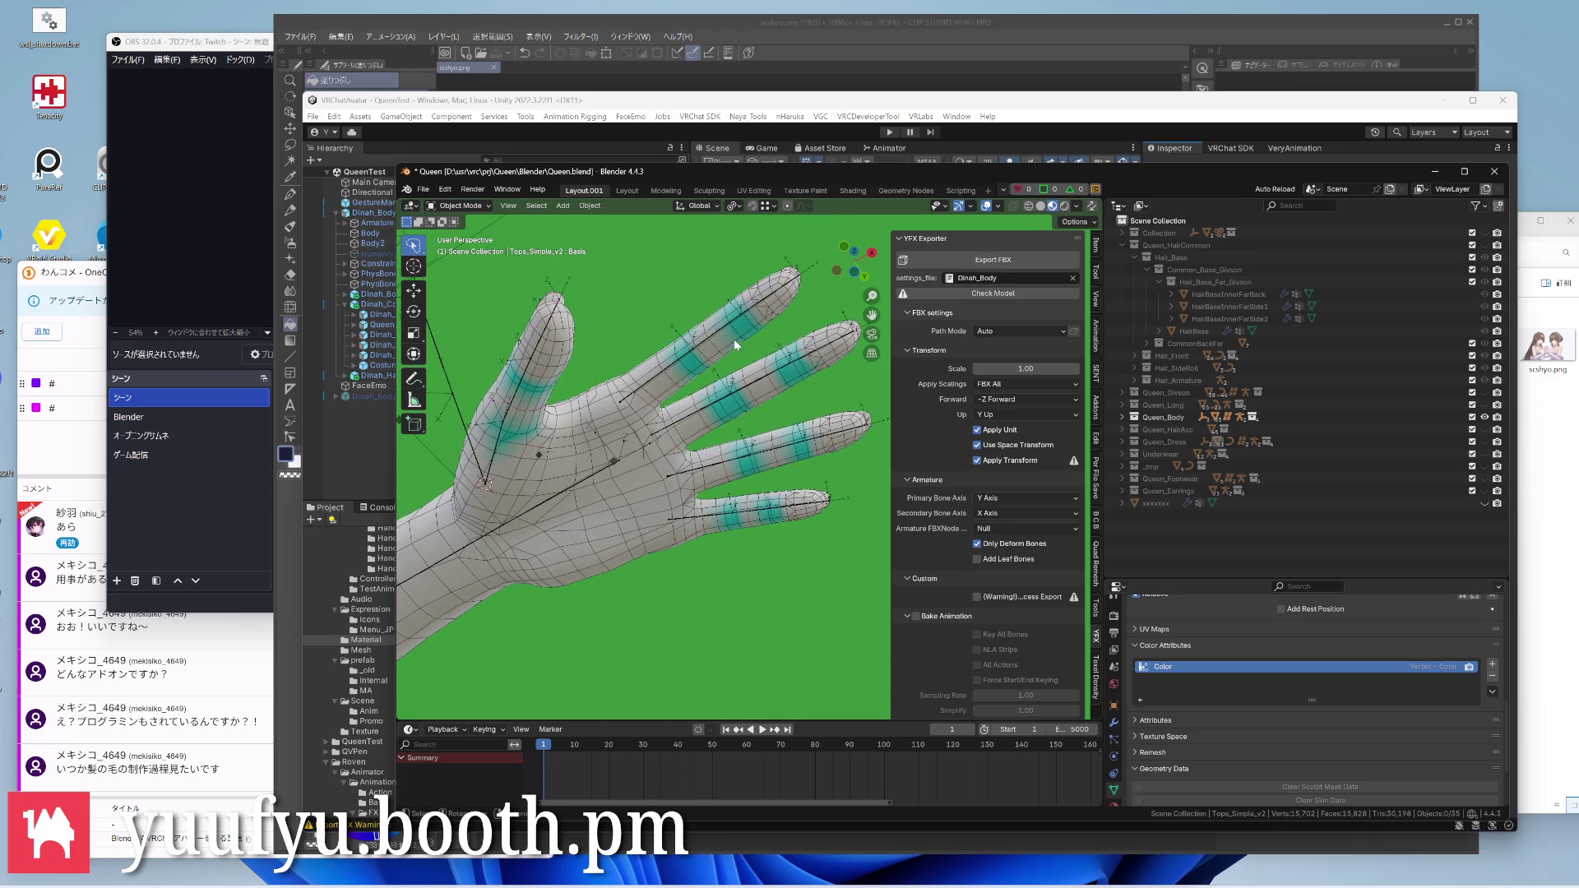
{"action": "scroll", "coordinate": [734, 340], "scroll_direction": "up", "scroll_amount": 2}
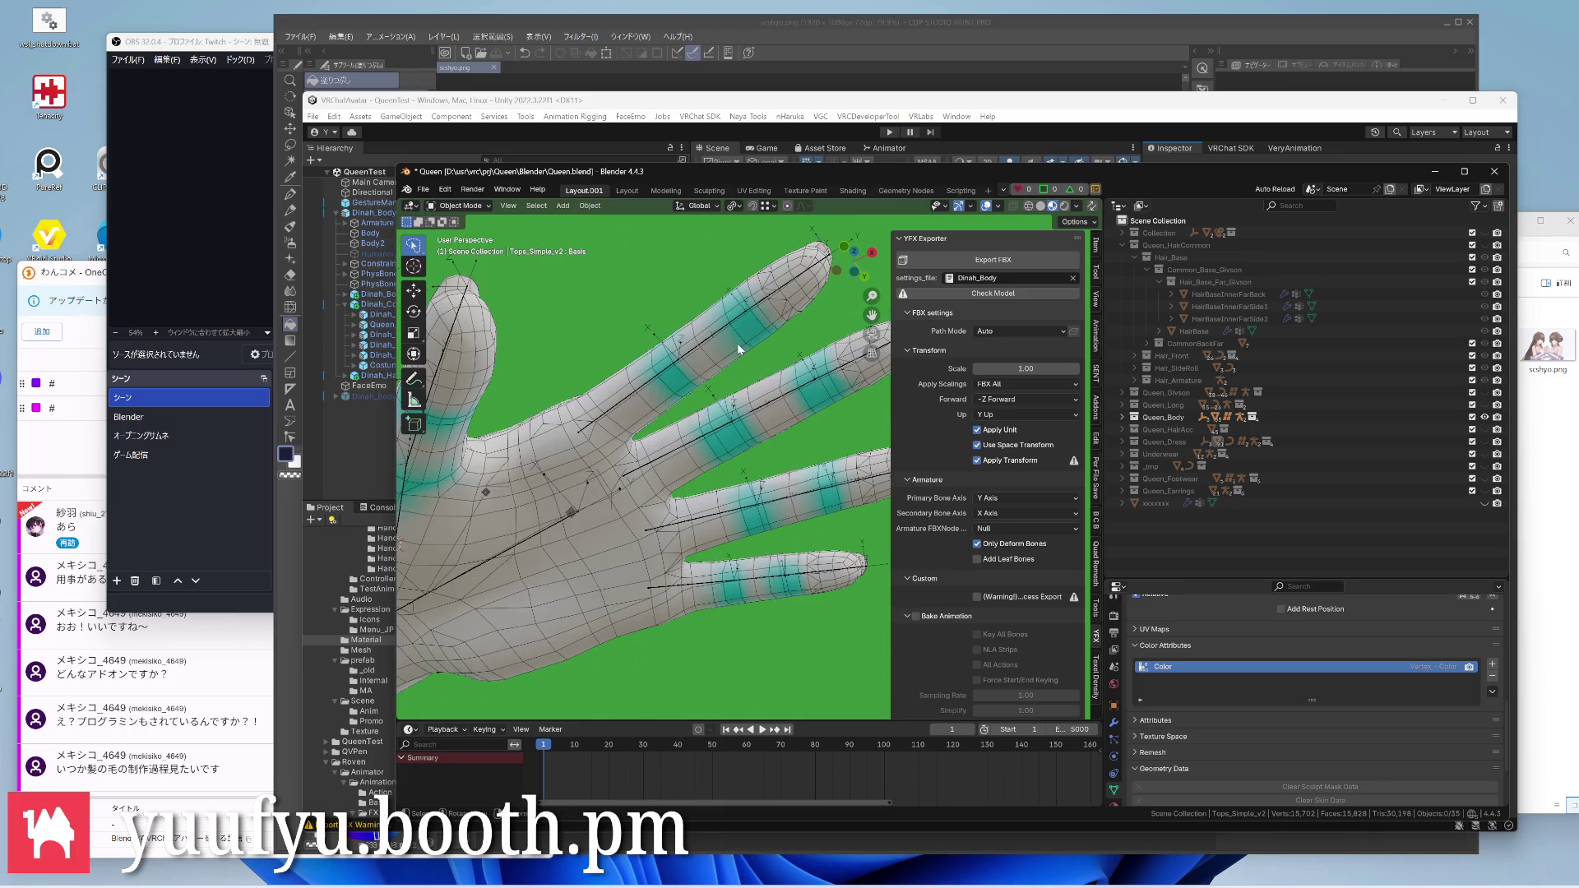
{"action": "left_click", "coordinate": [736, 344]}
{"action": "scroll", "coordinate": [737, 343], "scroll_direction": "down", "scroll_amount": 3}
{"action": "middle_click_drag", "start_coordinate": [737, 343], "coordinate": [754, 383]}
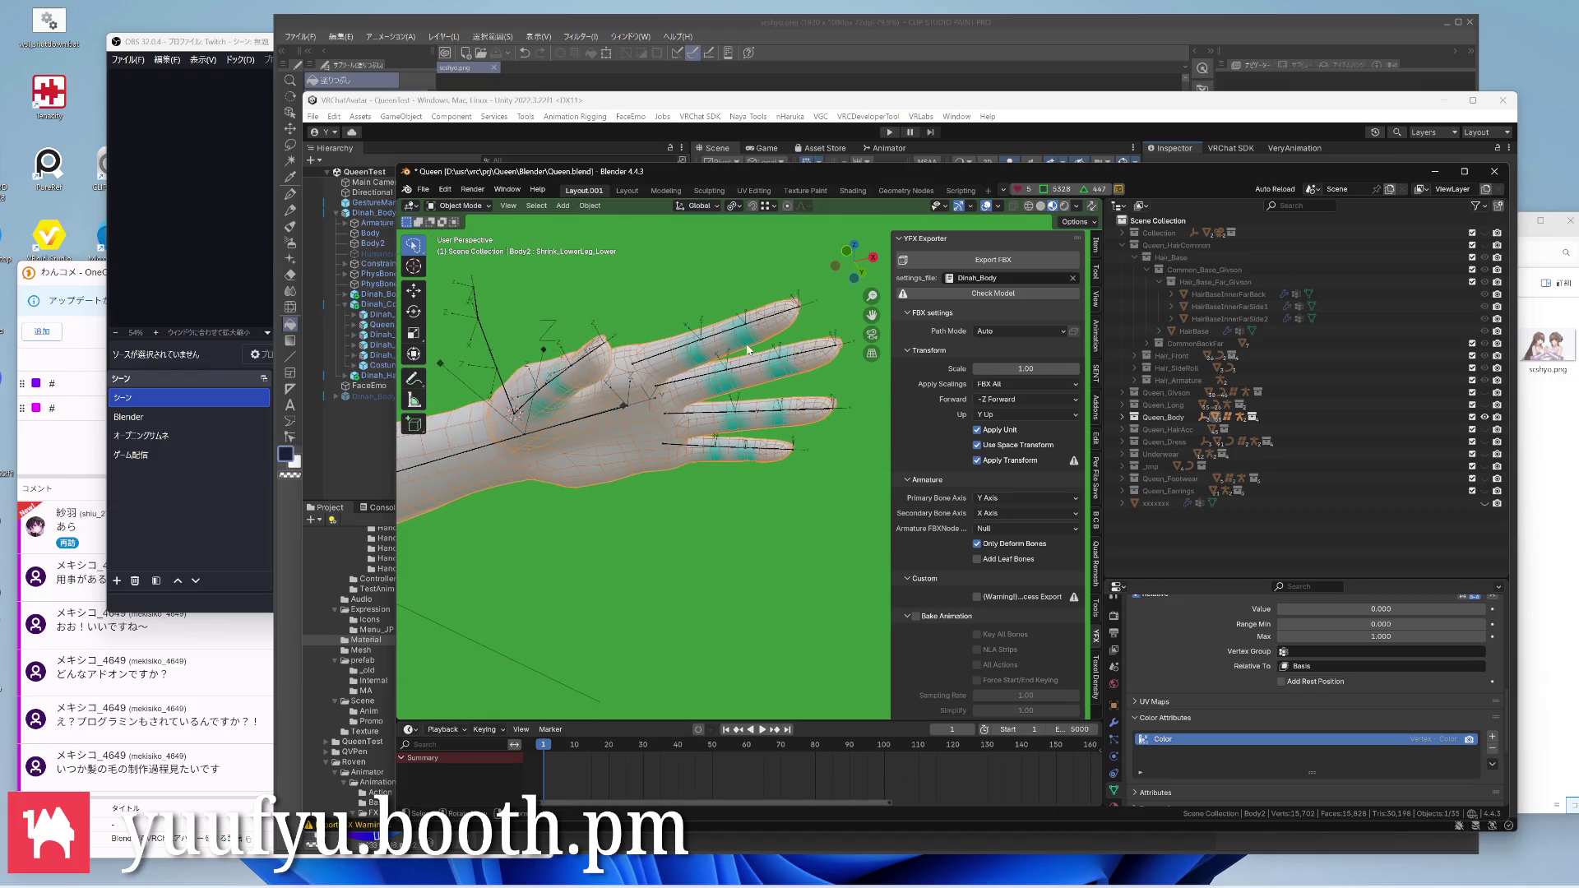
{"action": "scroll", "coordinate": [751, 333], "scroll_direction": "up", "scroll_amount": 2}
{"action": "scroll", "coordinate": [752, 332], "scroll_direction": "up", "scroll_amount": 2}
{"action": "scroll", "coordinate": [752, 321], "scroll_direction": "up", "scroll_amount": 2}
{"action": "scroll", "coordinate": [749, 309], "scroll_direction": "up", "scroll_amount": 2}
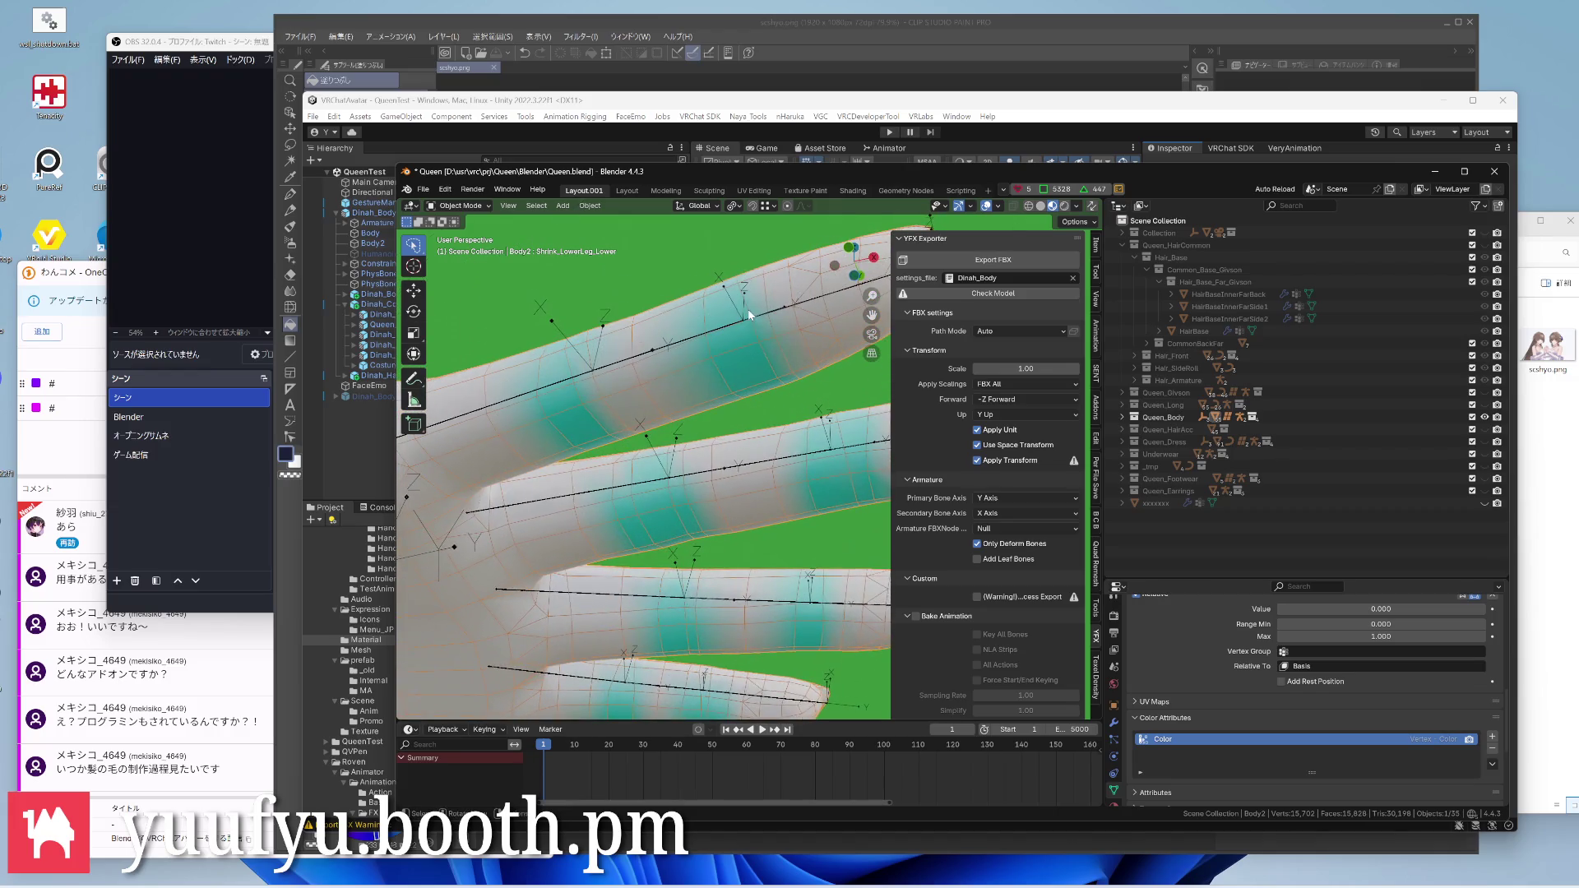
{"action": "scroll", "coordinate": [747, 311], "scroll_direction": "down", "scroll_amount": 3}
{"action": "scroll", "coordinate": [740, 311], "scroll_direction": "up", "scroll_amount": 1}
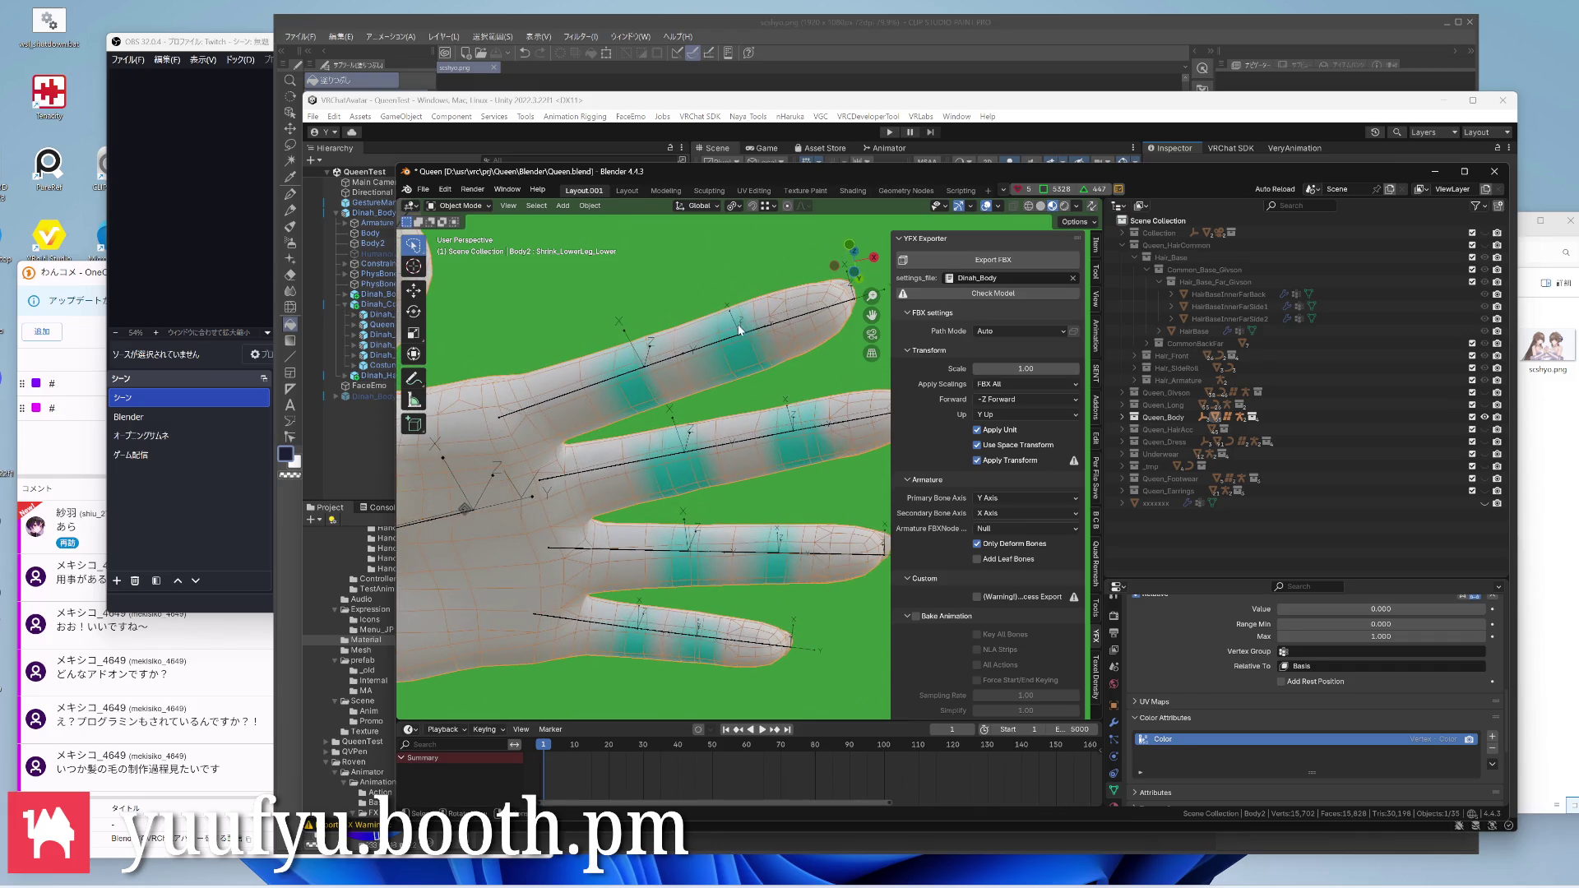
{"action": "key", "text": "Tab"}
{"action": "scroll", "coordinate": [739, 330], "scroll_direction": "down", "scroll_amount": 3}
Switch the hand to Vertex Paint and view the fingers straight from below
{"action": "middle_click_drag", "start_coordinate": [739, 330], "coordinate": [713, 365]}
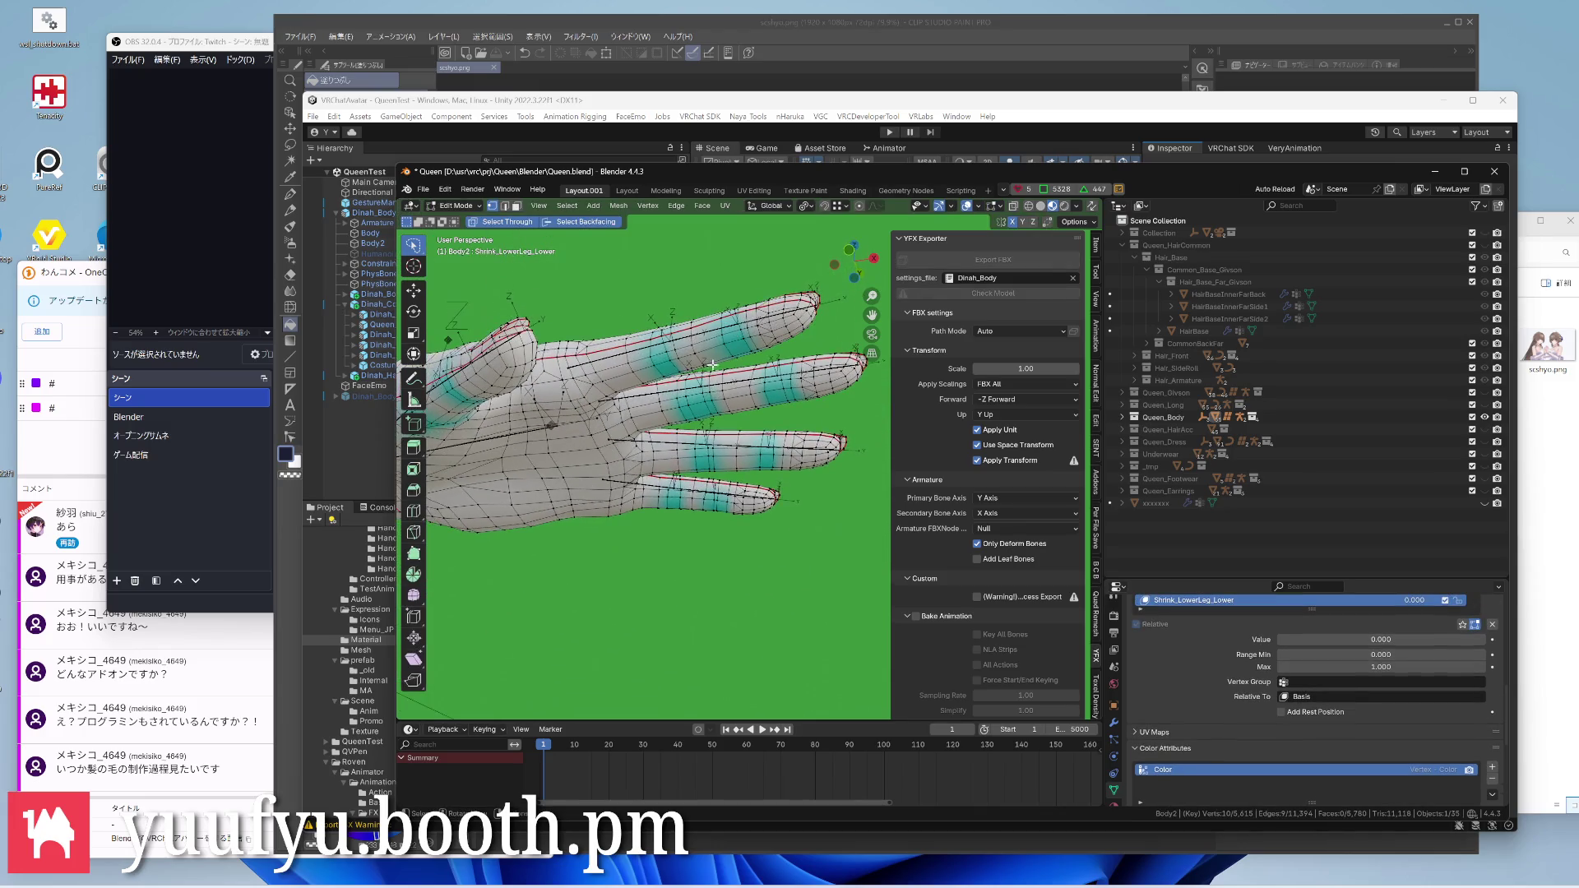
{"action": "scroll", "coordinate": [713, 365], "scroll_direction": "up", "scroll_amount": 3}
{"action": "scroll", "coordinate": [703, 357], "scroll_direction": "down", "scroll_amount": 3}
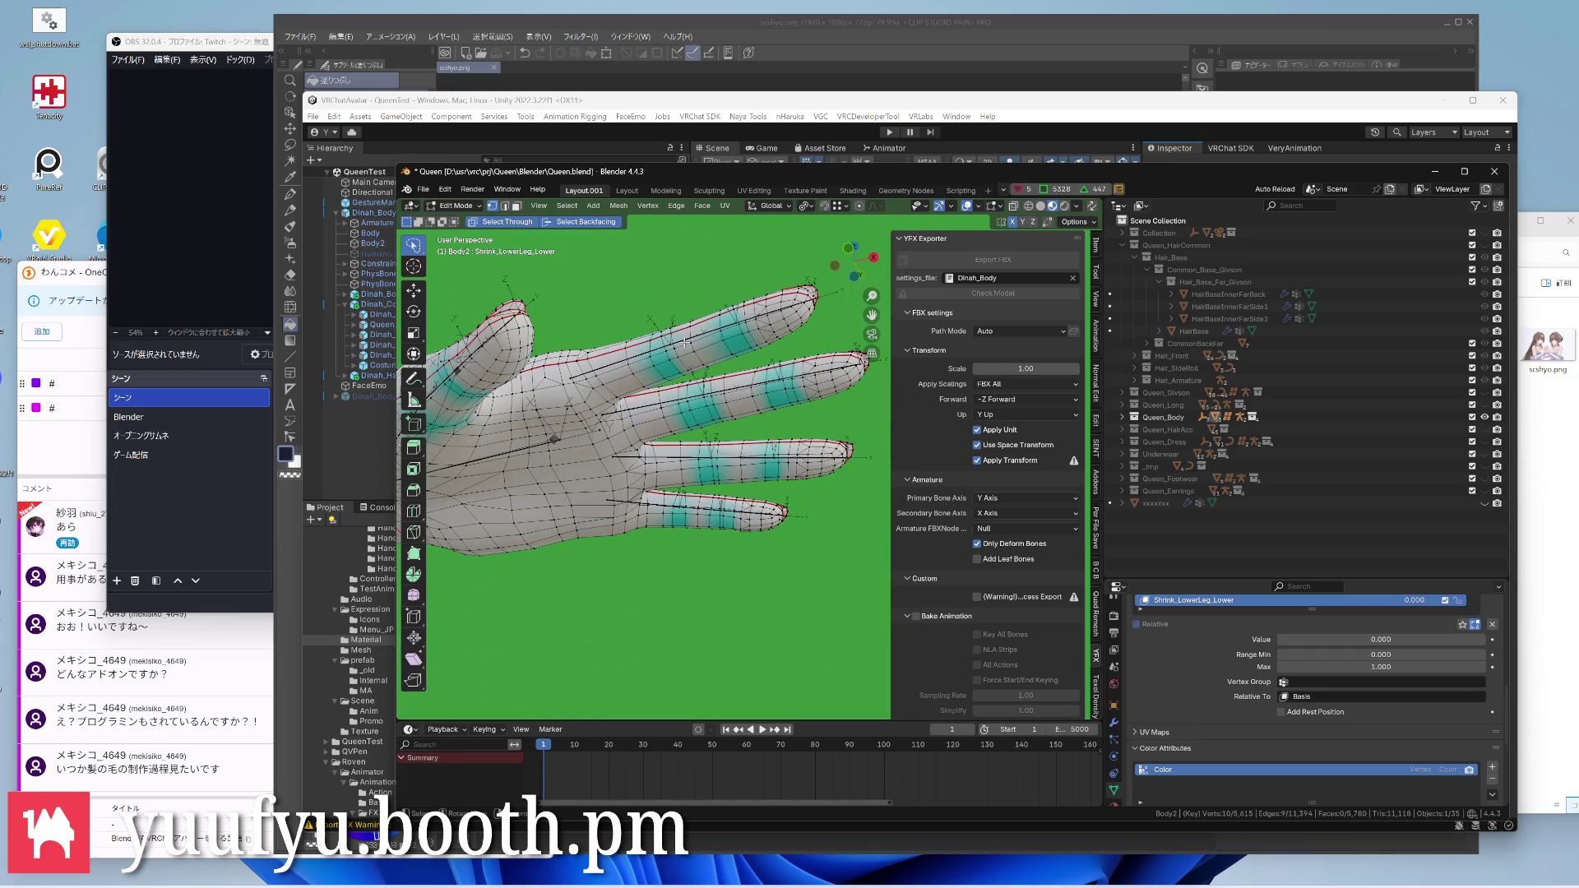
{"action": "key", "text": "ctrl+Tab"}
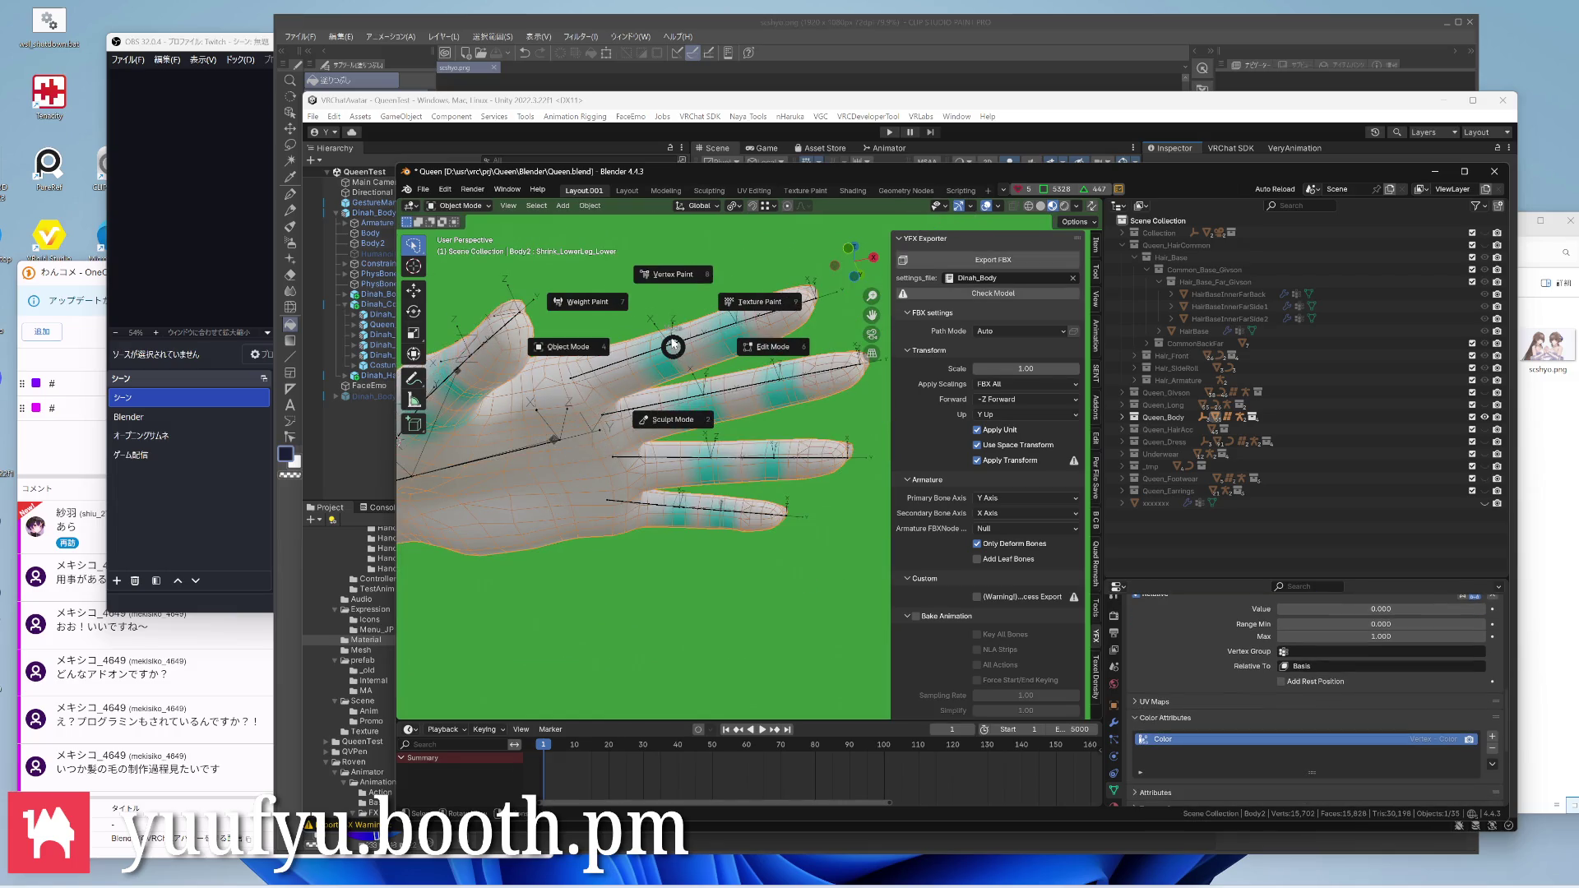
{"action": "left_click", "coordinate": [674, 273]}
{"action": "left_click", "coordinate": [502, 223]}
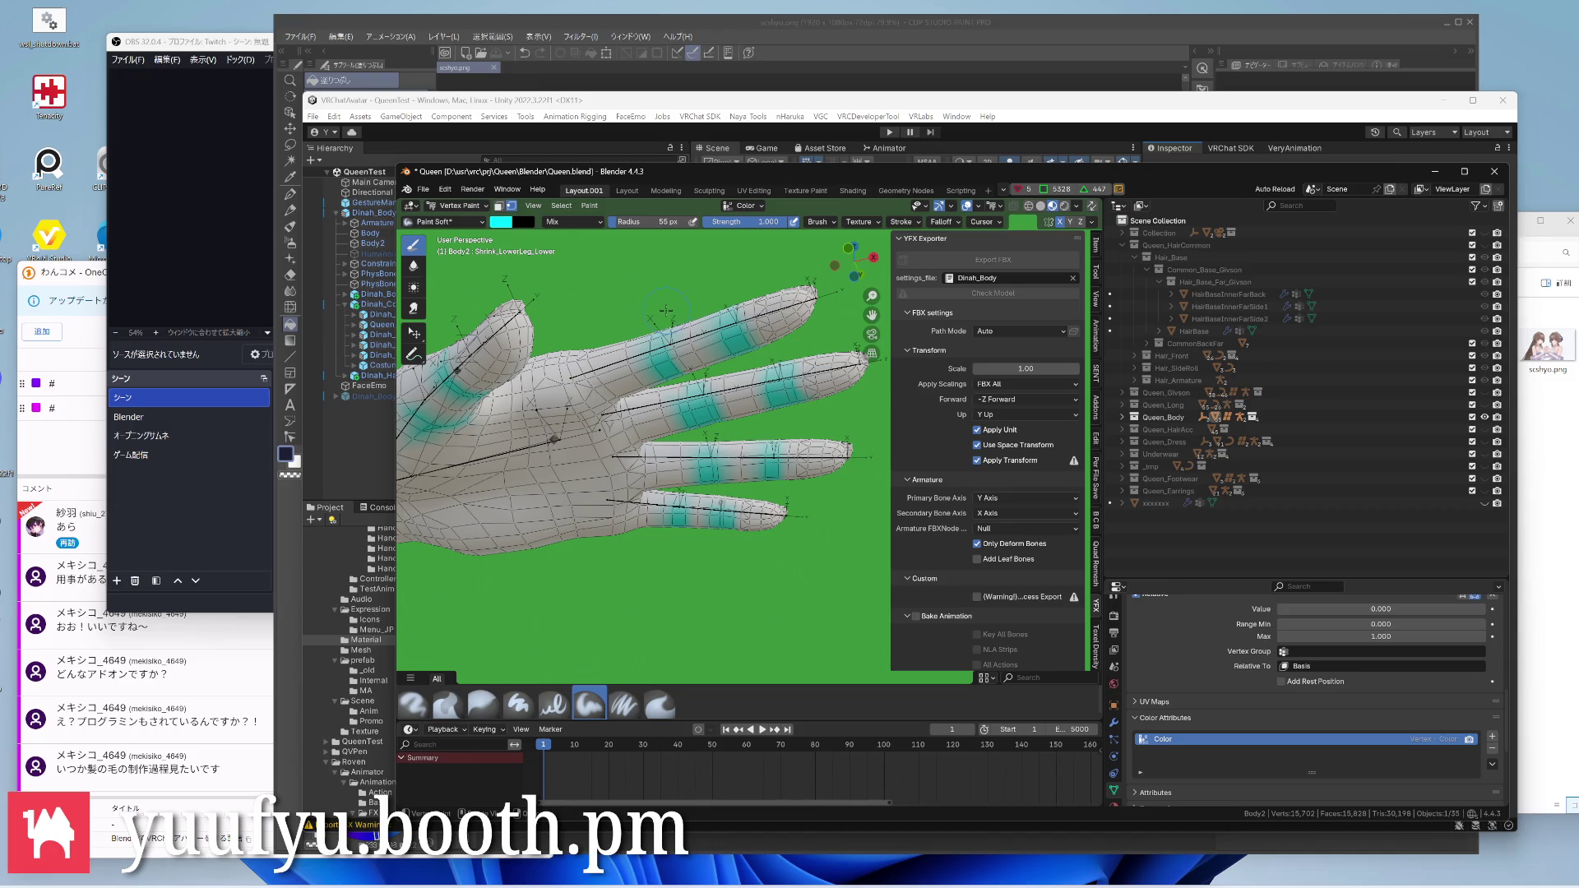
{"action": "scroll", "coordinate": [664, 304], "scroll_direction": "up", "scroll_amount": 3}
{"action": "middle_click_drag", "start_coordinate": [666, 302], "coordinate": [643, 322]}
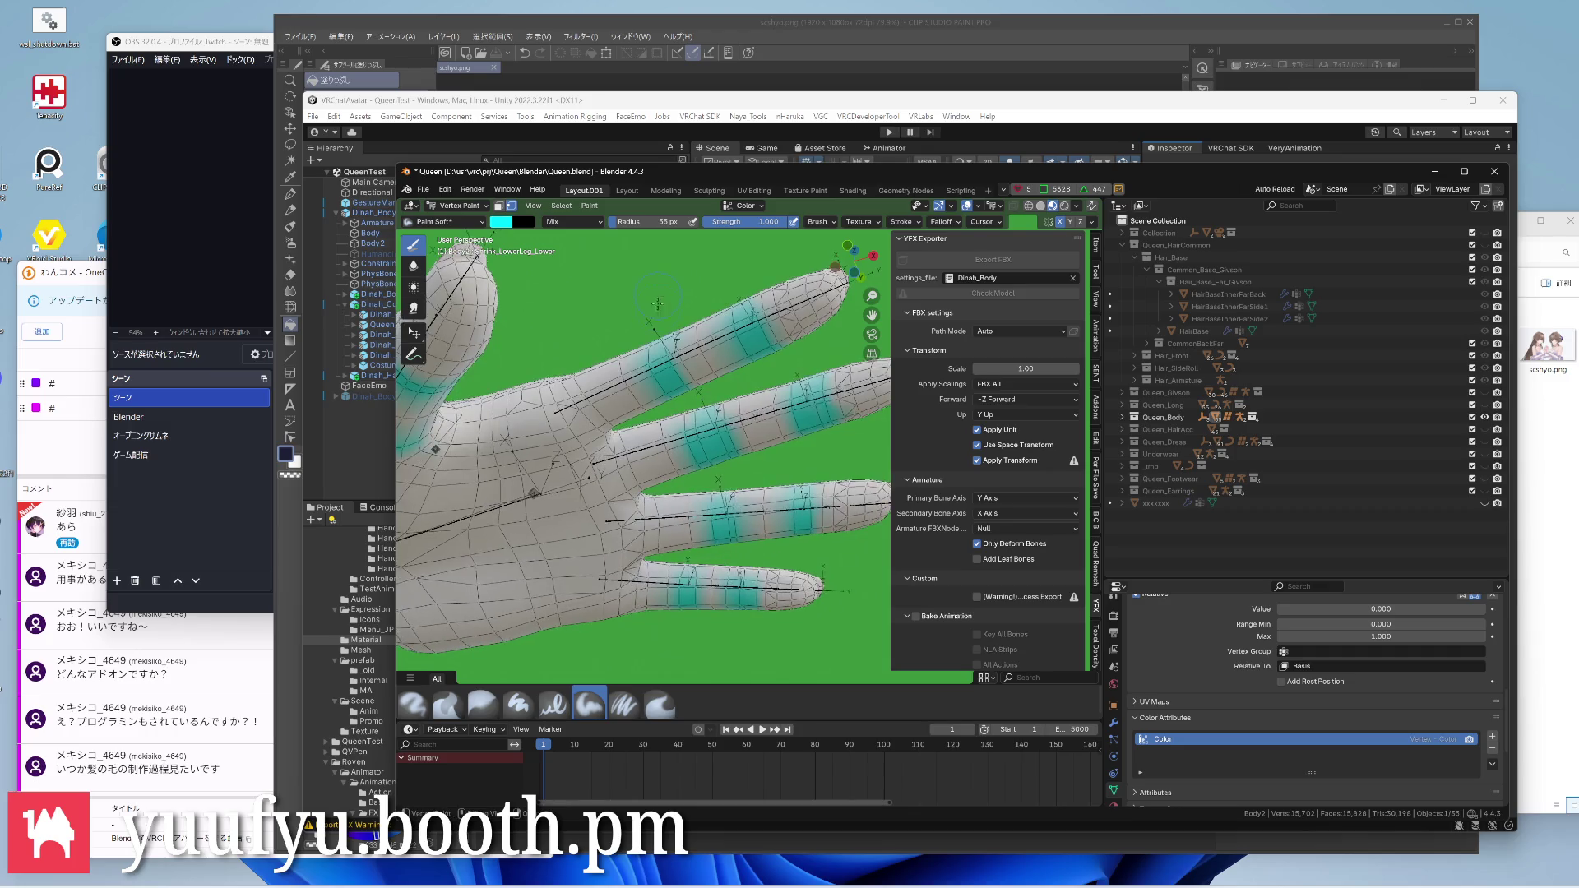
{"action": "scroll", "coordinate": [653, 338], "scroll_direction": "up", "scroll_amount": 3}
{"action": "scroll", "coordinate": [655, 337], "scroll_direction": "up", "scroll_amount": 2}
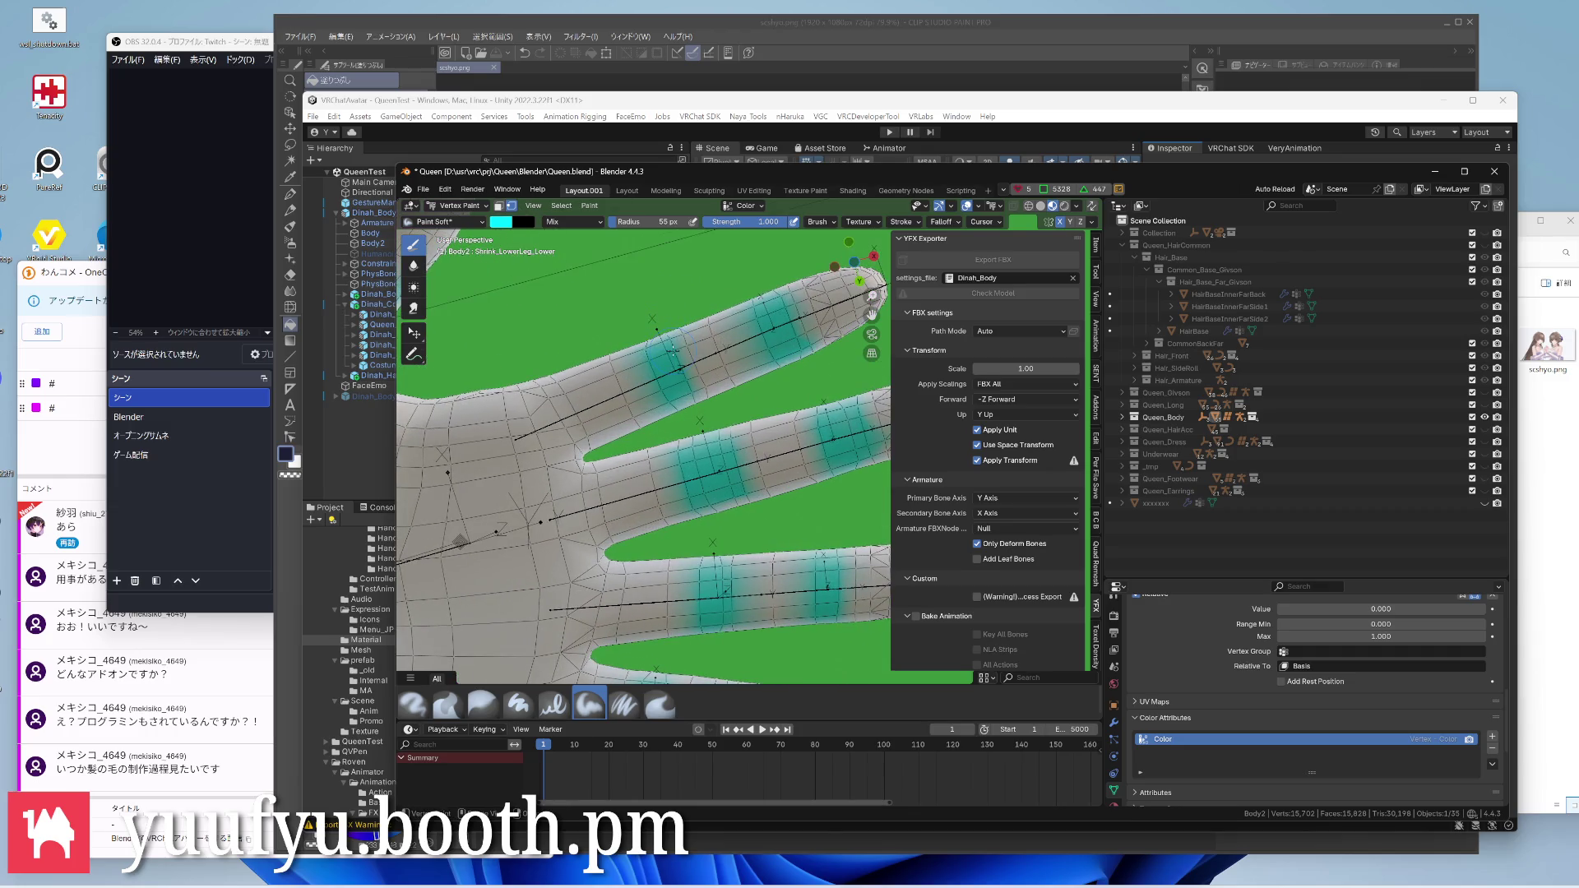
{"action": "key", "text": "ctrl+KP_7"}
{"action": "scroll", "coordinate": [676, 365], "scroll_direction": "up", "scroll_amount": 3}
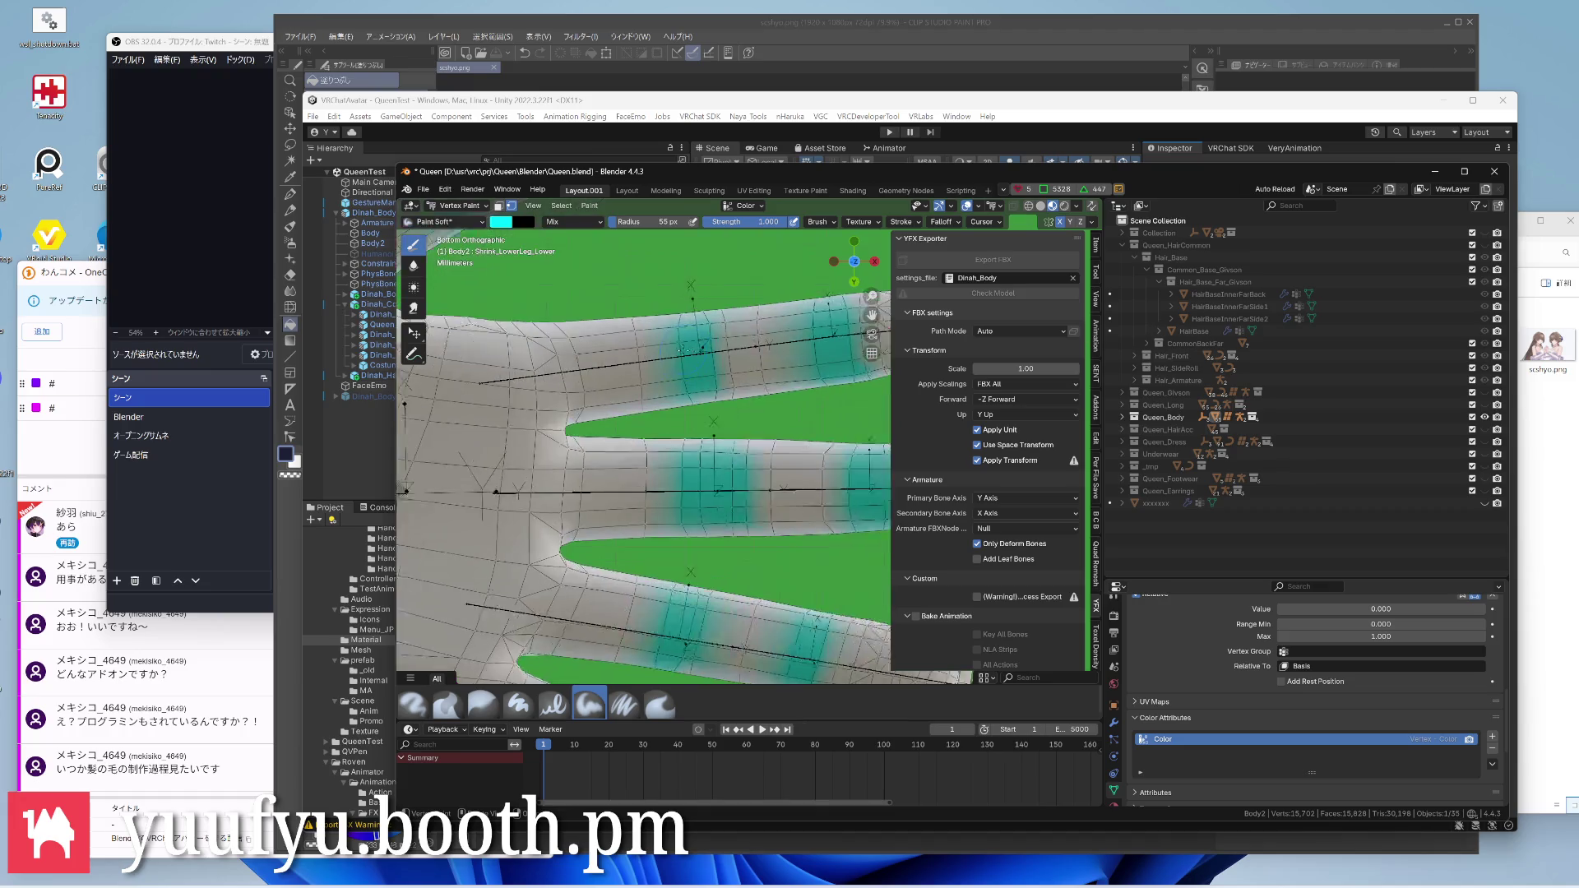
{"action": "scroll", "coordinate": [677, 358], "scroll_direction": "up", "scroll_amount": 3}
{"action": "key", "text": "Tab"}
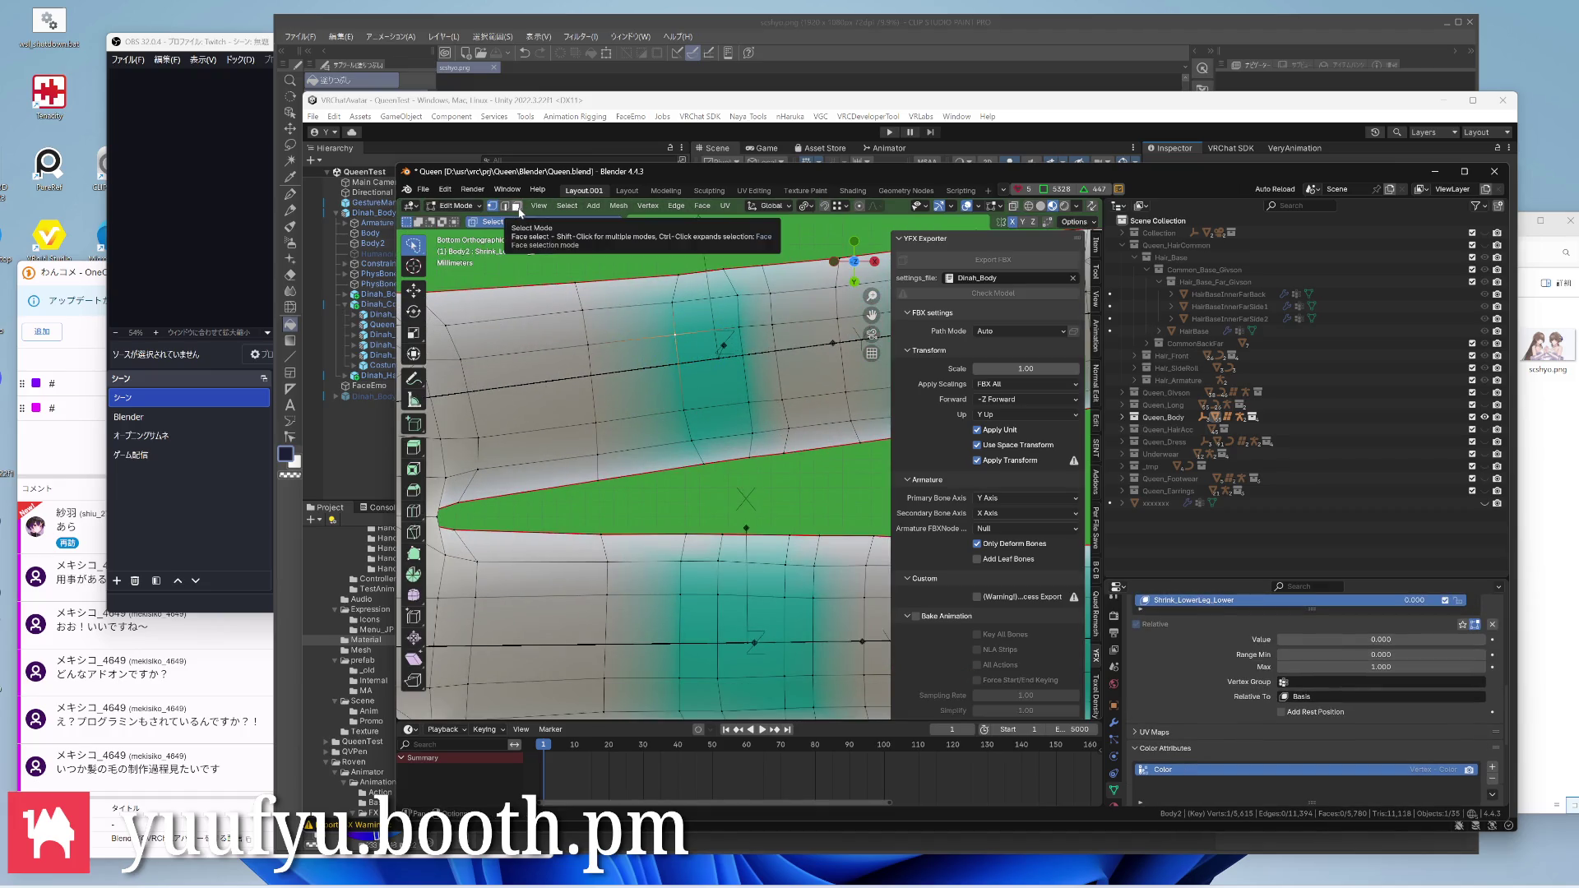
{"action": "key", "text": "ctrl+Tab"}
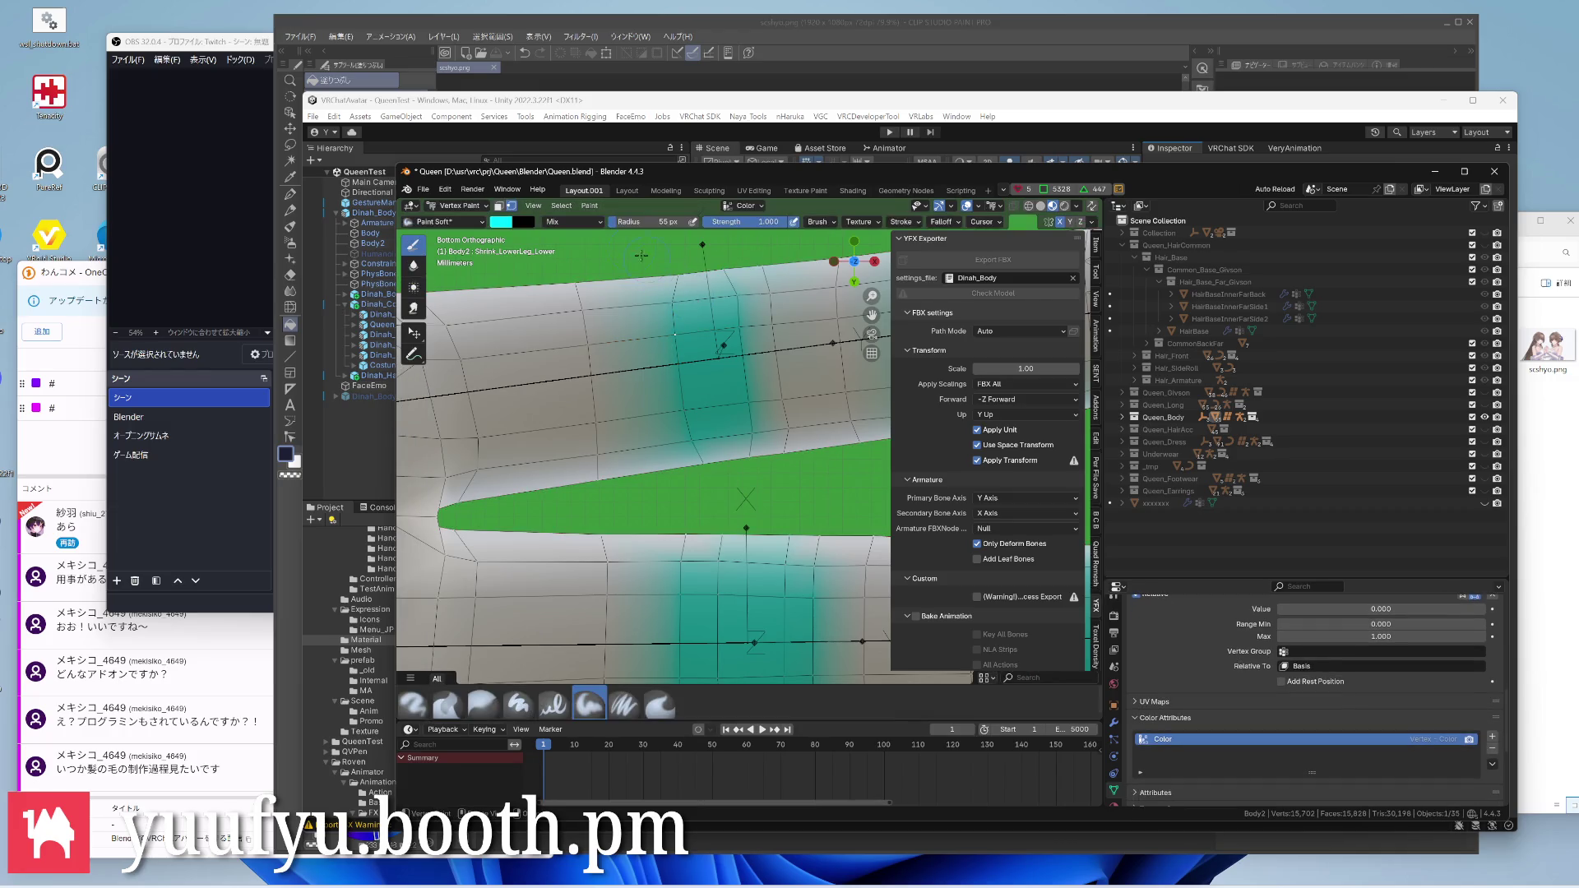
Sample the teal from a finger band, add a little green, and turn off face masking
{"action": "left_click", "coordinate": [590, 204]}
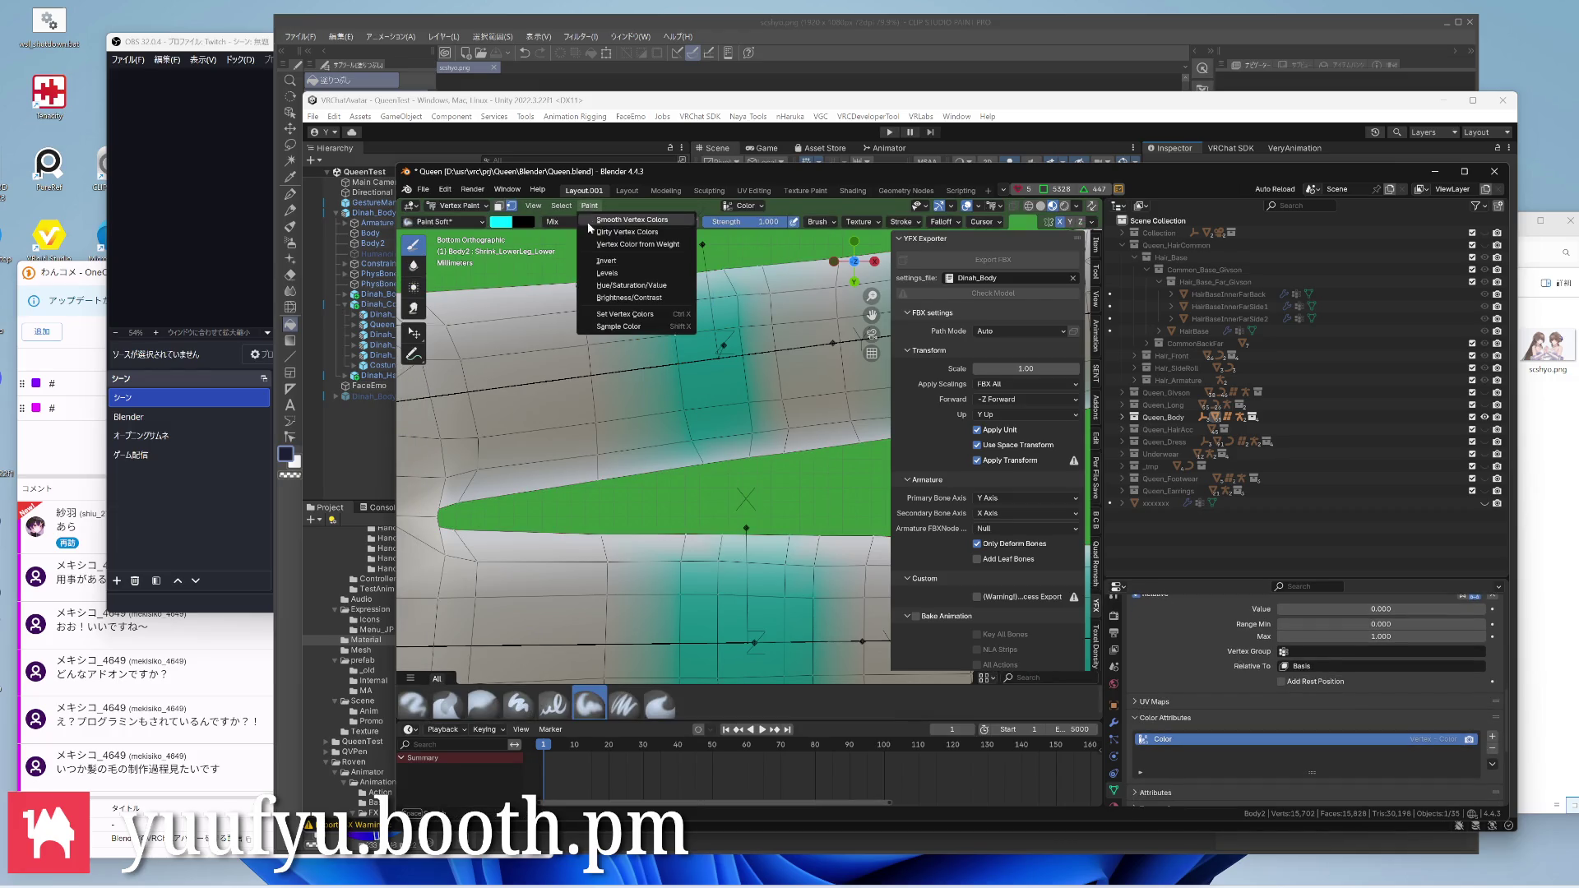
{"action": "left_click", "coordinate": [618, 327]}
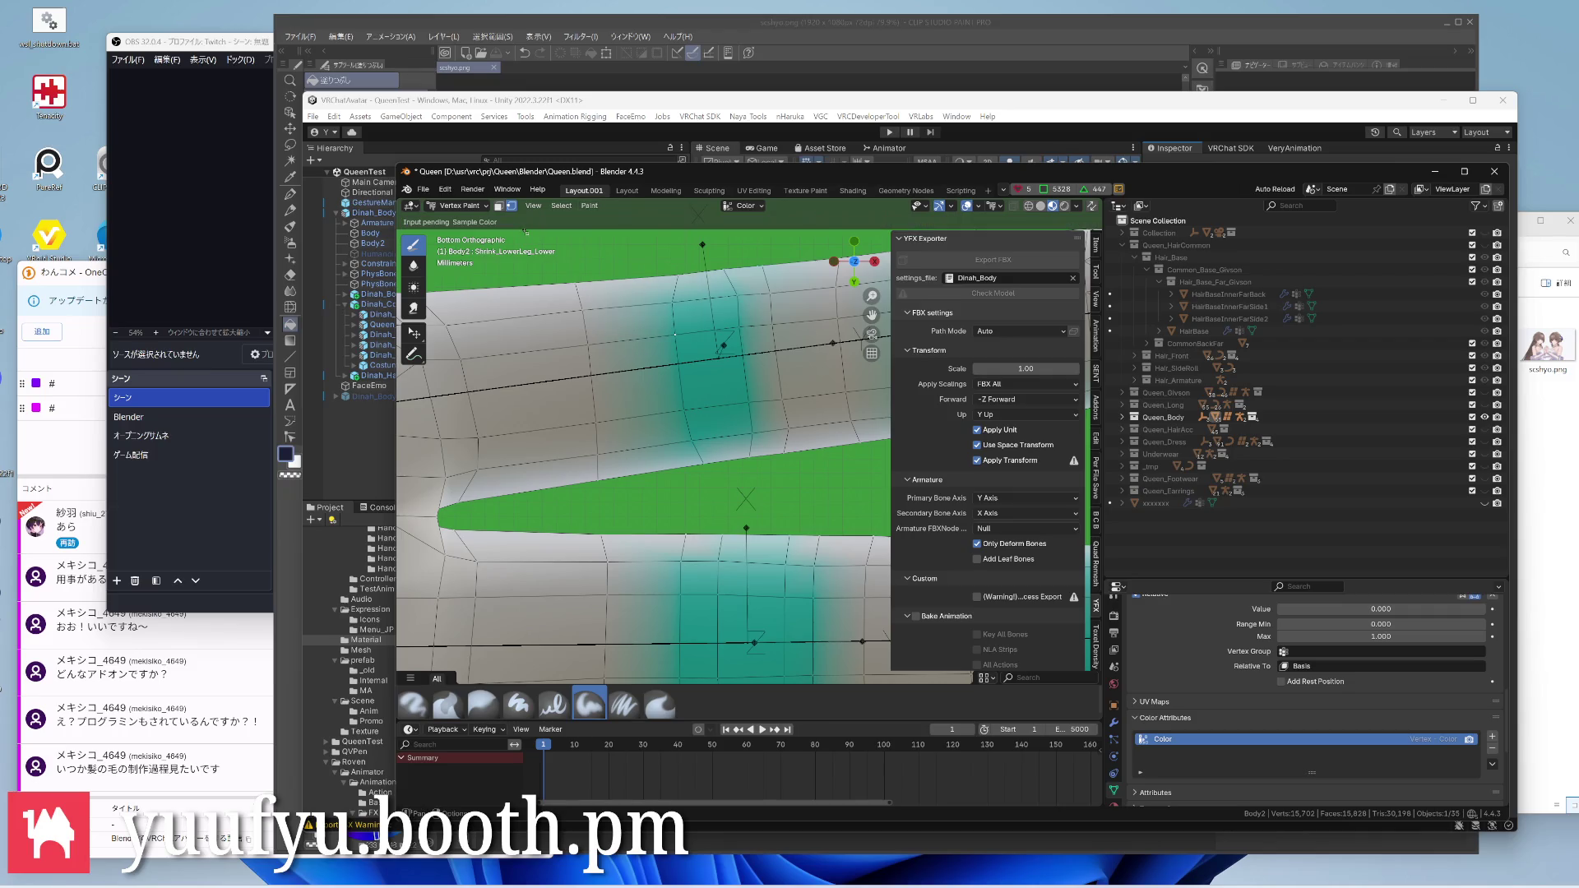
{"action": "left_click", "coordinate": [676, 335]}
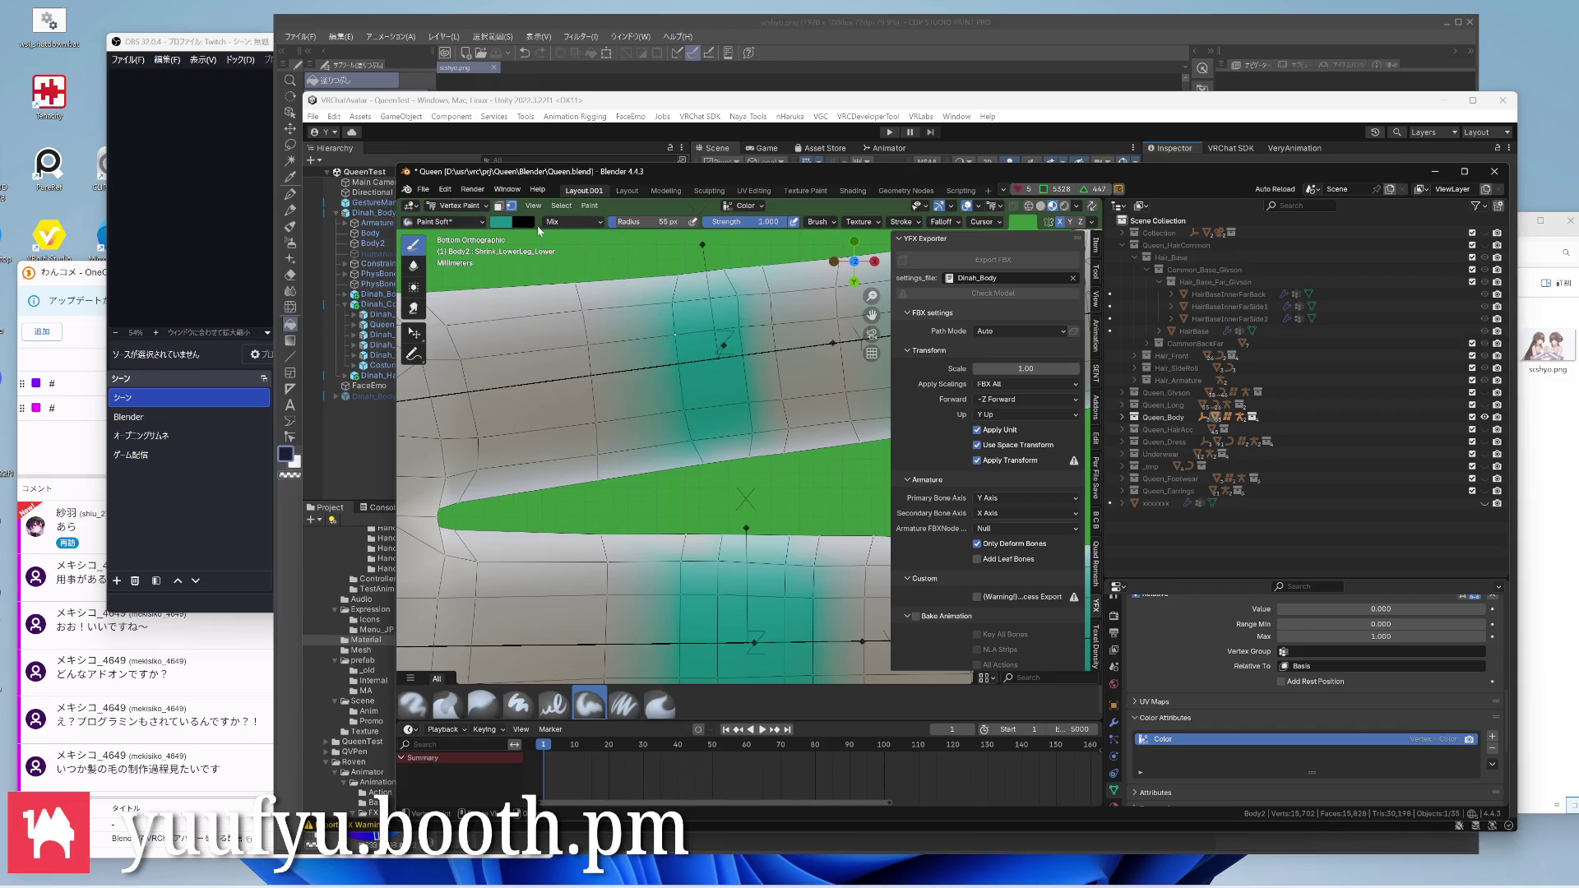
{"action": "left_click", "coordinate": [501, 227]}
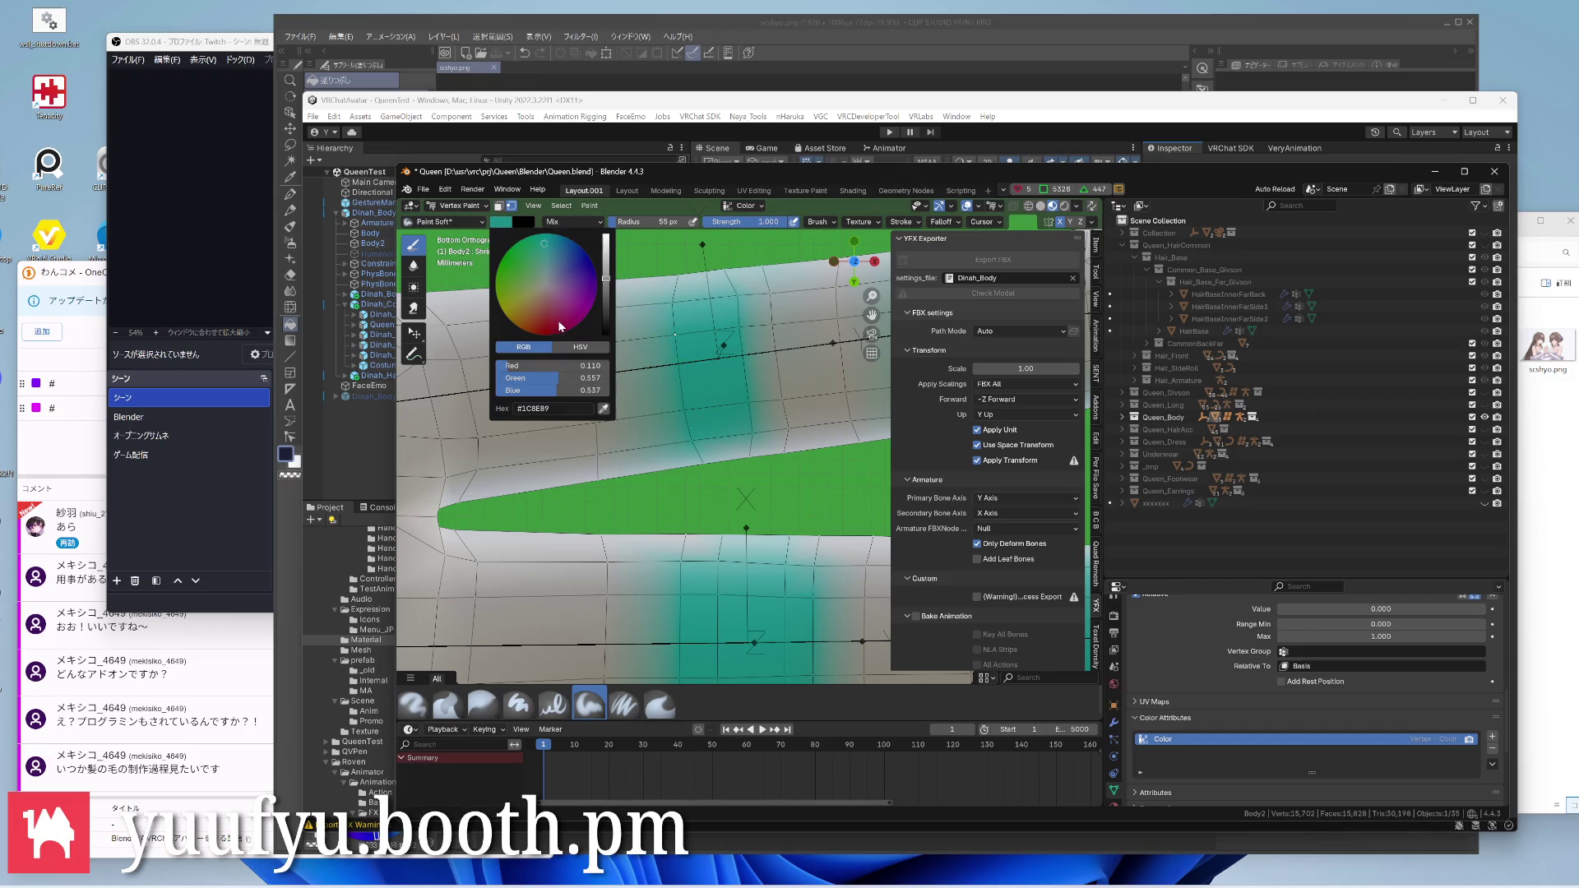
{"action": "mouse_move", "coordinate": [533, 379]}
{"action": "left_mouse_down"}
{"action": "mouse_move", "coordinate": [604, 391]}
{"action": "mouse_move", "coordinate": [499, 367]}
{"action": "left_mouse_up"}
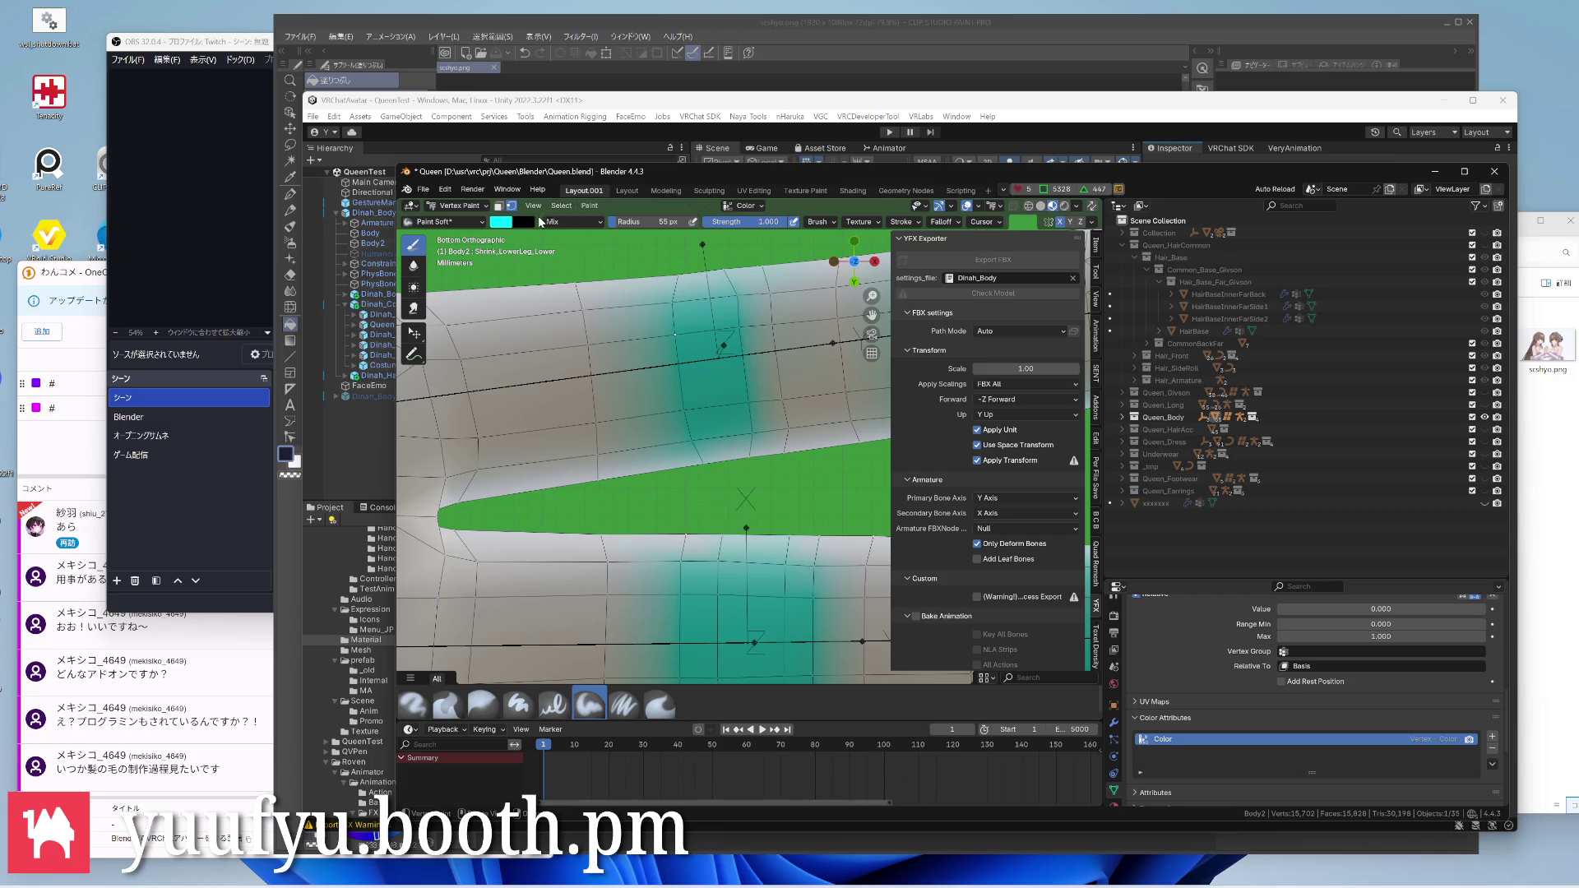
{"action": "left_click", "coordinate": [513, 206]}
Resize the paint brush, settling on a 50 px radius
{"action": "key", "text": "f"}
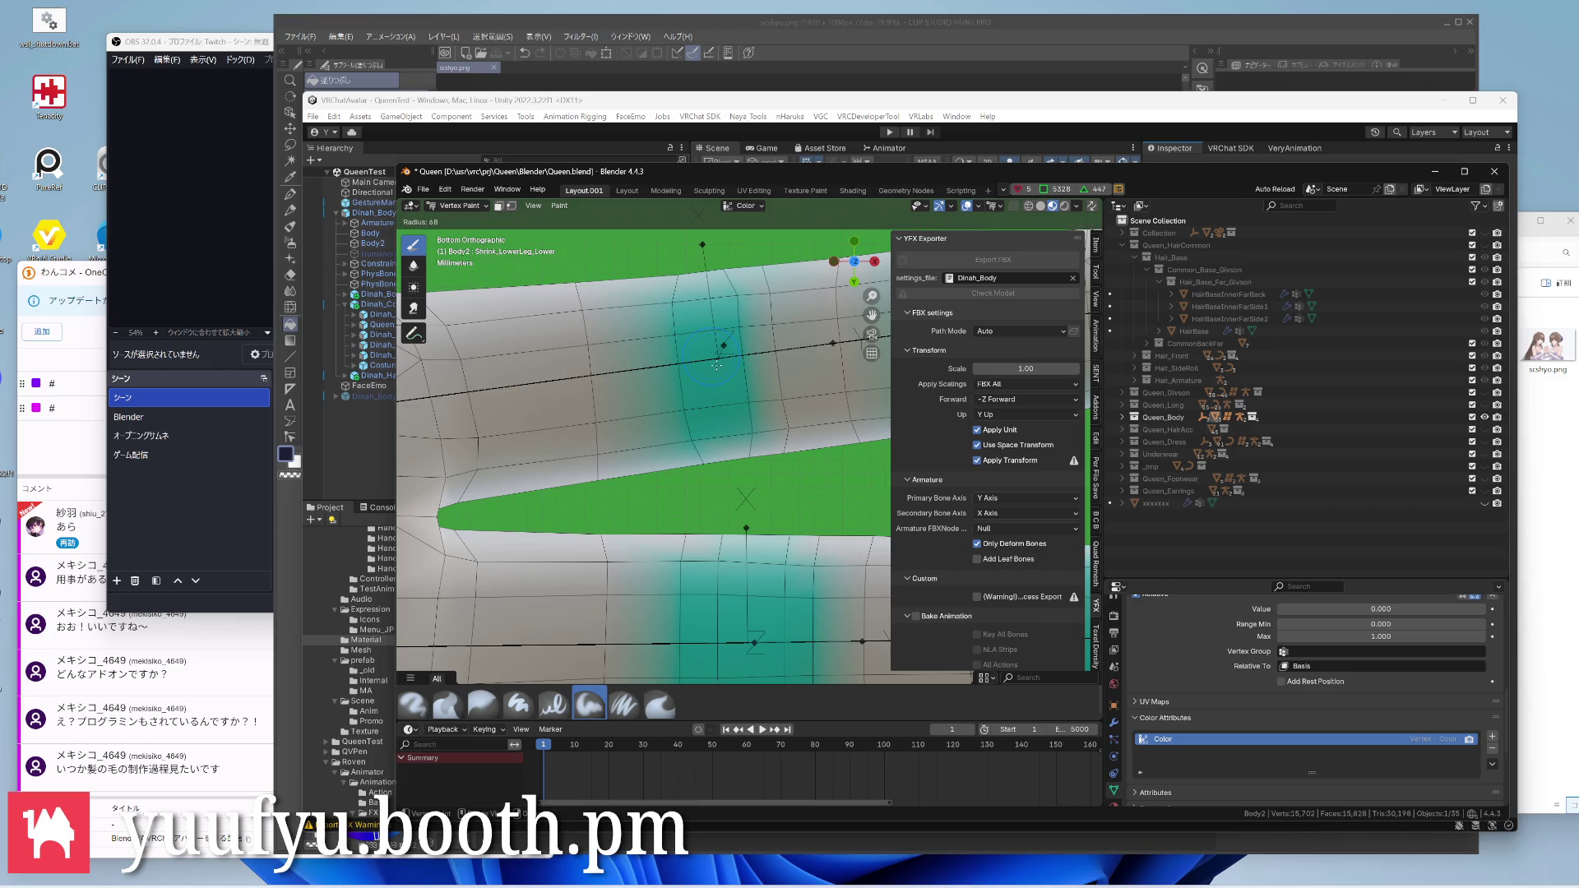
{"action": "left_click", "coordinate": [720, 361]}
{"action": "key", "text": "f"}
{"action": "left_click", "coordinate": [706, 354]}
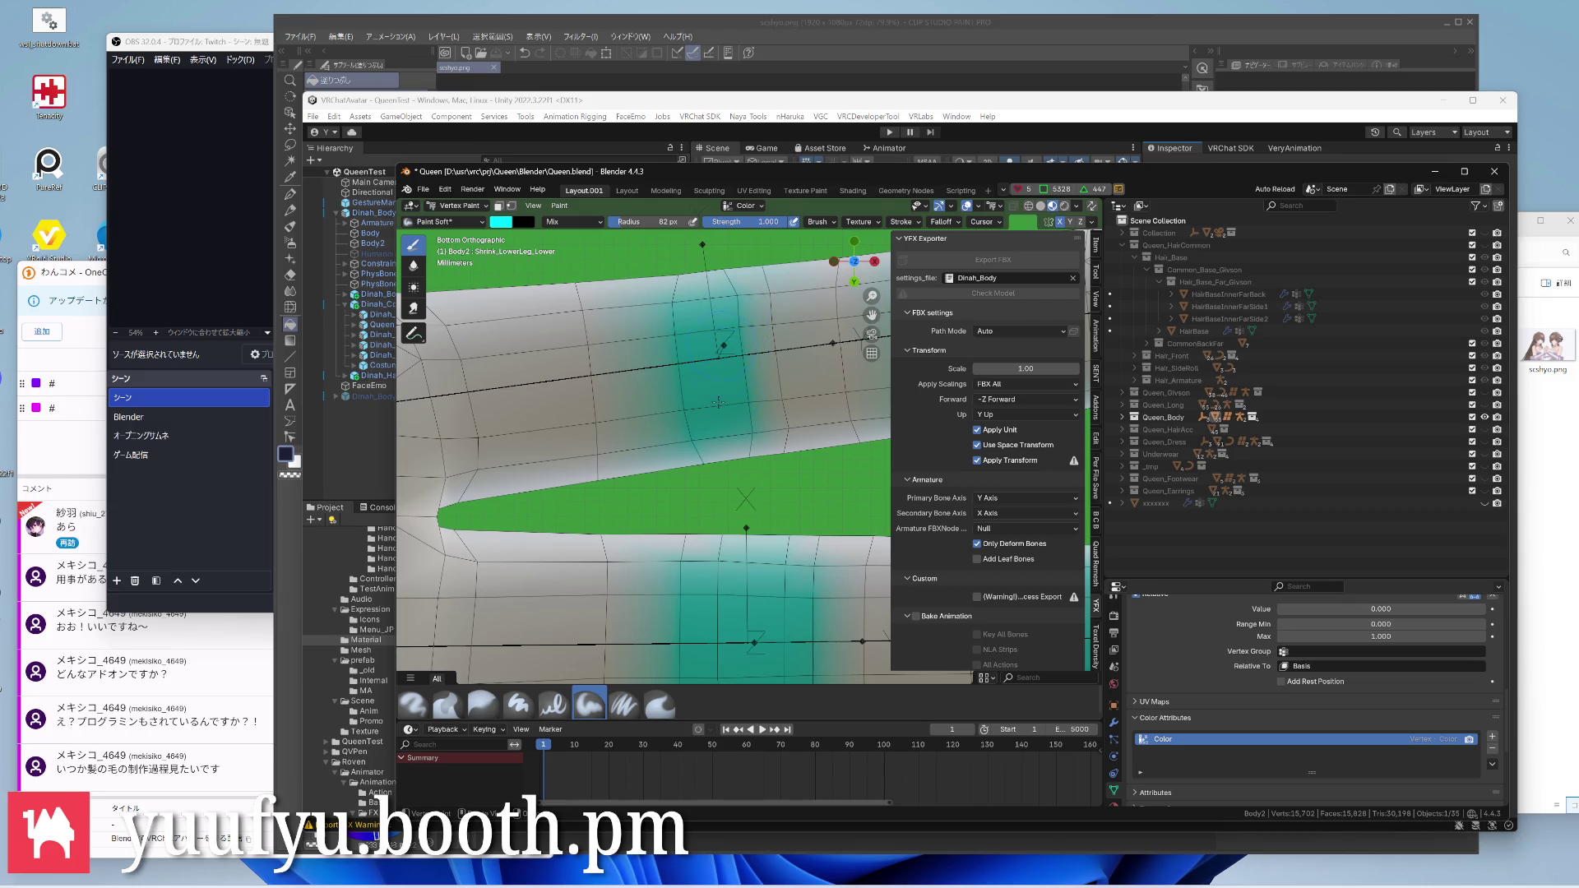
{"action": "scroll", "coordinate": [719, 404], "scroll_direction": "down", "scroll_amount": 4}
{"action": "scroll", "coordinate": [764, 383], "scroll_direction": "down", "scroll_amount": 3}
{"action": "key", "text": "f"}
{"action": "left_click", "coordinate": [801, 386]}
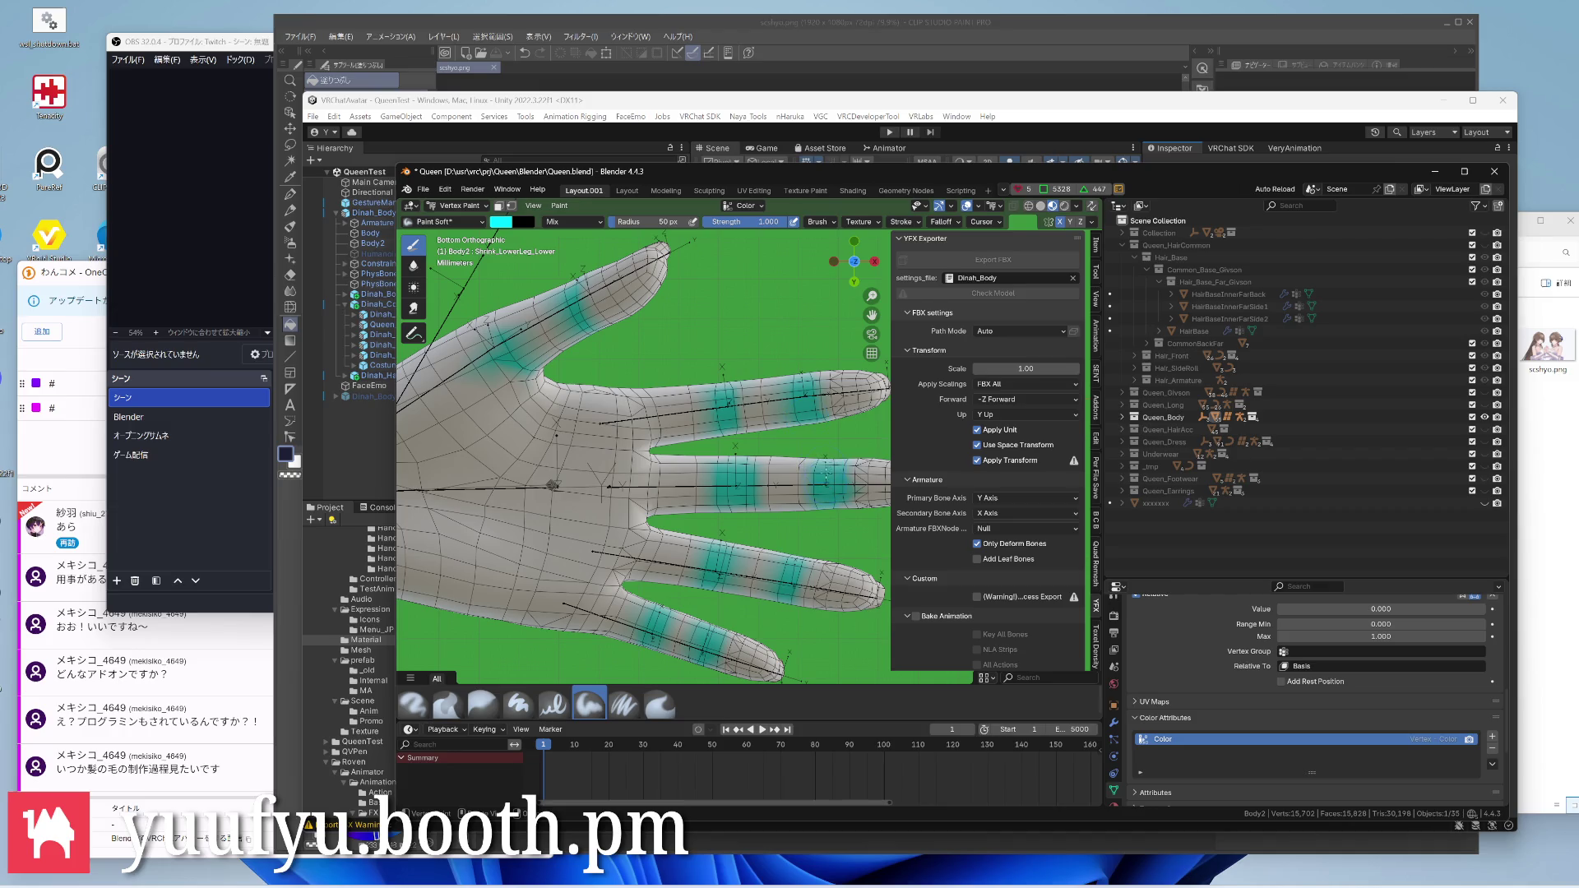
Inspect the finger bands from several angles and dab cyan onto a finger
{"action": "middle_click_drag", "start_coordinate": [728, 463], "coordinate": [735, 454]}
{"action": "scroll", "coordinate": [734, 454], "scroll_direction": "up", "scroll_amount": 5}
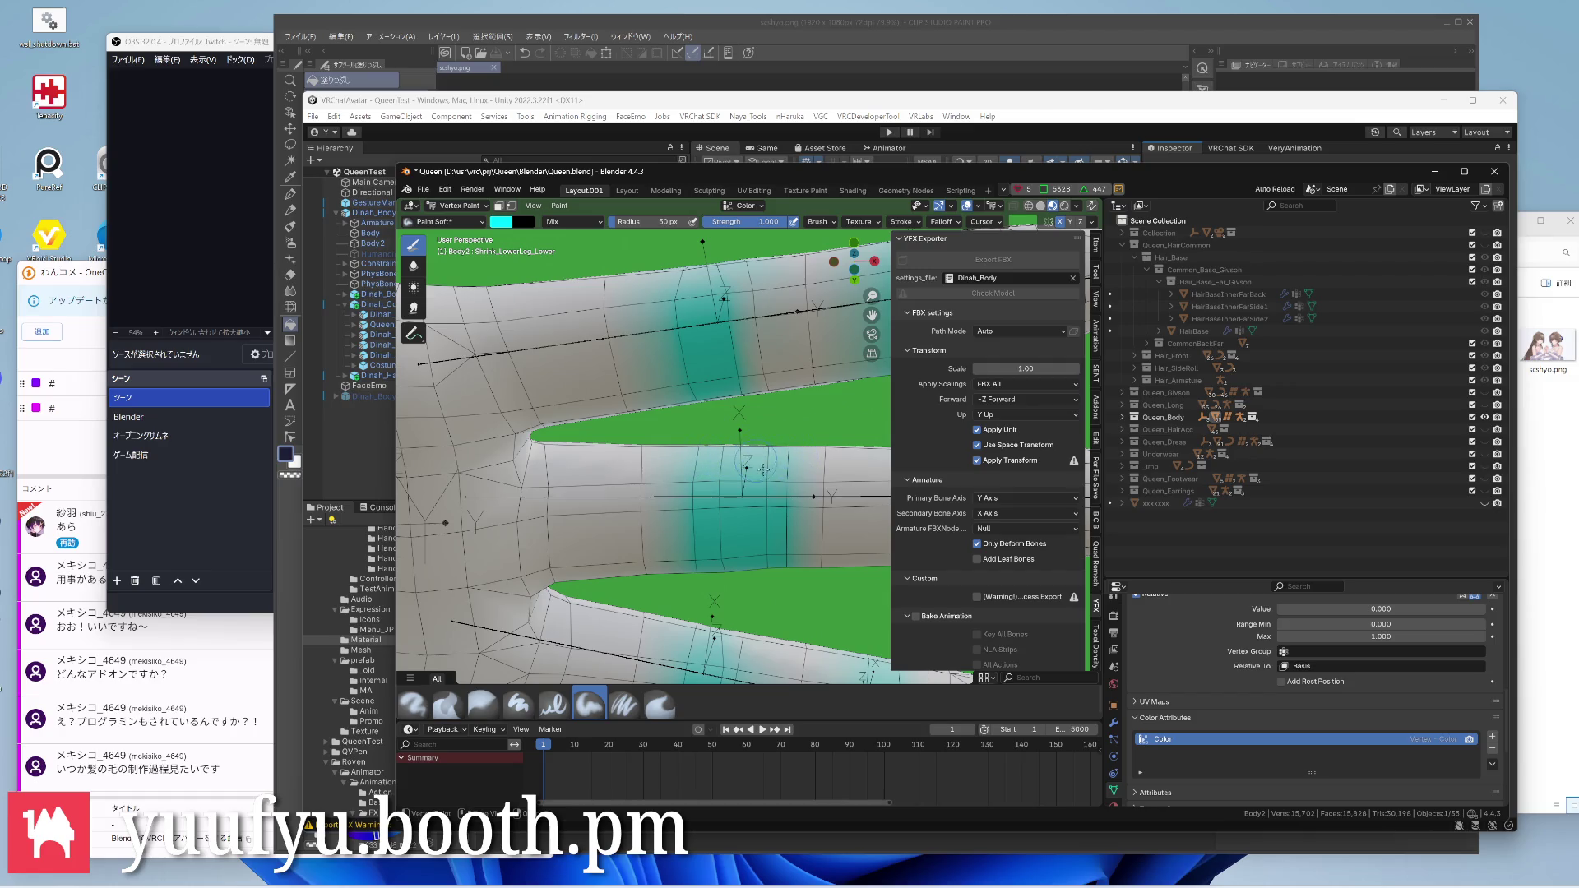
{"action": "middle_click_drag", "start_coordinate": [738, 432], "coordinate": [732, 463]}
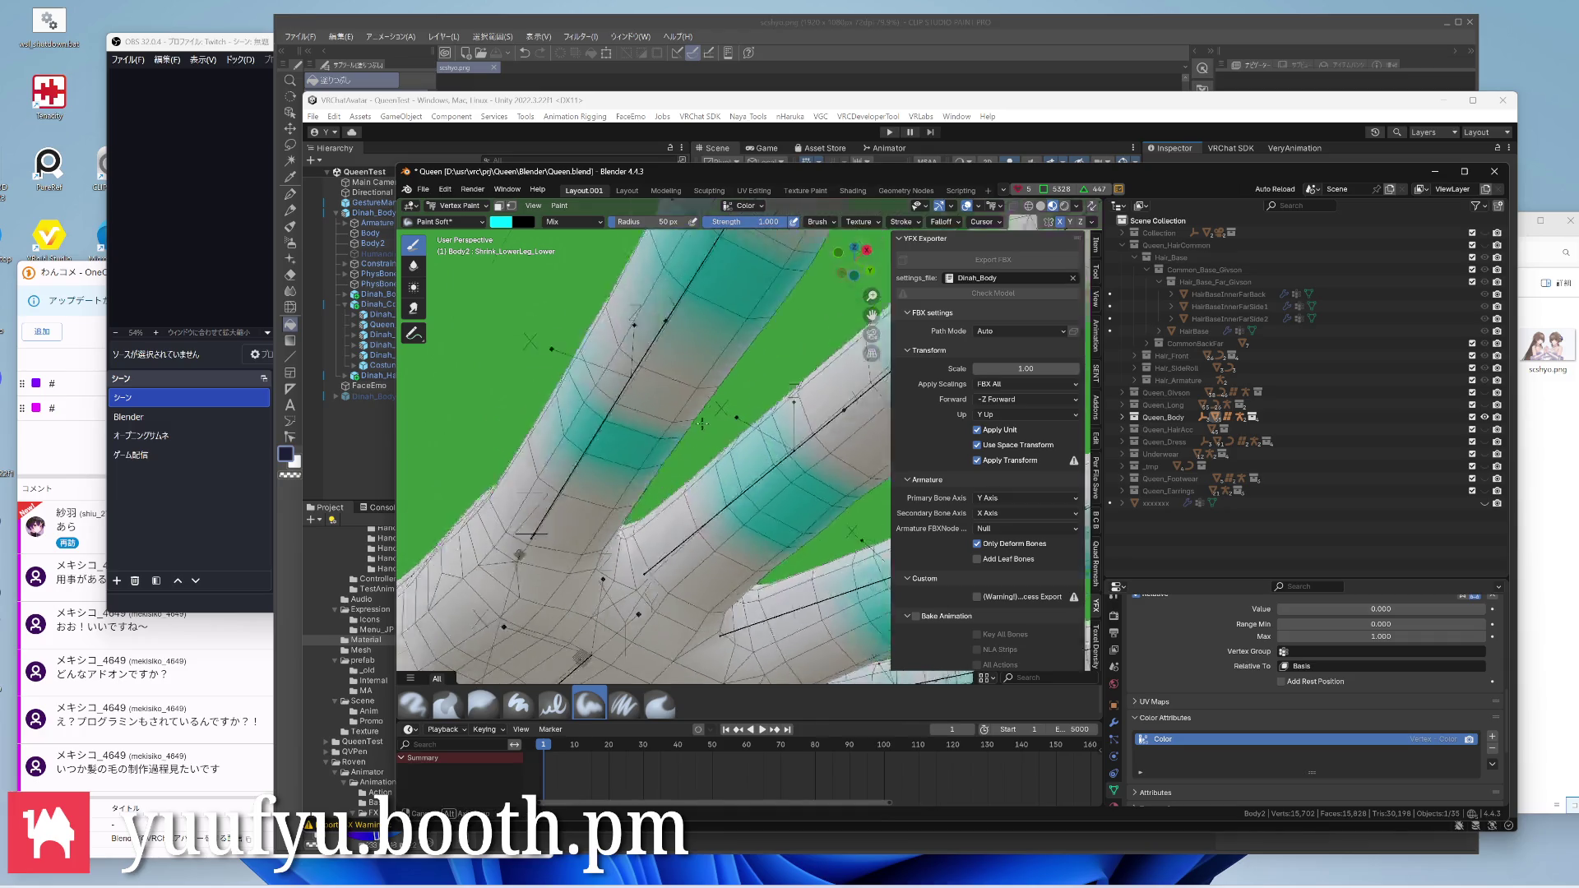
{"action": "middle_click_drag", "start_coordinate": [753, 474], "coordinate": [651, 402]}
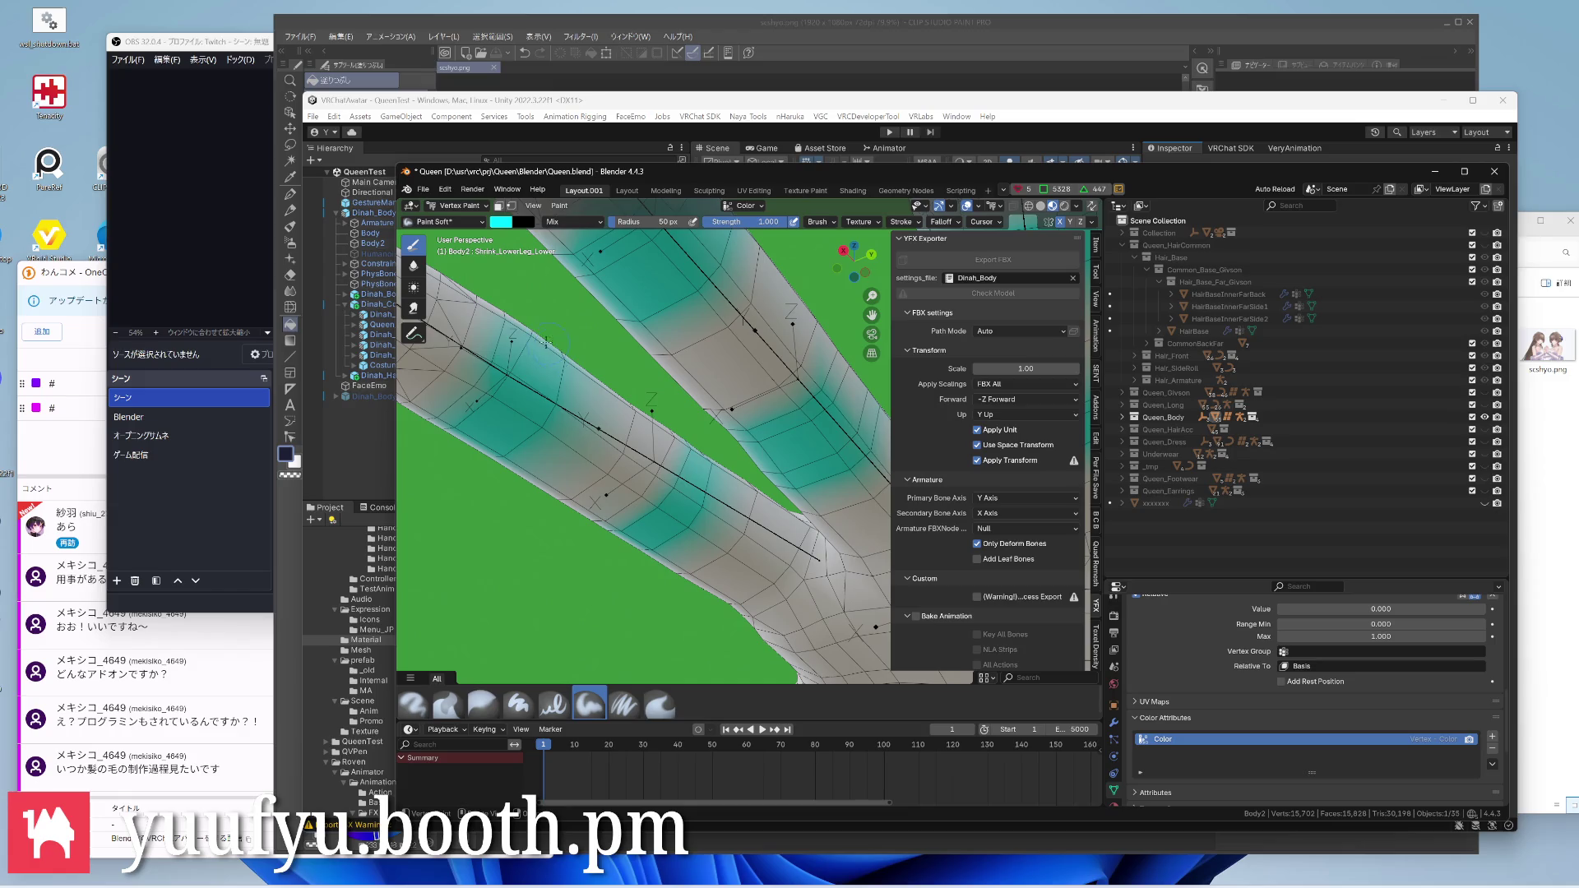
{"action": "middle_click_drag", "start_coordinate": [543, 348], "coordinate": [698, 301]}
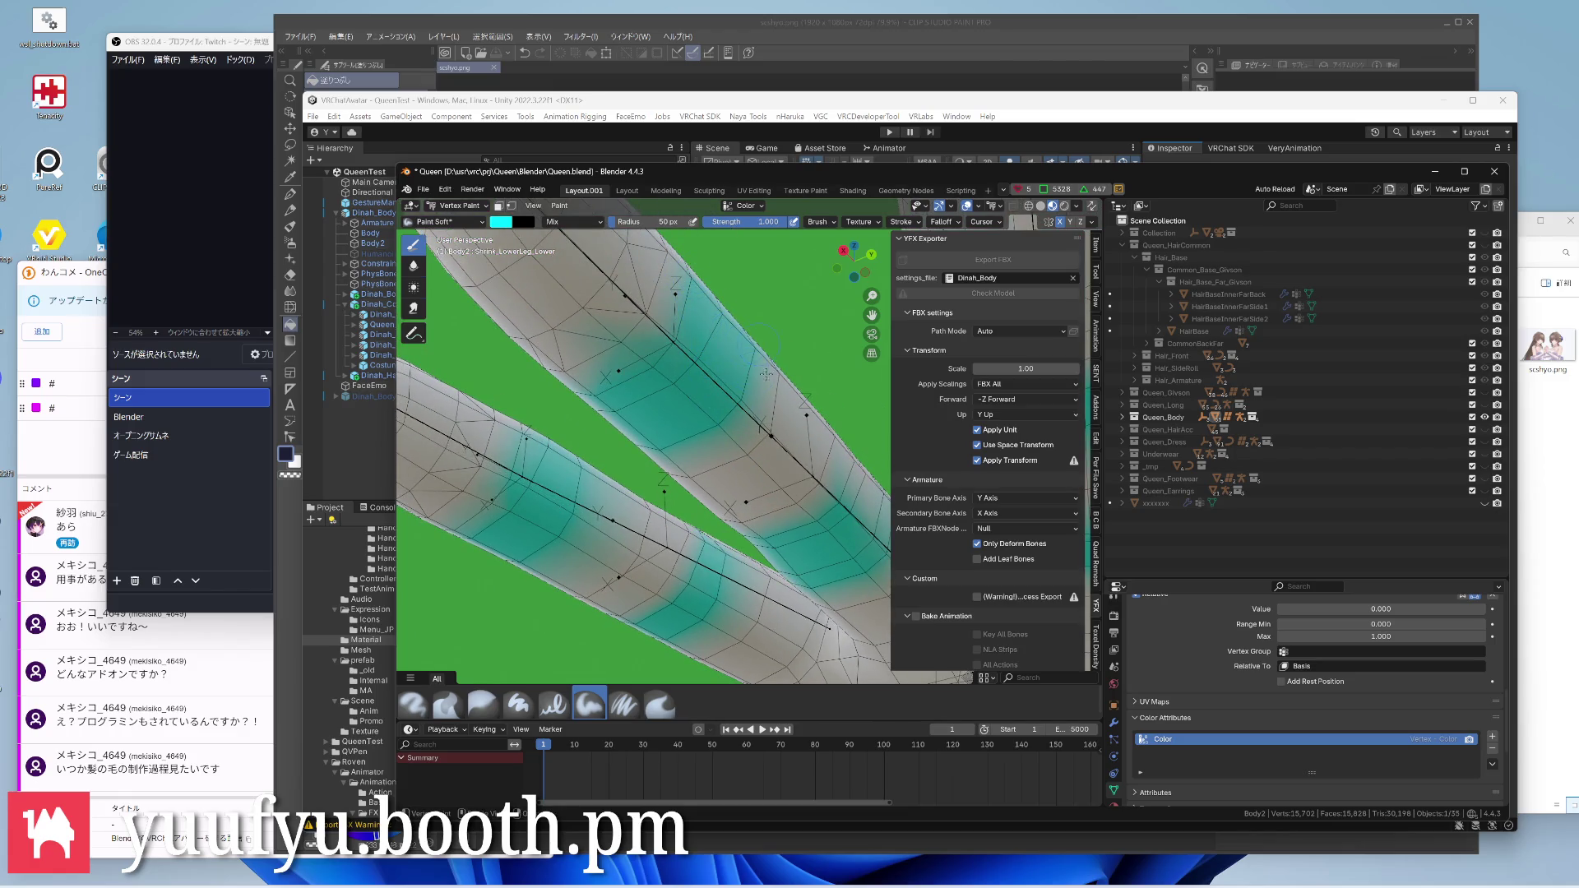
{"action": "middle_click_drag", "start_coordinate": [730, 421], "coordinate": [666, 337]}
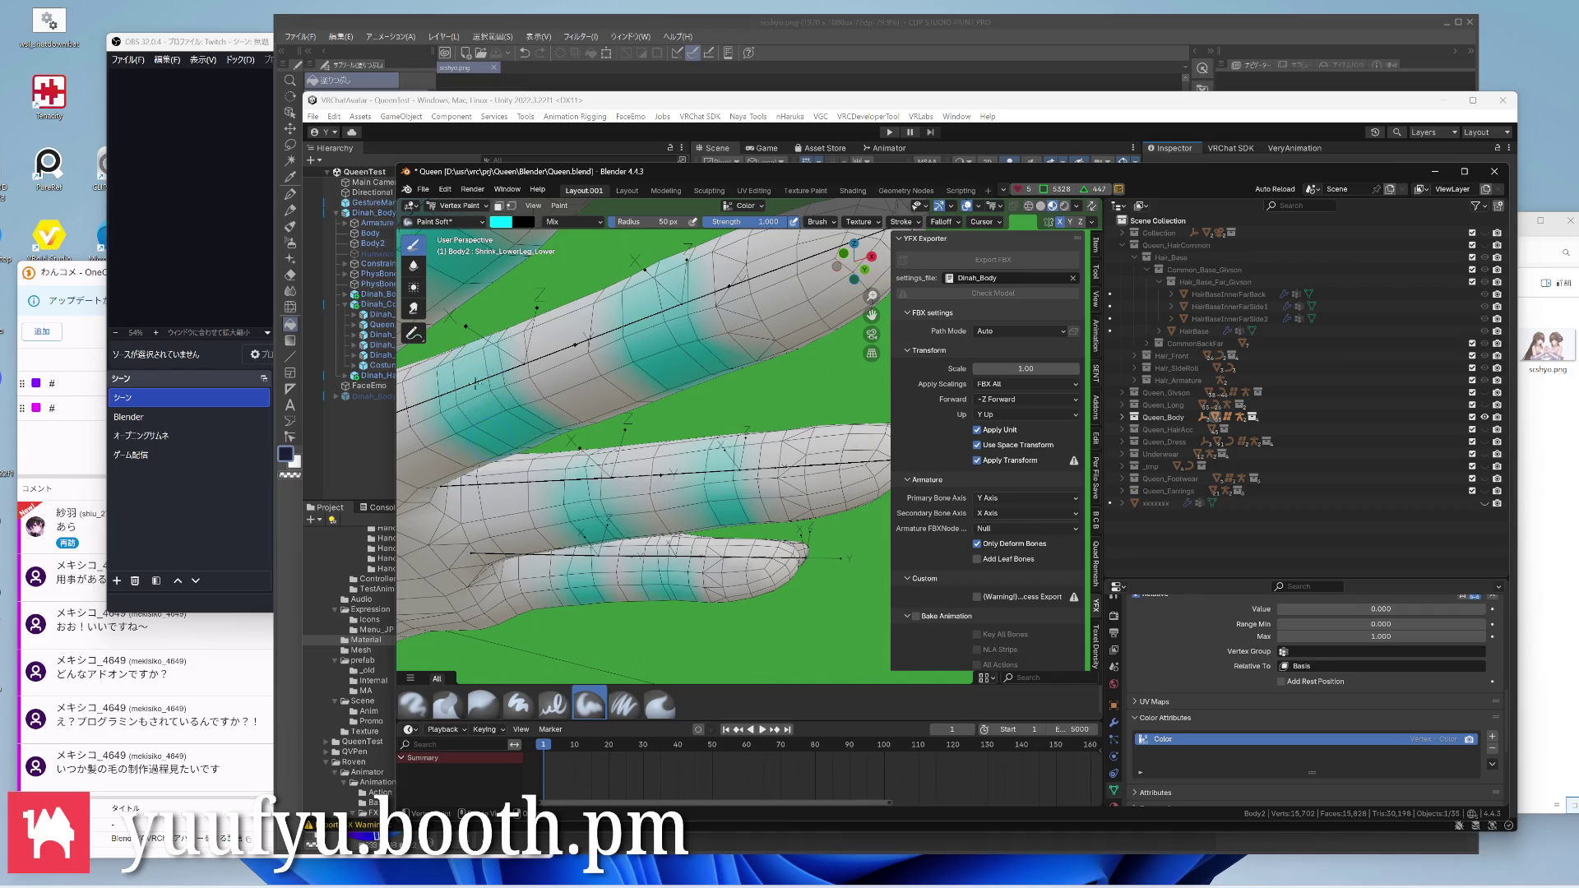
{"action": "middle_click_drag", "start_coordinate": [667, 371], "coordinate": [825, 449]}
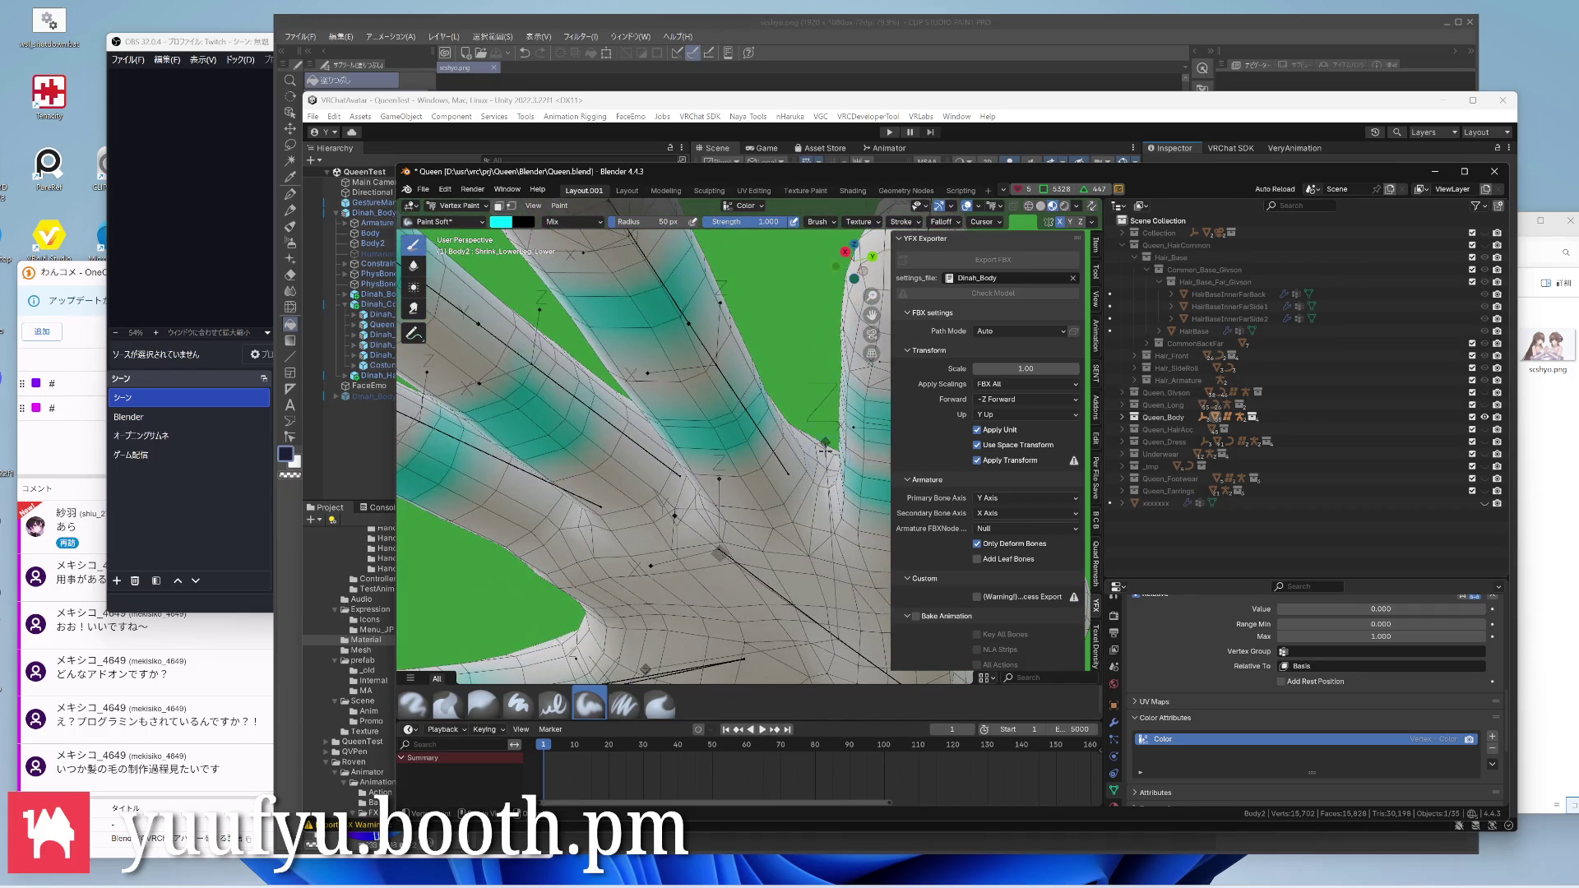
{"action": "left_click_drag", "start_coordinate": [550, 361], "coordinate": [562, 370]}
Extend the cyan band down the finger and add more around the middle finger band
{"action": "middle_click_drag", "start_coordinate": [636, 350], "coordinate": [659, 415]}
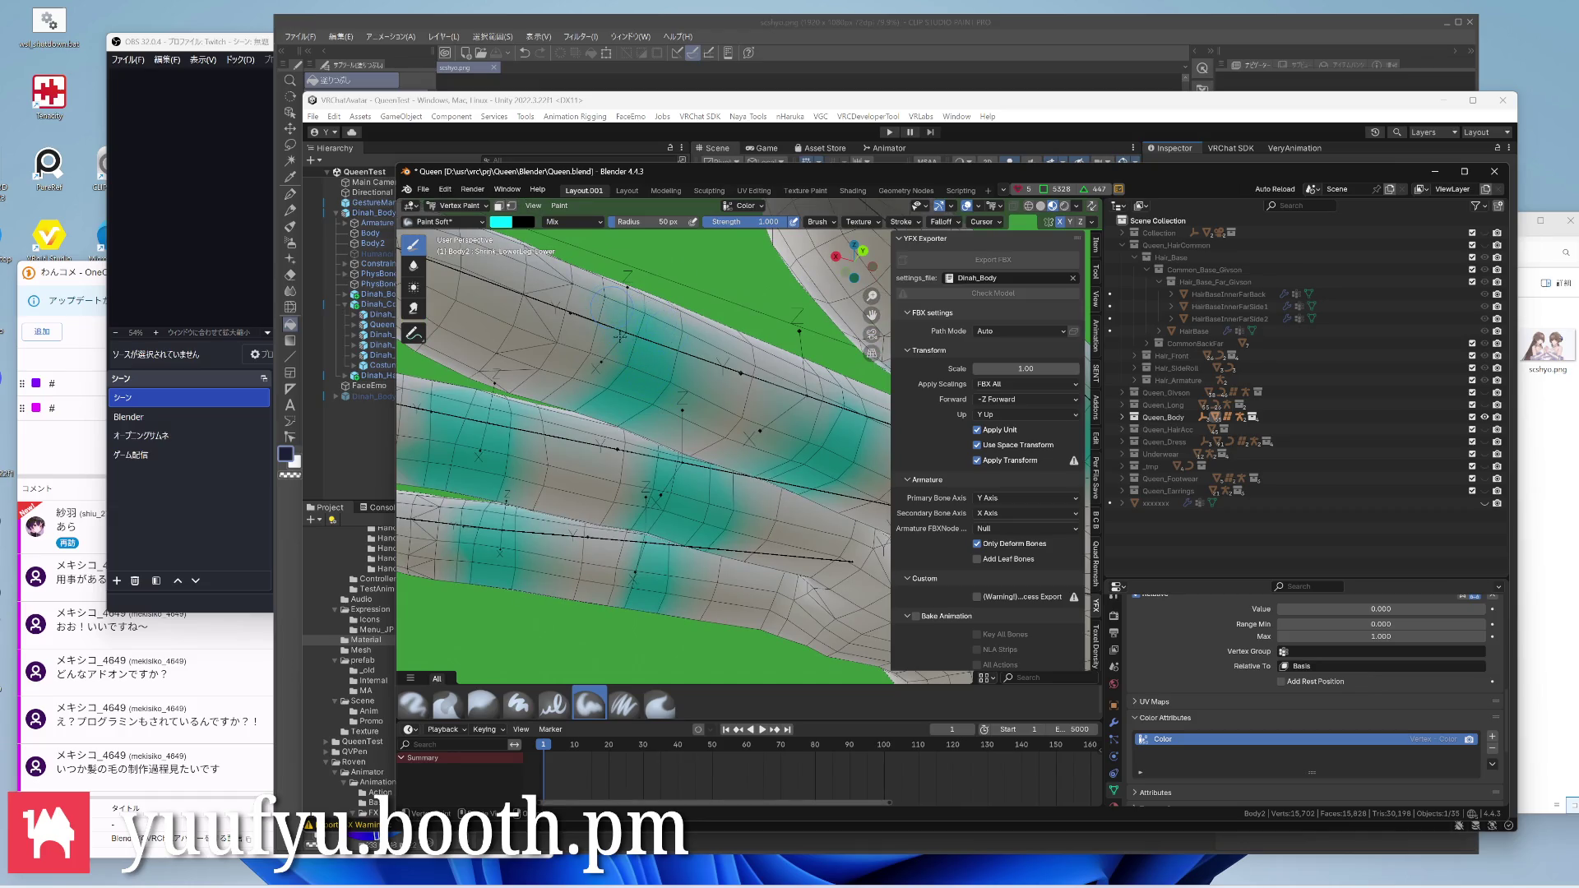
{"action": "mouse_move", "coordinate": [643, 389]}
{"action": "middle_mouse_down"}
{"action": "mouse_move", "coordinate": [651, 347]}
{"action": "mouse_move", "coordinate": [588, 323]}
{"action": "middle_mouse_up"}
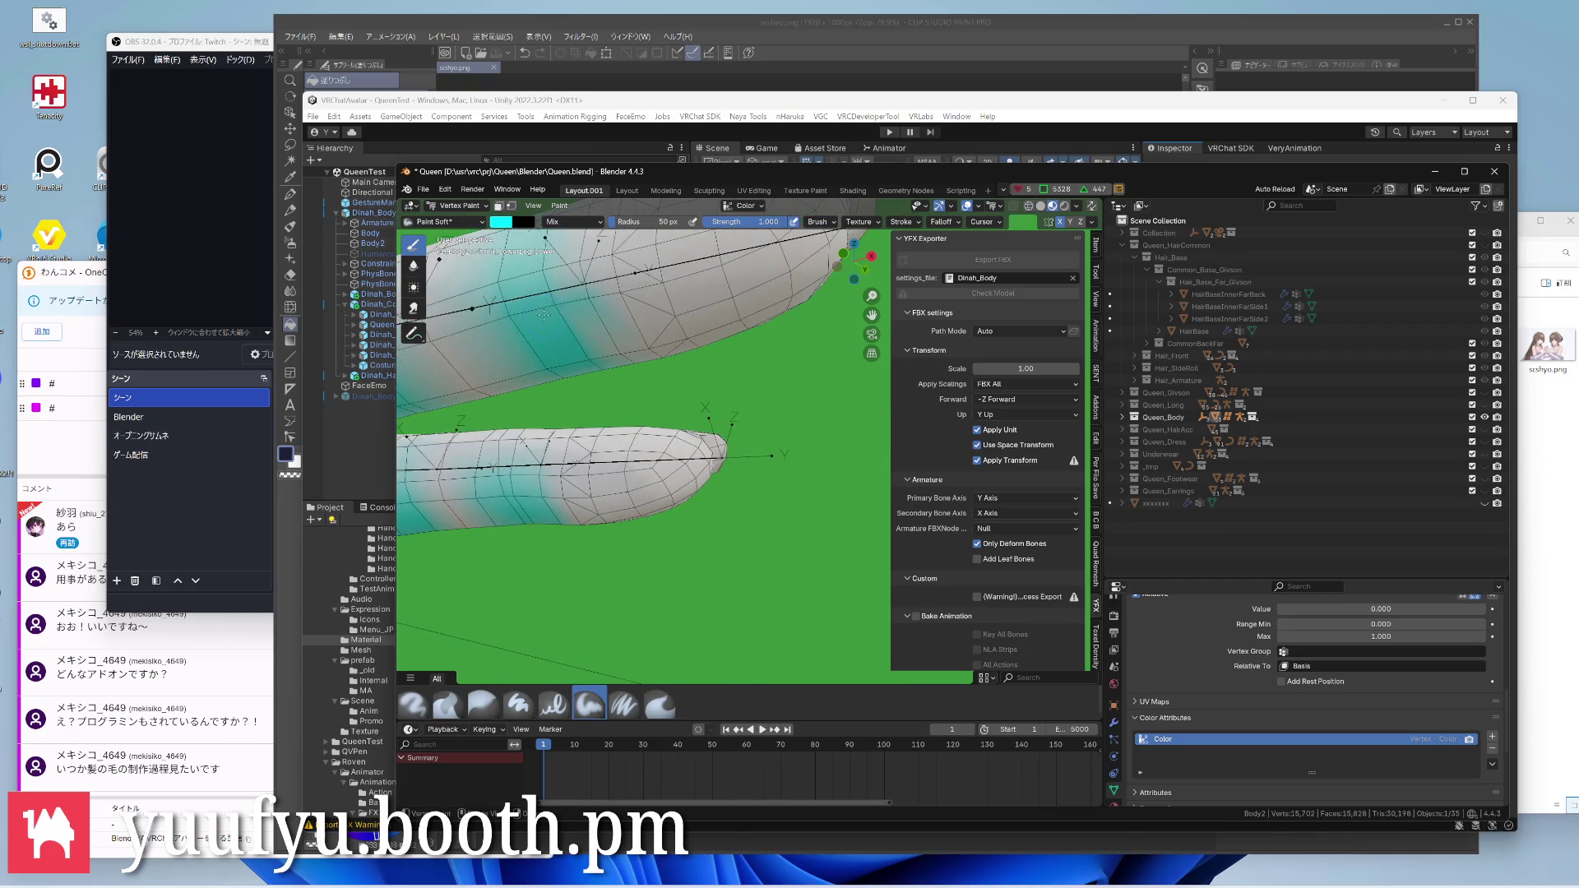
{"action": "scroll", "coordinate": [587, 323], "scroll_direction": "up", "scroll_amount": 3}
{"action": "left_click_drag", "start_coordinate": [672, 408], "coordinate": [682, 472]}
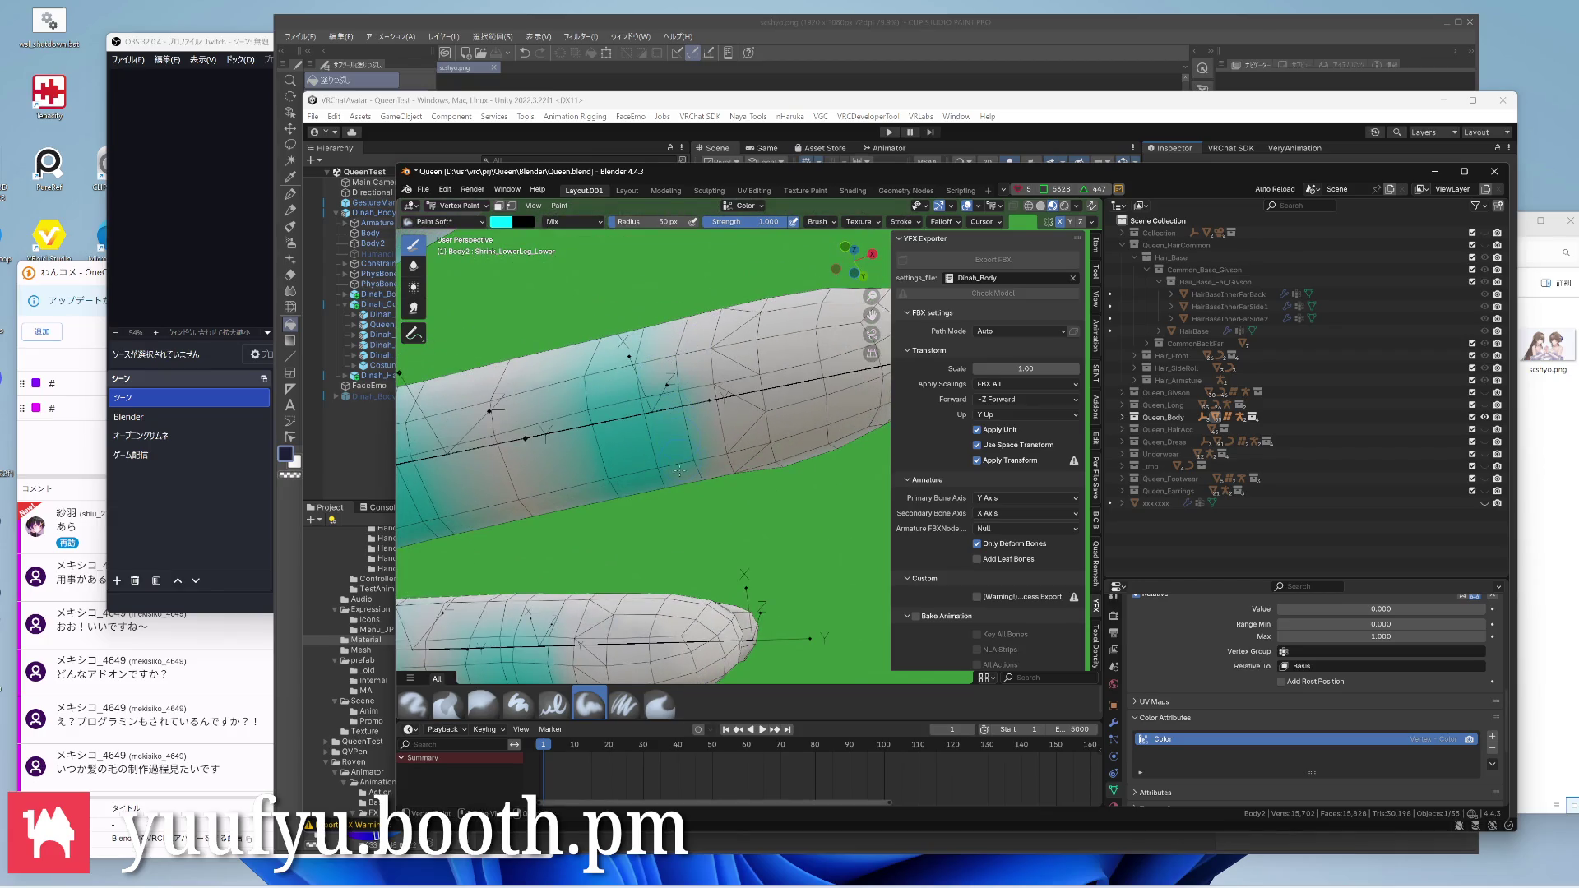
{"action": "middle_click_drag", "start_coordinate": [656, 420], "coordinate": [655, 358], "text": "shift"}
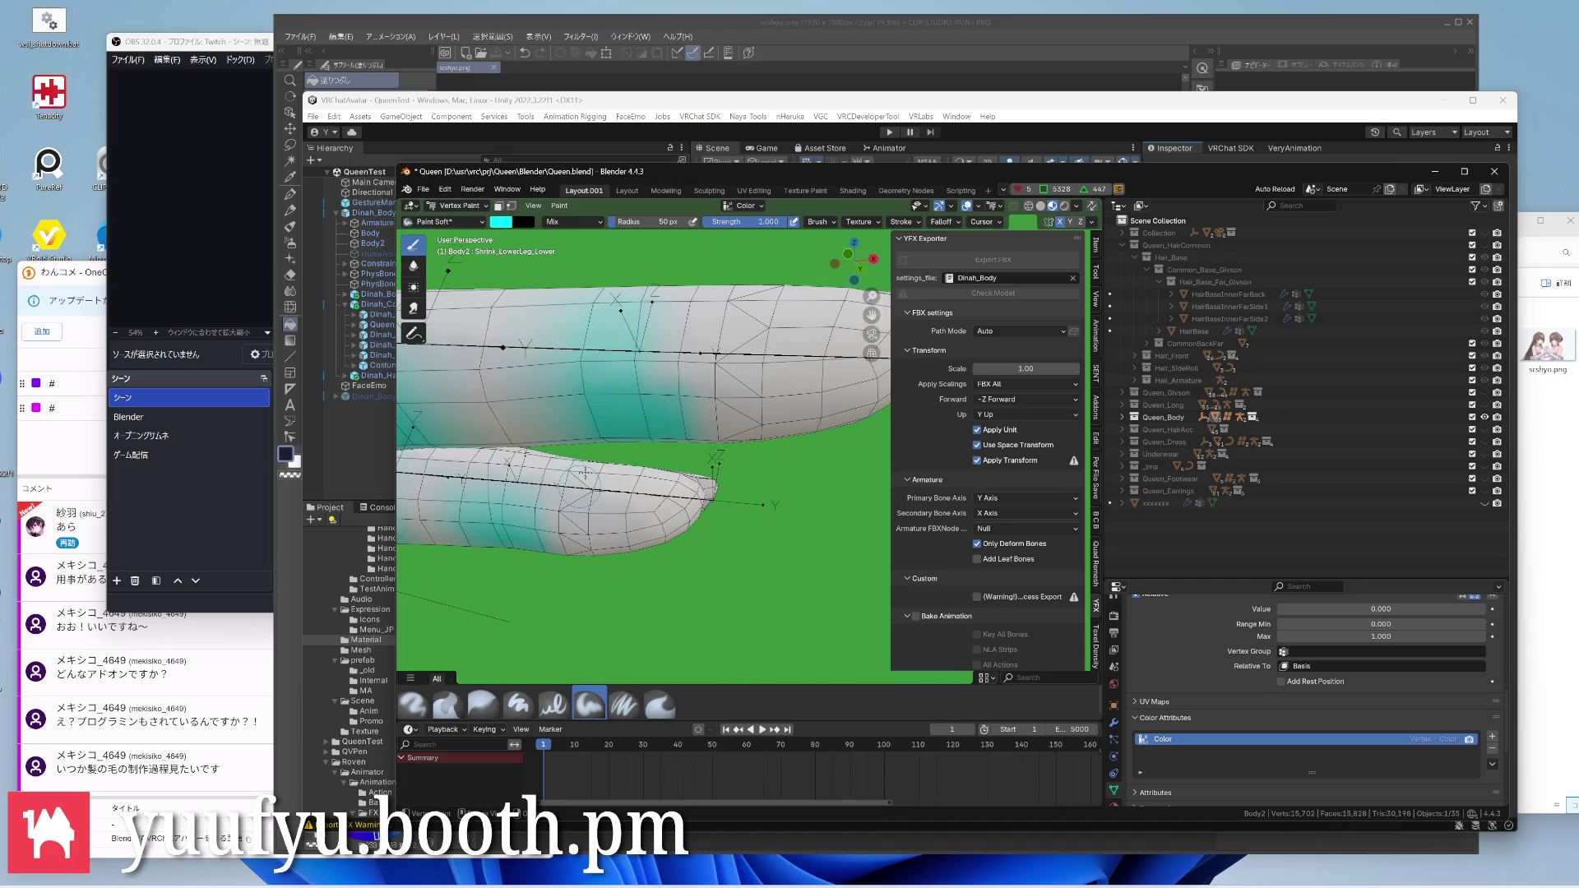
{"action": "scroll", "coordinate": [587, 475], "scroll_direction": "up", "scroll_amount": 4}
{"action": "left_click_drag", "start_coordinate": [630, 412], "coordinate": [666, 445]}
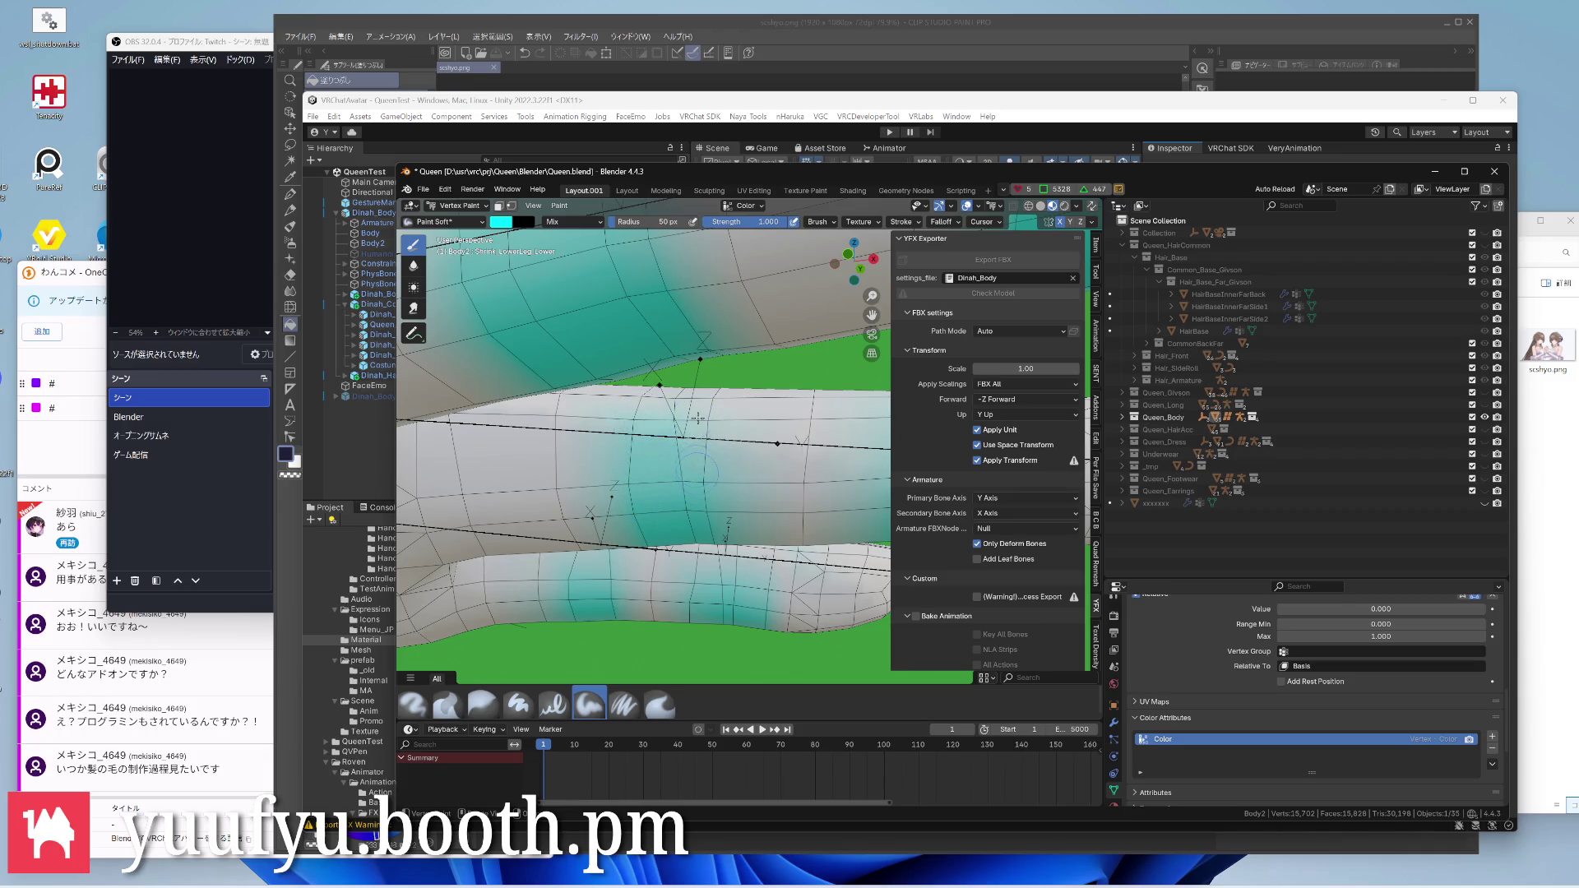
{"action": "middle_click_drag", "start_coordinate": [642, 479], "coordinate": [549, 420]}
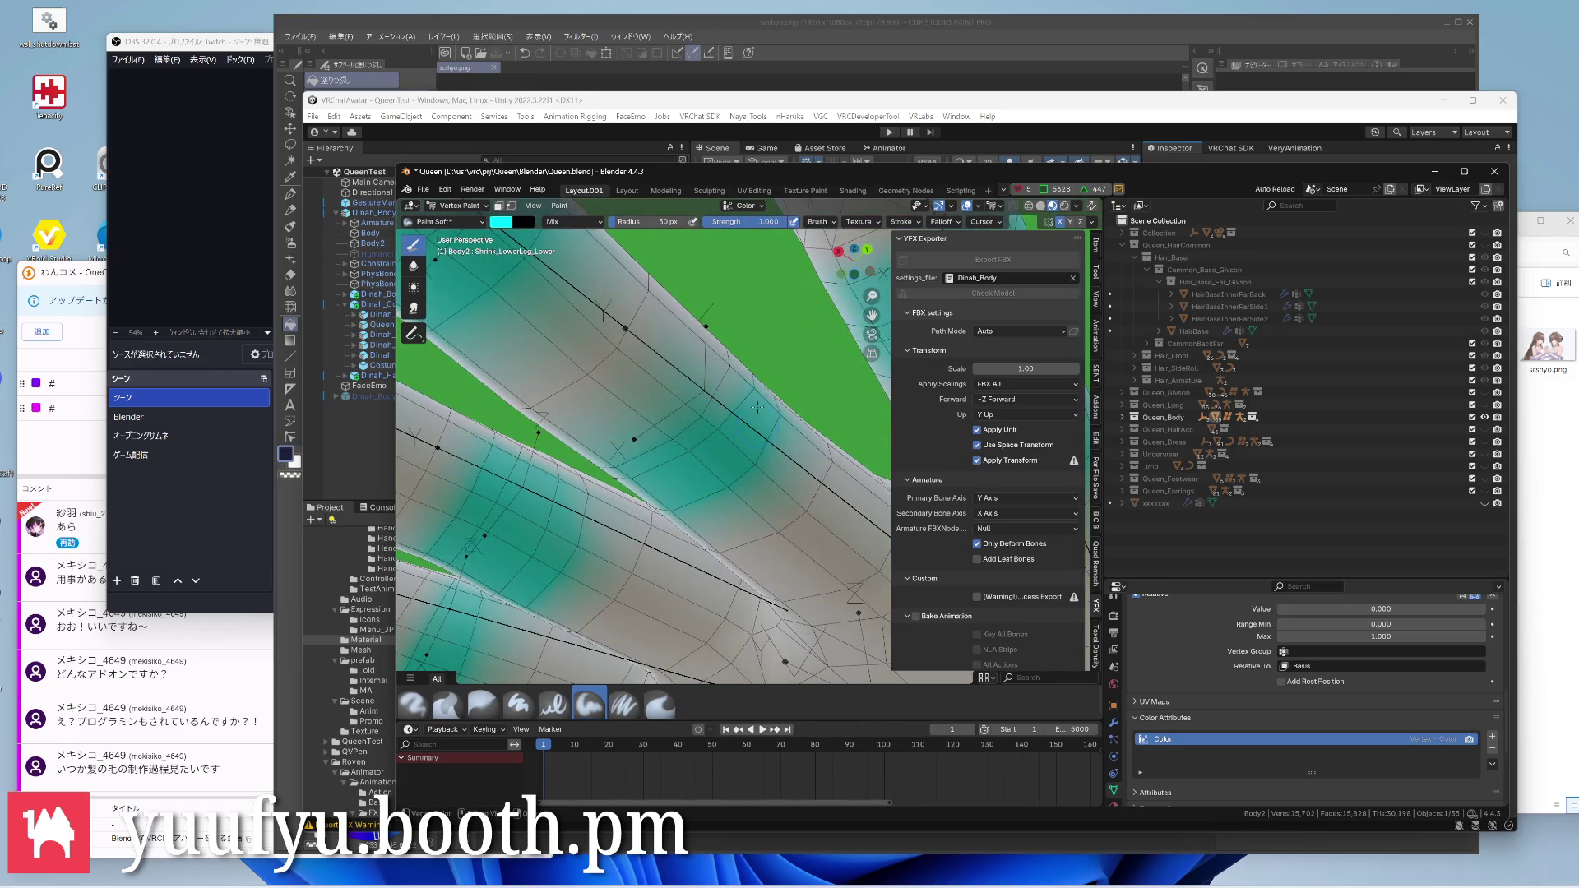
{"action": "scroll", "coordinate": [726, 413], "scroll_direction": "down", "scroll_amount": 4}
{"action": "middle_click_drag", "start_coordinate": [691, 419], "coordinate": [641, 469]}
{"action": "scroll", "coordinate": [690, 494], "scroll_direction": "up", "scroll_amount": 4}
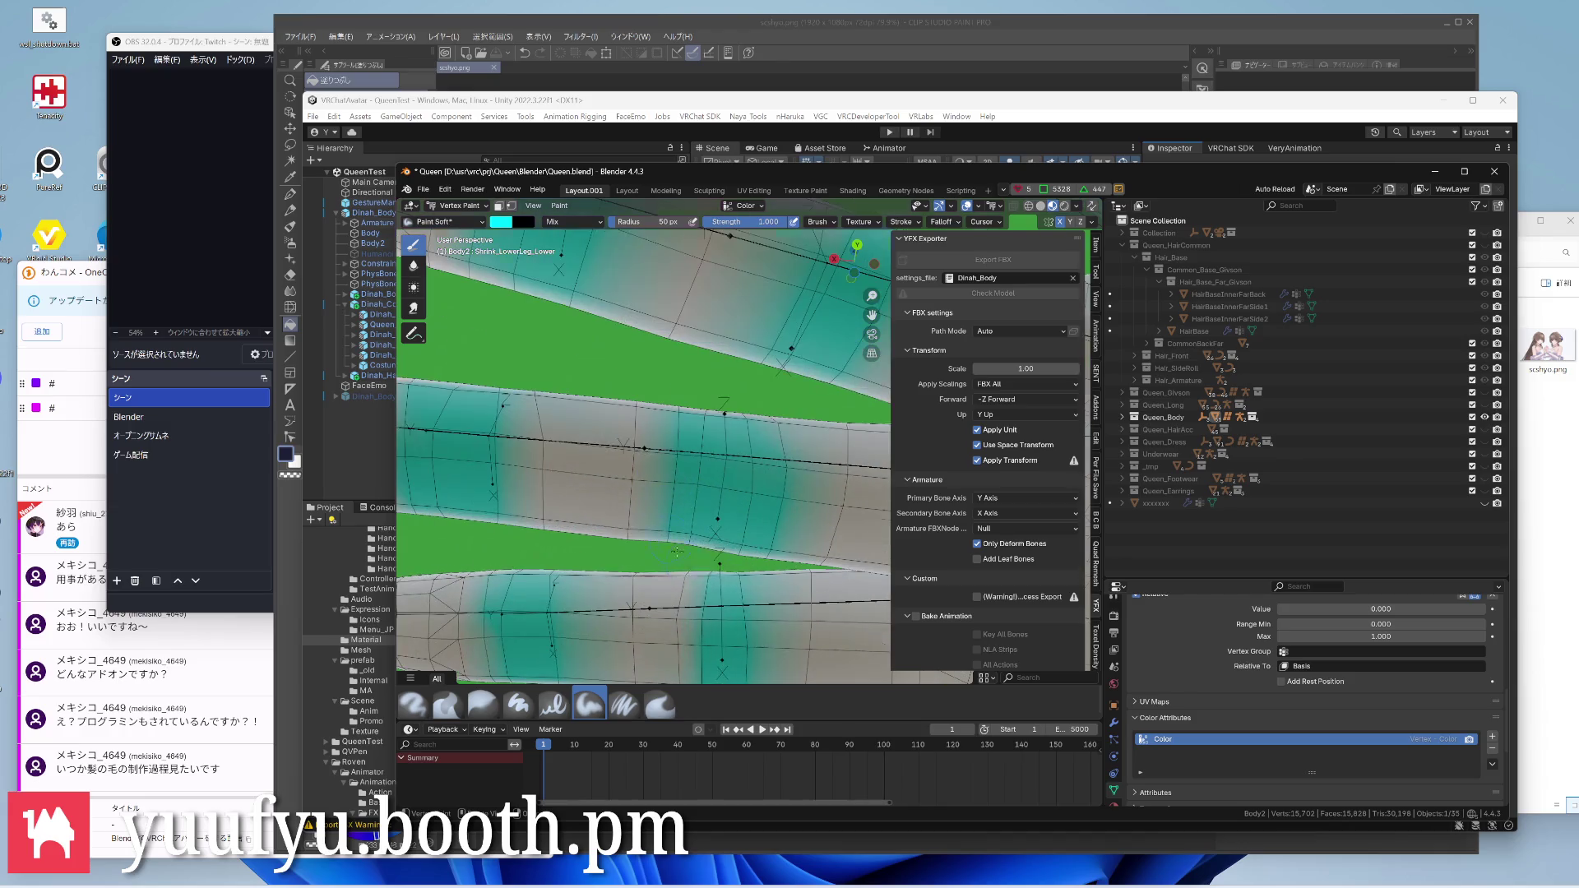
{"action": "scroll", "coordinate": [709, 555], "scroll_direction": "down", "scroll_amount": 2}
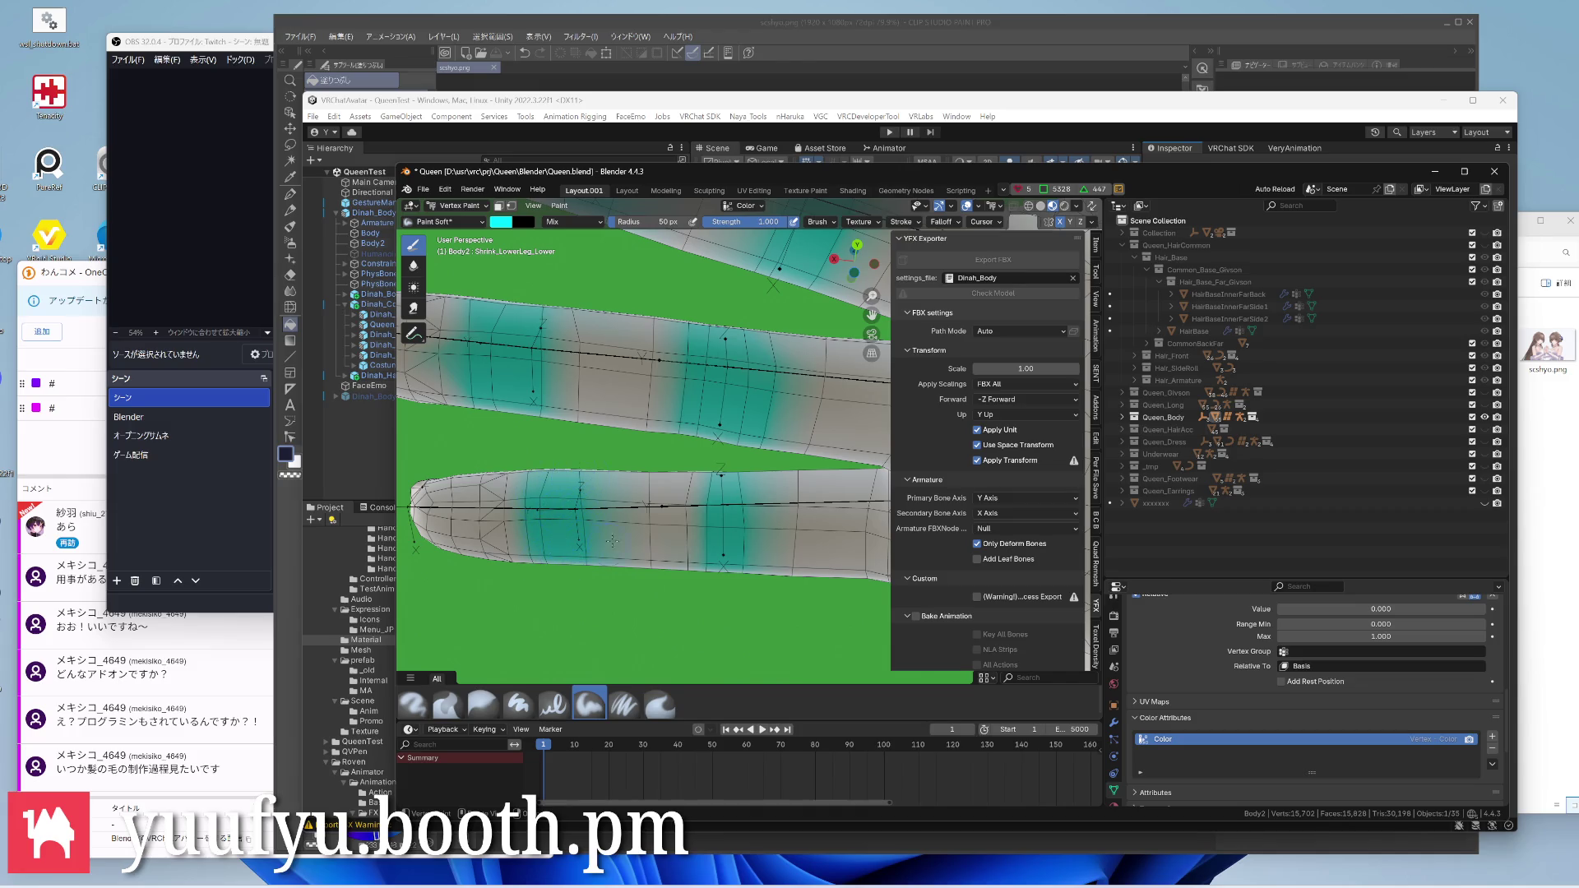
{"action": "middle_click_drag", "start_coordinate": [612, 541], "coordinate": [548, 569]}
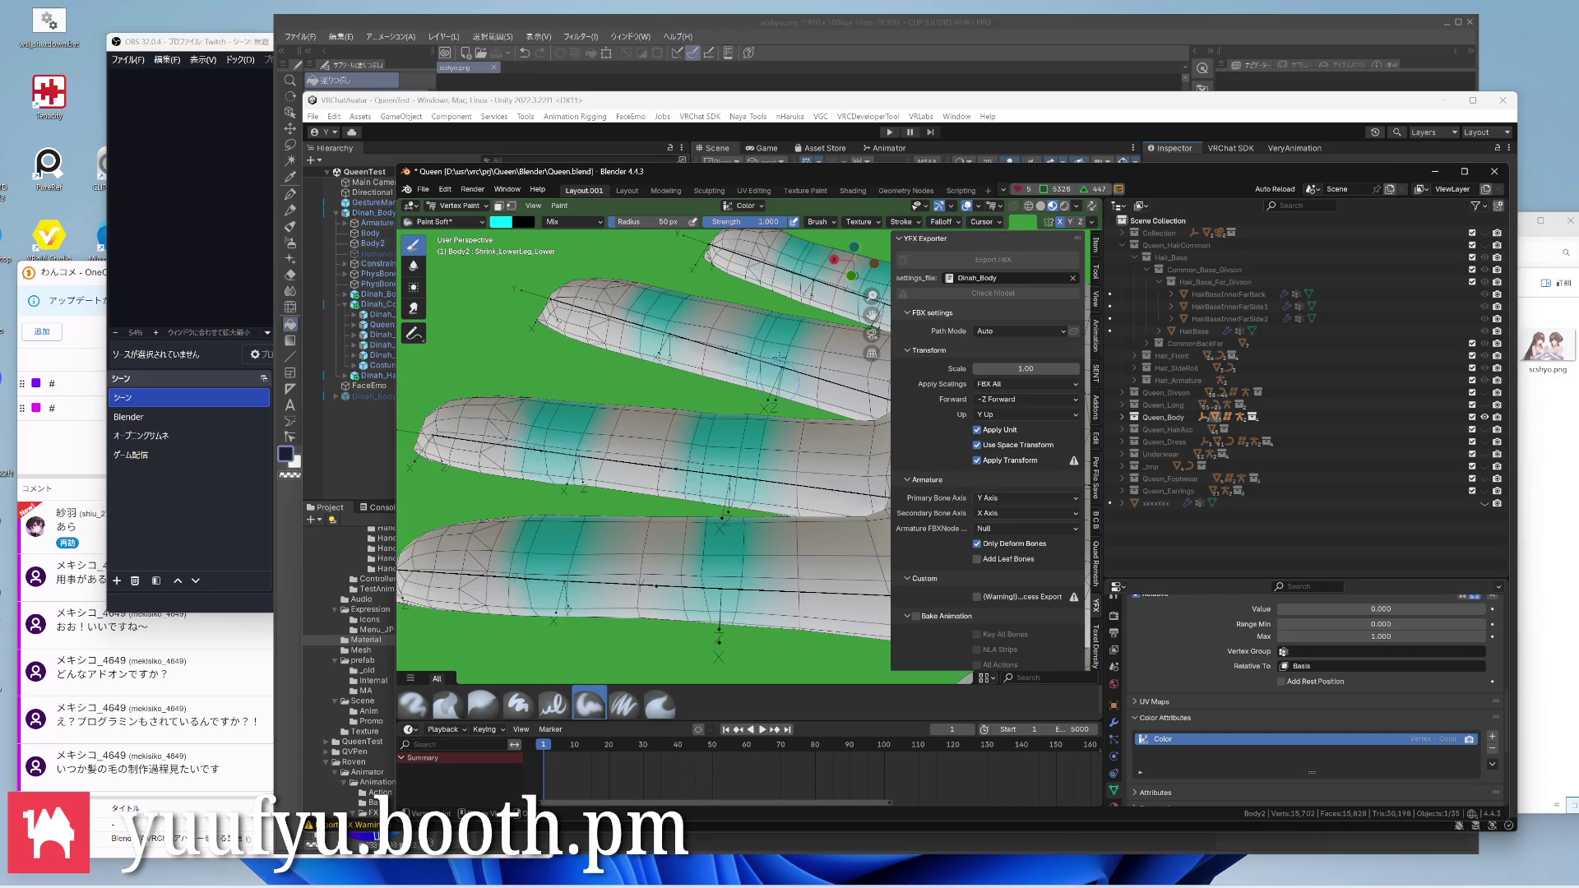
Soften the cyan paint at the finger bases so the bands blend, then check the whole hand
{"action": "mouse_move", "coordinate": [785, 370]}
{"action": "middle_mouse_down"}
{"action": "mouse_move", "coordinate": [808, 413]}
{"action": "mouse_move", "coordinate": [778, 392]}
{"action": "middle_mouse_up"}
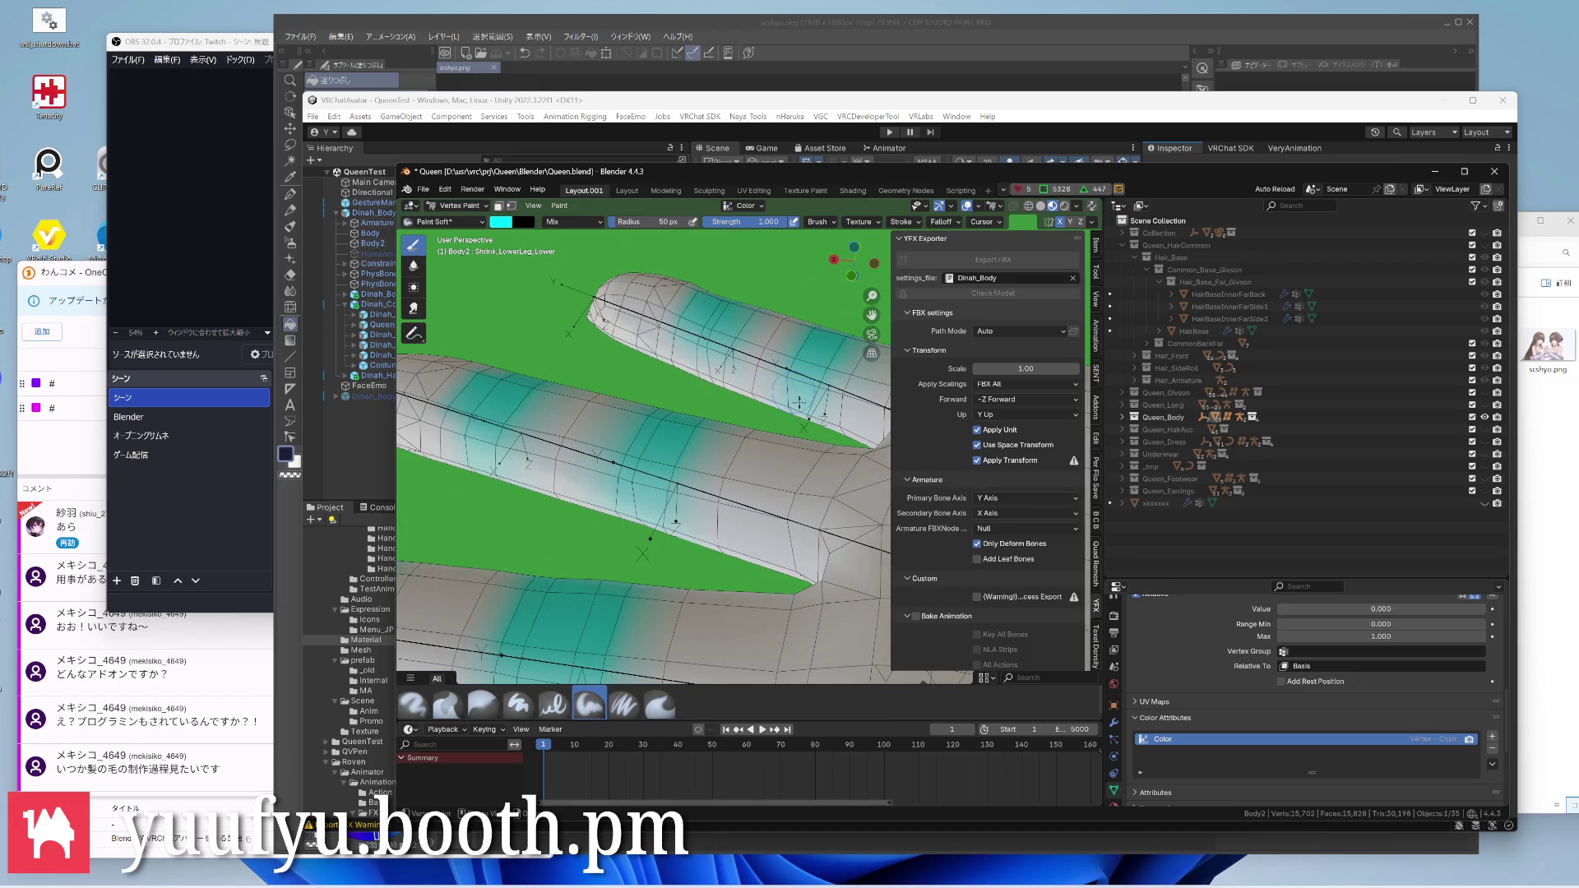
{"action": "scroll", "coordinate": [800, 404], "scroll_direction": "up", "scroll_amount": 4}
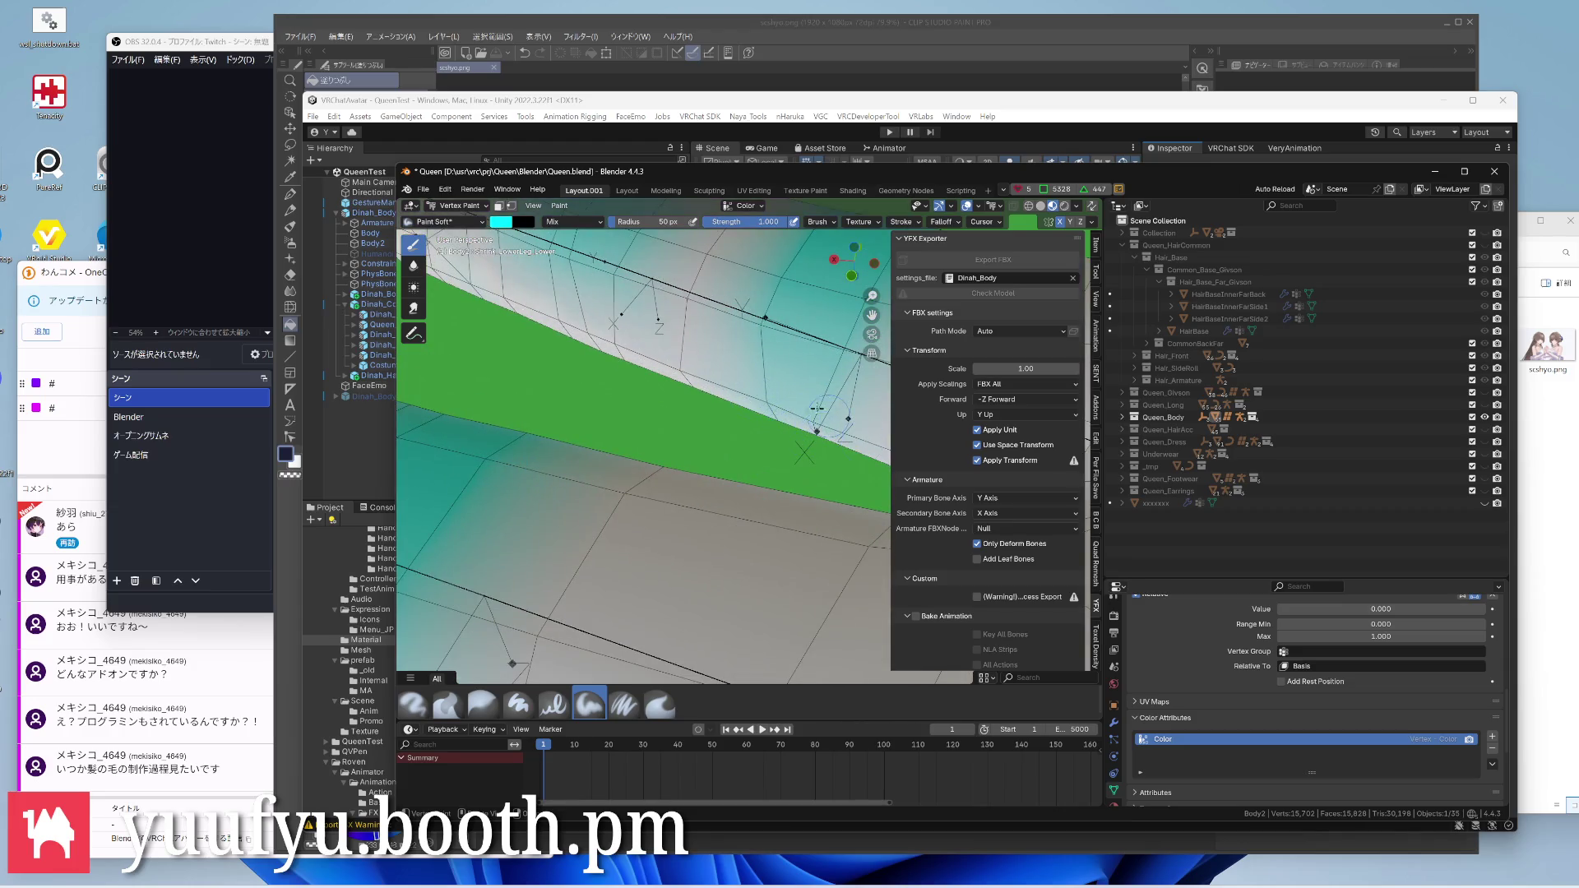
{"action": "middle_click_drag", "start_coordinate": [785, 403], "coordinate": [688, 429]}
{"action": "middle_click_drag", "start_coordinate": [775, 404], "coordinate": [772, 401]}
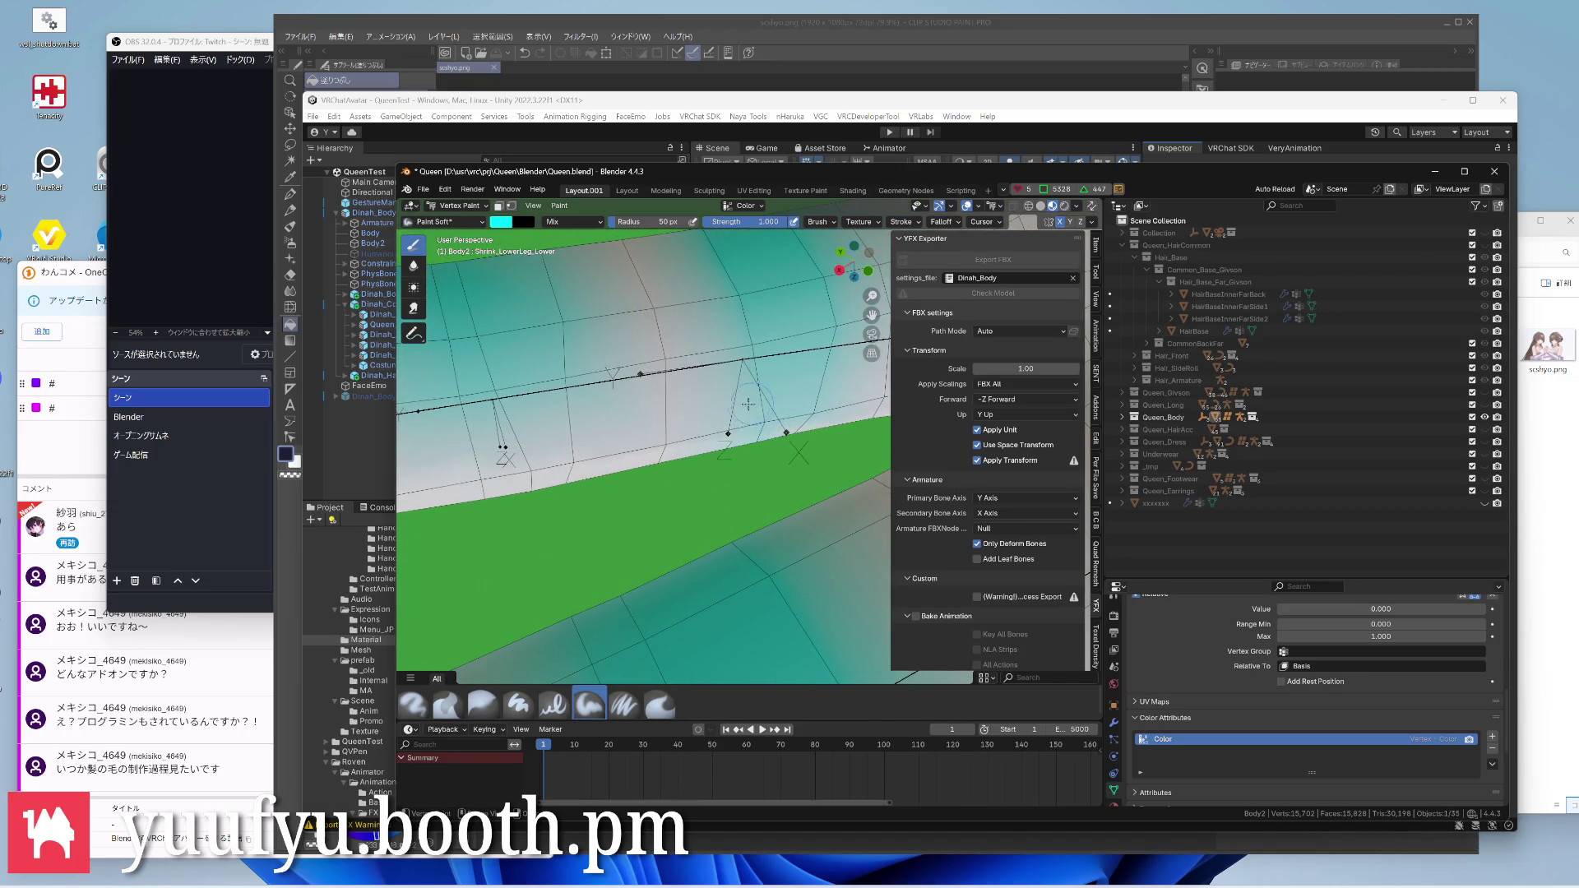
{"action": "scroll", "coordinate": [768, 410], "scroll_direction": "up", "scroll_amount": 1}
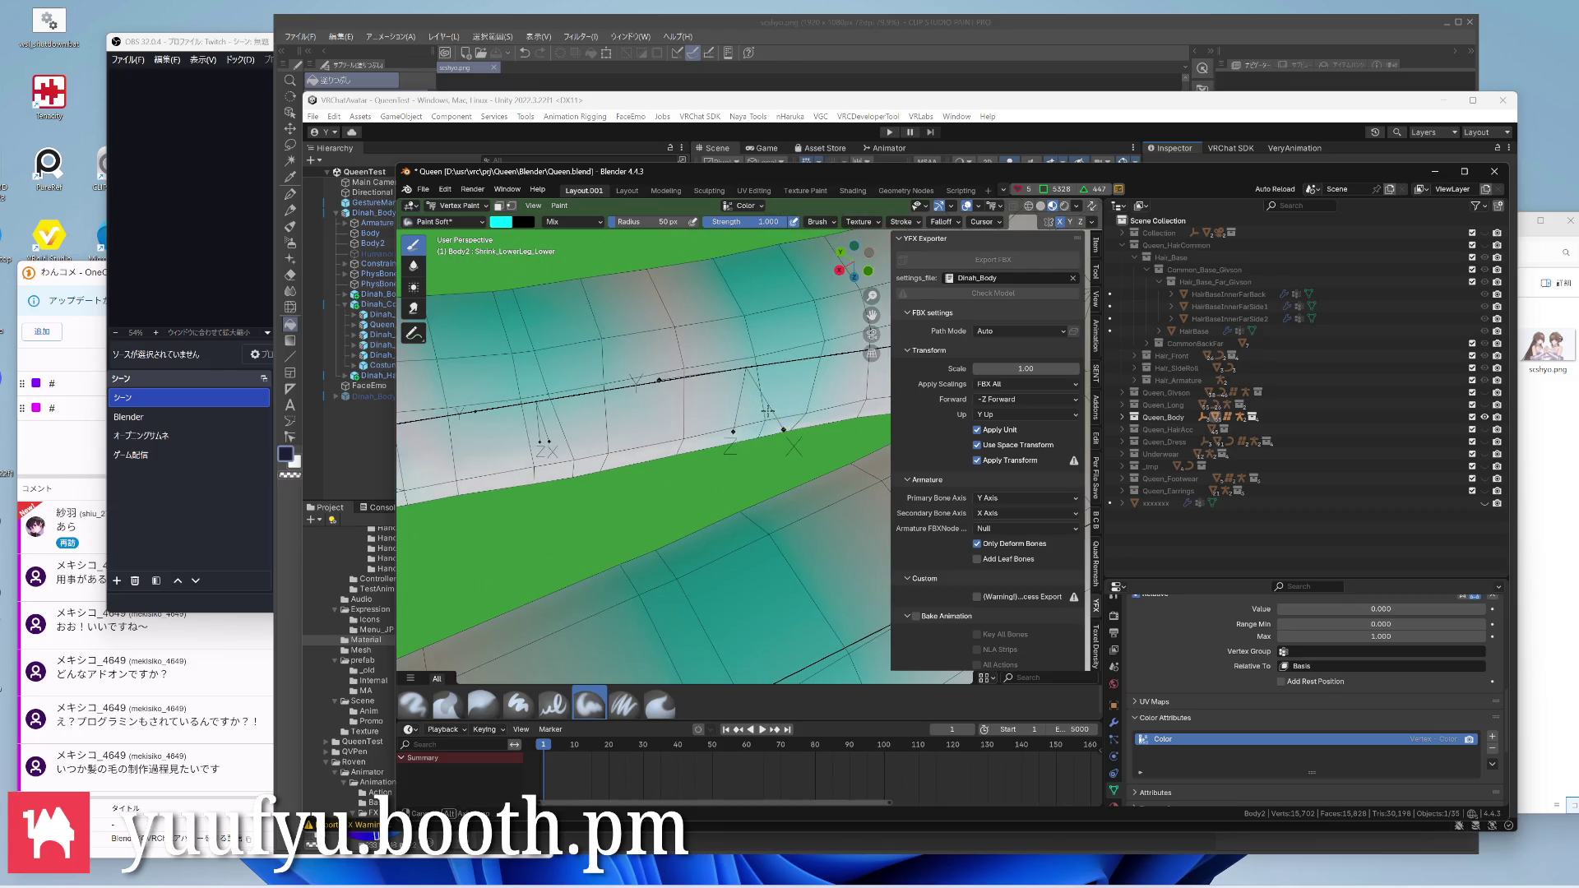
{"action": "scroll", "coordinate": [765, 426], "scroll_direction": "up", "scroll_amount": 1}
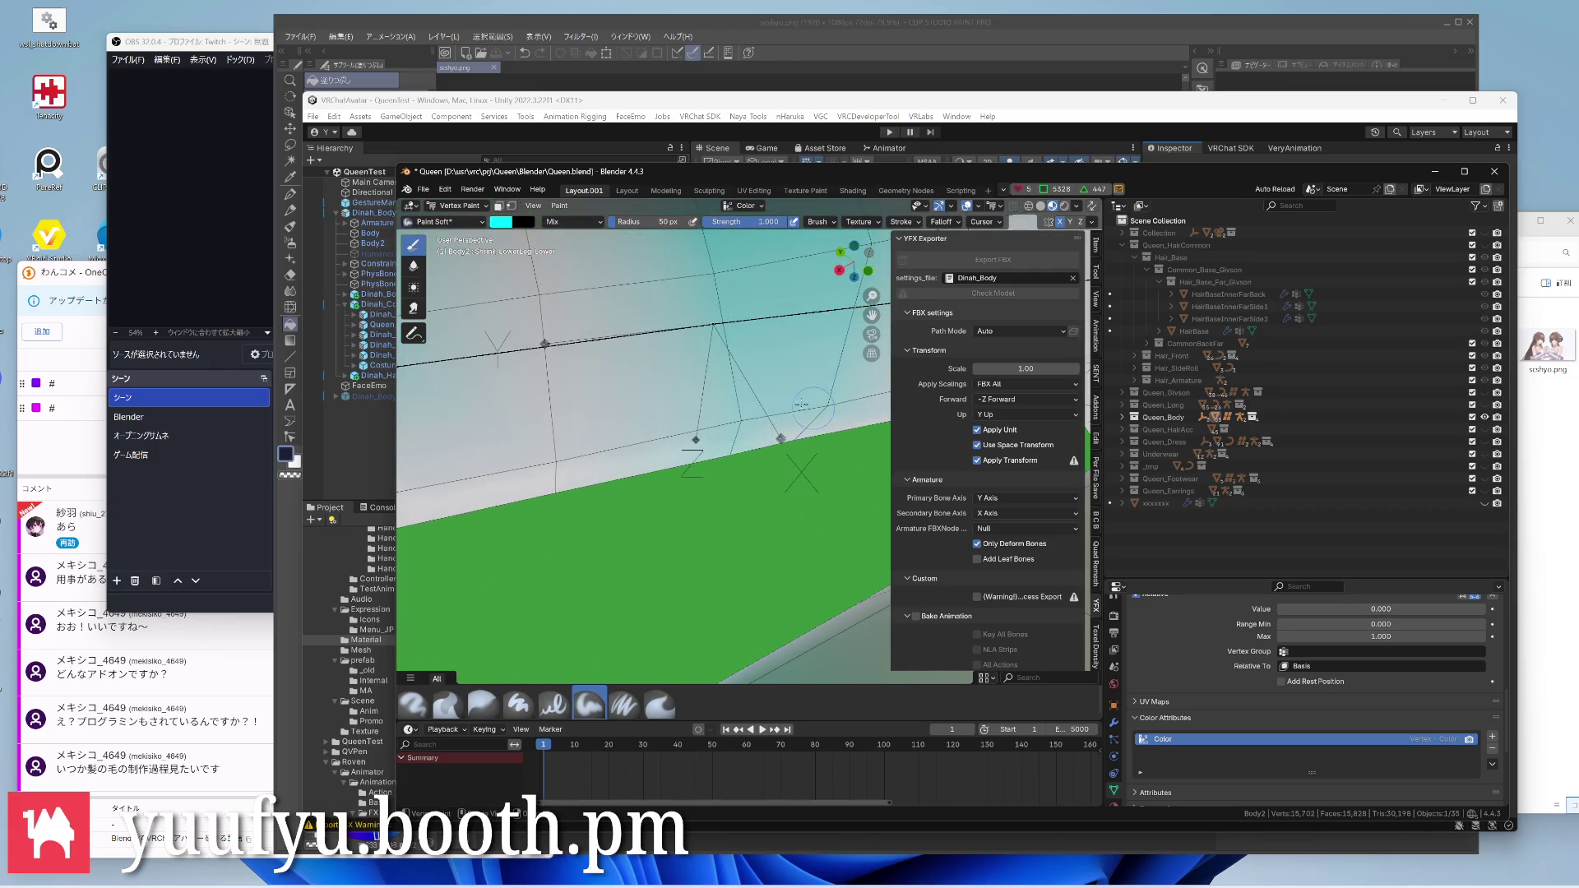
{"action": "scroll", "coordinate": [805, 408], "scroll_direction": "down", "scroll_amount": 2}
{"action": "mouse_move", "coordinate": [740, 420]}
{"action": "middle_mouse_down"}
{"action": "mouse_move", "coordinate": [793, 380]}
{"action": "mouse_move", "coordinate": [713, 325]}
{"action": "middle_mouse_up"}
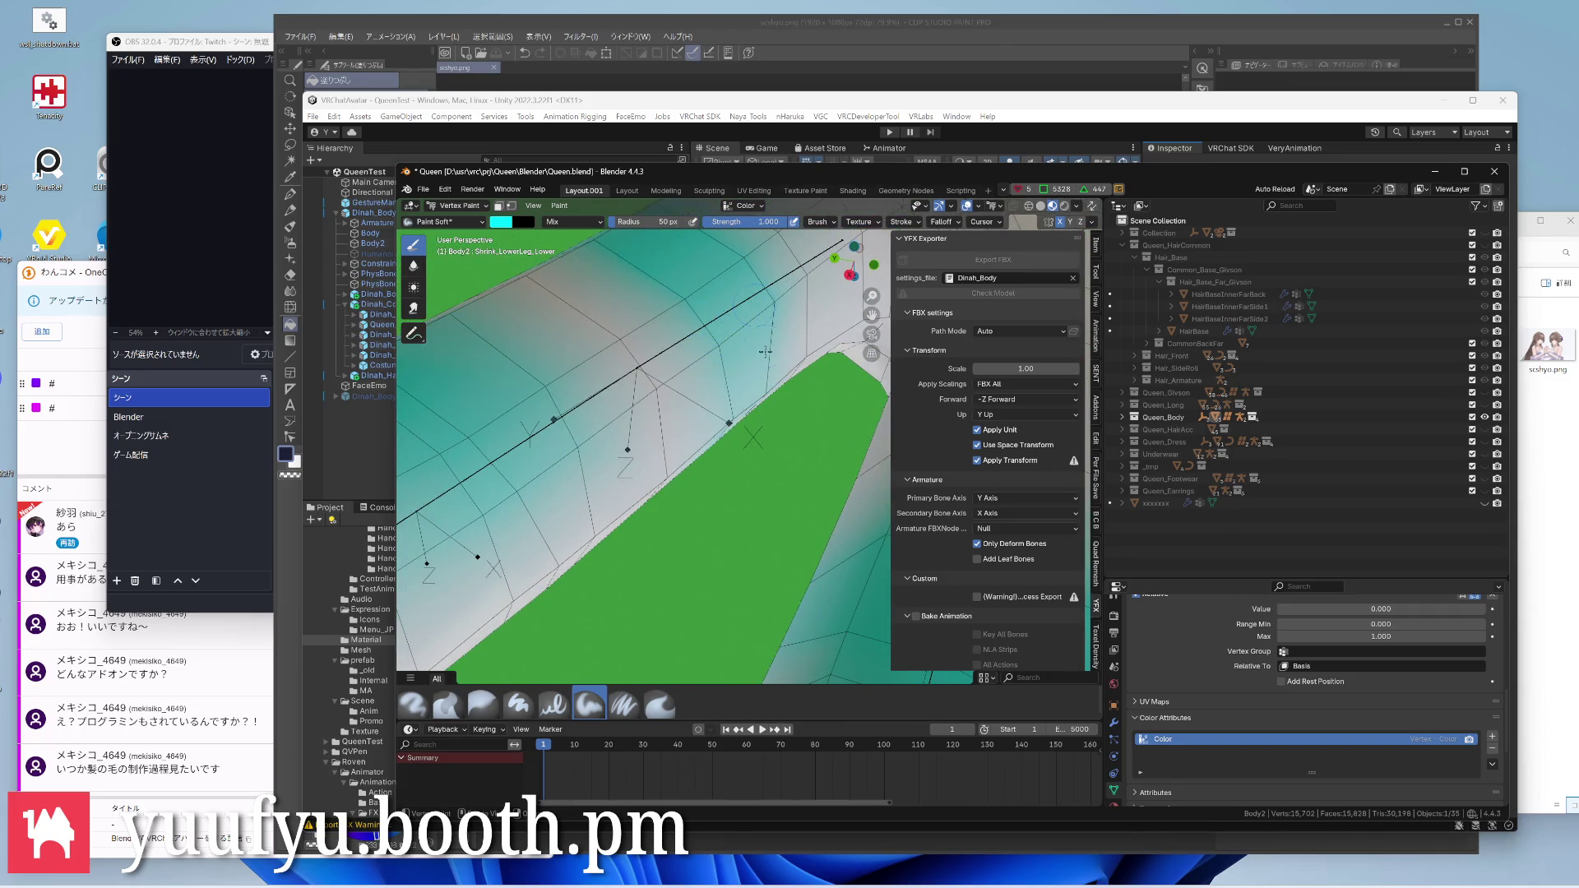
{"action": "mouse_move", "coordinate": [624, 487]}
{"action": "middle_mouse_down"}
{"action": "mouse_move", "coordinate": [691, 445]}
{"action": "mouse_move", "coordinate": [537, 534]}
{"action": "mouse_move", "coordinate": [767, 448]}
{"action": "middle_mouse_up"}
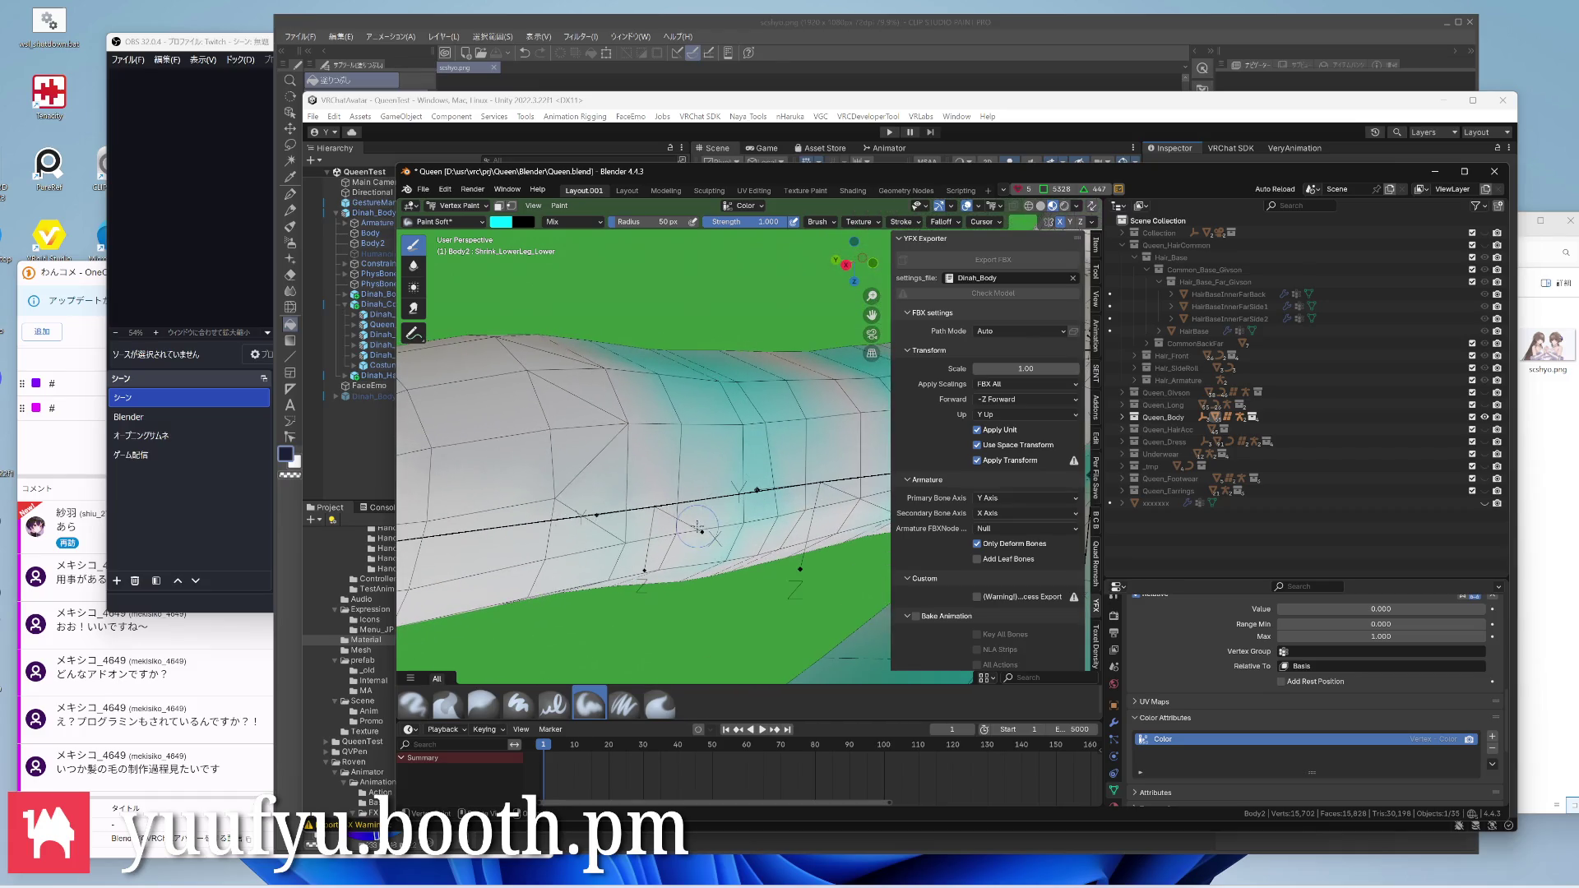
{"action": "left_click_drag", "start_coordinate": [753, 488], "coordinate": [789, 511]}
{"action": "mouse_move", "coordinate": [752, 491]}
{"action": "middle_mouse_down"}
{"action": "mouse_move", "coordinate": [789, 531]}
{"action": "mouse_move", "coordinate": [691, 518]}
{"action": "middle_mouse_up"}
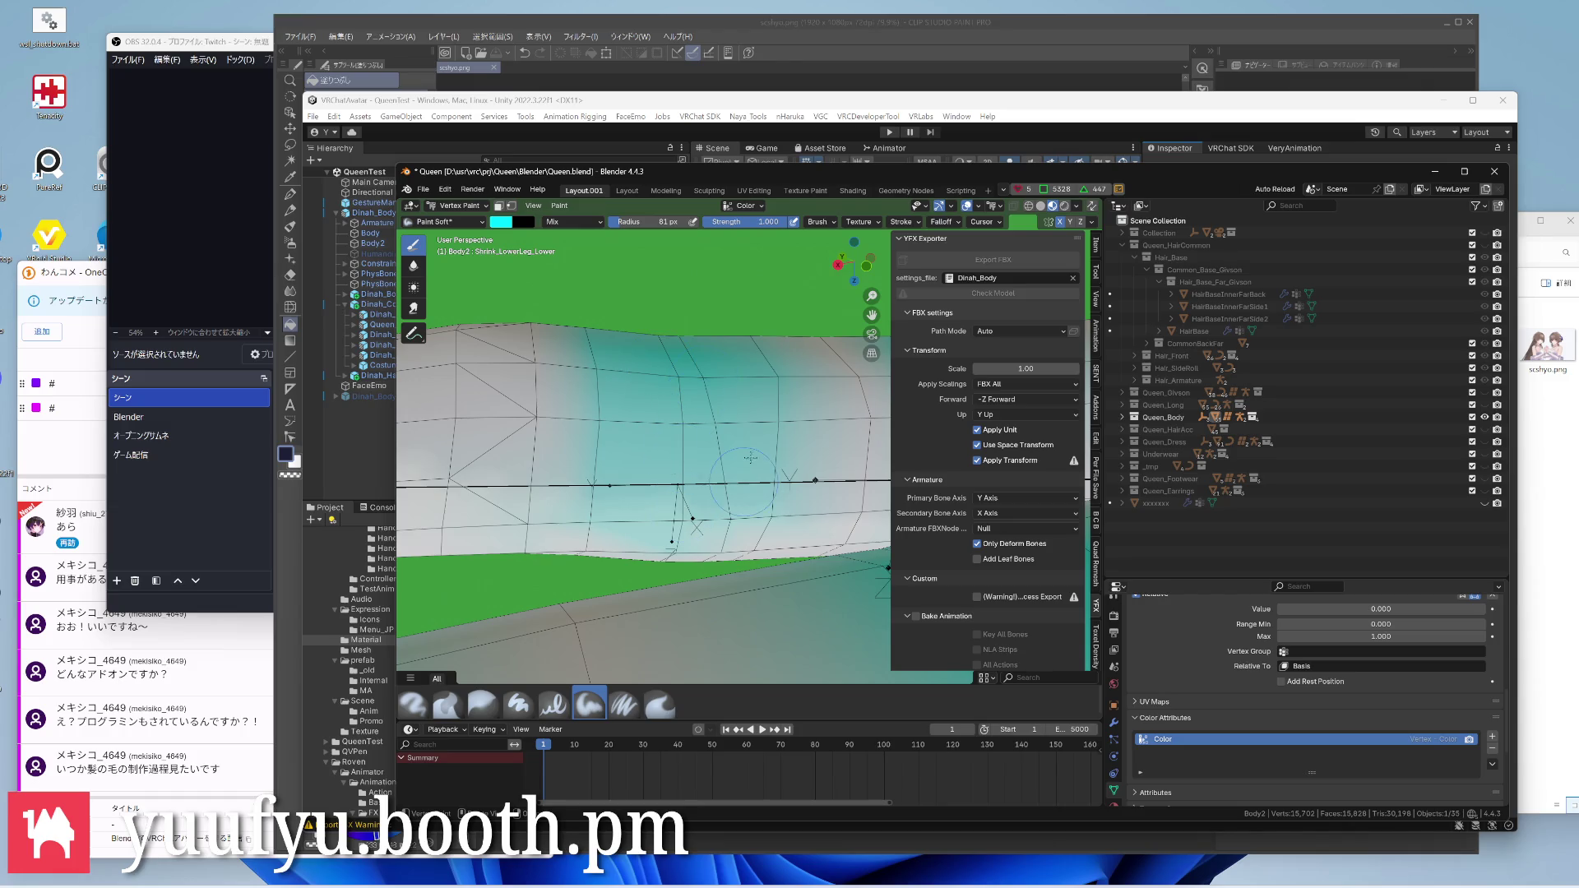
{"action": "middle_click_drag", "start_coordinate": [756, 516], "coordinate": [745, 440]}
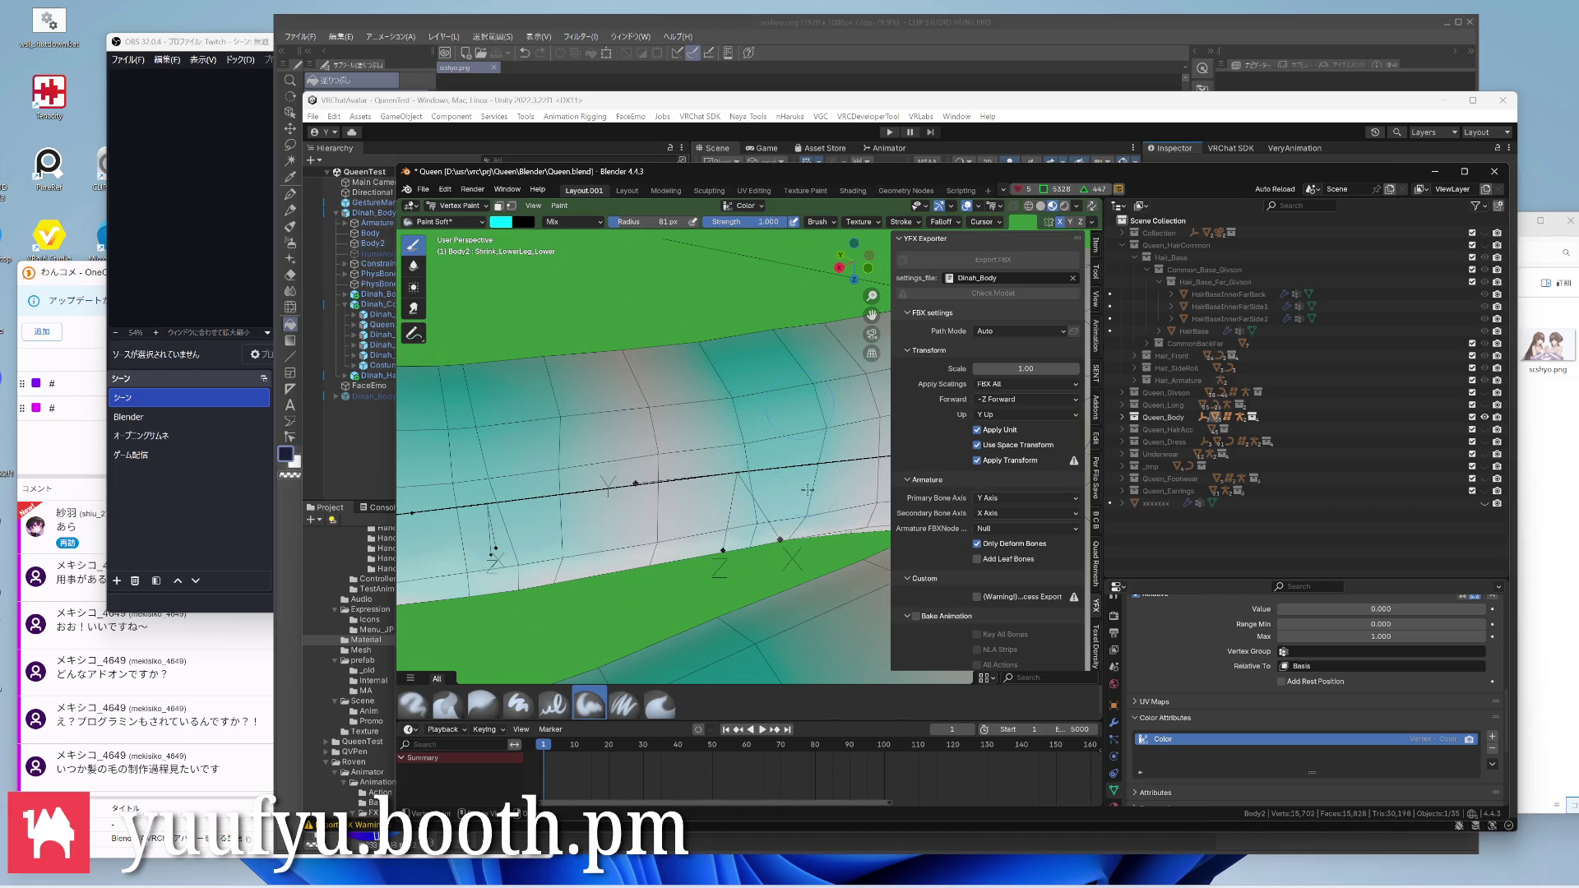
{"action": "scroll", "coordinate": [803, 419], "scroll_direction": "down", "scroll_amount": 4}
{"action": "scroll", "coordinate": [765, 432], "scroll_direction": "down", "scroll_amount": 2}
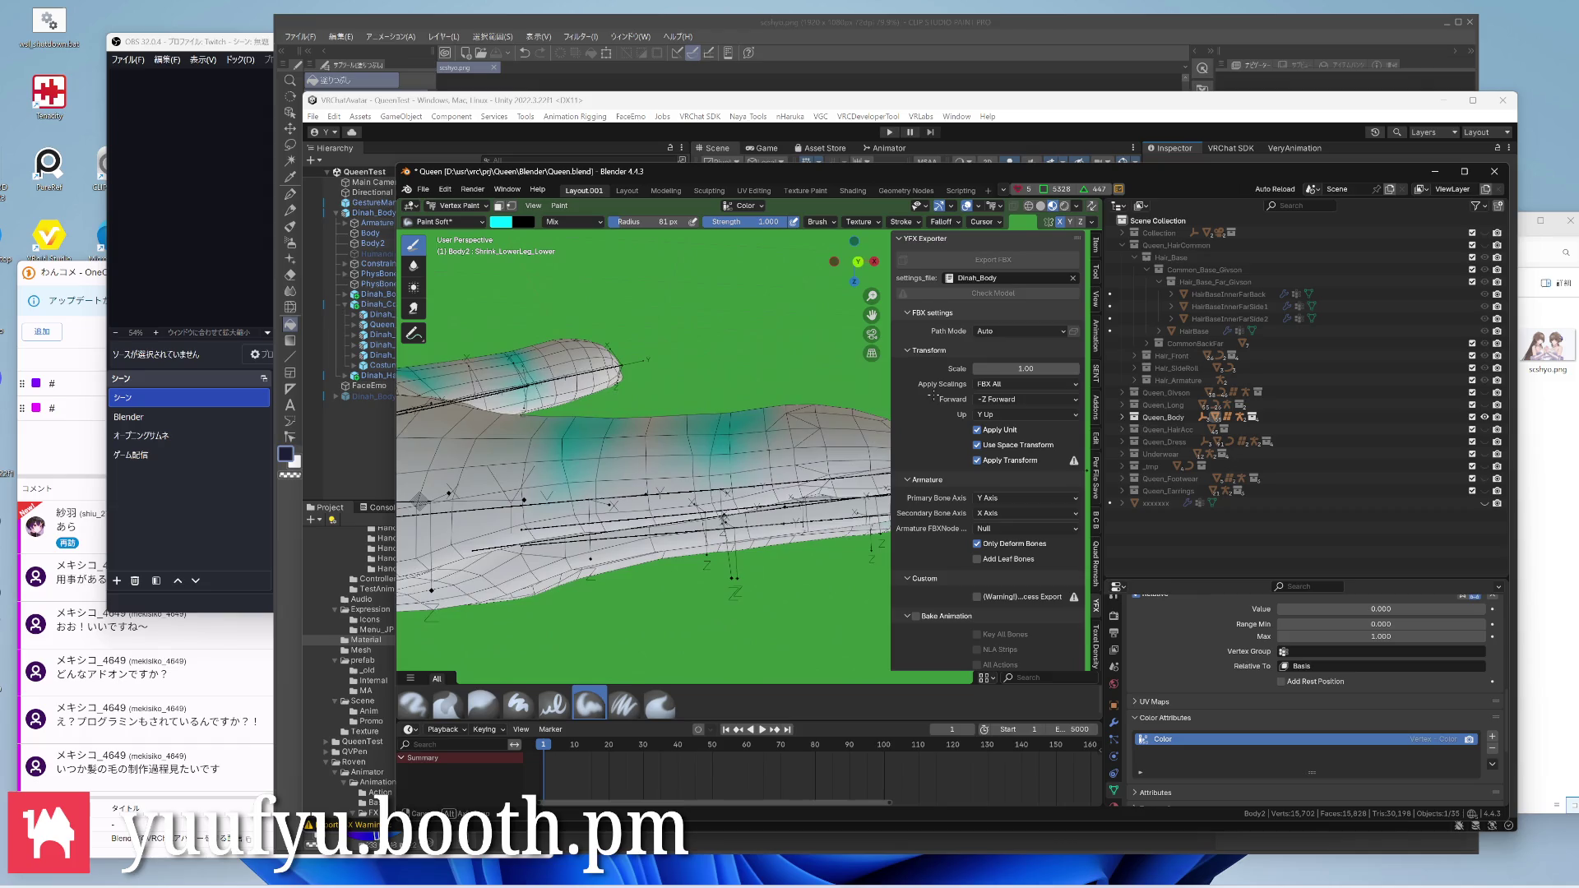
{"action": "middle_click_drag", "start_coordinate": [723, 450], "coordinate": [613, 469]}
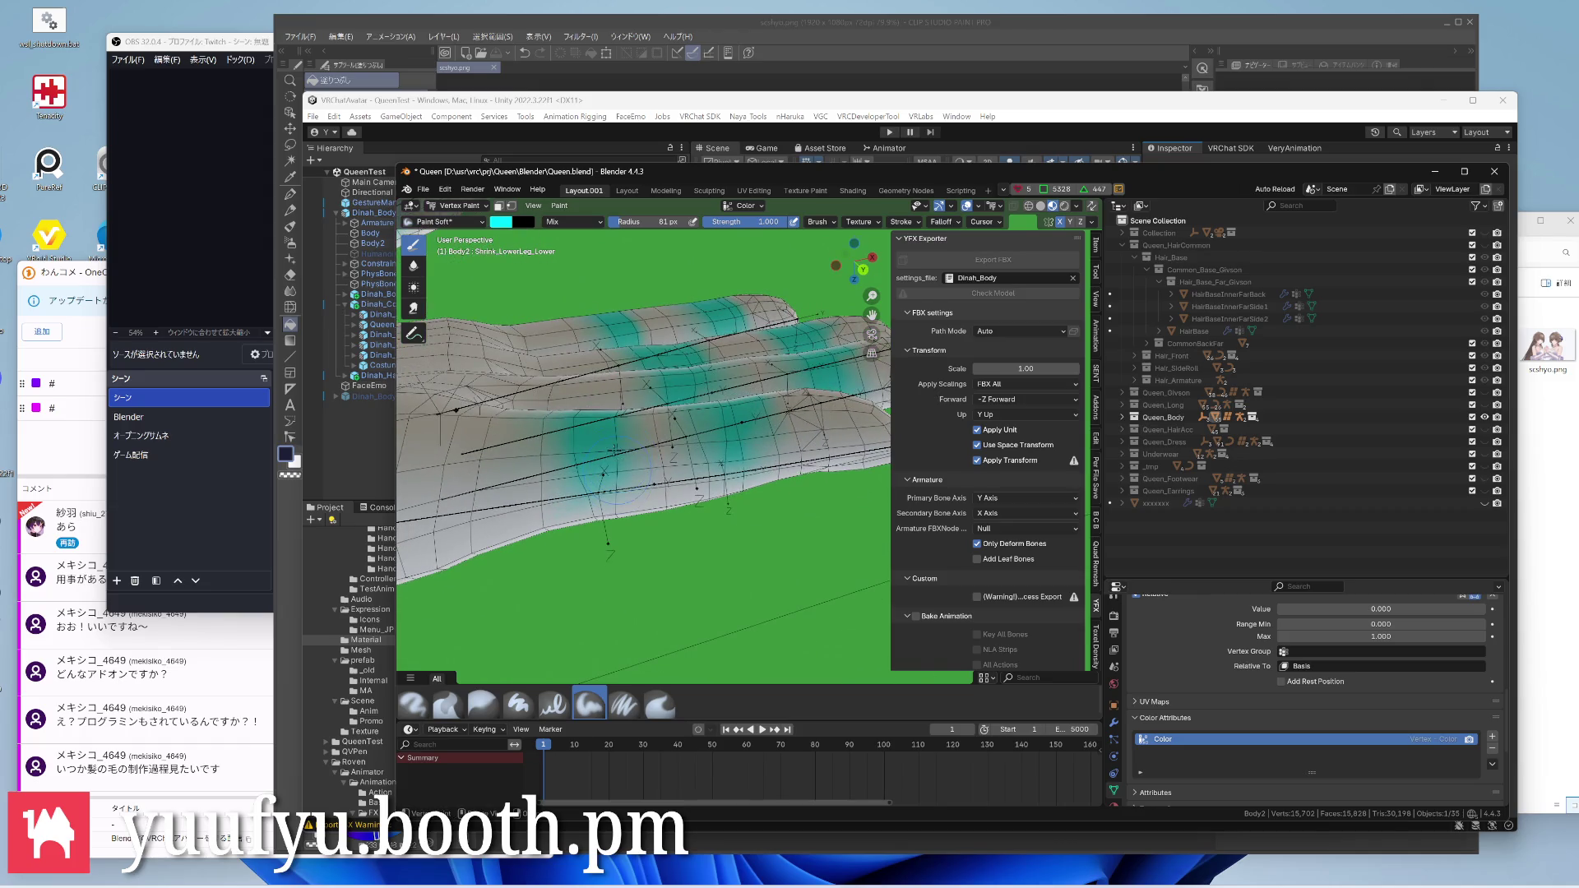
{"action": "scroll", "coordinate": [632, 440], "scroll_direction": "up", "scroll_amount": 3}
{"action": "scroll", "coordinate": [631, 440], "scroll_direction": "up", "scroll_amount": 2}
{"action": "scroll", "coordinate": [633, 441], "scroll_direction": "up", "scroll_amount": 3}
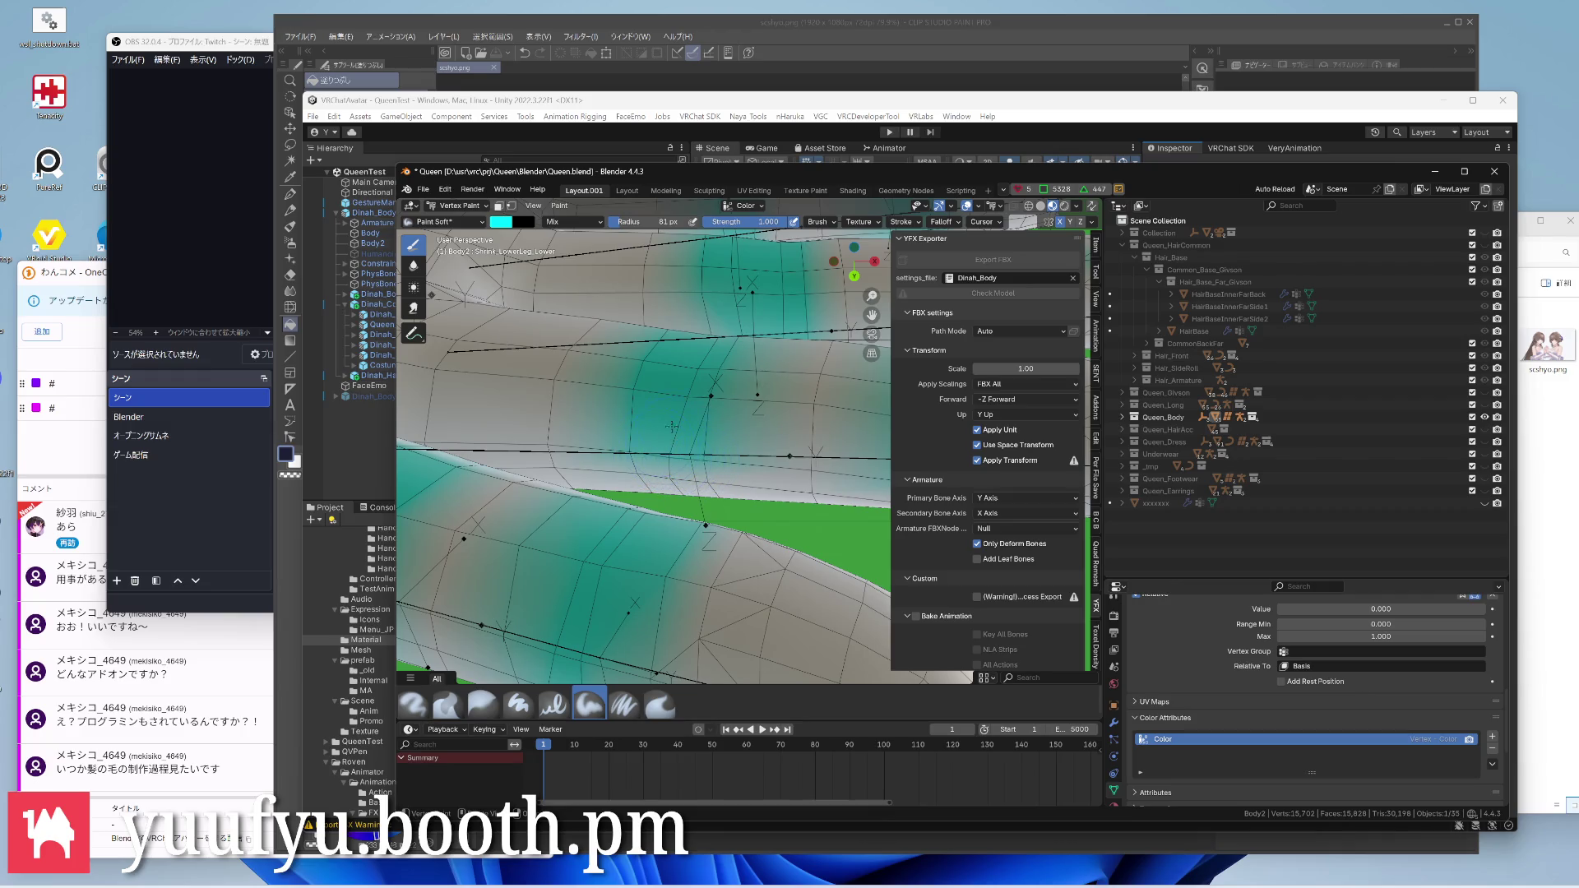
{"action": "scroll", "coordinate": [673, 425], "scroll_direction": "down", "scroll_amount": 2}
{"action": "scroll", "coordinate": [672, 426], "scroll_direction": "down", "scroll_amount": 2}
{"action": "scroll", "coordinate": [673, 426], "scroll_direction": "down", "scroll_amount": 2}
{"action": "scroll", "coordinate": [672, 426], "scroll_direction": "down", "scroll_amount": 3}
{"action": "mouse_move", "coordinate": [671, 426]}
{"action": "middle_mouse_down"}
{"action": "mouse_move", "coordinate": [593, 370]}
{"action": "mouse_move", "coordinate": [641, 469]}
{"action": "middle_mouse_up"}
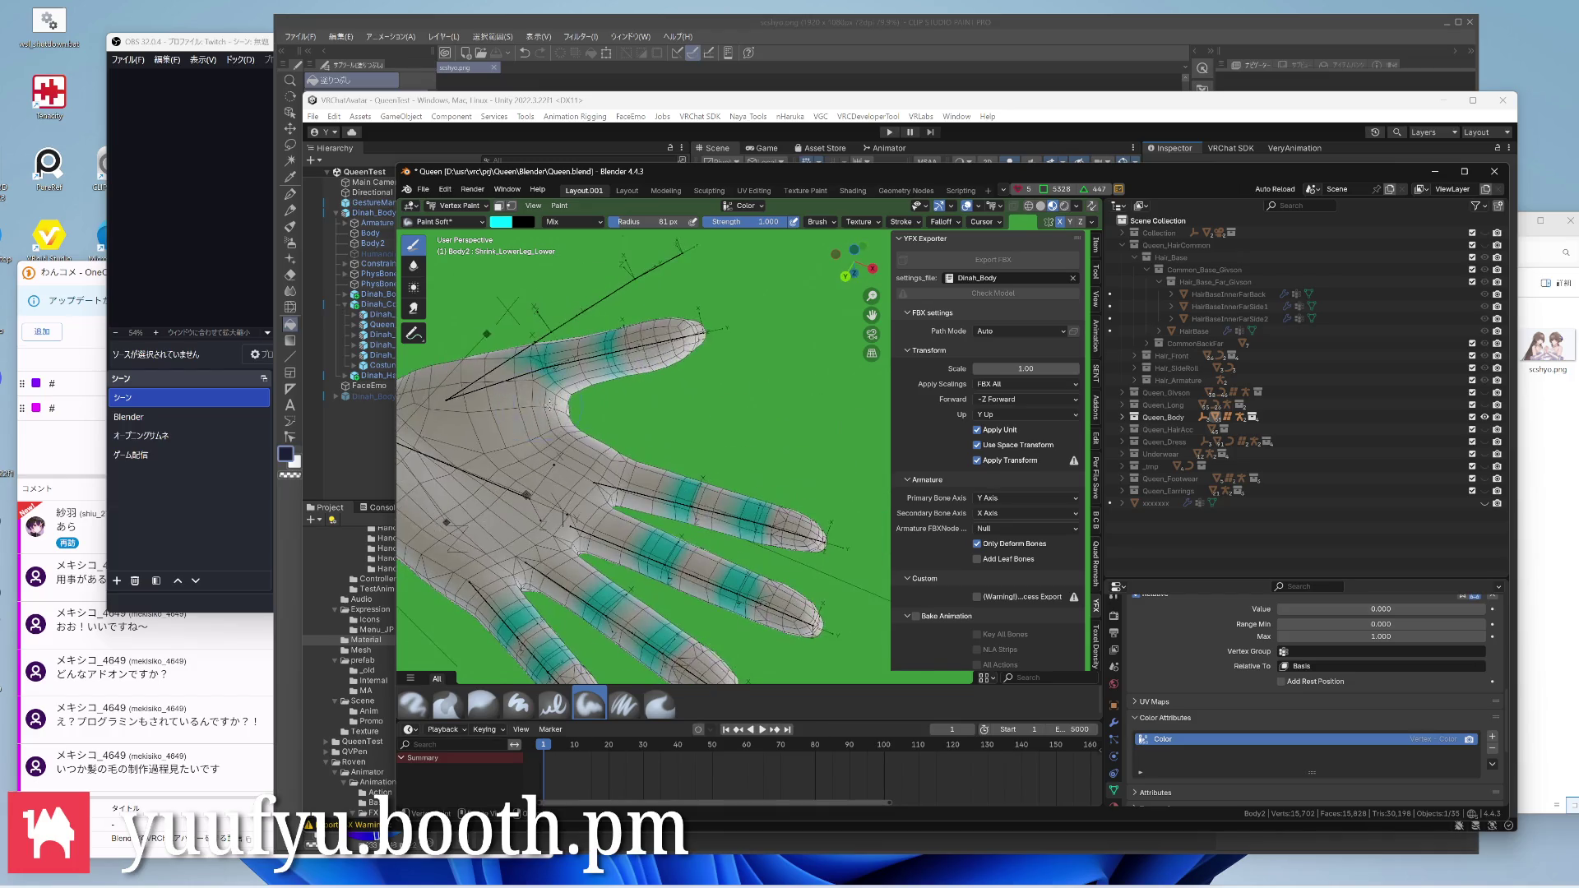
{"action": "scroll", "coordinate": [592, 408], "scroll_direction": "up", "scroll_amount": 5}
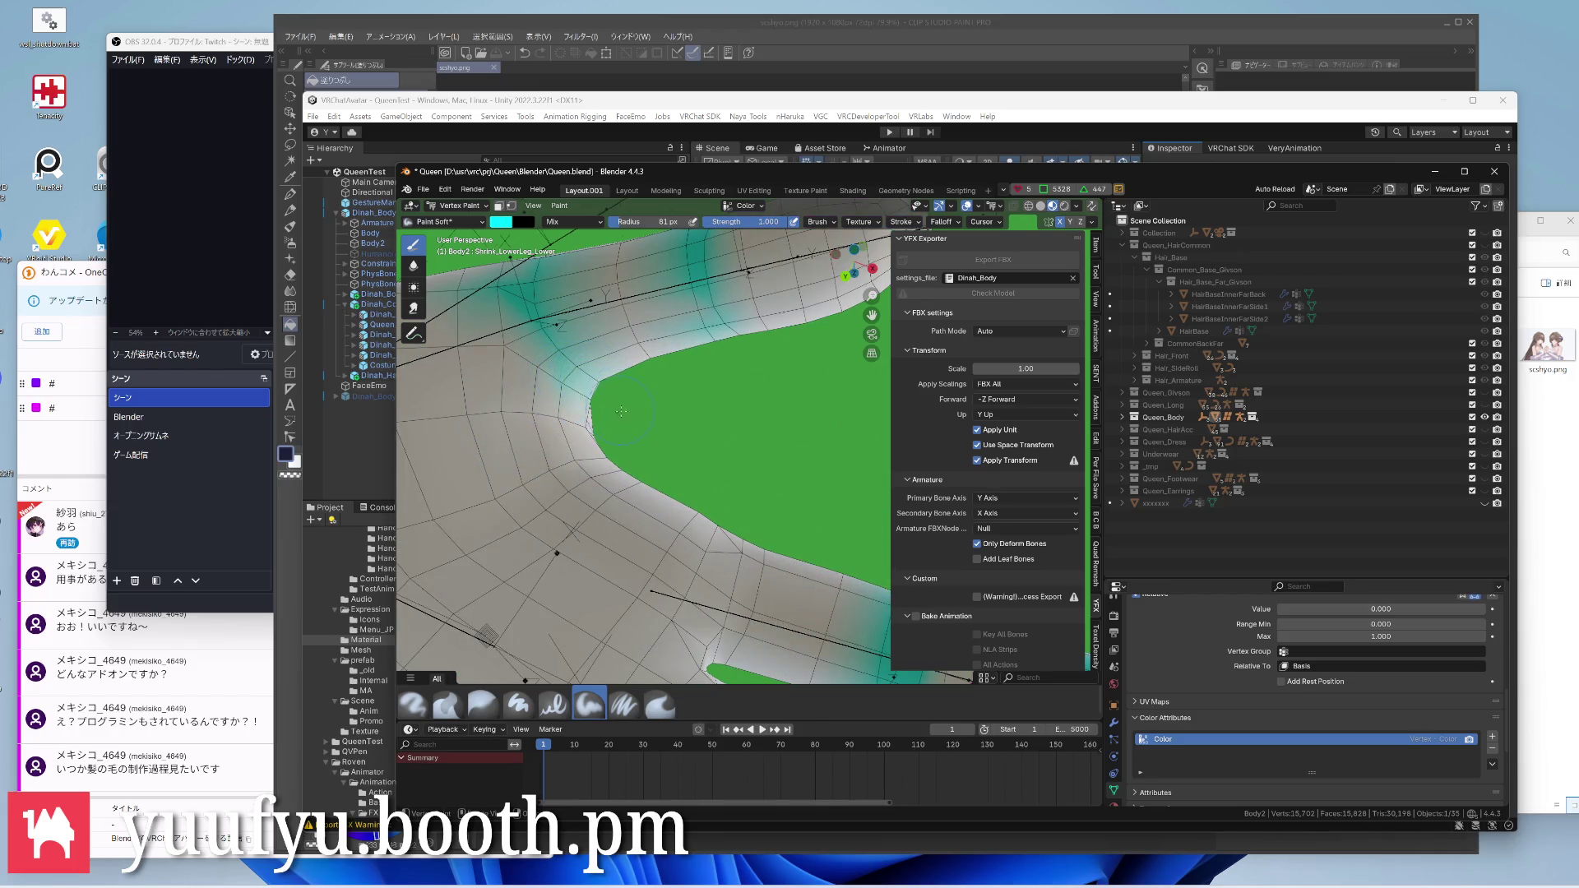
{"action": "scroll", "coordinate": [622, 410], "scroll_direction": "down", "scroll_amount": 5}
Return Body2 to Object Mode with the full avatar in view and save Queen.blend
{"action": "middle_click_drag", "start_coordinate": [622, 411], "coordinate": [610, 376]}
{"action": "middle_click_drag", "start_coordinate": [643, 441], "coordinate": [686, 424]}
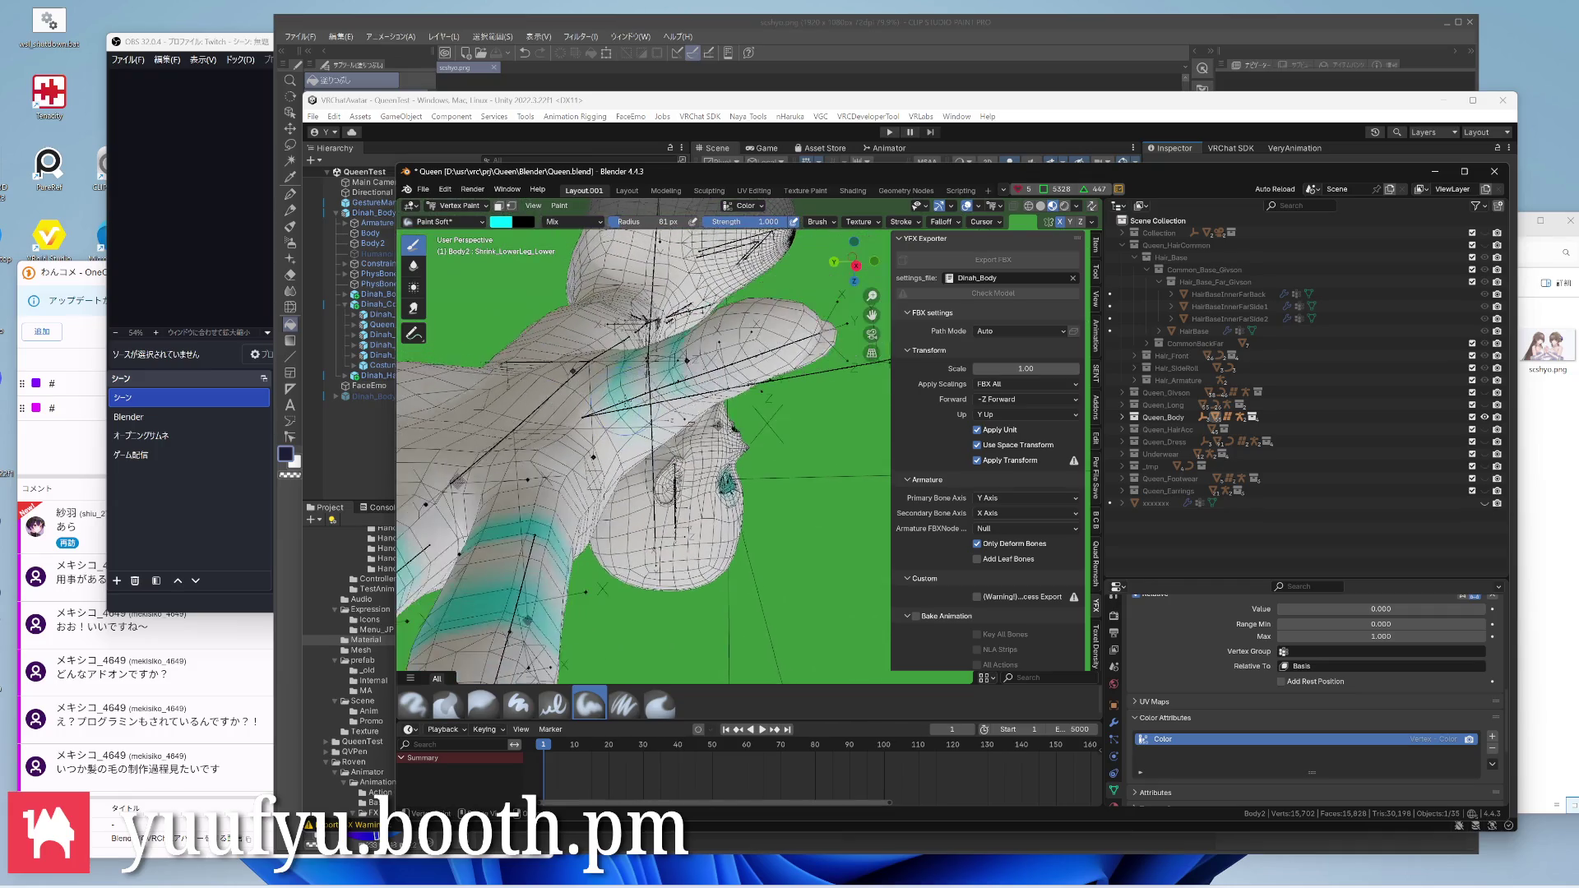
{"action": "key", "text": "ctrl+Tab"}
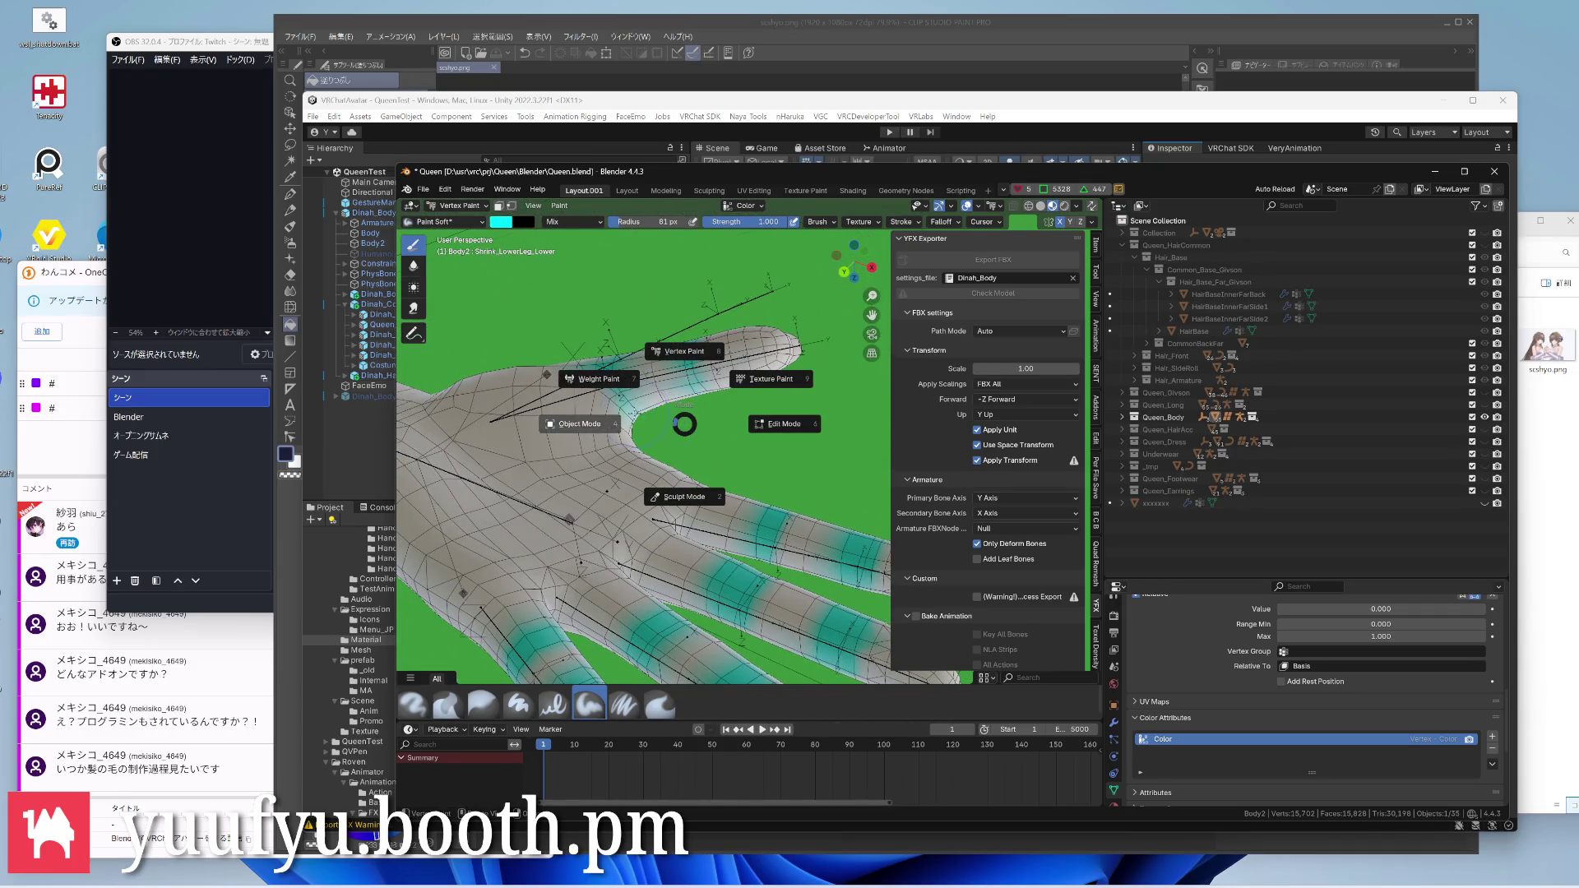
{"action": "left_click", "coordinate": [740, 395]}
{"action": "scroll", "coordinate": [638, 437], "scroll_direction": "down", "scroll_amount": 5}
{"action": "middle_click_drag", "start_coordinate": [638, 436], "coordinate": [672, 406]}
{"action": "mouse_move", "coordinate": [661, 556]}
{"action": "middle_mouse_down"}
{"action": "mouse_move", "coordinate": [685, 471]}
{"action": "mouse_move", "coordinate": [645, 567]}
{"action": "mouse_move", "coordinate": [730, 478]}
{"action": "mouse_move", "coordinate": [707, 502]}
{"action": "middle_mouse_up"}
{"action": "key", "text": "ctrl+s"}
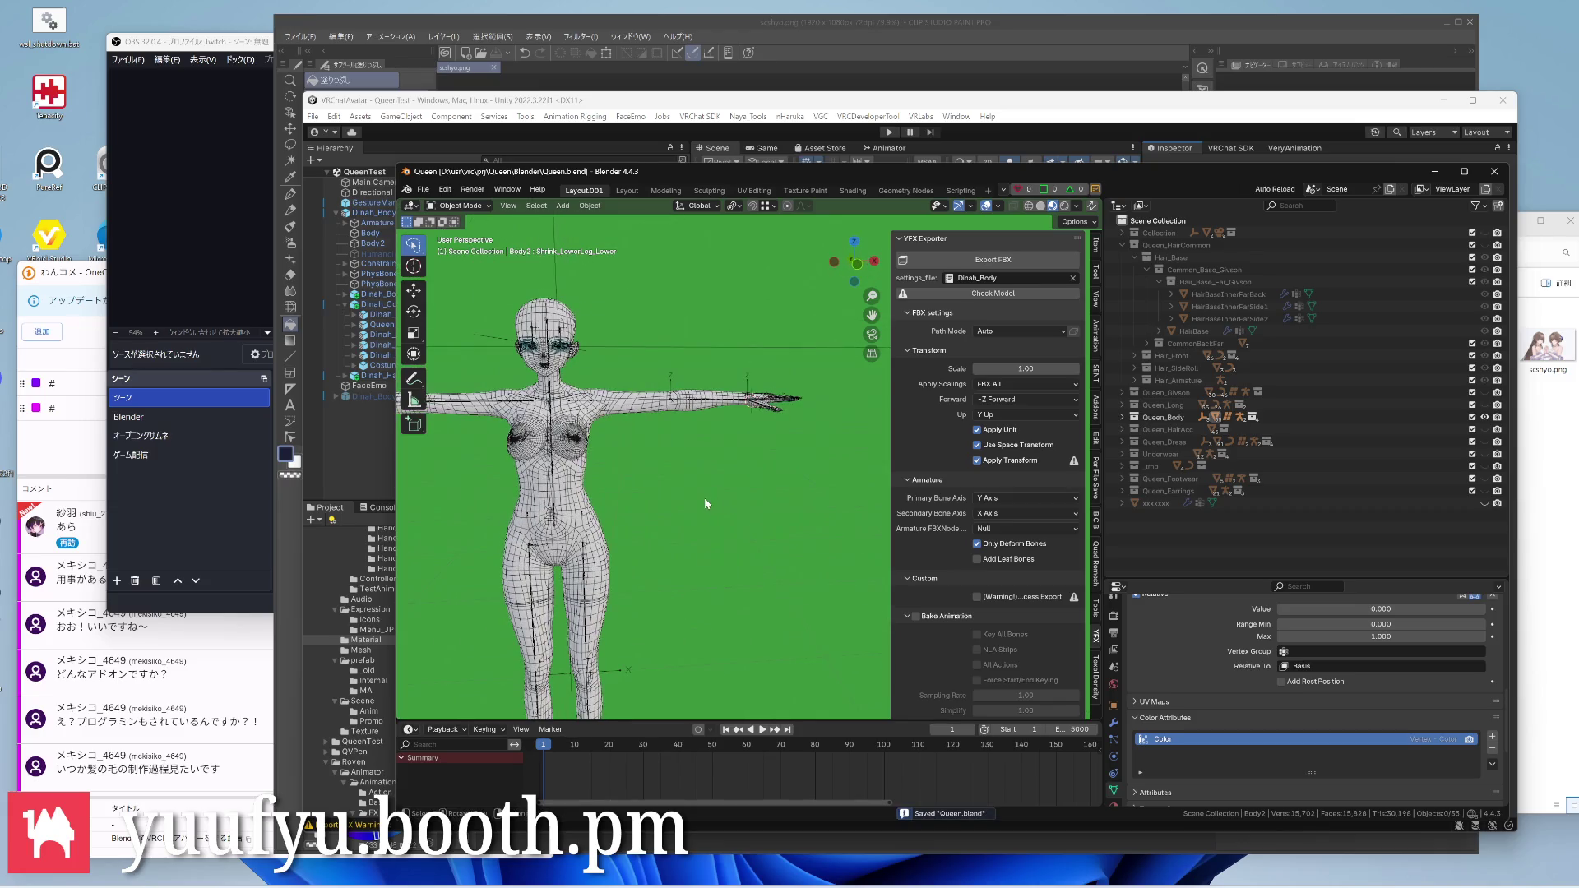
{"action": "left_click", "coordinate": [992, 260]}
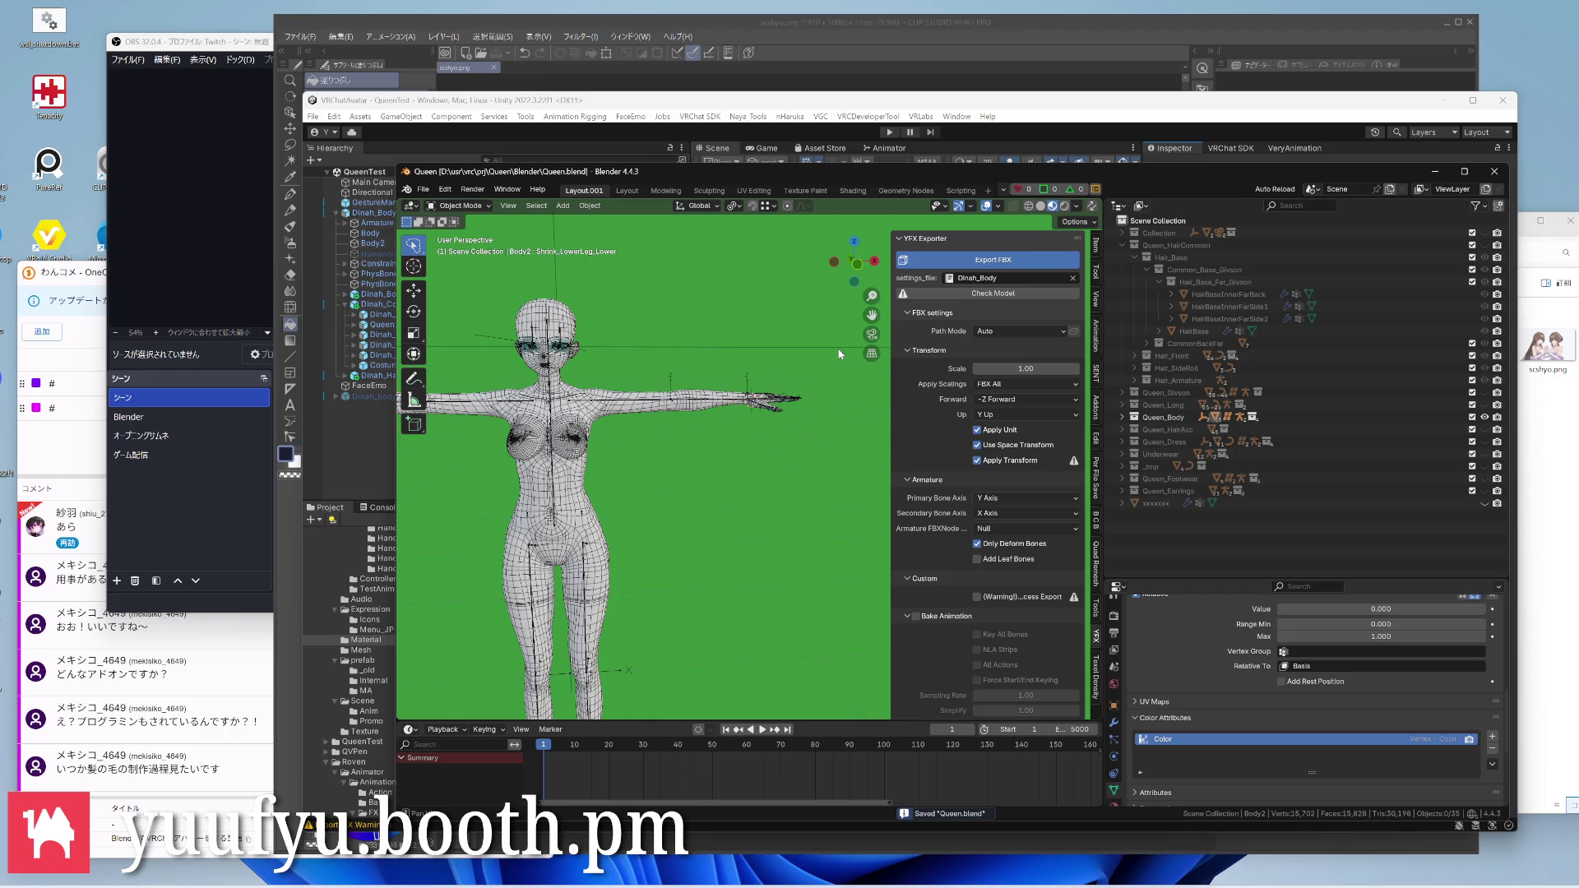
Cycle past the OneComme viewer, minimize Clip Studio and focus the Unity avatar project
{"action": "left_click", "coordinate": [25, 459]}
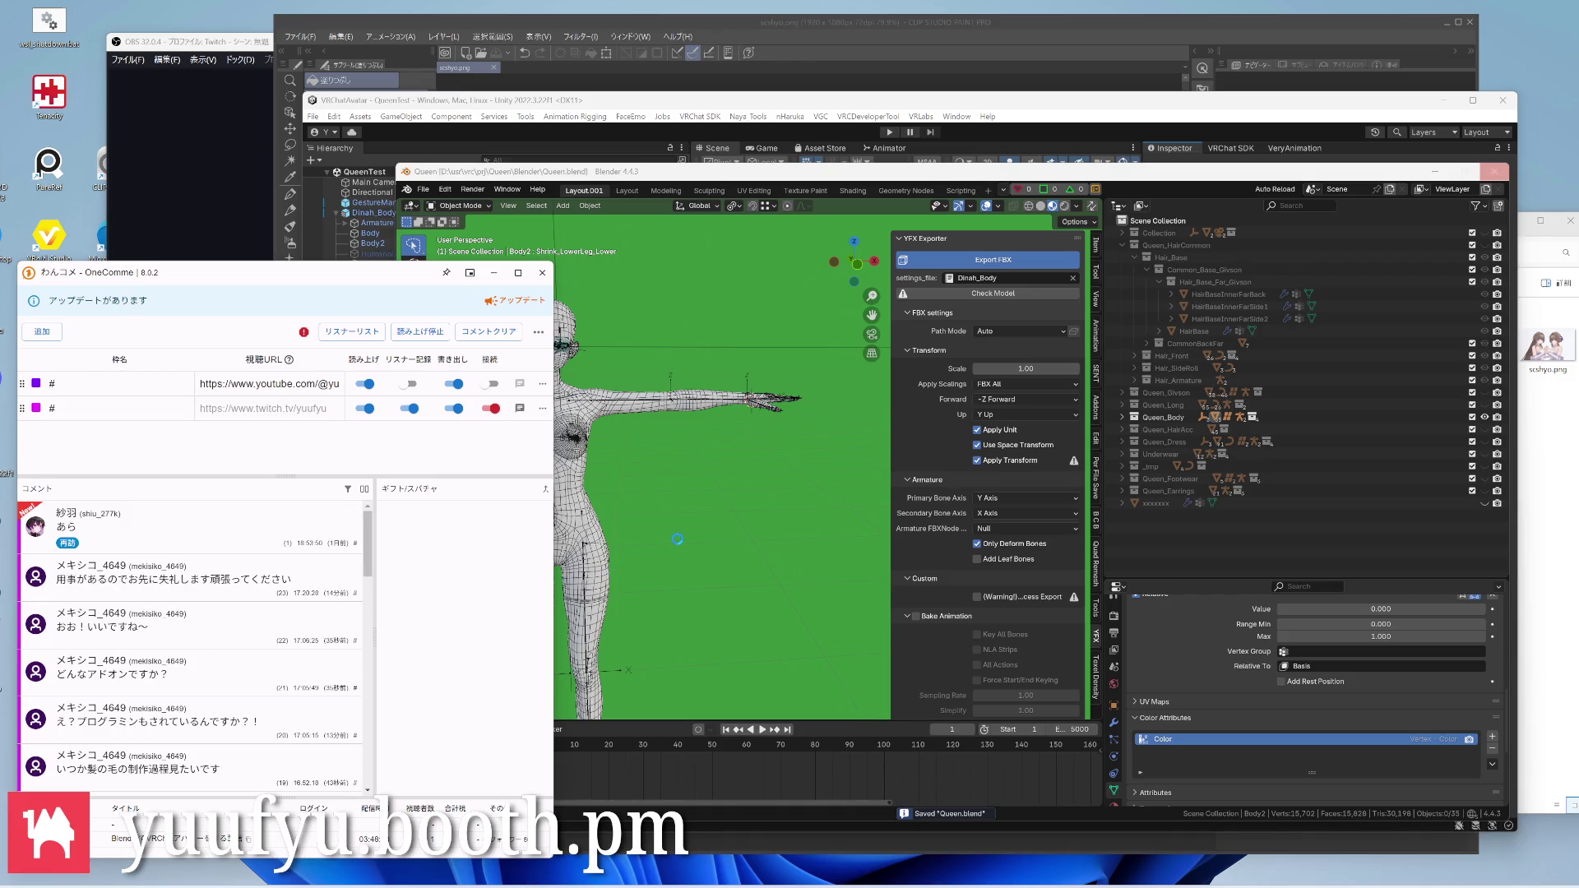
{"action": "left_click", "coordinate": [1126, 43]}
{"action": "left_click", "coordinate": [1445, 22]}
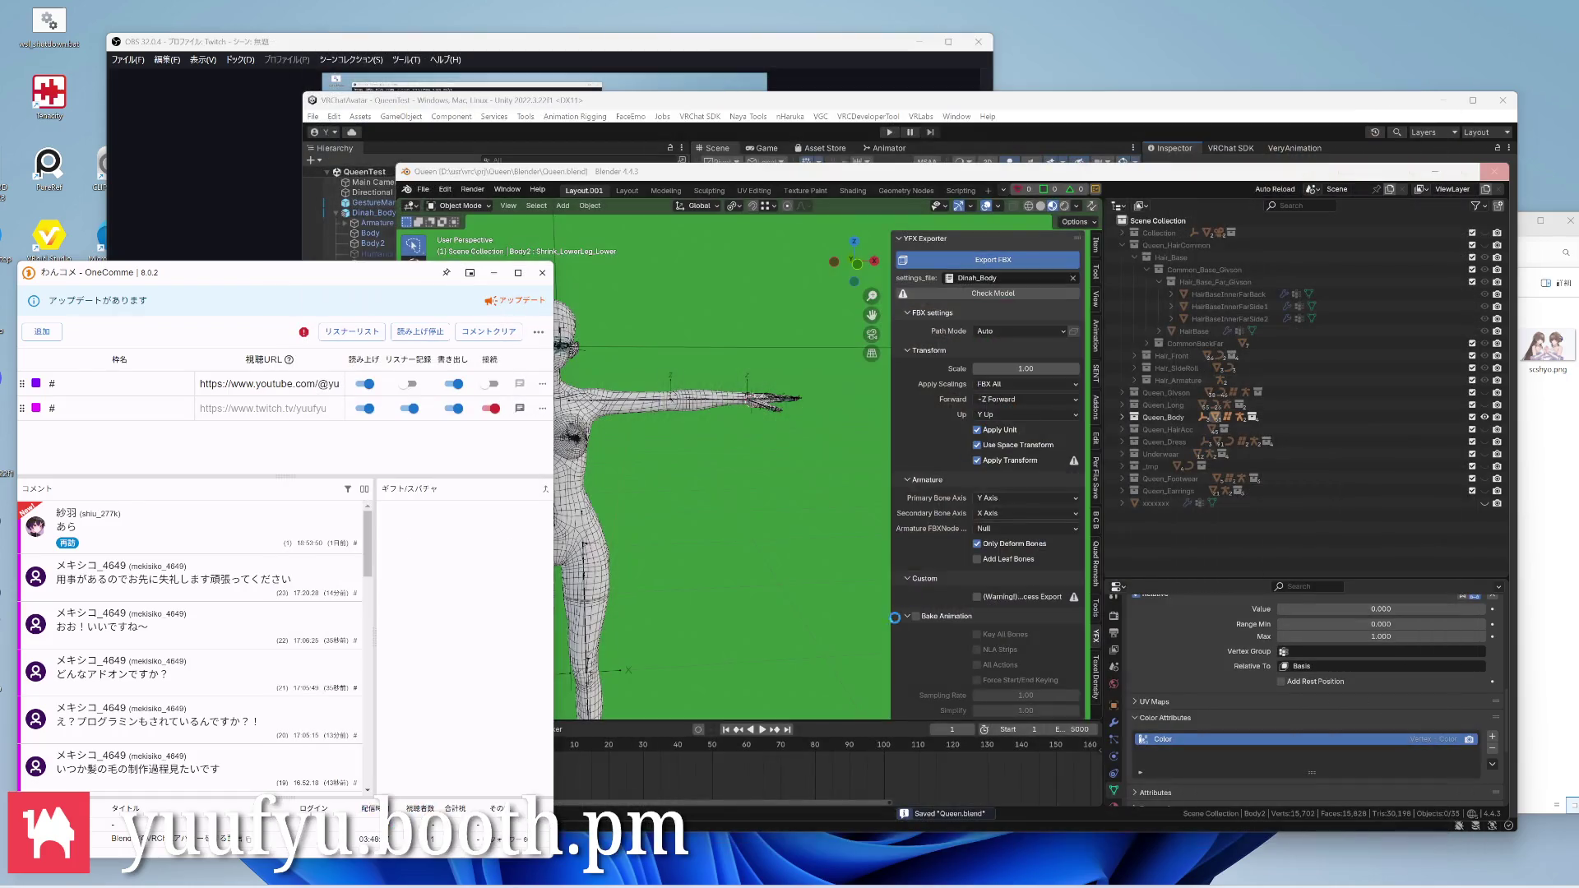
{"action": "left_click", "coordinate": [645, 136]}
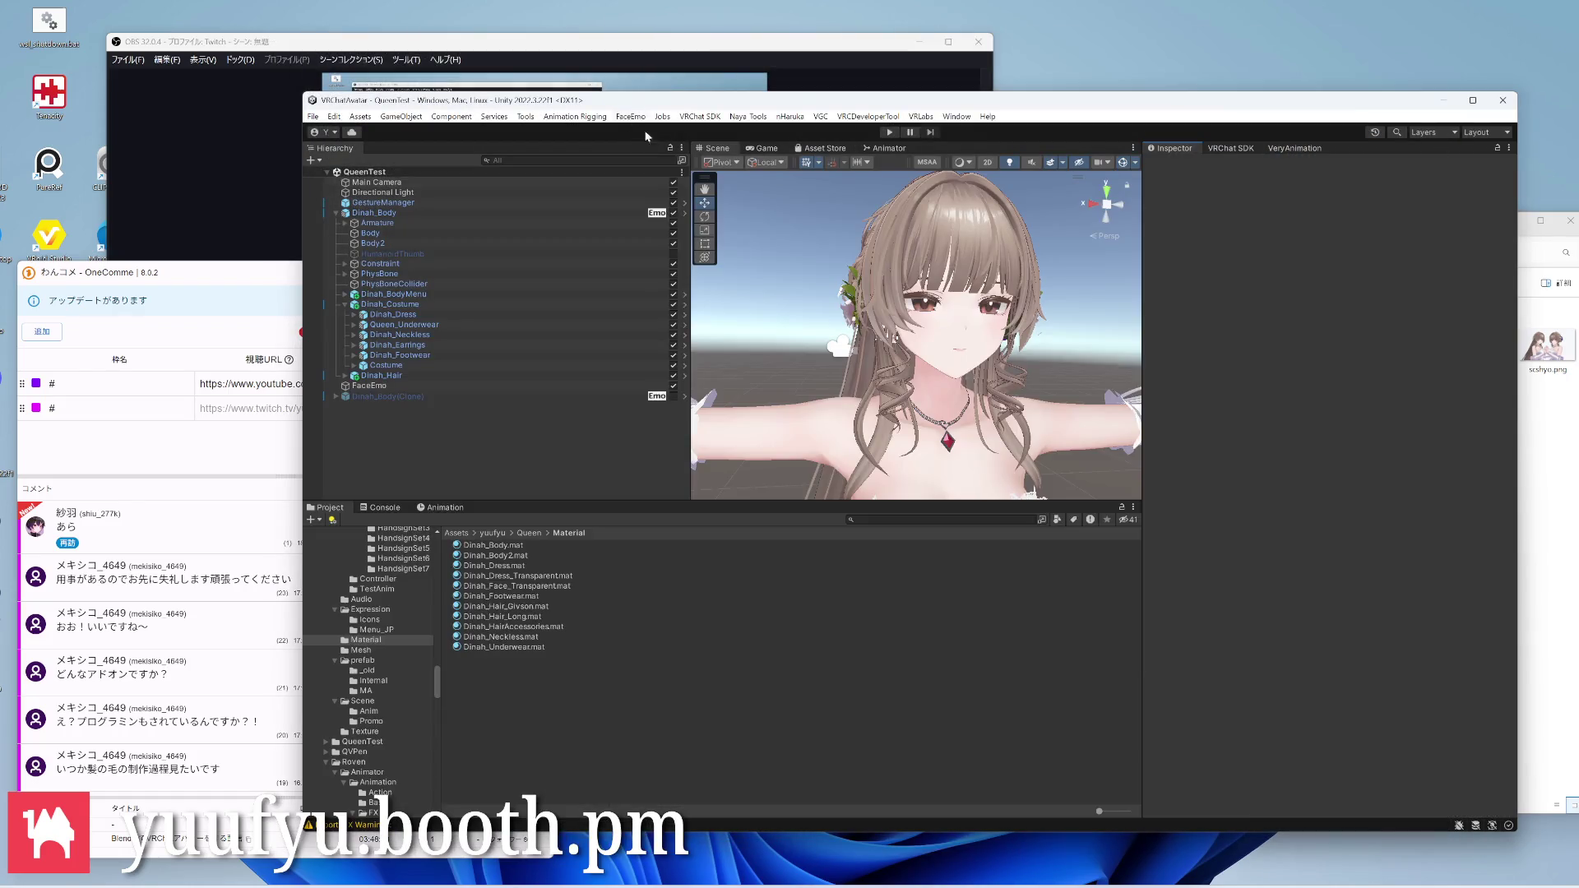
Inspect Dinah_Hair_Long, Neckless and Face_Transparent materials, ending on Dinah_Dress_Transparent's outline settings
{"action": "left_click", "coordinate": [560, 618]}
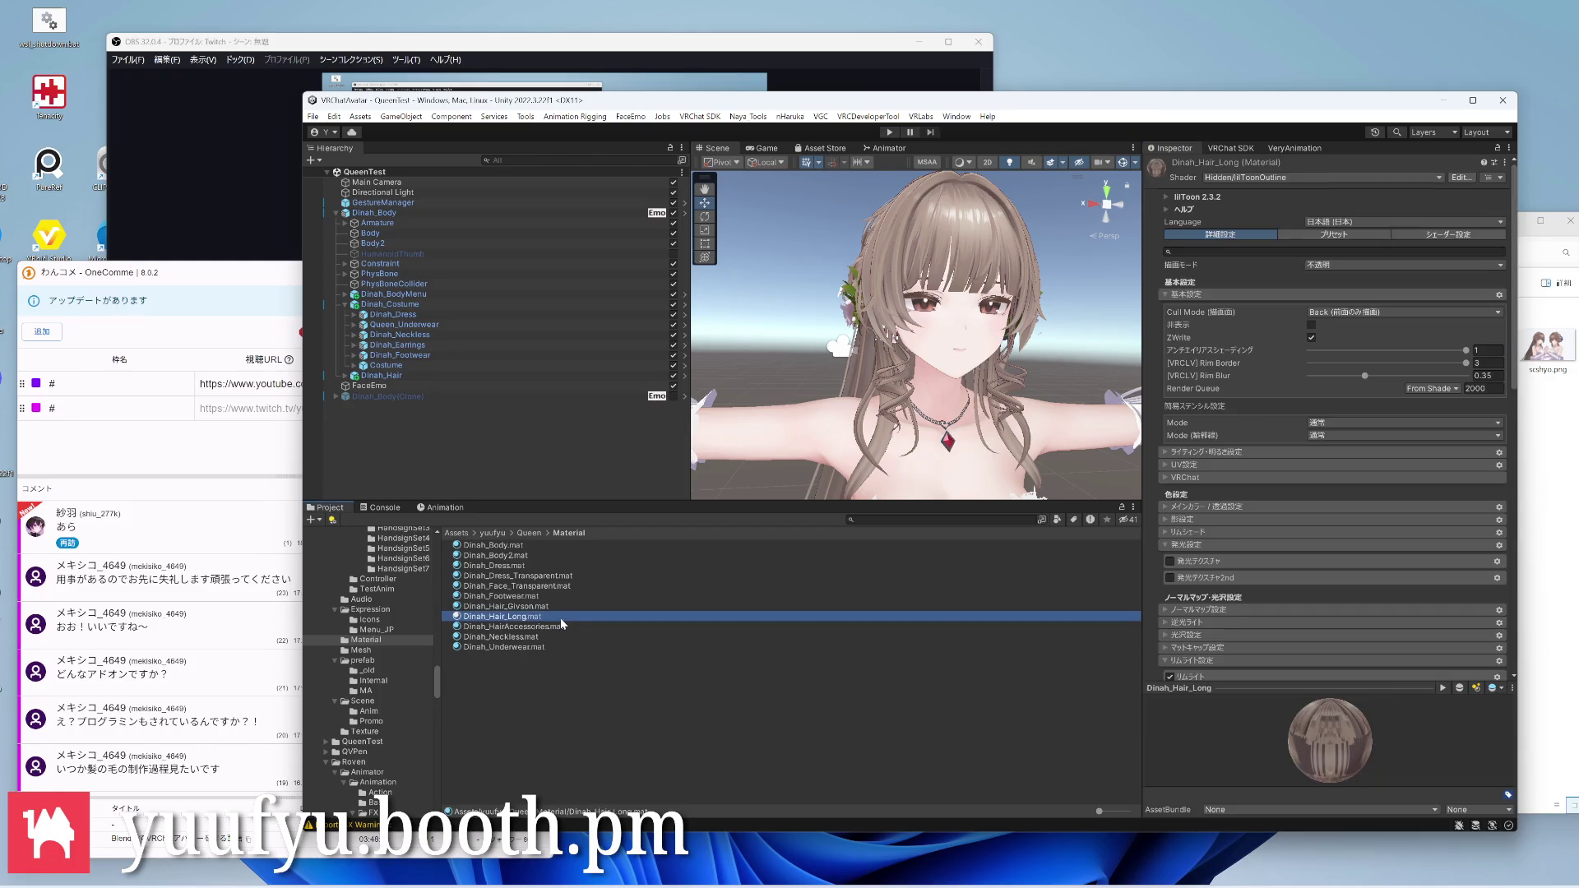
{"action": "left_click", "coordinate": [561, 595]}
{"action": "left_click", "coordinate": [546, 636]}
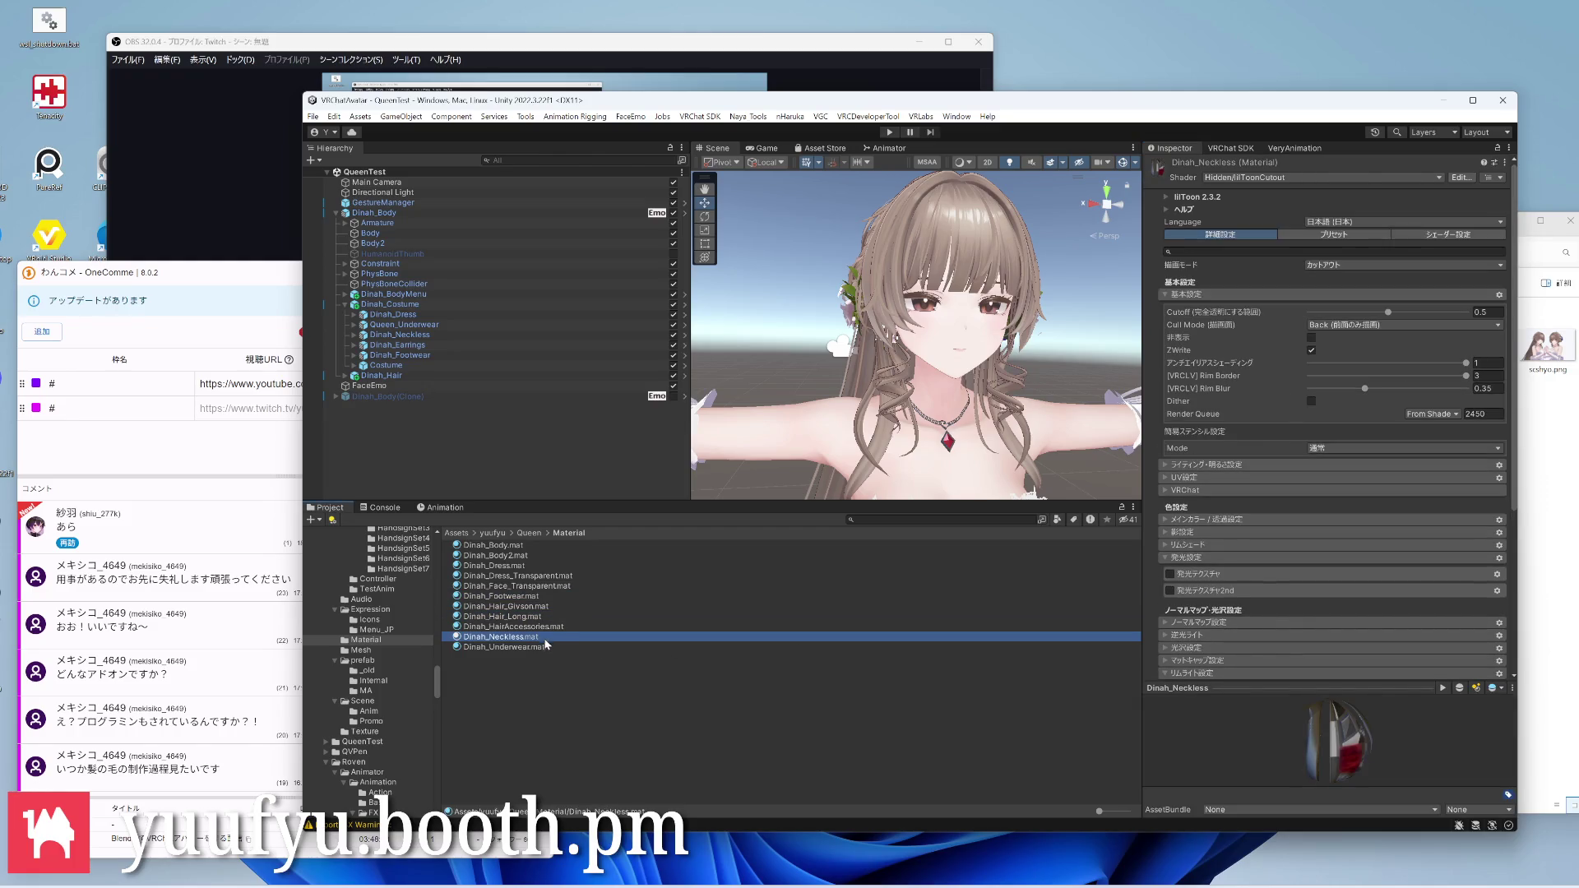
{"action": "left_click", "coordinate": [527, 575]}
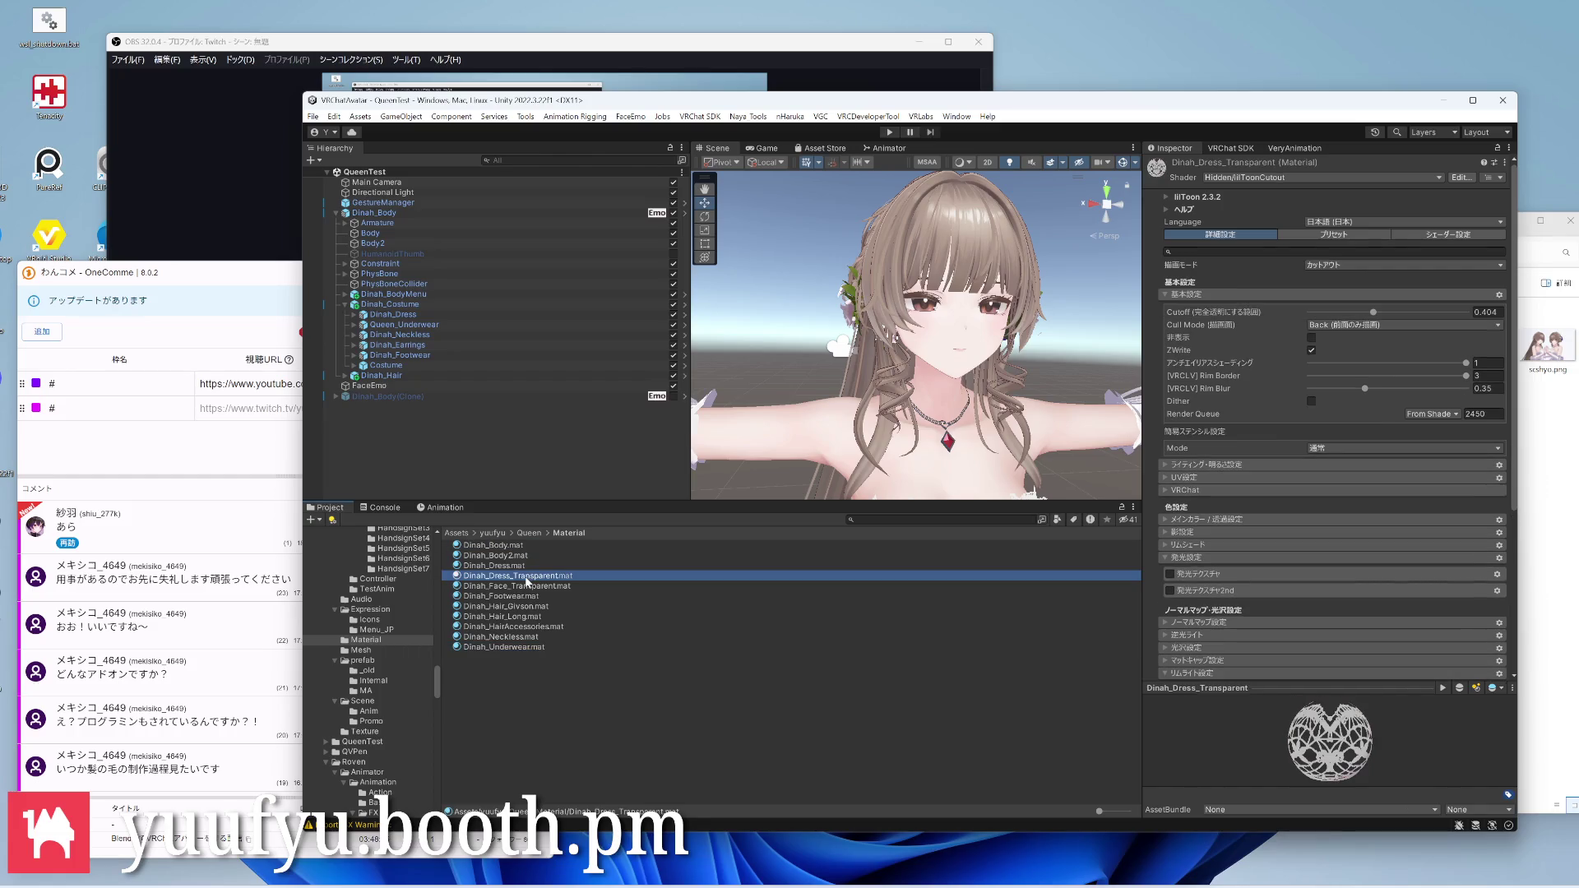
{"action": "left_click", "coordinate": [526, 586]}
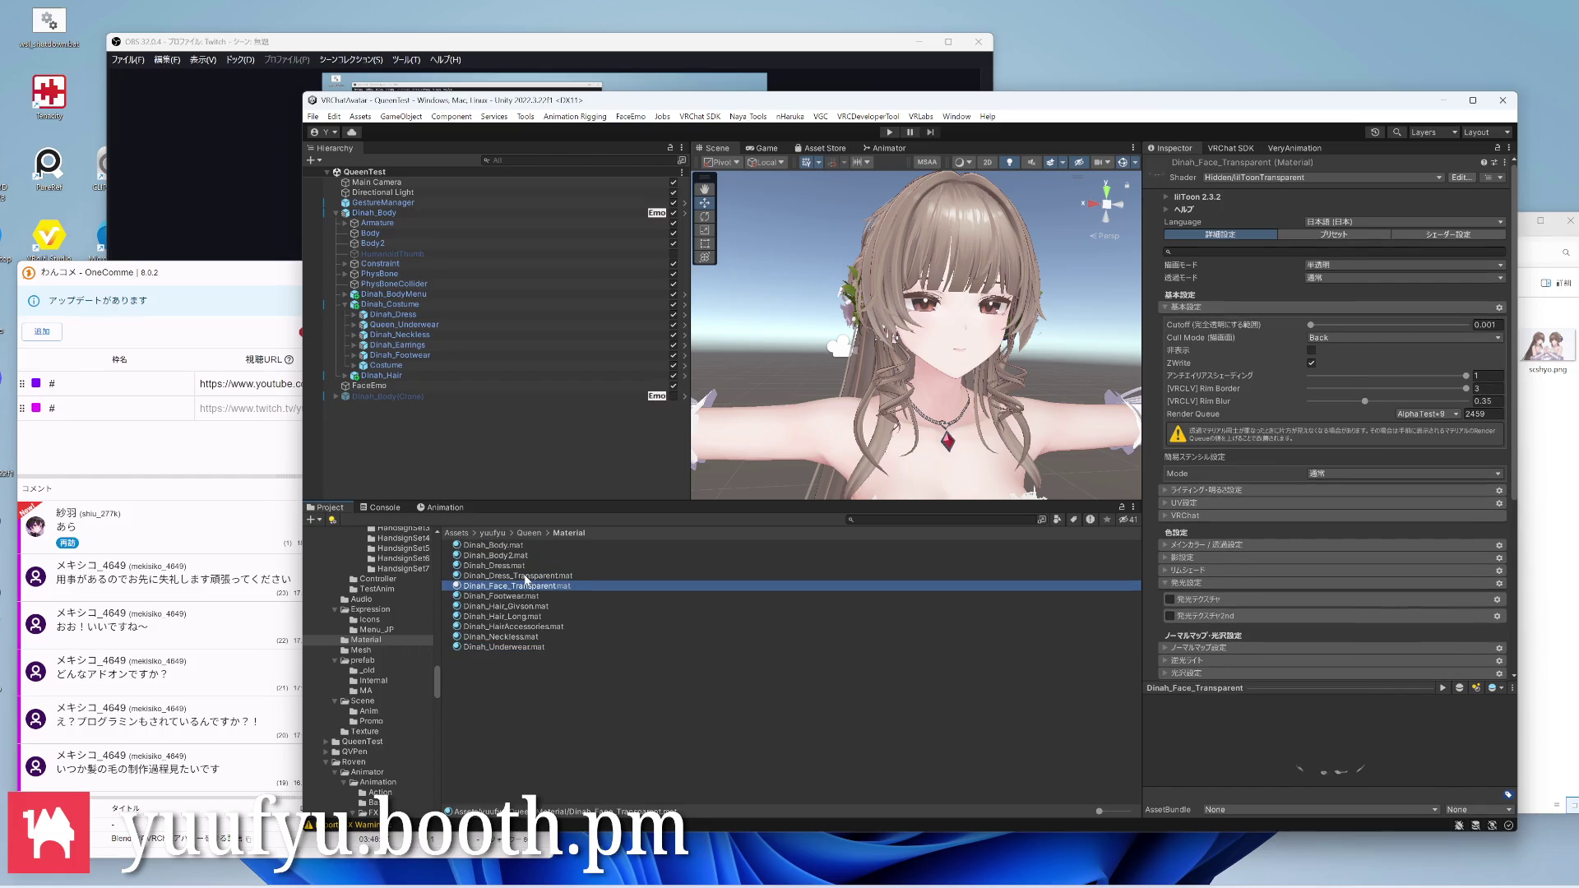
{"action": "left_click", "coordinate": [526, 575]}
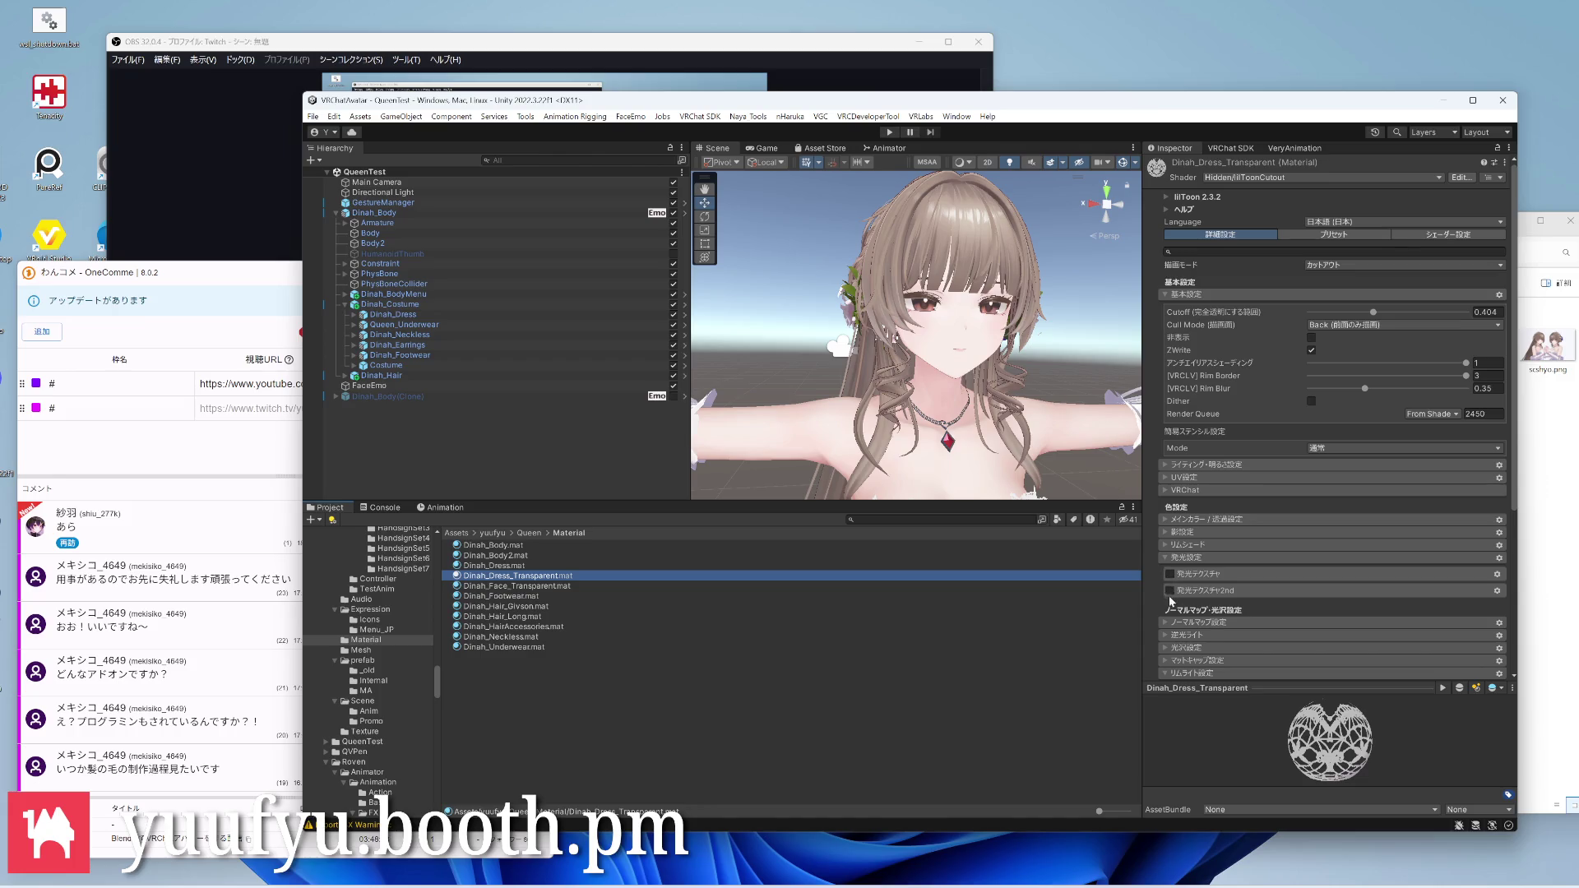
{"action": "scroll", "coordinate": [1168, 598], "scroll_direction": "down", "scroll_amount": 3}
{"action": "scroll", "coordinate": [1168, 598], "scroll_direction": "down", "scroll_amount": 3}
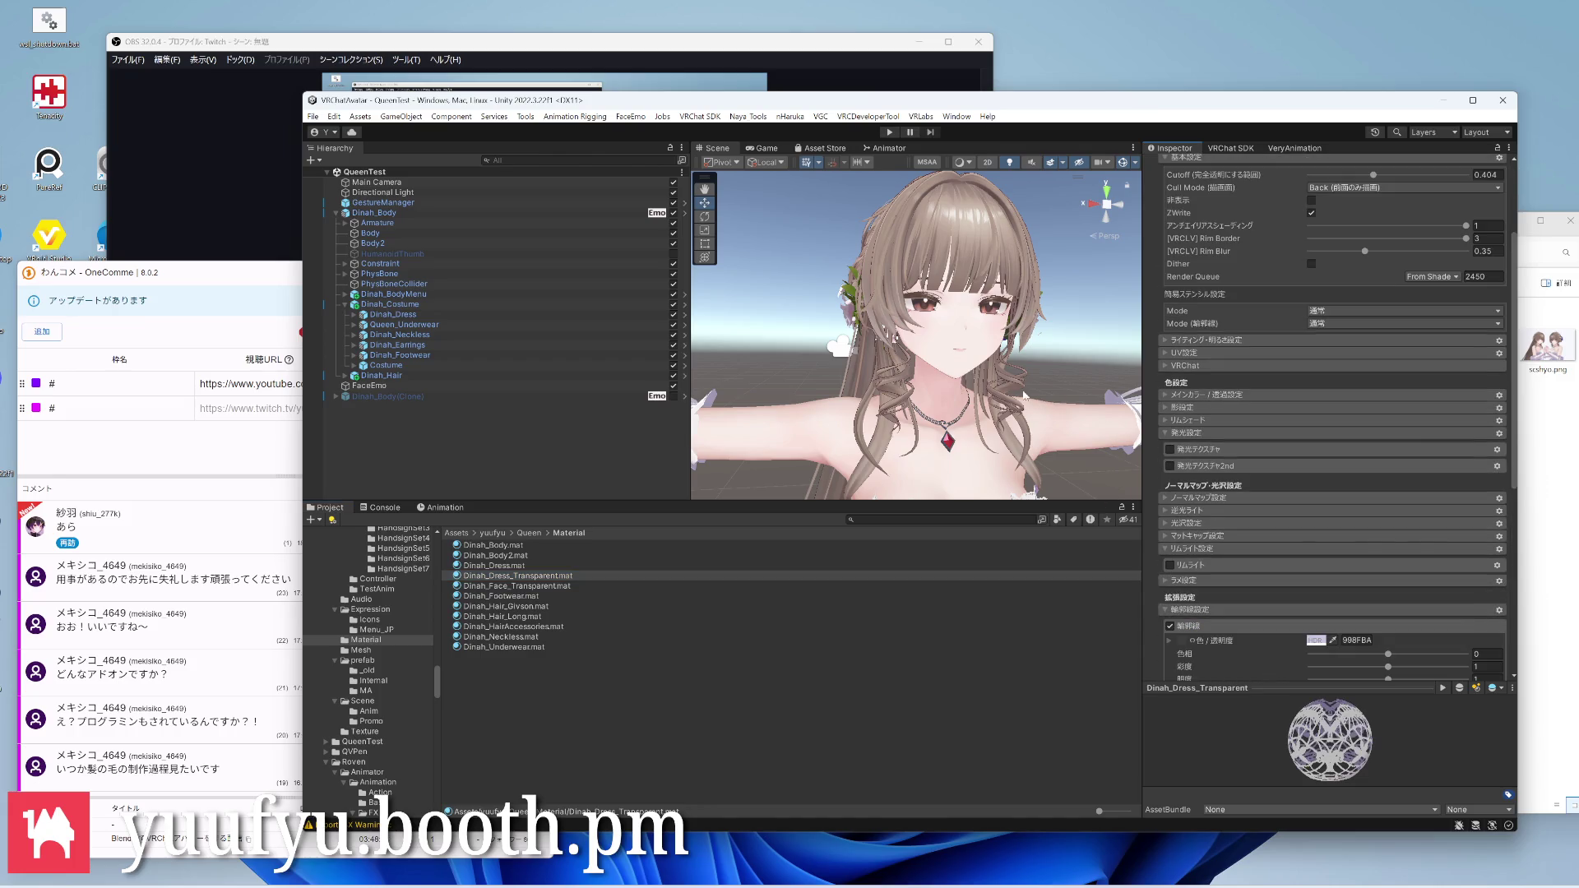
Untick the 輪郭線 outline on Dinah_Dress_Transparent while viewing the dress neckline
{"action": "middle_click_drag", "start_coordinate": [1024, 394], "coordinate": [978, 469]}
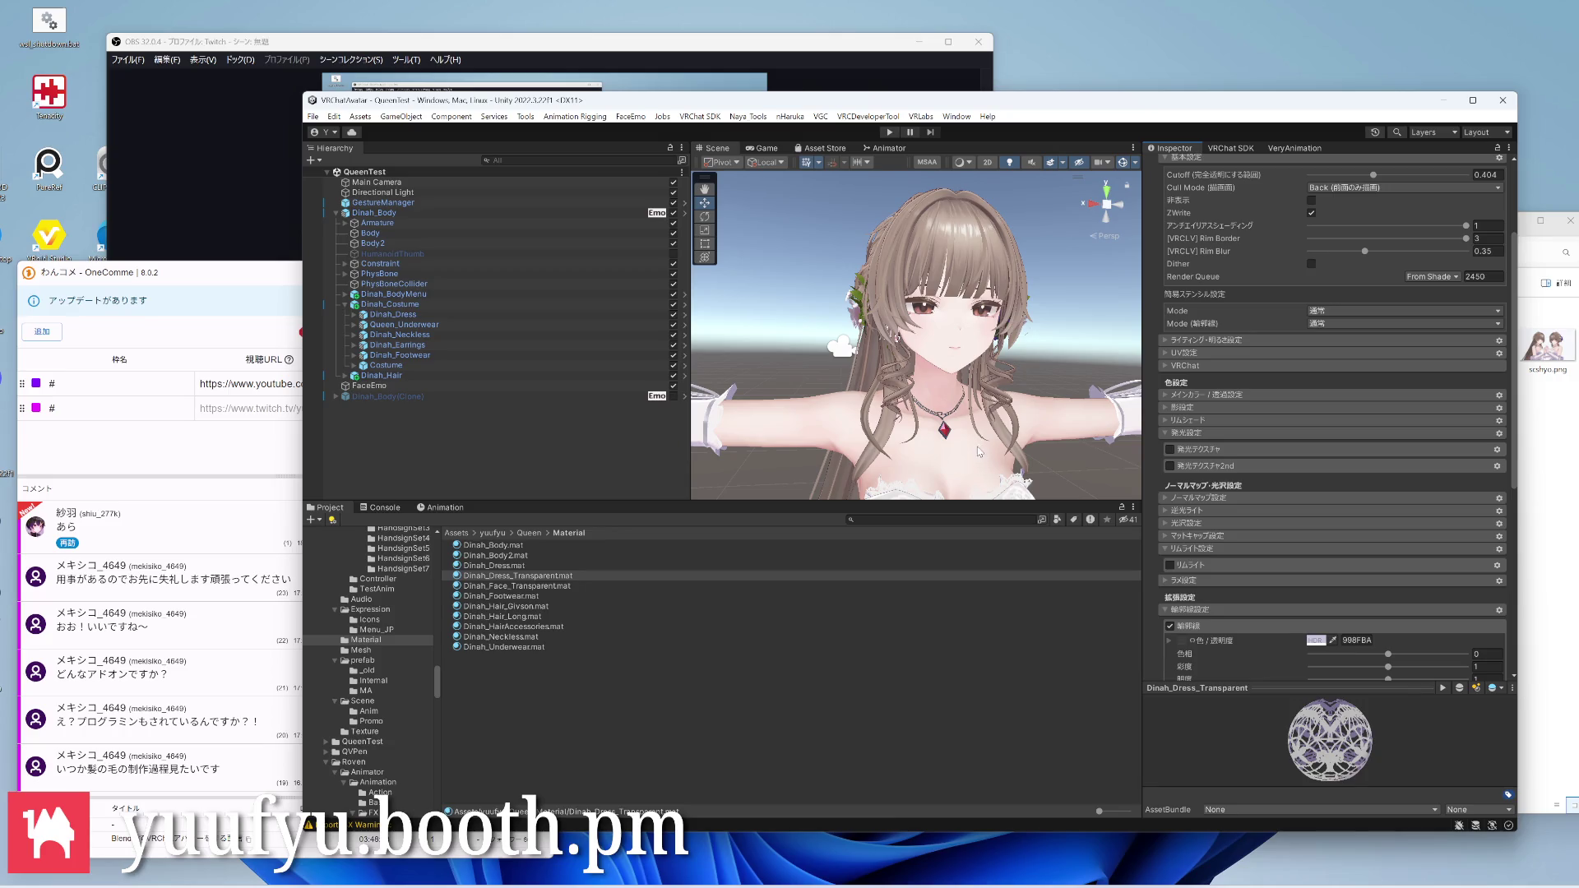
{"action": "scroll", "coordinate": [977, 439], "scroll_direction": "up", "scroll_amount": 3}
{"action": "scroll", "coordinate": [976, 370], "scroll_direction": "up", "scroll_amount": 3}
{"action": "scroll", "coordinate": [976, 320], "scroll_direction": "up", "scroll_amount": 3}
{"action": "middle_click_drag", "start_coordinate": [977, 310], "coordinate": [1086, 469]}
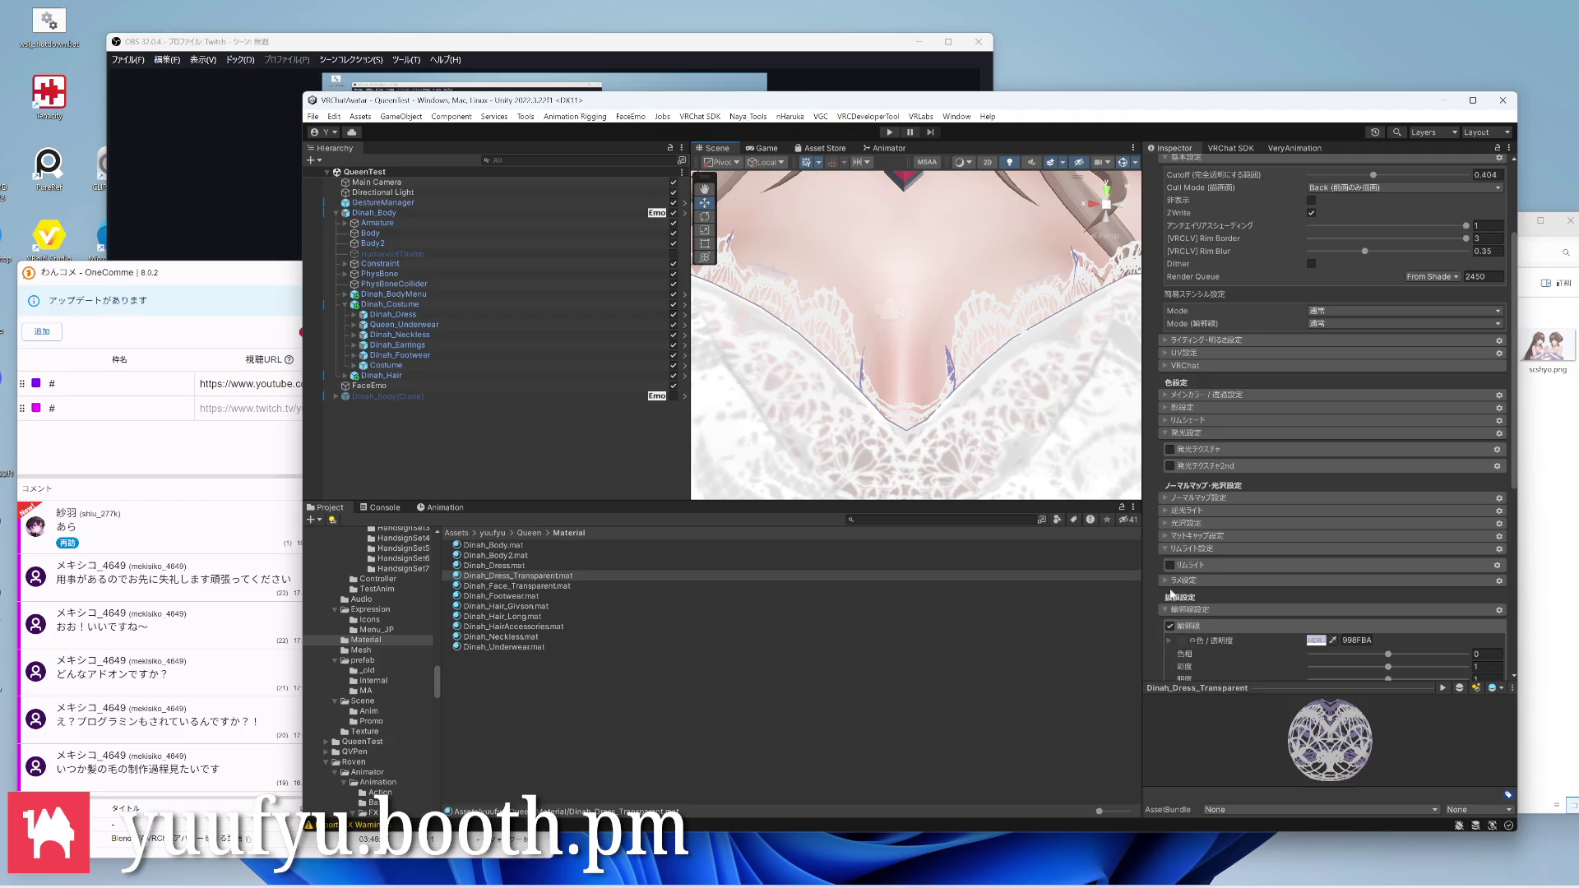
{"action": "left_click", "coordinate": [1169, 625]}
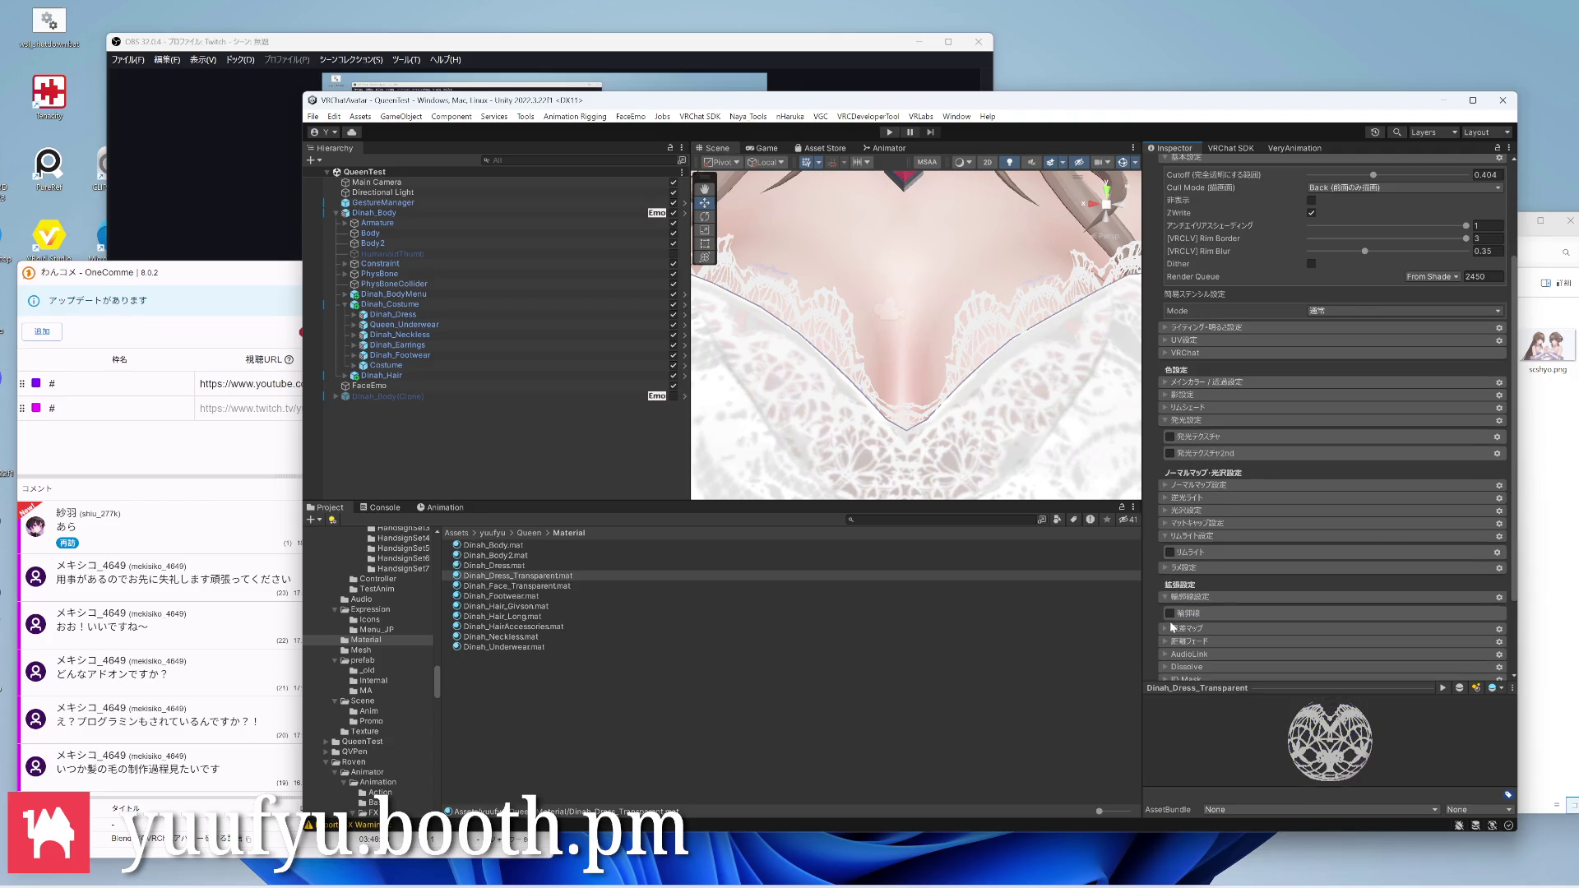
{"action": "left_click", "coordinate": [1170, 625]}
{"action": "scroll", "coordinate": [981, 347], "scroll_direction": "down", "scroll_amount": 5}
{"action": "scroll", "coordinate": [981, 347], "scroll_direction": "down", "scroll_amount": 3}
{"action": "right_click_drag", "start_coordinate": [981, 347], "coordinate": [1085, 371]}
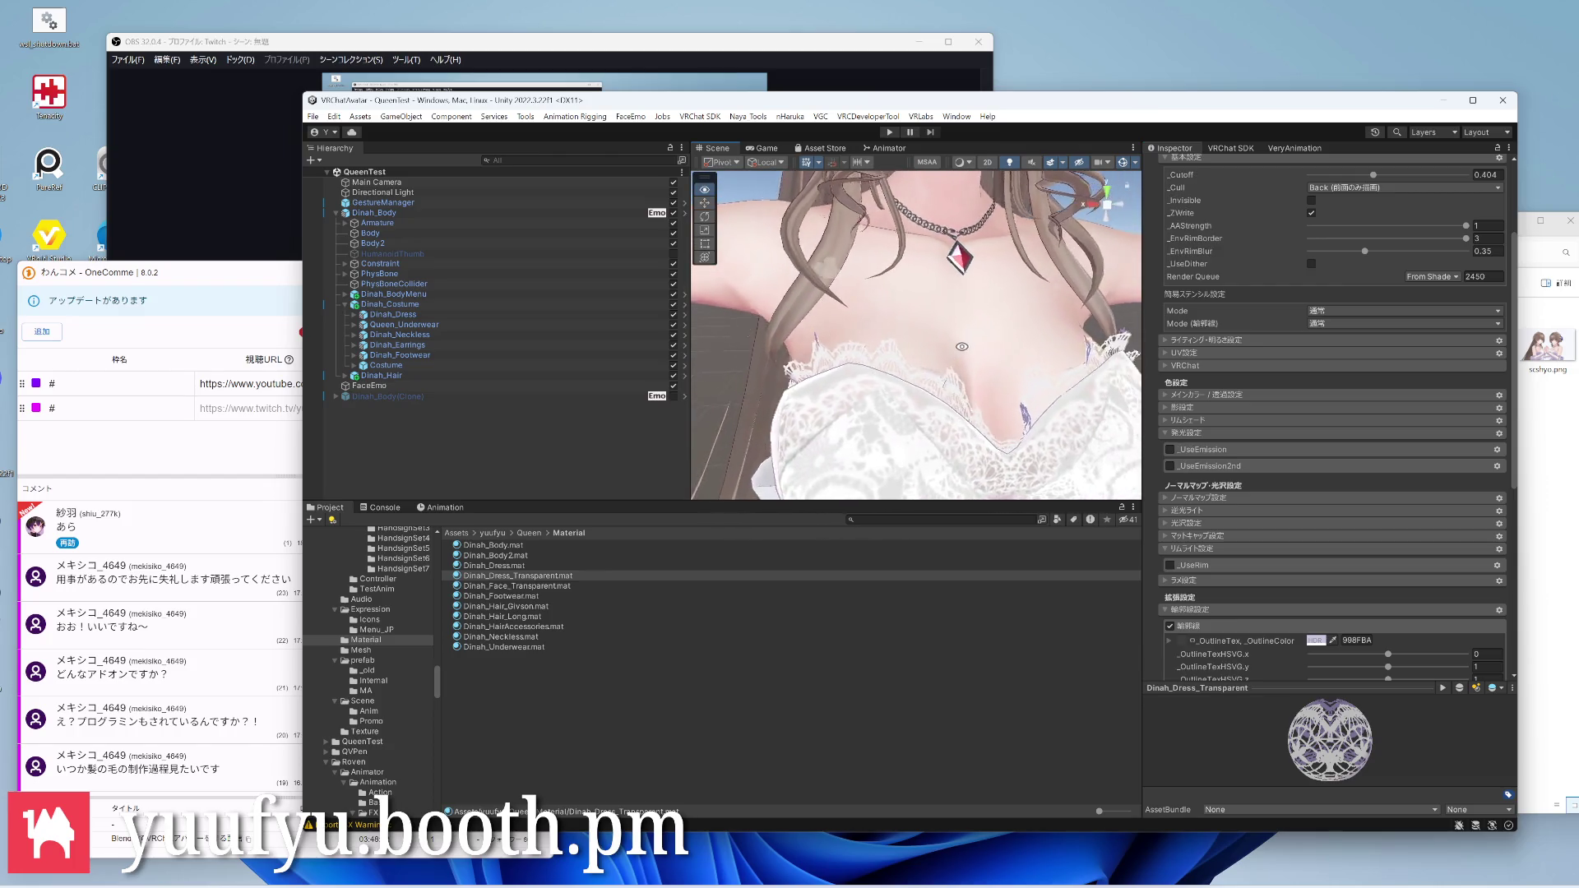
{"action": "left_click", "coordinate": [1172, 625]}
{"action": "scroll", "coordinate": [951, 385], "scroll_direction": "down", "scroll_amount": 5}
{"action": "scroll", "coordinate": [951, 386], "scroll_direction": "down", "scroll_amount": 3}
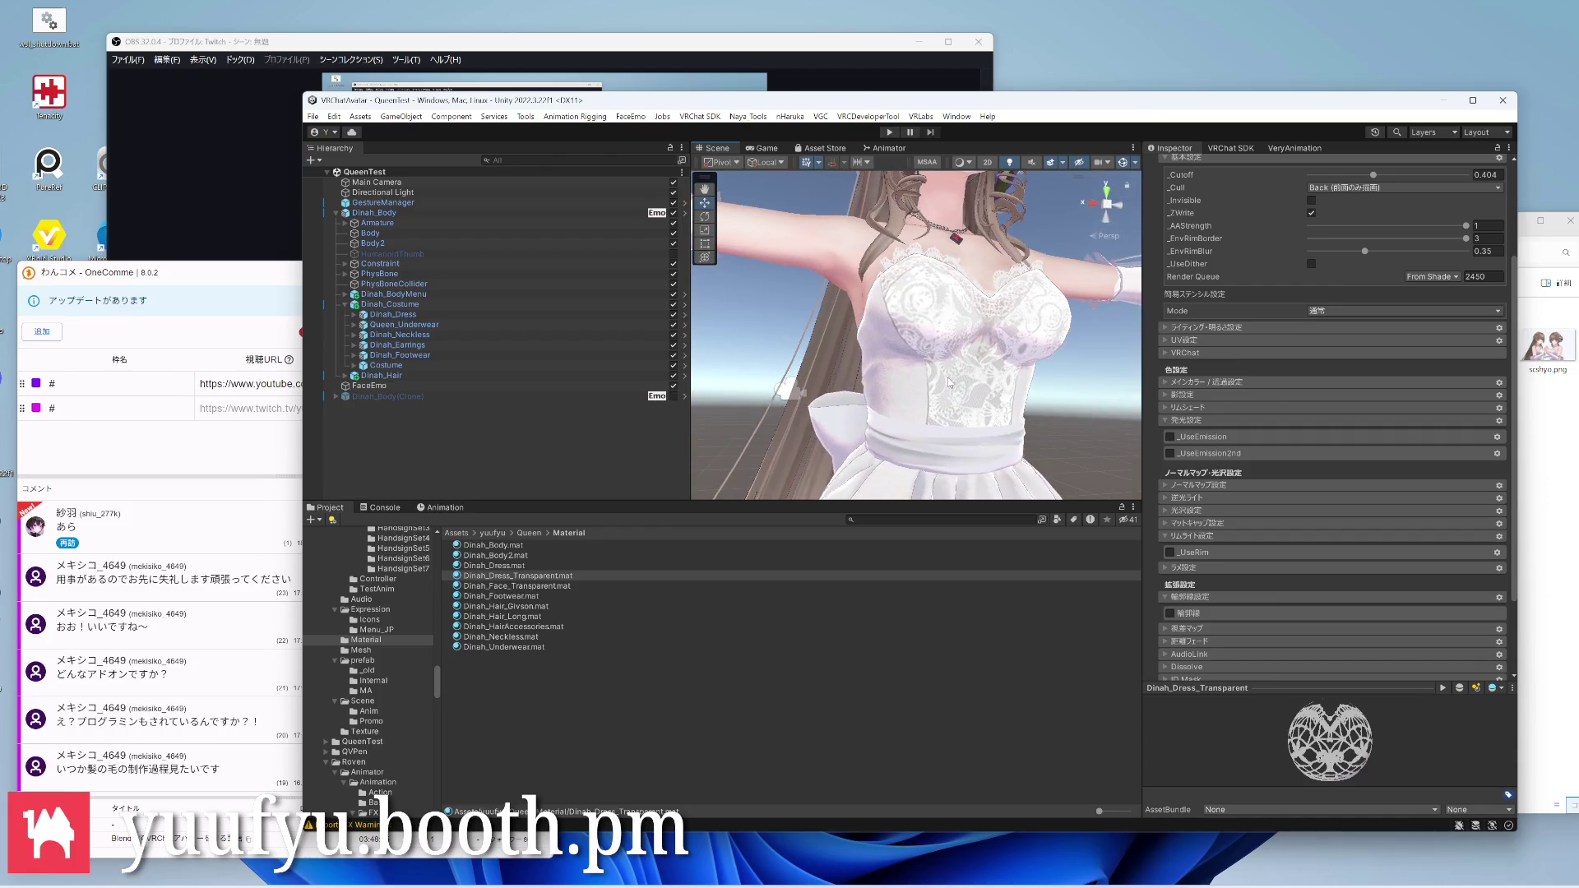
{"action": "scroll", "coordinate": [949, 385], "scroll_direction": "down", "scroll_amount": 5}
Orbit the avatar to check the skirt and hair flowers with the outline off
{"action": "mouse_move", "coordinate": [950, 346]}
{"action": "middle_mouse_down"}
{"action": "mouse_move", "coordinate": [929, 413]}
{"action": "mouse_move", "coordinate": [938, 247]}
{"action": "middle_mouse_up"}
{"action": "mouse_move", "coordinate": [938, 309]}
{"action": "right_mouse_down"}
{"action": "mouse_move", "coordinate": [947, 368]}
{"action": "mouse_move", "coordinate": [907, 266]}
{"action": "right_mouse_up"}
{"action": "middle_click_drag", "start_coordinate": [907, 321], "coordinate": [870, 210]}
{"action": "scroll", "coordinate": [896, 278], "scroll_direction": "down", "scroll_amount": 4}
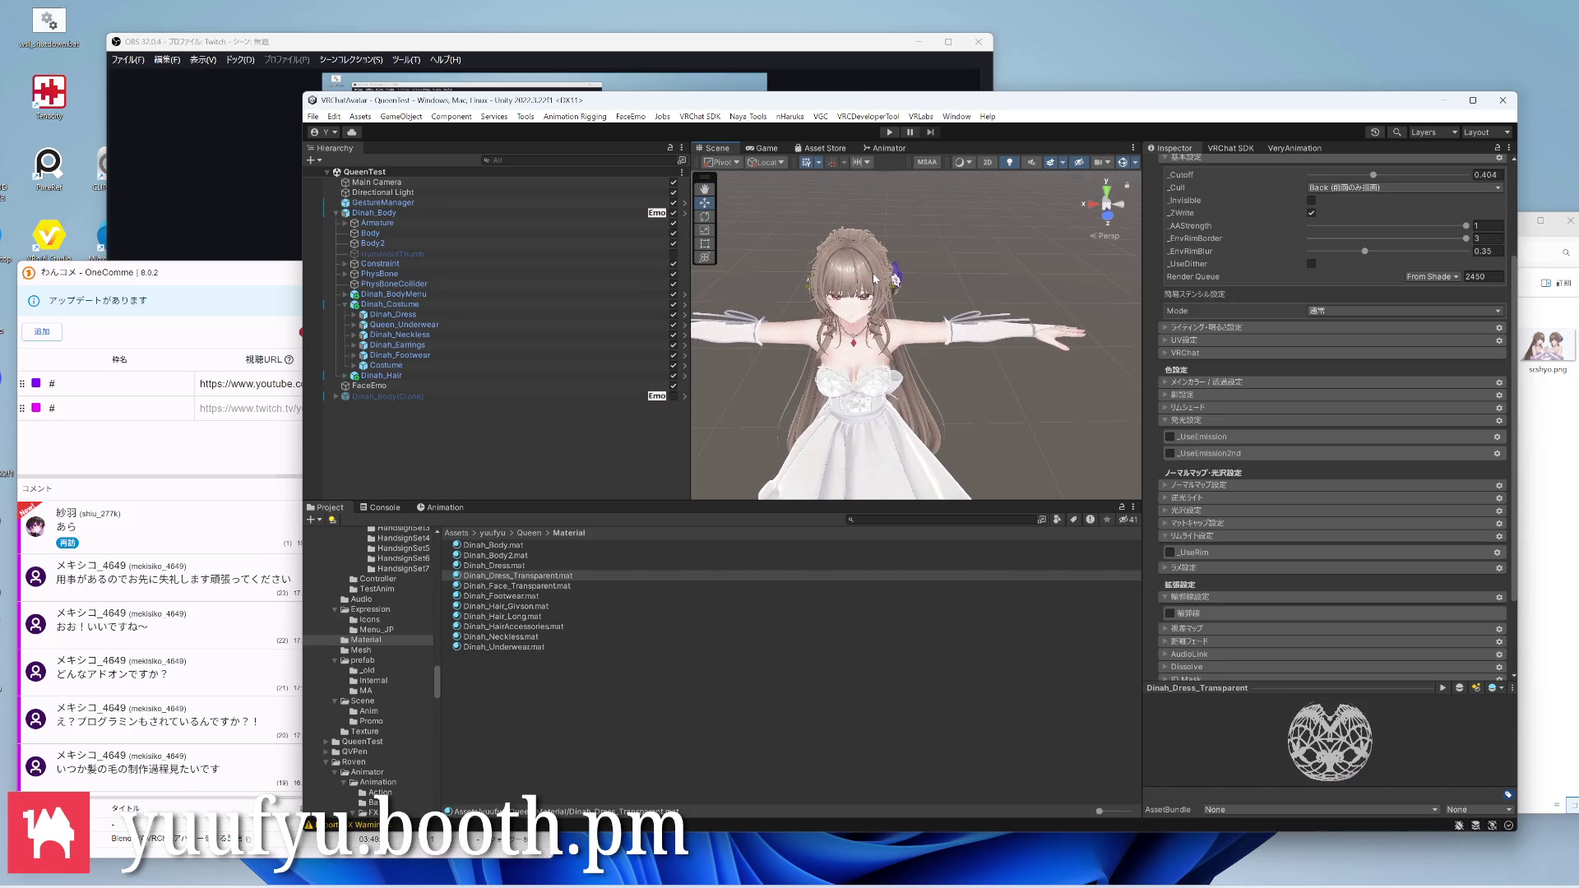
{"action": "scroll", "coordinate": [873, 279], "scroll_direction": "up", "scroll_amount": 5}
{"action": "mouse_move", "coordinate": [875, 279]}
{"action": "right_mouse_down"}
{"action": "mouse_move", "coordinate": [898, 414]}
{"action": "mouse_move", "coordinate": [909, 336]}
{"action": "mouse_move", "coordinate": [986, 318]}
{"action": "mouse_move", "coordinate": [938, 357]}
{"action": "right_mouse_up"}
{"action": "scroll", "coordinate": [899, 408], "scroll_direction": "up", "scroll_amount": 5}
{"action": "scroll", "coordinate": [910, 337], "scroll_direction": "down", "scroll_amount": 5}
{"action": "scroll", "coordinate": [985, 318], "scroll_direction": "up", "scroll_amount": 3}
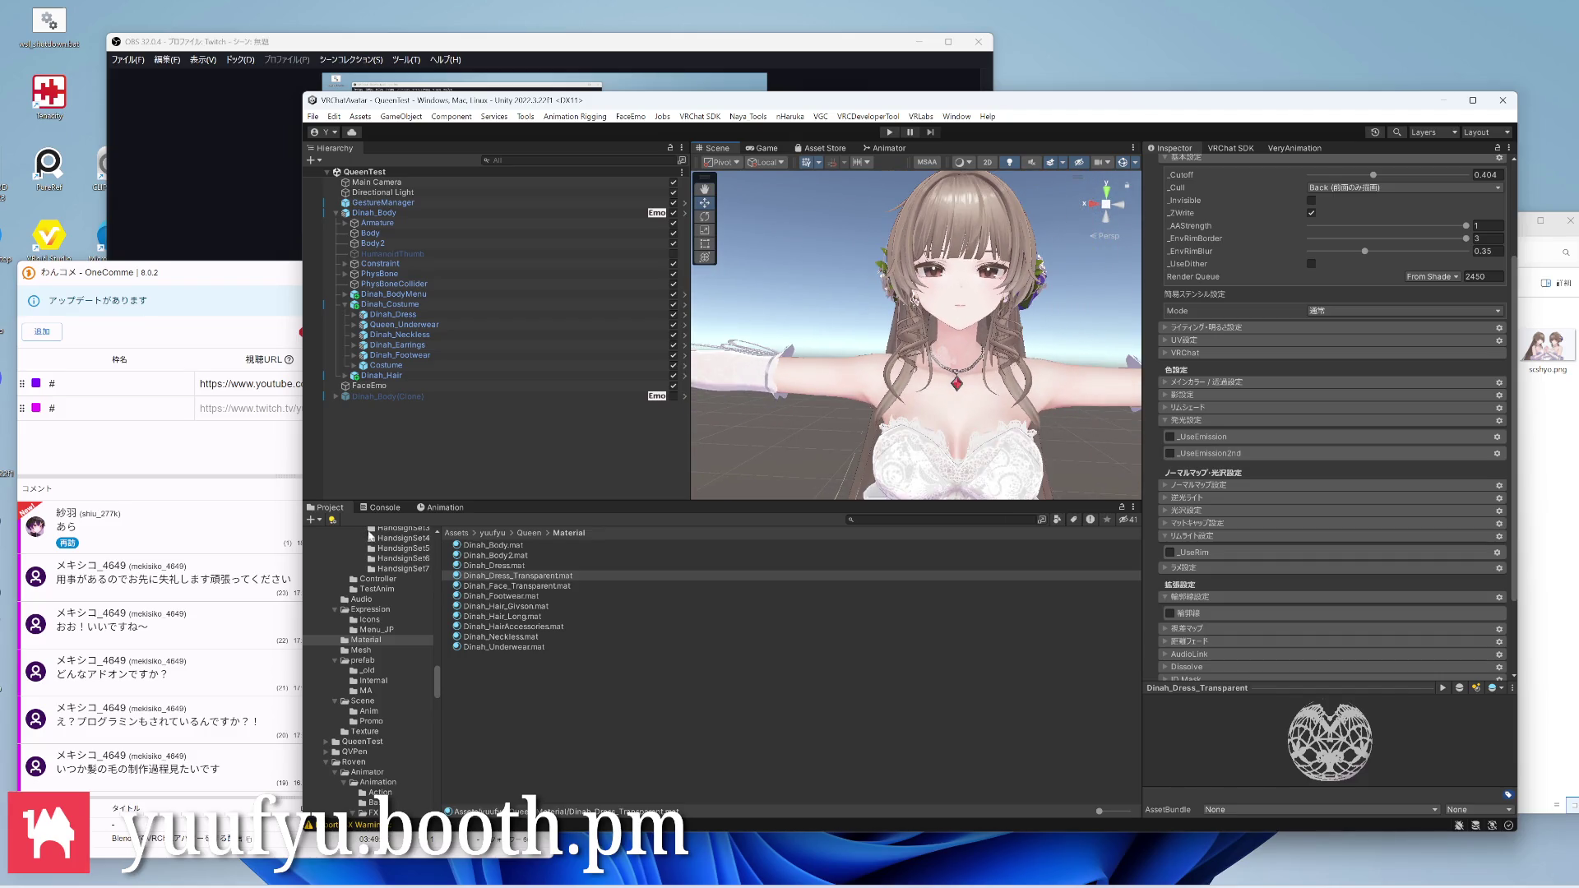
Deselect the material and bring File Explorer's Roven folder tab forward
{"action": "left_click", "coordinate": [740, 691]}
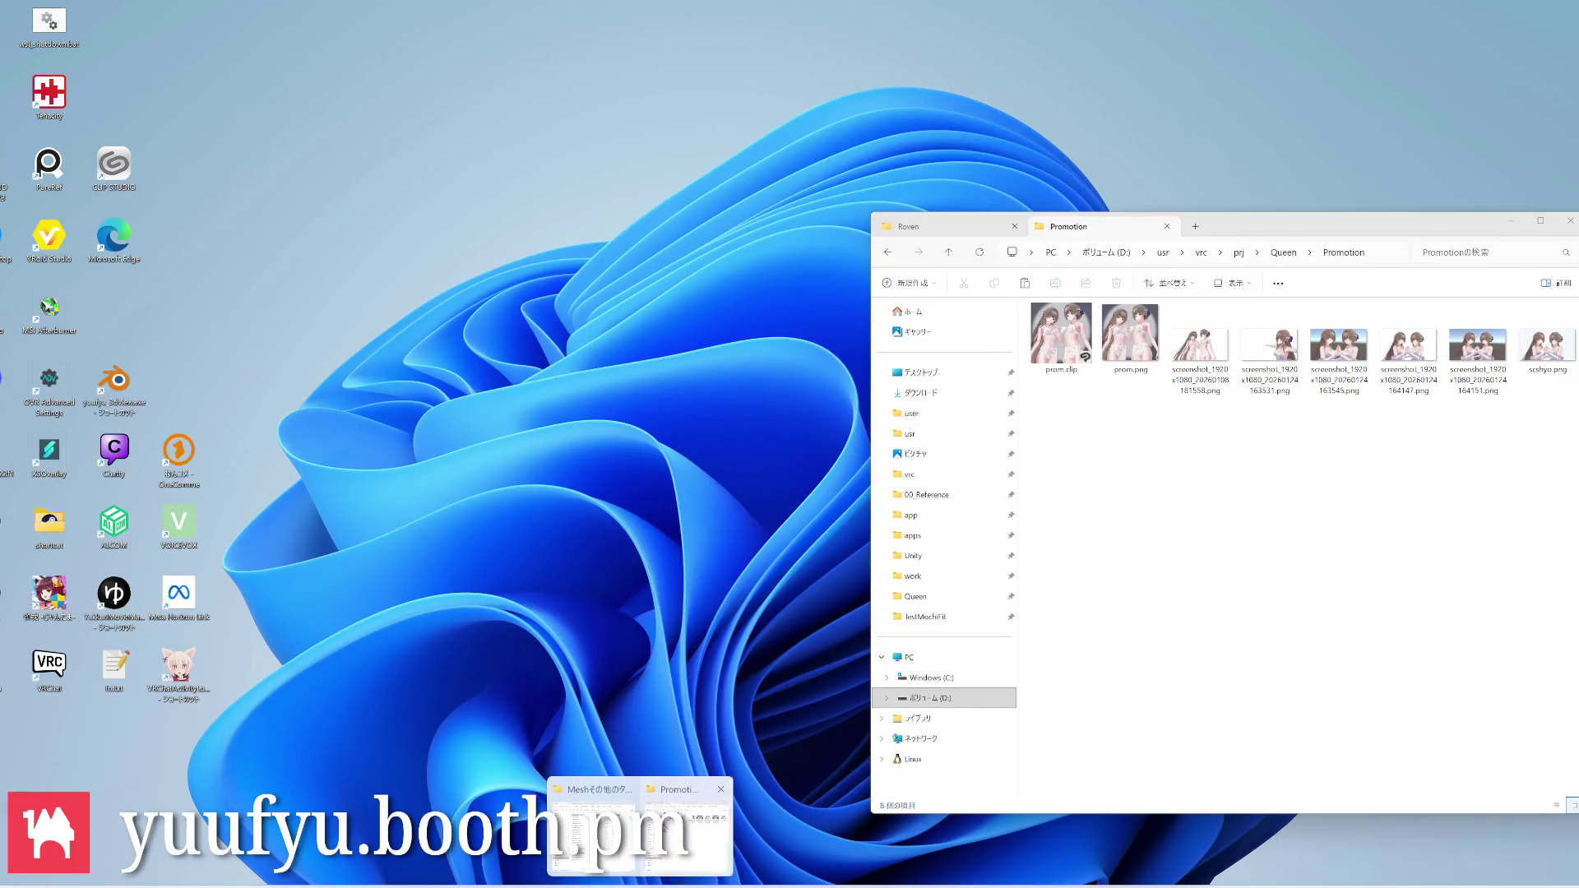
{"action": "left_click", "coordinate": [676, 827]}
{"action": "left_click", "coordinate": [938, 227]}
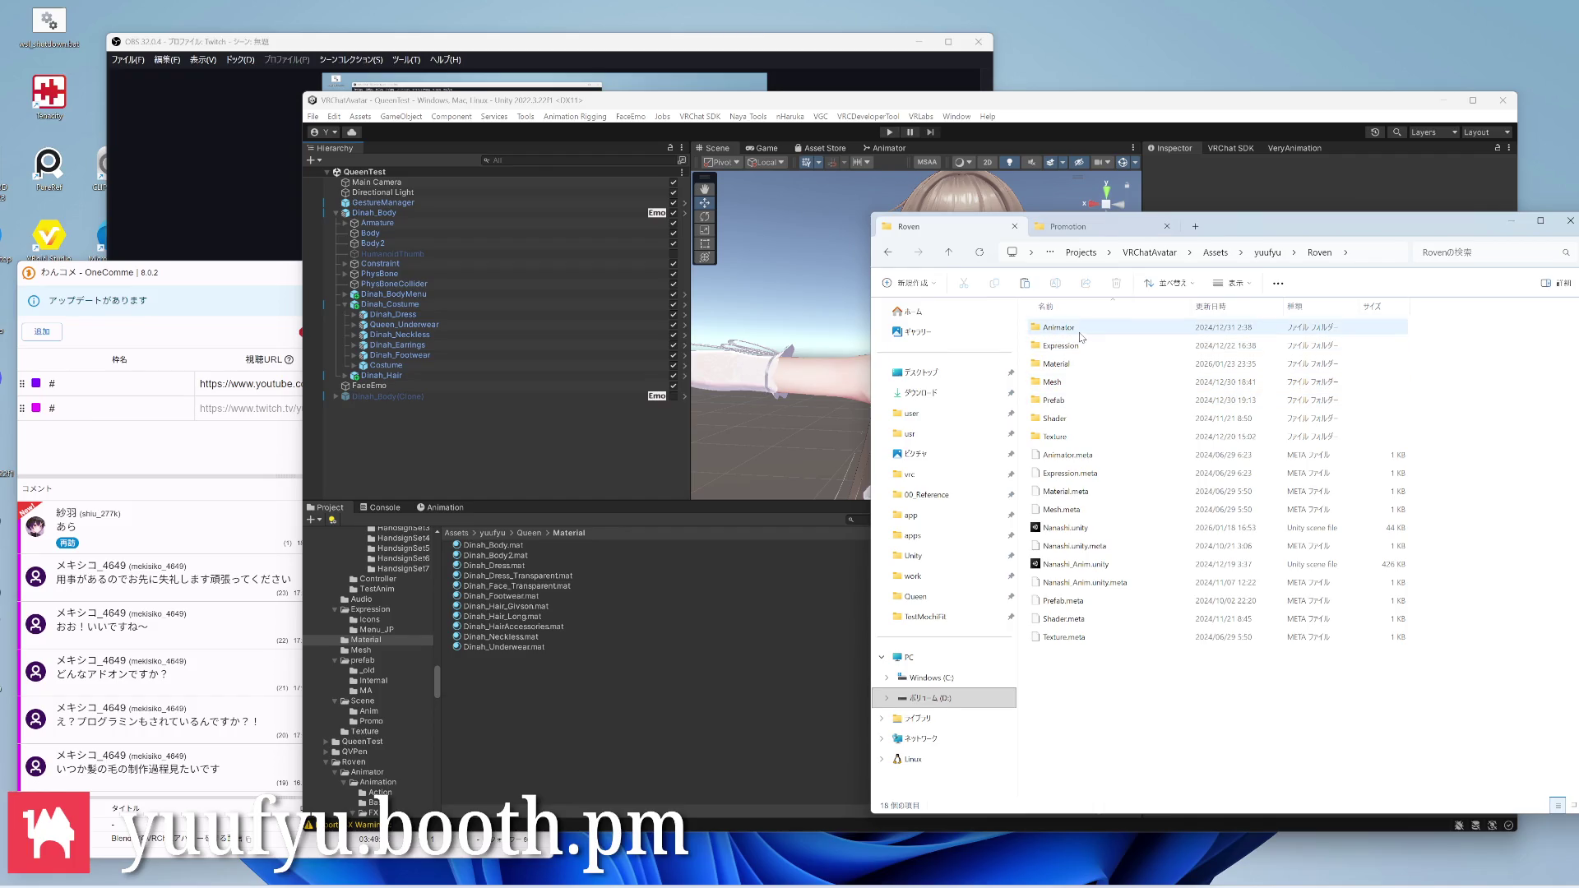
Browse Roven's Animator > Animation > FX, peek into Blink, then enter the FaceEmote folder
{"action": "double_click", "coordinate": [1058, 327]}
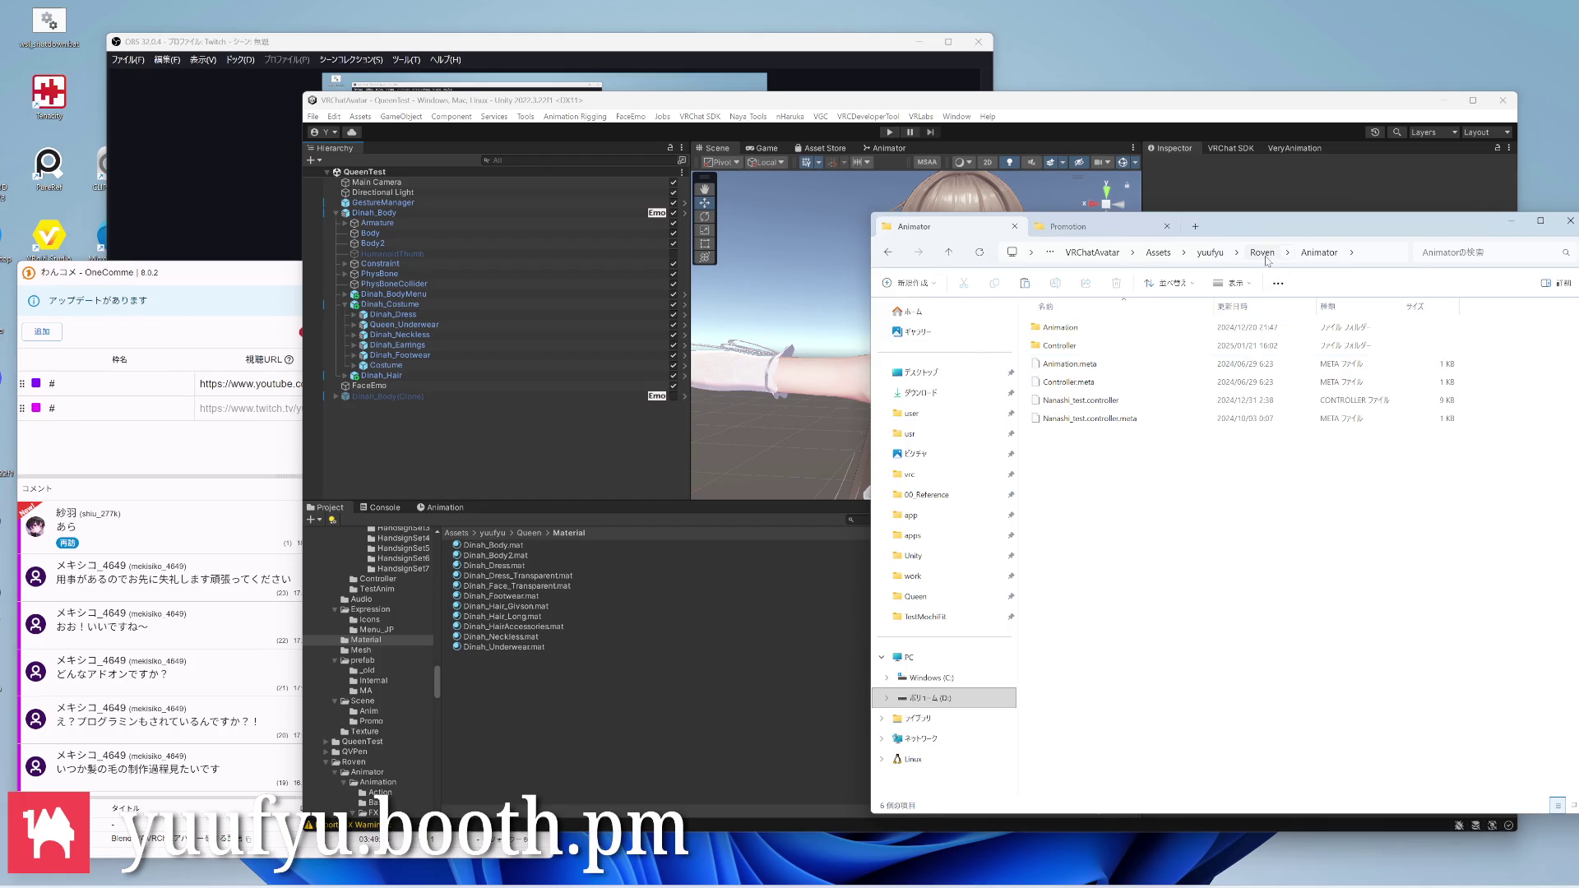
{"action": "double_click", "coordinate": [1059, 326]}
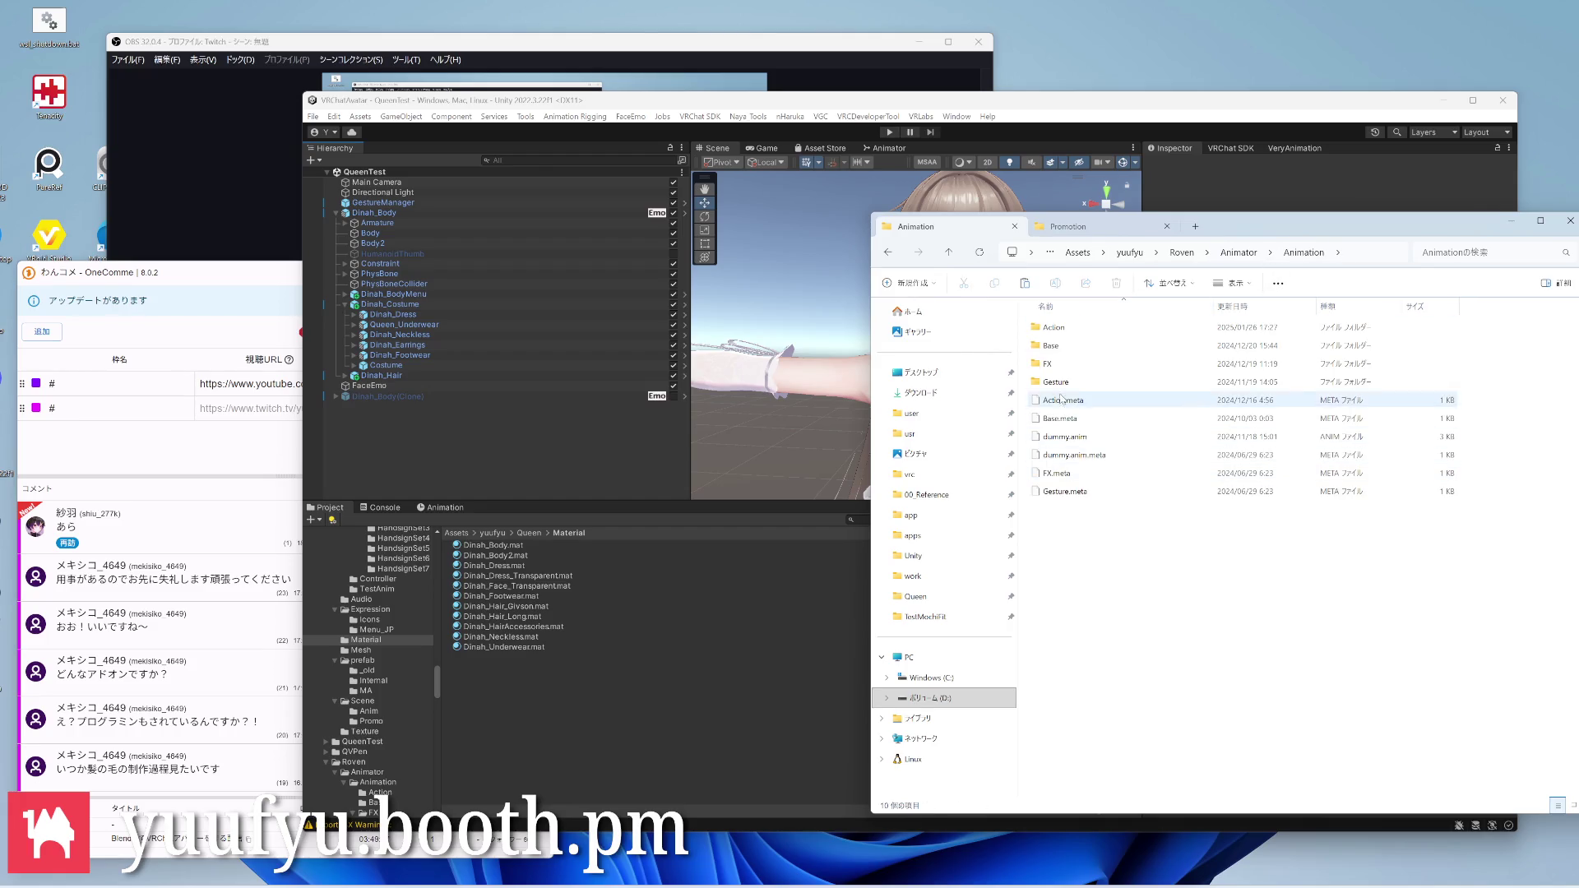
{"action": "double_click", "coordinate": [1049, 364]}
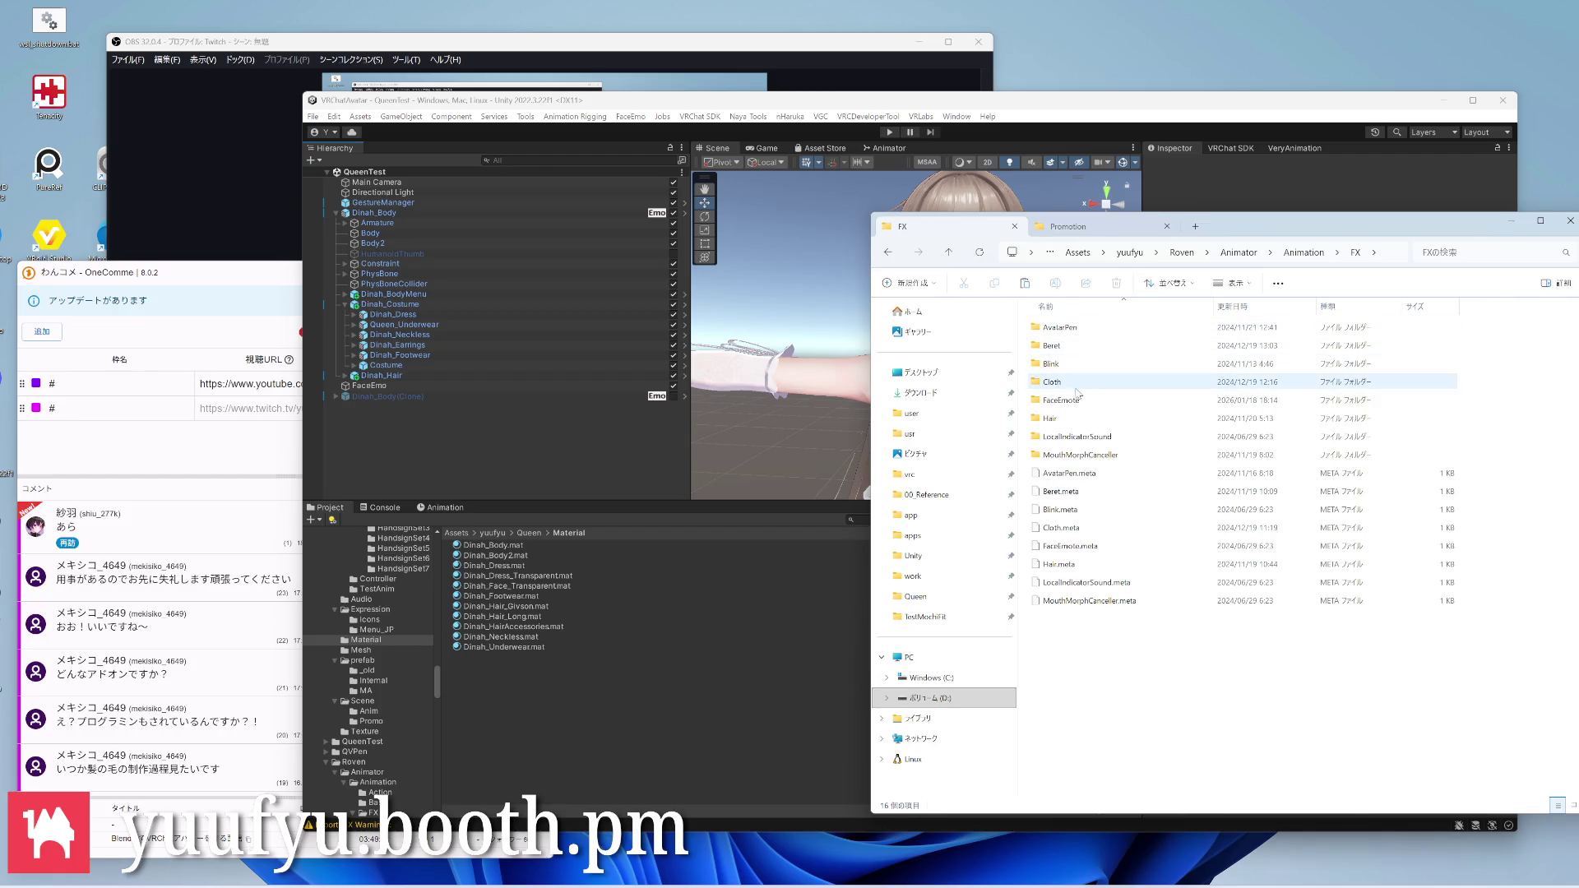
{"action": "double_click", "coordinate": [1051, 364]}
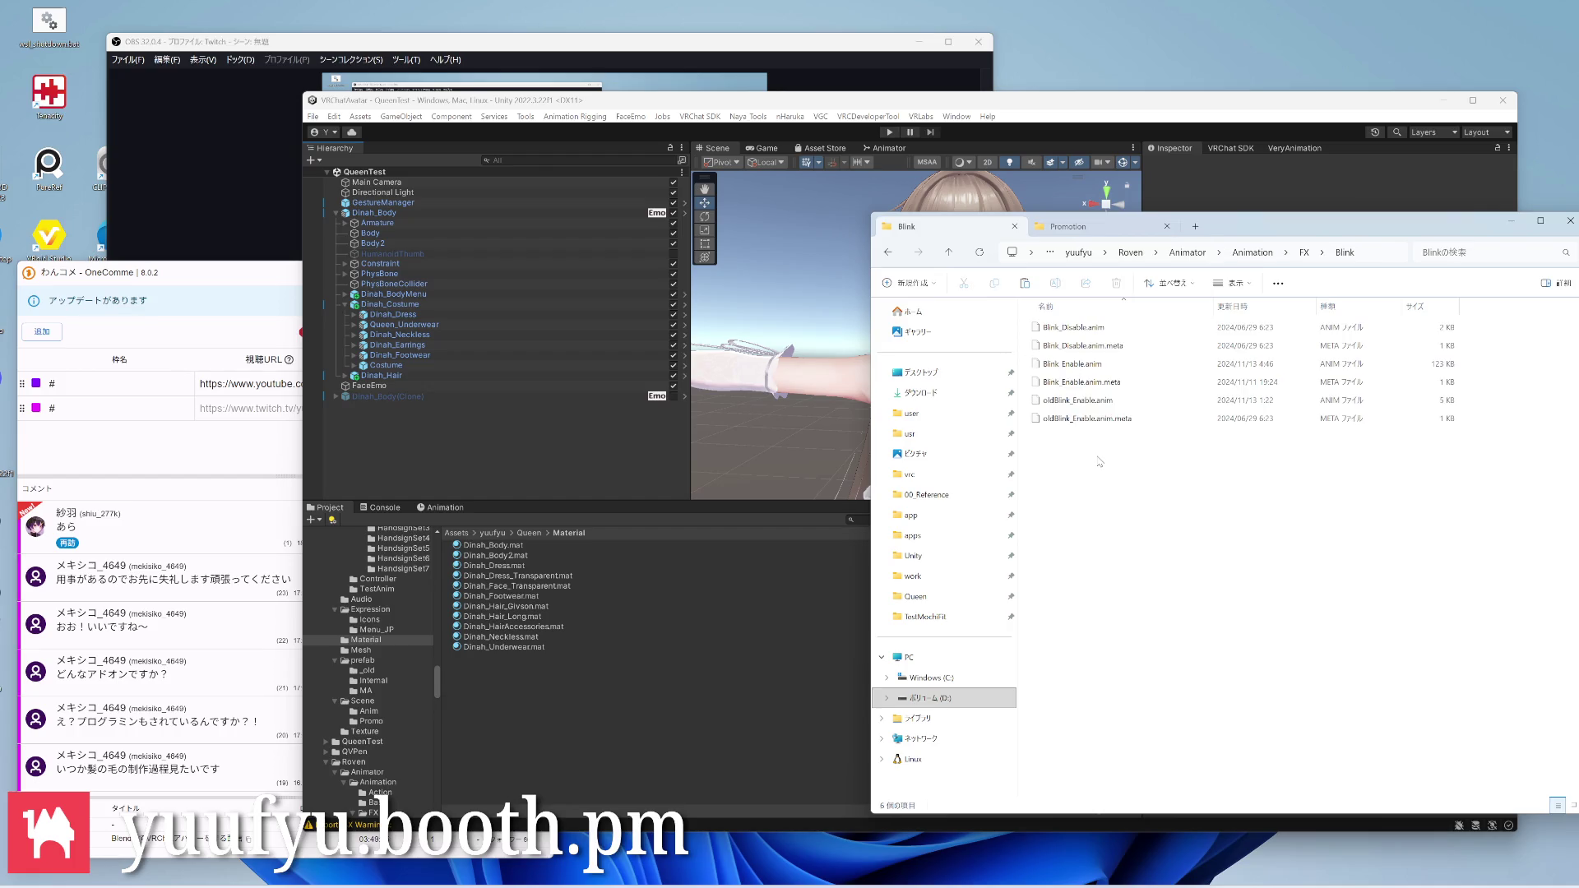
{"action": "key", "text": "alt+Left"}
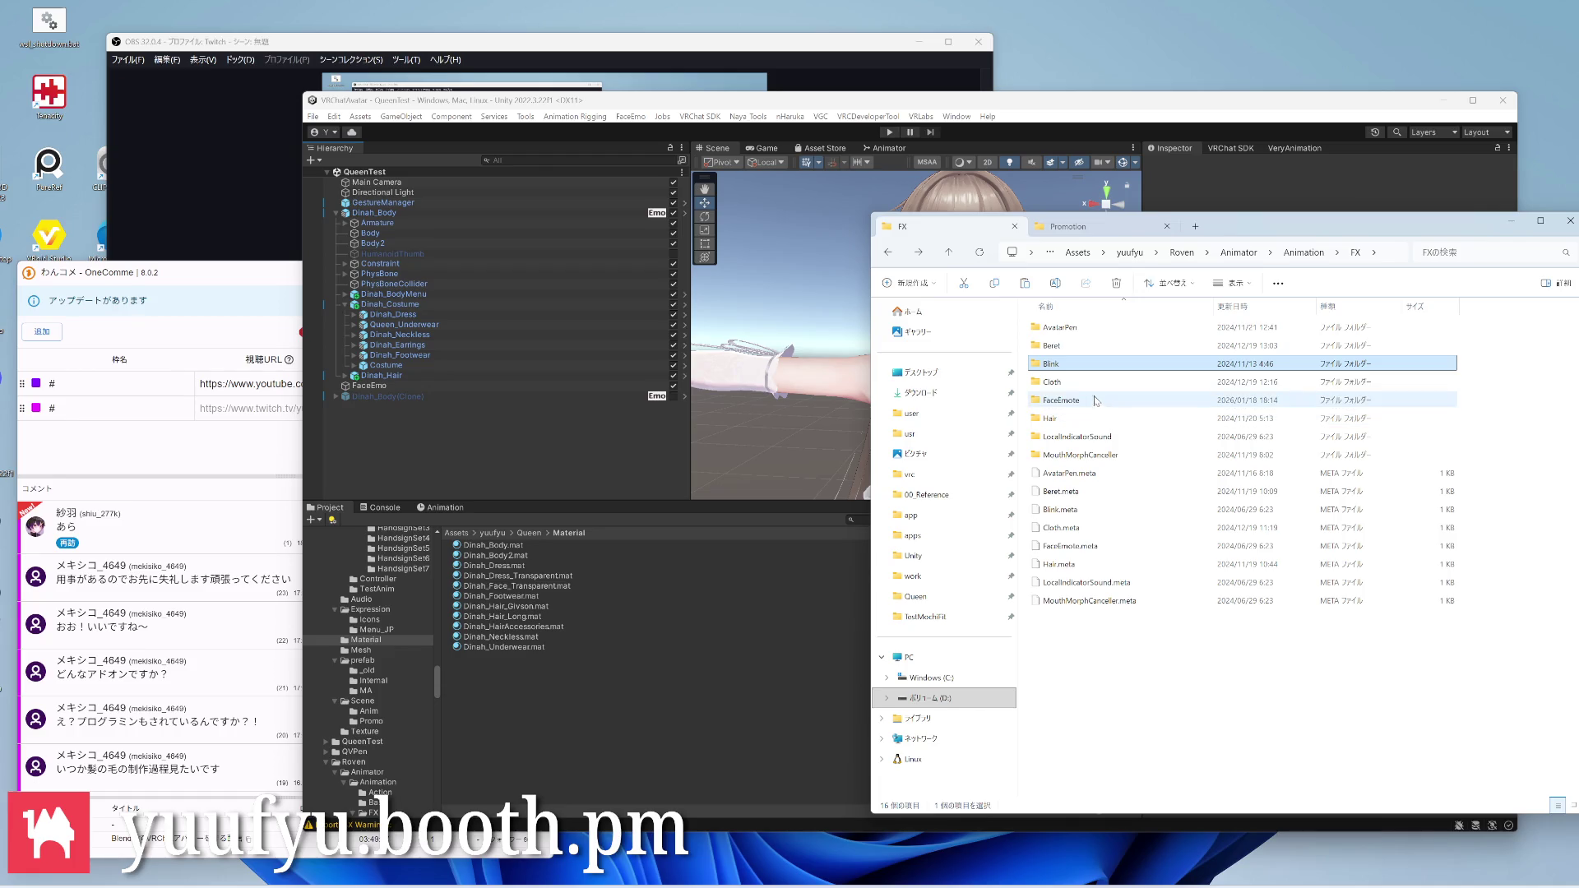
{"action": "double_click", "coordinate": [1061, 400]}
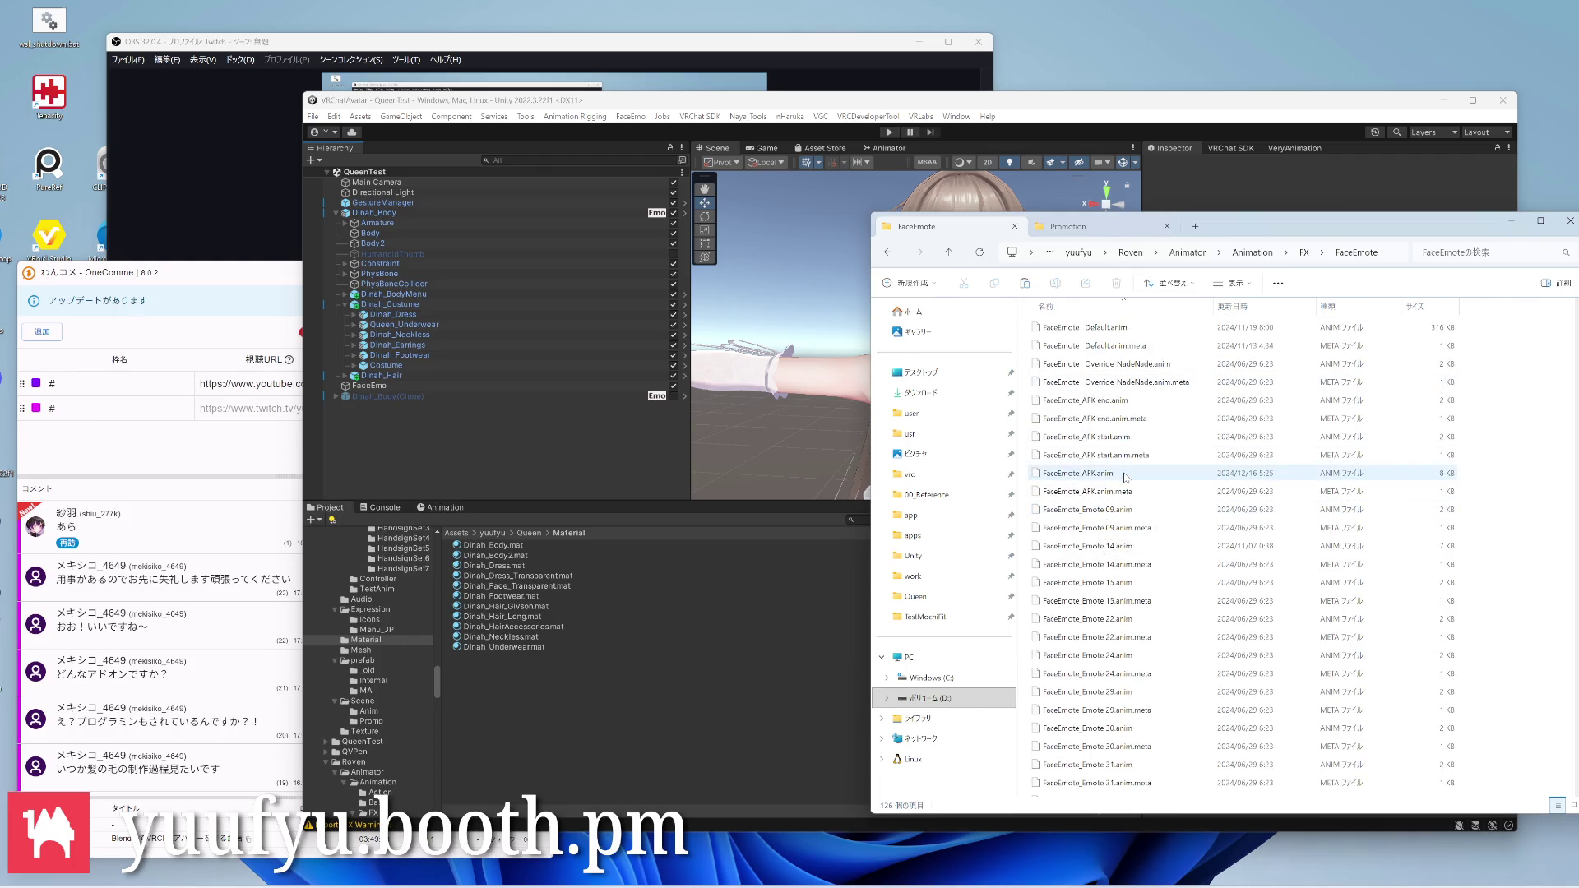
{"action": "scroll", "coordinate": [1126, 477], "scroll_direction": "down", "scroll_amount": 5}
{"action": "scroll", "coordinate": [1126, 476], "scroll_direction": "down", "scroll_amount": 5}
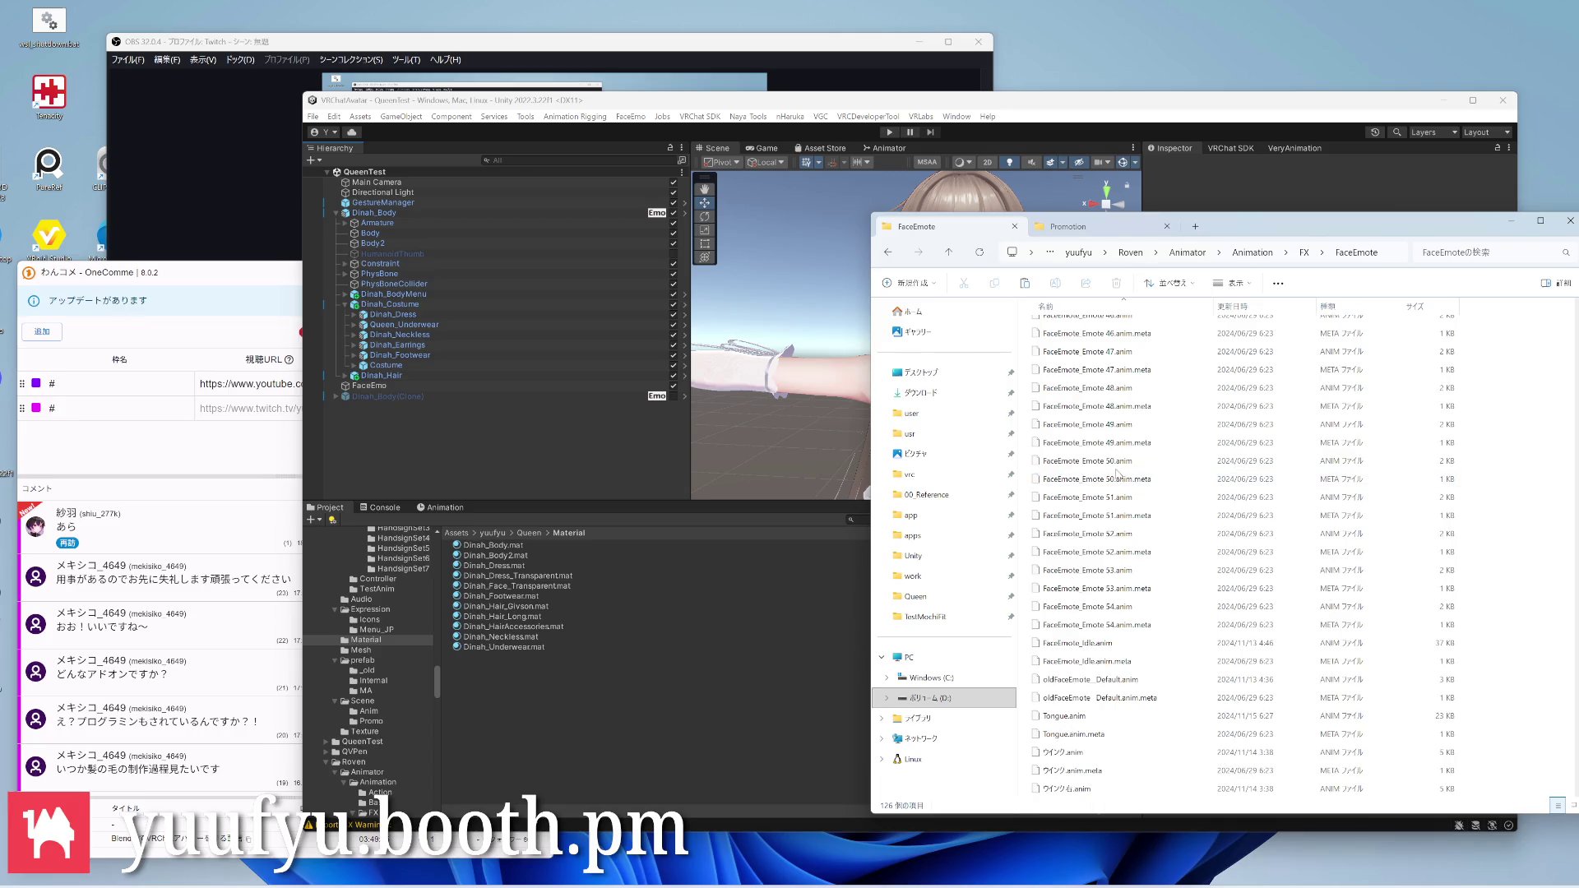
{"action": "scroll", "coordinate": [1116, 471], "scroll_direction": "up", "scroll_amount": 8}
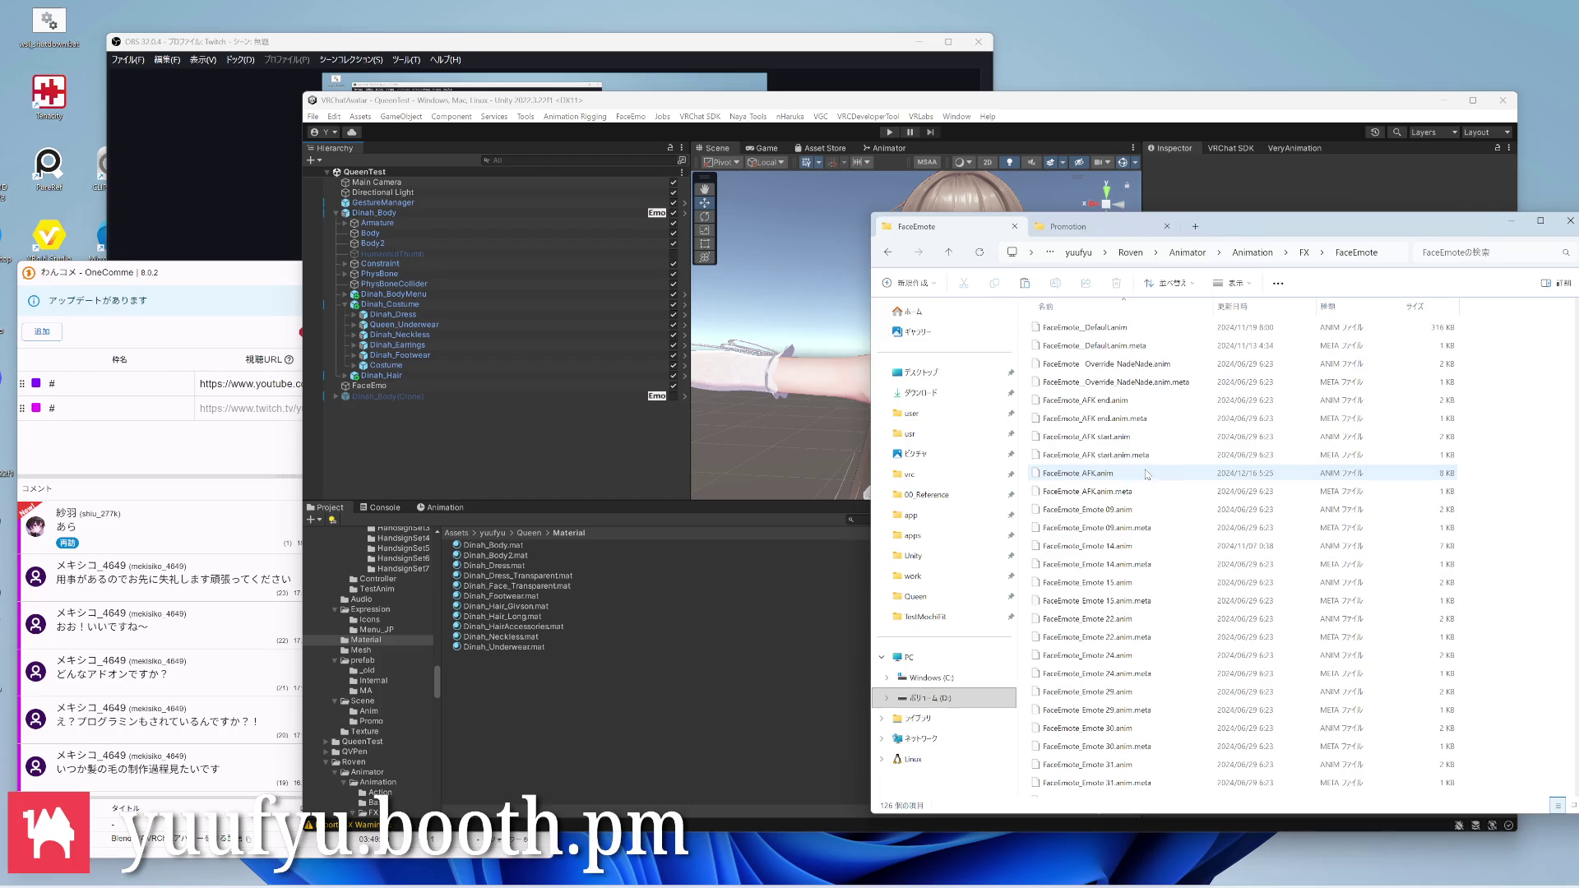
Copy FaceEmote_Default.anim and climb back up to the yuufyu assets folder
{"action": "left_click", "coordinate": [1117, 327]}
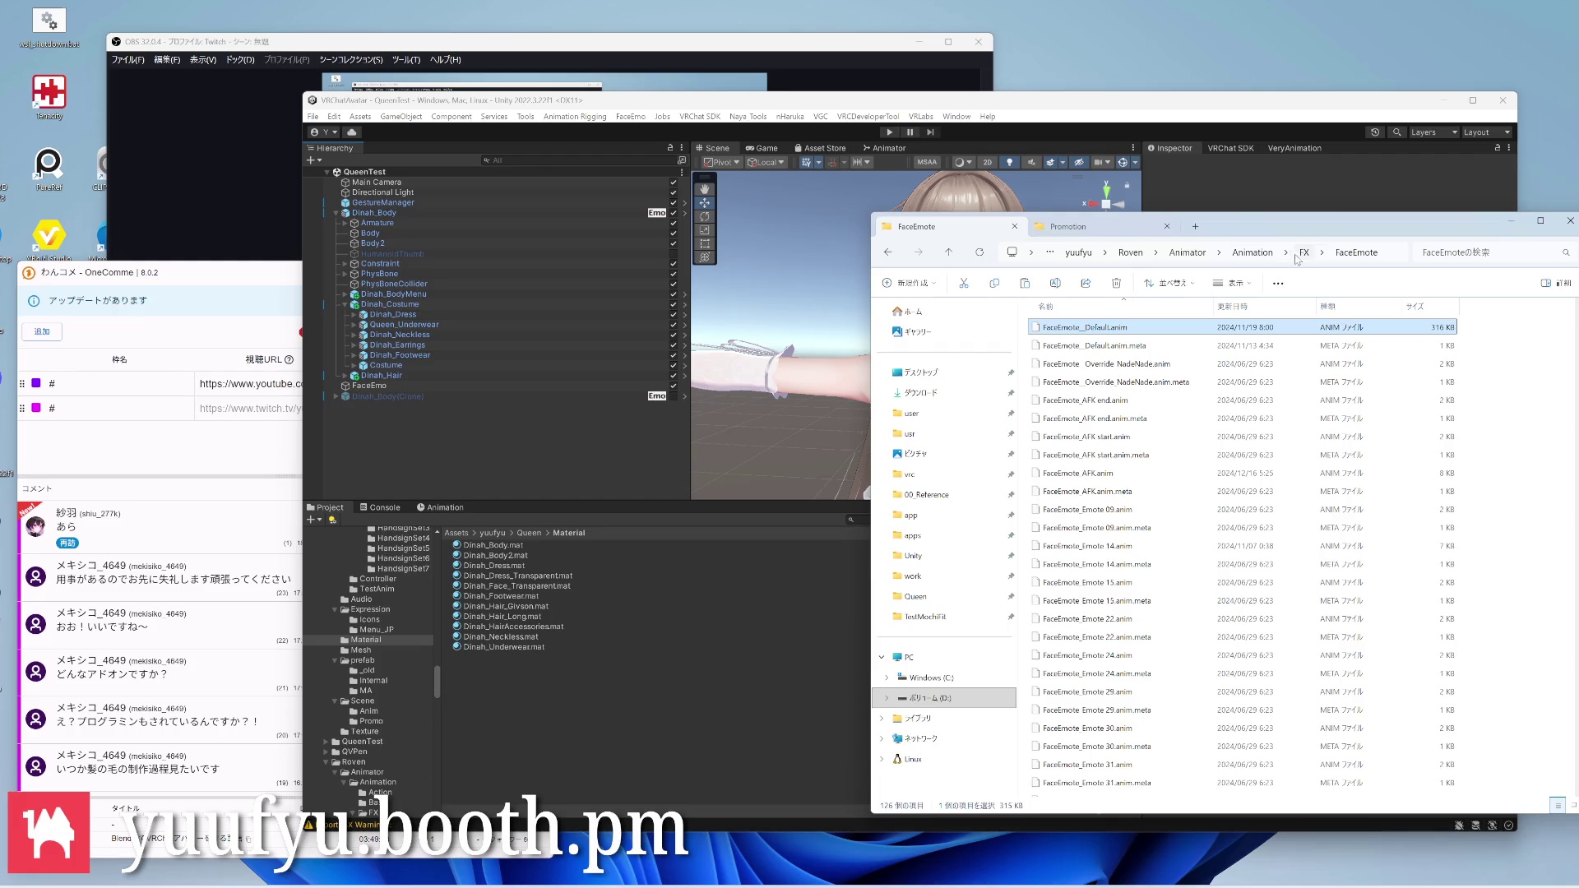
{"action": "left_click", "coordinate": [1305, 252]}
{"action": "left_click", "coordinate": [1303, 251]}
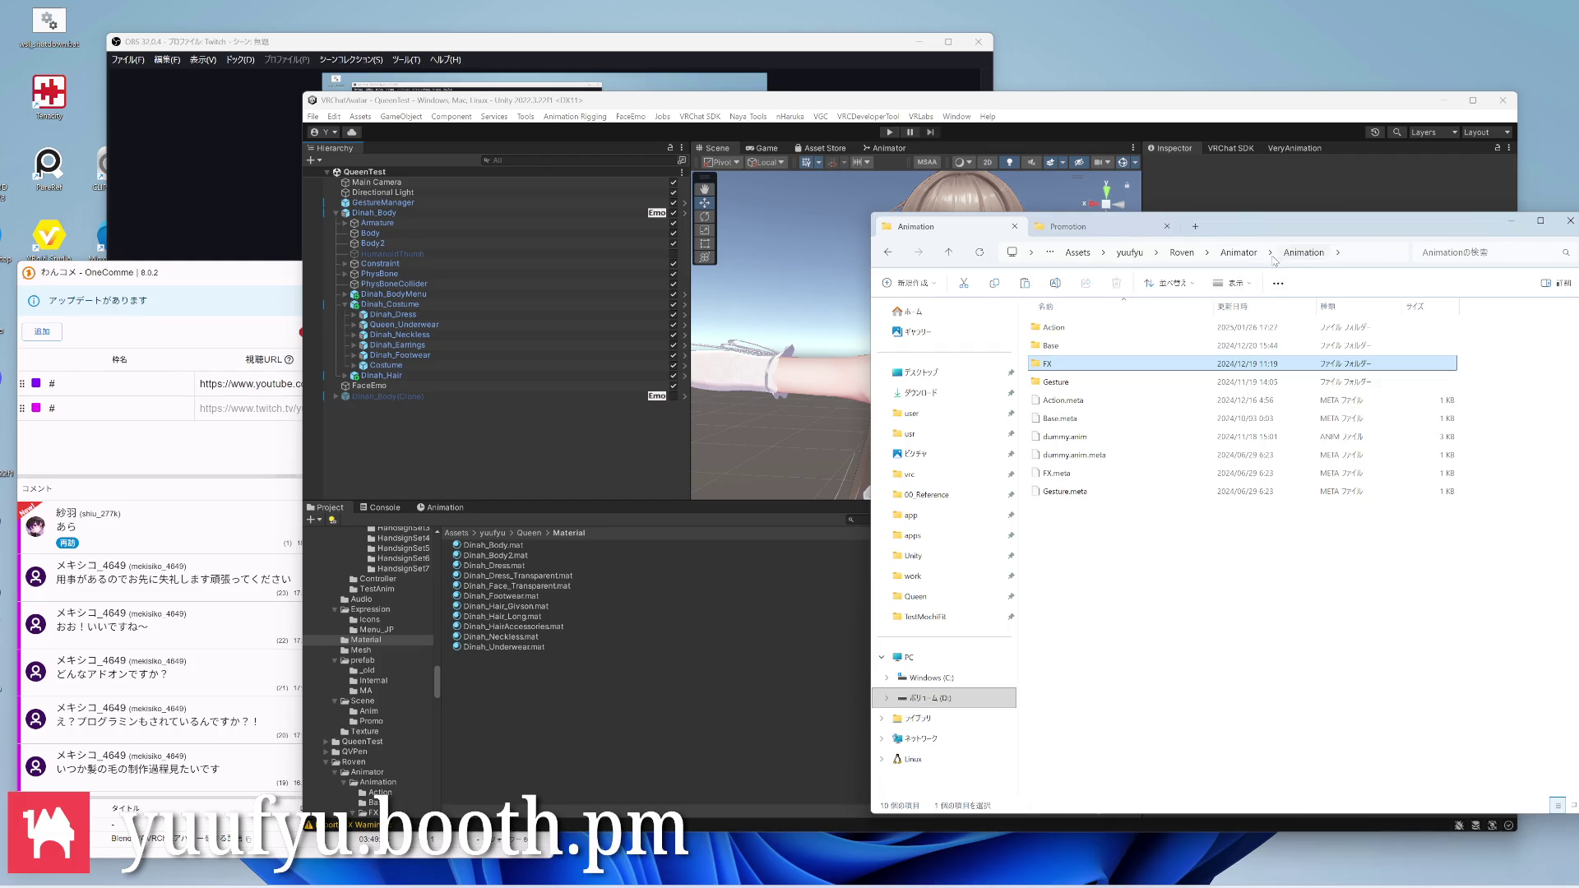
{"action": "left_click", "coordinate": [1130, 253]}
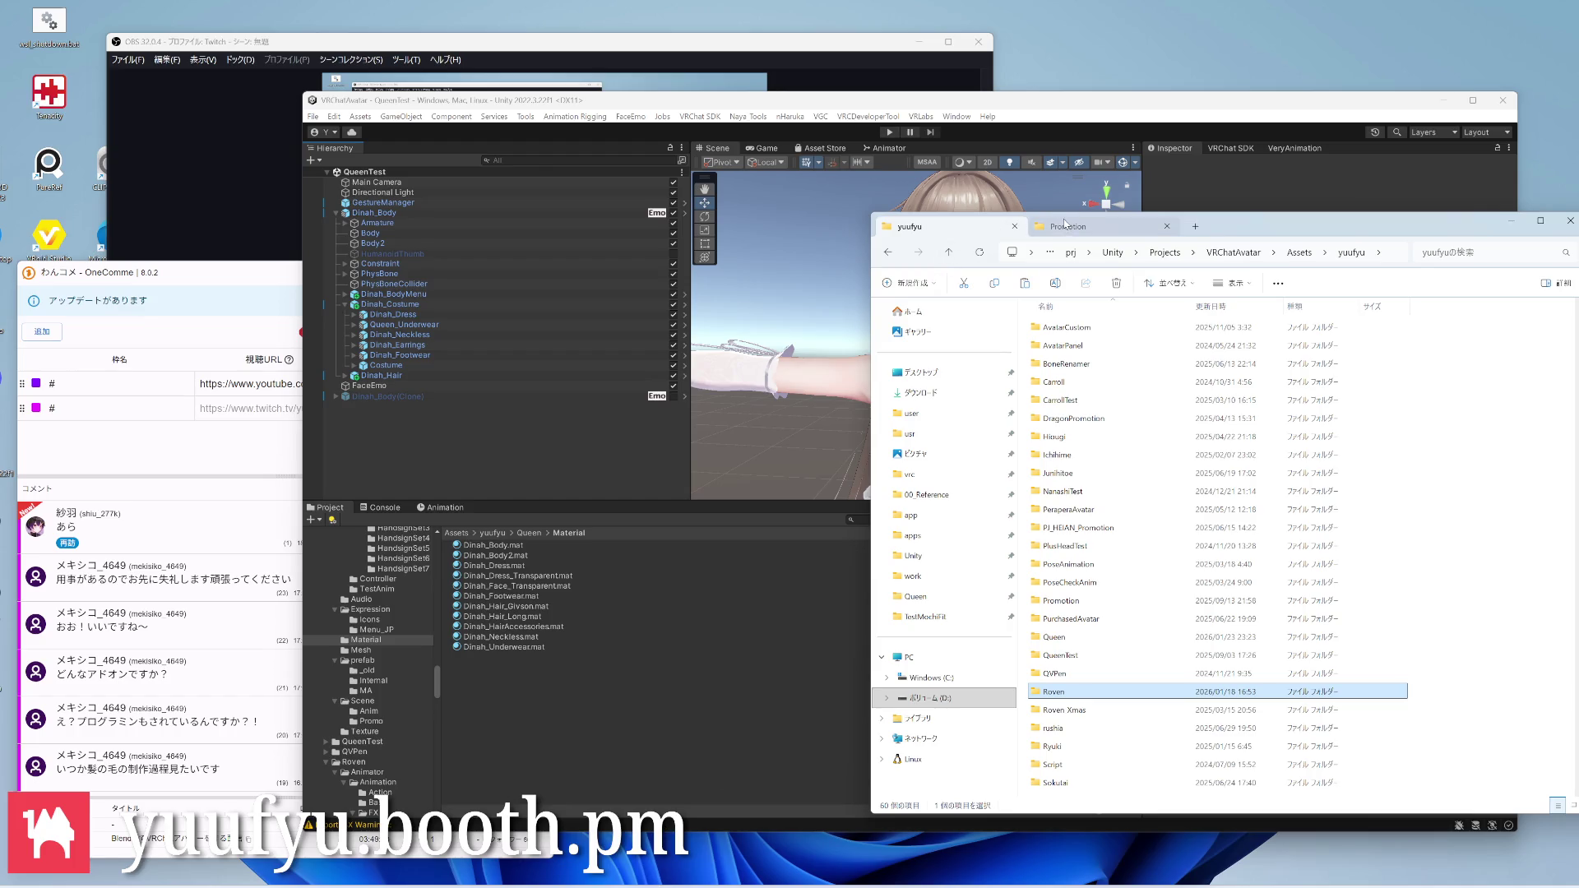
Paste the clip into Queen's Unity folder via the Promotion tab, beside the Dinah package
{"action": "left_click", "coordinate": [1069, 225]}
{"action": "left_click", "coordinate": [1283, 252]}
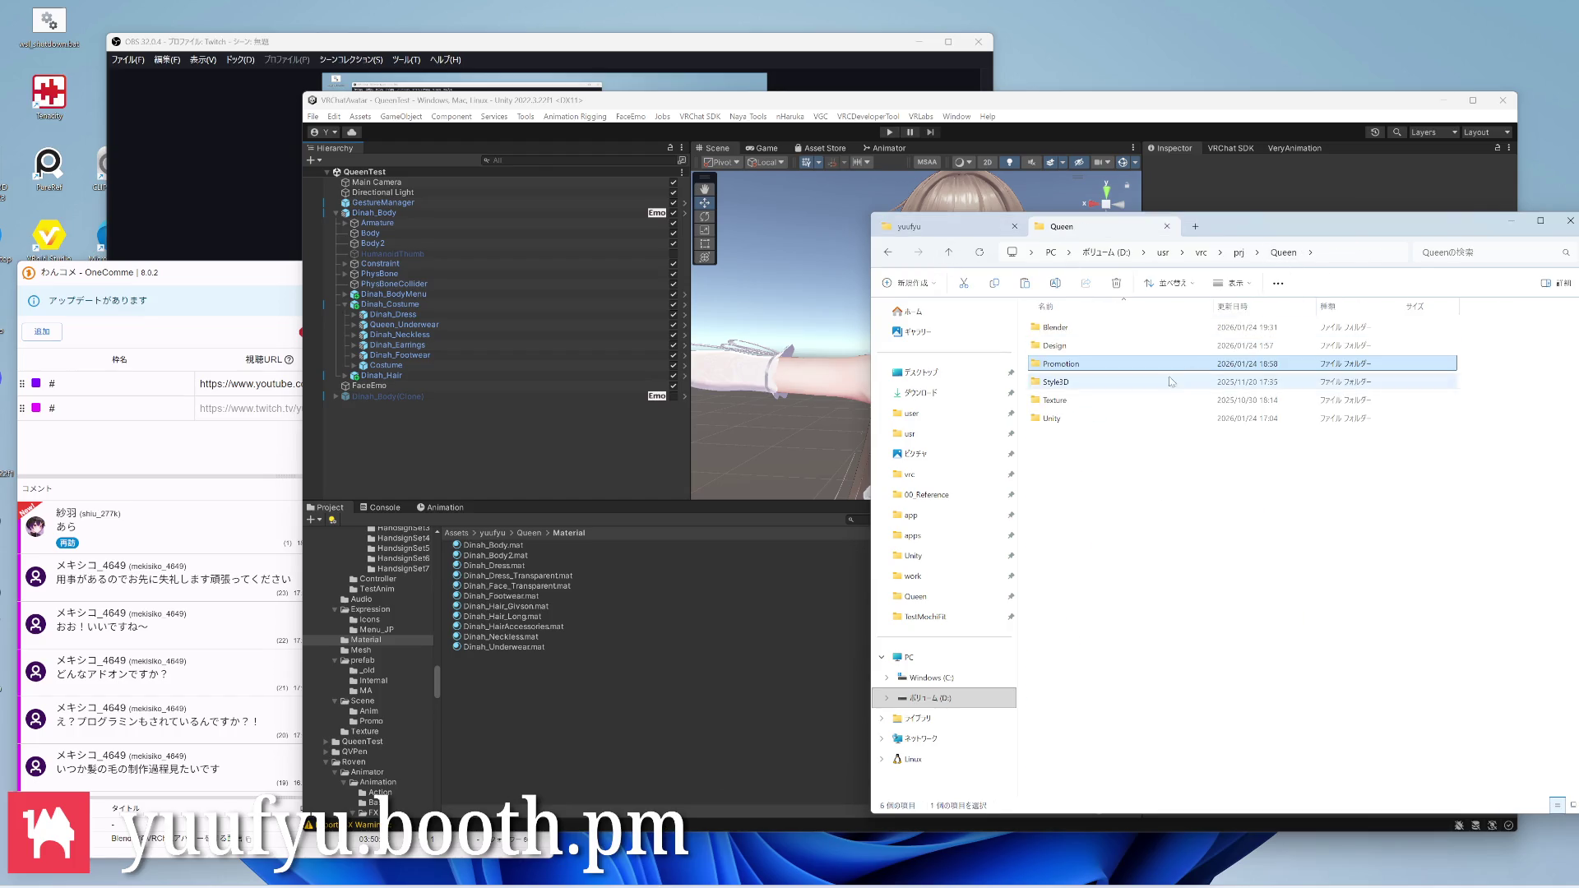
{"action": "double_click", "coordinate": [1073, 345]}
{"action": "left_click", "coordinate": [1086, 346]}
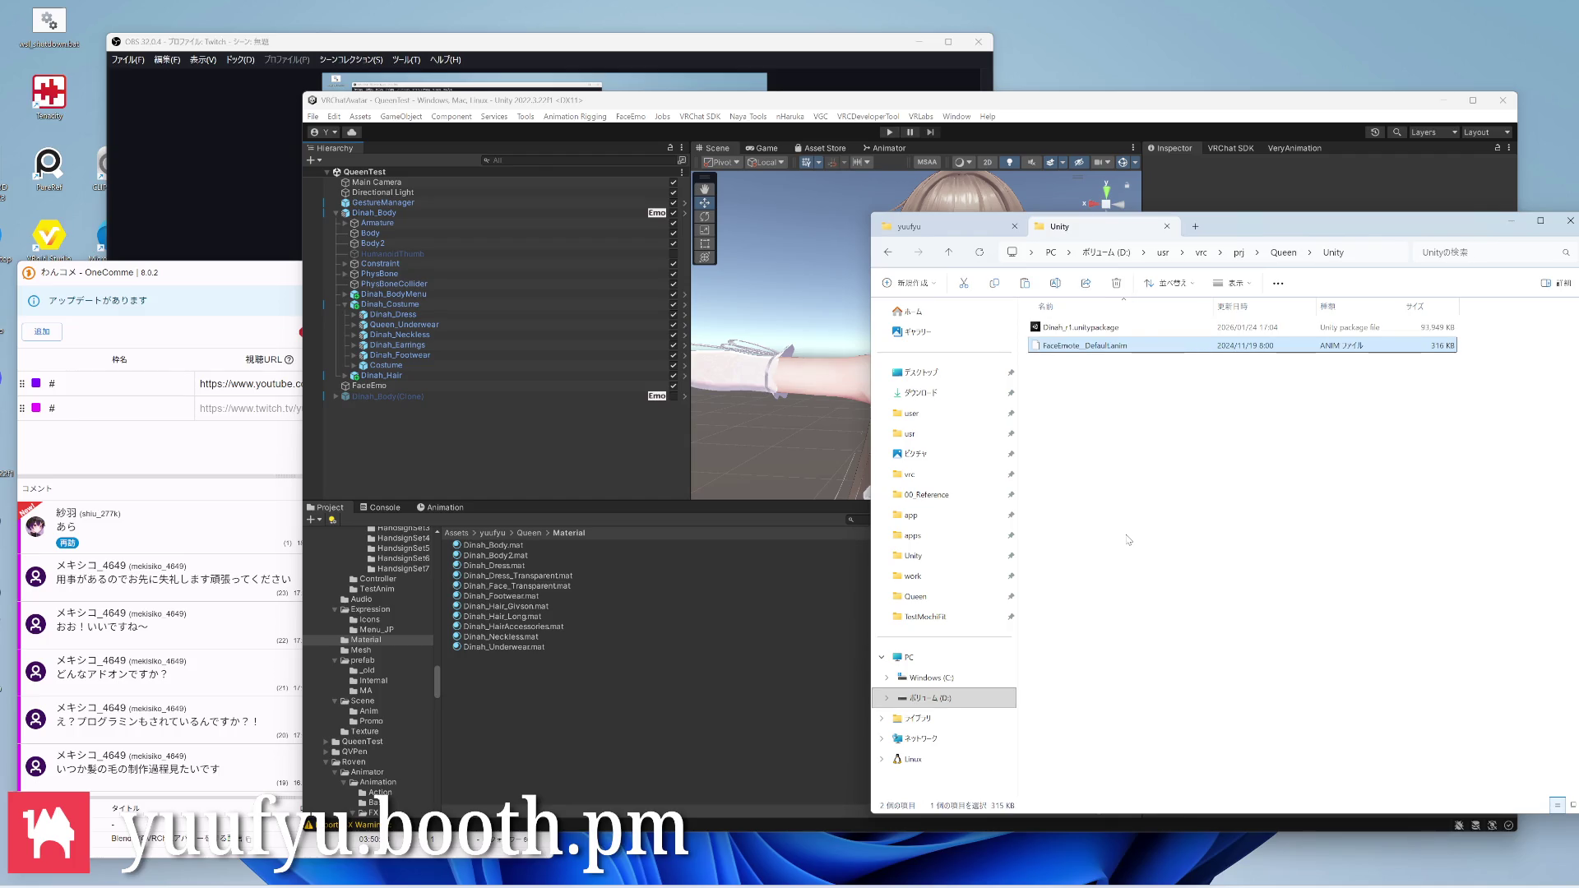
Rename the copy to RovenFaceEmote_Default.anim, then enter the Queen folder on the yuufyu tab
{"action": "key", "text": "F2"}
{"action": "type", "text": "Roven"}
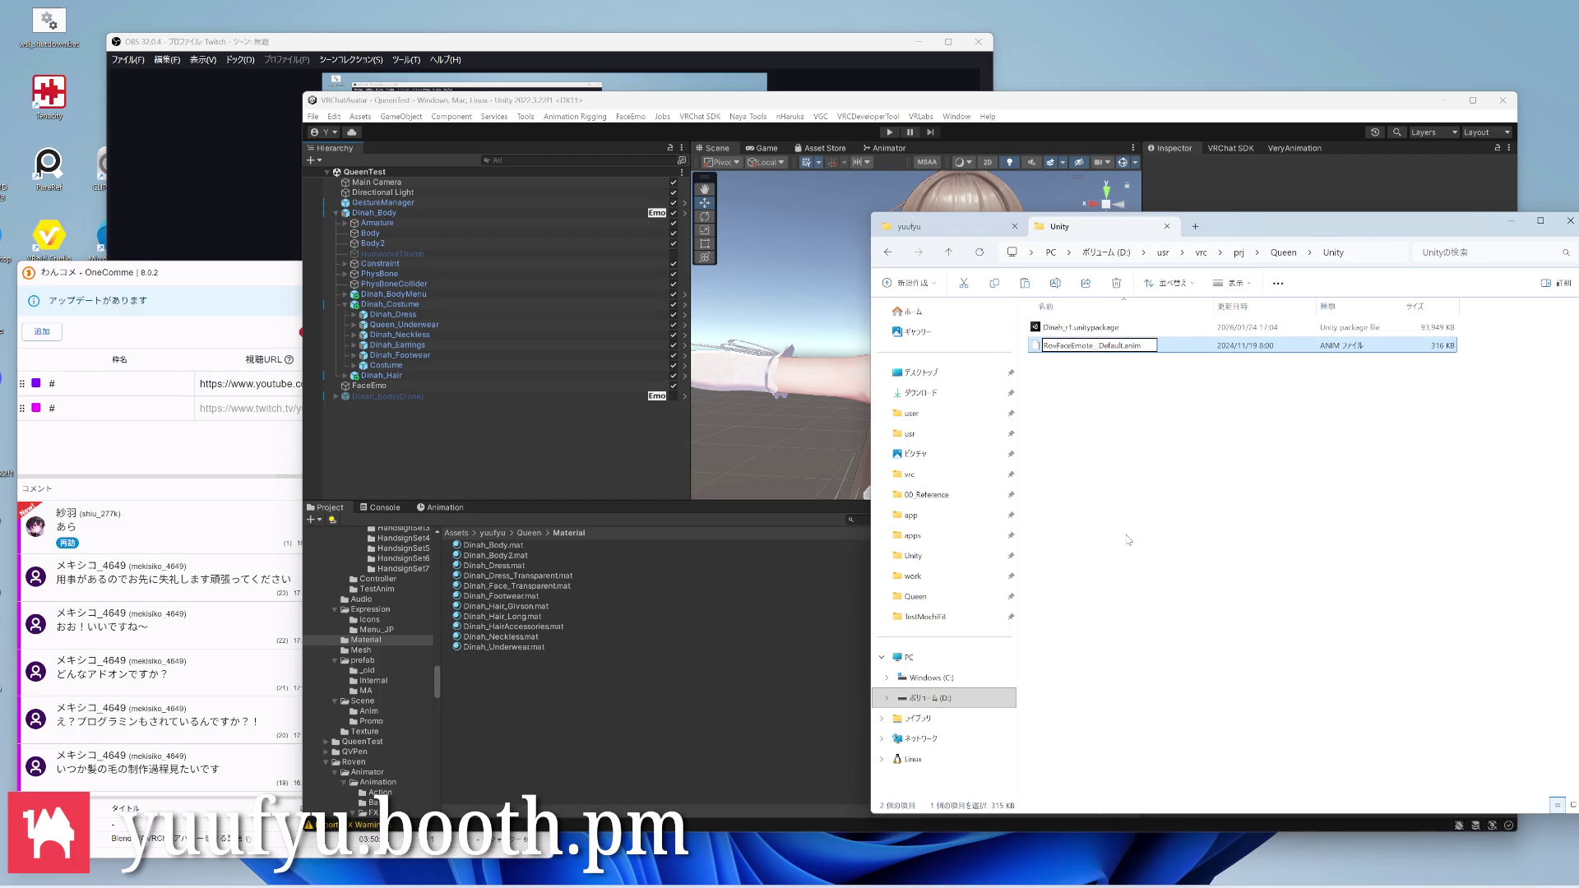
{"action": "key", "text": "Return"}
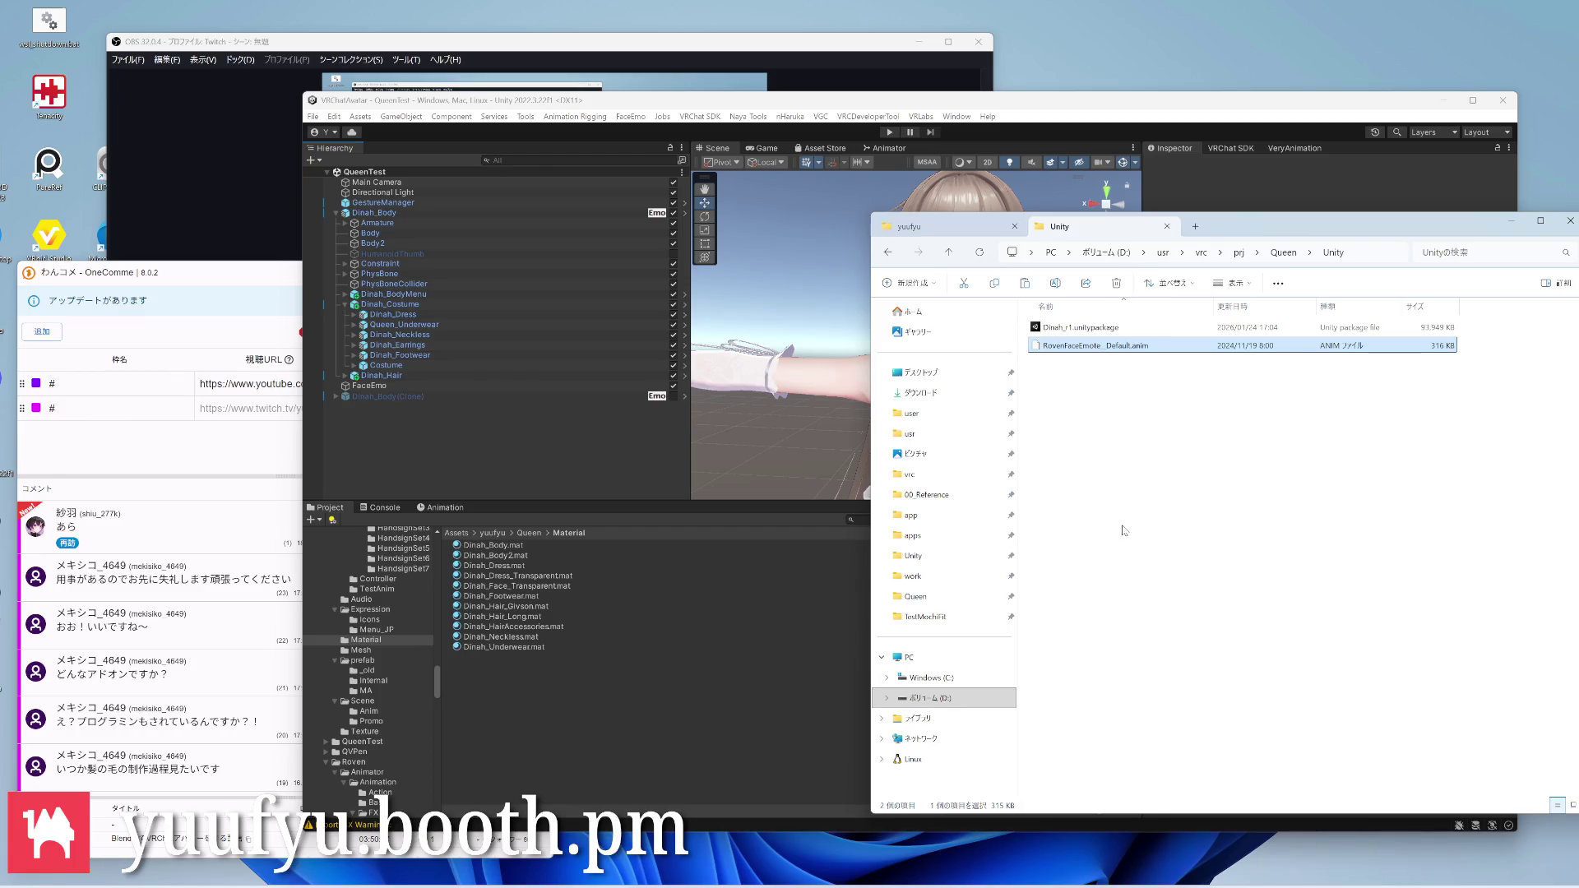
{"action": "left_click", "coordinate": [913, 226]}
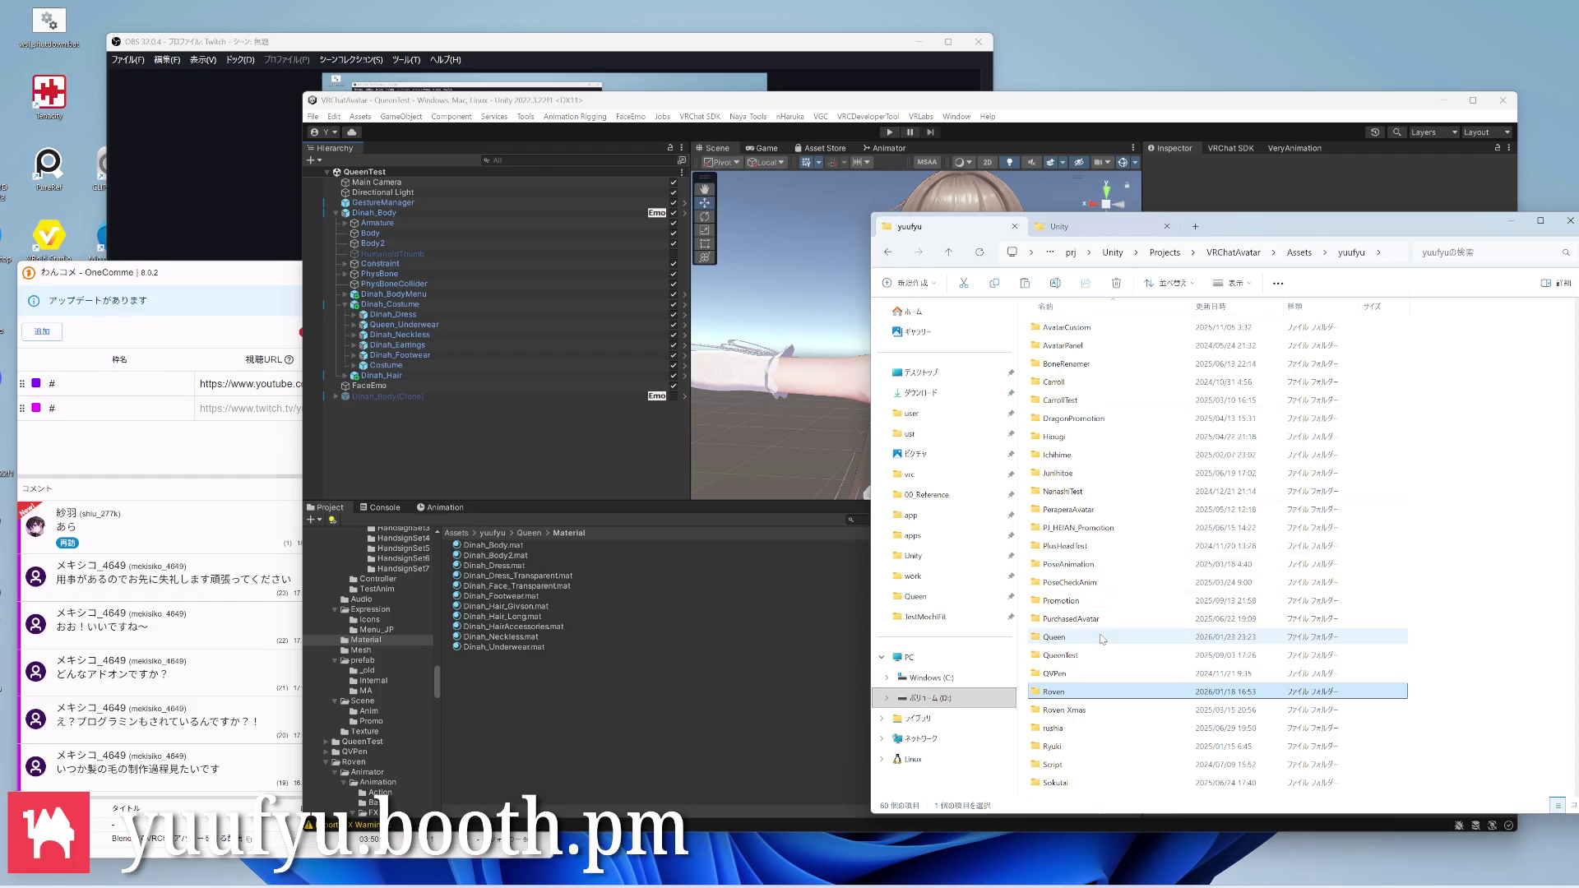
{"action": "double_click", "coordinate": [1101, 639]}
Go into Queen's Animator > TestAnim folder and bring the Unity editor forward
{"action": "double_click", "coordinate": [1060, 328]}
{"action": "double_click", "coordinate": [1060, 327]}
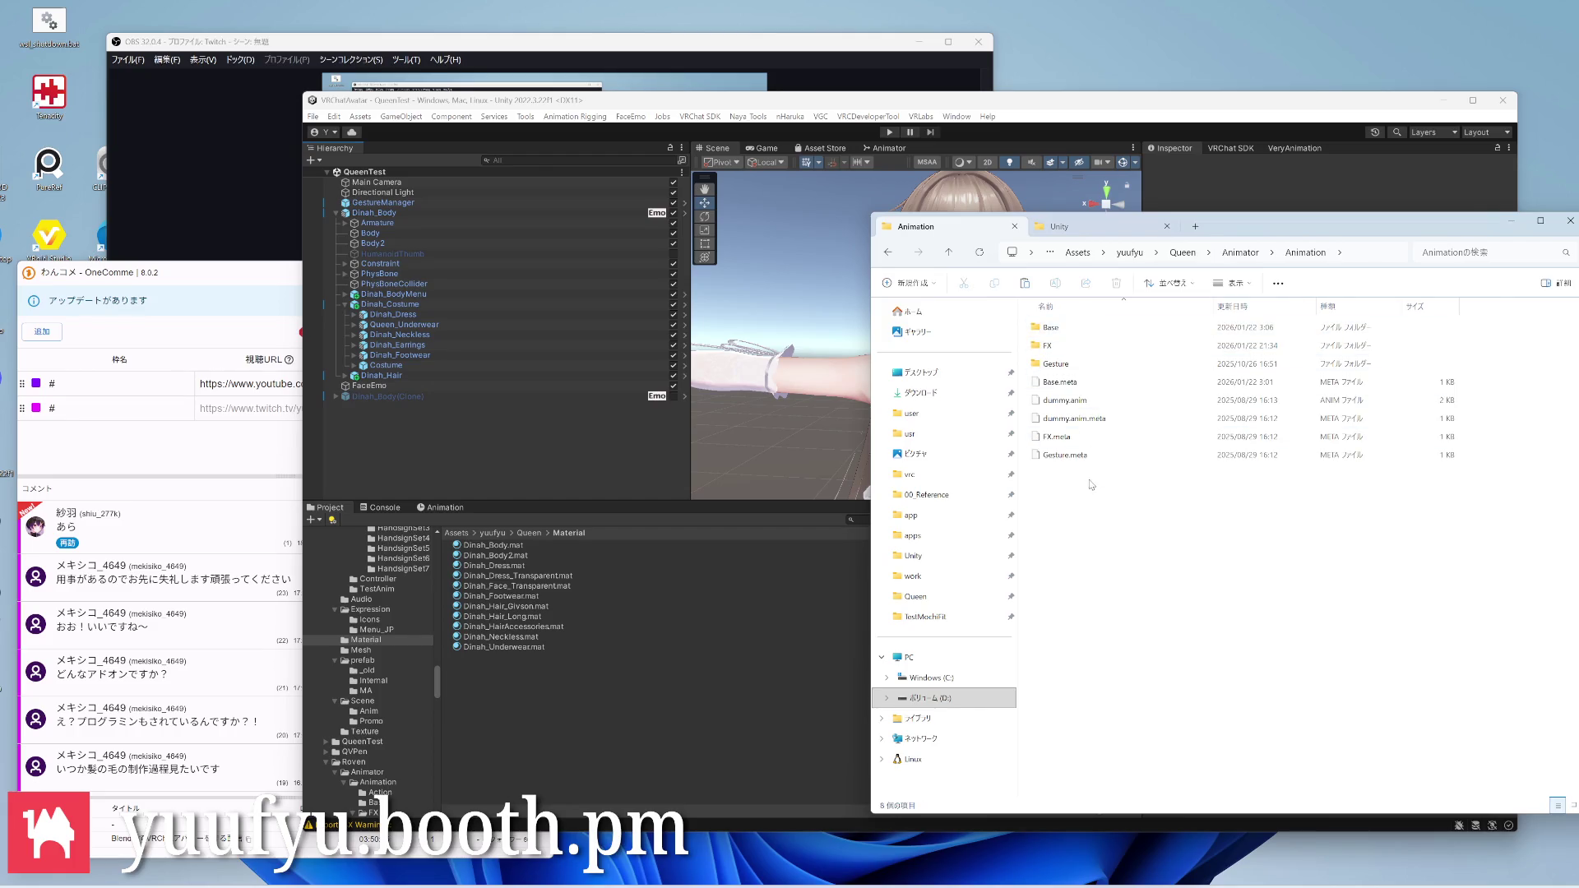
{"action": "key", "text": "BackSpace"}
{"action": "key", "text": "Down"}
{"action": "key", "text": "Down"}
{"action": "key", "text": "Return"}
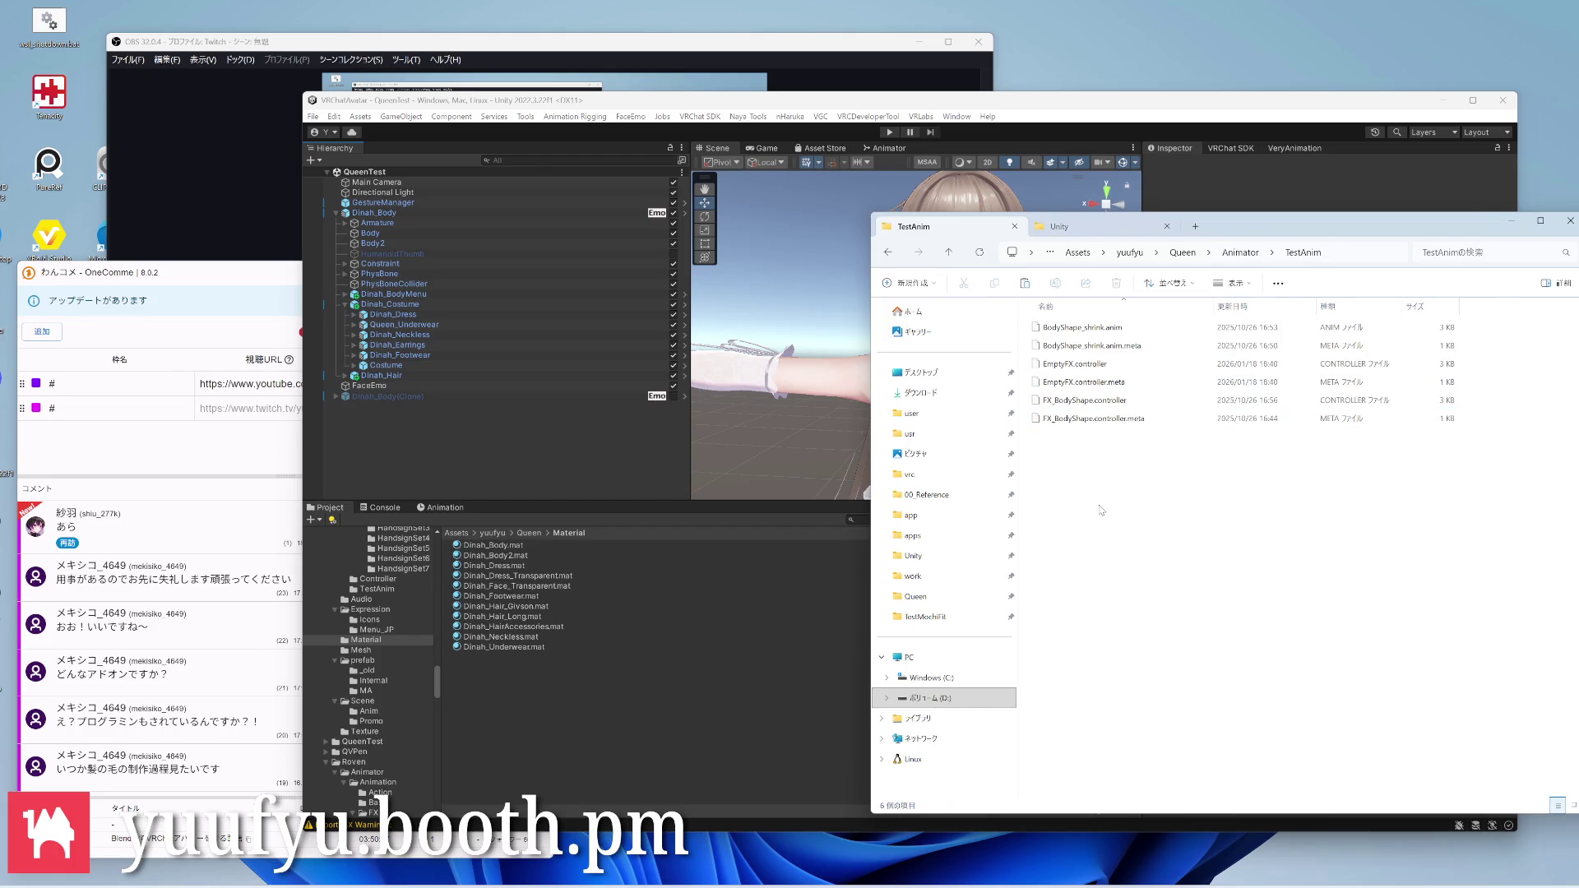
{"action": "left_click", "coordinate": [543, 477]}
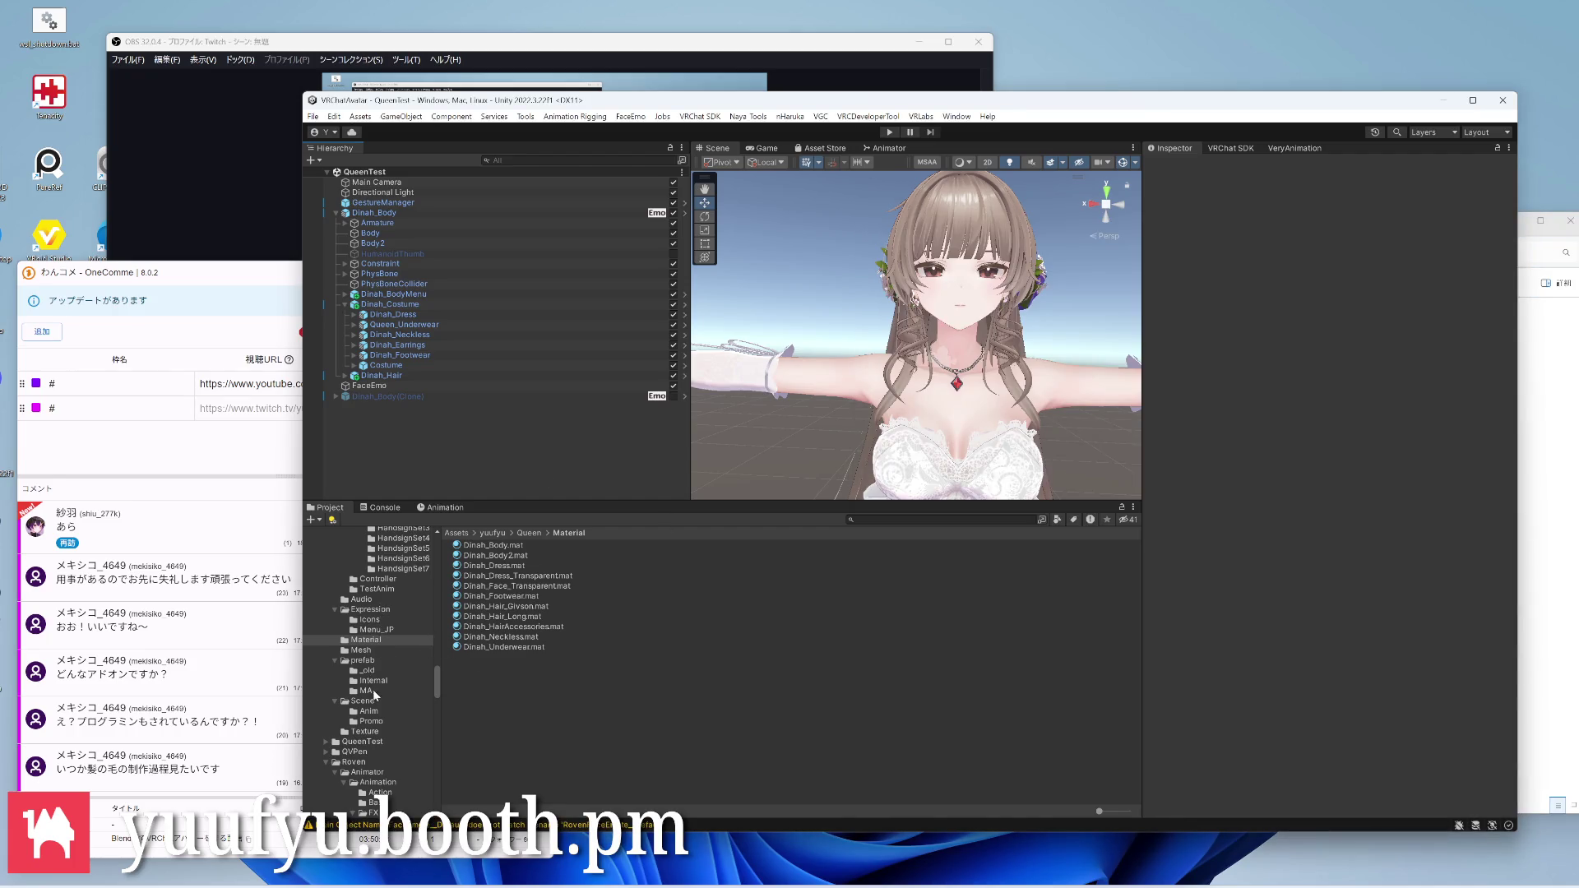
{"action": "scroll", "coordinate": [370, 712], "scroll_direction": "up", "scroll_amount": 2}
{"action": "scroll", "coordinate": [371, 711], "scroll_direction": "up", "scroll_amount": 2}
{"action": "scroll", "coordinate": [370, 713], "scroll_direction": "up", "scroll_amount": 2}
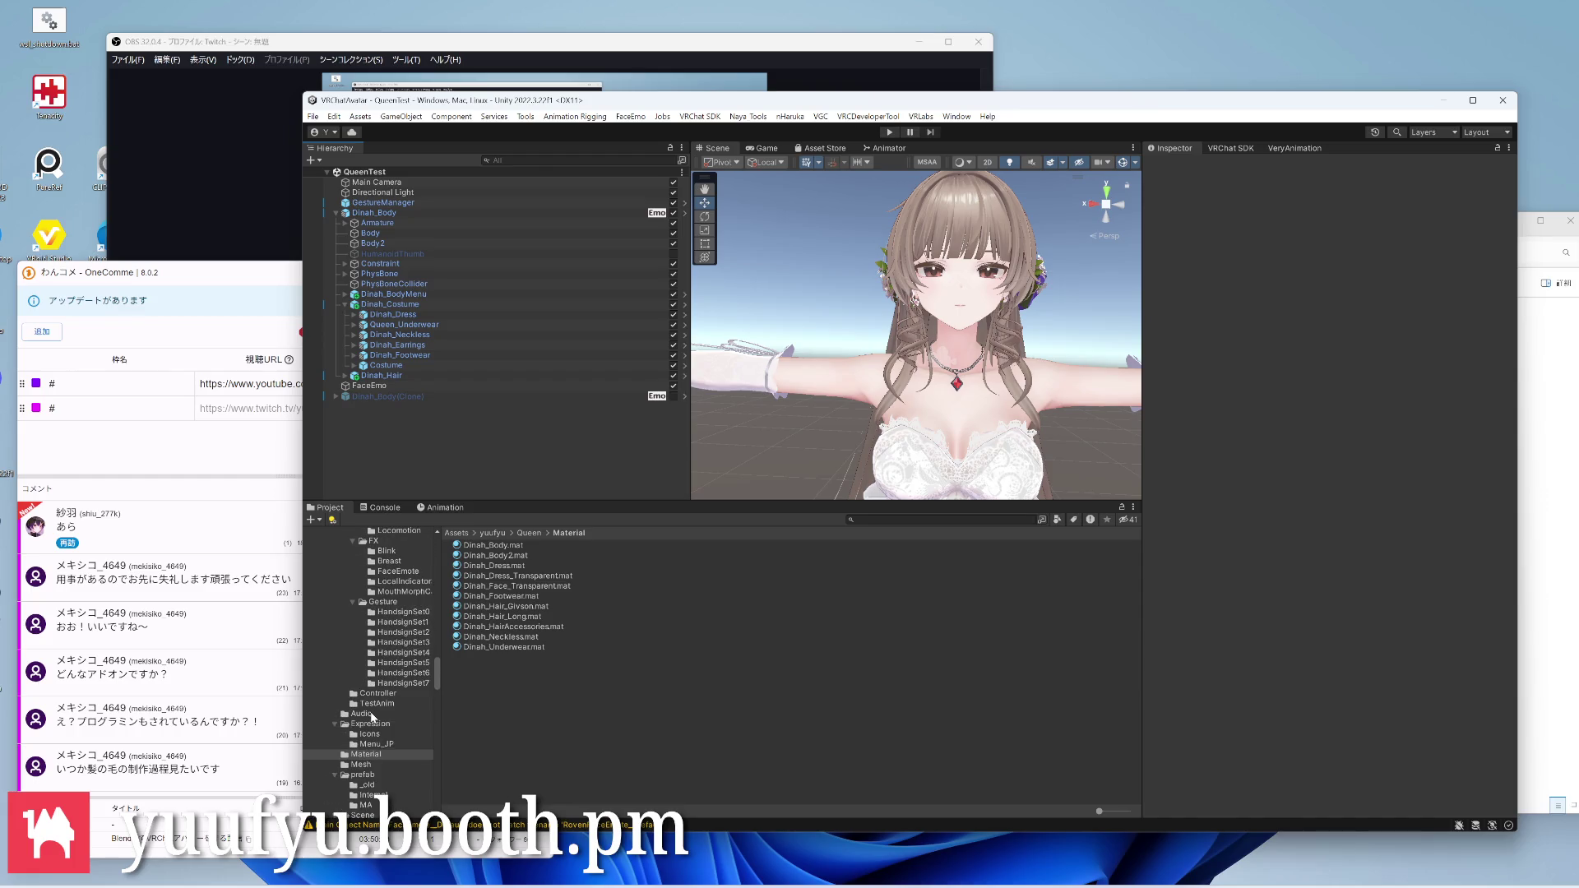
{"action": "scroll", "coordinate": [370, 718], "scroll_direction": "up", "scroll_amount": 4}
{"action": "scroll", "coordinate": [371, 667], "scroll_direction": "down", "scroll_amount": 4}
{"action": "scroll", "coordinate": [372, 669], "scroll_direction": "down", "scroll_amount": 3}
Open RovenFaceEmote_Default from TestAnim in the Animation window, then return to Explorer
{"action": "left_click", "coordinate": [375, 676]}
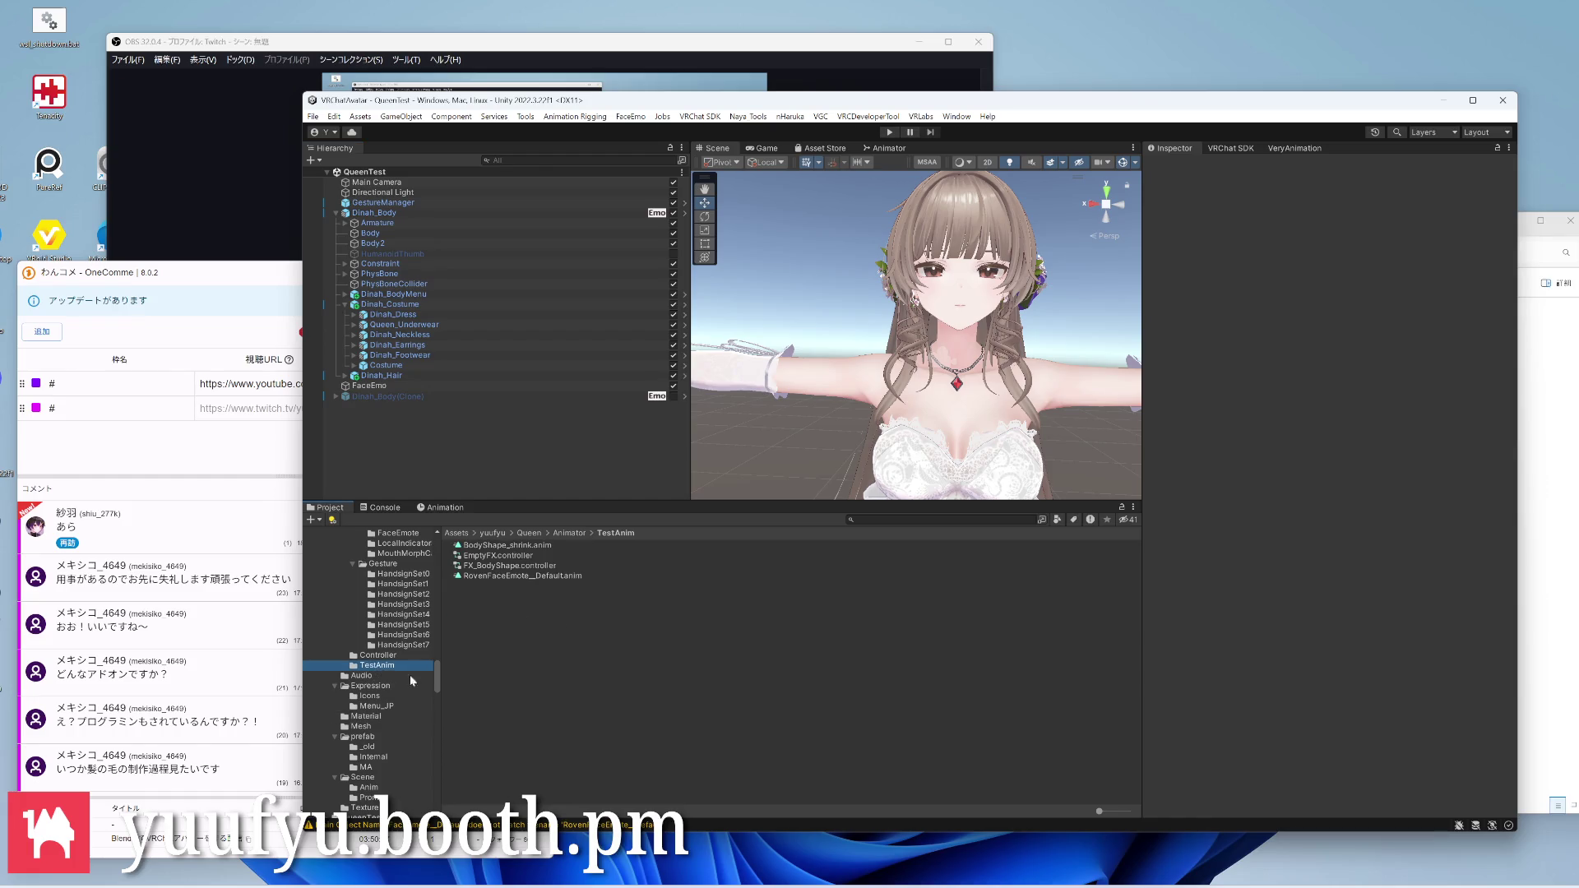
{"action": "double_click", "coordinate": [507, 577]}
{"action": "scroll", "coordinate": [650, 633], "scroll_direction": "down", "scroll_amount": 2}
{"action": "key", "text": "alt+Tab"}
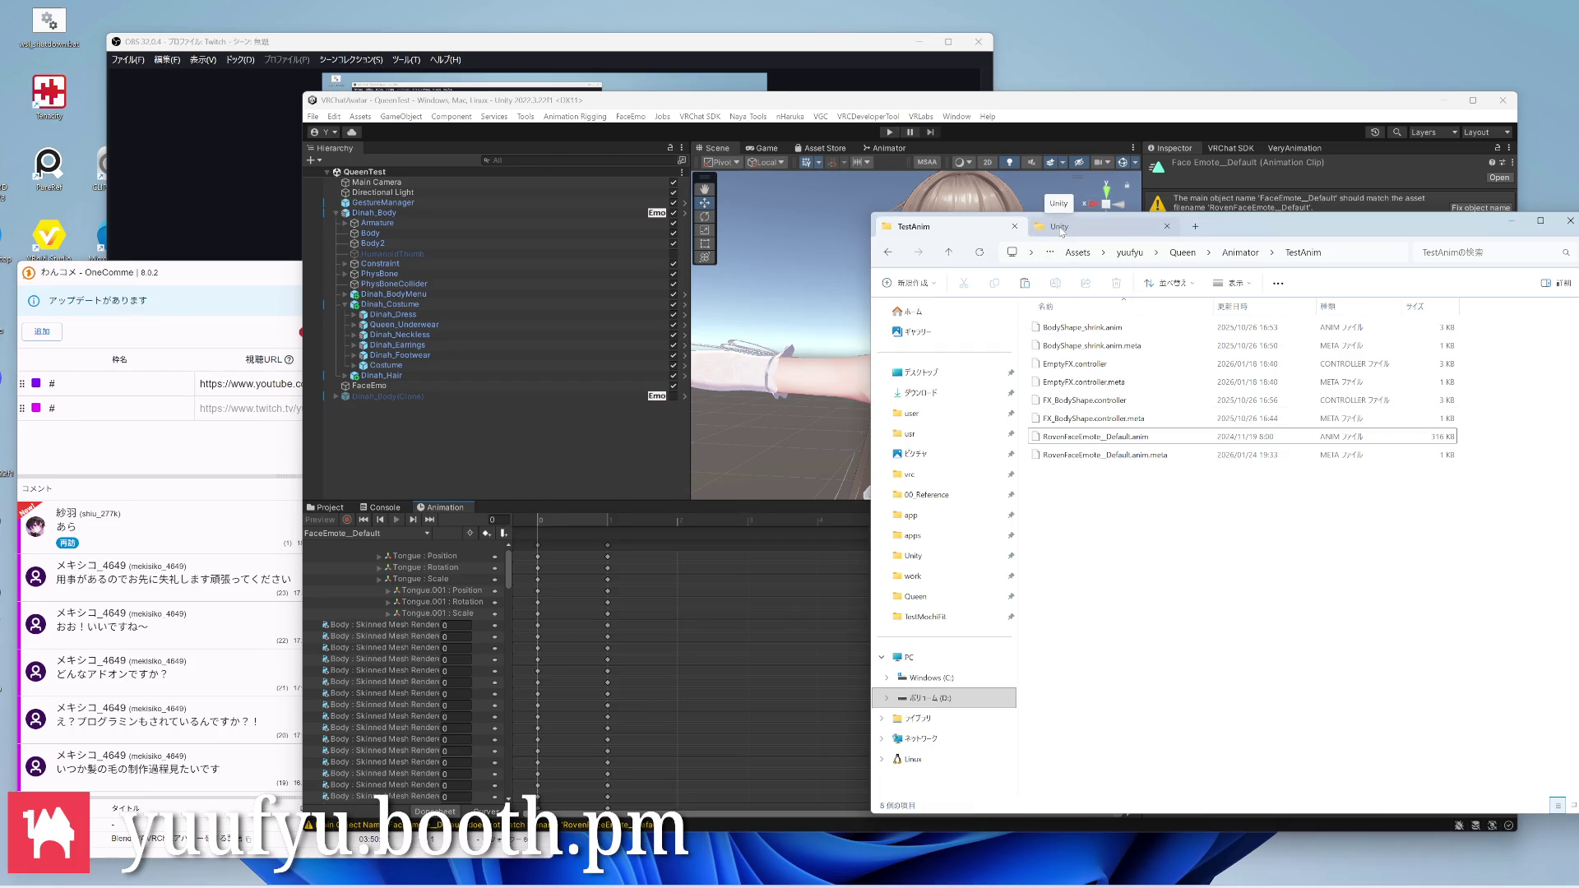
Browse to Roven's Animator > Animation > FX > Blink folder and copy the Blink Enable clip
{"action": "left_click", "coordinate": [1130, 252]}
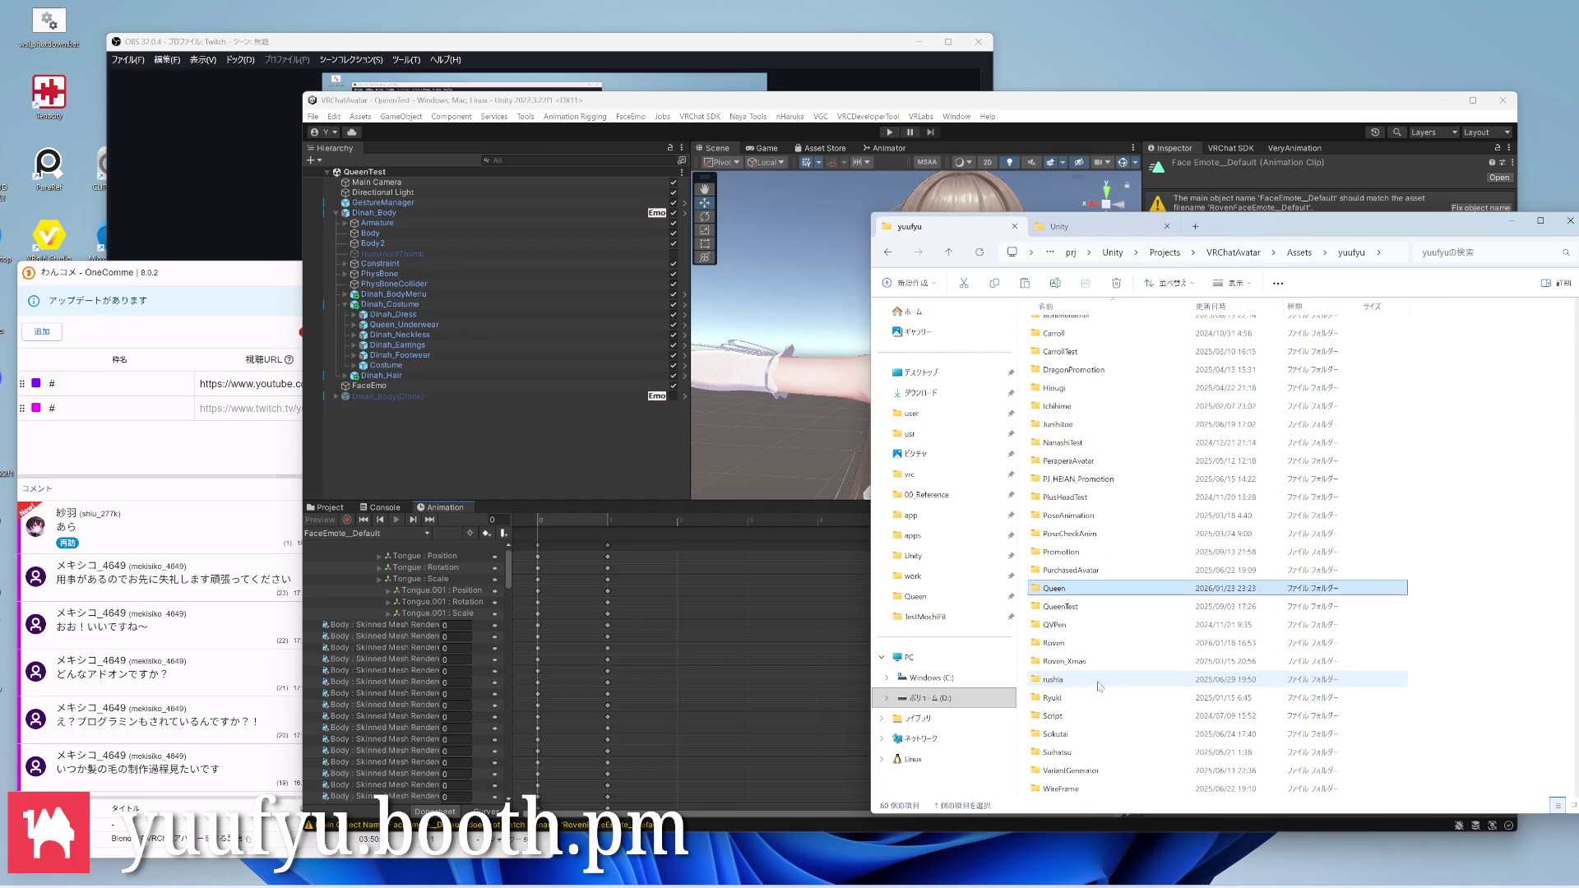
{"action": "double_click", "coordinate": [1091, 643]}
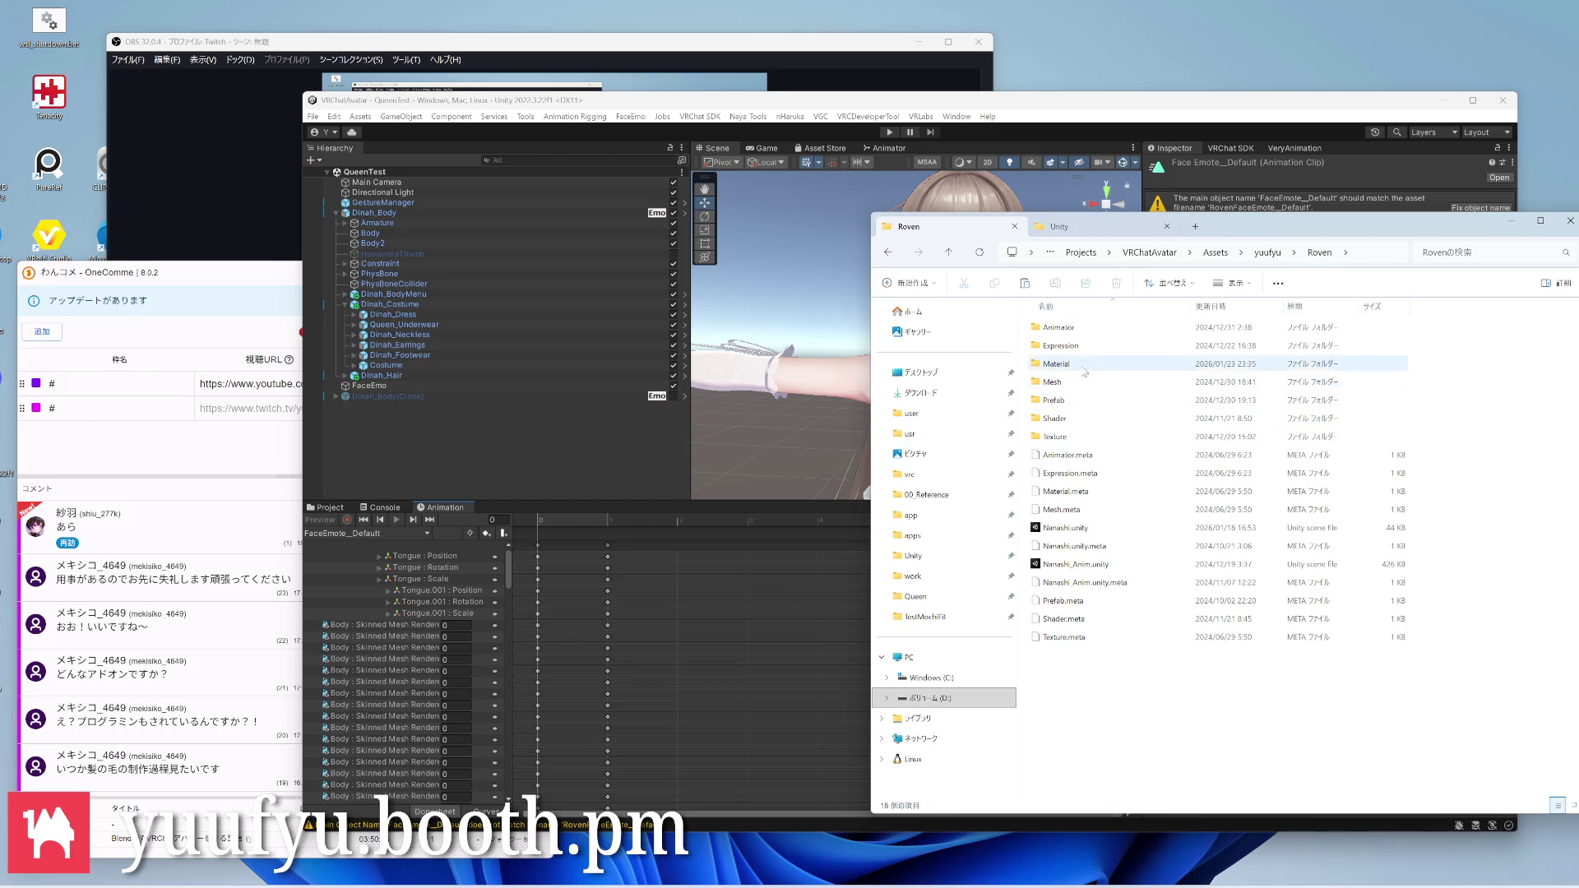
{"action": "left_click", "coordinate": [1082, 327]}
{"action": "double_click", "coordinate": [1082, 327]}
{"action": "double_click", "coordinate": [1082, 326]}
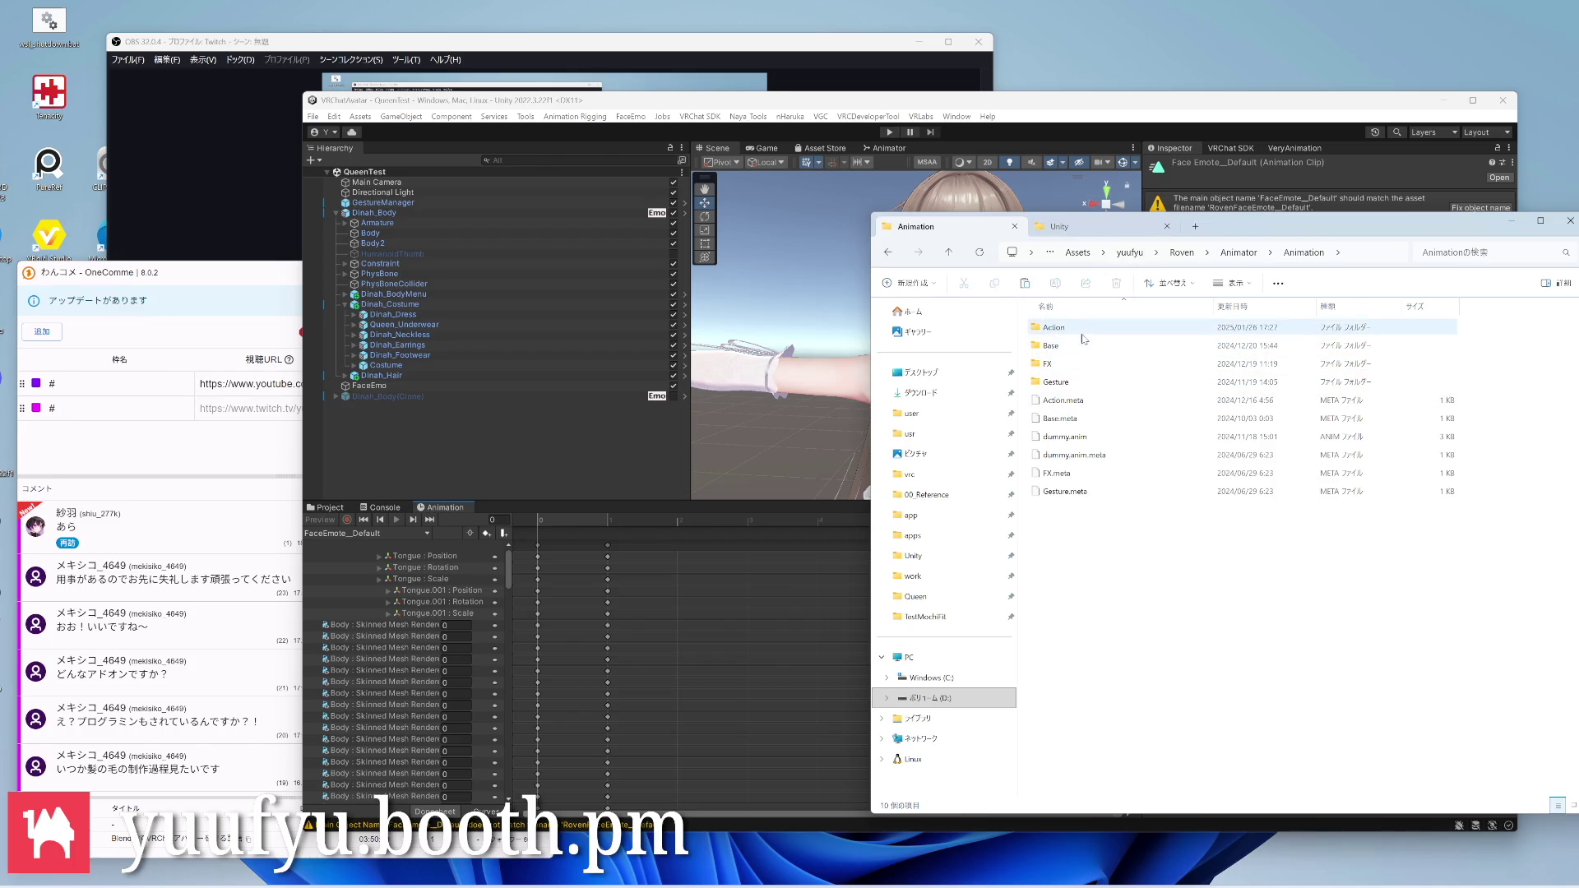
{"action": "double_click", "coordinate": [1078, 364]}
{"action": "double_click", "coordinate": [1078, 364]}
{"action": "left_click", "coordinate": [1115, 366]}
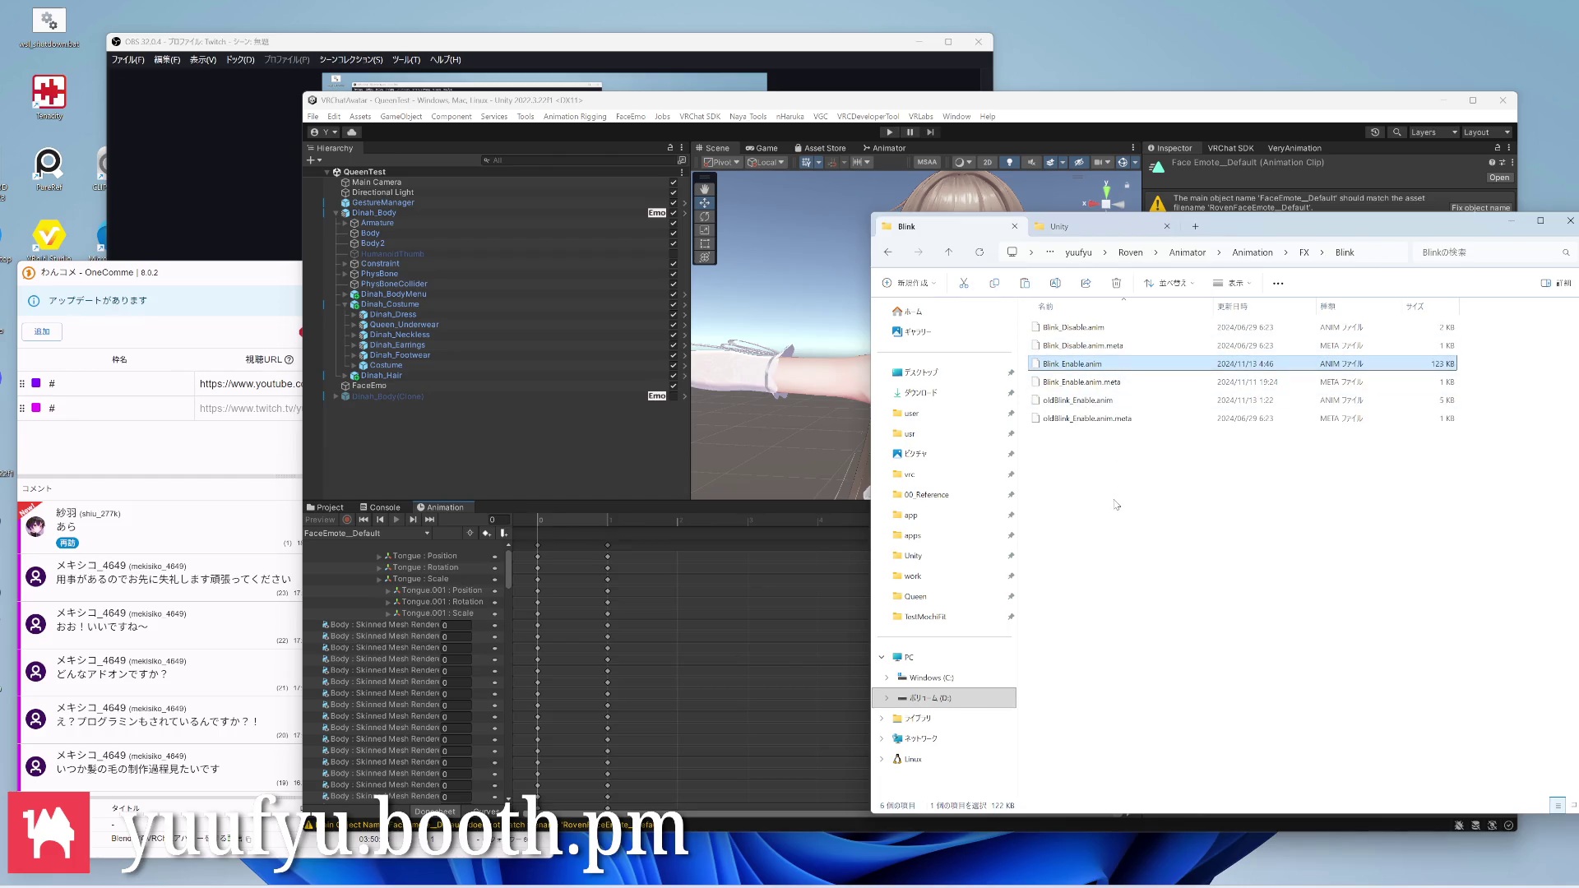
Paste the clip into Queen's TestAnim folder and name it Roven_Blink_Enable.anim
{"action": "key", "text": "alt+Left"}
{"action": "key", "text": "alt+Left"}
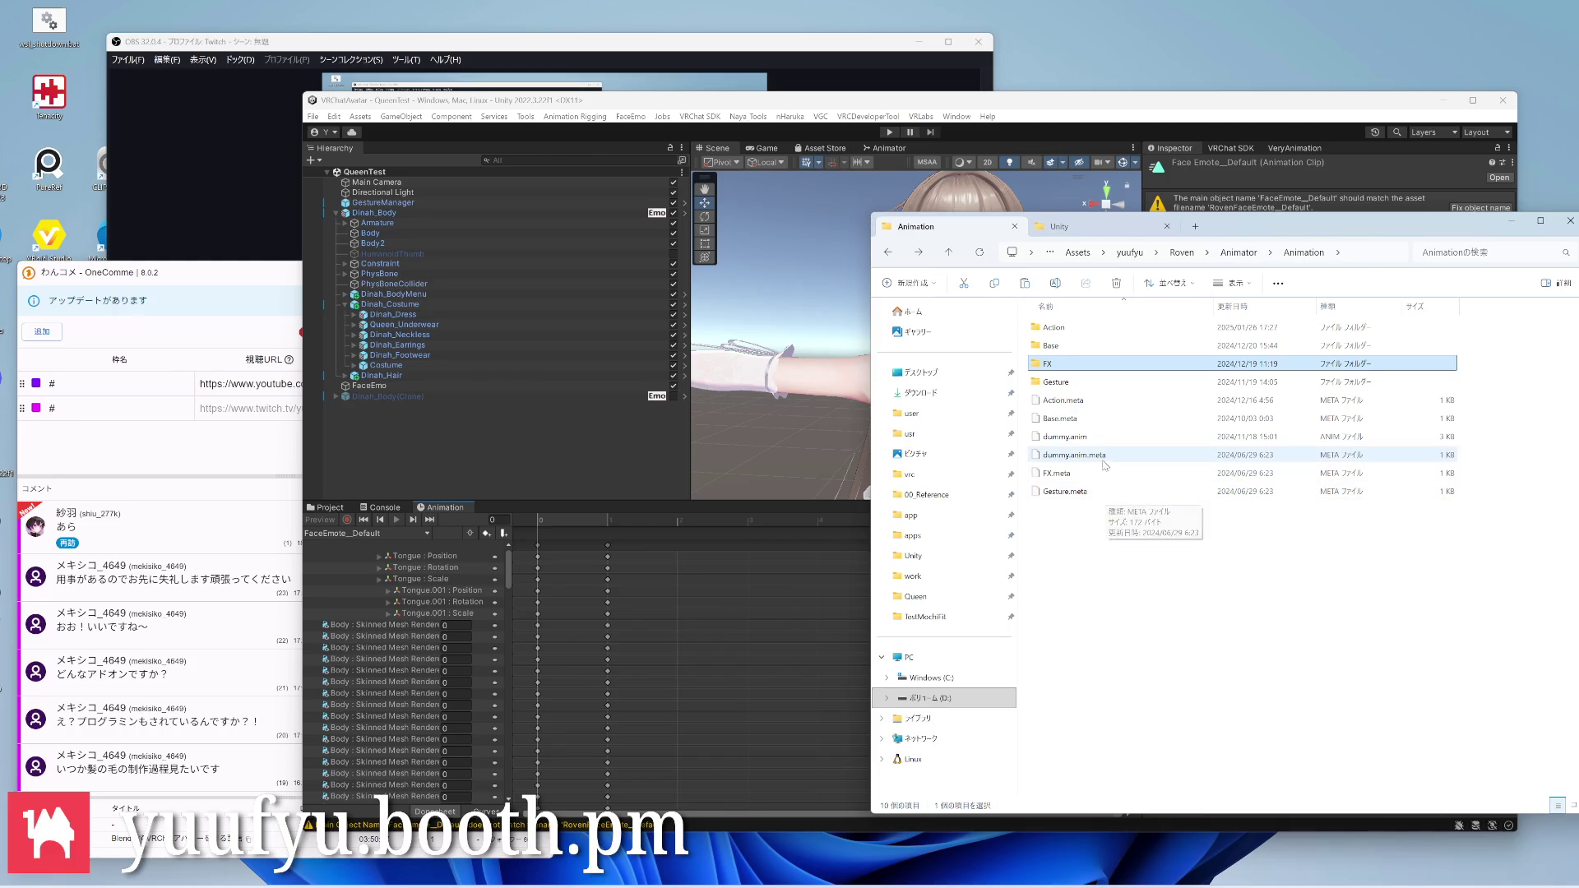
{"action": "key", "text": "alt+Up"}
{"action": "key", "text": "alt+Up"}
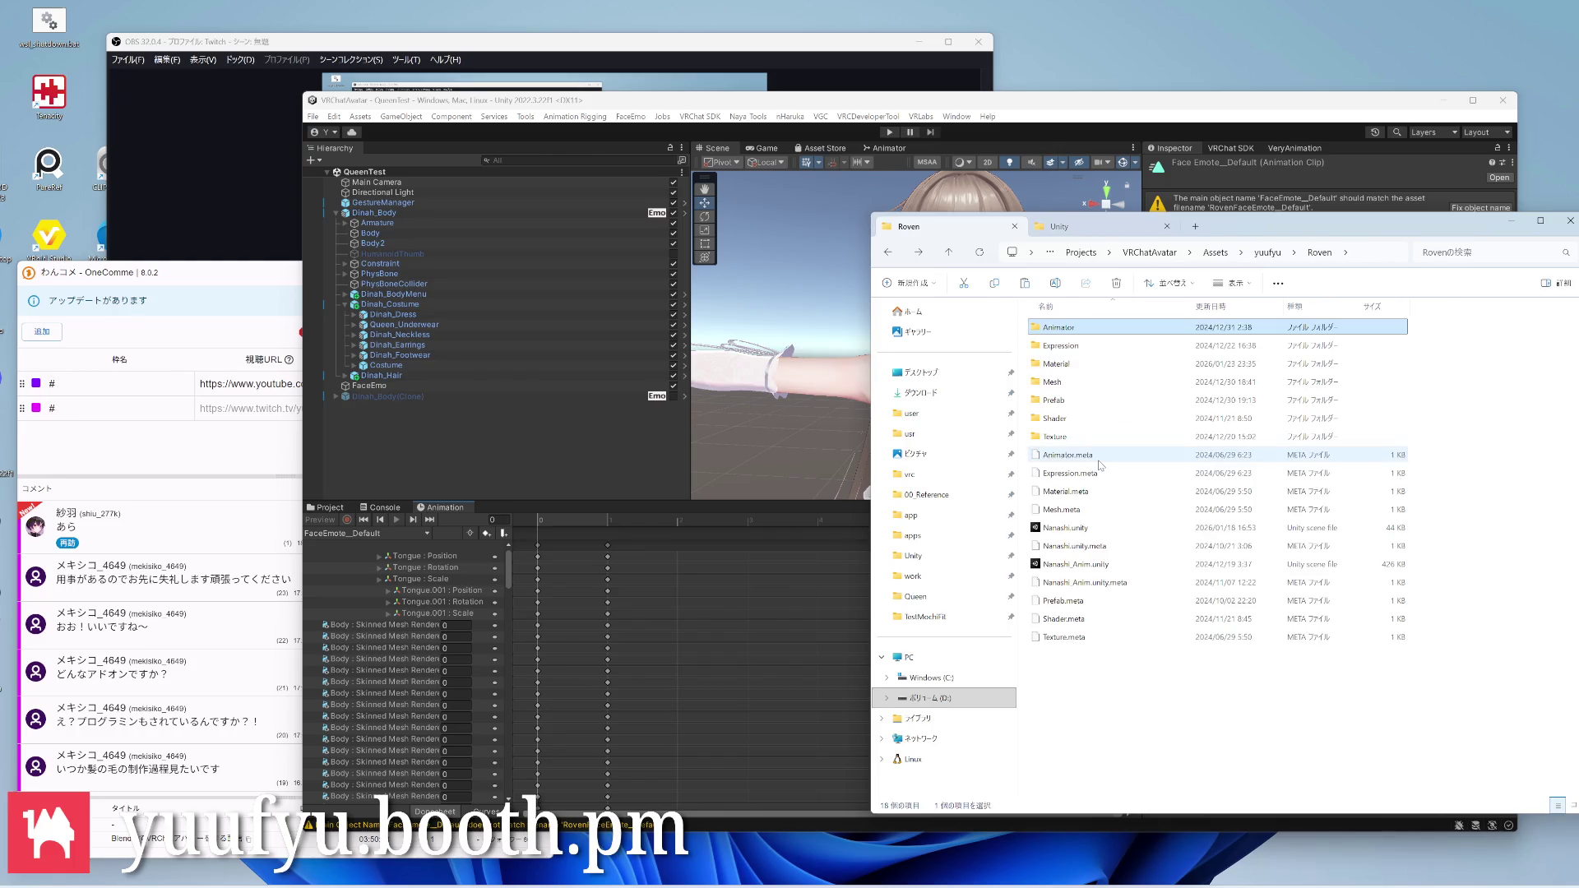
{"action": "key", "text": "BackSpace"}
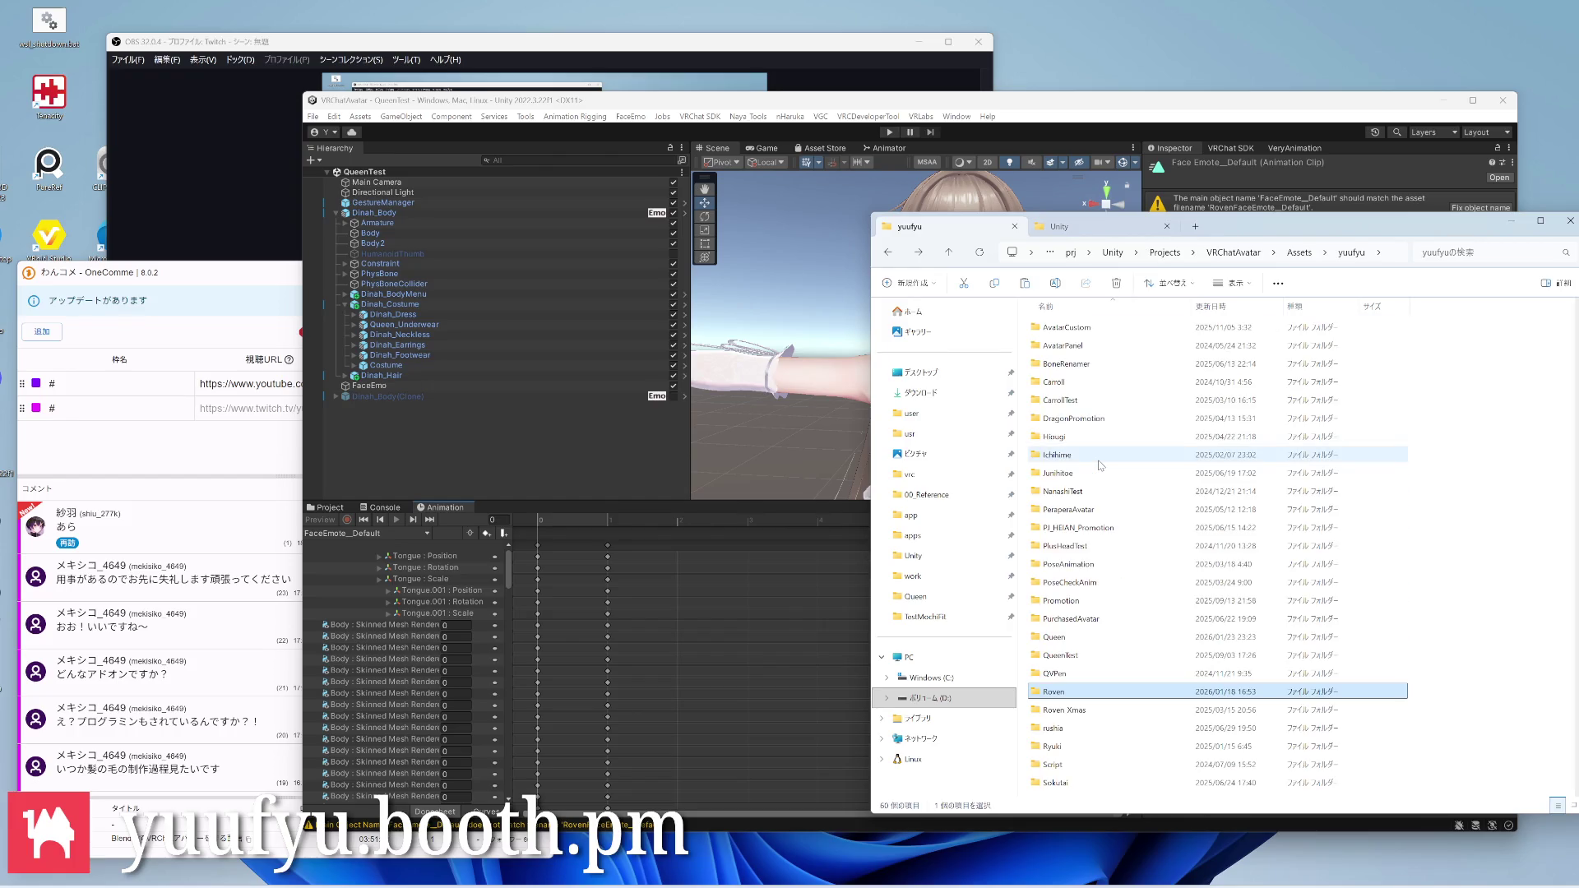
{"action": "key", "text": "alt+Left"}
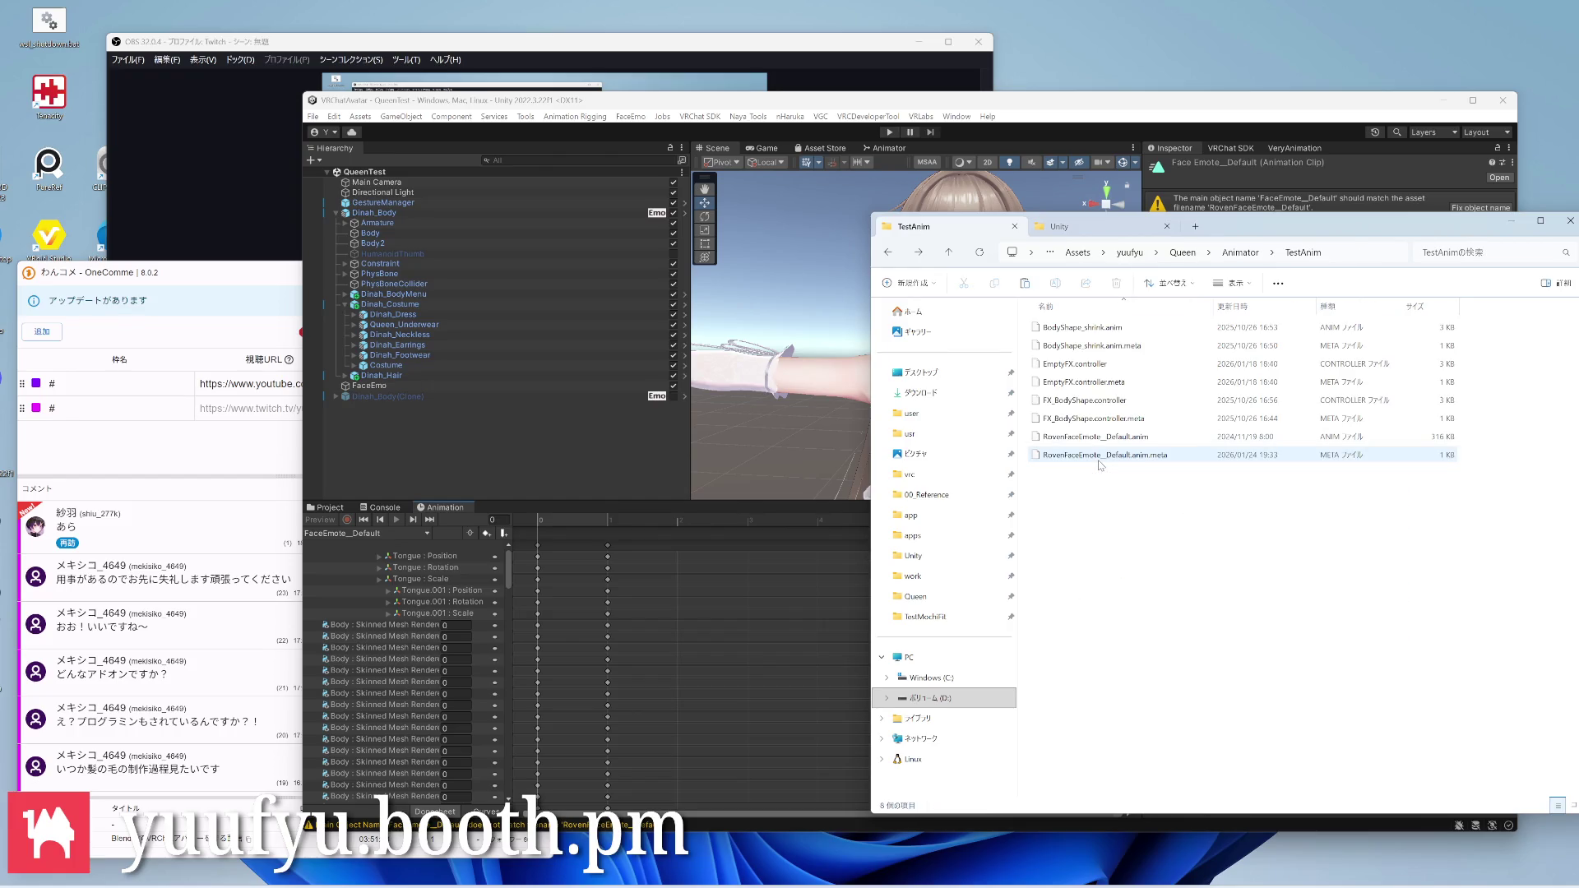
{"action": "key", "text": "ctrl+v"}
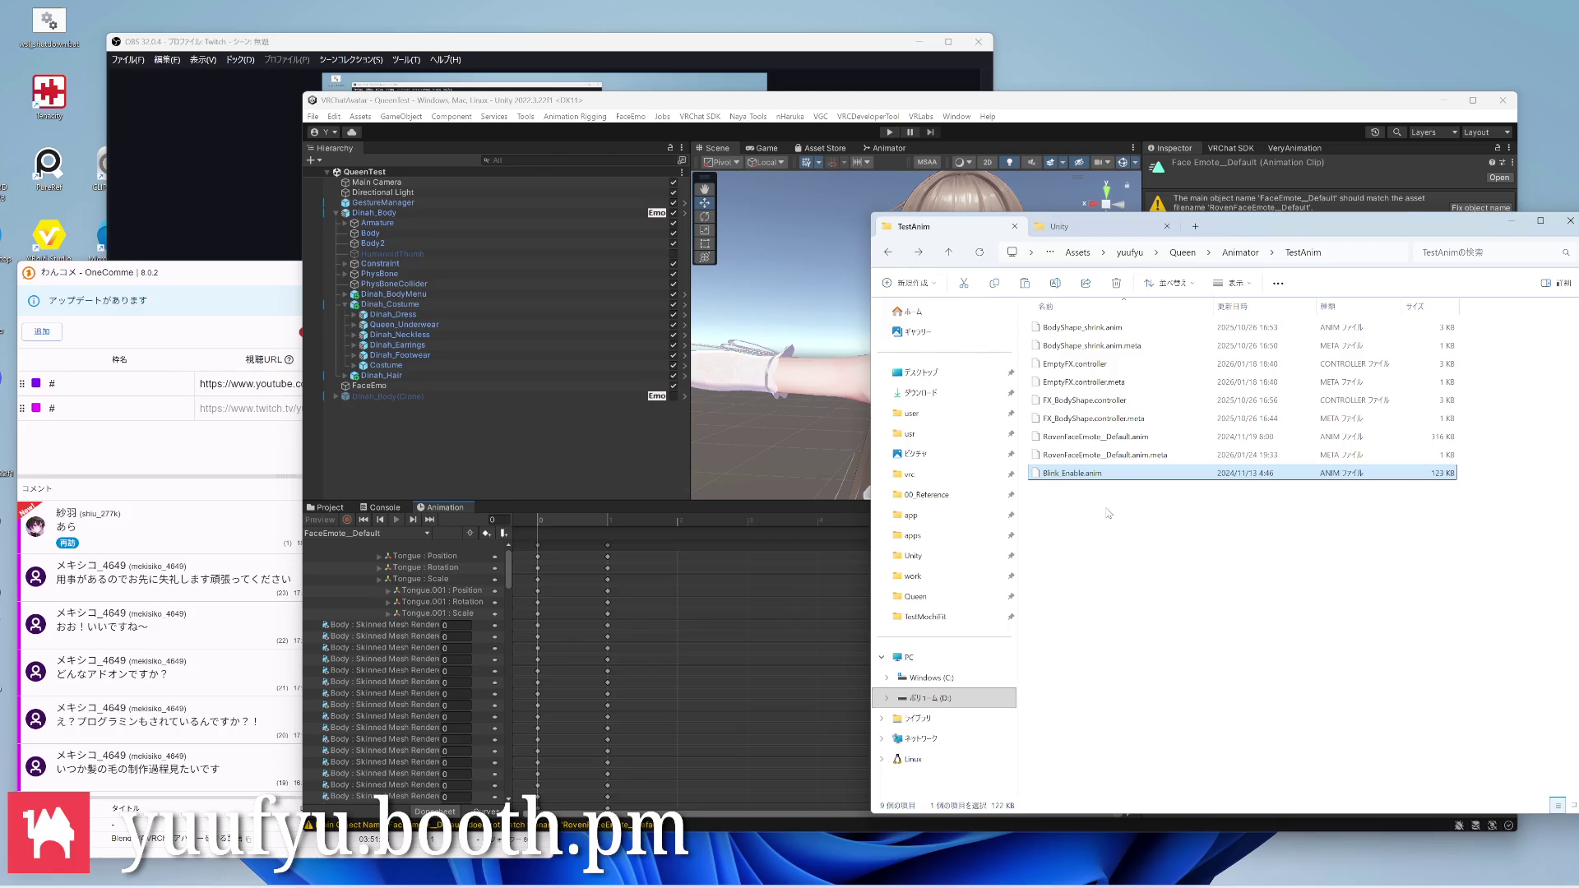
{"action": "type", "text": "Roven"}
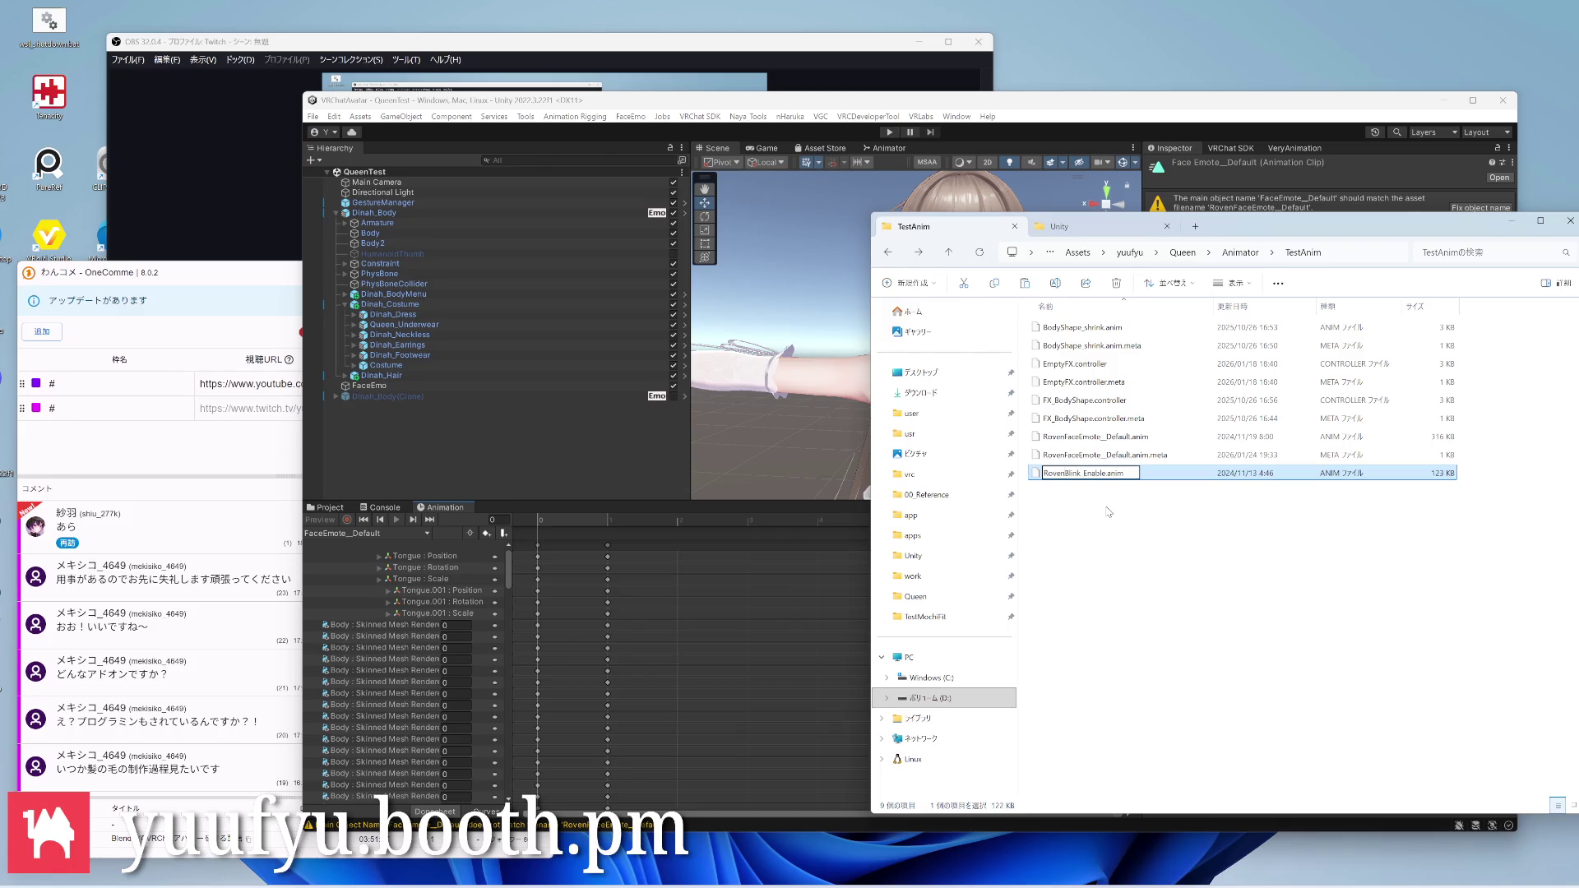
{"action": "type", "text": "_"}
{"action": "key", "text": "Return"}
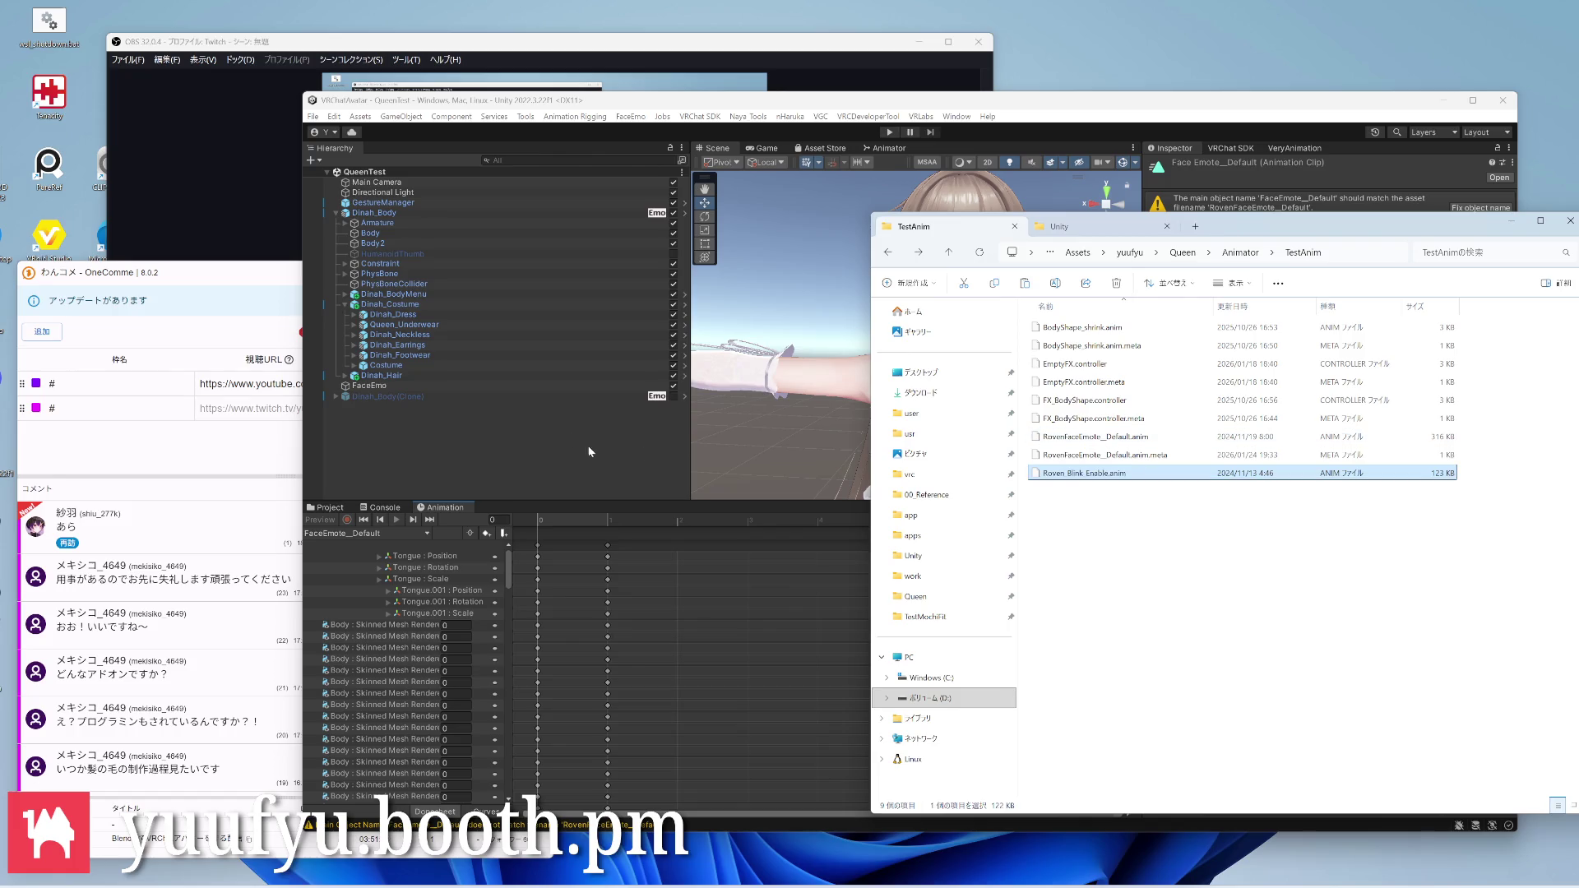
Open Roven_Blink_Enable from TestAnim in Unity's Animation window
{"action": "left_click", "coordinate": [589, 451]}
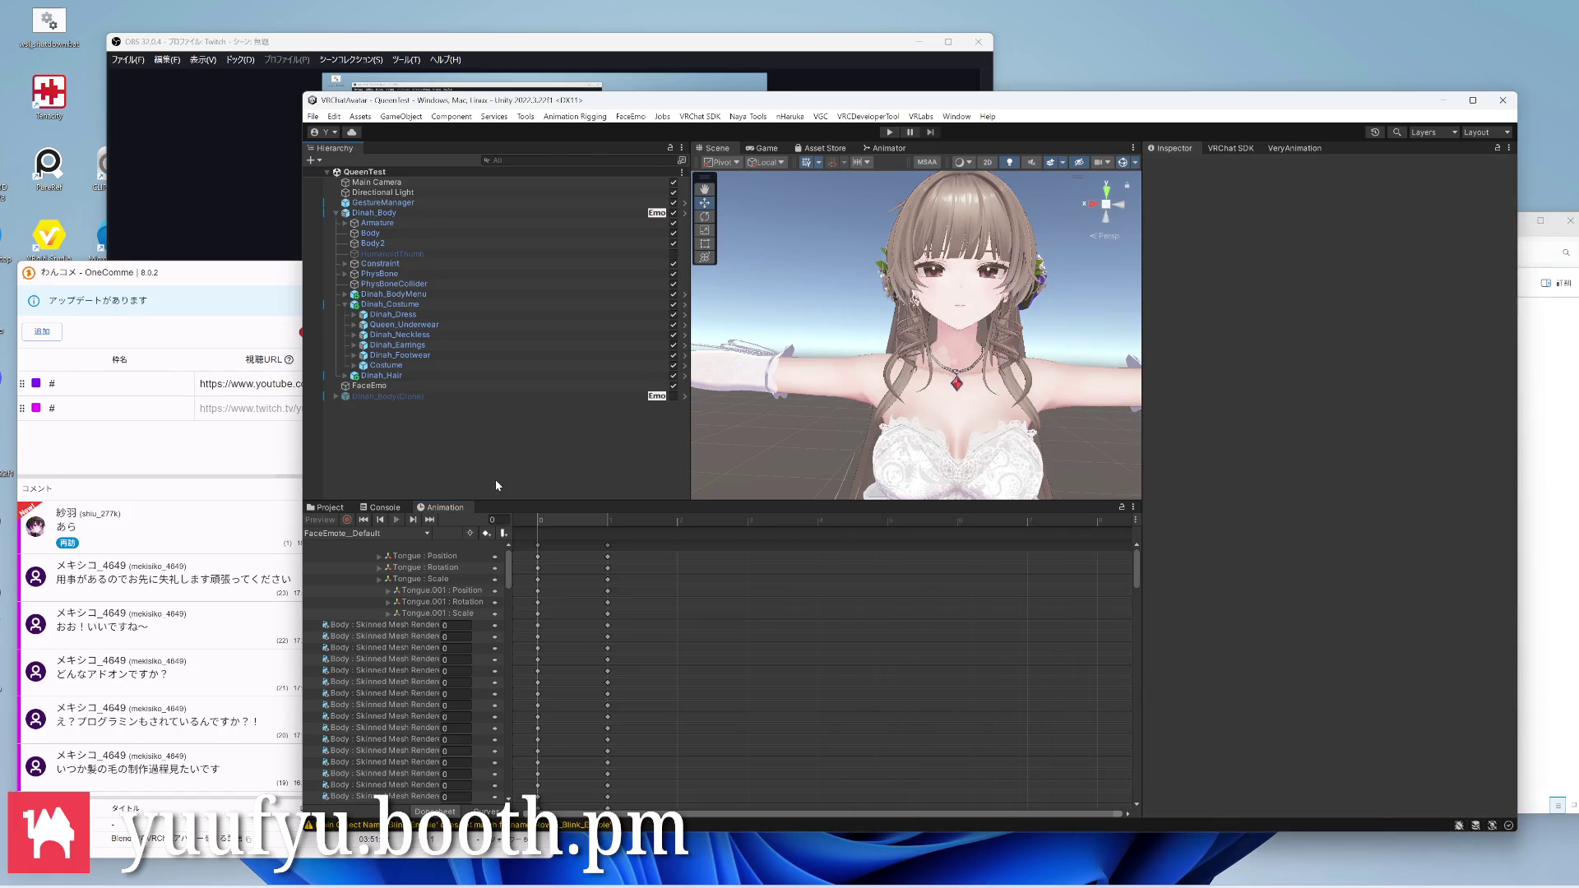
{"action": "left_click", "coordinate": [330, 507]}
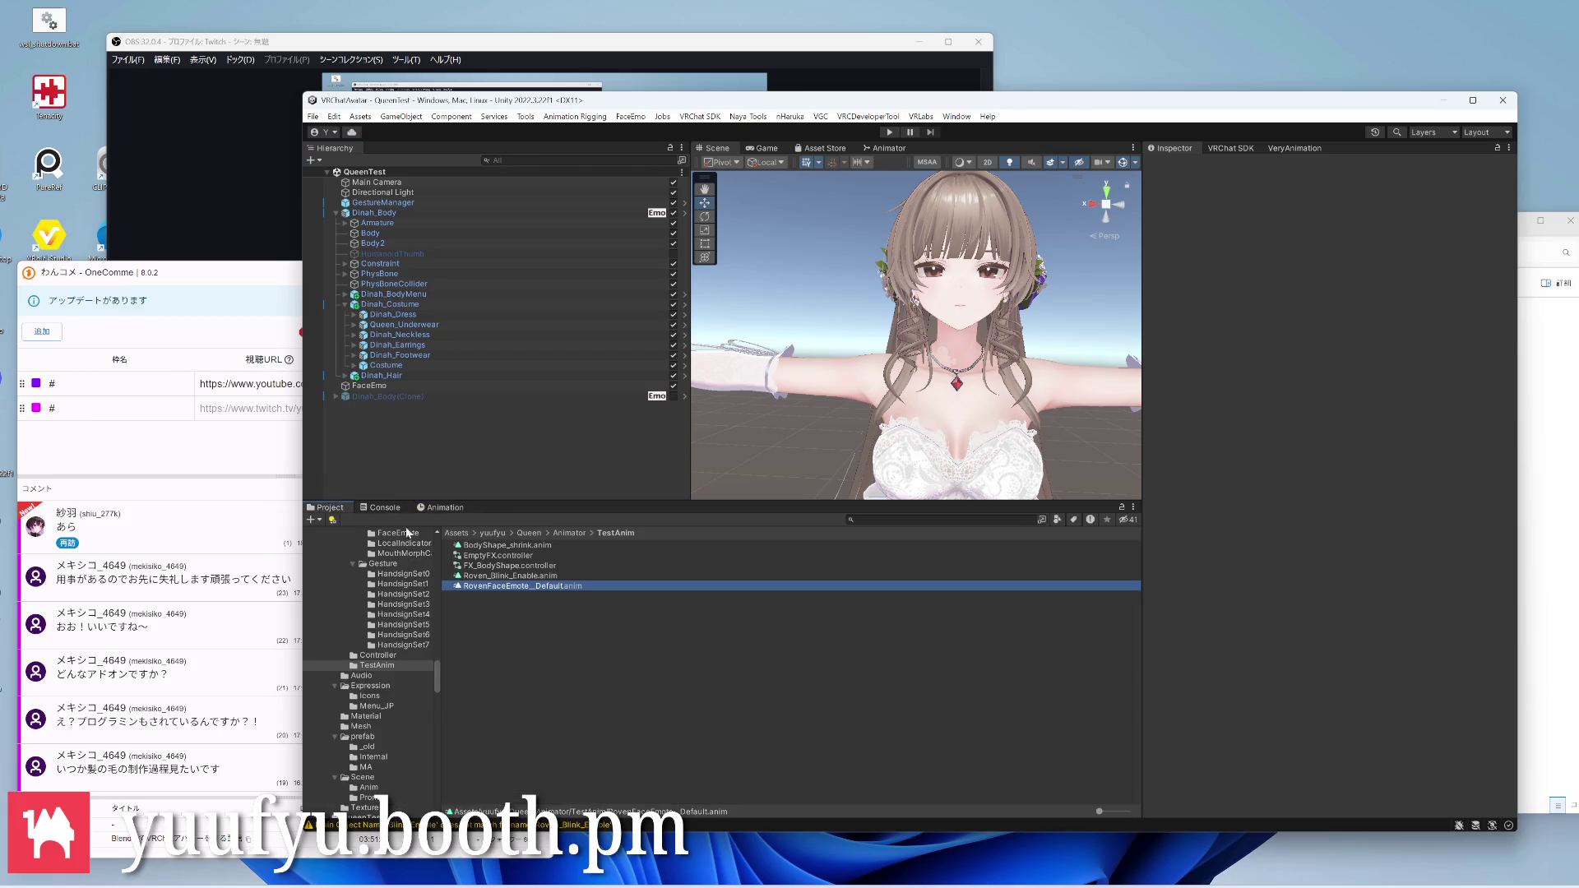
{"action": "double_click", "coordinate": [507, 577]}
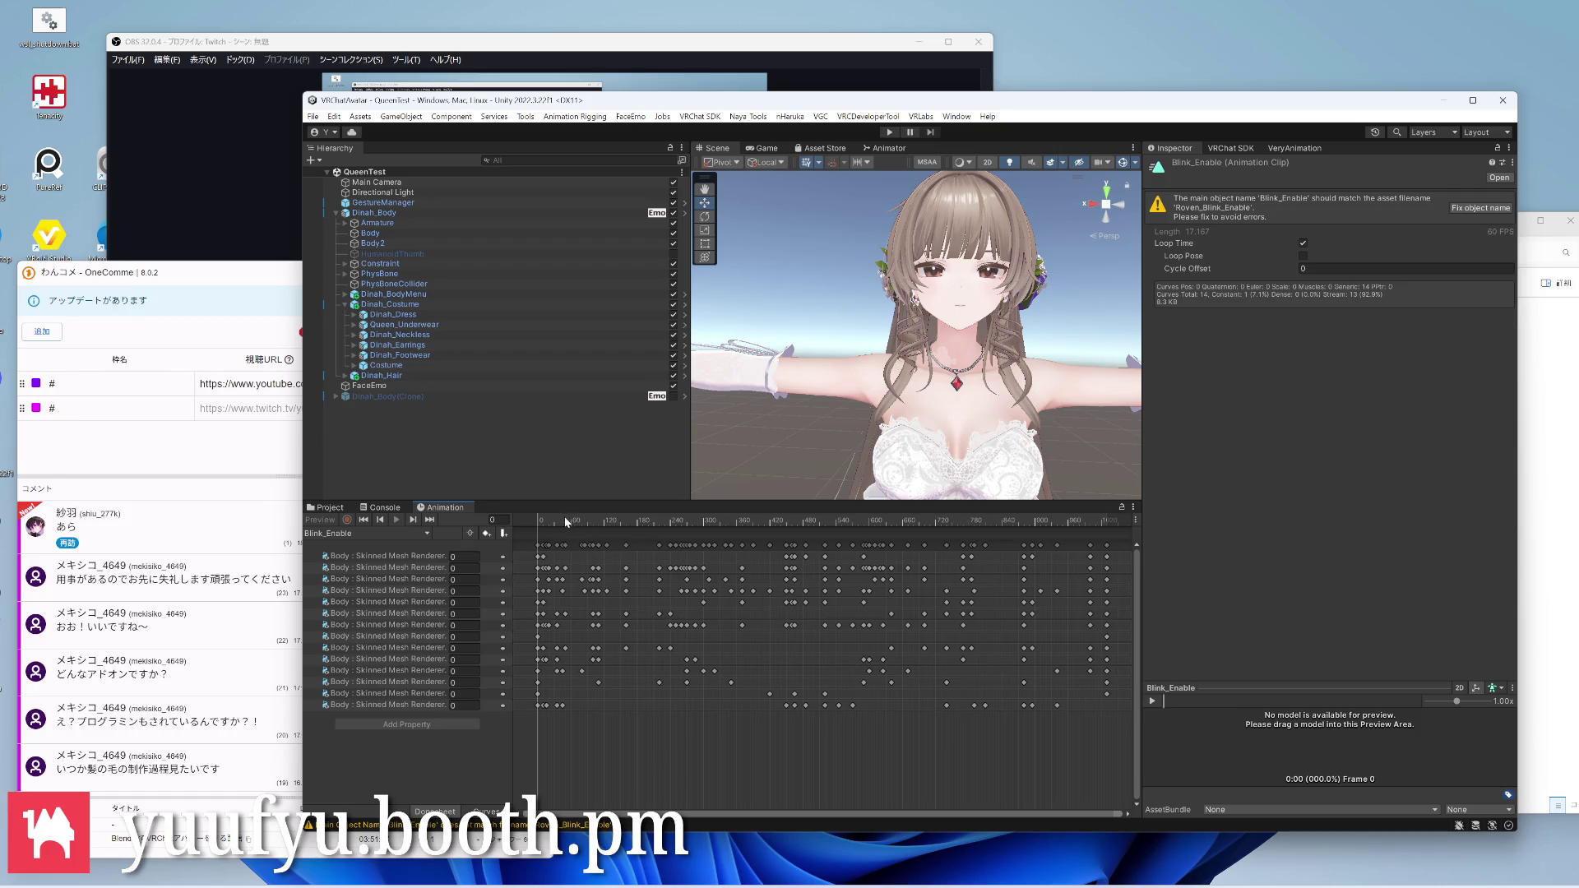
Widen the property column to read blend-shape names, toggle Curves/Dopesheet and scrub the playhead
{"action": "left_click_drag", "start_coordinate": [506, 592], "coordinate": [643, 596]}
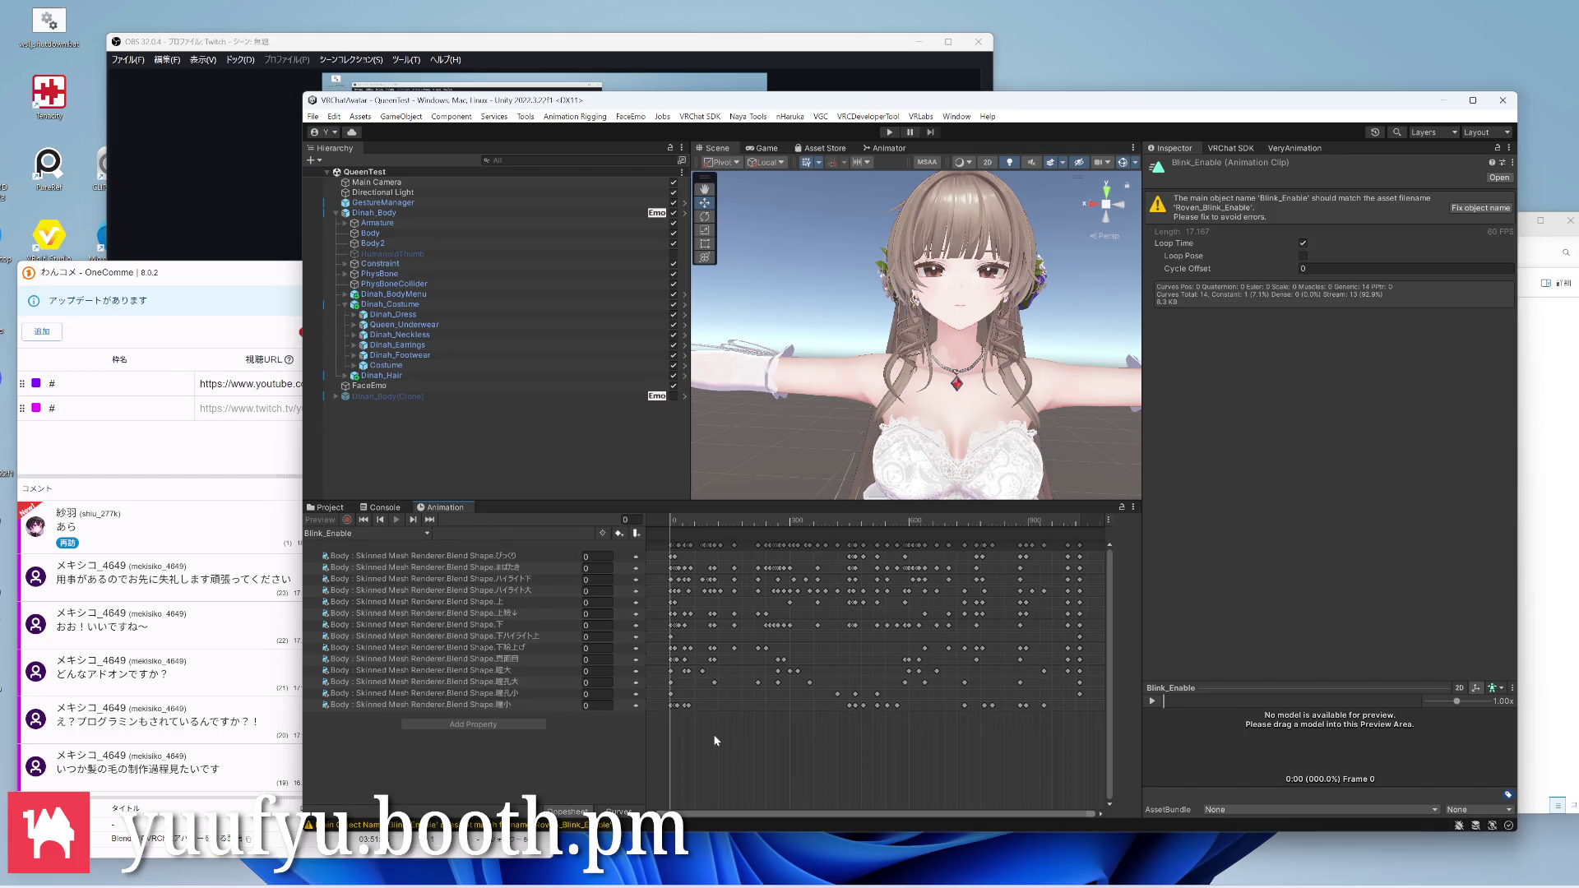
{"action": "scroll", "coordinate": [714, 734], "scroll_direction": "down", "scroll_amount": 1}
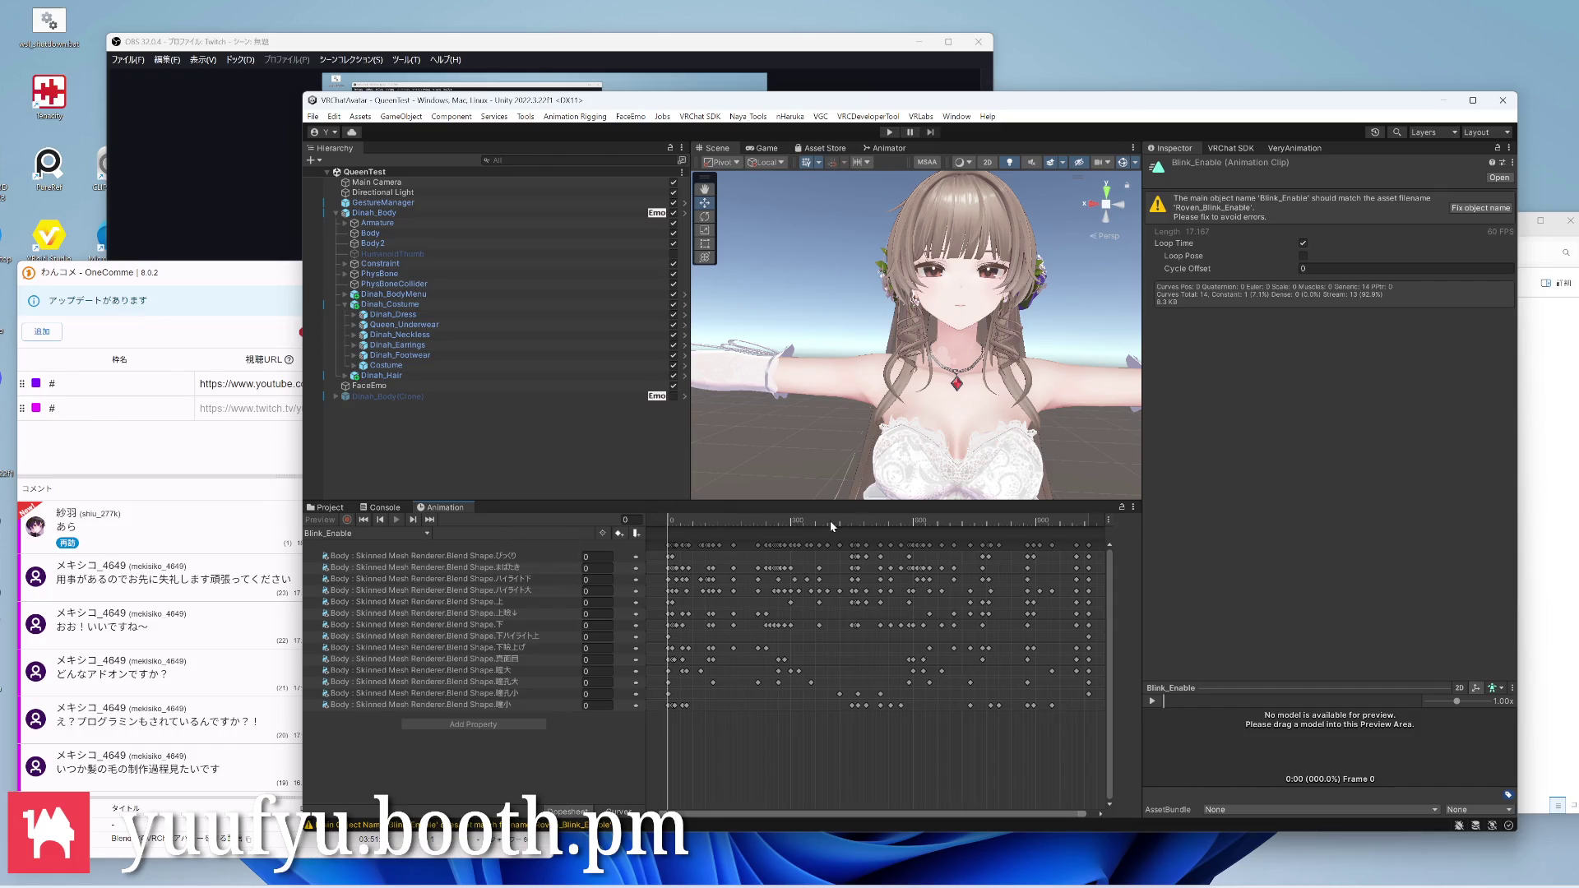
{"action": "scroll", "coordinate": [864, 678], "scroll_direction": "down", "scroll_amount": 3}
{"action": "scroll", "coordinate": [826, 704], "scroll_direction": "down", "scroll_amount": 2}
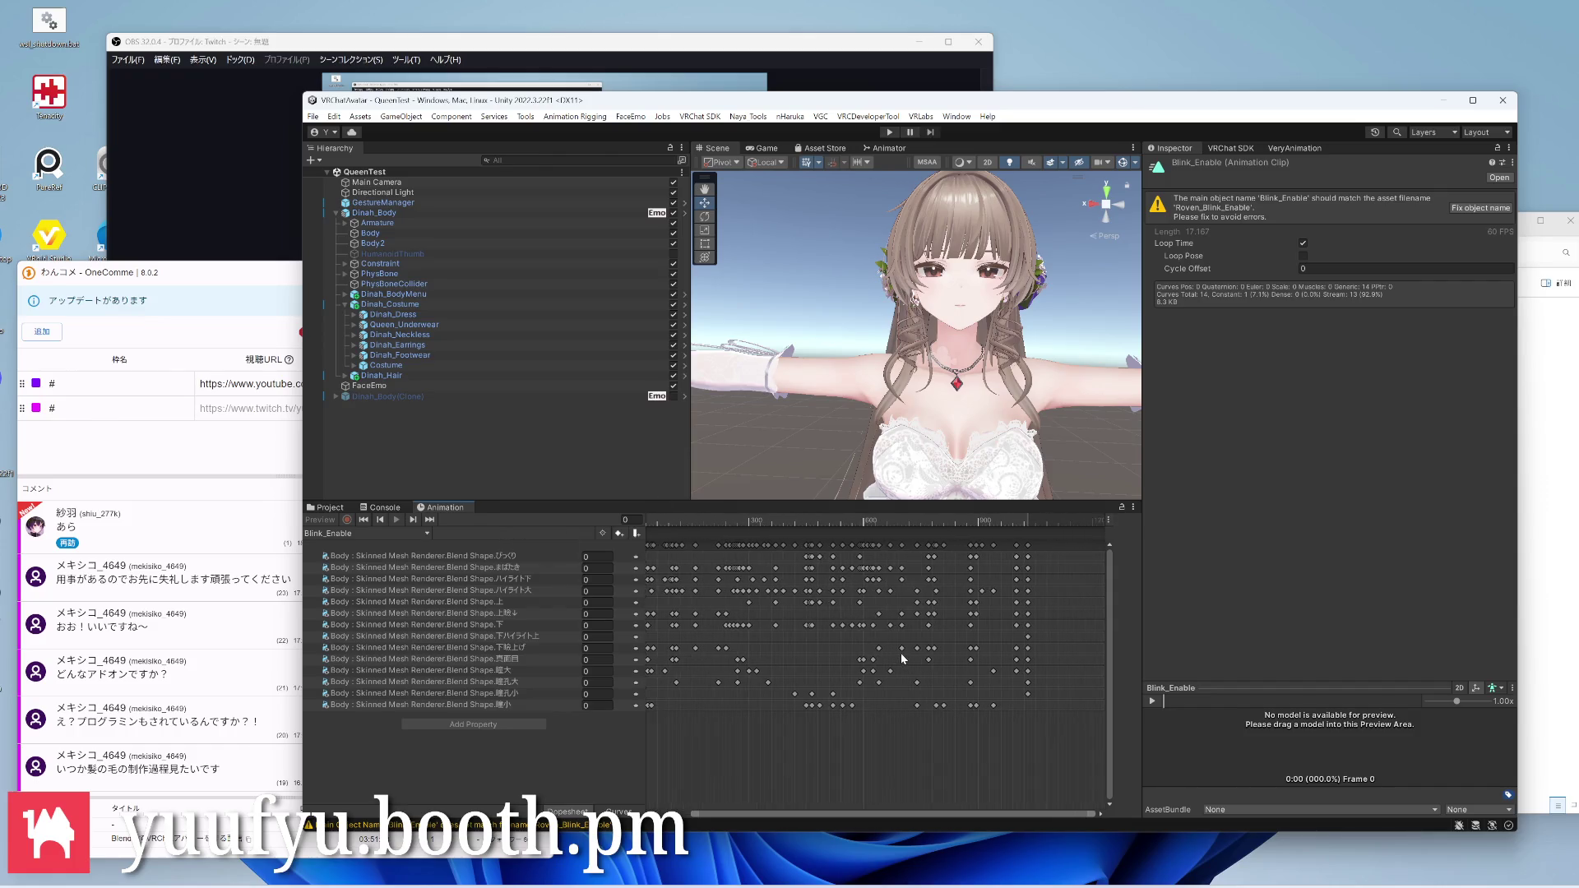
{"action": "scroll", "coordinate": [792, 710], "scroll_direction": "up", "scroll_amount": 2}
{"action": "scroll", "coordinate": [864, 692], "scroll_direction": "up", "scroll_amount": 2}
{"action": "scroll", "coordinate": [900, 685], "scroll_direction": "up", "scroll_amount": 1}
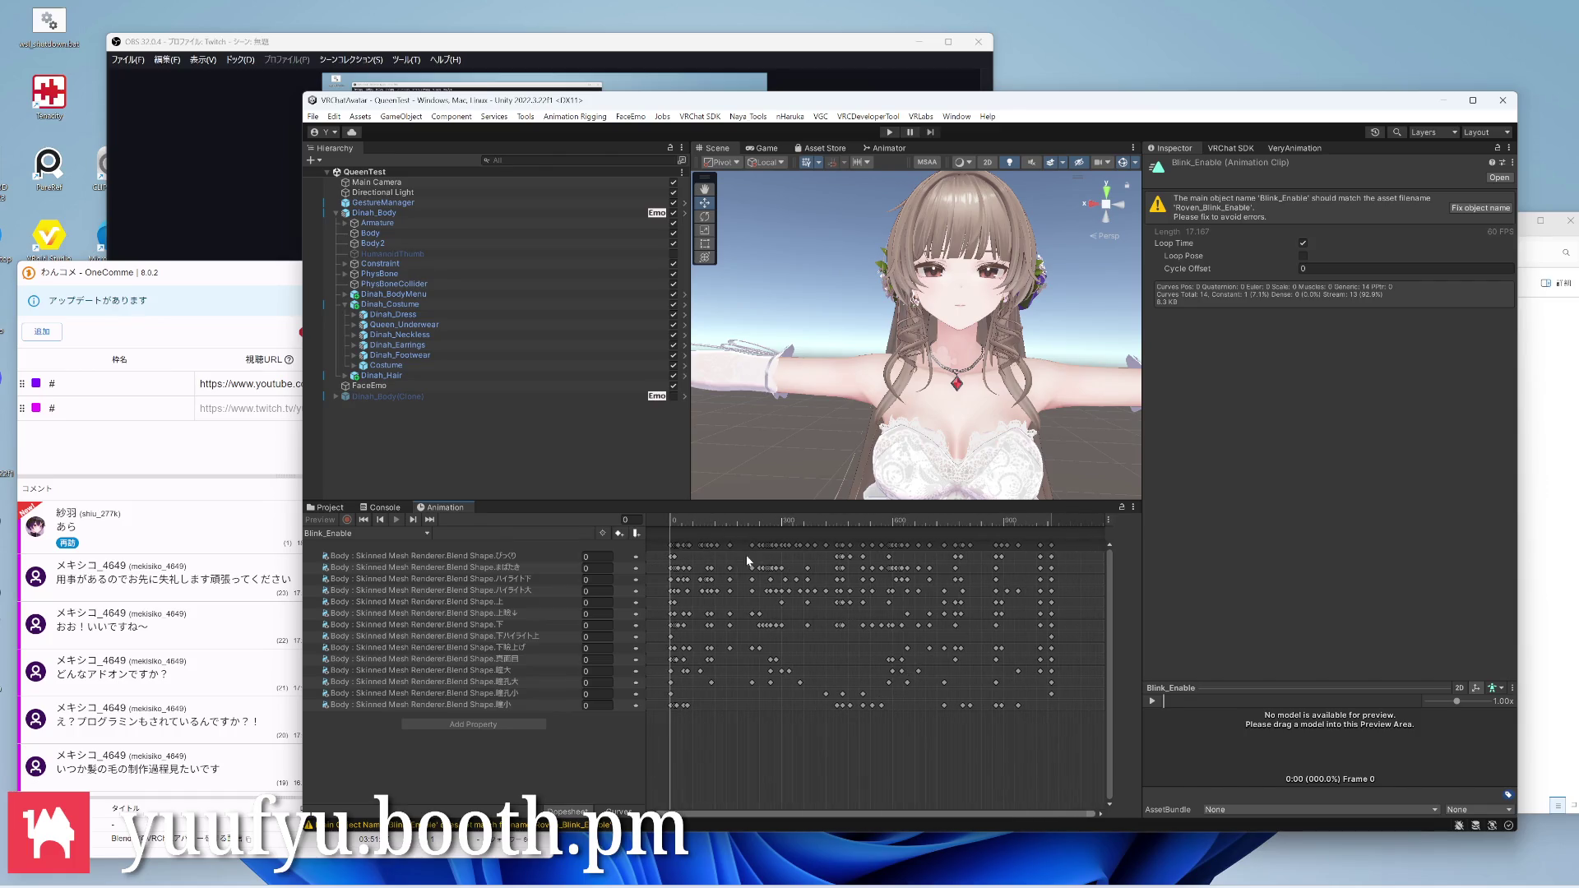
{"action": "left_click", "coordinate": [623, 813]}
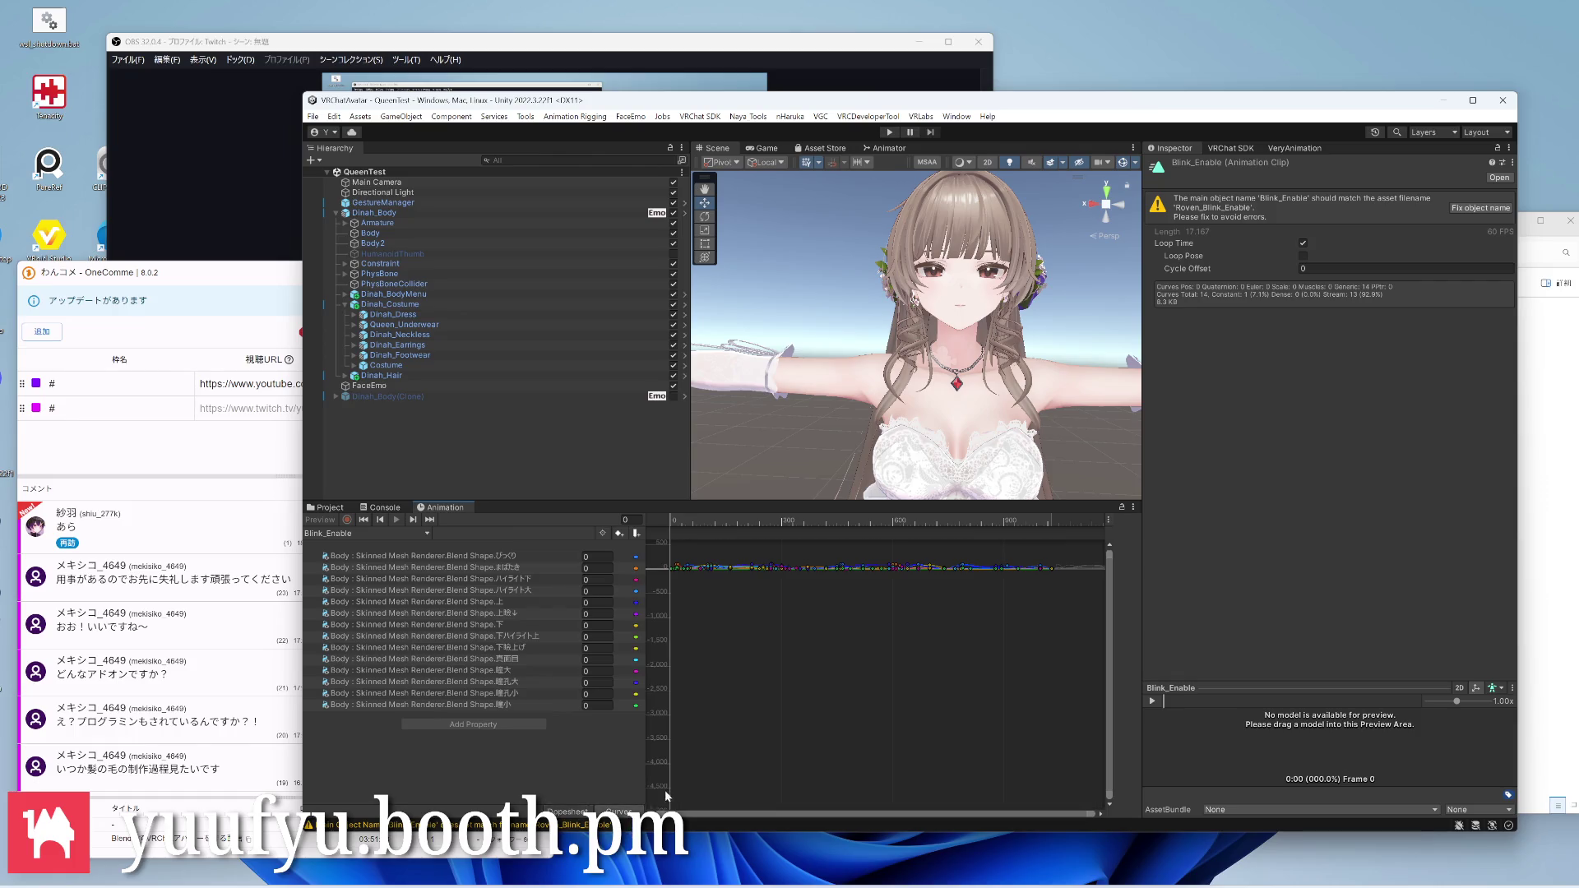
{"action": "left_click", "coordinate": [581, 812]}
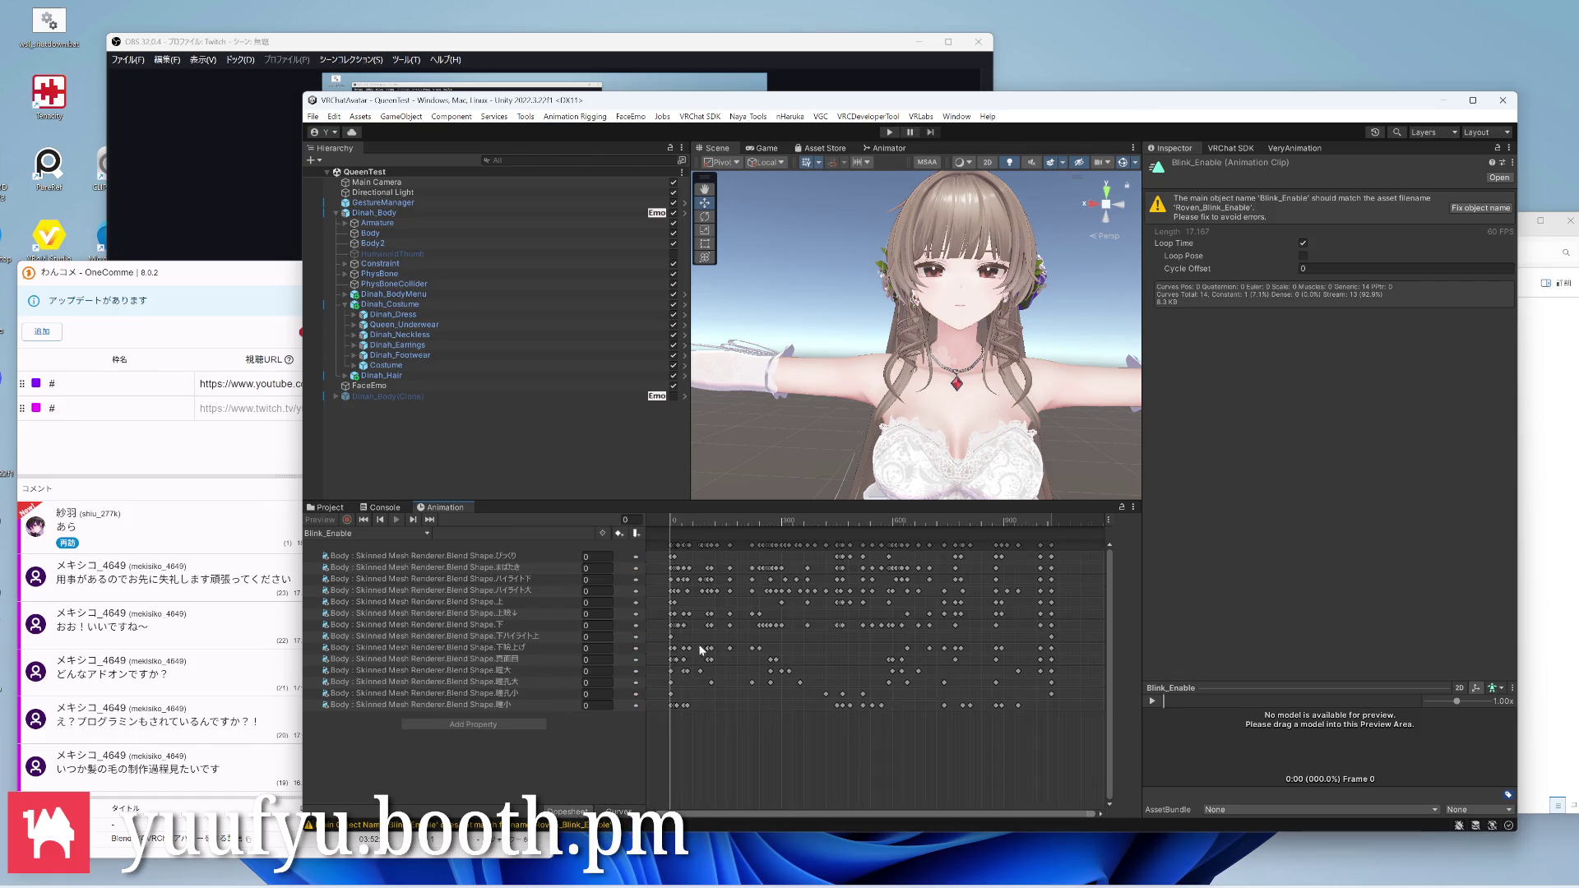
{"action": "mouse_move", "coordinate": [698, 522]}
{"action": "left_mouse_down"}
{"action": "mouse_move", "coordinate": [1032, 521]}
{"action": "mouse_move", "coordinate": [675, 521]}
{"action": "left_mouse_up"}
{"action": "mouse_move", "coordinate": [674, 523]}
{"action": "left_mouse_down"}
{"action": "mouse_move", "coordinate": [972, 522]}
{"action": "mouse_move", "coordinate": [666, 522]}
{"action": "left_mouse_up"}
Step through the 下, 真面目, 上, 下瞼上げ, ハイライト大 and 上瞼↓ blend-shape tracks
{"action": "left_click", "coordinate": [457, 603]}
{"action": "left_click", "coordinate": [456, 639]}
{"action": "left_click", "coordinate": [466, 625]}
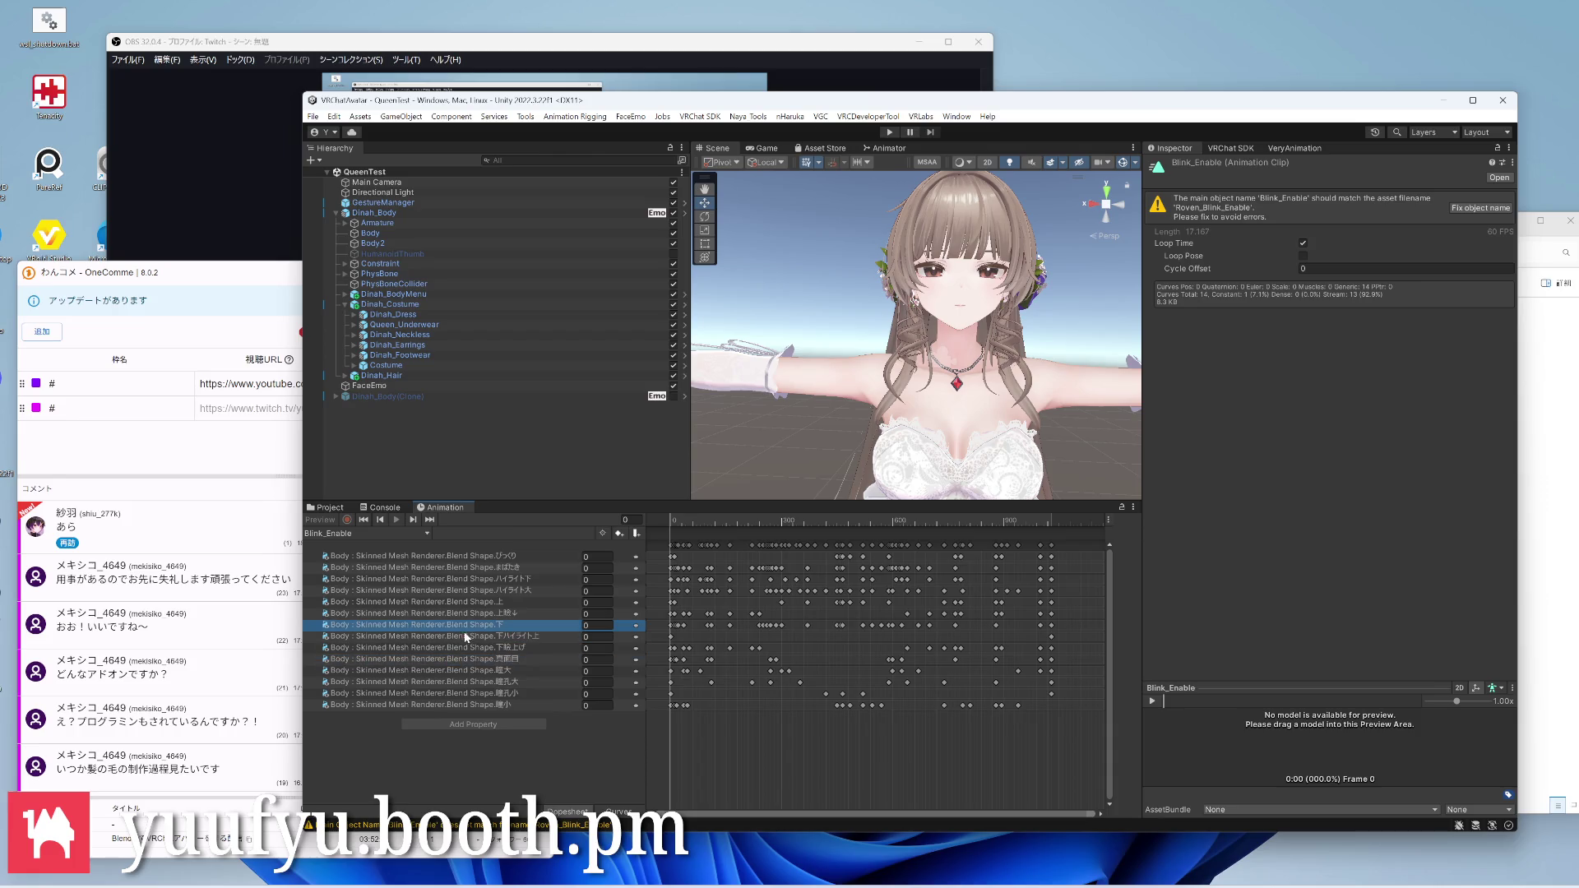
{"action": "left_click", "coordinate": [492, 604]}
{"action": "left_click", "coordinate": [493, 660]}
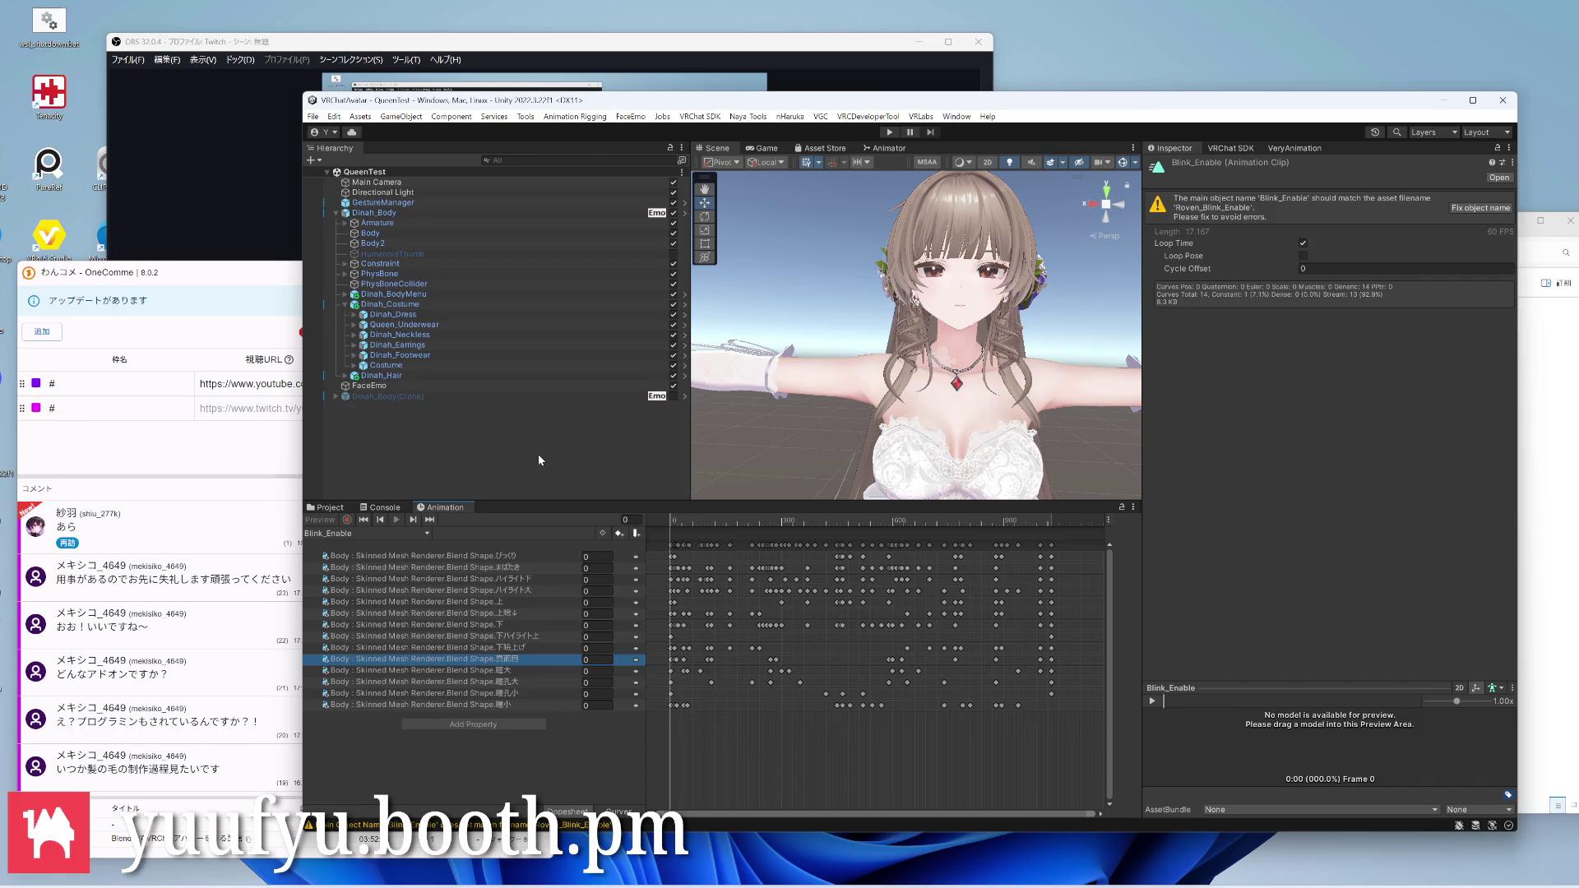
{"action": "left_click", "coordinate": [503, 695]}
{"action": "left_click", "coordinate": [467, 614]}
{"action": "left_click", "coordinate": [466, 580]}
{"action": "left_click", "coordinate": [467, 593]}
{"action": "left_click", "coordinate": [467, 649]}
{"action": "left_click", "coordinate": [463, 684]}
{"action": "left_click", "coordinate": [466, 592]}
{"action": "left_click", "coordinate": [466, 639]}
{"action": "left_click", "coordinate": [467, 592]}
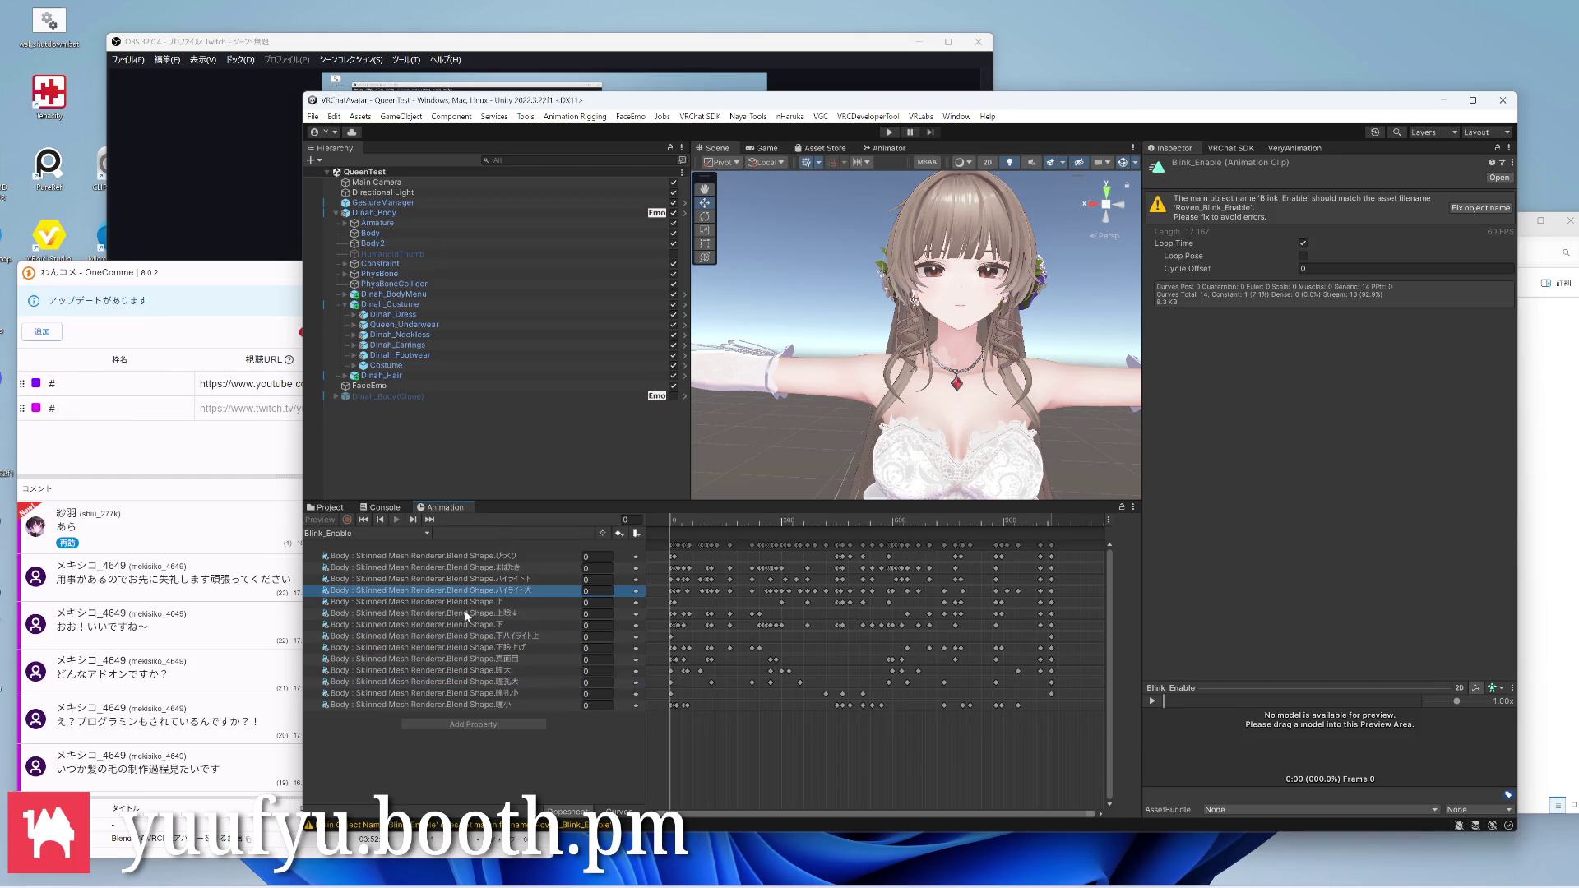
{"action": "left_click", "coordinate": [464, 610]}
{"action": "left_click", "coordinate": [465, 649]}
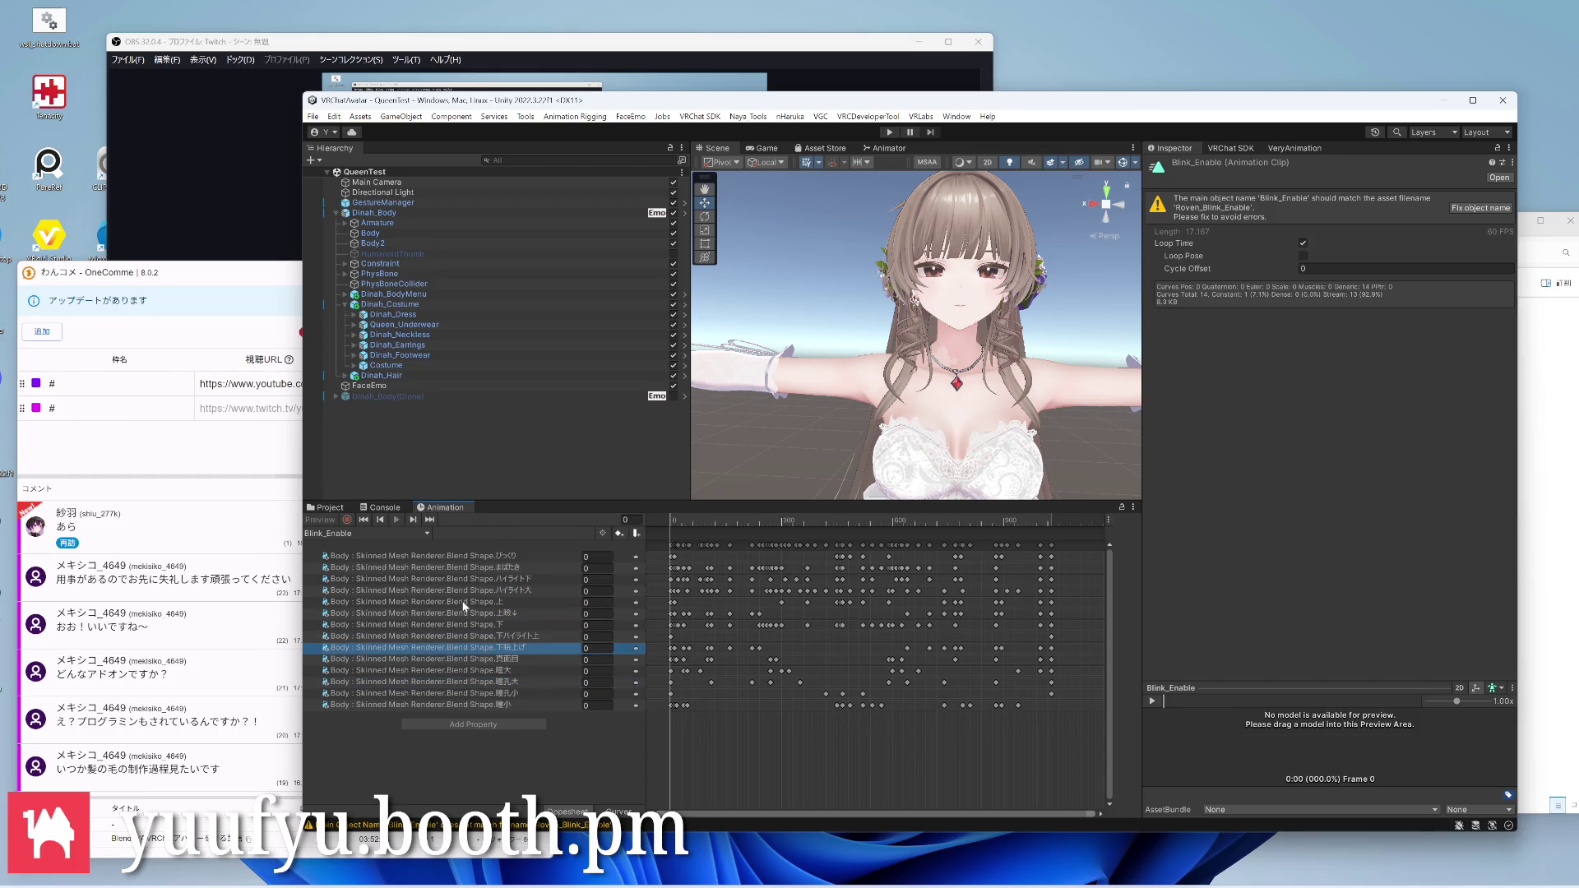
{"action": "left_click", "coordinate": [465, 604]}
{"action": "left_click", "coordinate": [468, 617]}
Preview the blink up to frame 136, then return to the TestAnim asset list
{"action": "mouse_move", "coordinate": [676, 520]}
{"action": "left_mouse_down"}
{"action": "mouse_move", "coordinate": [1042, 513]}
{"action": "mouse_move", "coordinate": [660, 526]}
{"action": "left_mouse_up"}
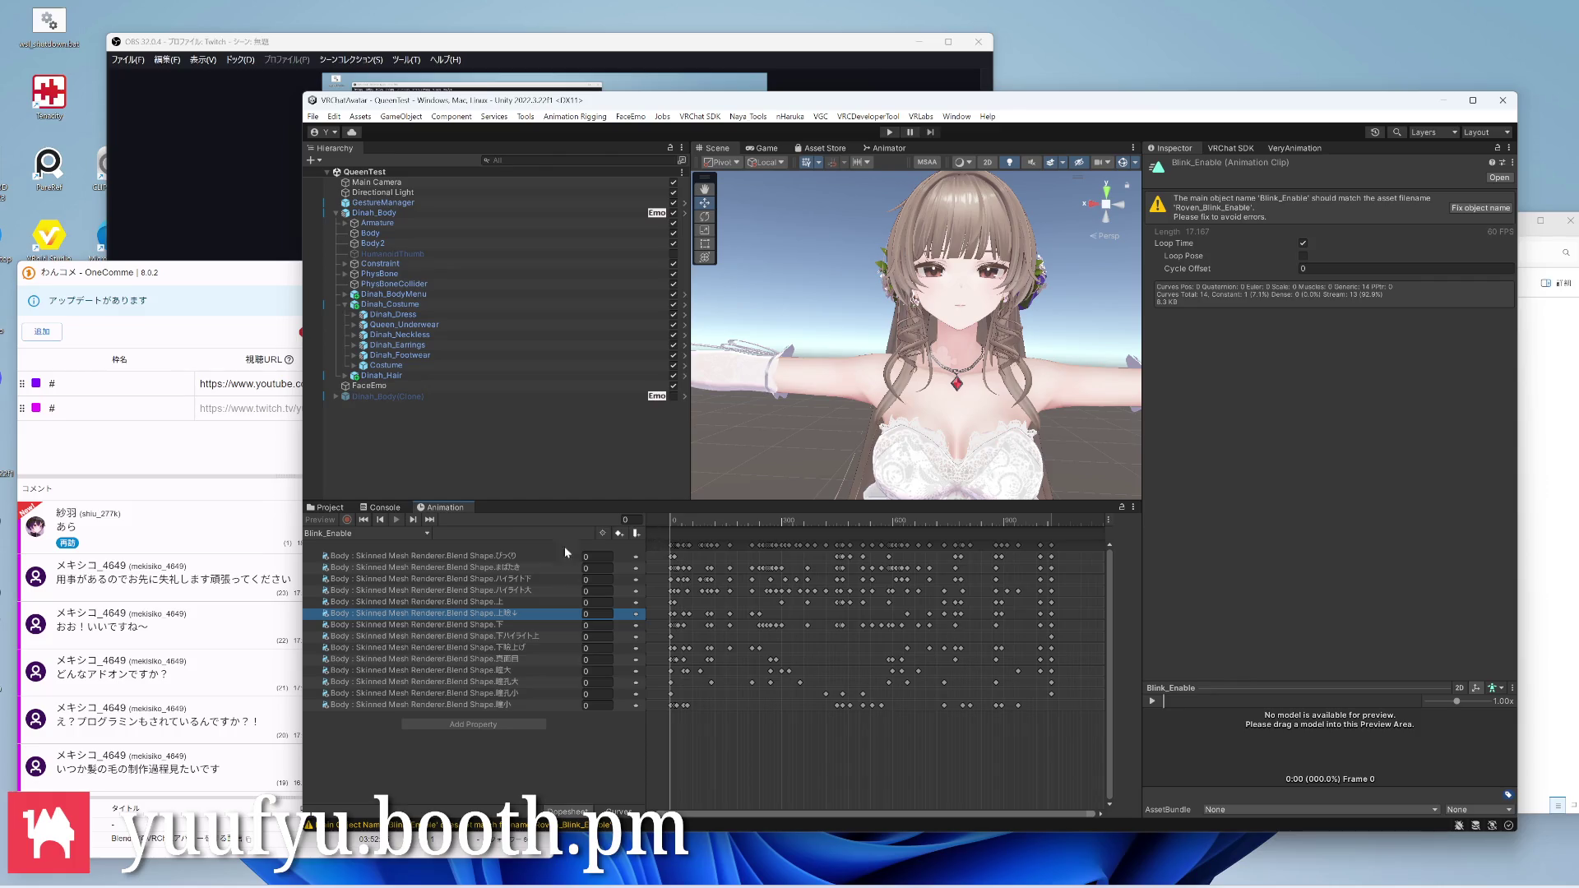
{"action": "left_click", "coordinate": [329, 506]}
{"action": "left_click", "coordinate": [691, 622]}
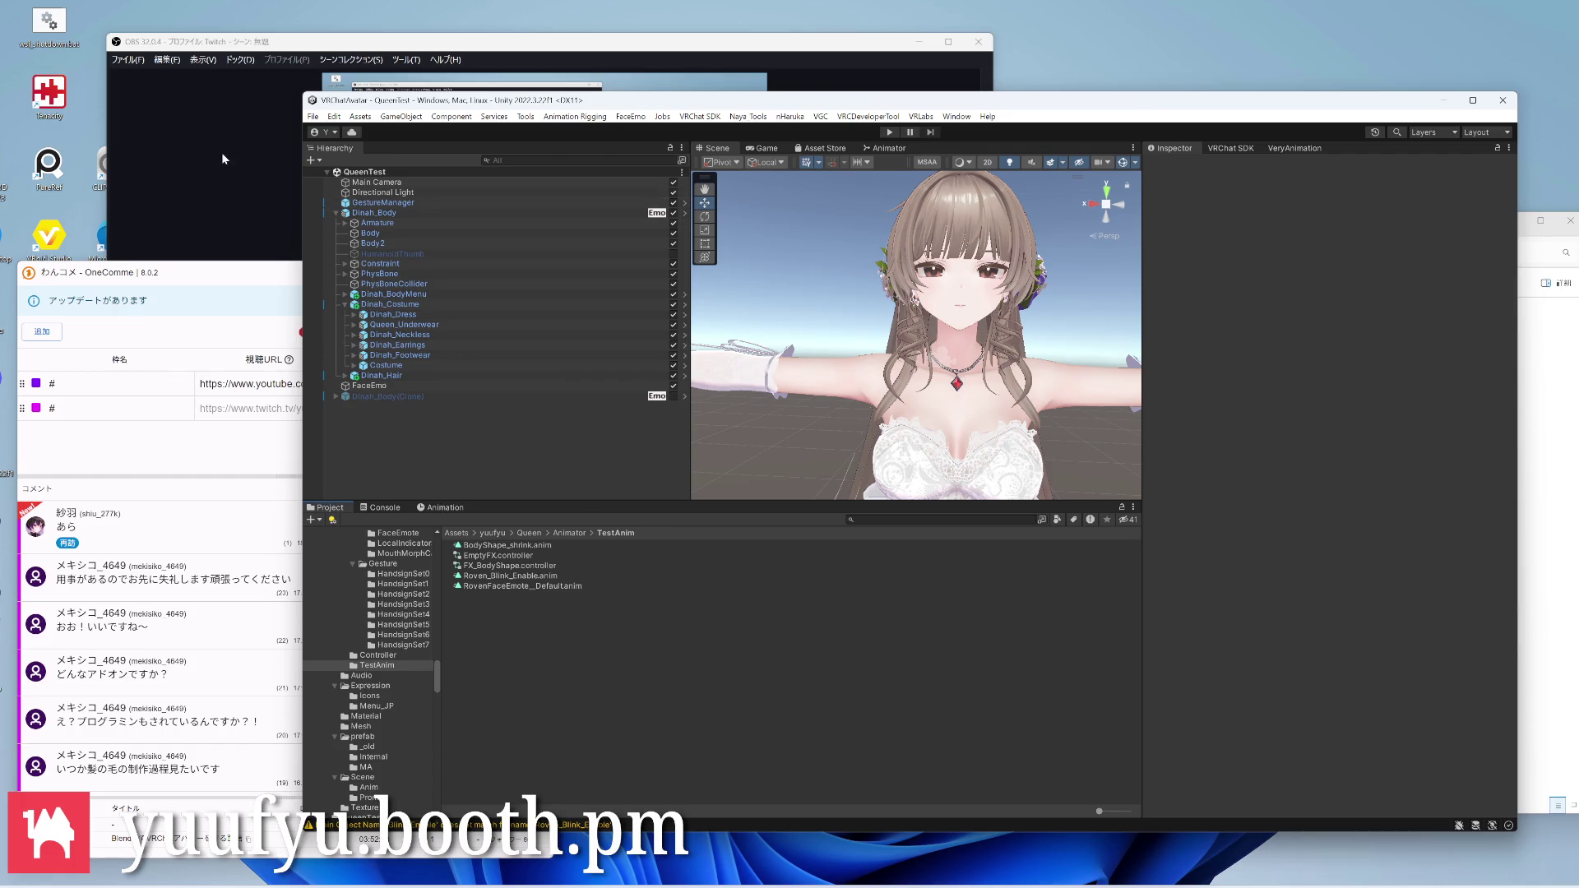
Alt-Tab past OBS and Unity, then bring the Blender Queen body window forward
{"action": "key", "text": "alt+Tab"}
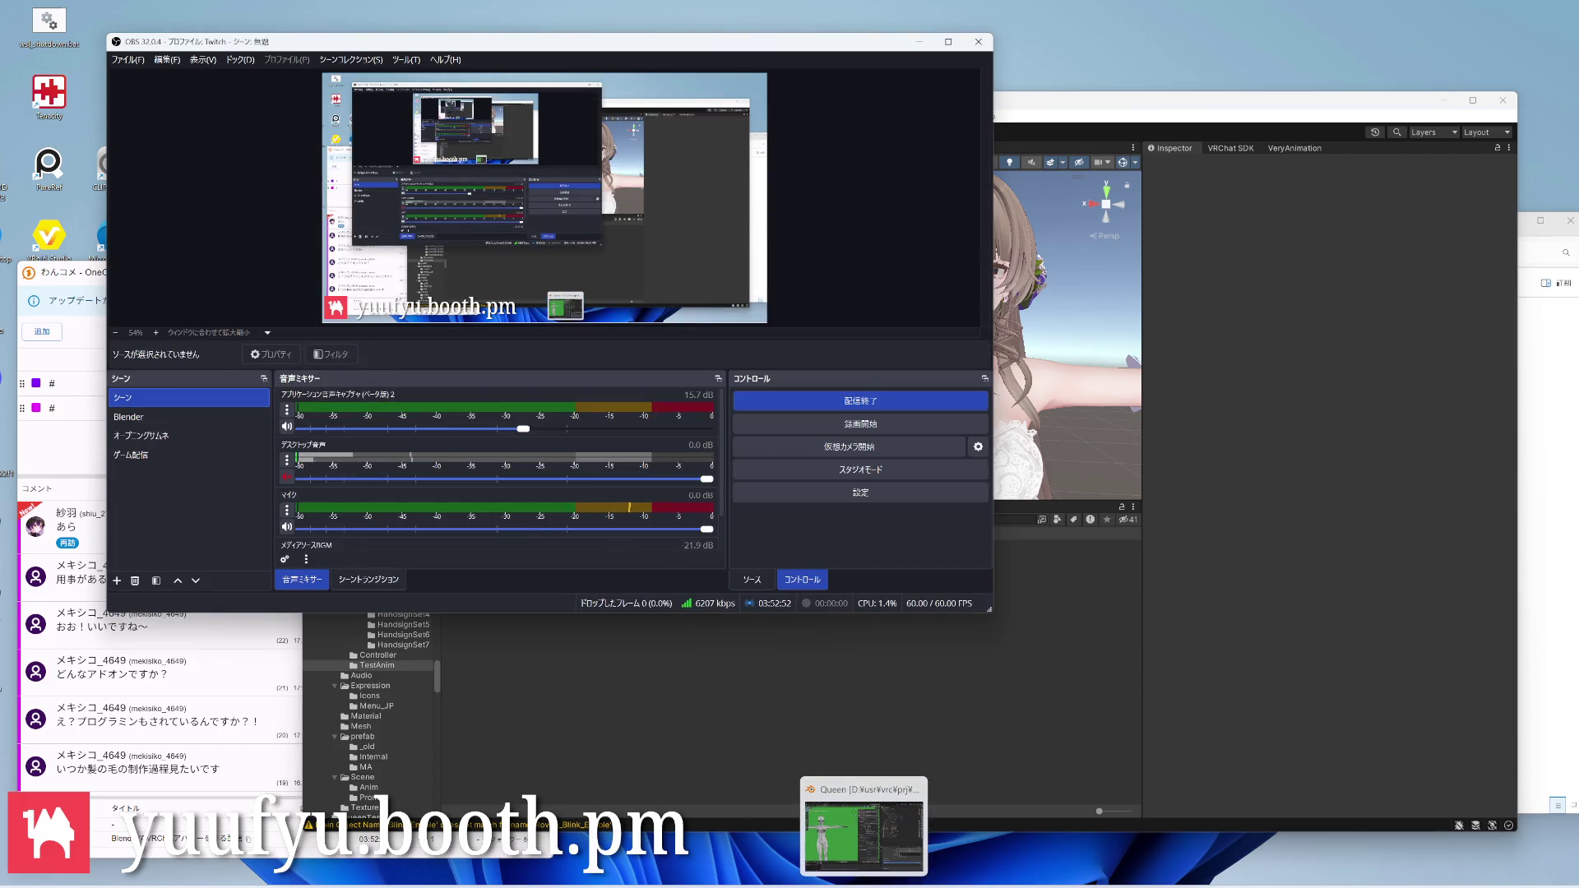
{"action": "key", "text": "alt+Tab"}
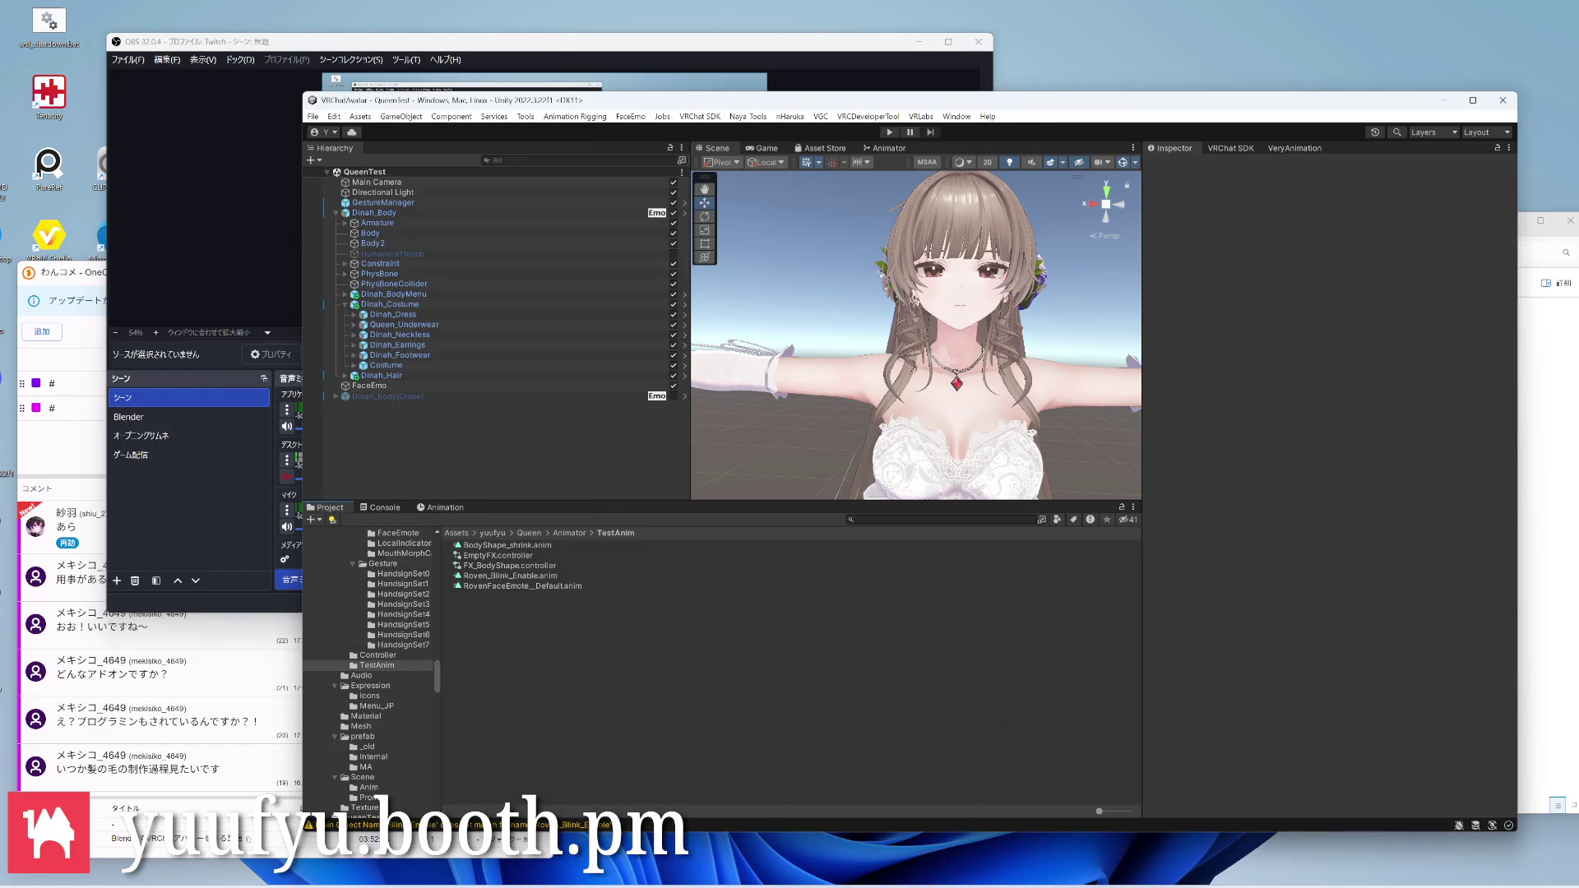
{"action": "key", "text": "alt+Tab"}
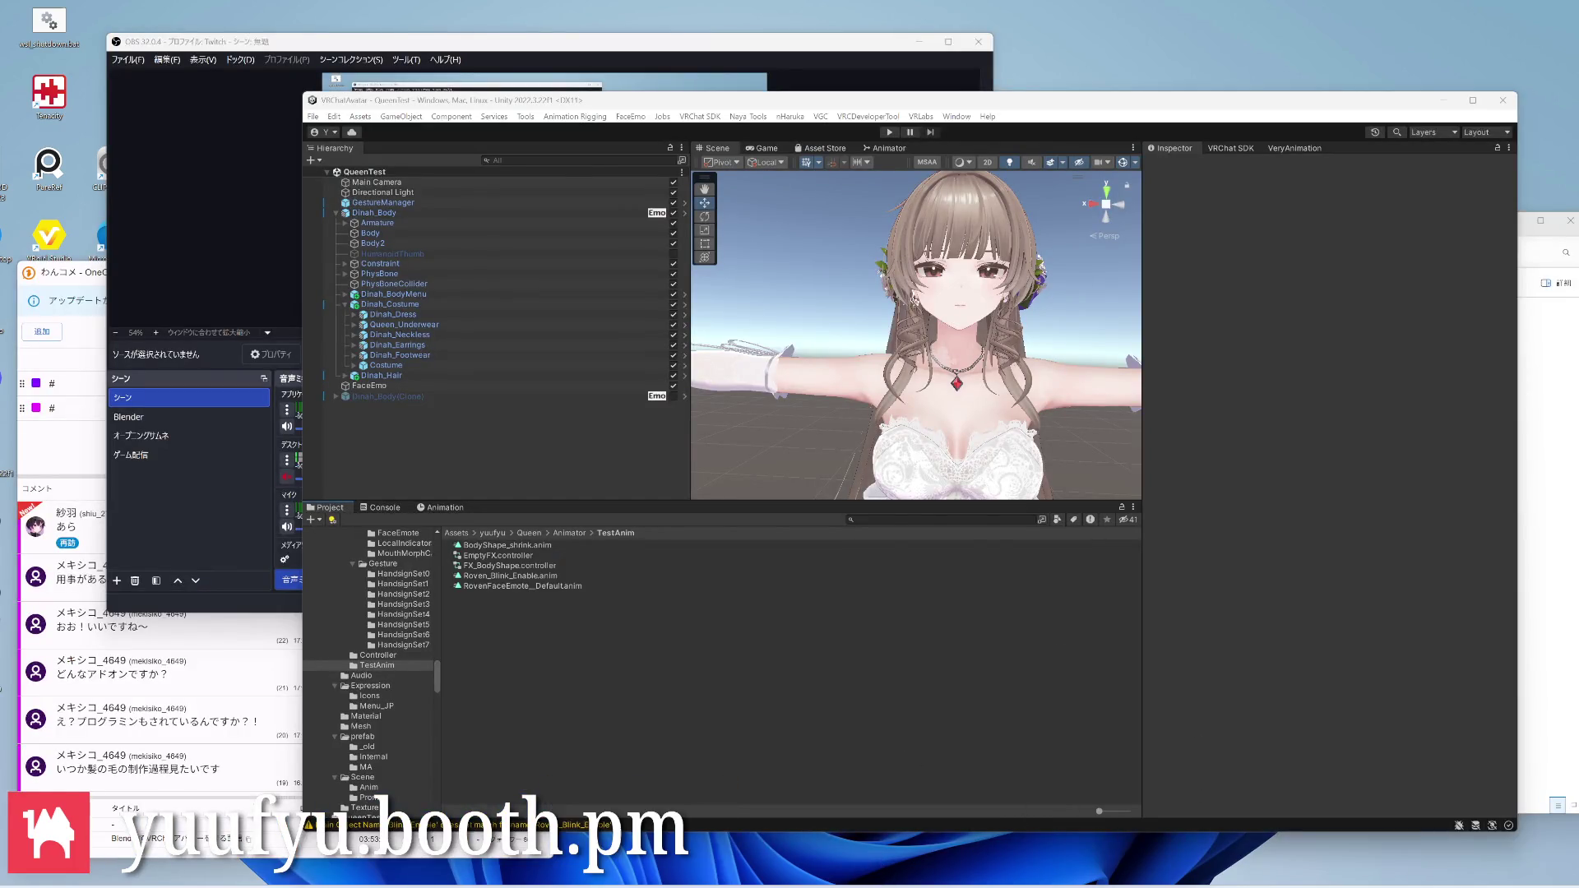
{"action": "left_click", "coordinate": [639, 820]}
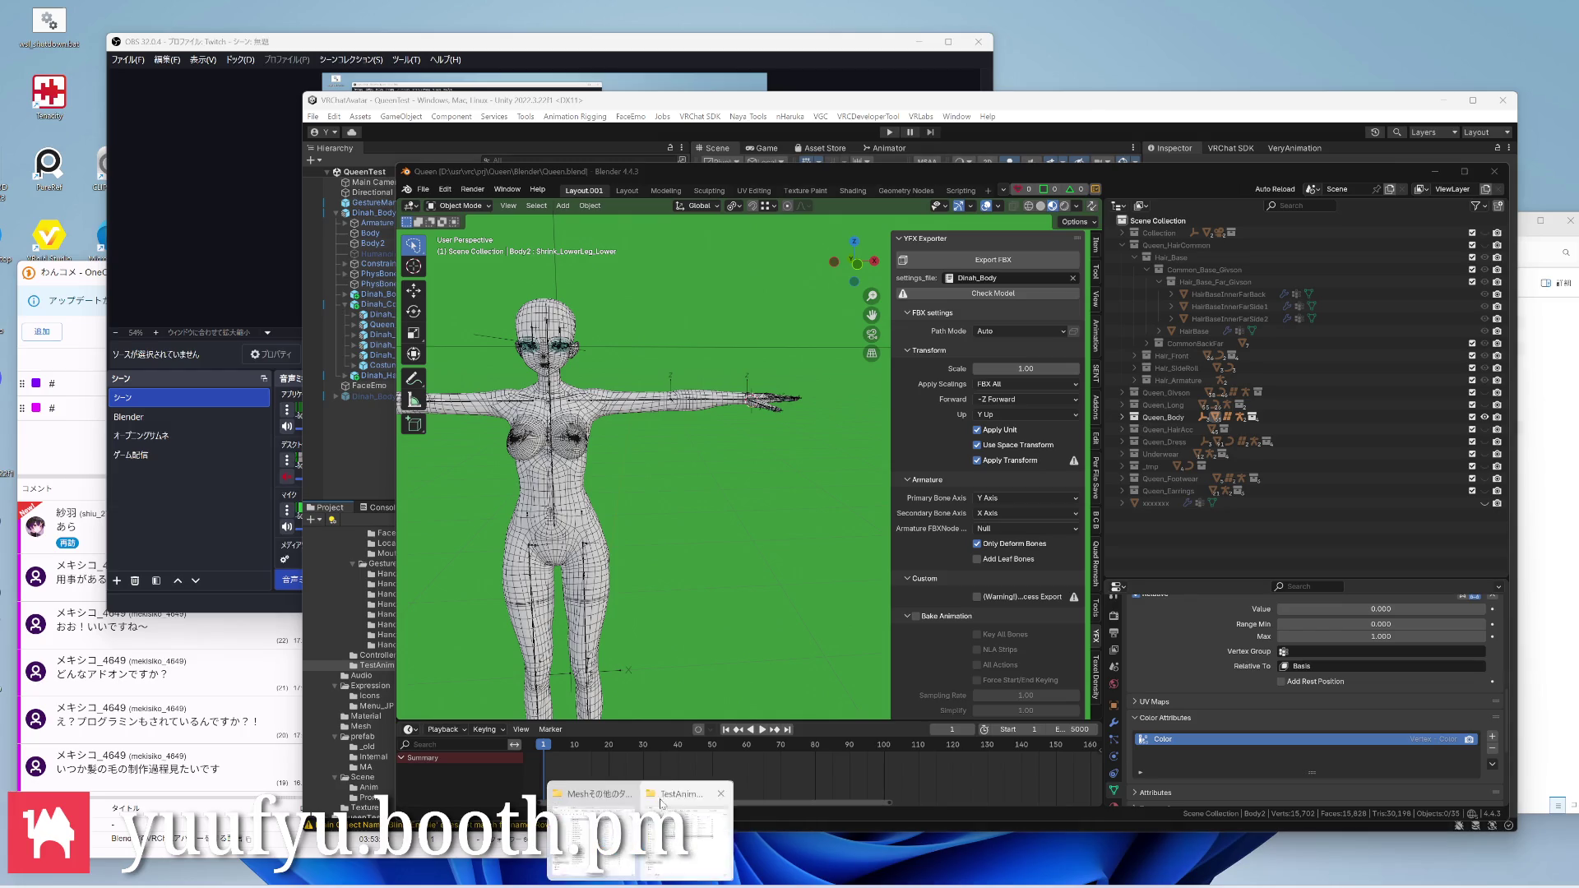
In the Blender export folder, select Dinah_Body.fbx and Dinah_Dress.fbx for copying
{"action": "left_click", "coordinate": [640, 839]}
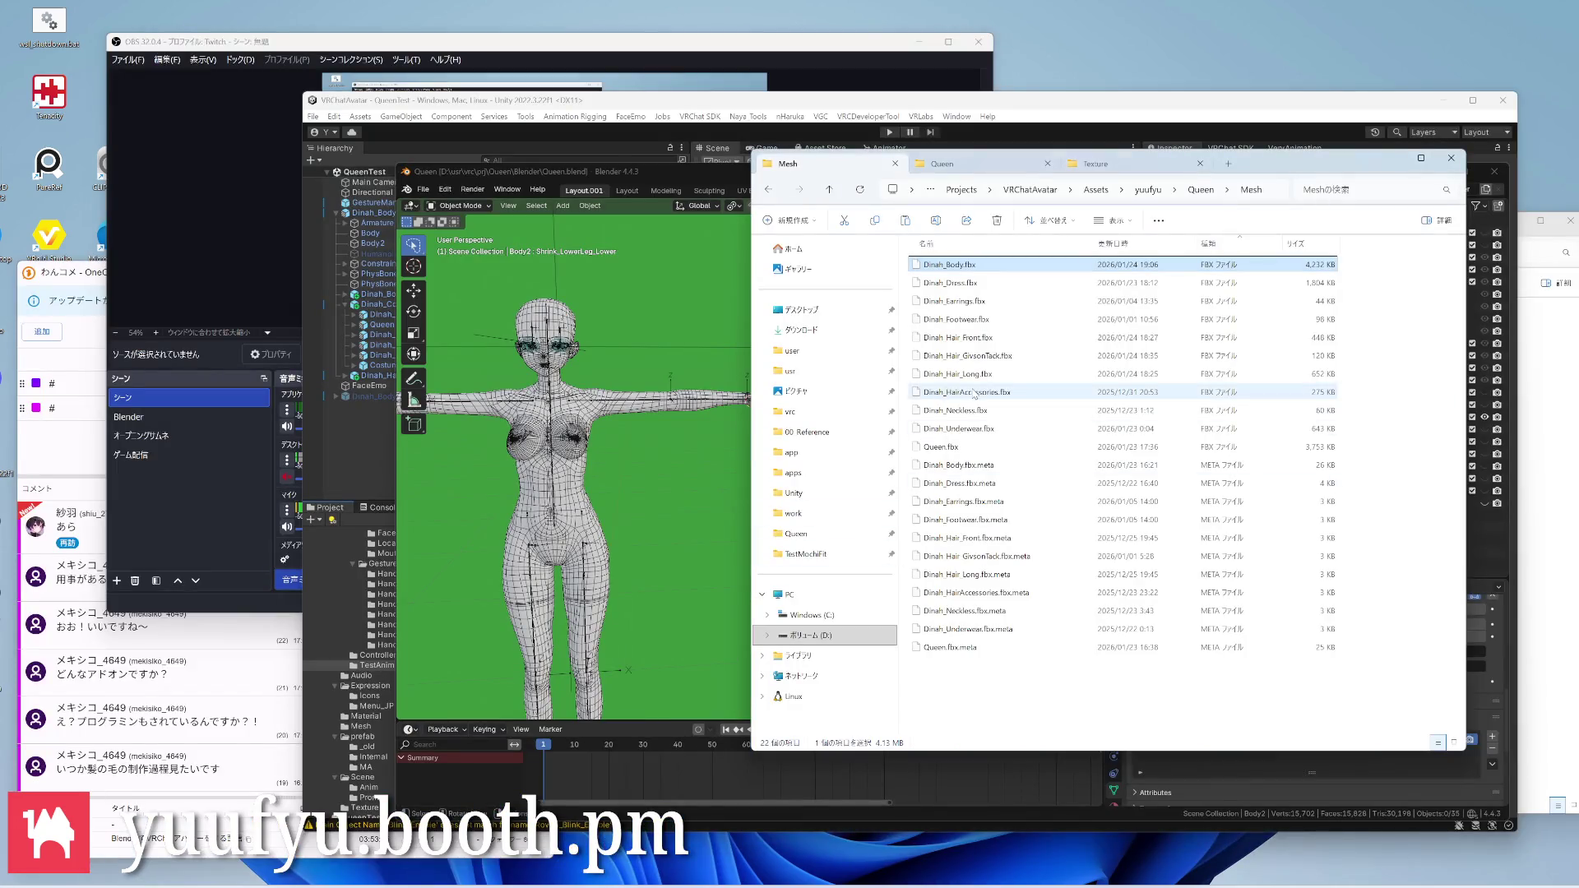
{"action": "key", "text": "alt+Left"}
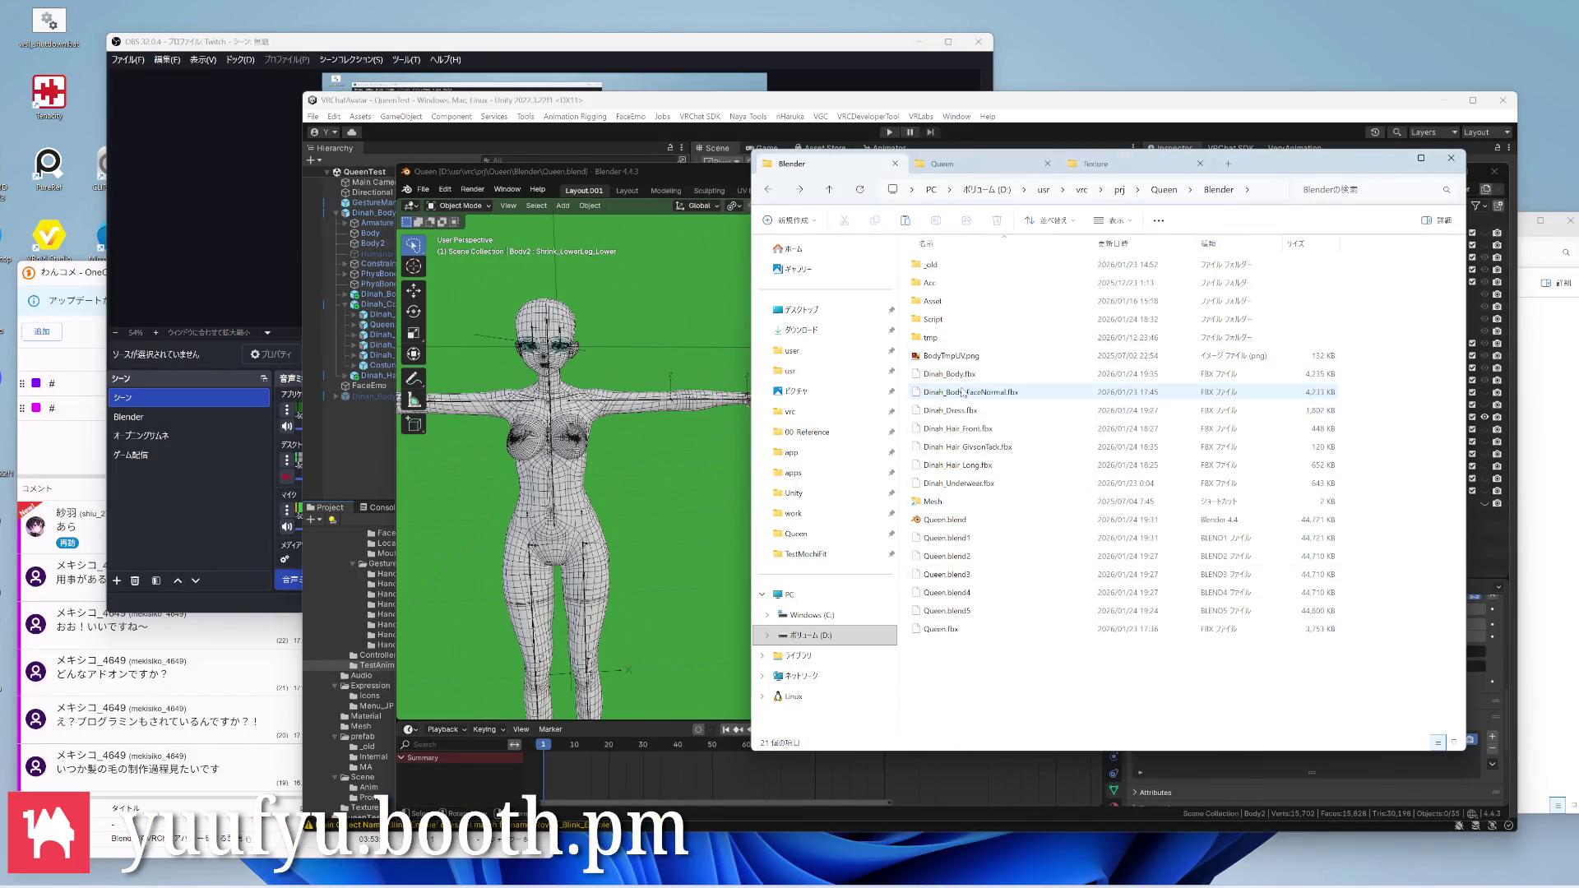
{"action": "left_click", "coordinate": [951, 374]}
{"action": "left_click", "coordinate": [950, 410], "text": "ctrl"}
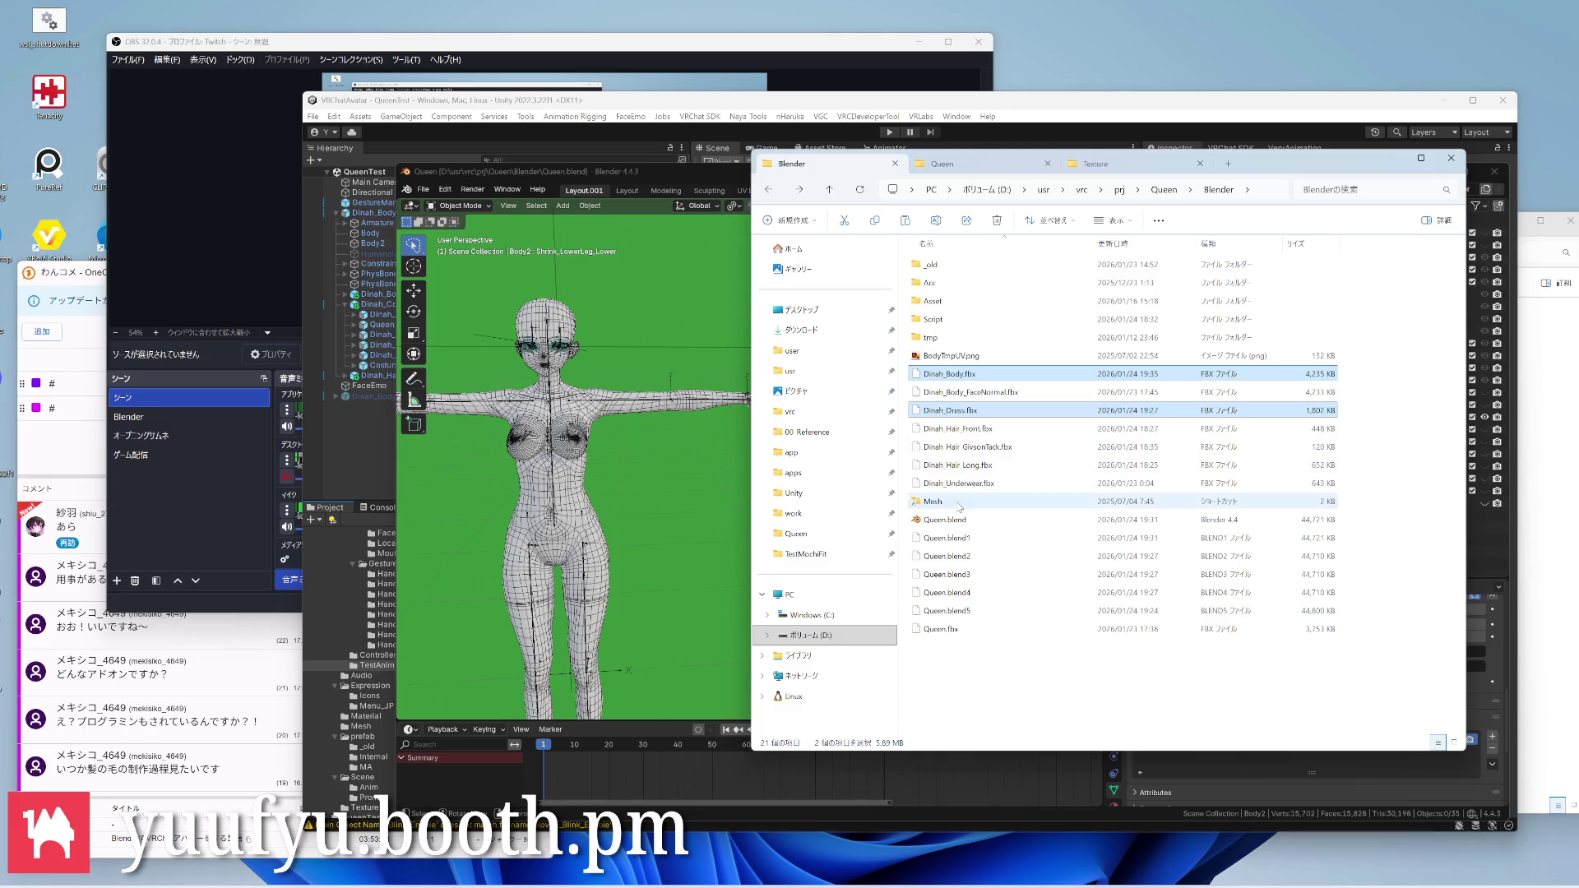
Paste both FBX files into the Mesh folder, replacing the existing versions
{"action": "double_click", "coordinate": [960, 502]}
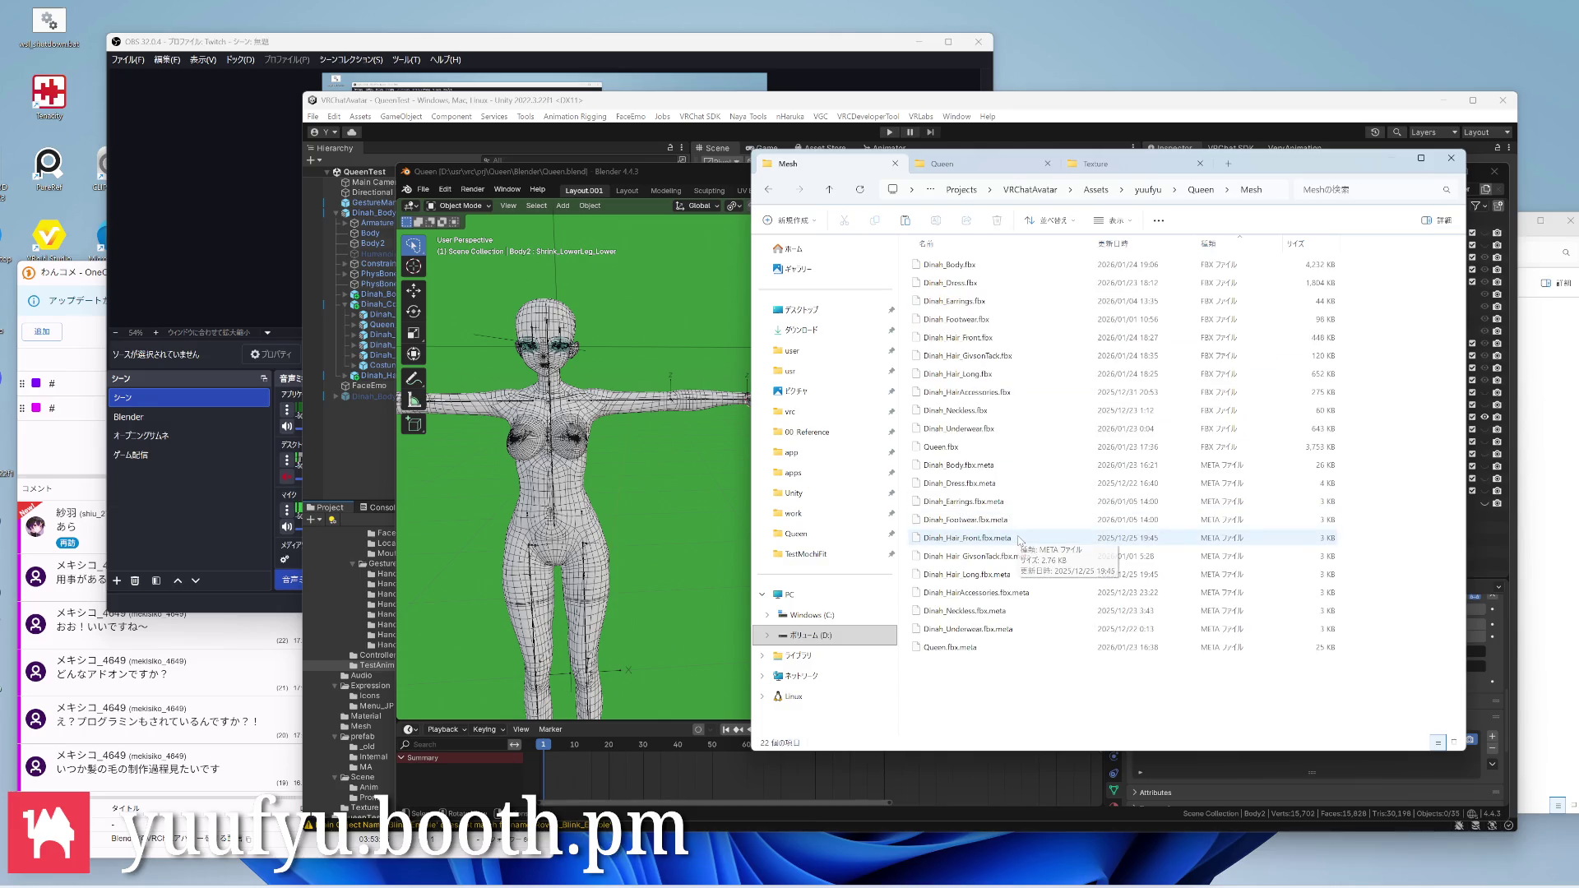
{"action": "key", "text": "ctrl+v"}
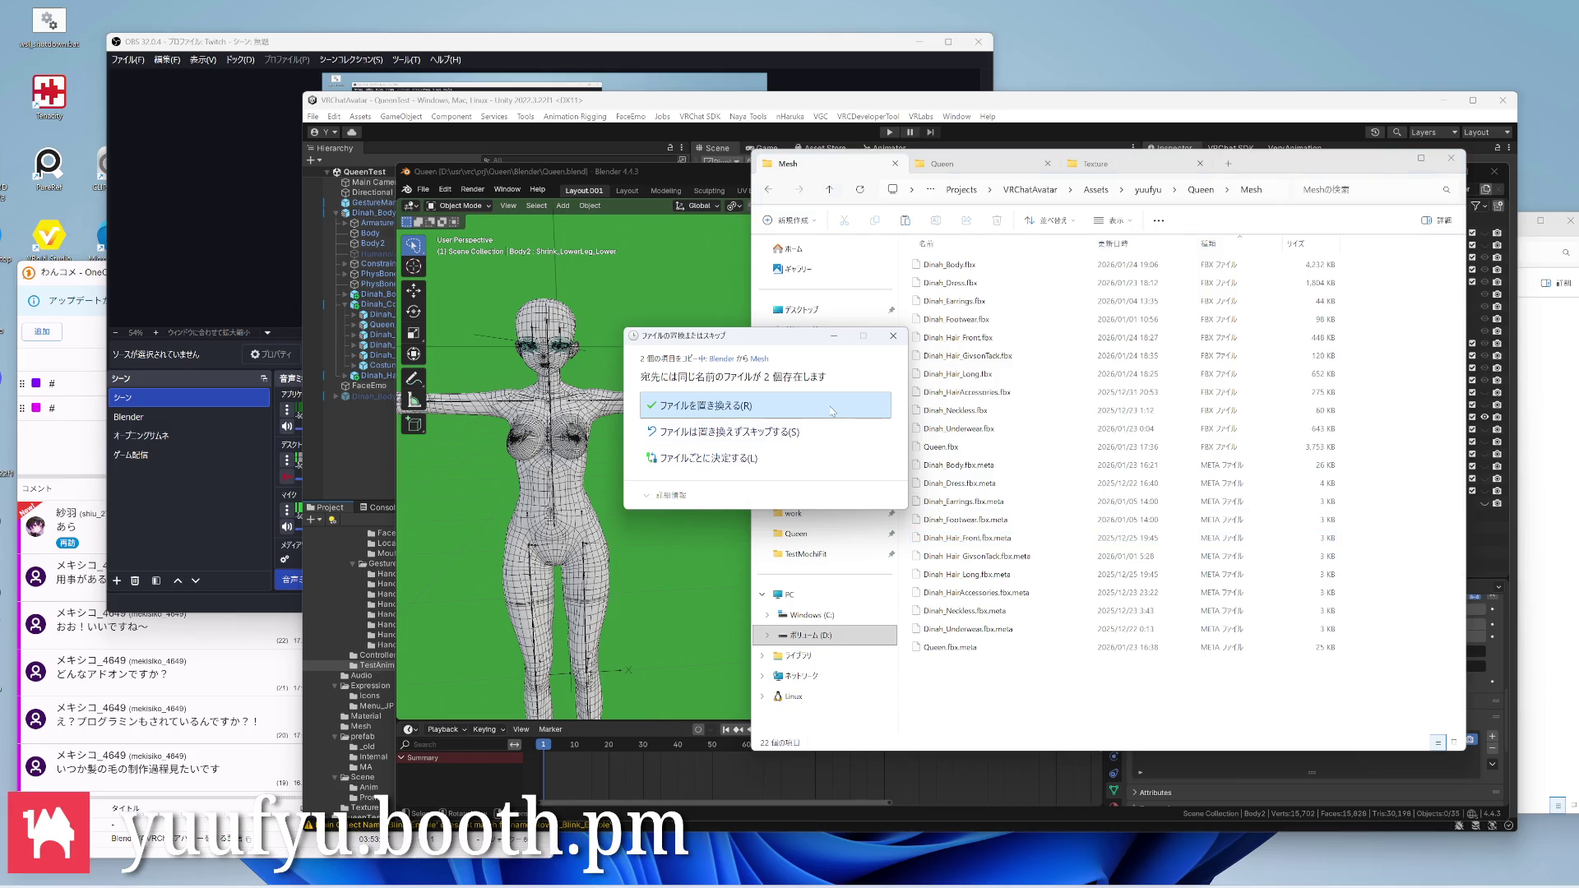
{"action": "left_click", "coordinate": [829, 410]}
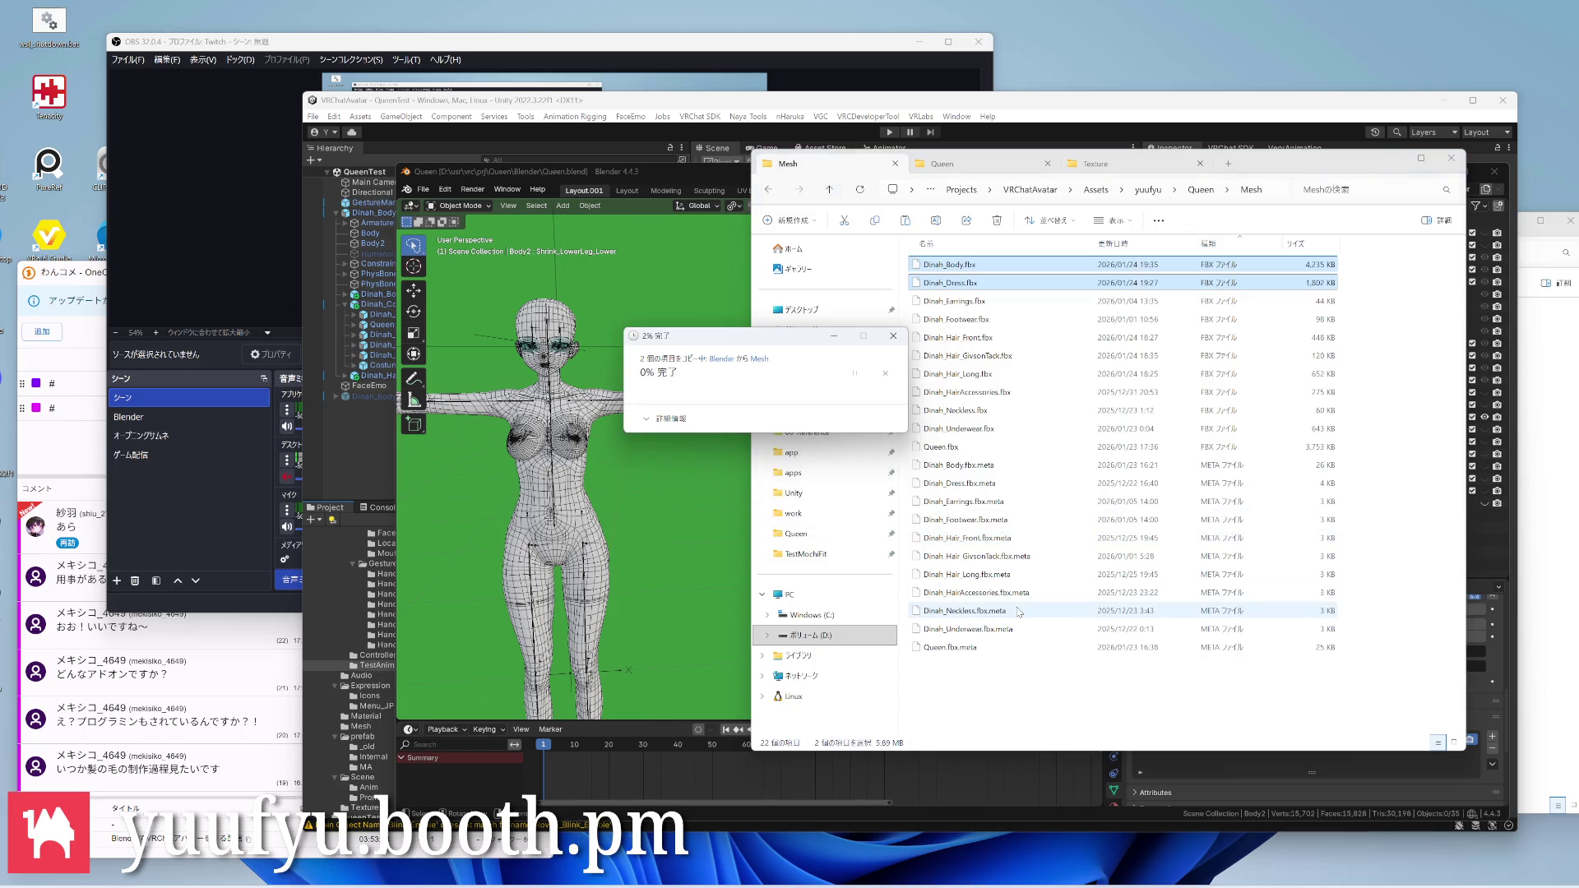